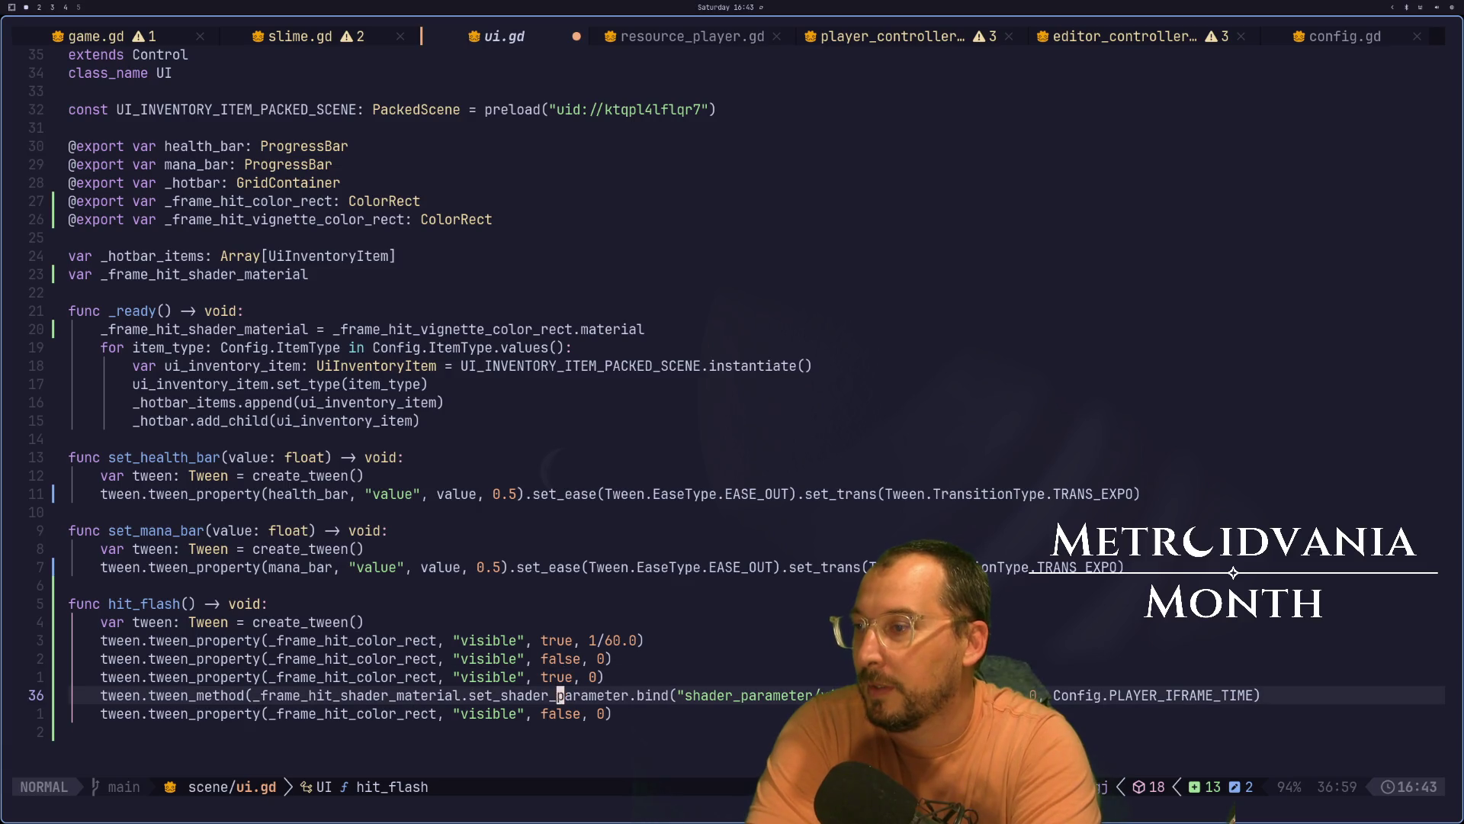
- Change color_rect to vignette_color_rect in the hit_flash tween lines 35 and 37
{"action": "key", "text": "F"}
{"action": "key", "text": "underscore"}
{"action": "key", "text": "k"}
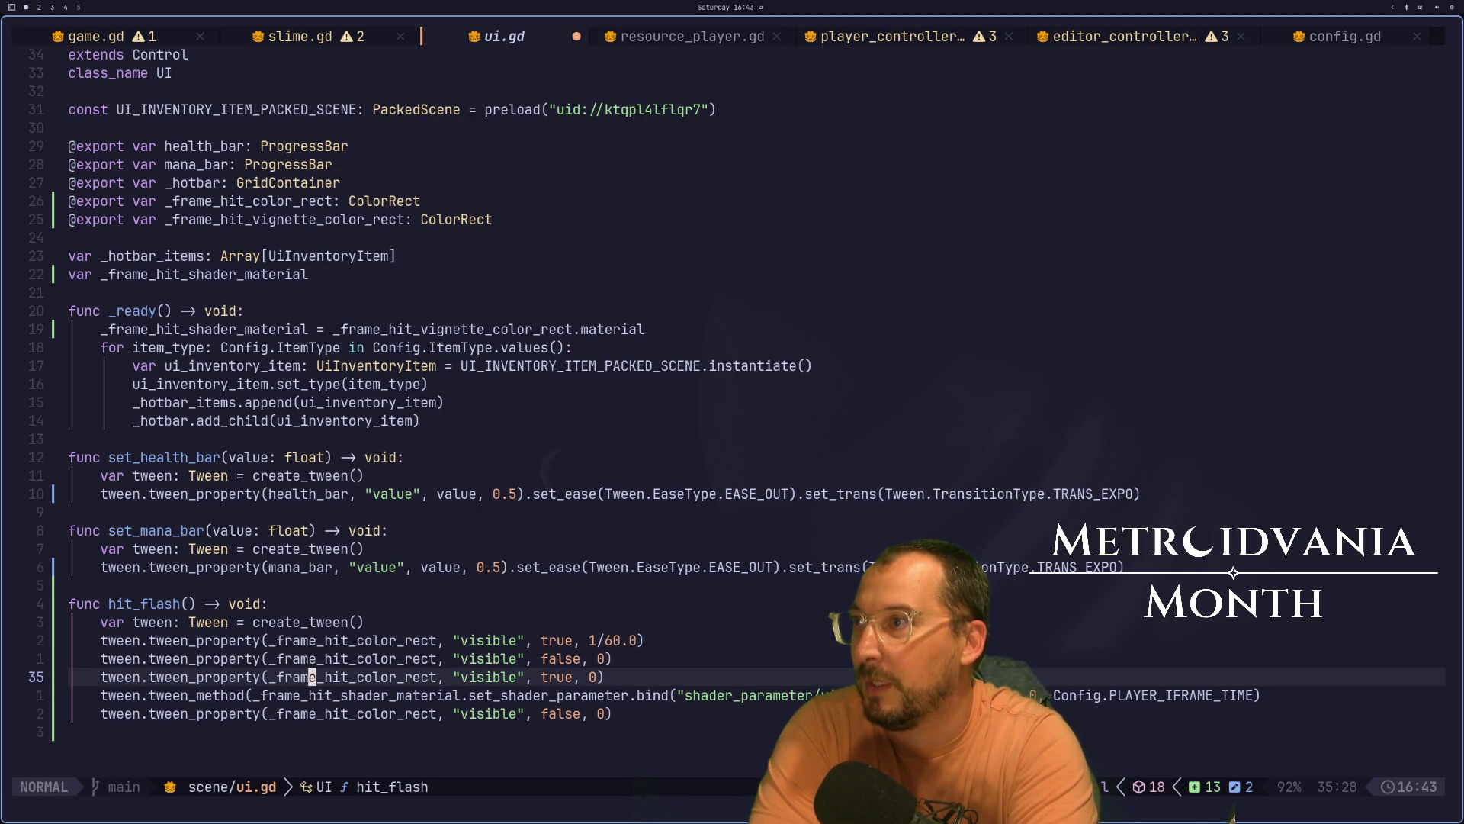
{"action": "type", "text": "cwvig"}
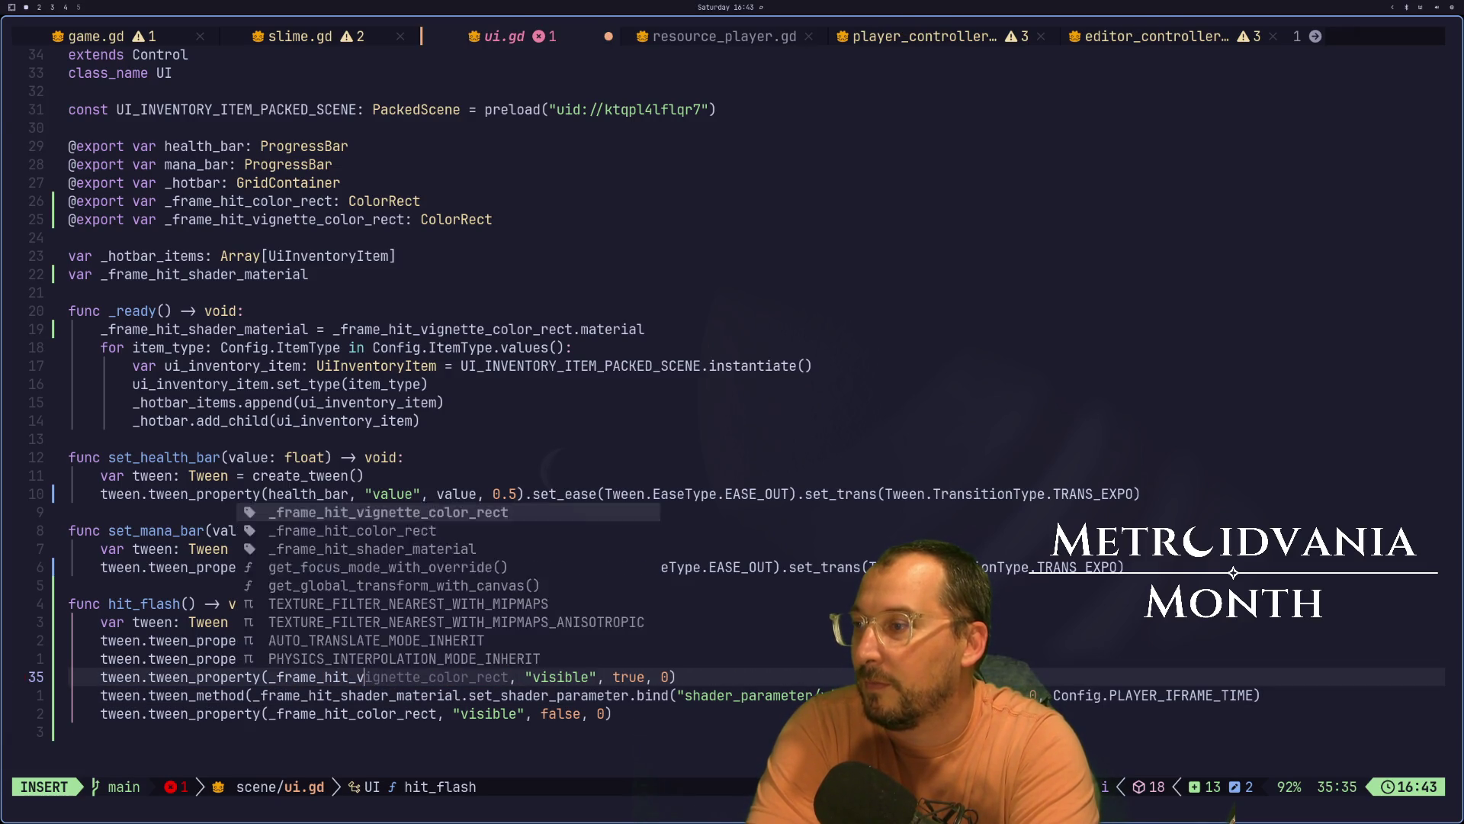
{"action": "key", "text": "Return"}
{"action": "key", "text": "Escape"}
{"action": "key", "text": "j"}
{"action": "key", "text": "j"}
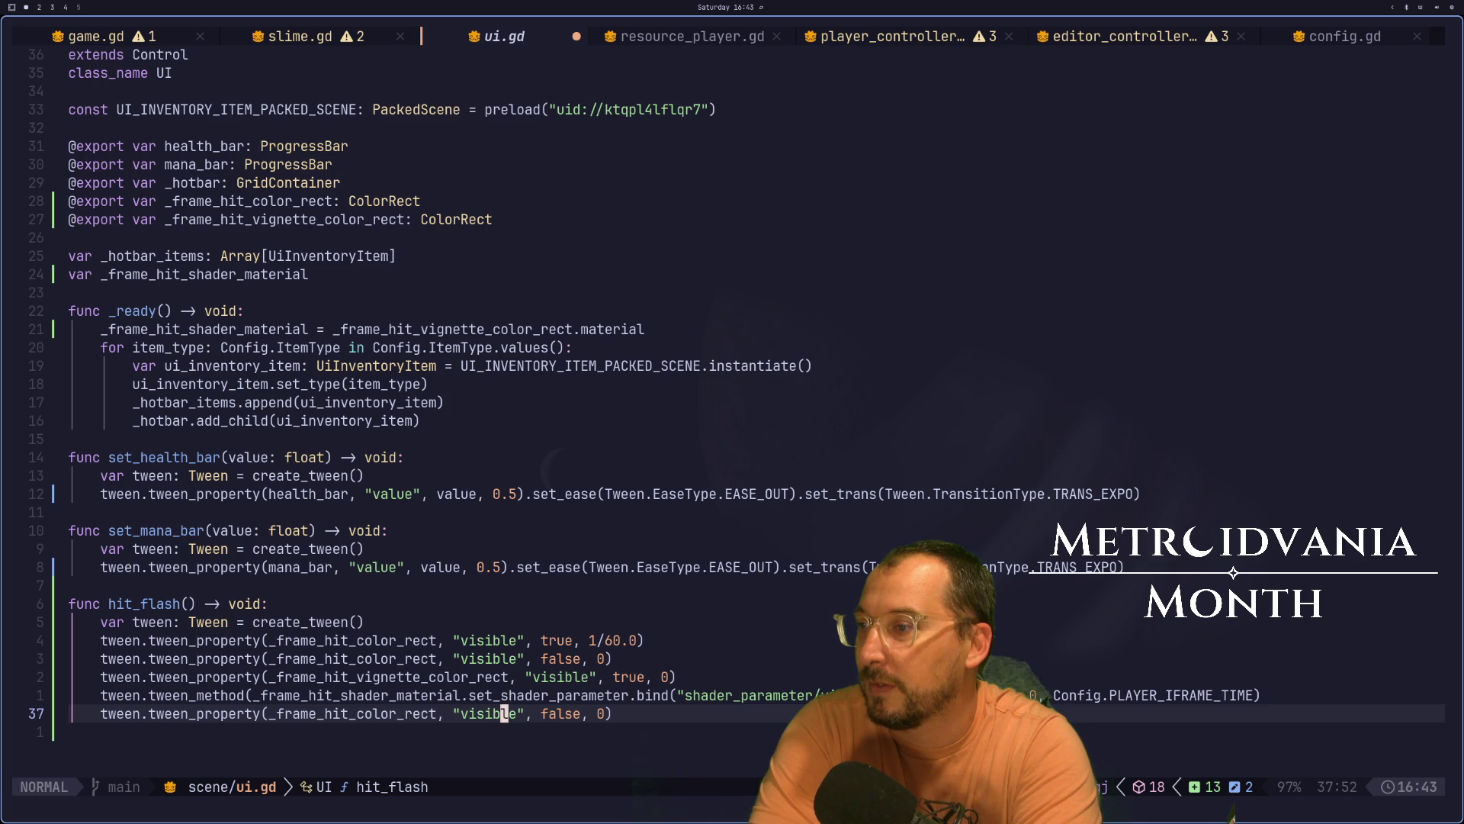
{"action": "type", "text": "cw"}
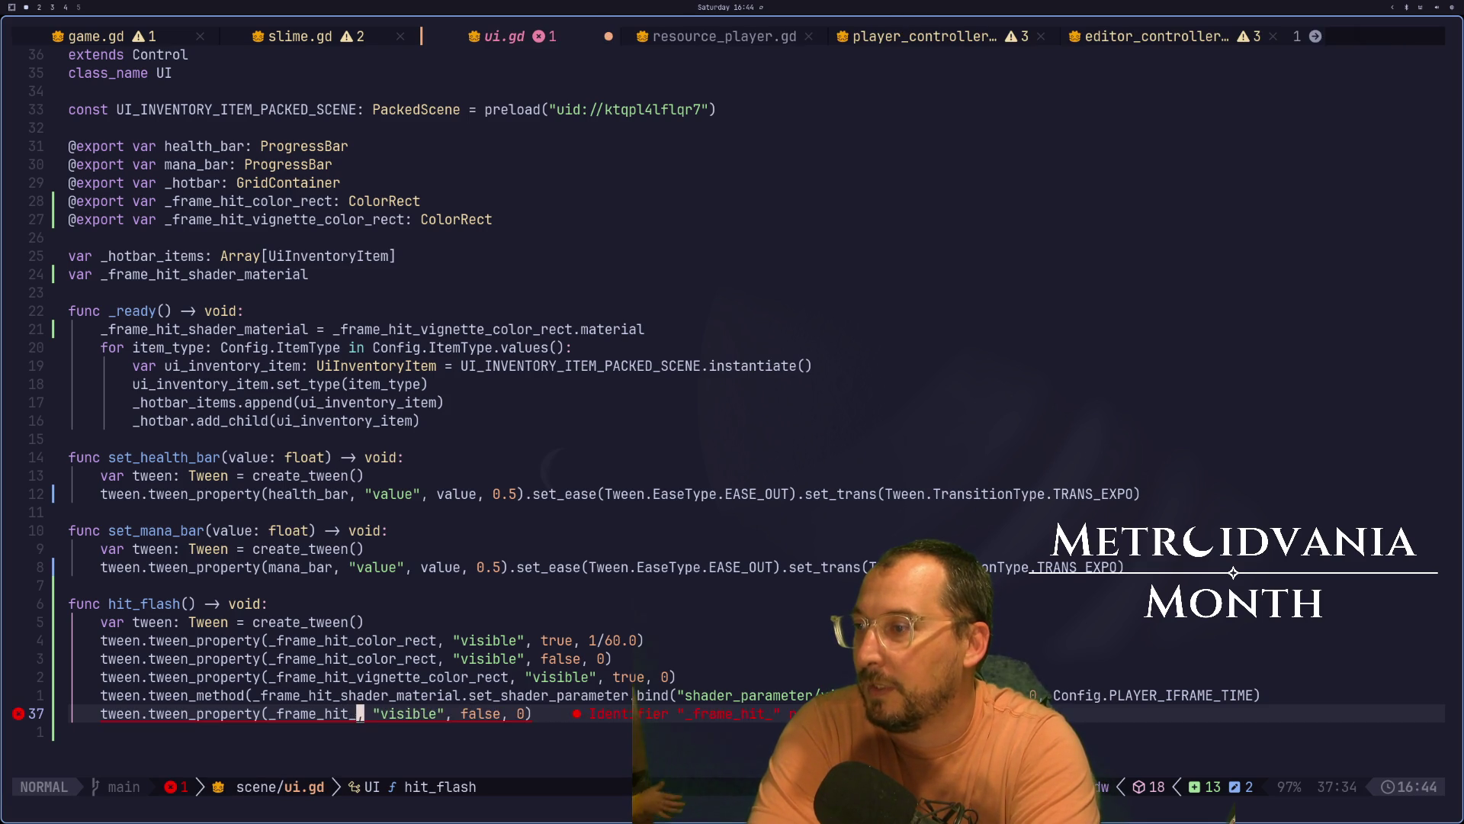
{"action": "type", "text": "vig"}
{"action": "key", "text": "Return"}
{"action": "key", "text": "Escape"}
- Save ui.gd and run the project in Godot, which stops on an invalid 'material' error
{"action": "left_click", "coordinate": [641, 713]}
{"action": "type", "text": ":w"}
{"action": "key", "text": "Return"}
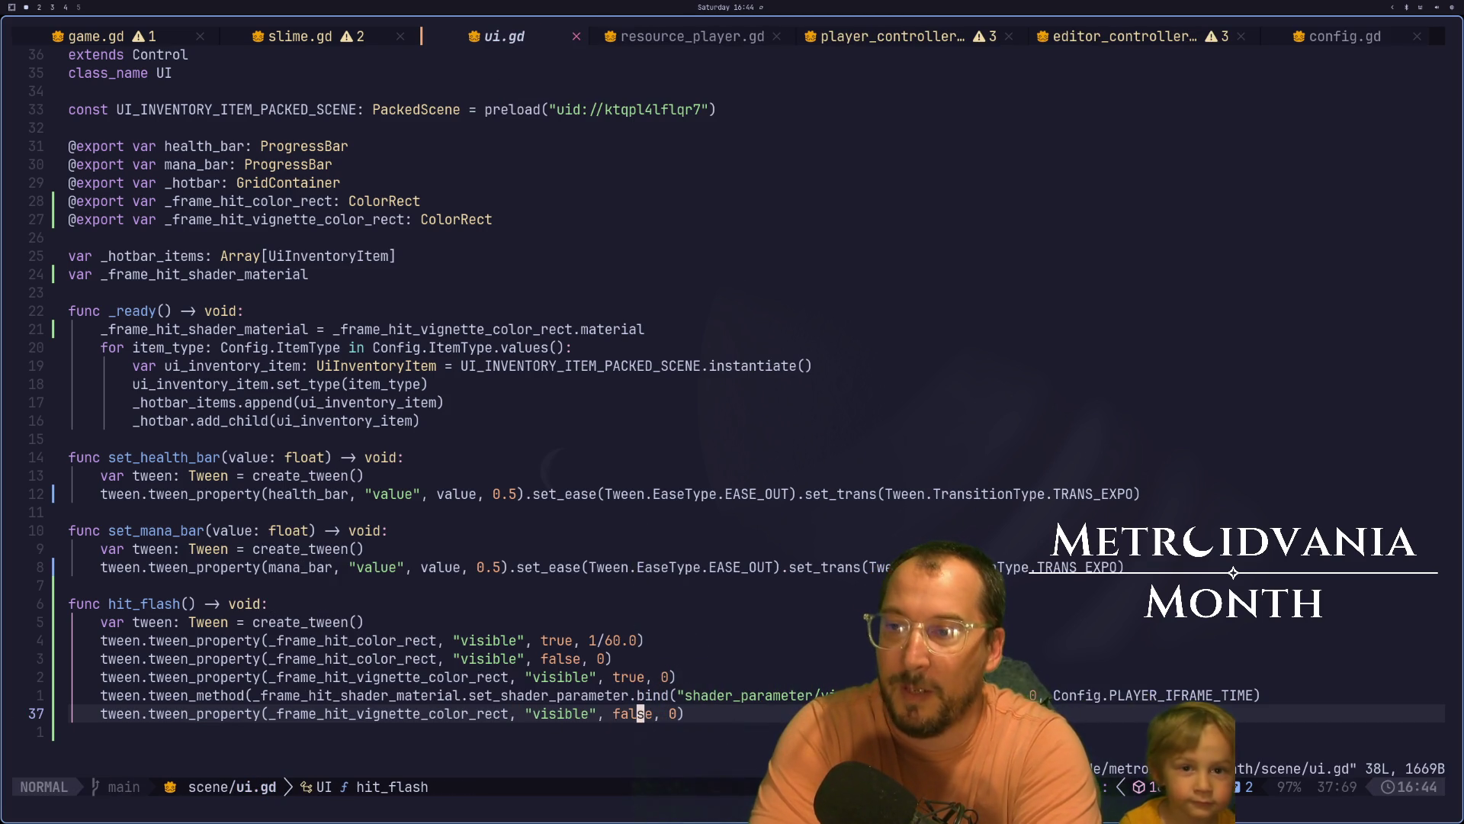
{"action": "key", "text": "Escape"}
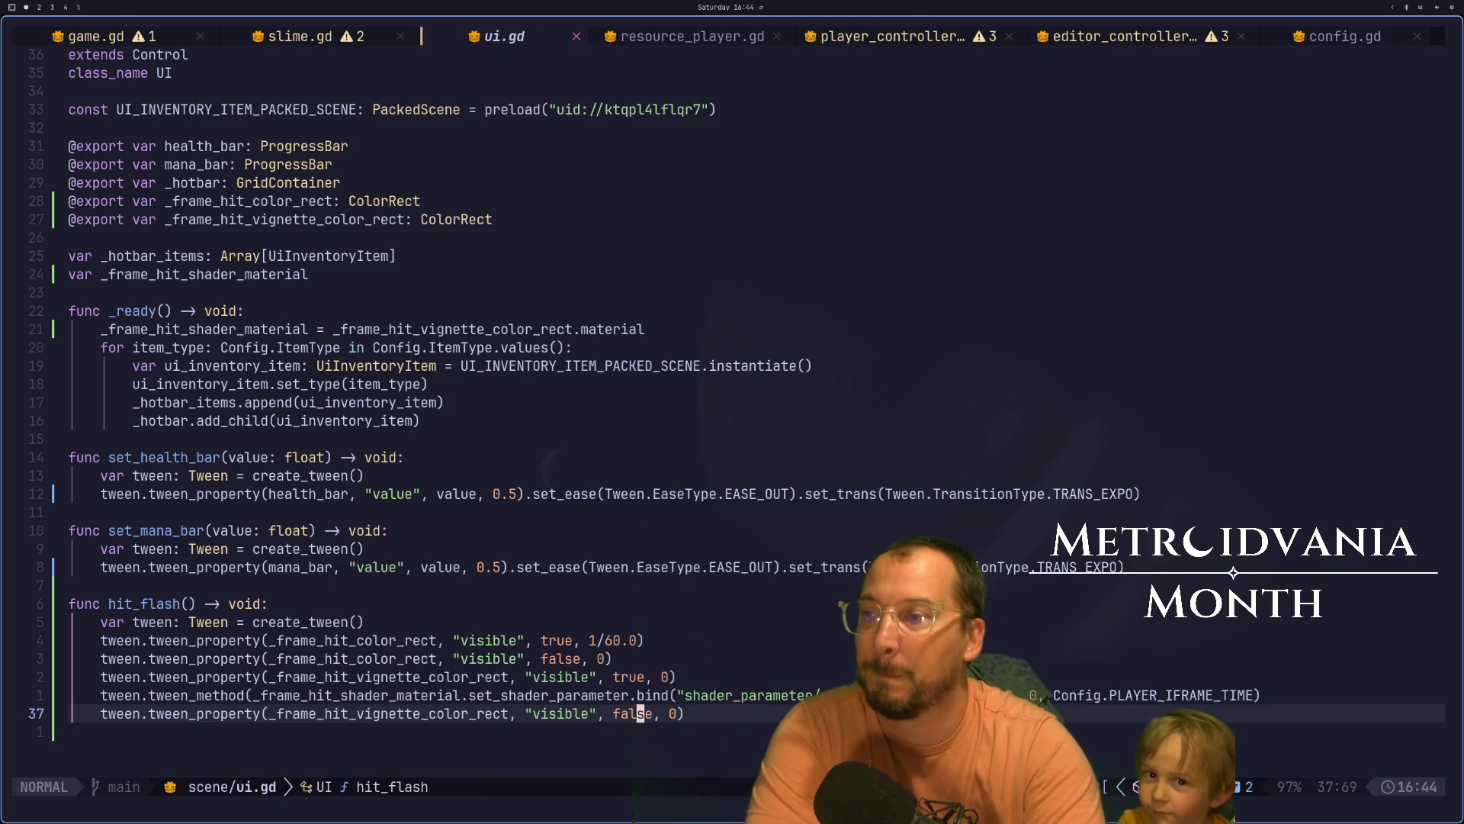
{"action": "key", "text": "super+2"}
{"action": "left_click", "coordinate": [1259, 31]}
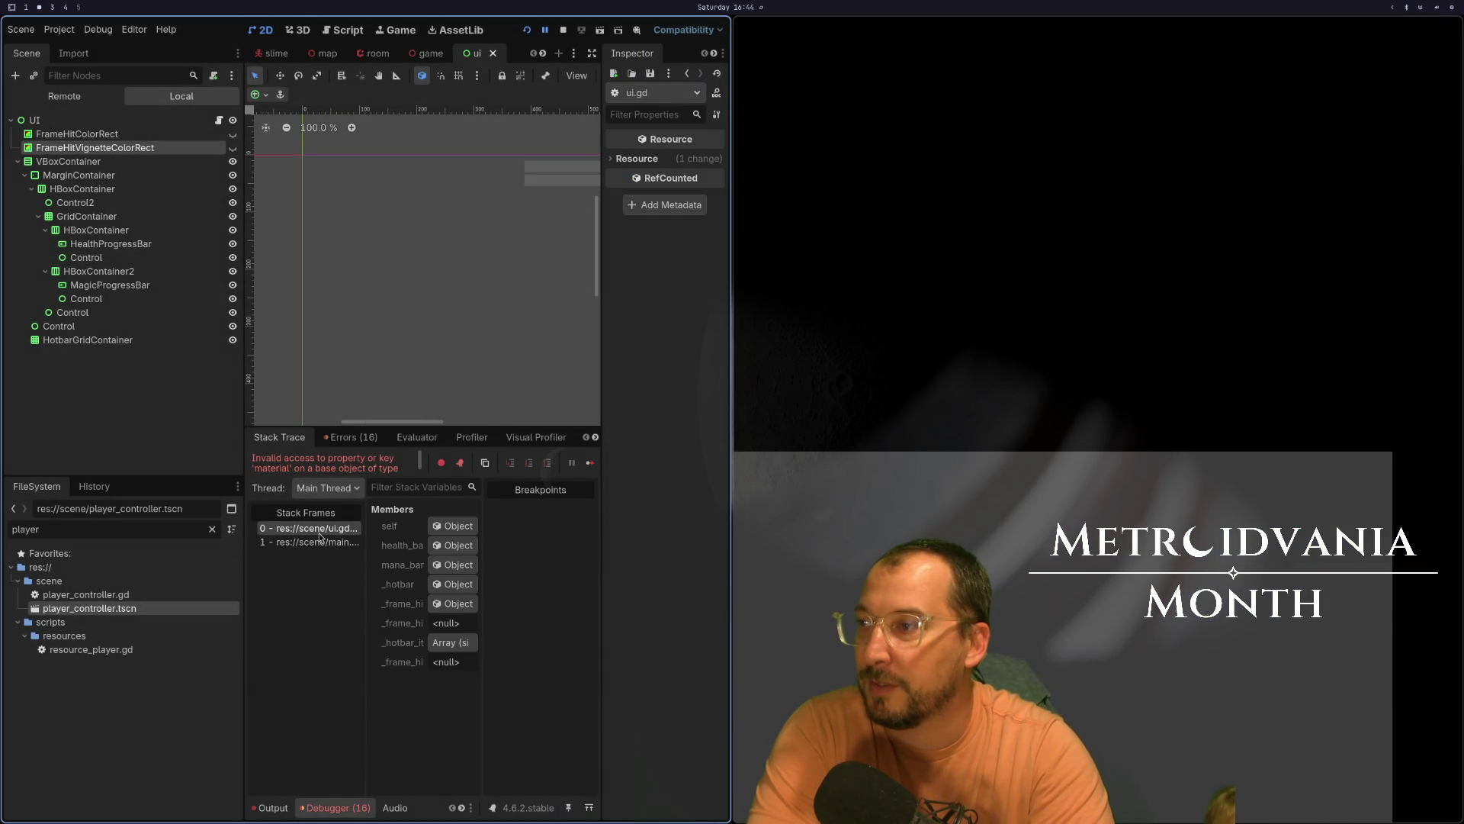
- Jump from the reported error to the material assignment on line 16 of ui.gd
{"action": "left_click", "coordinate": [323, 529]}
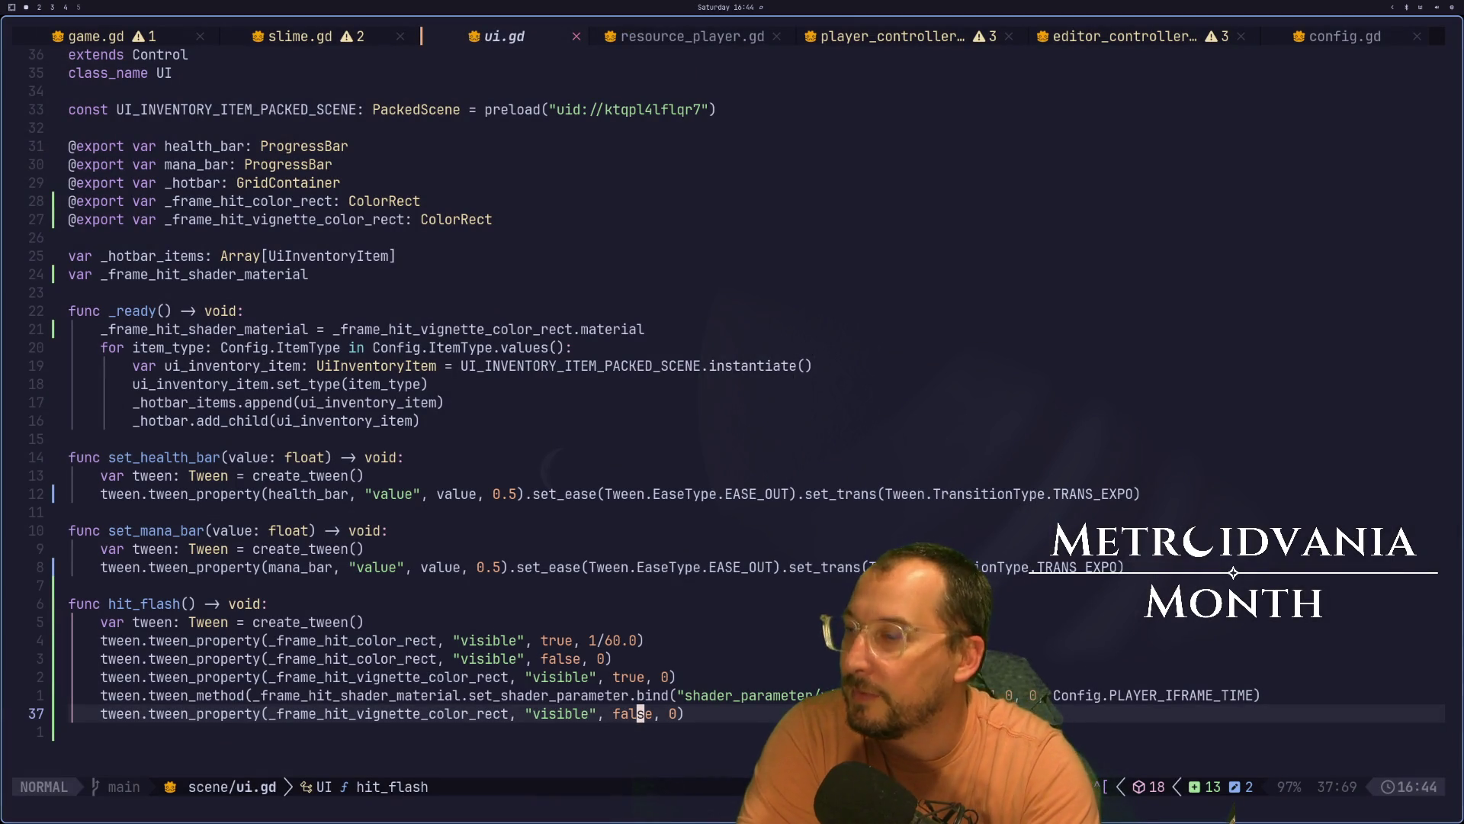
{"action": "key", "text": "2"}
{"action": "key", "text": "1"}
{"action": "key", "text": "k"}
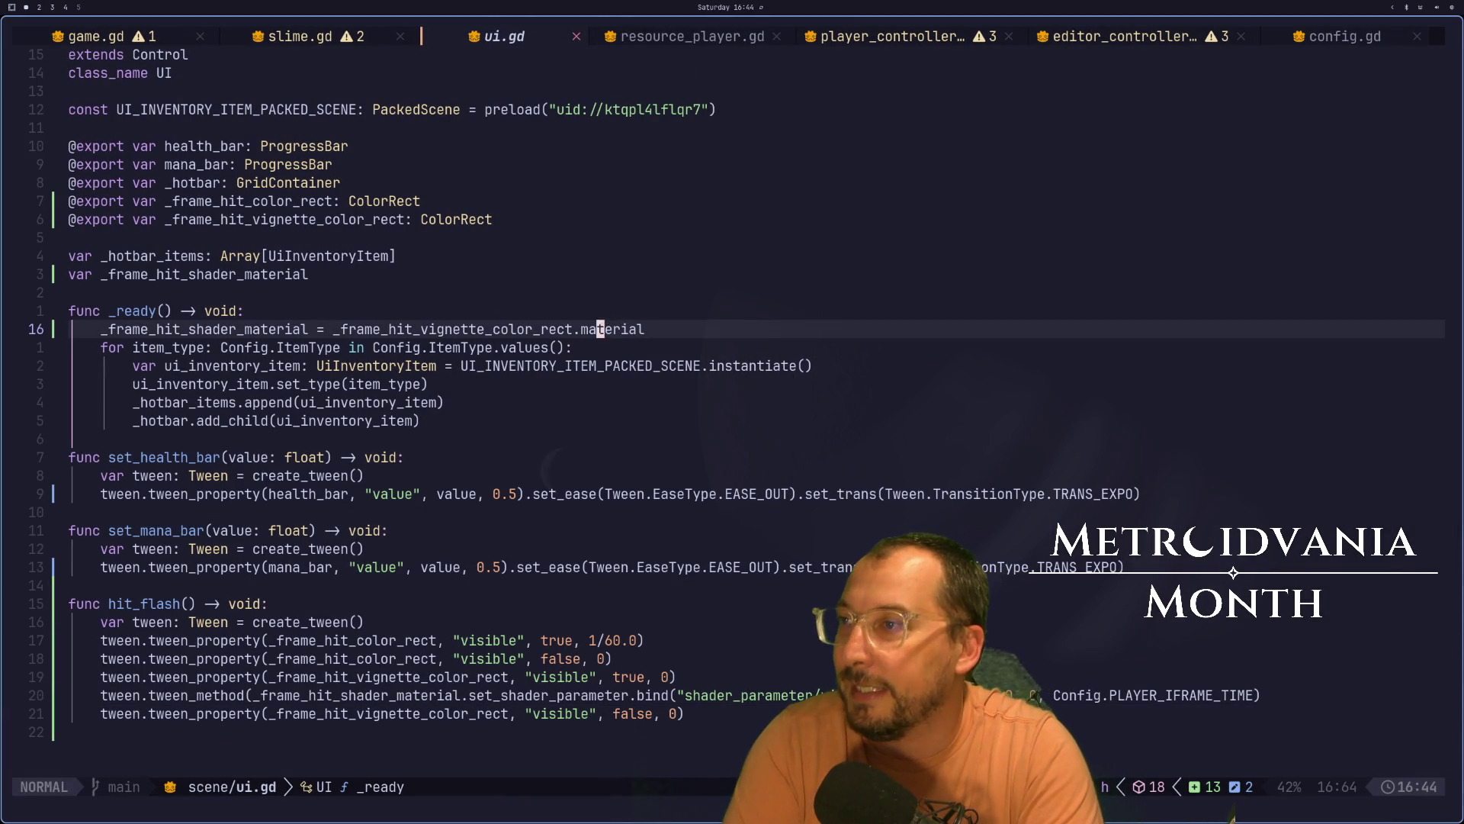
- Try retyping the material property name on line 16 as a getter
{"action": "key", "text": "b"}
{"action": "key", "text": "c"}
{"action": "key", "text": "w"}
{"action": "type", "text": "get_met"}
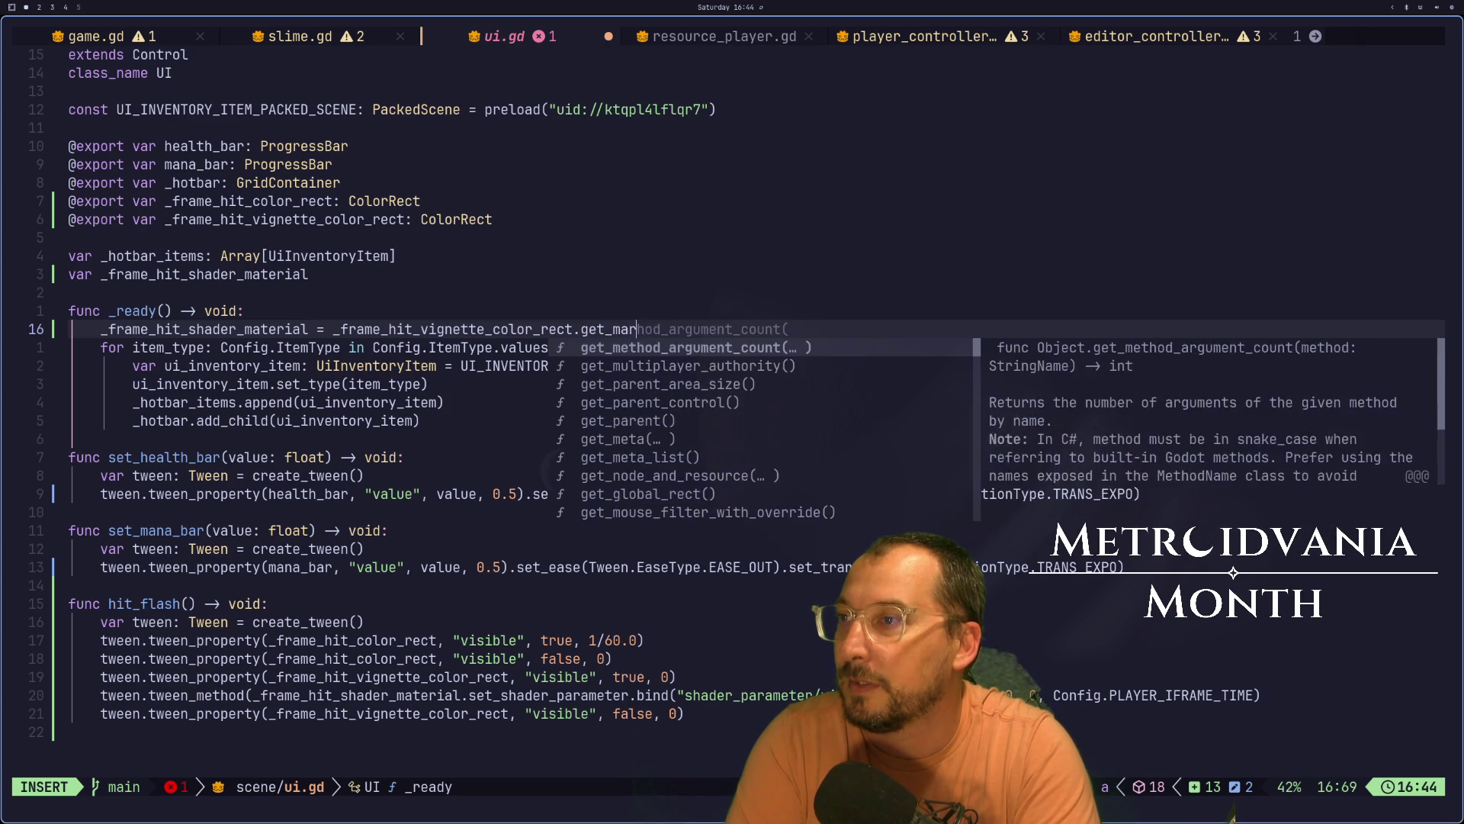
{"action": "type", "text": "er"}
{"action": "key", "text": "BackSpace"}
{"action": "key", "text": "BackSpace"}
{"action": "key", "text": "BackSpace"}
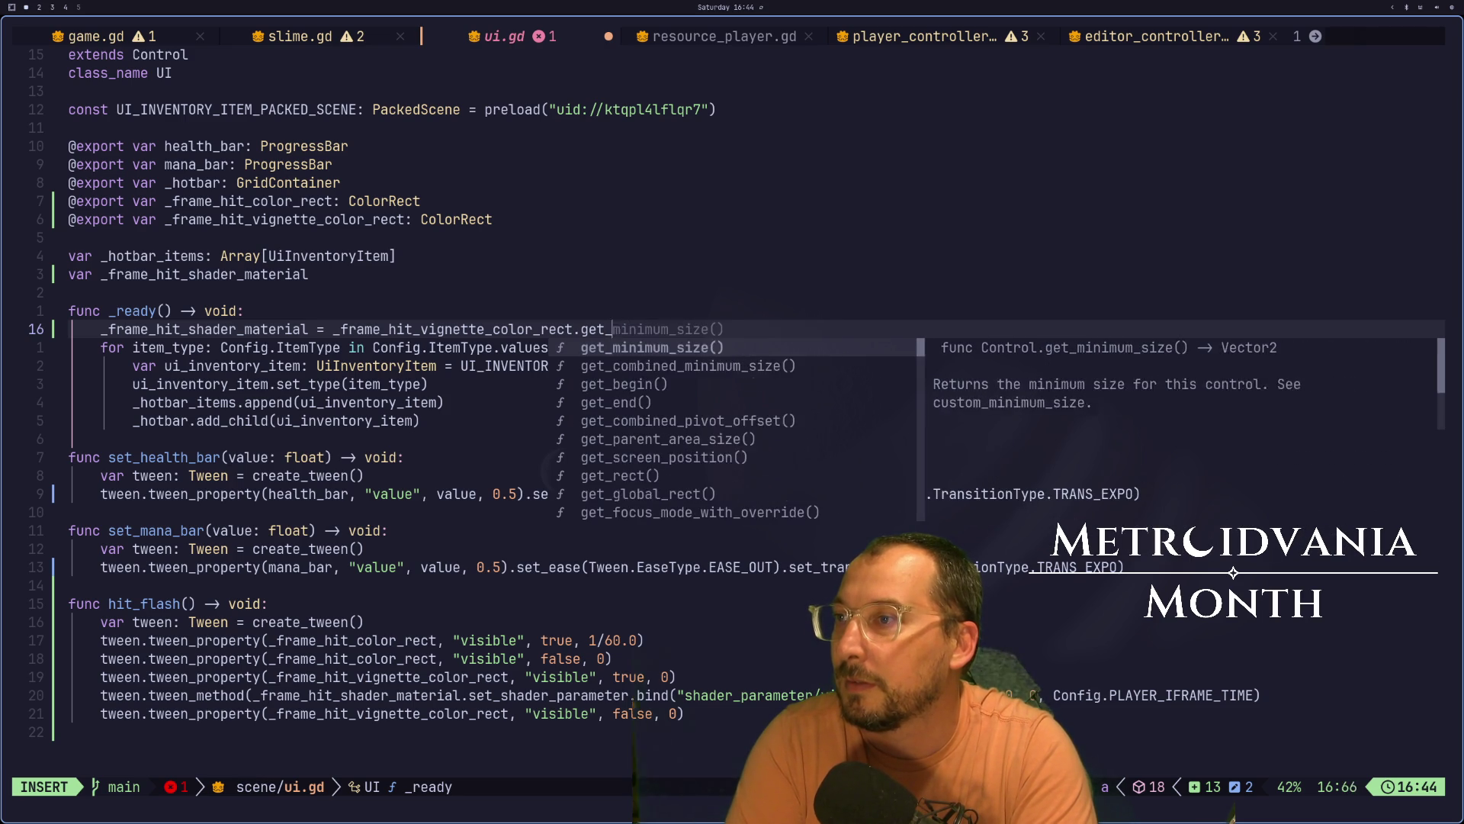
{"action": "type", "text": "mg"}
{"action": "key", "text": "BackSpace"}
{"action": "type", "text": "at"}
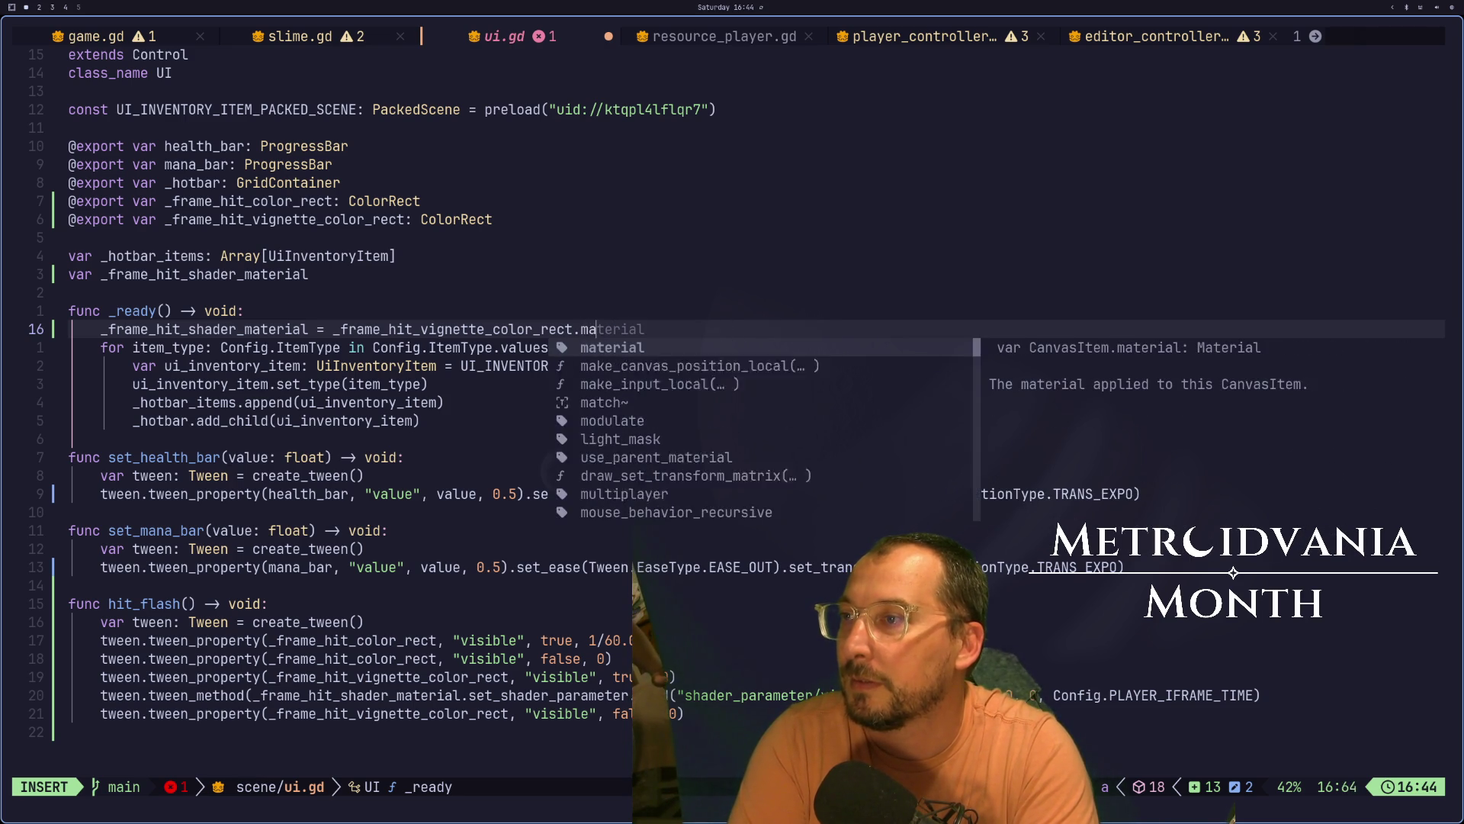
- Restore the original .material property, save ui.gd, and bring up the ShaderMaterial docs
{"action": "key", "text": "Escape"}
{"action": "key", "text": "u"}
{"action": "key", "text": "u"}
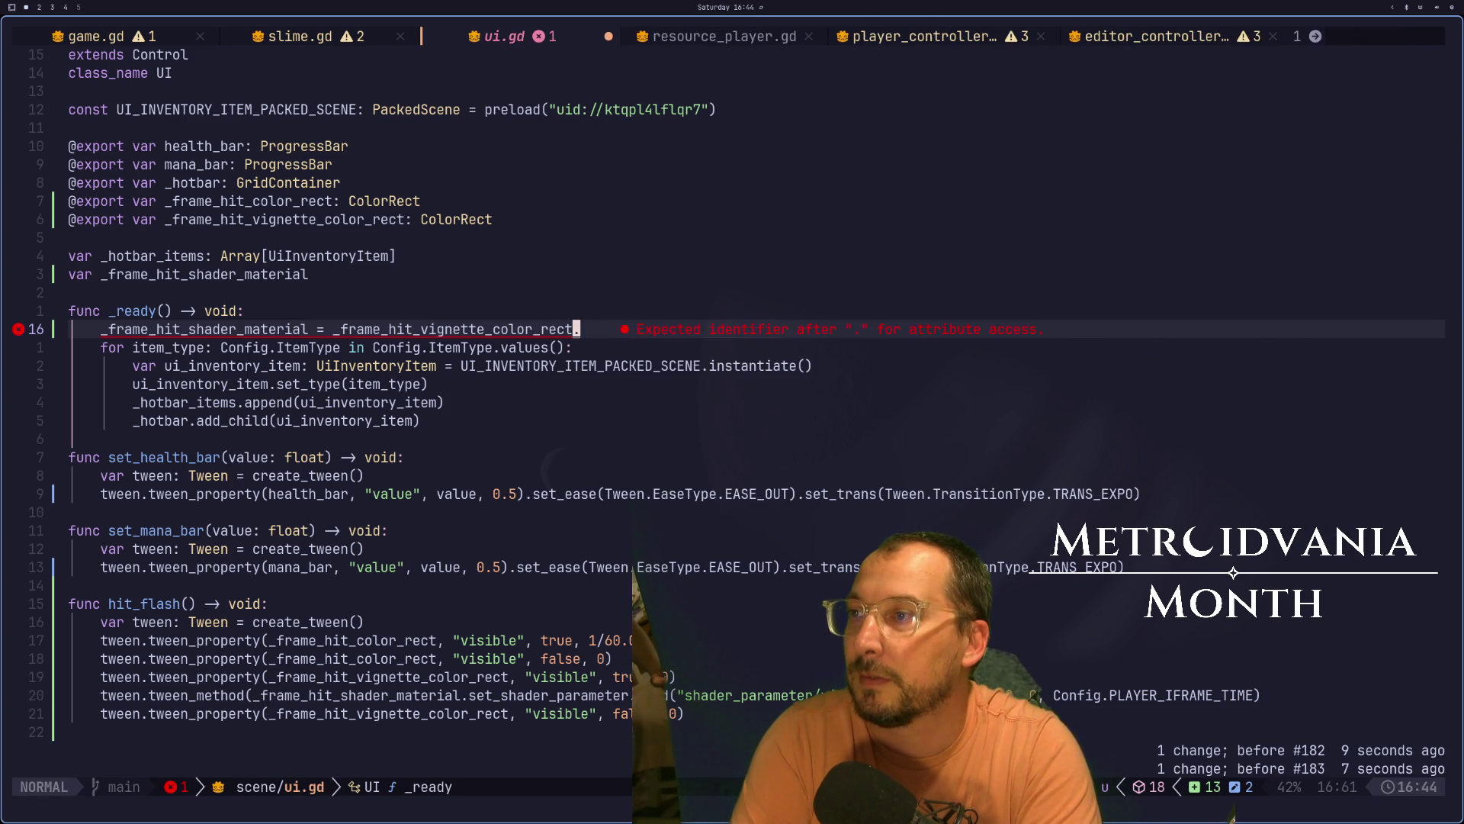
{"action": "key", "text": "ctrl+r"}
{"action": "type", "text": ":w"}
{"action": "key", "text": "Return"}
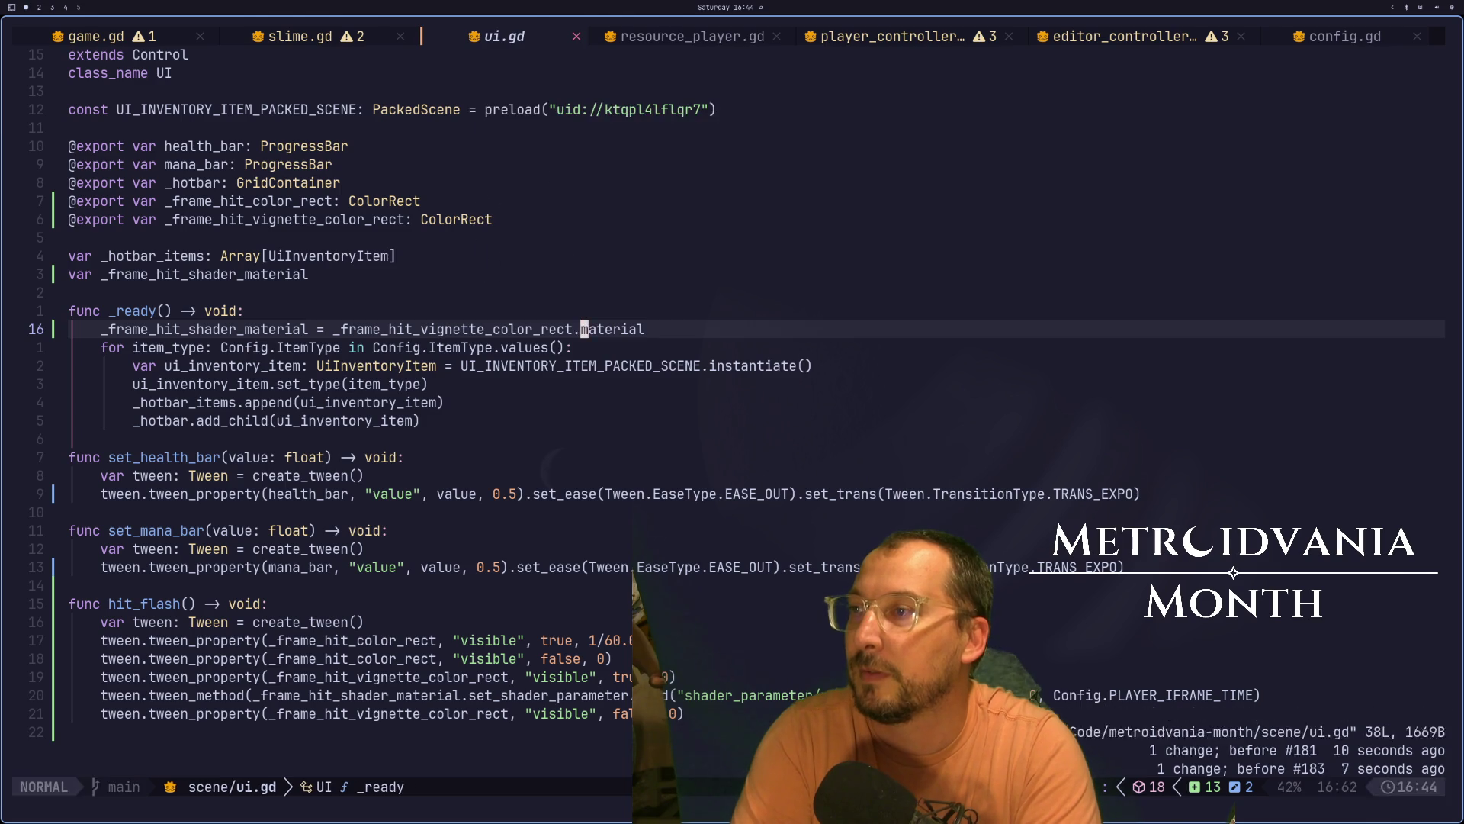
{"action": "key", "text": "super+3"}
{"action": "key", "text": "super+2"}
{"action": "key", "text": "super+3"}
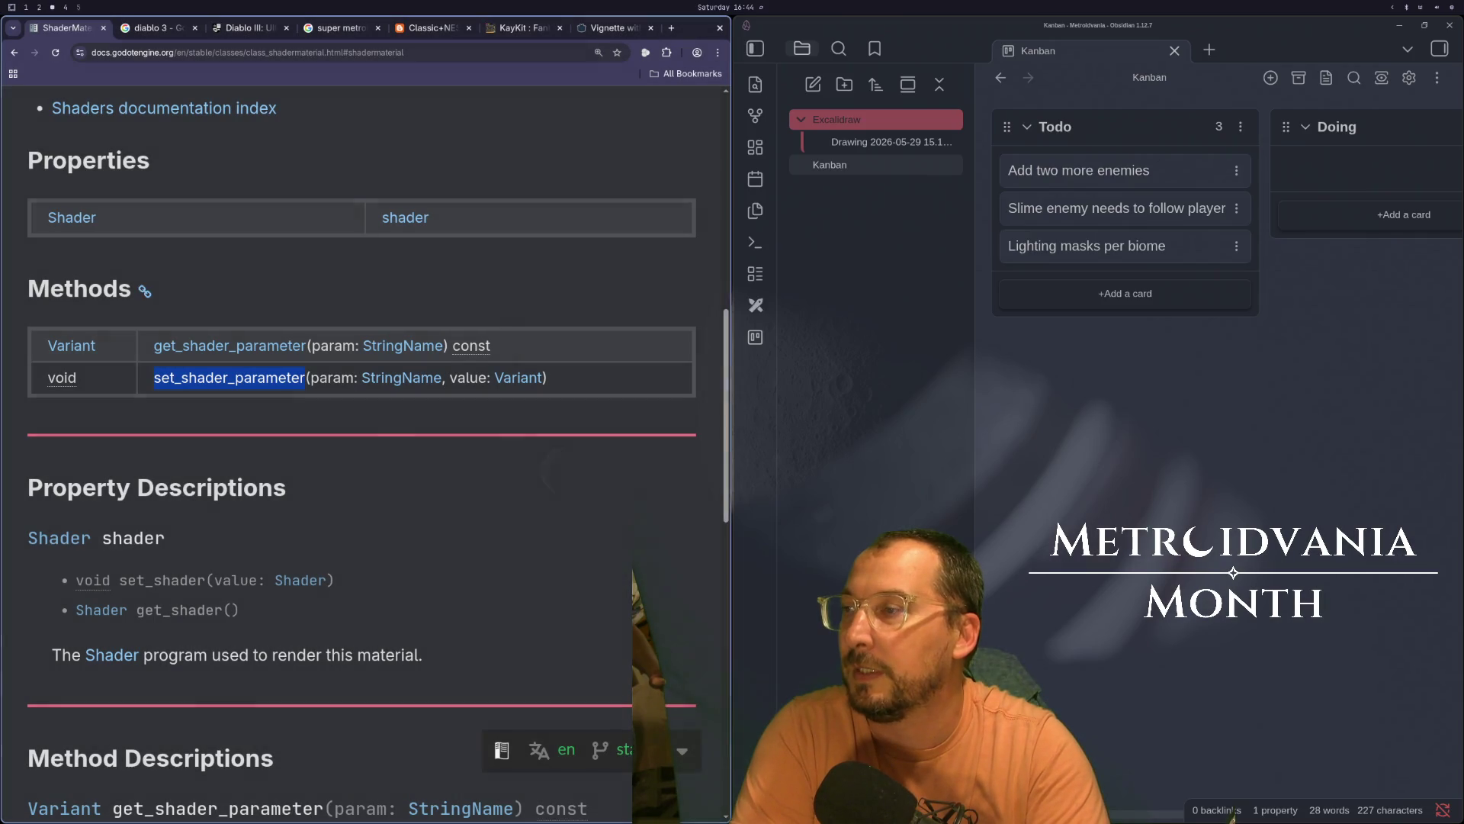
- Search the Godot docs for 'colorrect' and open the ColorRect class reference
{"action": "left_click_drag", "start_coordinate": [720, 436], "coordinate": [628, 63]}
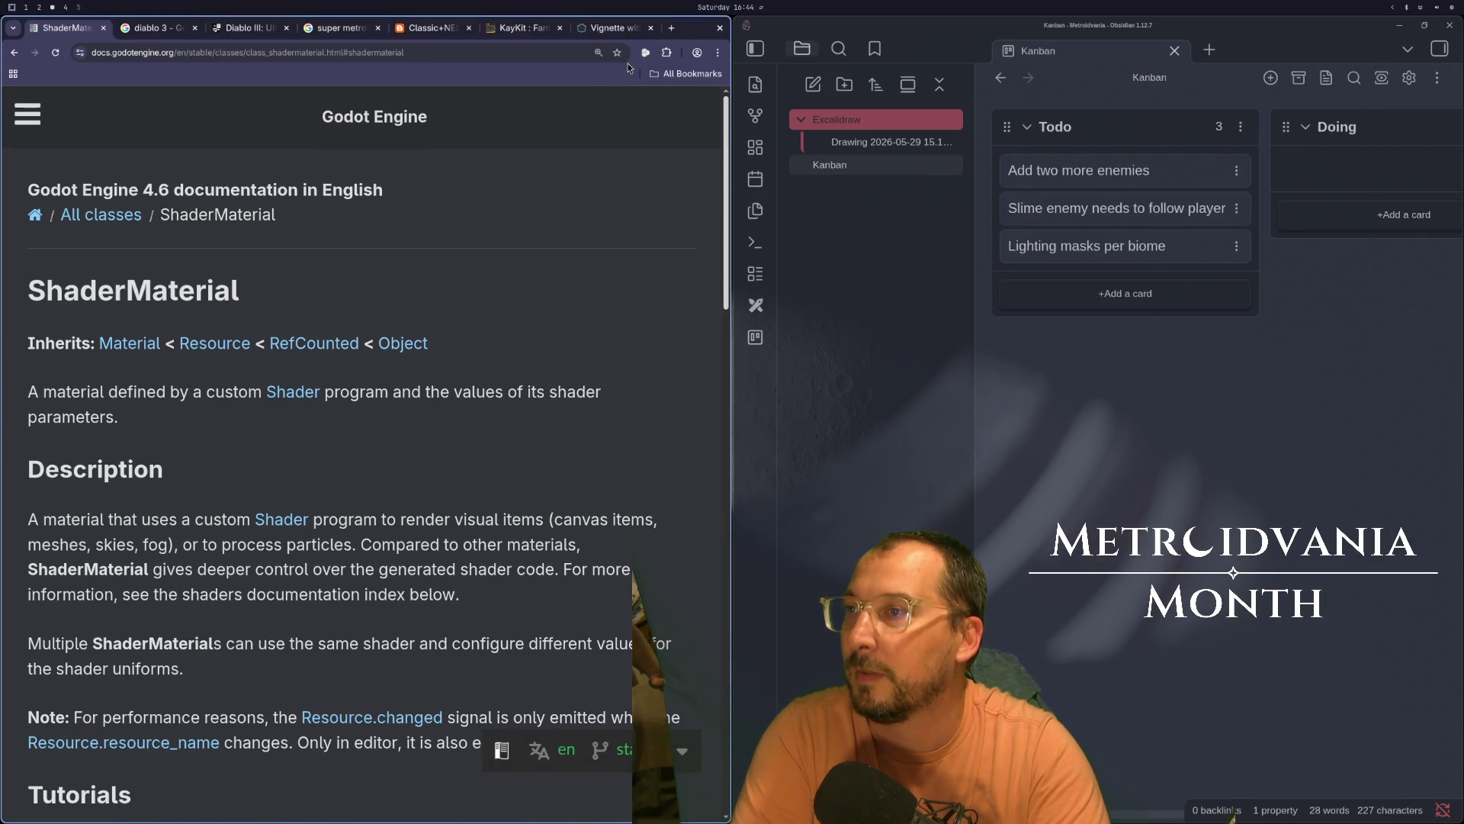
{"action": "left_click", "coordinate": [18, 109]}
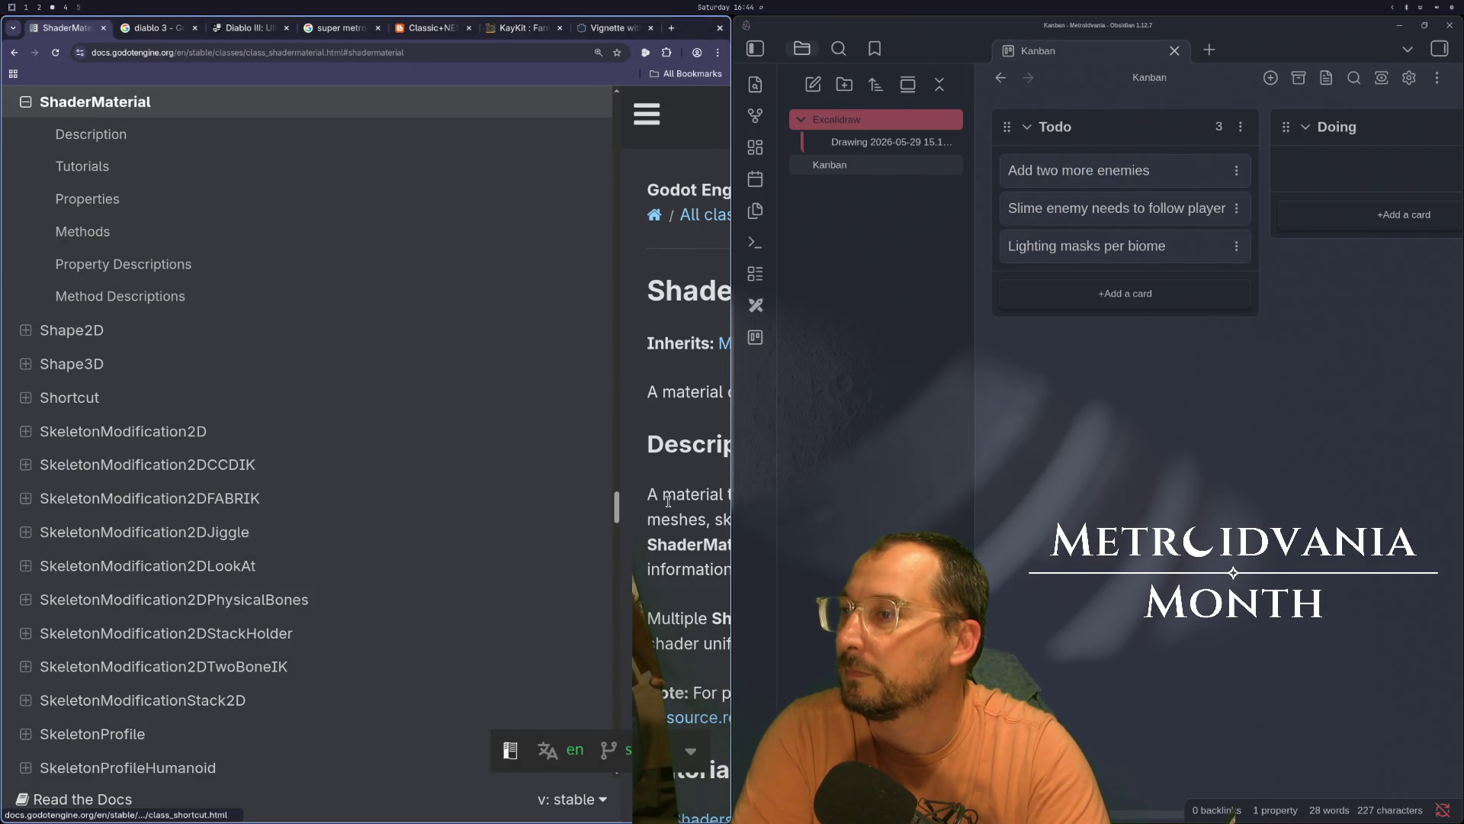
{"action": "left_click_drag", "start_coordinate": [618, 510], "coordinate": [569, 105]}
{"action": "left_click", "coordinate": [331, 190]}
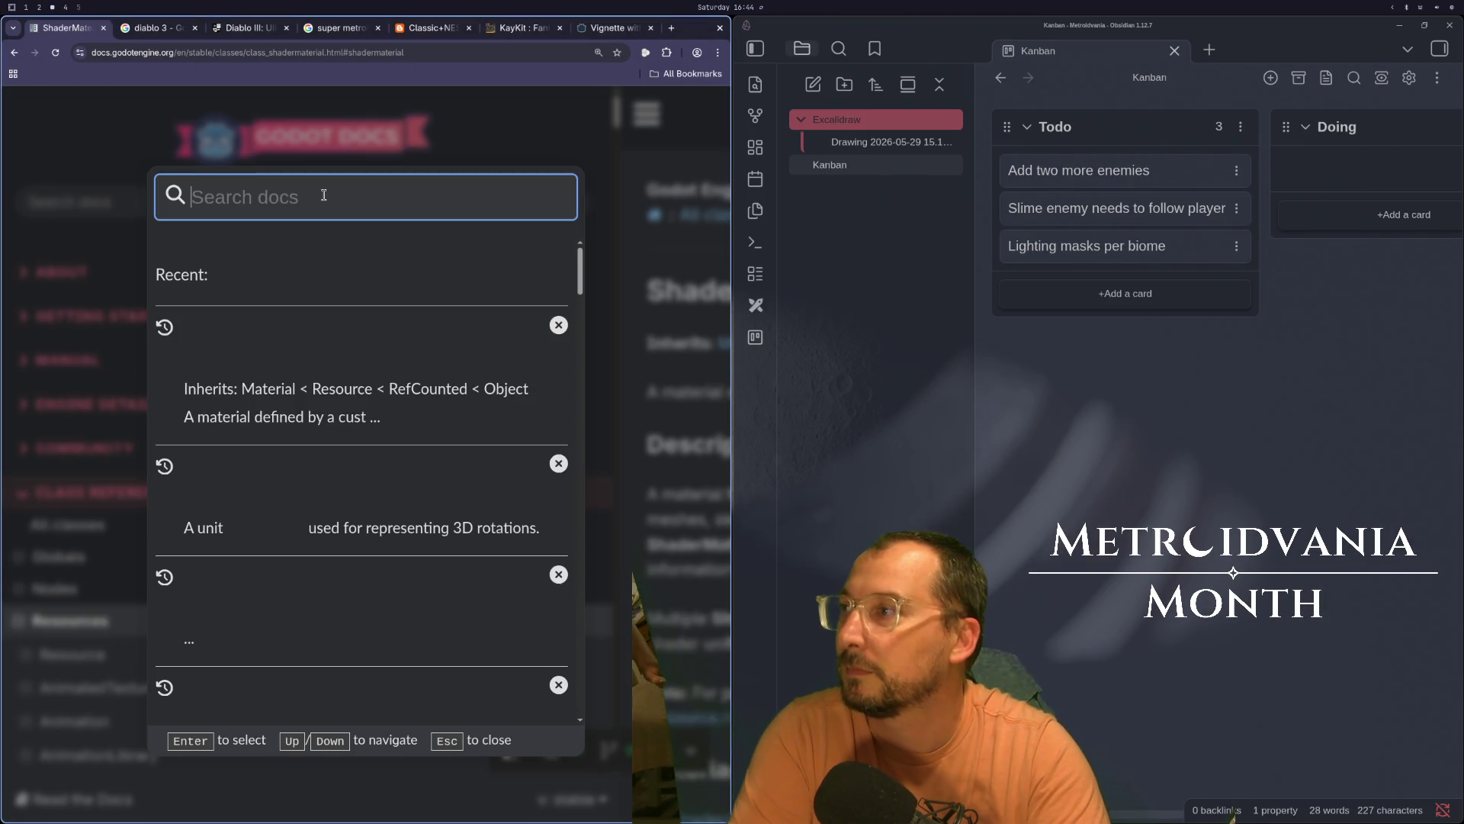
{"action": "type", "text": "colorrect"}
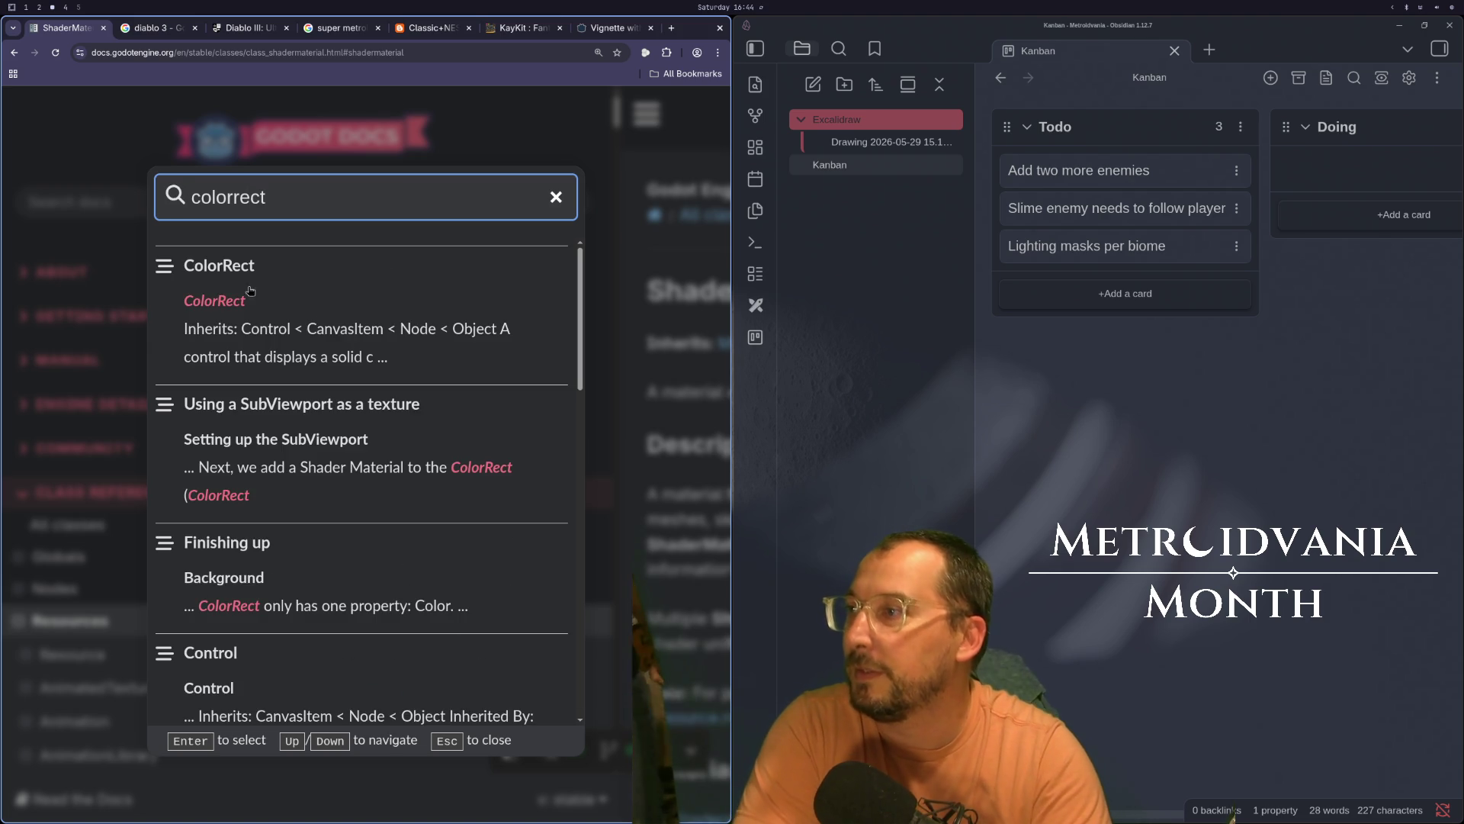
{"action": "left_click", "coordinate": [239, 295]}
- Read through the ColorRect page, then return to the Godot editor
{"action": "scroll", "coordinate": [469, 509], "scroll_direction": "down", "scroll_amount": 5}
{"action": "scroll", "coordinate": [470, 509], "scroll_direction": "up", "scroll_amount": 8}
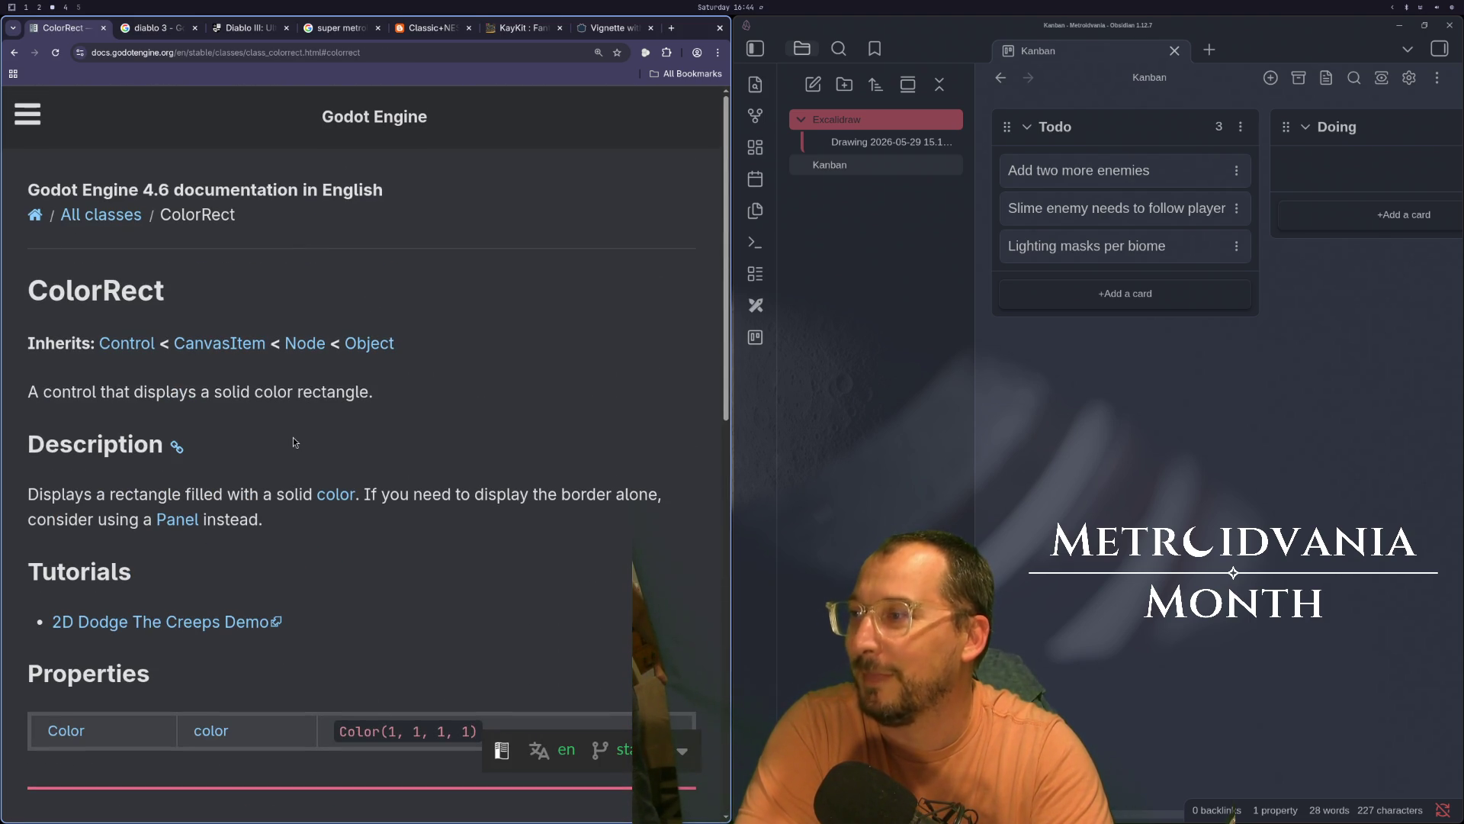
{"action": "scroll", "coordinate": [350, 432], "scroll_direction": "down", "scroll_amount": 3}
{"action": "scroll", "coordinate": [350, 432], "scroll_direction": "up", "scroll_amount": 3}
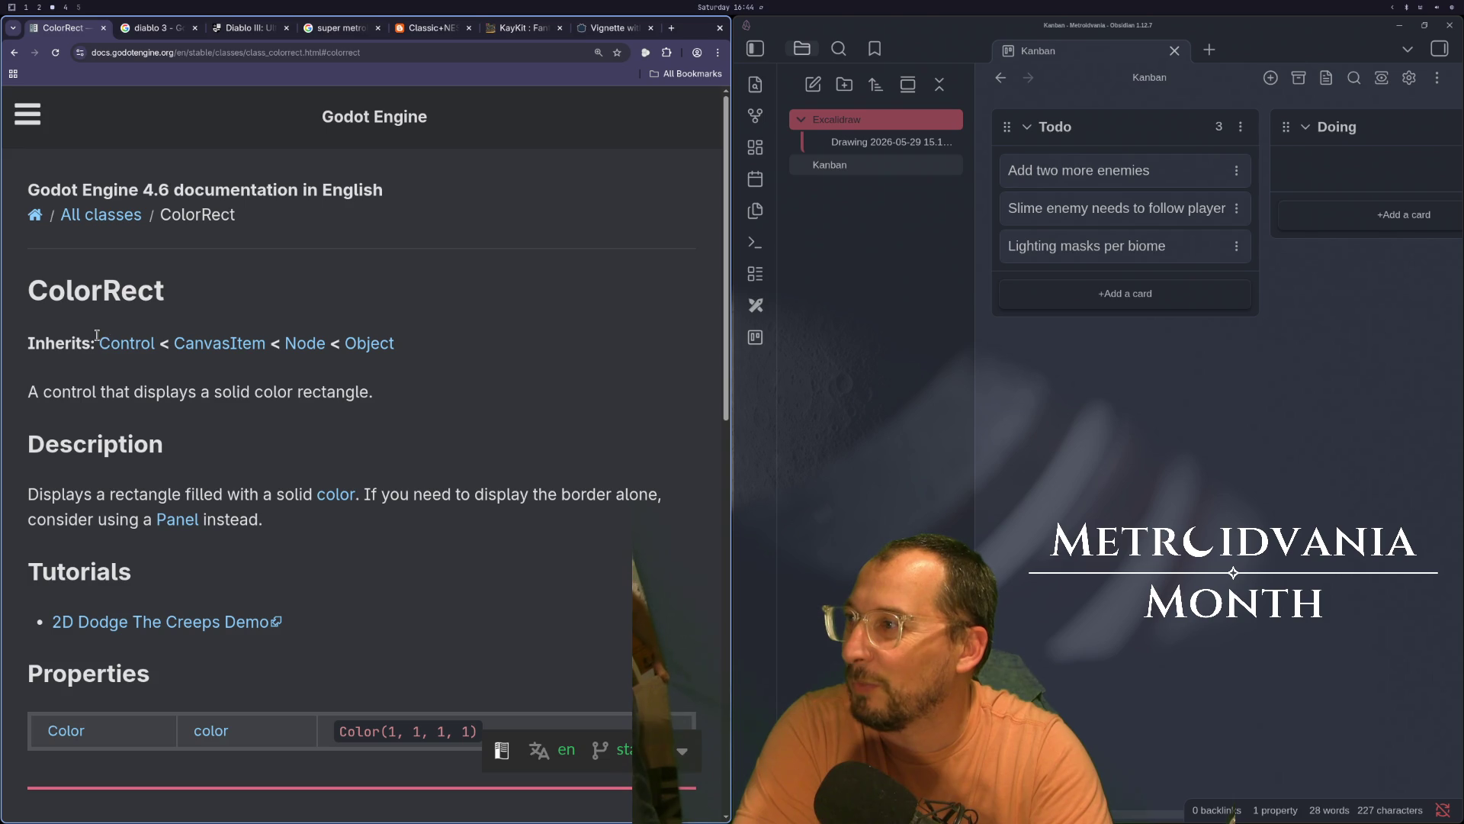
{"action": "key", "text": "super+2"}
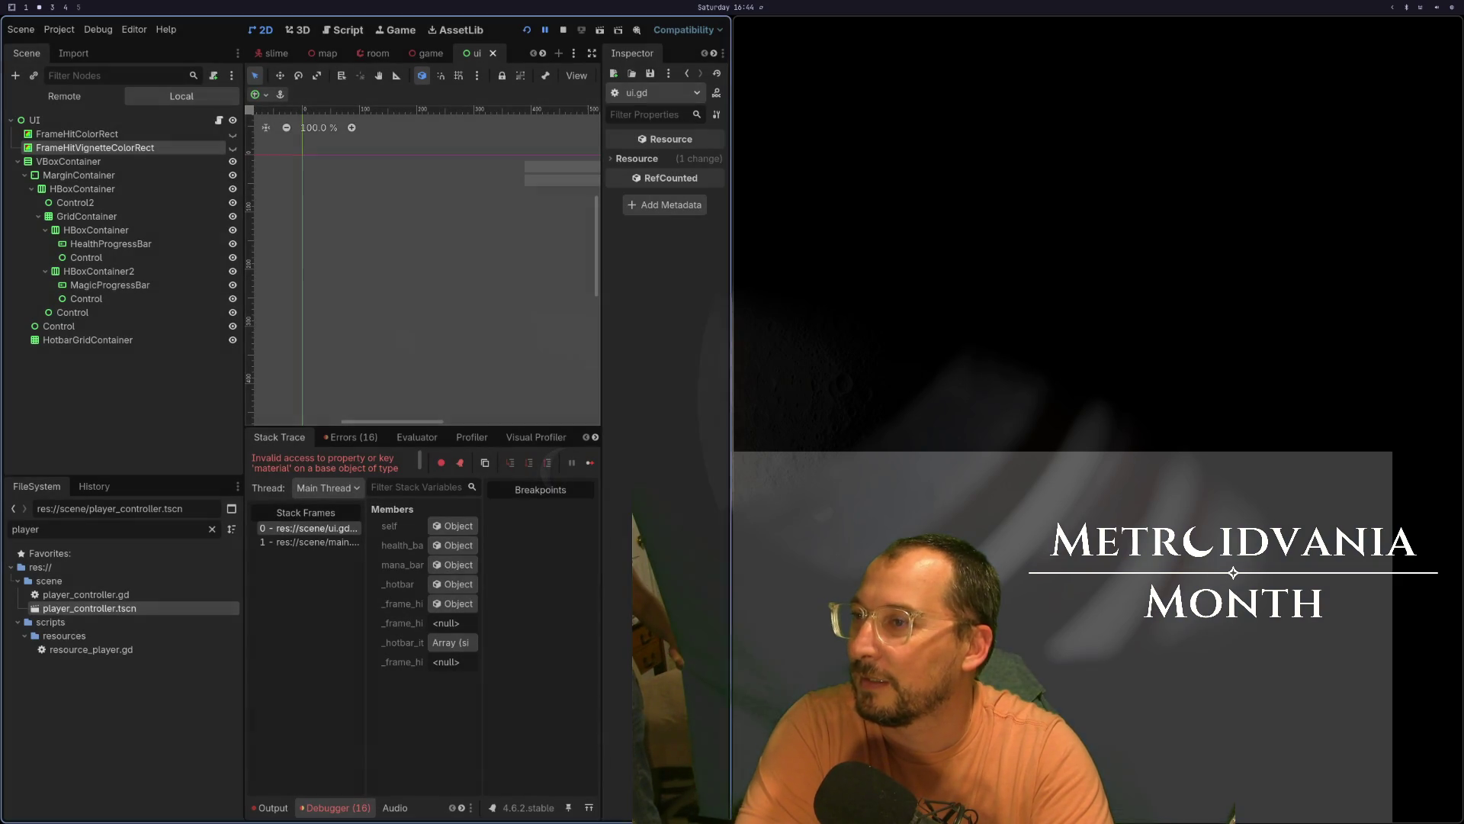
- Stop the game and inspect FrameHitColorRect and FrameHitVignetteColorRect in the Scene dock
{"action": "key", "text": "F8"}
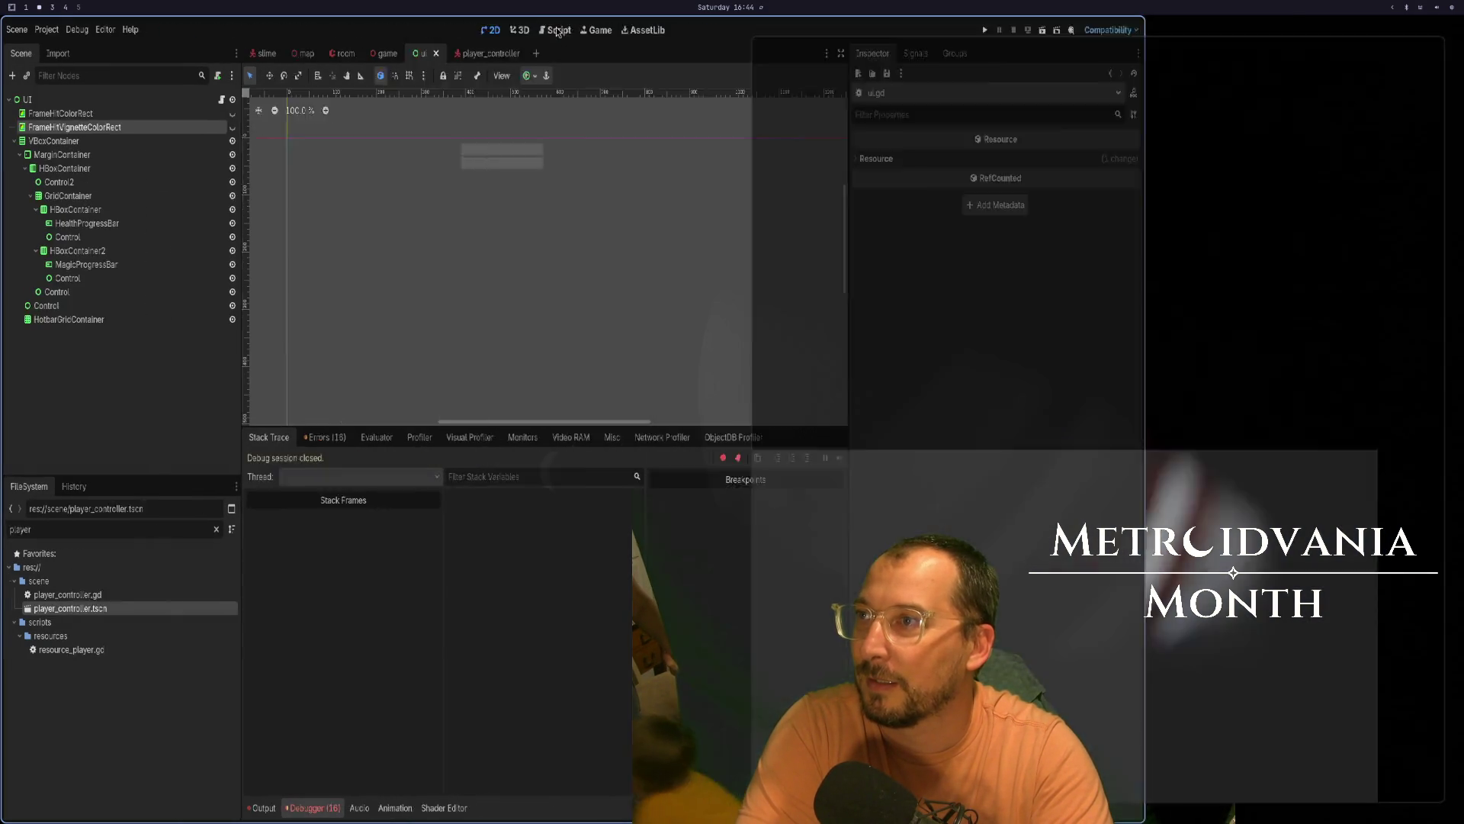
{"action": "left_click", "coordinate": [119, 115]}
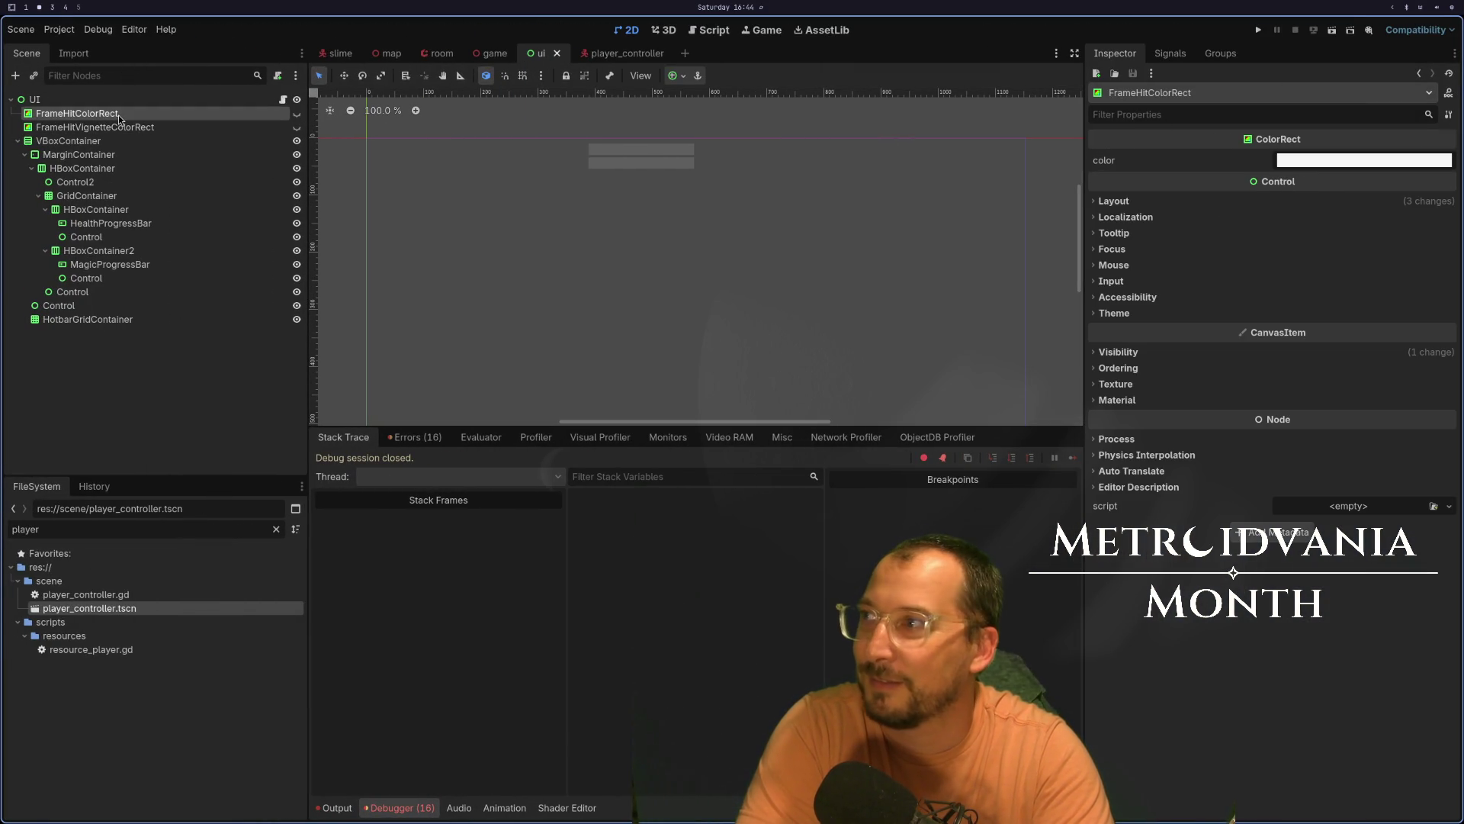
{"action": "mouse_move", "coordinate": [1135, 336]}
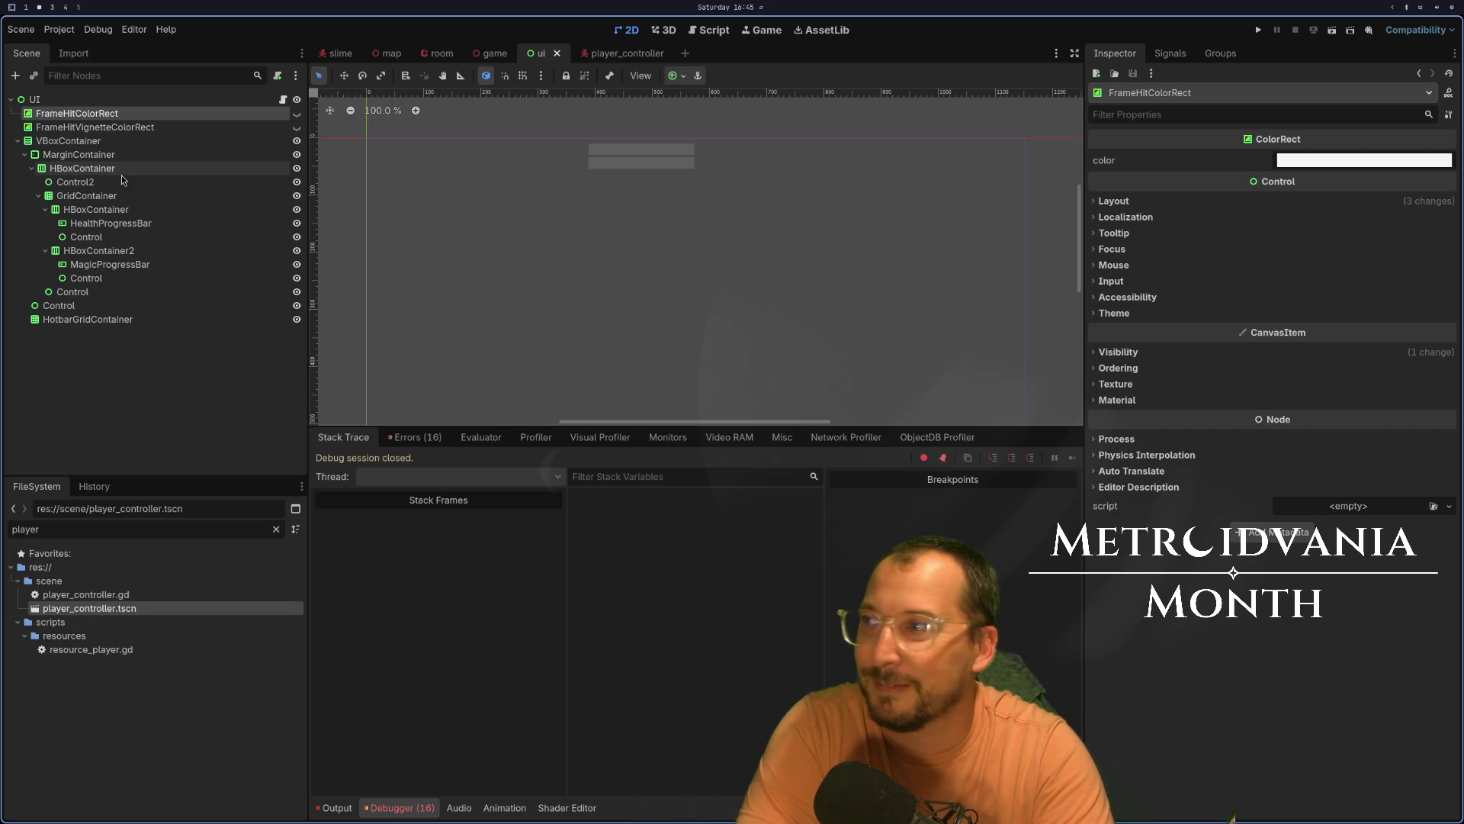
{"action": "left_click", "coordinate": [156, 127]}
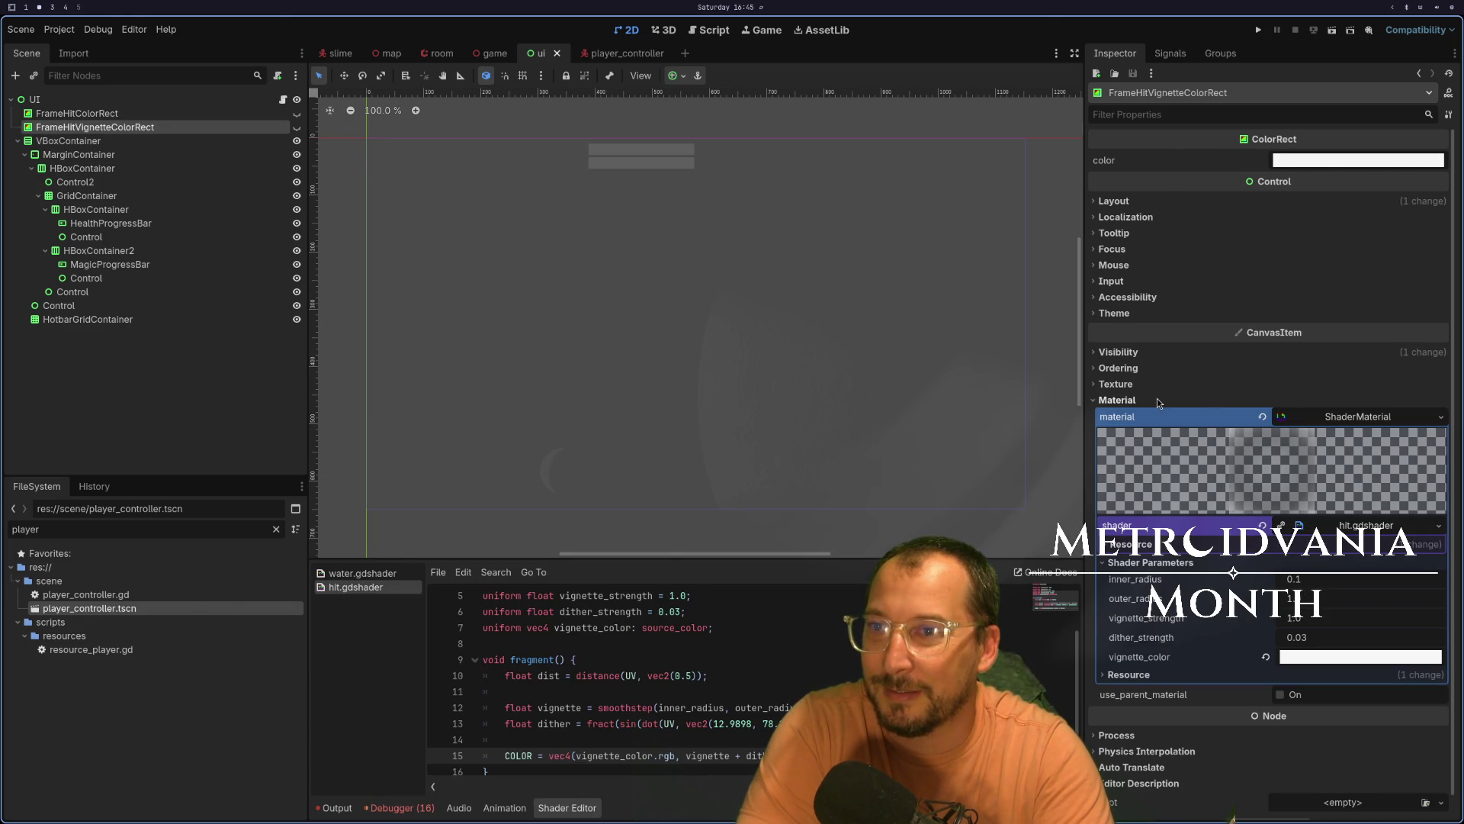
- Return to the ColorRect documentation in the browser
{"action": "key", "text": "super+4"}
{"action": "key", "text": "super+2"}
{"action": "key", "text": "super+3"}
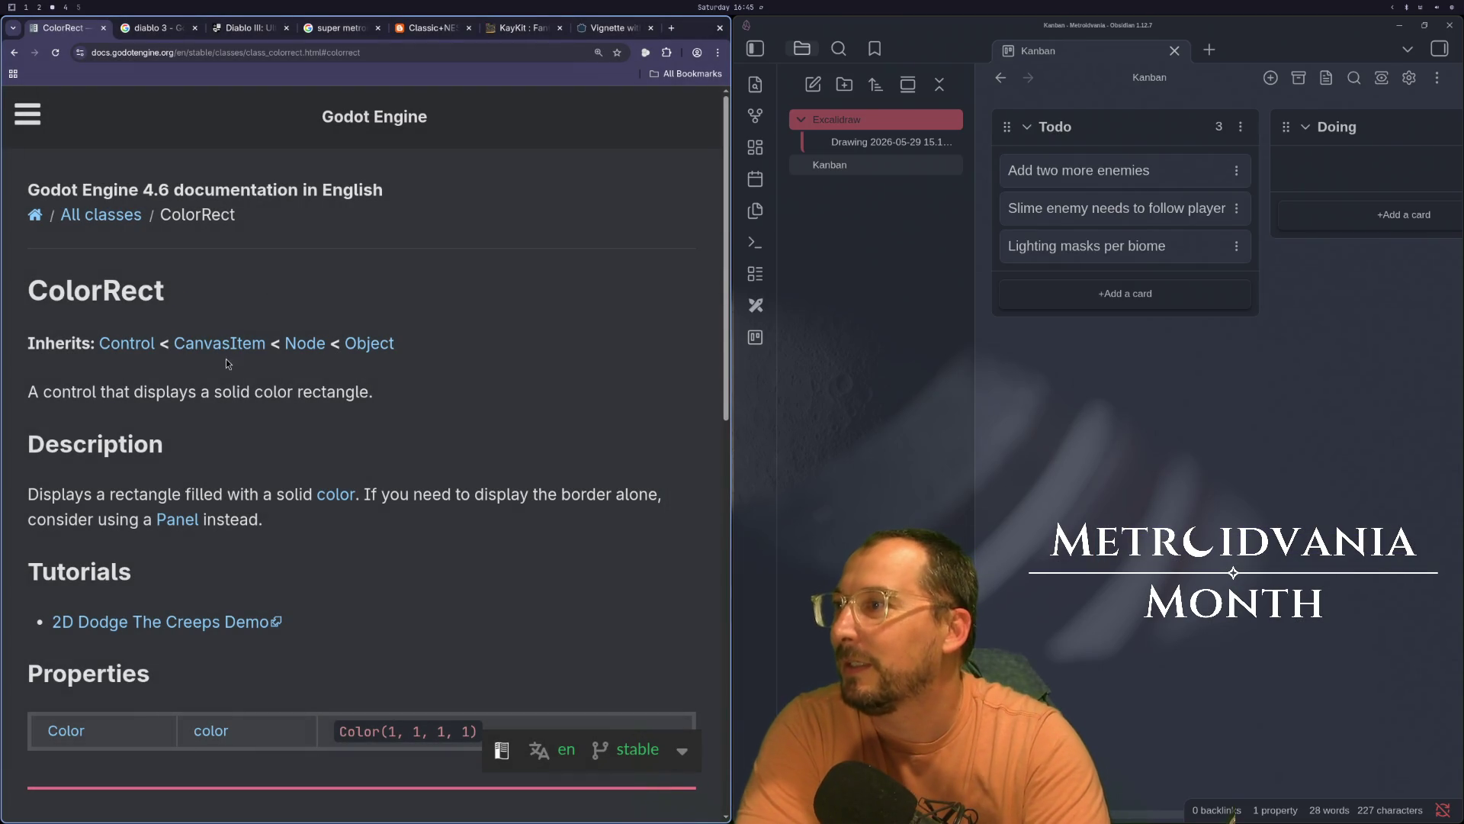
- Bookmark the CanvasItem material property documentation, then head back to the editors
{"action": "scroll", "coordinate": [309, 450], "scroll_direction": "down", "scroll_amount": 15}
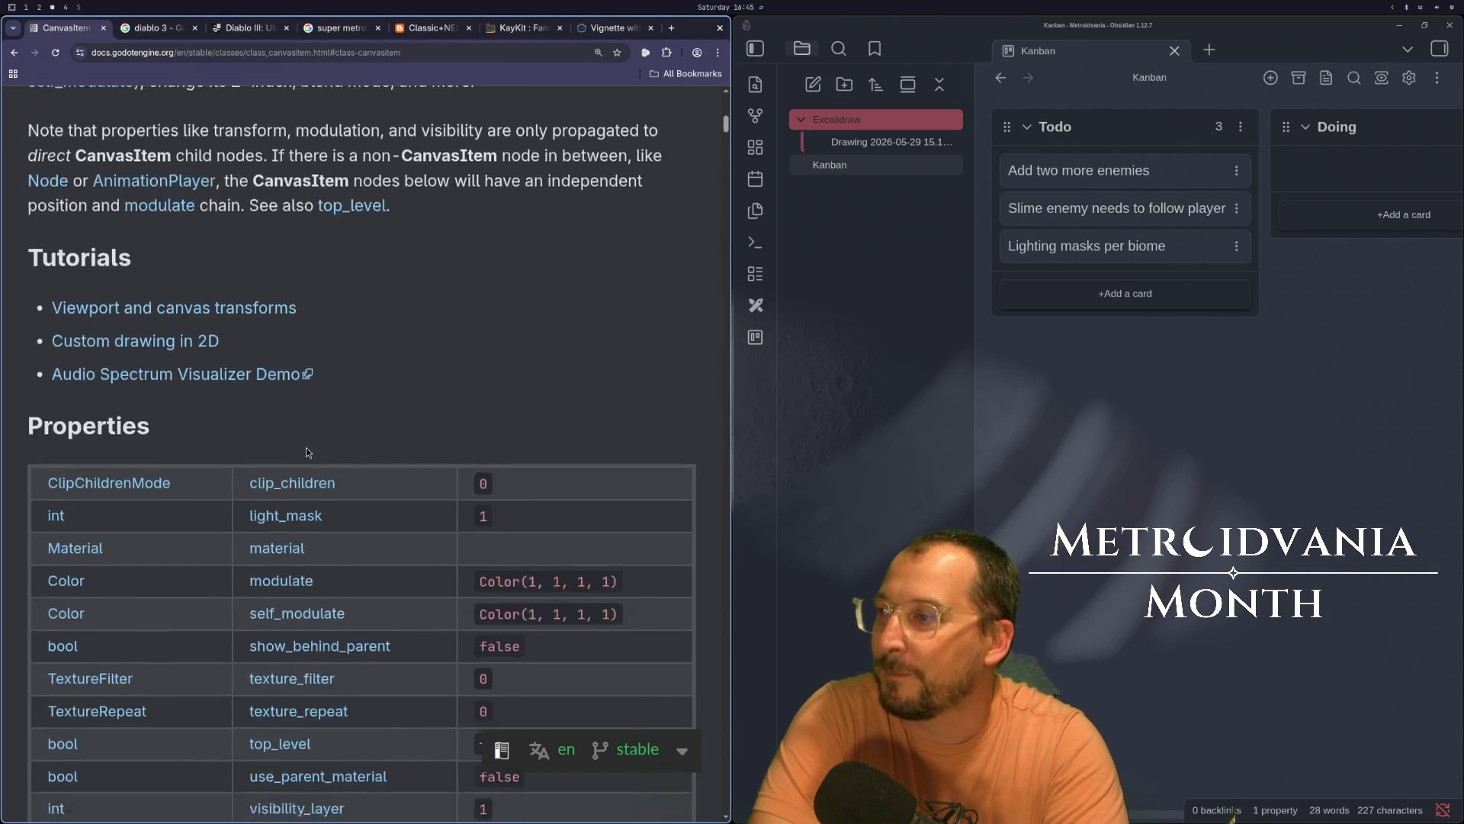
{"action": "left_click", "coordinate": [273, 282]}
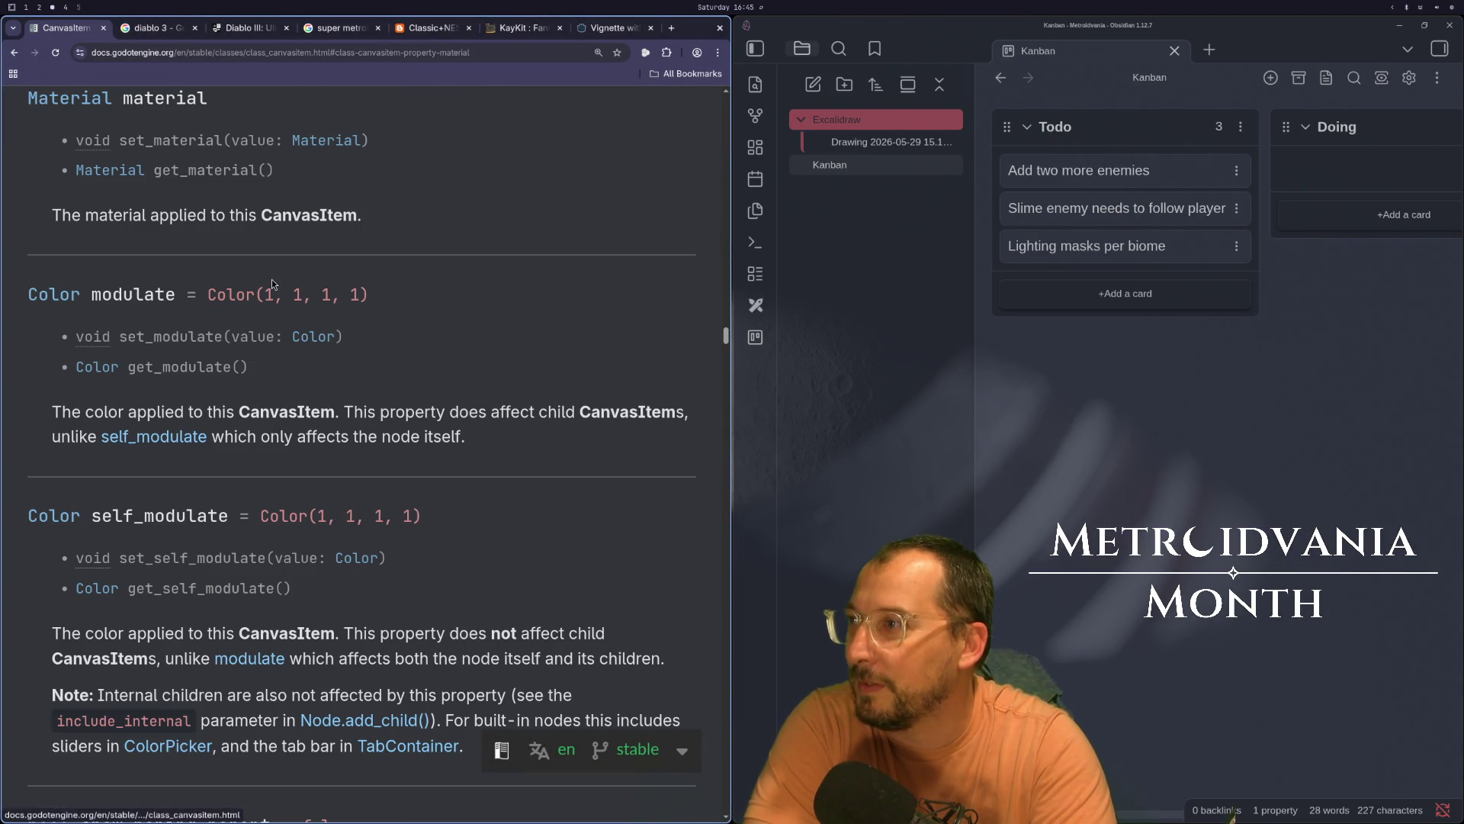
{"action": "double_click", "coordinate": [214, 167]}
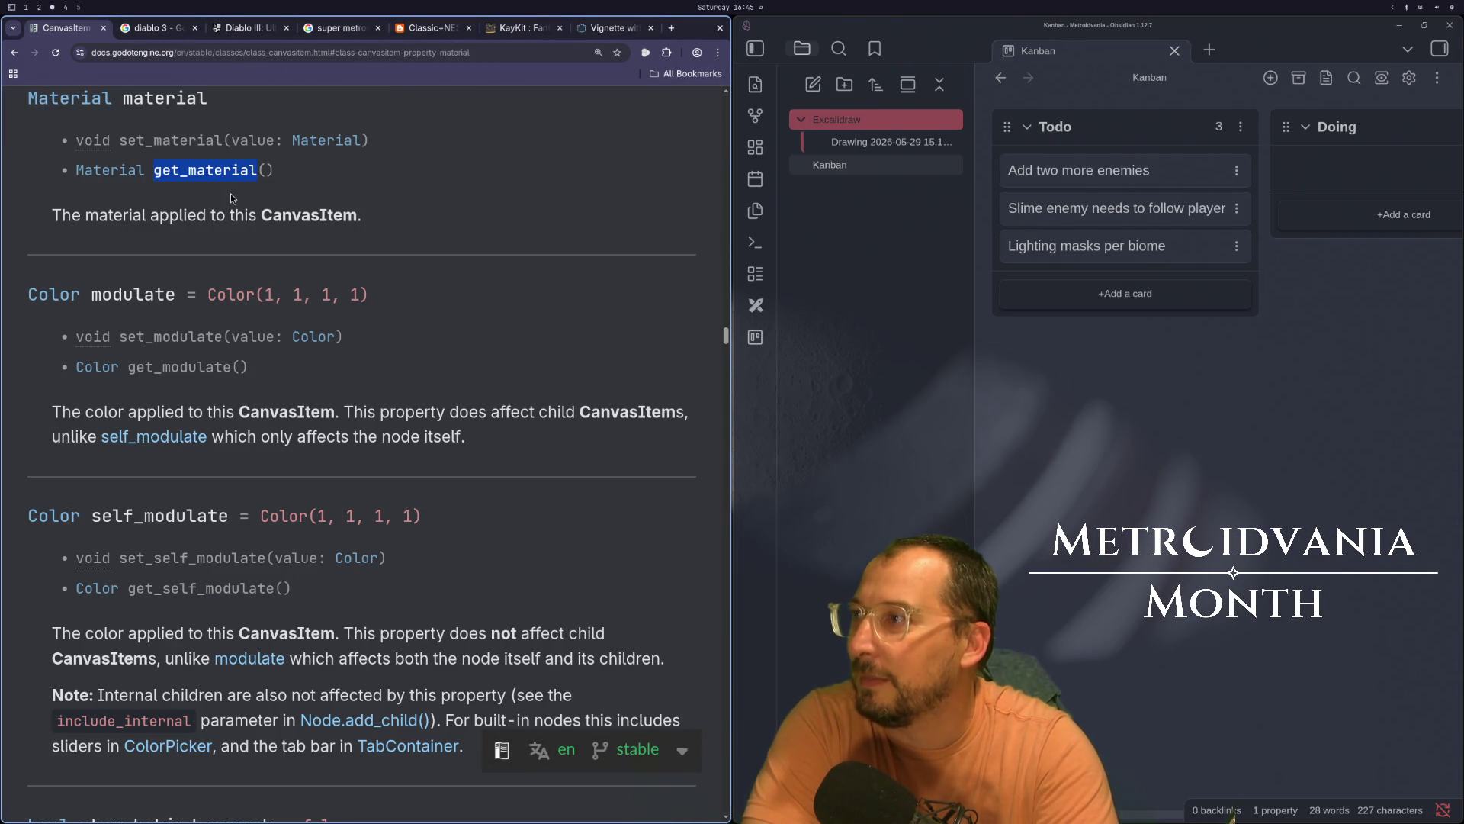
{"action": "key", "text": "ctrl+d"}
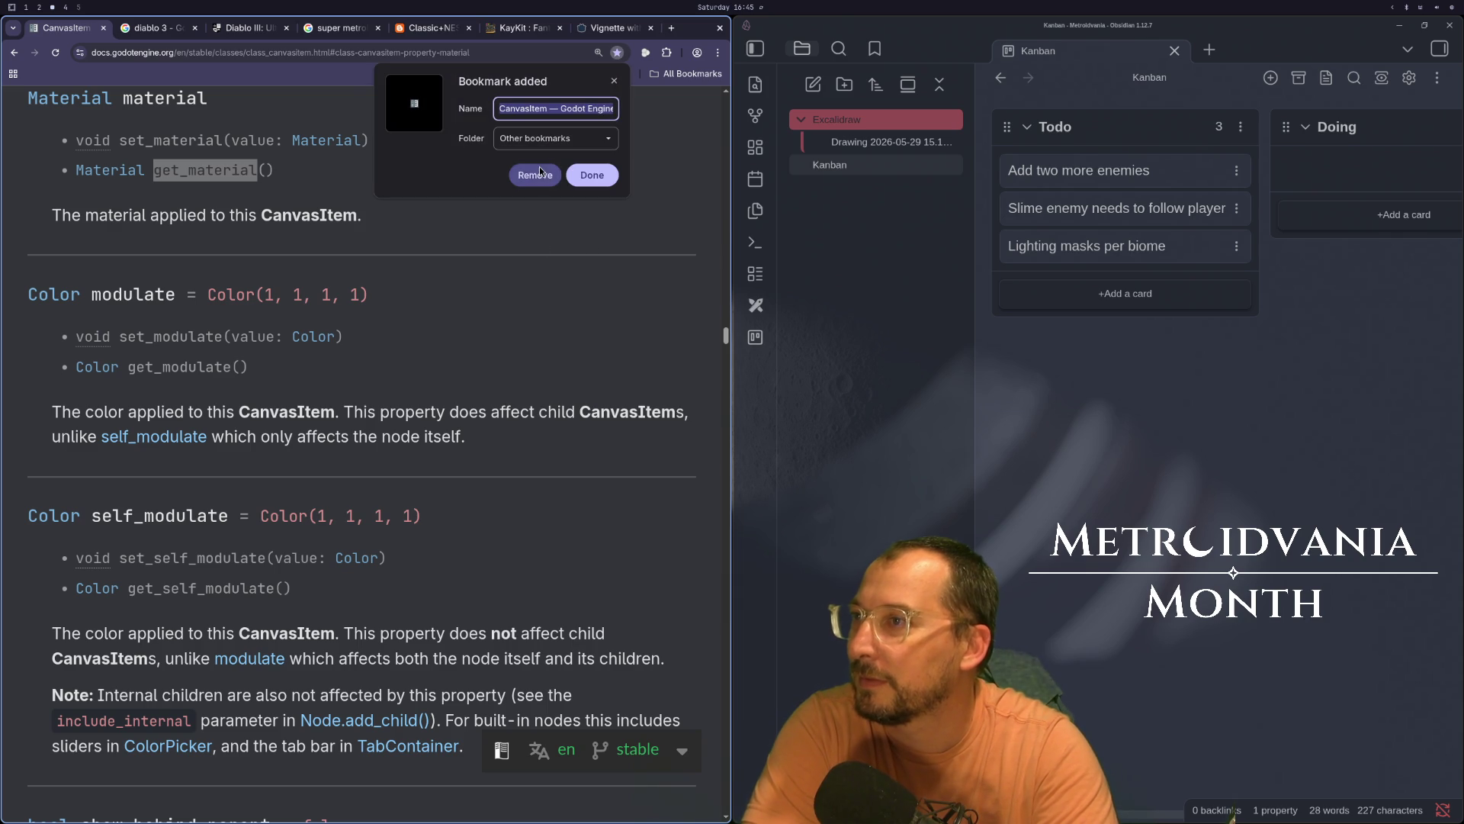
{"action": "key", "text": "Escape"}
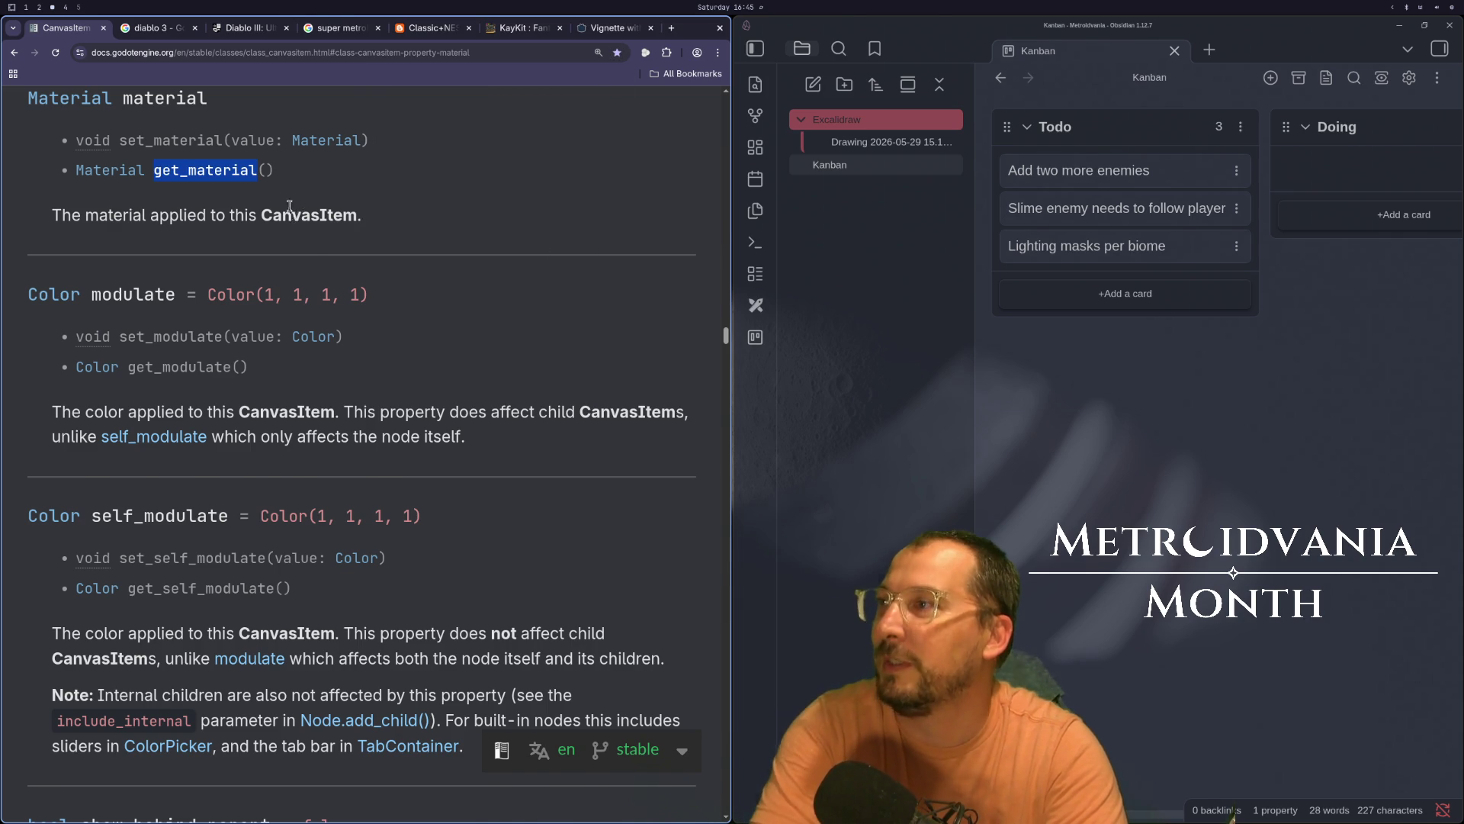
{"action": "key", "text": "super+1"}
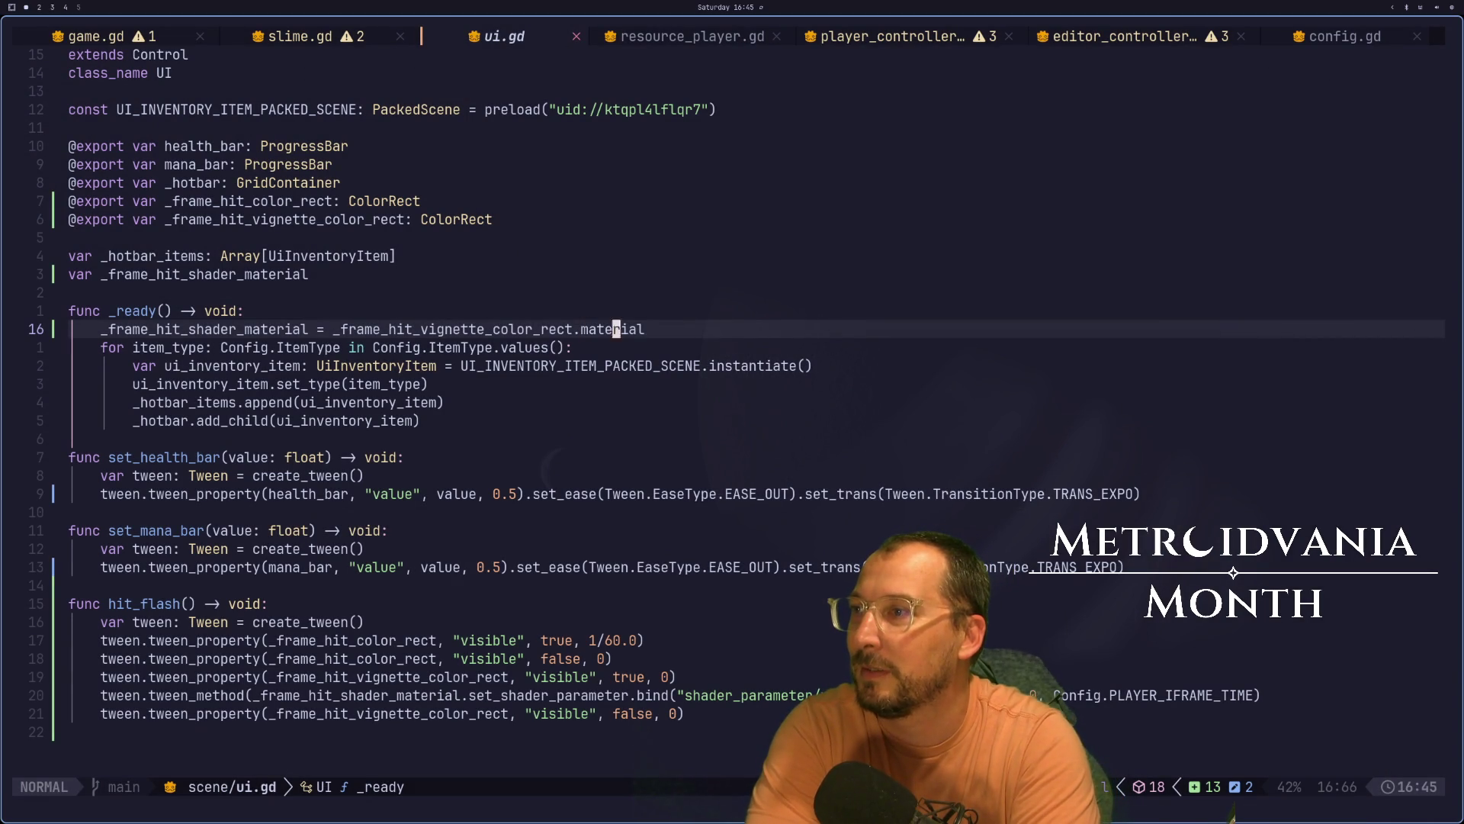
{"action": "key", "text": "super+2"}
- Assign FrameHitVignetteColorRect to the UI node's vignette export and test-run the game
{"action": "left_click", "coordinate": [119, 99]}
{"action": "left_click", "coordinate": [1308, 240]}
{"action": "double_click", "coordinate": [785, 309]}
{"action": "left_click", "coordinate": [1258, 30]}
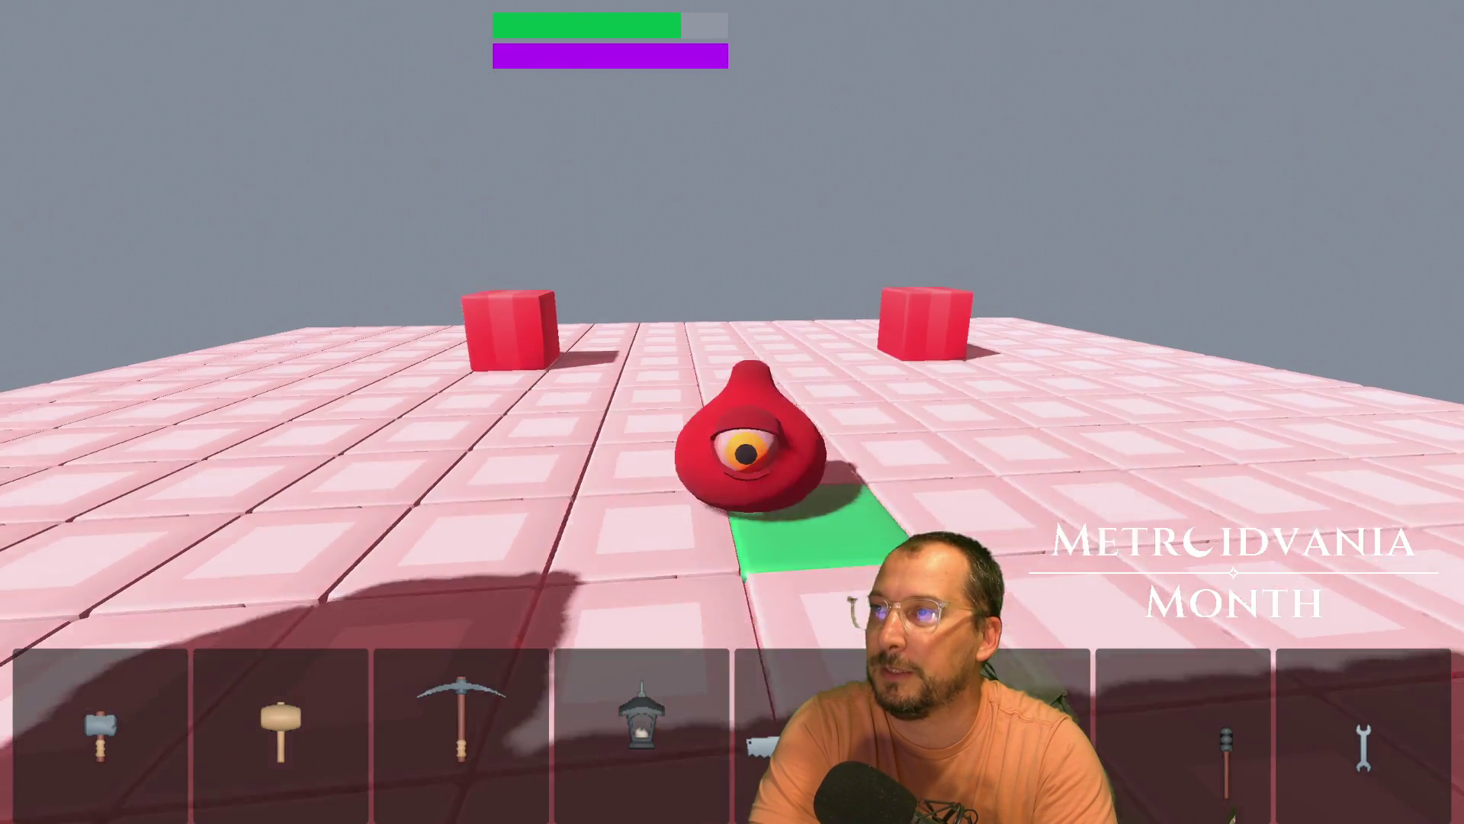
{"action": "key", "text": "alt+F4"}
- Comment out both vignette visible tween lines in hit_flash with gc and save ui.gd
{"action": "key", "text": "alt+Tab"}
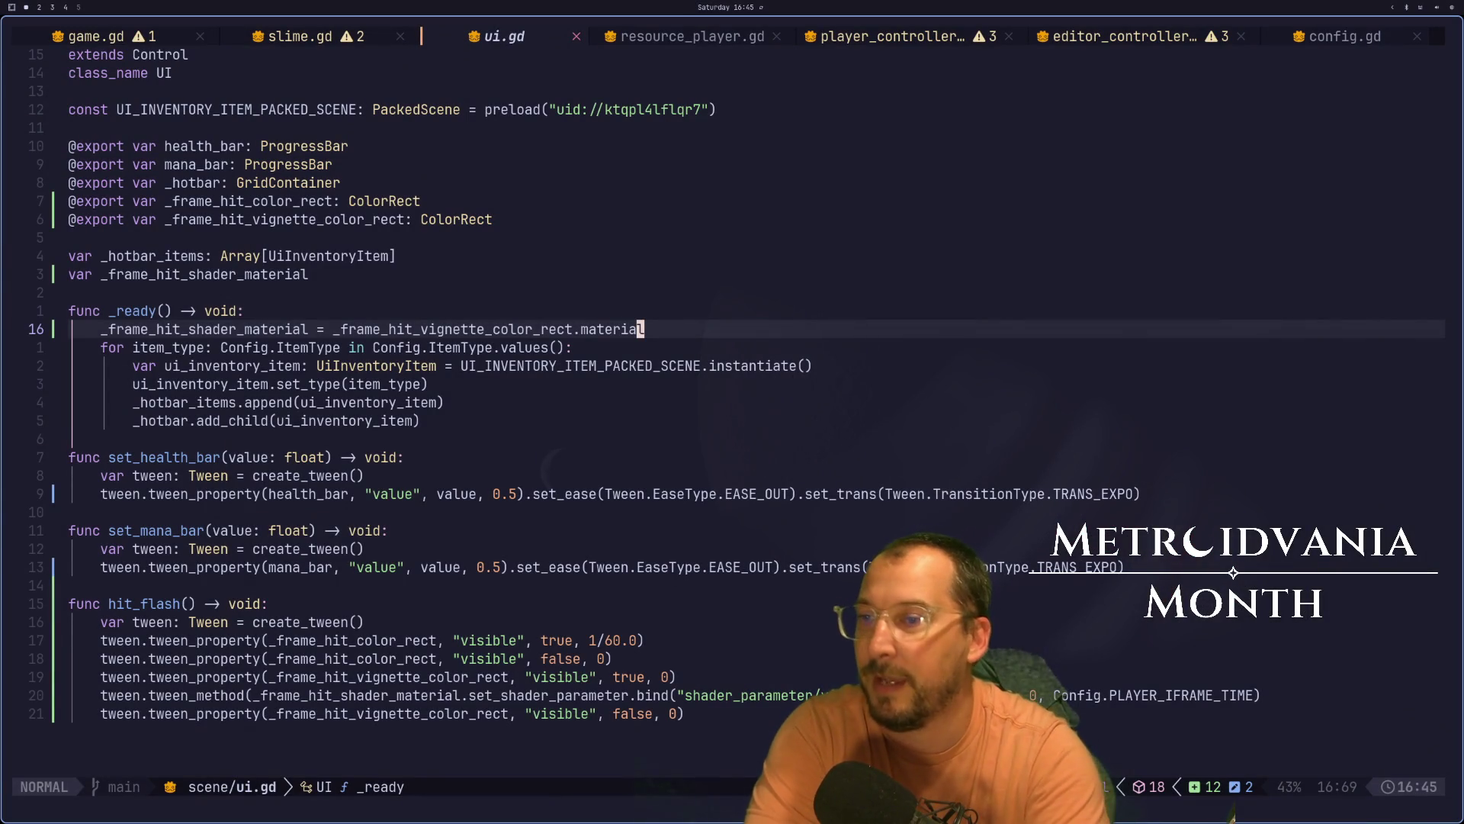
{"action": "key", "text": "j"}
{"action": "key", "text": "j"}
{"action": "key", "text": "j"}
{"action": "key", "text": "j"}
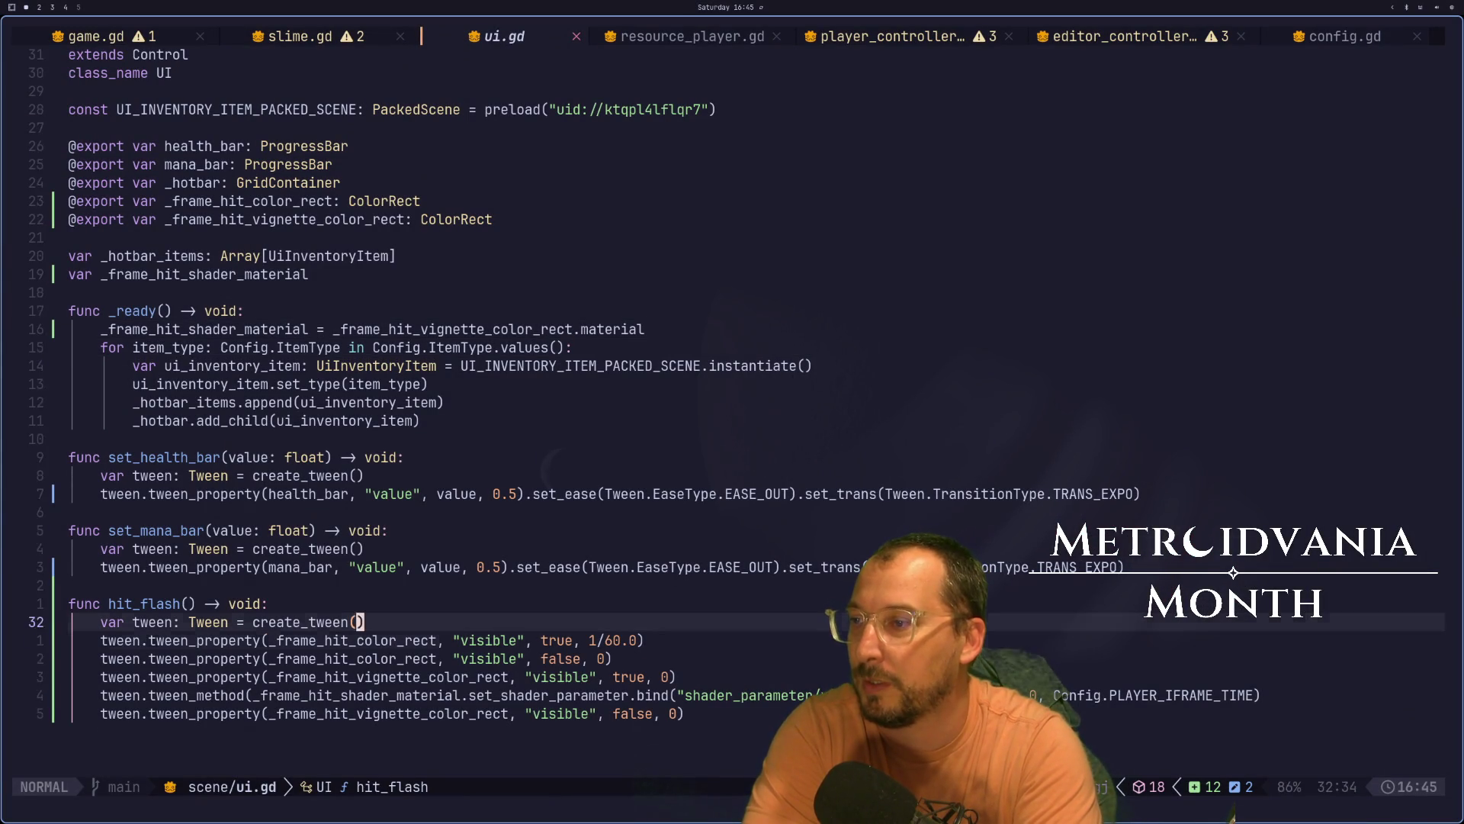
{"action": "key", "text": "d"}
{"action": "key", "text": "d"}
{"action": "key", "text": "u"}
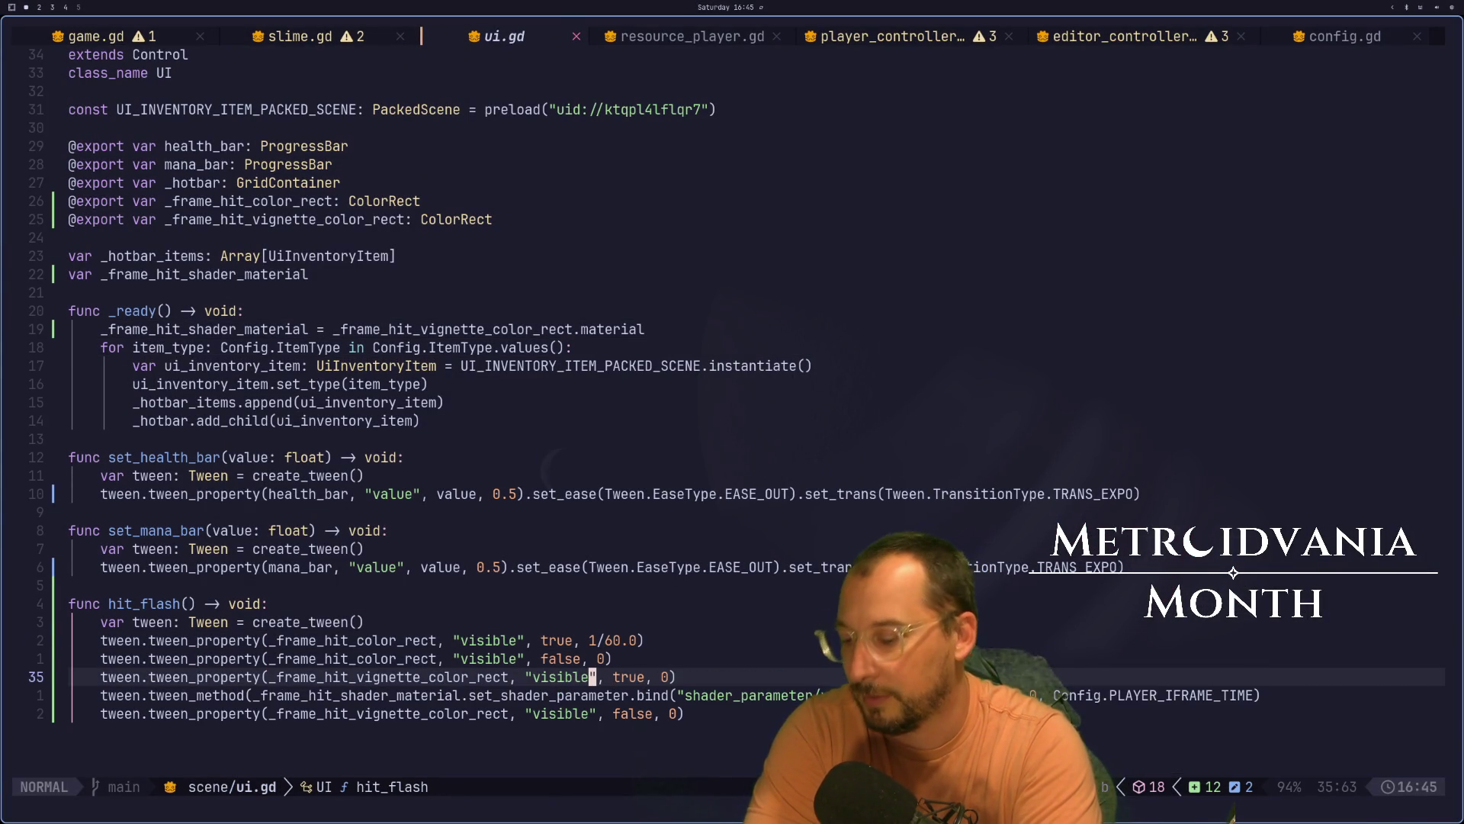
{"action": "key", "text": "g"}
{"action": "key", "text": "c"}
{"action": "key", "text": "c"}
{"action": "key", "text": "j"}
{"action": "key", "text": "j"}
{"action": "key", "text": "g"}
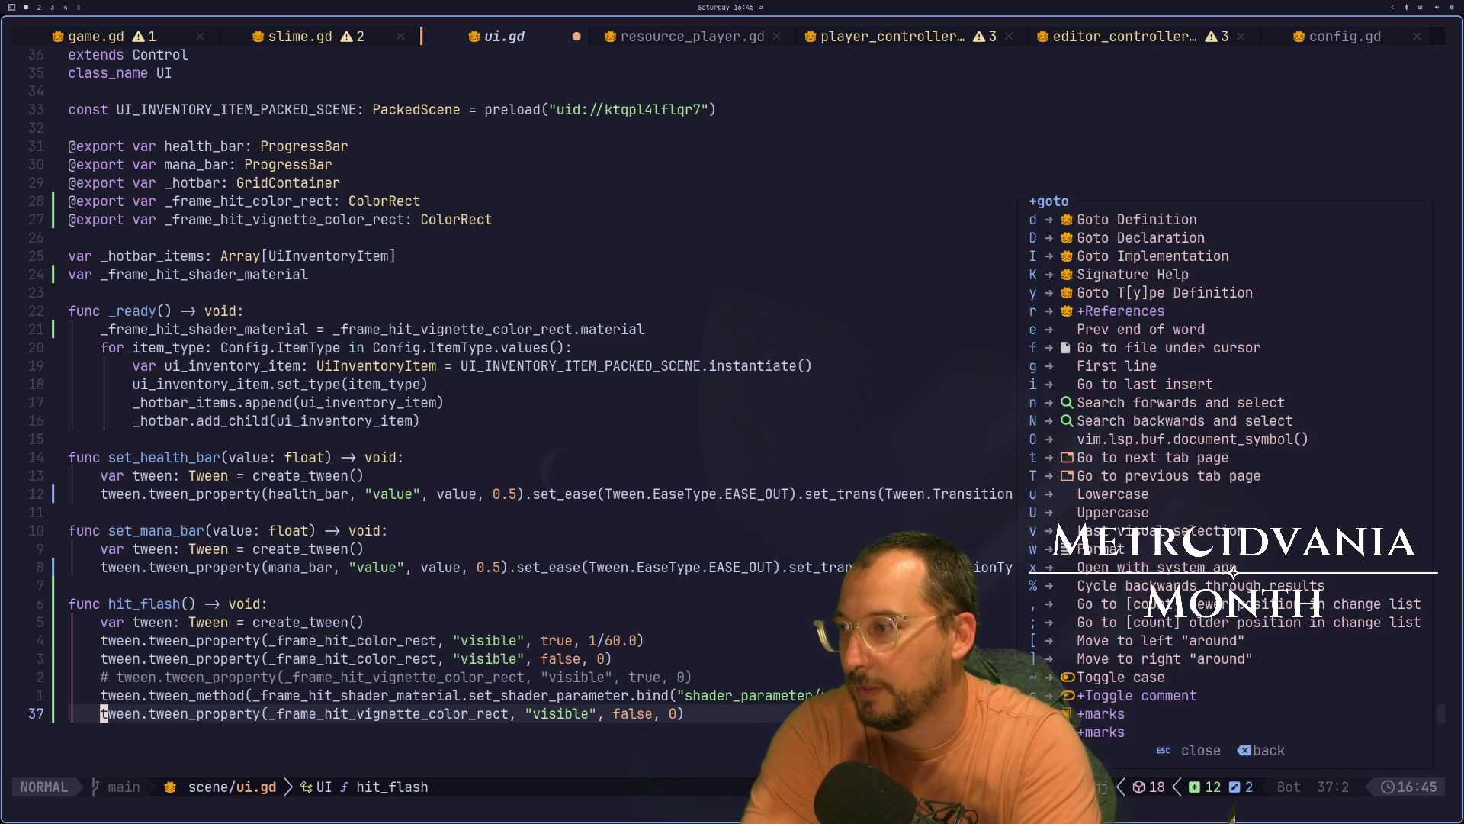
{"action": "key", "text": "c"}
{"action": "key", "text": "c"}
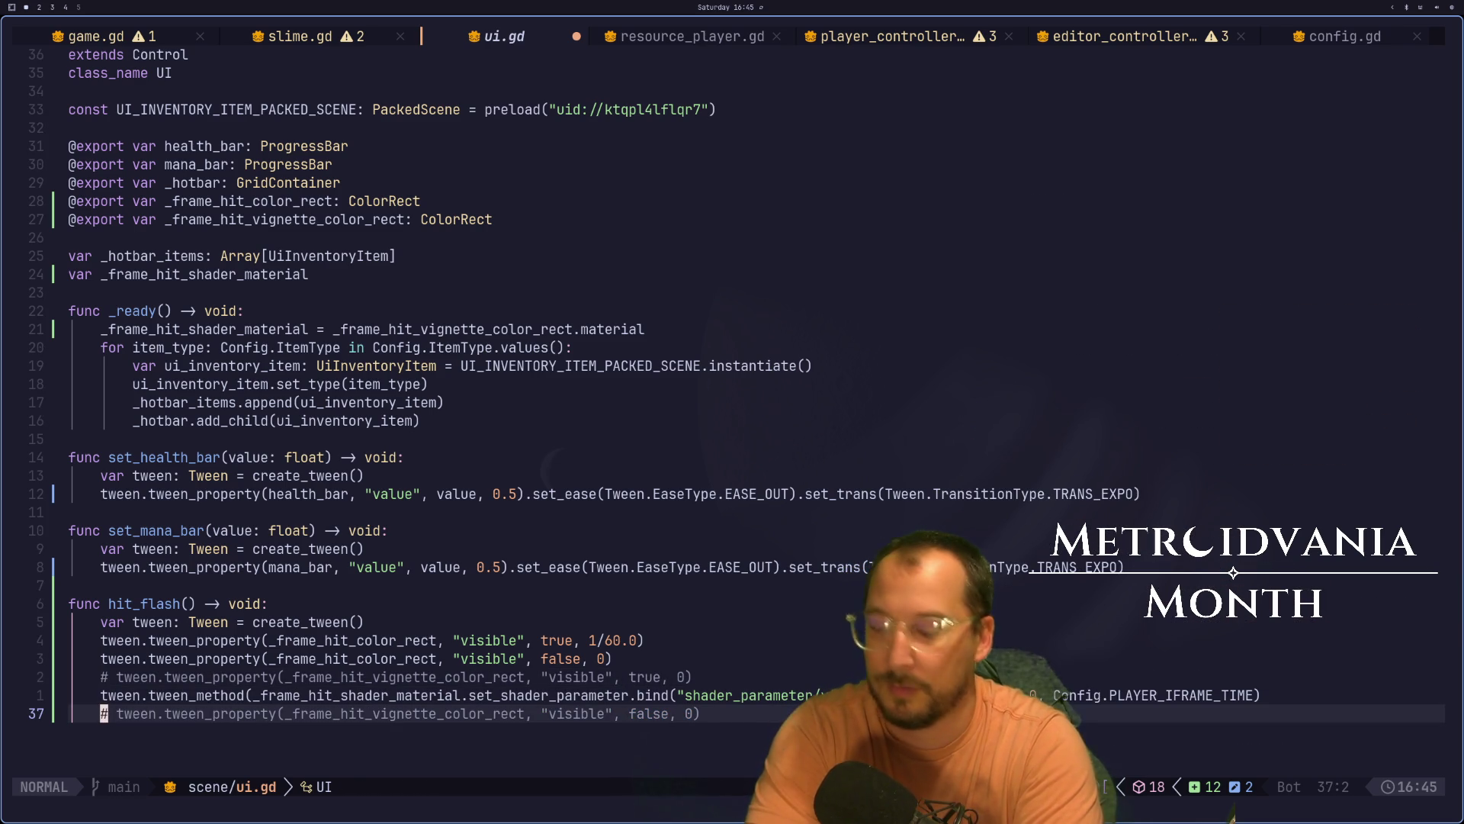
{"action": "type", "text": ":w"}
{"action": "key", "text": "Return"}
{"action": "key", "text": "super+2"}
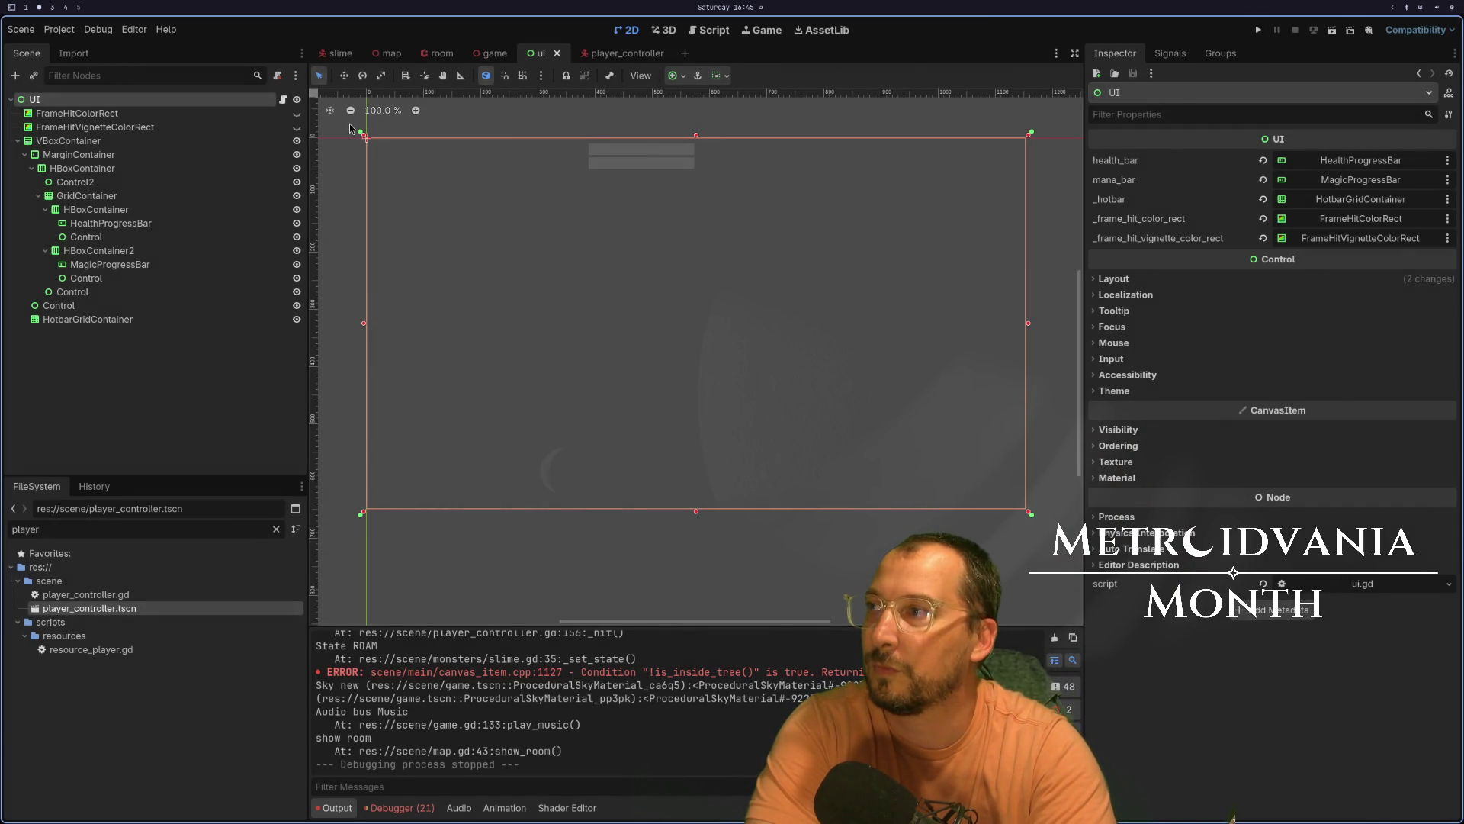
- Make FrameHitVignetteColorRect visible in the scene and test-run the game
{"action": "left_click", "coordinate": [296, 127]}
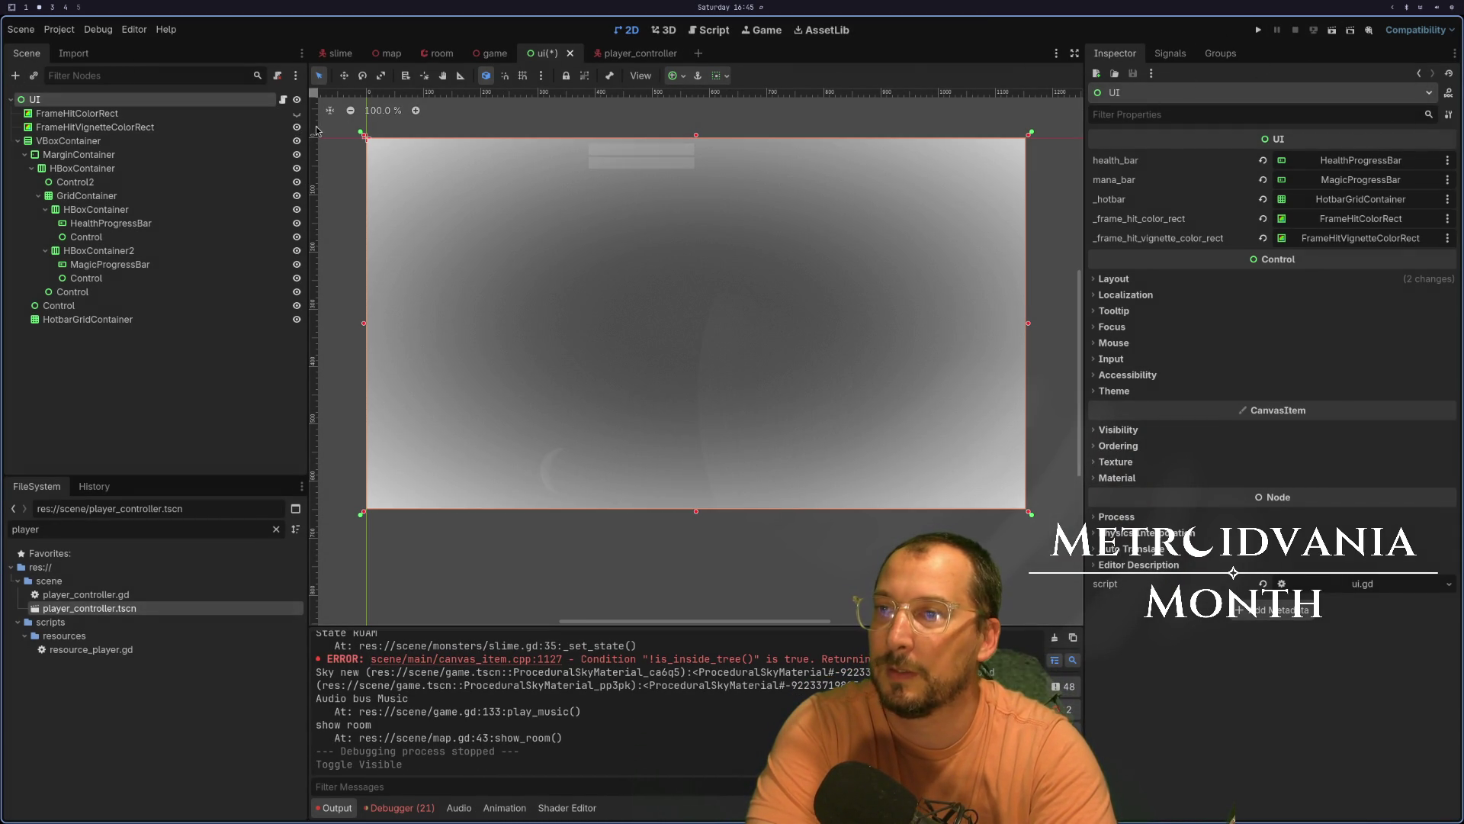
{"action": "left_click", "coordinate": [1258, 30]}
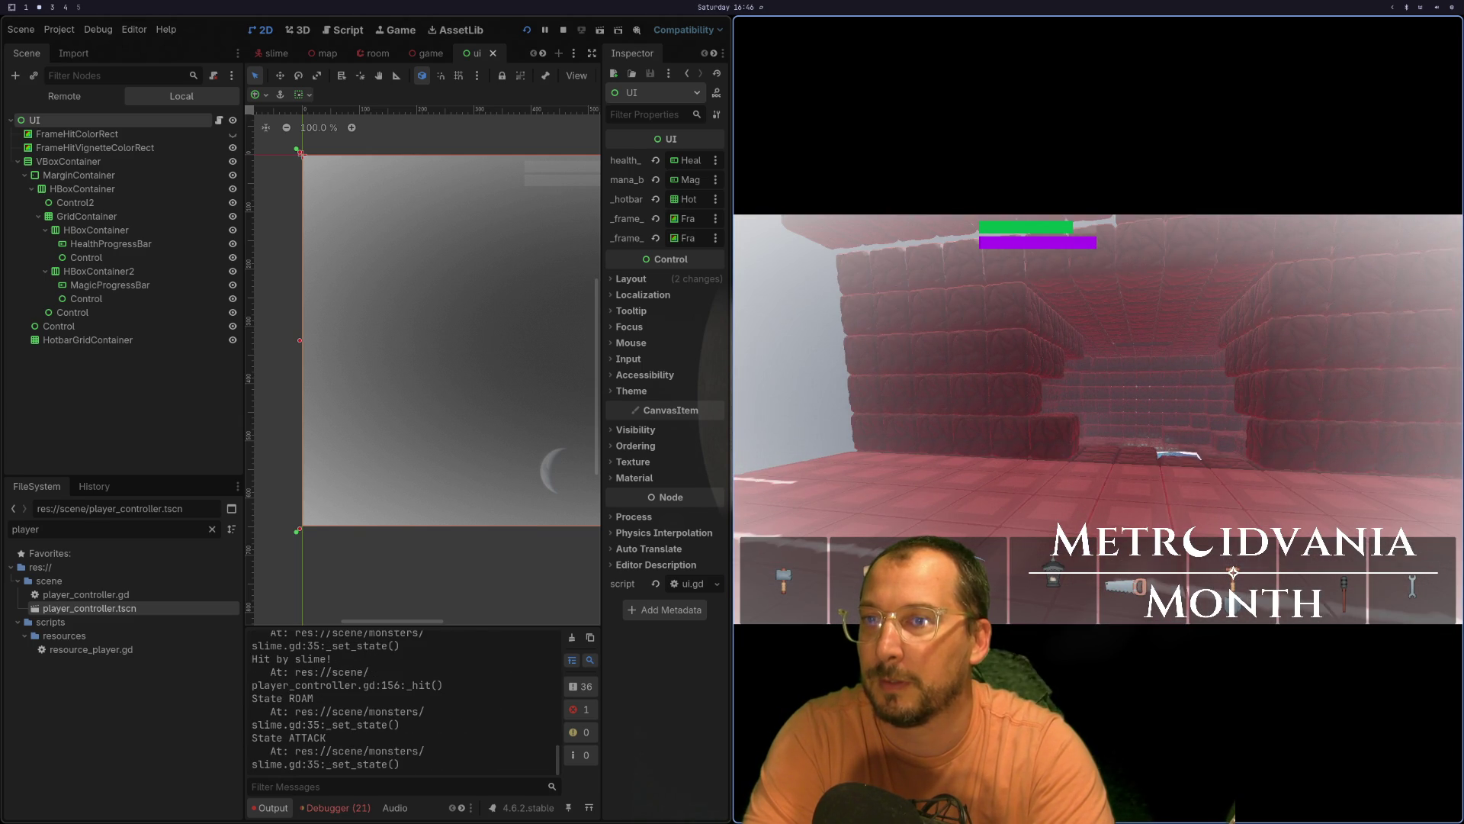
{"action": "key", "text": "Escape"}
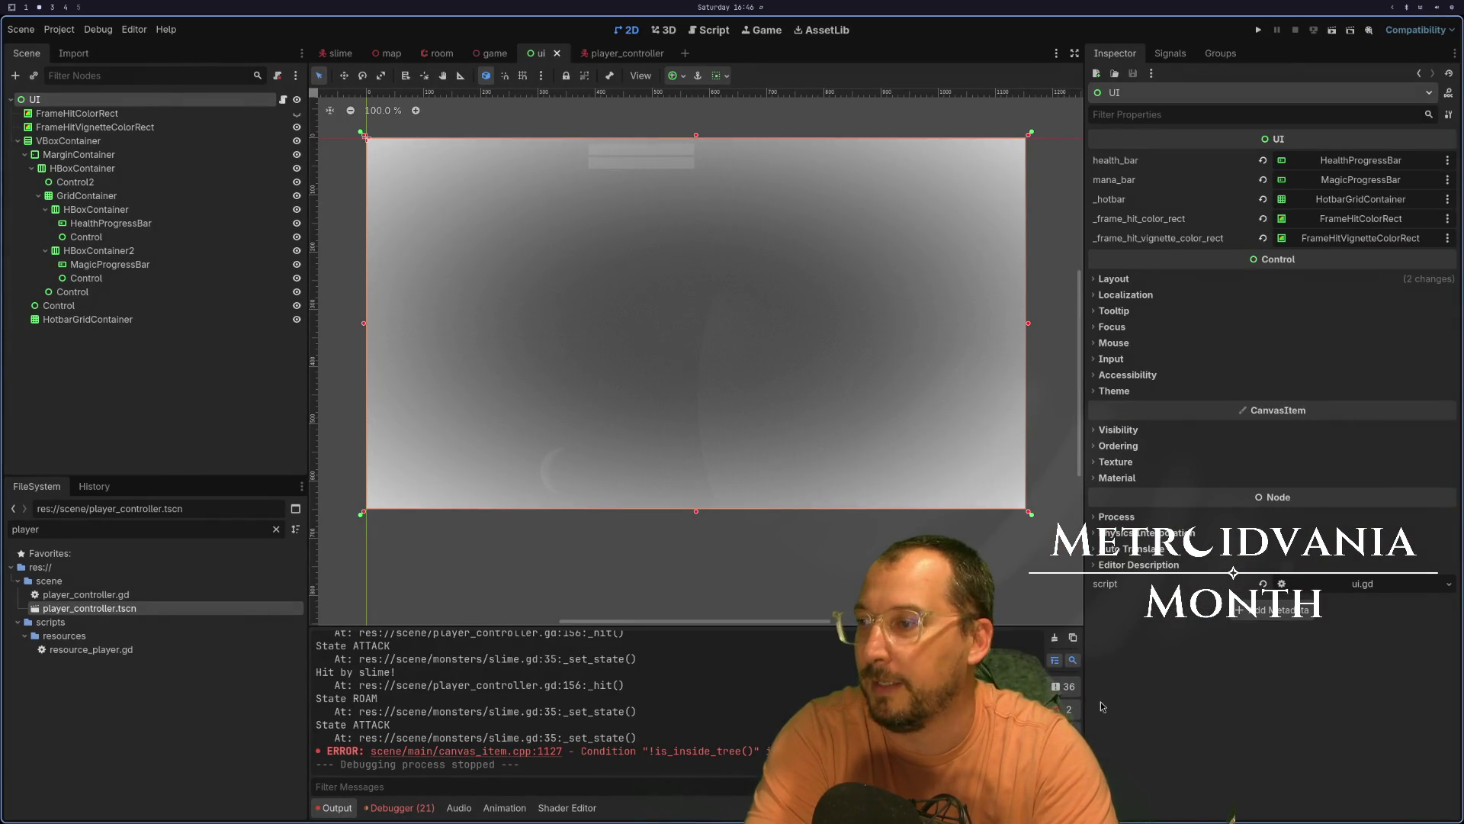
- Read the set_shader_parameter tween error in Debugger > Errors, then go to the bind call in ui.gd
{"action": "left_click", "coordinate": [411, 813]}
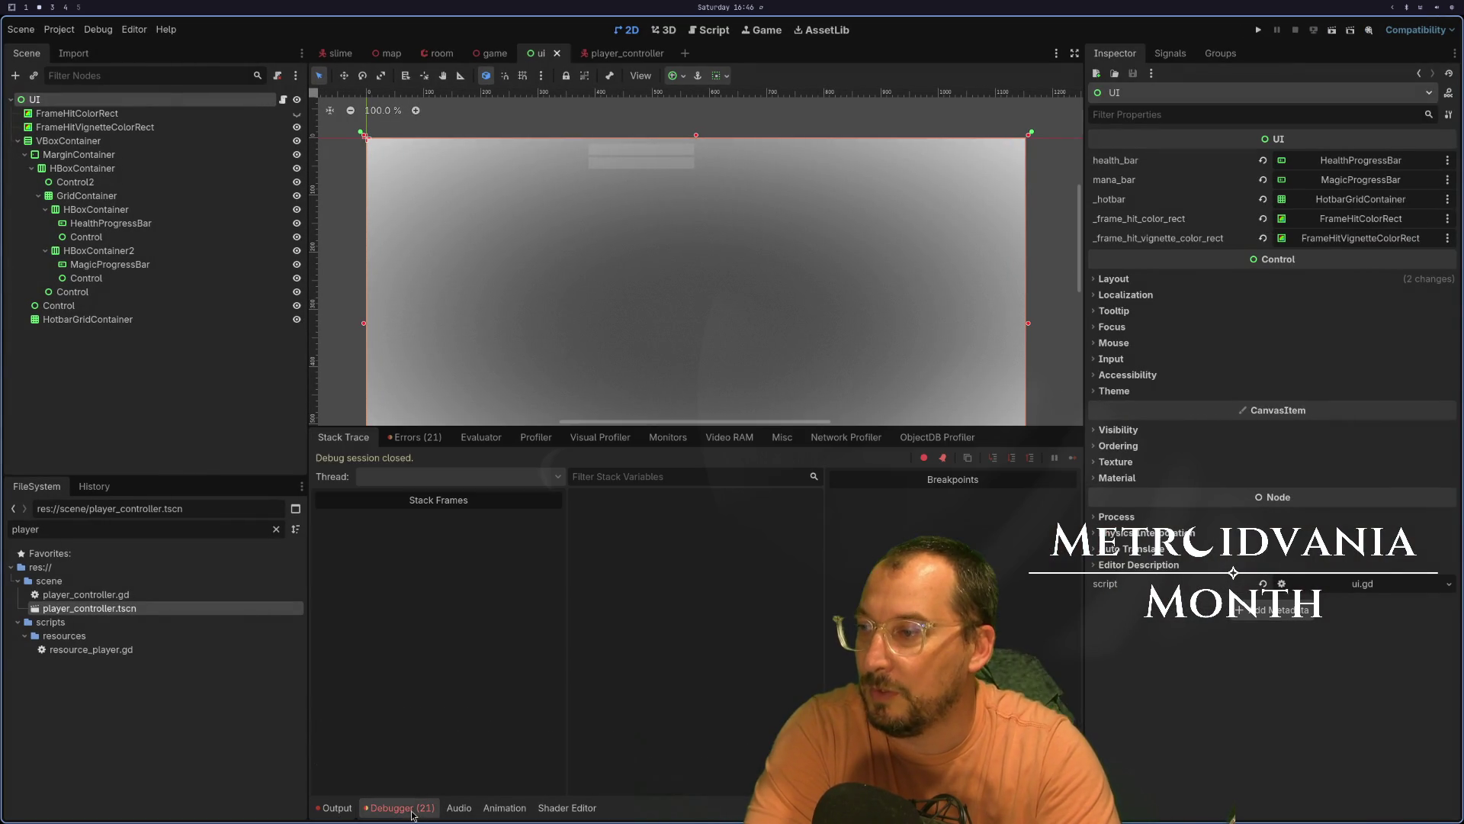
{"action": "left_click", "coordinate": [408, 438]}
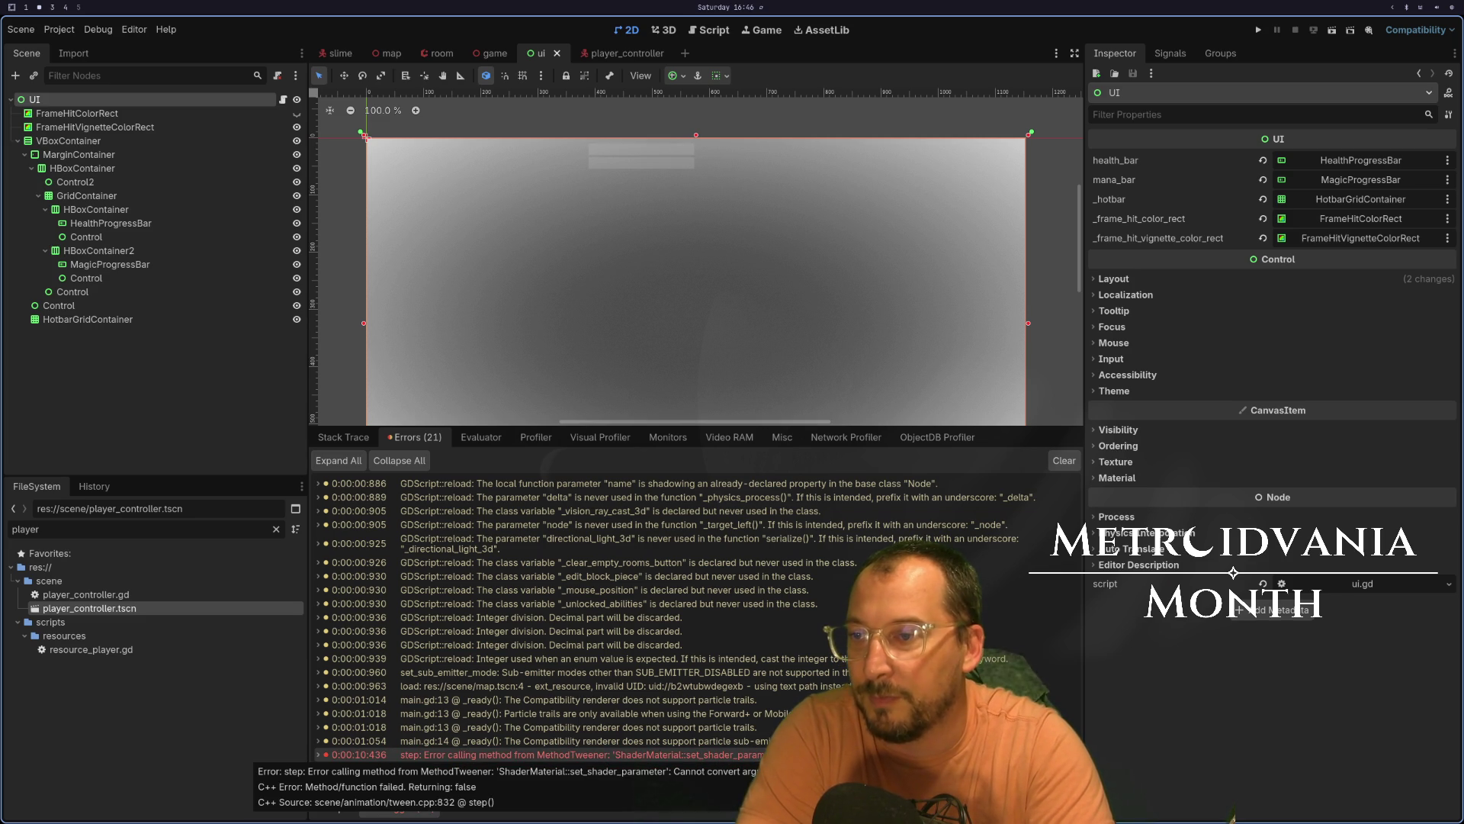
{"action": "key", "text": "super+1"}
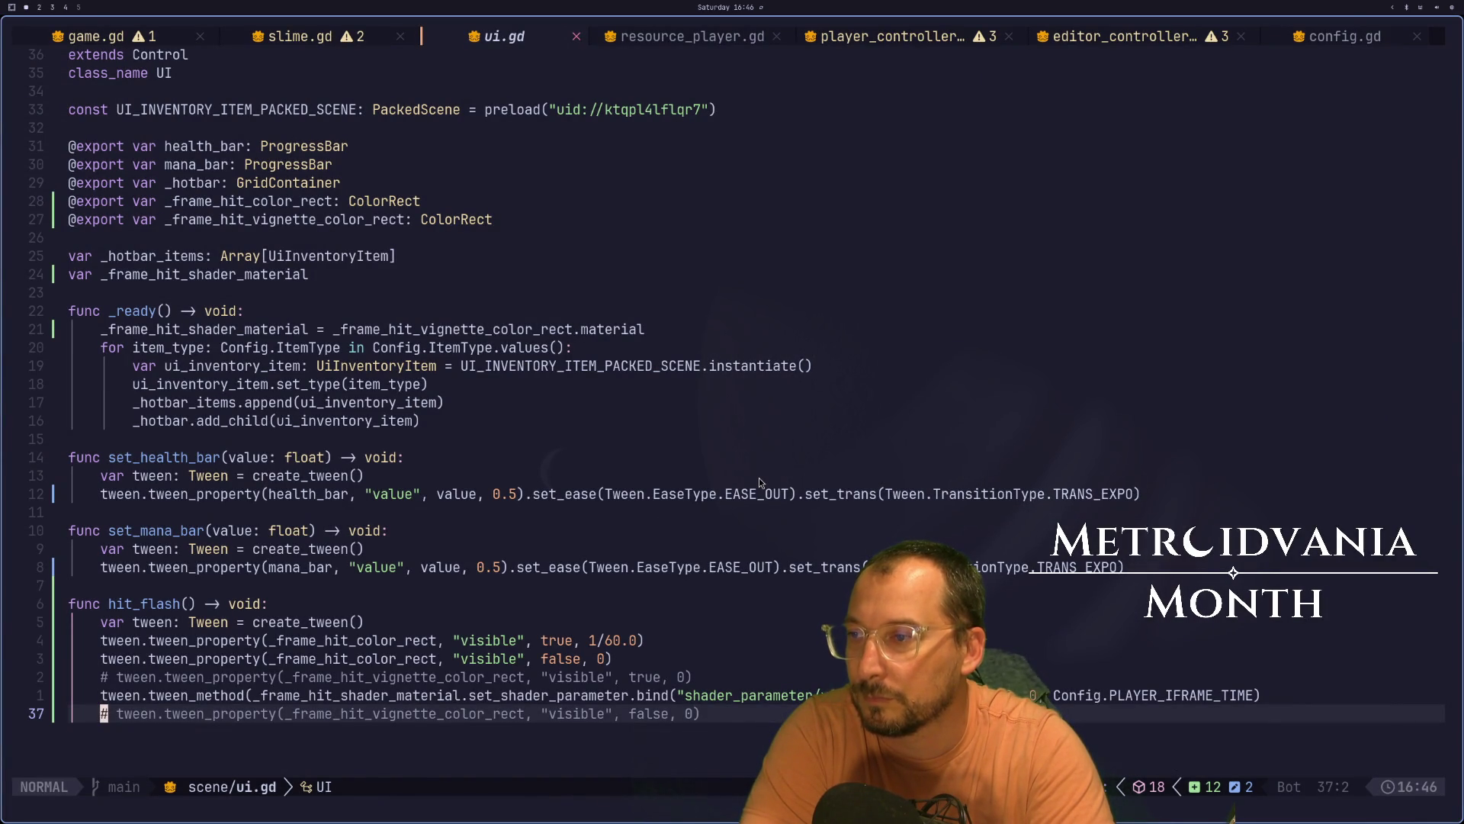
{"action": "left_click", "coordinate": [648, 695]}
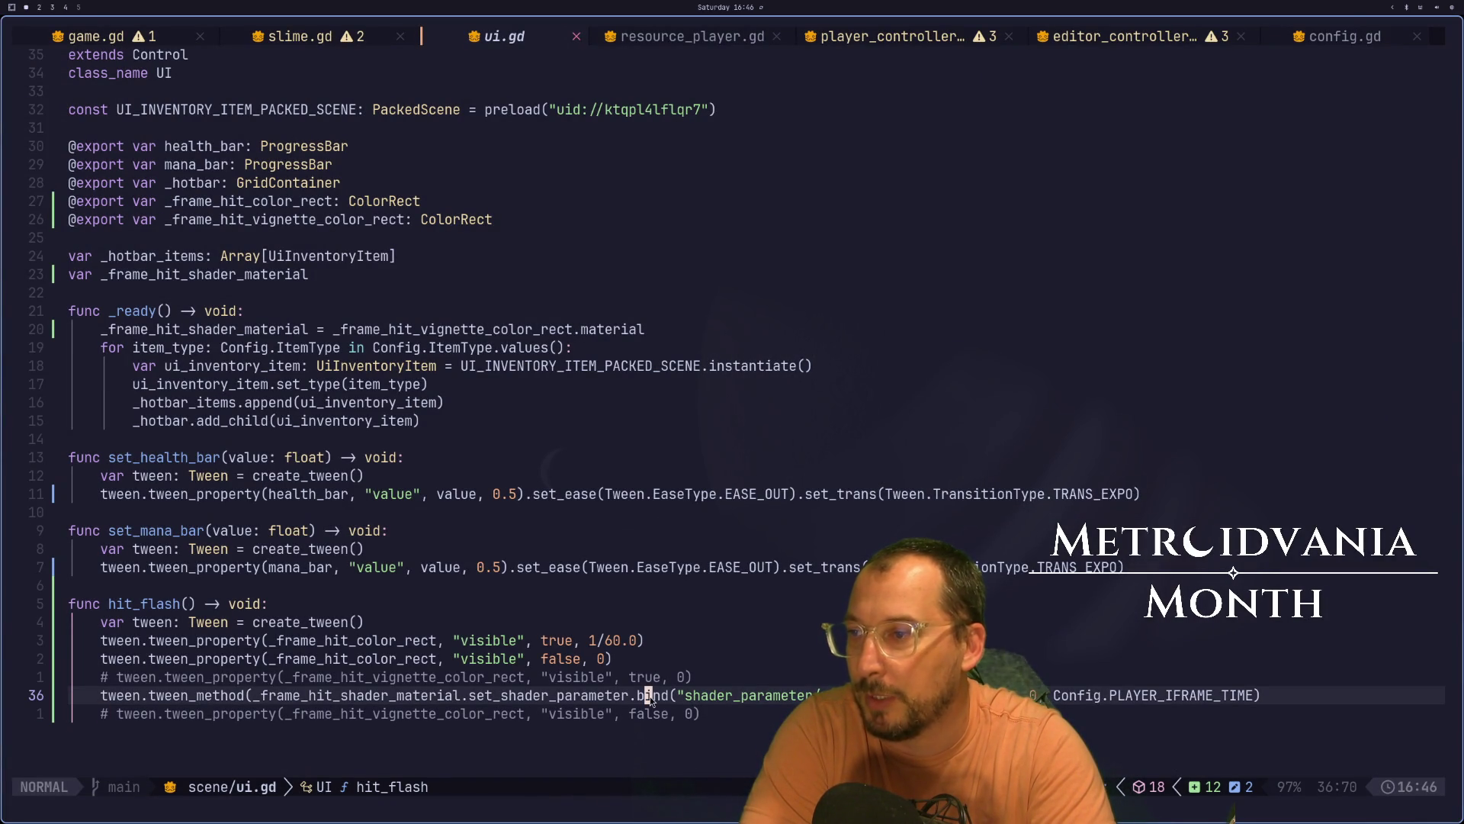
- Examine the tween_method line and its bind call in ui.gd
{"action": "left_click", "coordinate": [640, 698]}
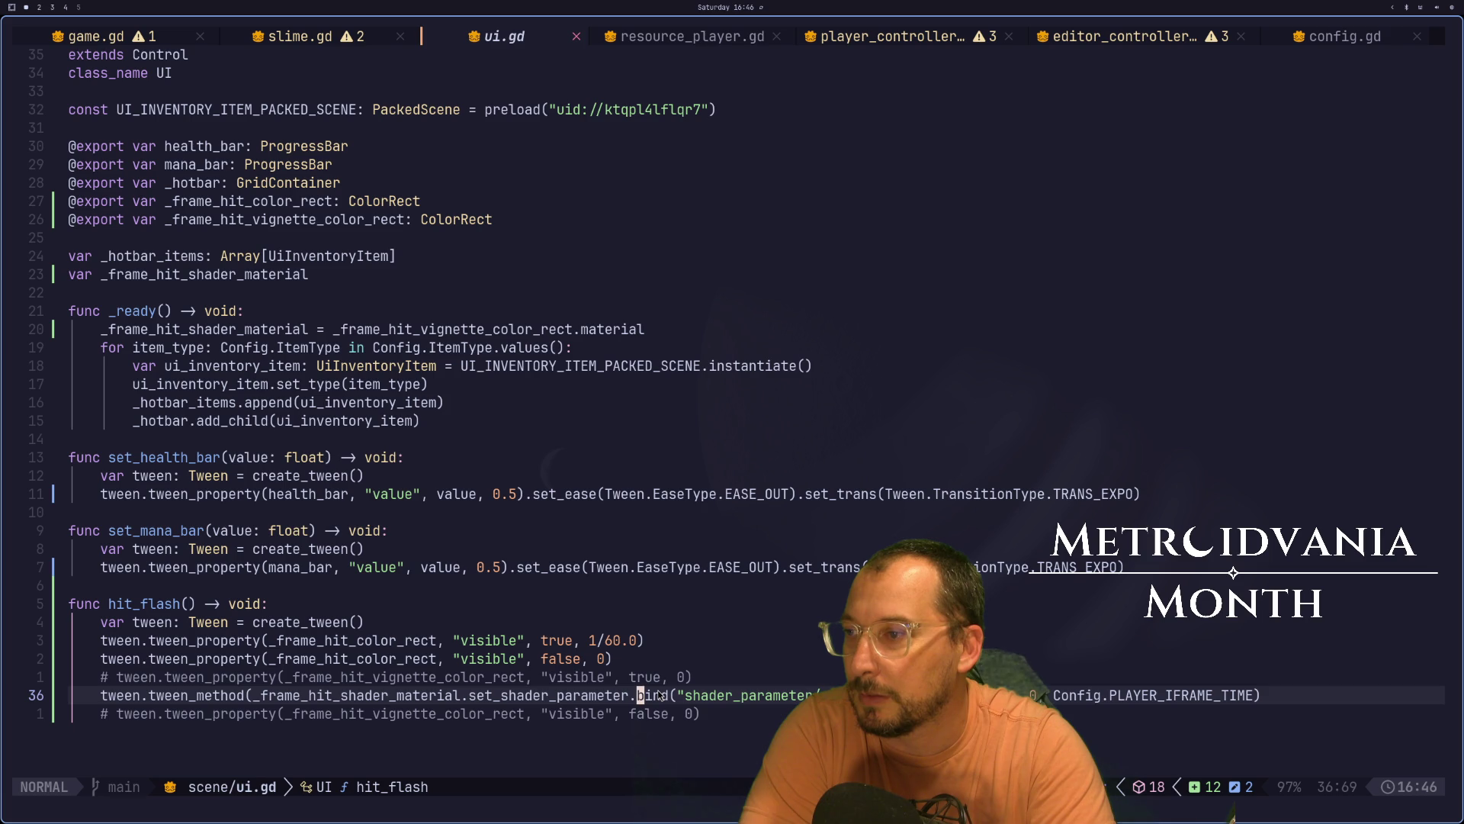
{"action": "triple_click", "coordinate": [720, 697]}
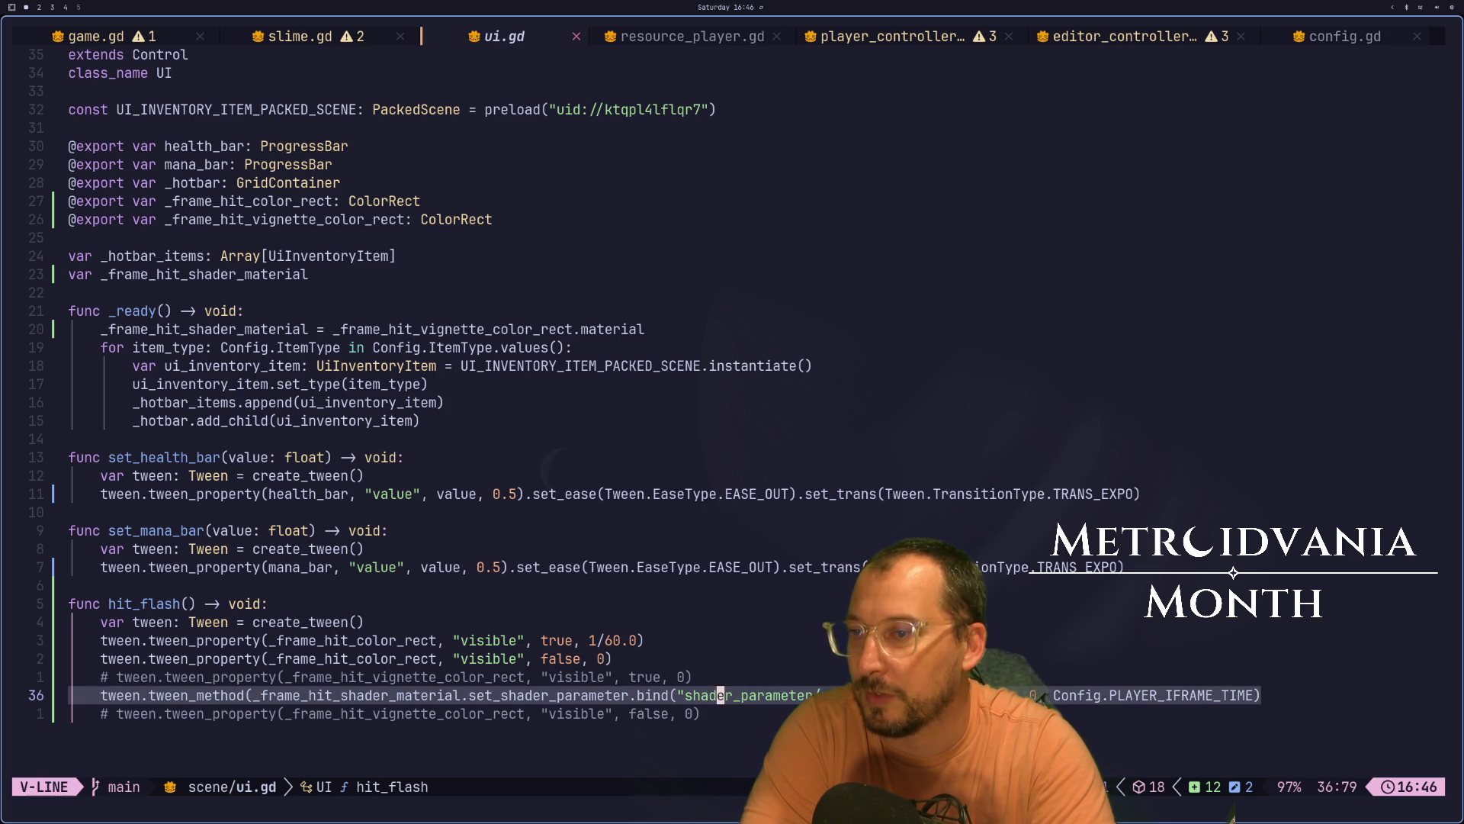
{"action": "left_click", "coordinate": [684, 677]}
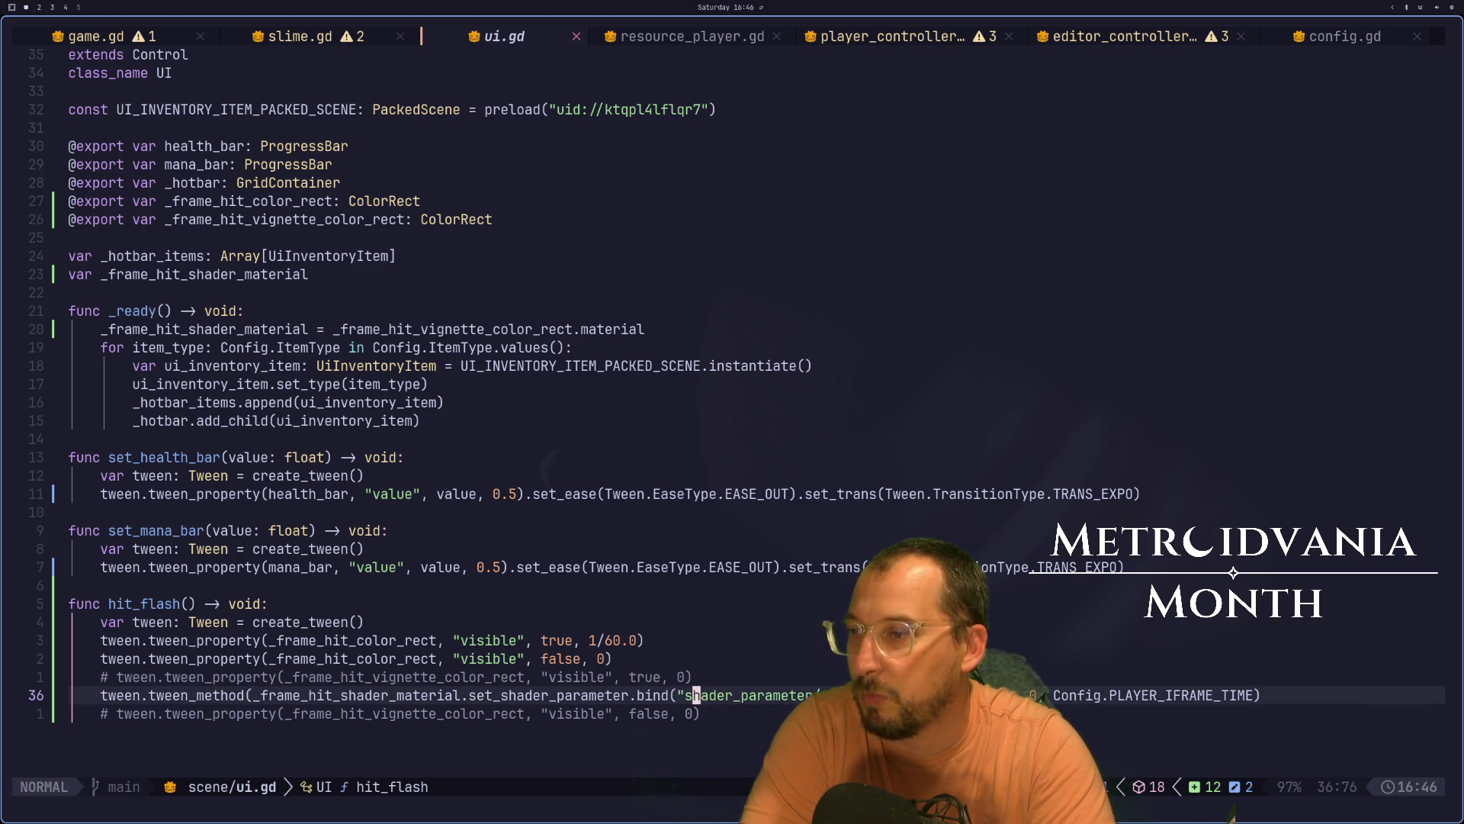
{"action": "key", "text": "super+3"}
{"action": "key", "text": "super+1"}
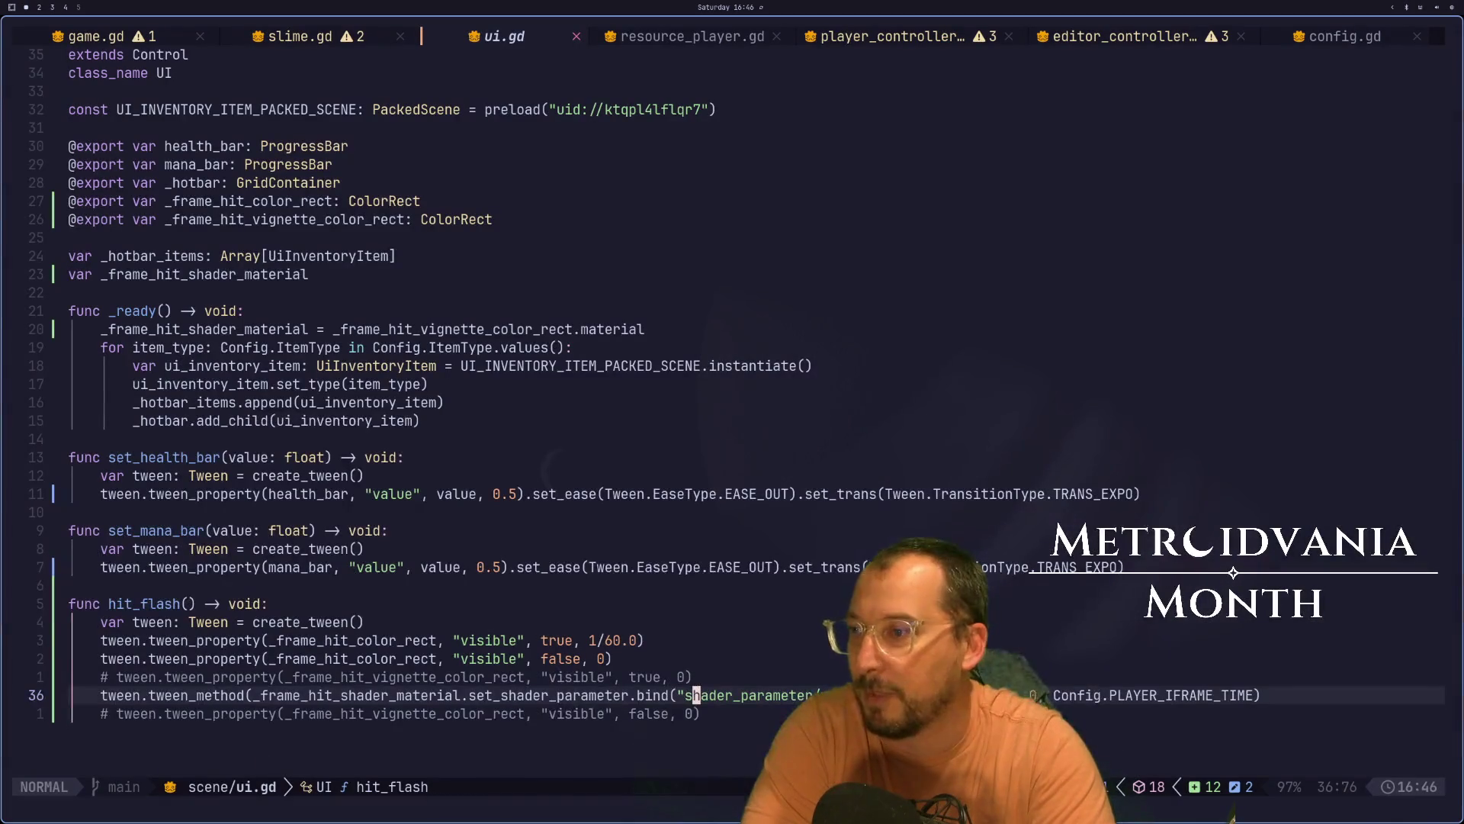
- Add the header func _fade_hit_flash_vignette(value: float) -> void: below hit_flash
{"action": "key", "text": "j"}
{"action": "key", "text": "o"}
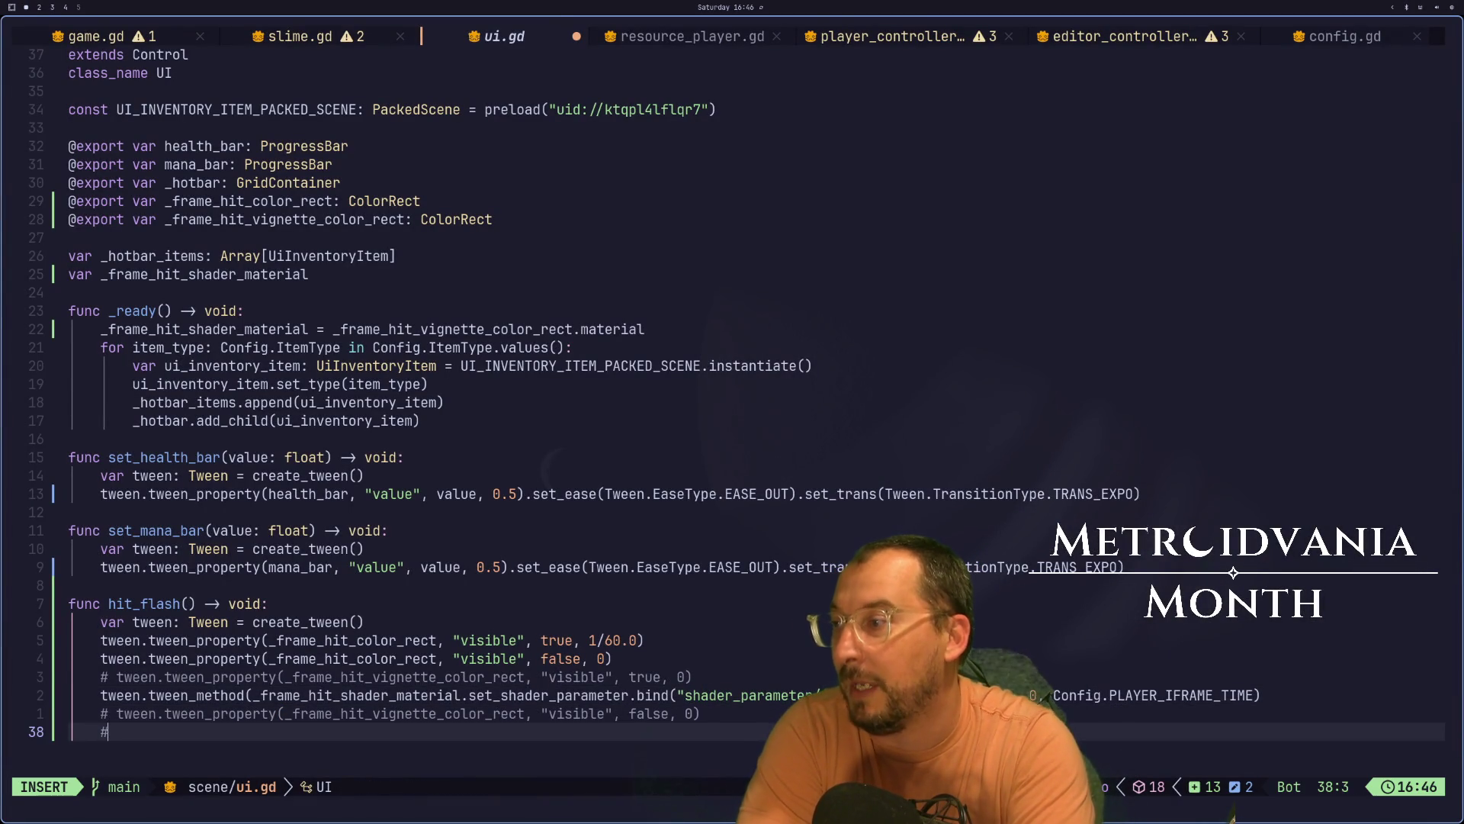
{"action": "key", "text": "Return"}
{"action": "type", "text": "func"}
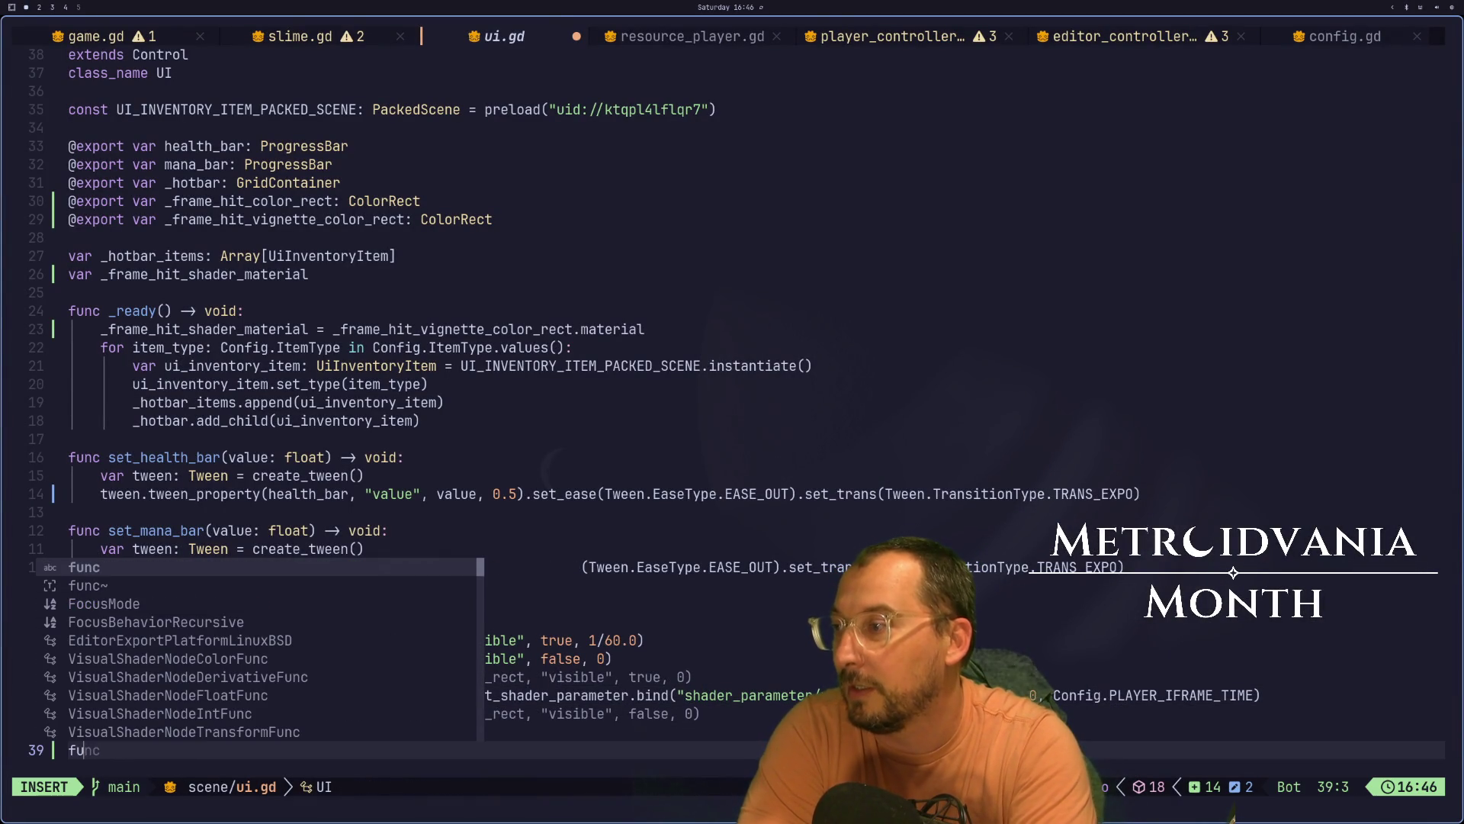
{"action": "type", "text": " +"}
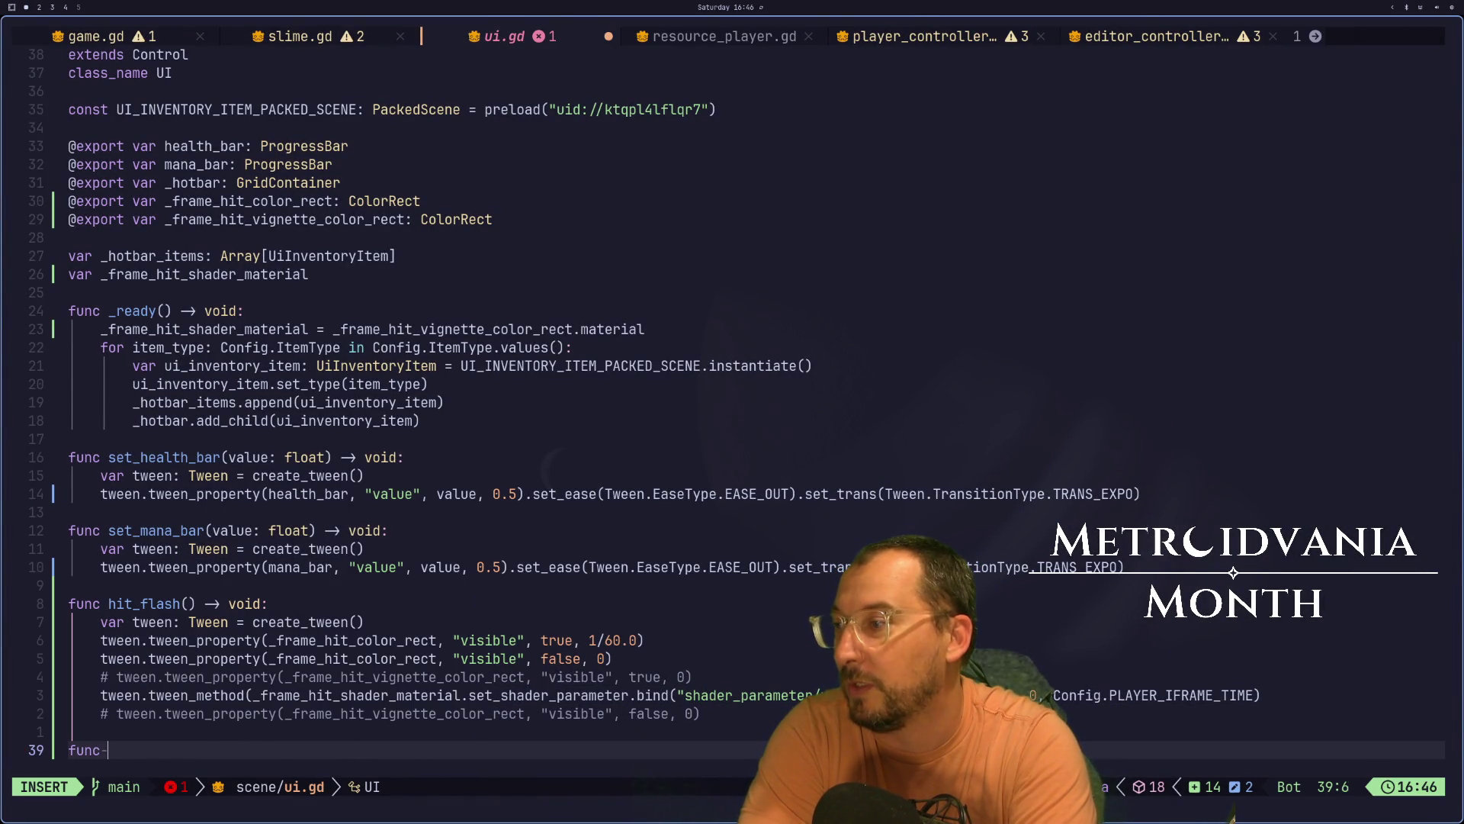
{"action": "key", "text": "BackSpace"}
{"action": "type", "text": "_"}
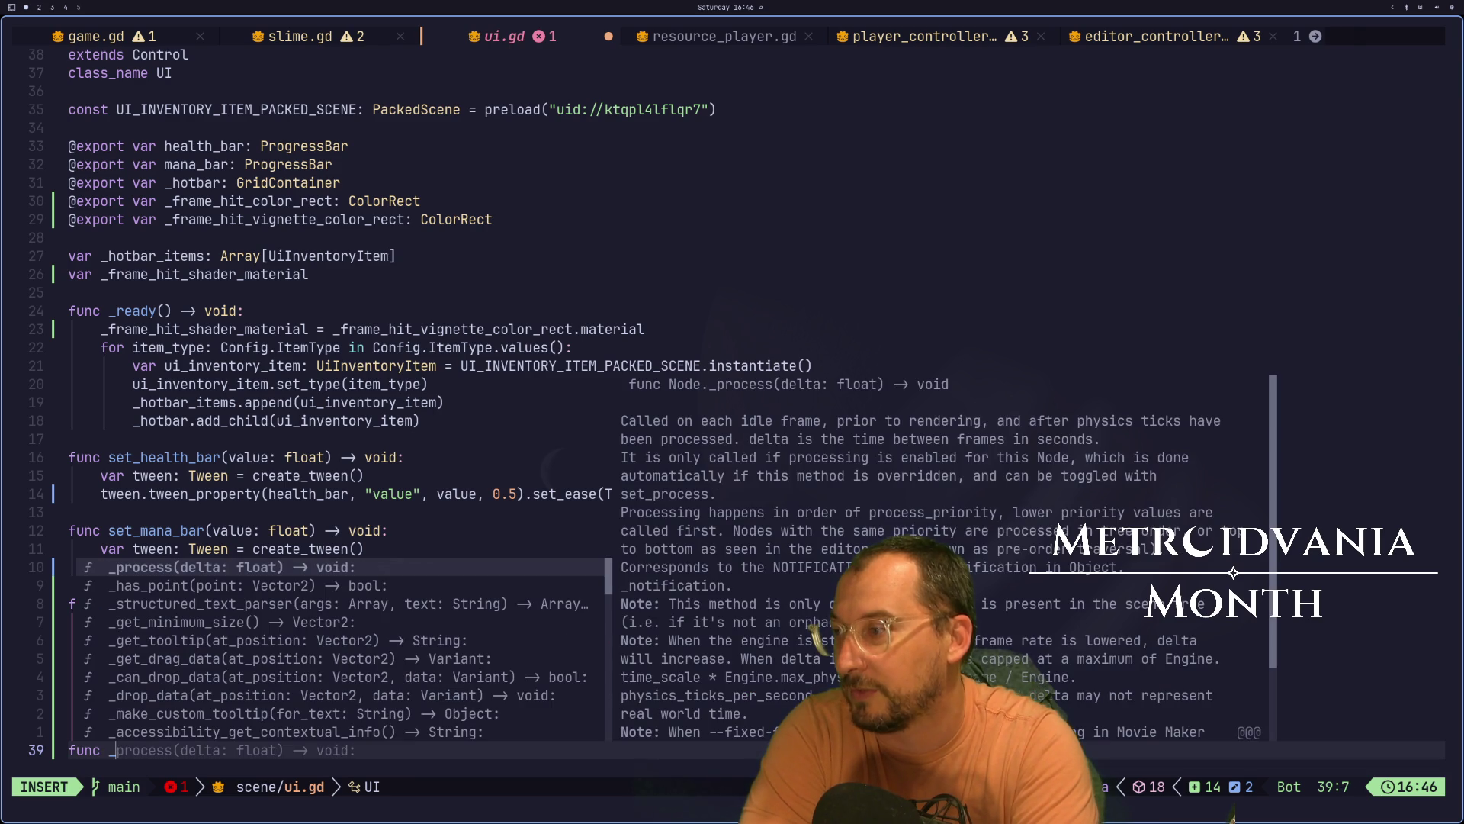
{"action": "type", "text": "fade_h"}
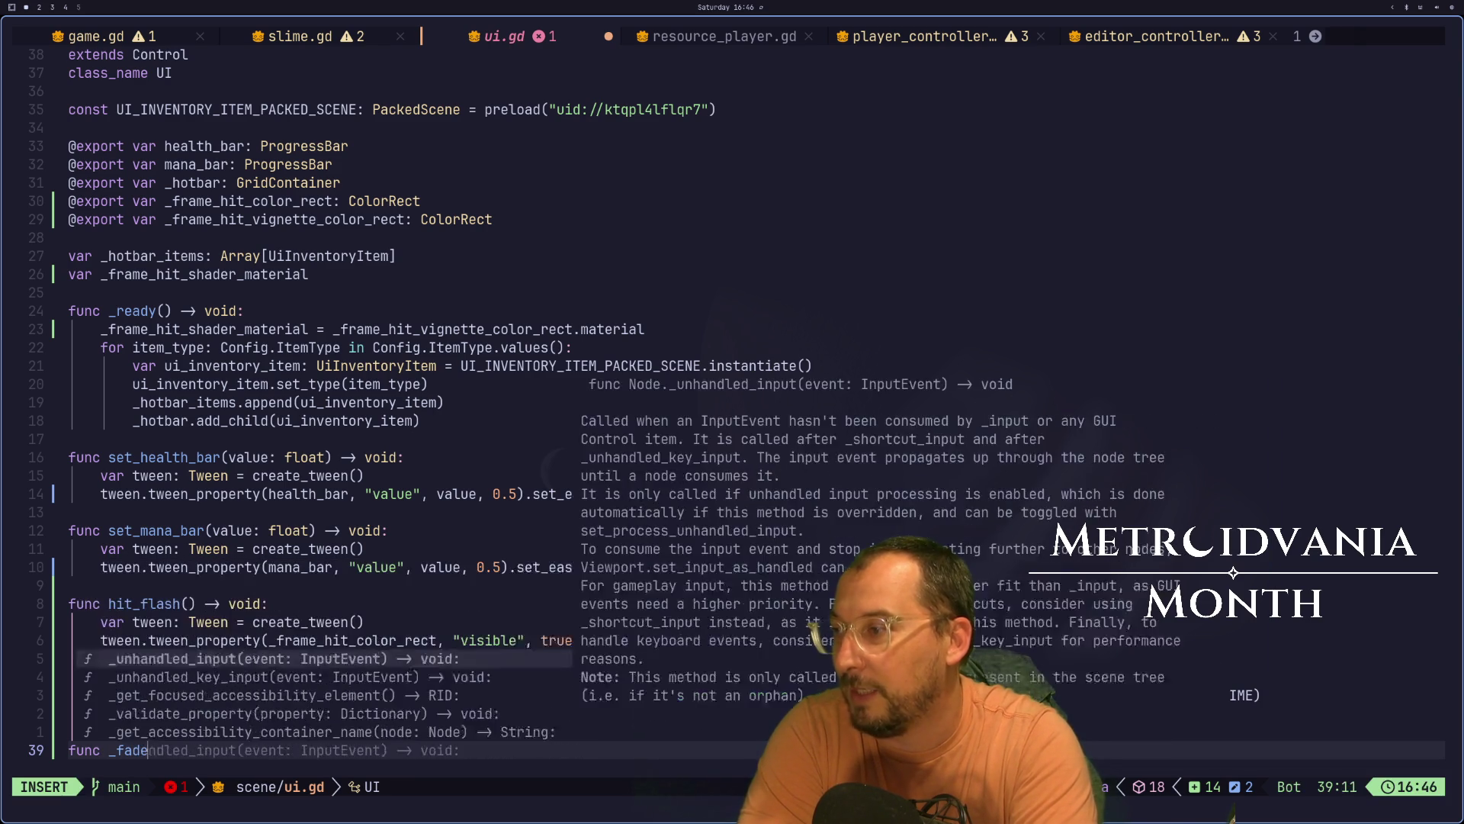
{"action": "type", "text": "it_flash_vignette"}
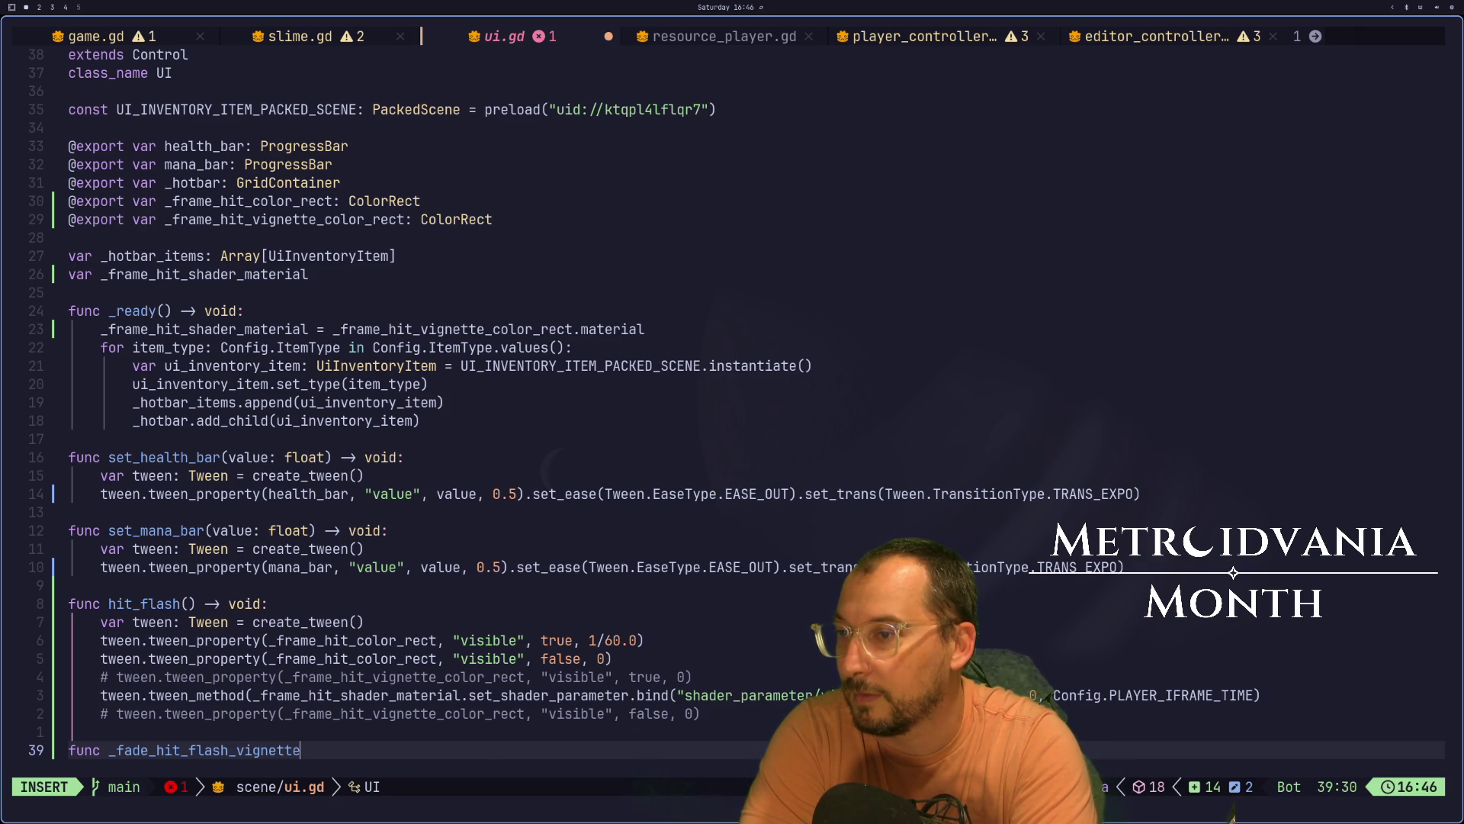
{"action": "key", "text": "Escape"}
{"action": "type", "text": "a"}
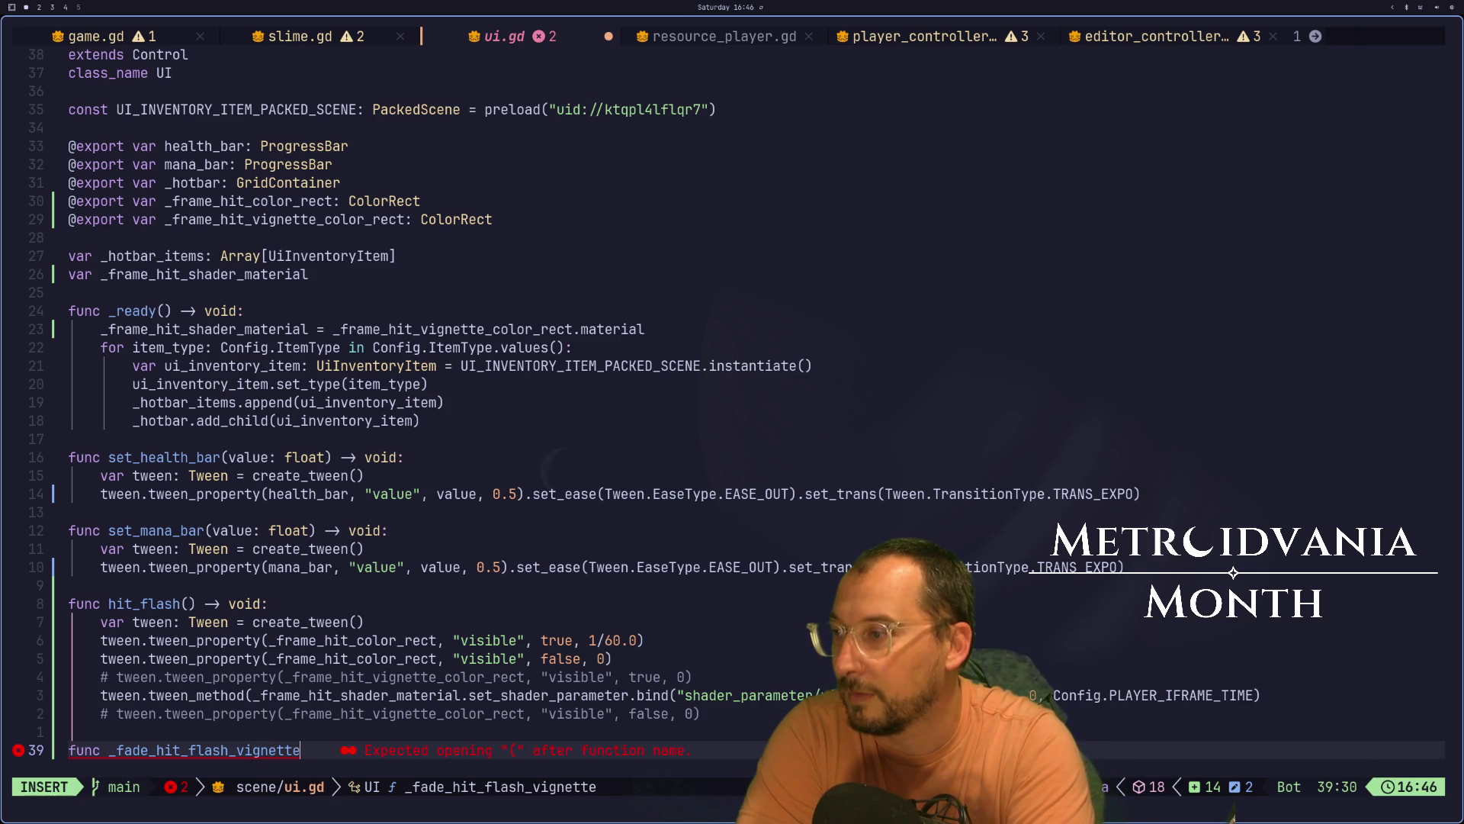
{"action": "type", "text": "()"}
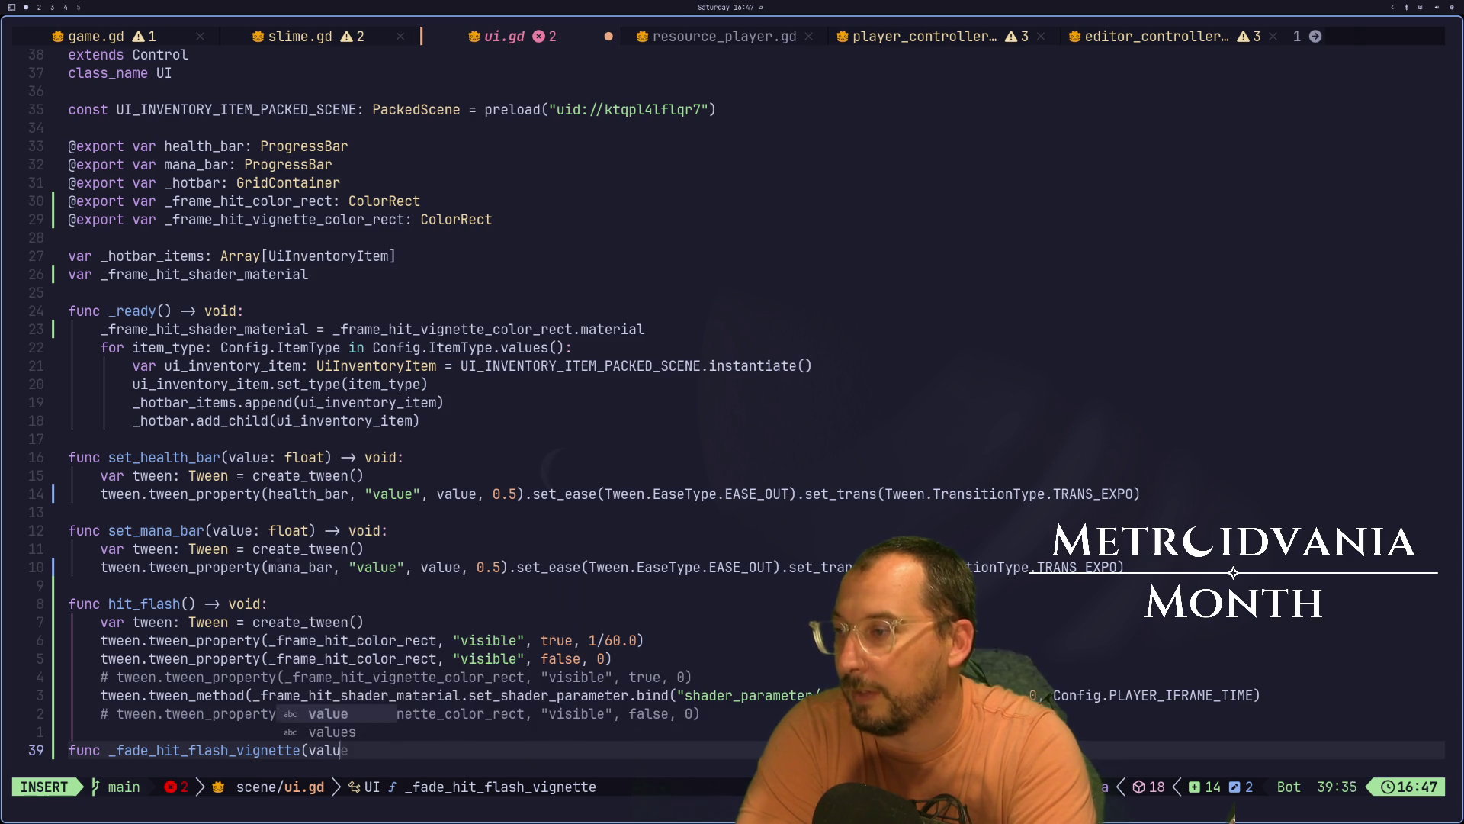
{"action": "type", "text": "value: flaot"}
{"action": "key", "text": "BackSpace"}
{"action": "key", "text": "BackSpace"}
{"action": "key", "text": "BackSpace"}
{"action": "type", "text": "oat) ->v"}
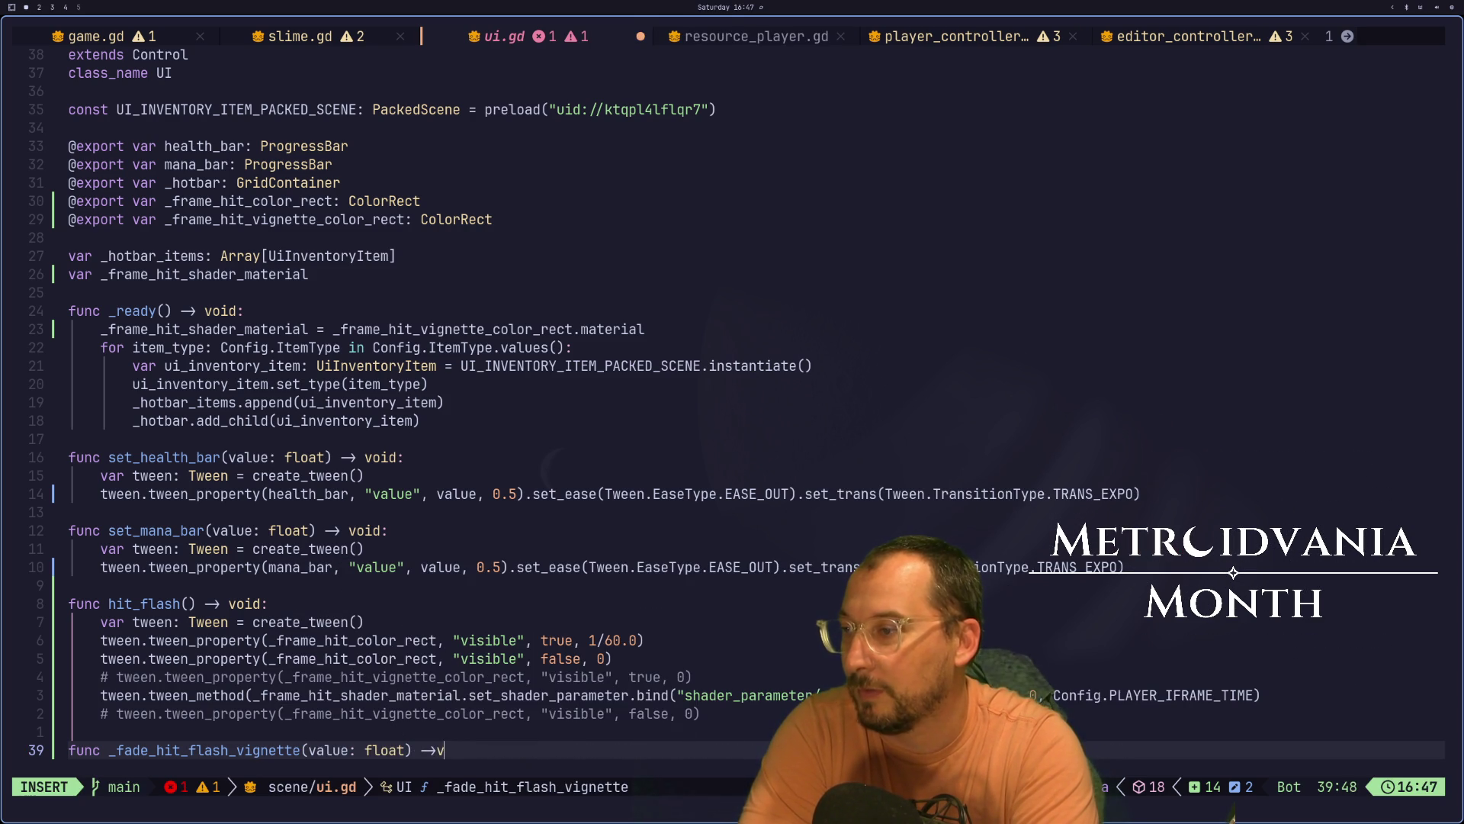
{"action": "type", "text": " void:"}
{"action": "key", "text": "Return"}
{"action": "key", "text": "Escape"}
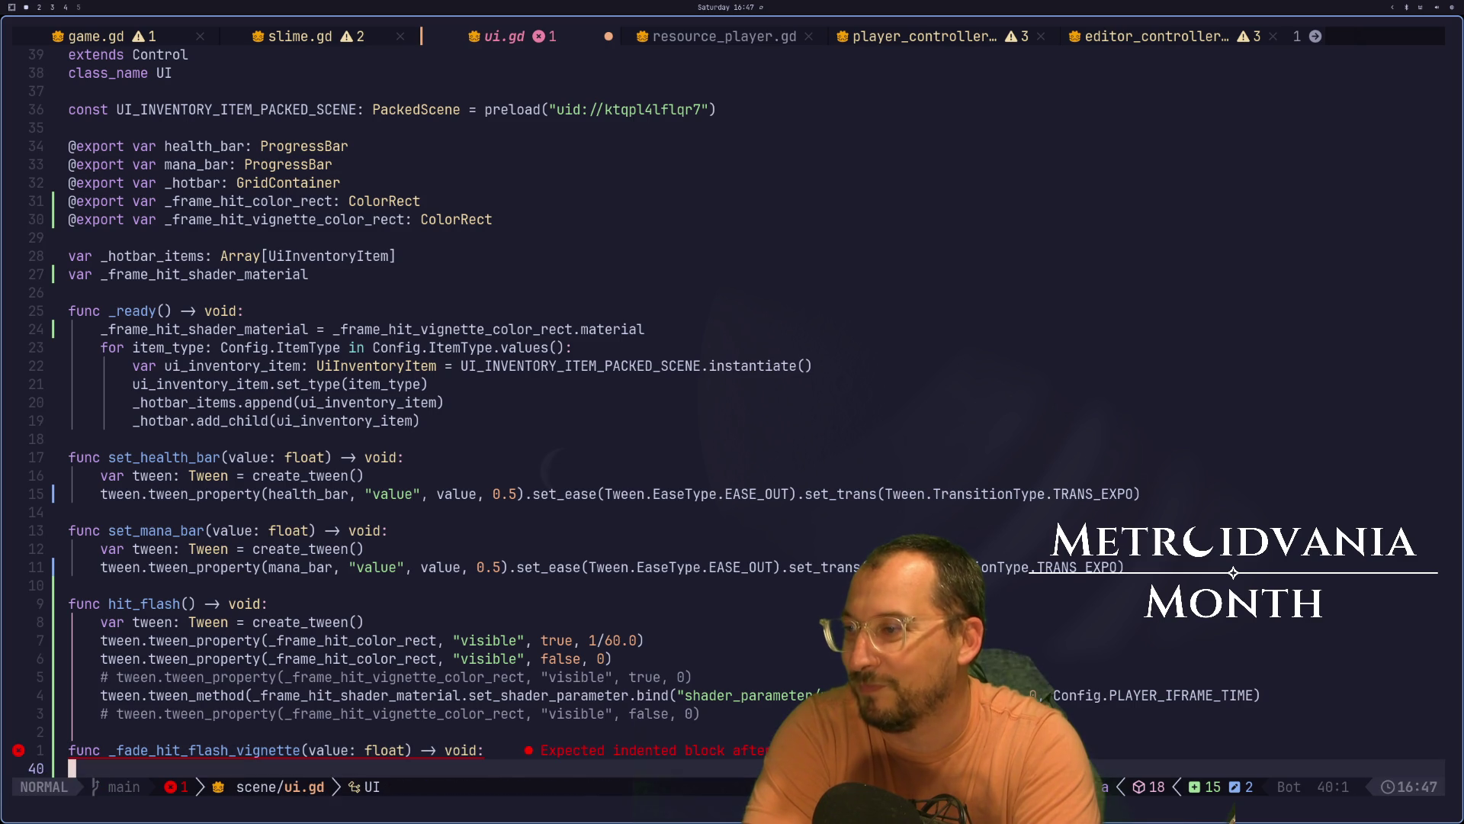
- Paste the shader-parameter bind argument from tween_method into the _fade_hit_flash_vignette body
{"action": "left_click", "coordinate": [103, 750]}
{"action": "key", "text": "l"}
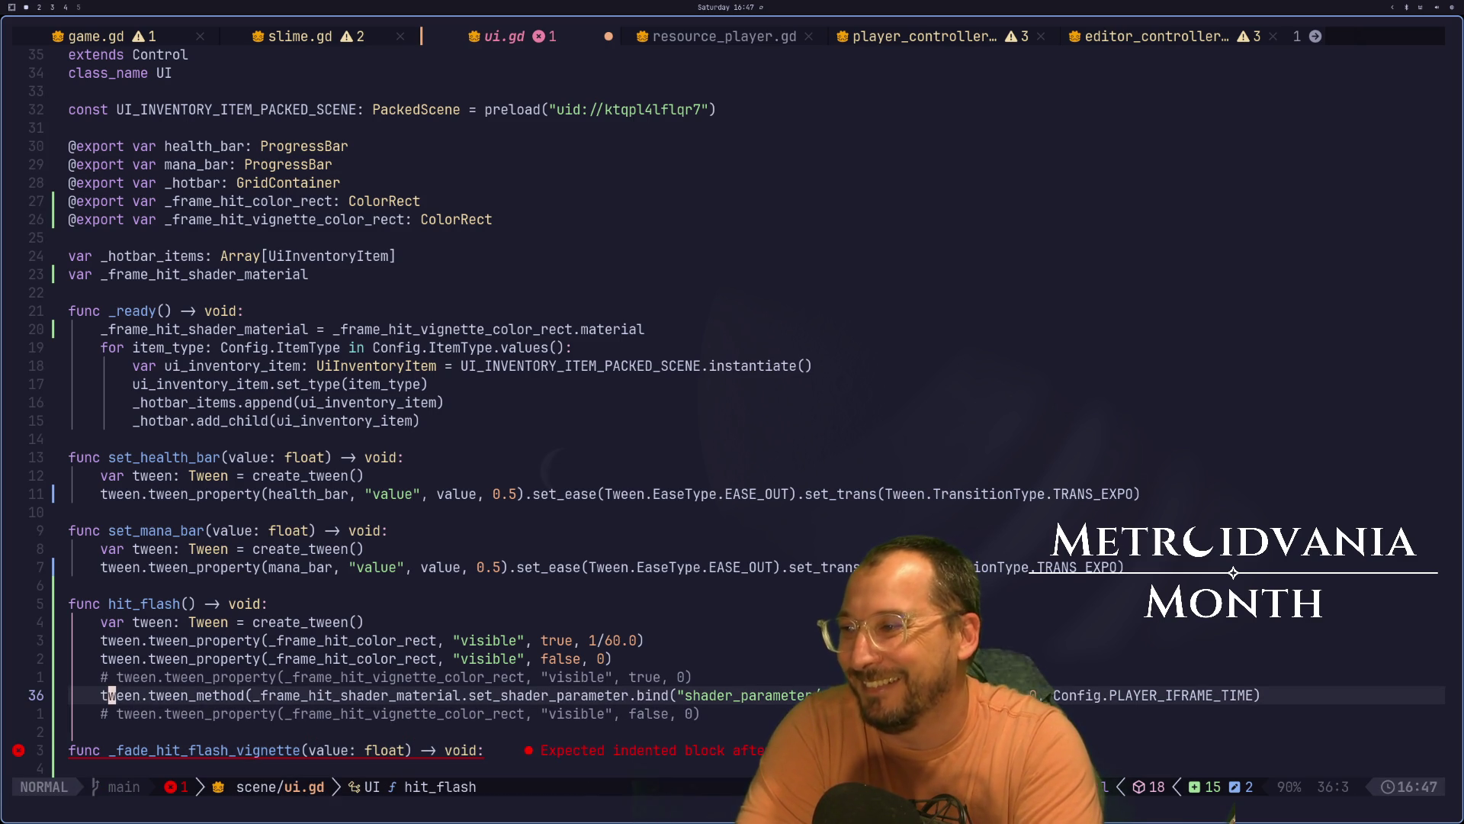
{"action": "key", "text": "v"}
{"action": "key", "text": "l"}
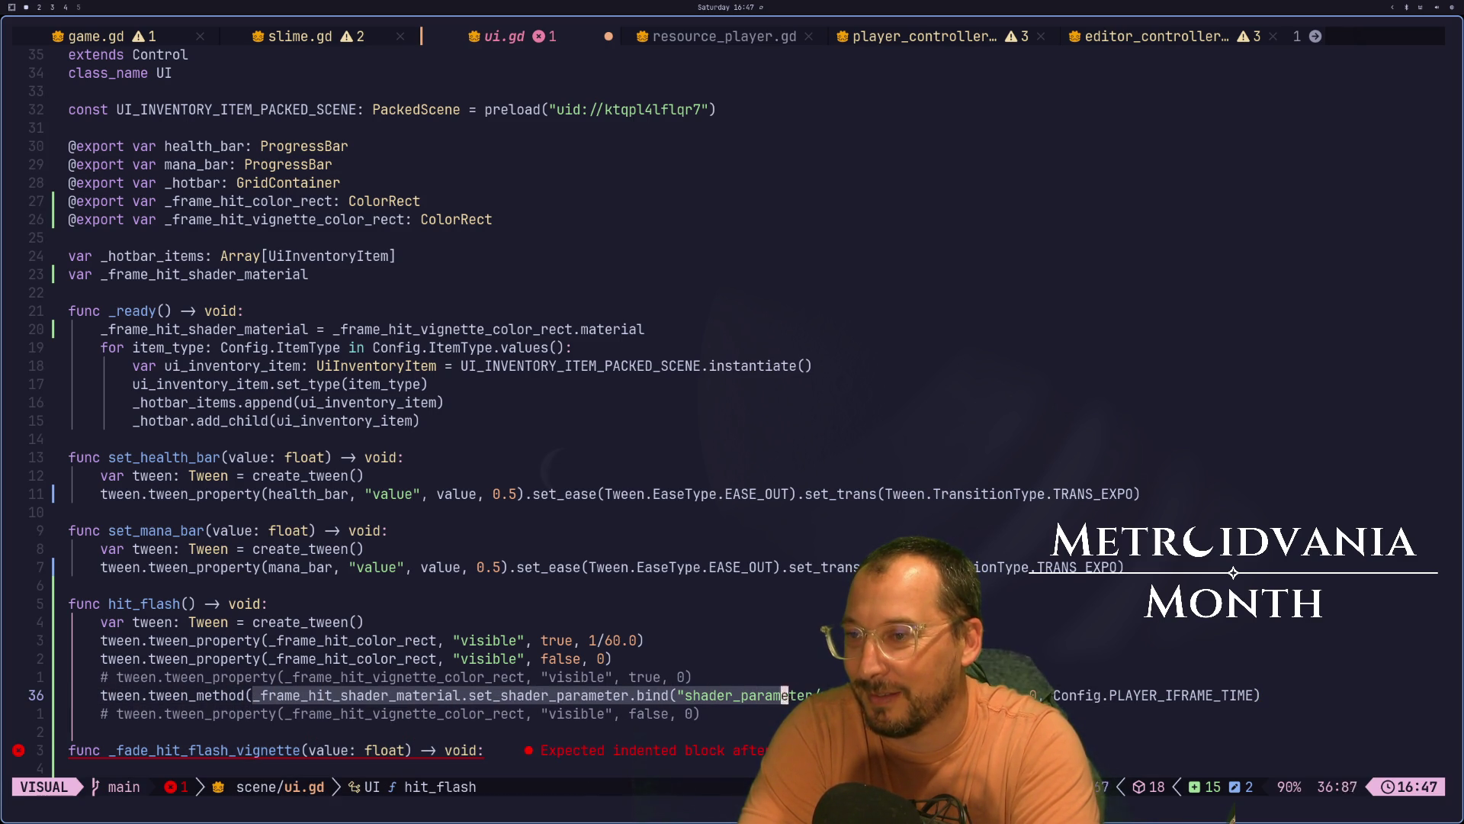
{"action": "key", "text": "d"}
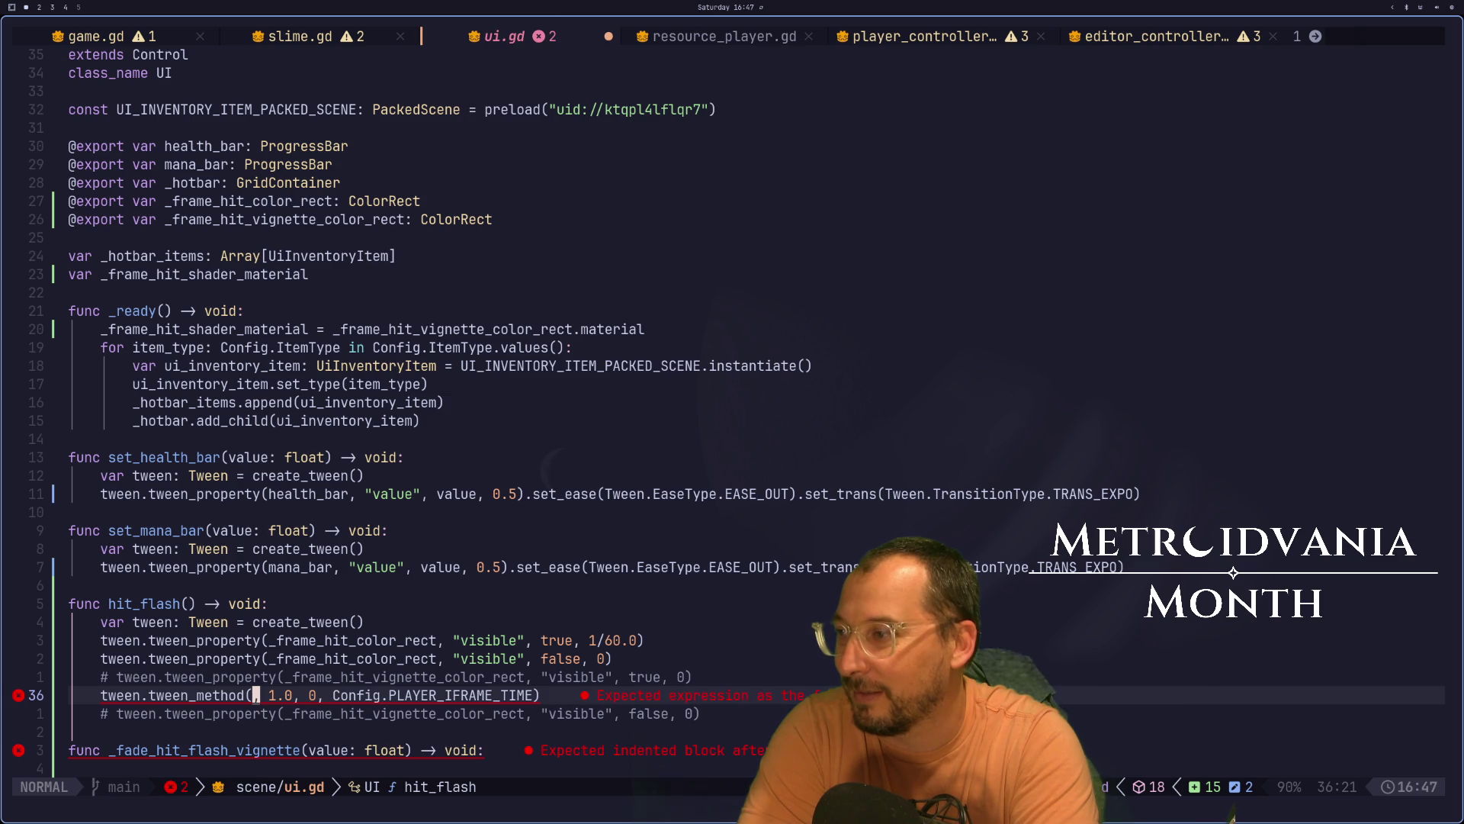
{"action": "key", "text": "u"}
{"action": "key", "text": "j"}
{"action": "key", "text": "j"}
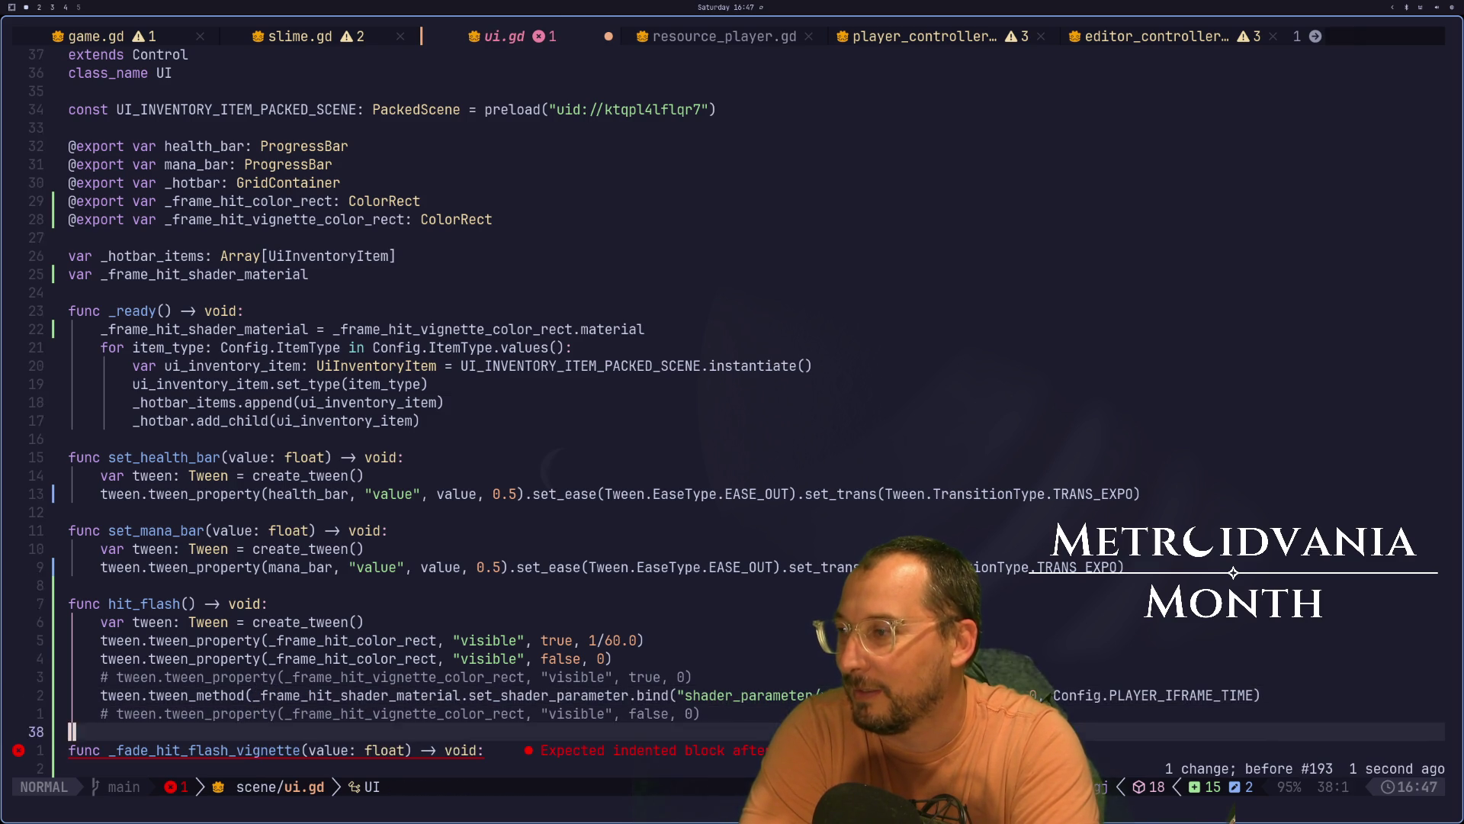
{"action": "key", "text": "j"}
{"action": "key", "text": "j"}
{"action": "key", "text": "p"}
- Pass _fade_hit_flash_vignette to tween_method in place of the bind argument and save ui.gd
{"action": "key", "text": "k"}
{"action": "key", "text": "k"}
{"action": "key", "text": "k"}
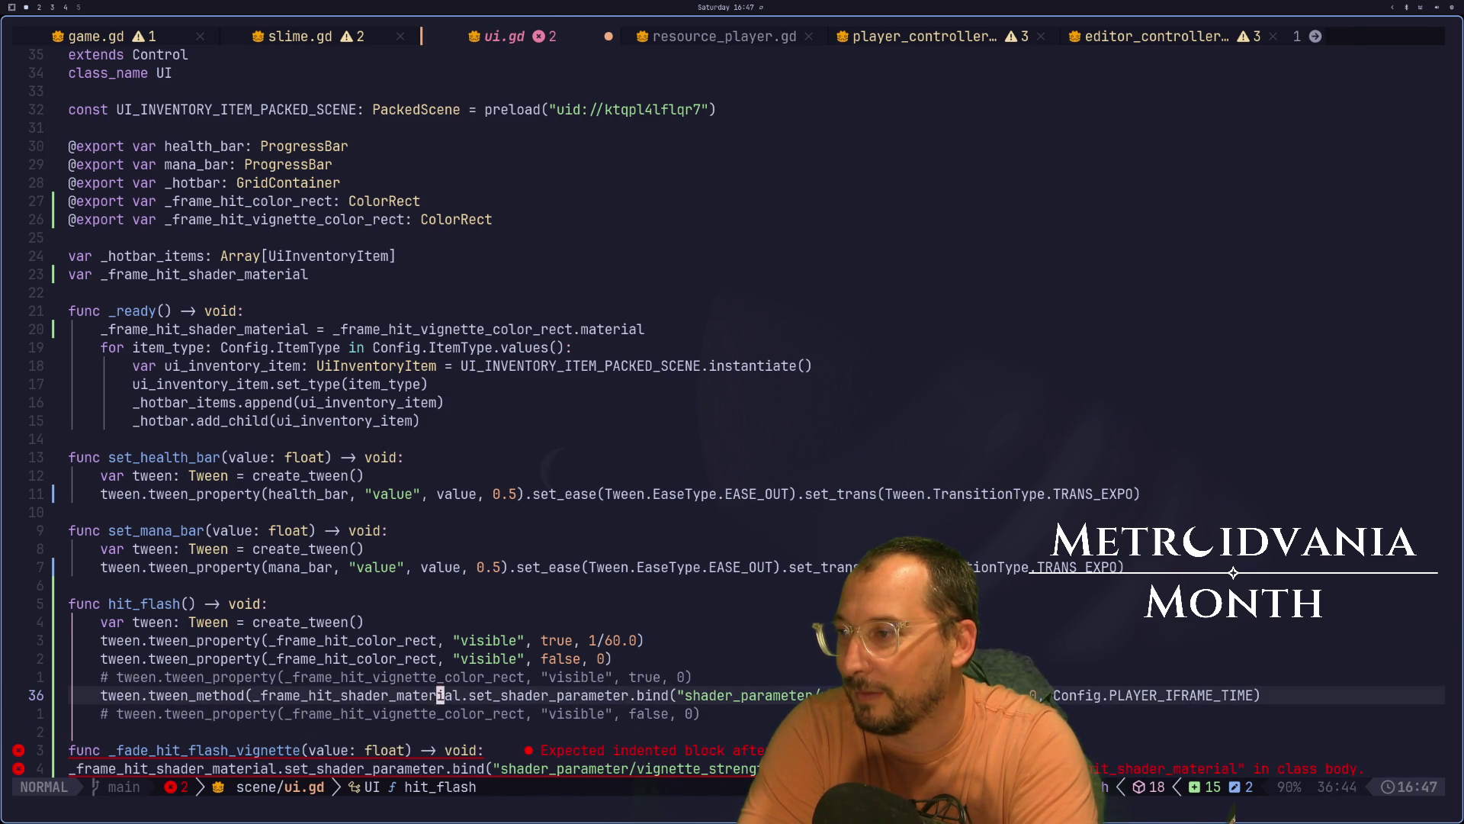
{"action": "key", "text": "d"}
{"action": "key", "text": "w"}
{"action": "key", "text": "d"}
{"action": "key", "text": "w"}
{"action": "key", "text": "d"}
{"action": "key", "text": "w"}
{"action": "key", "text": "d"}
{"action": "key", "text": "w"}
{"action": "key", "text": "d"}
{"action": "key", "text": "w"}
{"action": "key", "text": "d"}
{"action": "key", "text": "w"}
{"action": "key", "text": "d"}
{"action": "key", "text": "w"}
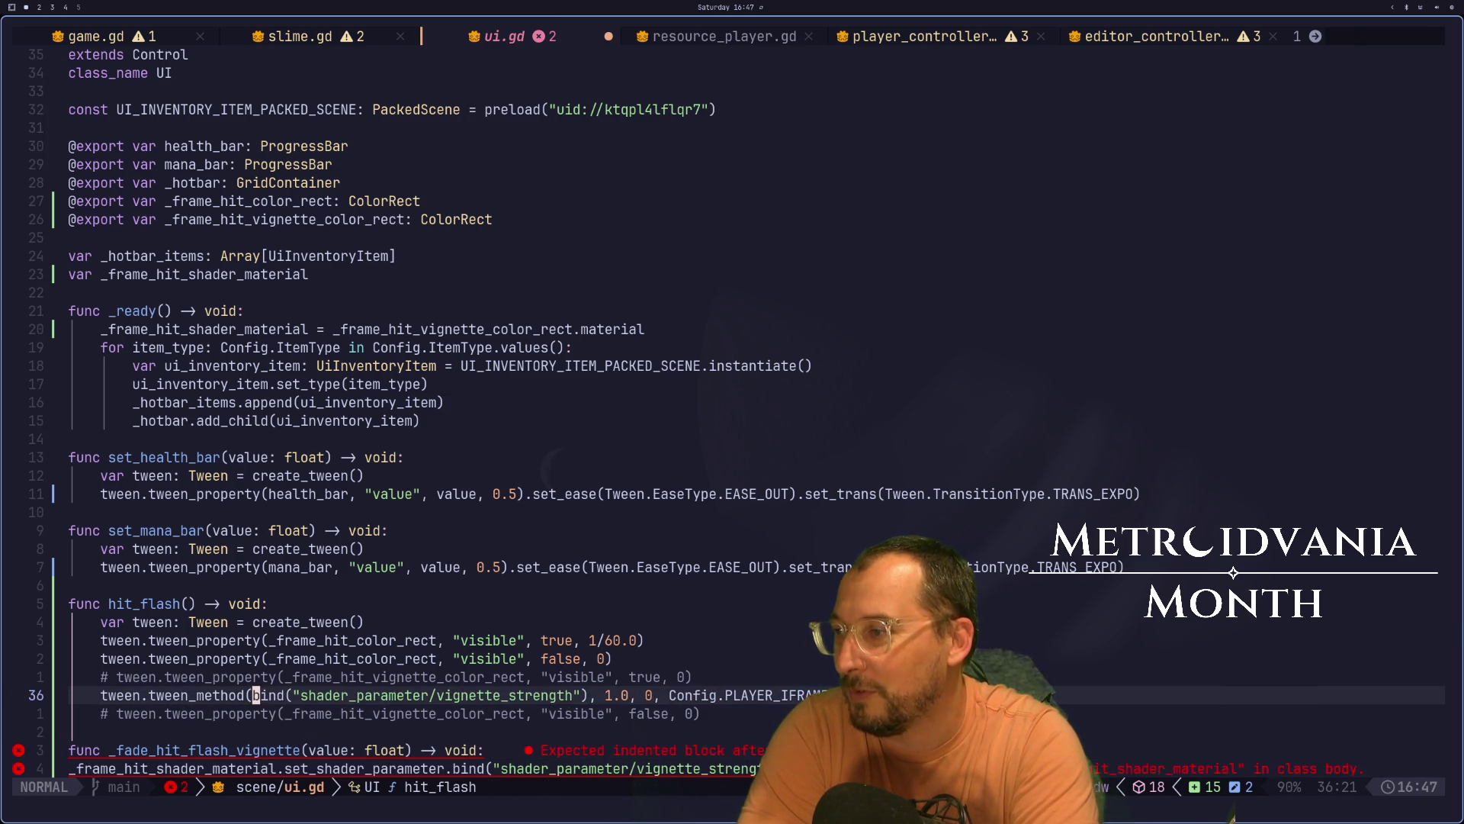
{"action": "key", "text": "d"}
{"action": "key", "text": "w"}
{"action": "key", "text": "d"}
{"action": "key", "text": "w"}
{"action": "key", "text": "d"}
{"action": "key", "text": "w"}
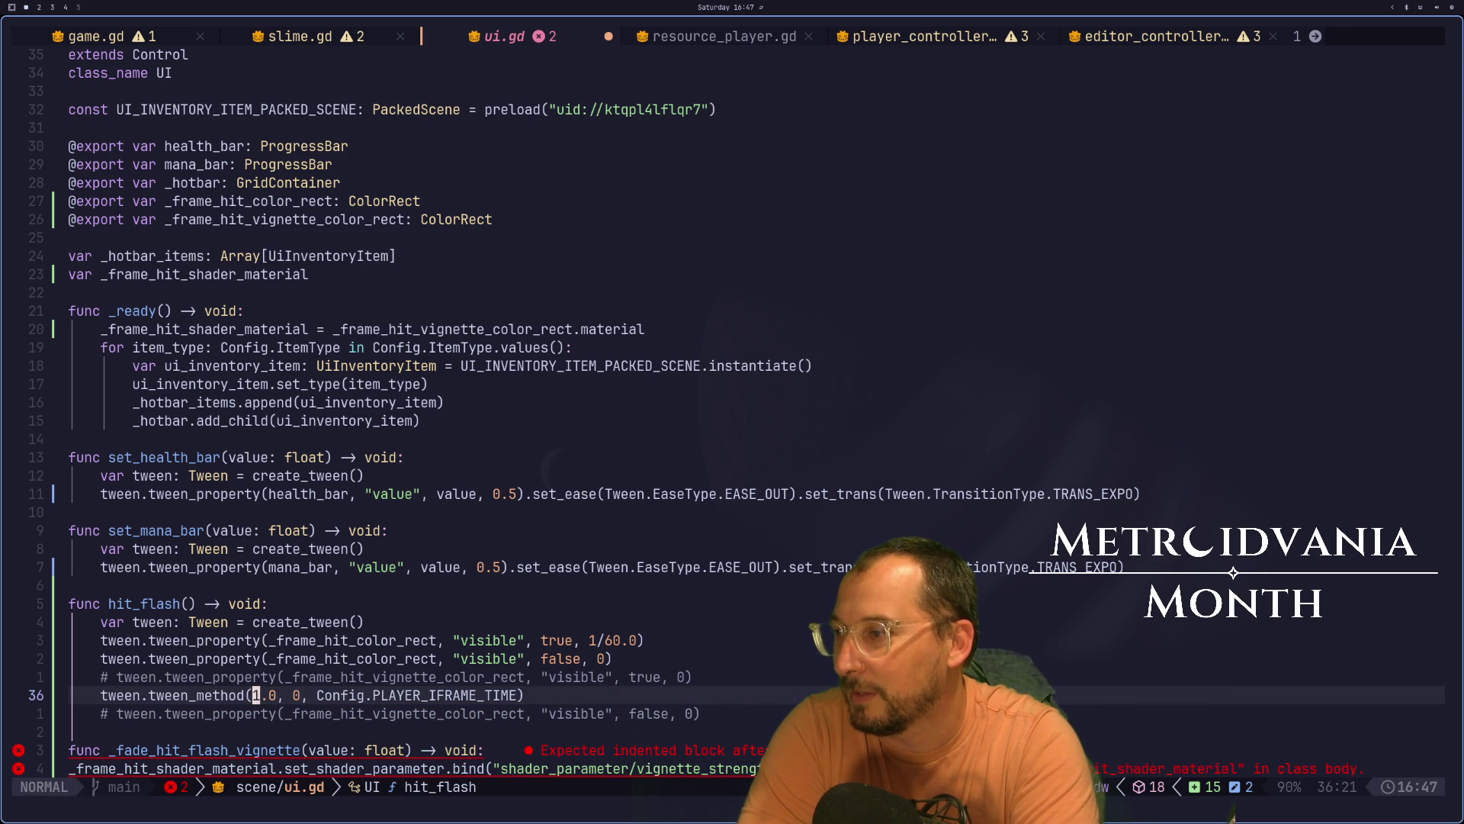
{"action": "type", "text": "it_fla"}
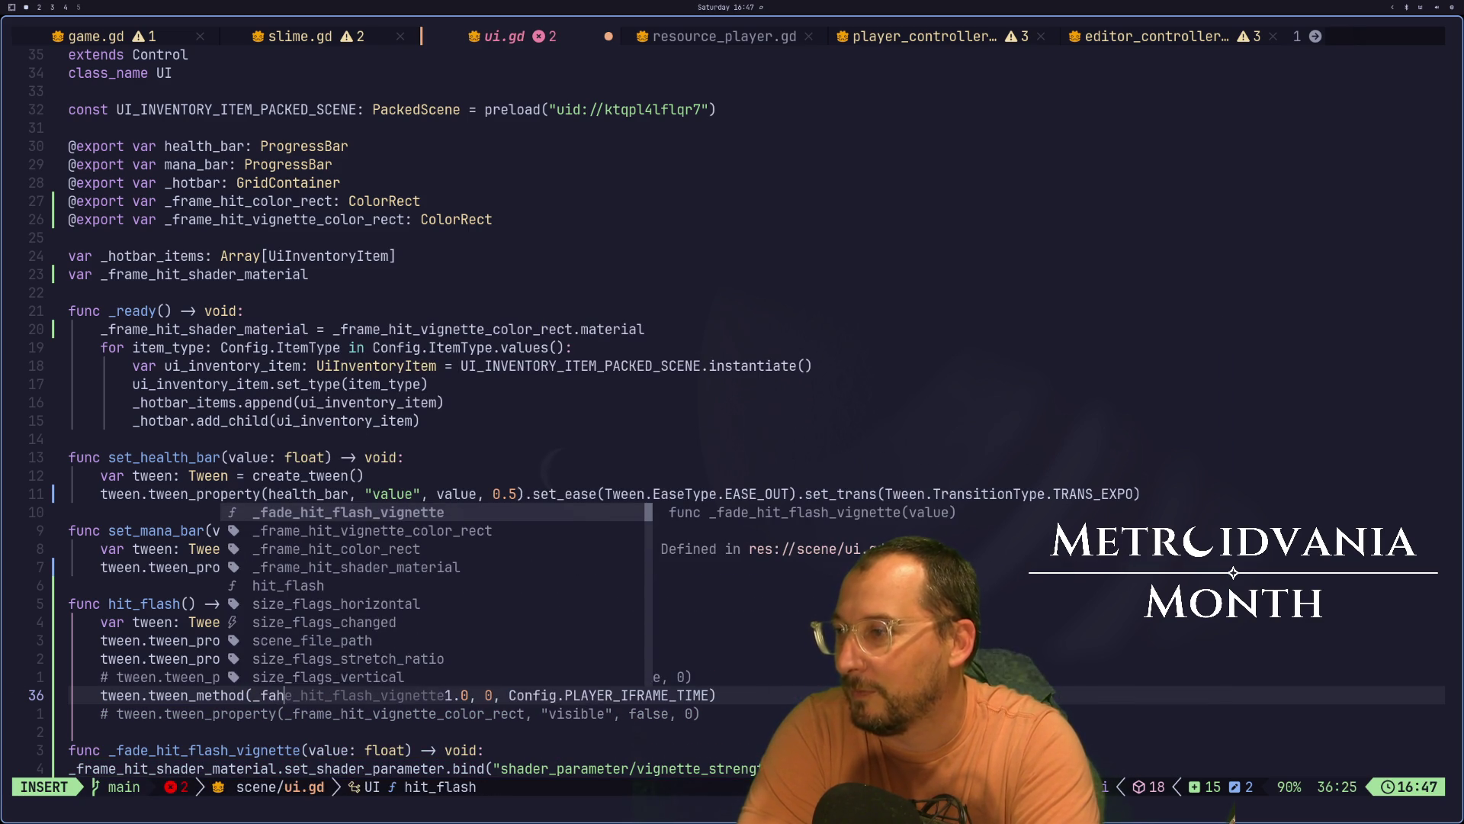
{"action": "key", "text": "Return"}
{"action": "key", "text": "BackSpace"}
{"action": "key", "text": "BackSpace"}
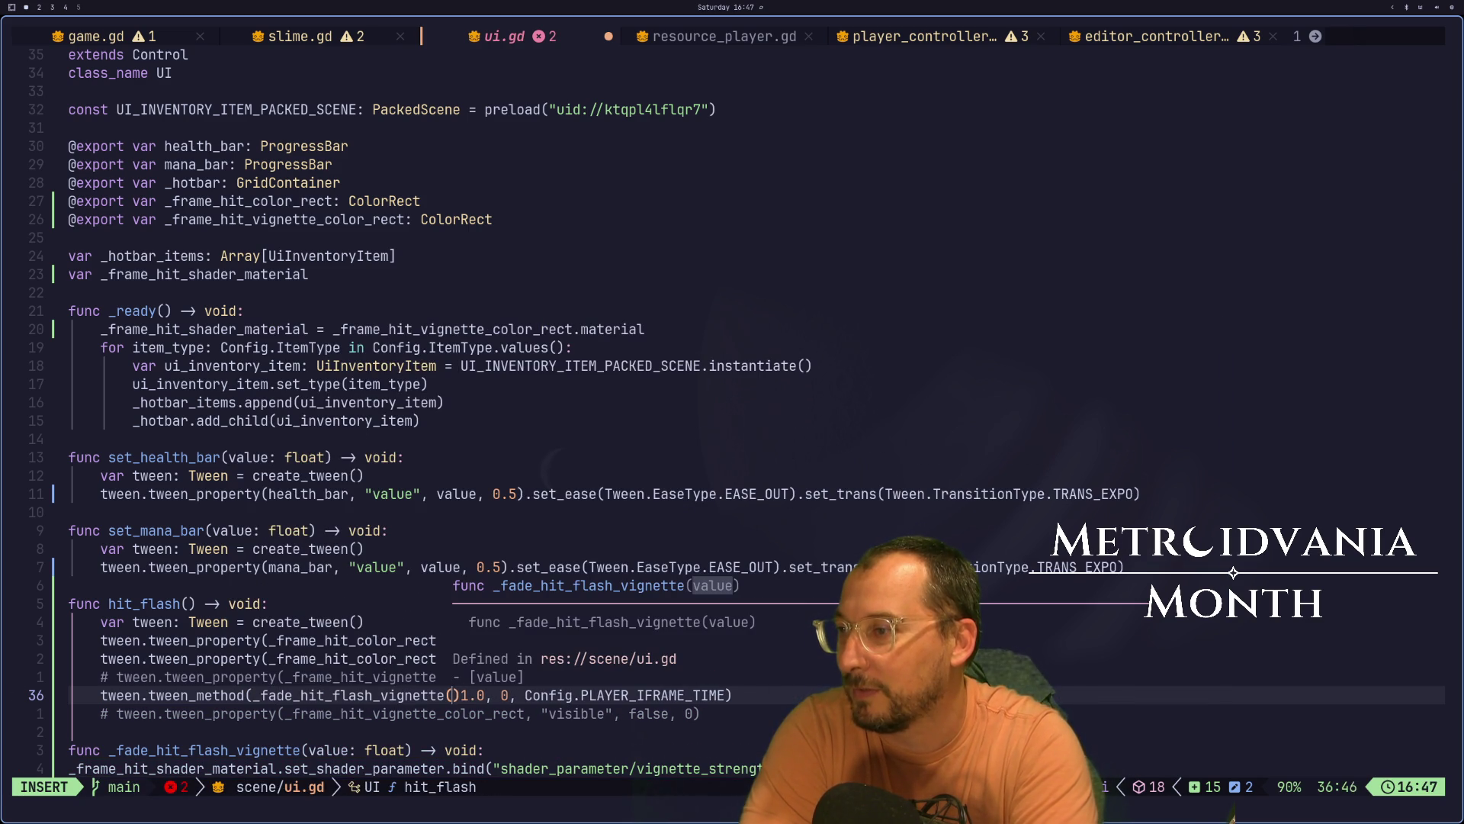
{"action": "type", "text": ","}
{"action": "key", "text": "Escape"}
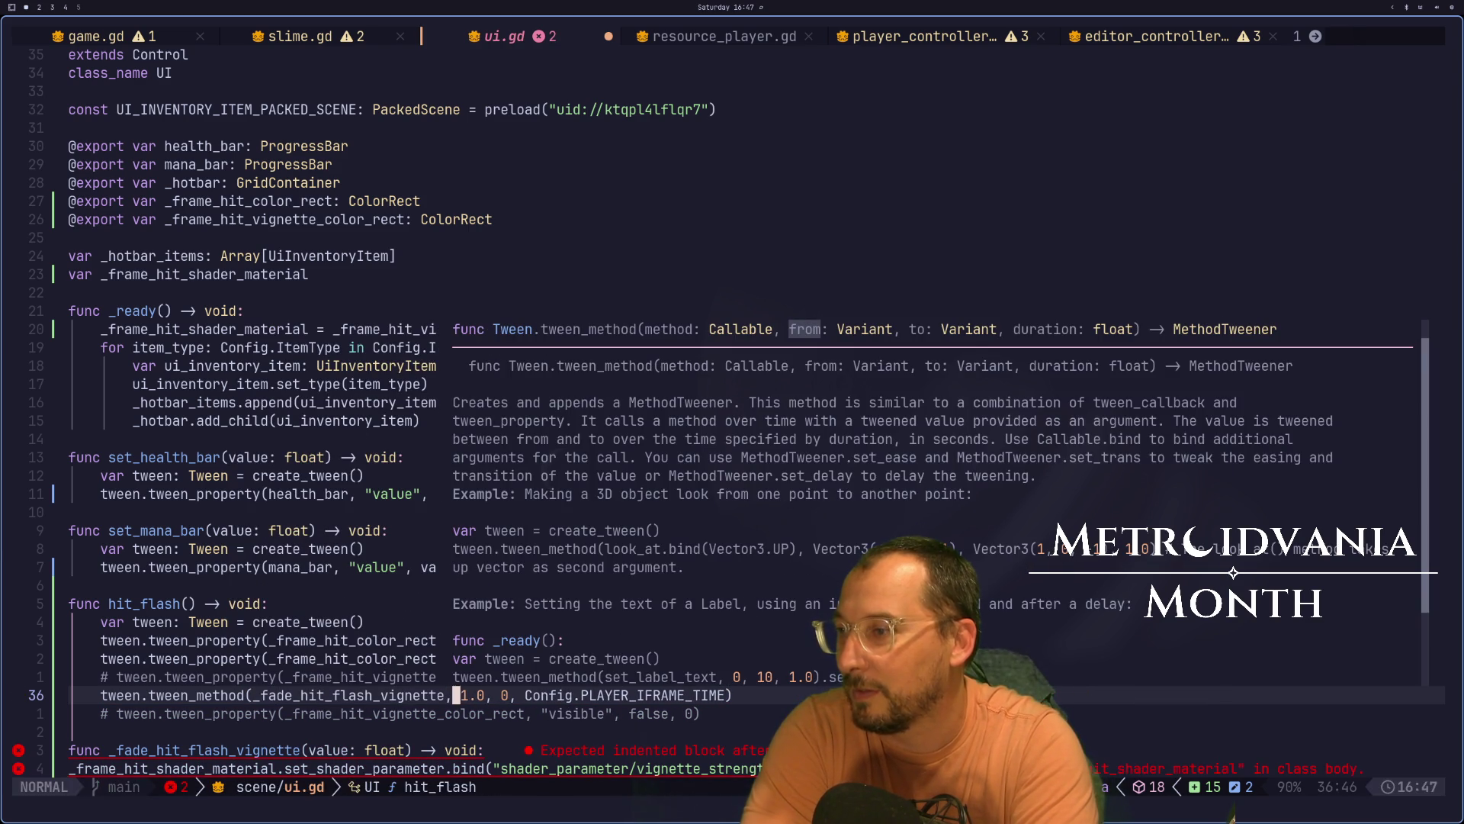
{"action": "type", "text": ":w"}
{"action": "key", "text": "Return"}
- Strip .bind and the shader_parameter/ prefix from the set_shader_parameter call
{"action": "key", "text": "j"}
{"action": "key", "text": "j"}
{"action": "key", "text": "j"}
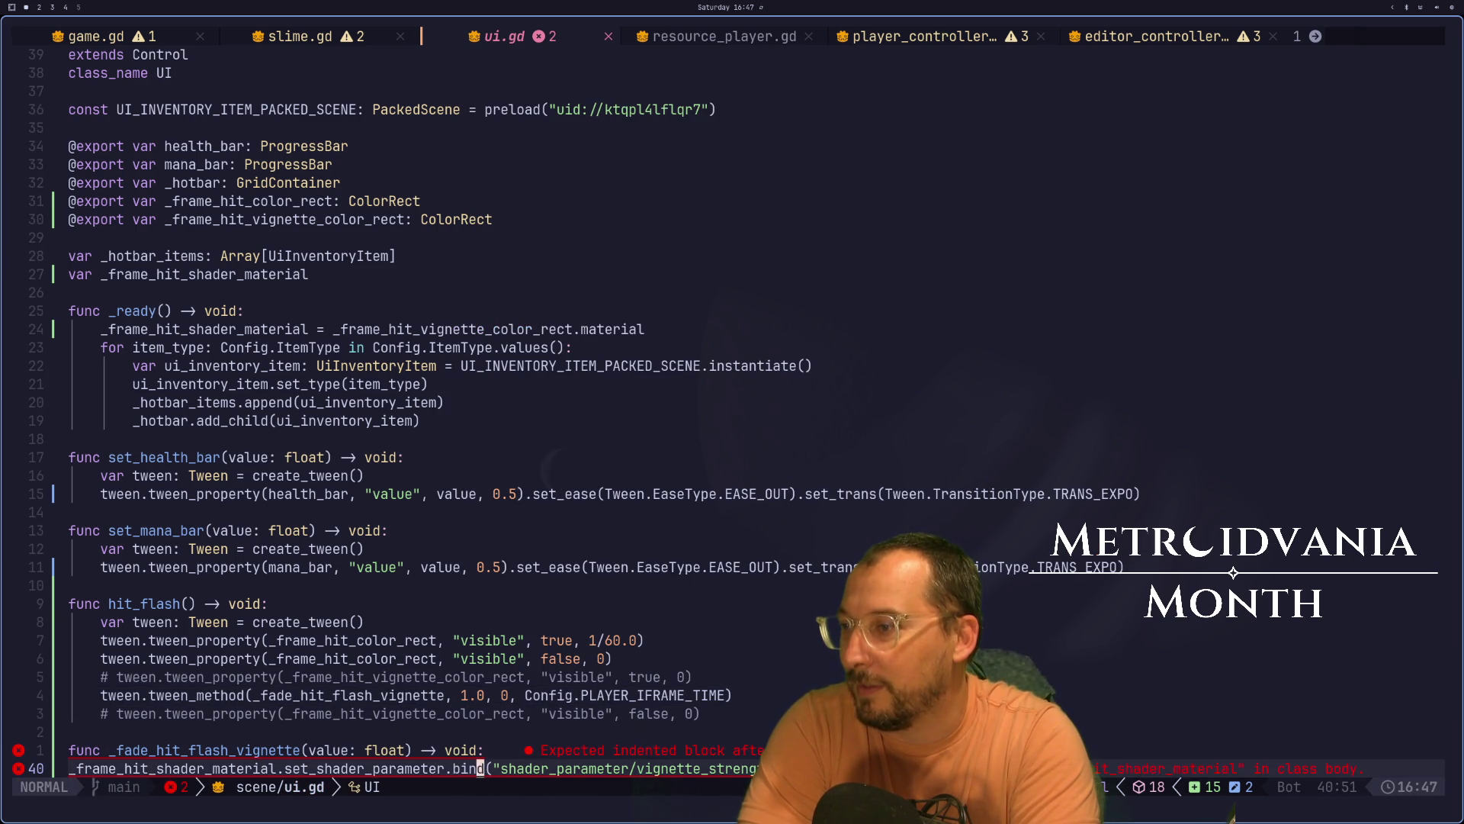
{"action": "key", "text": "F"}
{"action": "key", "text": "period"}
{"action": "key", "text": "c"}
{"action": "key", "text": "t"}
{"action": "key", "text": "parenleft"}
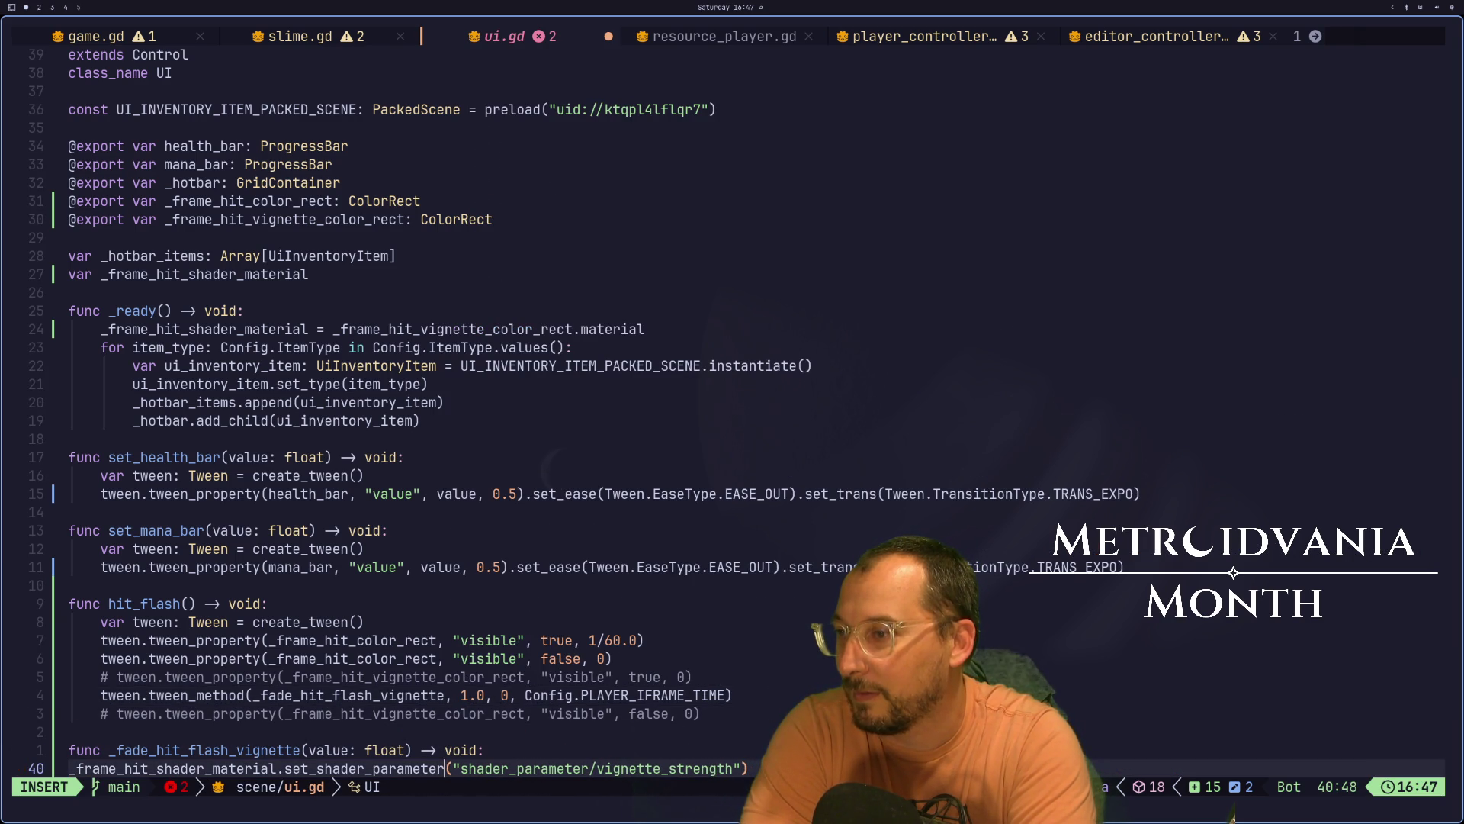
{"action": "key", "text": "Escape"}
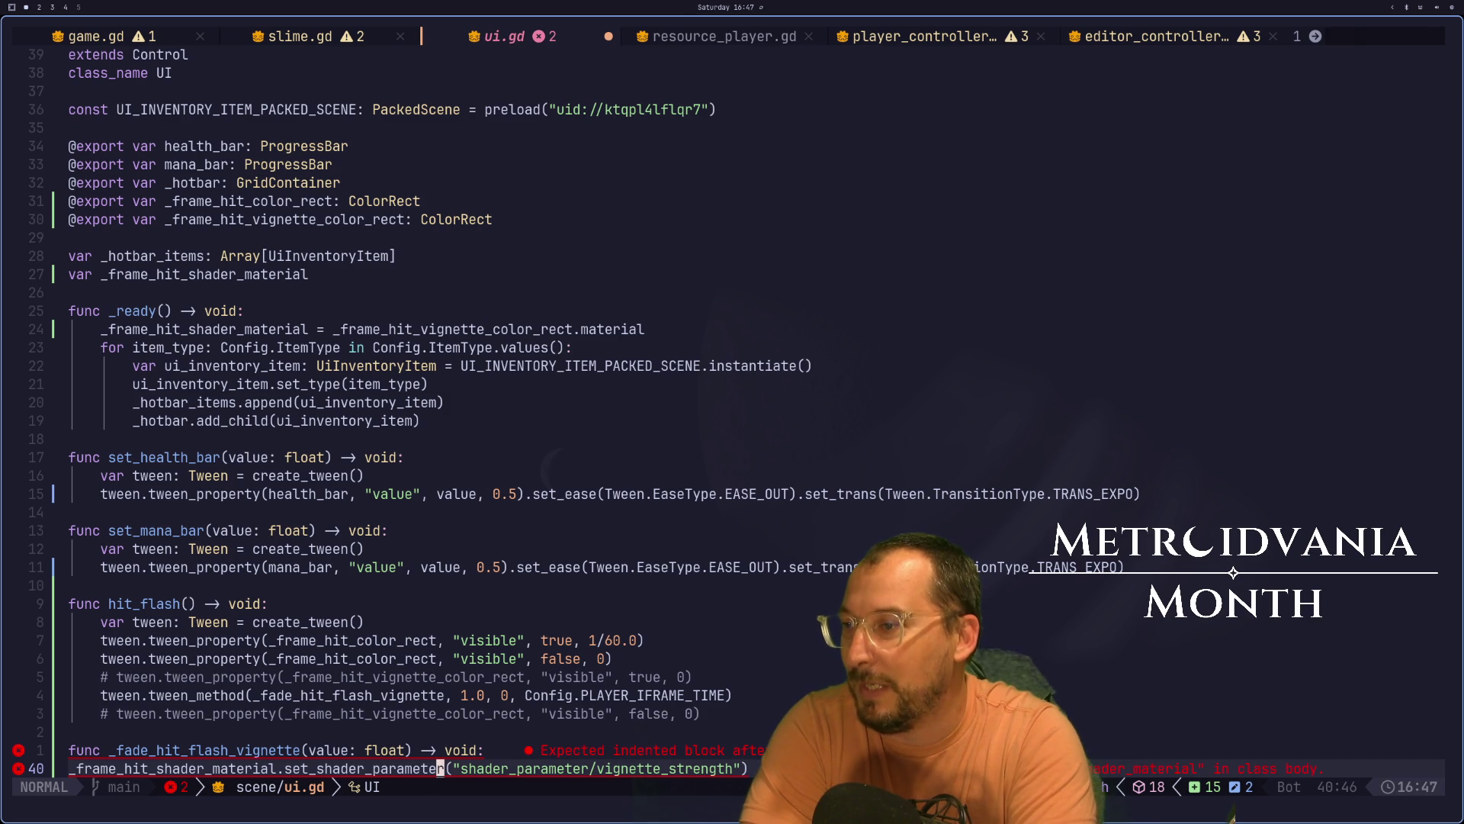
{"action": "key", "text": "h"}
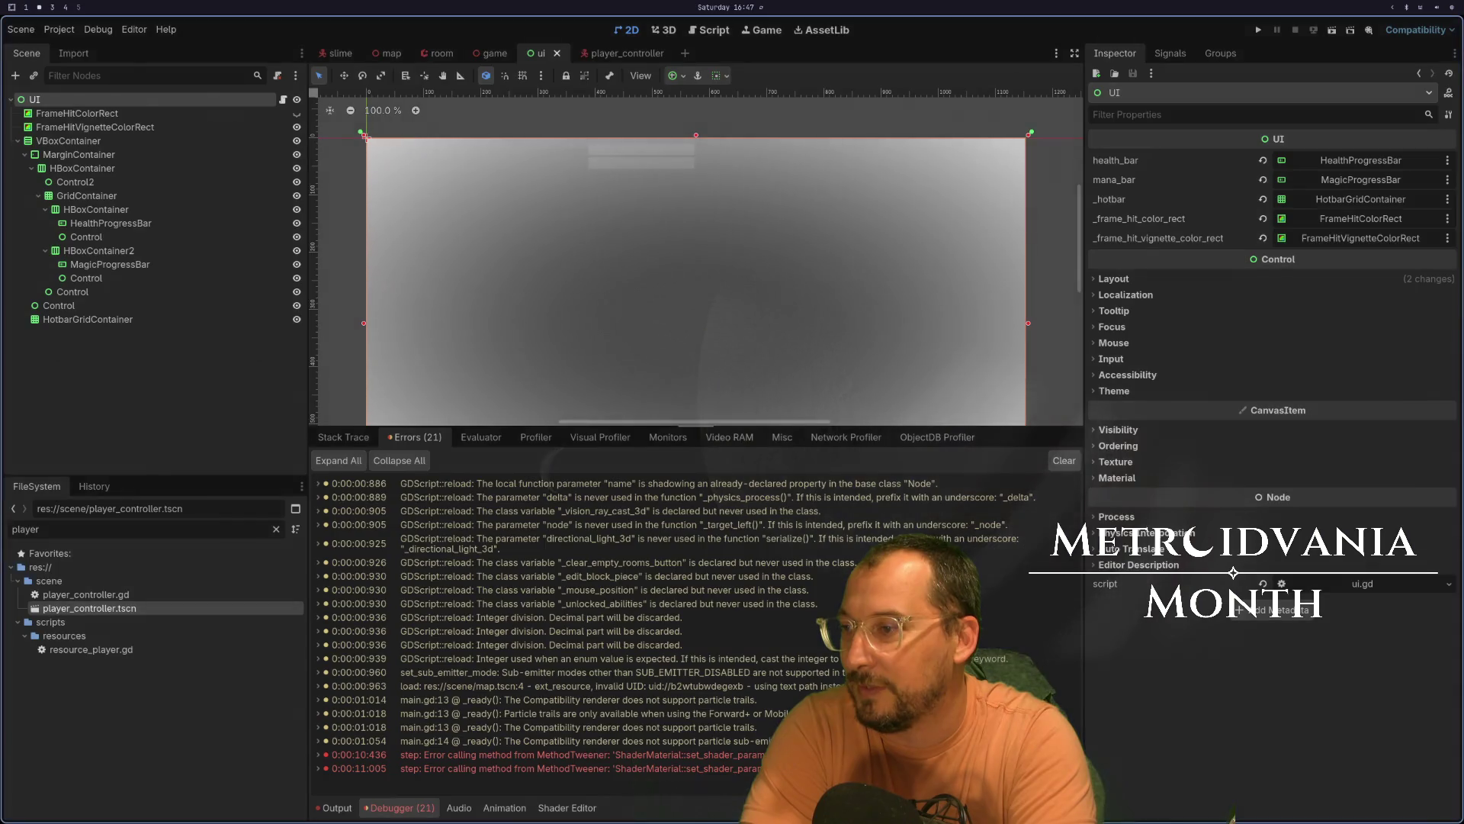
{"action": "key", "text": "super+2"}
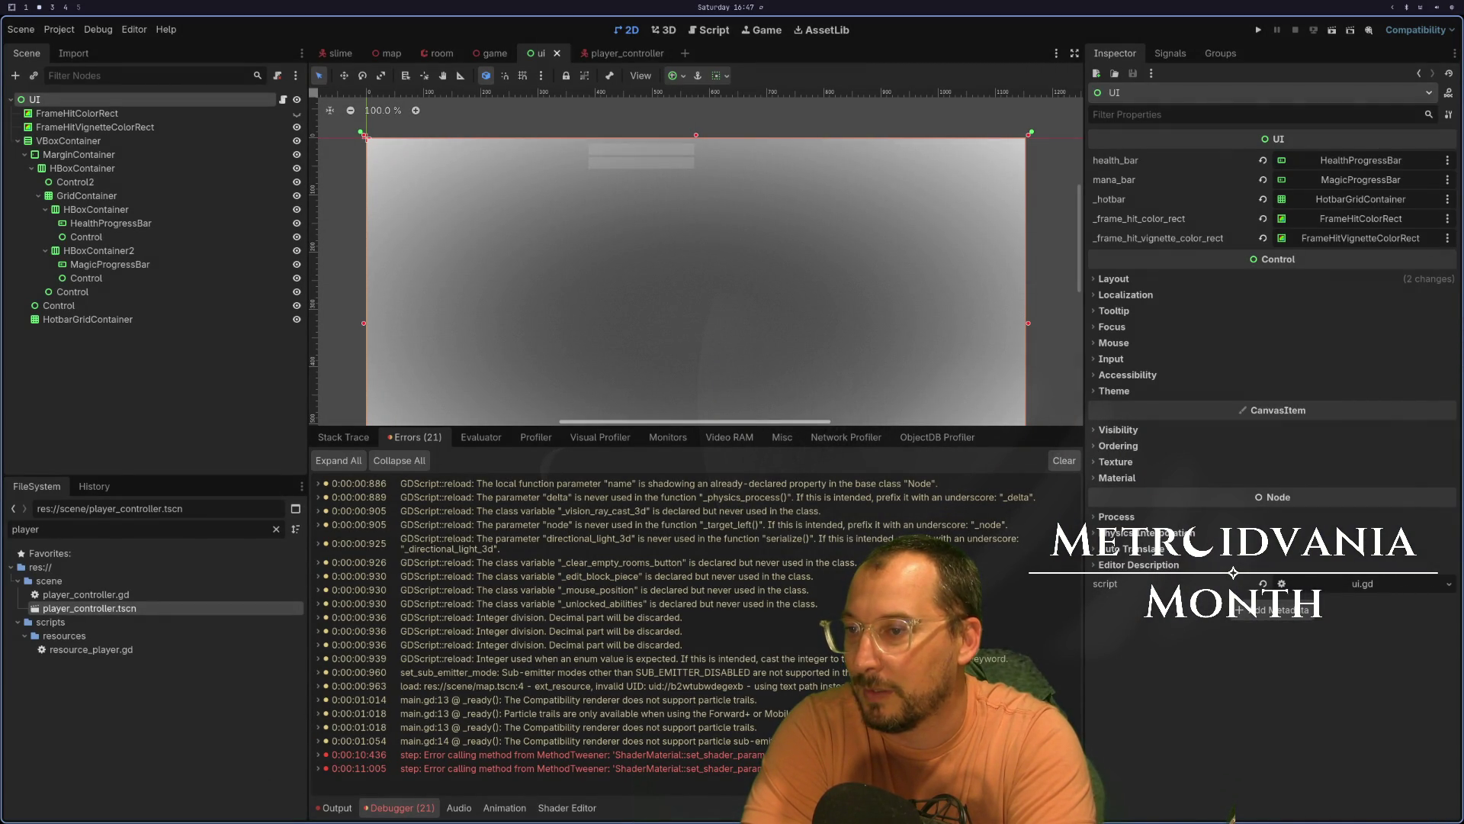
{"action": "key", "text": "super+1"}
{"action": "key", "text": "d"}
{"action": "key", "text": "f"}
{"action": "key", "text": "/"}
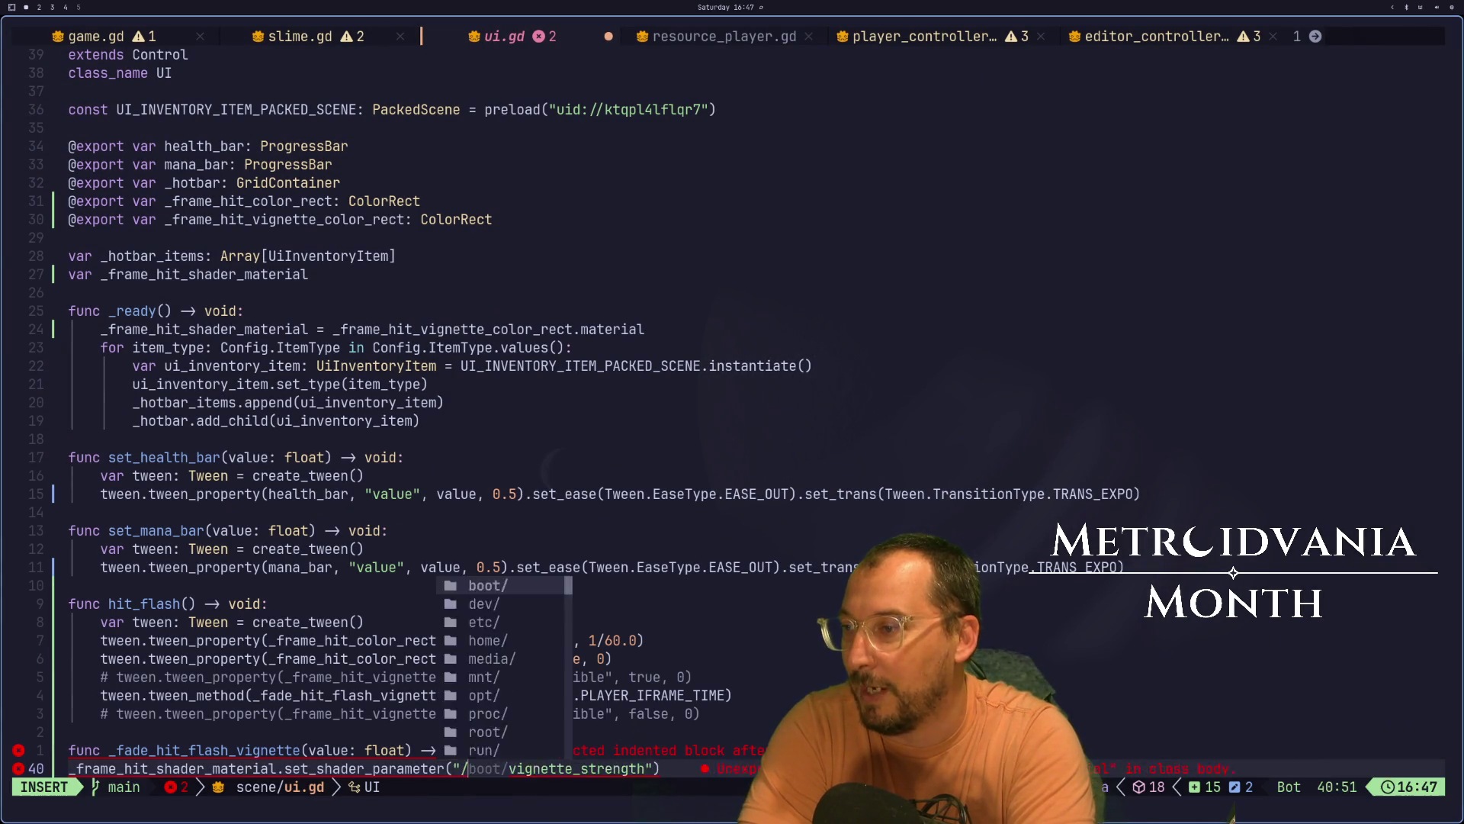
- Make _fade_hit_flash_vignette set the "vignette_strength" shader parameter to value, save ui.gd, and return to Godot
{"action": "key", "text": "greater"}
{"action": "key", "text": "greater"}
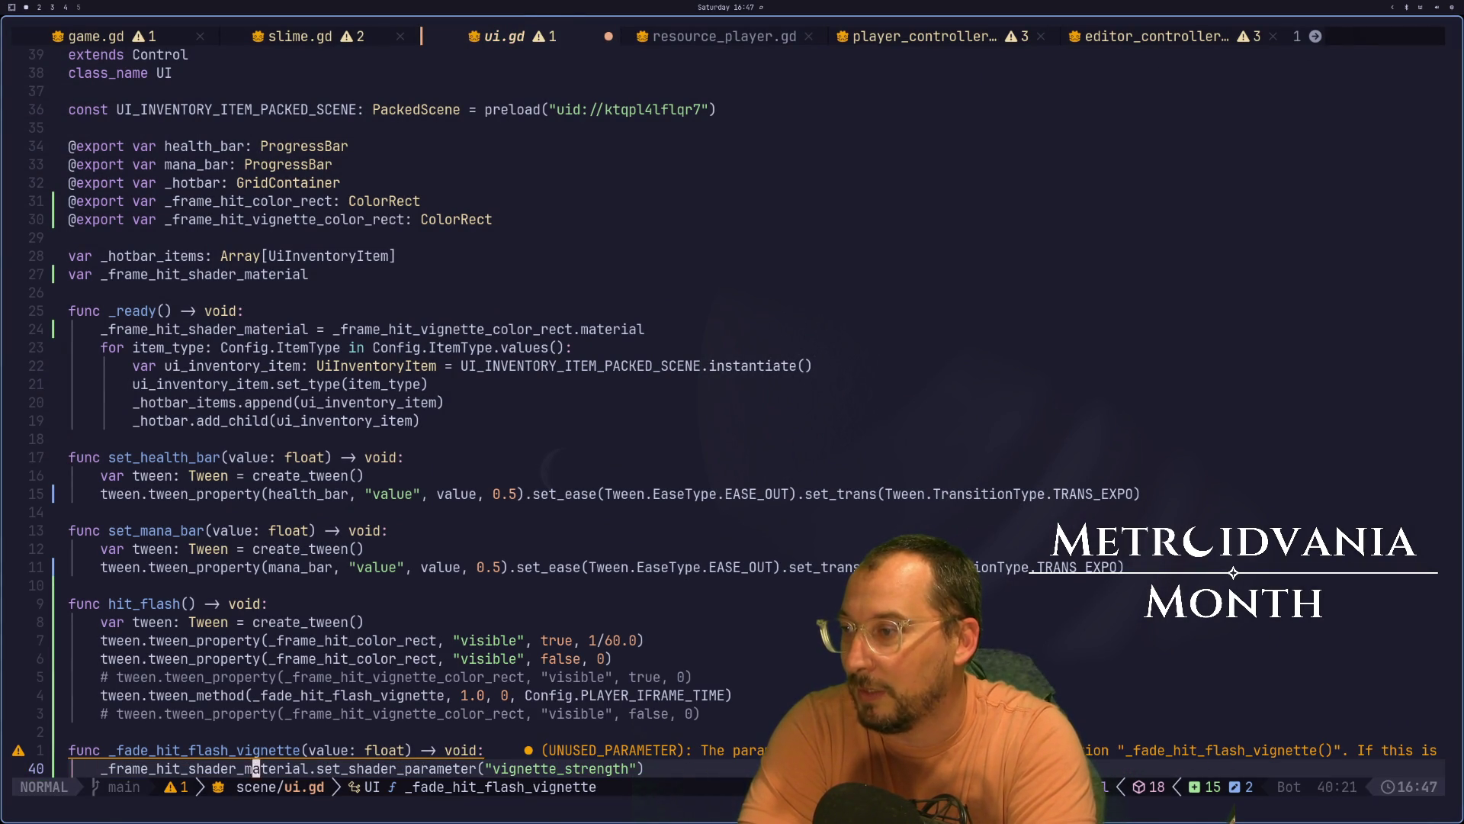
{"action": "type", "text": "ea"}
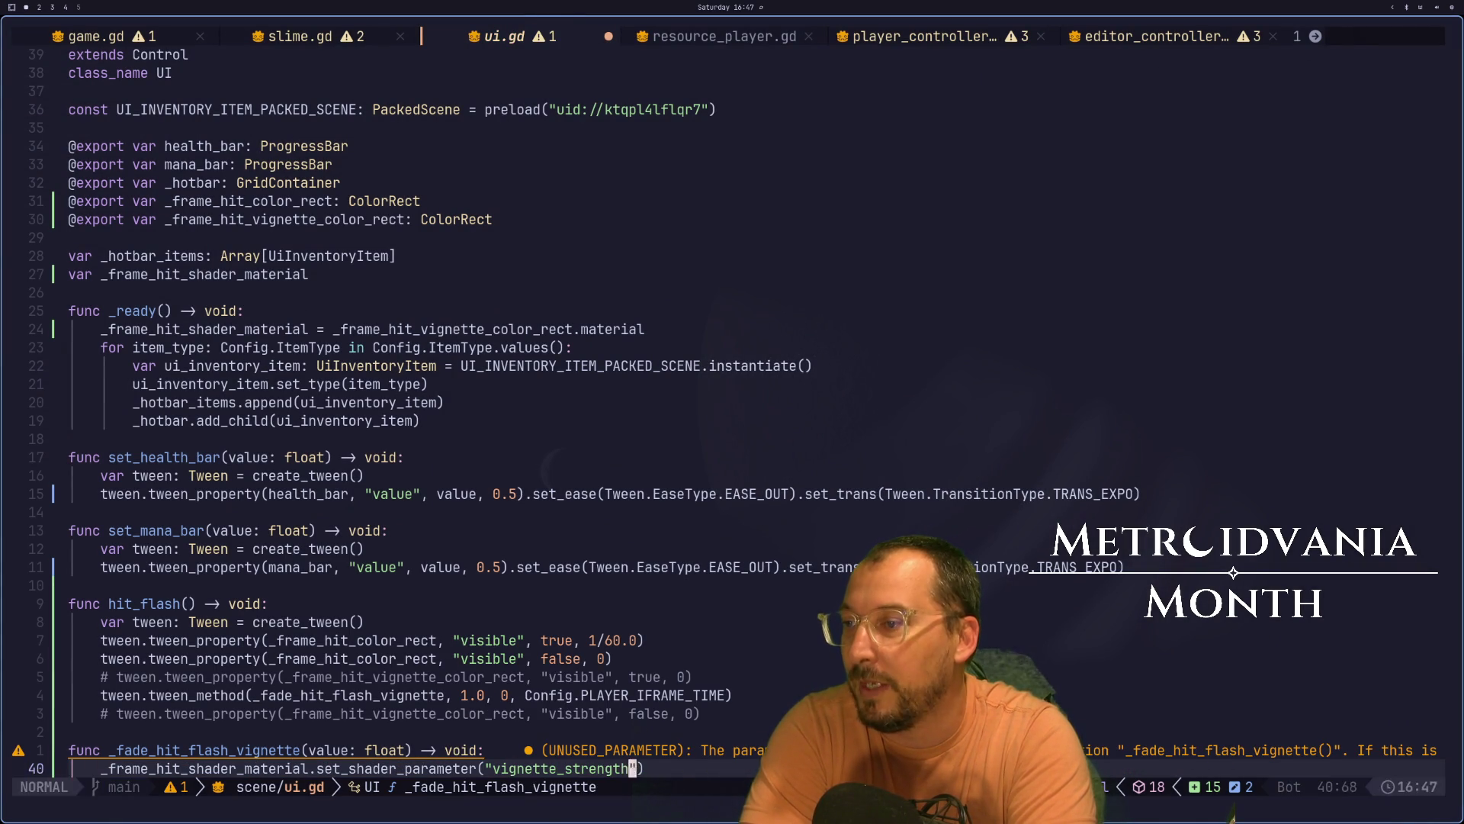
{"action": "type", "text": "\", value"}
{"action": "key", "text": "Escape"}
{"action": "type", "text": ":w"}
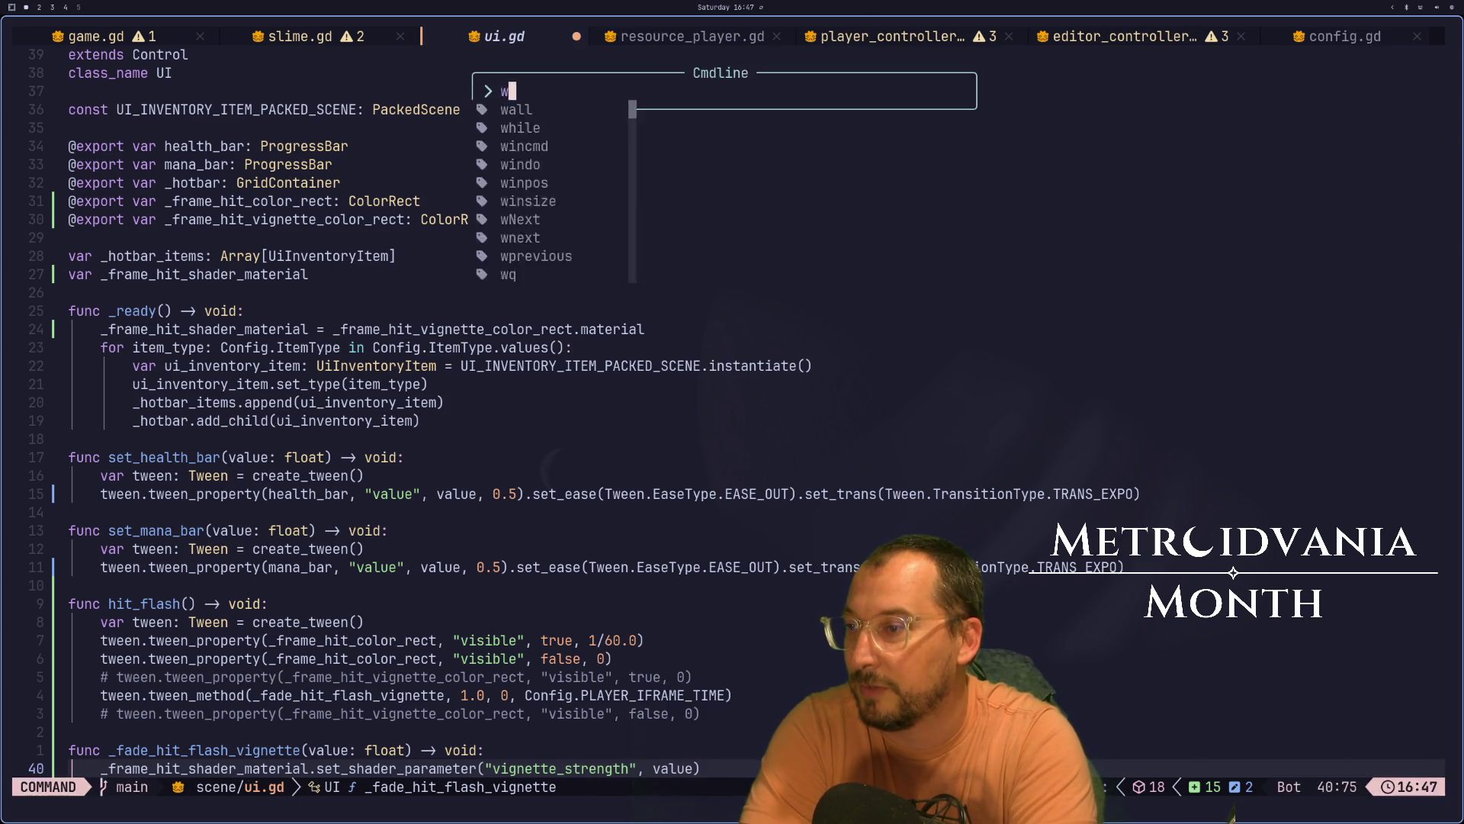
{"action": "key", "text": "Return"}
{"action": "key", "text": "k"}
{"action": "key", "text": "k"}
{"action": "key", "text": "k"}
{"action": "key", "text": "k"}
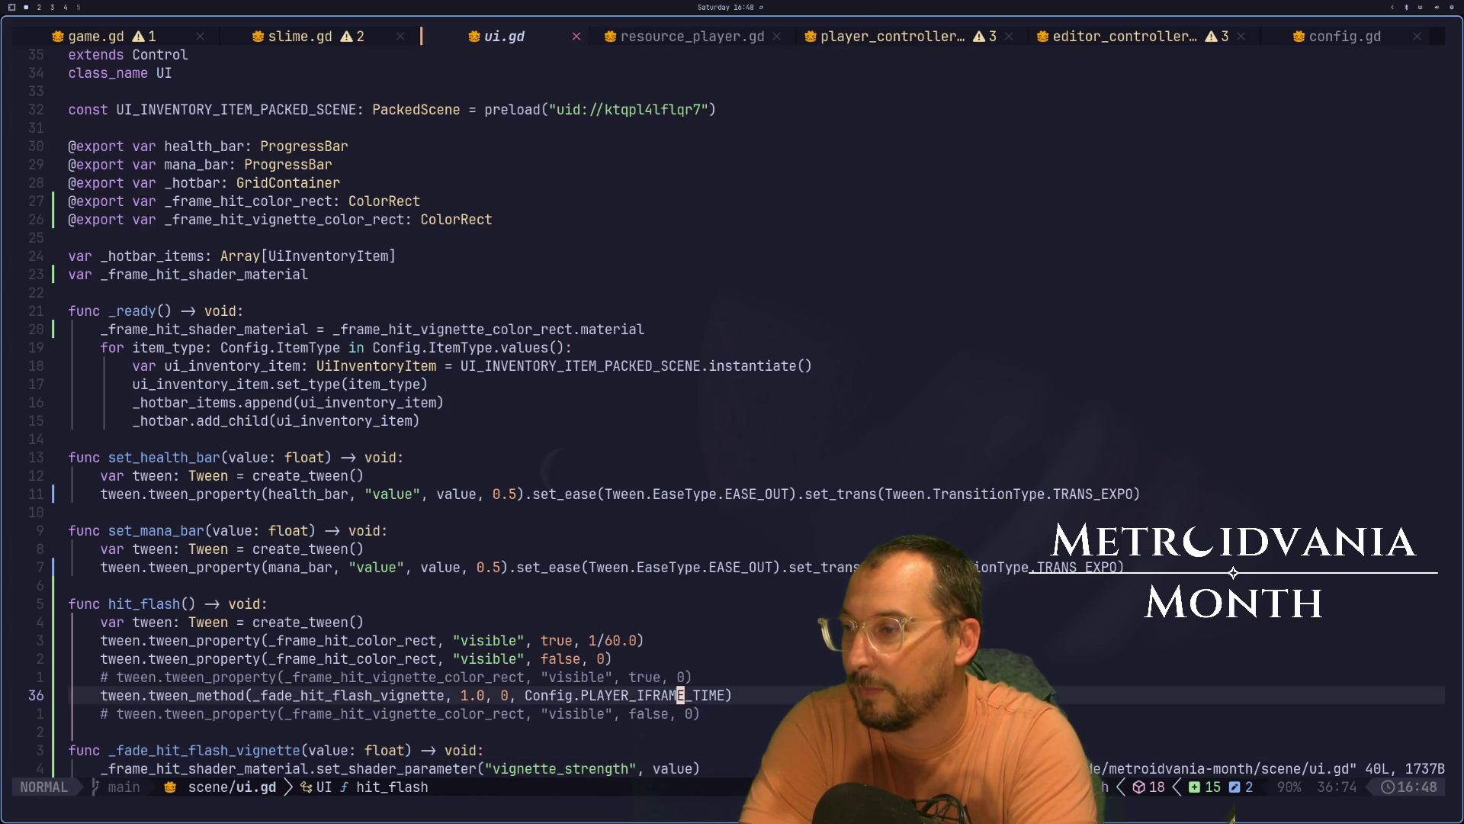
{"action": "key", "text": "B"}
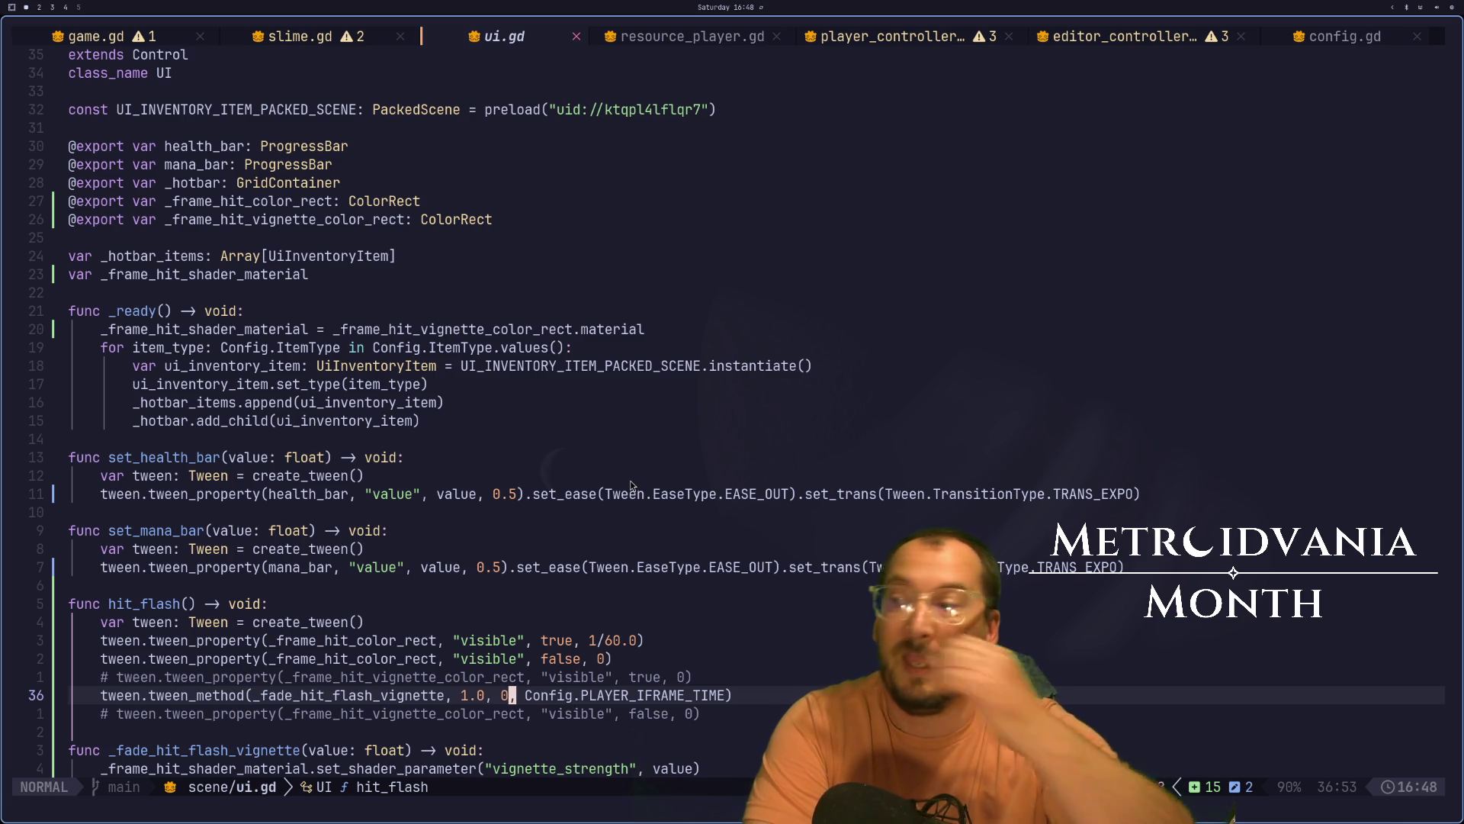
{"action": "scroll", "coordinate": [732, 412], "scroll_direction": "down", "scroll_amount": 2}
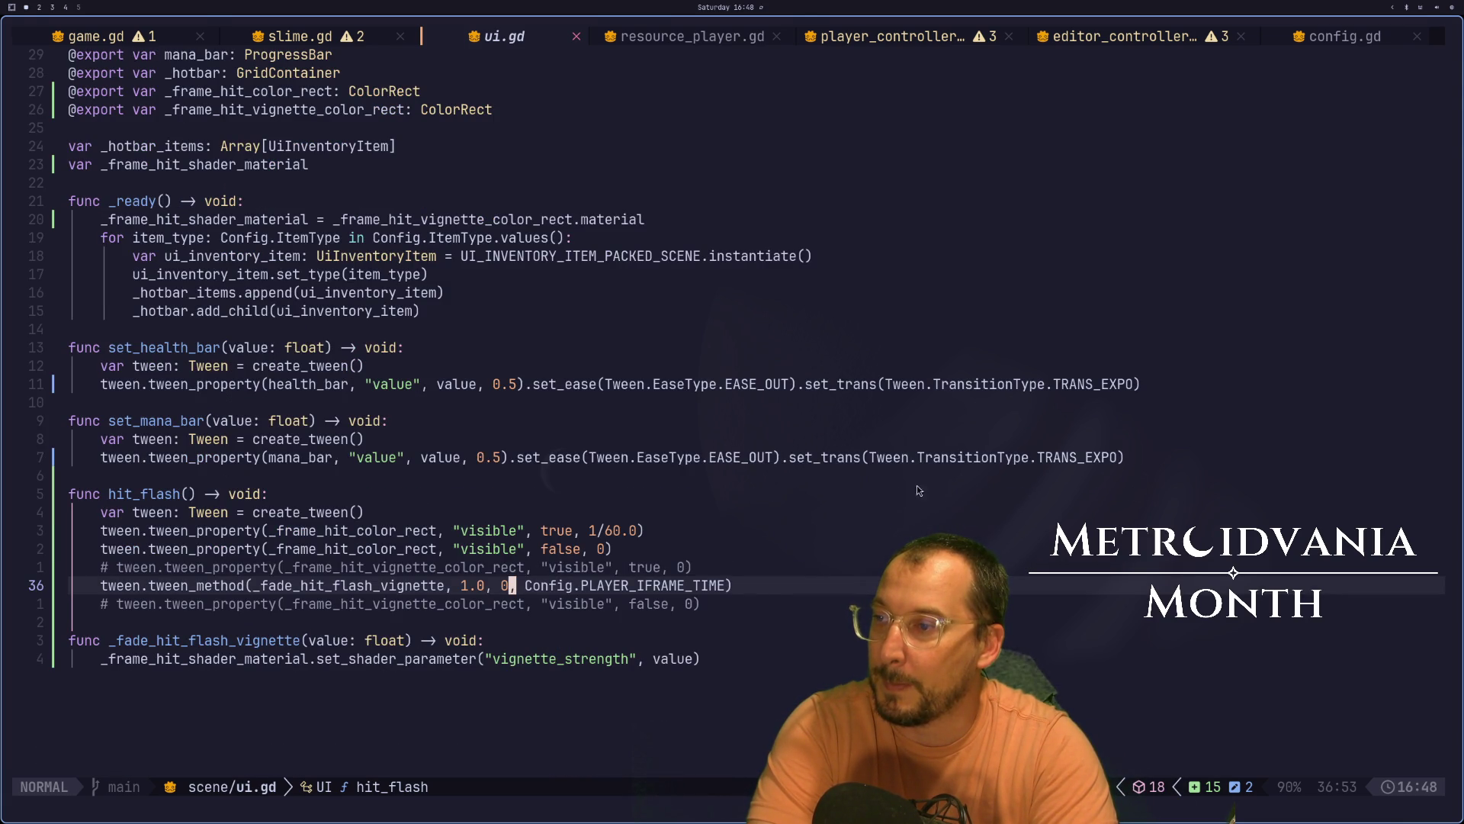
{"action": "key", "text": "super+2"}
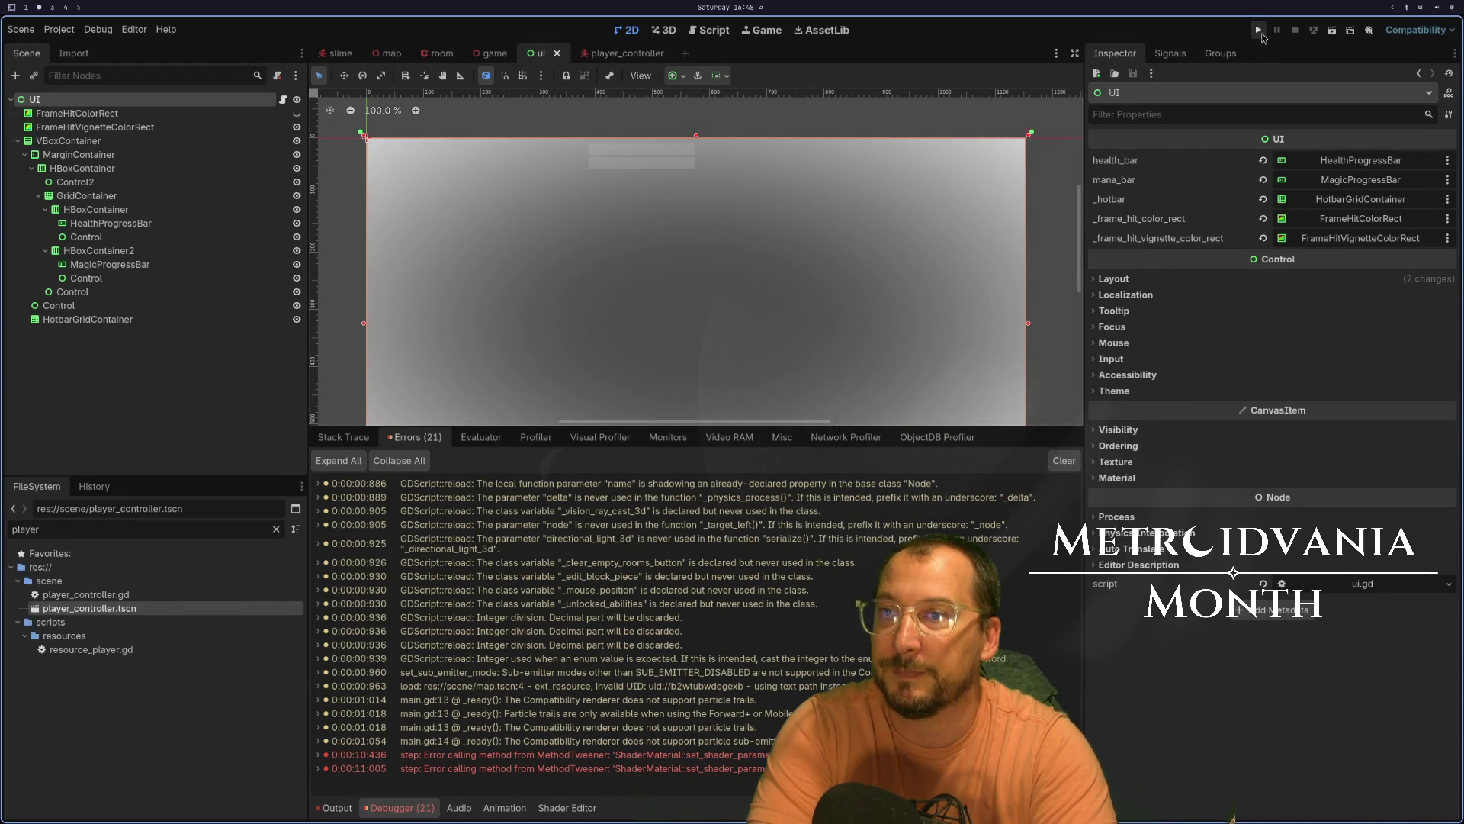
- Run the game, walk the player into the slime to take a hit, stop it, and return to Neovim
{"action": "left_click", "coordinate": [1260, 32]}
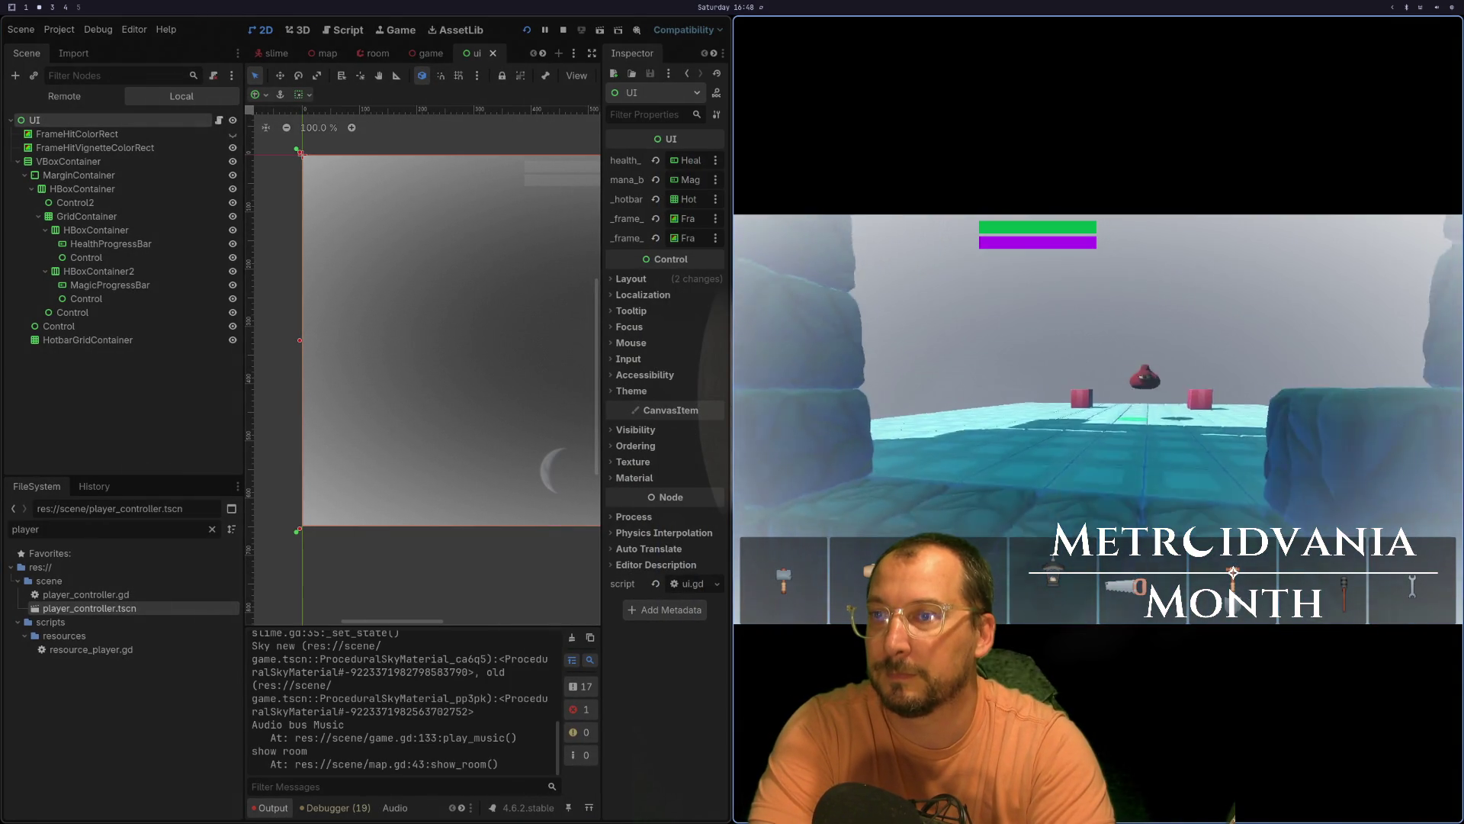
{"action": "key", "text": "w"}
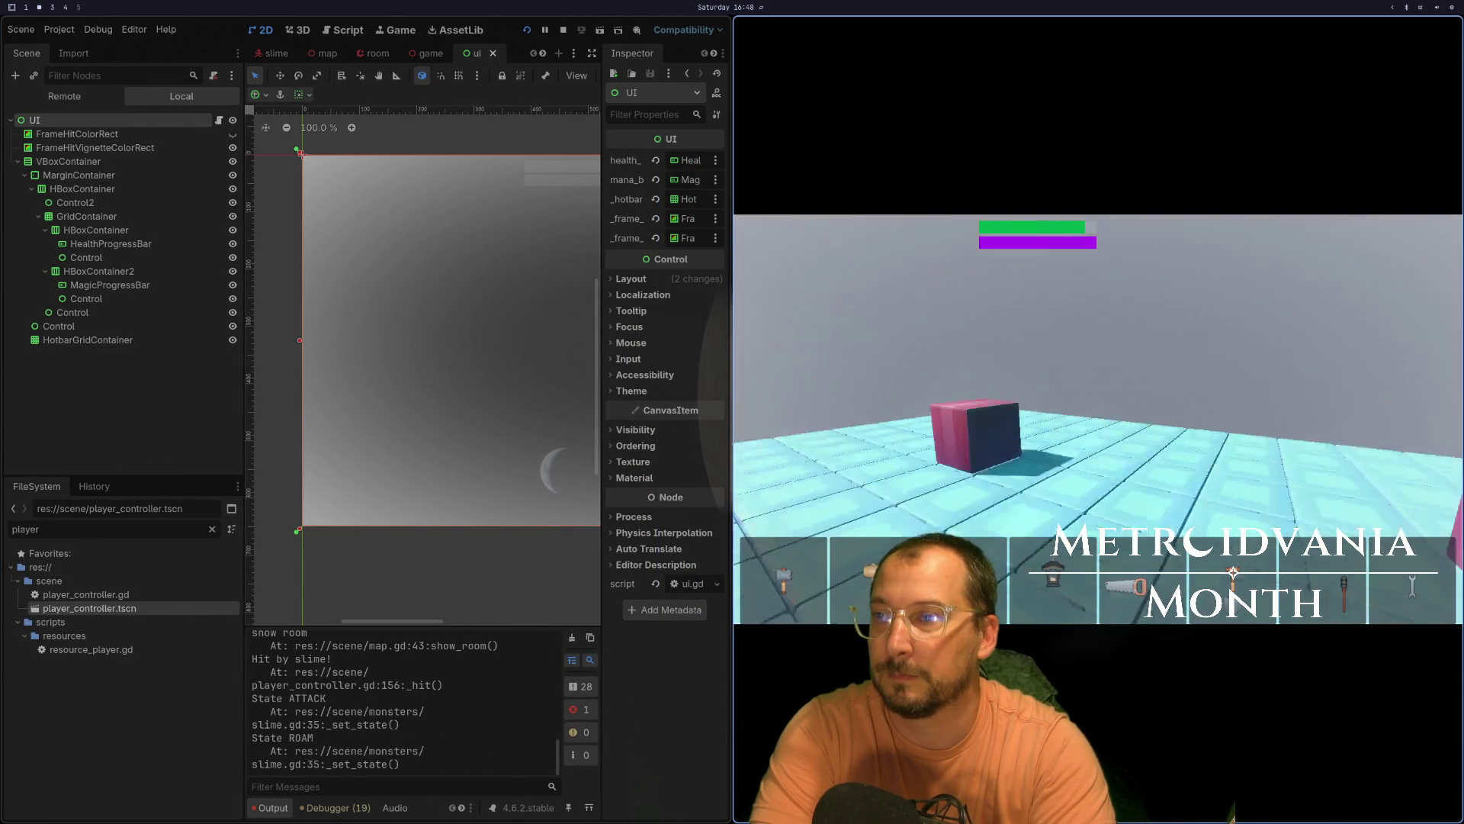
{"action": "key", "text": "w"}
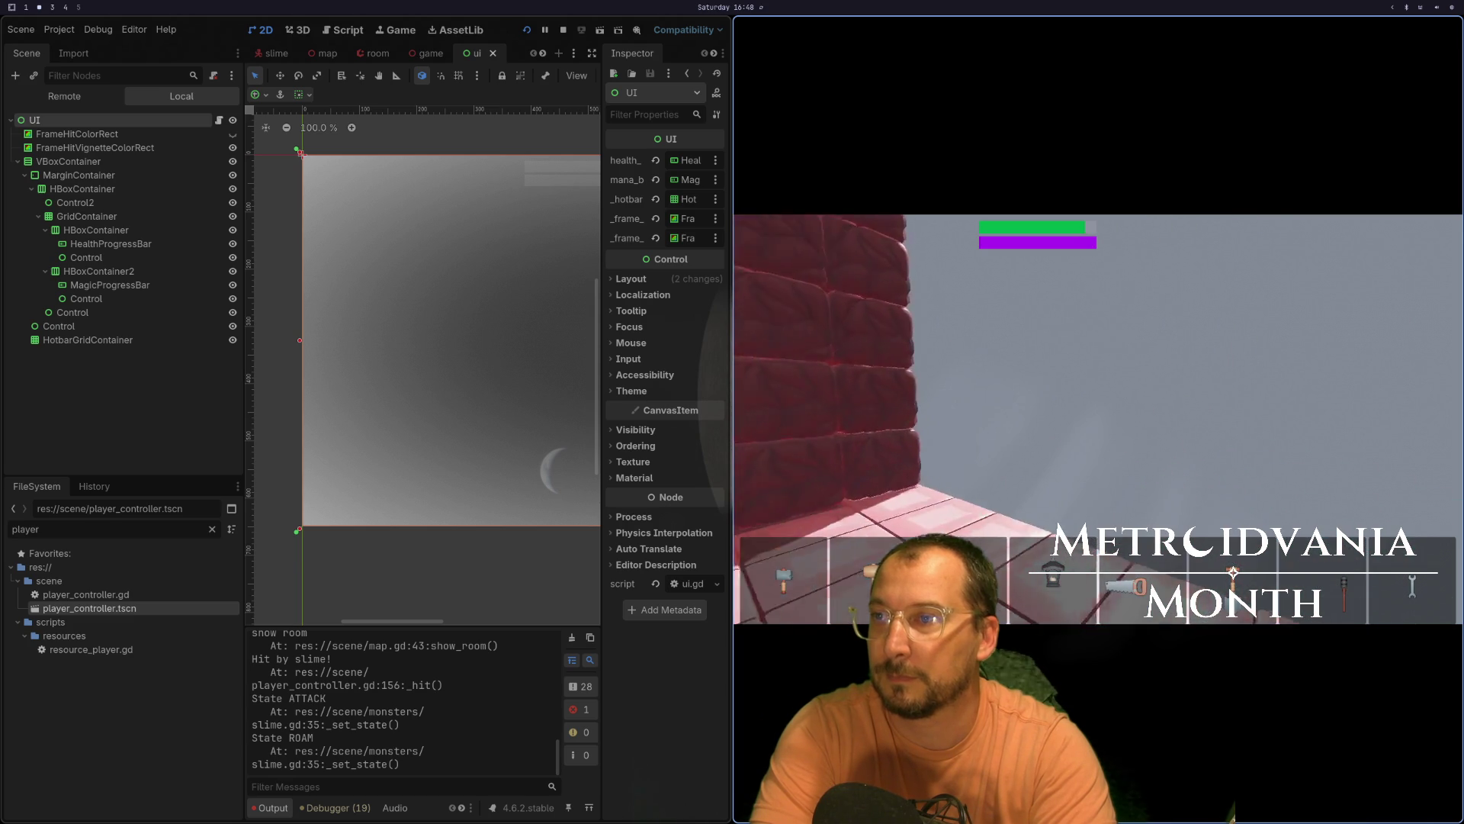
{"action": "key", "text": "a"}
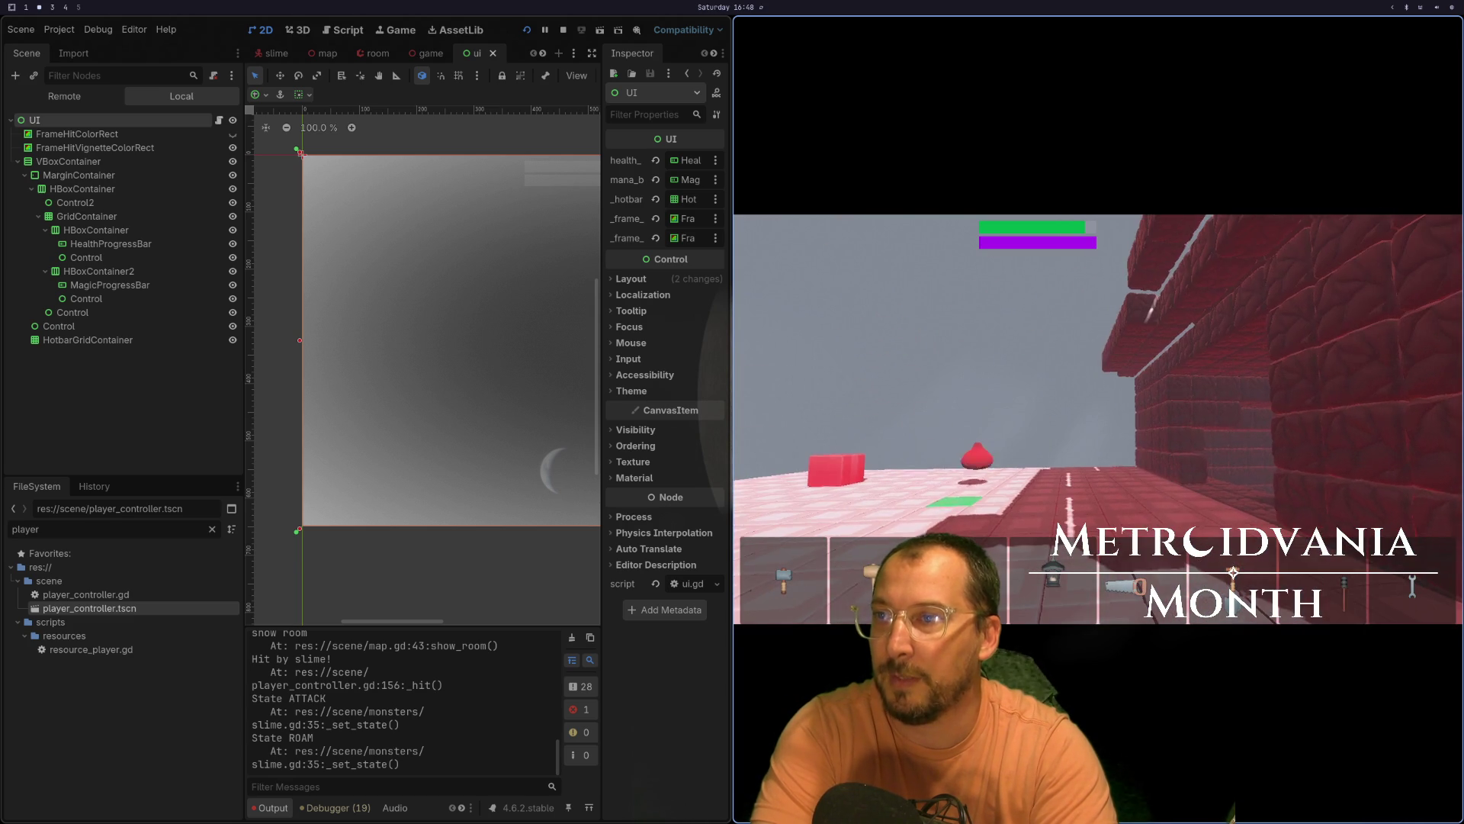
{"action": "key", "text": "w"}
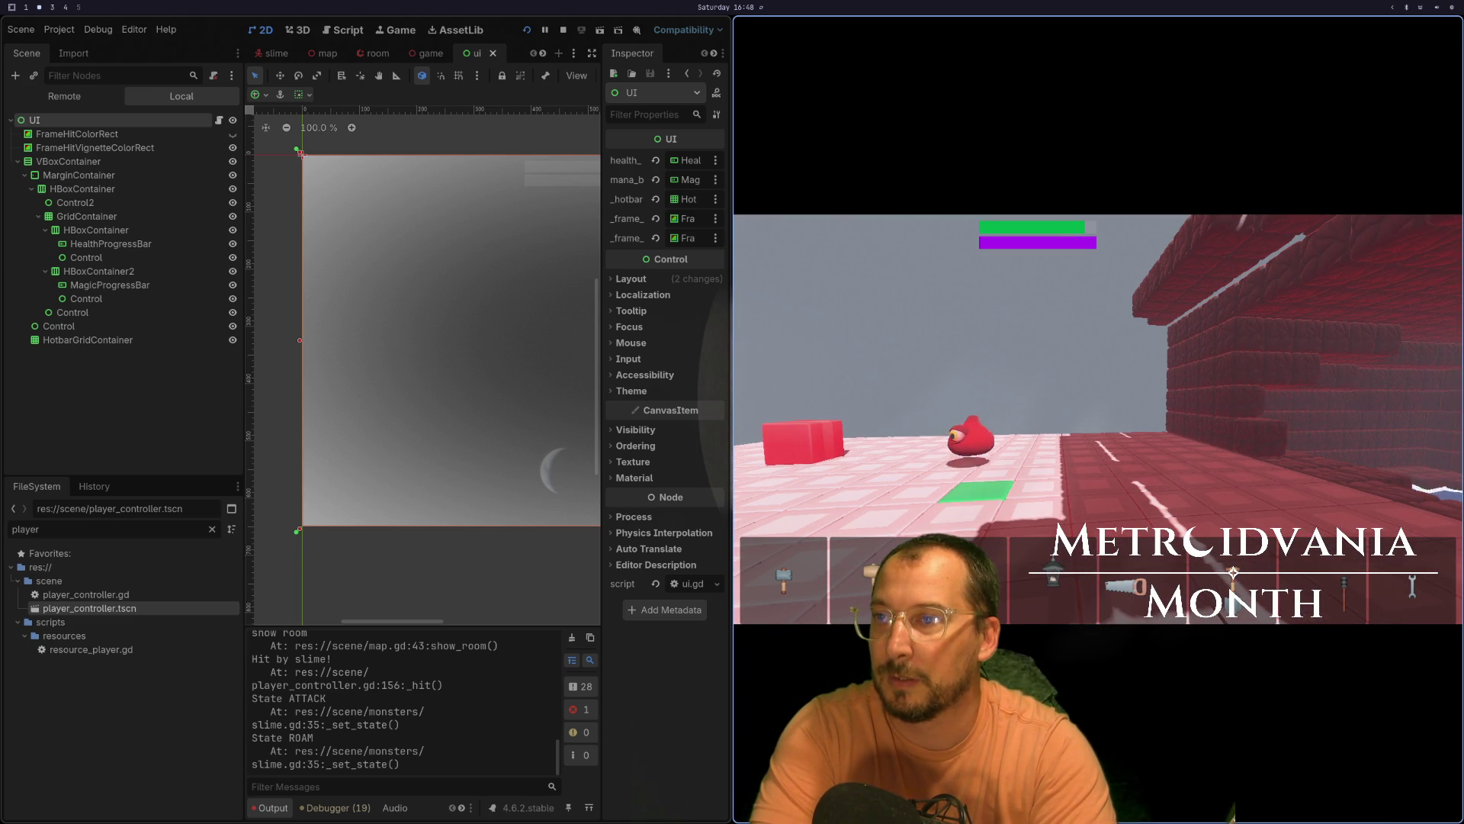
{"action": "key", "text": "Escape"}
{"action": "key", "text": "super+1"}
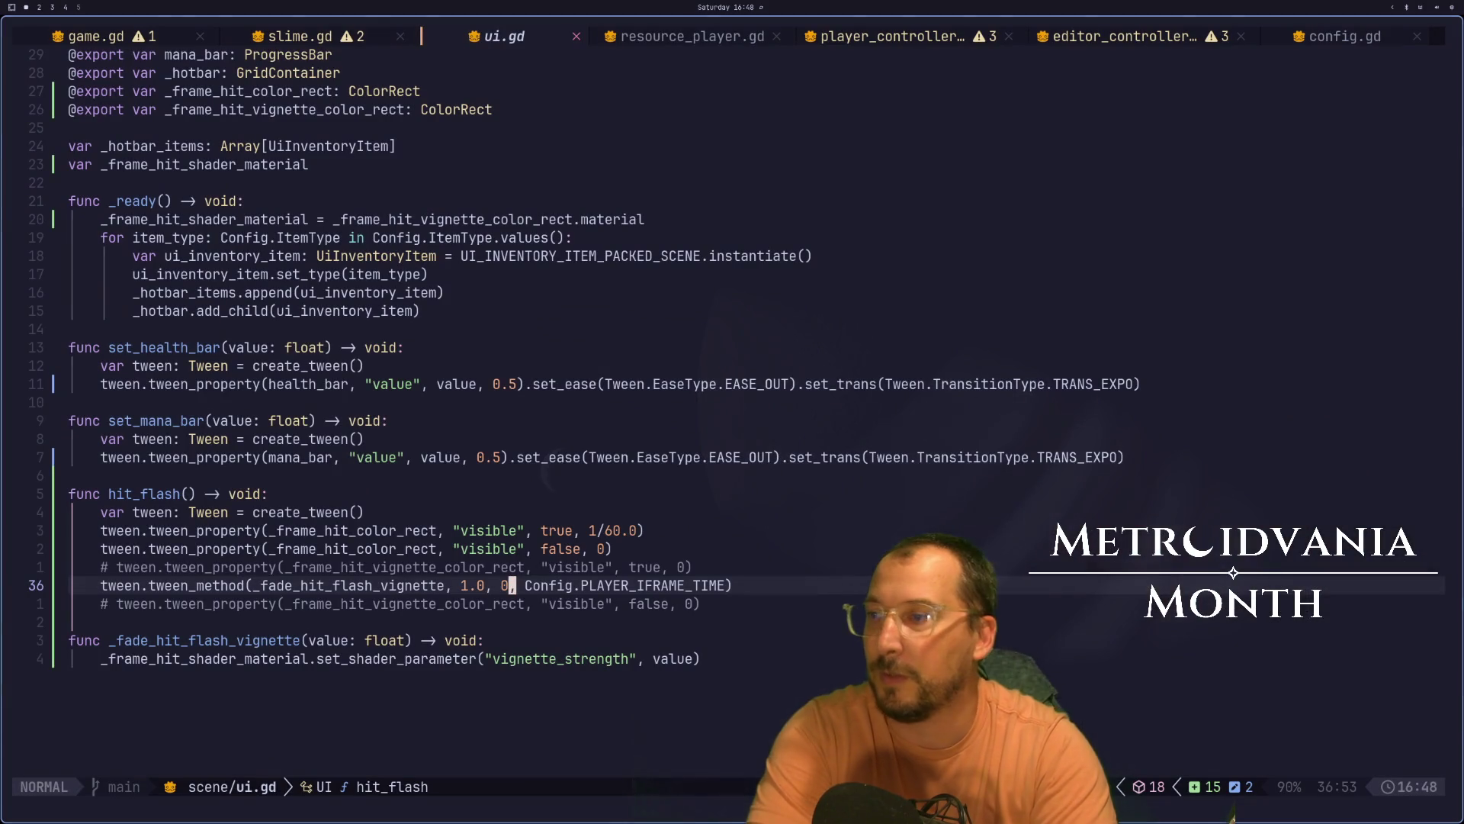
- Uncomment both vignette visibility tween lines in hit_flash, save ui.gd, and bring Godot to the front
{"action": "key", "text": "k"}
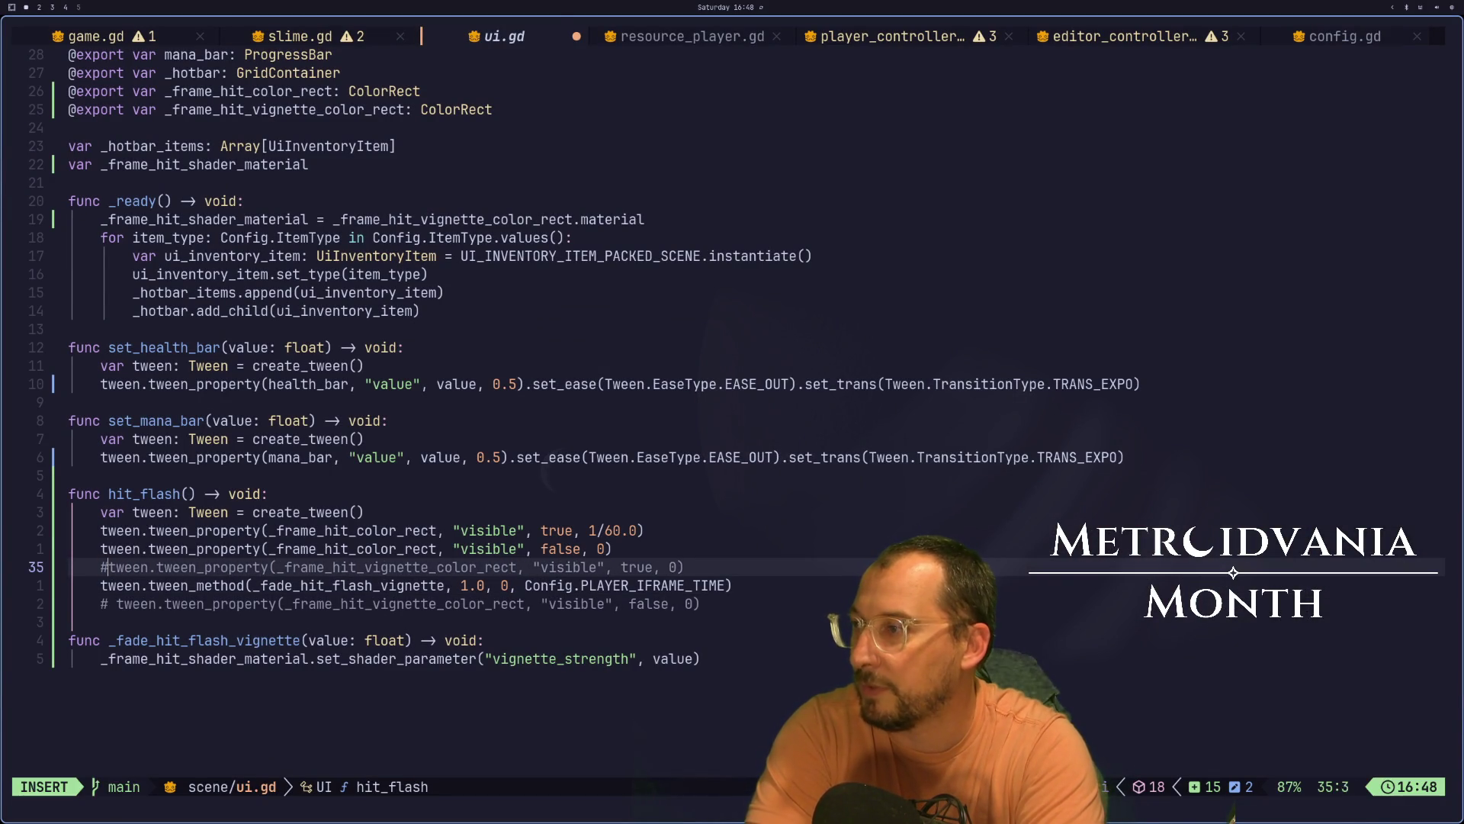
{"action": "key", "text": "g"}
{"action": "key", "text": "c"}
{"action": "key", "text": "c"}
{"action": "key", "text": "j"}
{"action": "key", "text": "j"}
{"action": "key", "text": "g"}
{"action": "key", "text": "c"}
{"action": "key", "text": "c"}
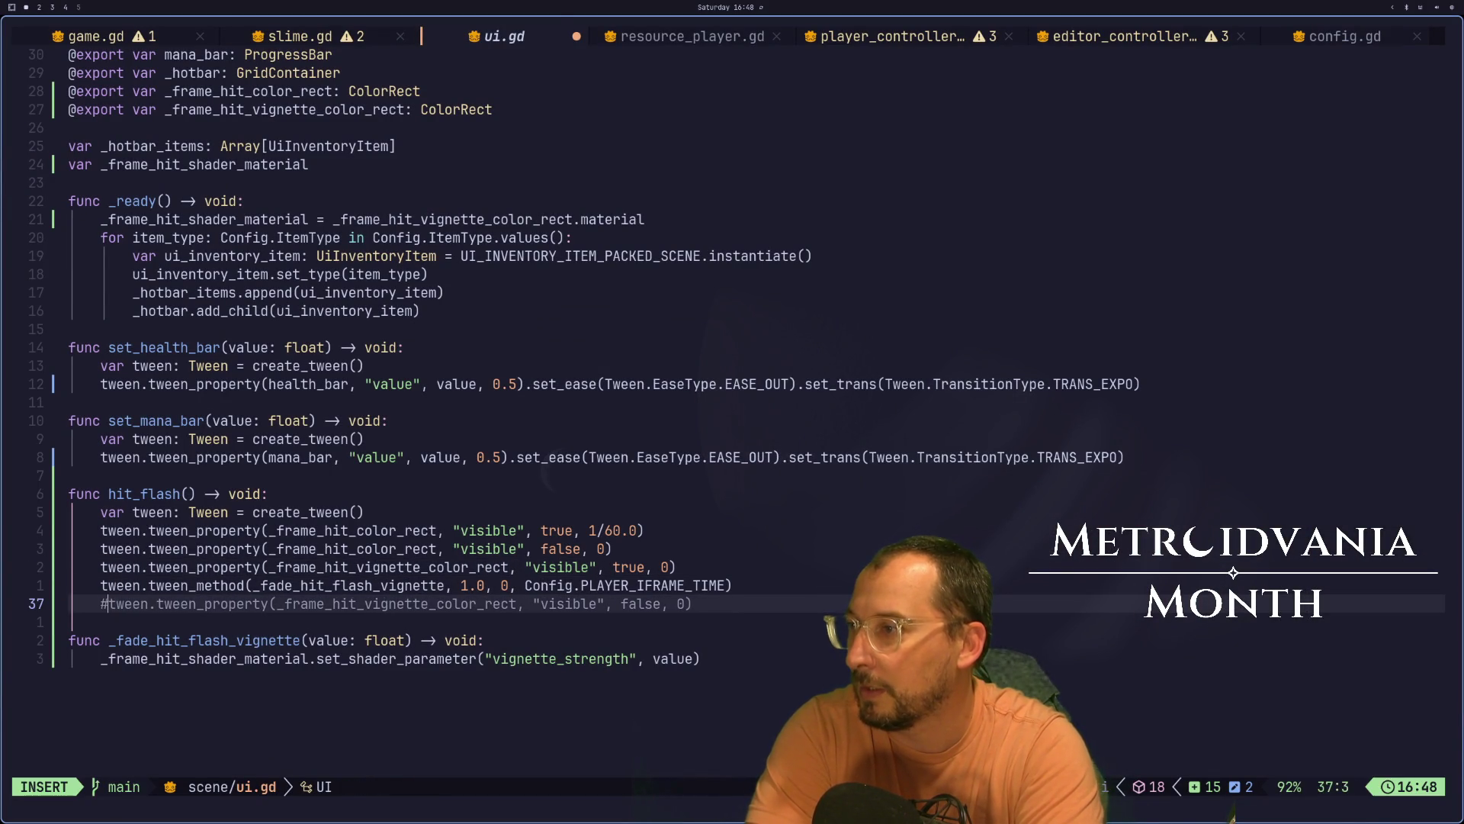
{"action": "type", "text": ":w"}
{"action": "key", "text": "Return"}
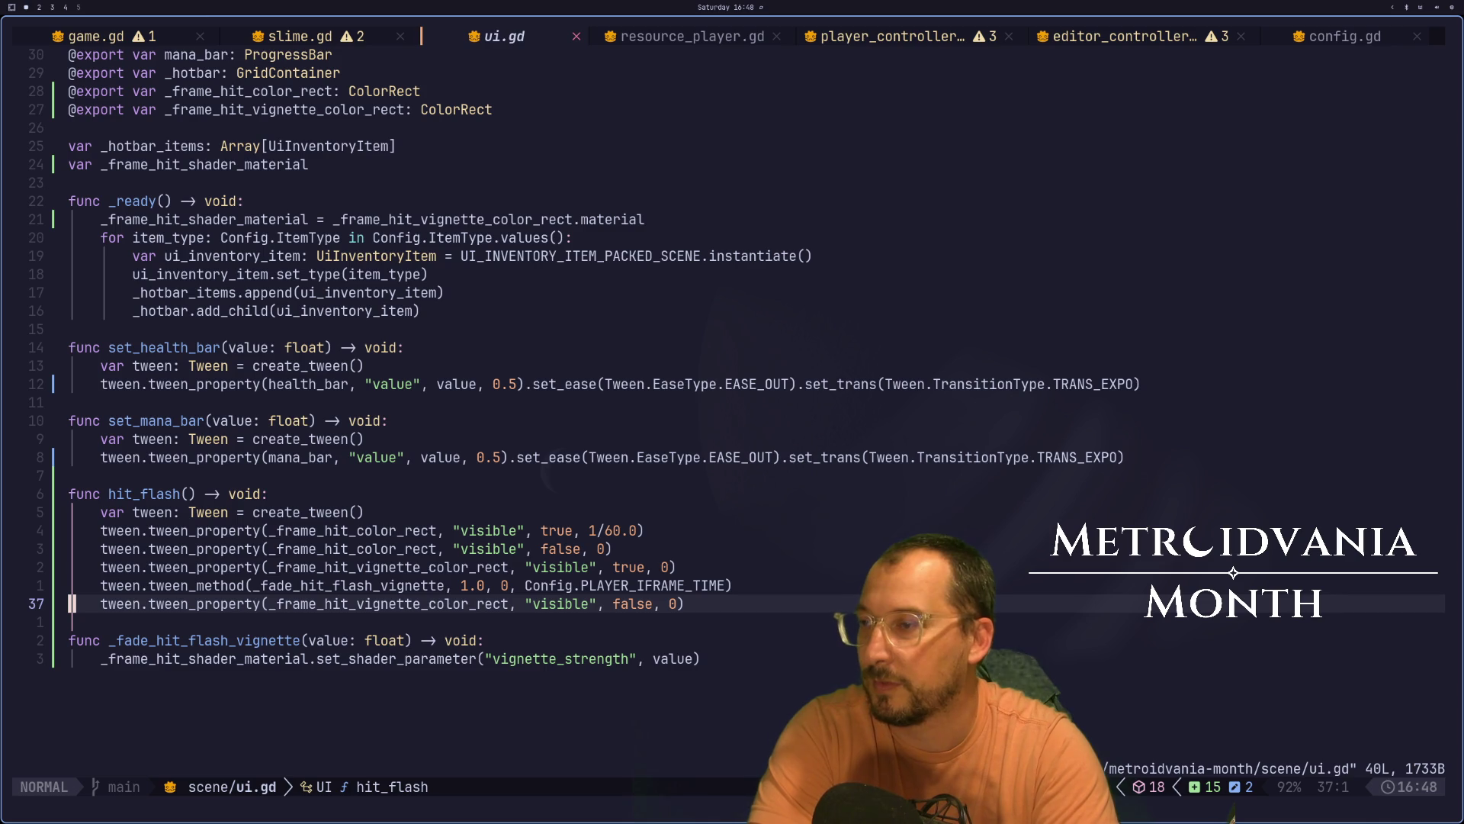
{"action": "key", "text": "super+2"}
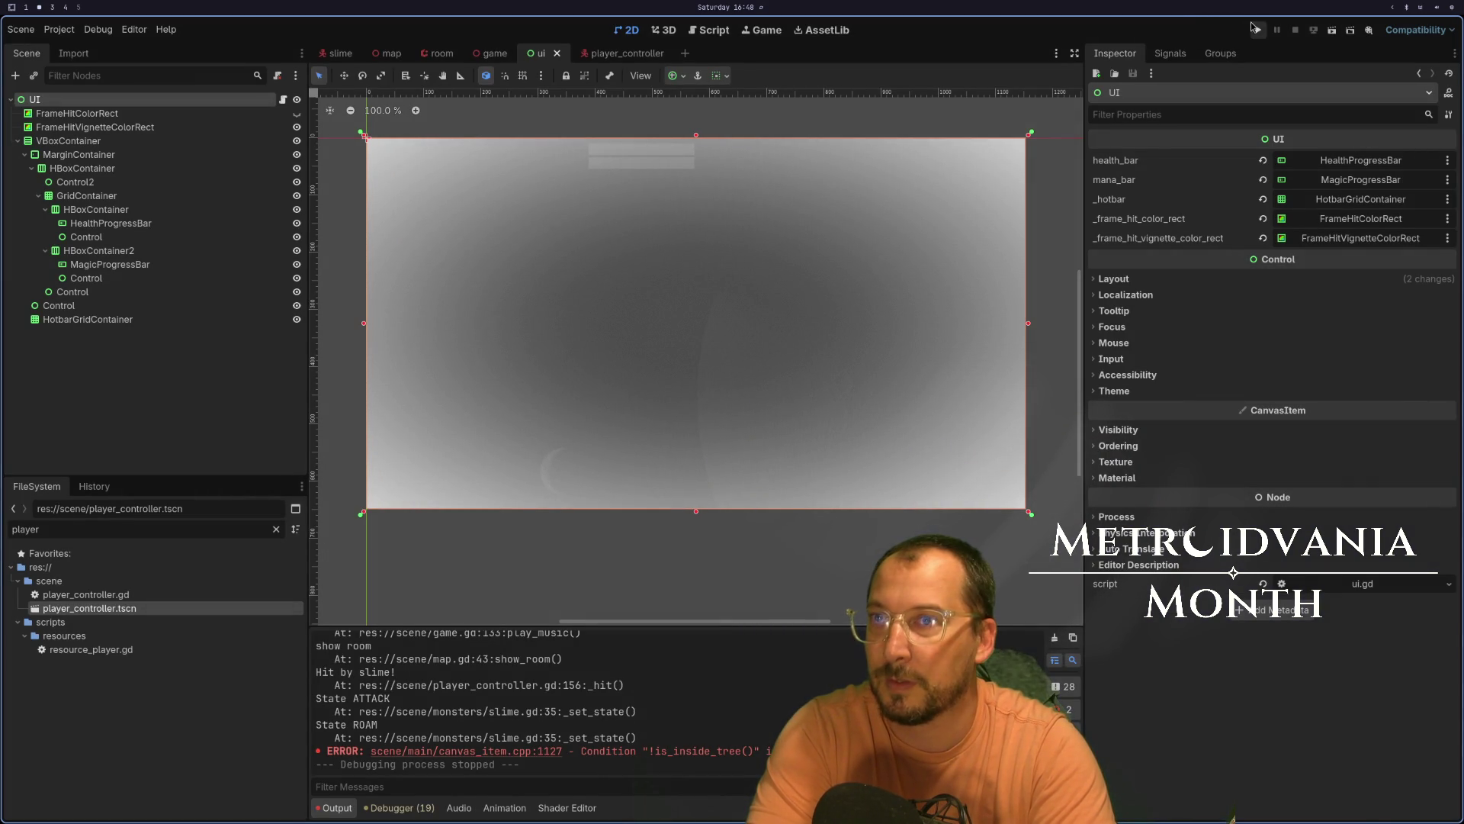
- Hide FrameHitVignetteColorRect, save the ui scene, and play then stop a test run
{"action": "left_click", "coordinate": [296, 126]}
{"action": "key", "text": "ctrl+s"}
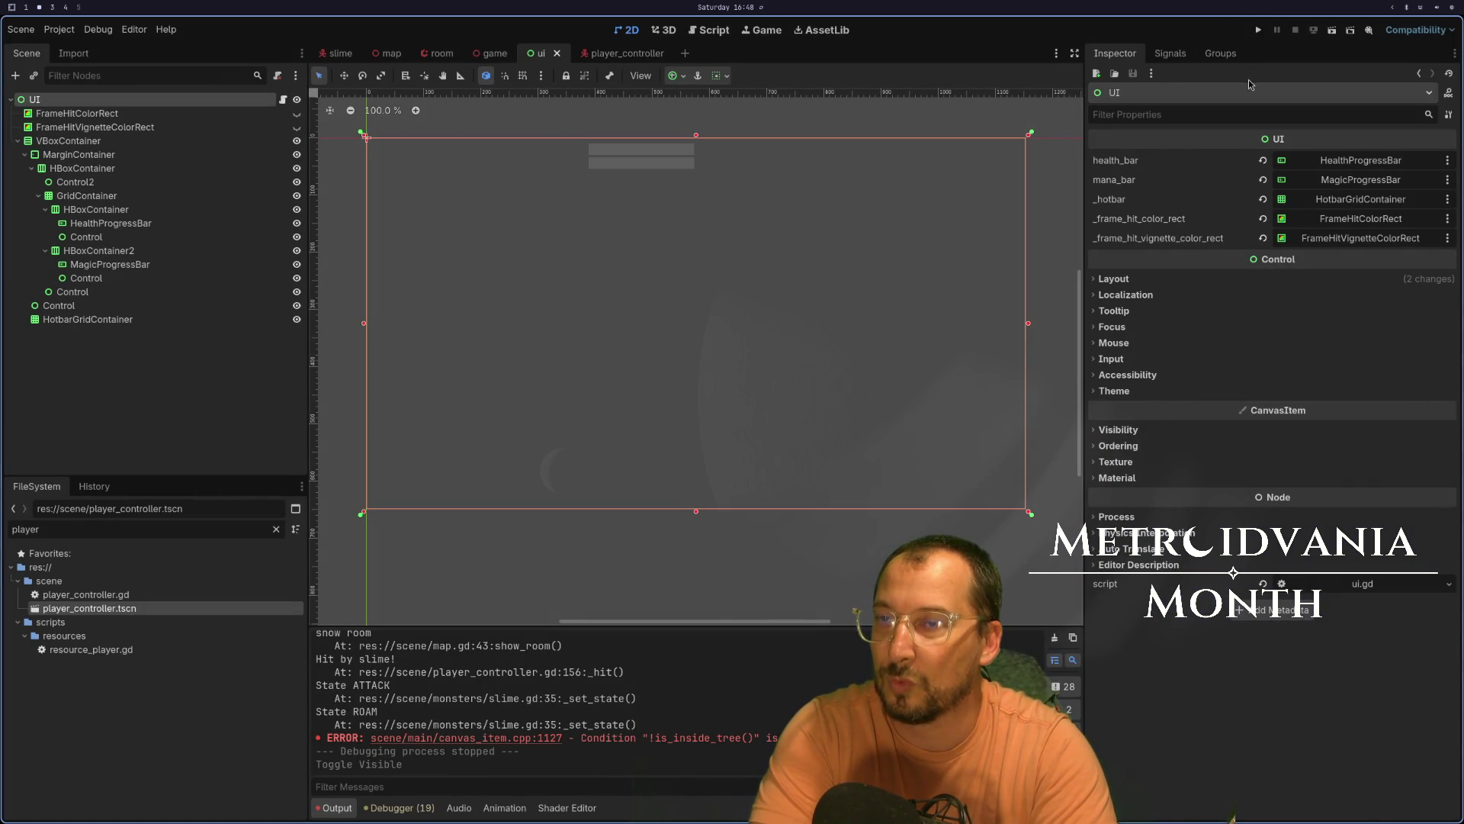
{"action": "left_click", "coordinate": [1258, 30]}
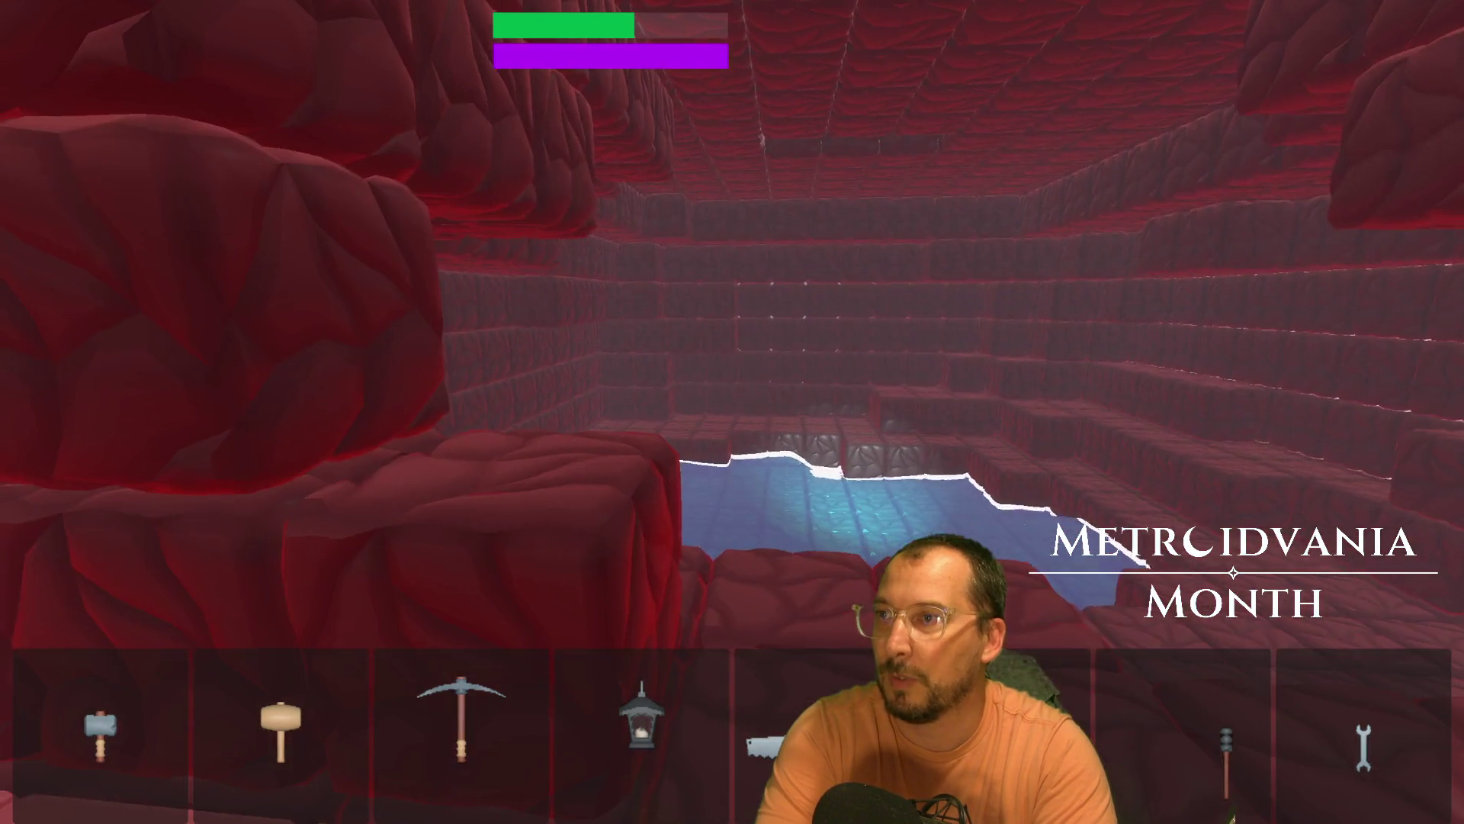
{"action": "key", "text": "F8"}
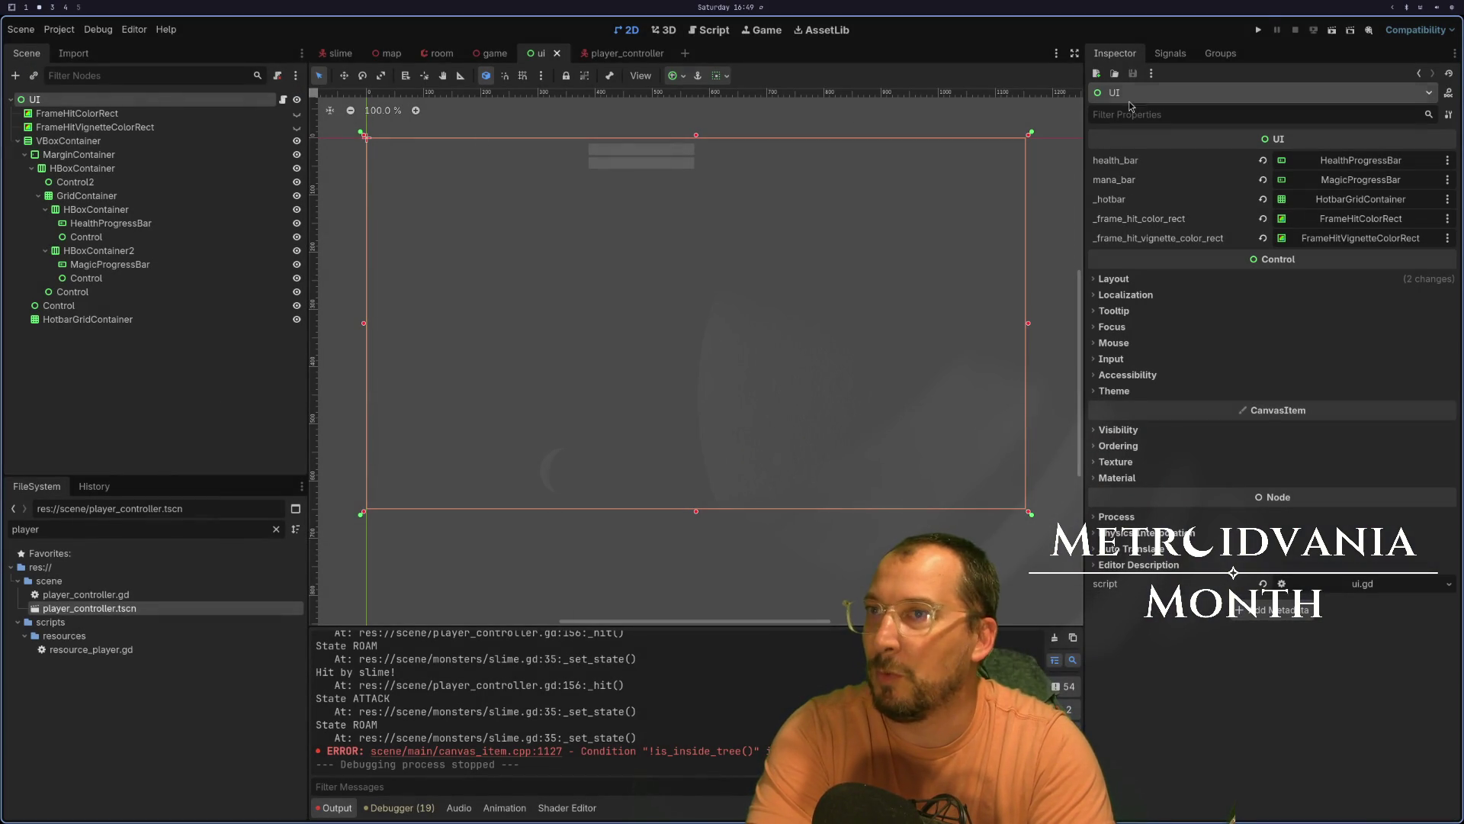
- Run the game again, then unhide and select FrameHitVignetteColorRect
{"action": "left_click", "coordinate": [1260, 29]}
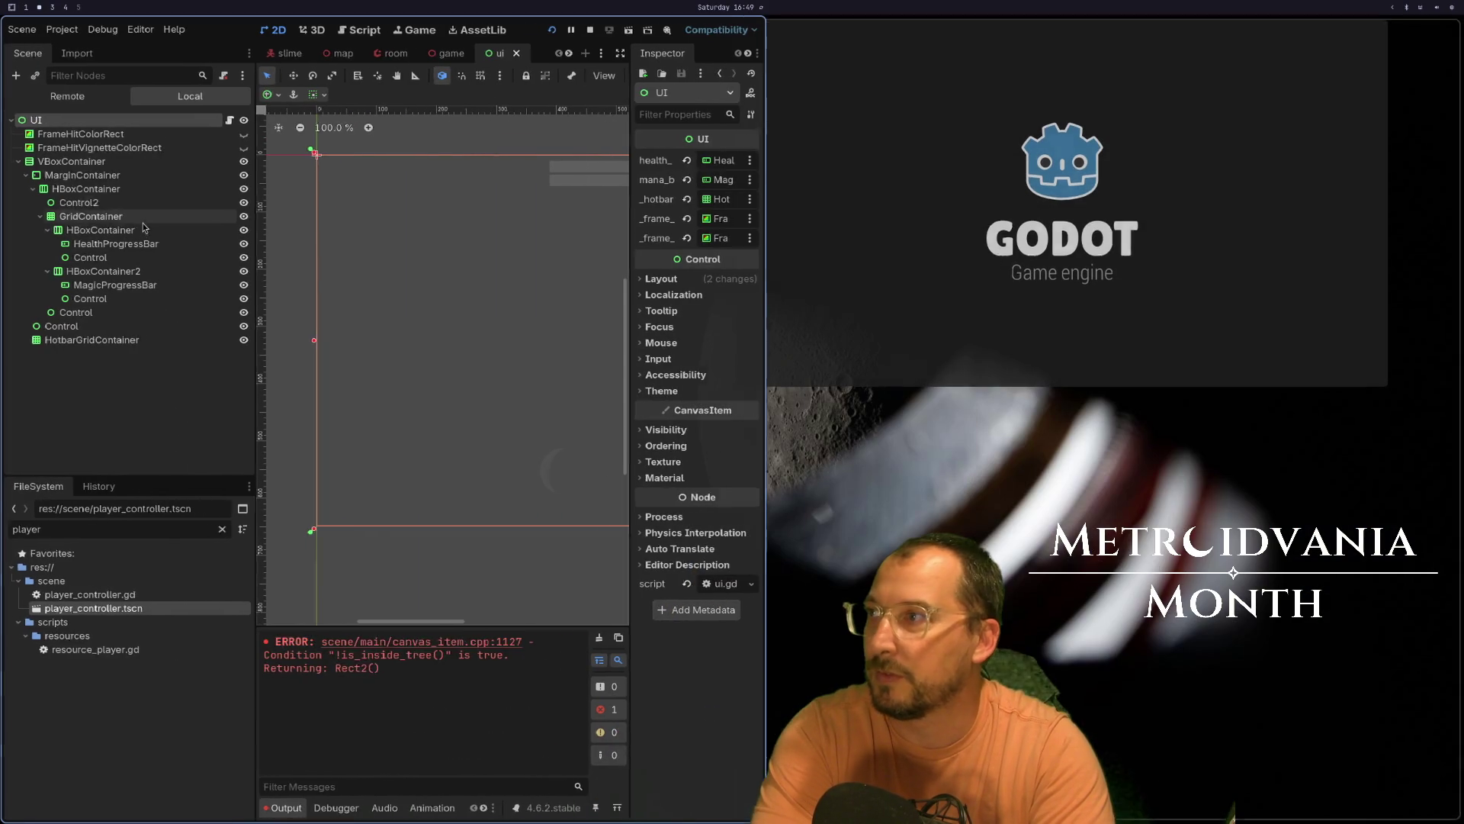
{"action": "left_click", "coordinate": [233, 148]}
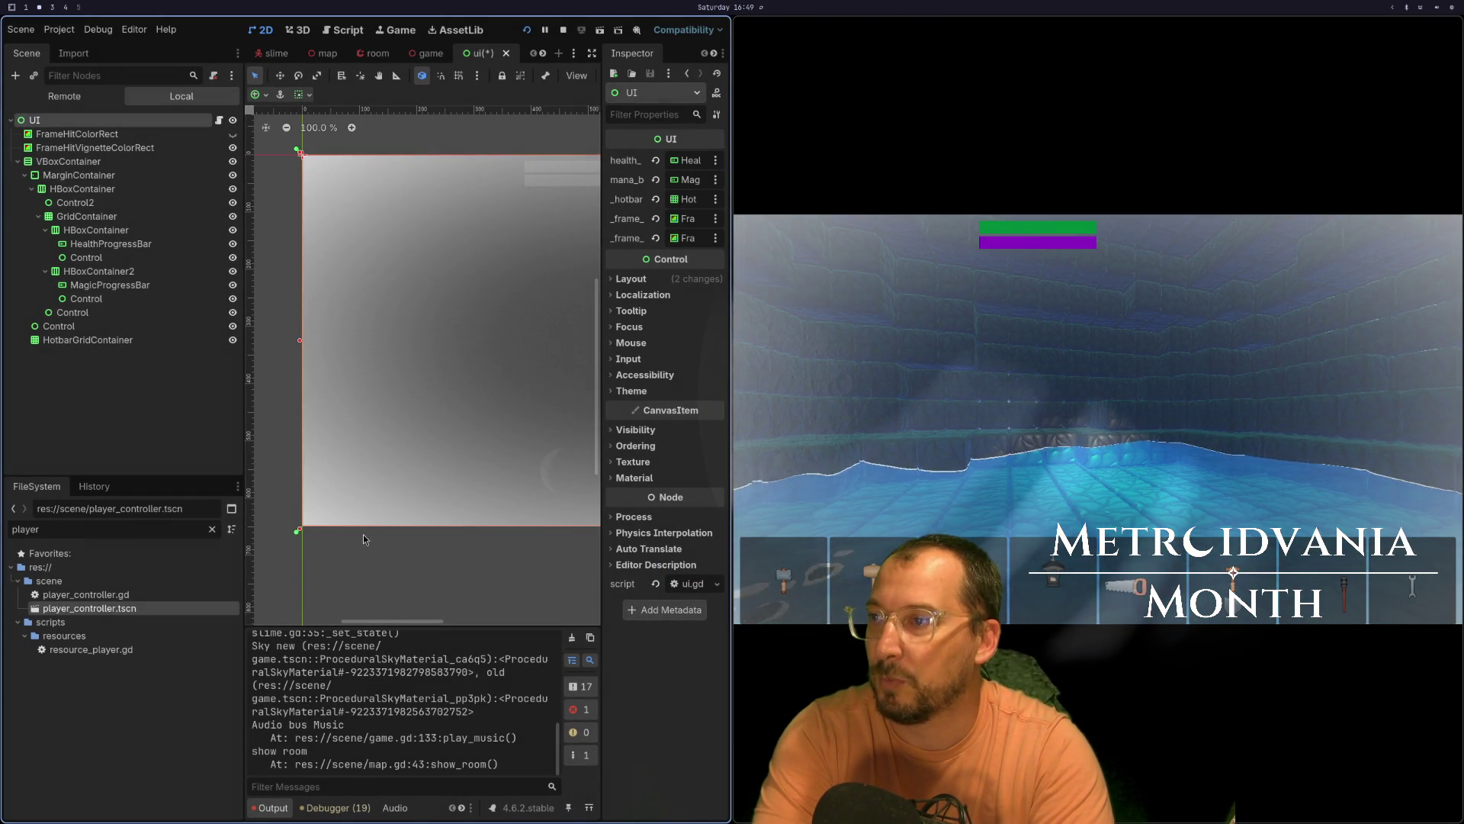
{"action": "left_click", "coordinate": [107, 148]}
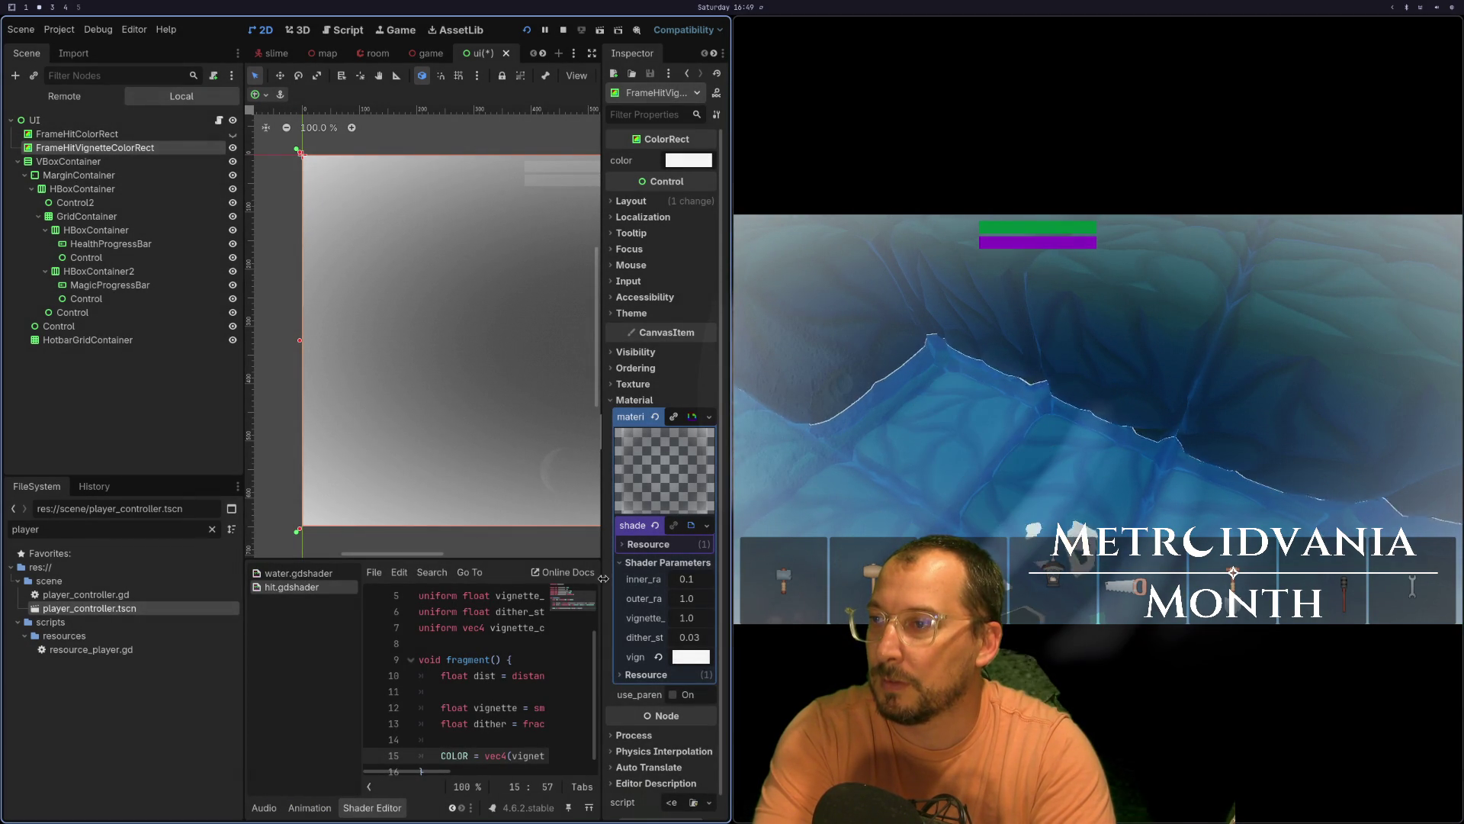
- Try the hit shader's inner_radius at values from -0.375 up to 1.01
{"action": "left_click_drag", "start_coordinate": [603, 579], "coordinate": [418, 586]}
{"action": "left_click_drag", "start_coordinate": [656, 579], "coordinate": [534, 579]}
{"action": "key", "text": "ctrl+z"}
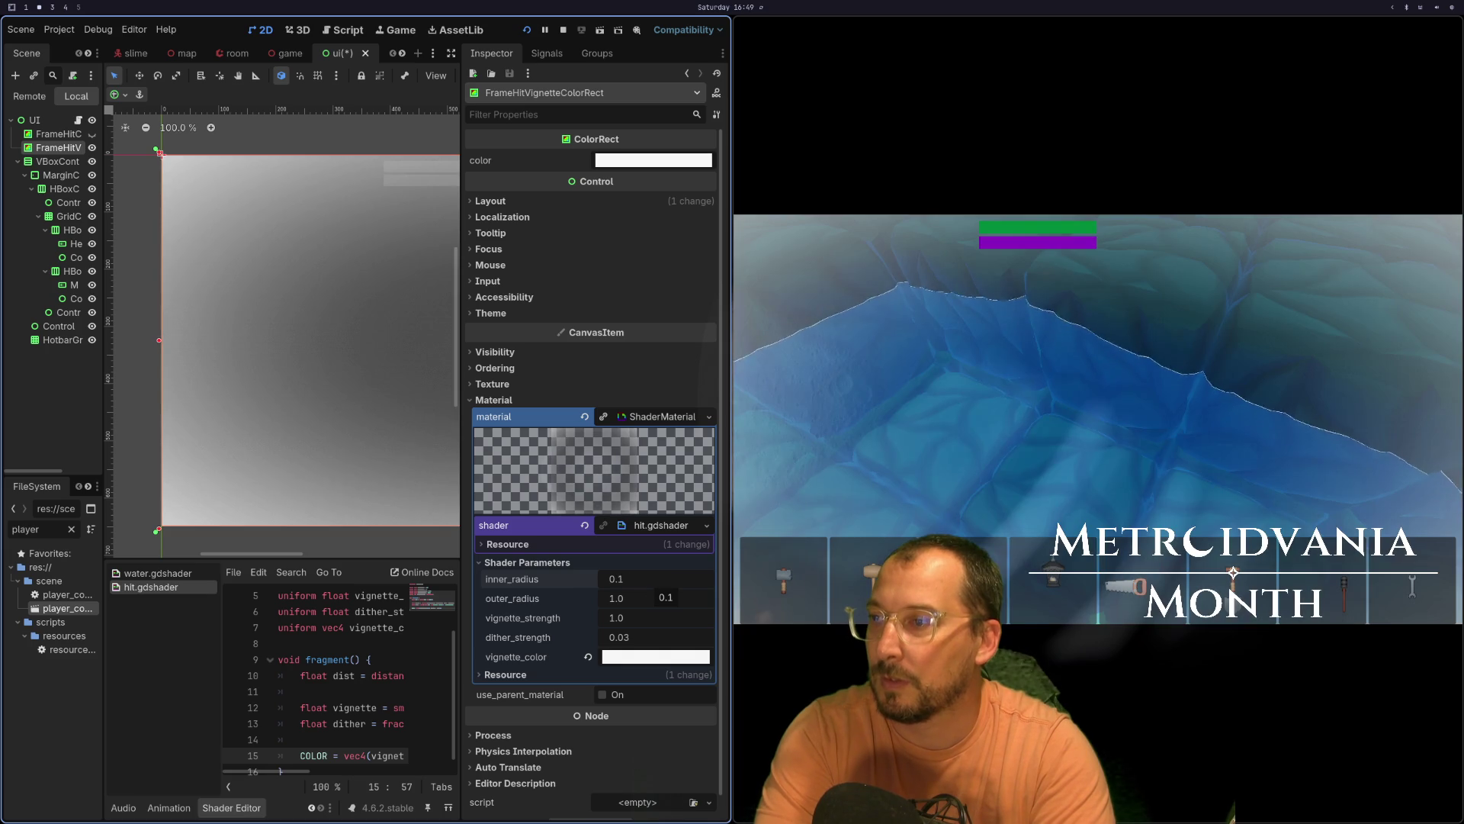
{"action": "mouse_move", "coordinate": [644, 579]}
{"action": "left_mouse_down"}
{"action": "mouse_move", "coordinate": [595, 580]}
{"action": "mouse_move", "coordinate": [671, 580]}
{"action": "mouse_move", "coordinate": [572, 579]}
{"action": "mouse_move", "coordinate": [651, 579]}
{"action": "left_mouse_up"}
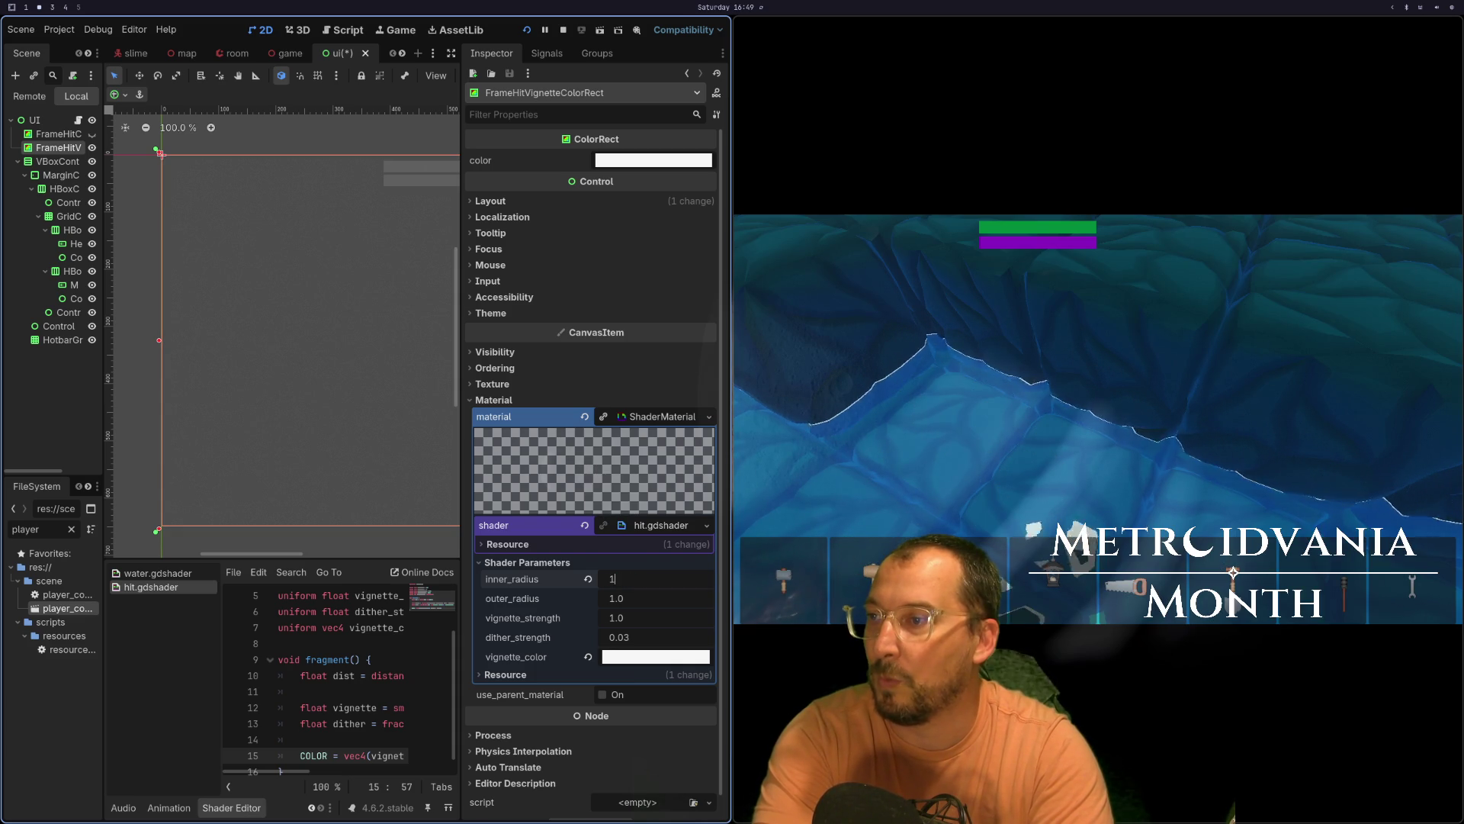
- Enter inner_radius as 1, reset it to default, then enter -0.1
{"action": "type", "text": "1"}
{"action": "key", "text": "Tab"}
{"action": "left_click", "coordinate": [585, 578]}
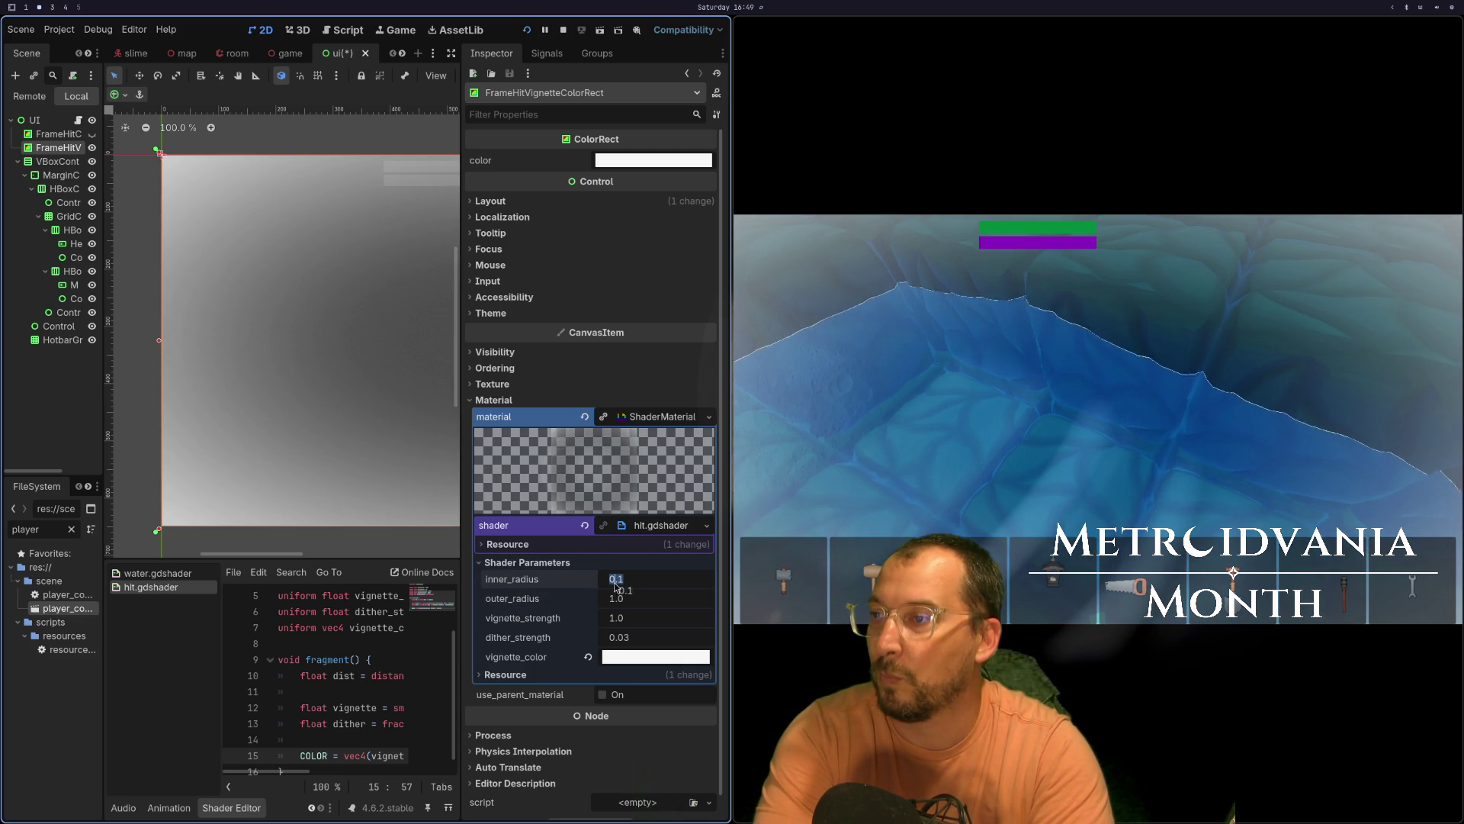
{"action": "type", "text": "-0.1"}
{"action": "key", "text": "Return"}
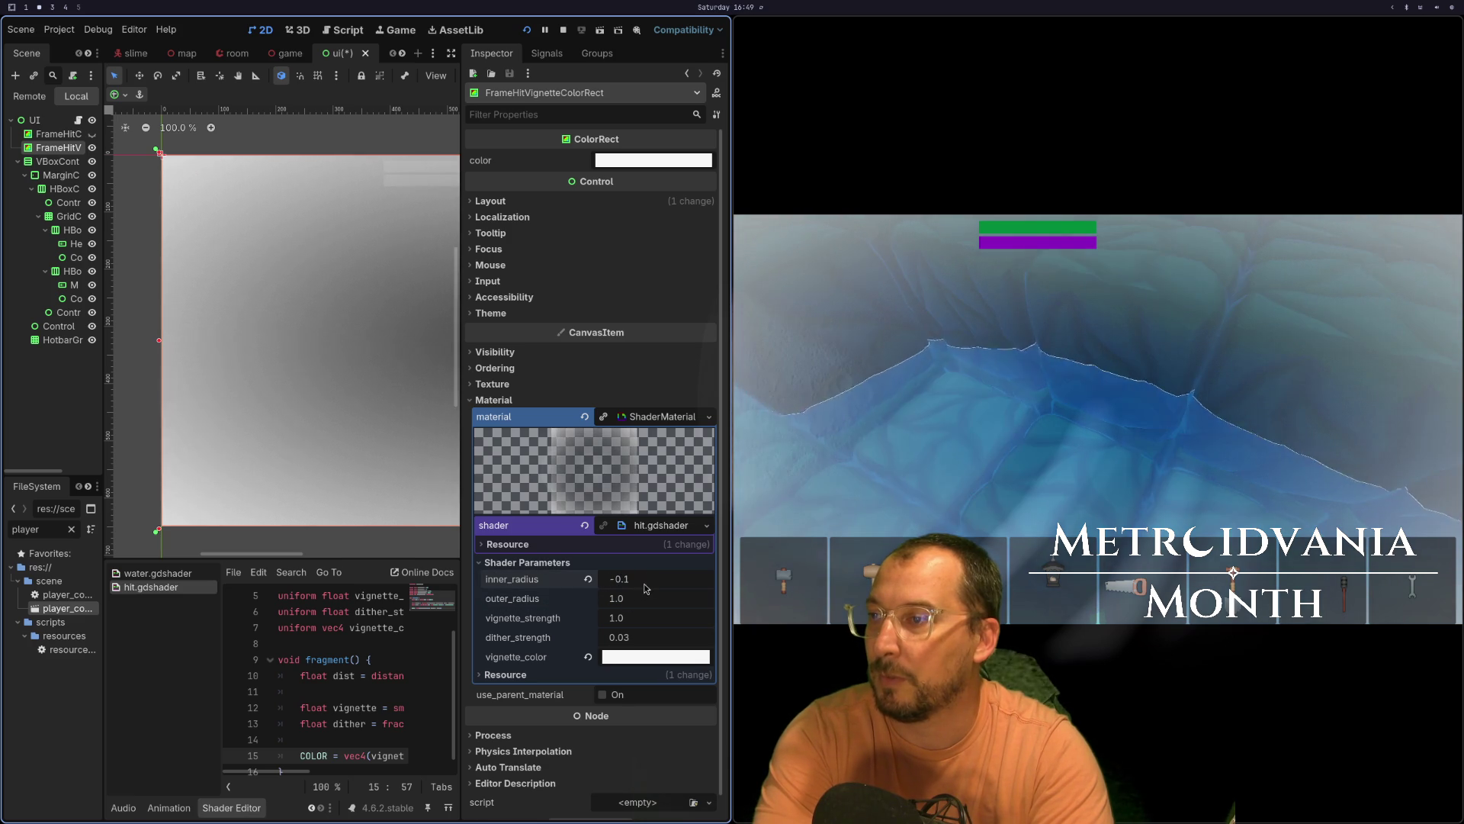
- Lower inner_radius to -0.5 for a soft bright vignette, then return to Neovim
{"action": "left_click_drag", "start_coordinate": [655, 581], "coordinate": [587, 582]}
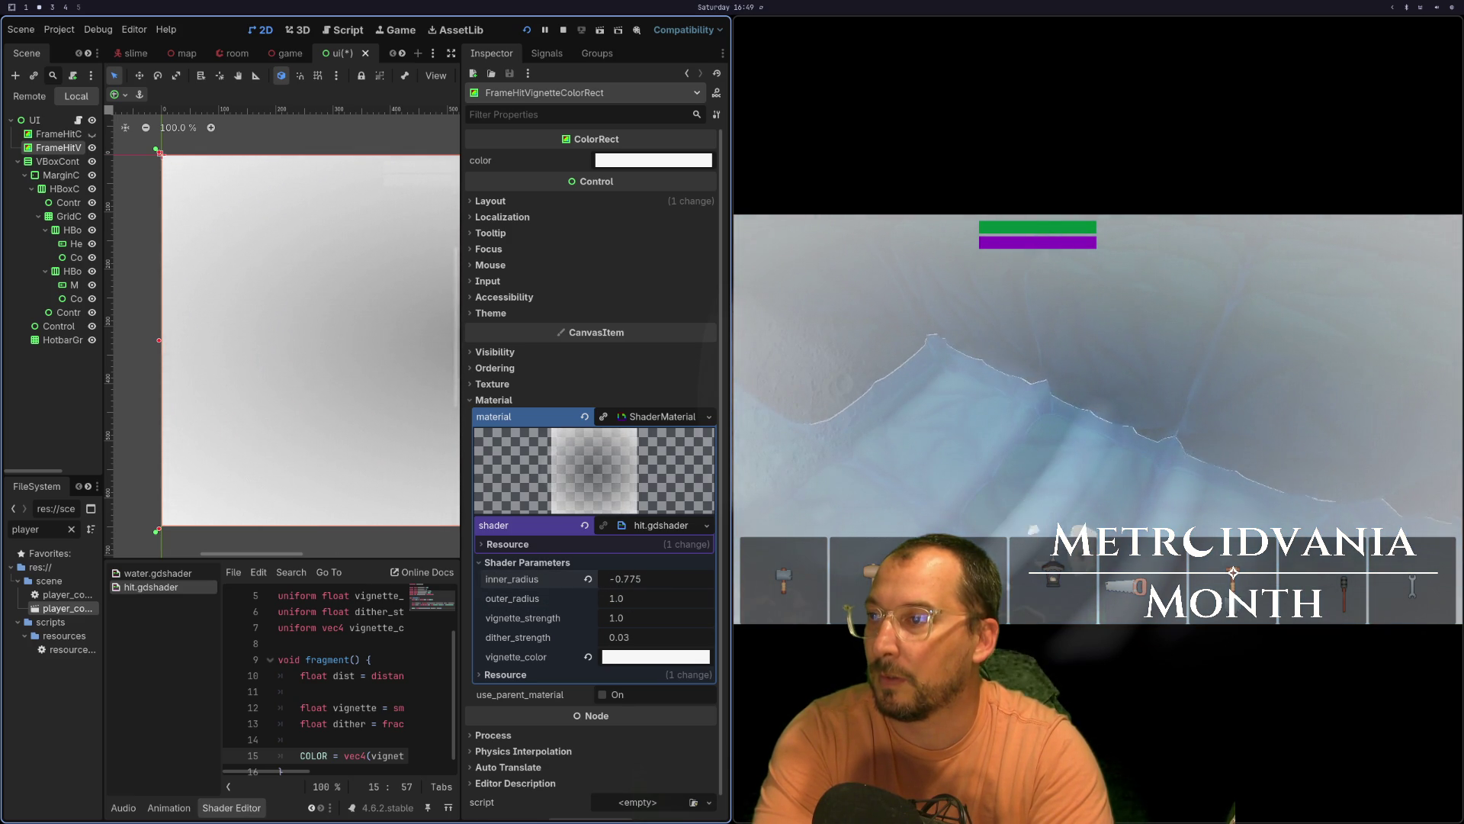
{"action": "left_click_drag", "start_coordinate": [623, 579], "coordinate": [636, 578]}
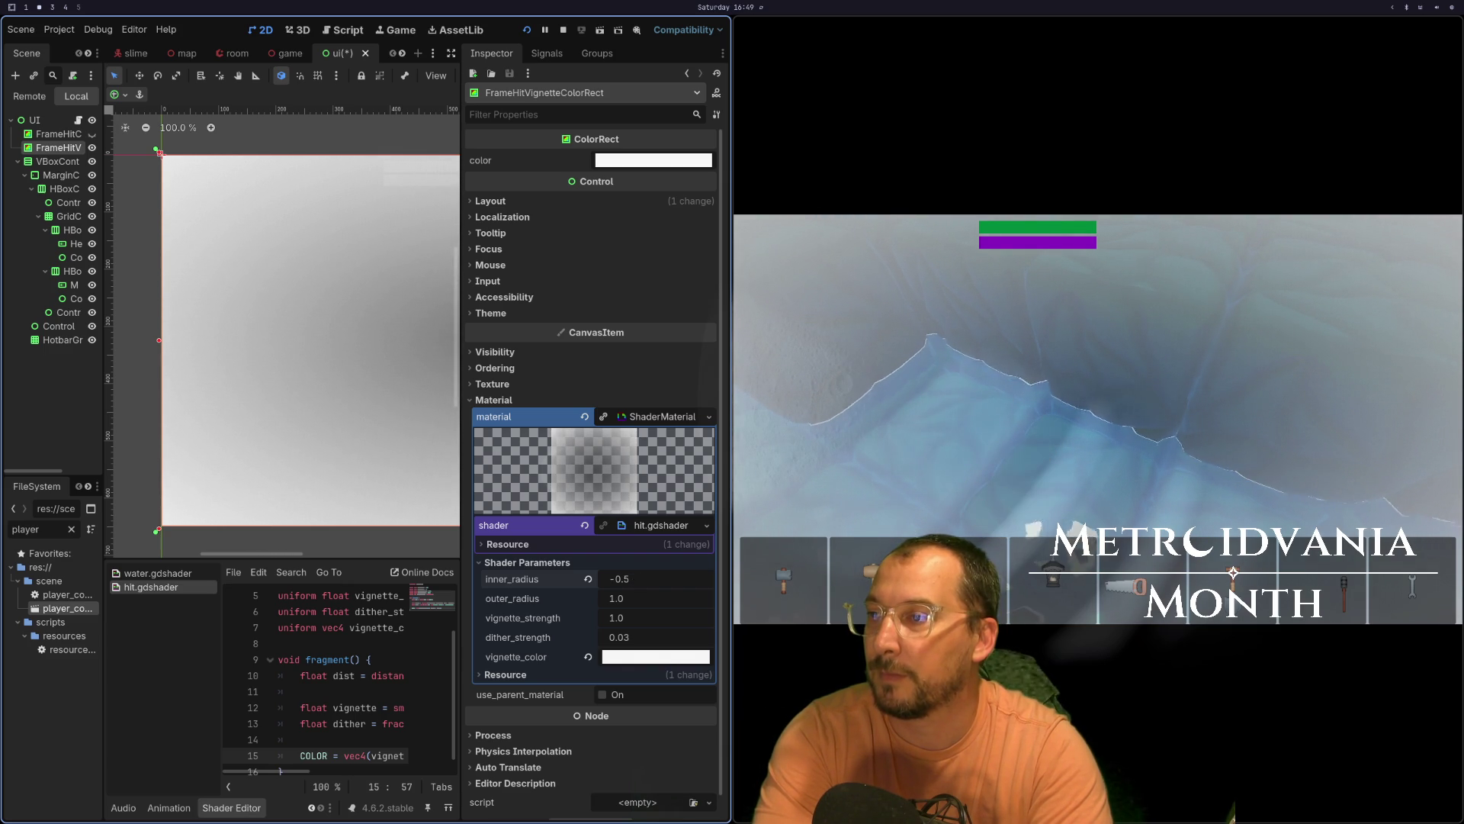
{"action": "left_click", "coordinate": [662, 580]}
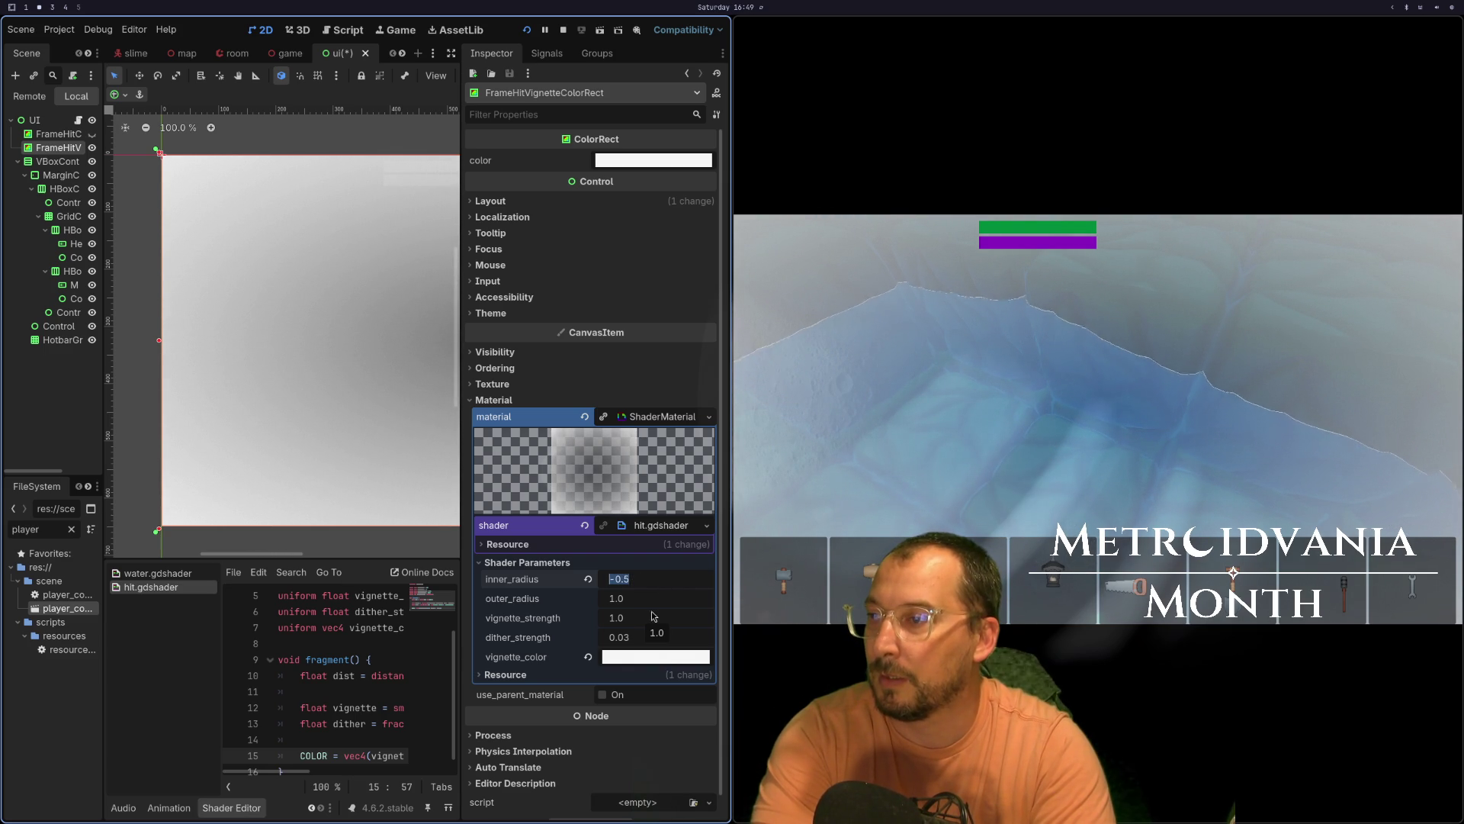
{"action": "key", "text": "super+1"}
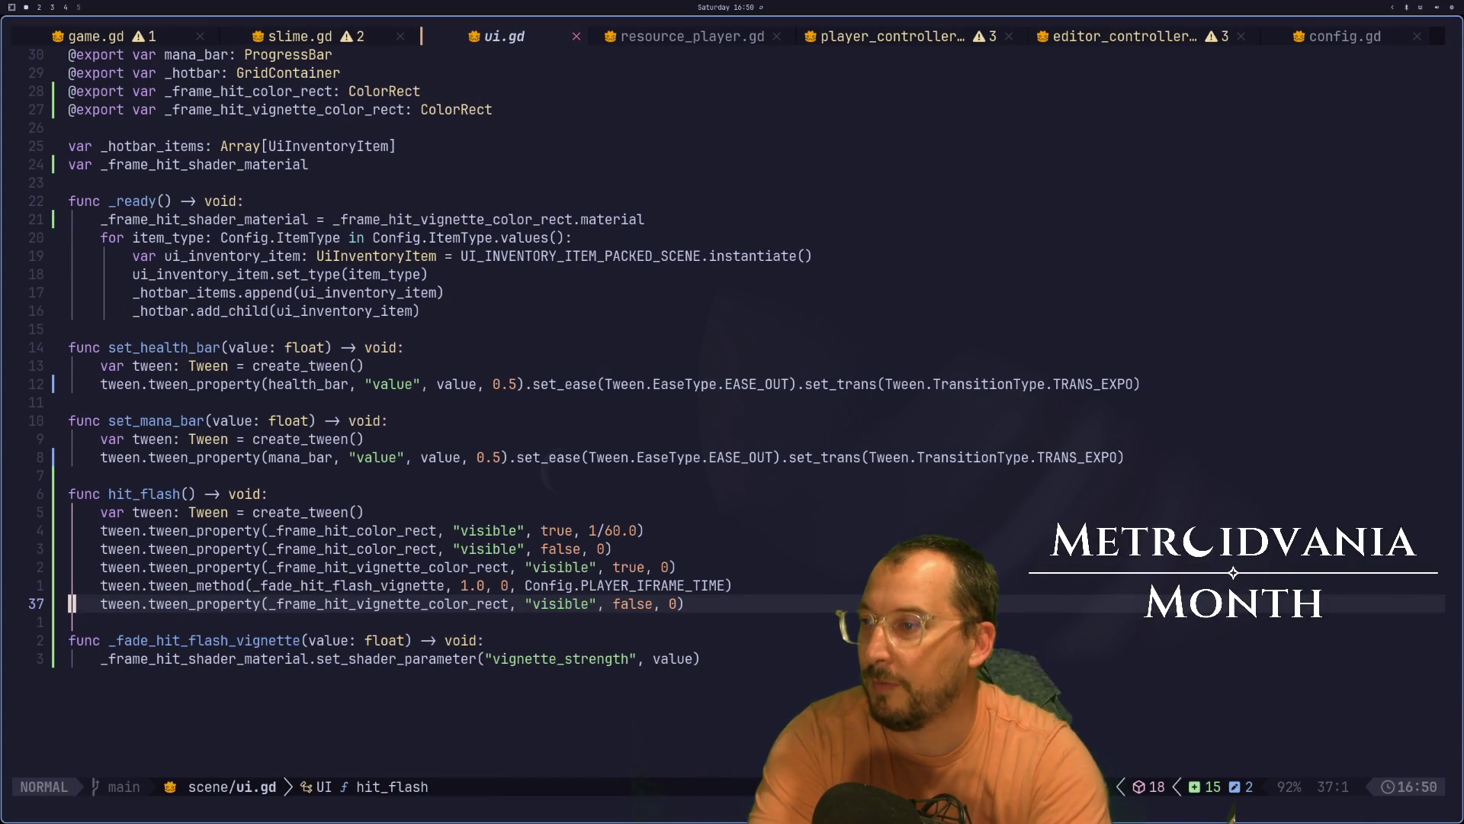
- Change the hit_flash tween_method's end value to 1.0
{"action": "key", "text": "o"}
{"action": "key", "text": "Escape"}
{"action": "key", "text": "u"}
{"action": "key", "text": "k"}
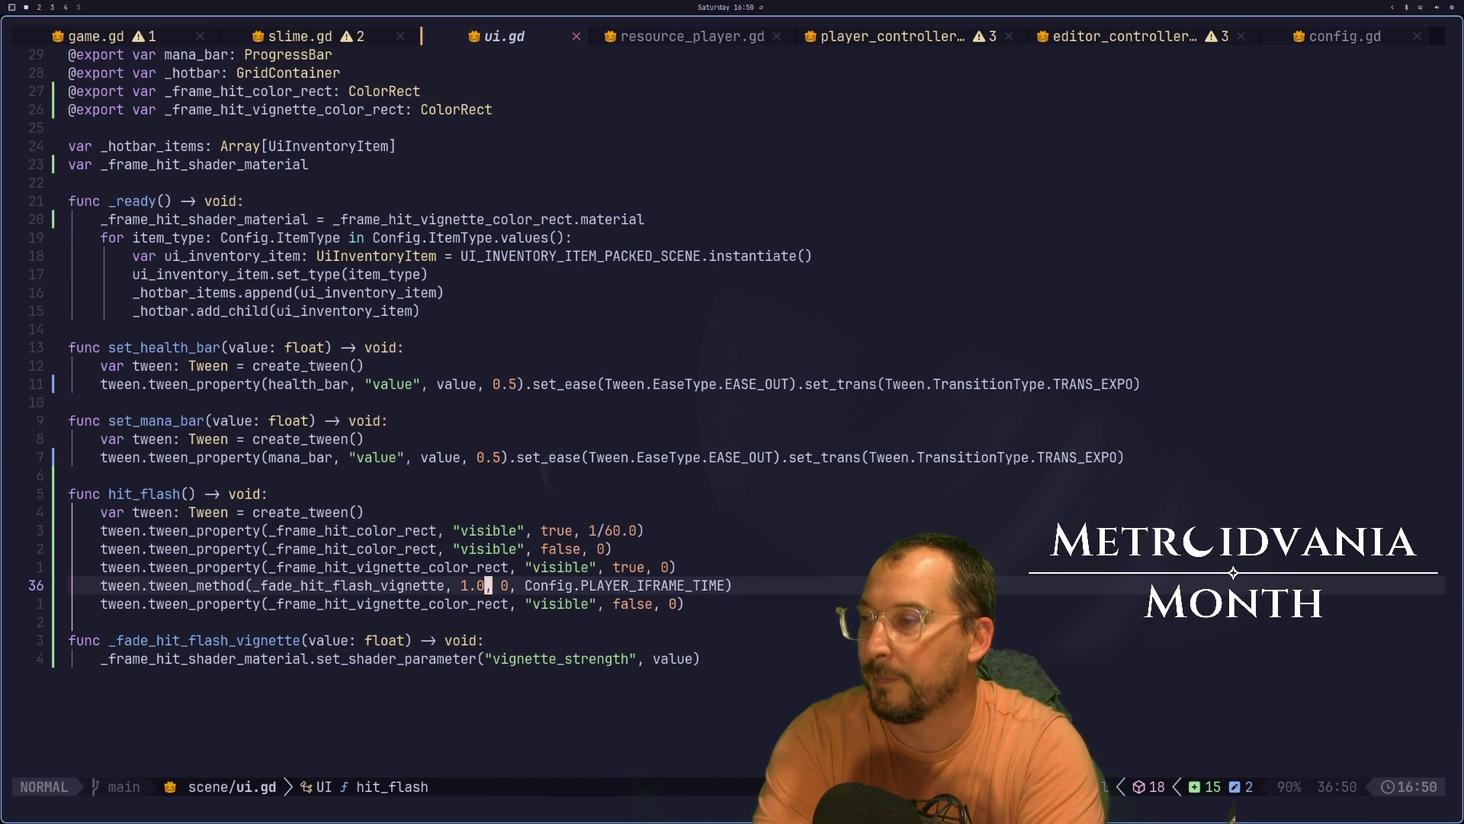
{"action": "type", "text": "i1."}
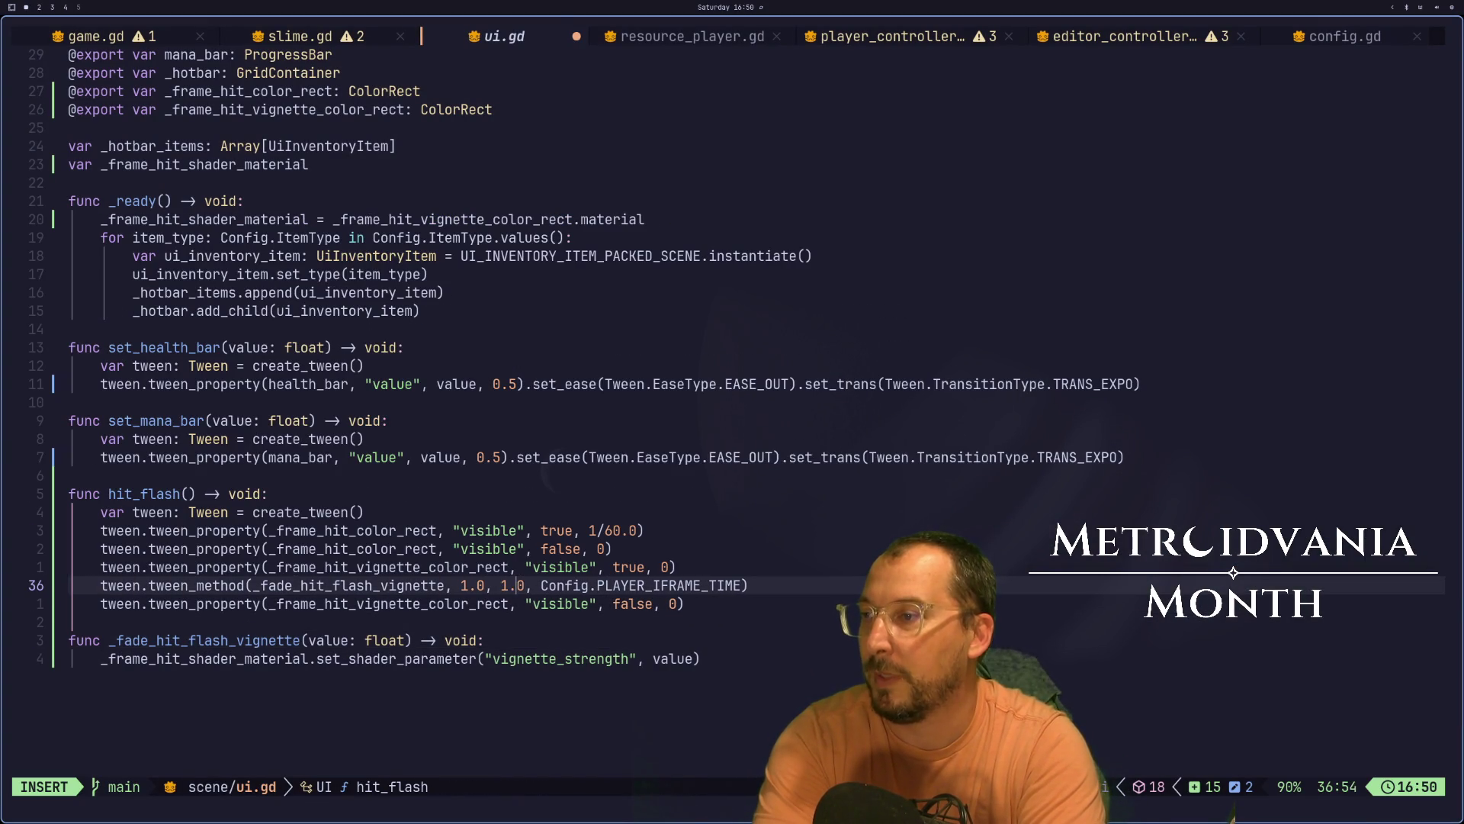
{"action": "key", "text": "Escape"}
- Replace the tween's starting value with -0.5
{"action": "key", "text": "c"}
{"action": "key", "text": "i"}
{"action": "key", "text": "a"}
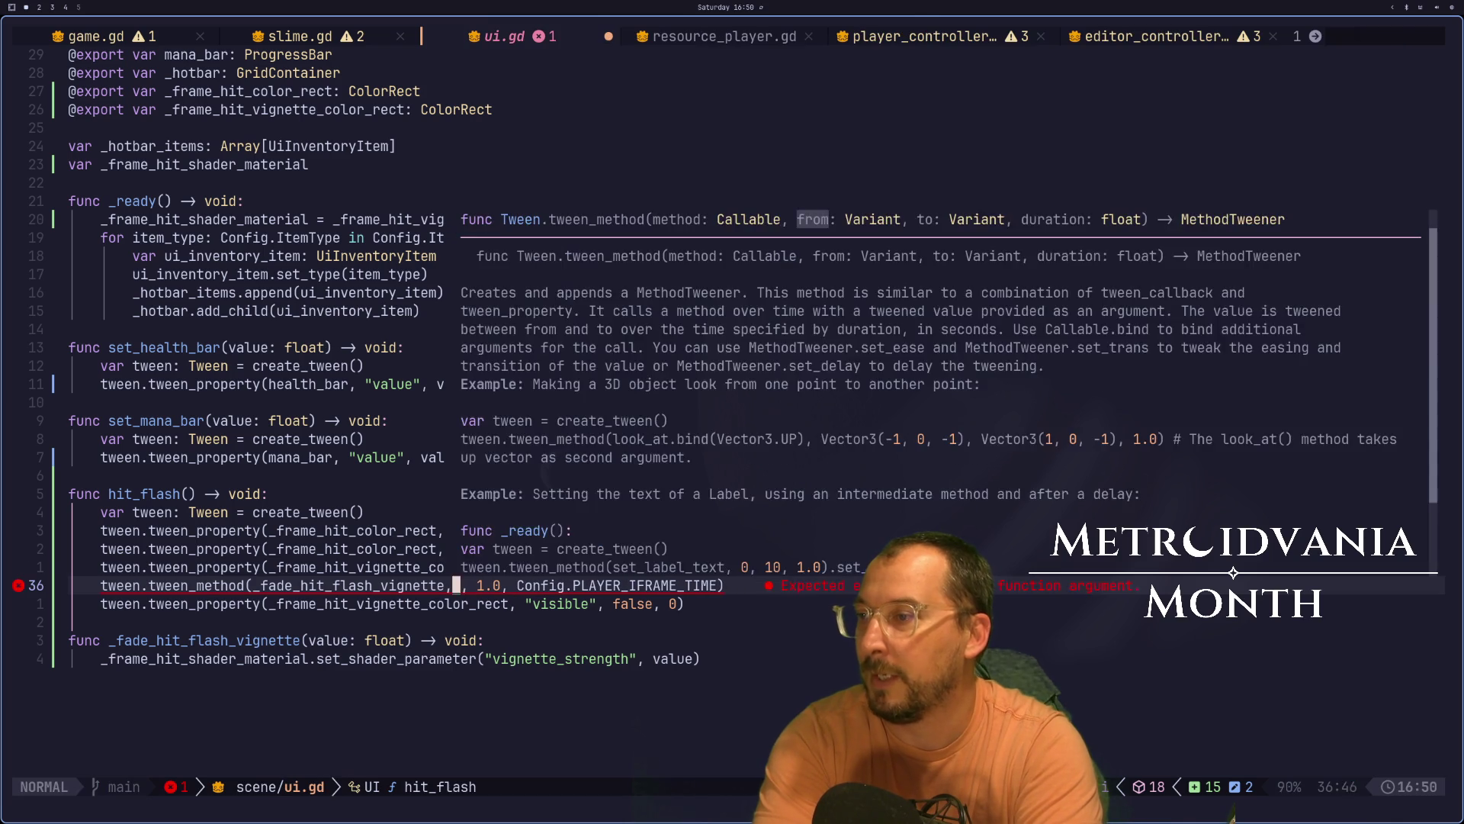
{"action": "key", "text": "Escape"}
{"action": "key", "text": "minus"}
{"action": "key", "text": "j"}
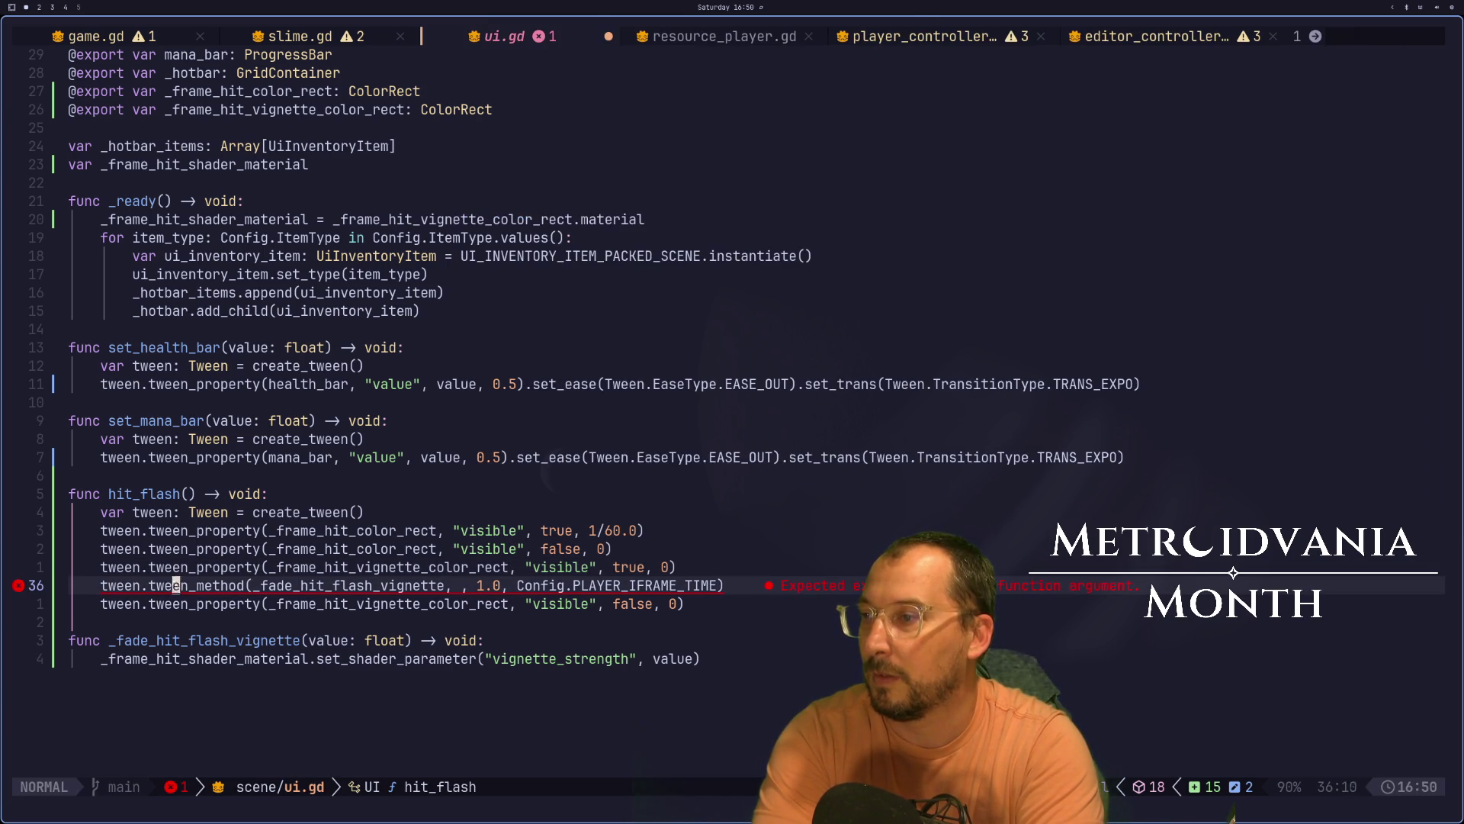
{"action": "key", "text": "O"}
{"action": "key", "text": "Escape"}
{"action": "type", "text": "ua-0.5"}
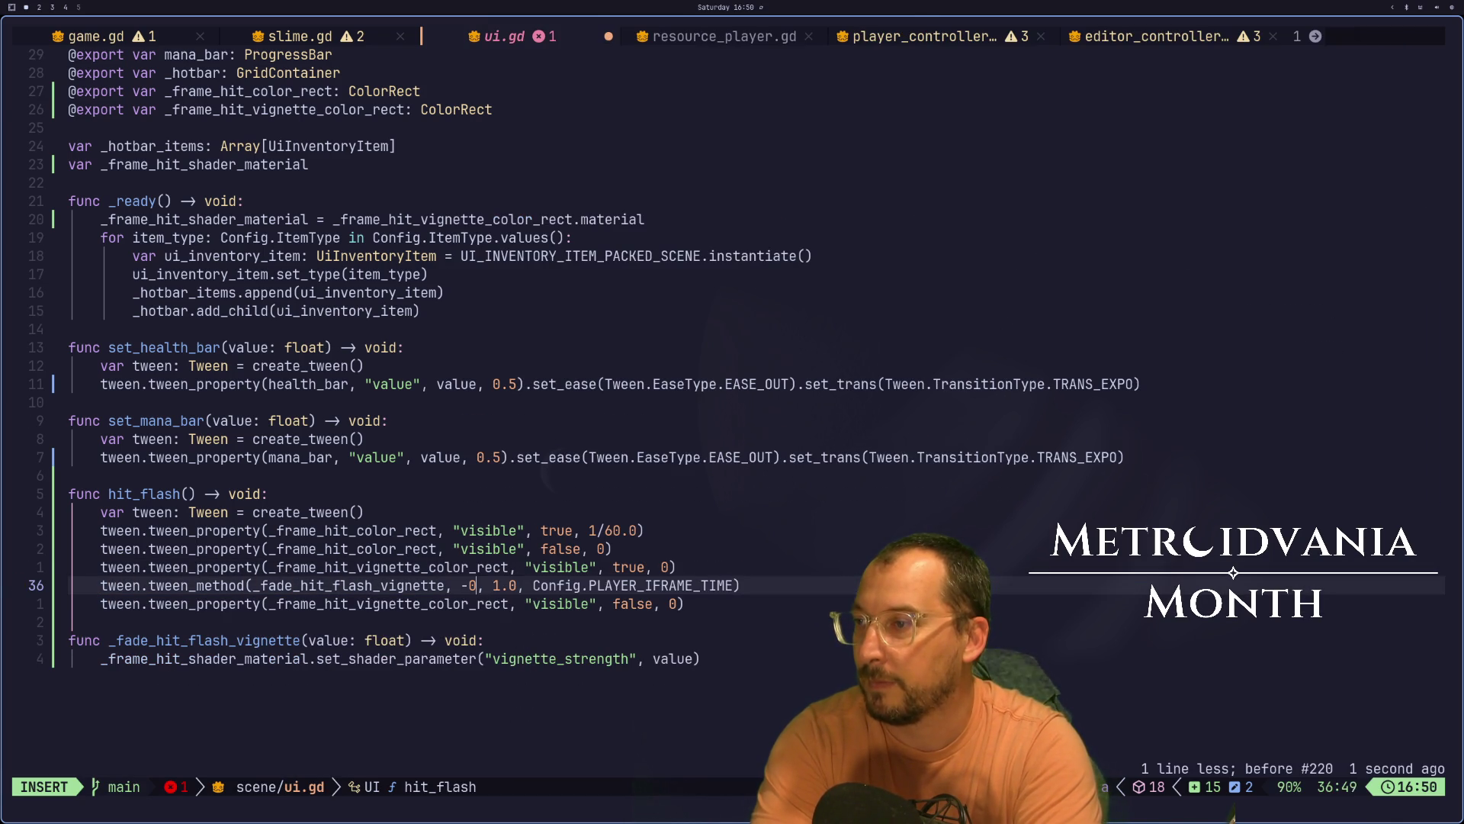
{"action": "key", "text": "Escape"}
{"action": "key", "text": "j"}
{"action": "key", "text": "j"}
{"action": "key", "text": "j"}
{"action": "key", "text": "j"}
- Make the fade function set "inner_radius" instead of "vignette_strength", save ui.gd, and stop the game
{"action": "key", "text": "f"}
{"action": "key", "text": "v"}
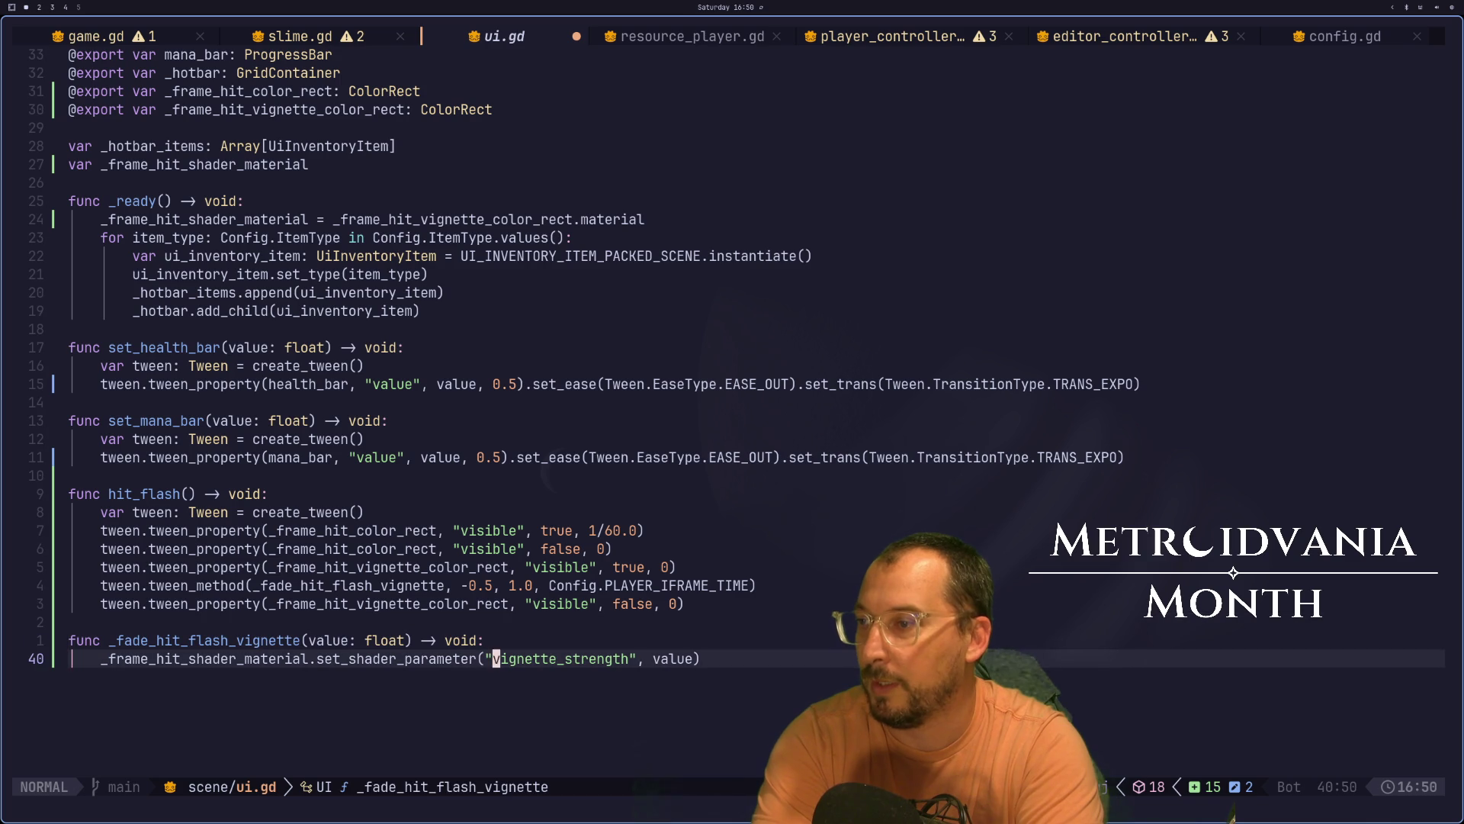
{"action": "key", "text": "i"}
{"action": "key", "text": "alt+Tab"}
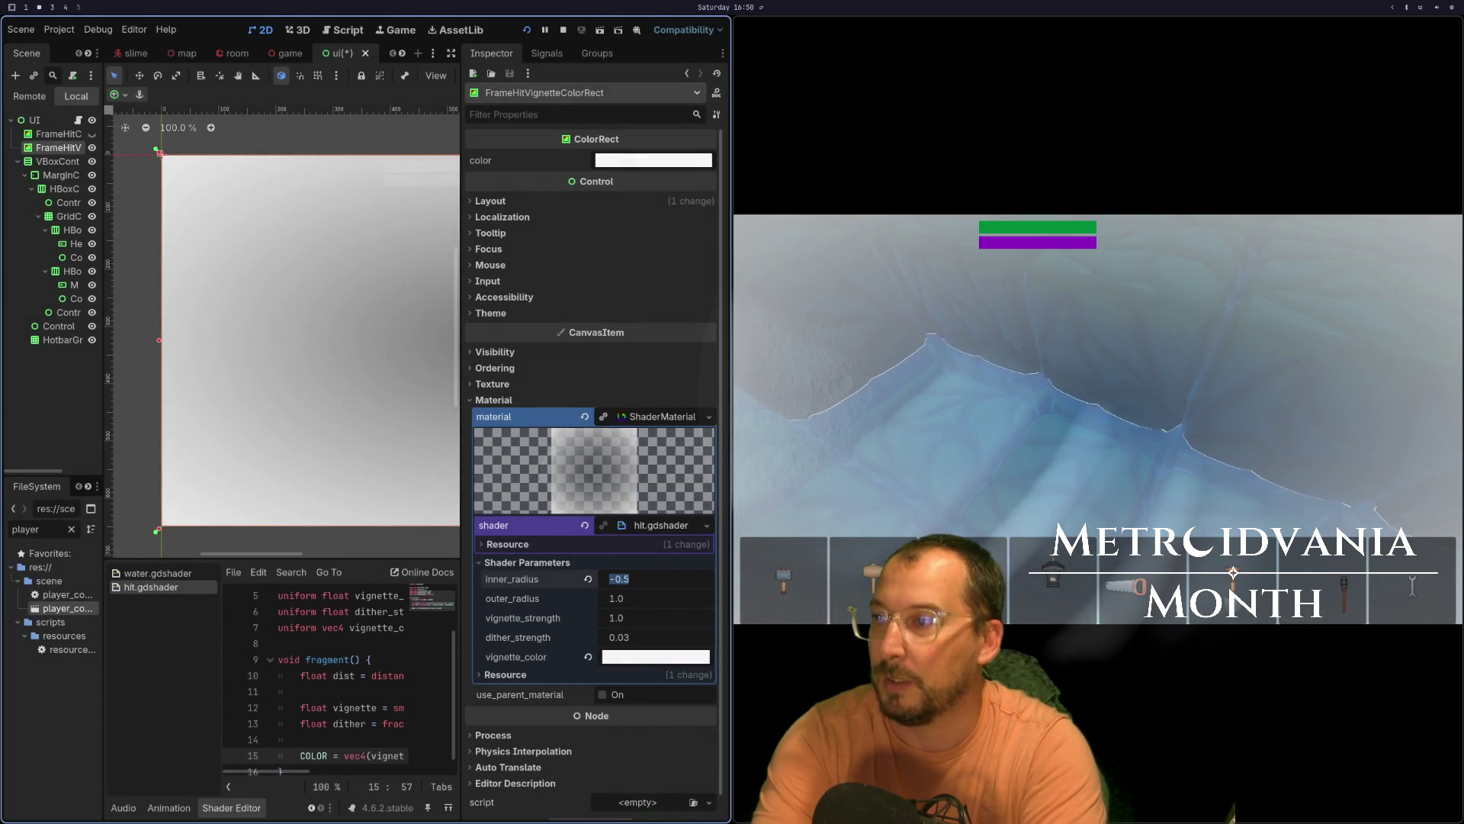
{"action": "key", "text": "alt+Tab"}
{"action": "type", "text": "inner_rad"}
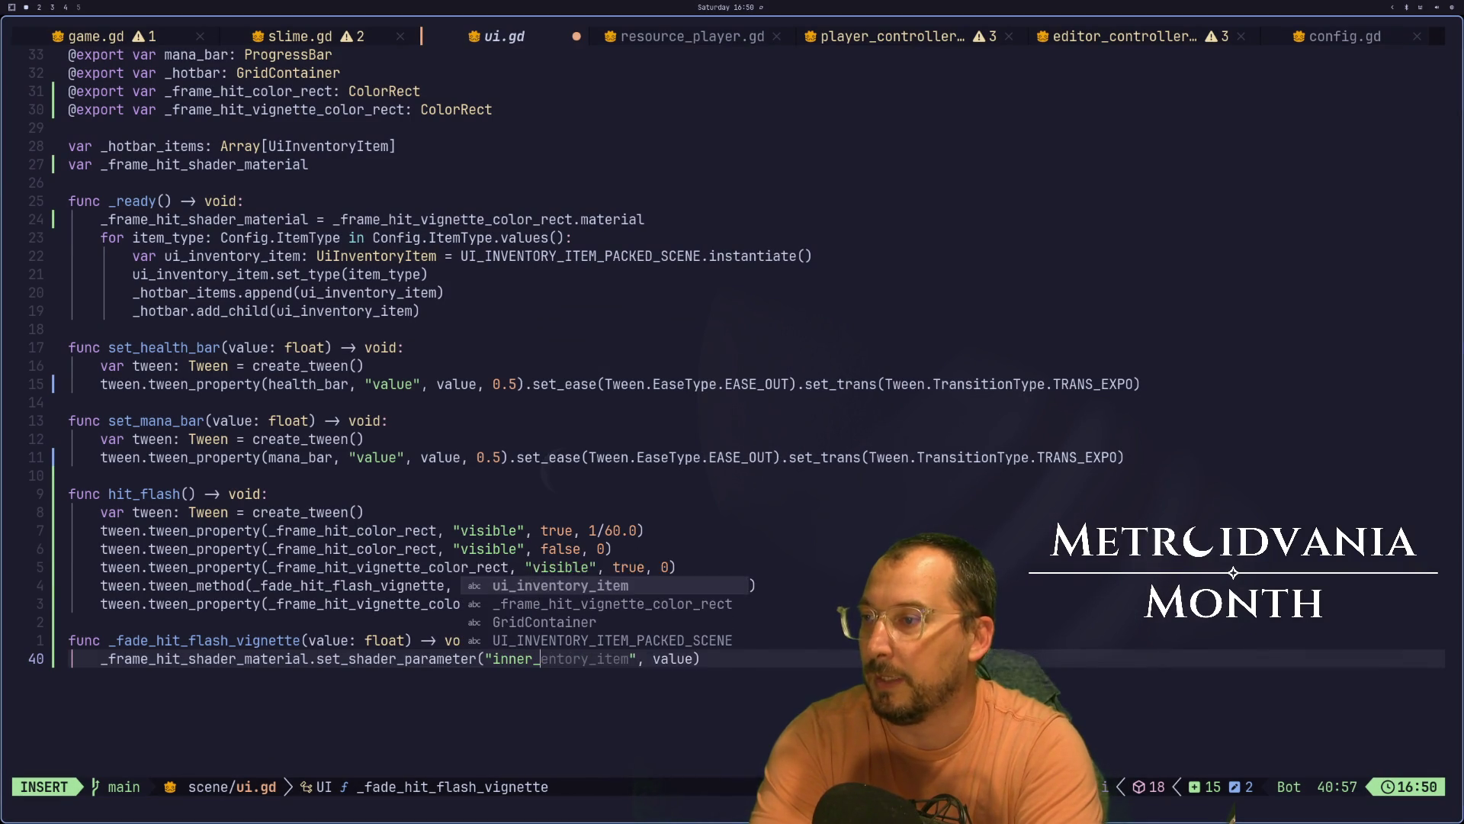
{"action": "type", "text": "ius"}
{"action": "key", "text": "Escape"}
{"action": "type", "text": ":w"}
{"action": "key", "text": "Return"}
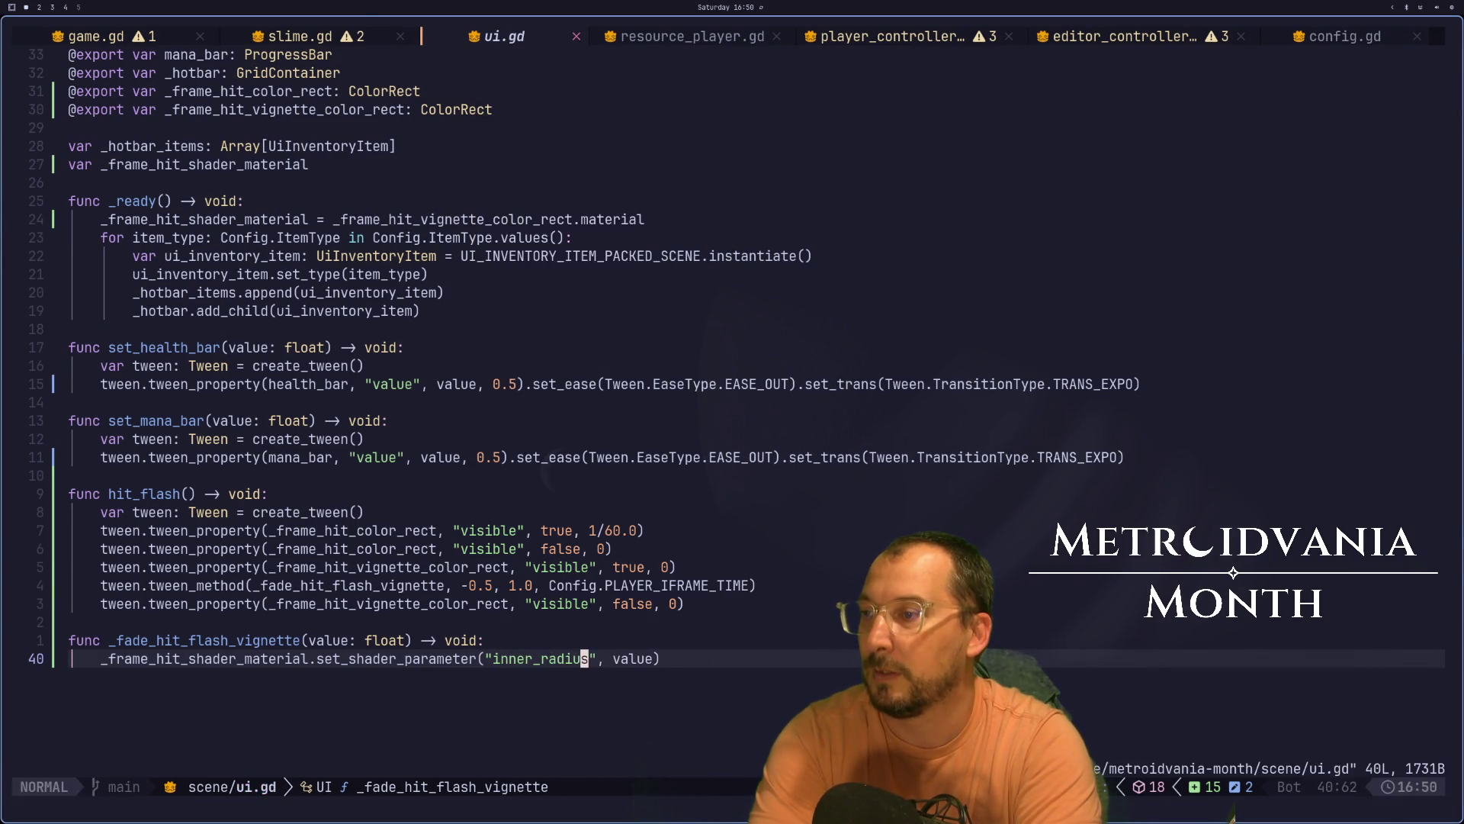
{"action": "key", "text": "alt+Tab"}
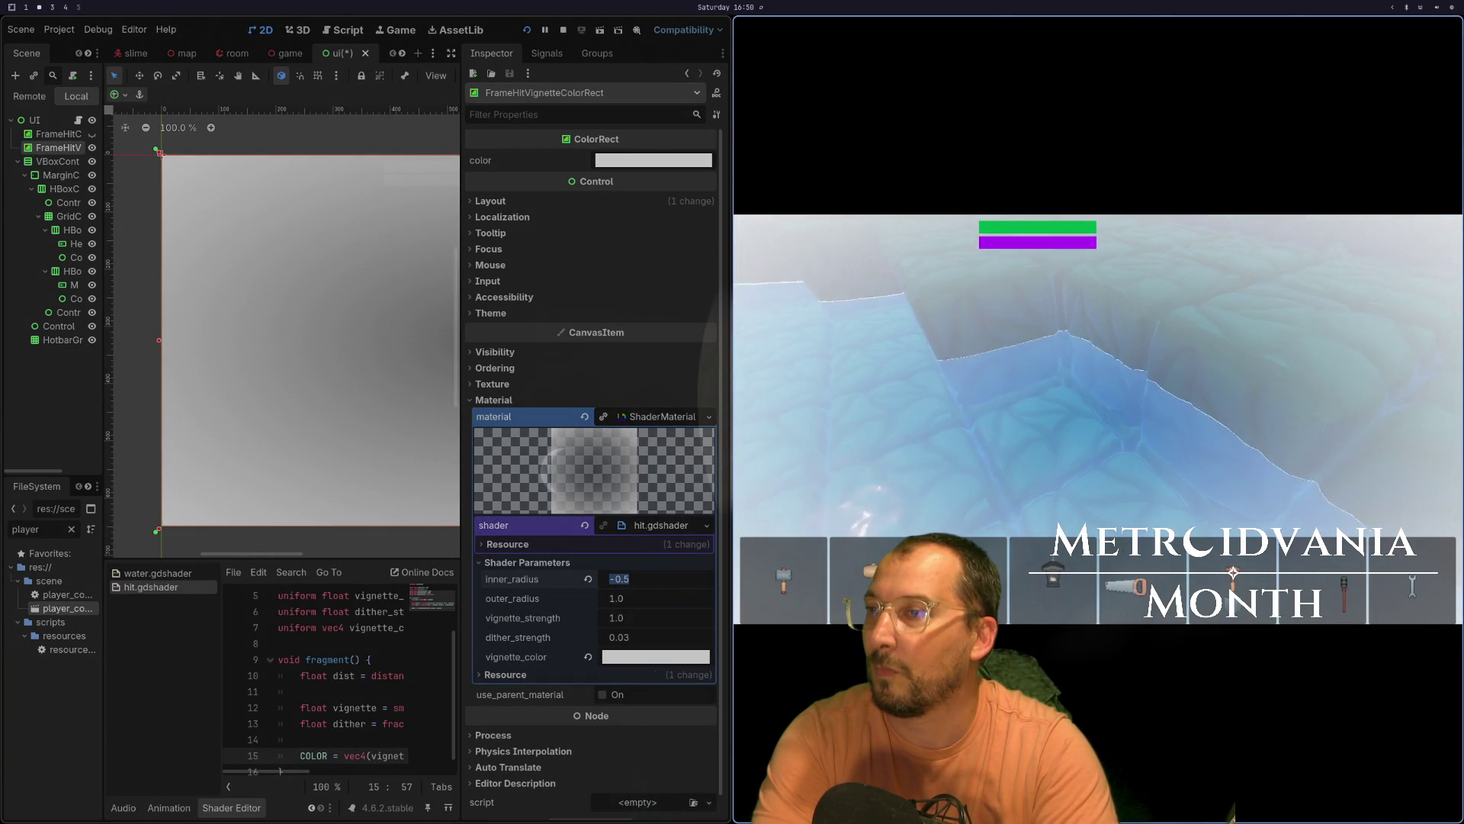
{"action": "key", "text": "F8"}
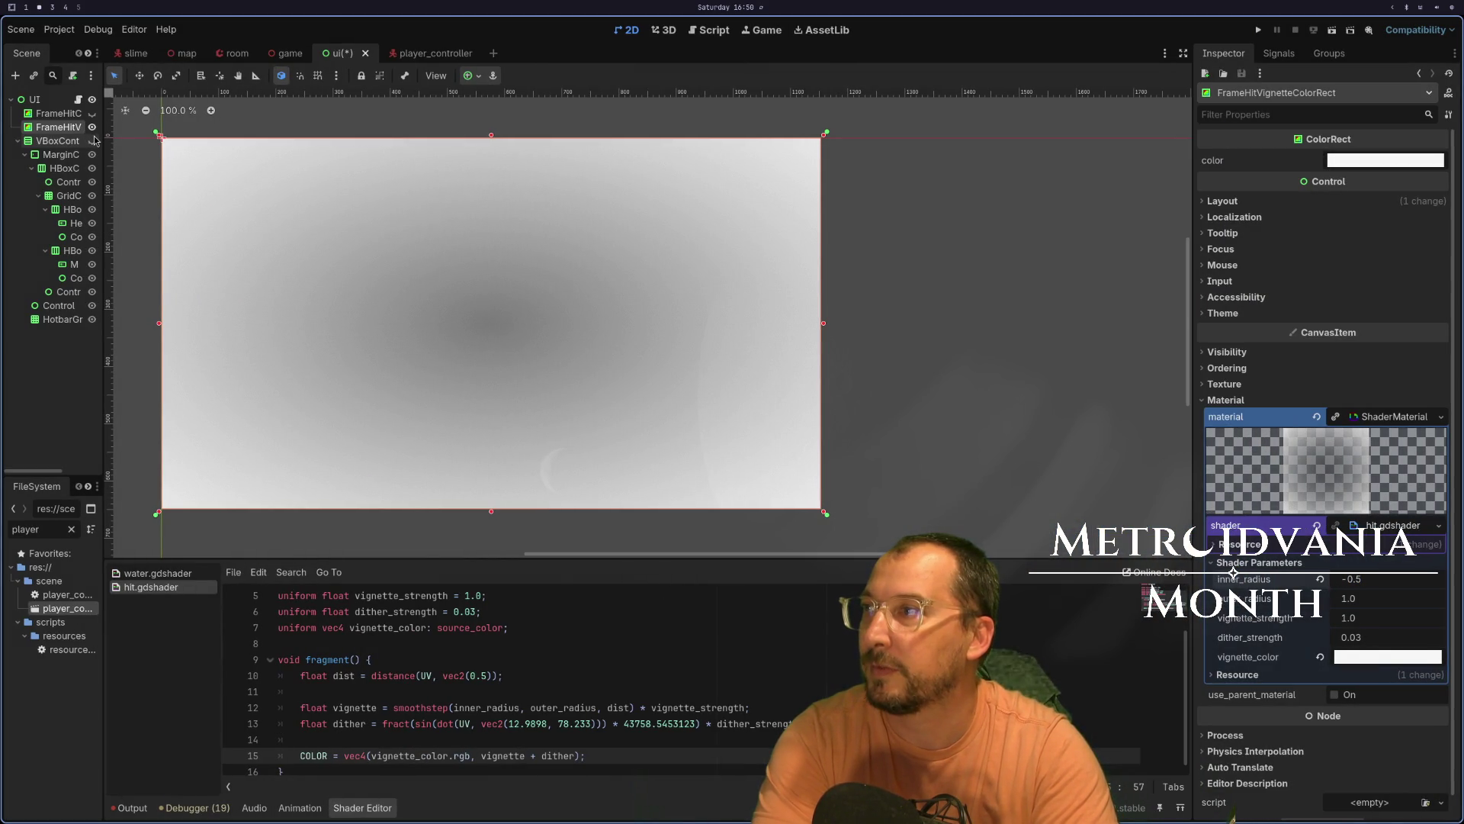
- Show FrameHitColorRect, hide FrameHitVignetteColorRect, and play then stop a test run of the white flash
{"action": "left_click", "coordinate": [92, 114]}
{"action": "left_click", "coordinate": [93, 126]}
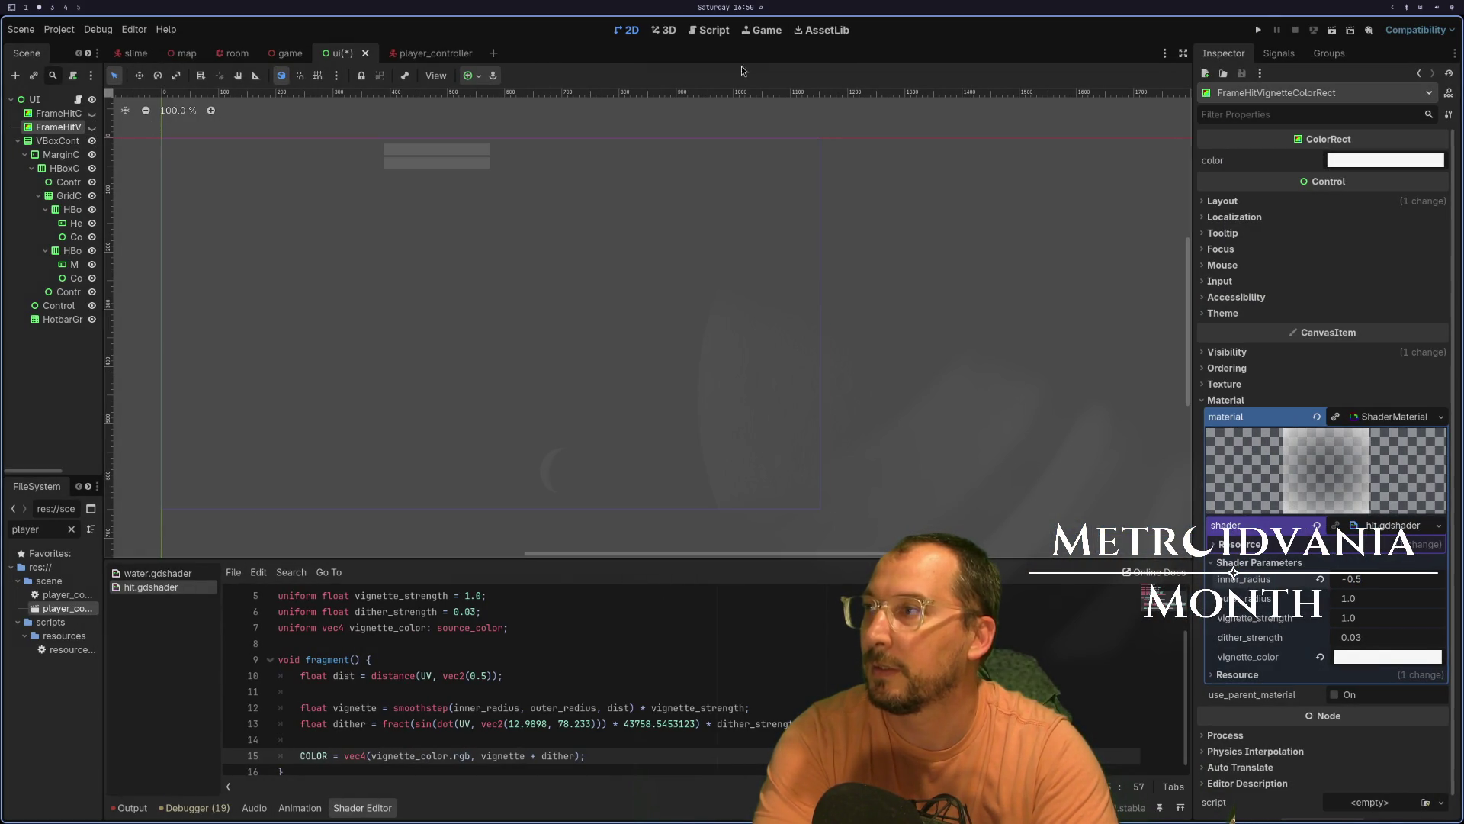
{"action": "left_click", "coordinate": [1260, 29]}
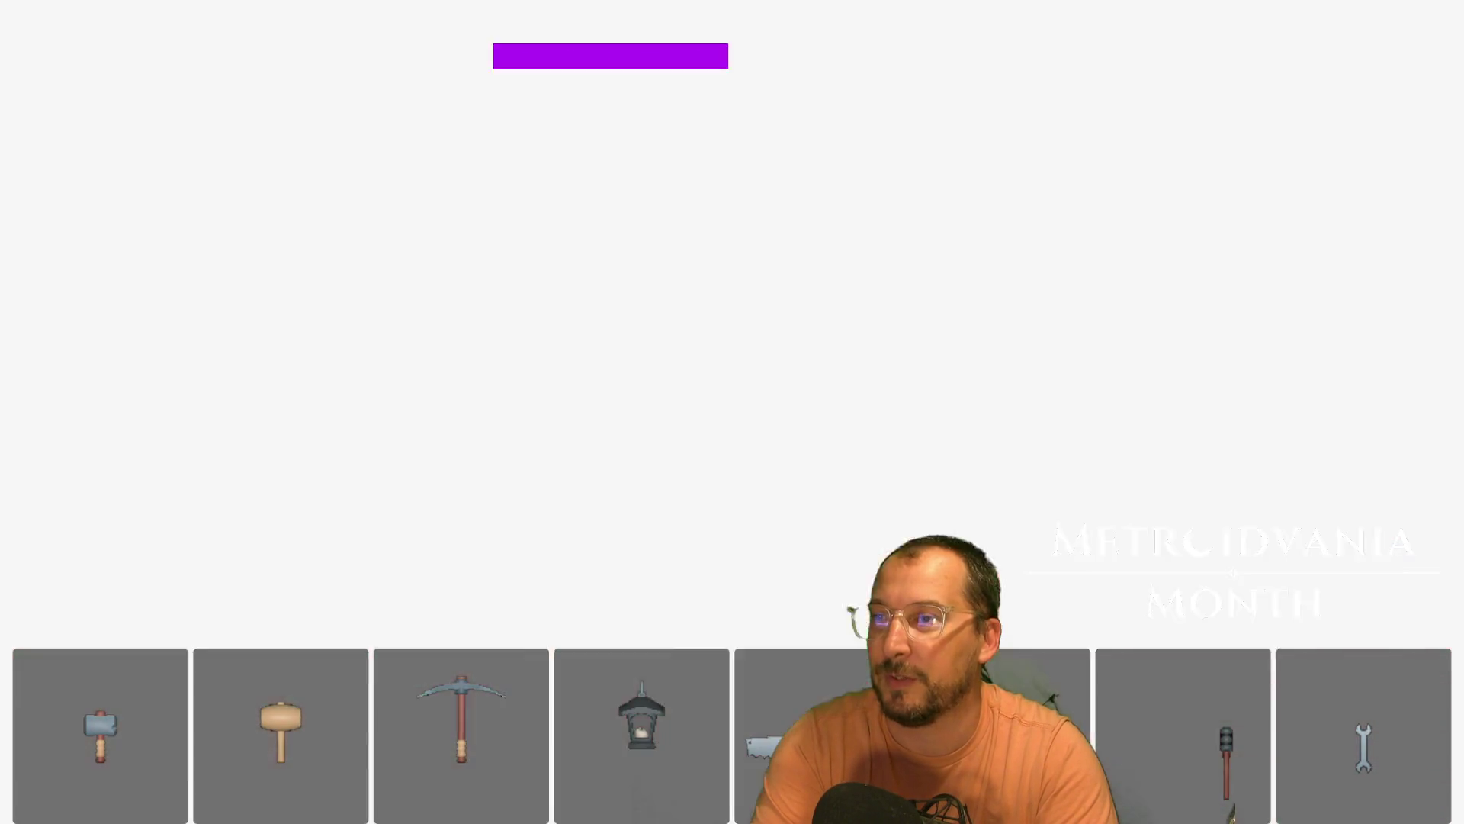
{"action": "key", "text": "Escape"}
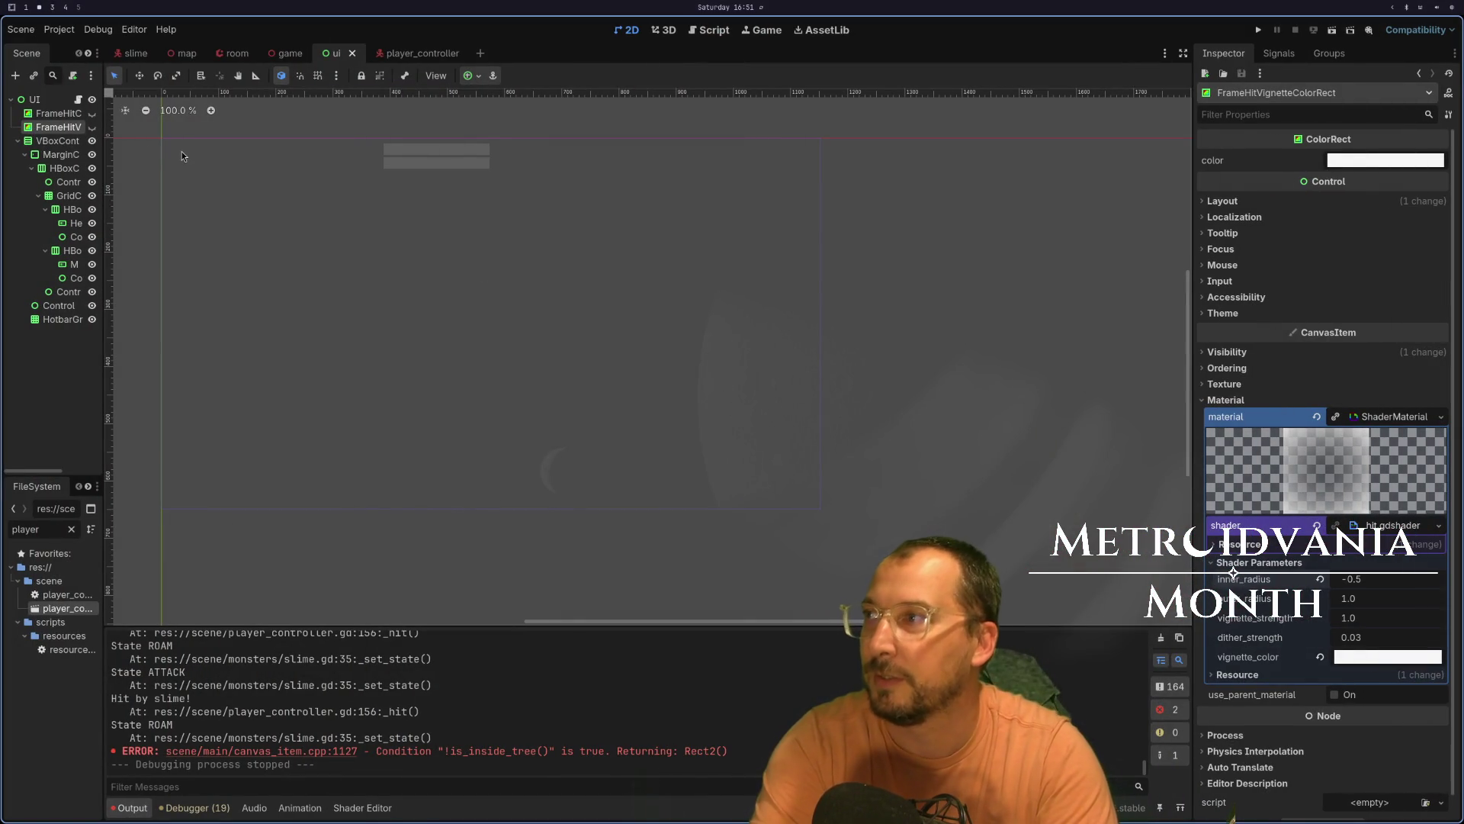
- Set FrameHitColorRect's color to red
{"action": "left_click", "coordinate": [58, 116]}
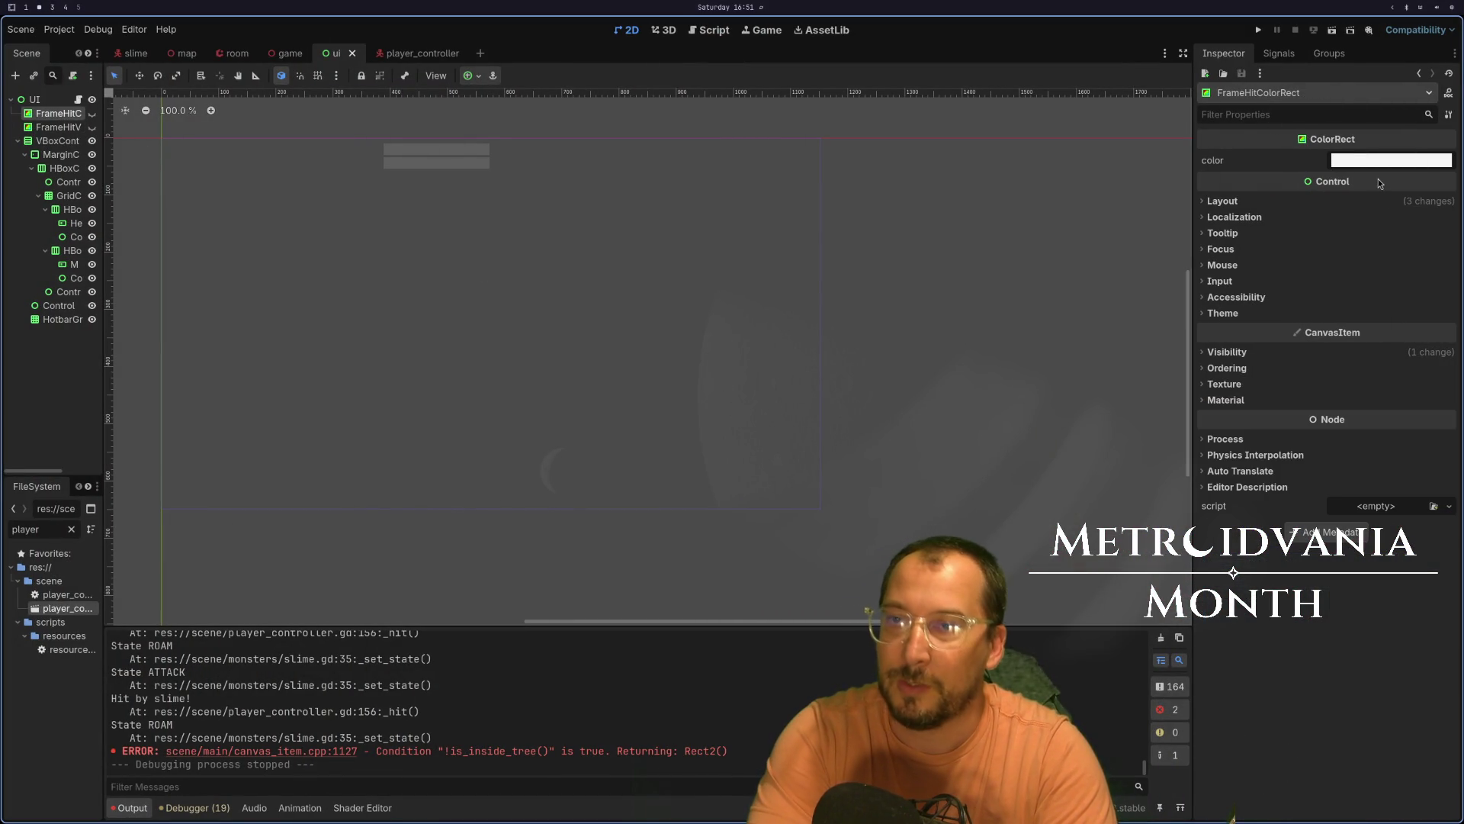
{"action": "left_click", "coordinate": [1387, 161]}
{"action": "left_click_drag", "start_coordinate": [1396, 397], "coordinate": [1301, 403]}
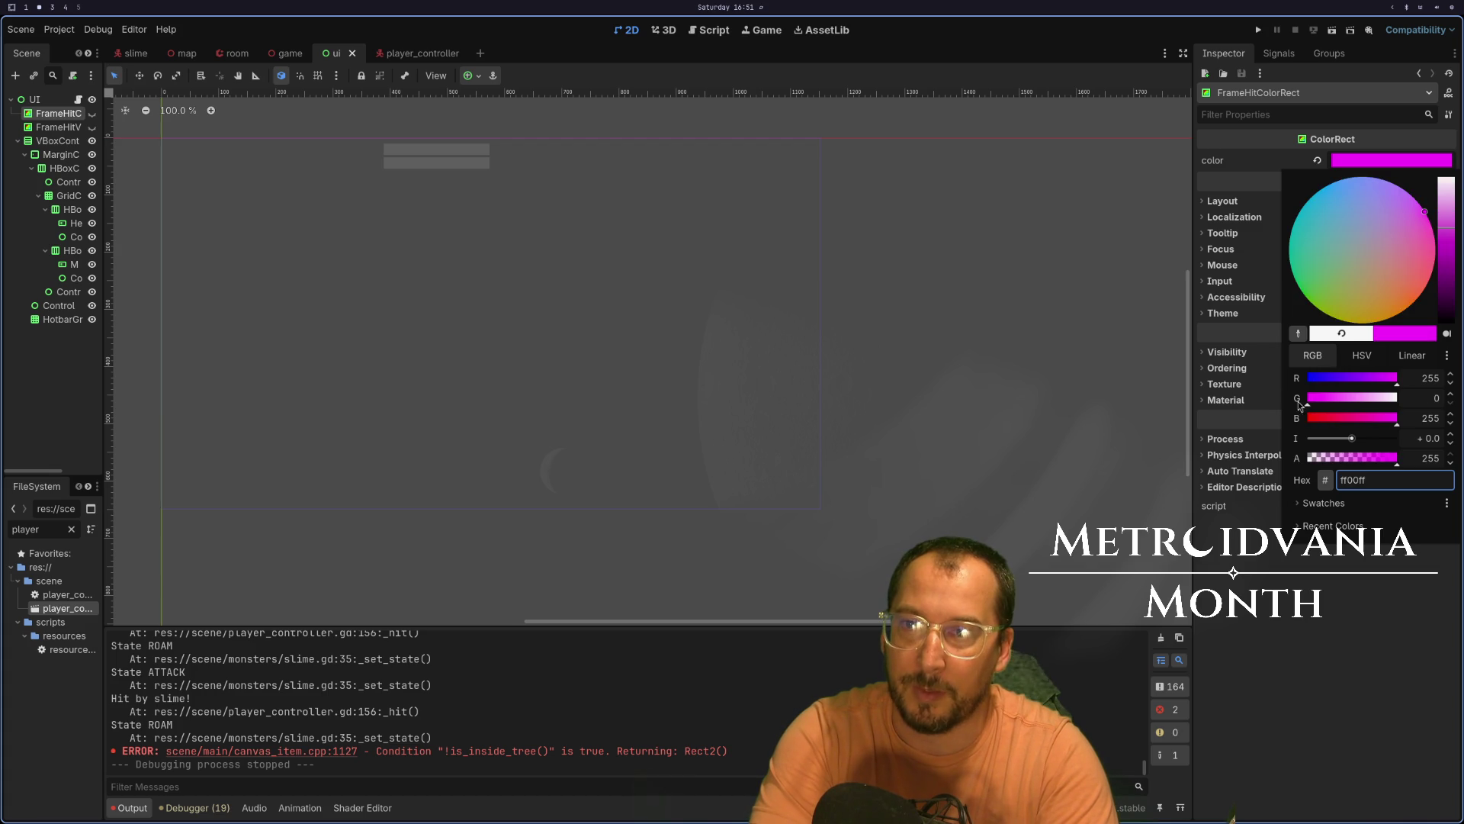
{"action": "mouse_move", "coordinate": [1330, 438]}
{"action": "left_mouse_down"}
{"action": "mouse_move", "coordinate": [1422, 437]}
{"action": "mouse_move", "coordinate": [1318, 439]}
{"action": "left_mouse_up"}
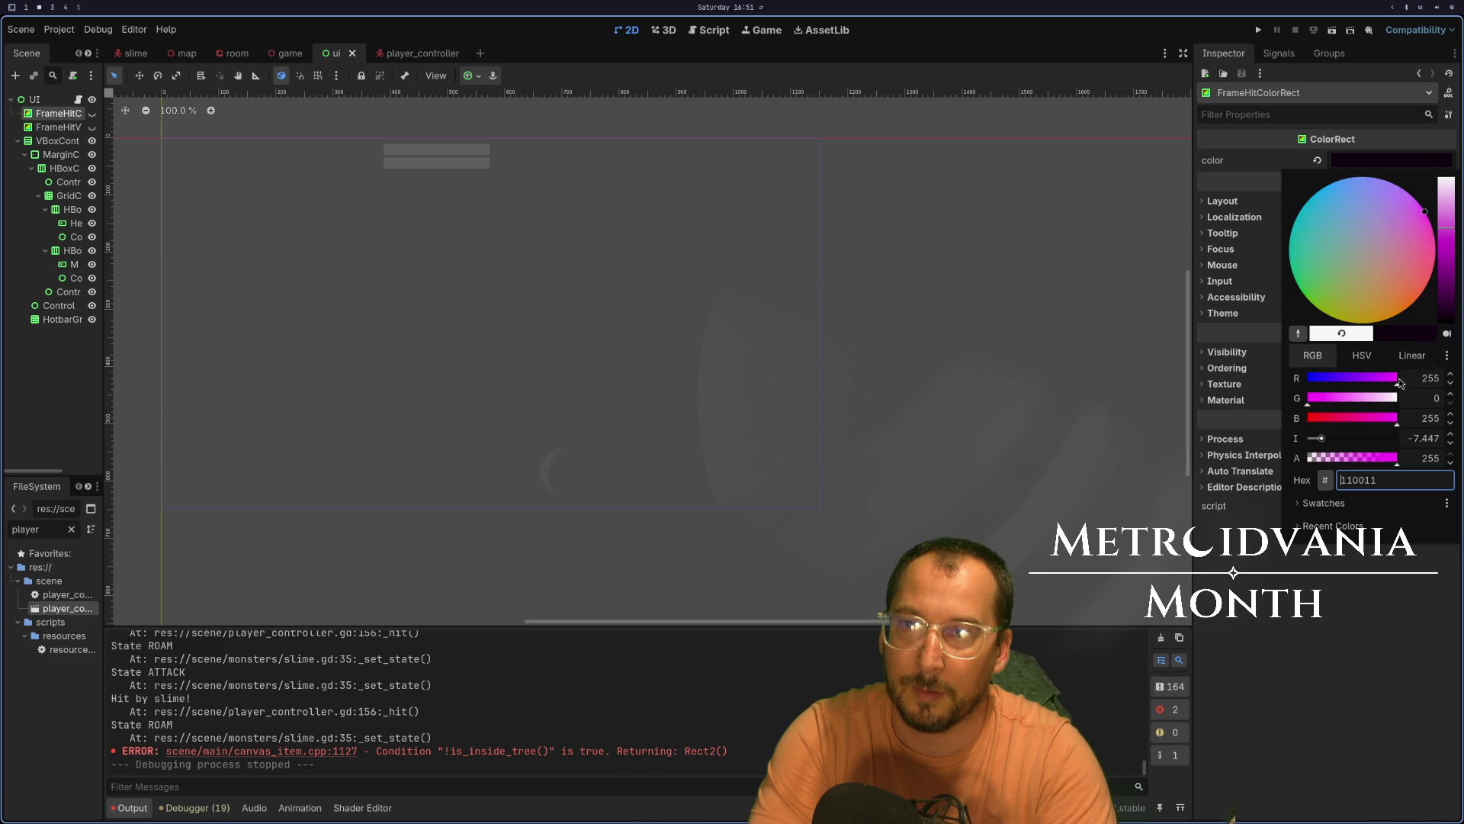
{"action": "mouse_move", "coordinate": [1322, 439]}
{"action": "left_mouse_down"}
{"action": "mouse_move", "coordinate": [1418, 446]}
{"action": "mouse_move", "coordinate": [1268, 419]}
{"action": "left_mouse_up"}
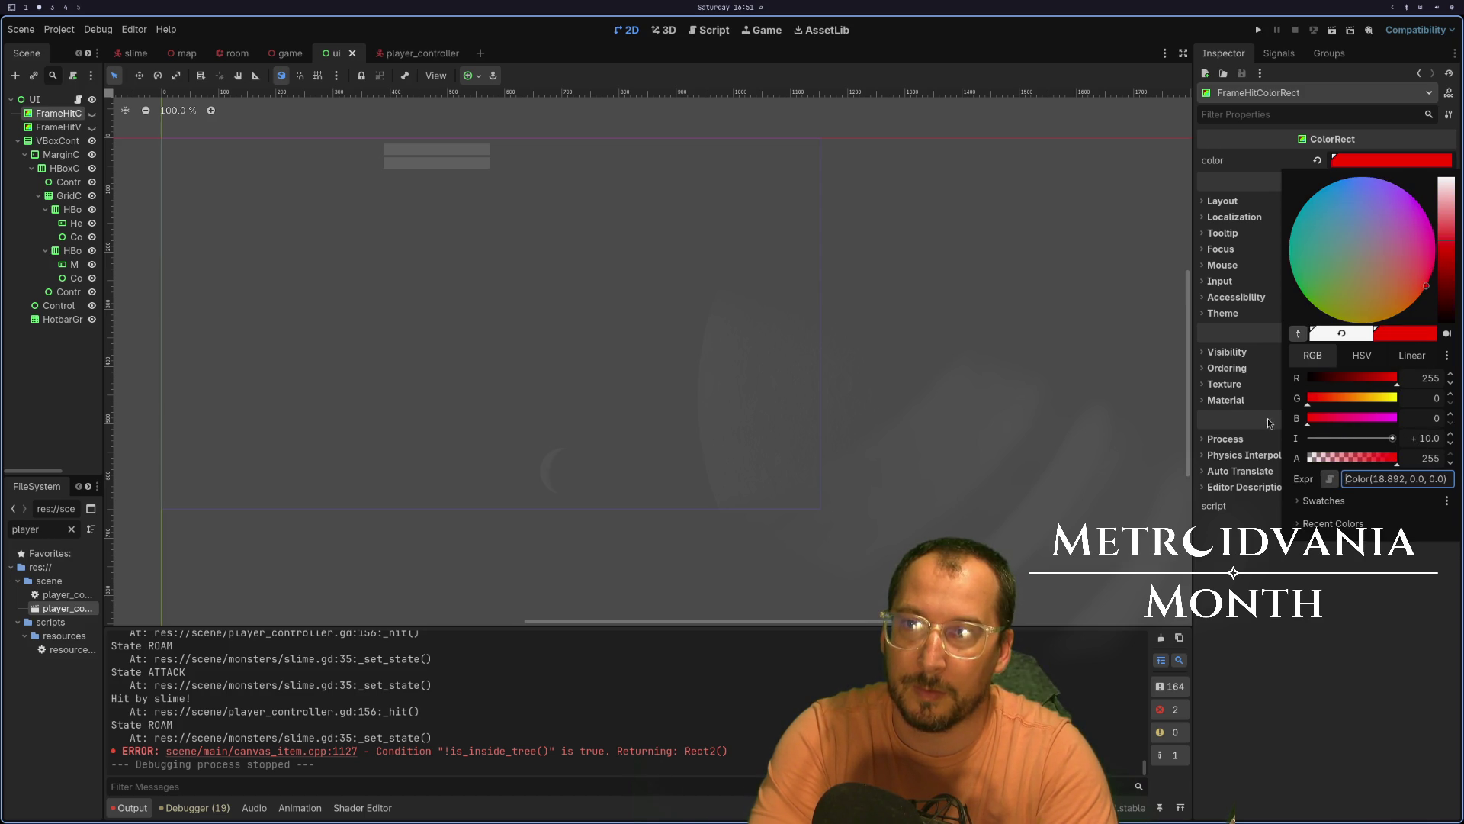
{"action": "left_click", "coordinate": [1268, 579]}
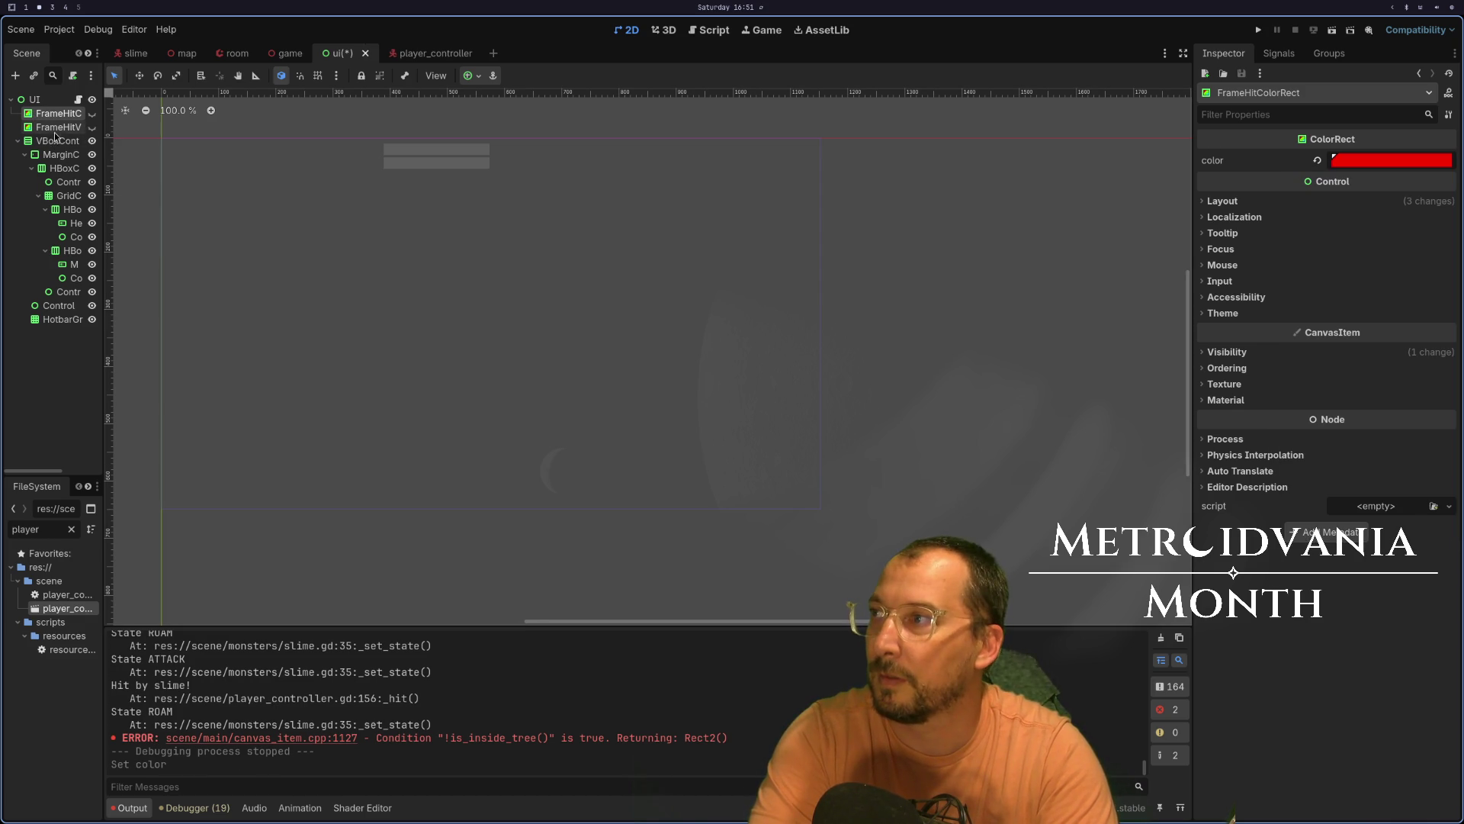
- Set the hit shader's vignette_color to red, save the ui scene, and run the game
{"action": "left_click", "coordinate": [55, 129]}
{"action": "left_click", "coordinate": [1397, 661]}
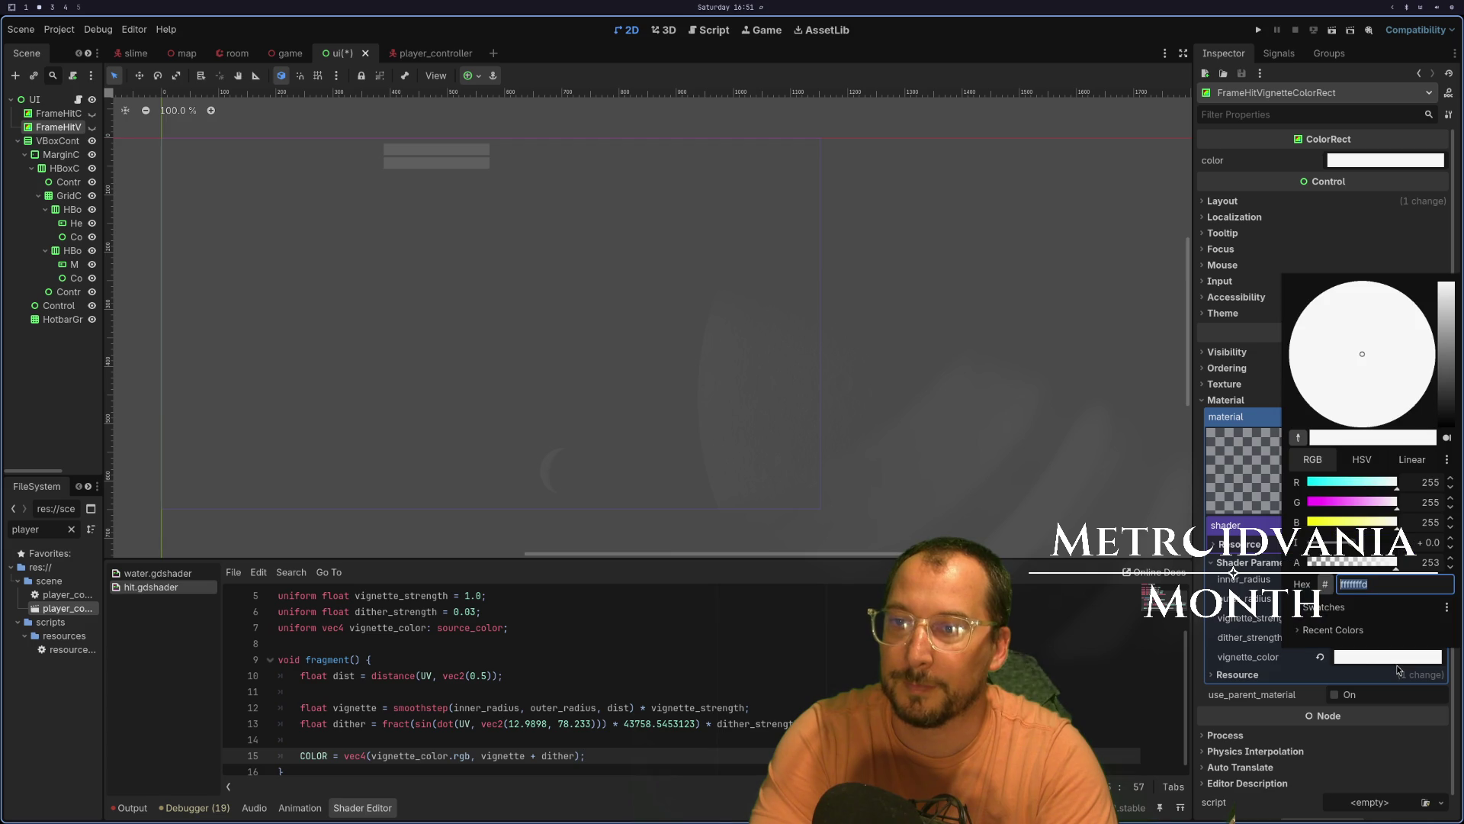
{"action": "left_click", "coordinate": [1312, 506]}
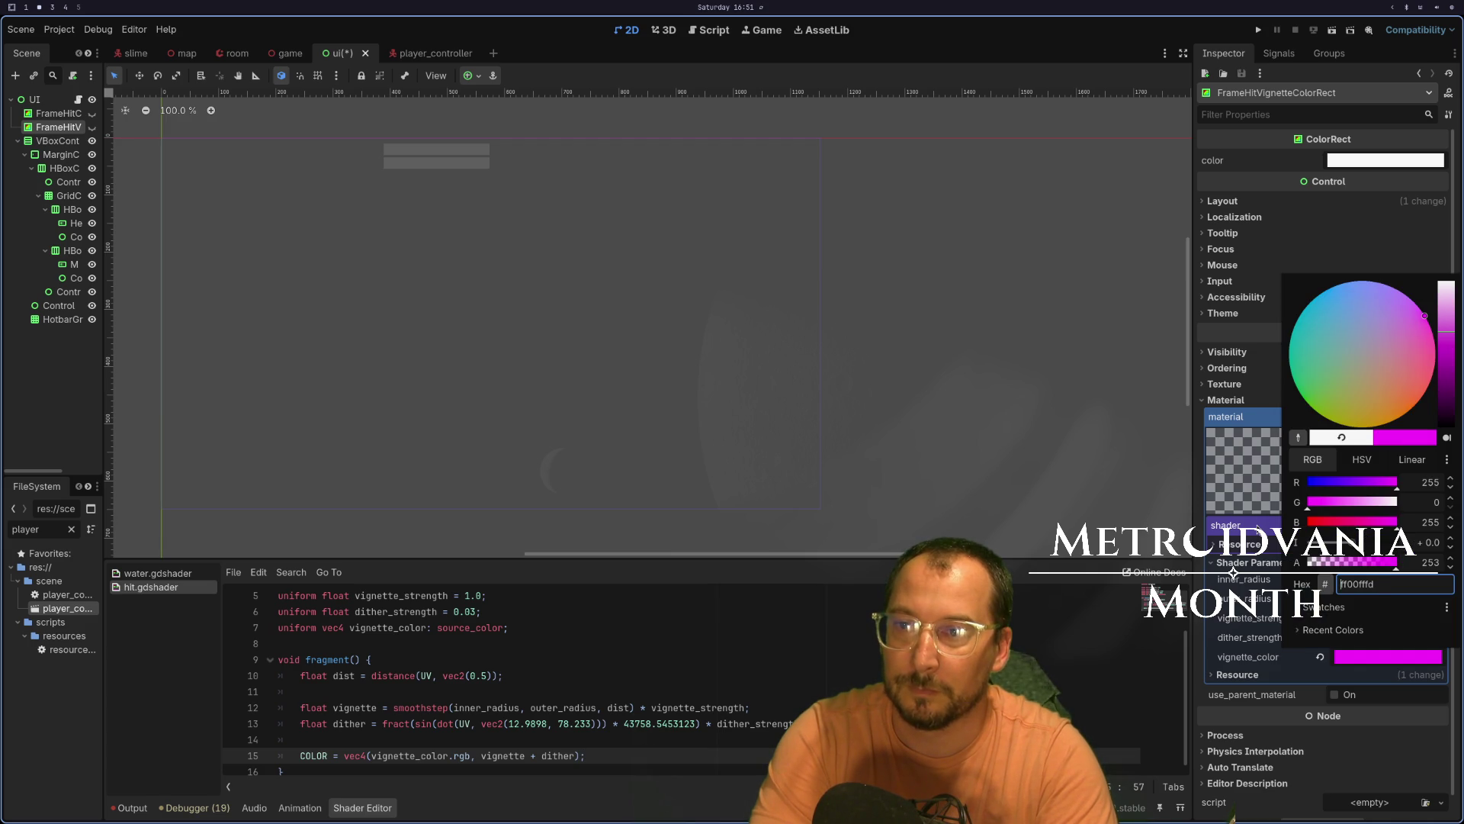
{"action": "left_click", "coordinate": [1310, 522]}
{"action": "left_click", "coordinate": [579, 675]}
{"action": "key", "text": "ctrl+s"}
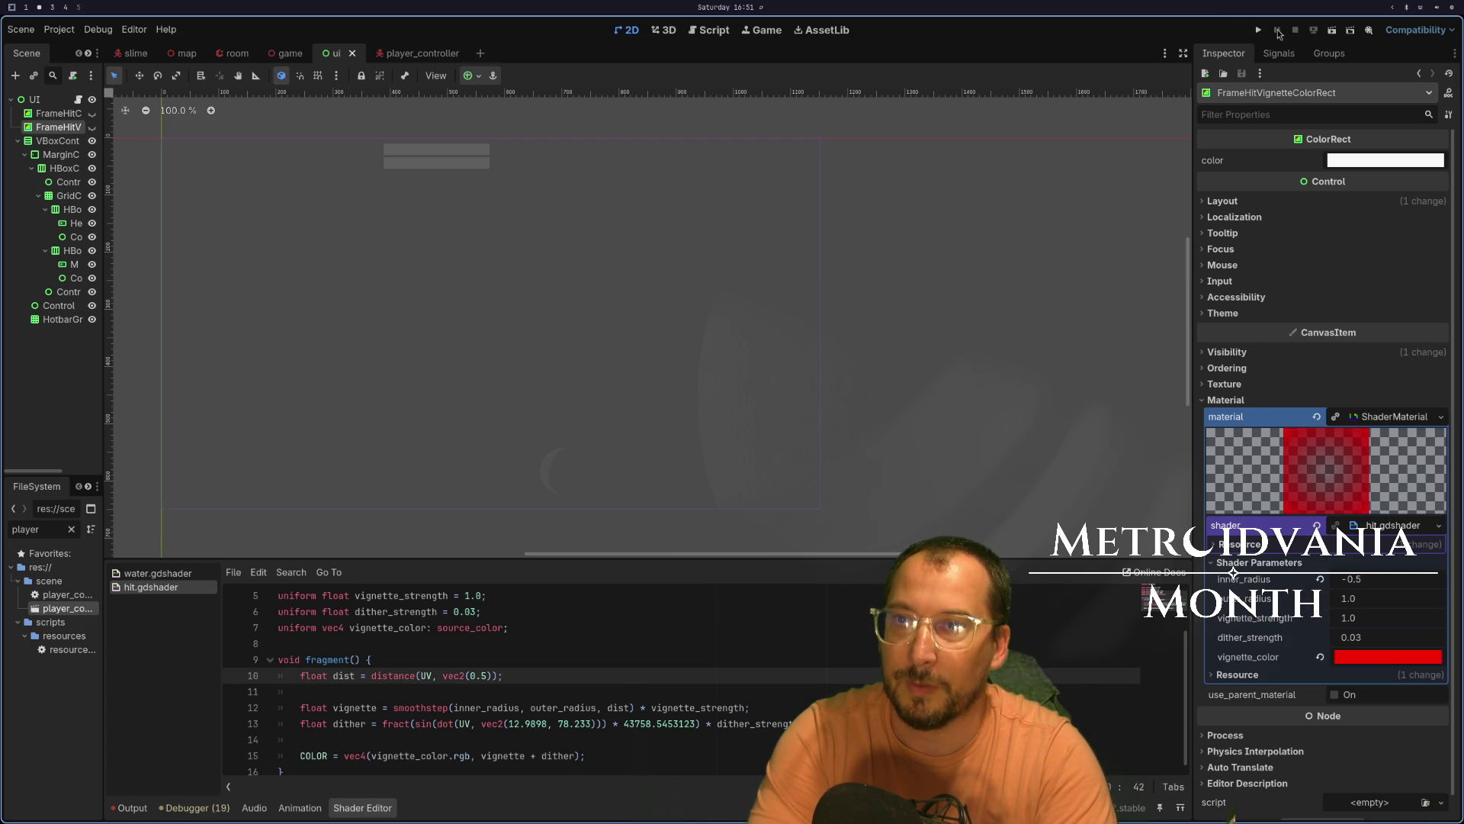
{"action": "left_click", "coordinate": [1259, 31]}
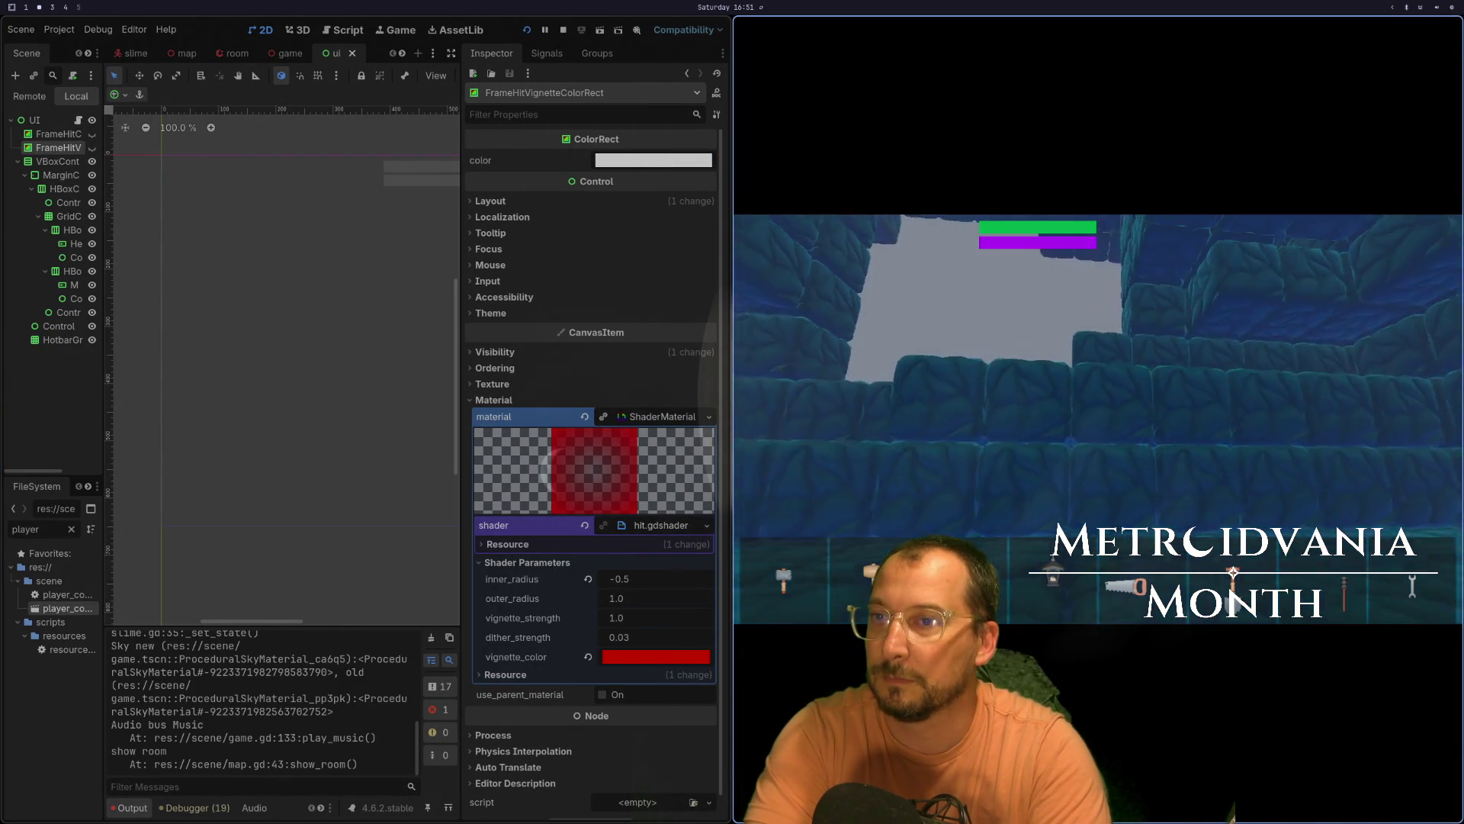
- Take slime hits to check the red flashes, stop the game, and revert vignette_color to black
{"action": "key", "text": "w"}
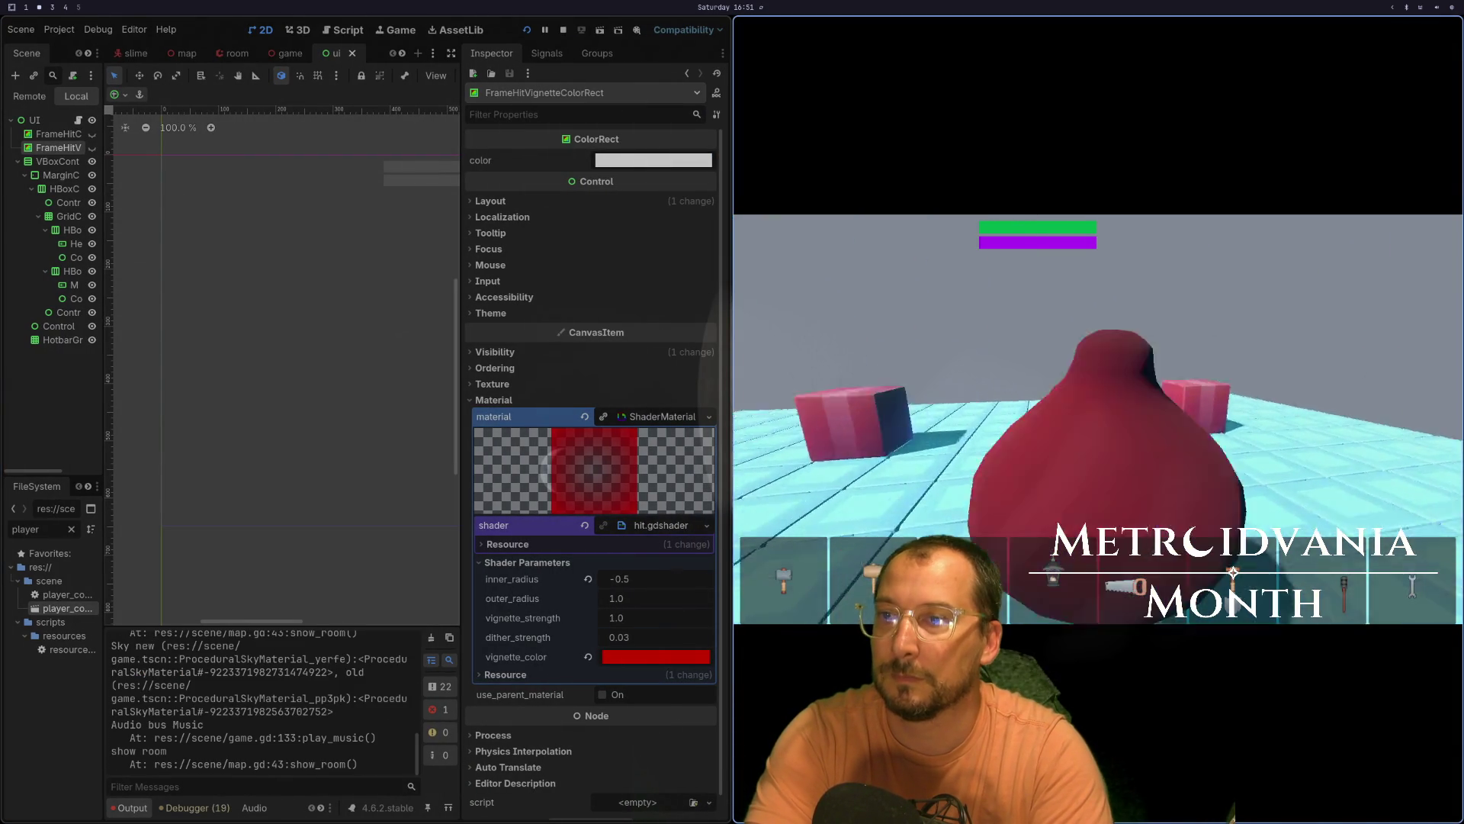
{"action": "key", "text": "w"}
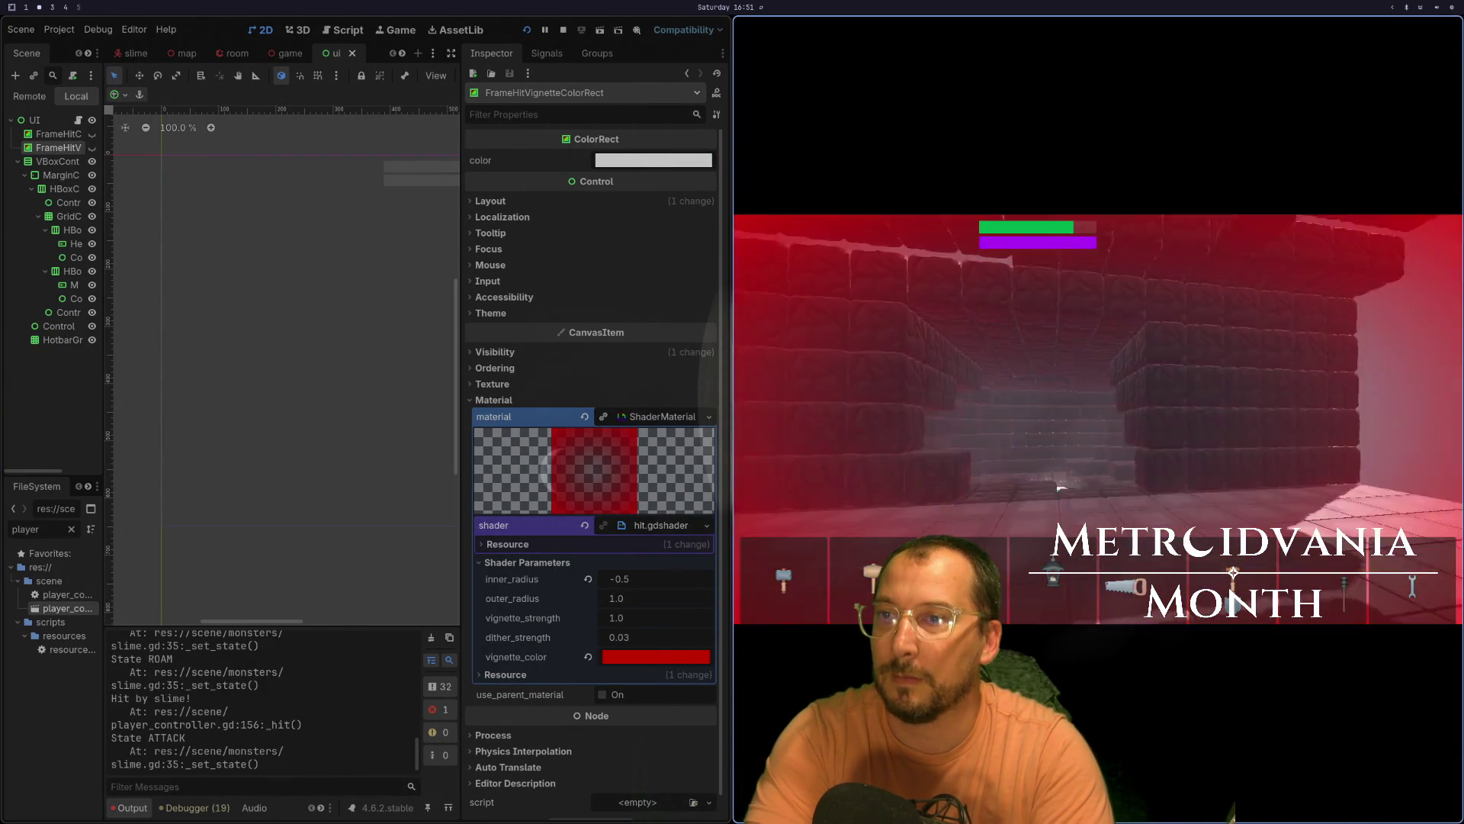
{"action": "key", "text": "w"}
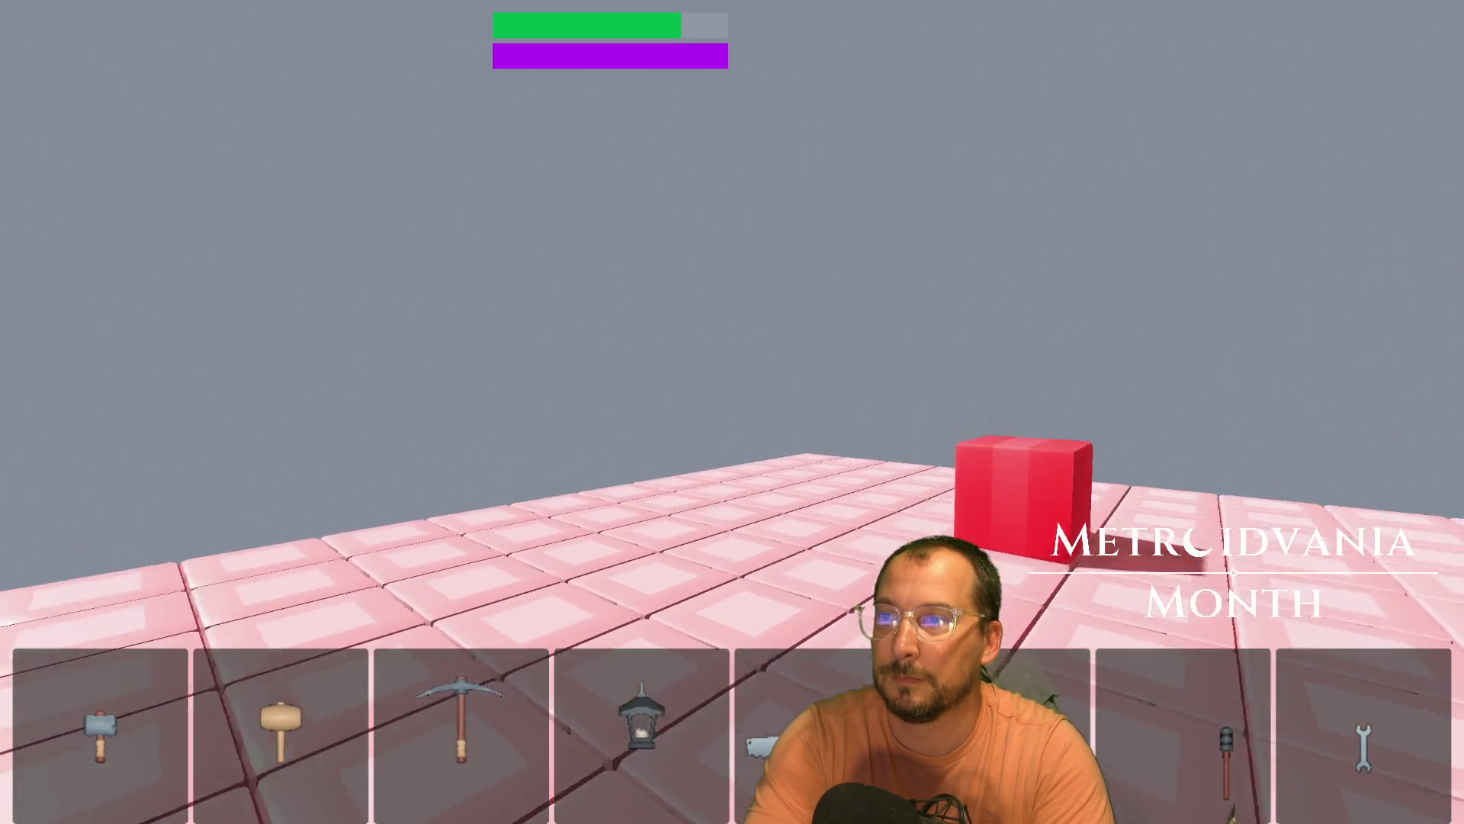
{"action": "key", "text": "w"}
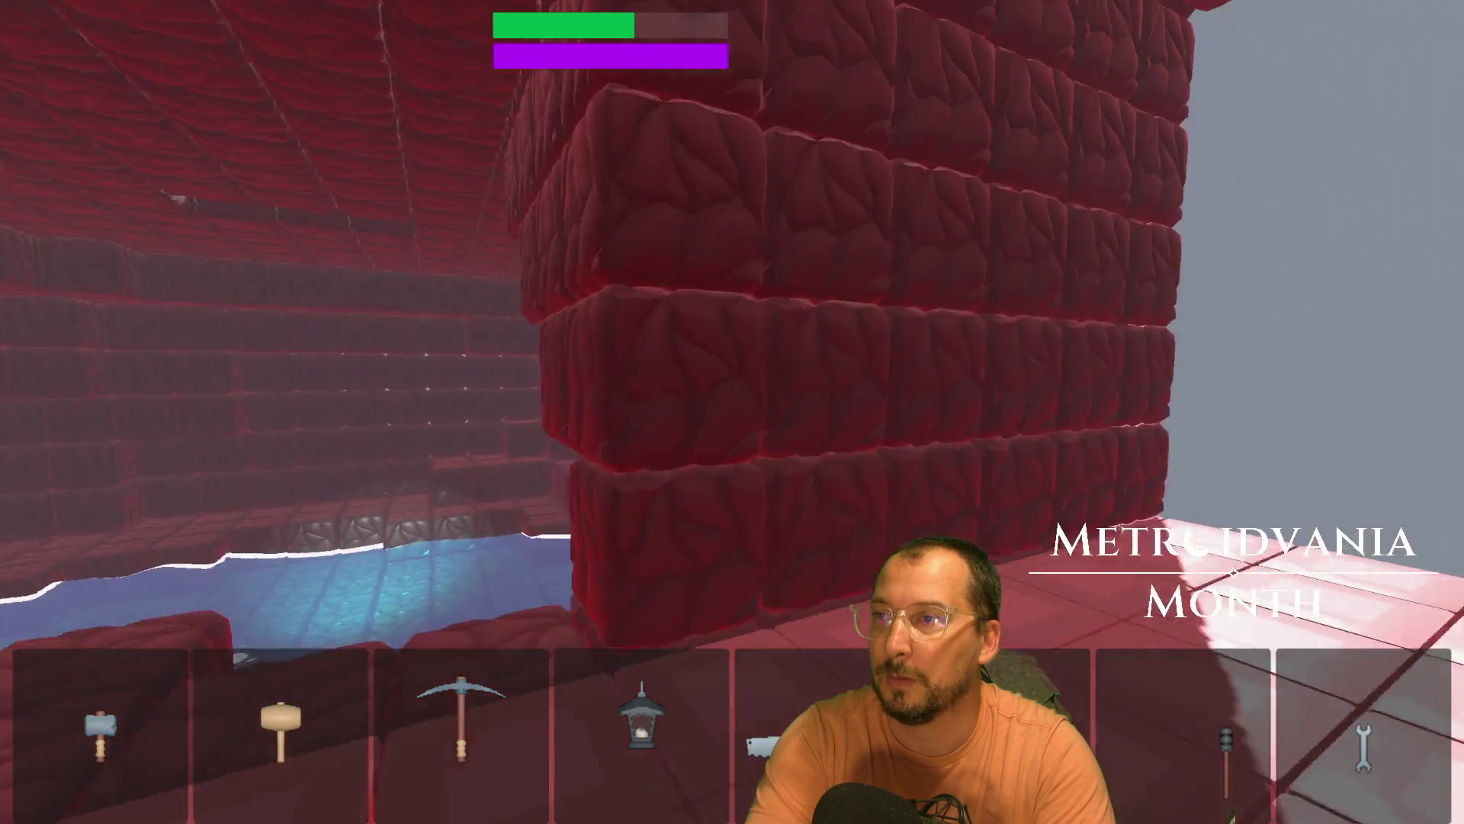
{"action": "key", "text": "w"}
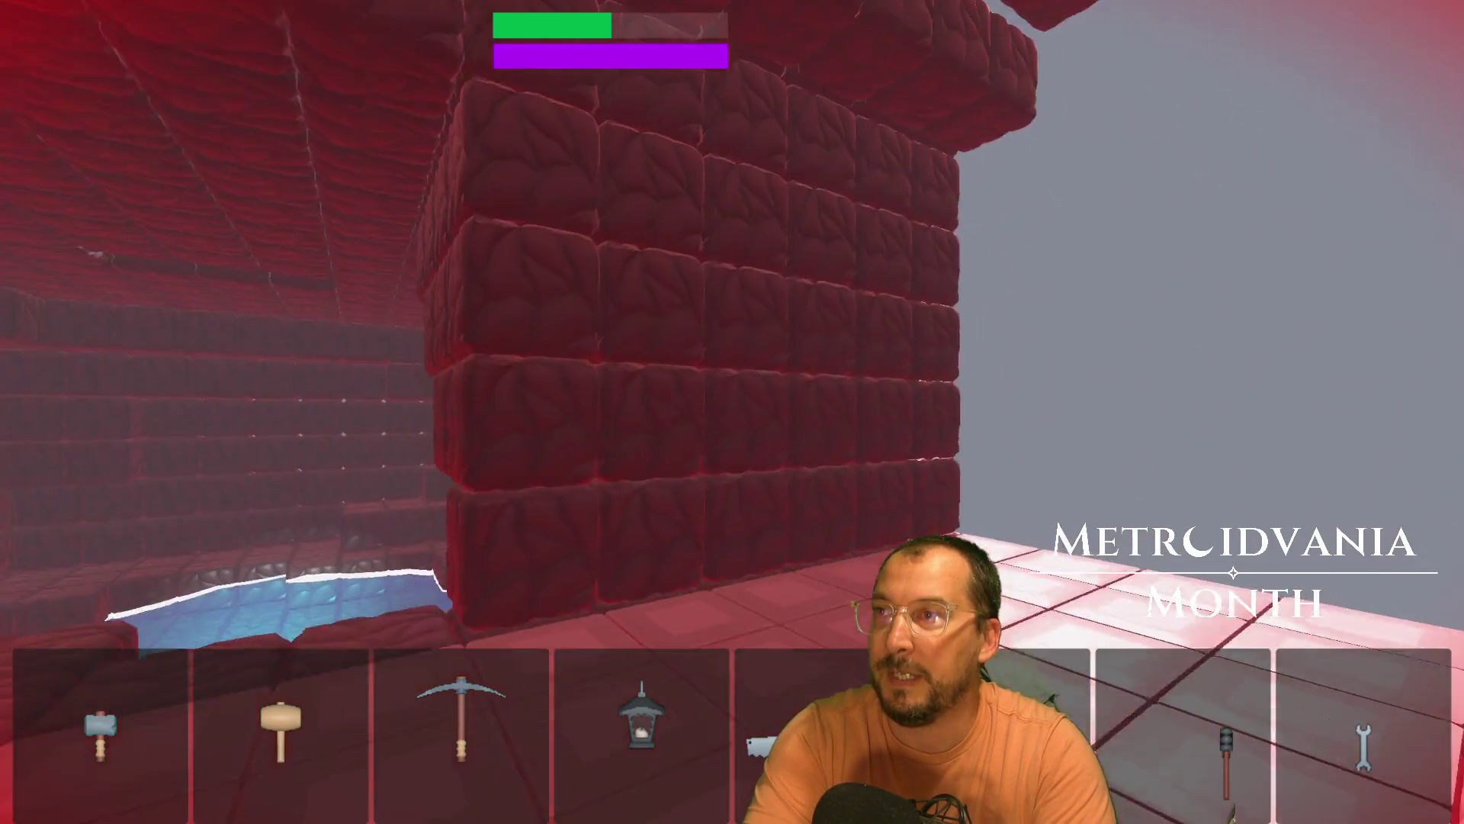
{"action": "key", "text": "w"}
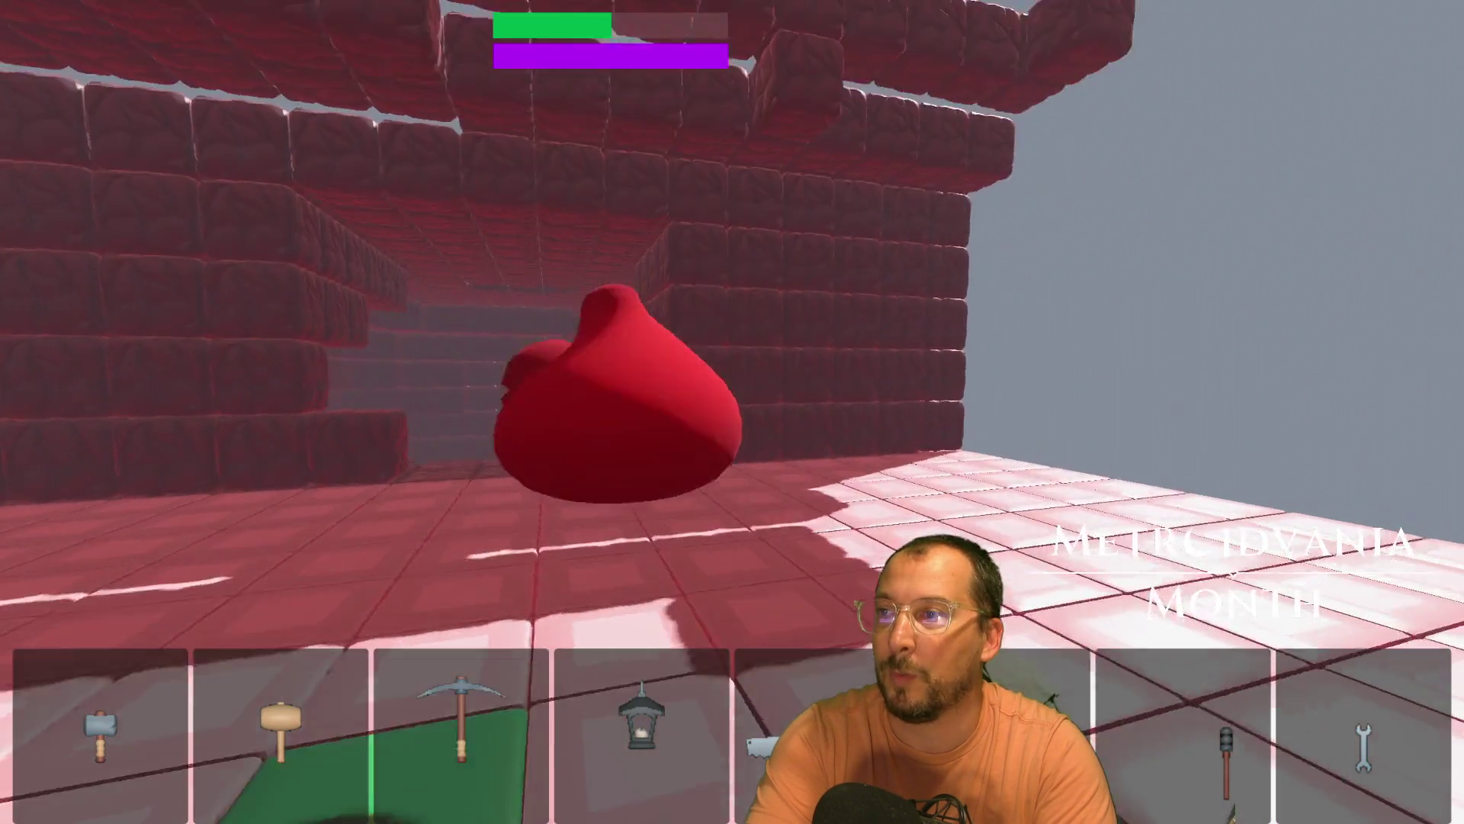
{"action": "key", "text": "s"}
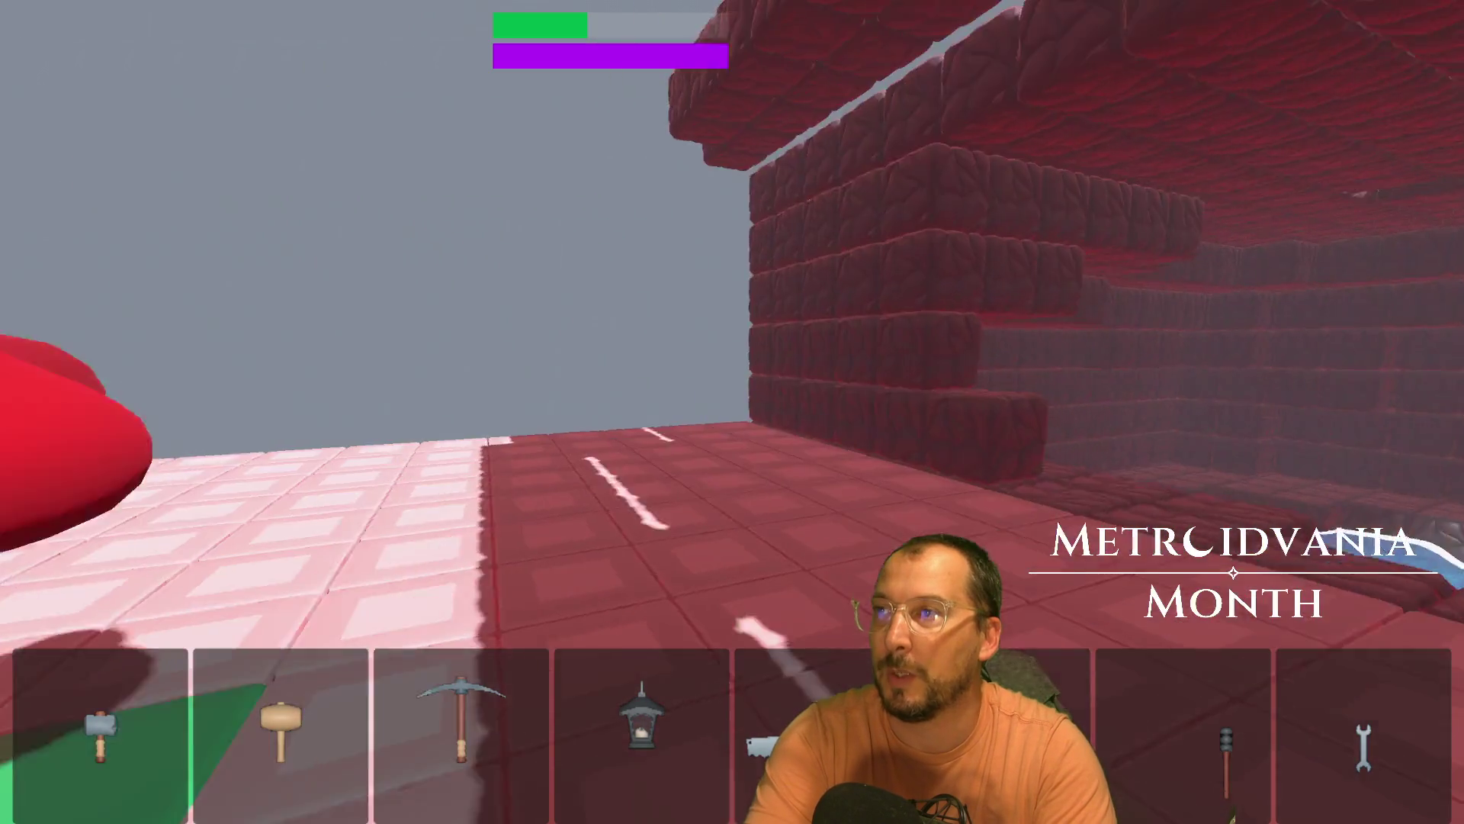
{"action": "key", "text": "w"}
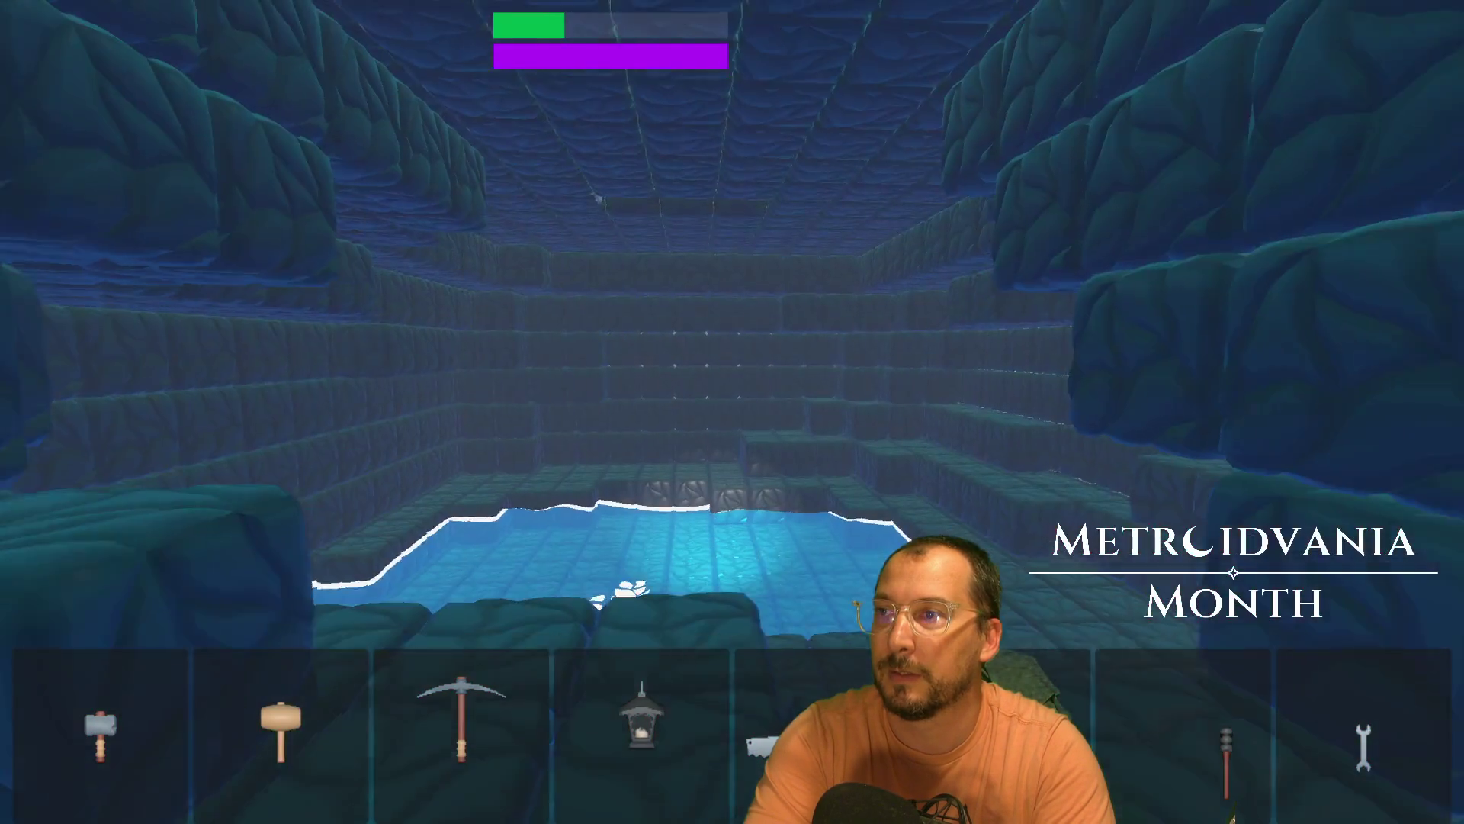
{"action": "key", "text": "F8"}
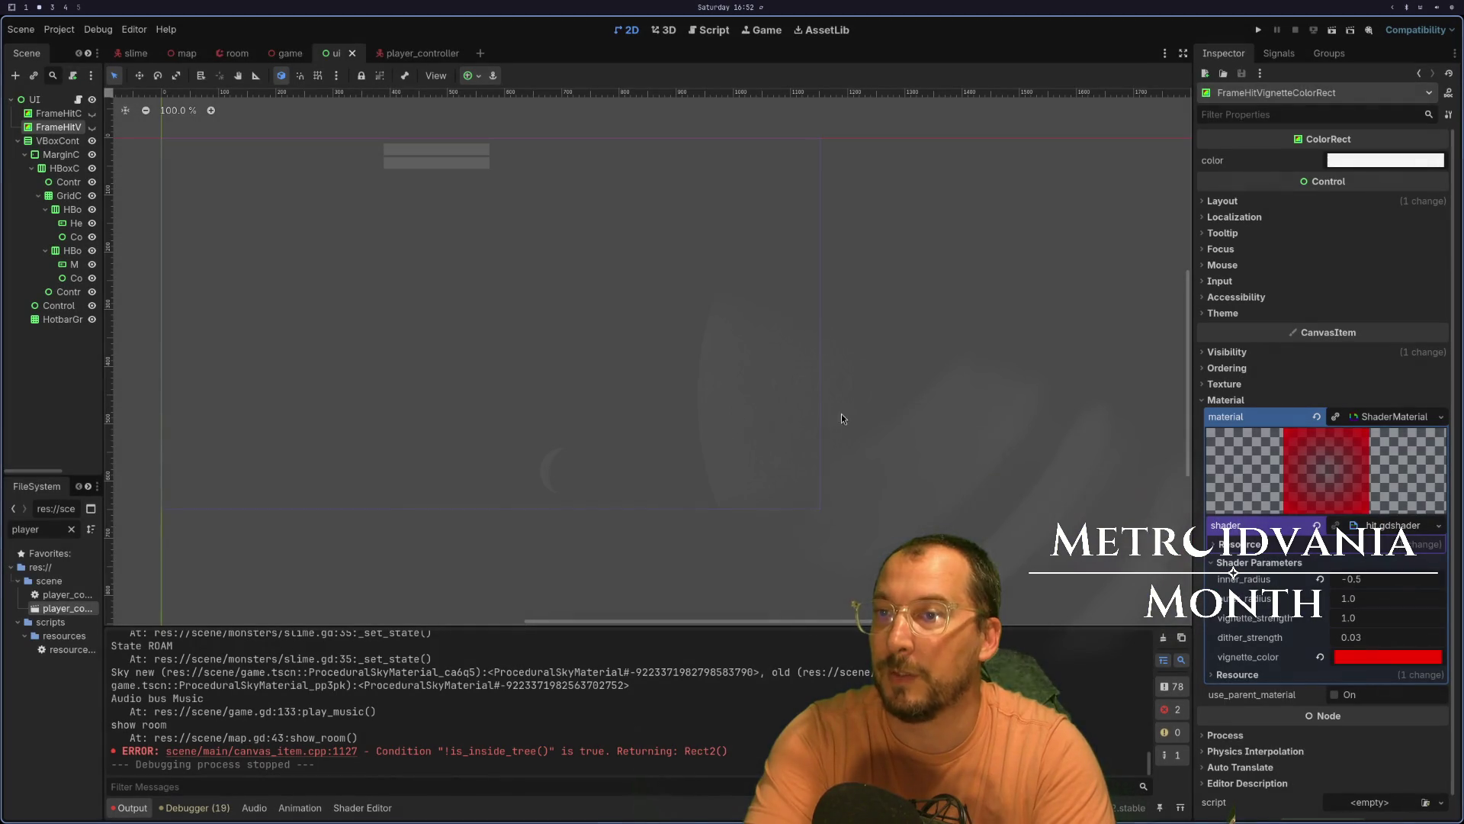
{"action": "left_click", "coordinate": [1320, 657]}
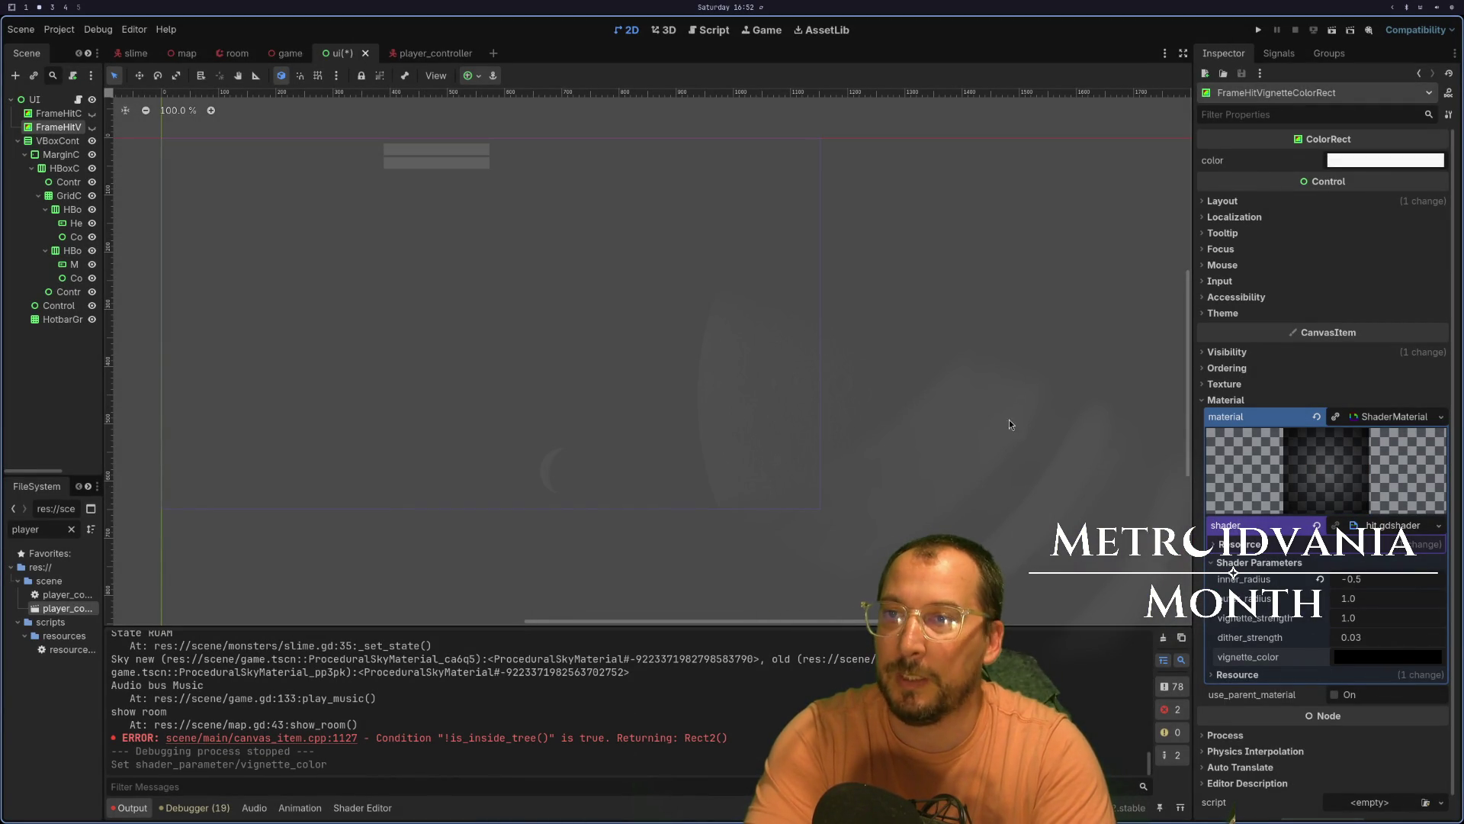
- Set the hit shader's vignette_color to white
{"action": "left_click", "coordinate": [1401, 658]}
{"action": "left_click_drag", "start_coordinate": [1444, 423], "coordinate": [1430, 267]}
{"action": "left_click", "coordinate": [1430, 266]}
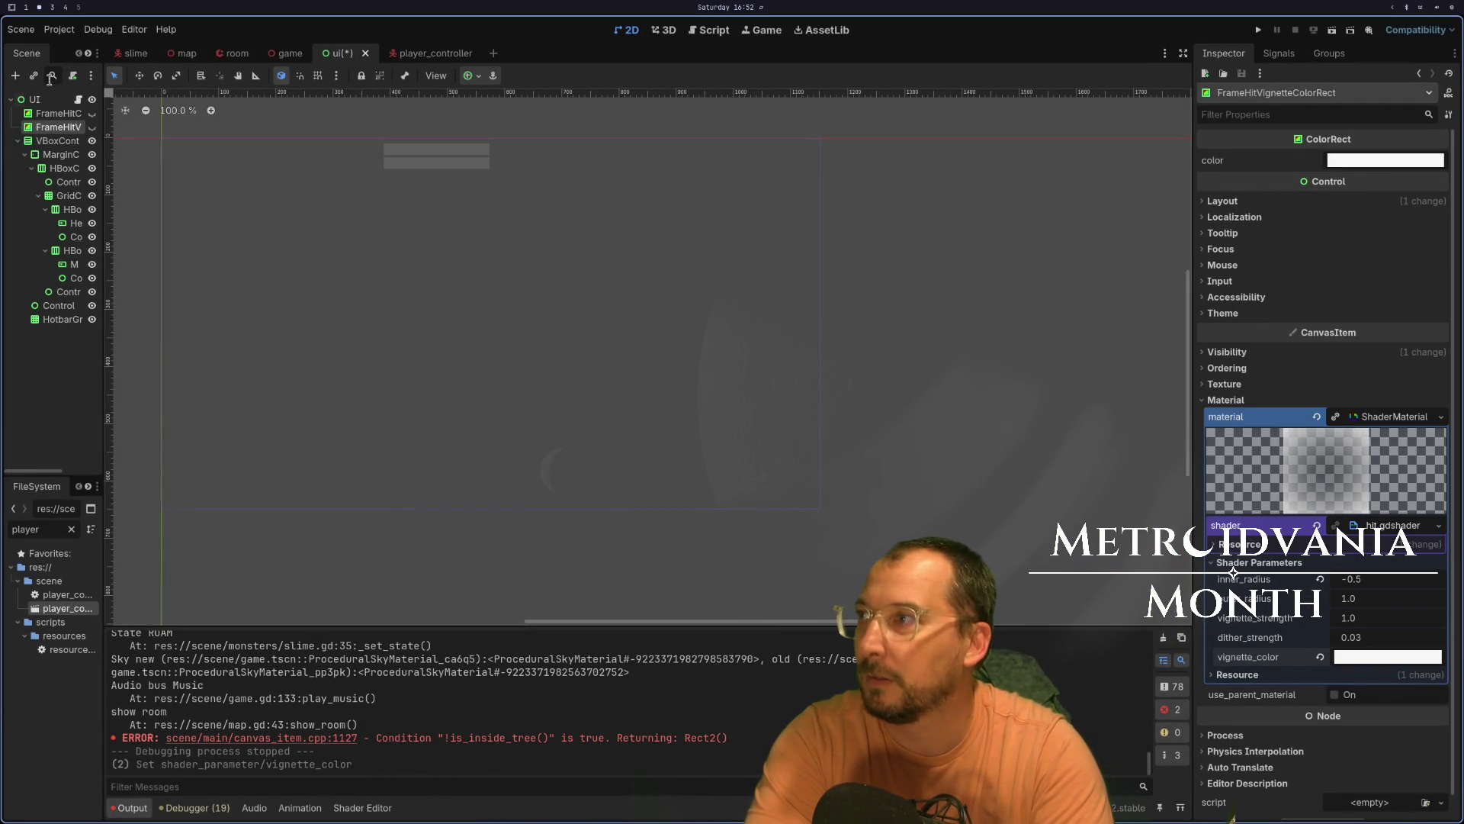
- Change FrameHitColorRect's color from red to white, then reselect FrameHitVignetteColorRect
{"action": "left_click", "coordinate": [58, 113]}
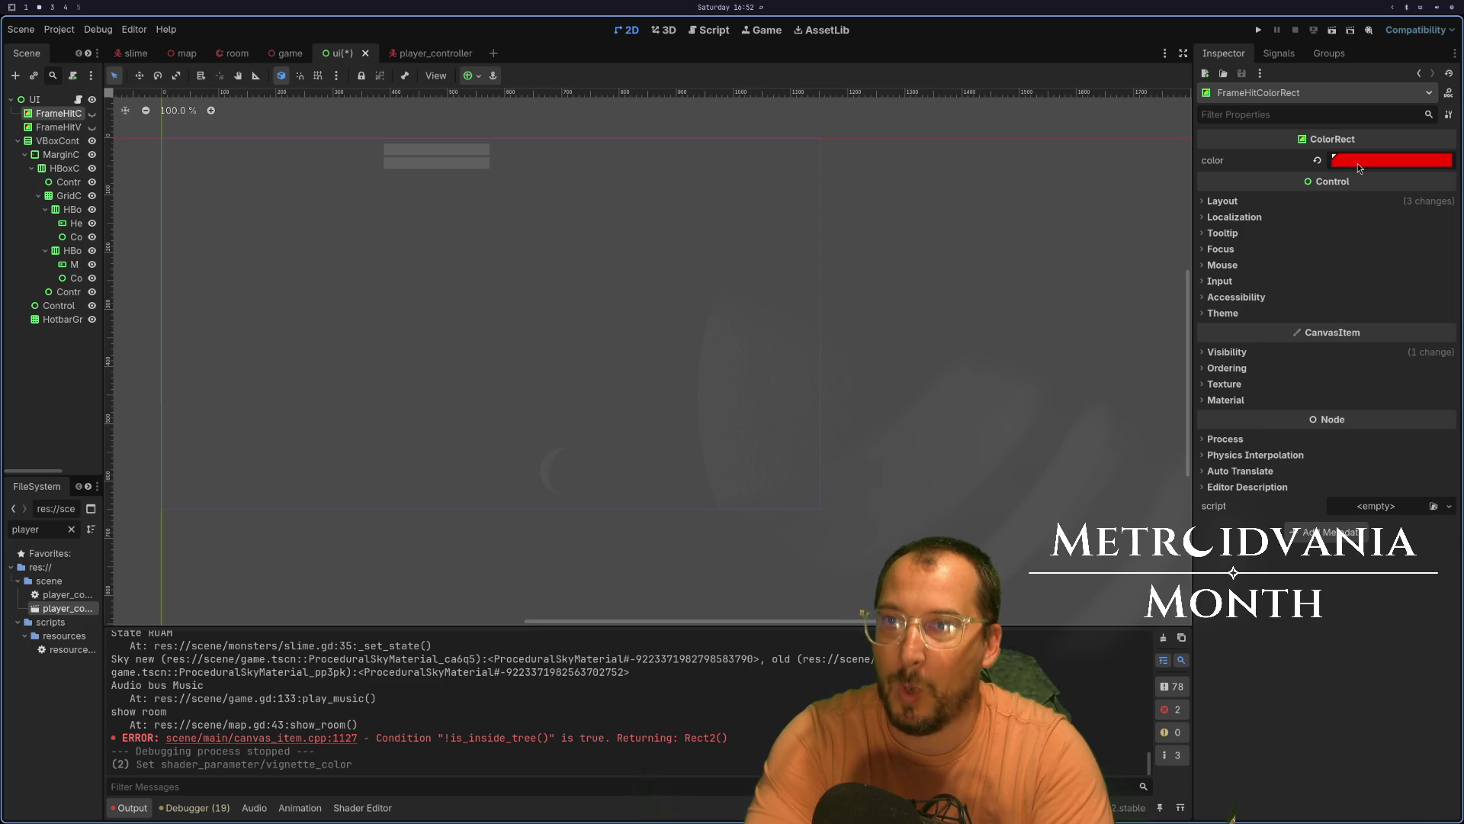
{"action": "left_click", "coordinate": [1358, 162]}
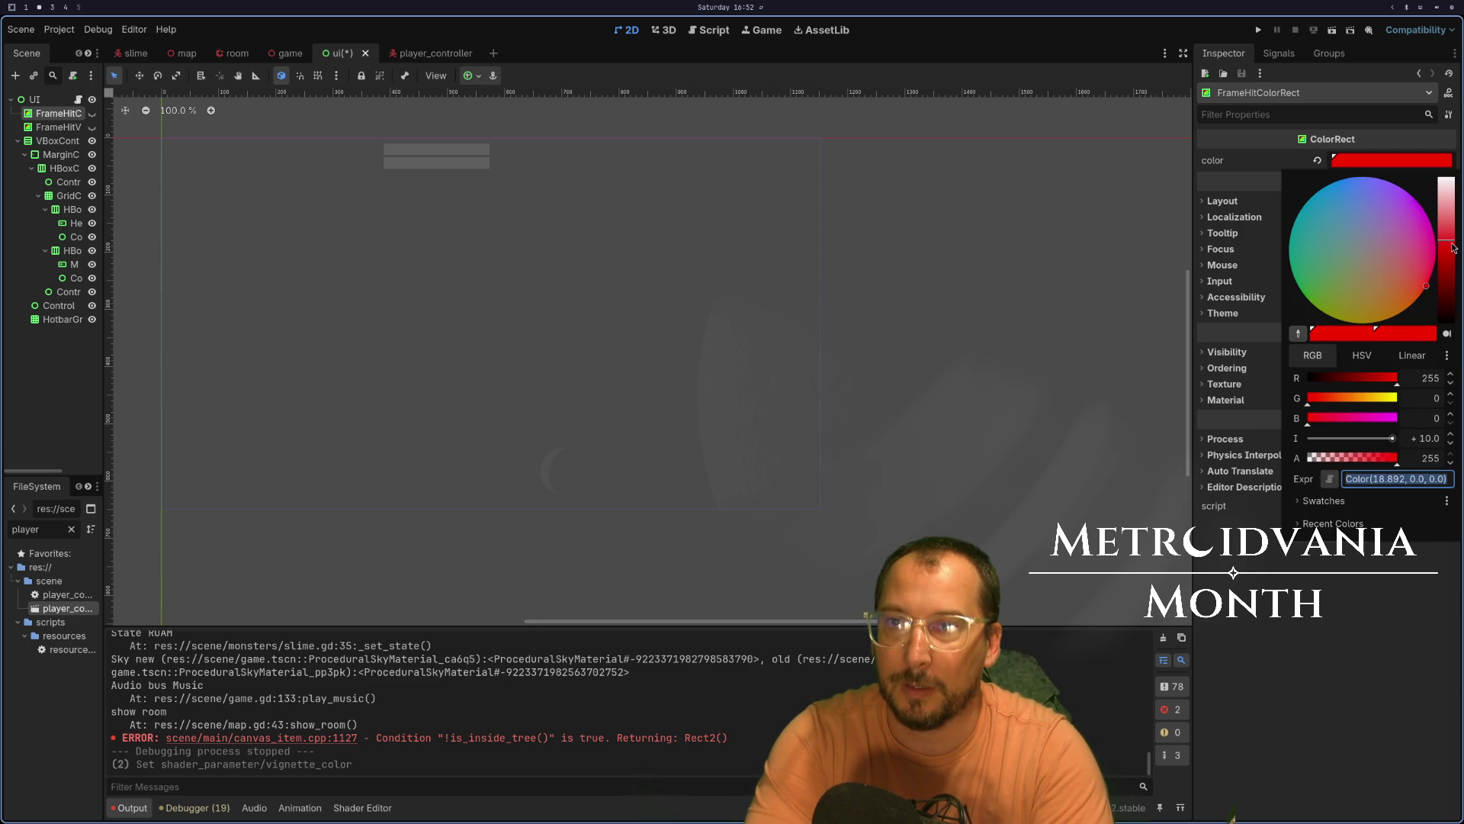
{"action": "left_click_drag", "start_coordinate": [1453, 248], "coordinate": [1445, 127]}
{"action": "left_click_drag", "start_coordinate": [1140, 750], "coordinate": [112, 672]}
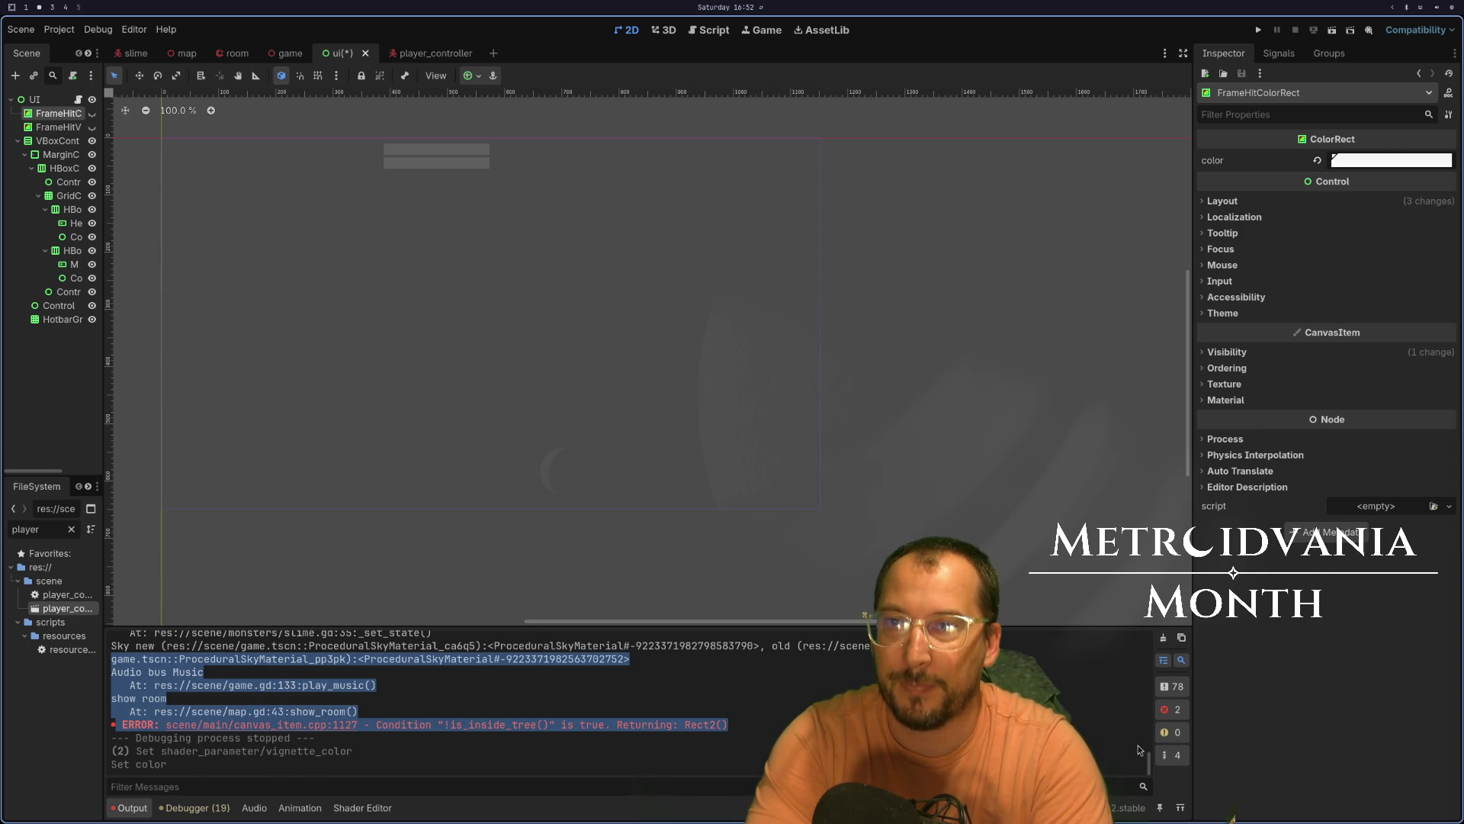
{"action": "left_click", "coordinate": [54, 130]}
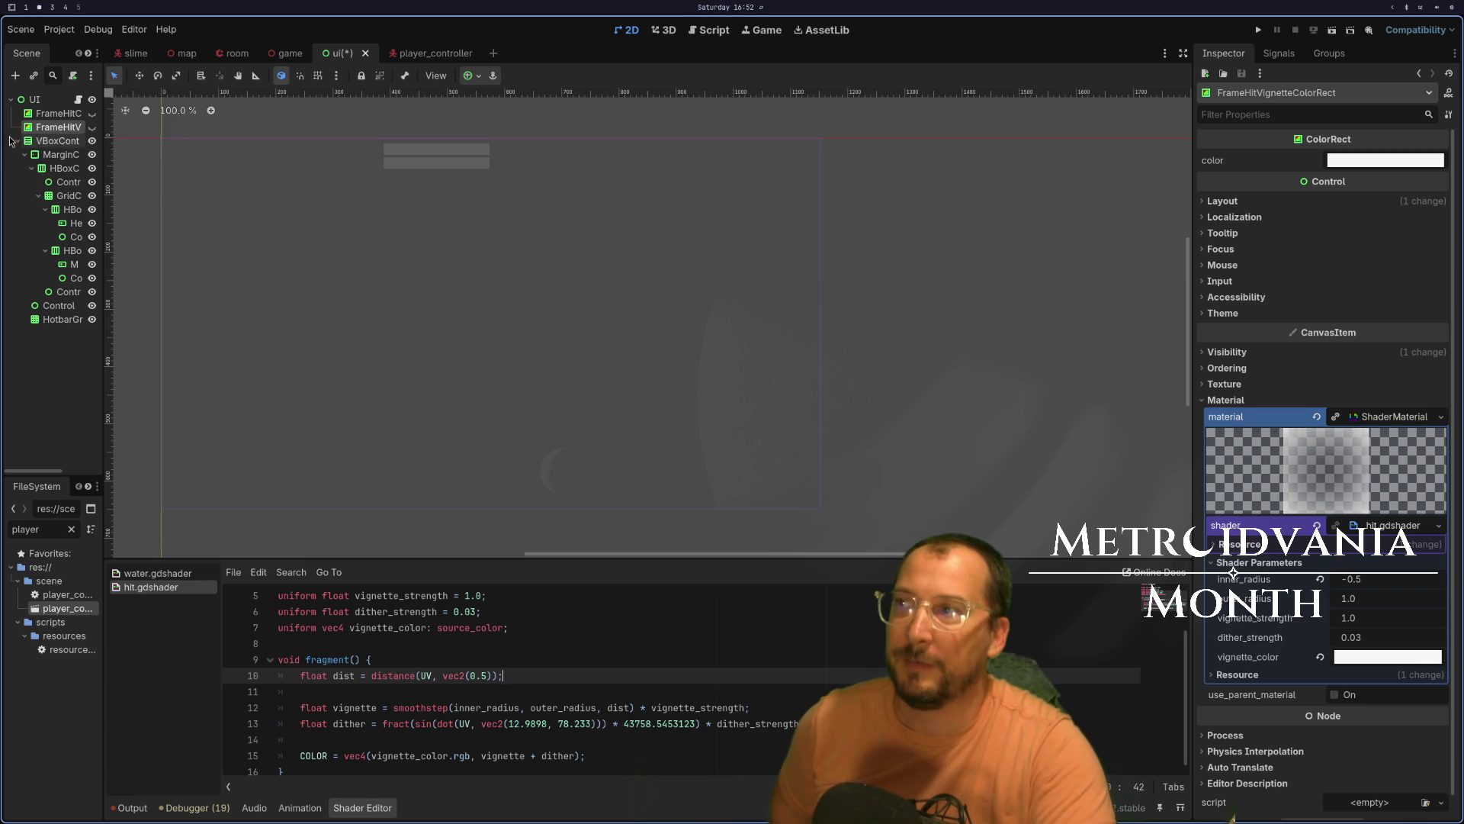
- Save the ui scene and try an inner_radius of -1.0 on the vignette shader
{"action": "key", "text": "ctrl+s"}
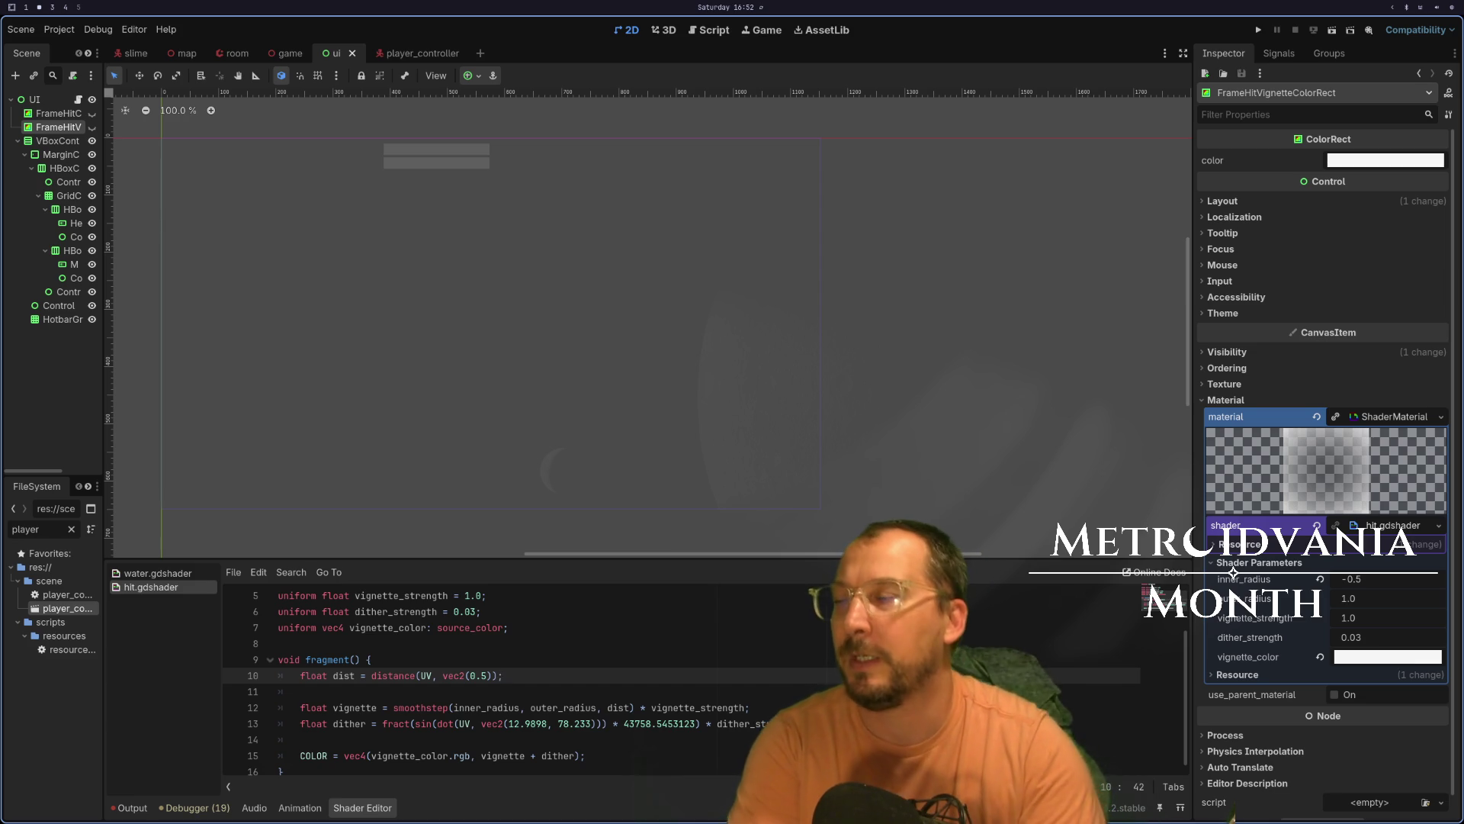
{"action": "key", "text": "super+1"}
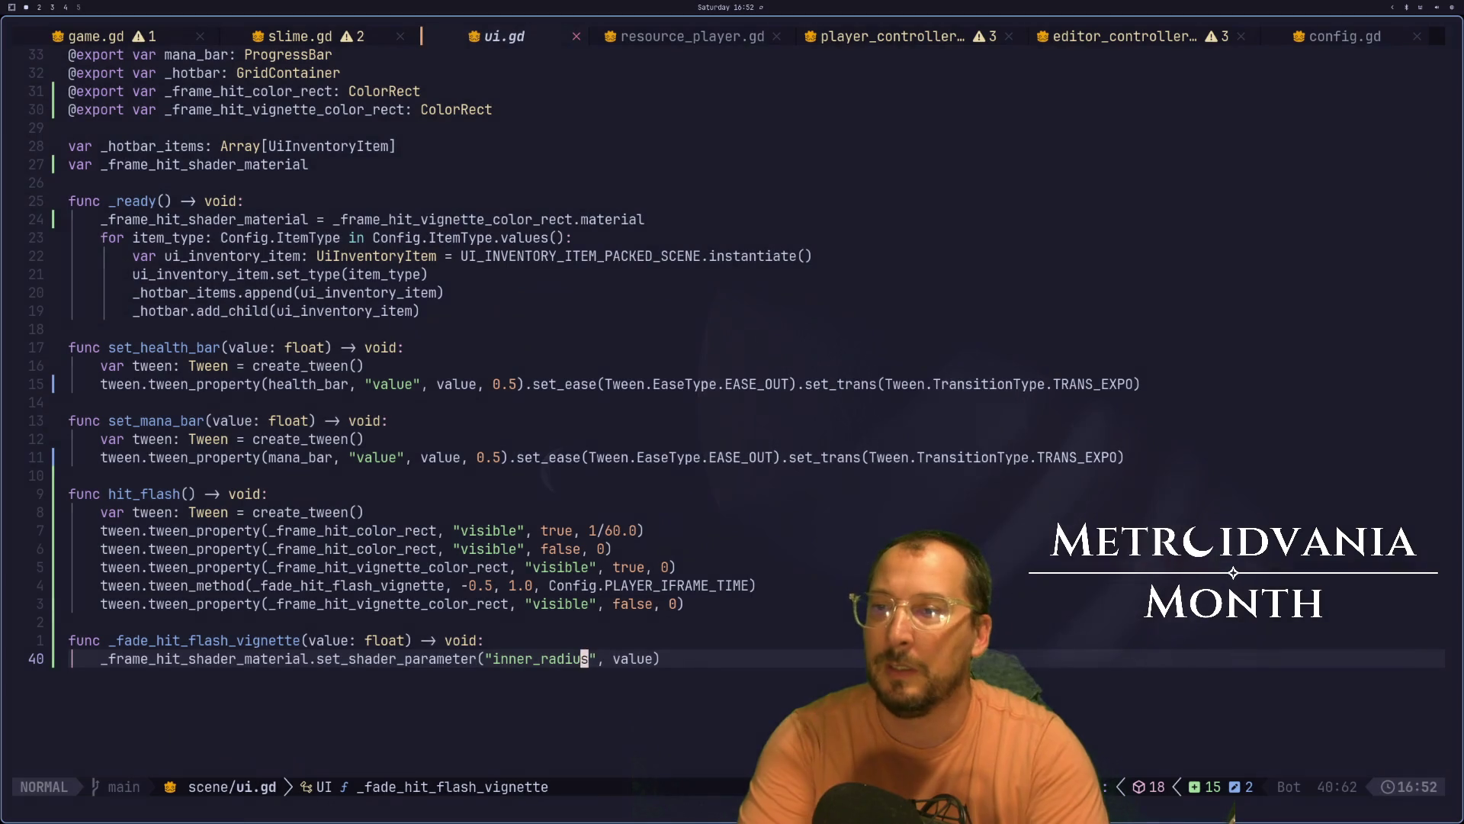
{"action": "key", "text": "super+2"}
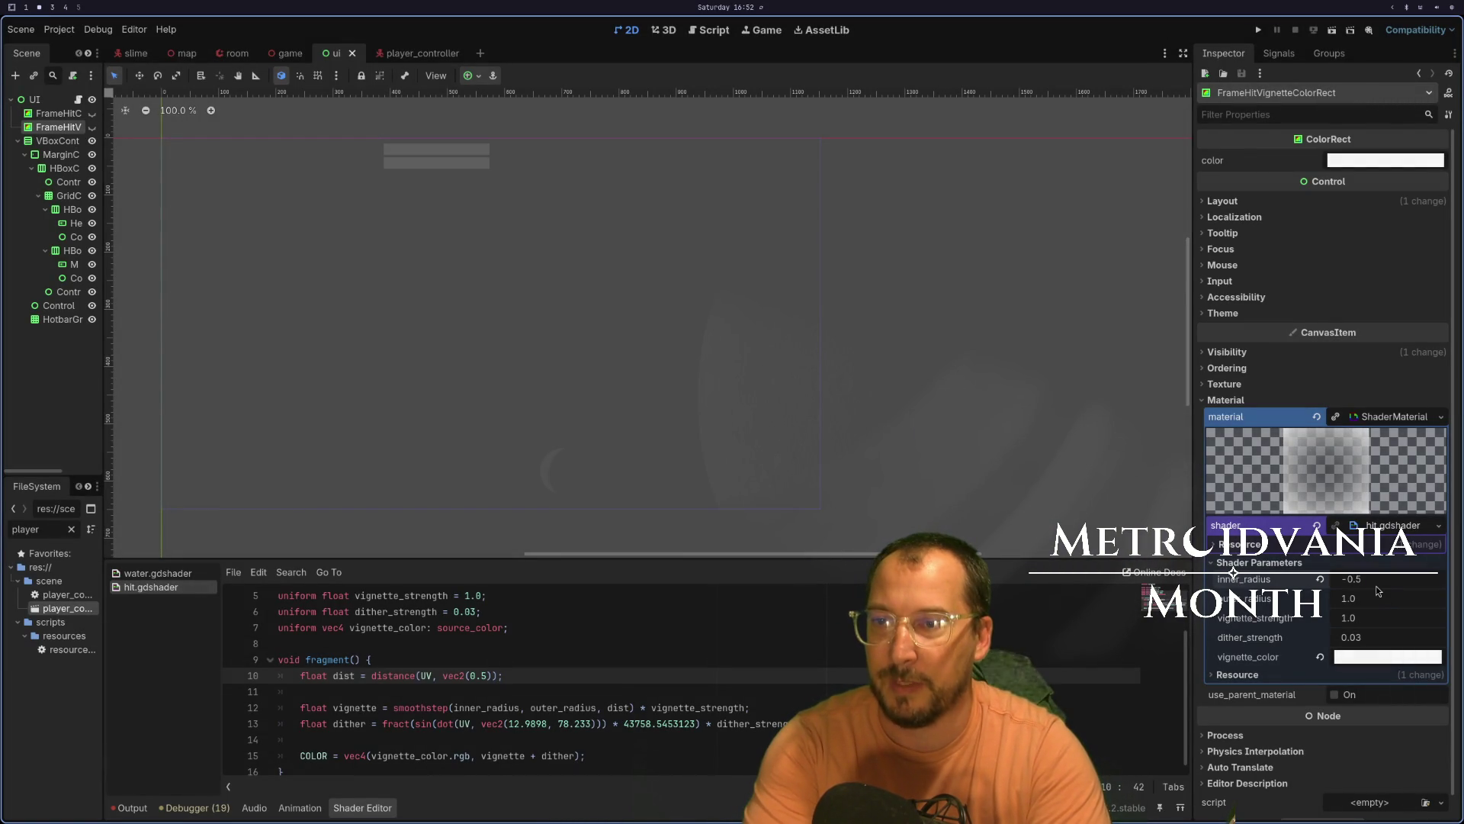
{"action": "type", "text": "1"}
{"action": "key", "text": "Tab"}
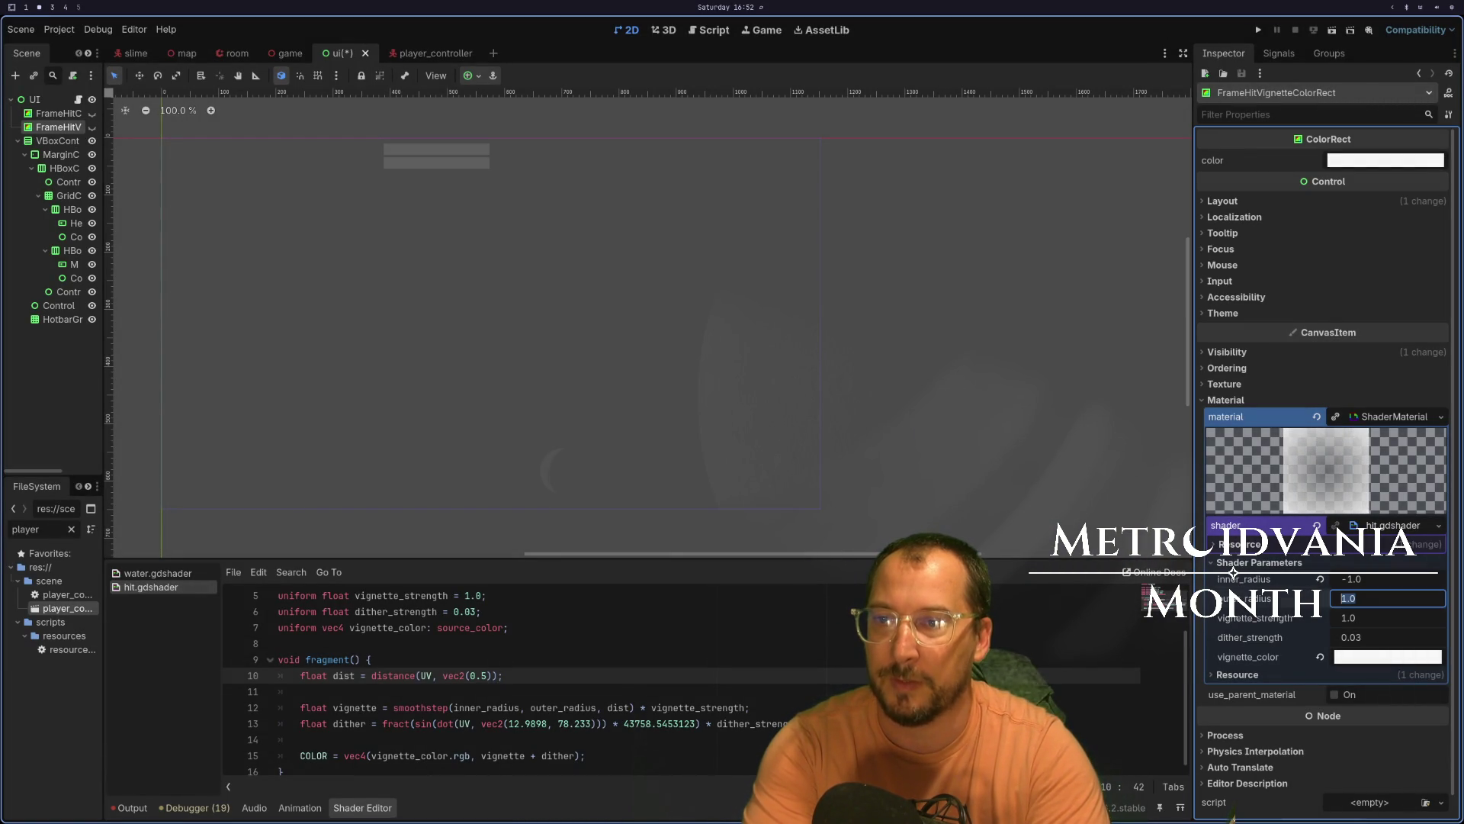
- Experiment with vignette_strength and outer_radius, save the hit shader, and reset the radii to defaults
{"action": "left_click", "coordinate": [1320, 580]}
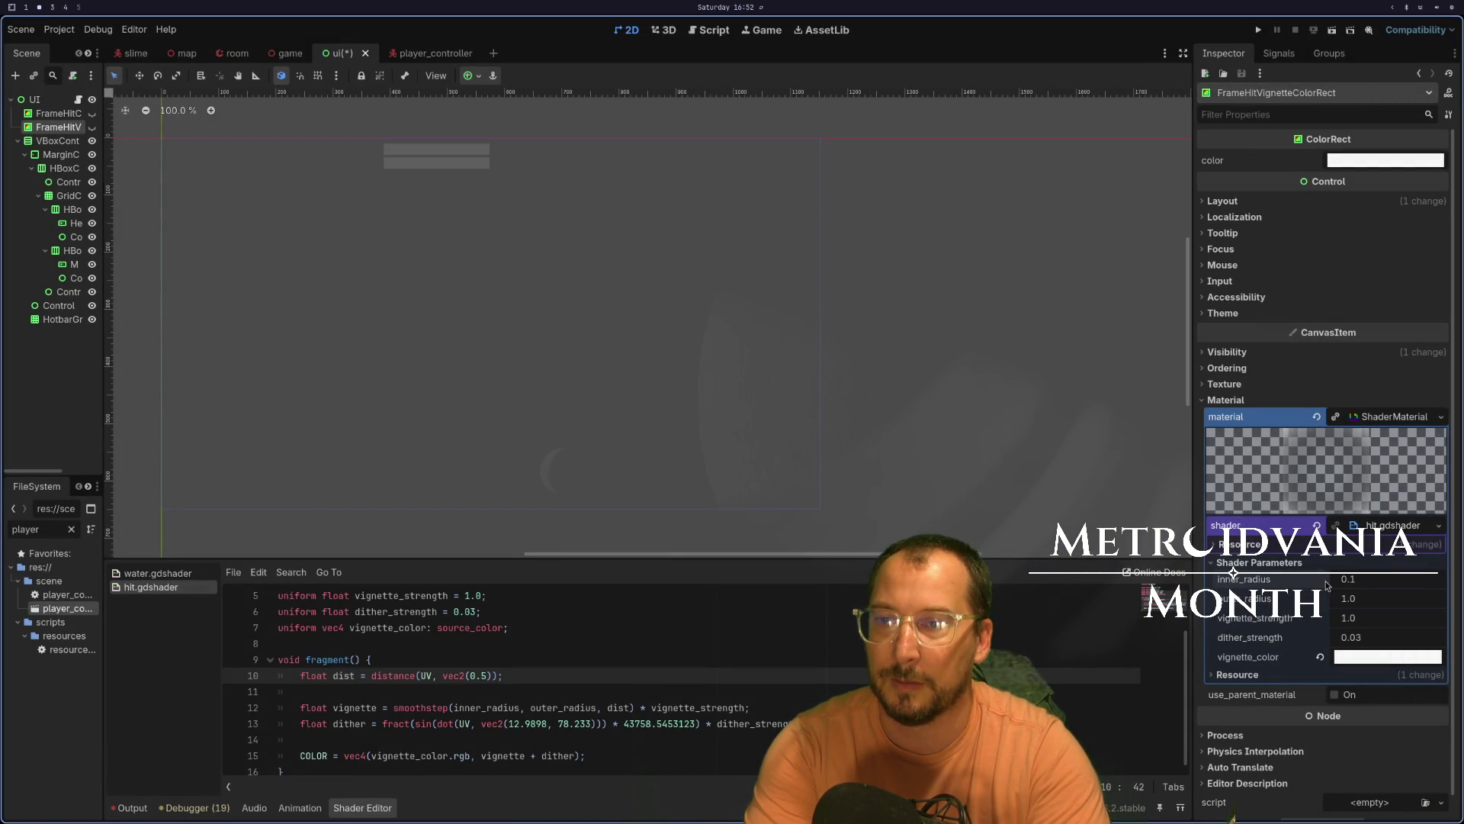
{"action": "left_click", "coordinate": [1361, 636]}
{"action": "key", "text": "ctrl+z"}
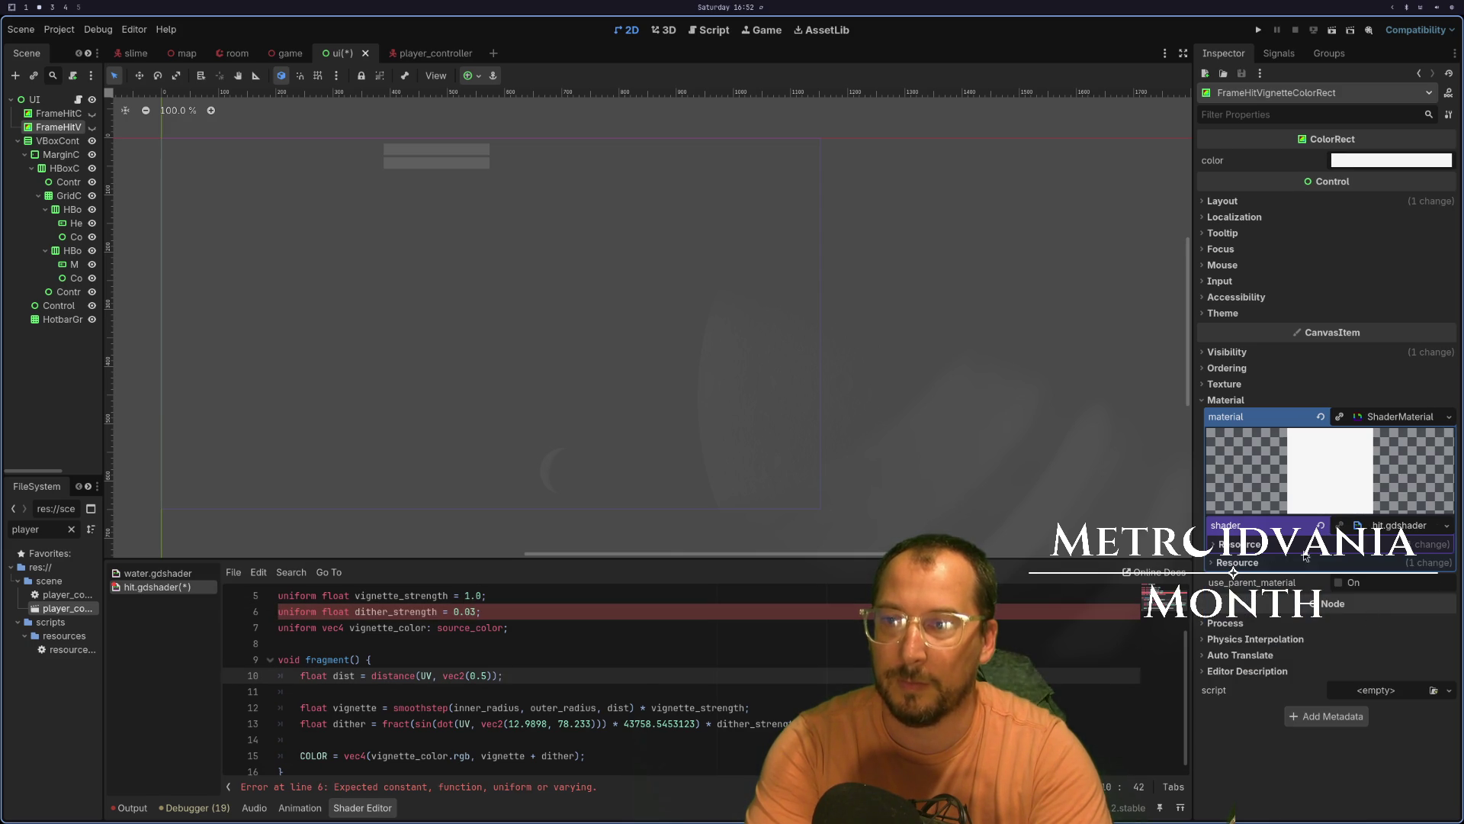
{"action": "key", "text": "ctrl+s"}
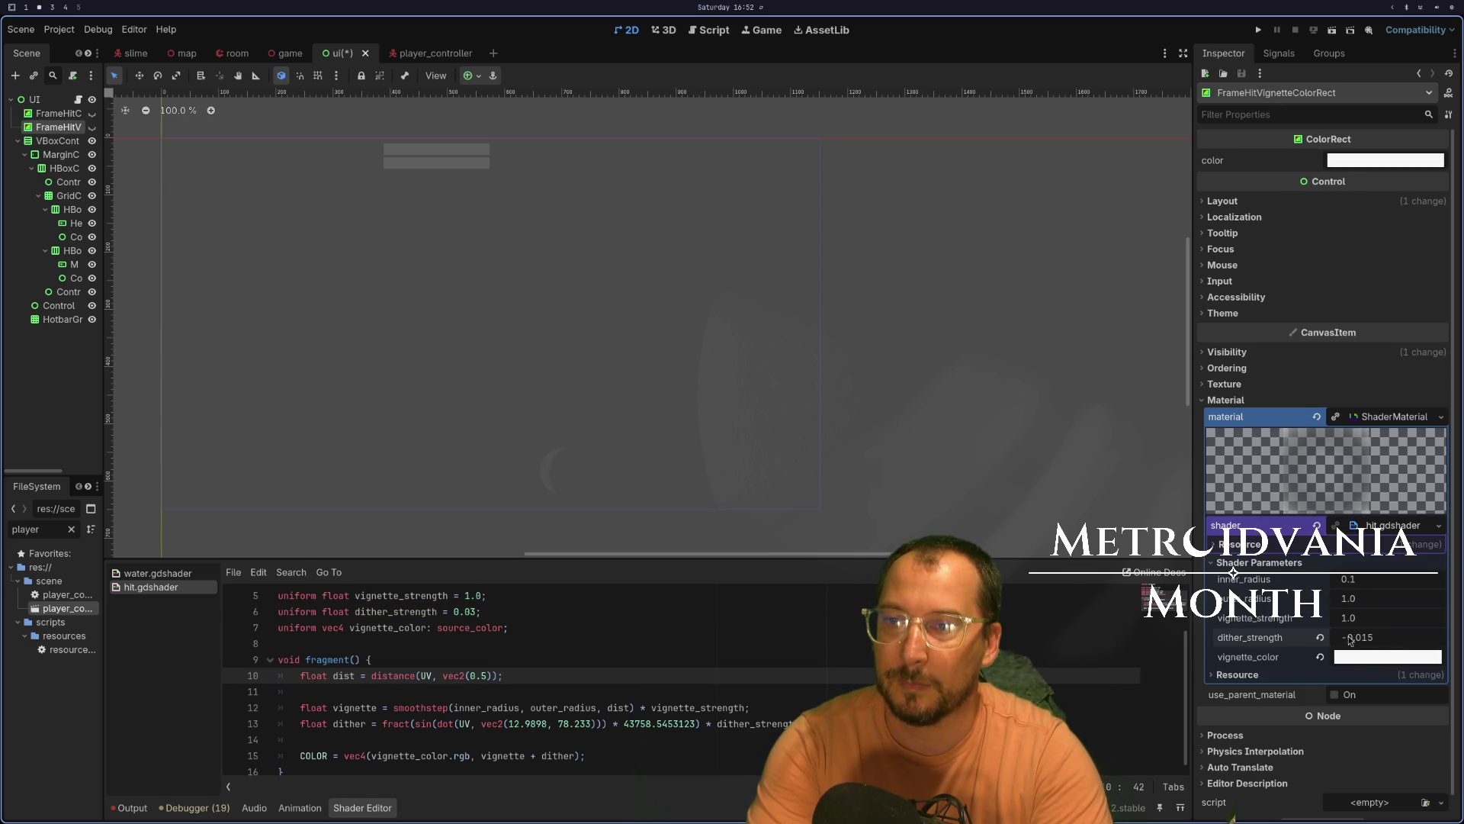
{"action": "left_click_drag", "start_coordinate": [1365, 618], "coordinate": [1403, 618]}
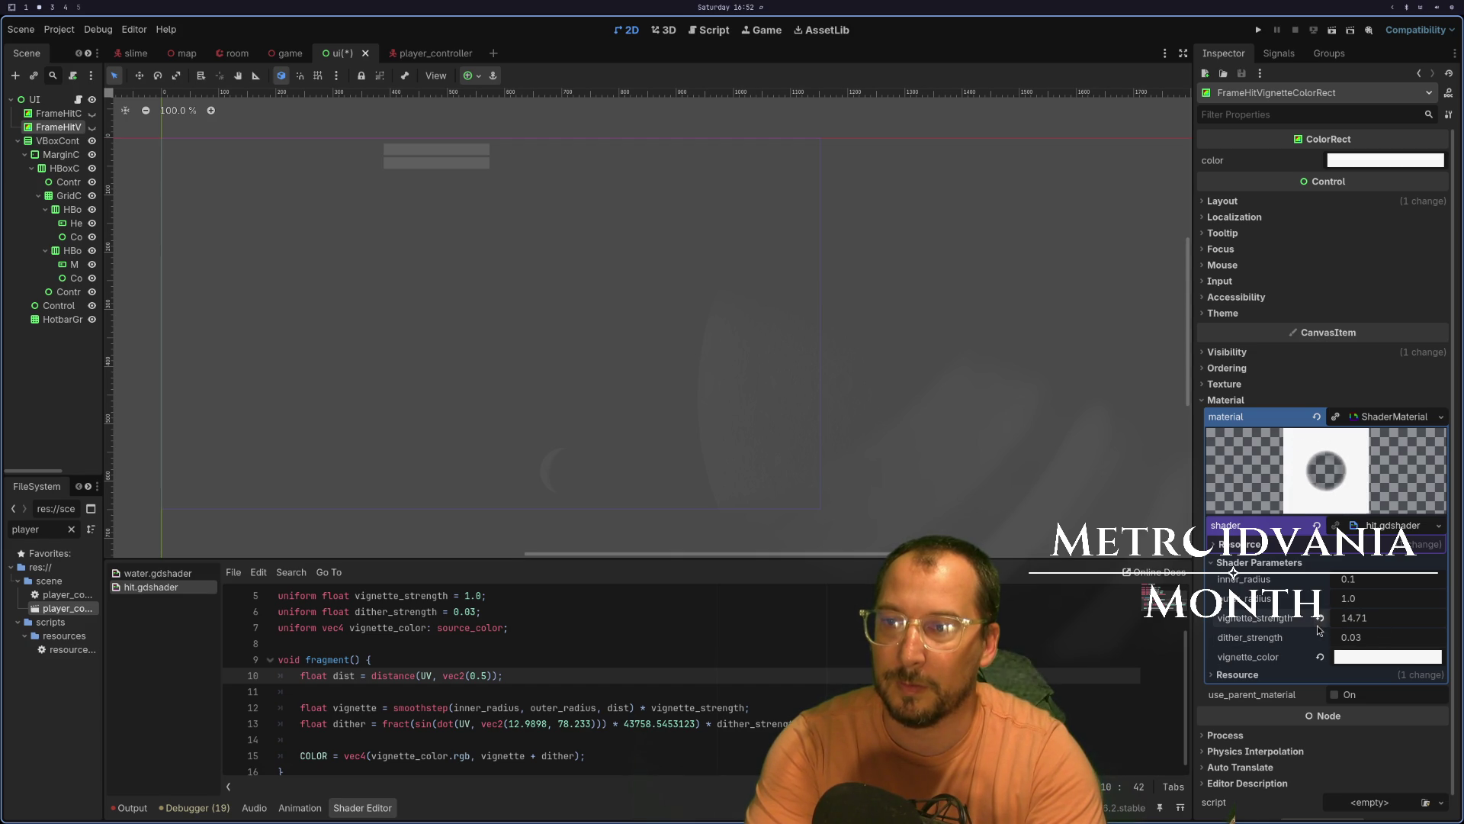
{"action": "left_click", "coordinate": [1320, 618]}
{"action": "left_click_drag", "start_coordinate": [1362, 600], "coordinate": [1343, 579]}
{"action": "left_click", "coordinate": [1320, 598]}
{"action": "left_click", "coordinate": [1320, 578]}
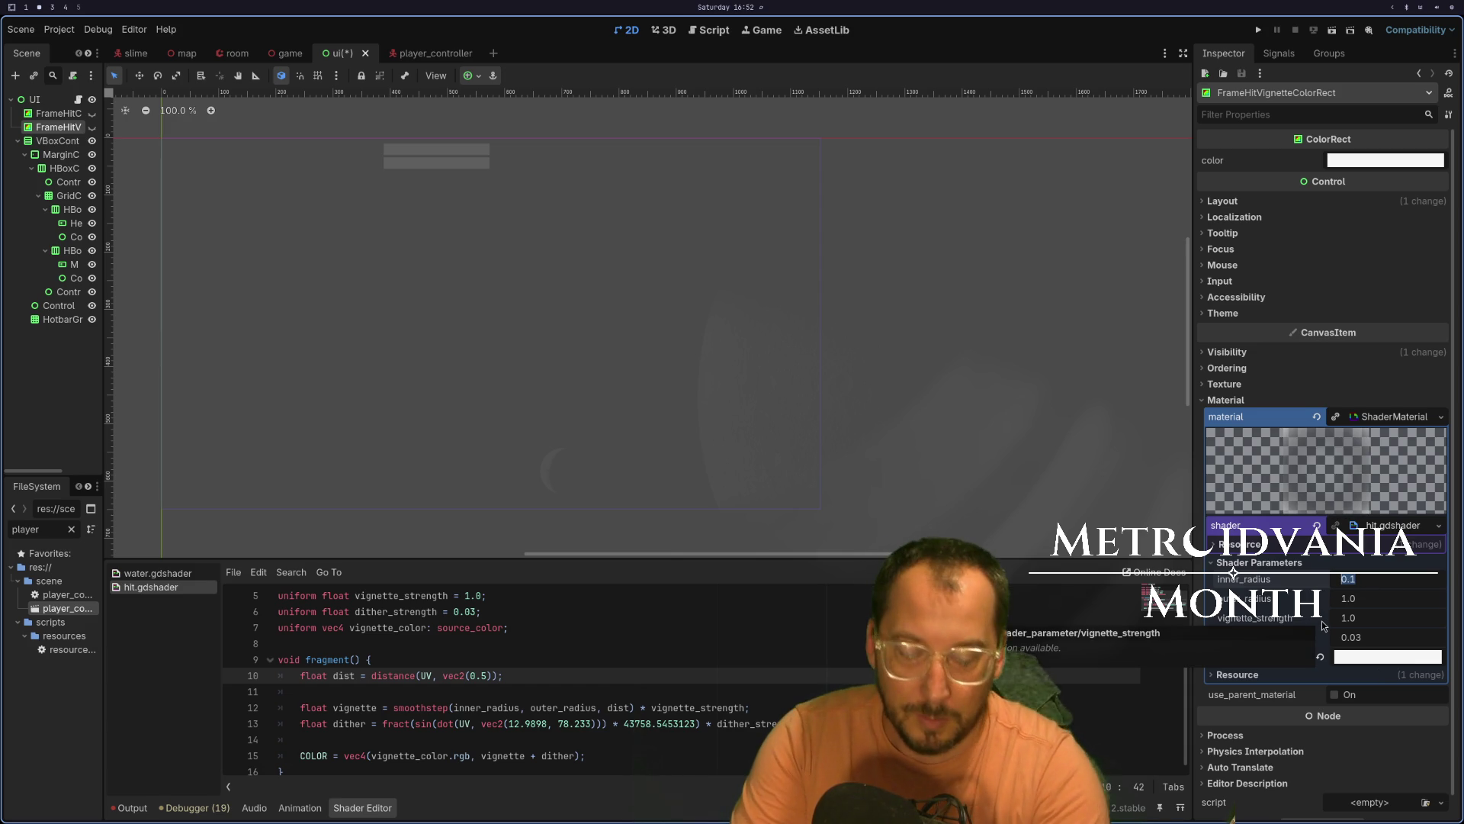
- Set inner_radius to -0.5, save the scene, and briefly preview the vignette rect
{"action": "key", "text": "BackSpace"}
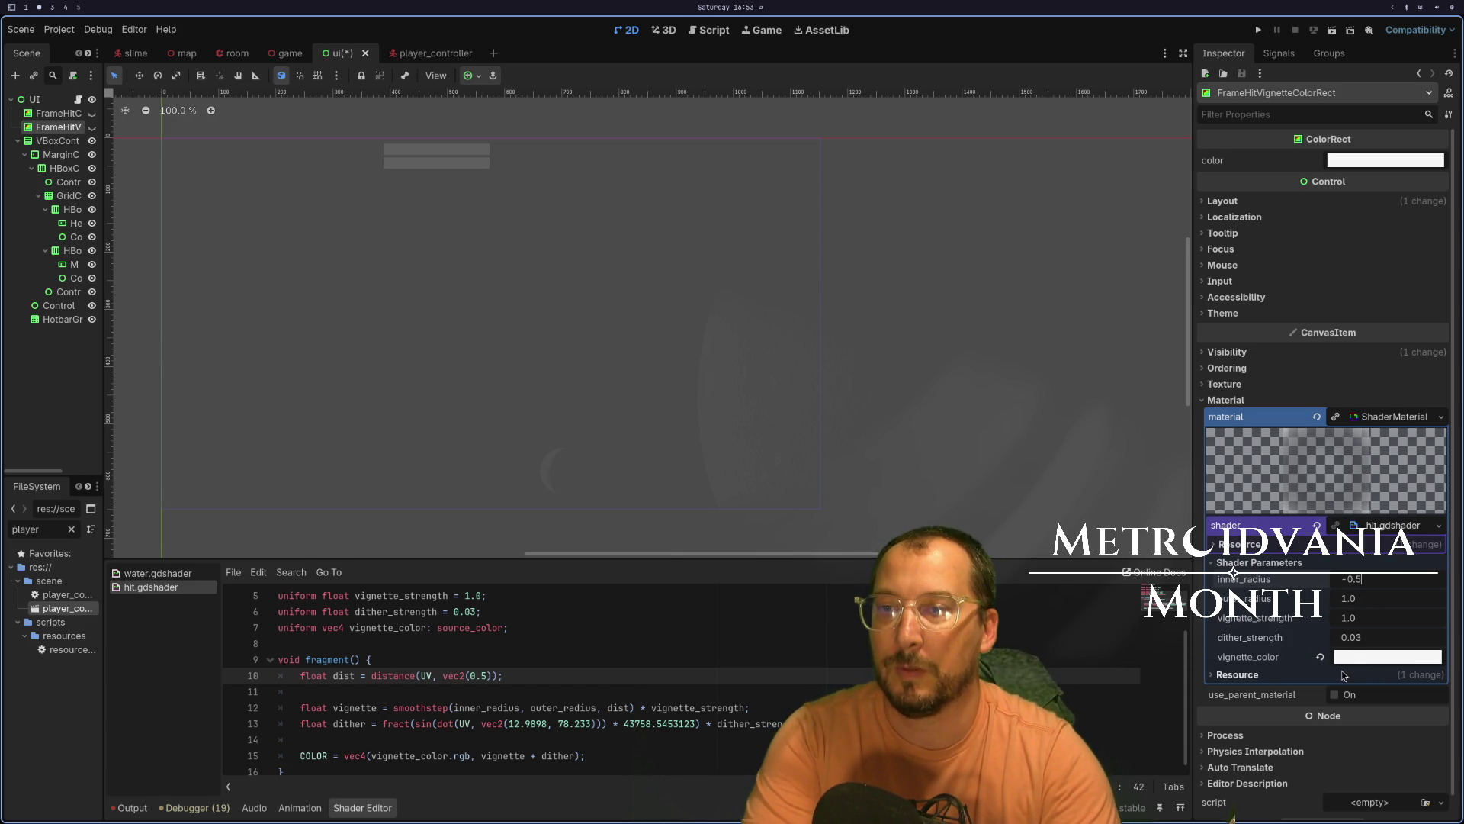
{"action": "key", "text": "Return"}
{"action": "key", "text": "ctrl+s"}
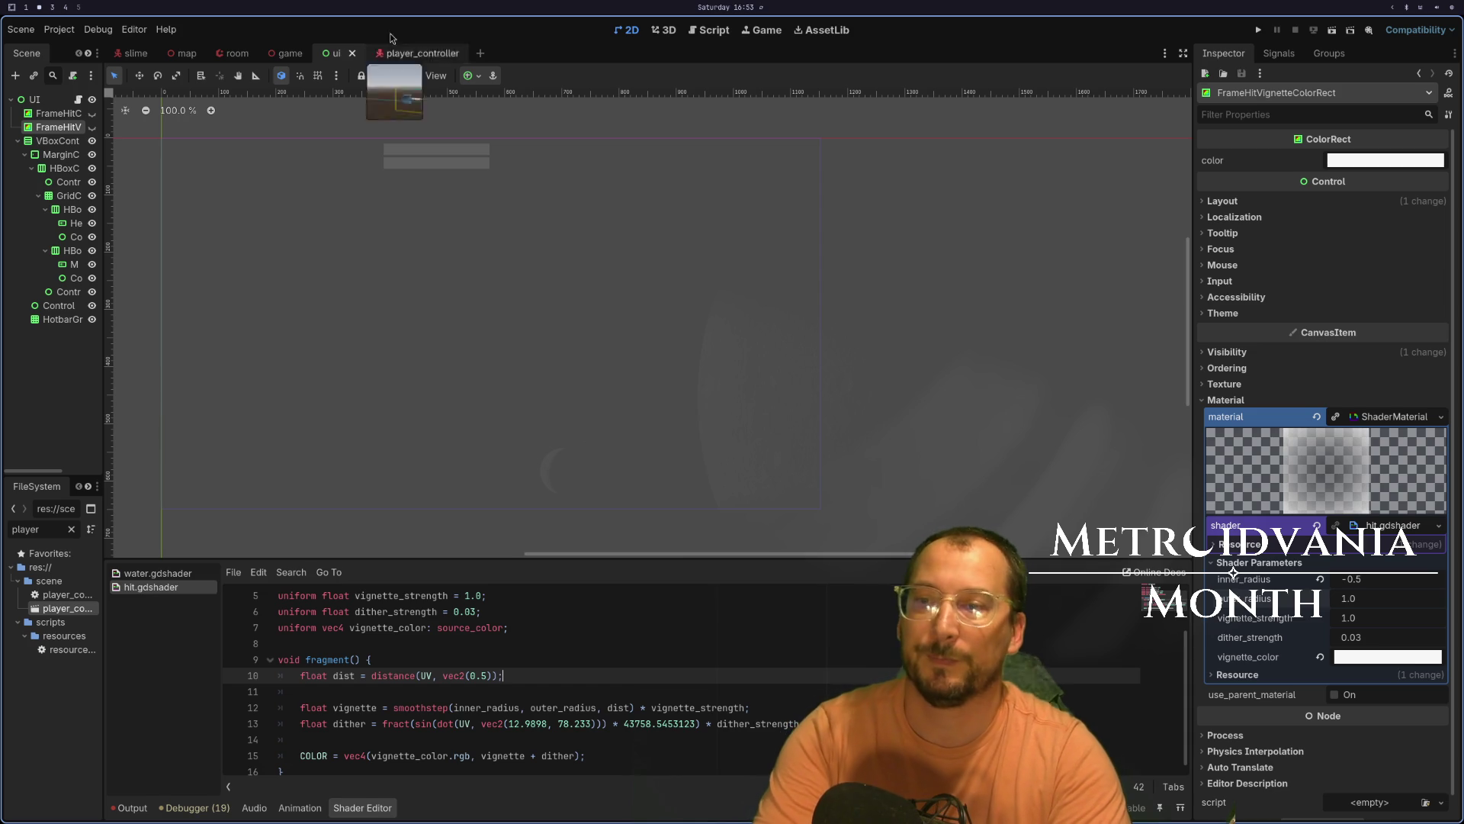
{"action": "left_click", "coordinate": [92, 127]}
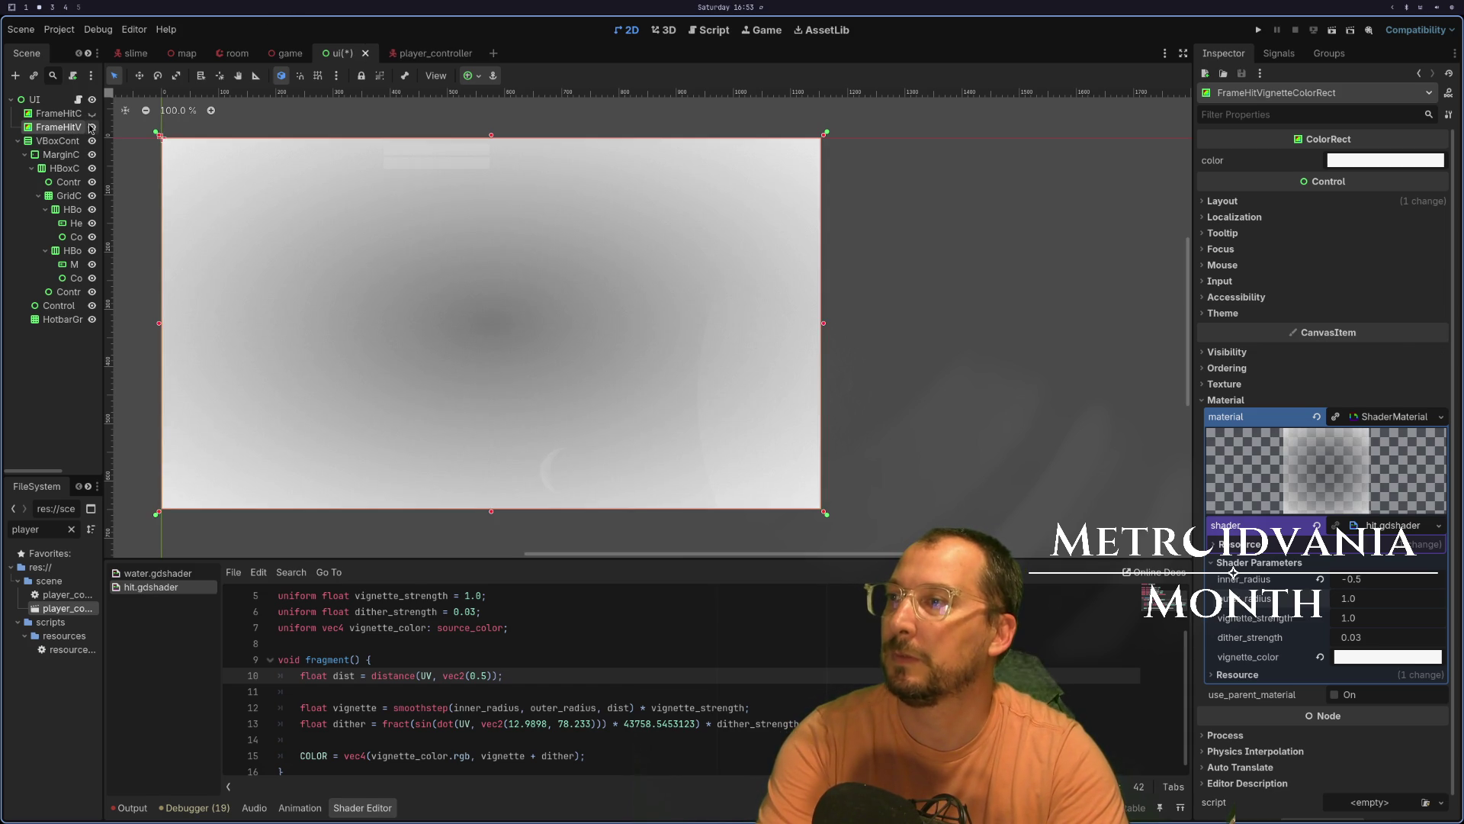
{"action": "left_click", "coordinate": [91, 127]}
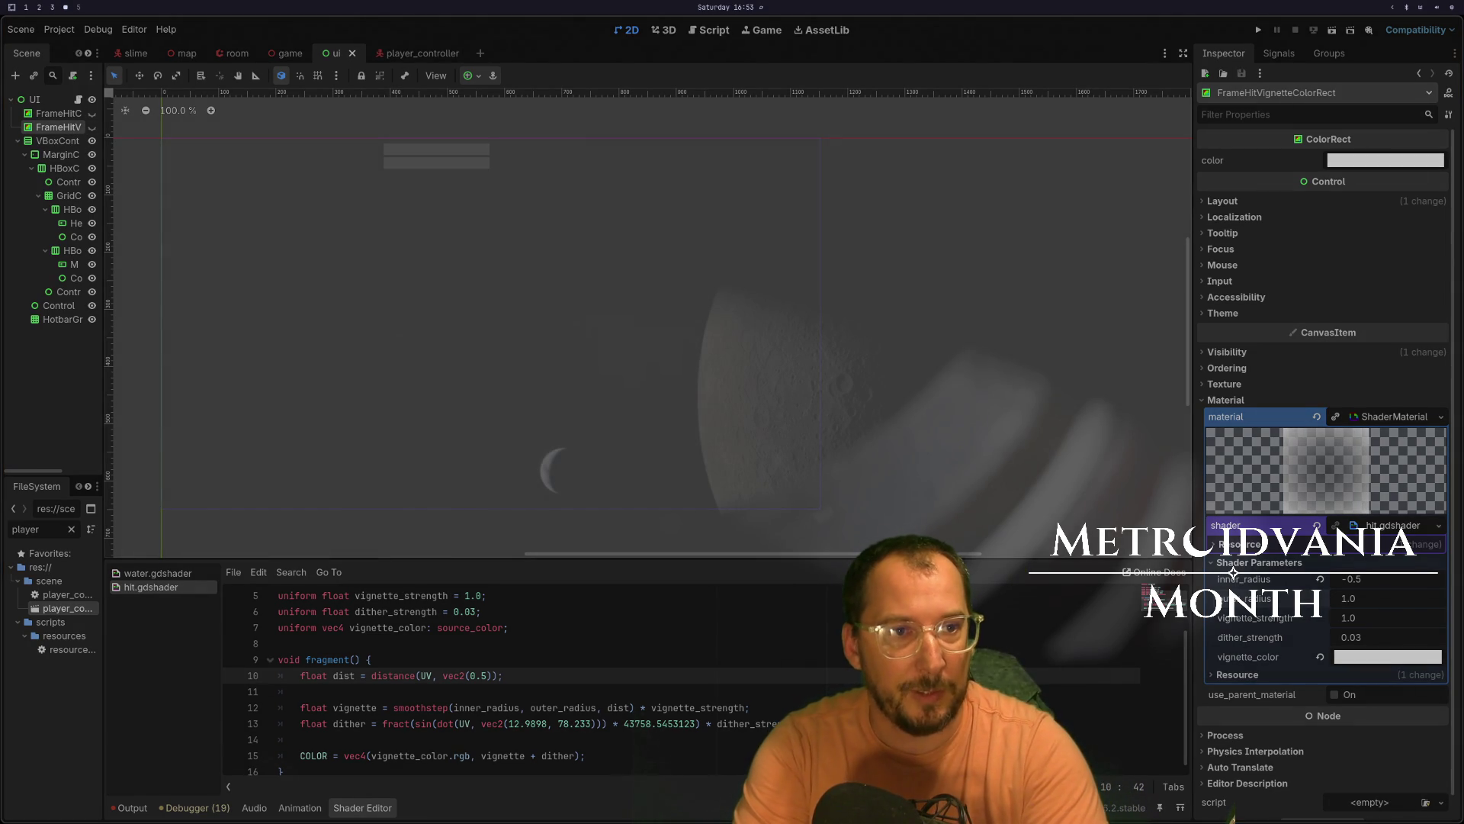
{"action": "key", "text": "super+1"}
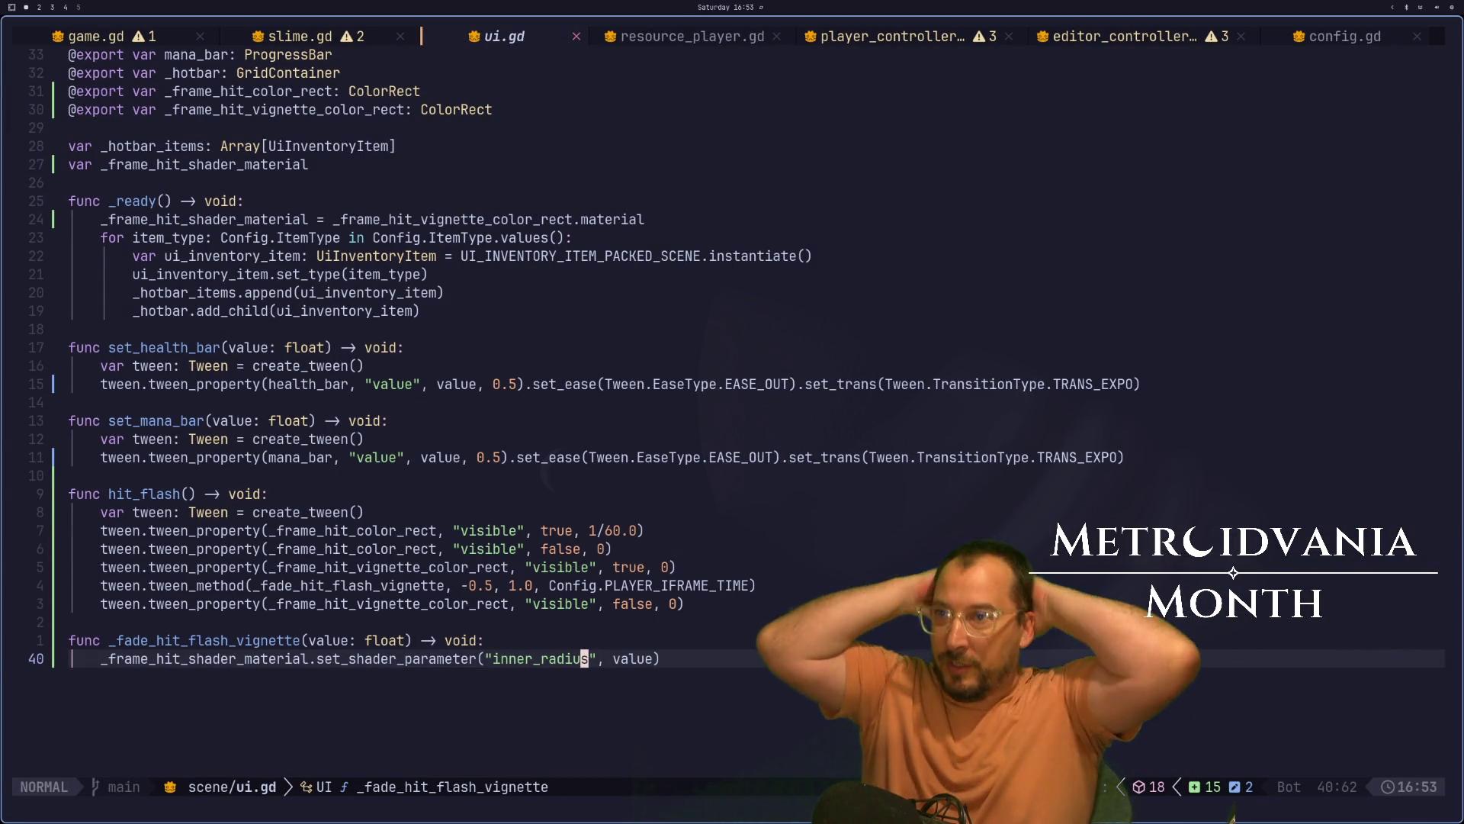
- In lazygit, stage editor_controller.gd, game.gd, game.tscn and the new hit.gdshader
{"action": "left_click", "coordinate": [643, 364]}
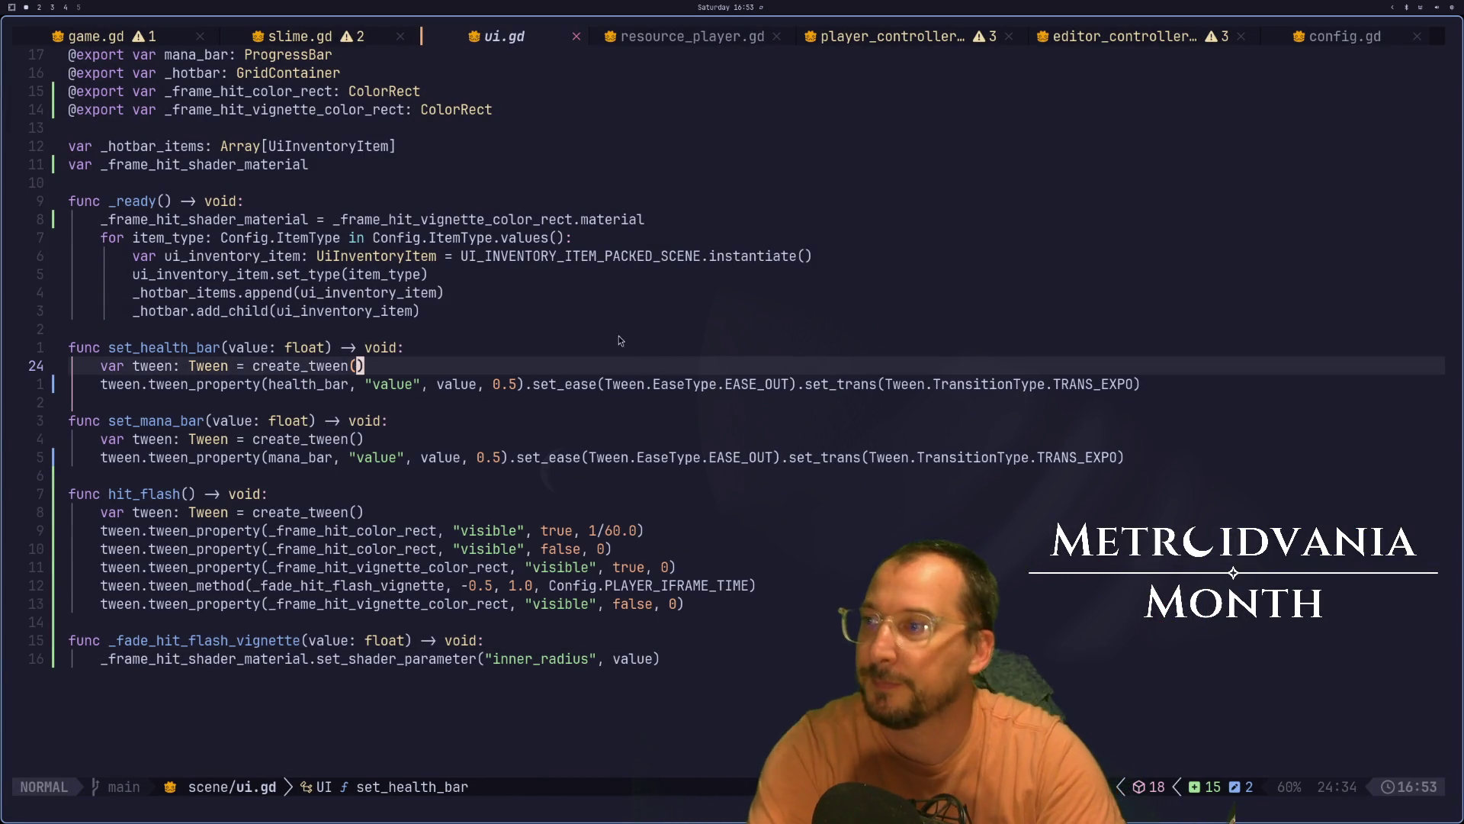
{"action": "key", "text": "space"}
{"action": "key", "text": "g"}
{"action": "key", "text": "g"}
{"action": "key", "text": "j"}
{"action": "key", "text": "j"}
{"action": "key", "text": "j"}
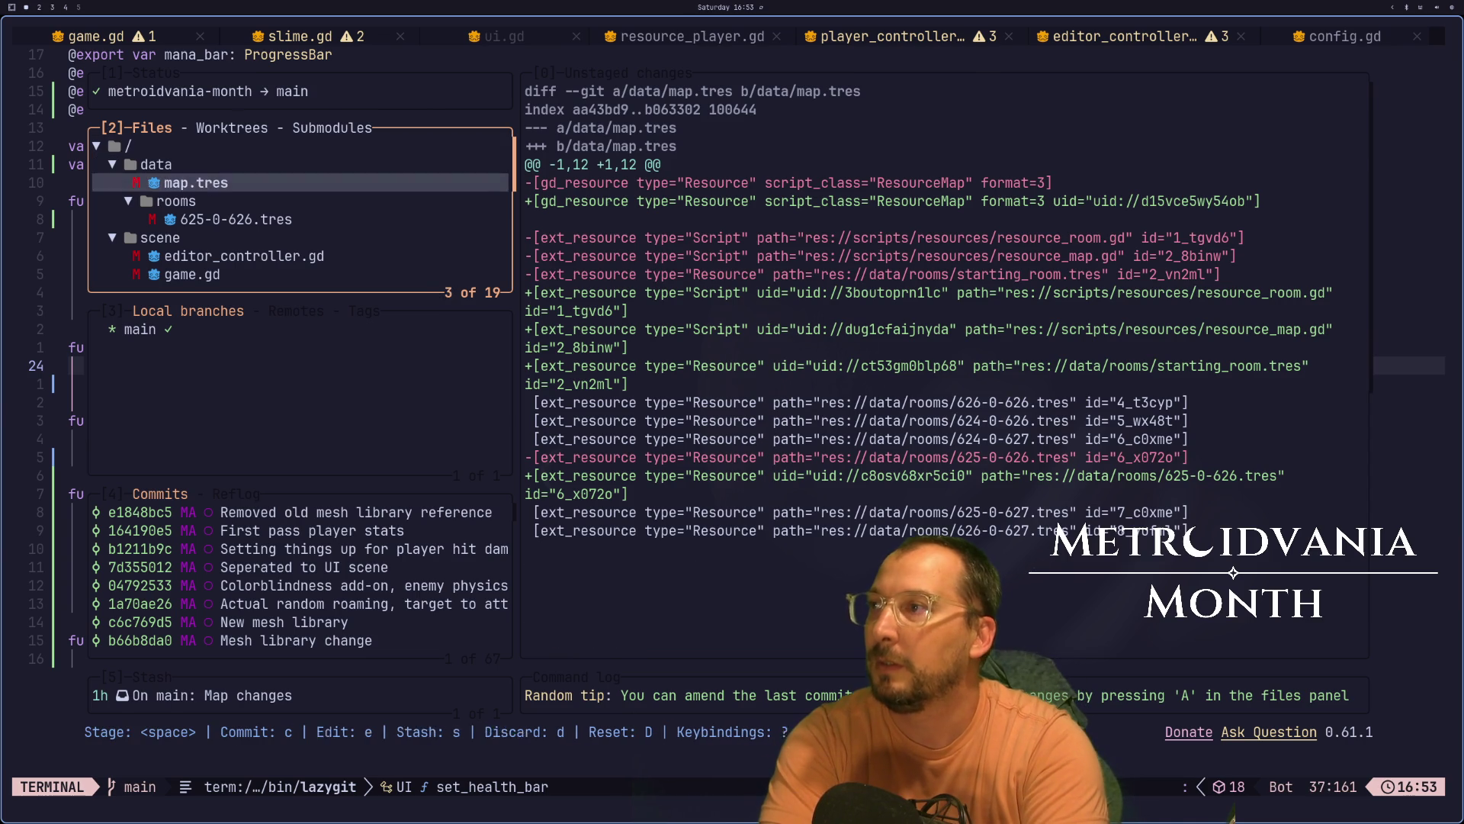
{"action": "key", "text": "k"}
{"action": "key", "text": "k"}
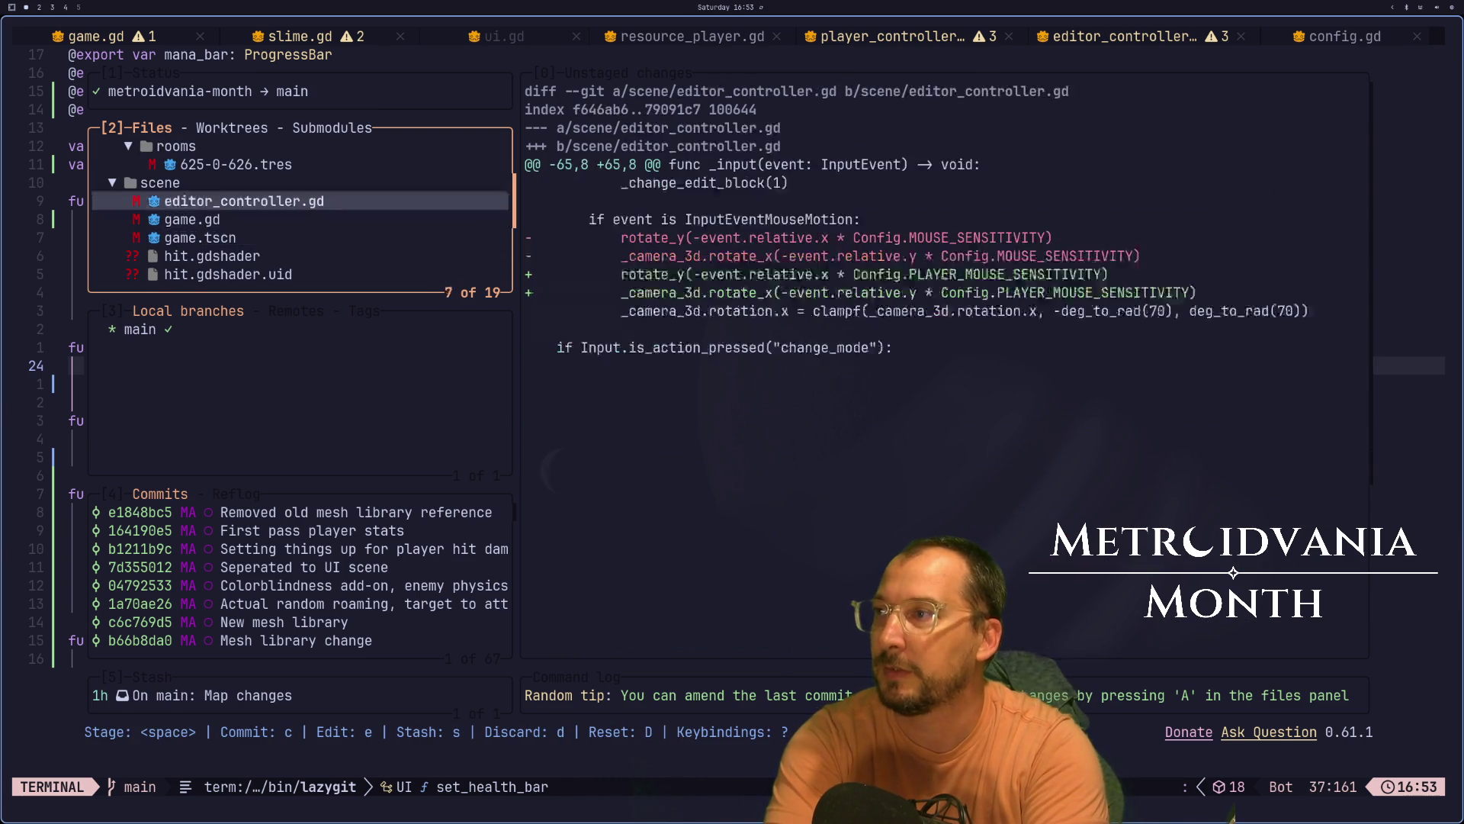
{"action": "key", "text": "space"}
{"action": "key", "text": "j"}
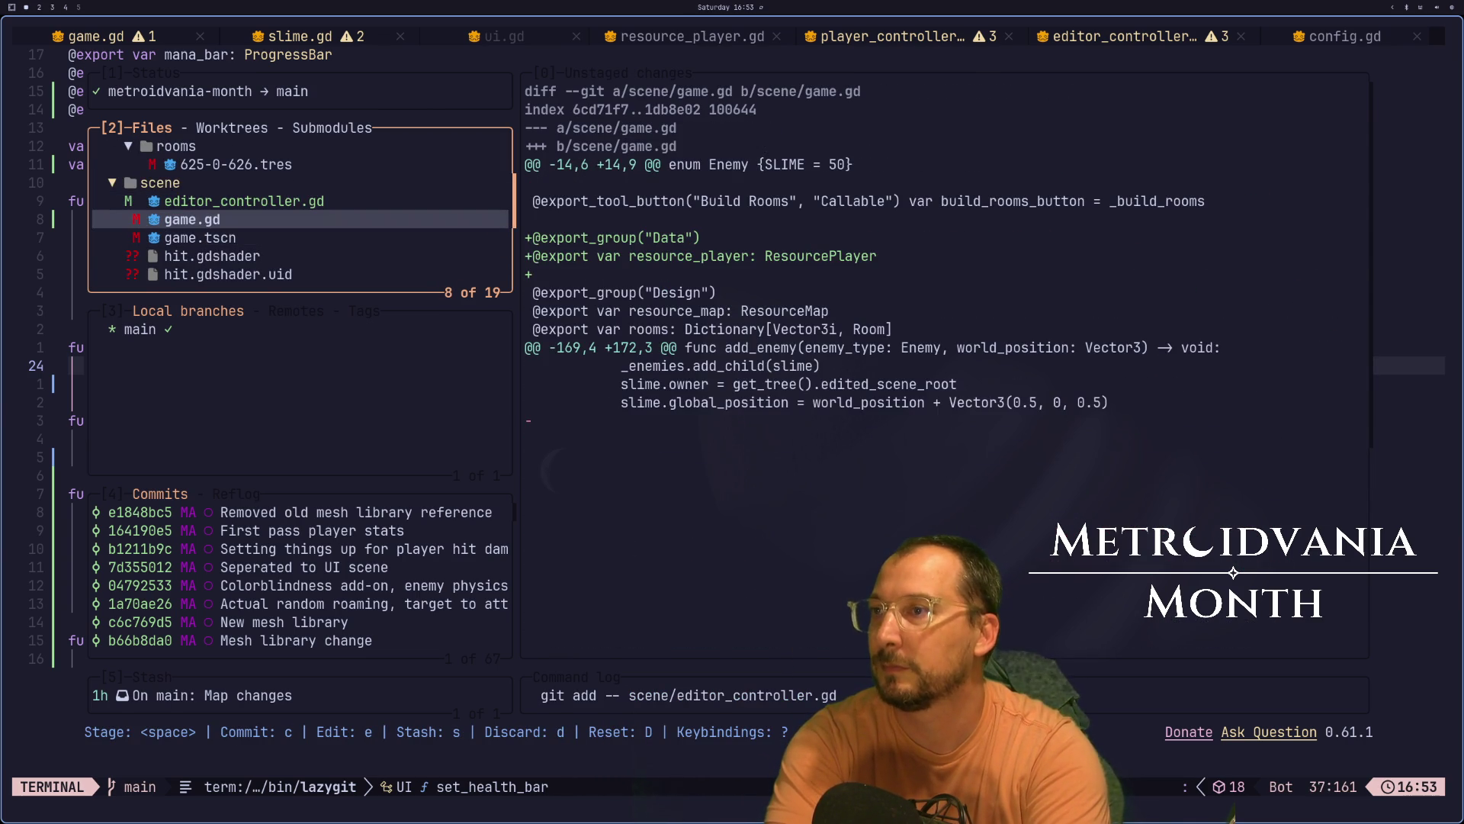
{"action": "key", "text": "j"}
{"action": "key", "text": "j"}
{"action": "key", "text": "k"}
{"action": "key", "text": "k"}
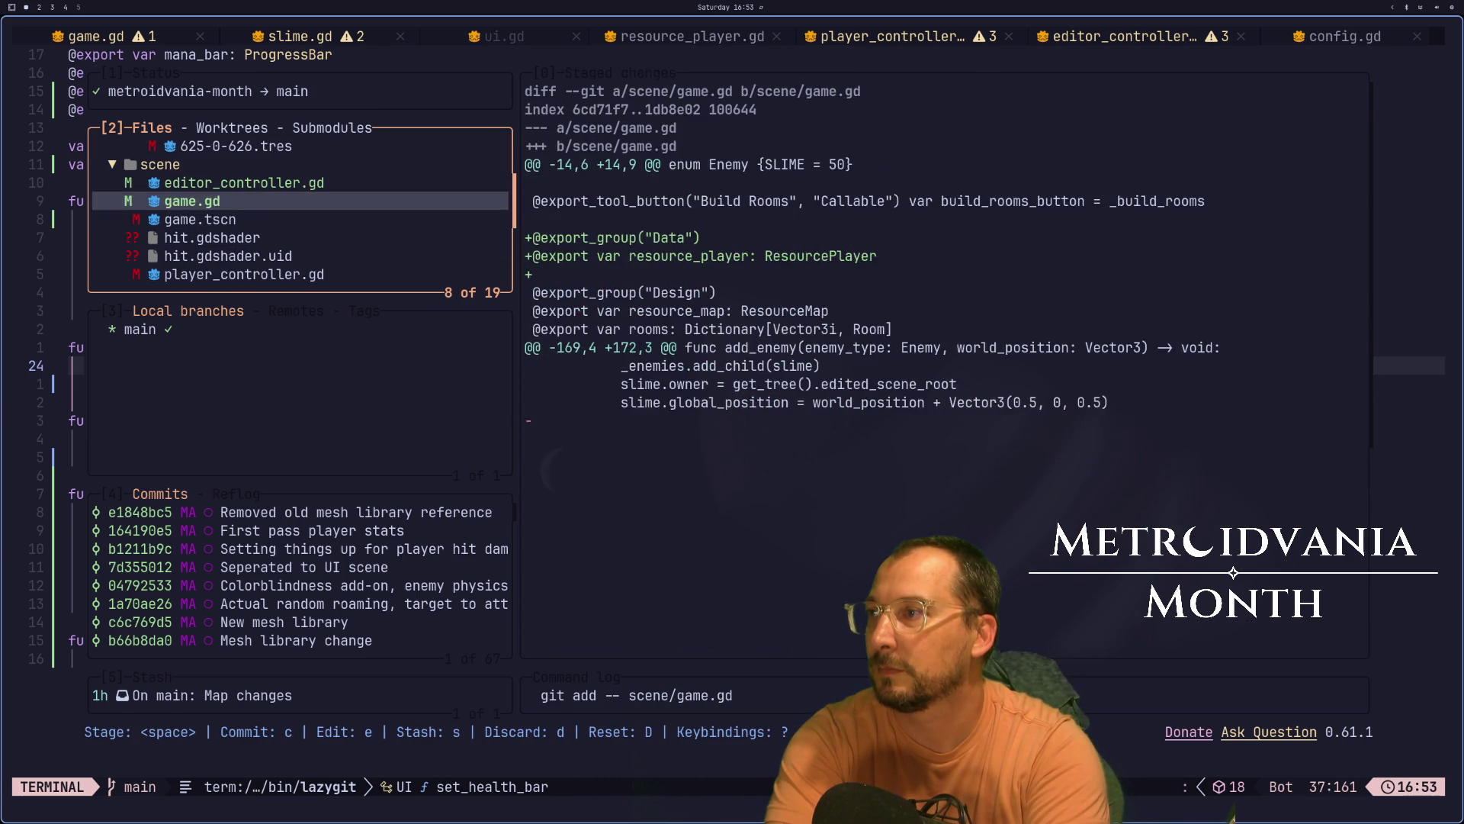
{"action": "key", "text": "j"}
{"action": "key", "text": "space"}
{"action": "key", "text": "j"}
{"action": "key", "text": "j"}
{"action": "key", "text": "k"}
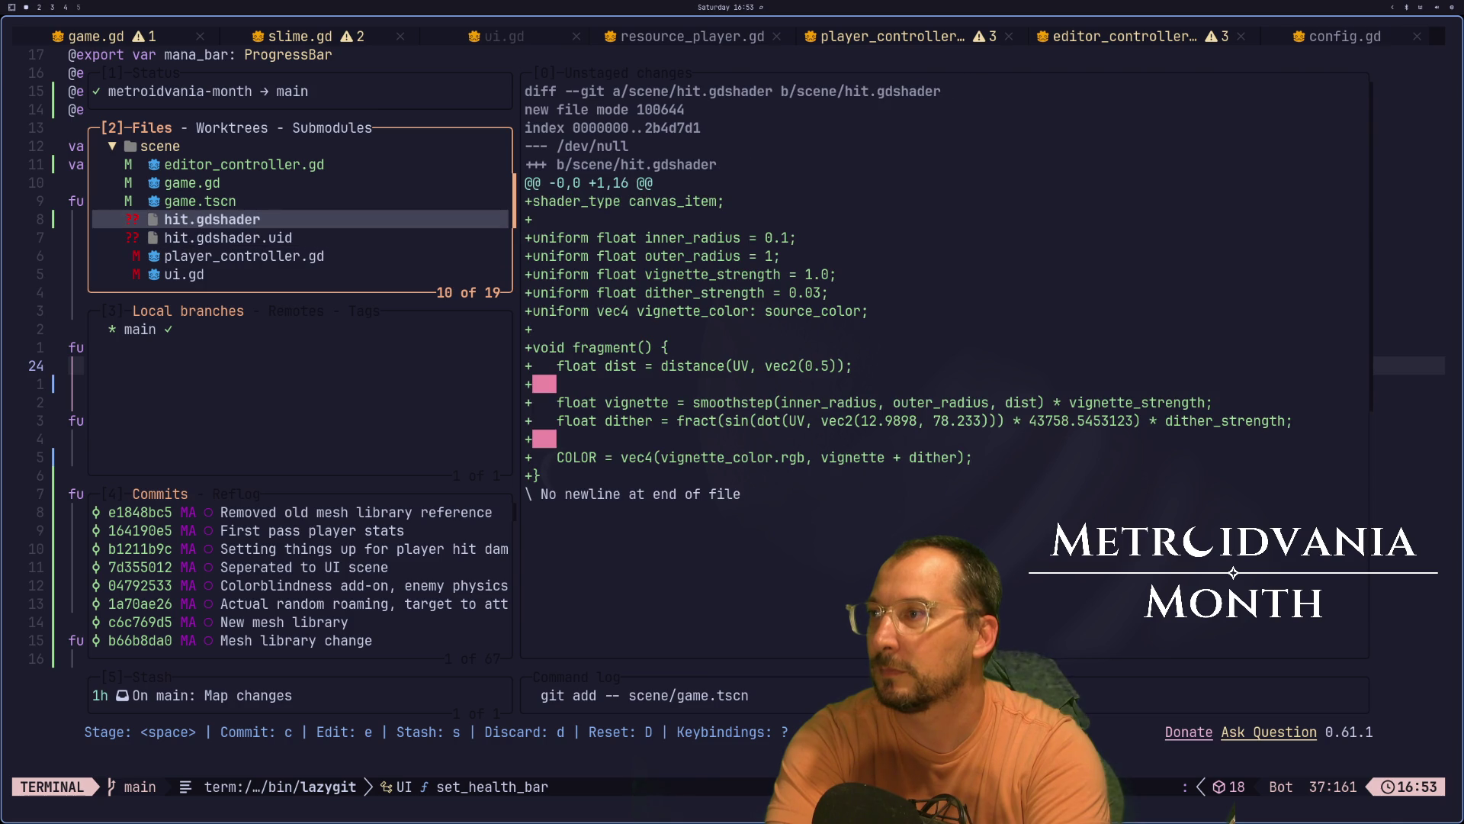
{"action": "key", "text": "space"}
{"action": "key", "text": "j"}
{"action": "key", "text": "j"}
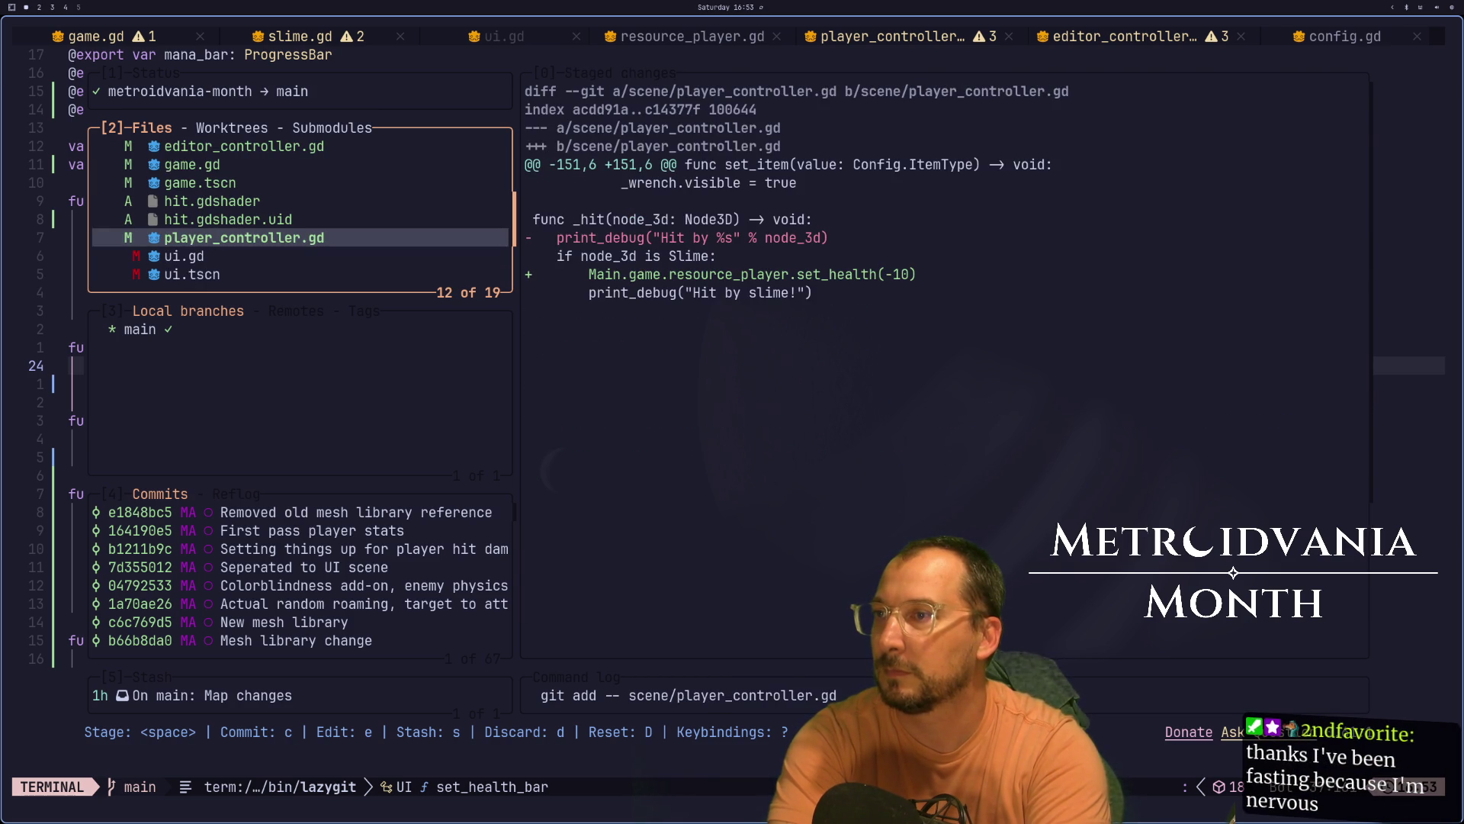
- Review and stage ui.gd, ui.tscn, resource_player.gd and config.gd
{"action": "key", "text": "j"}
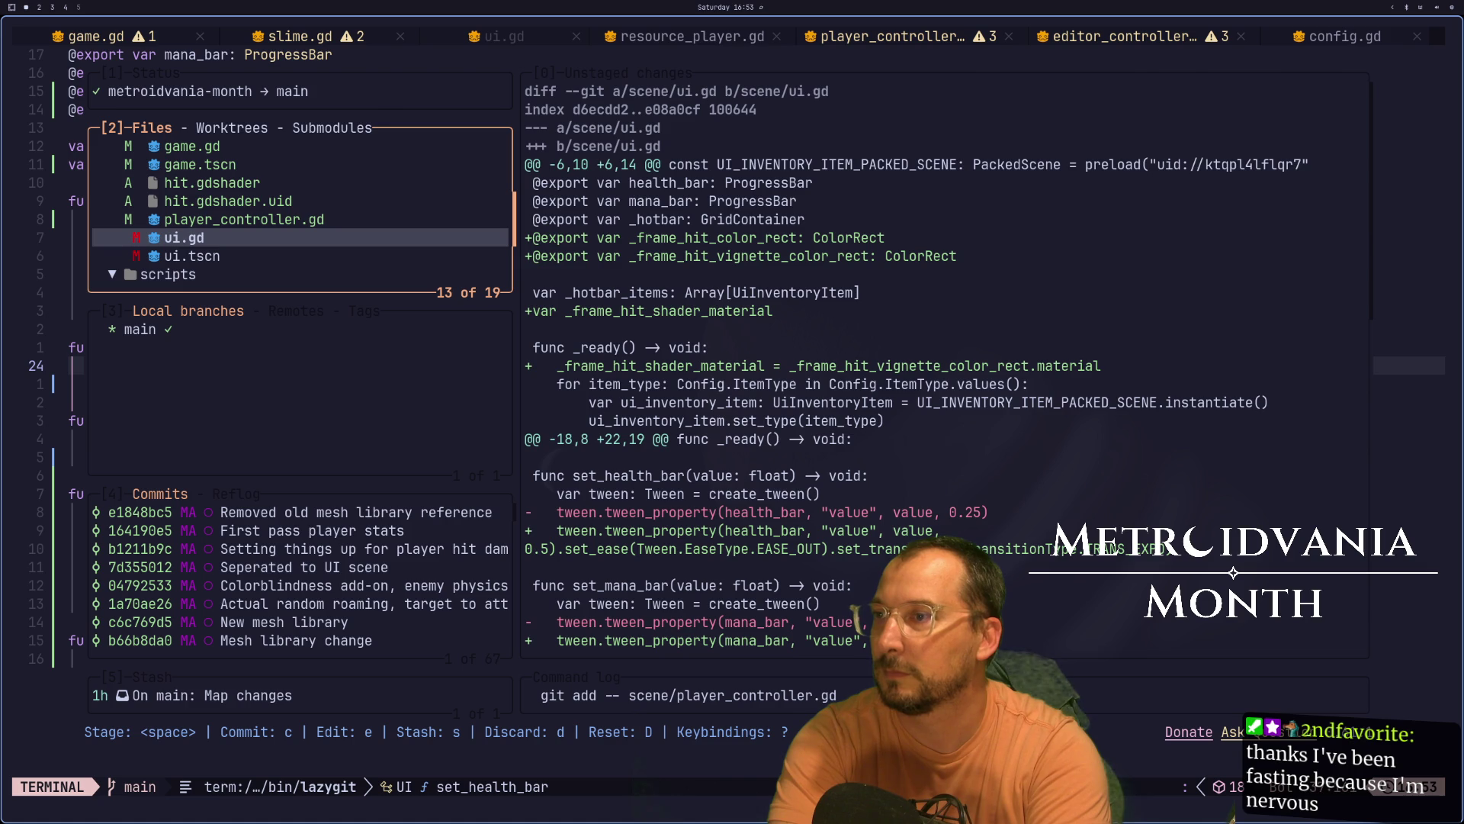
{"action": "key", "text": "space"}
{"action": "key", "text": "j"}
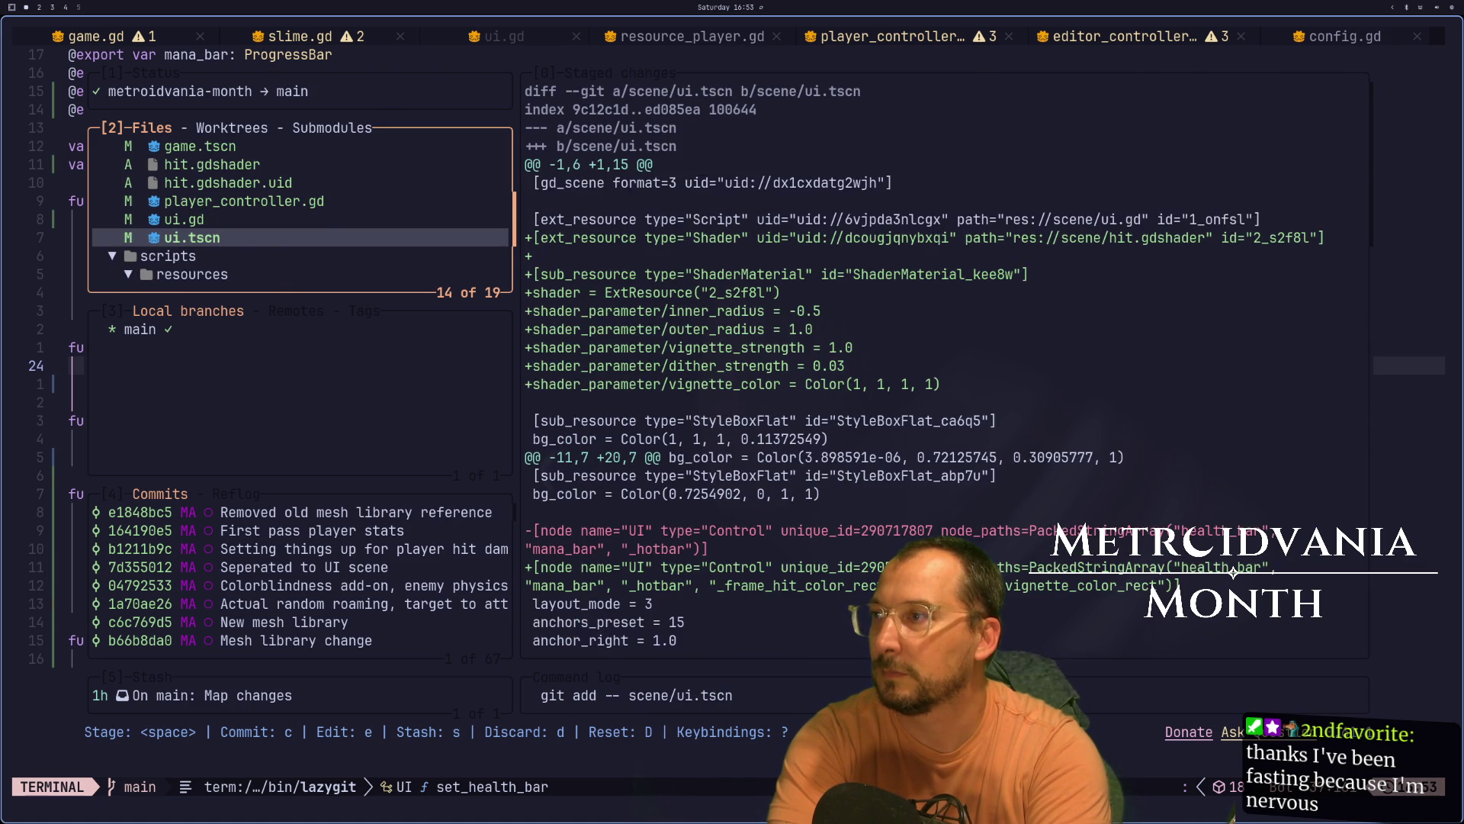
{"action": "key", "text": "j"}
{"action": "key", "text": "j"}
{"action": "key", "text": "j"}
{"action": "key", "text": "space"}
{"action": "key", "text": "j"}
{"action": "key", "text": "k"}
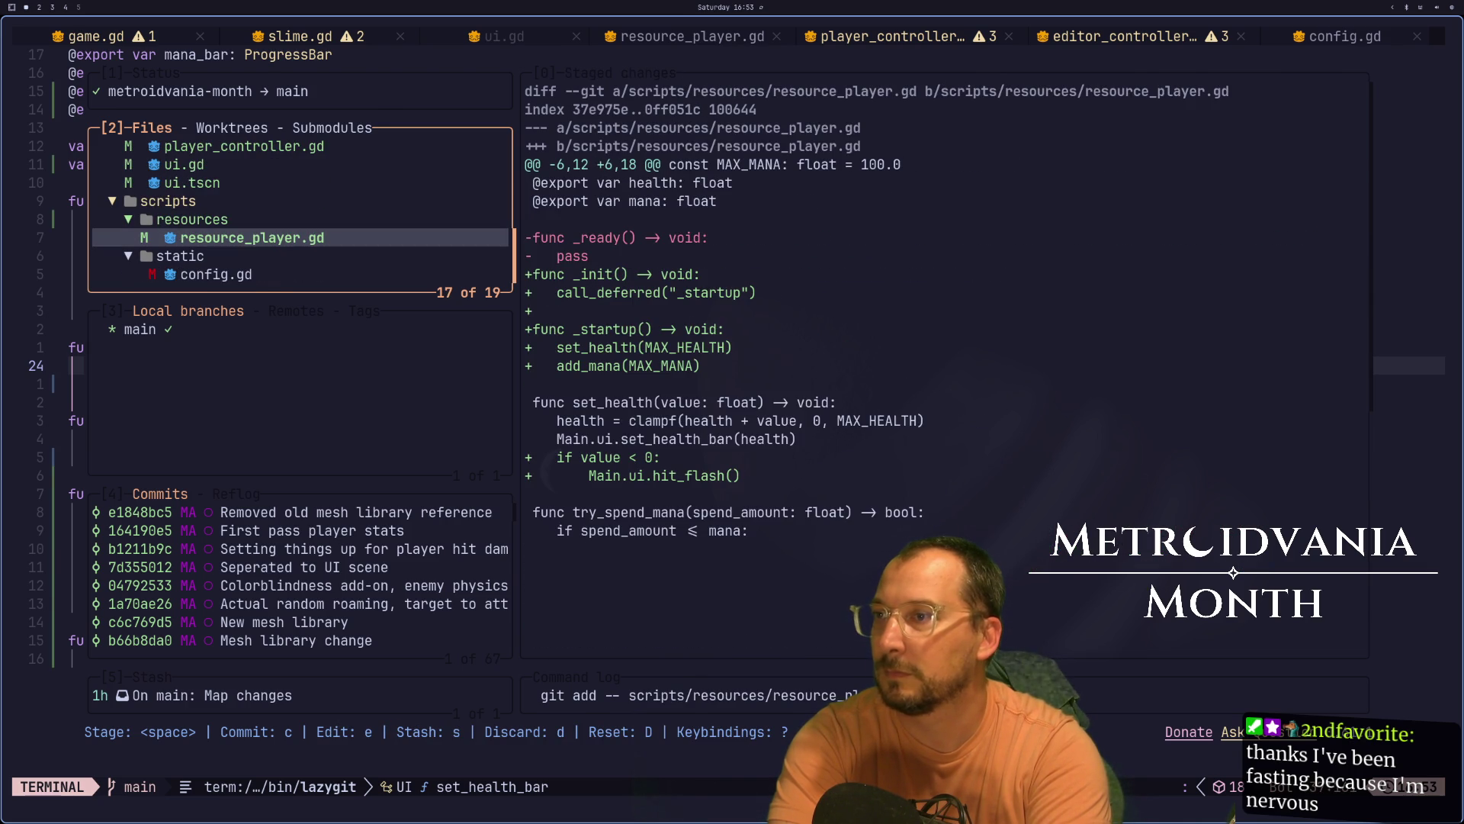
{"action": "key", "text": "j"}
{"action": "key", "text": "j"}
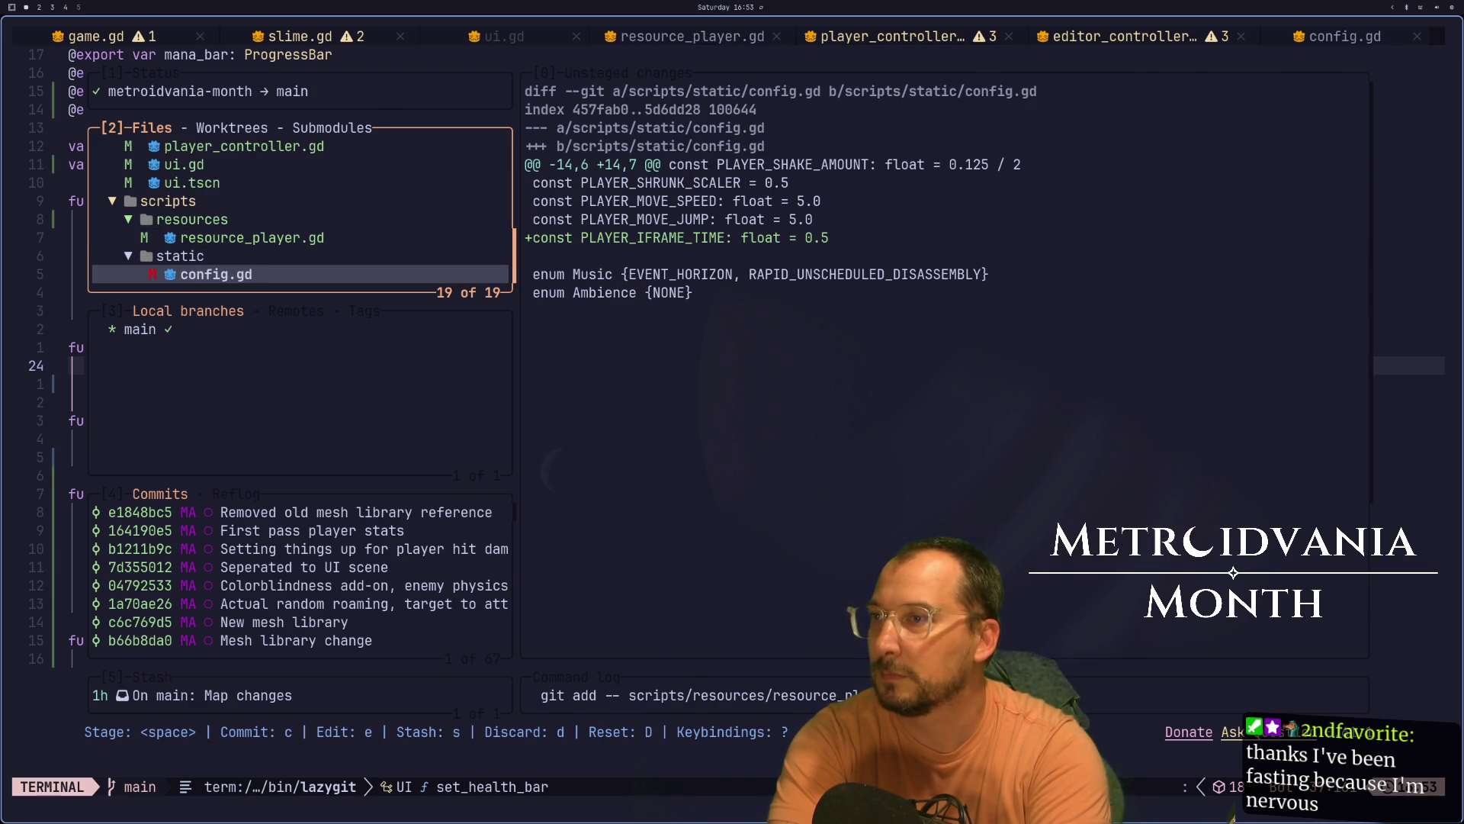
{"action": "key", "text": "k"}
{"action": "key", "text": "k"}
{"action": "key", "text": "k"}
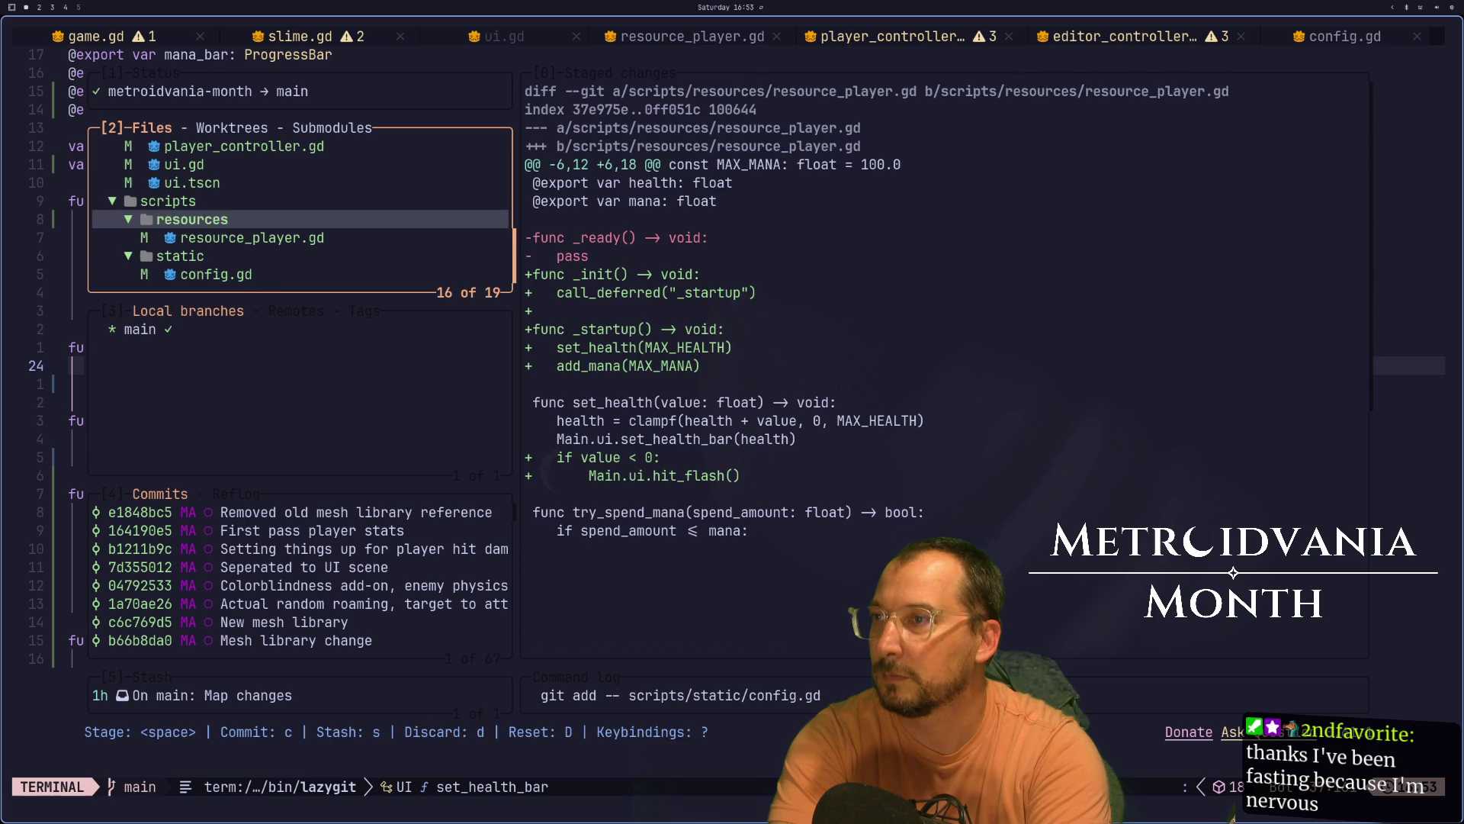
- Leave the data folder changes unstaged
{"action": "key", "text": "k"}
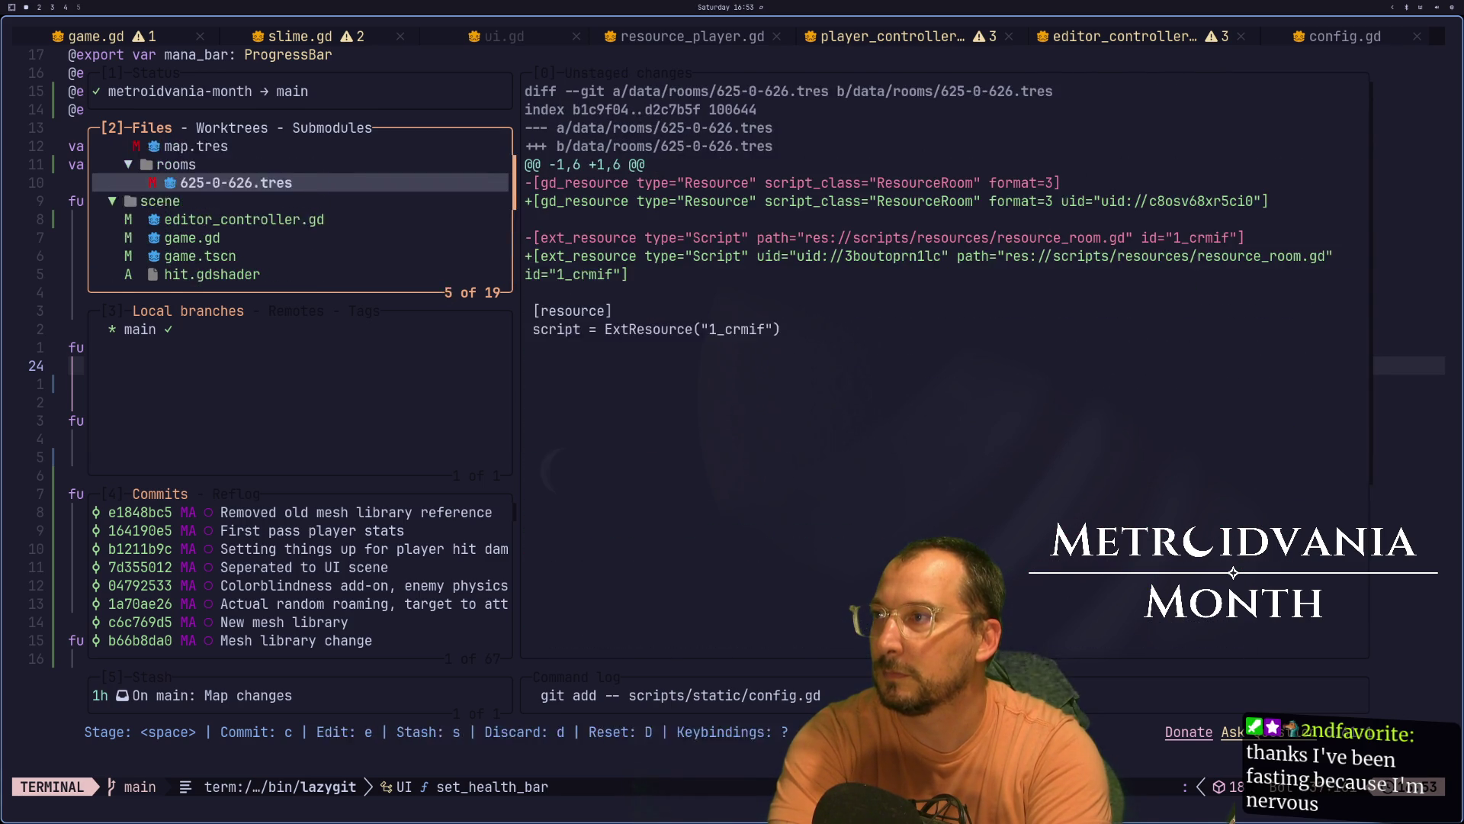
{"action": "key", "text": "k"}
{"action": "key", "text": "k"}
{"action": "key", "text": "k"}
{"action": "key", "text": "j"}
{"action": "key", "text": "k"}
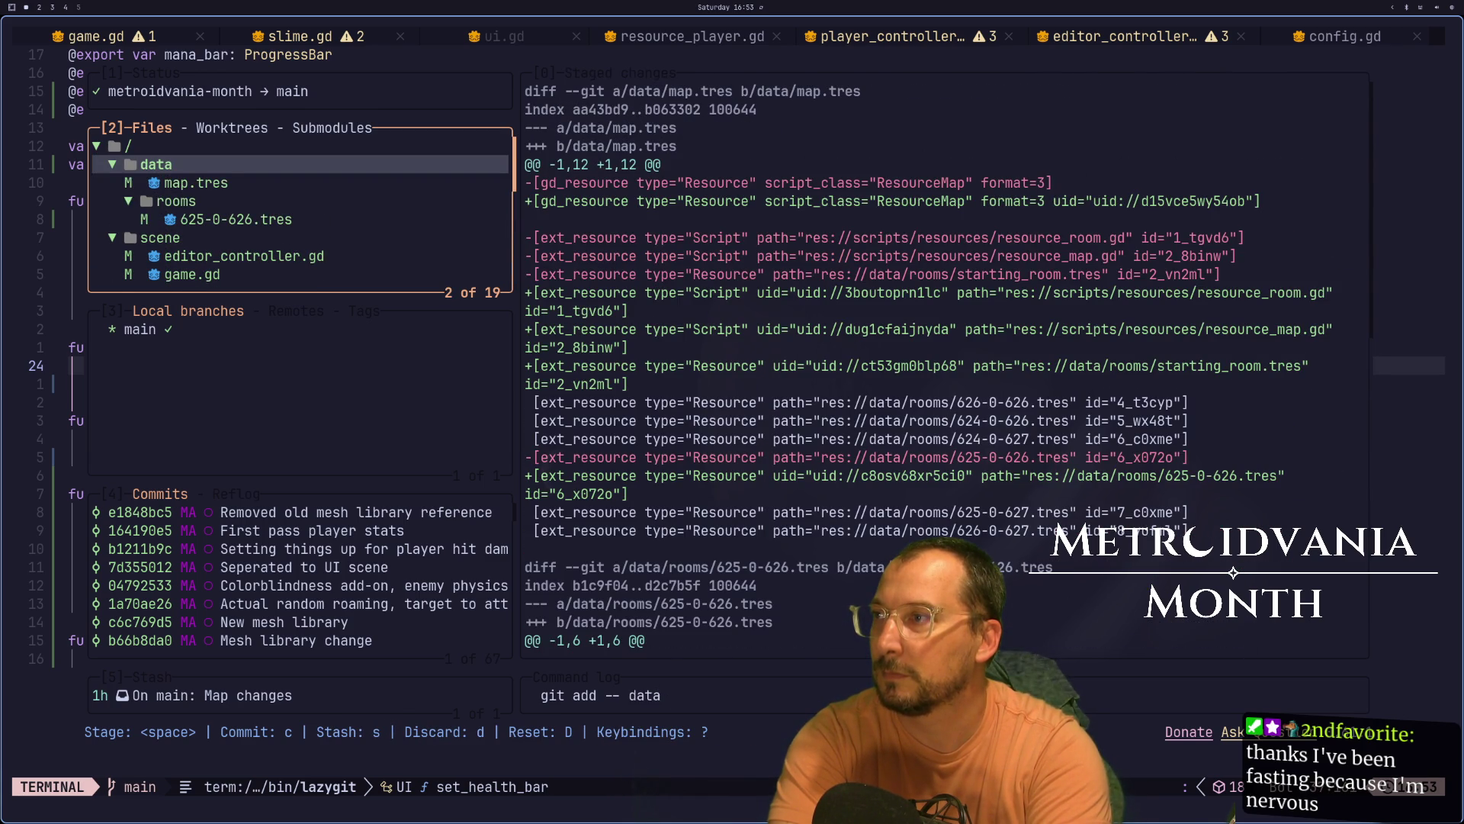
{"action": "key", "text": "space"}
- Commit as 'Player resource calls hit flashing', push to main, and quit lazygit
{"action": "key", "text": "j"}
{"action": "key", "text": "j"}
{"action": "key", "text": "j"}
{"action": "type", "text": "c"}
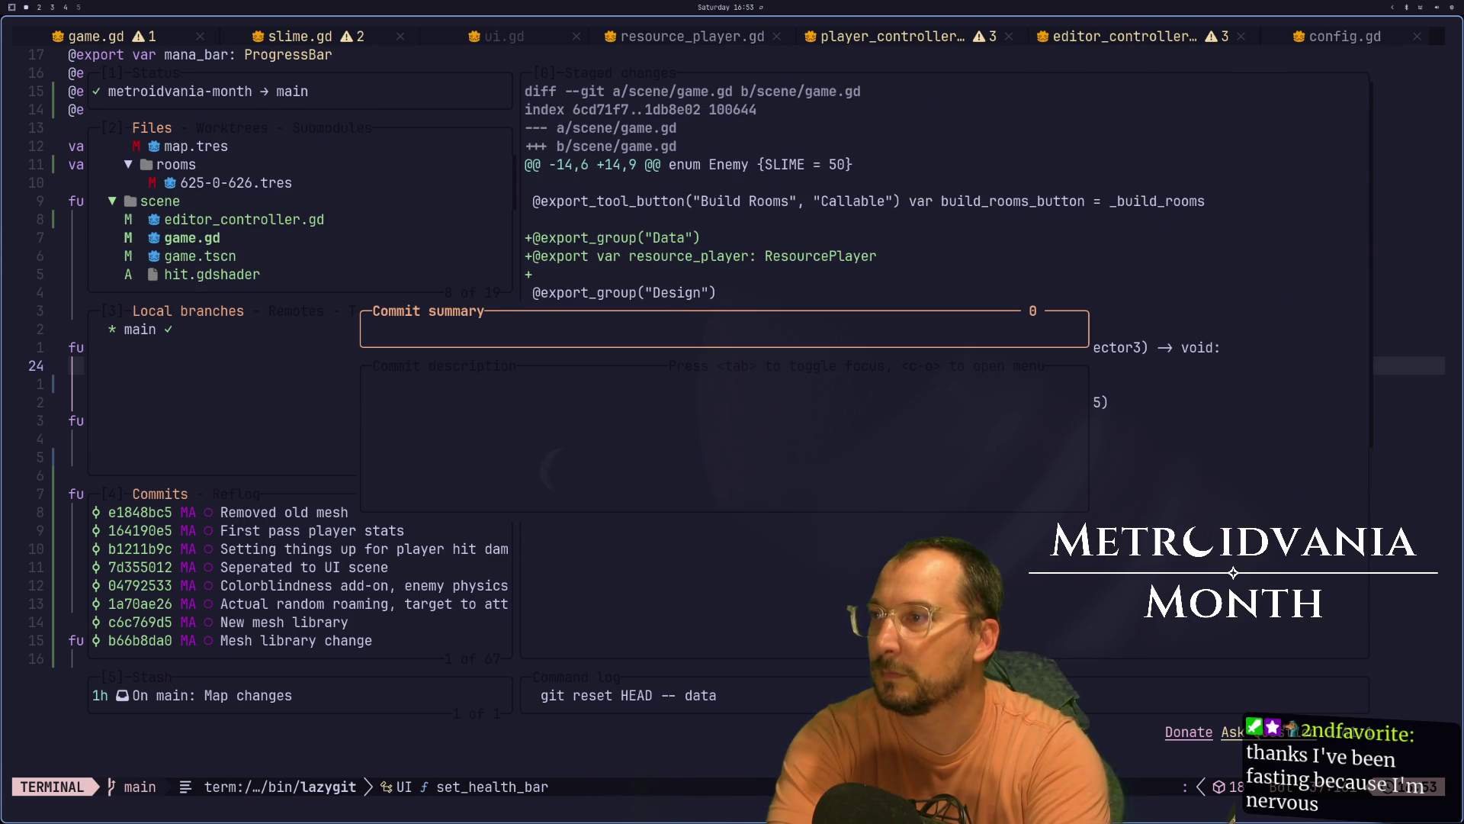
{"action": "type", "text": "Hit flas"}
{"action": "key", "text": "Escape"}
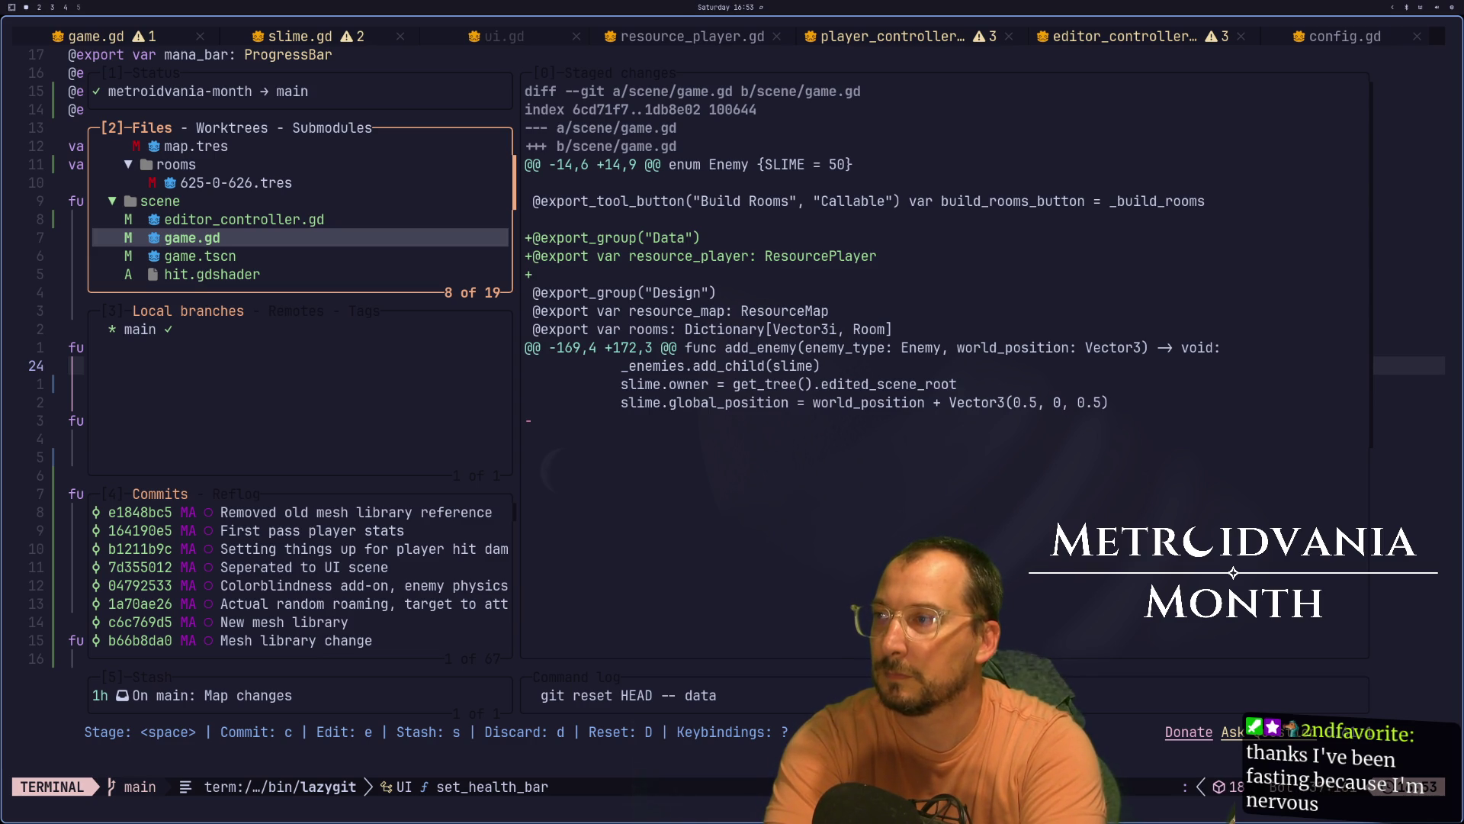
{"action": "key", "text": "c"}
{"action": "key", "text": "BackSpace"}
{"action": "key", "text": "BackSpace"}
{"action": "key", "text": "BackSpace"}
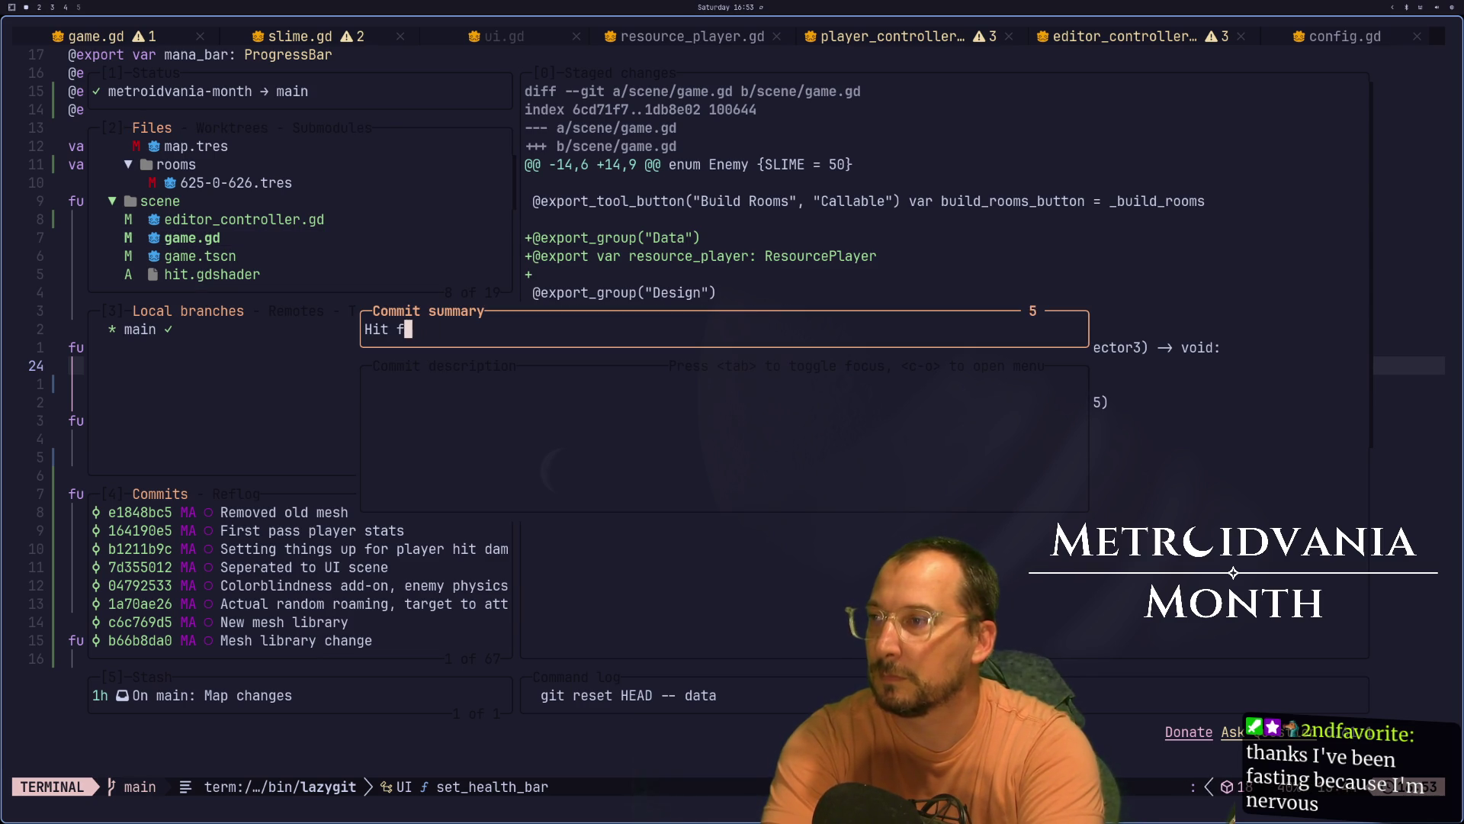
{"action": "key", "text": "BackSpace"}
{"action": "key", "text": "BackSpace"}
{"action": "type", "text": "Player resource calls h"}
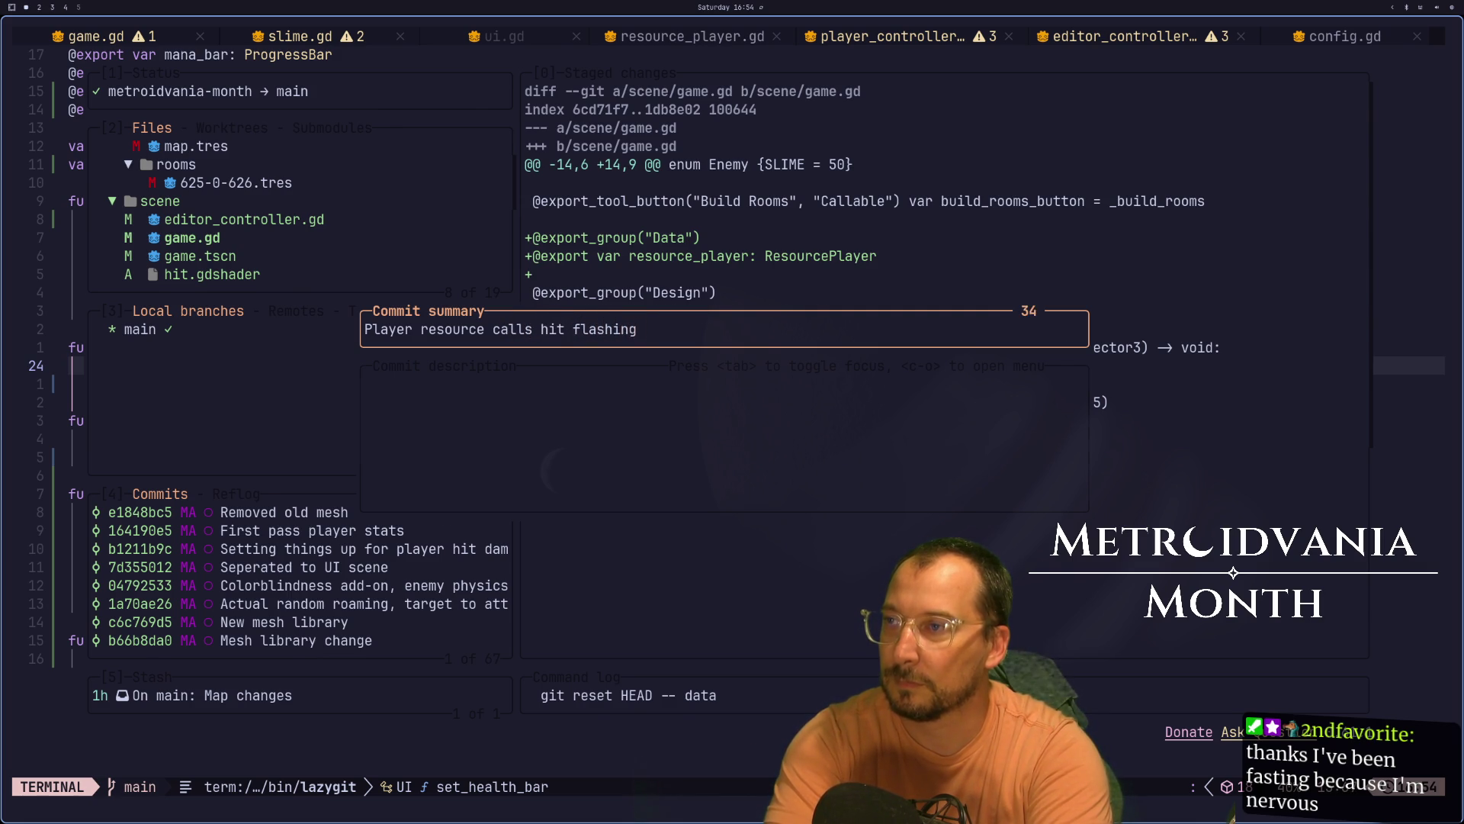
{"action": "key", "text": "Return"}
{"action": "key", "text": "P"}
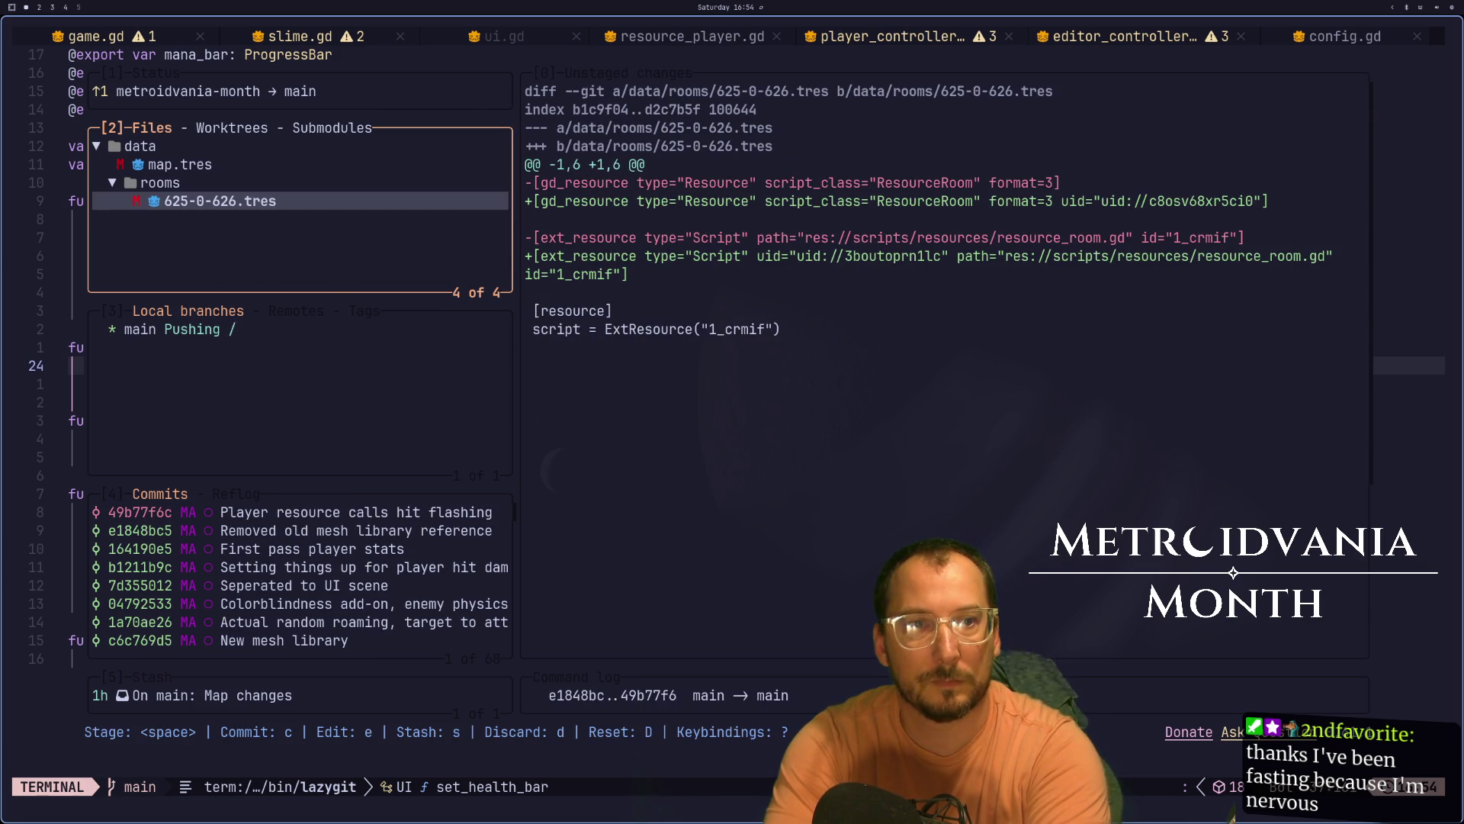
{"action": "key", "text": "q"}
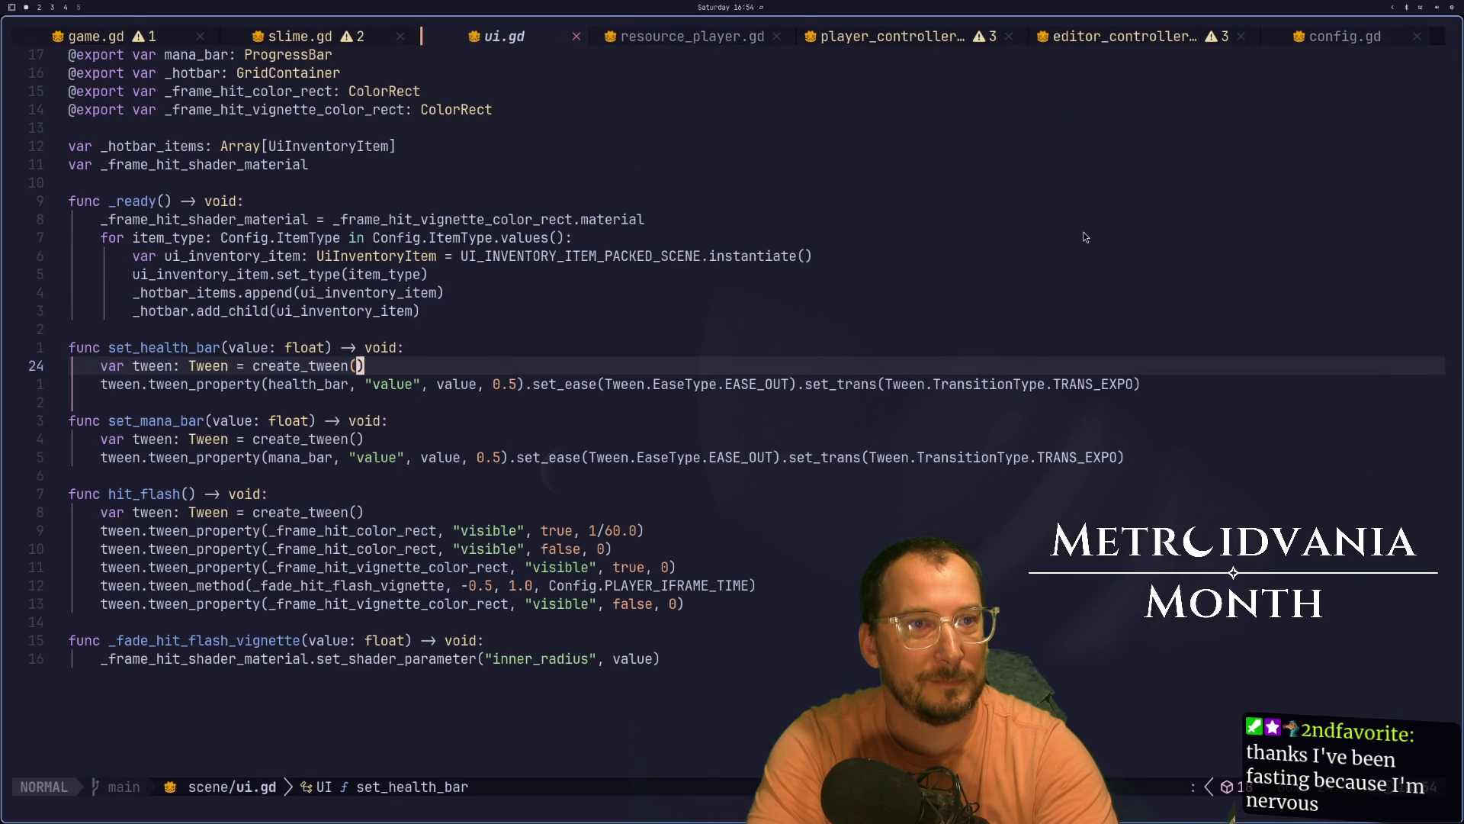
- Run the game and walk the player into the slime to test the hit flash
{"action": "key", "text": "super+2"}
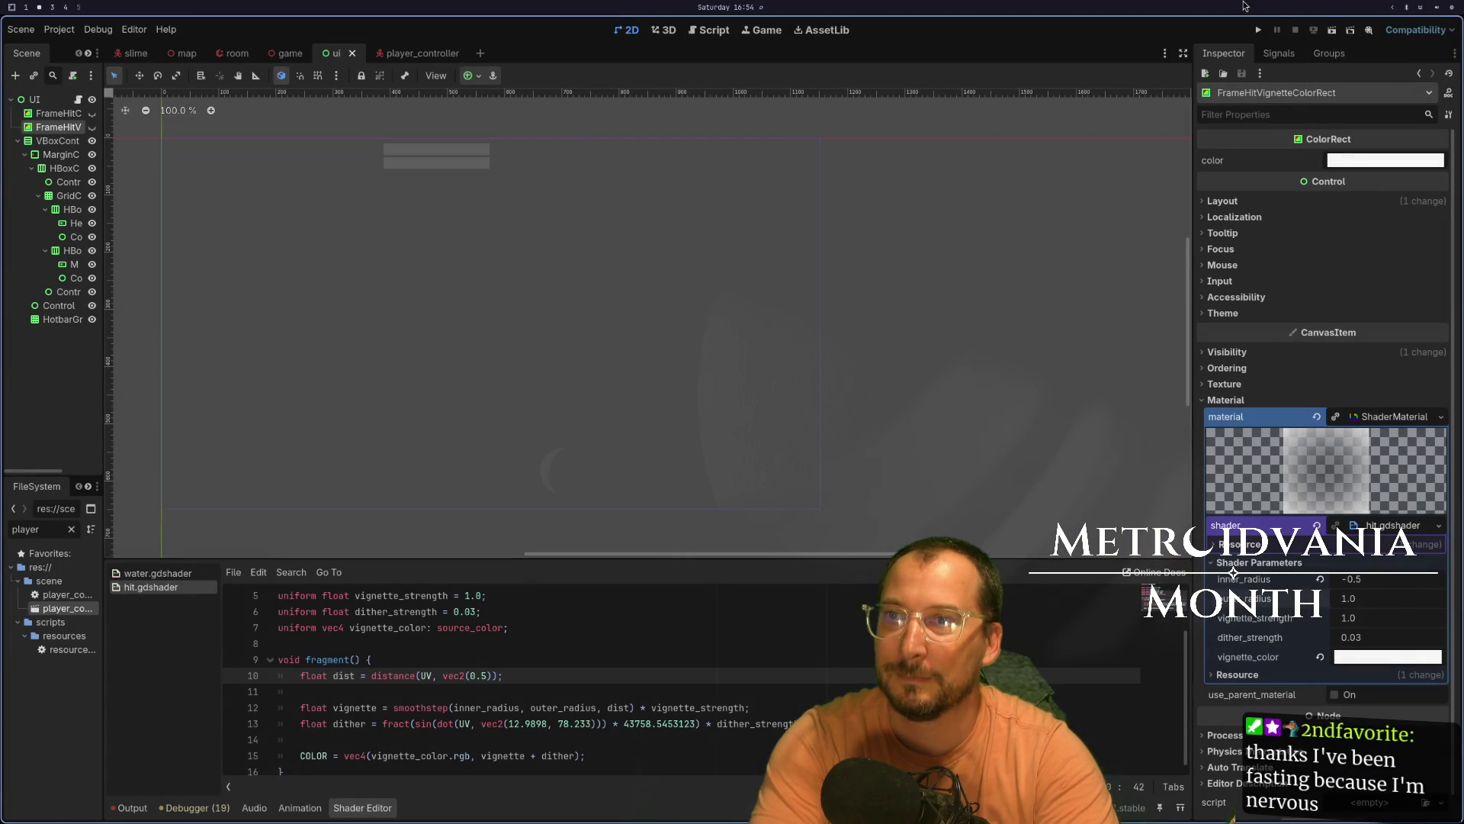
{"action": "left_click", "coordinate": [1258, 30]}
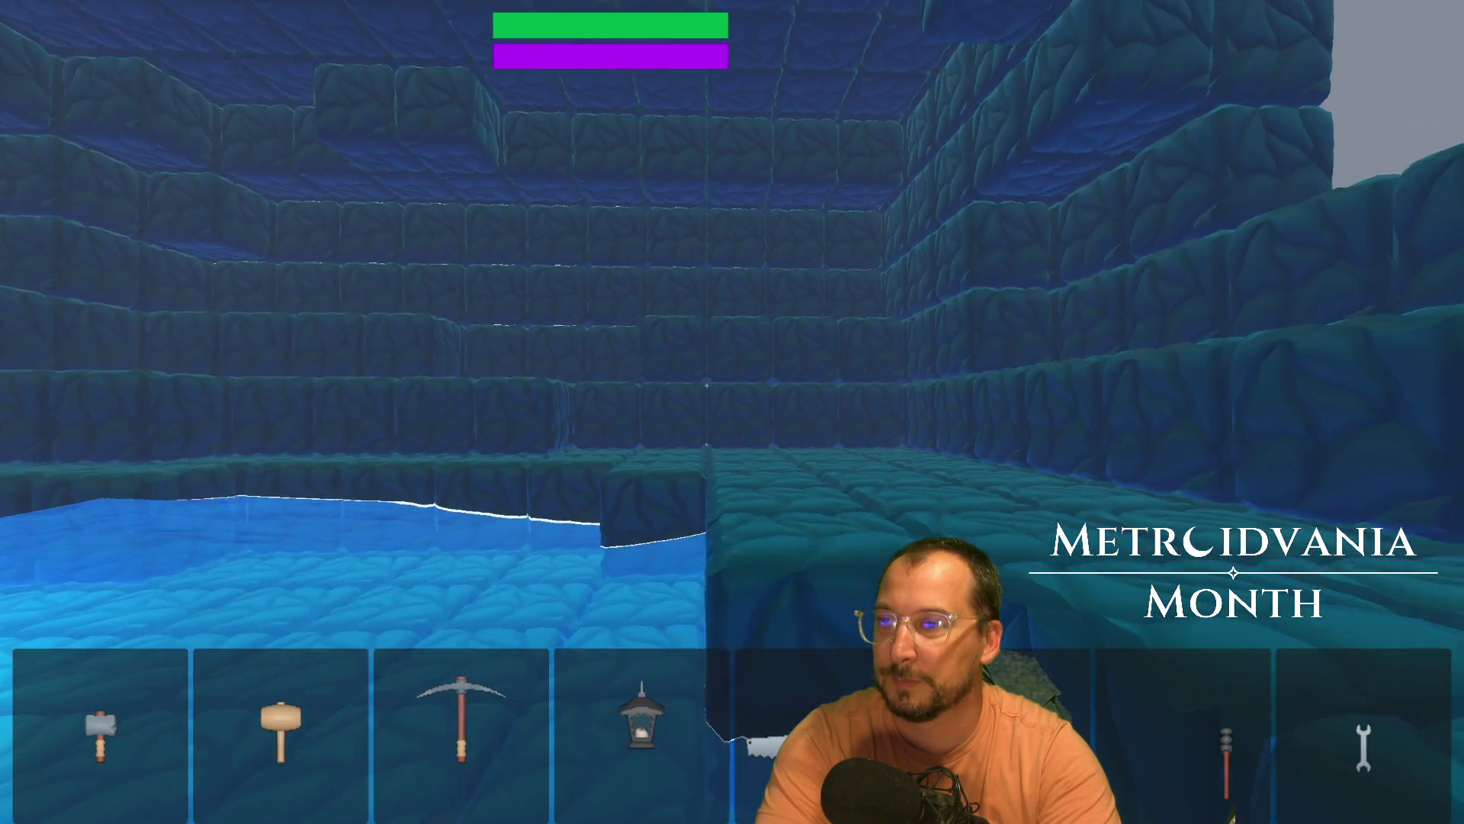
{"action": "key", "text": "d"}
{"action": "key", "text": "w"}
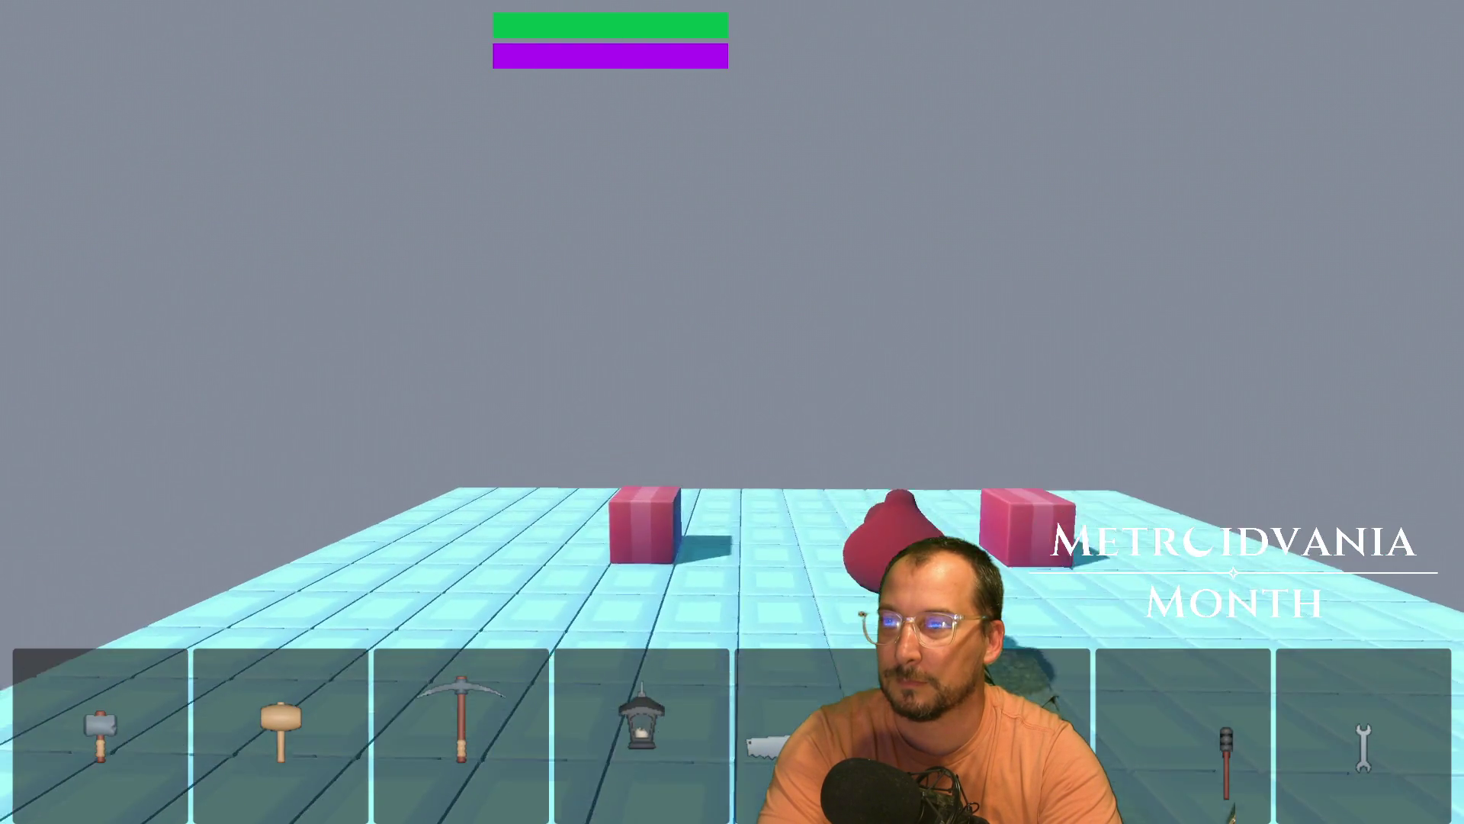
{"action": "key", "text": "w"}
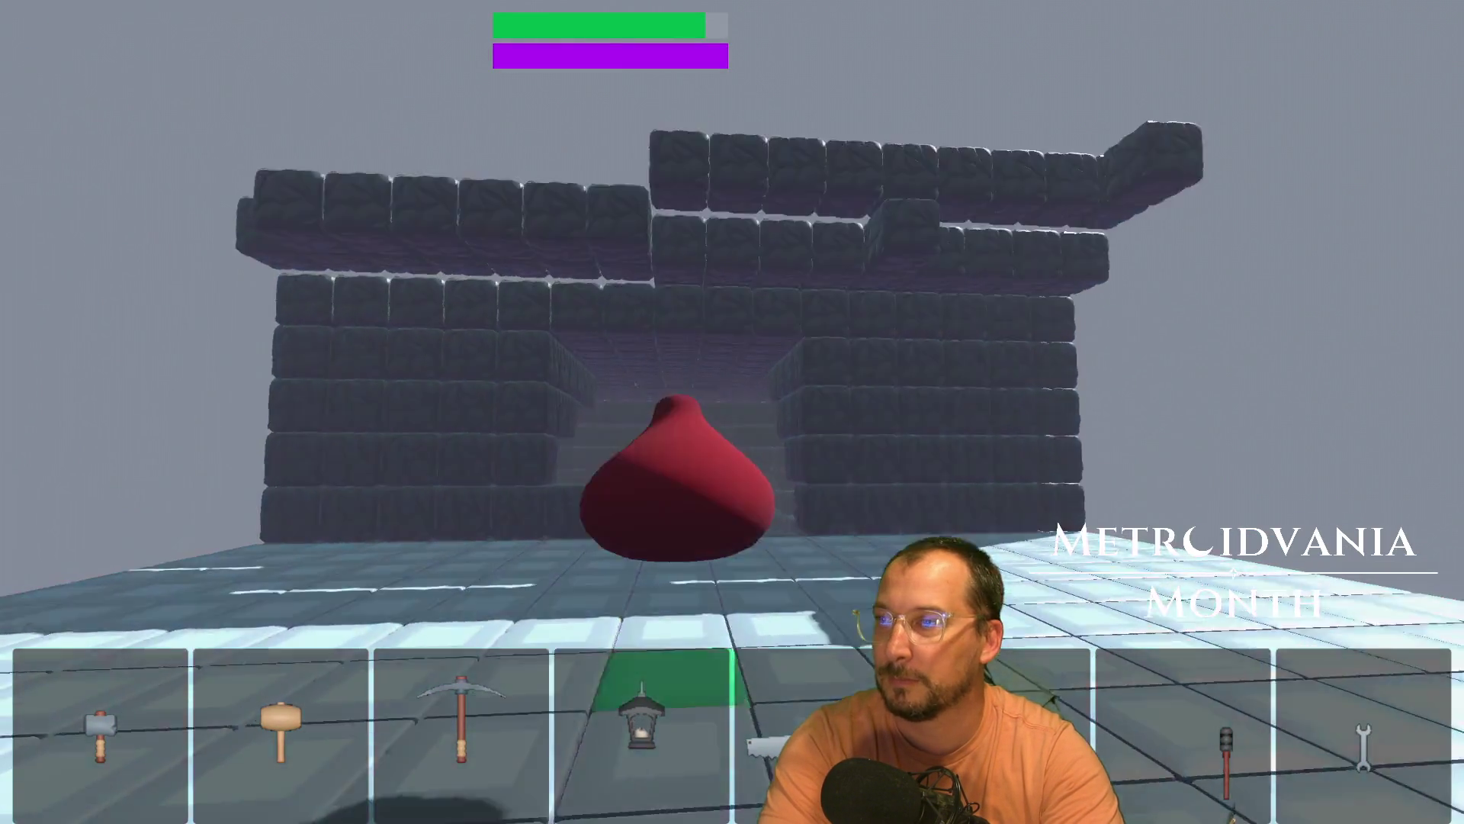
{"action": "key", "text": "w"}
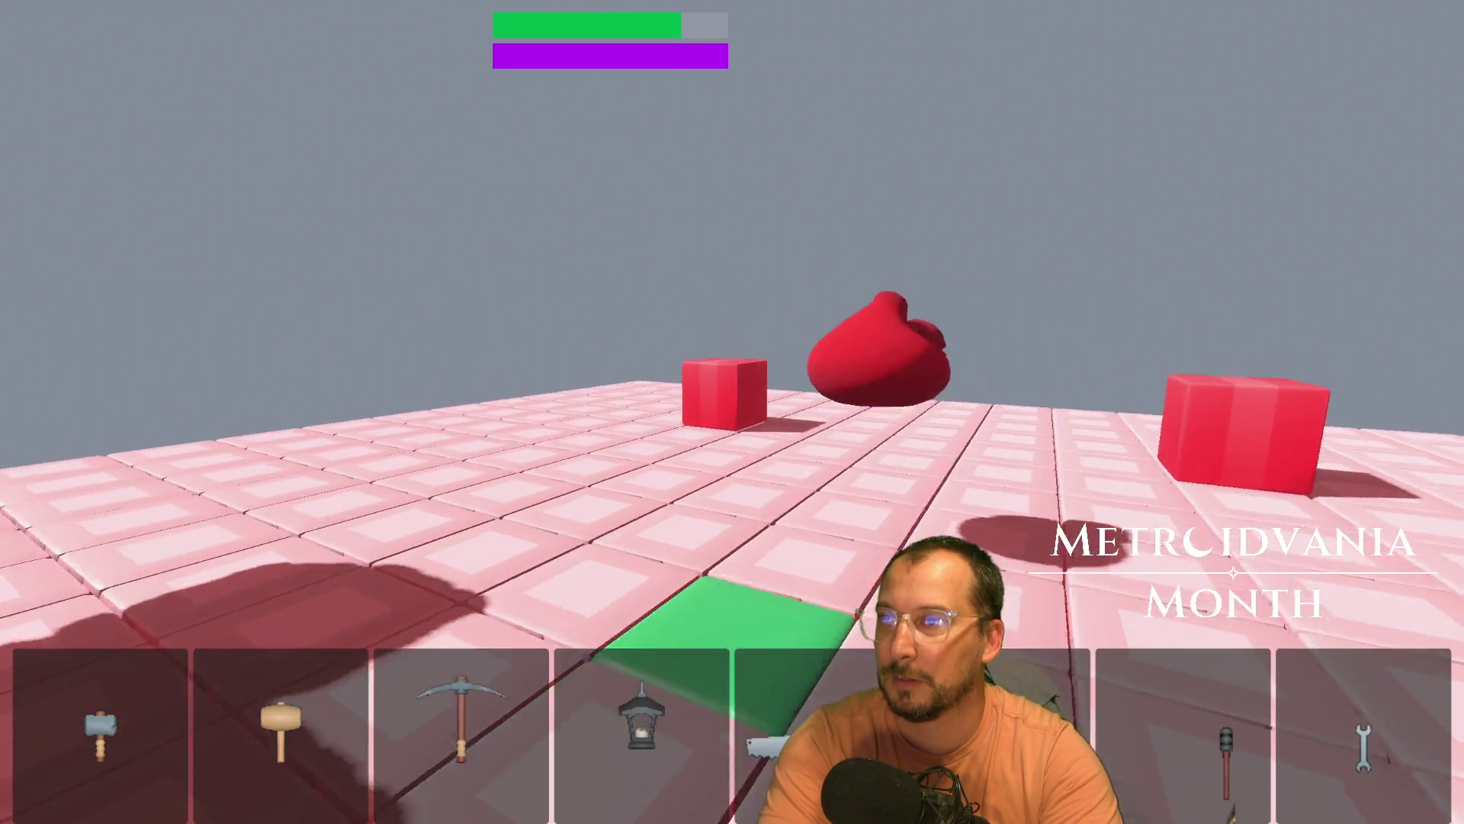
- Stop the game and open the game scene in the editor
{"action": "key", "text": "Escape"}
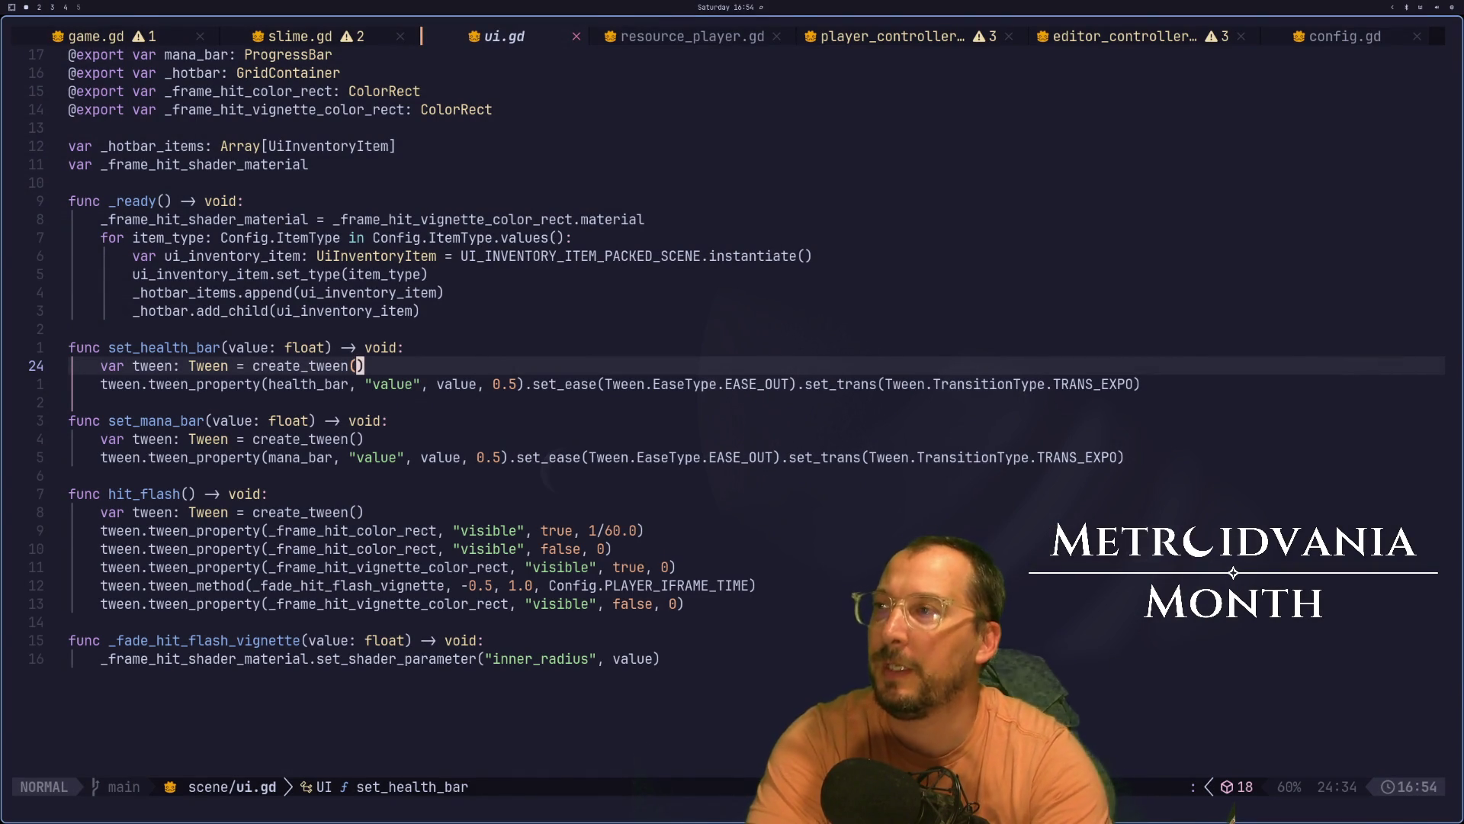
{"action": "key", "text": "super+2"}
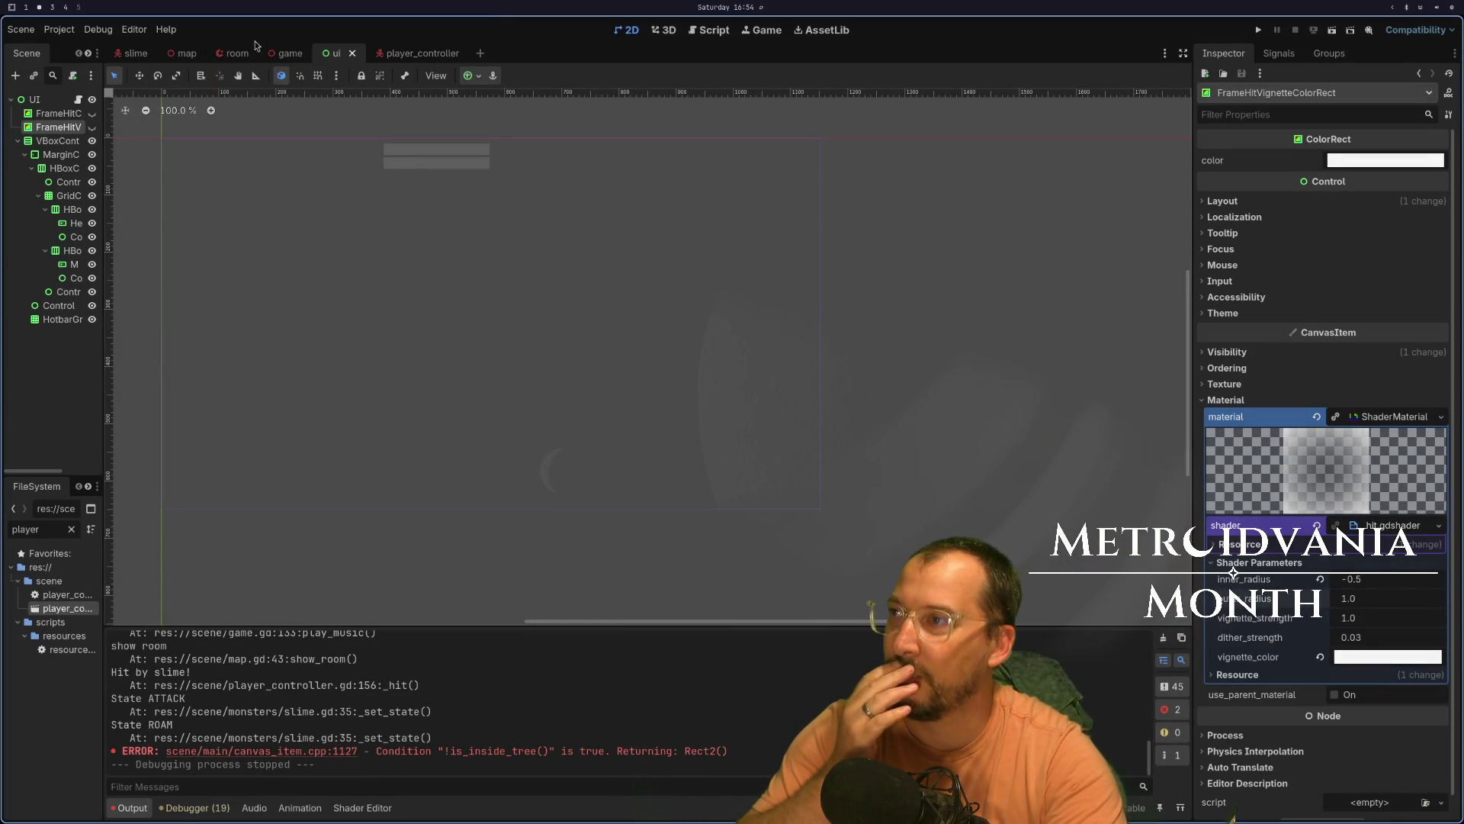
{"action": "left_click", "coordinate": [286, 53]}
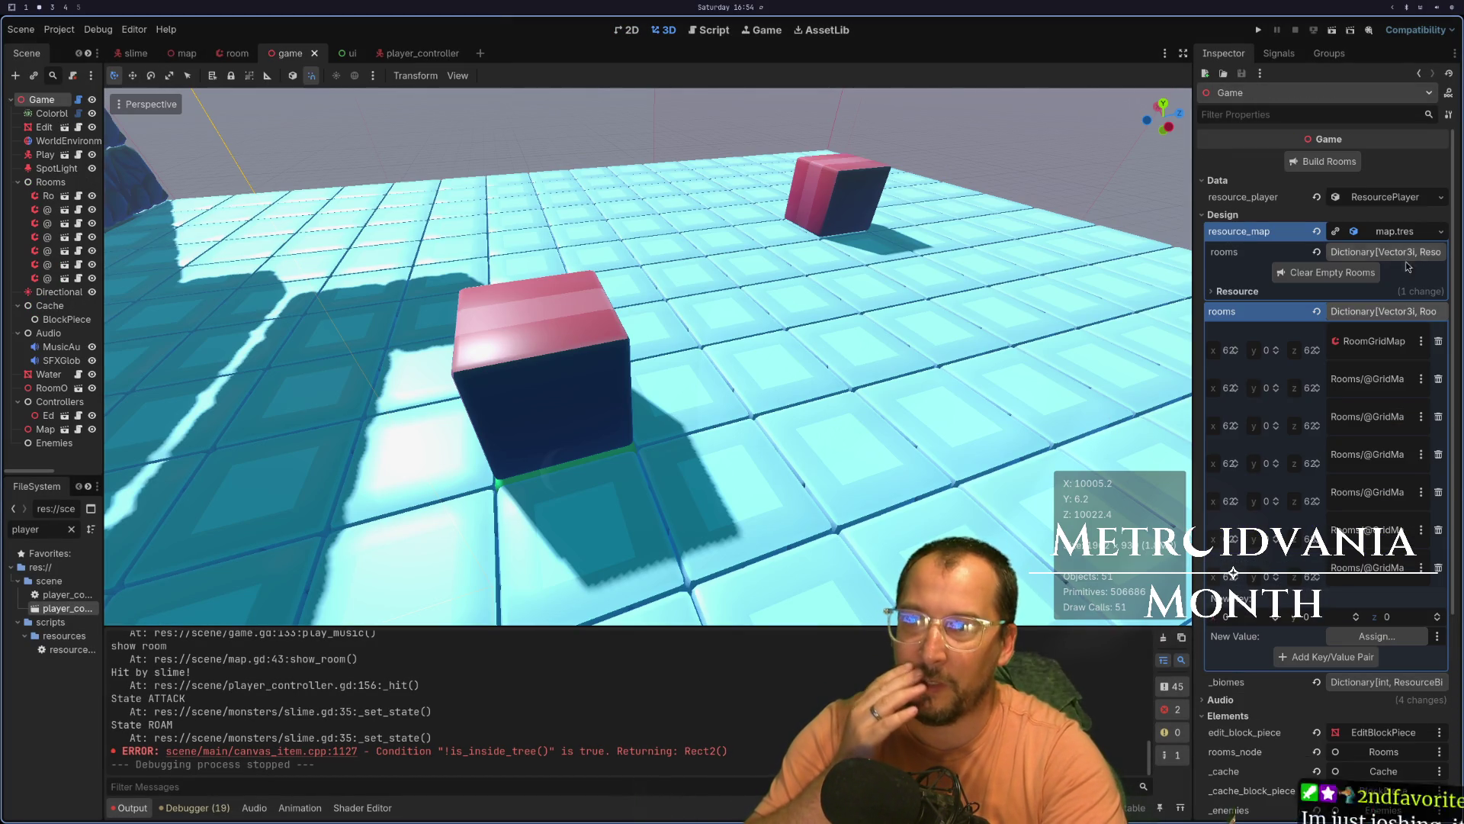
- Collapse rooms and expand Audio's _sfx_stream dictionary in the Game node's Inspector
{"action": "left_click", "coordinate": [1372, 309]}
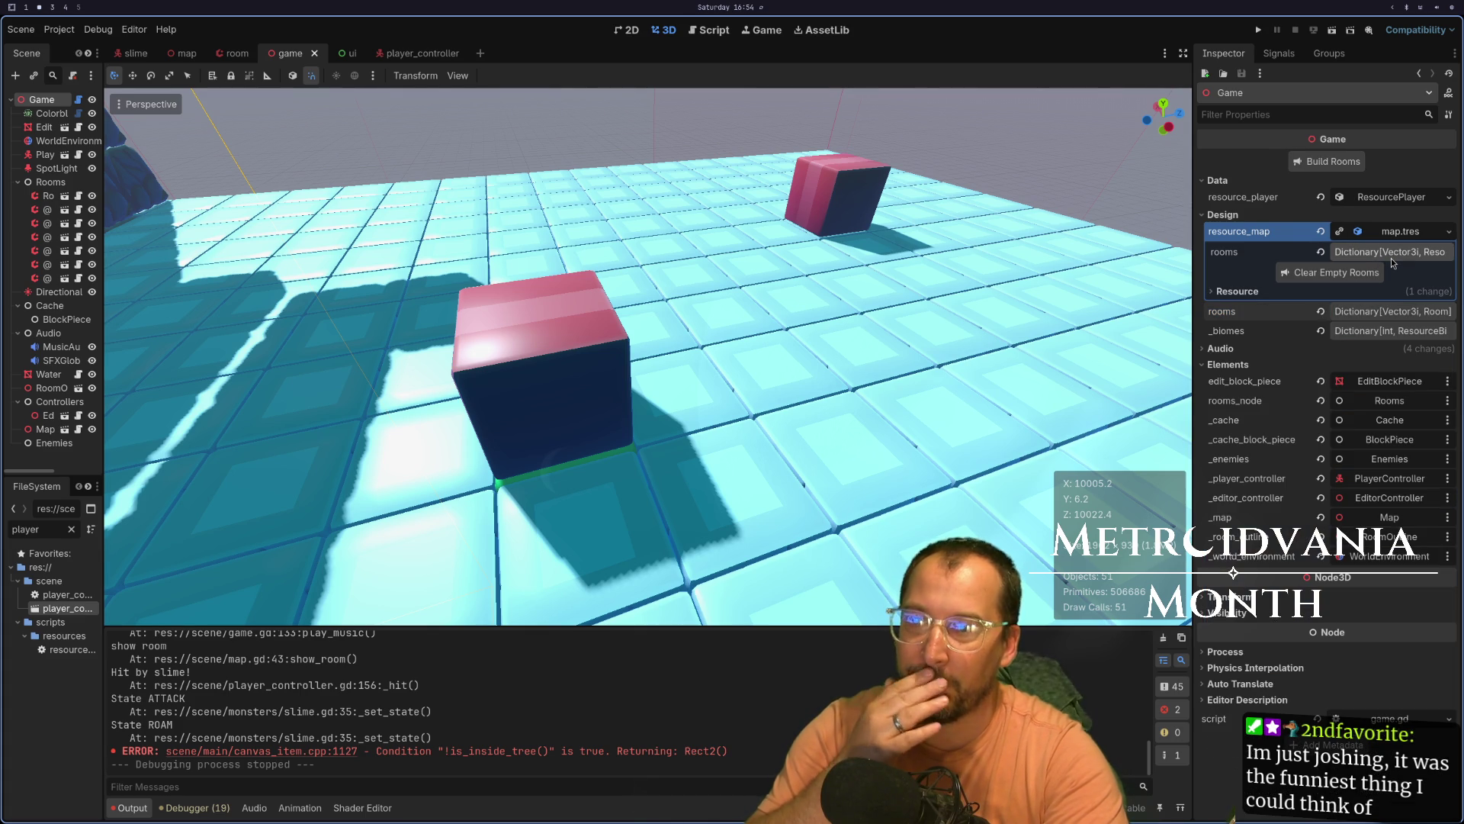
{"action": "left_click", "coordinate": [1222, 351]}
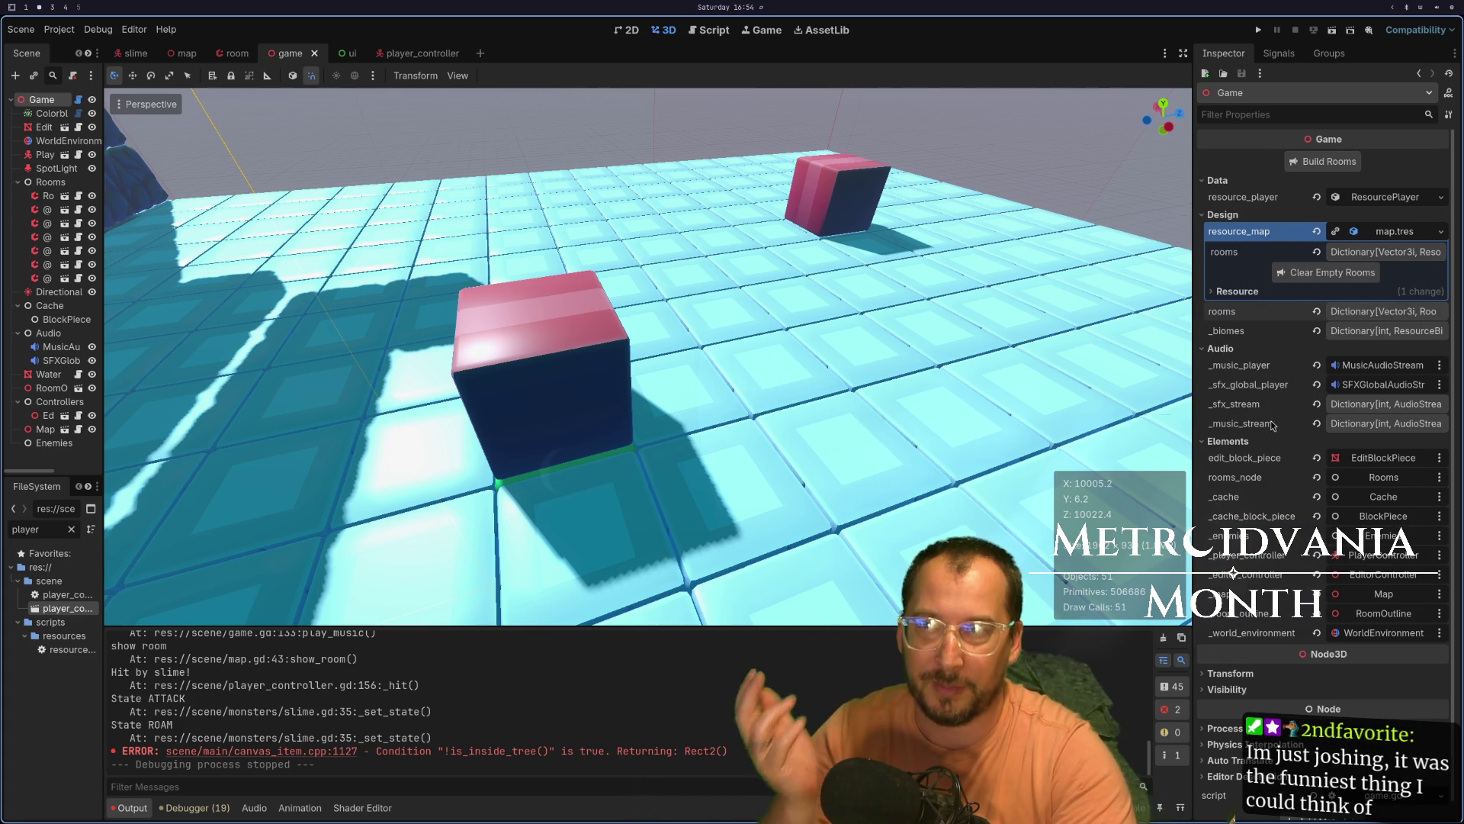
{"action": "left_click", "coordinate": [1391, 407]}
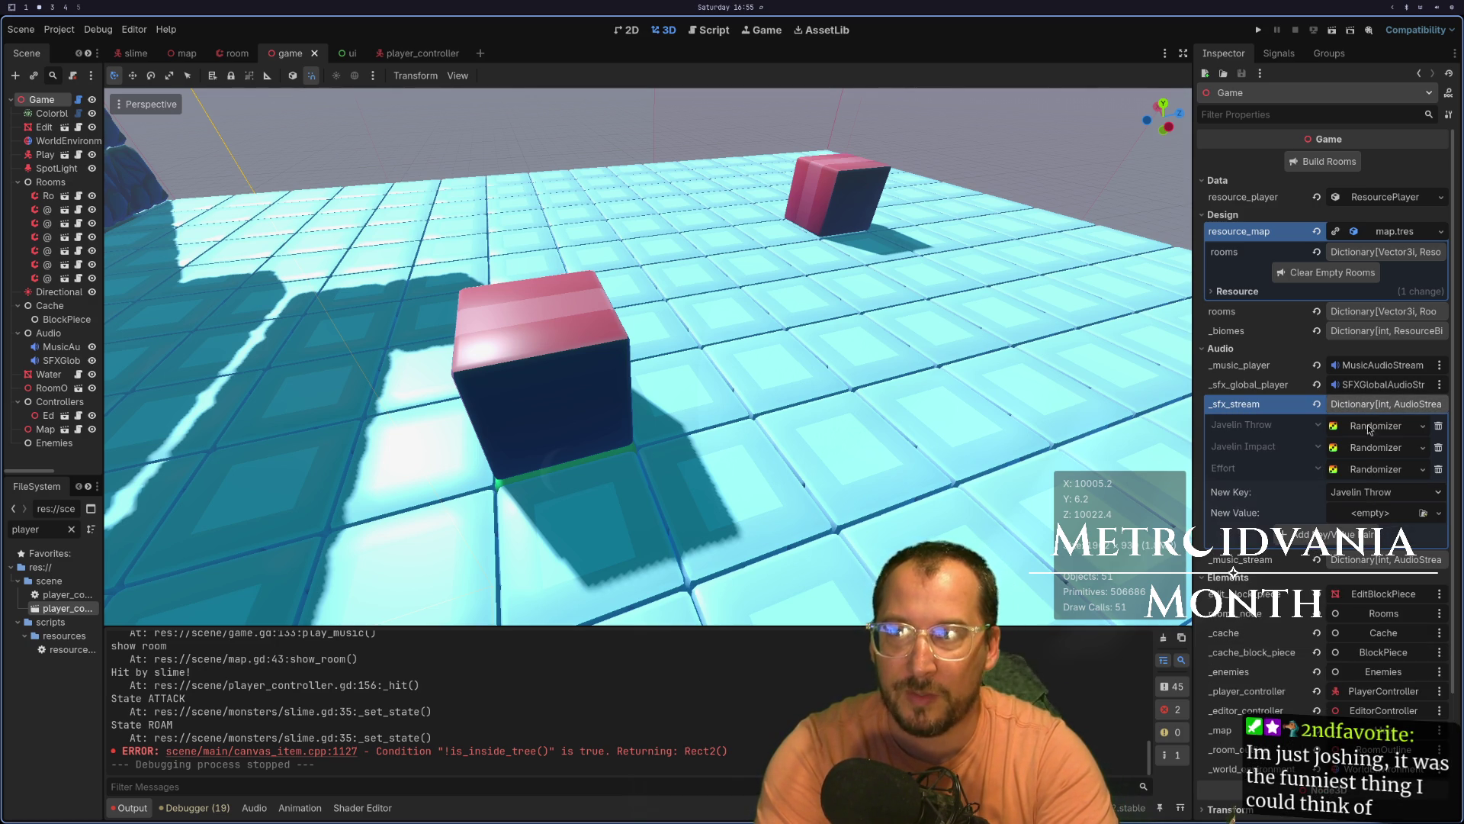
{"action": "key", "text": "super+3"}
{"action": "key", "text": "super+2"}
- Clear the FileSystem filter and browse to res://assets/sfx/serina/ to list the voice clips
{"action": "left_click", "coordinate": [72, 529]}
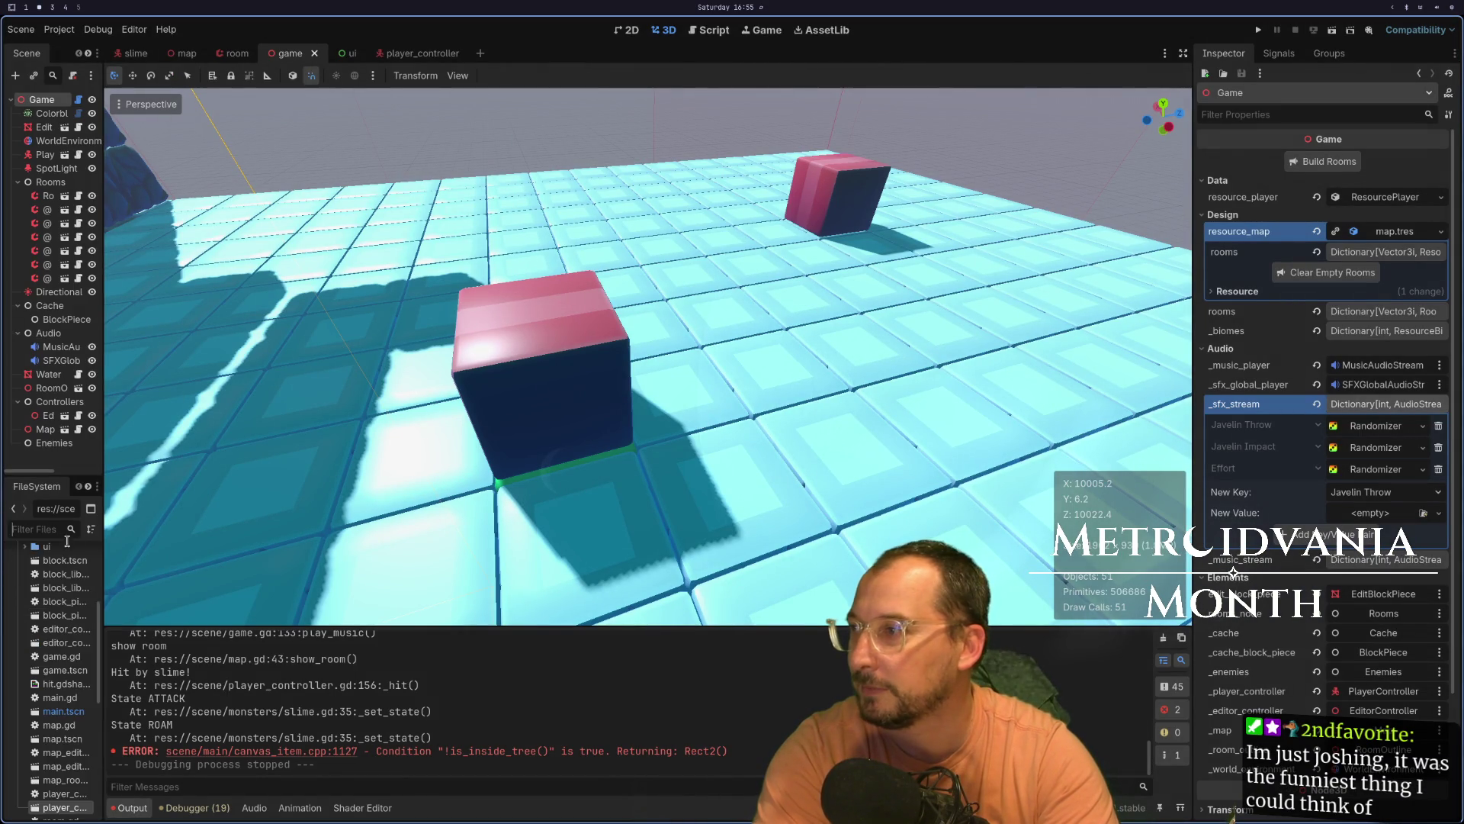
{"action": "left_click", "coordinate": [17, 676]}
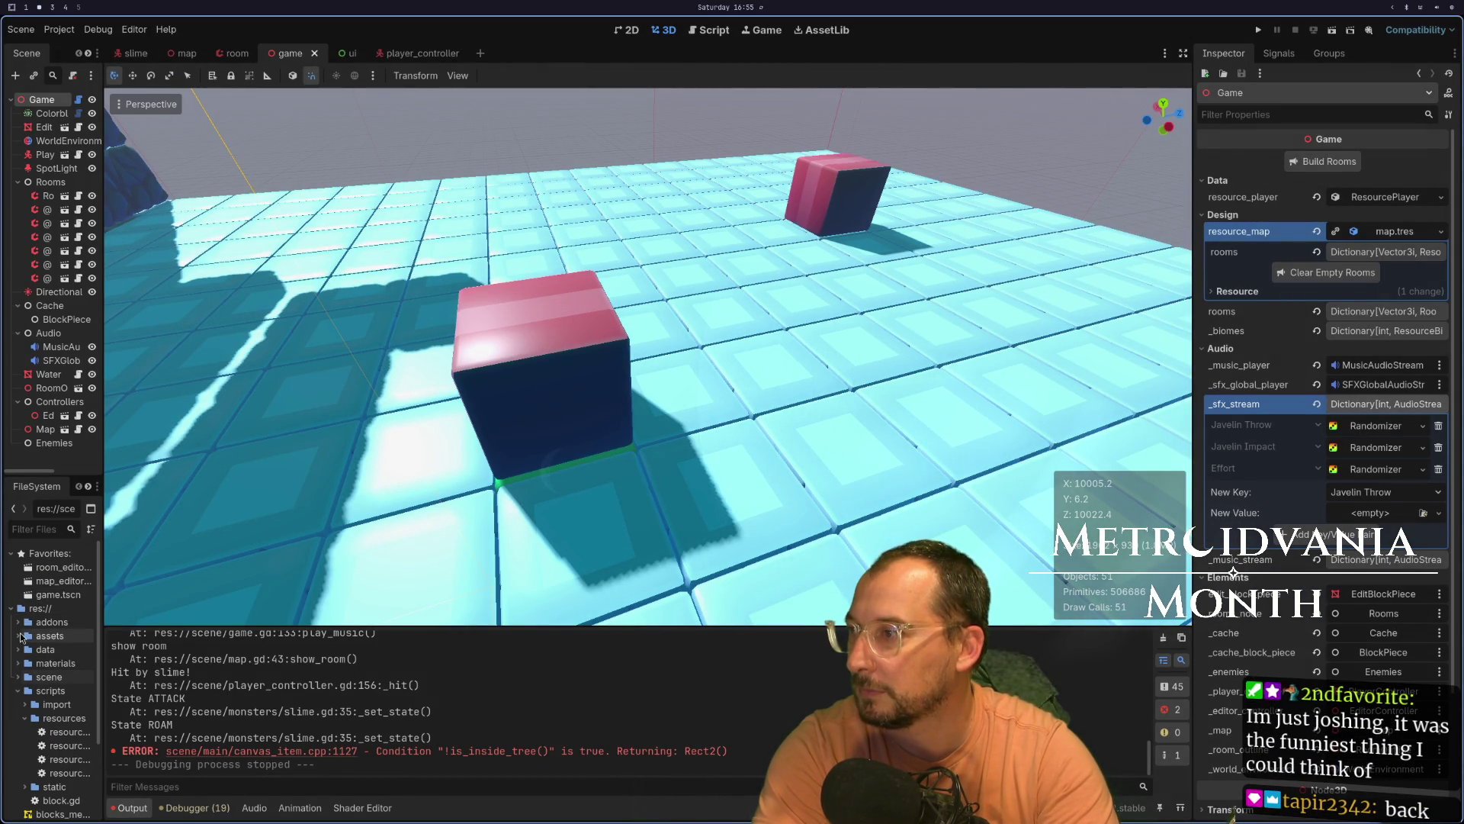
{"action": "left_click", "coordinate": [20, 636]}
{"action": "left_click", "coordinate": [25, 649]}
{"action": "left_click", "coordinate": [26, 676]}
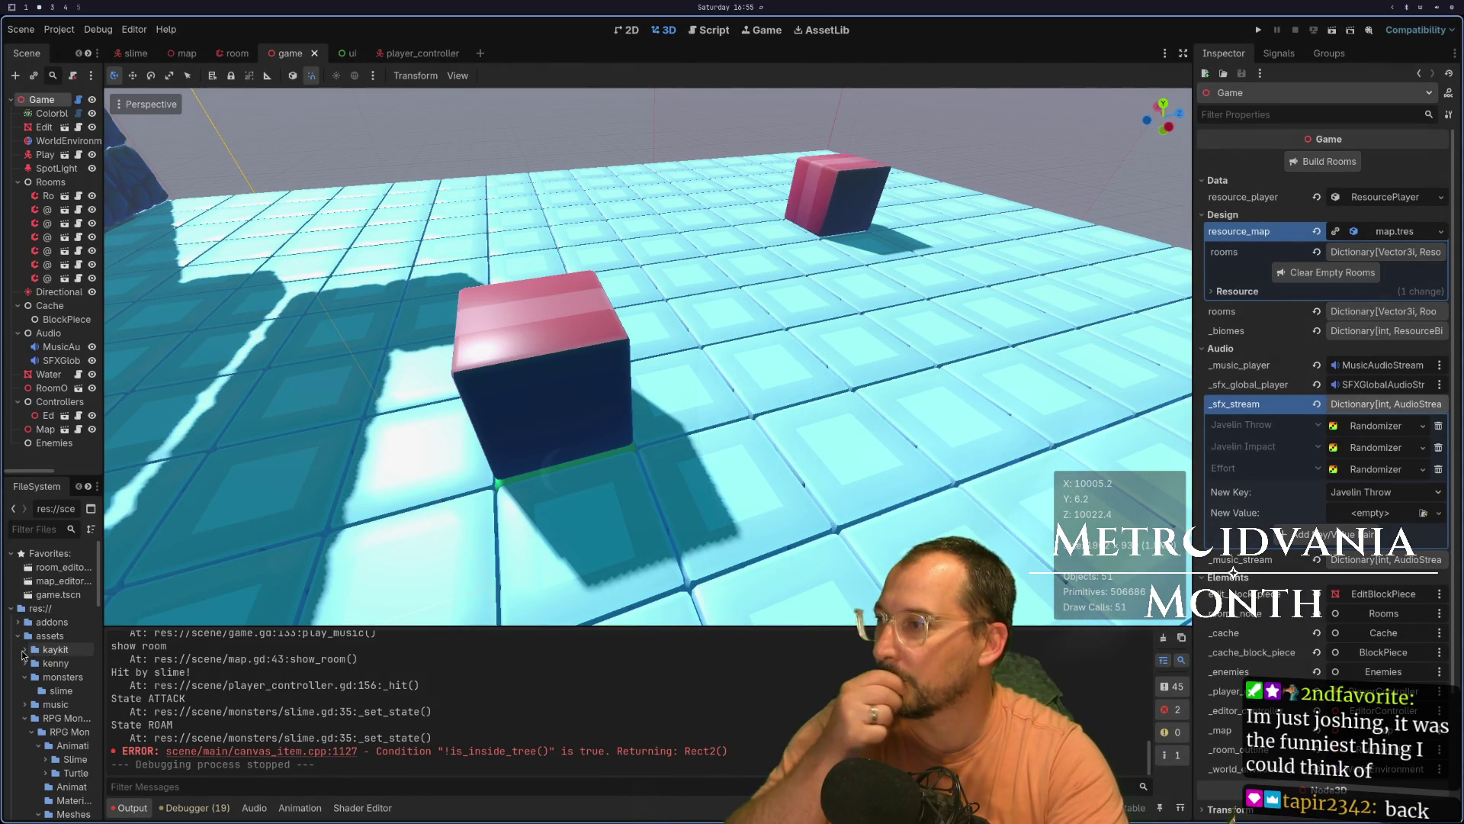
{"action": "left_click", "coordinate": [25, 676]}
{"action": "left_click", "coordinate": [23, 704]}
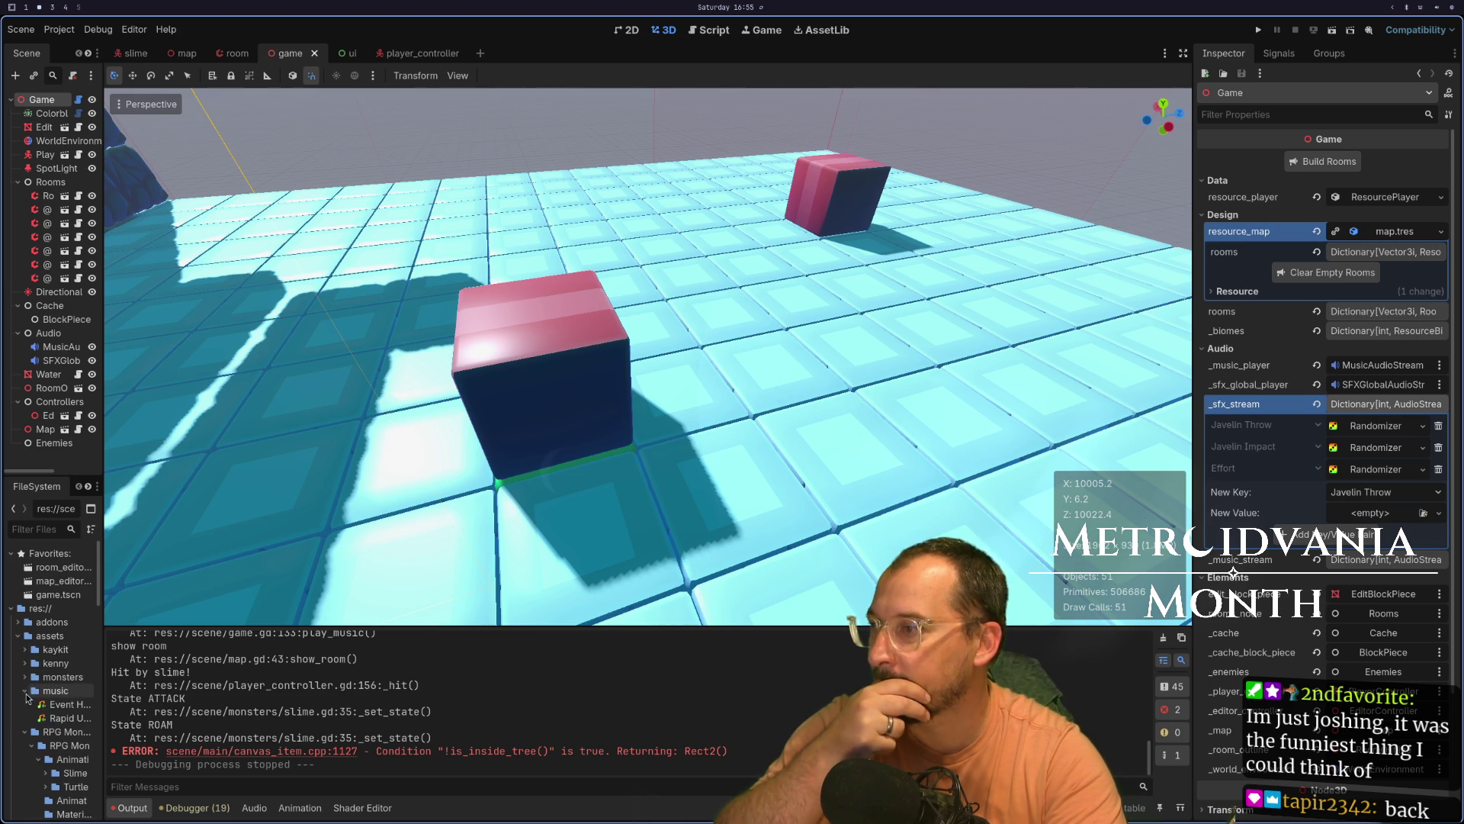
{"action": "left_click", "coordinate": [25, 718]}
{"action": "double_click", "coordinate": [42, 732]}
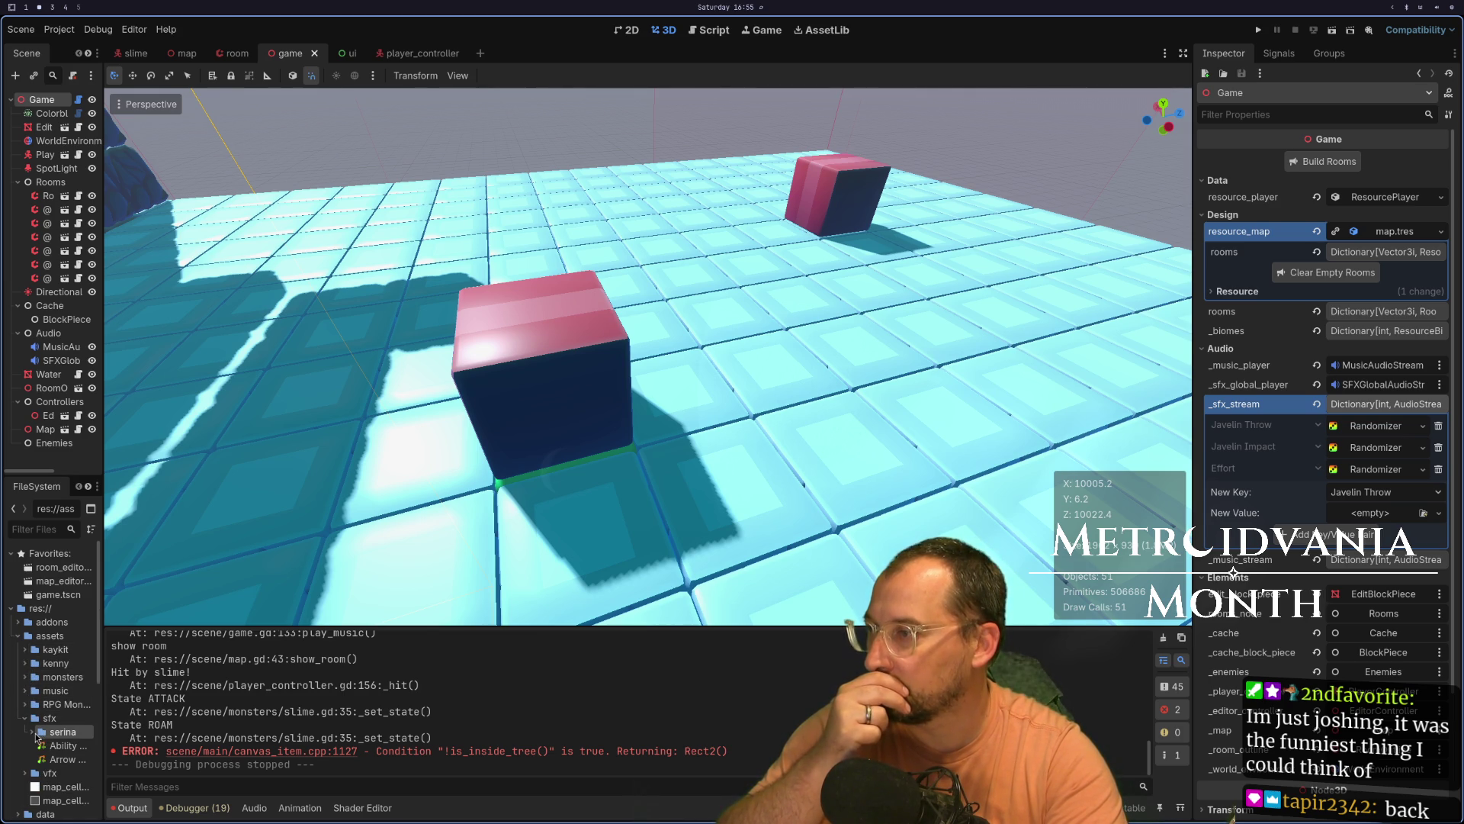
{"action": "left_click_drag", "start_coordinate": [101, 691], "coordinate": [367, 691]}
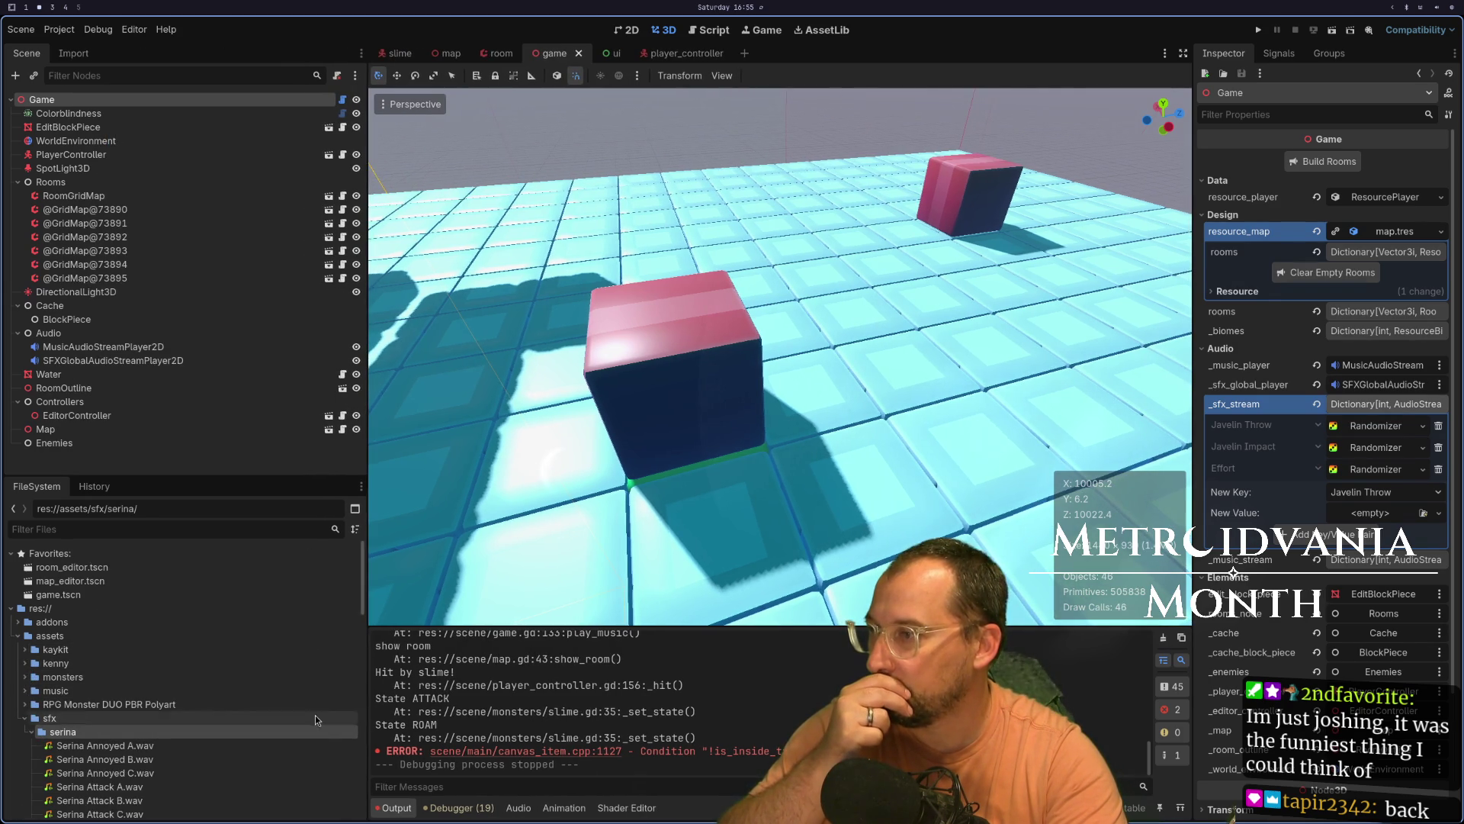
{"action": "scroll", "coordinate": [311, 715], "scroll_direction": "down", "scroll_amount": 3}
{"action": "scroll", "coordinate": [221, 694], "scroll_direction": "down", "scroll_amount": 3}
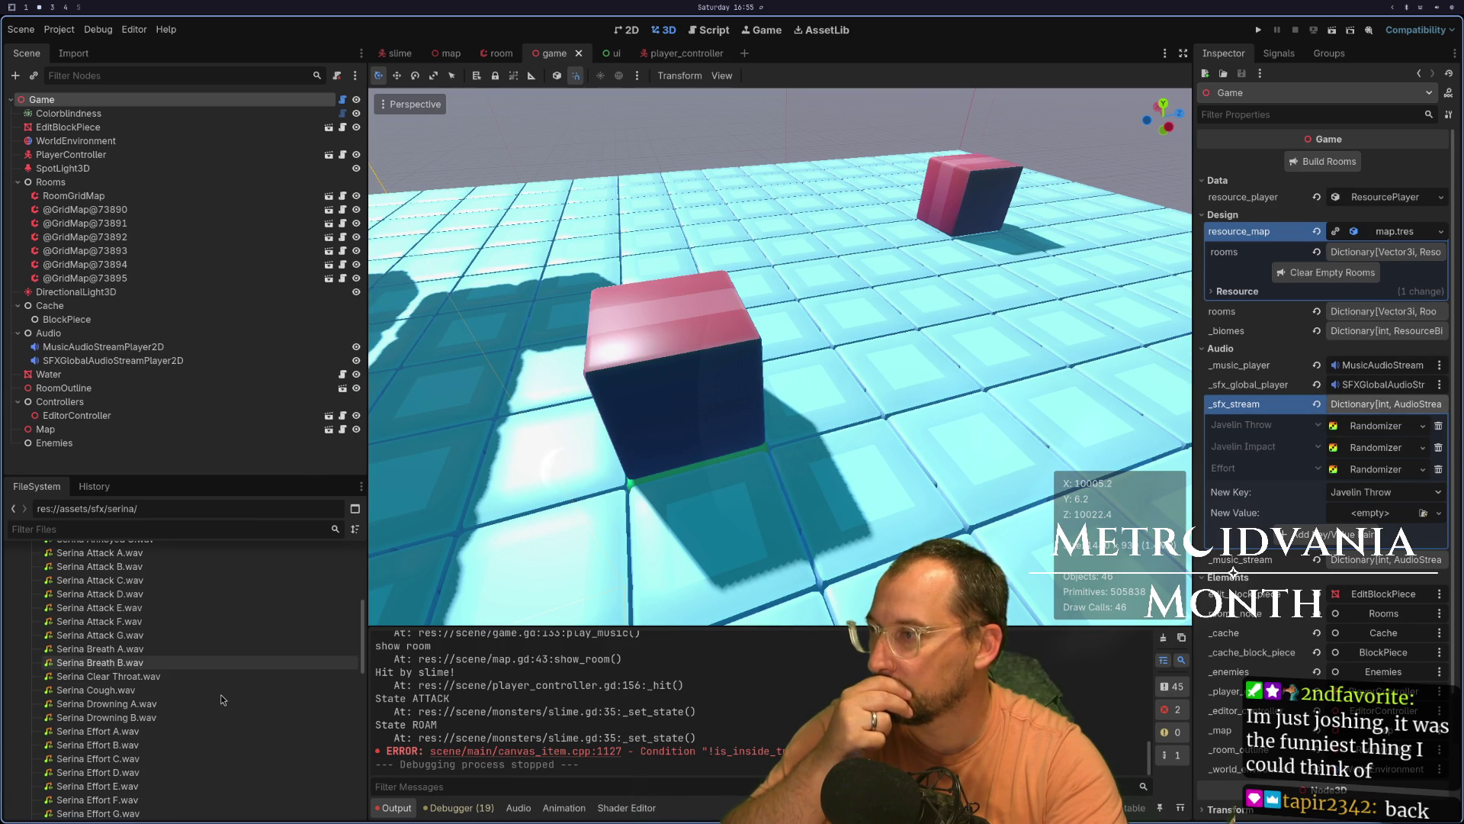
{"action": "scroll", "coordinate": [222, 694], "scroll_direction": "down", "scroll_amount": 5}
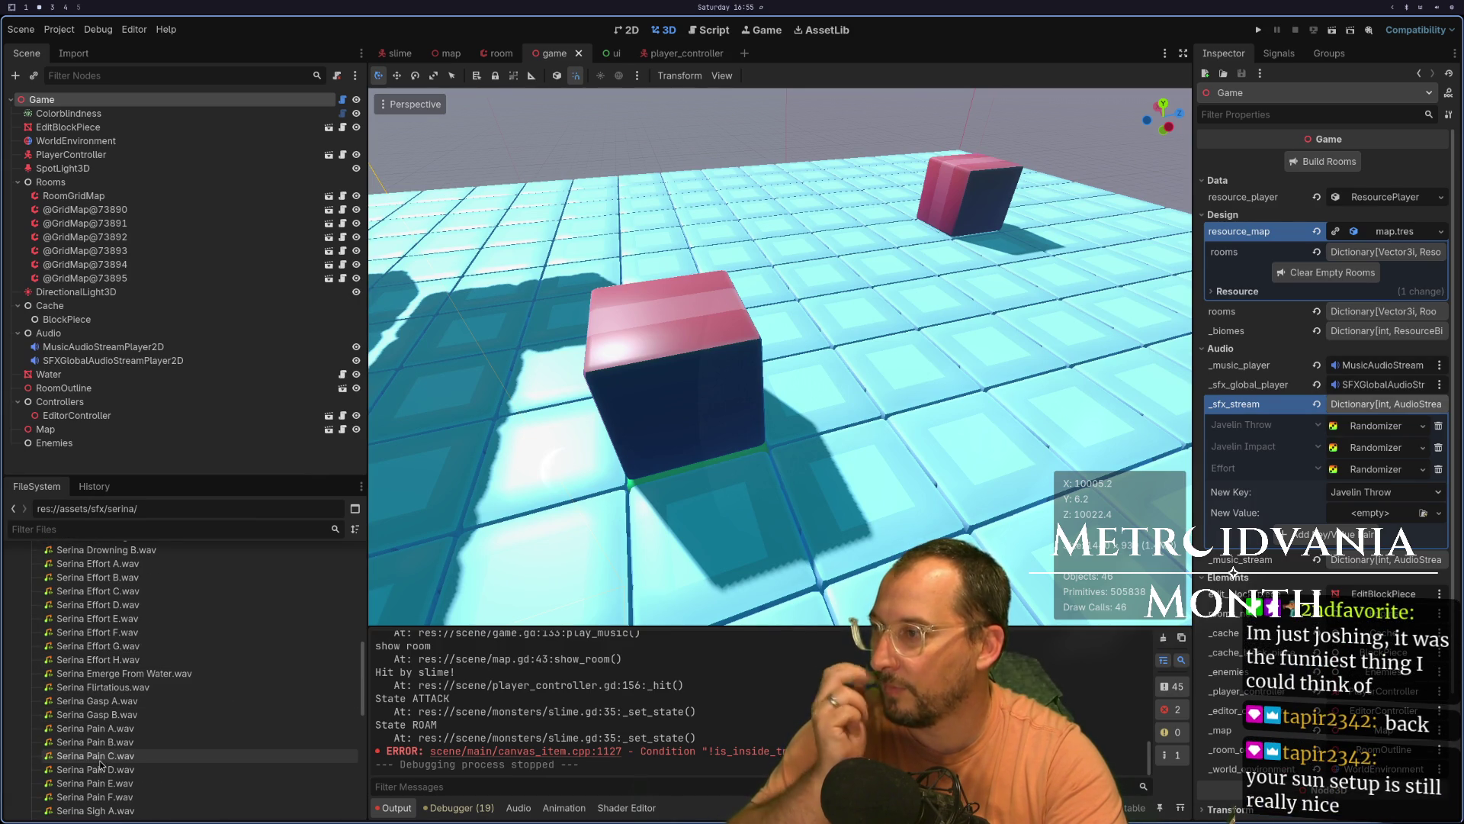
{"action": "left_click", "coordinate": [122, 730]}
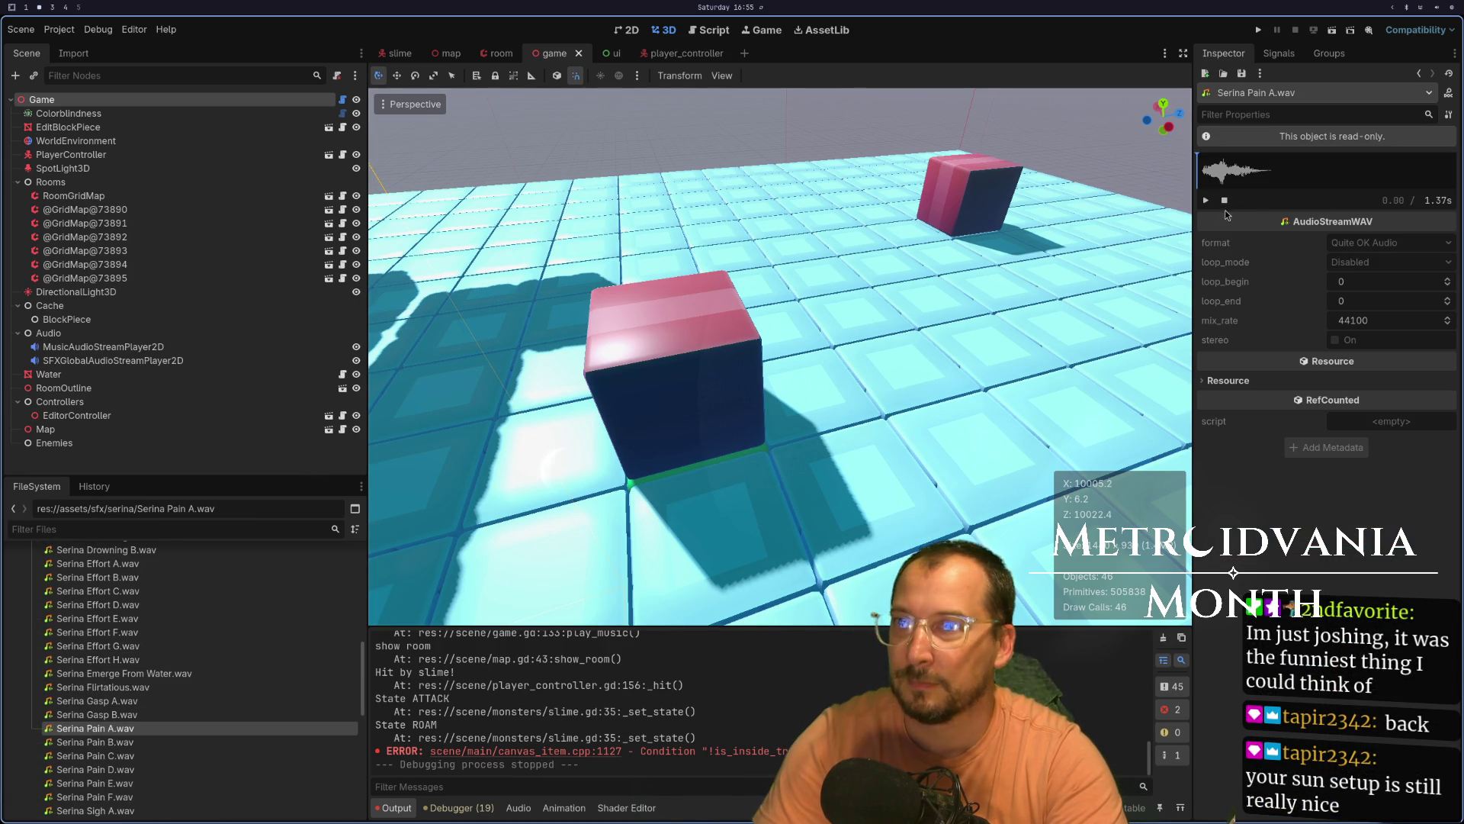
{"action": "left_click", "coordinate": [1203, 200]}
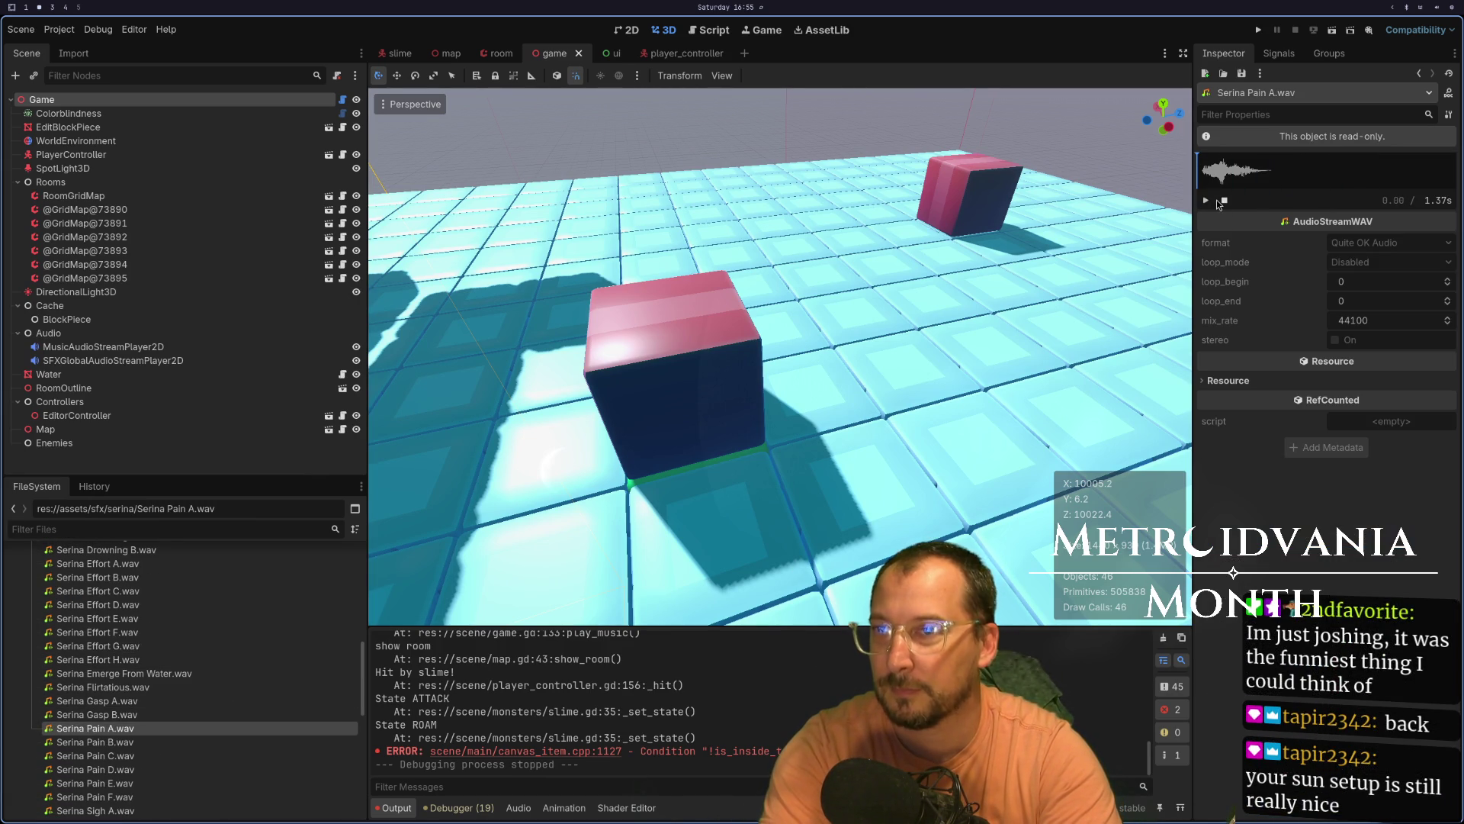
{"action": "left_click", "coordinate": [244, 743]}
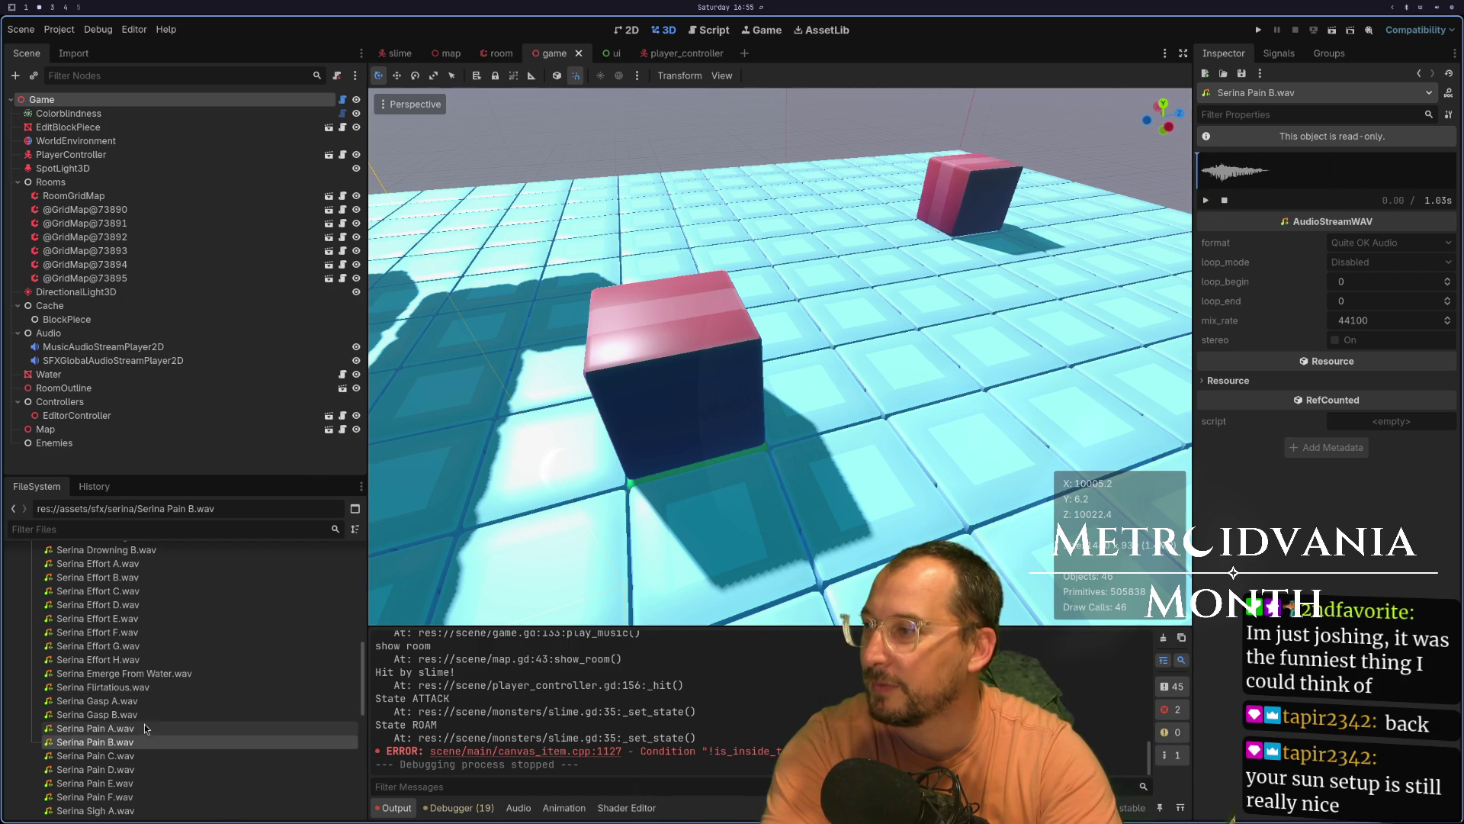
{"action": "left_click", "coordinate": [154, 700]}
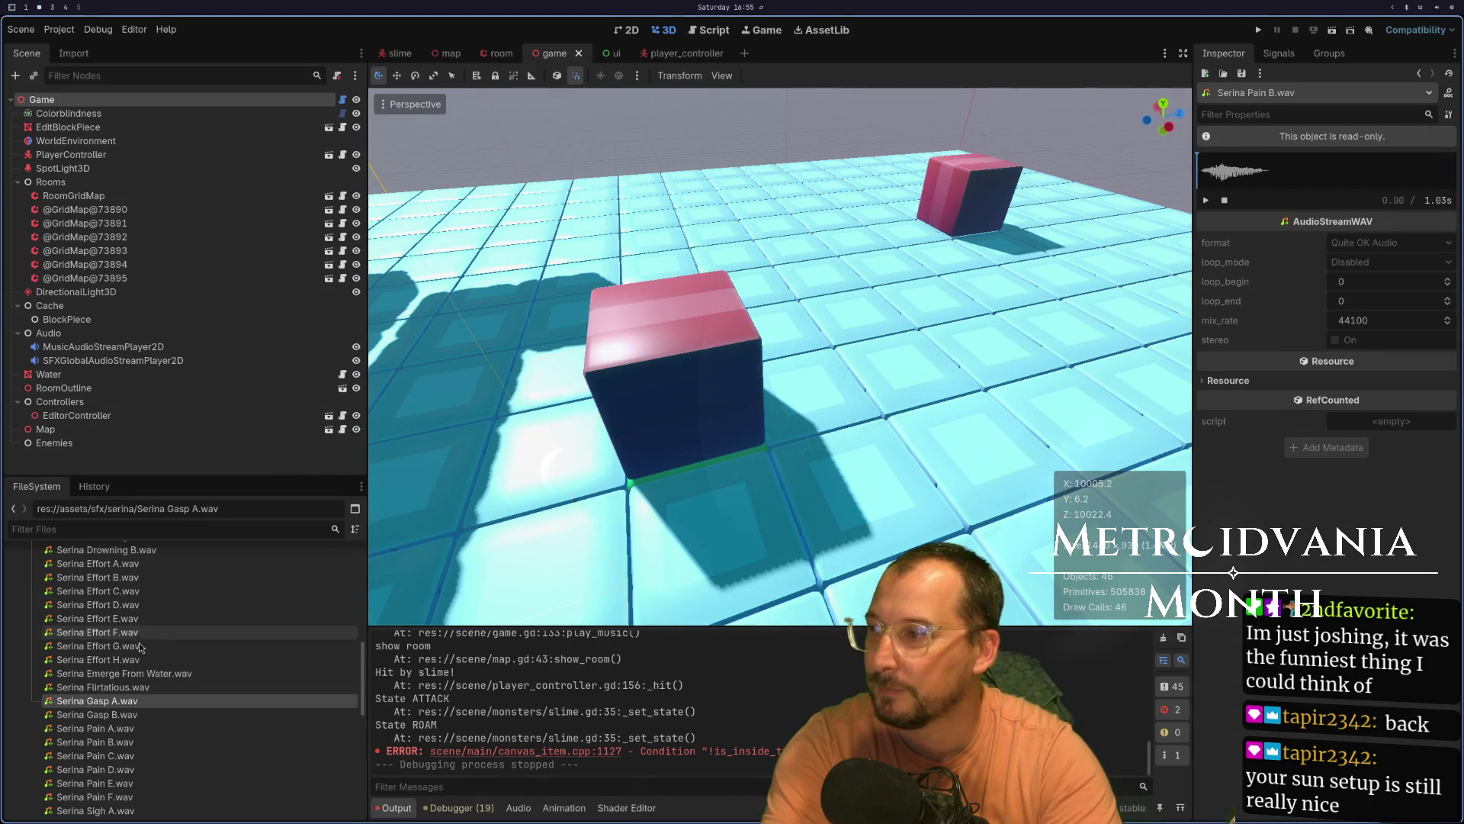
{"action": "double_click", "coordinate": [176, 706]}
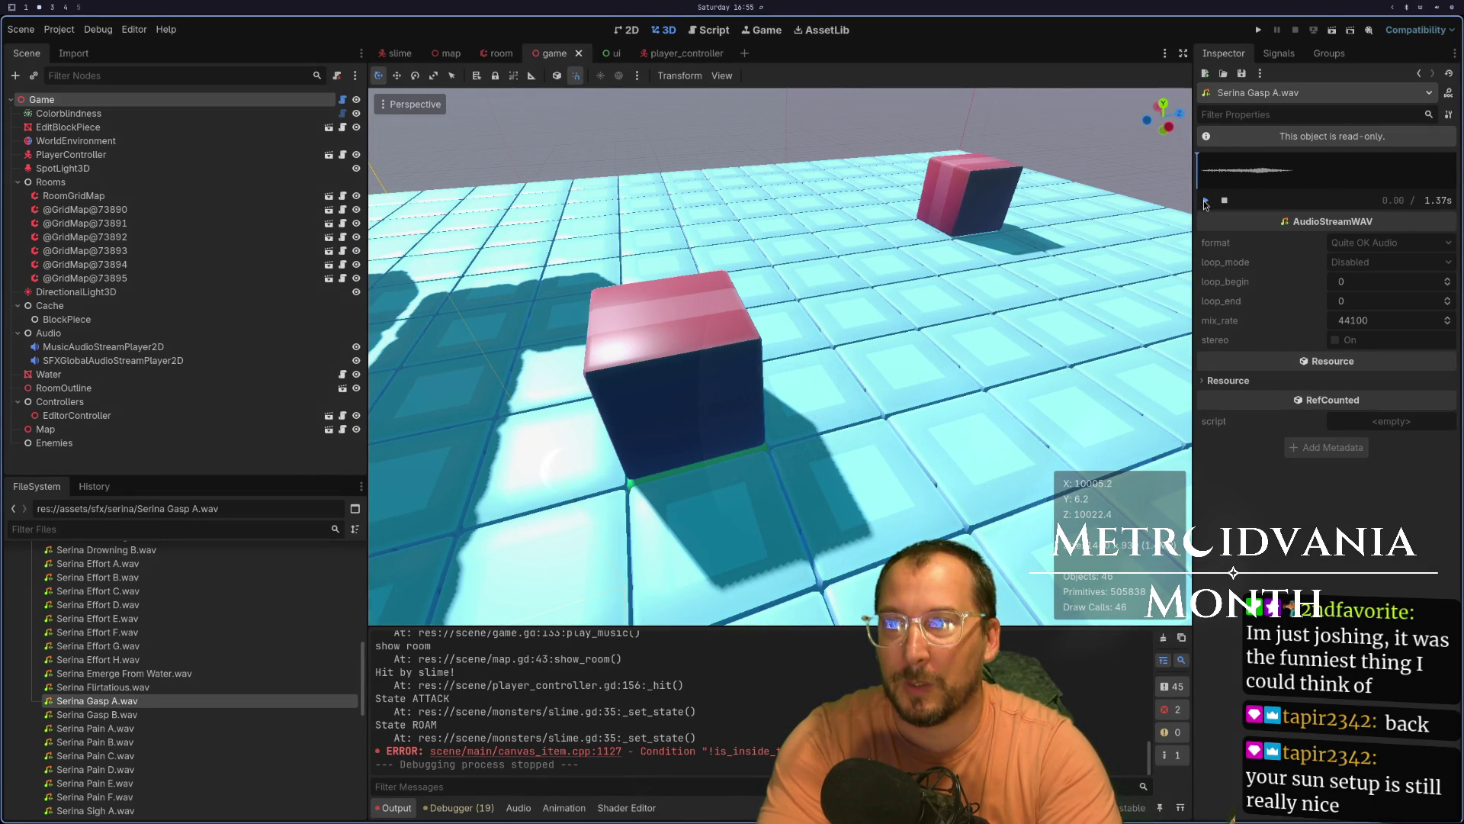
{"action": "left_click", "coordinate": [97, 713]}
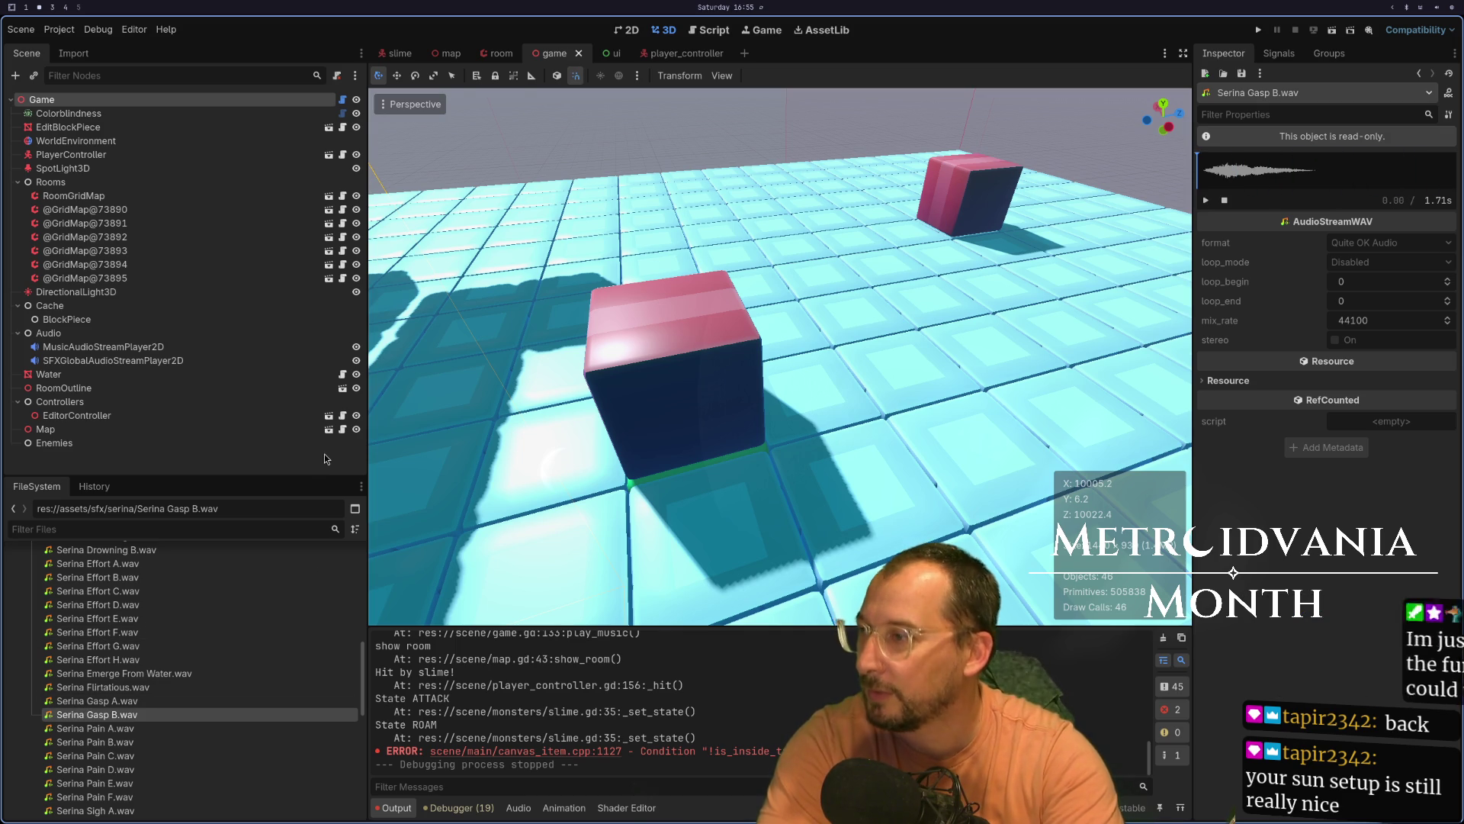
{"action": "left_click", "coordinate": [158, 677]}
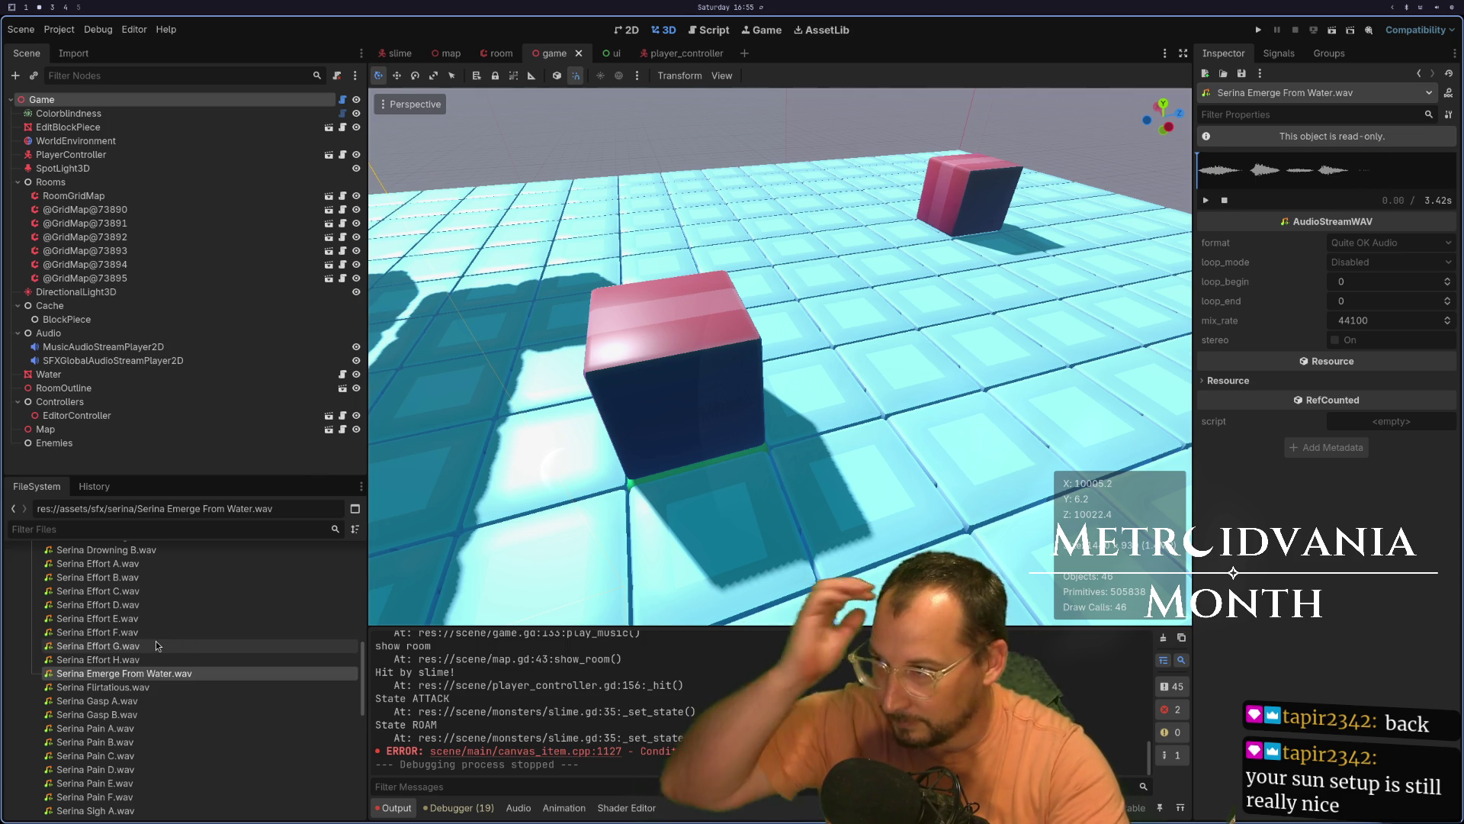
{"action": "scroll", "coordinate": [150, 648], "scroll_direction": "down", "scroll_amount": 5}
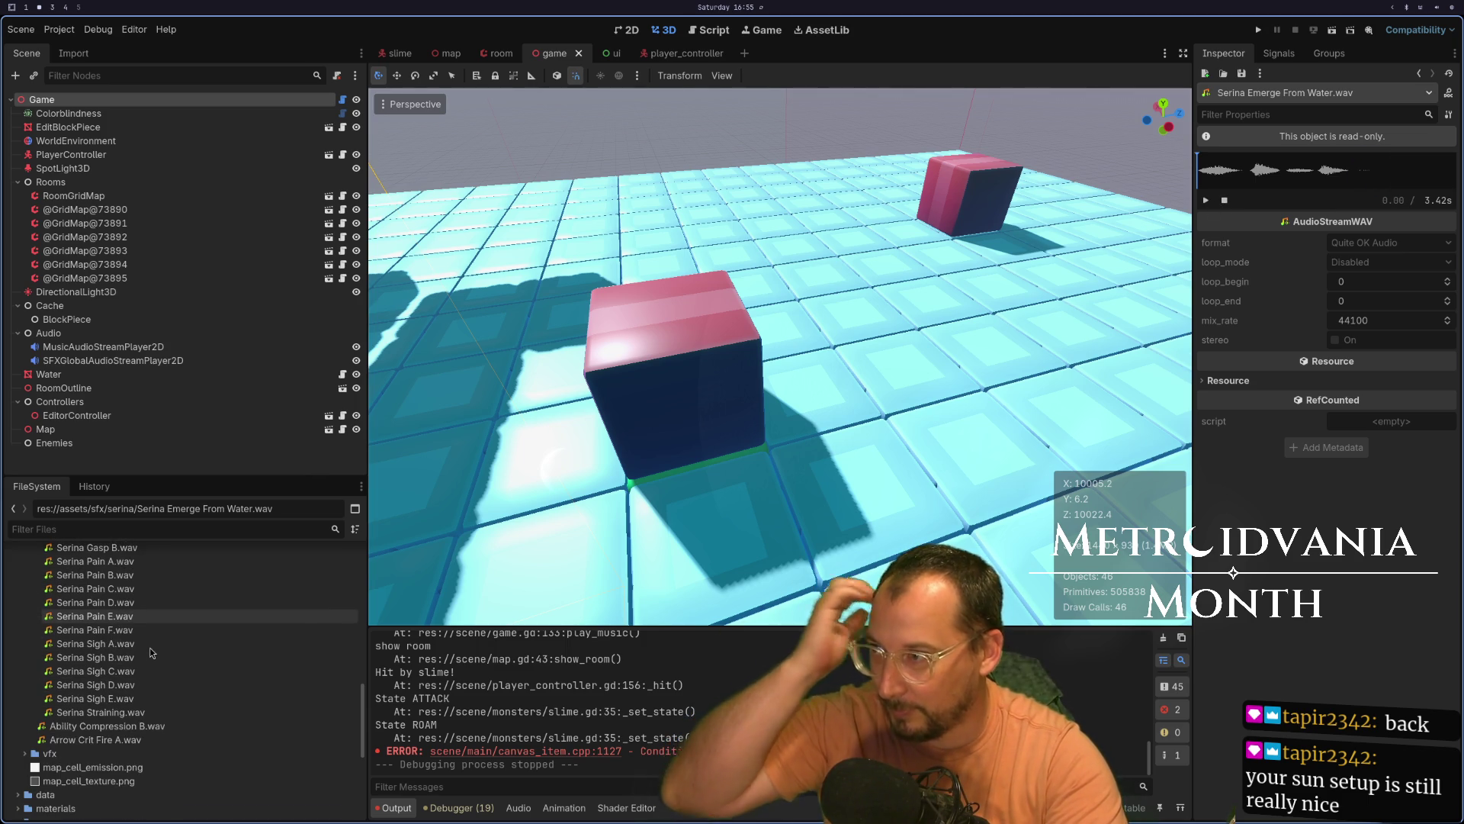
{"action": "left_click", "coordinate": [116, 563]}
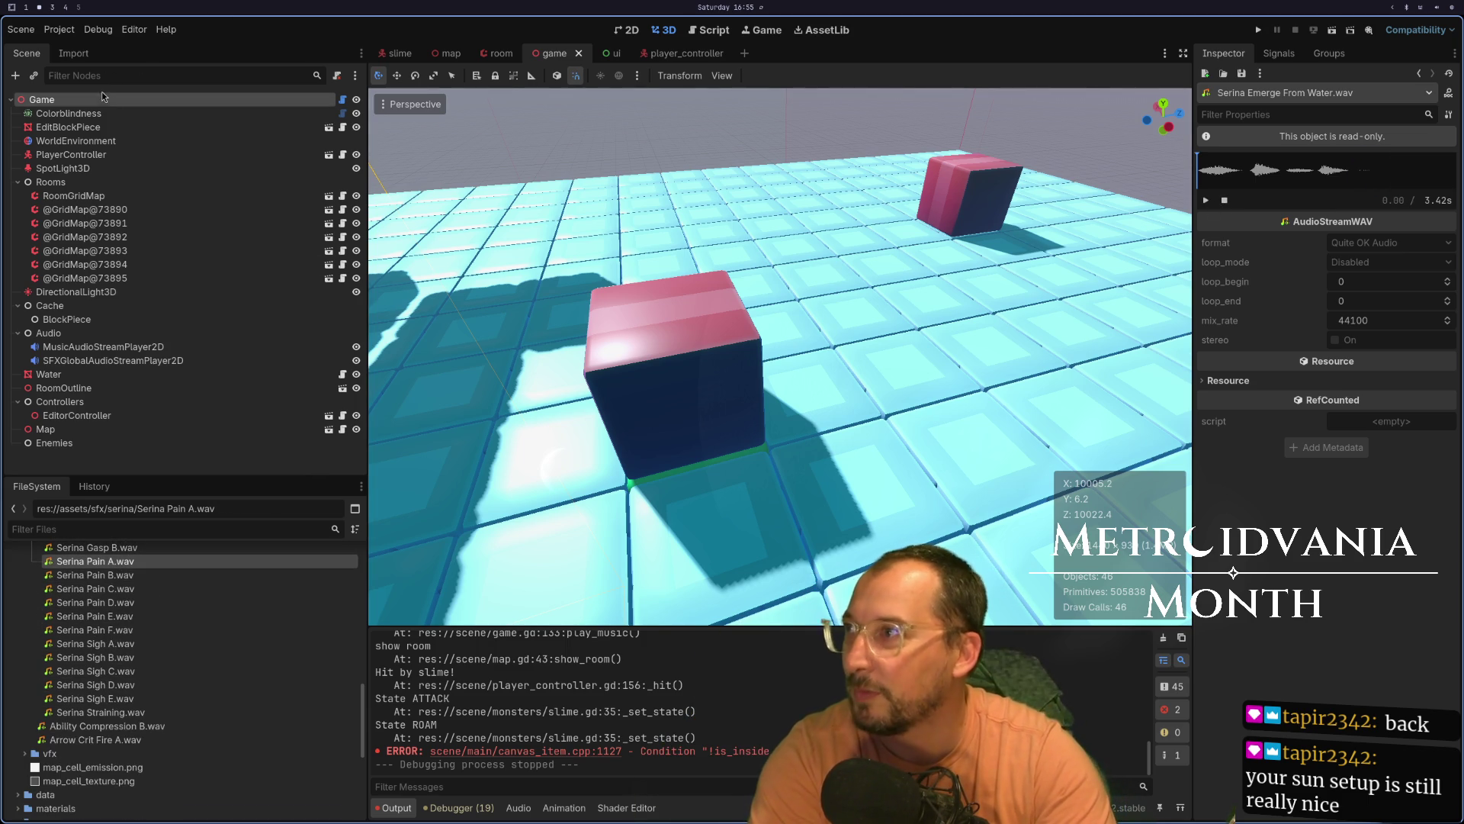
{"action": "left_click", "coordinate": [111, 97]}
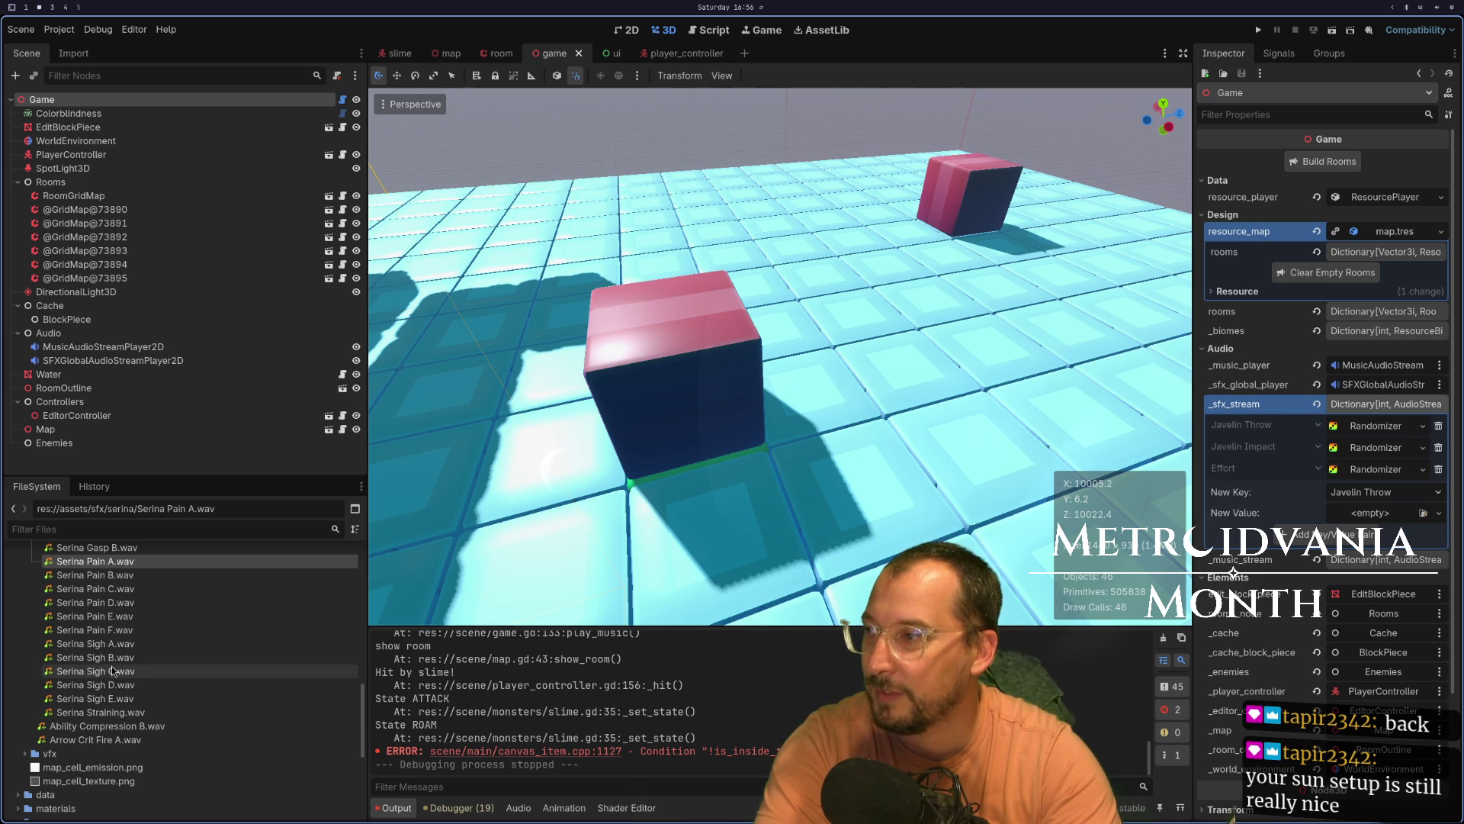
{"action": "left_click", "coordinate": [106, 631]}
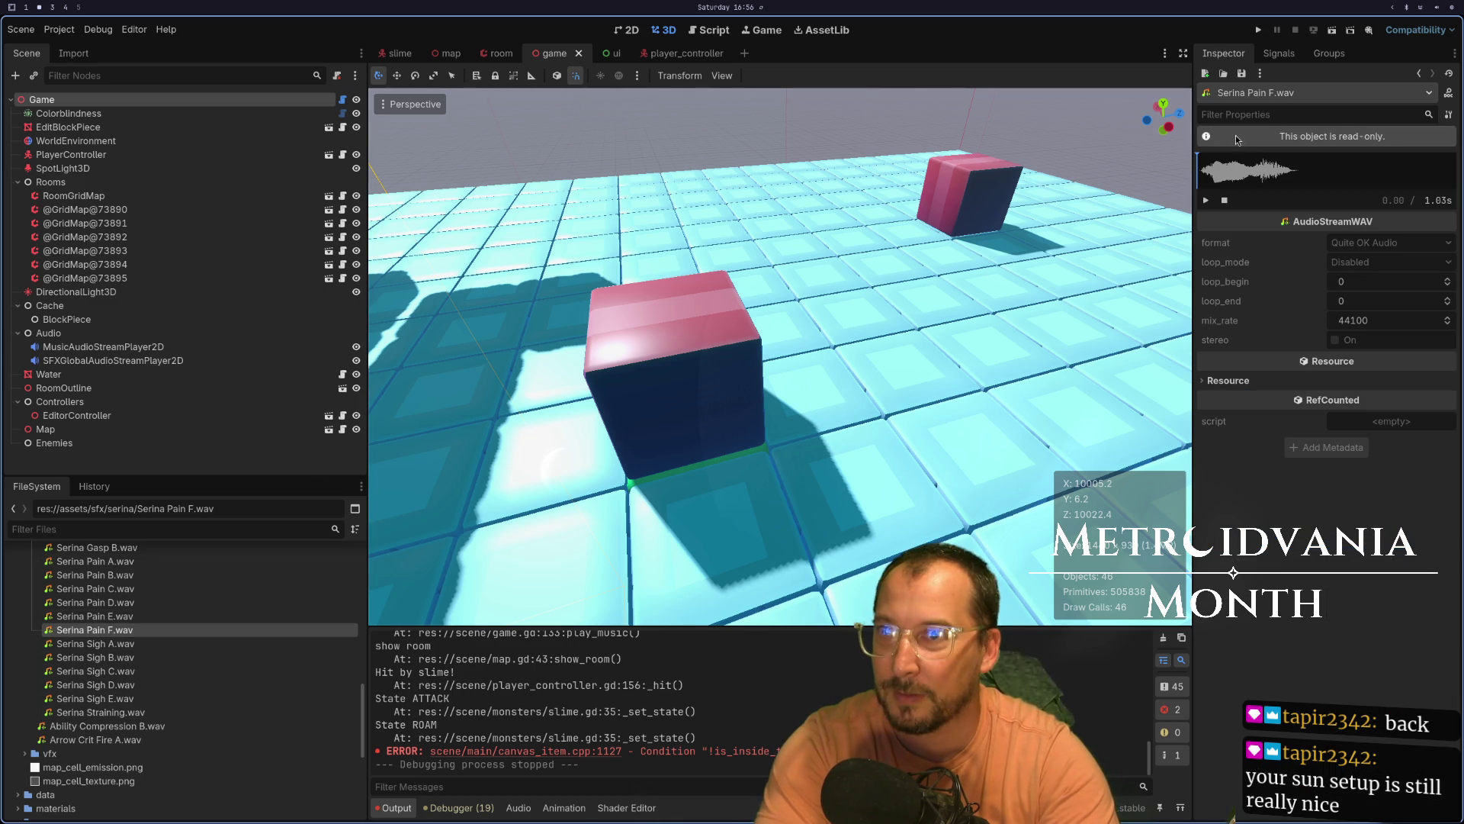
{"action": "left_click", "coordinate": [138, 113]}
{"action": "left_click", "coordinate": [135, 101]}
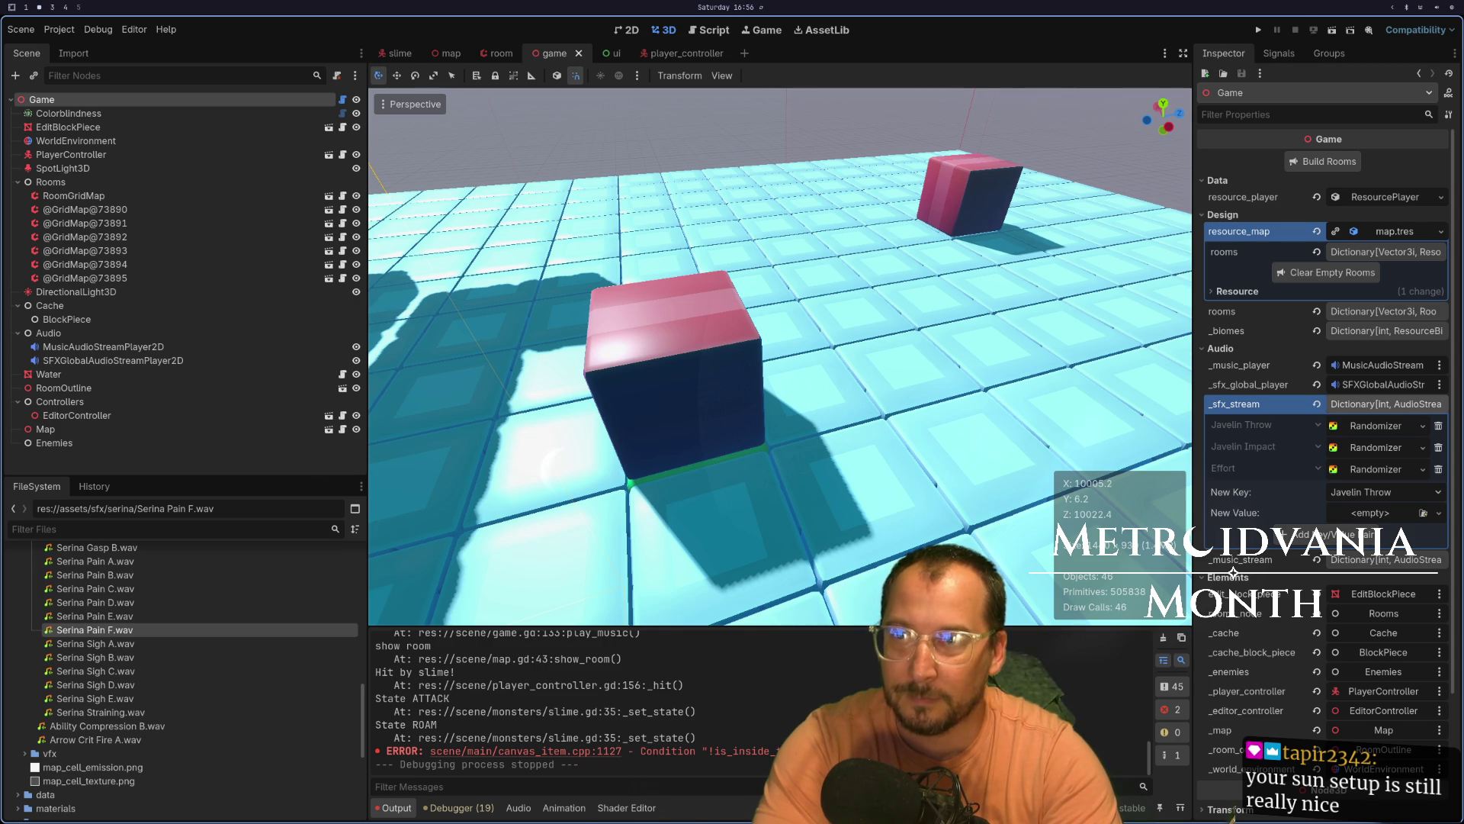
{"action": "key", "text": "super+1"}
- Append PAIN to the Sfx enum on line 11 of game.gd, then return to Godot
{"action": "key", "text": "shift+h"}
{"action": "key", "text": "shift+h"}
{"action": "key", "text": "shift+h"}
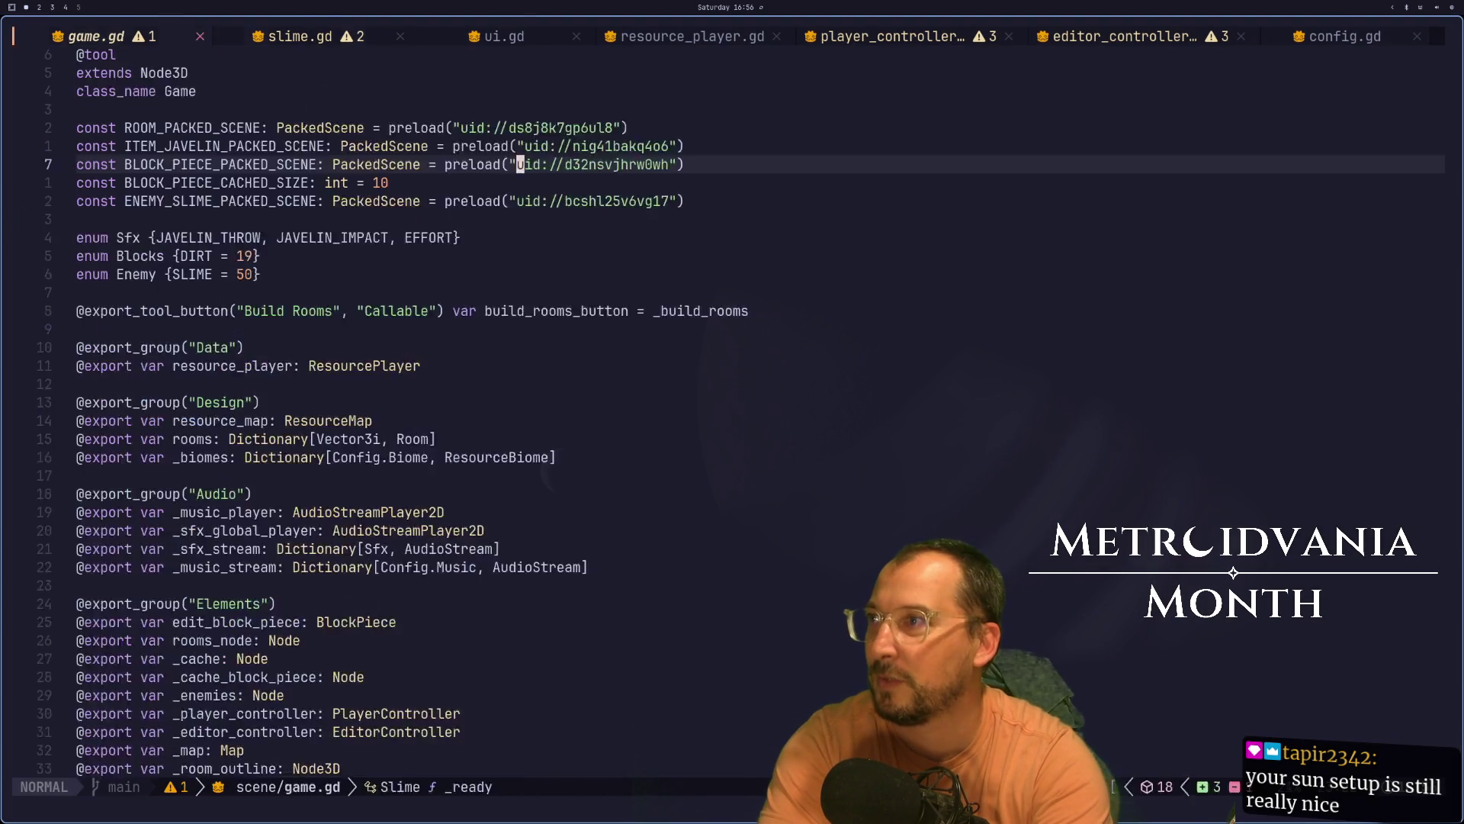
{"action": "key", "text": "shift+l"}
{"action": "key", "text": "g"}
{"action": "key", "text": "g"}
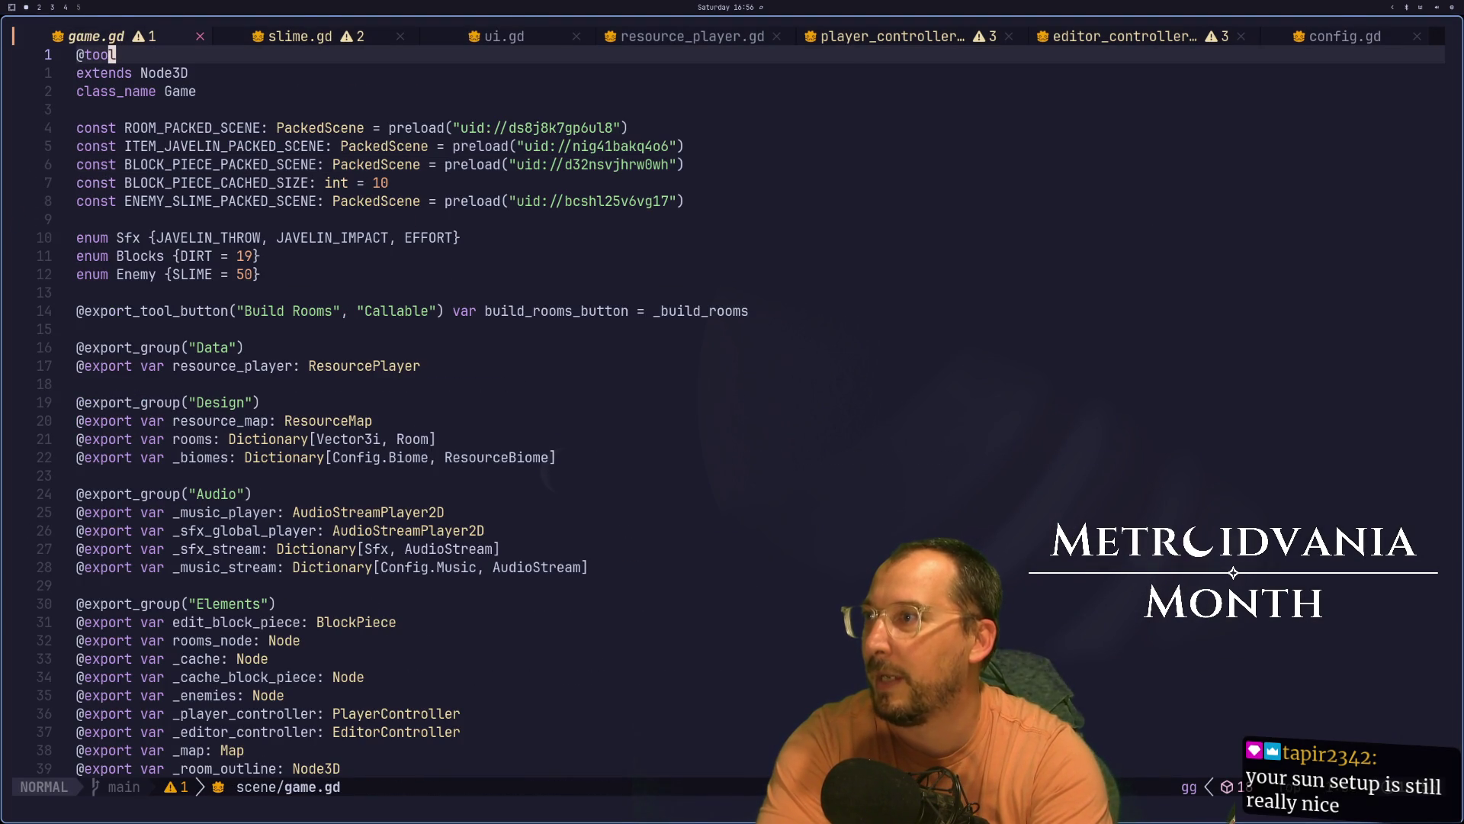
{"action": "key", "text": "j"}
{"action": "key", "text": "j"}
{"action": "key", "text": "j"}
{"action": "key", "text": "dollar"}
{"action": "key", "text": "i"}
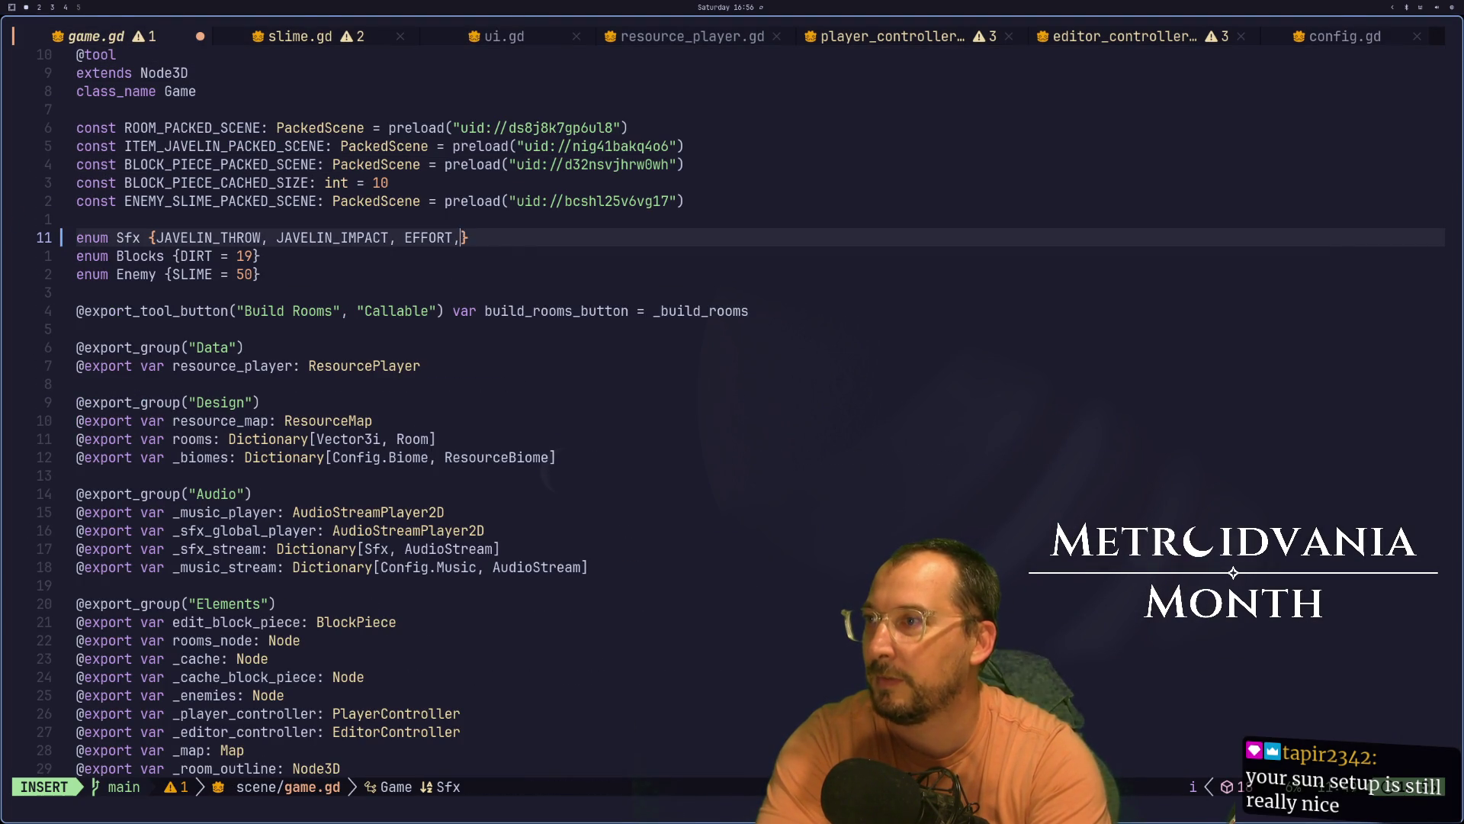
{"action": "key", "text": "Escape"}
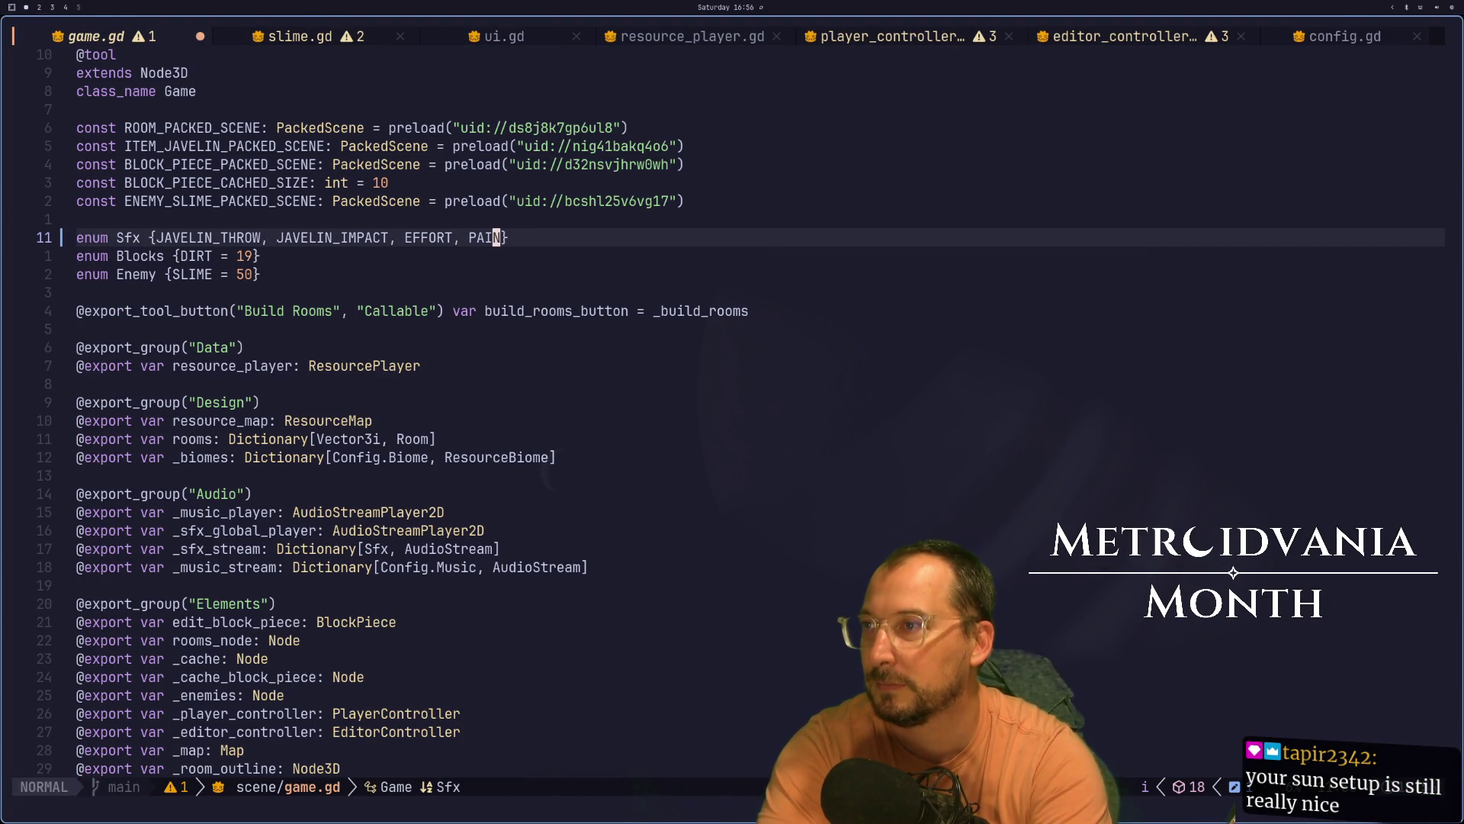
{"action": "key", "text": "super+2"}
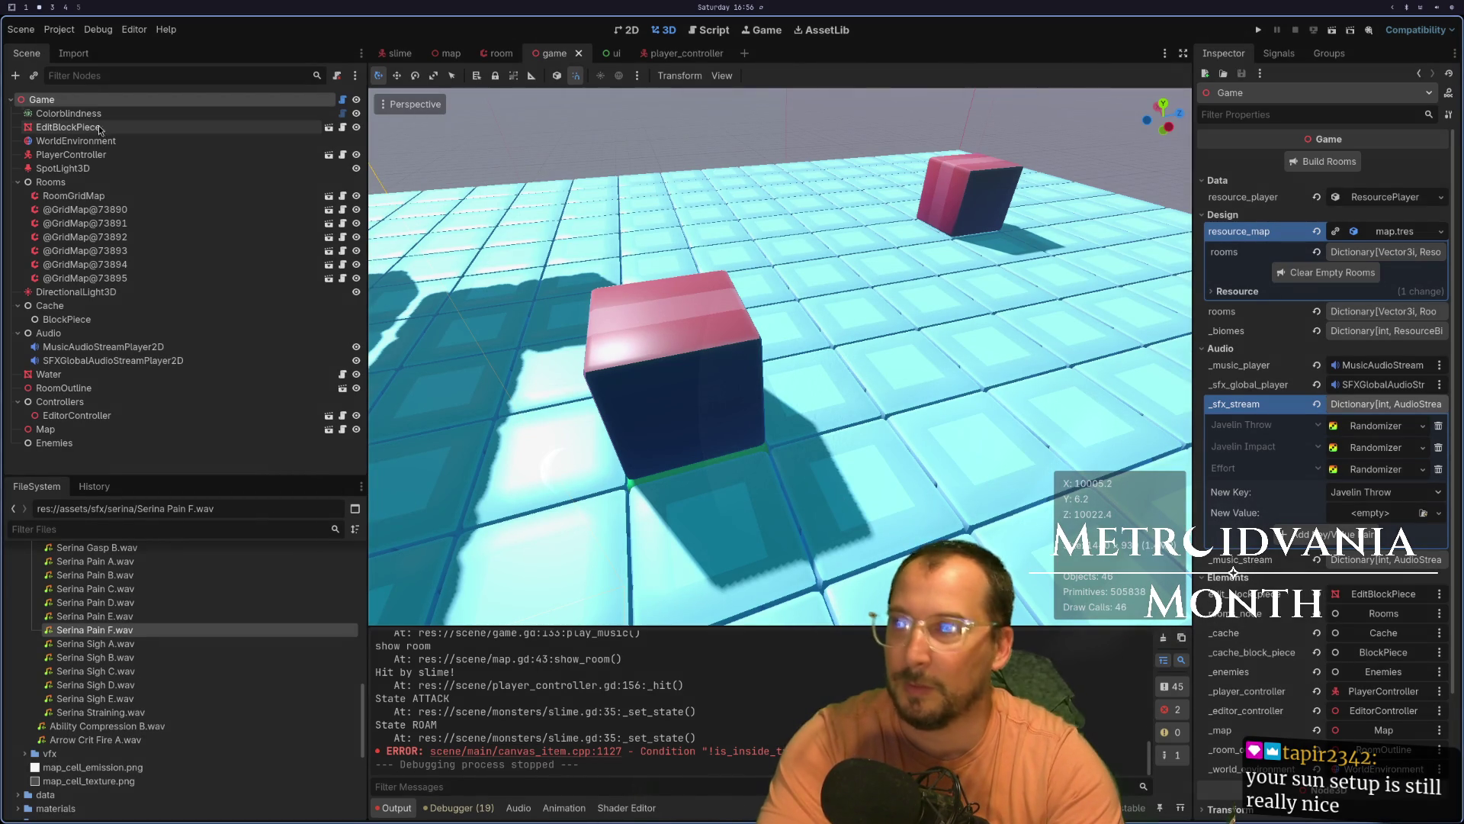
- On the Game node, add a Pain key to _sfx_stream with an AudioStreamRandomizer value
{"action": "left_click", "coordinate": [69, 127]}
{"action": "left_click", "coordinate": [77, 103]}
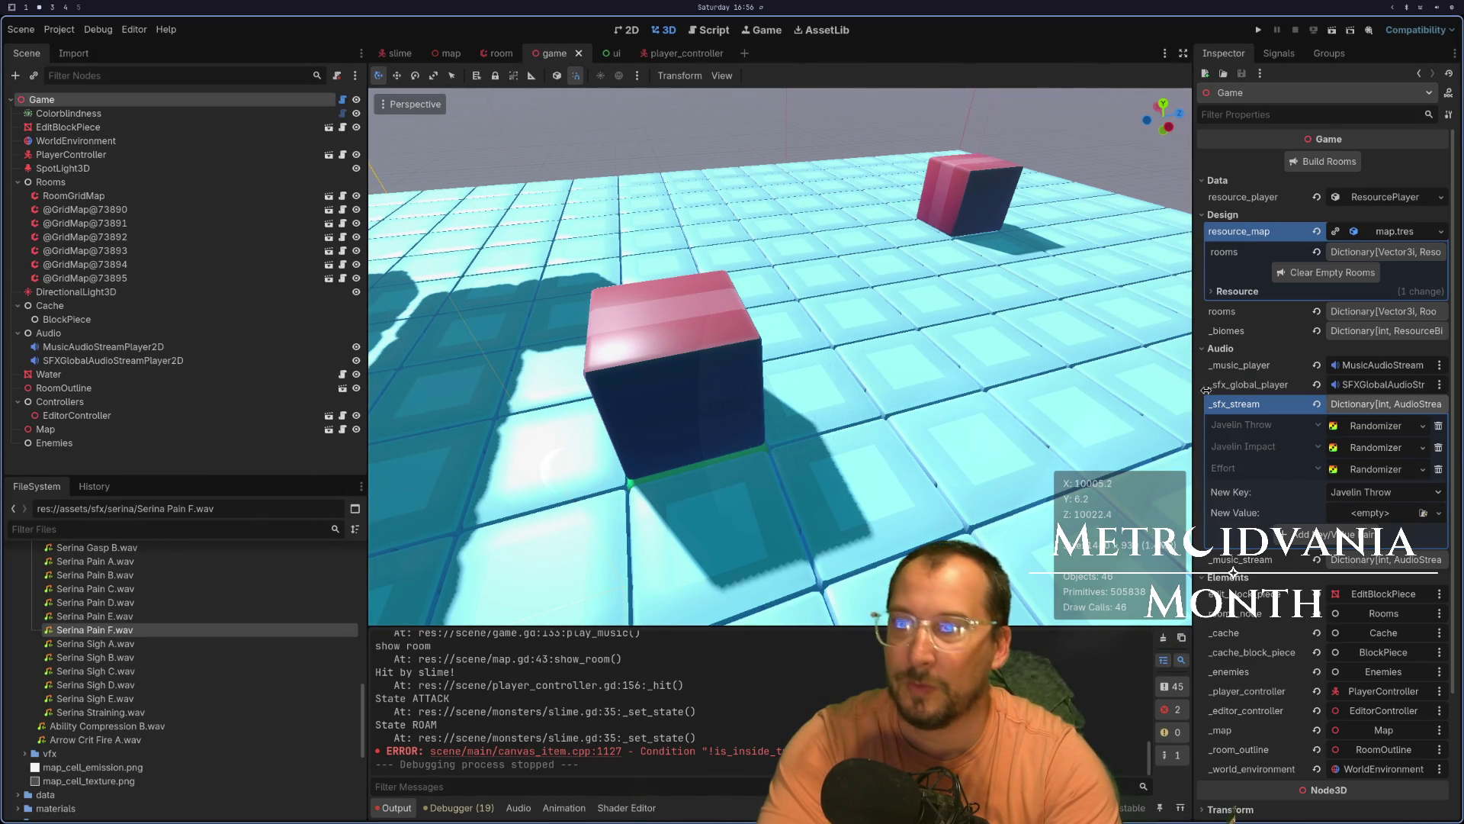
{"action": "left_click", "coordinate": [1372, 486]}
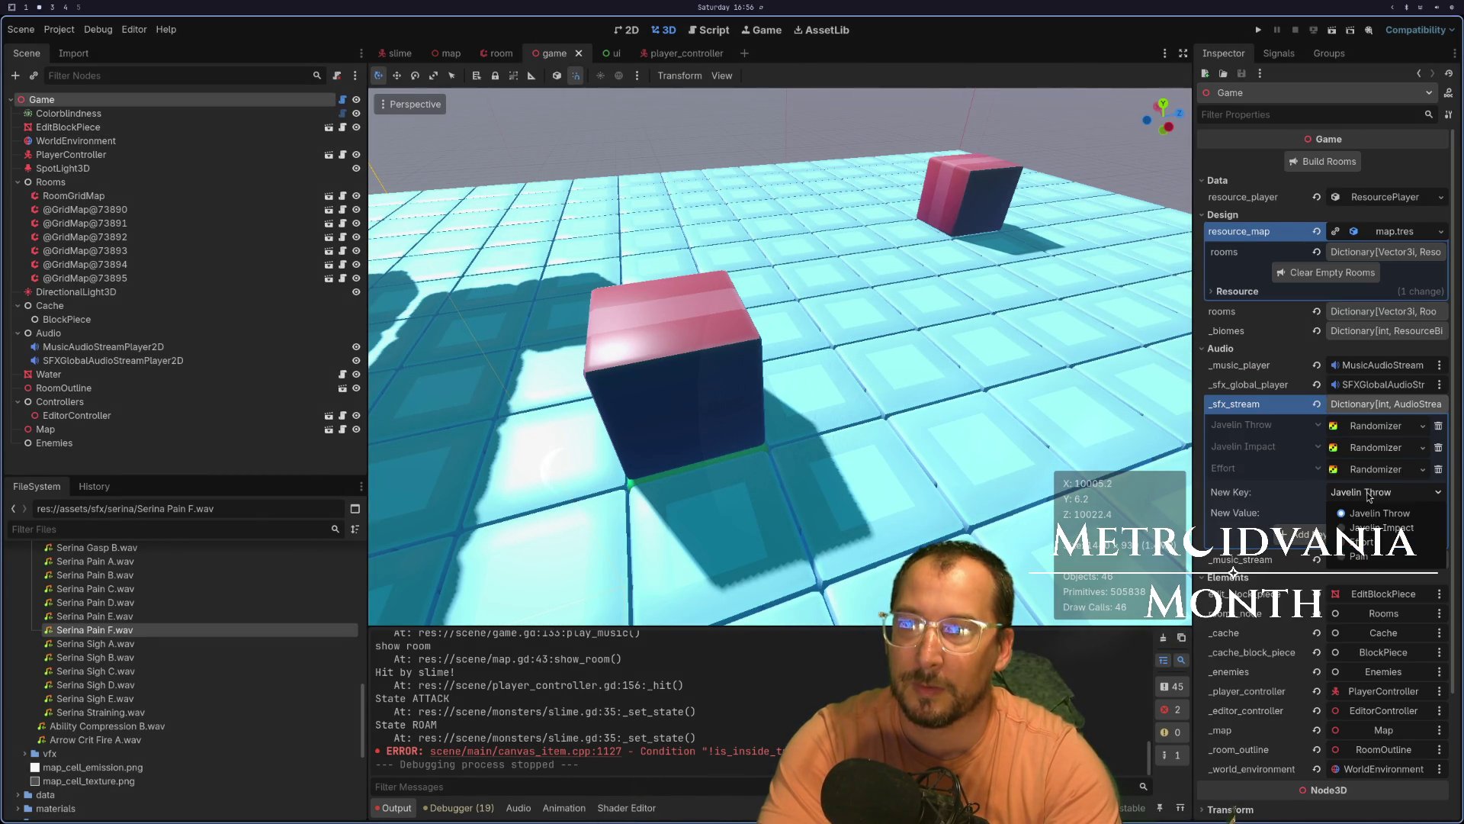
{"action": "left_click", "coordinate": [1373, 516]}
{"action": "left_click", "coordinate": [1373, 515]}
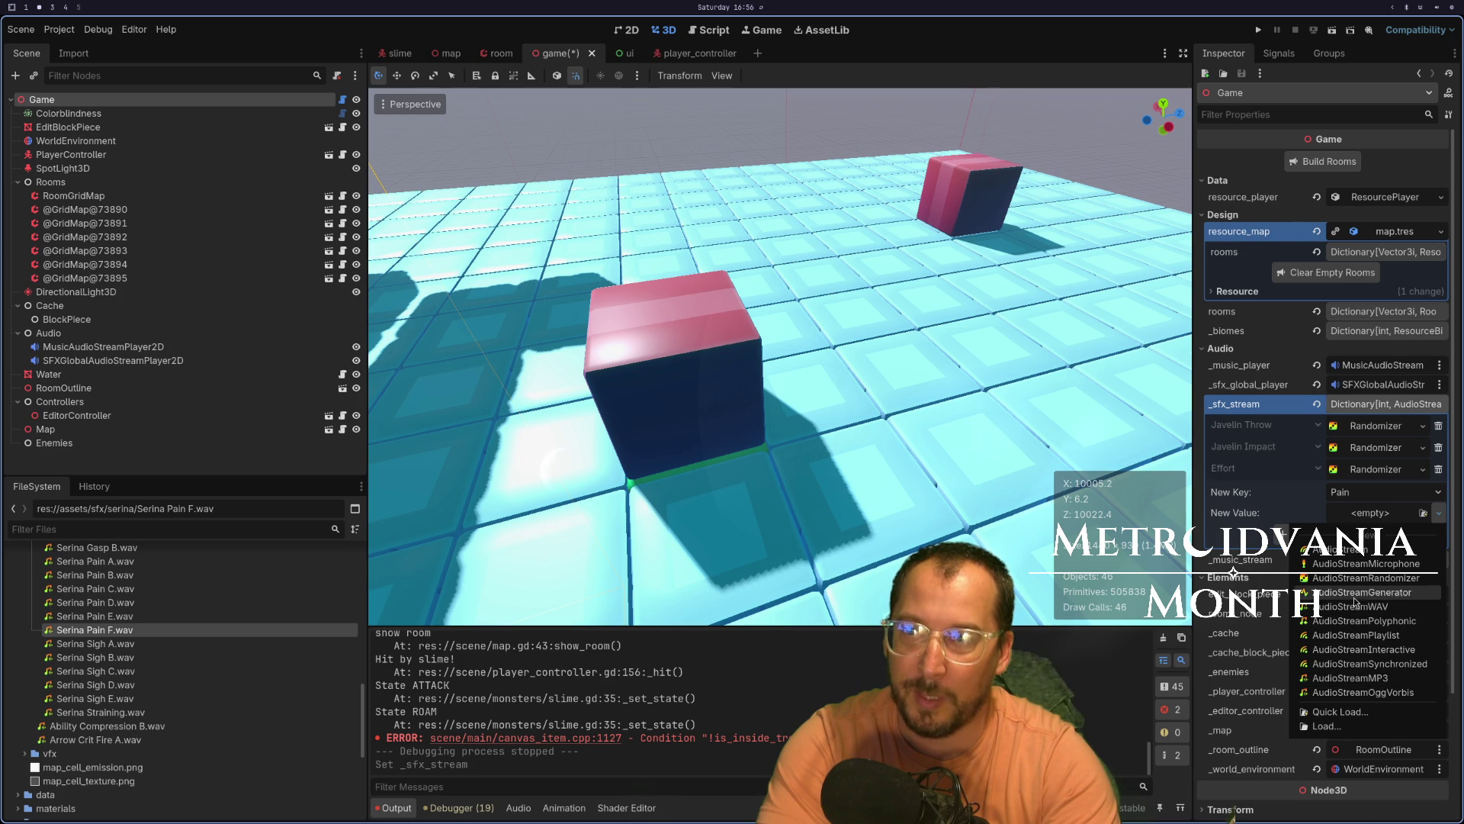
{"action": "left_click", "coordinate": [1359, 580]}
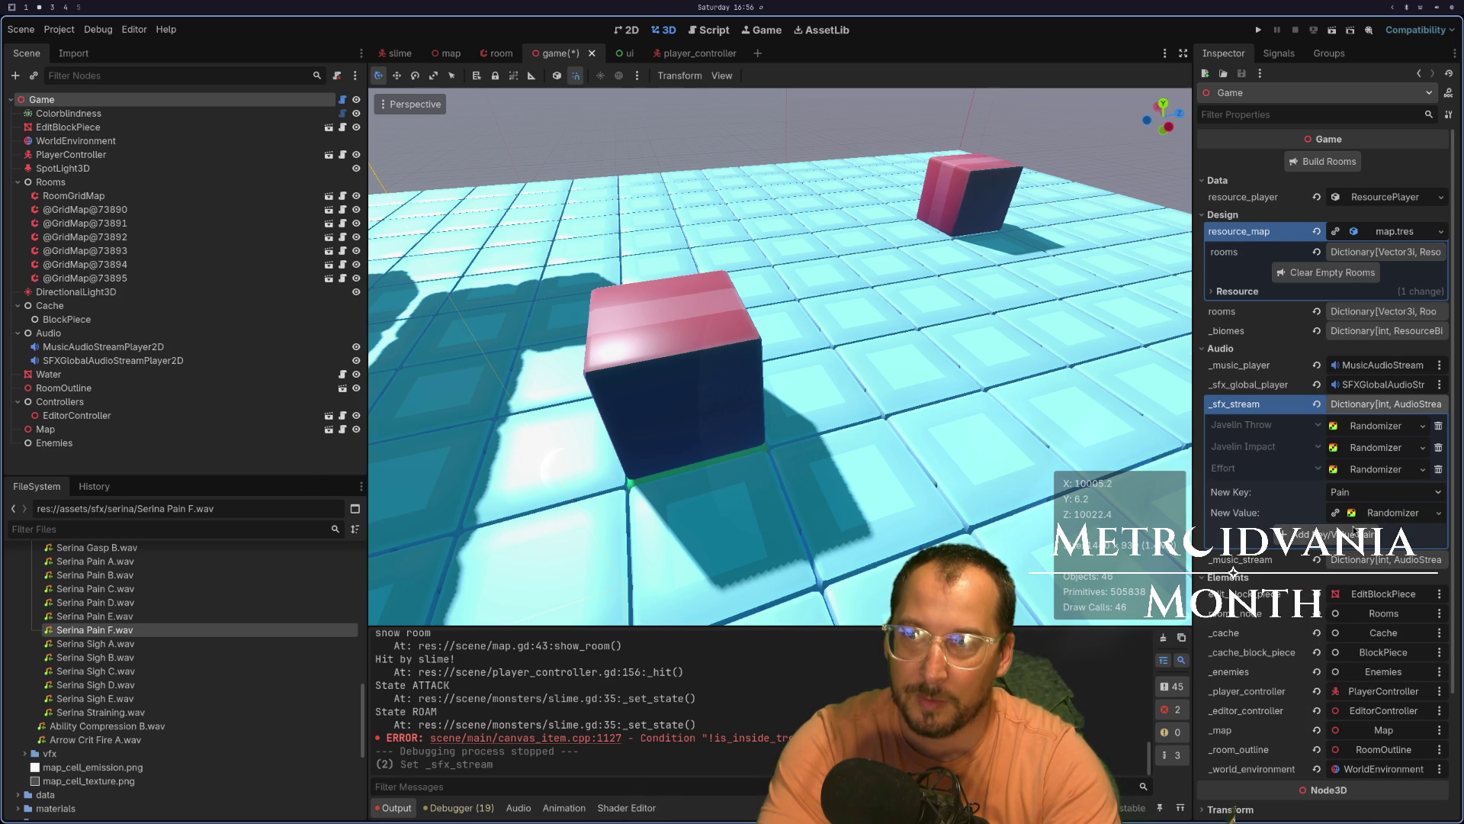
{"action": "left_click", "coordinate": [1356, 534]}
{"action": "left_click", "coordinate": [1376, 491]}
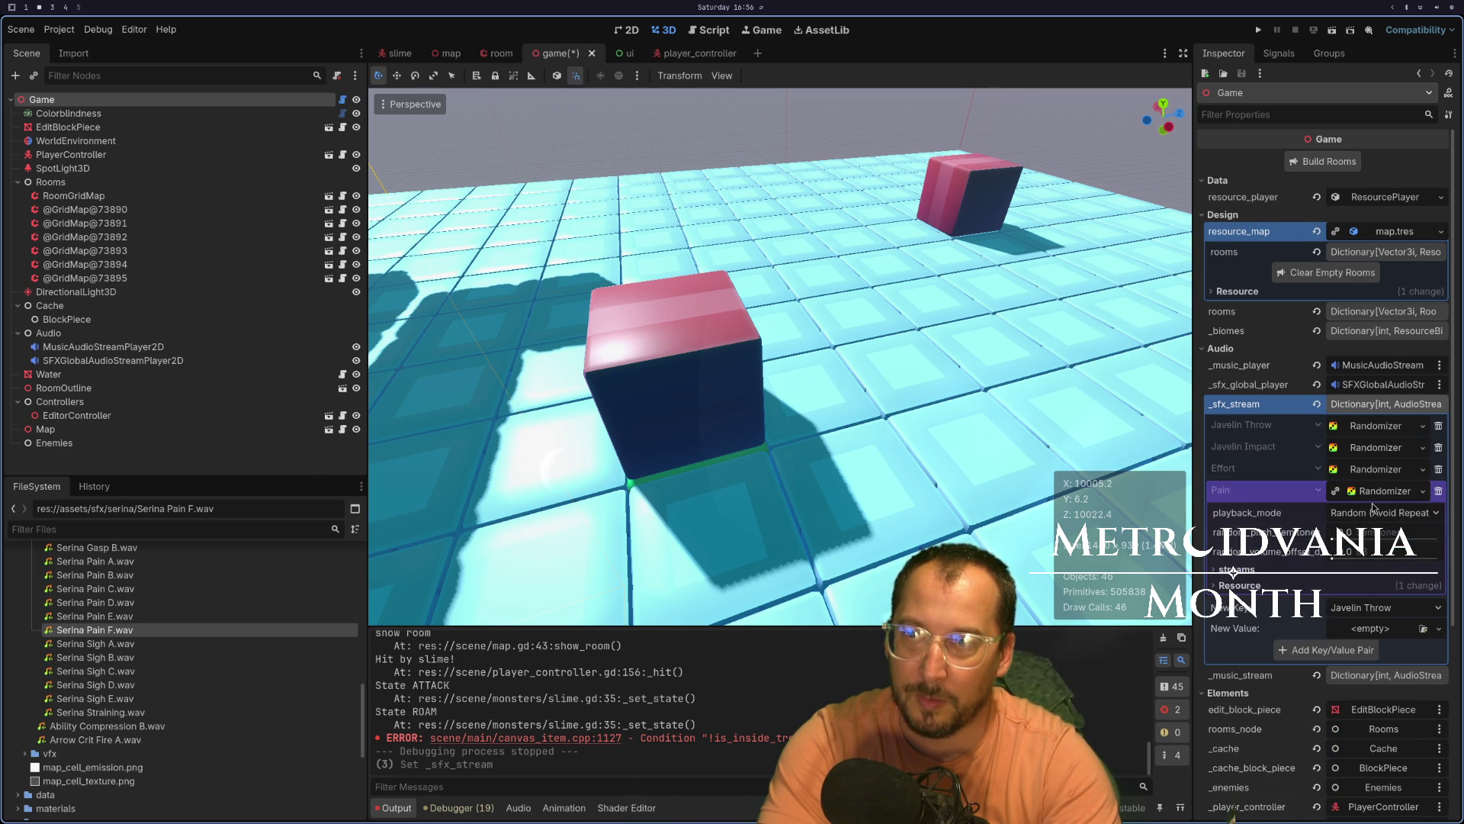
- Add the first two randomizer streams, Quick Loading Serina Pain clips into each
{"action": "left_click", "coordinate": [1275, 570]}
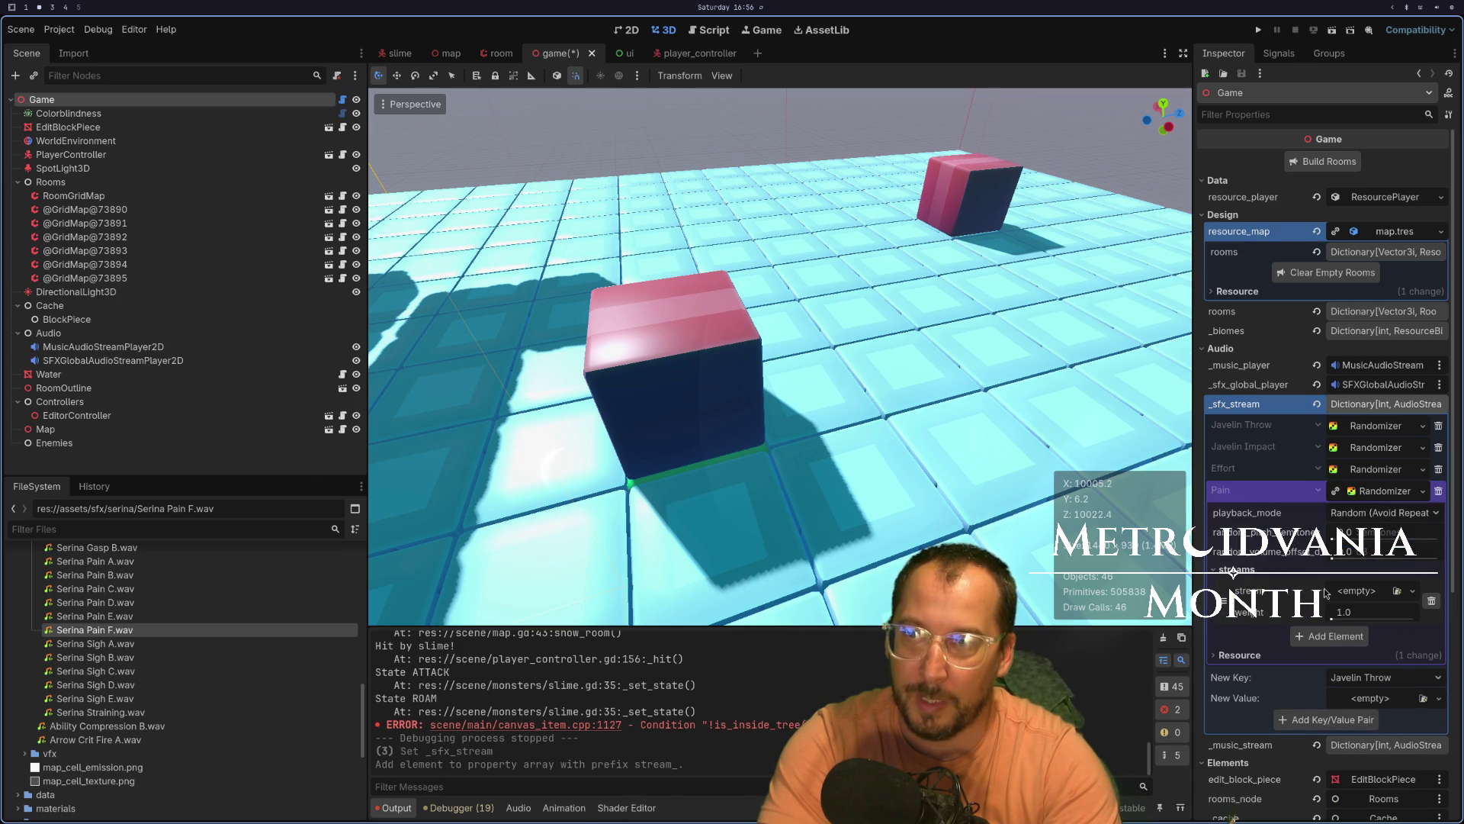
{"action": "left_click", "coordinate": [1347, 596]}
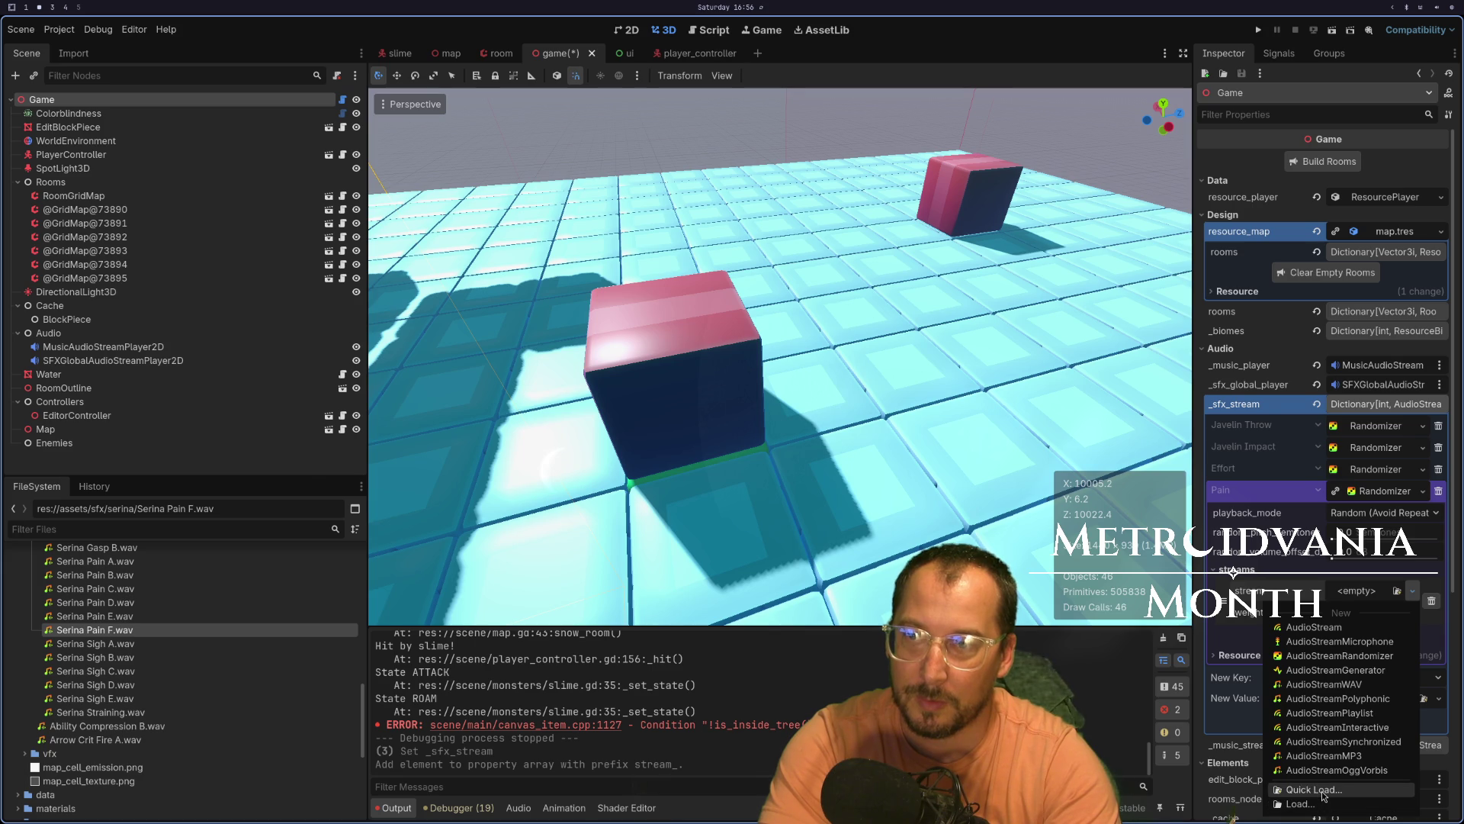
{"action": "left_click", "coordinate": [1324, 790]}
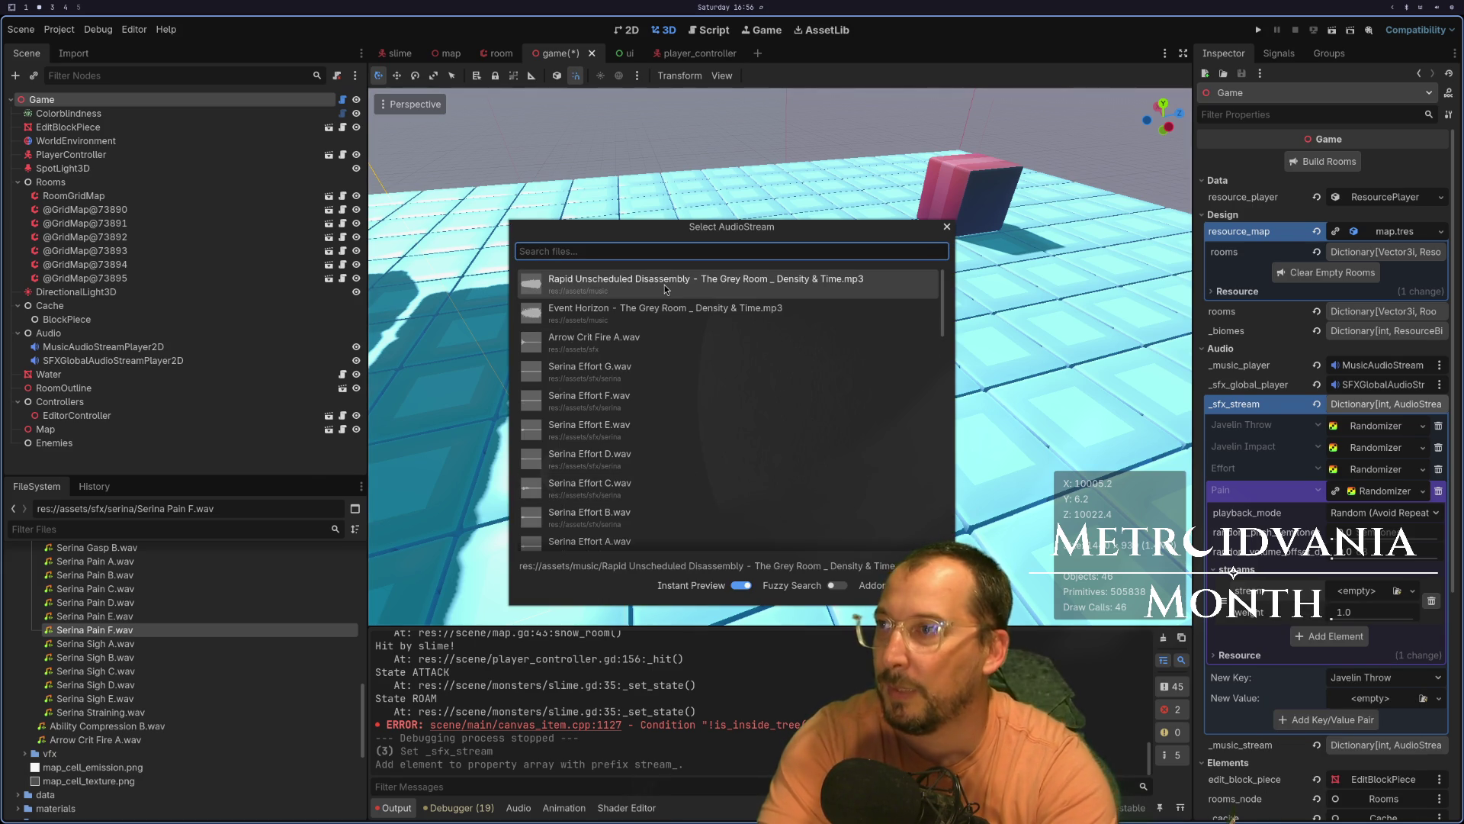
{"action": "type", "text": "pain"}
{"action": "key", "text": "Return"}
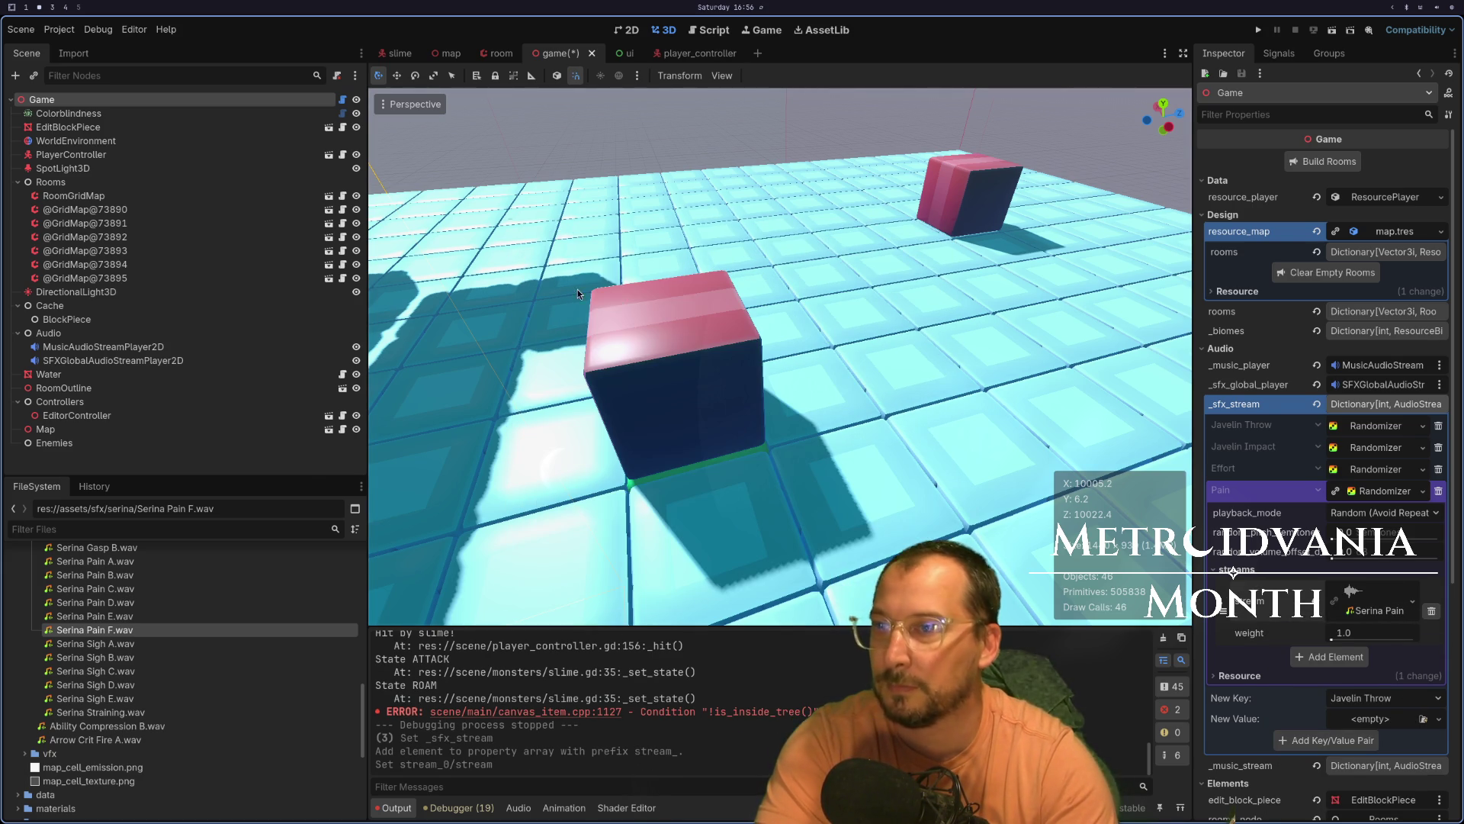
{"action": "left_click", "coordinate": [1333, 676]}
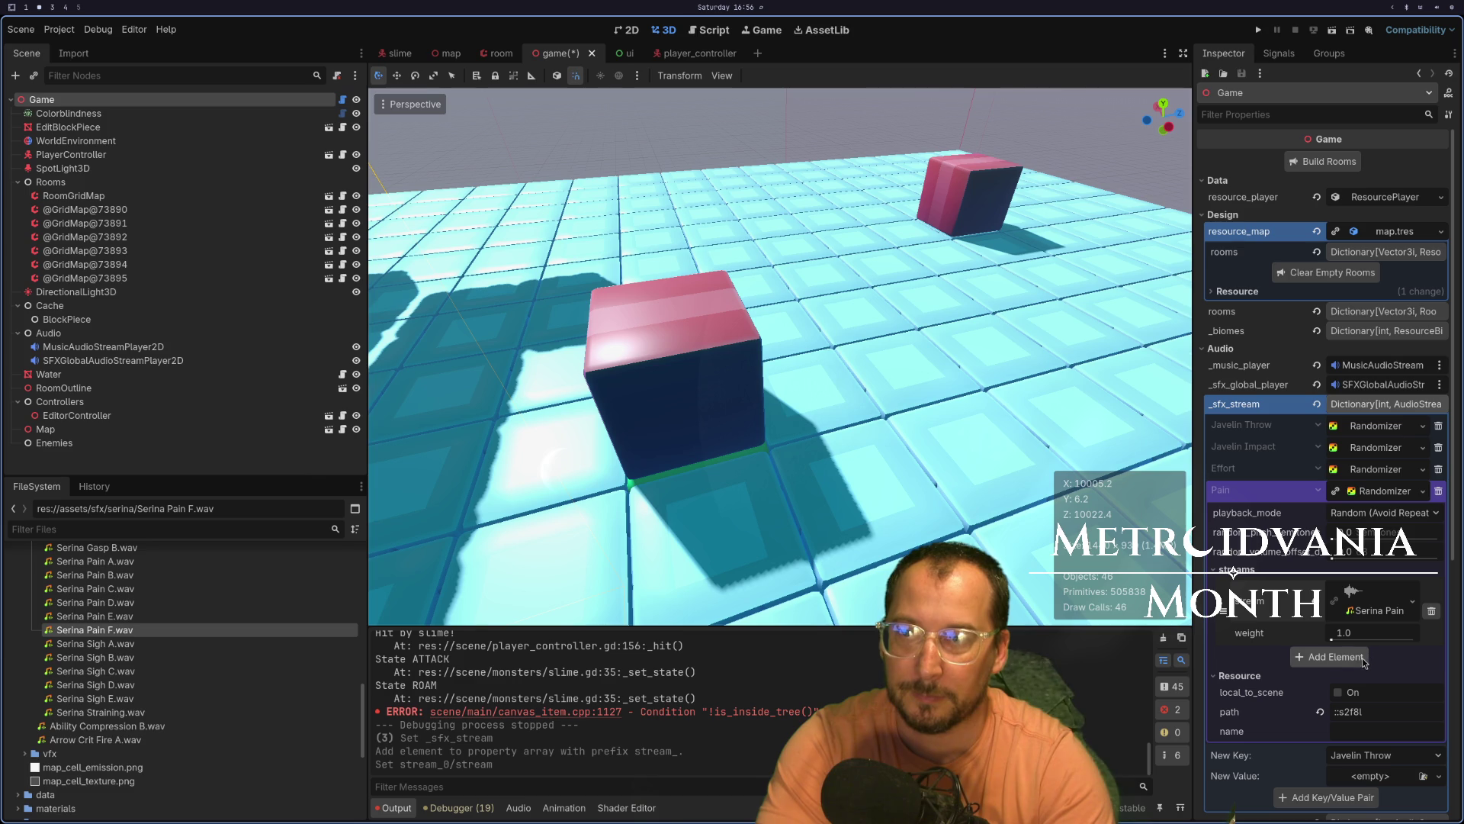
{"action": "left_click", "coordinate": [1344, 661]}
{"action": "left_click", "coordinate": [1365, 660]}
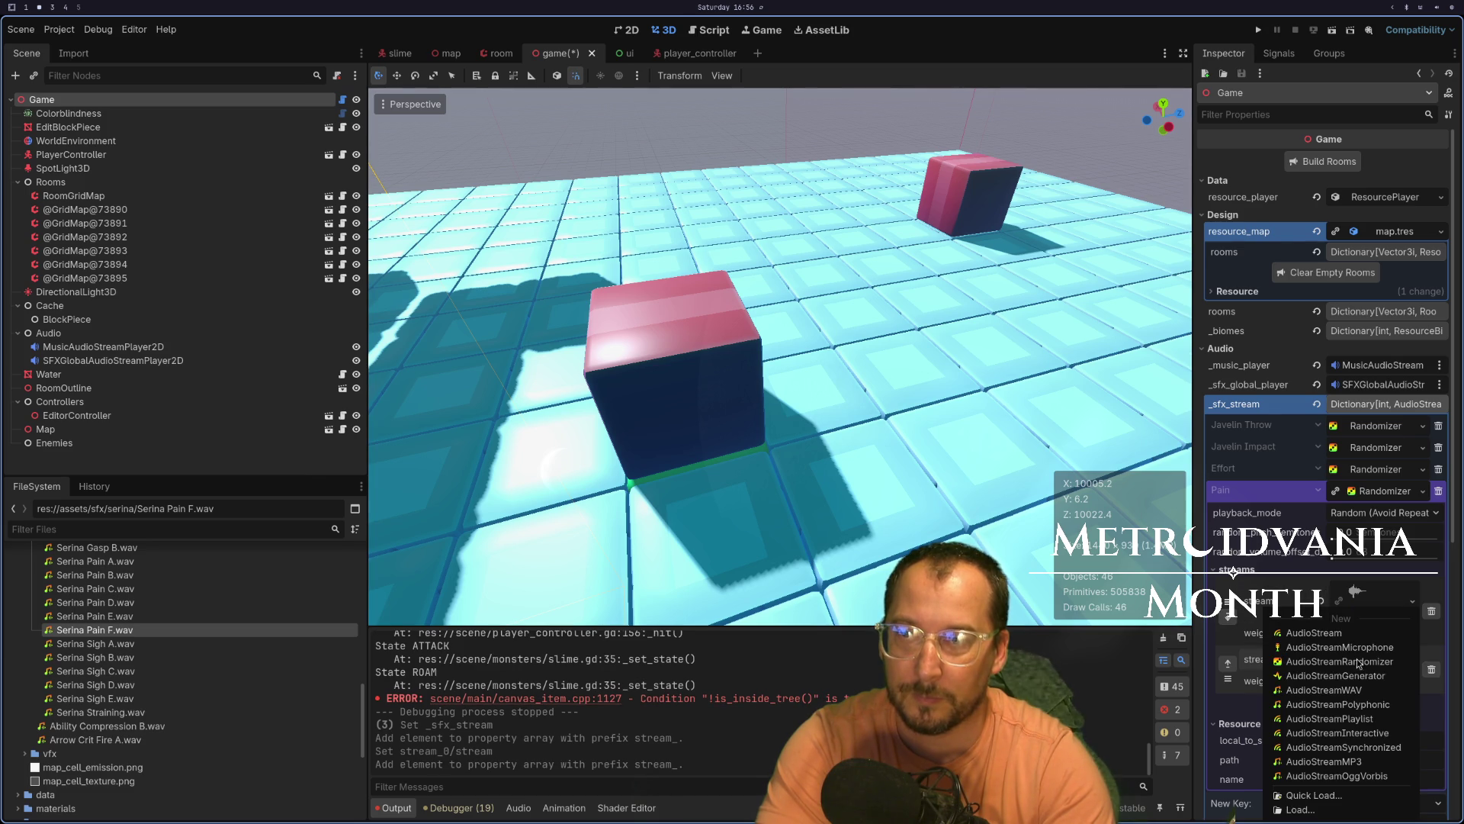
{"action": "left_click", "coordinate": [1318, 795]}
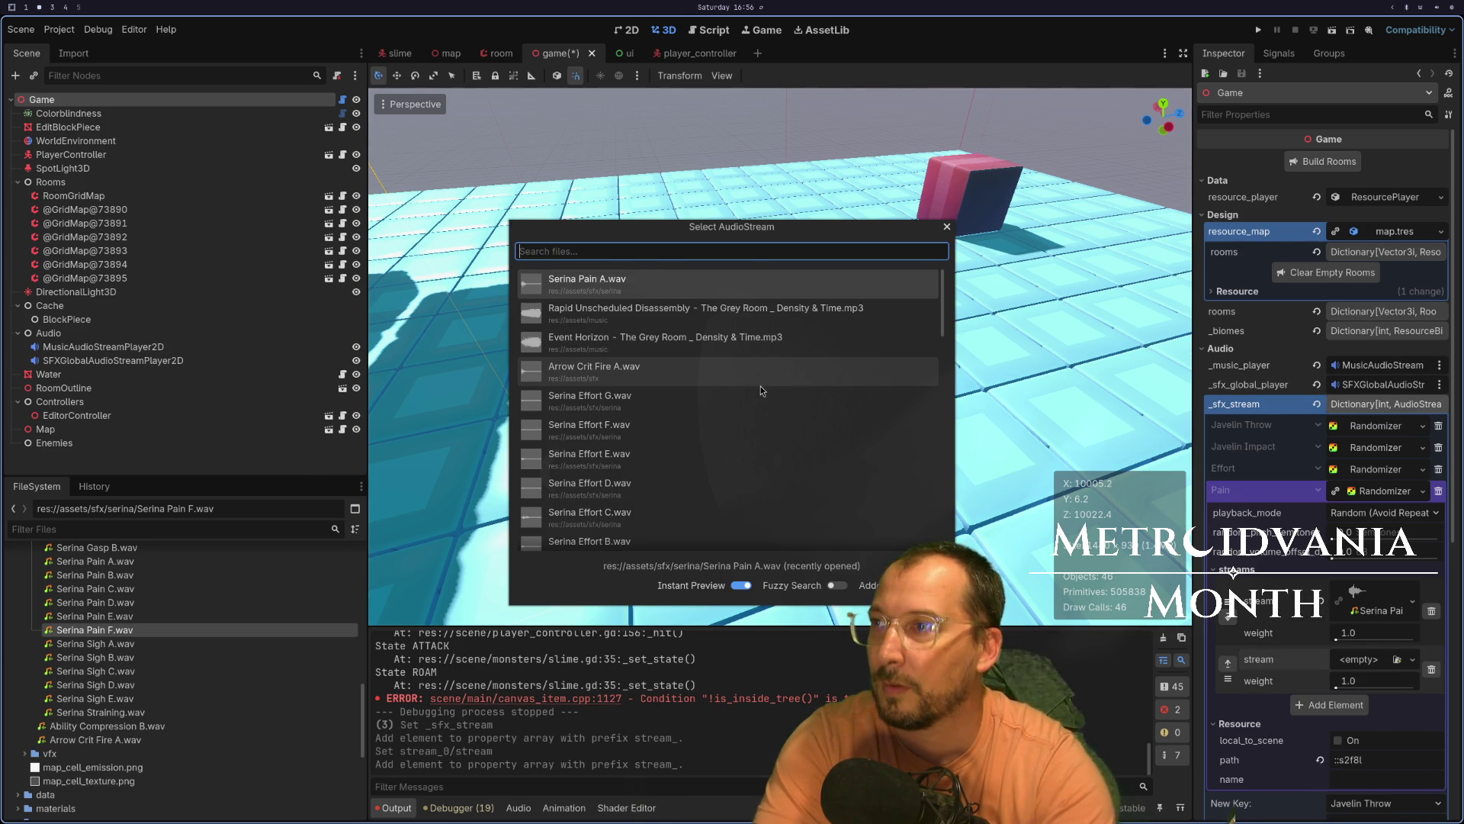
{"action": "type", "text": "oa"}
{"action": "key", "text": "BackSpace"}
{"action": "key", "text": "BackSpace"}
{"action": "type", "text": "pain"}
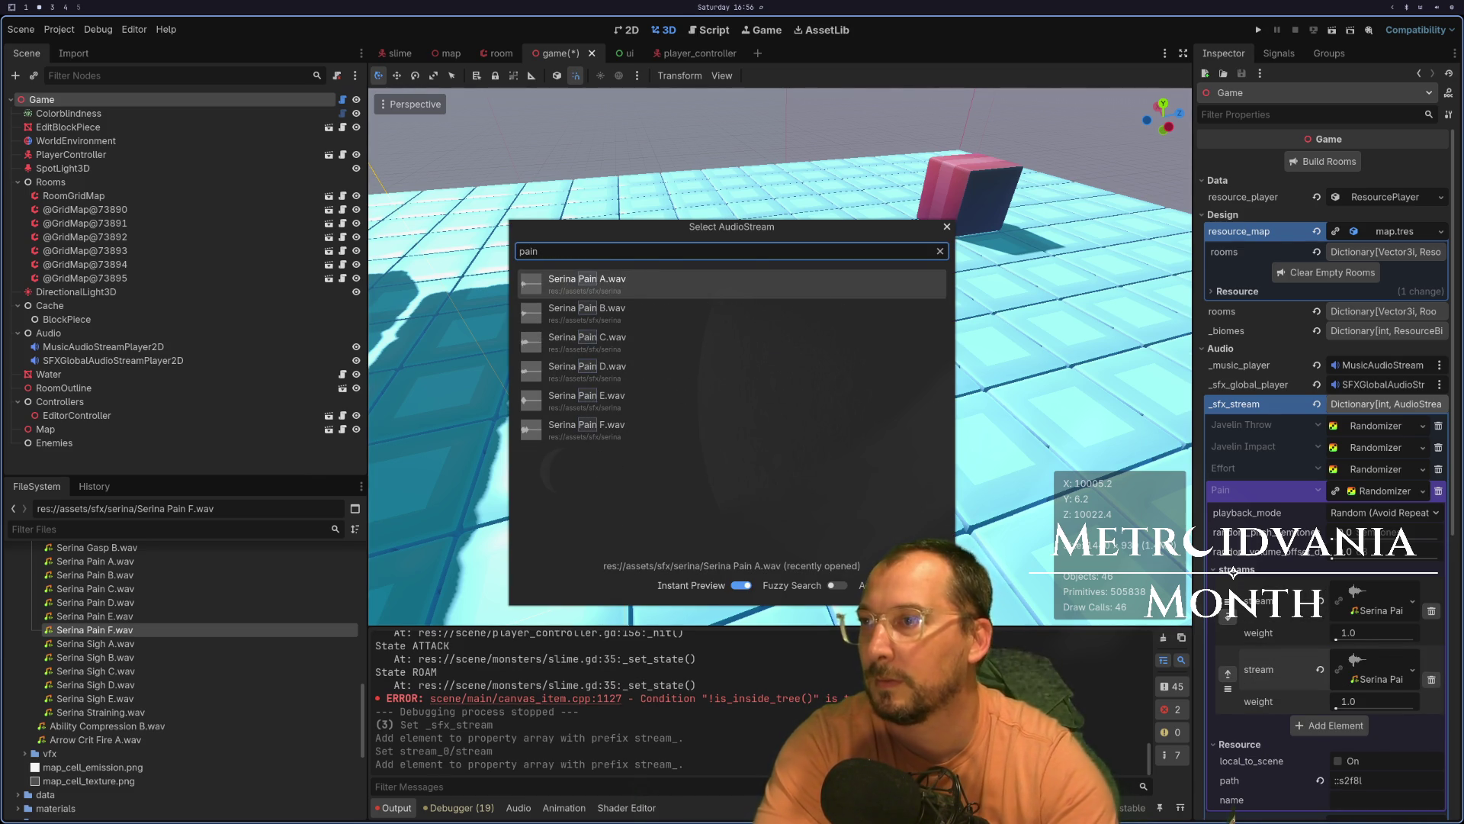
{"action": "left_click", "coordinate": [726, 315]}
- Add third and fourth streams with Serina Pain C.wav and another Serina Pain clip
{"action": "scroll", "coordinate": [1339, 679], "scroll_direction": "down", "scroll_amount": 2}
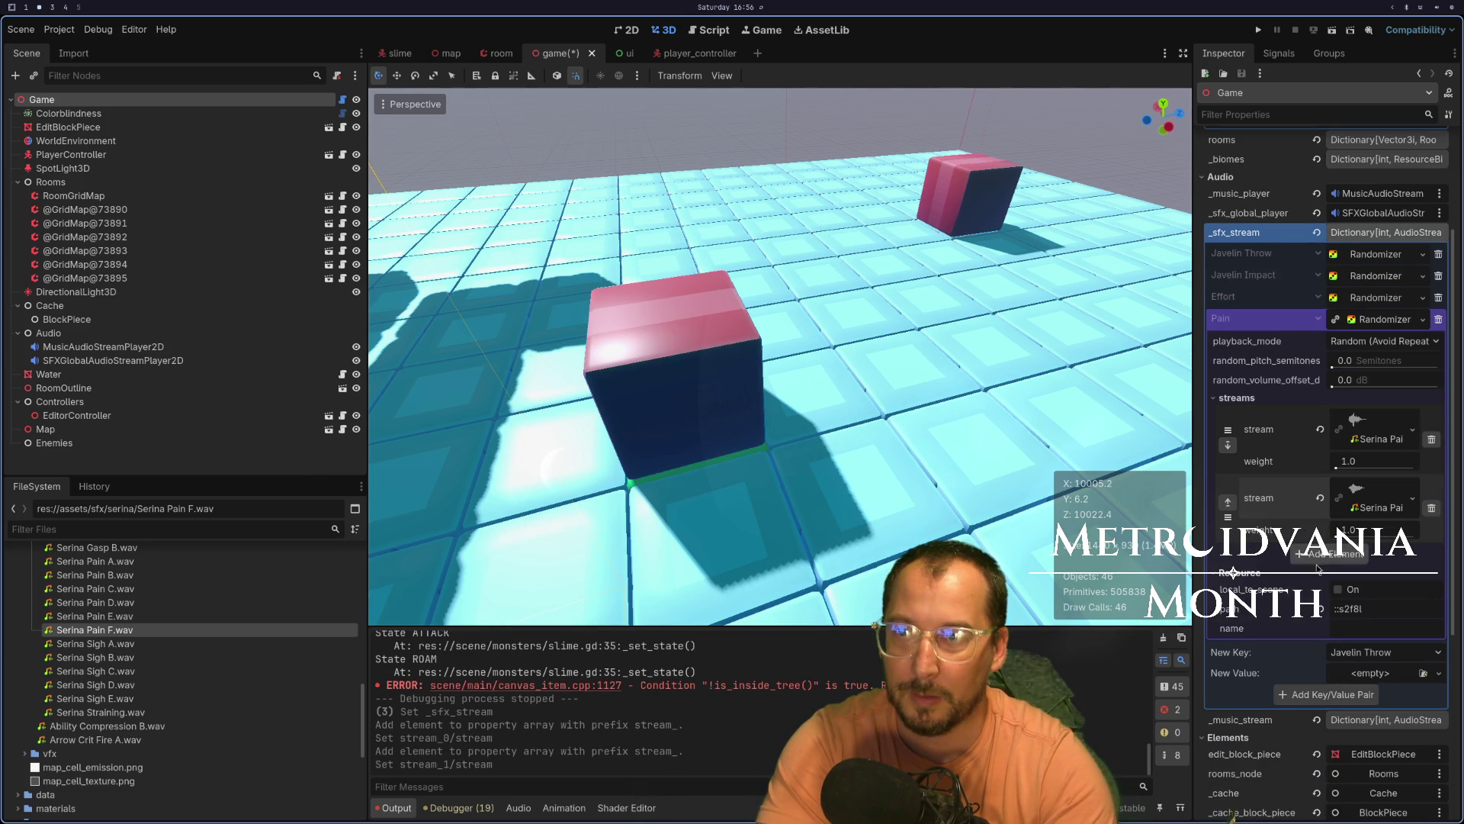
{"action": "left_click", "coordinate": [1318, 569]}
{"action": "left_click", "coordinate": [1368, 559]}
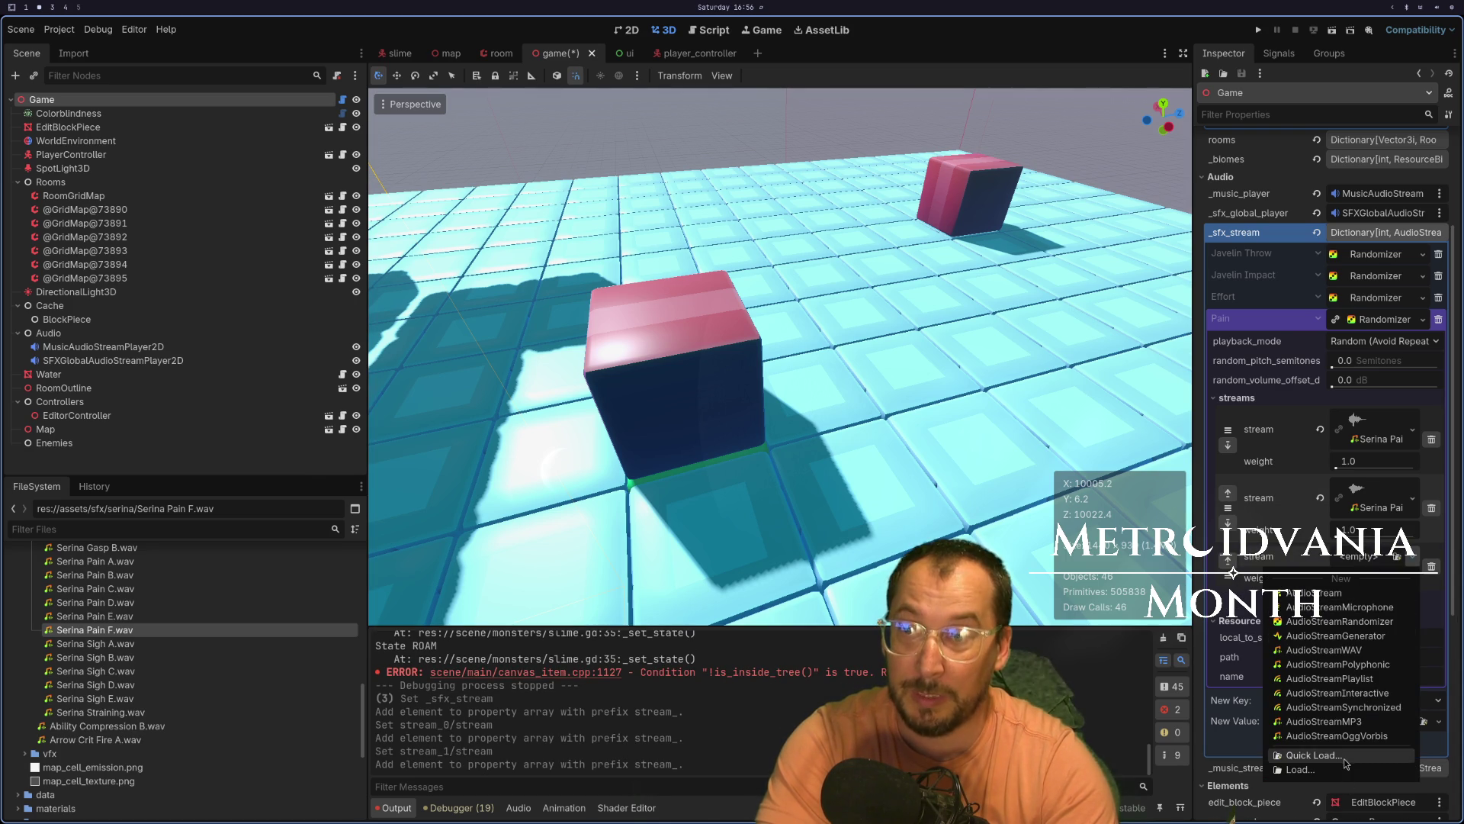
{"action": "left_click", "coordinate": [1342, 759]}
{"action": "type", "text": "pain"}
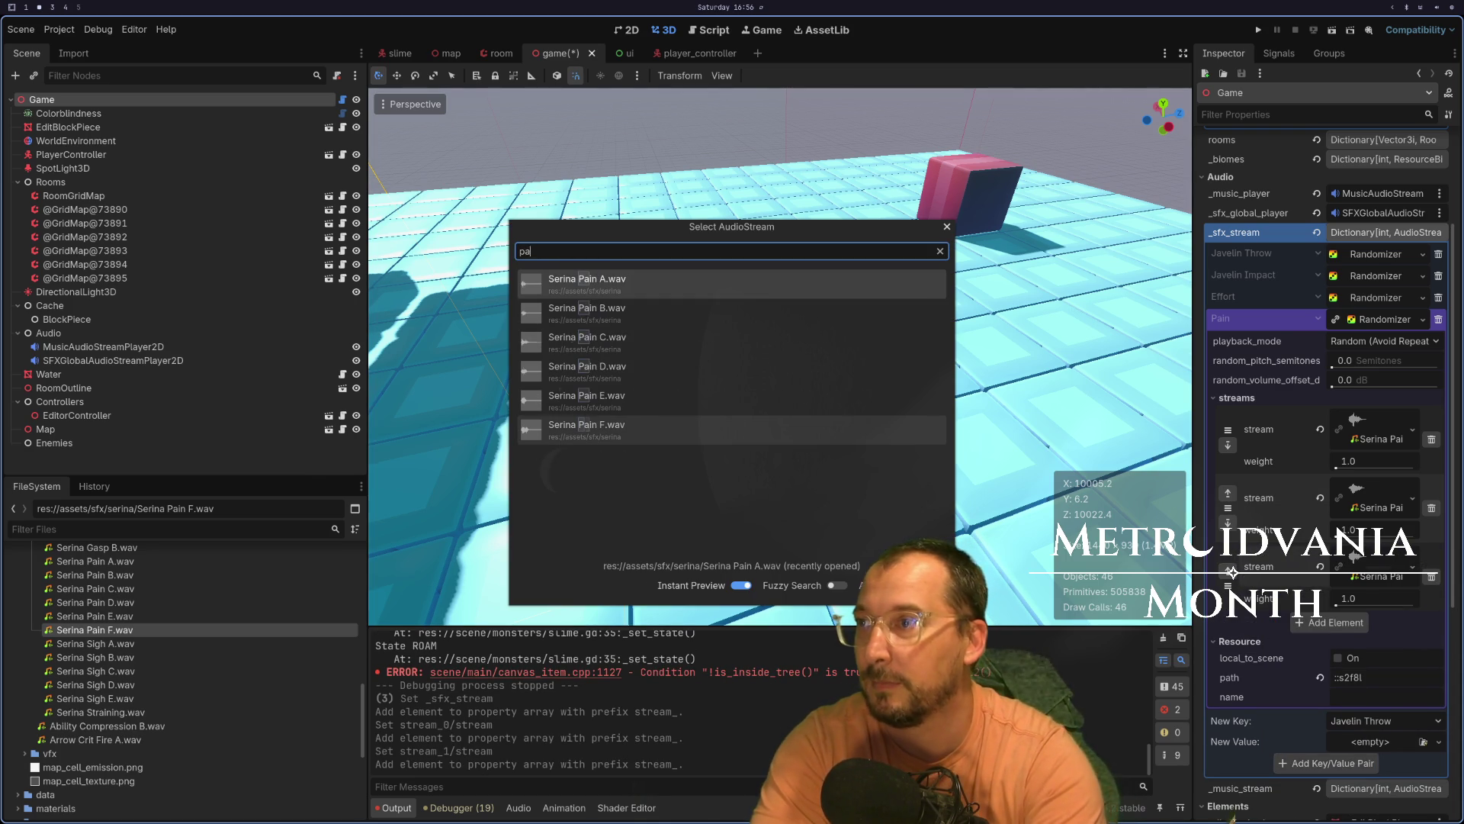
{"action": "double_click", "coordinate": [636, 334]}
{"action": "left_click", "coordinate": [1345, 626]}
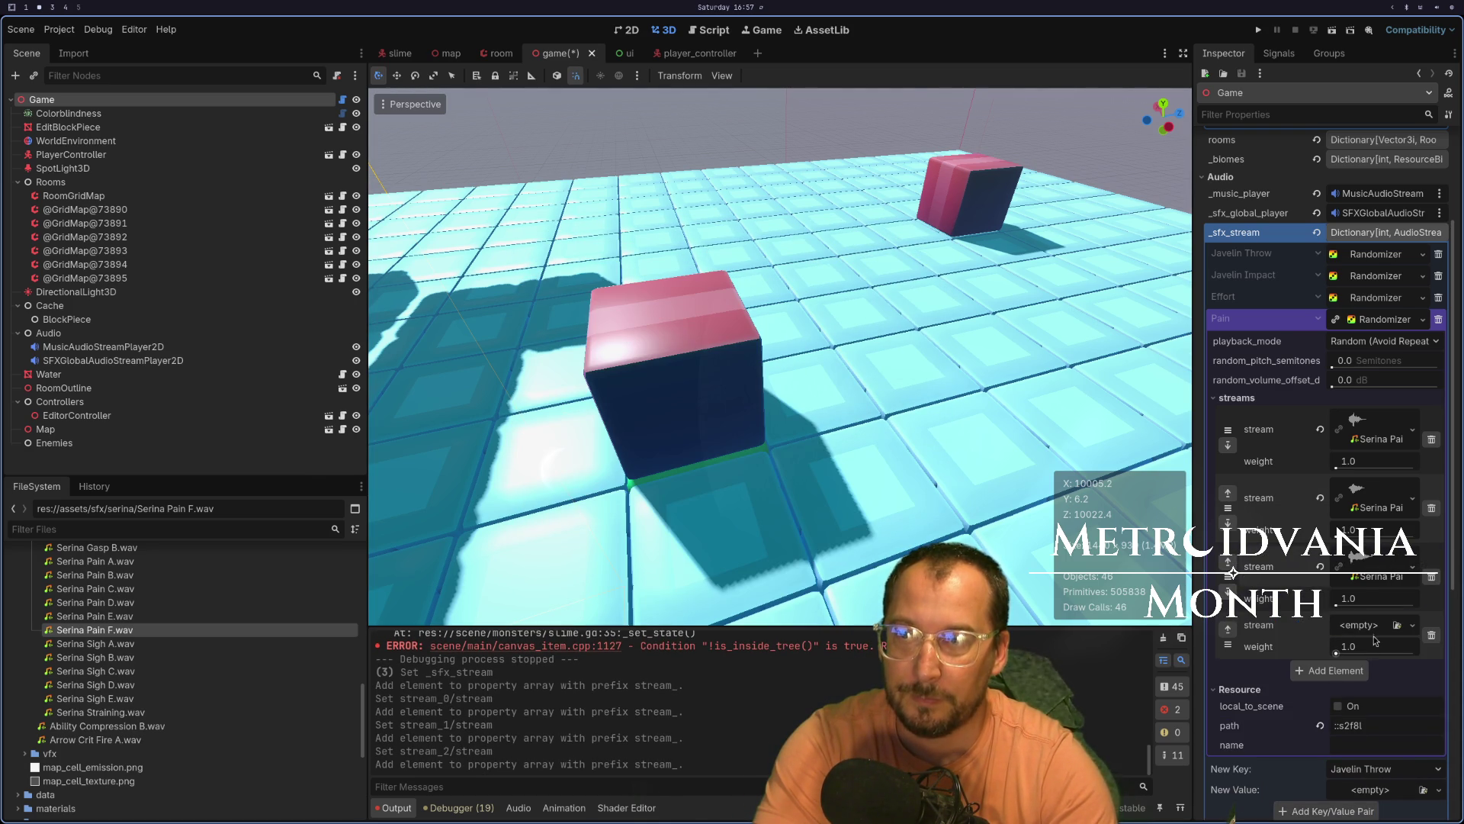
{"action": "left_click", "coordinate": [1369, 630]}
{"action": "left_click", "coordinate": [1335, 795]}
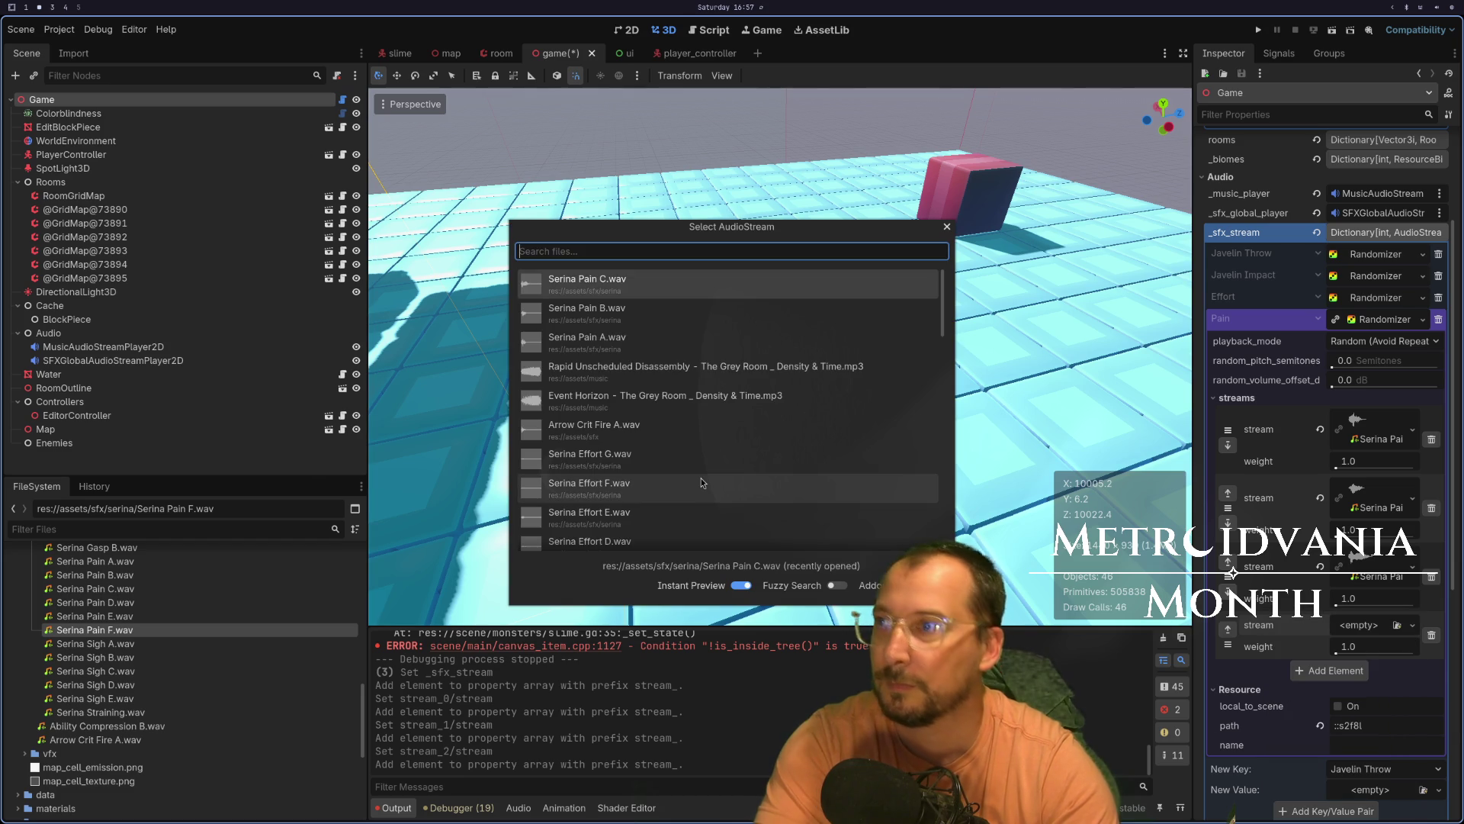
{"action": "type", "text": "pain"}
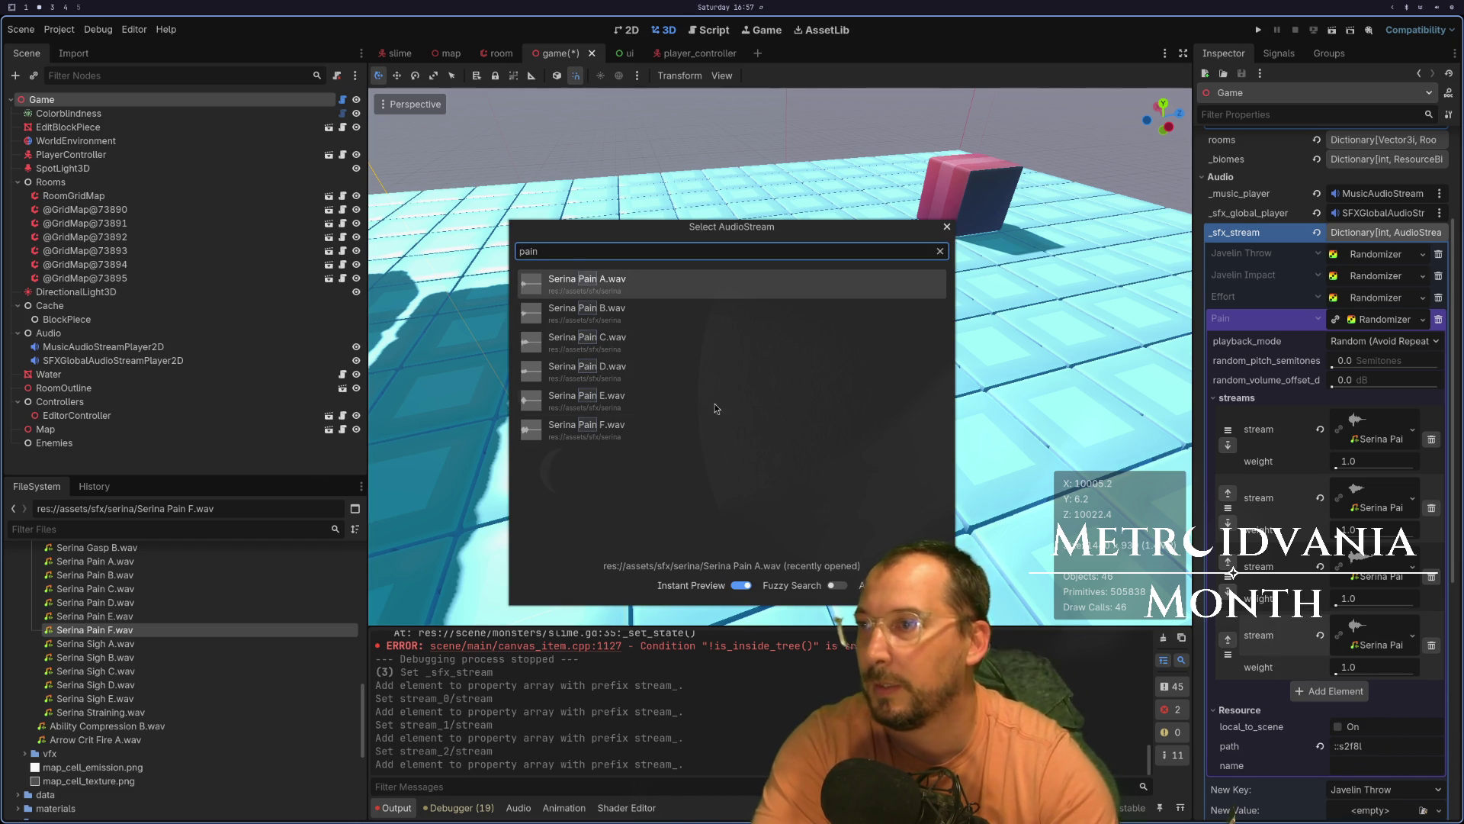
{"action": "left_click", "coordinate": [613, 382]}
- Add fifth and sixth streams with Serina Pain E.wav and F.wav, then save the scene
{"action": "left_click", "coordinate": [1354, 692]}
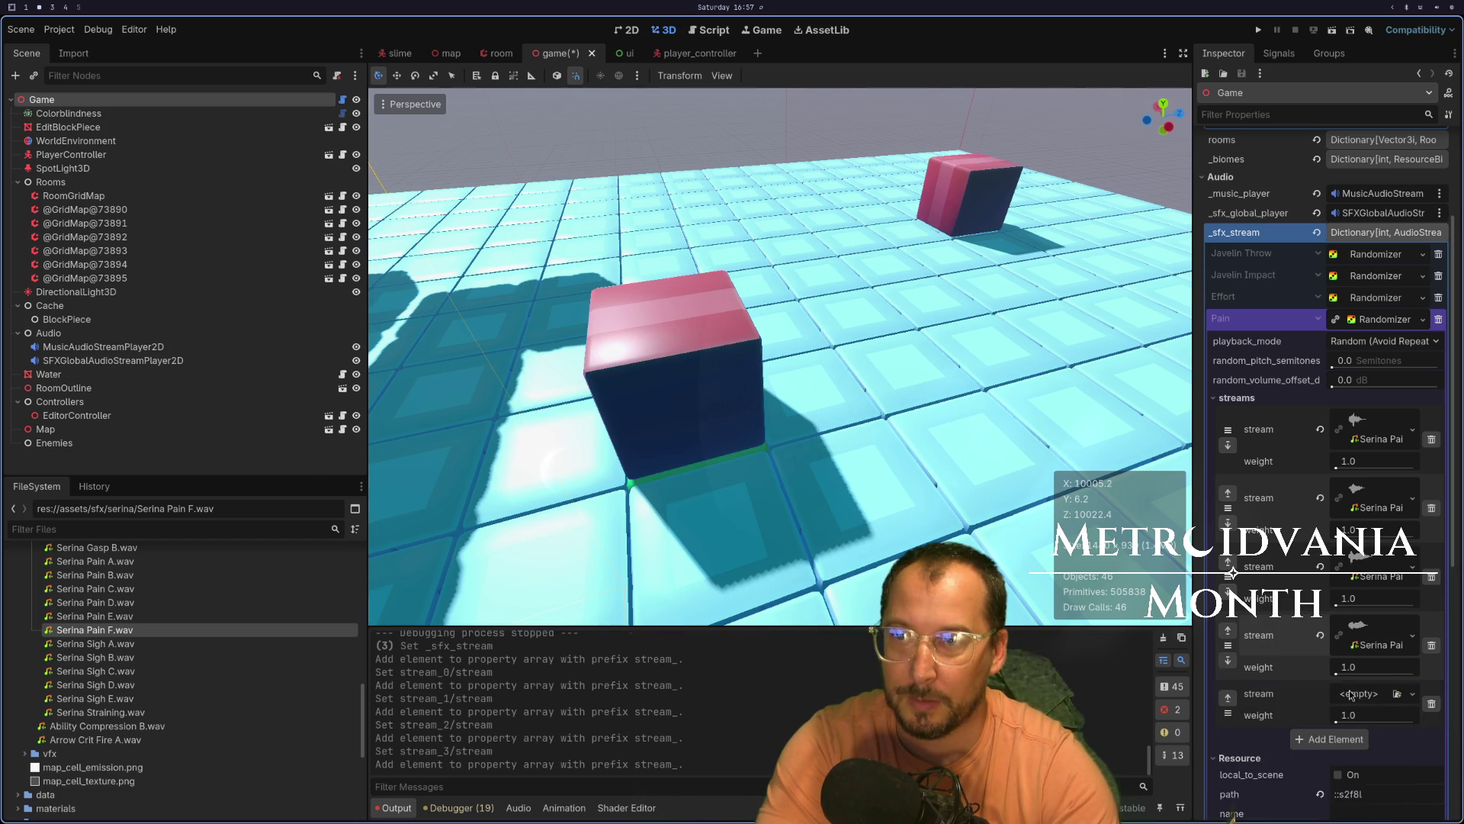
{"action": "scroll", "coordinate": [1408, 598], "scroll_direction": "down", "scroll_amount": 3}
{"action": "left_click", "coordinate": [1412, 522]}
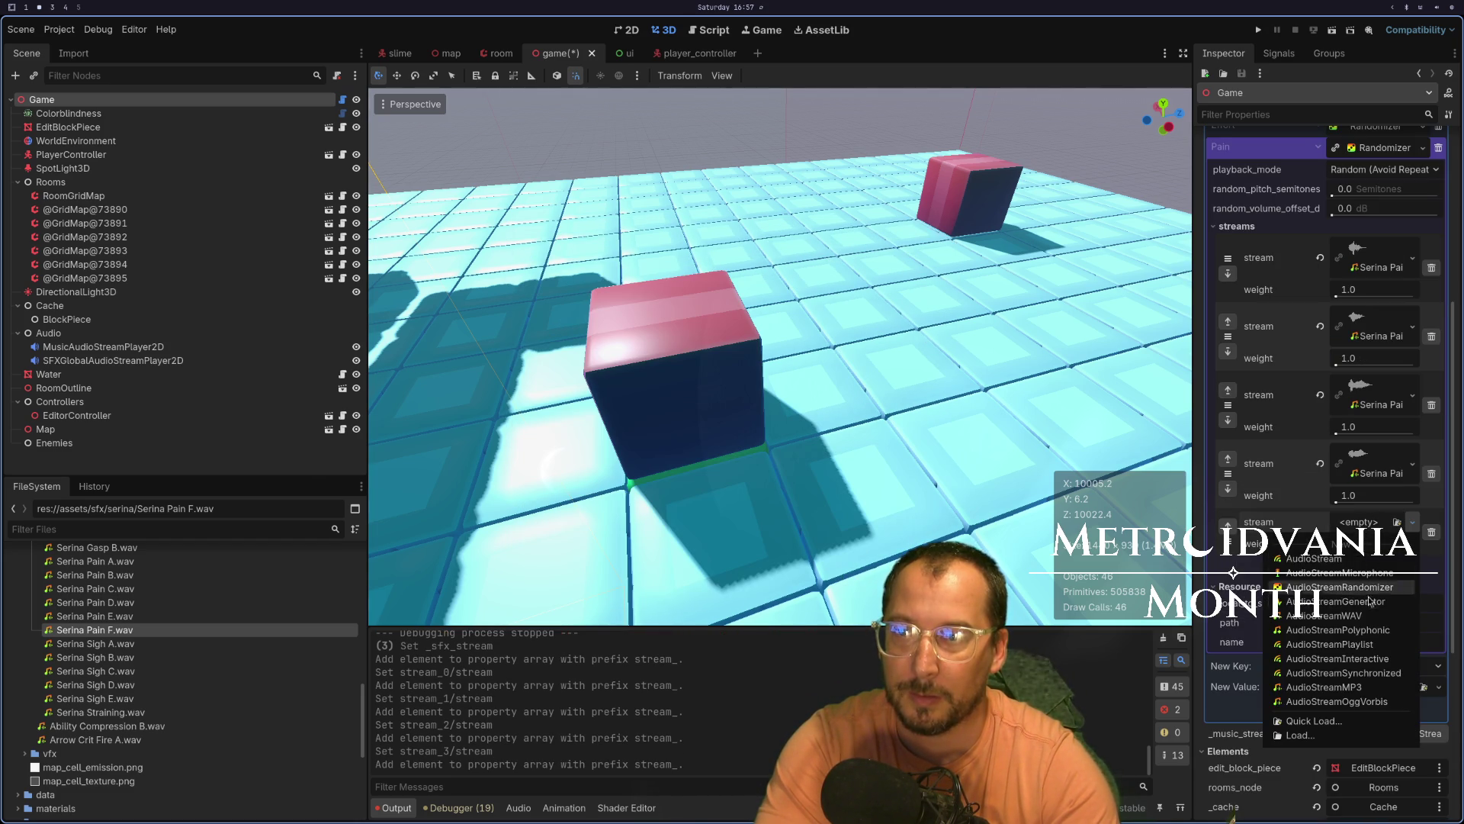
{"action": "left_click", "coordinate": [1312, 713]}
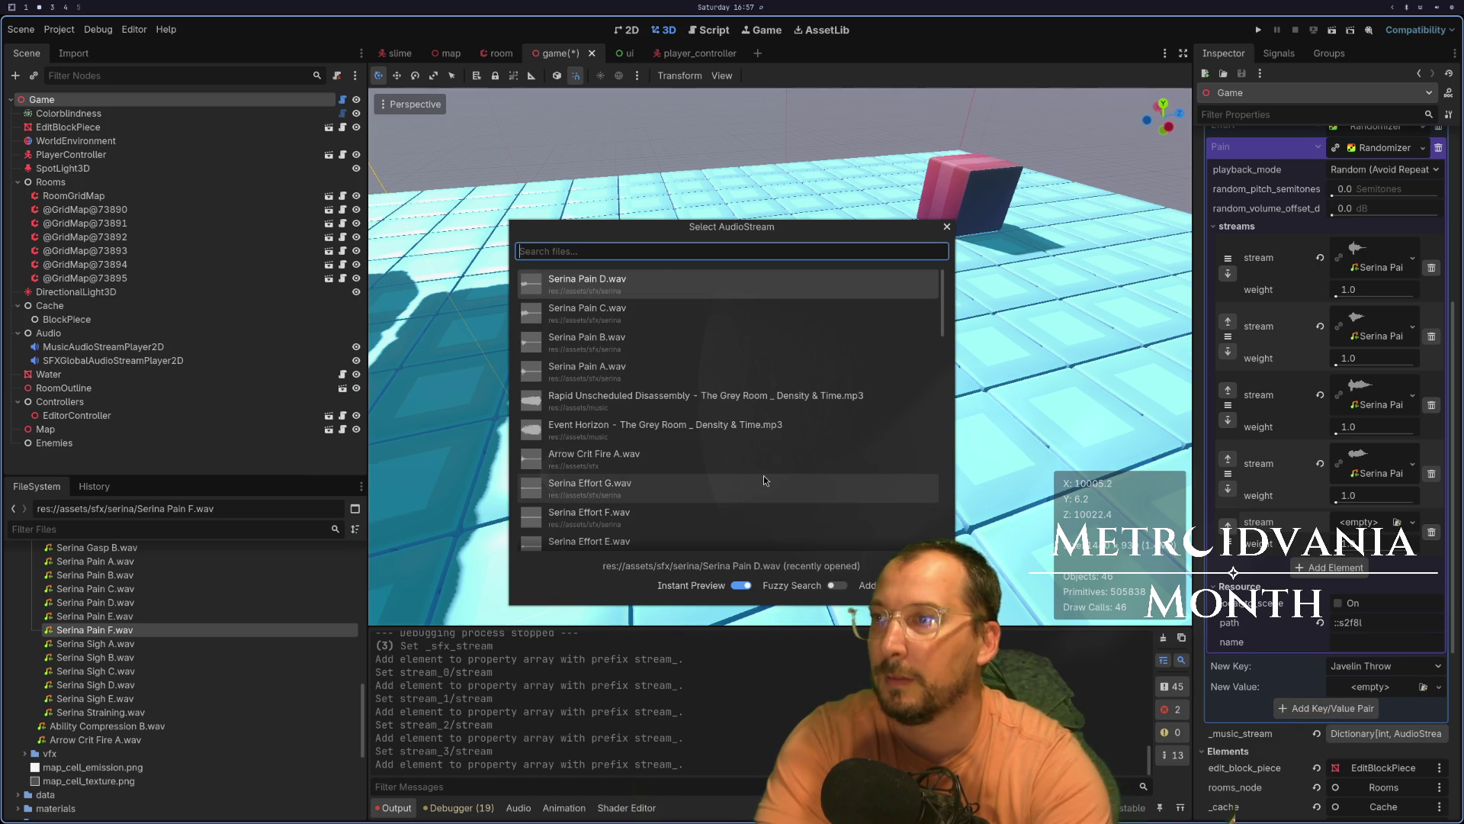
{"action": "type", "text": "pain"}
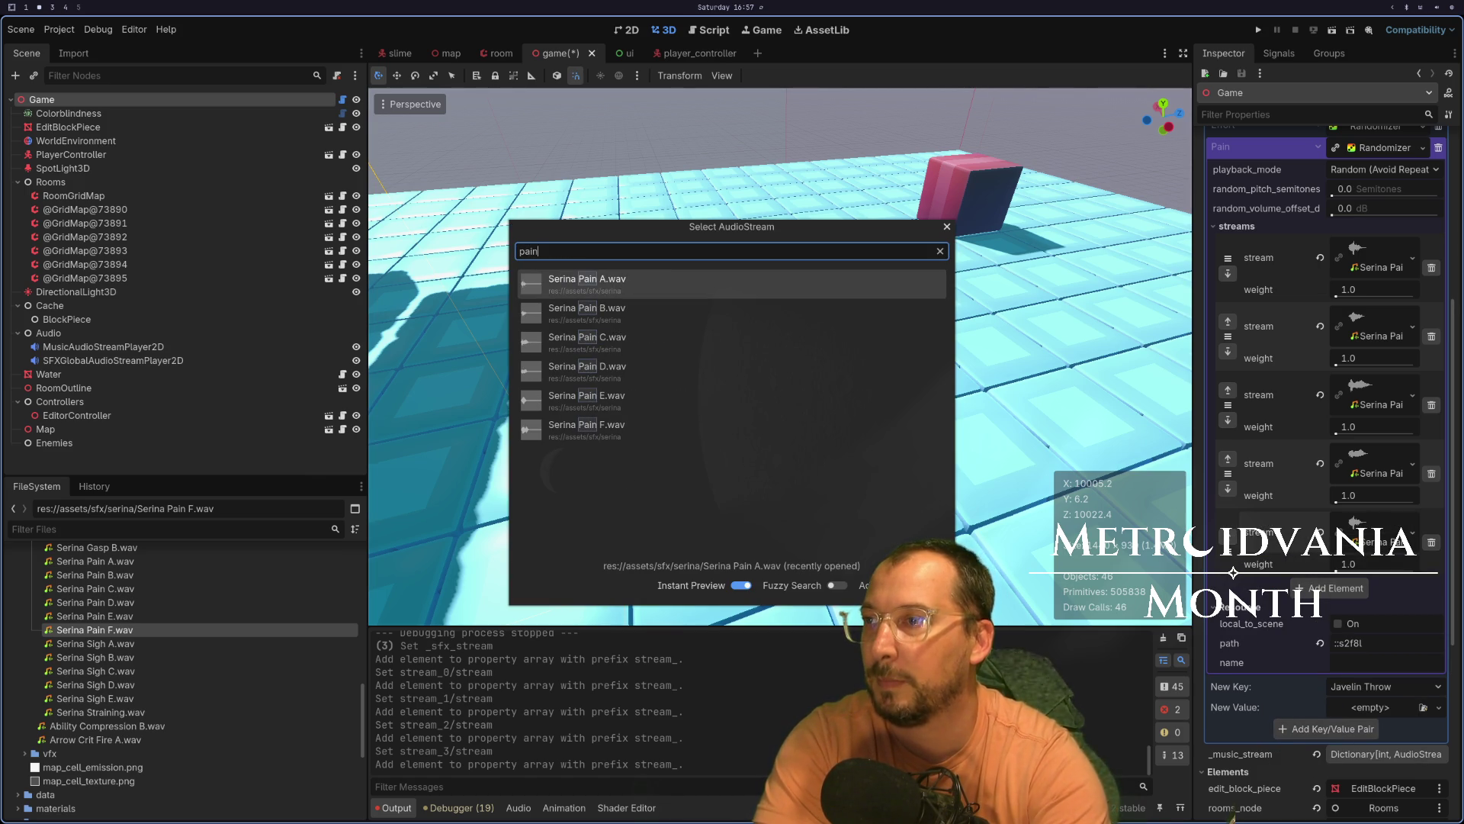
{"action": "double_click", "coordinate": [700, 404]}
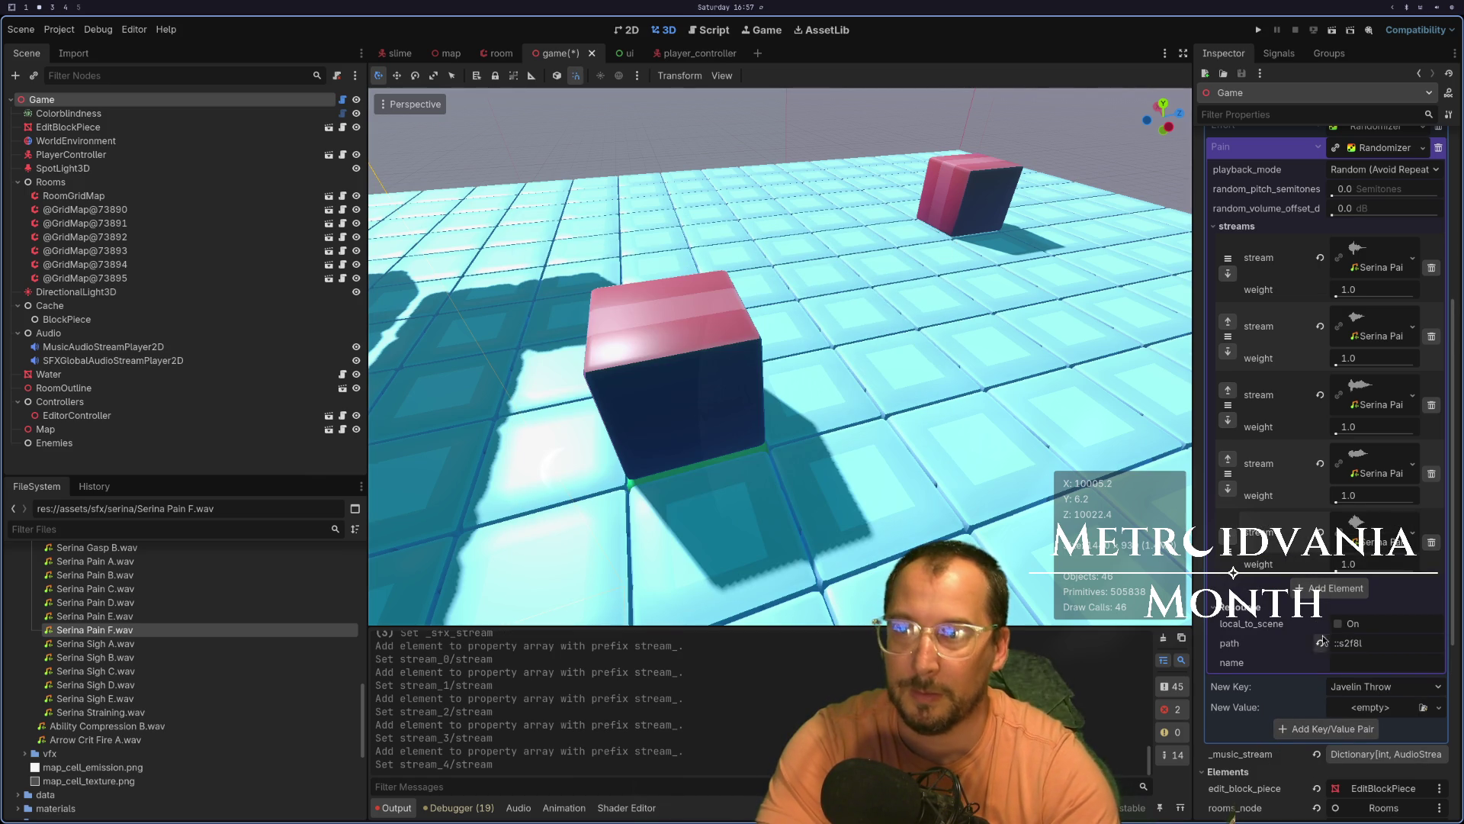
{"action": "left_click", "coordinate": [1310, 593]}
{"action": "left_click", "coordinate": [1373, 431]}
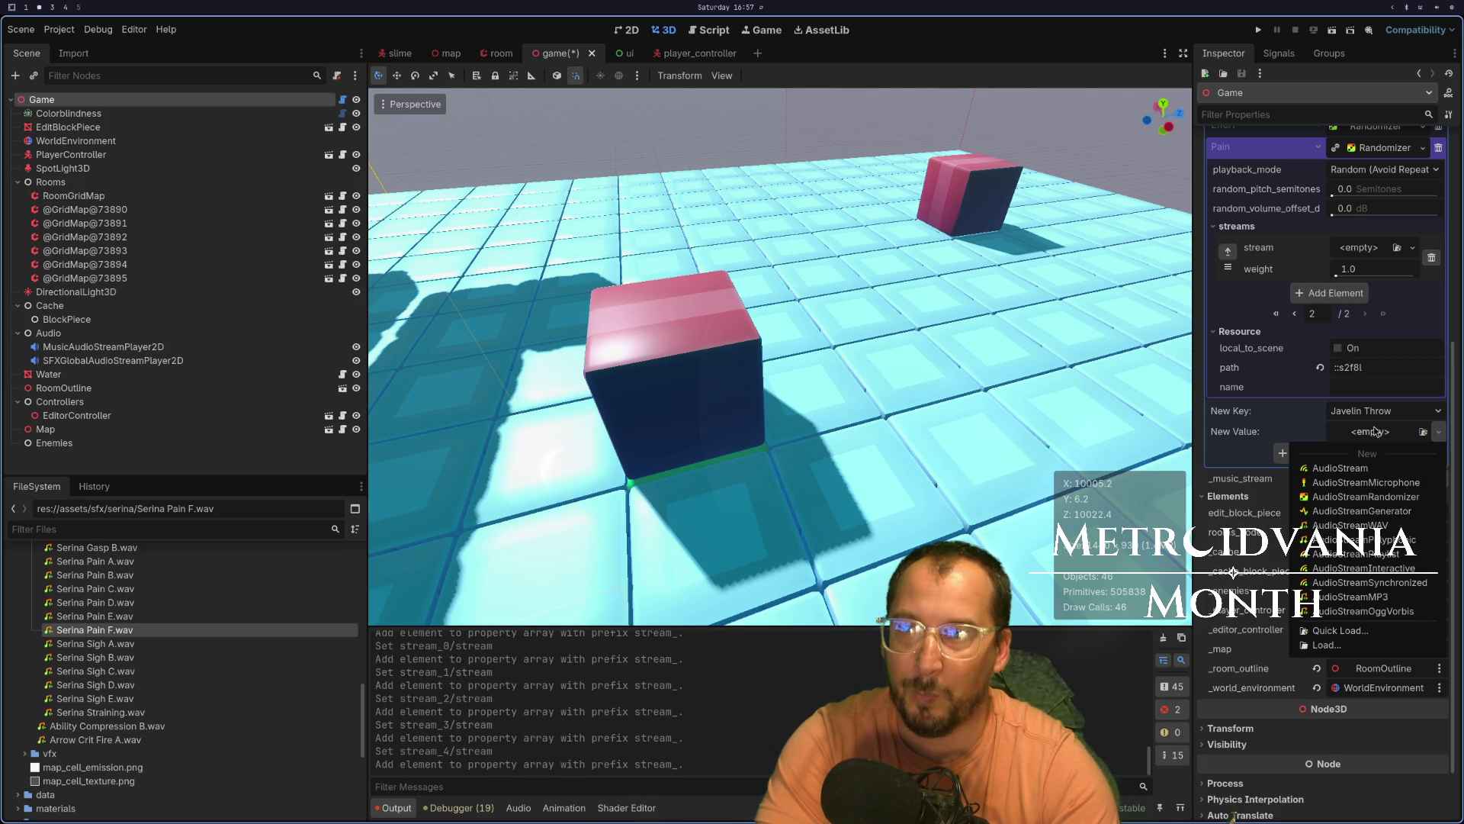
{"action": "left_click", "coordinate": [1359, 252]}
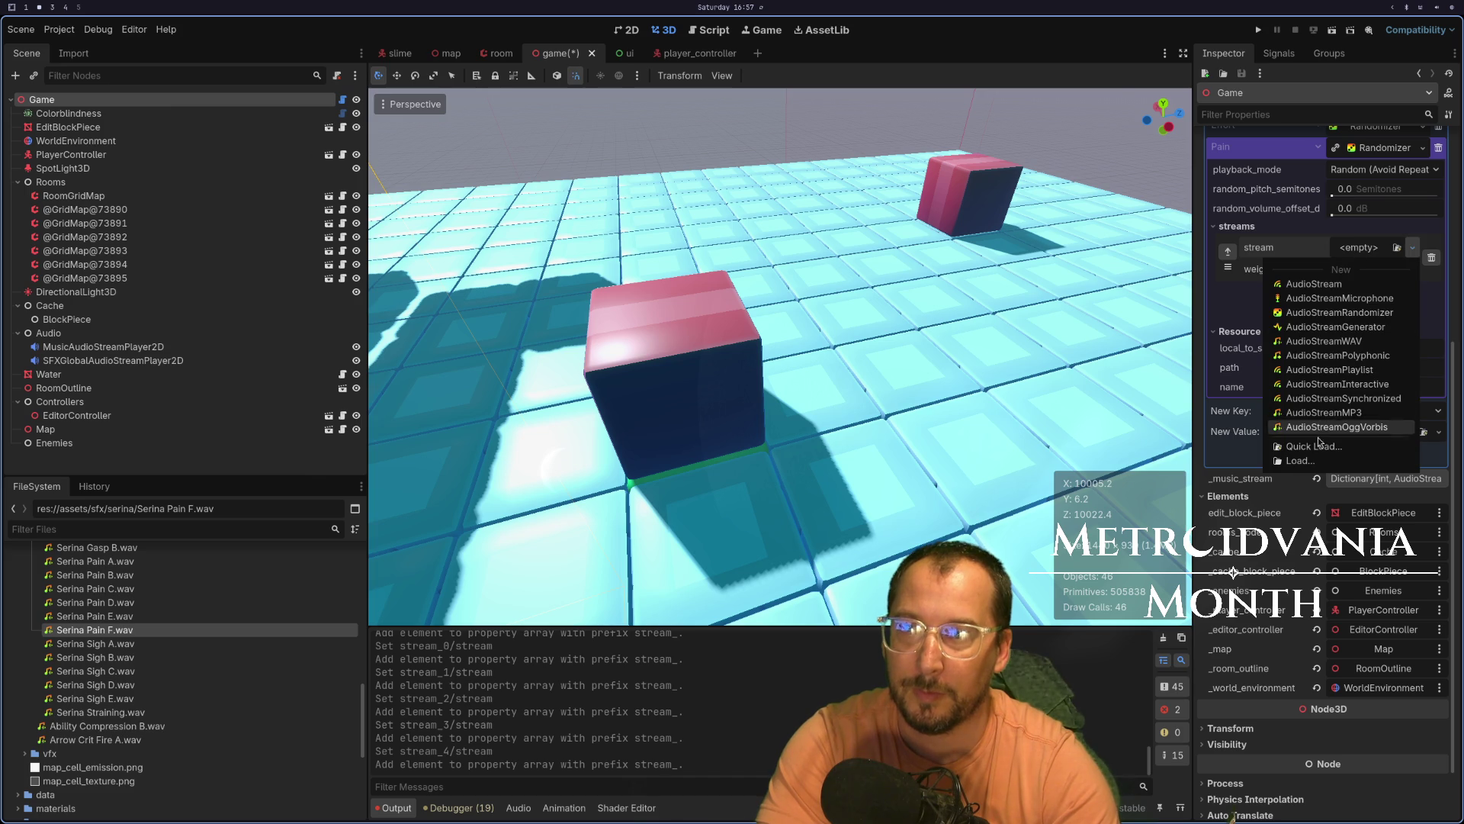
{"action": "left_click", "coordinate": [1297, 449]}
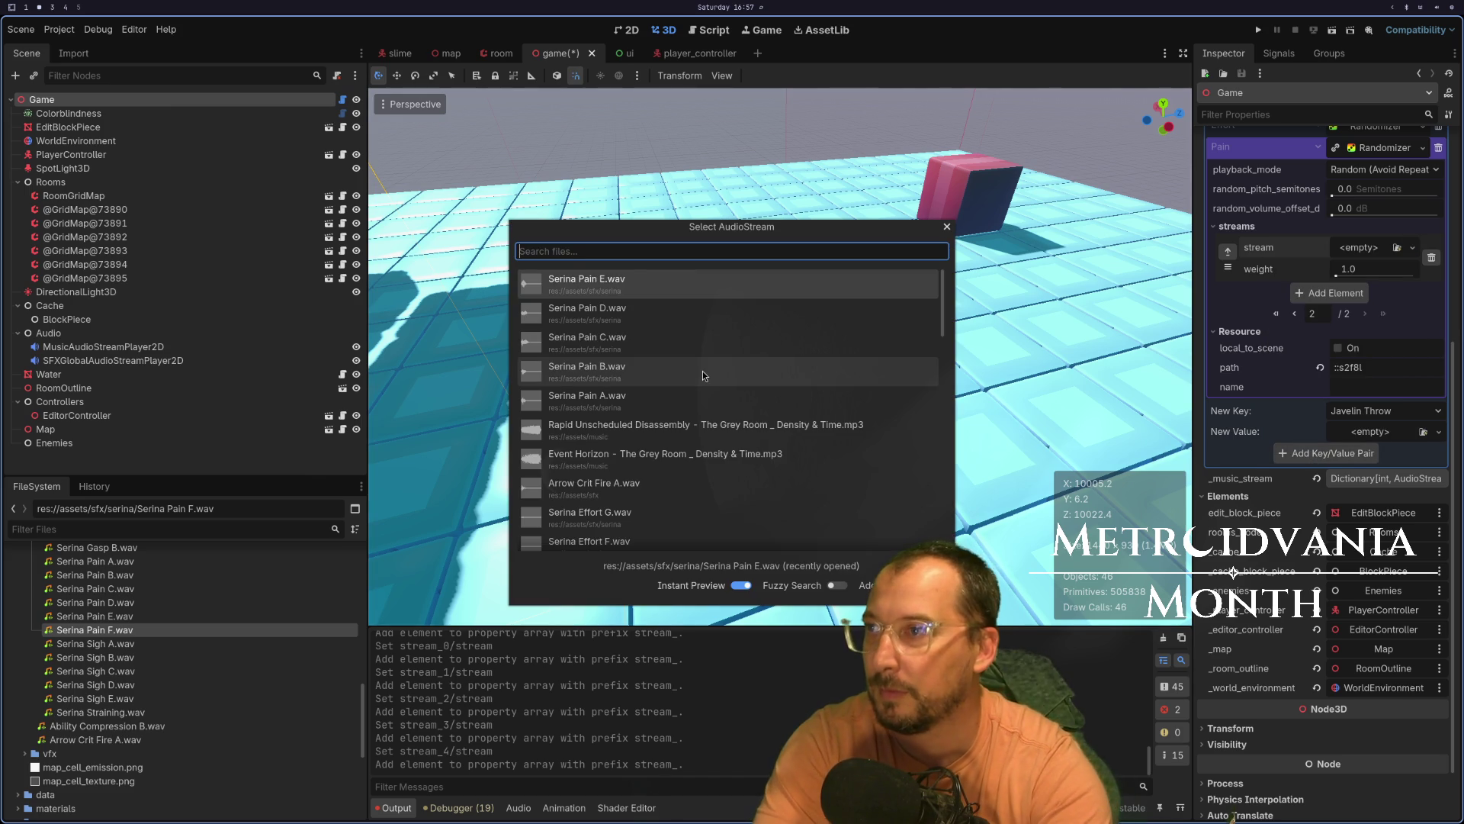
{"action": "type", "text": "pain"}
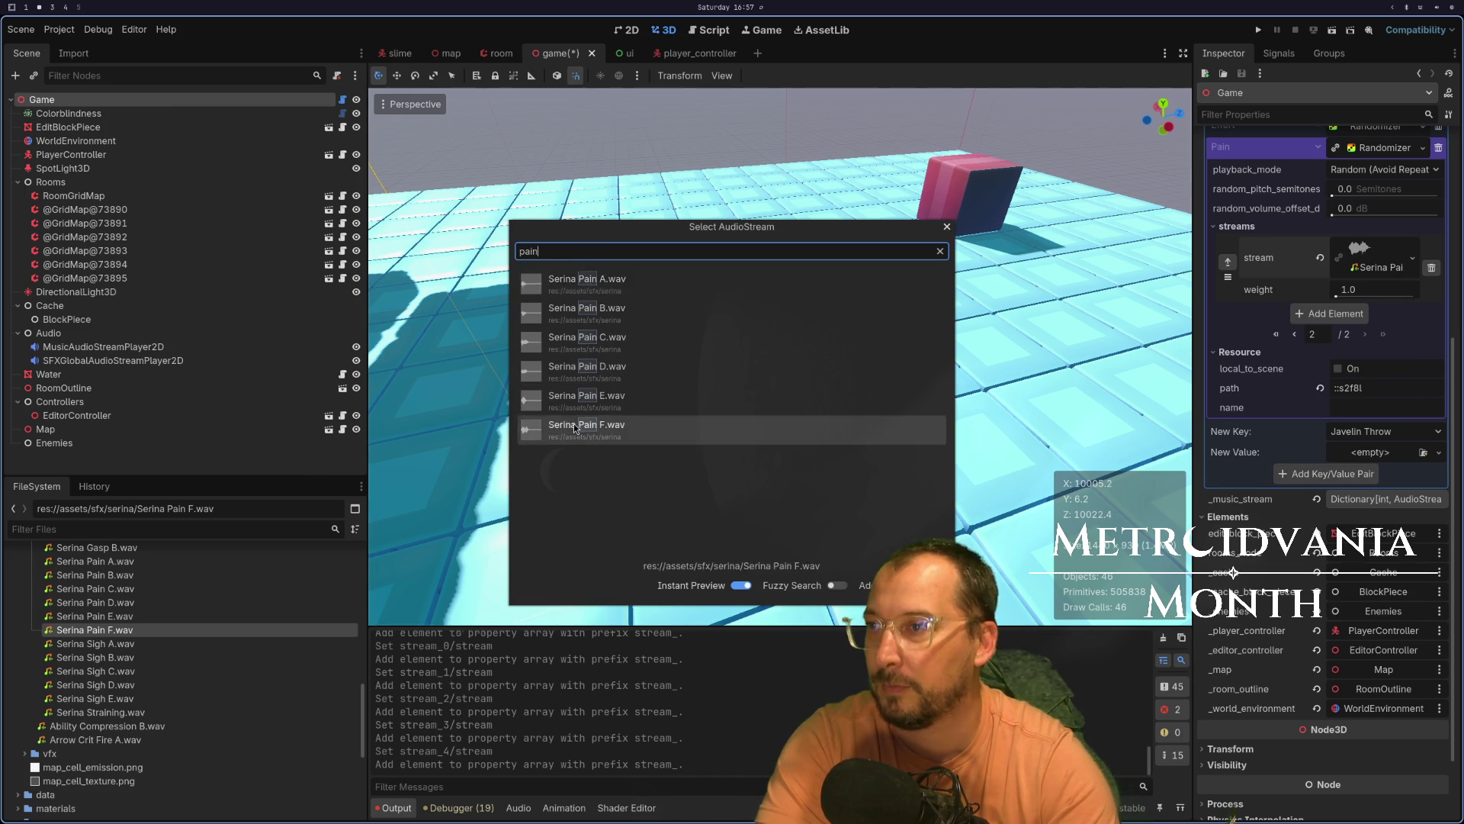
{"action": "double_click", "coordinate": [584, 429]}
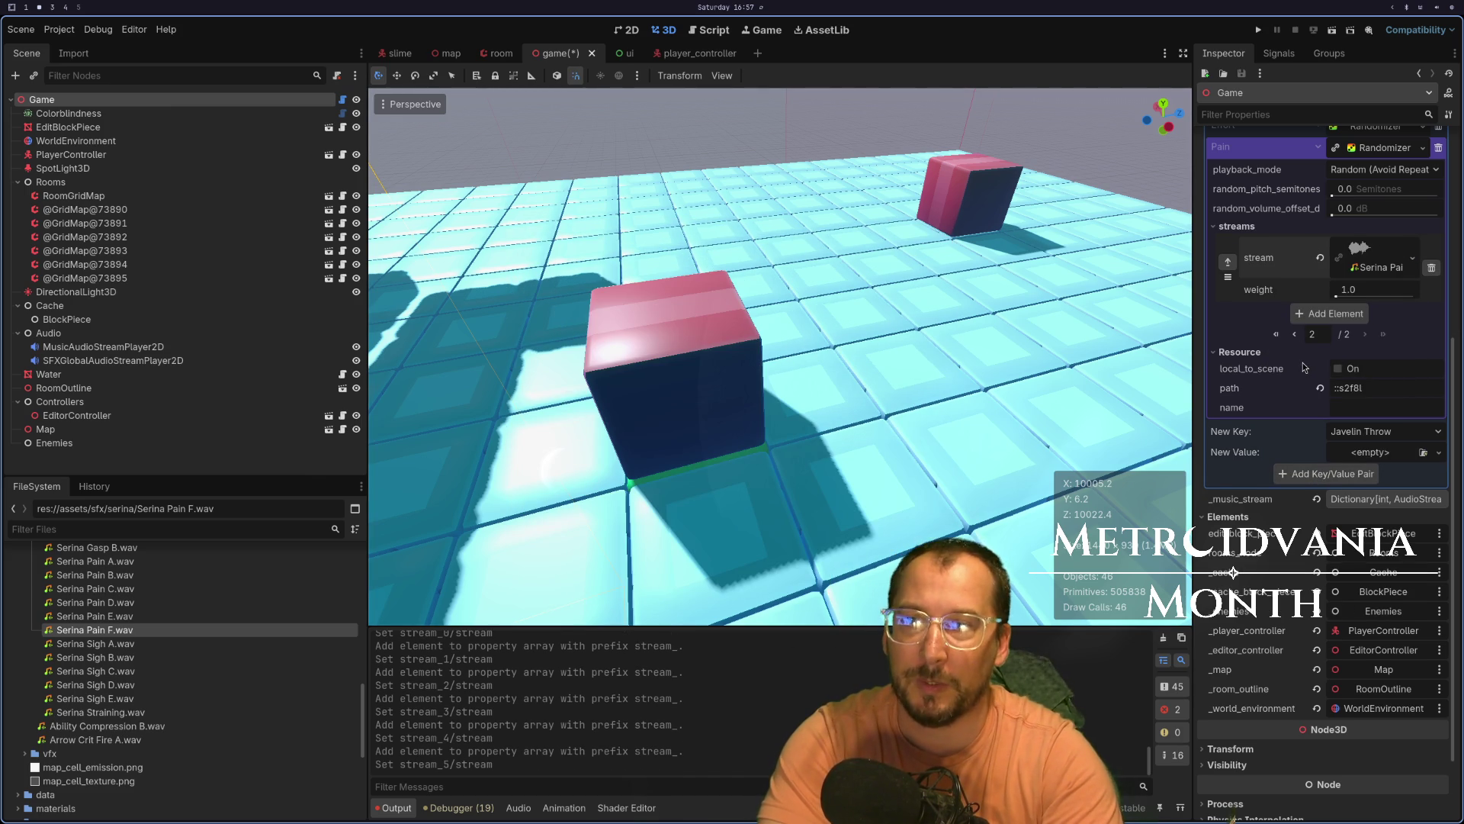
{"action": "key", "text": "ctrl+s"}
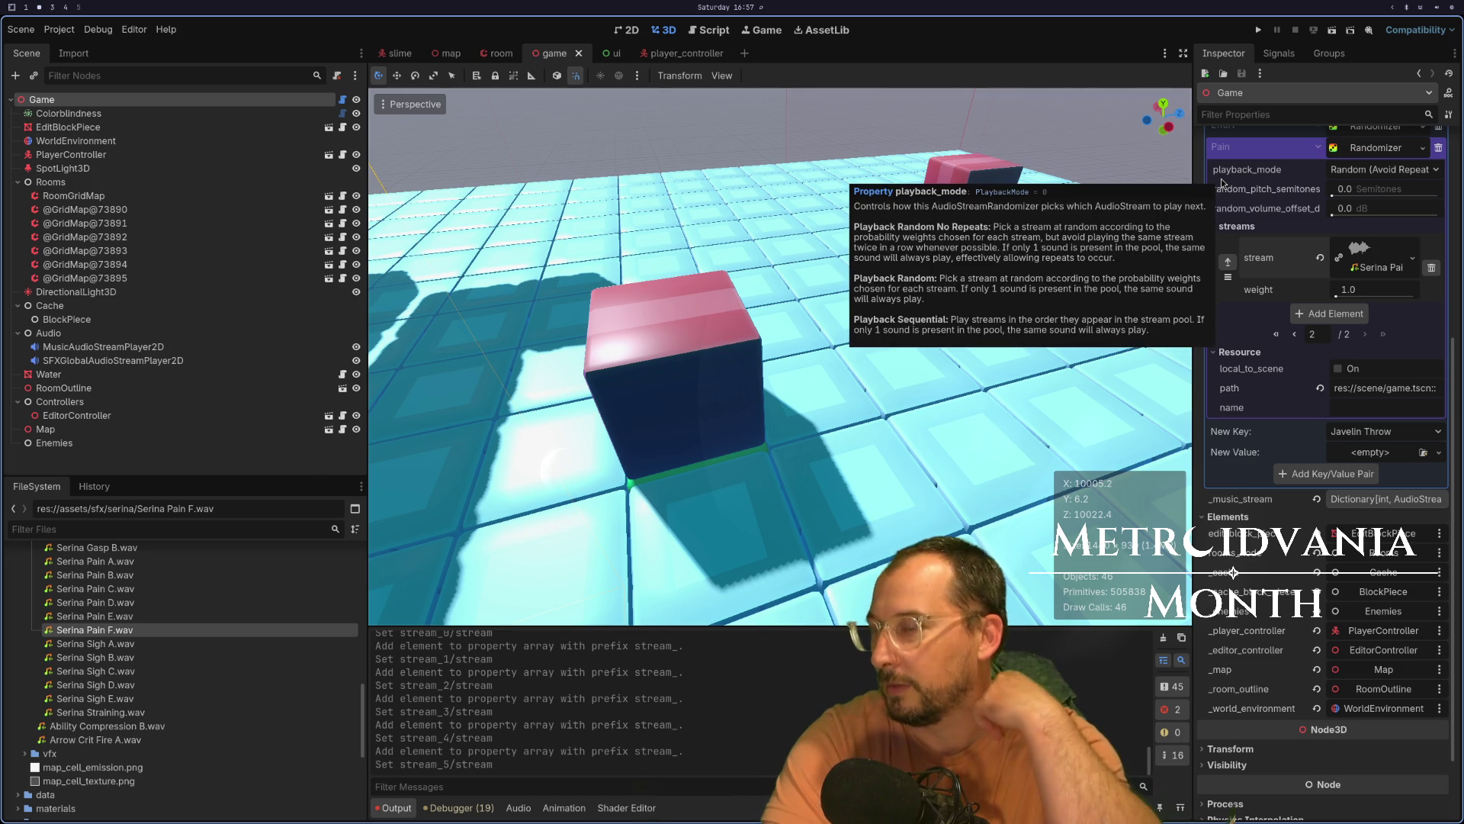
- In the code editor, move from game.gd's Sfx enum over to player_controller.gd
{"action": "key", "text": "super+1"}
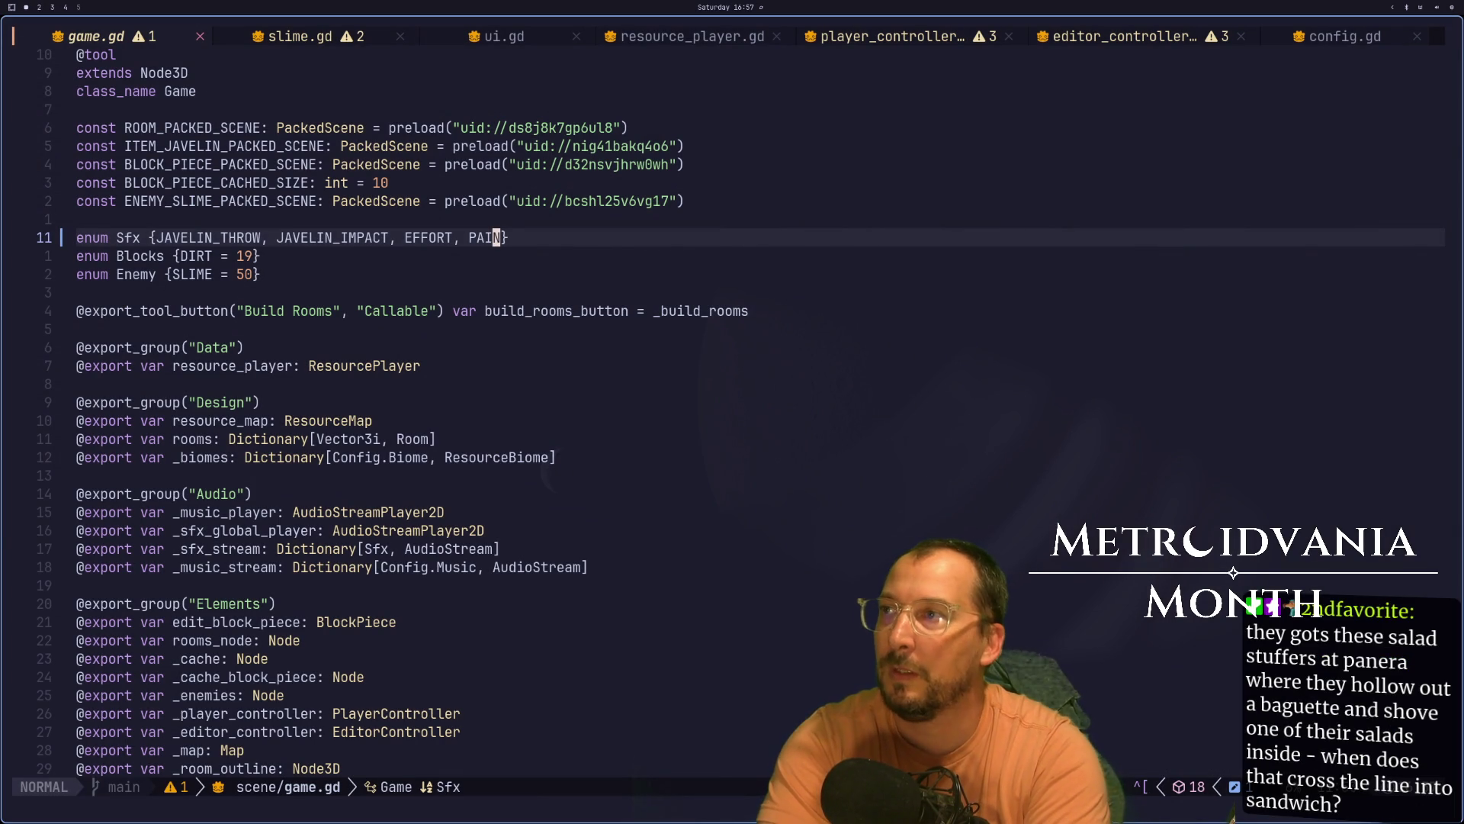
{"action": "key", "text": "j"}
{"action": "key", "text": "k"}
{"action": "key", "text": "j"}
{"action": "key", "text": "j"}
{"action": "key", "text": "j"}
{"action": "key", "text": "j"}
{"action": "key", "text": "j"}
{"action": "key", "text": "j"}
{"action": "key", "text": "j"}
{"action": "key", "text": "shift+h"}
{"action": "key", "text": "shift+l"}
{"action": "key", "text": "shift+l"}
{"action": "key", "text": "shift+h"}
{"action": "key", "text": "shift+h"}
{"action": "key", "text": "shift+h"}
{"action": "key", "text": "shift+h"}
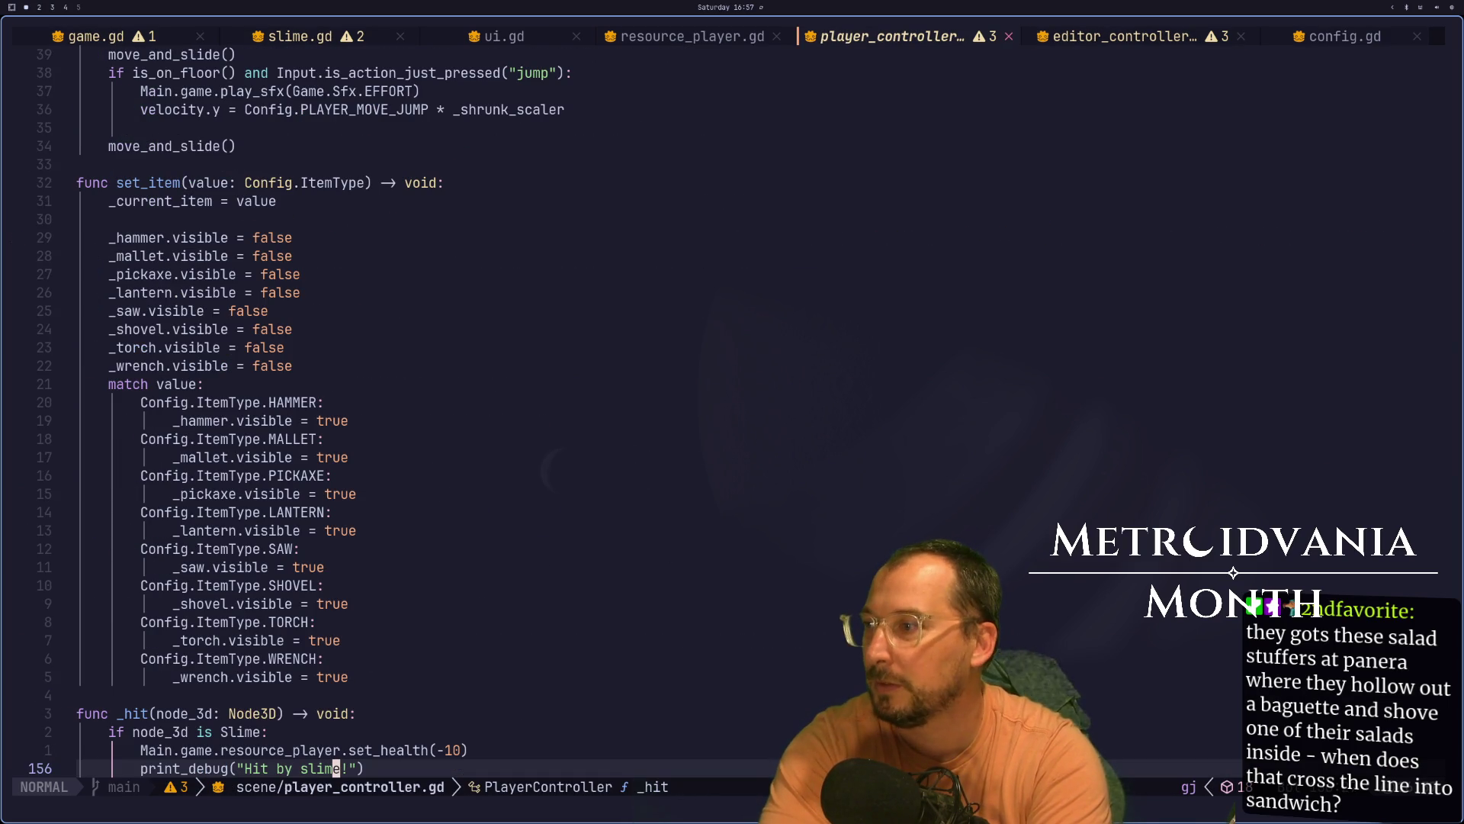
- Step through the _hit function and jump to set_health's definition in resource_player.gd
{"action": "key", "text": "k"}
{"action": "key", "text": "k"}
{"action": "key", "text": "j"}
{"action": "key", "text": "j"}
{"action": "key", "text": "j"}
{"action": "key", "text": "k"}
{"action": "key", "text": "k"}
{"action": "key", "text": "j"}
{"action": "key", "text": "j"}
{"action": "key", "text": "k"}
{"action": "key", "text": "j"}
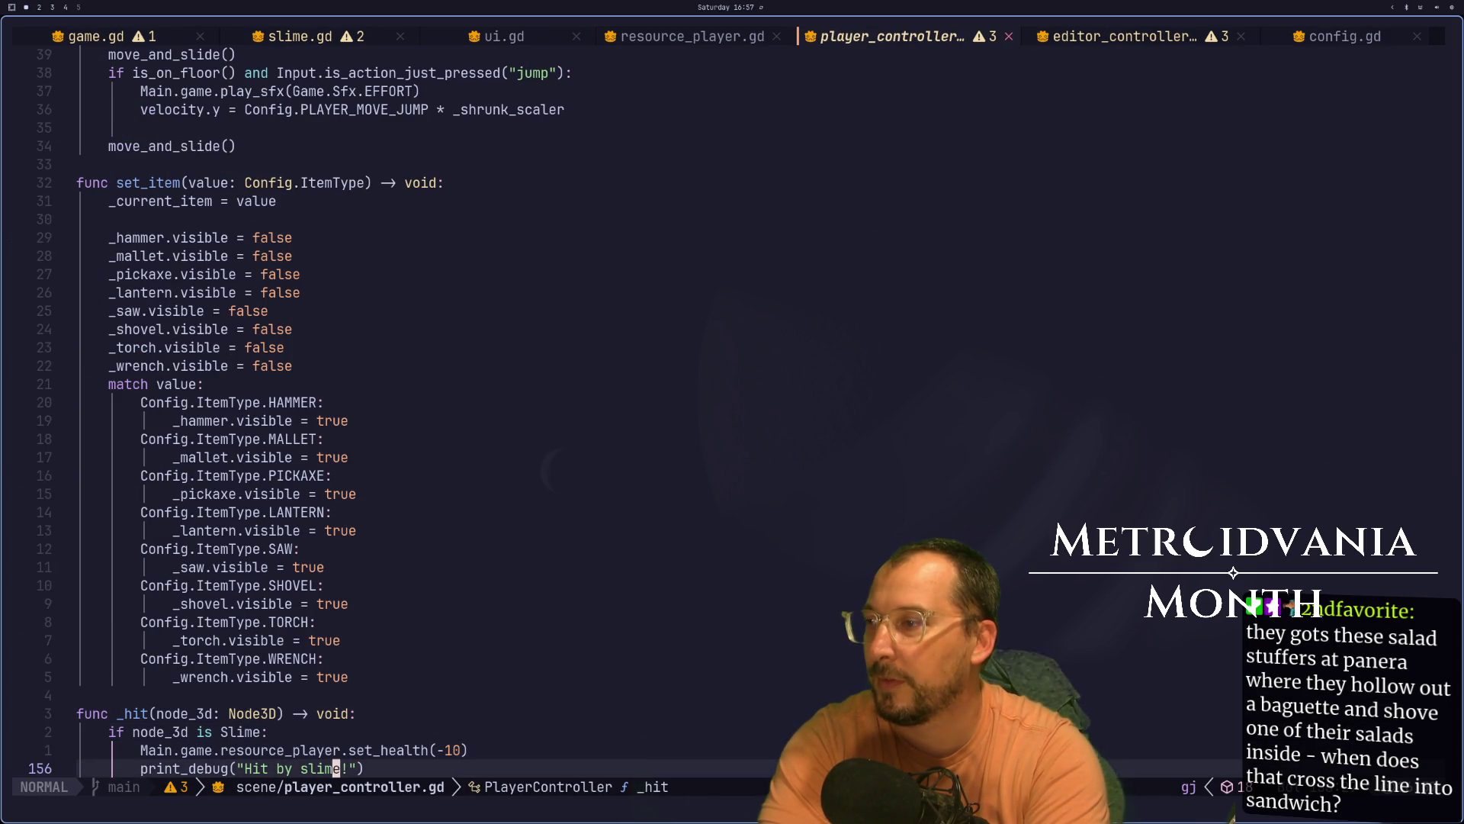
{"action": "key", "text": "k"}
{"action": "key", "text": "j"}
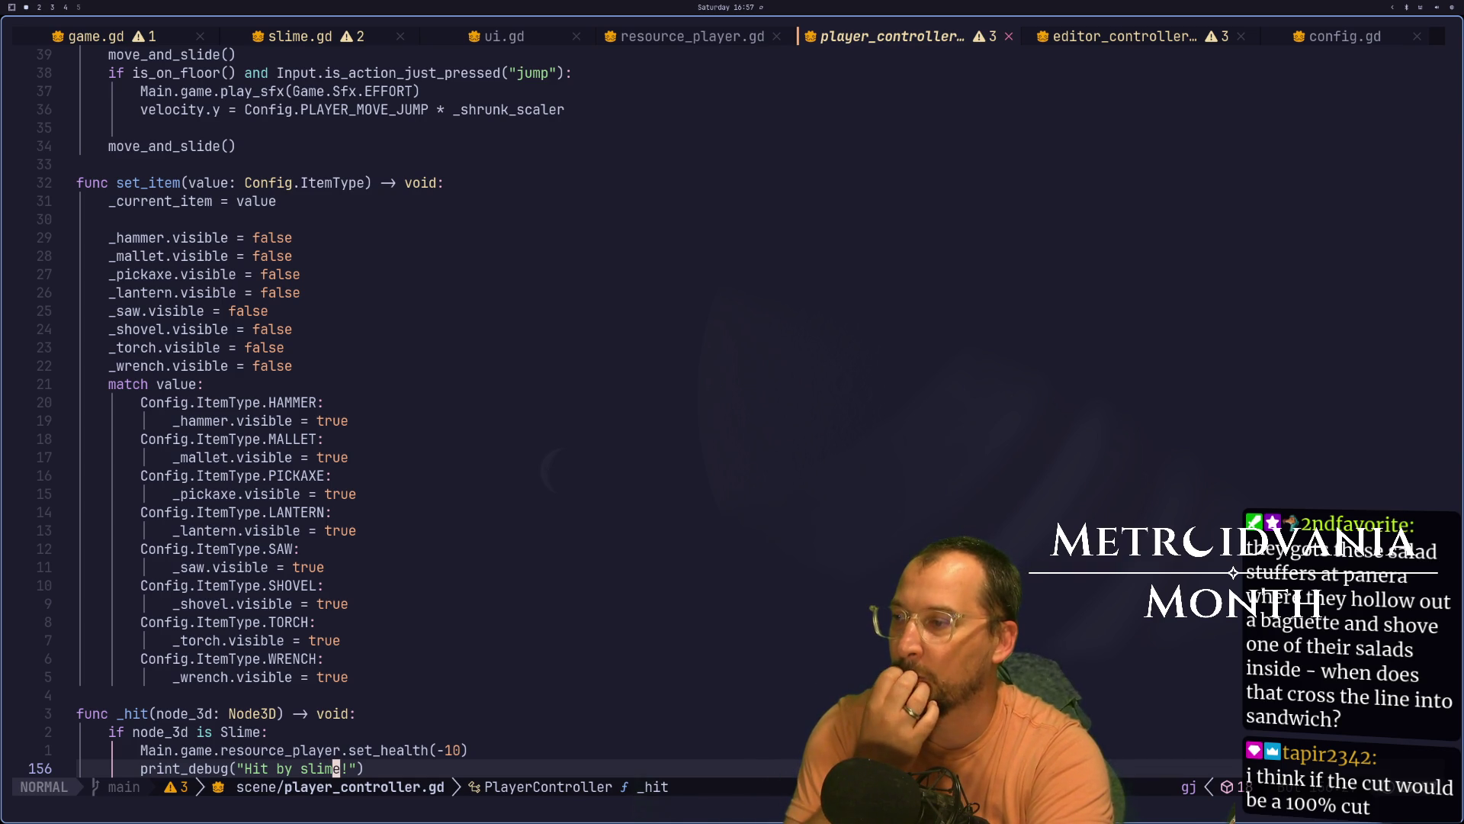
{"action": "key", "text": "k"}
{"action": "key", "text": "k"}
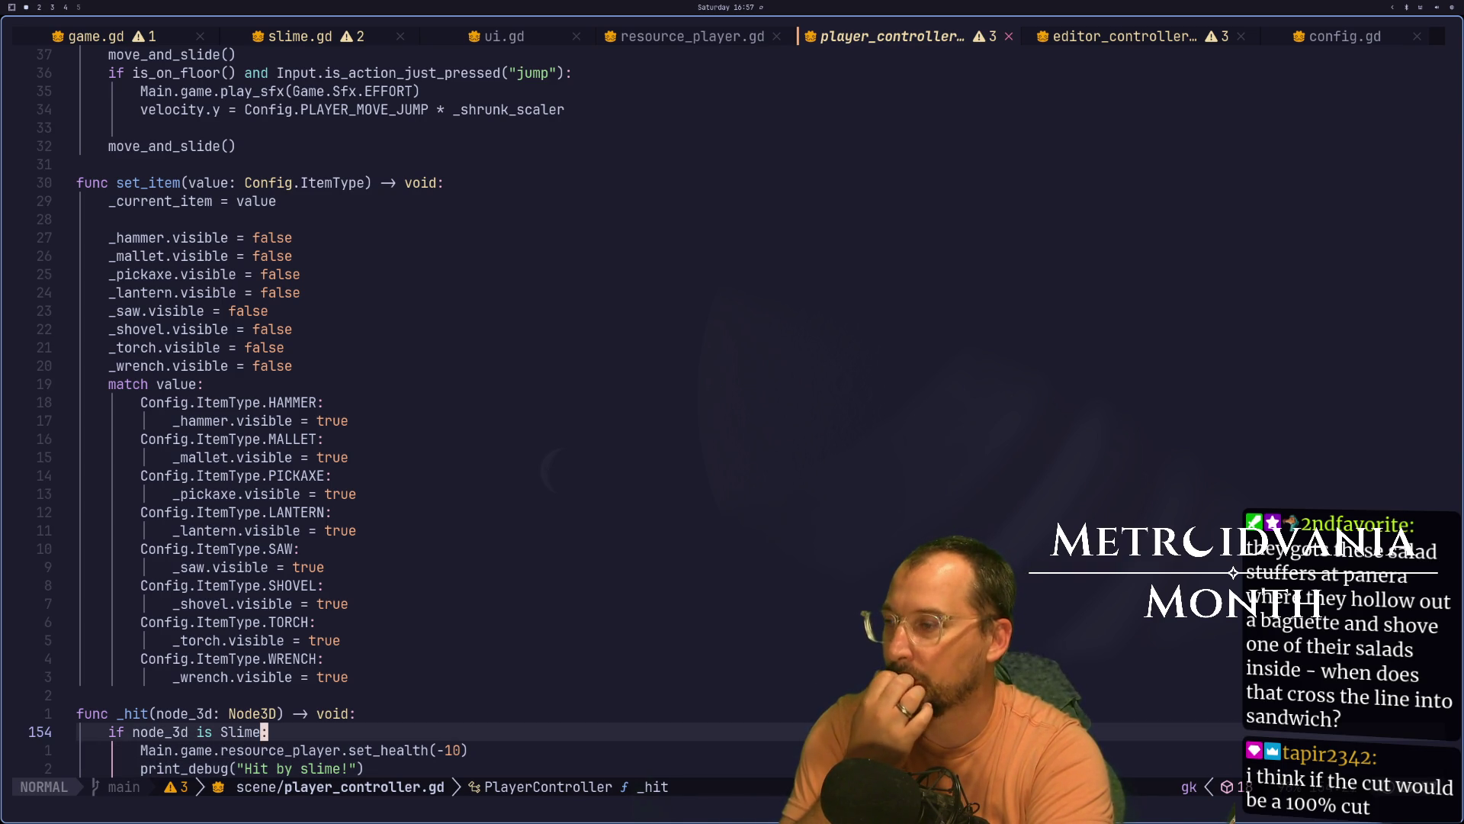
{"action": "key", "text": "j"}
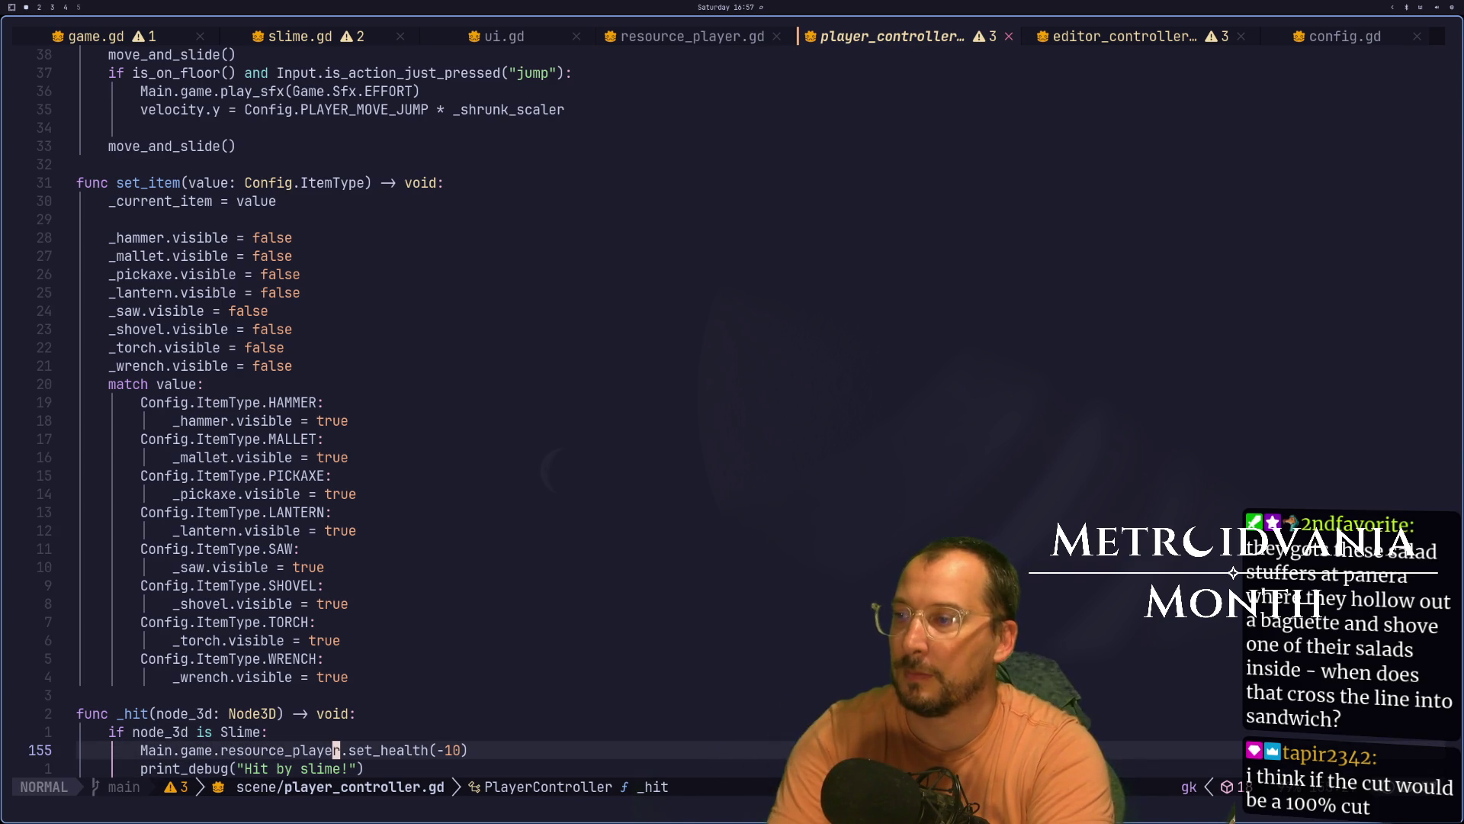
{"action": "key", "text": "ctrl+o"}
{"action": "key", "text": "ctrl+o"}
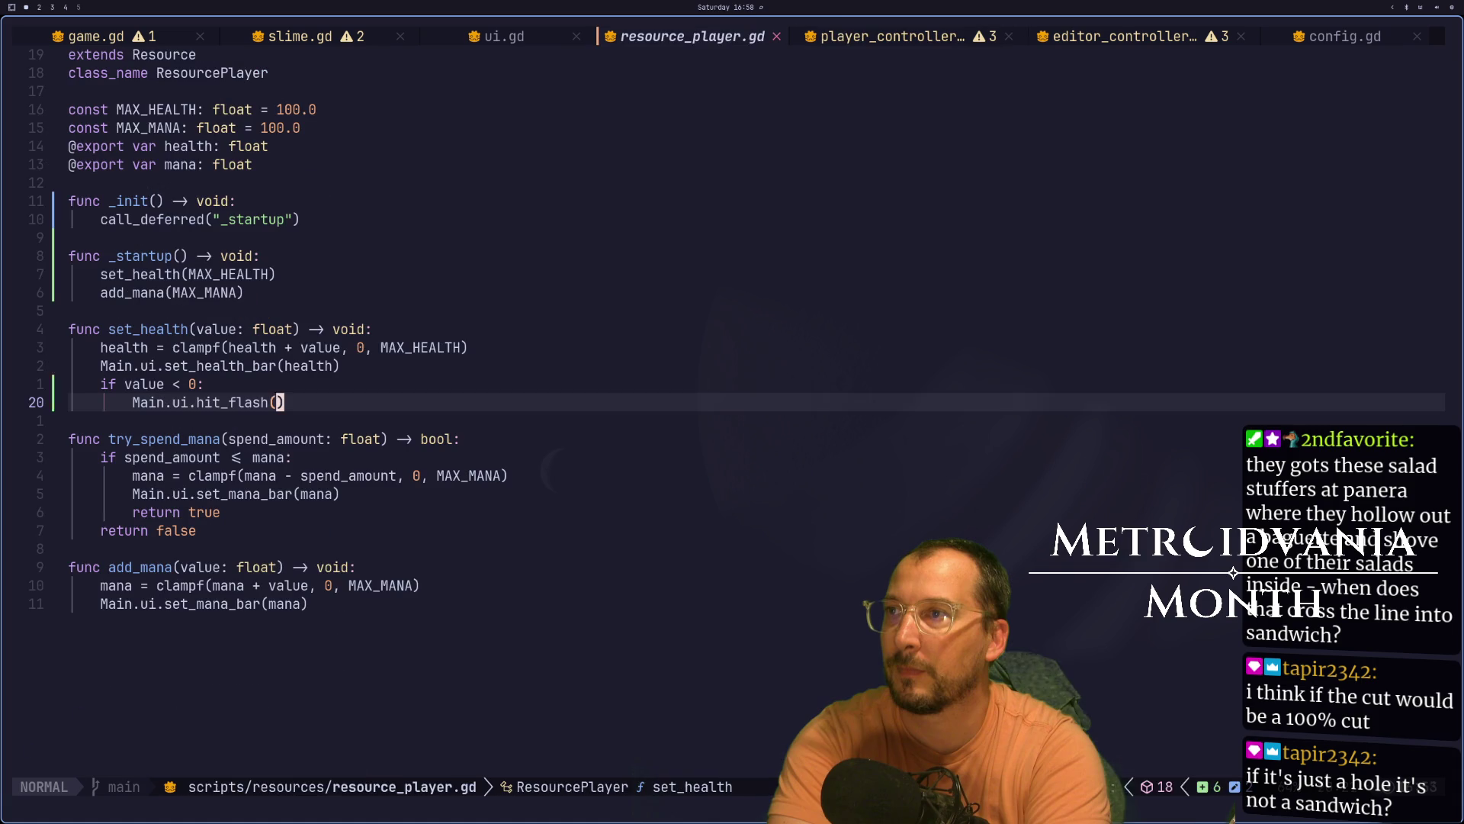
- Below hit_flash() in set_health, add the line Main.game.play_sfx(Game.Sfx.PAIN)
{"action": "key", "text": "j"}
{"action": "key", "text": "j"}
{"action": "key", "text": "k"}
{"action": "key", "text": "k"}
{"action": "key", "text": "k"}
{"action": "type", "text": "jo"}
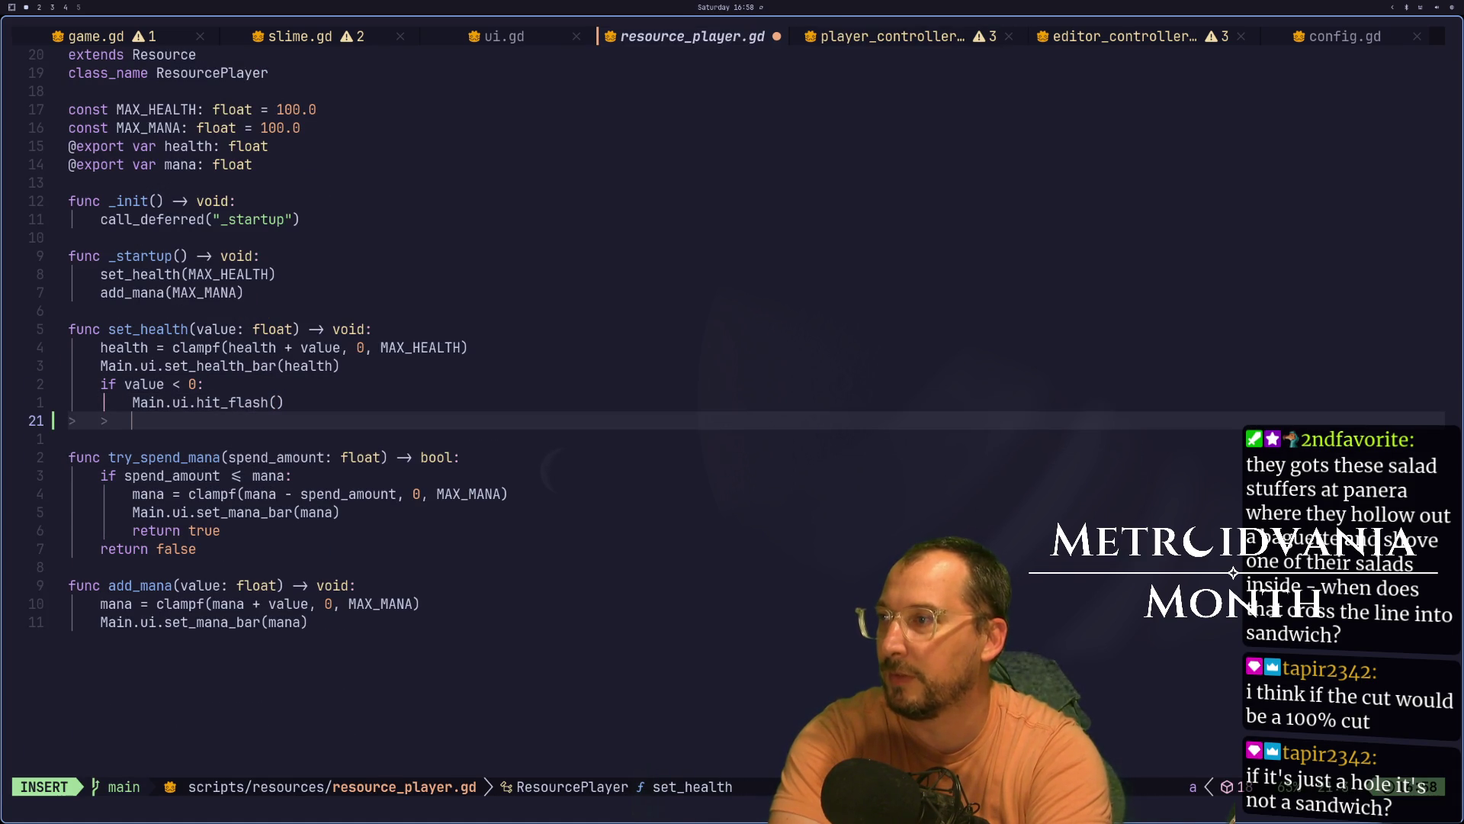
{"action": "type", "text": "Main.game.s"}
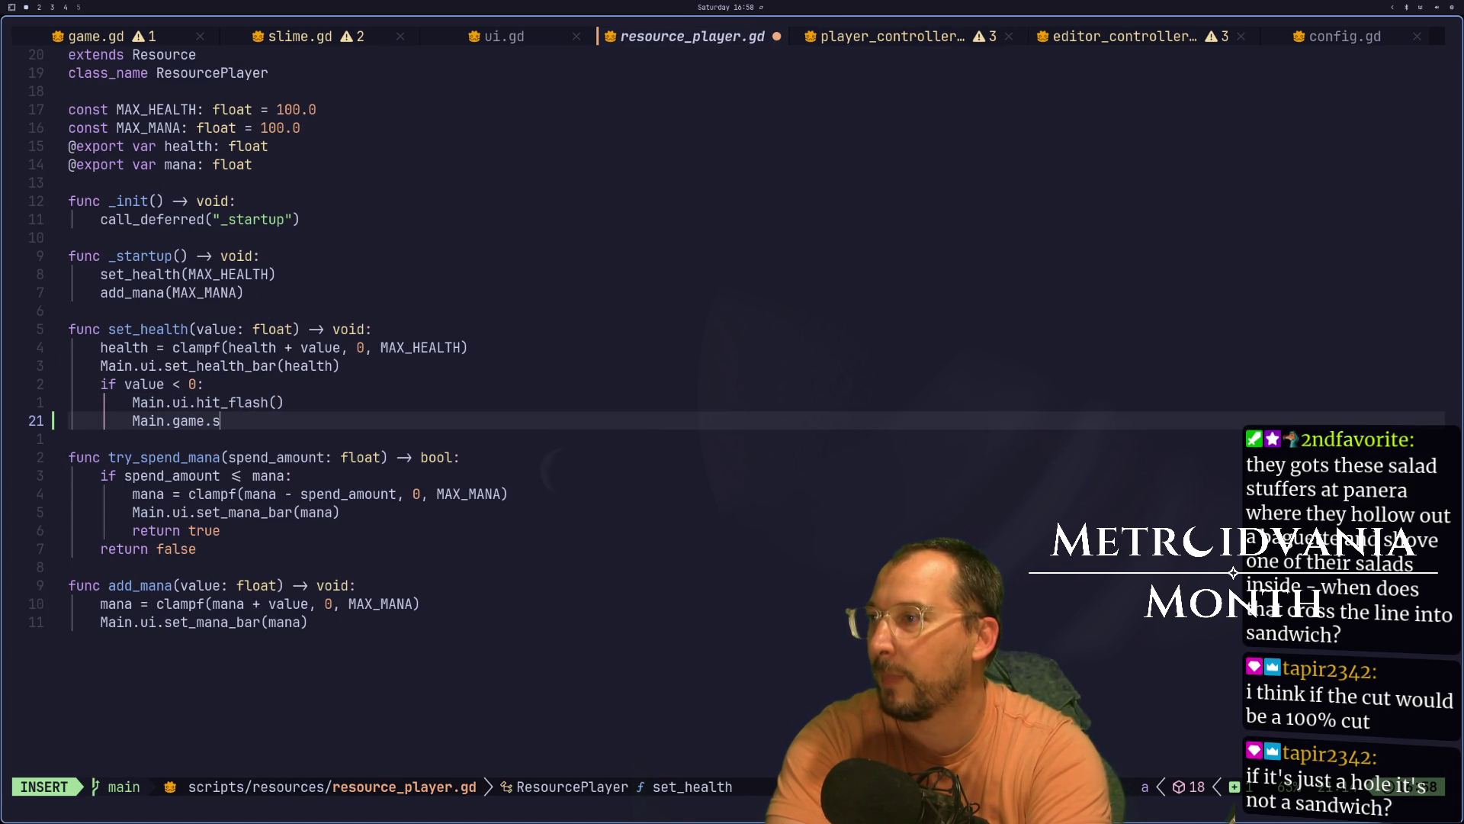
{"action": "key", "text": "BackSpace"}
{"action": "type", "text": "pla"}
{"action": "key", "text": "Return"}
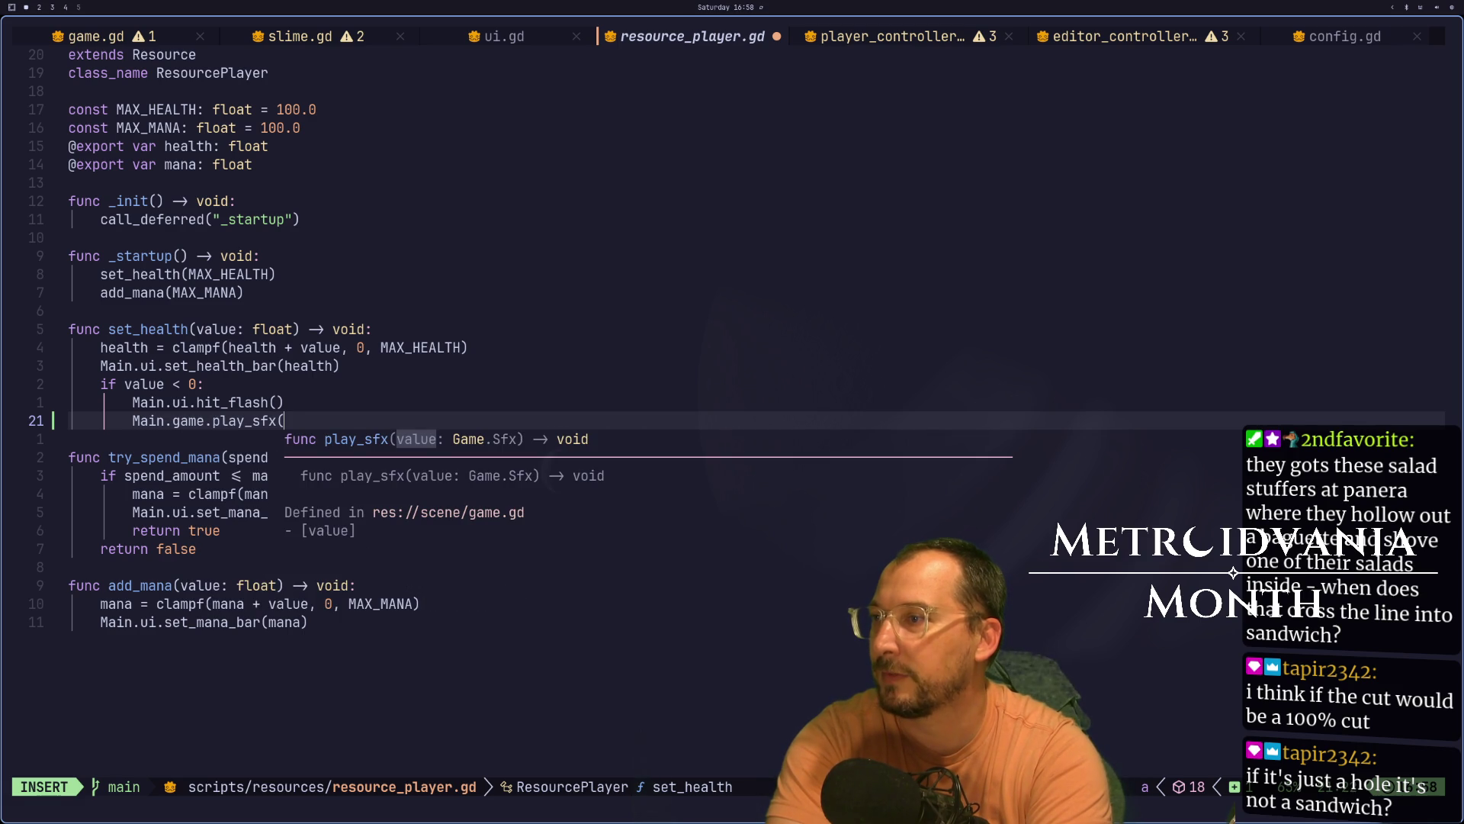
{"action": "type", "text": "FGame."}
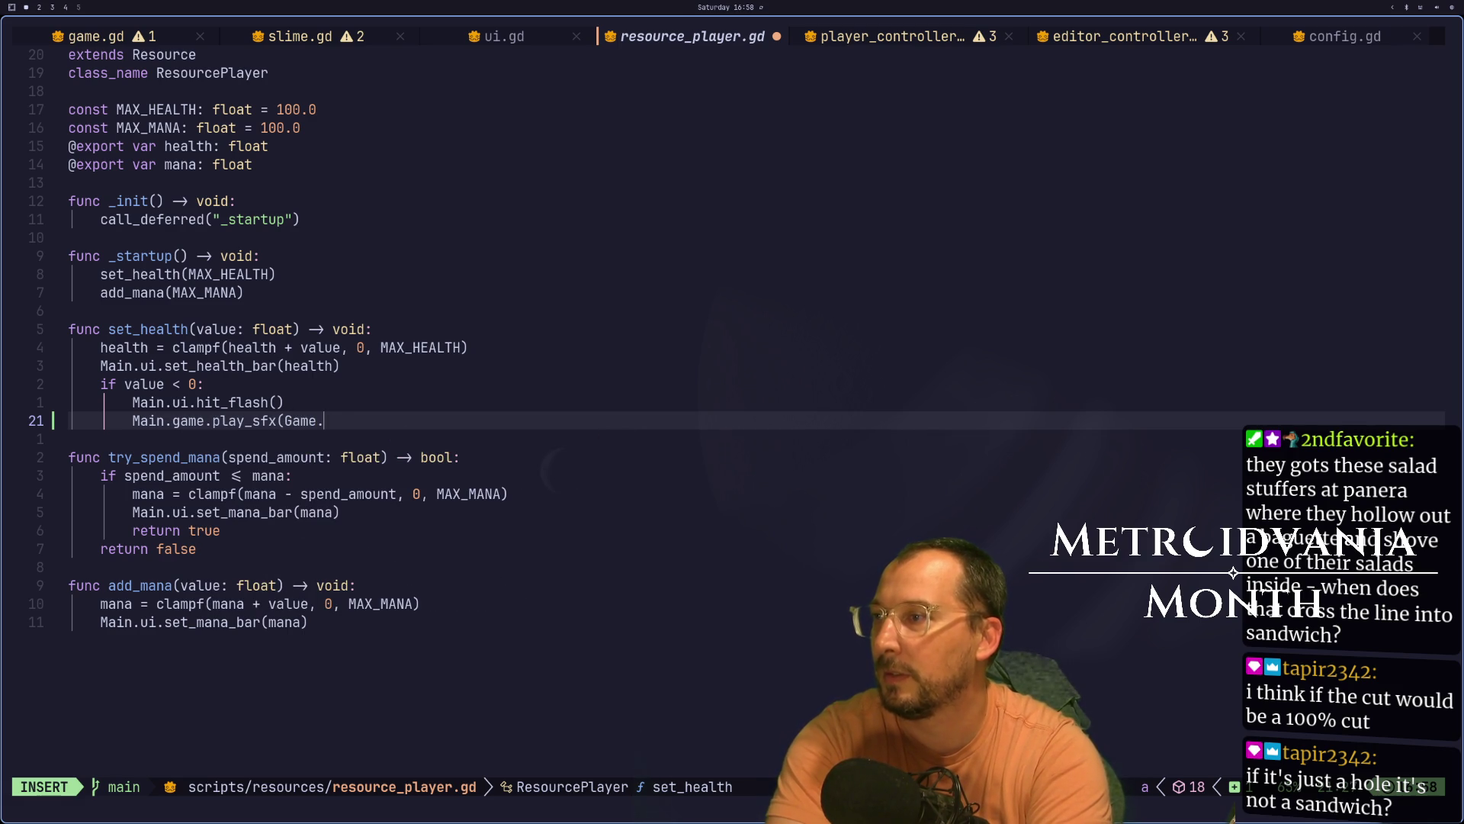
{"action": "key", "text": "BackSpace"}
{"action": "key", "text": "BackSpace"}
{"action": "type", "text": "SFX"}
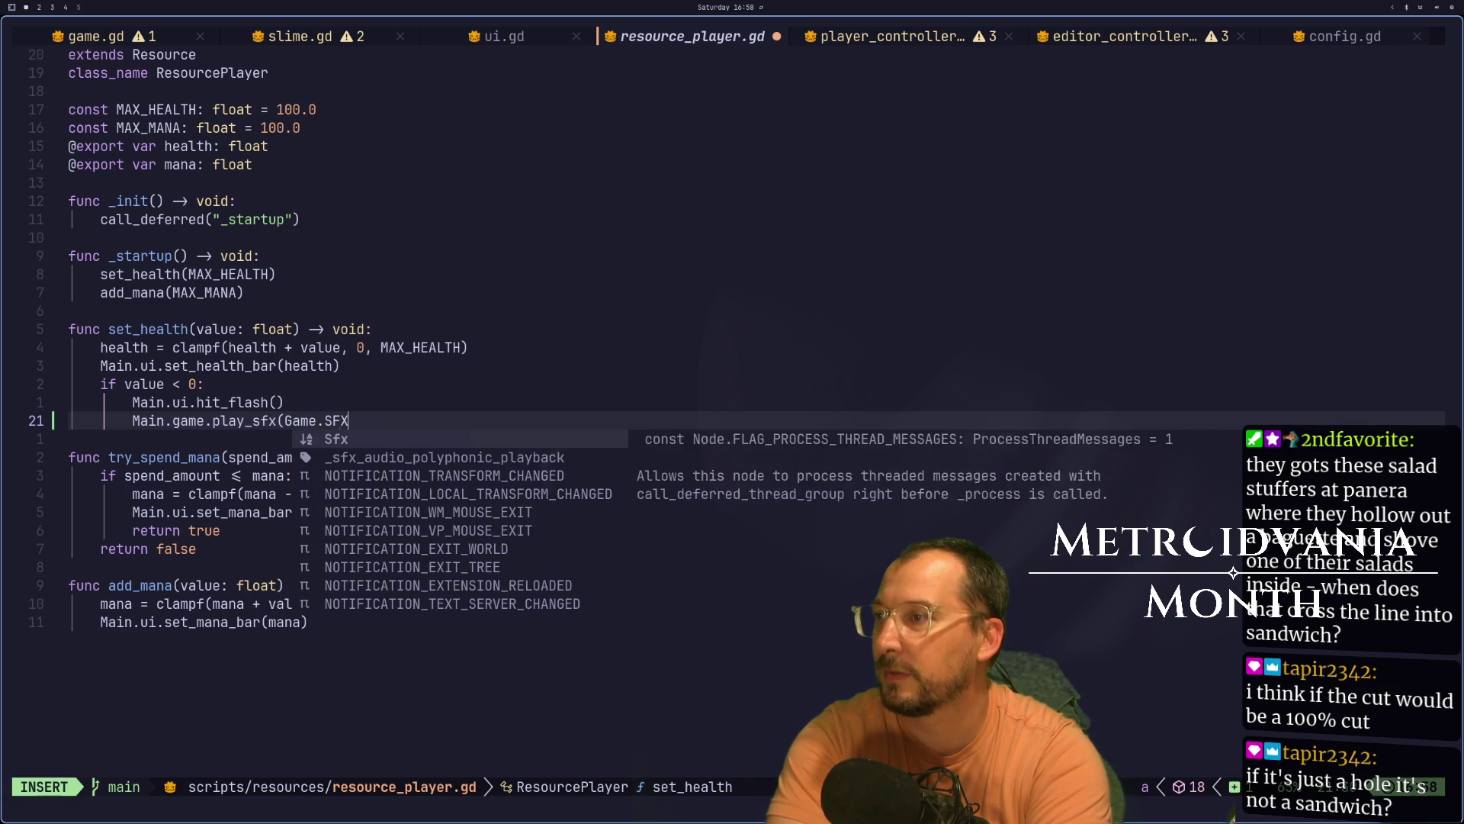
{"action": "key", "text": "Escape"}
{"action": "type", "text": "a"}
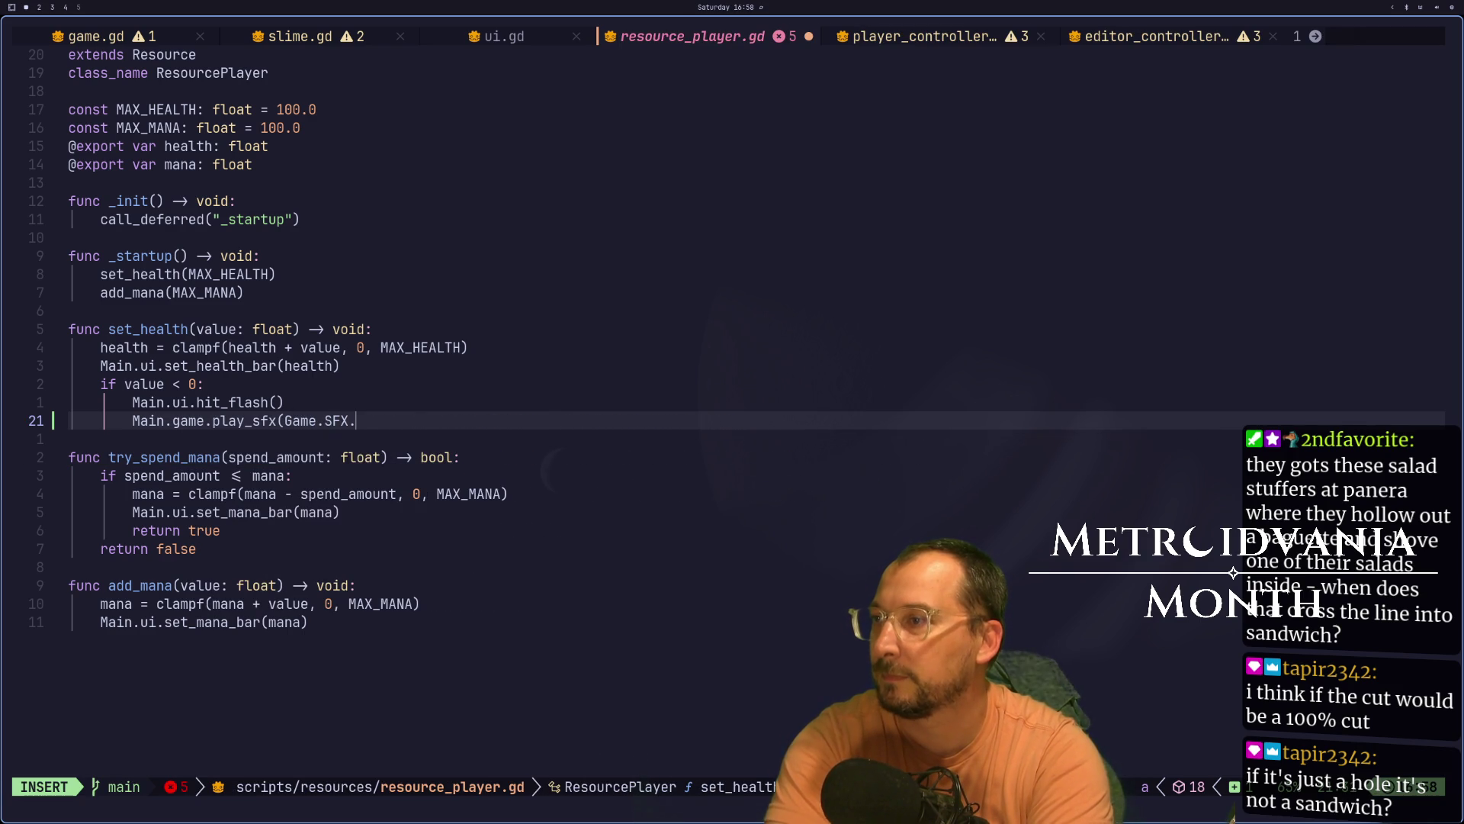
{"action": "type", "text": ".P"}
{"action": "key", "text": "BackSpace"}
{"action": "key", "text": "BackSpace"}
{"action": "key", "text": "BackSpace"}
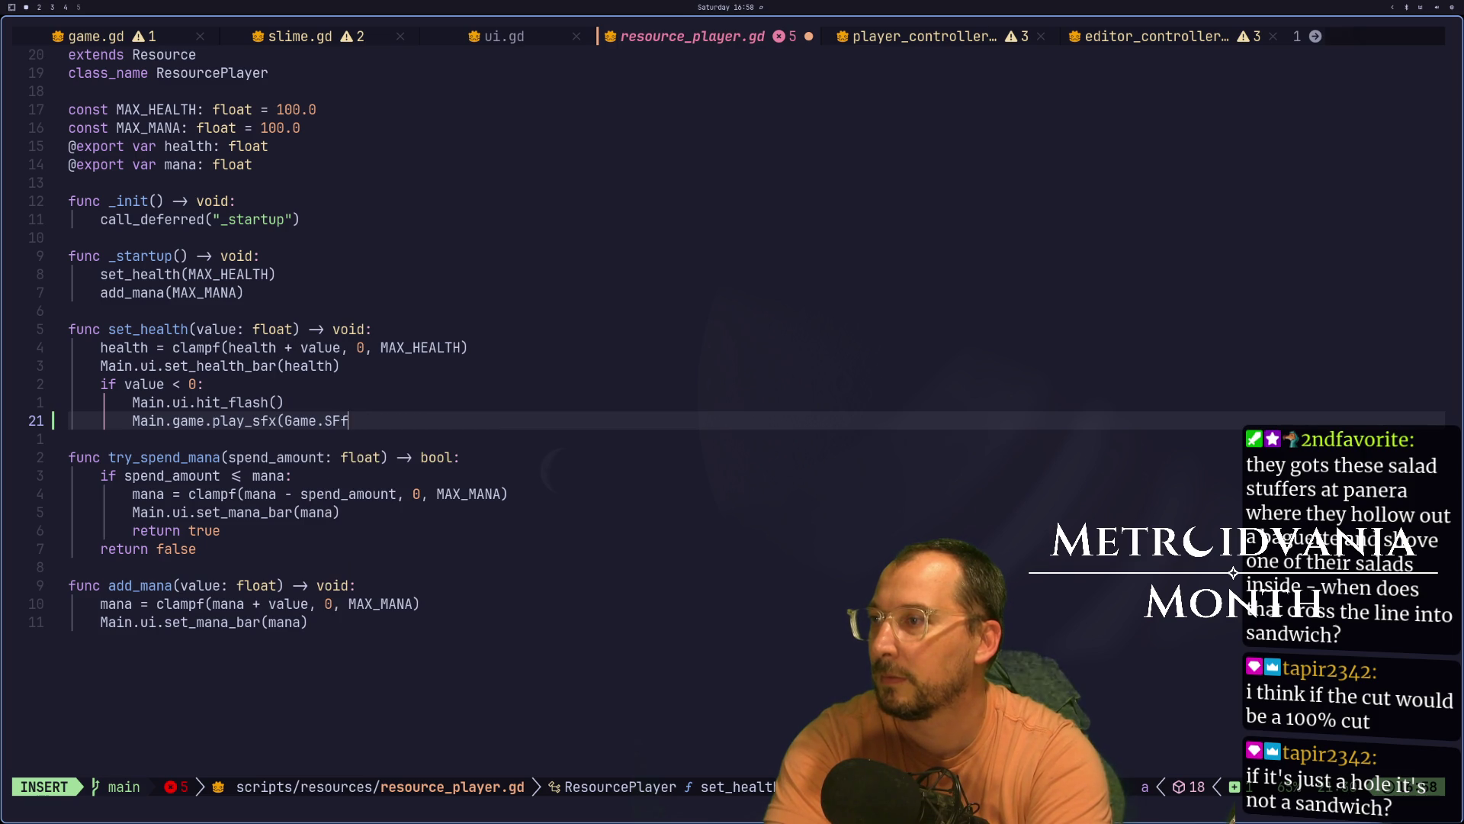
{"action": "type", "text": "x.P"}
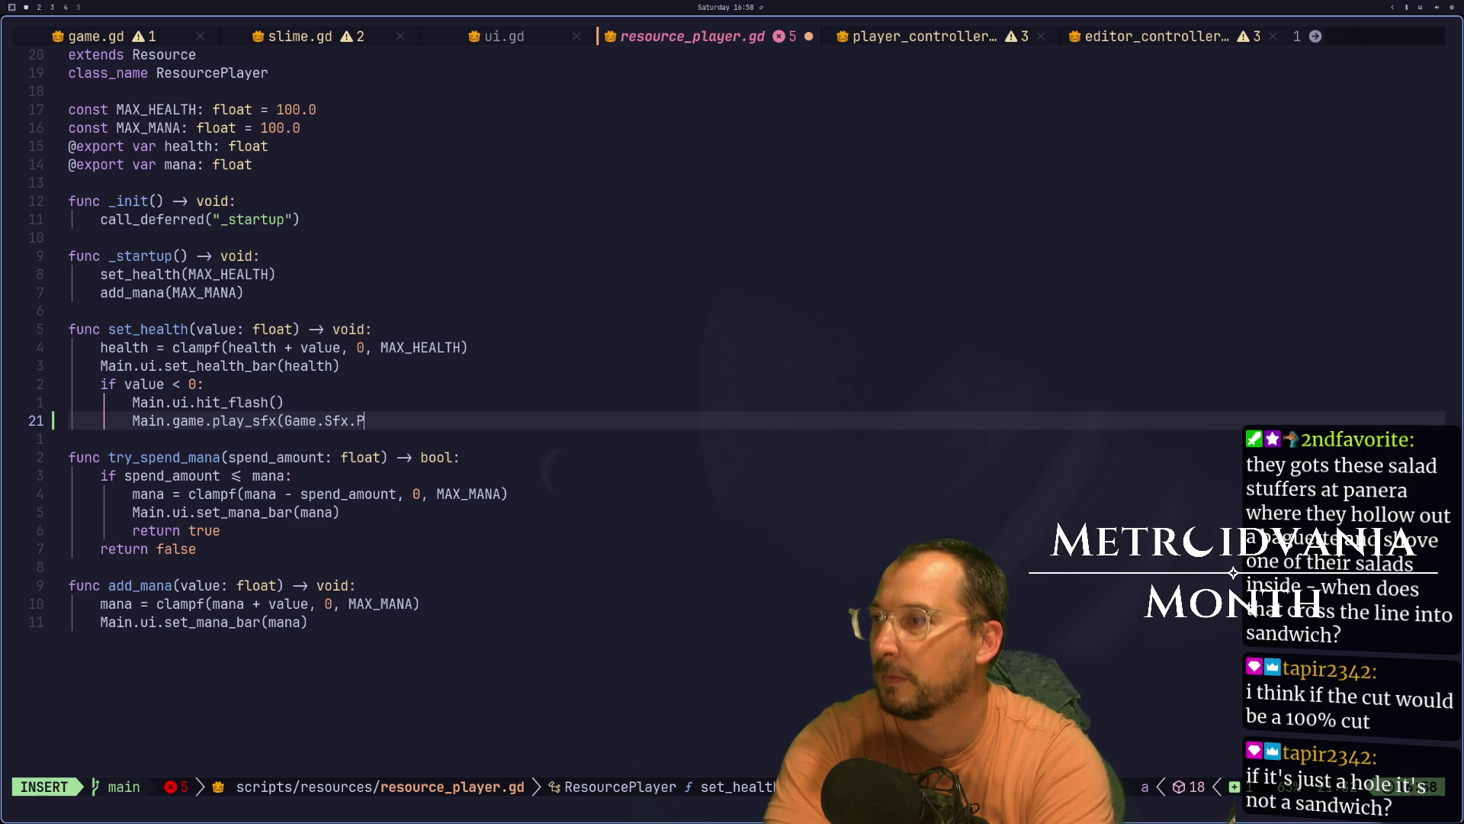
{"action": "type", "text": "AIN)"}
- Save resource_player.gd with :w and return to the Godot editor
{"action": "key", "text": "Escape"}
{"action": "type", "text": ":w"}
{"action": "key", "text": "Return"}
{"action": "key", "text": "super+2"}
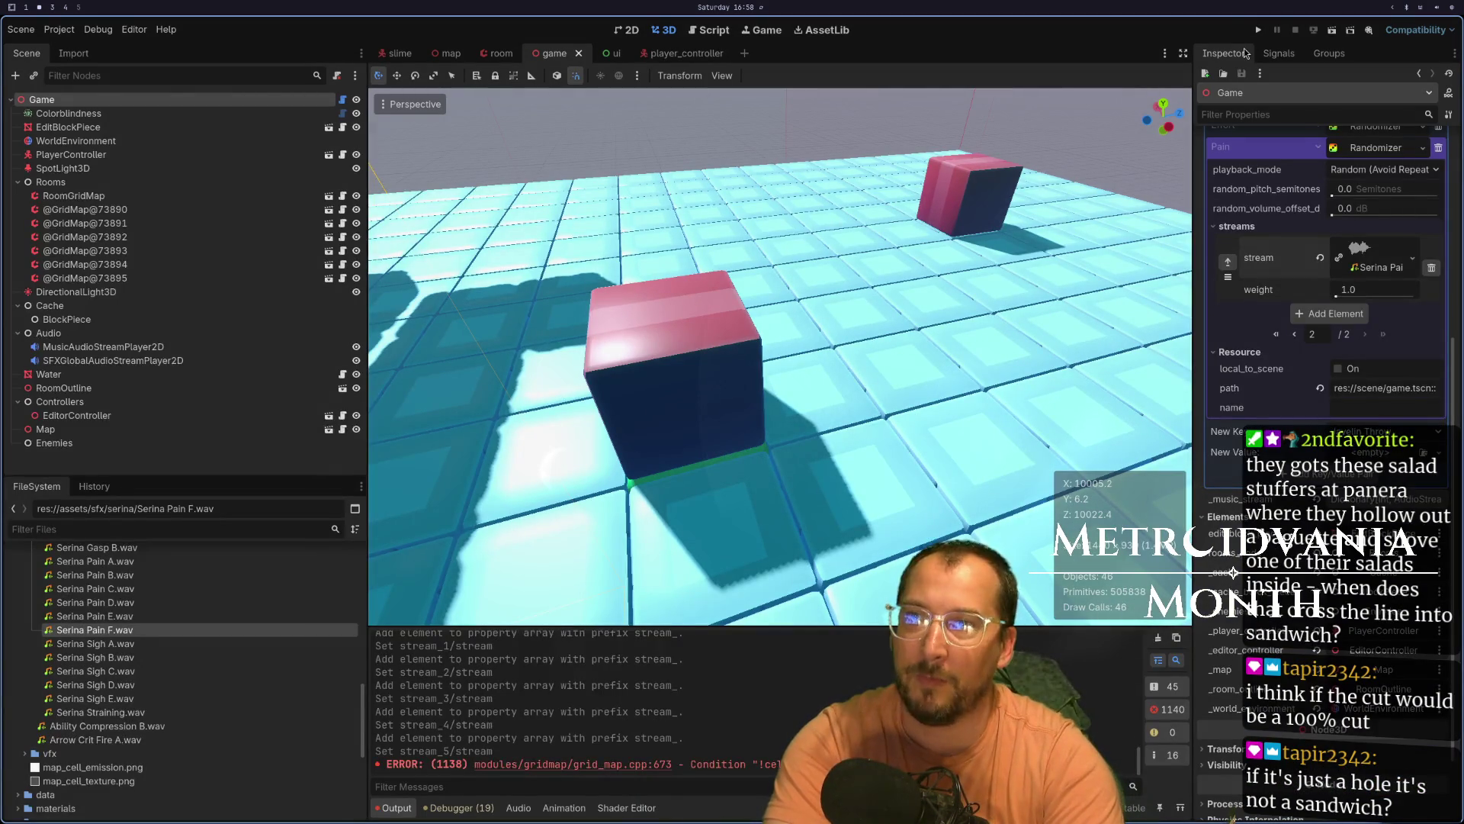
- Test-run the game, walking through the brick tunnel into the water caves, then stop it with F8
{"action": "left_click", "coordinate": [1258, 30]}
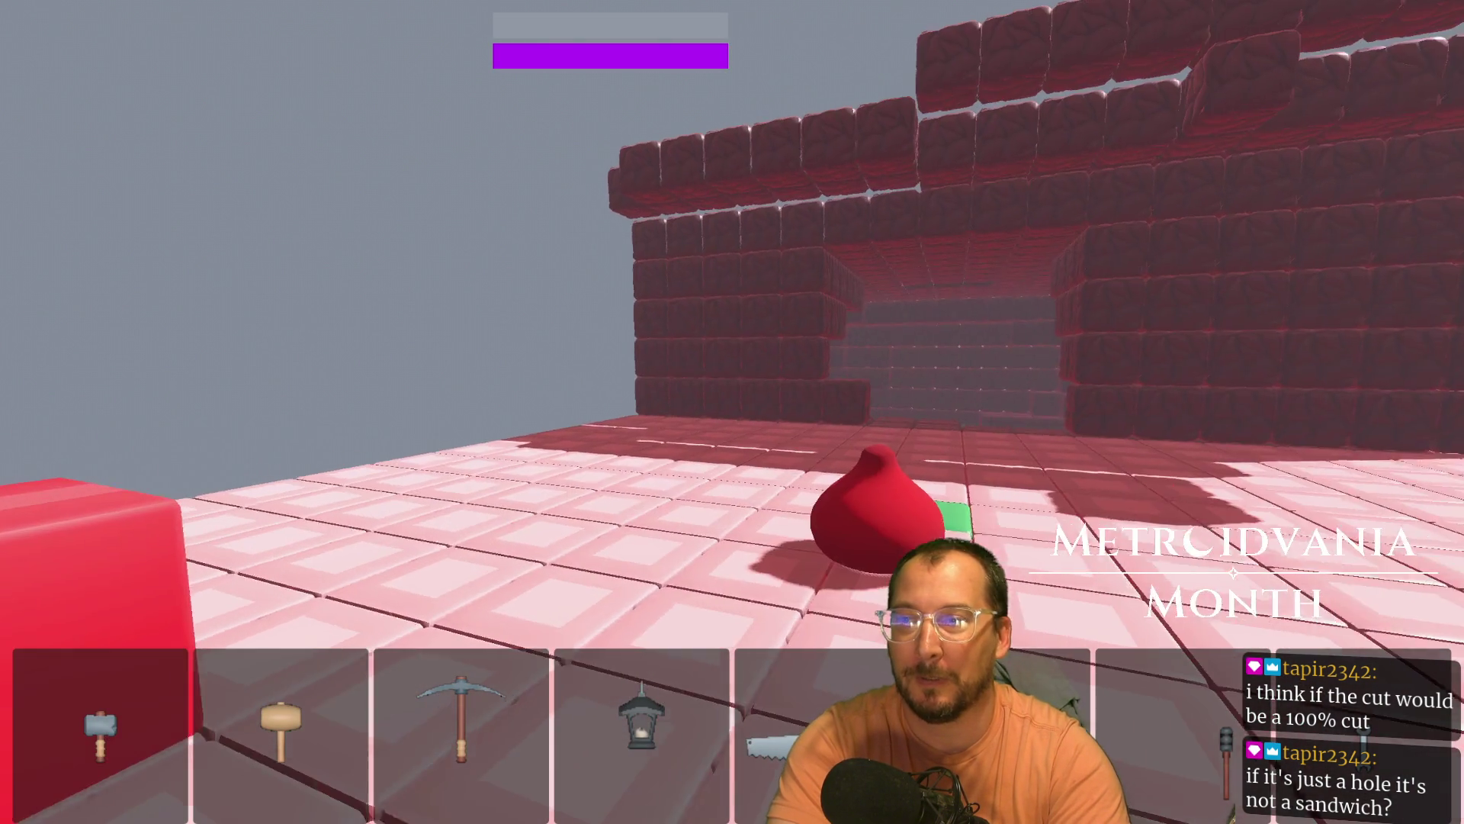
{"action": "key", "text": "w"}
{"action": "key", "text": "w"}
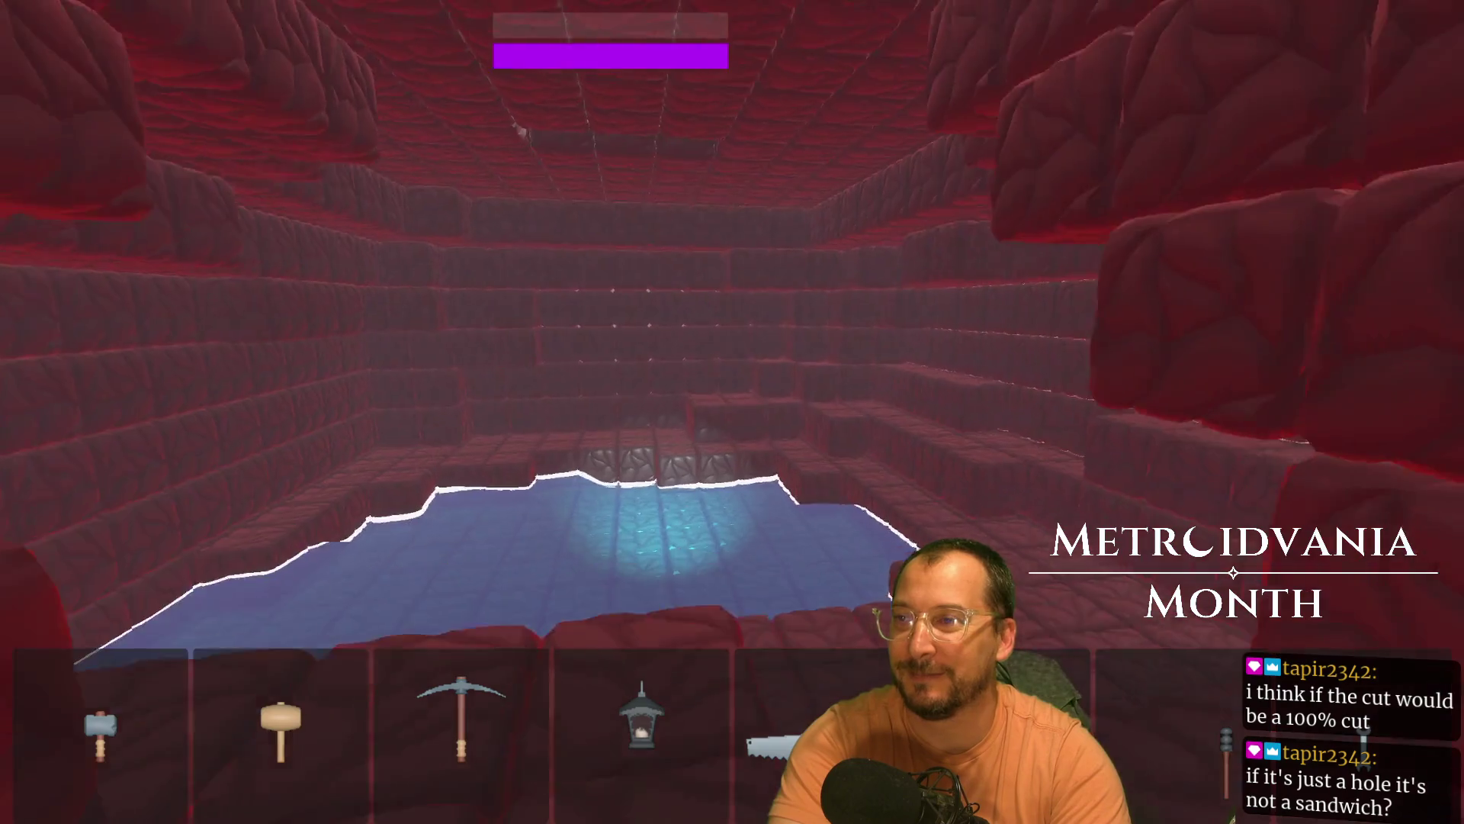
{"action": "key", "text": "w"}
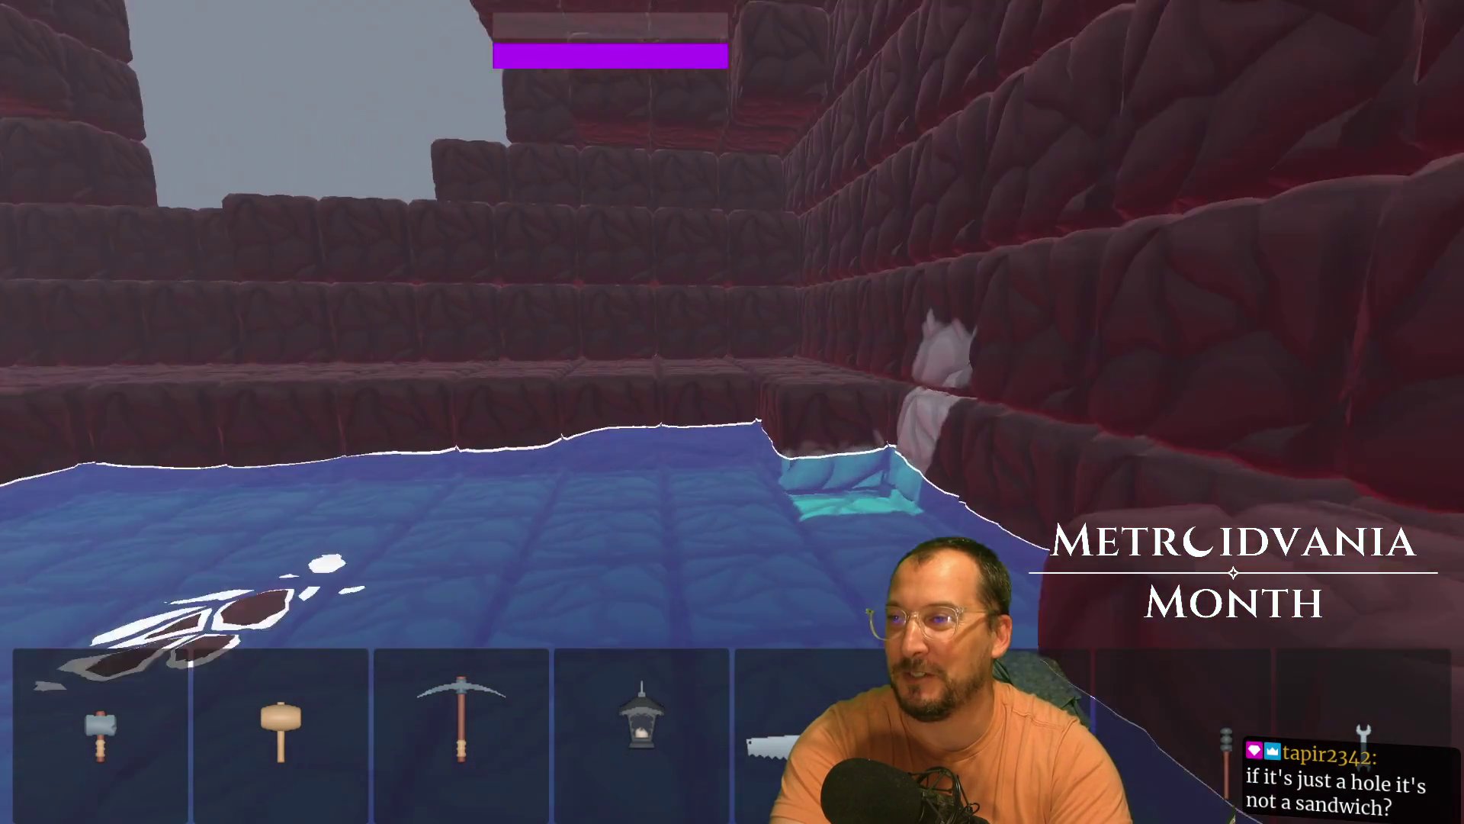
{"action": "key", "text": "w"}
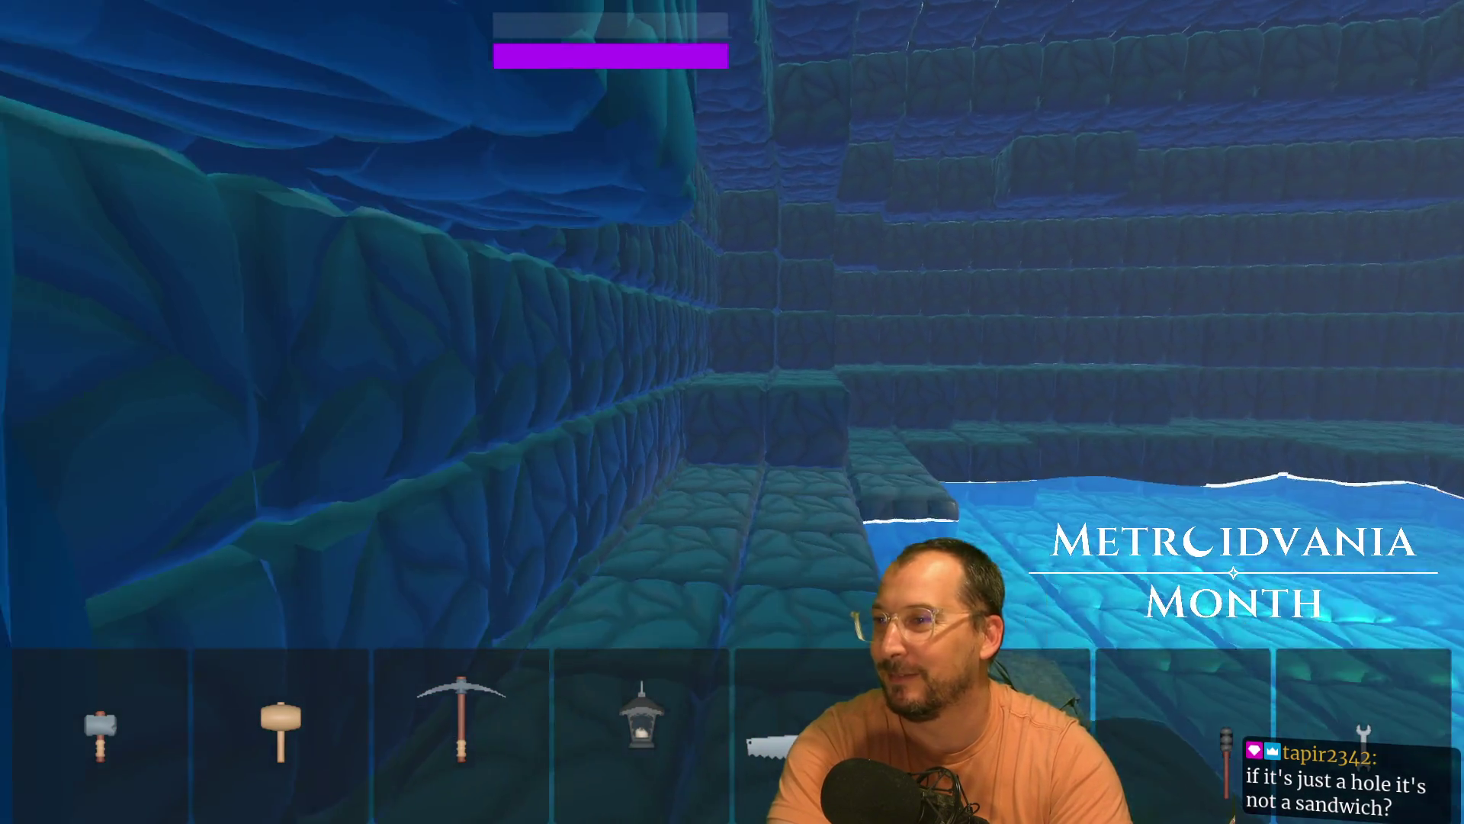
{"action": "key", "text": "w"}
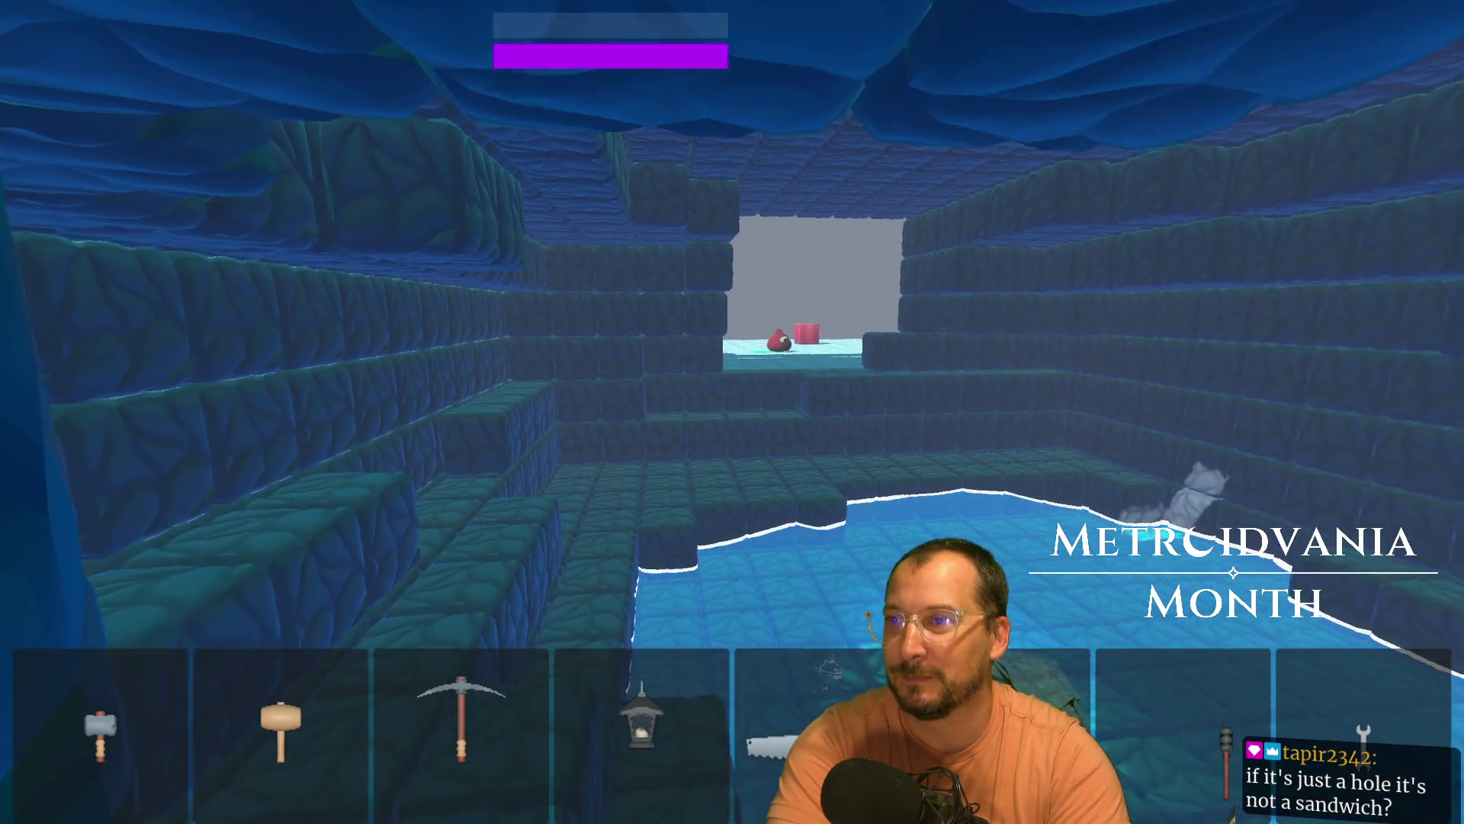
{"action": "key", "text": "F8"}
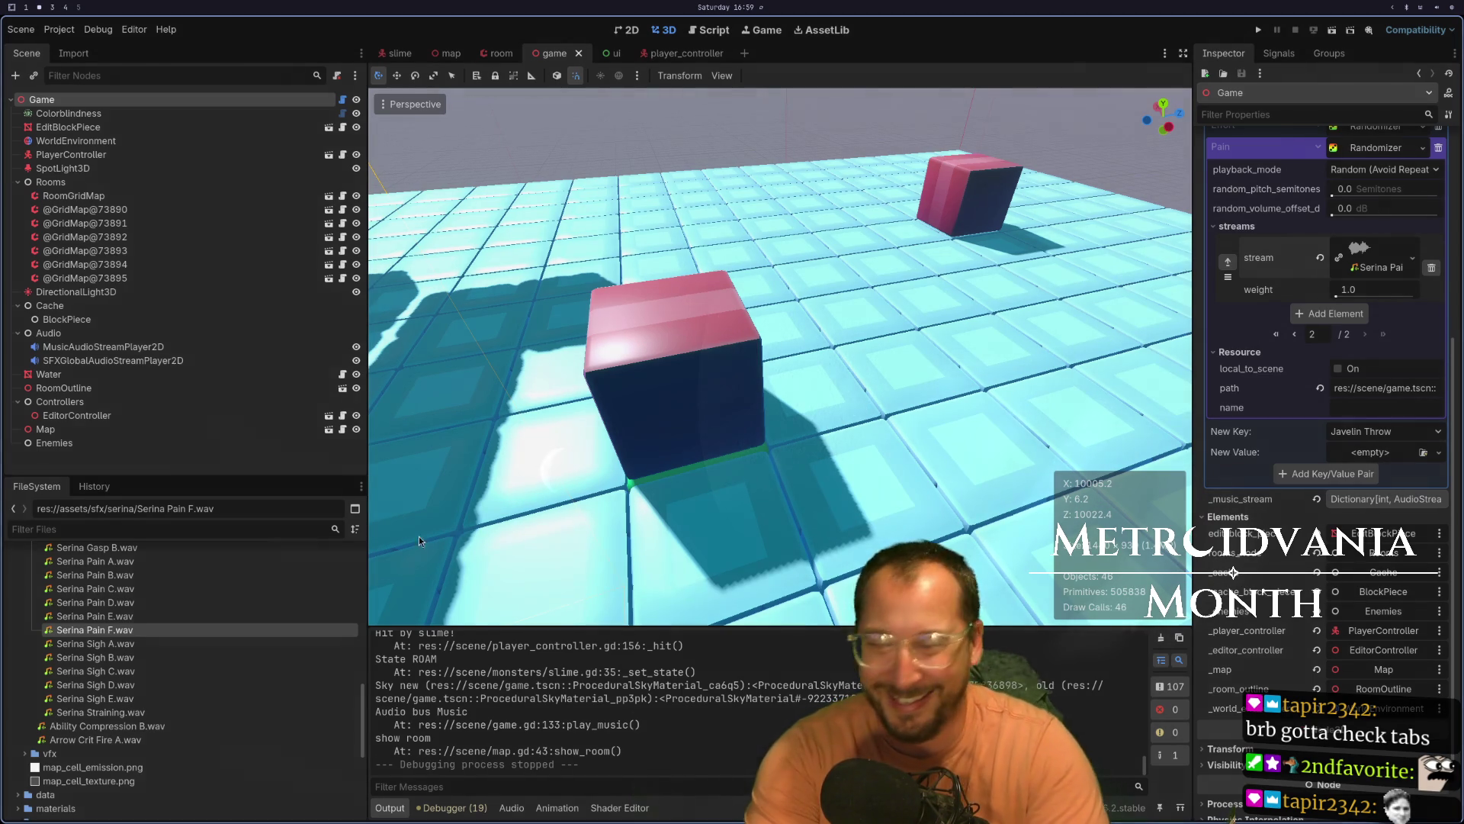
- Go back to resource_player.gd in the code editor and place the cursor on the hit_flash line
{"action": "key", "text": "super+1"}
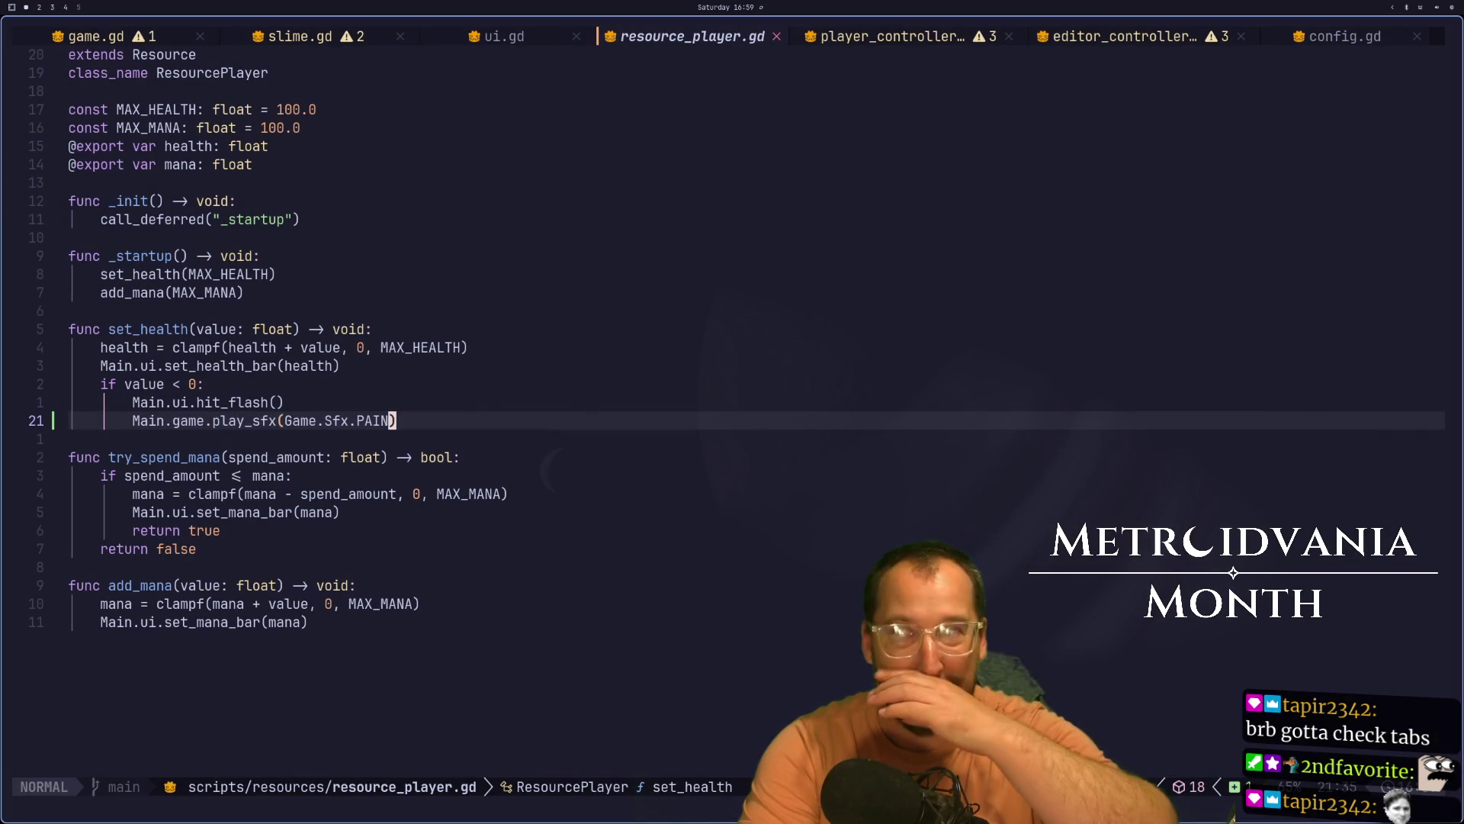
{"action": "key", "text": "super+3"}
{"action": "key", "text": "super+2"}
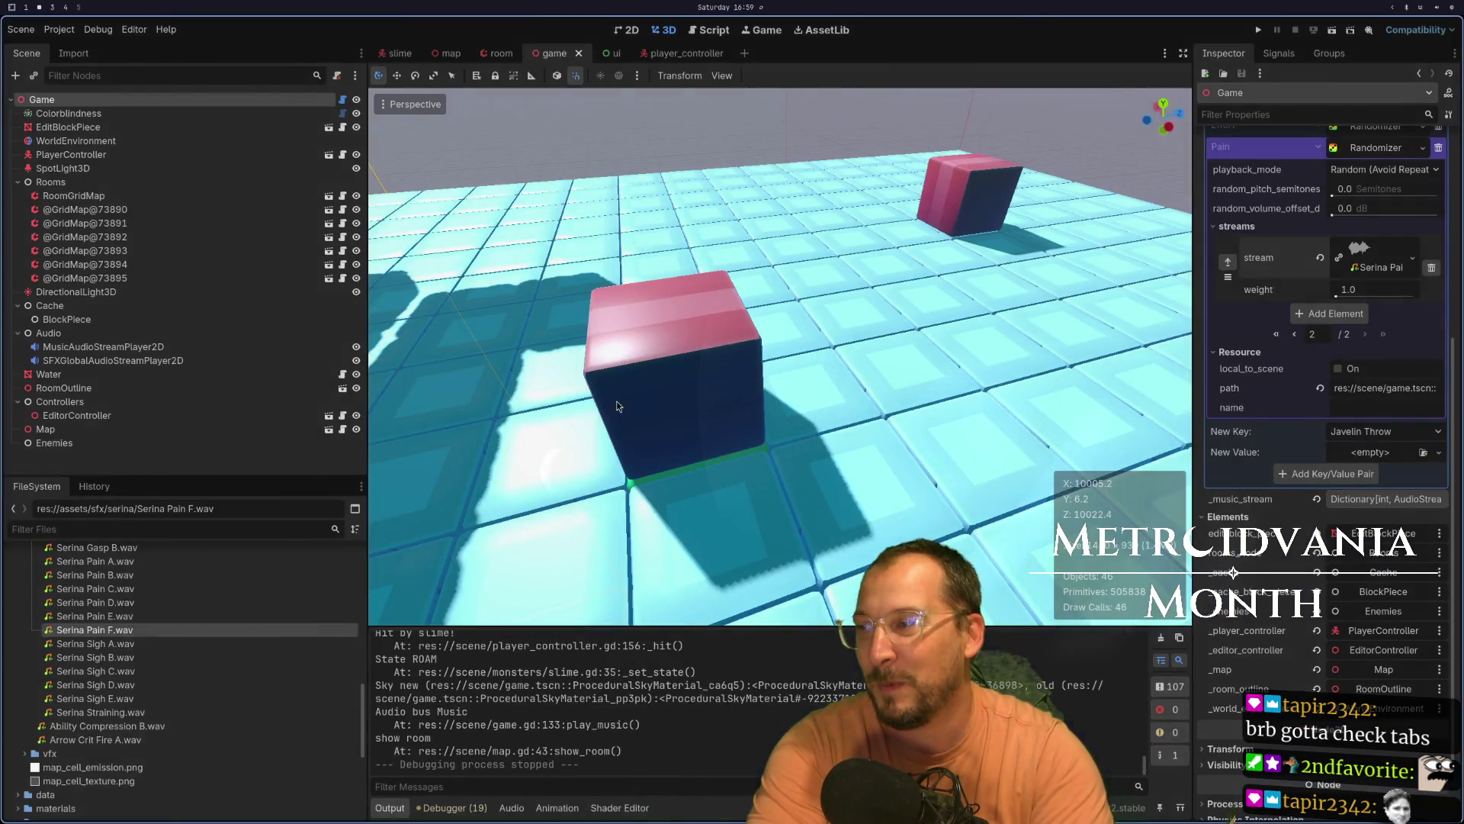
{"action": "key", "text": "super+1"}
{"action": "left_click", "coordinate": [450, 401]}
- In Godot, inspect the EditBlockPiece and Colorblindness nodes and review the debugger's errors list
{"action": "key", "text": "super+2"}
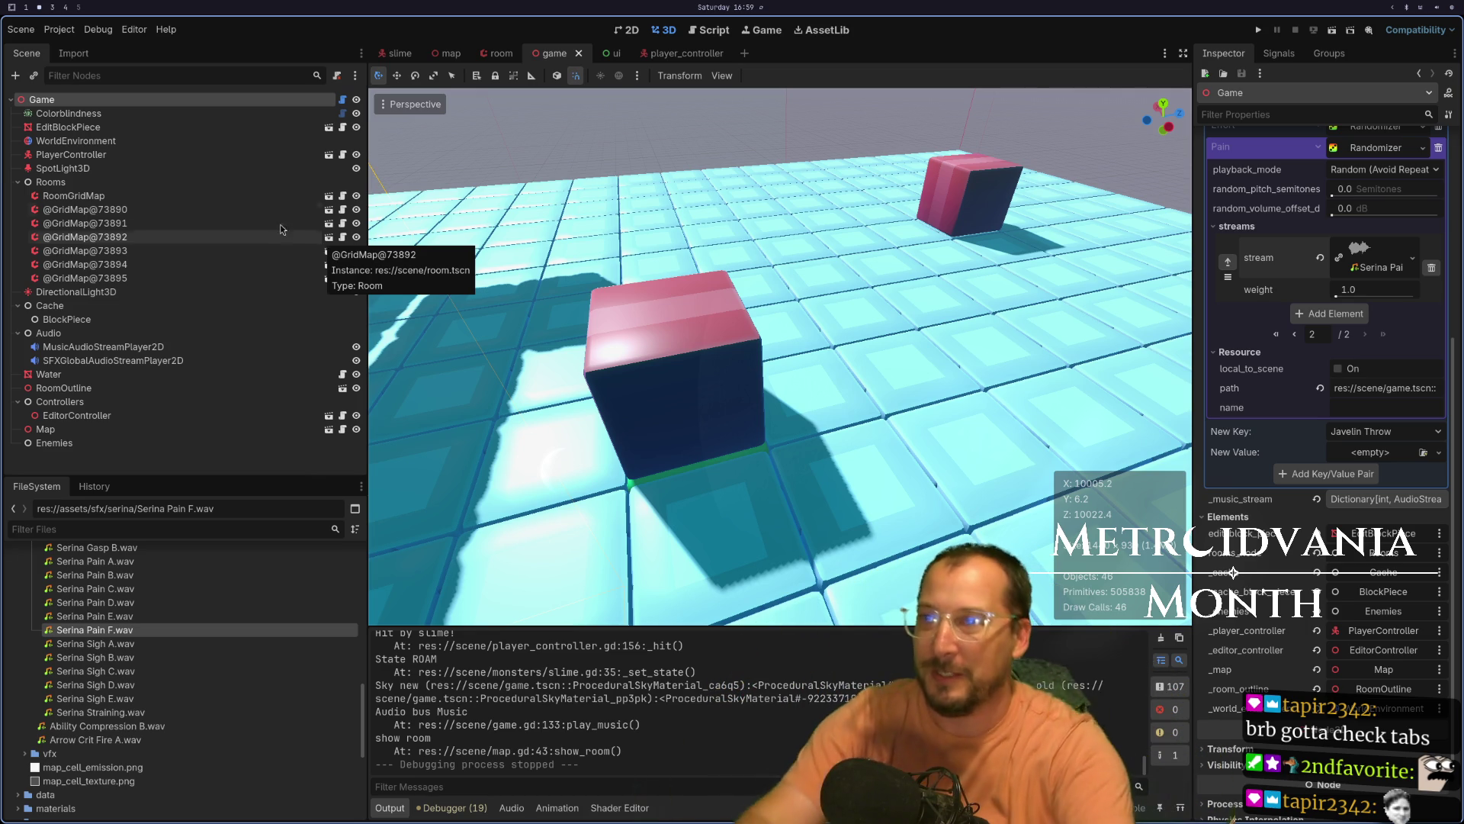
{"action": "left_click", "coordinate": [149, 130]}
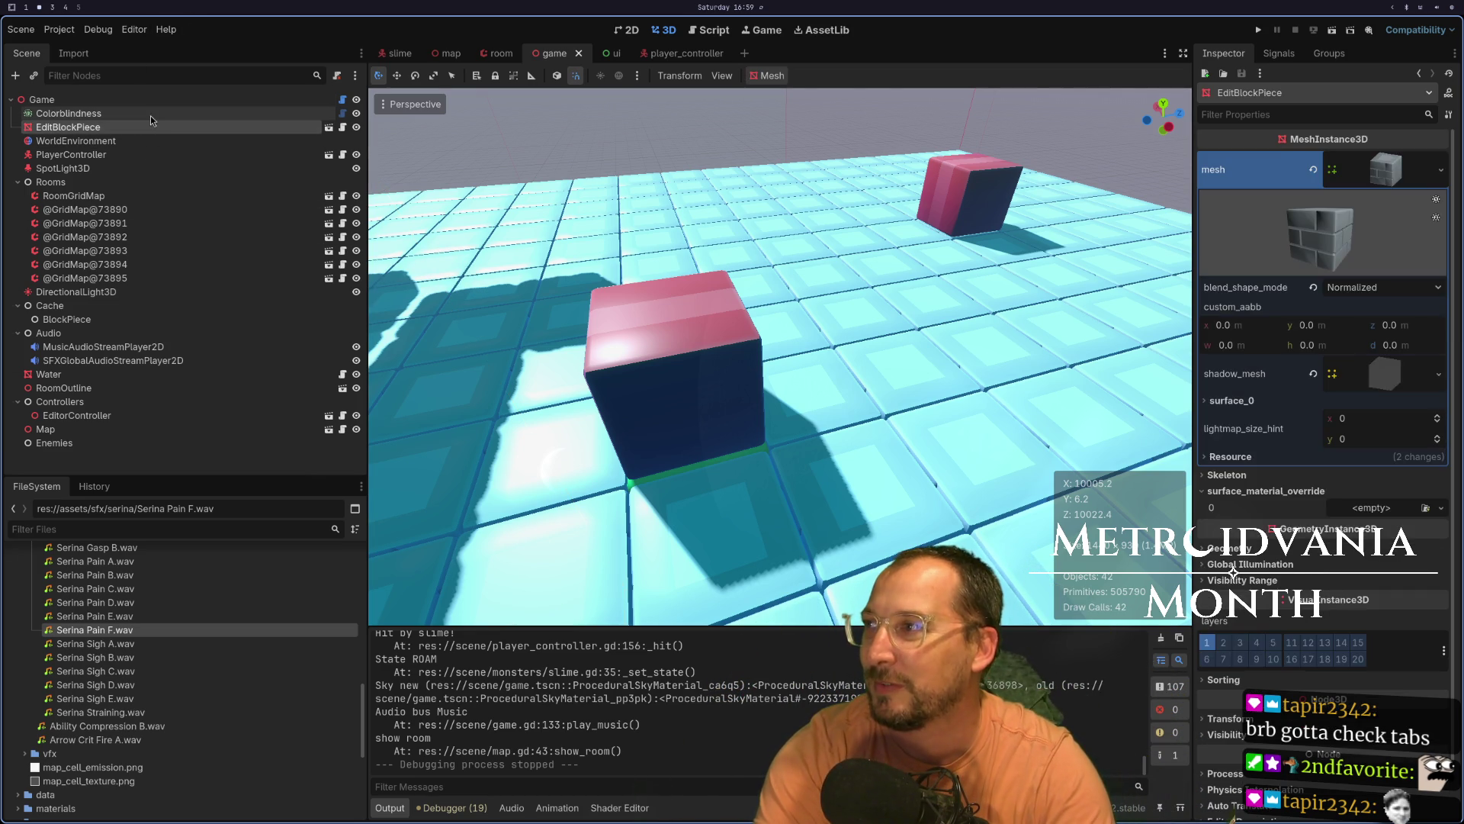
{"action": "left_click", "coordinate": [150, 113]}
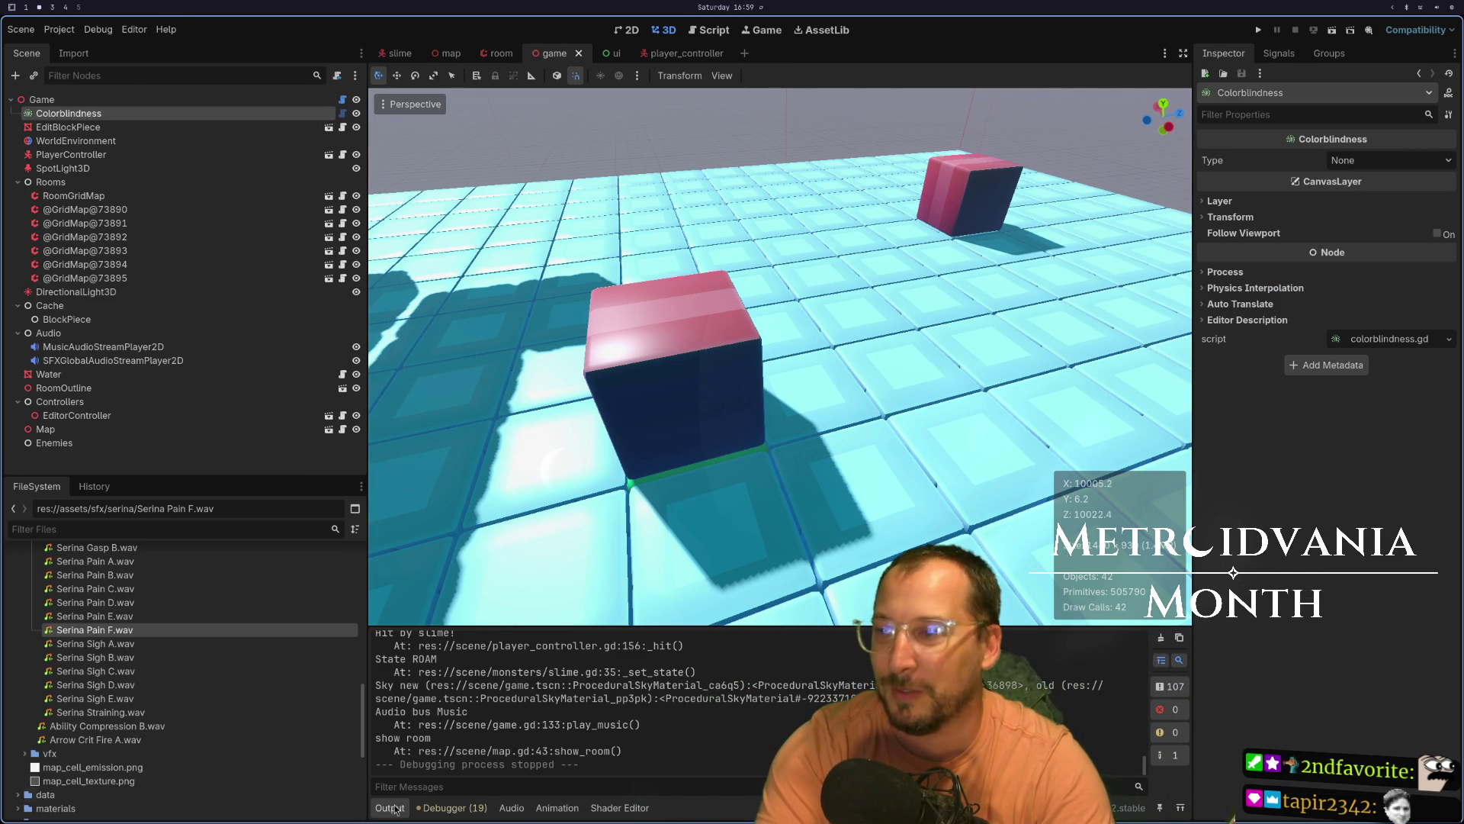
{"action": "left_click", "coordinate": [455, 808]}
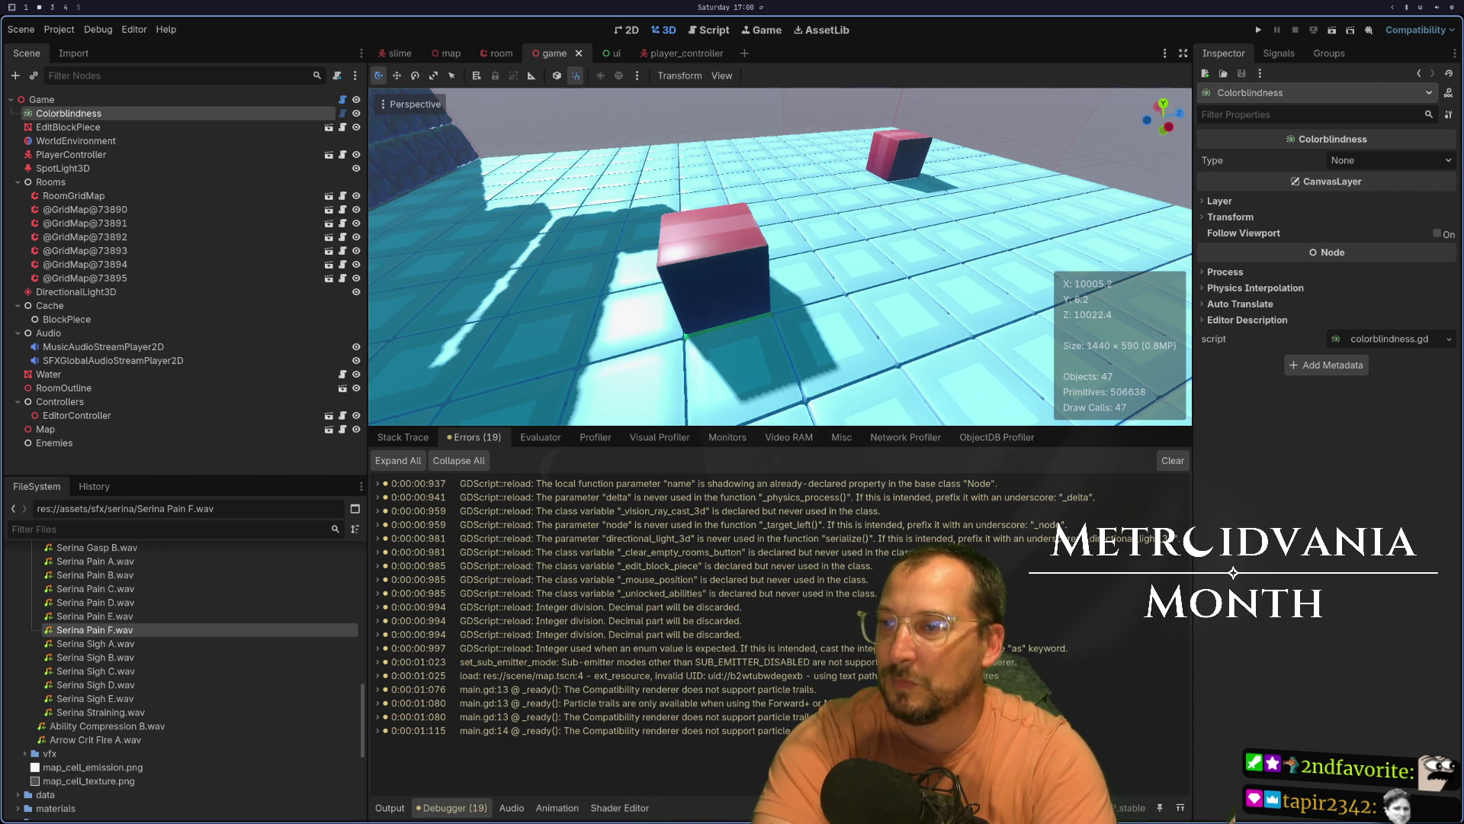
{"action": "key", "text": "super+1"}
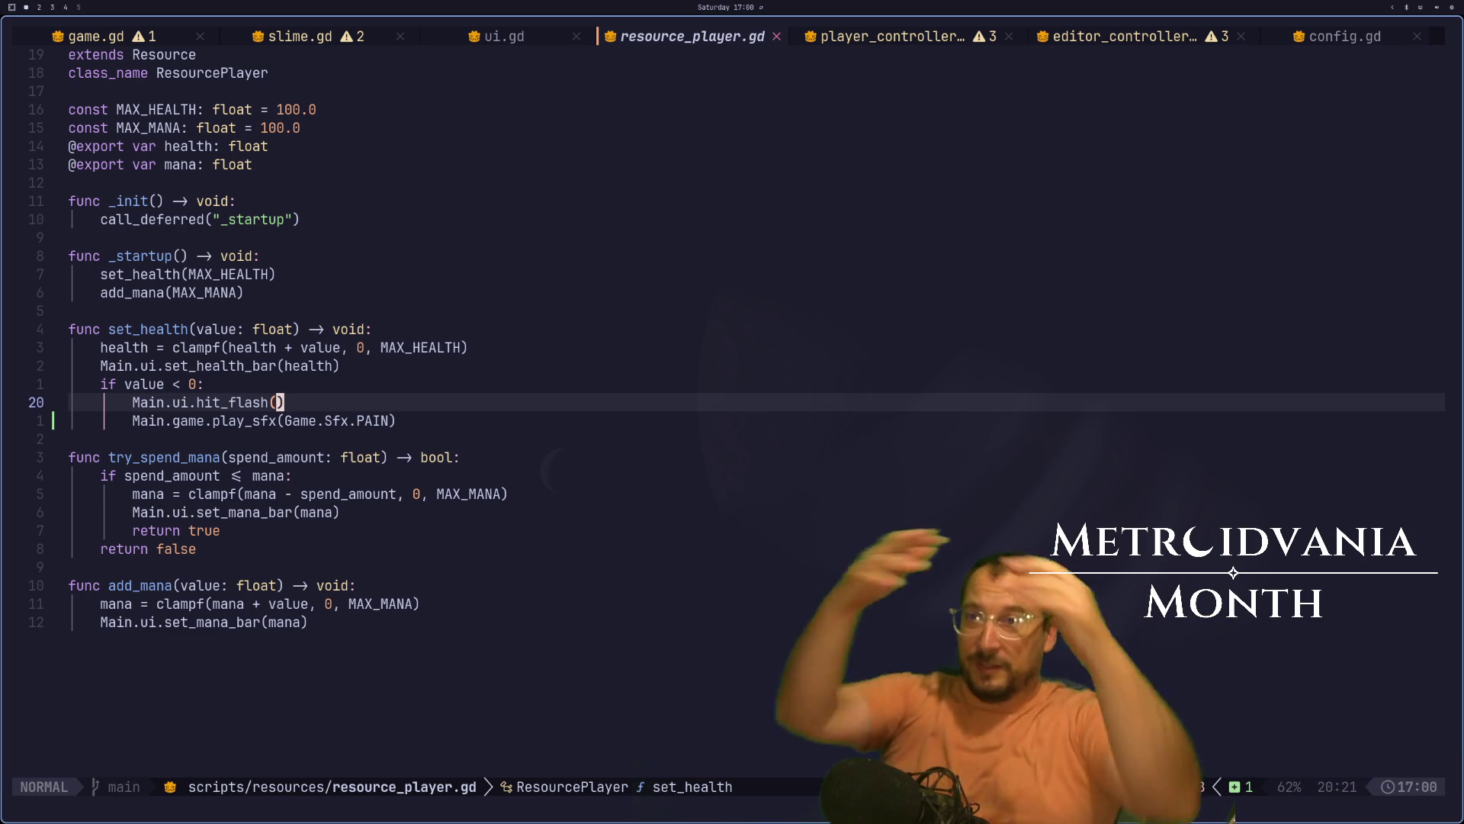
{"action": "key", "text": "super+4"}
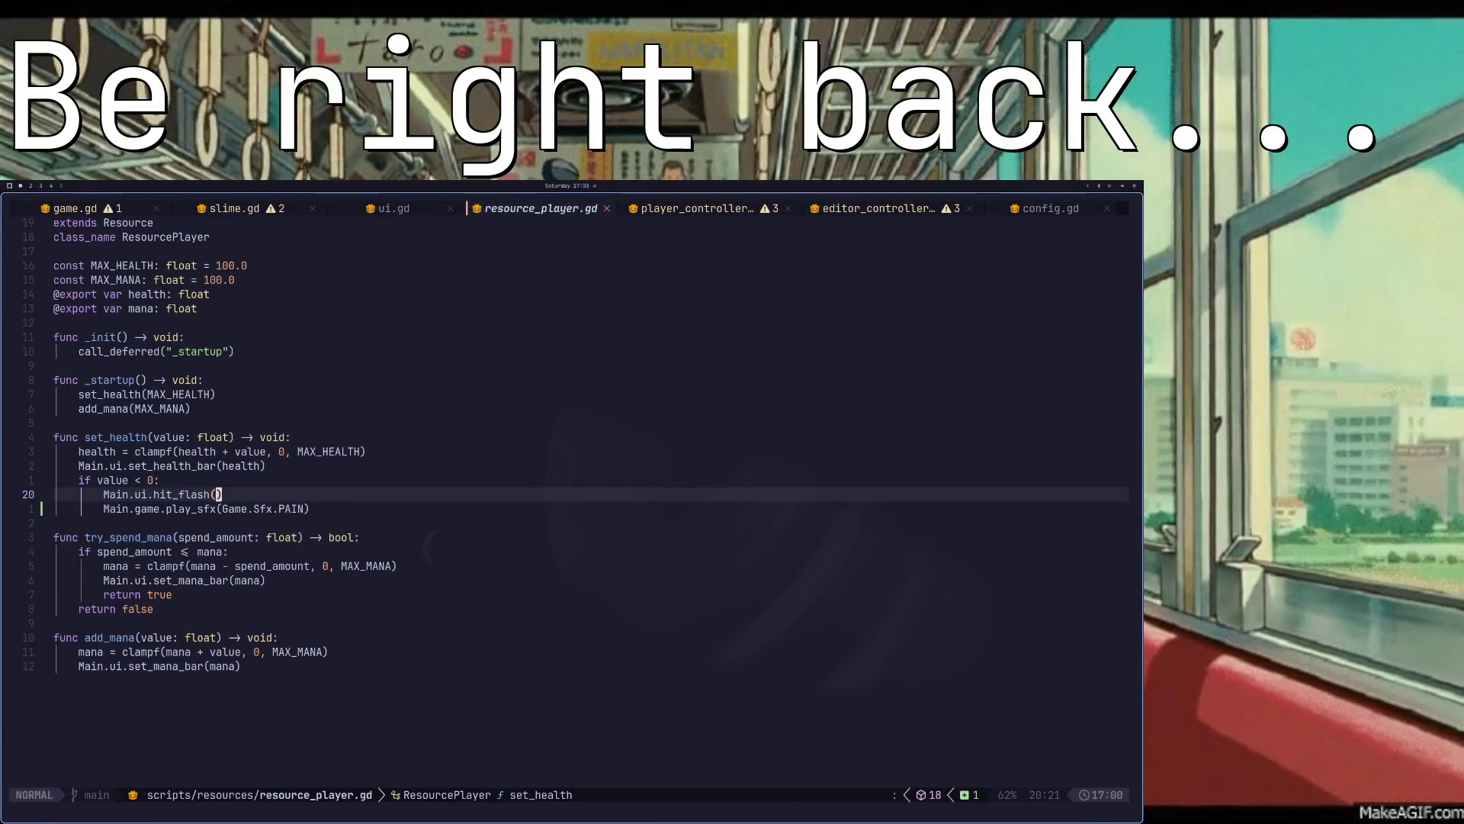
- Bring Godot back to the front and launch the game again with F5
{"action": "key", "text": "super+2"}
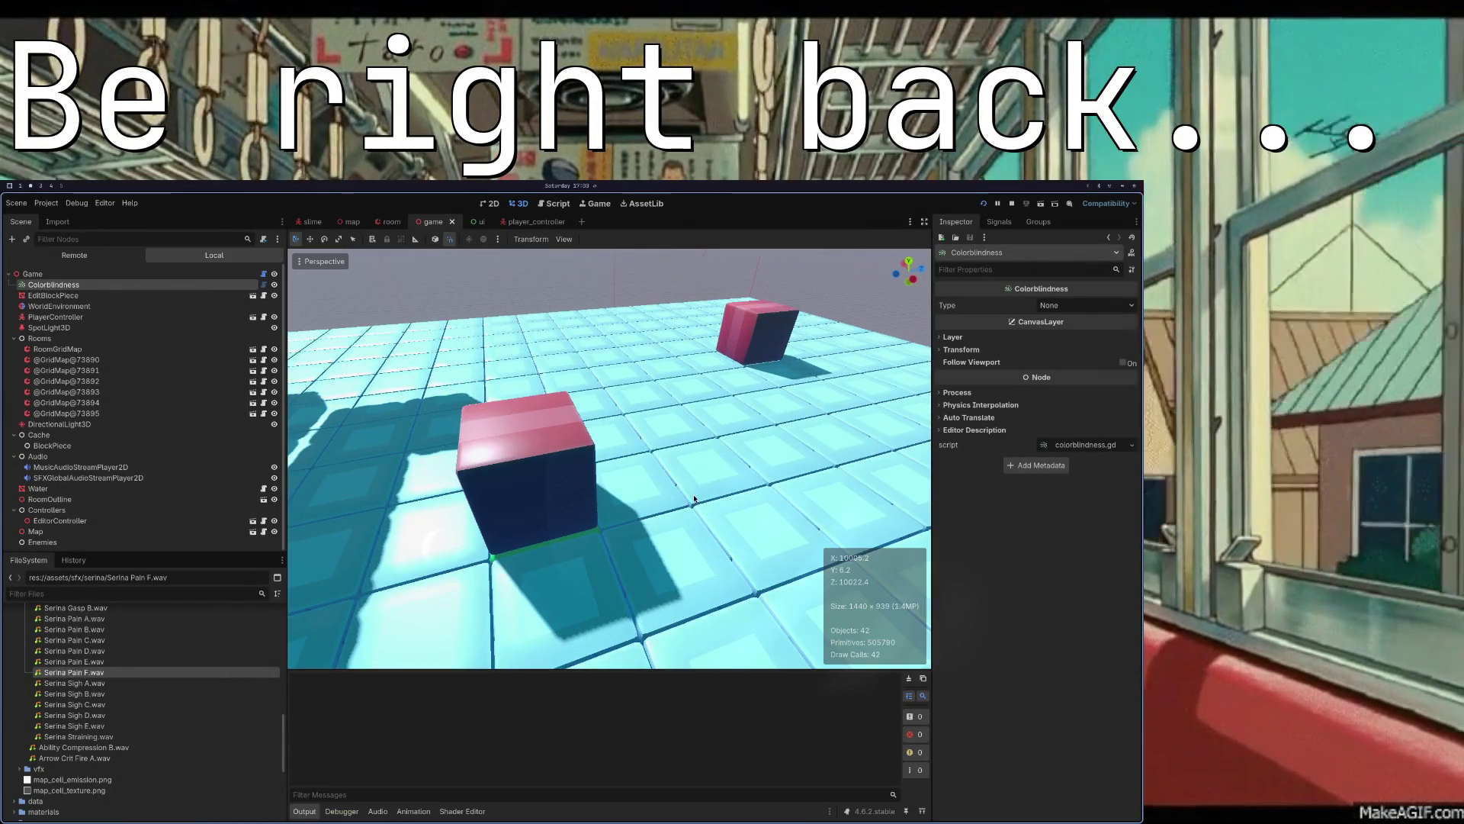
{"action": "key", "text": "F5"}
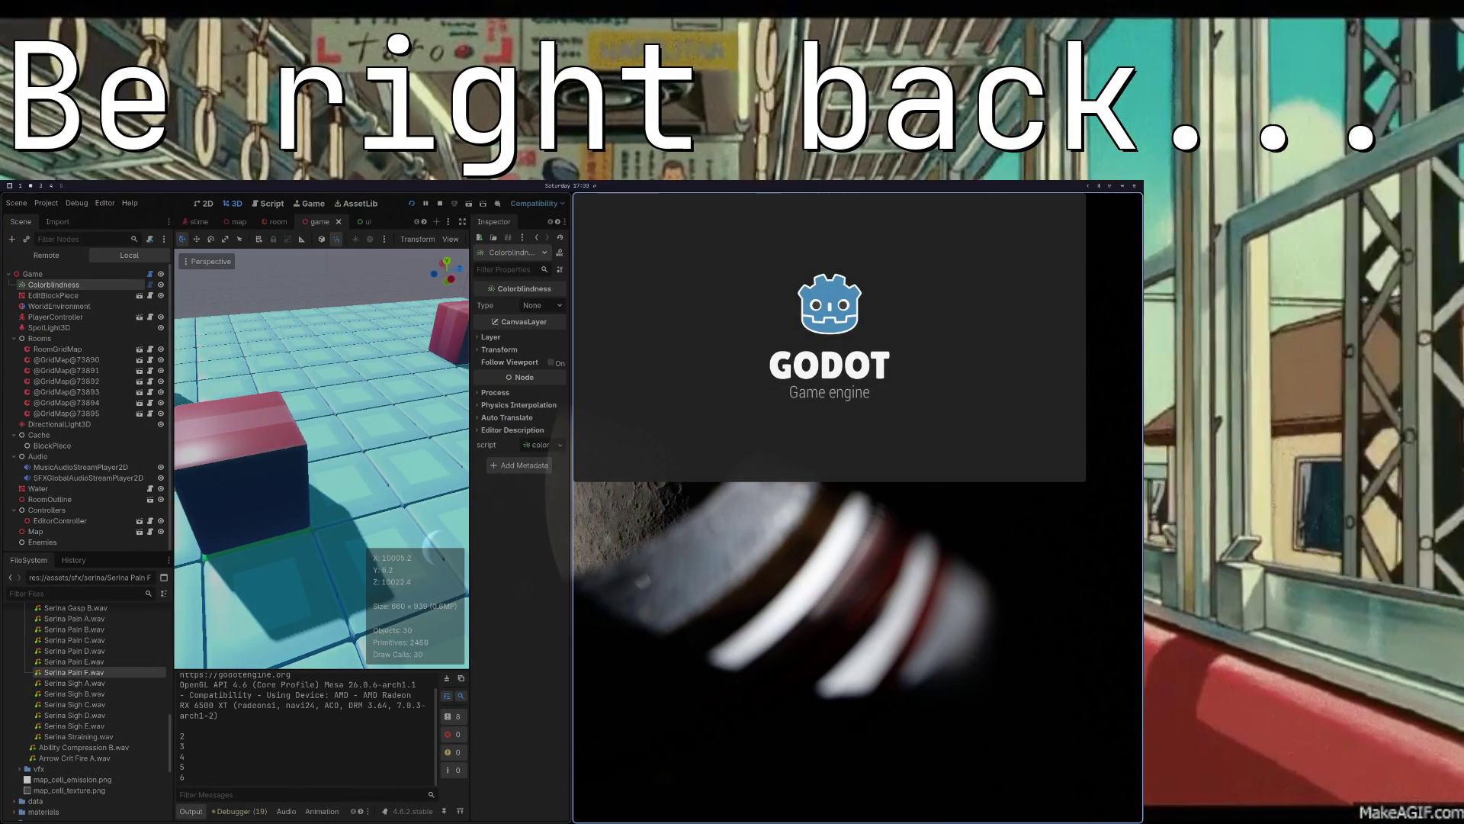
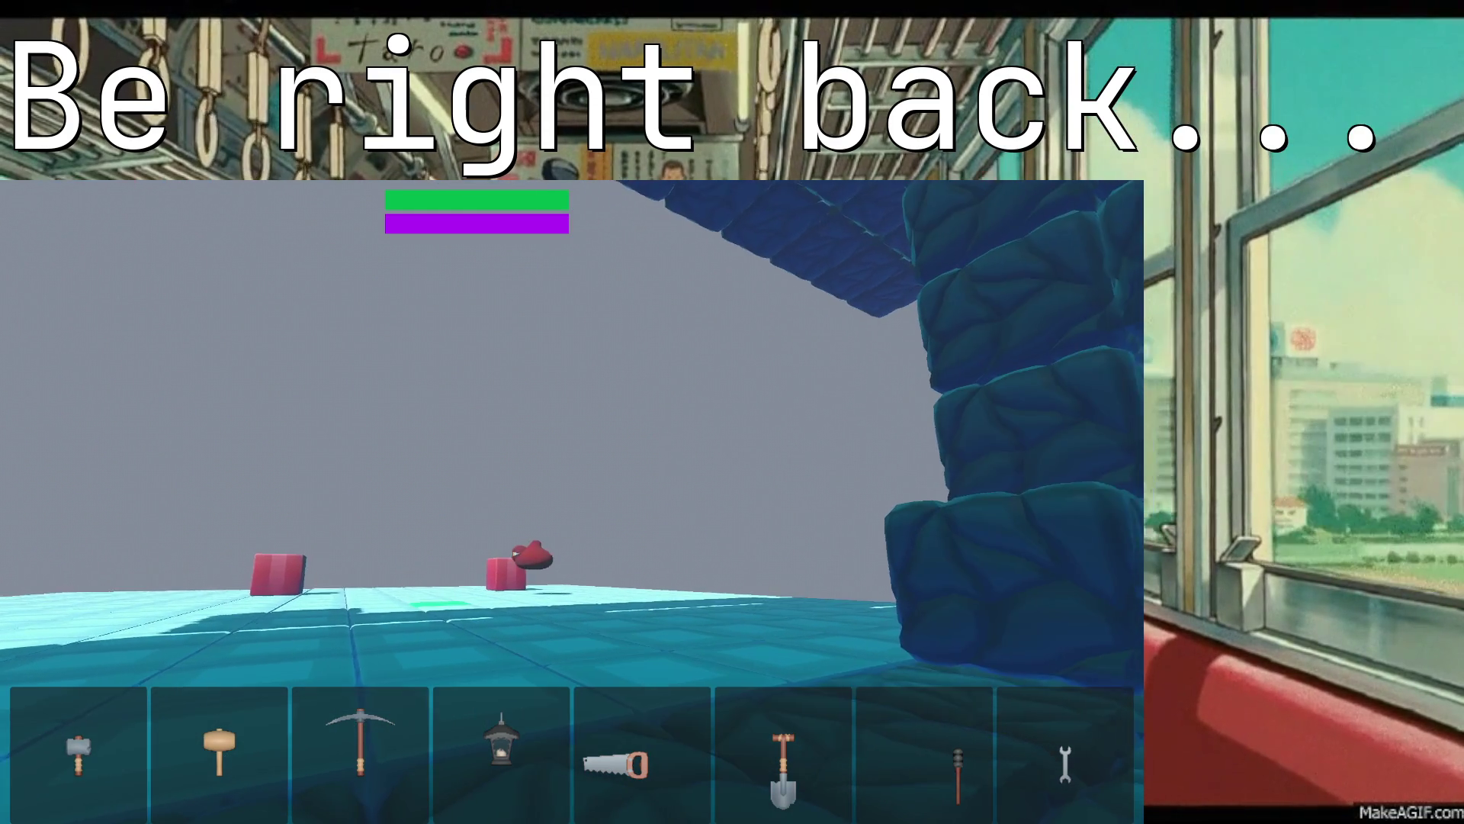
- Leave the running game and return to the Godot editor's 3D view of the game scene
{"action": "key", "text": "F8"}
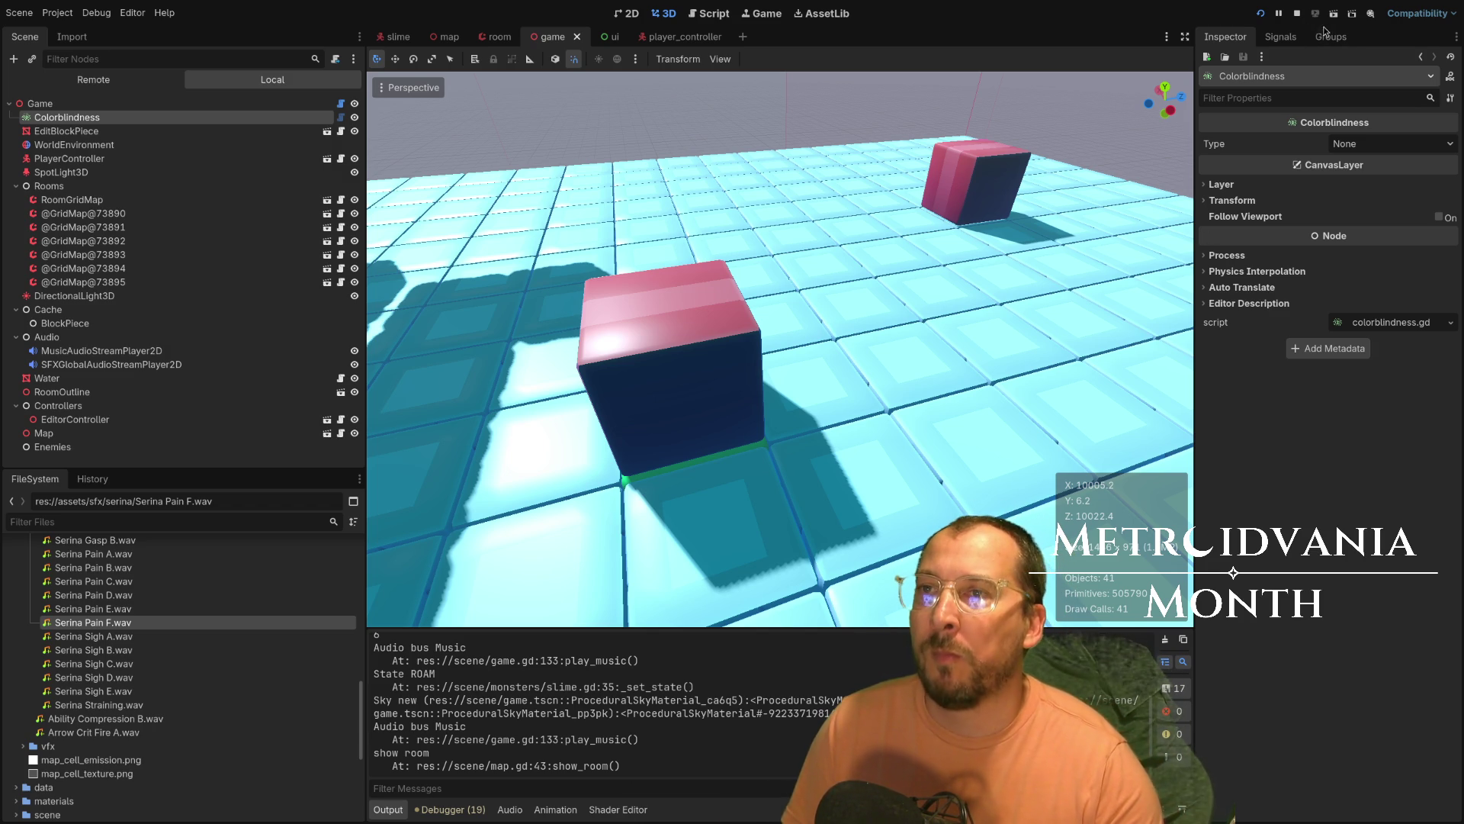
- Stop the game, orbit the viewport toward the cubes, and relaunch the game
{"action": "left_click", "coordinate": [1298, 21]}
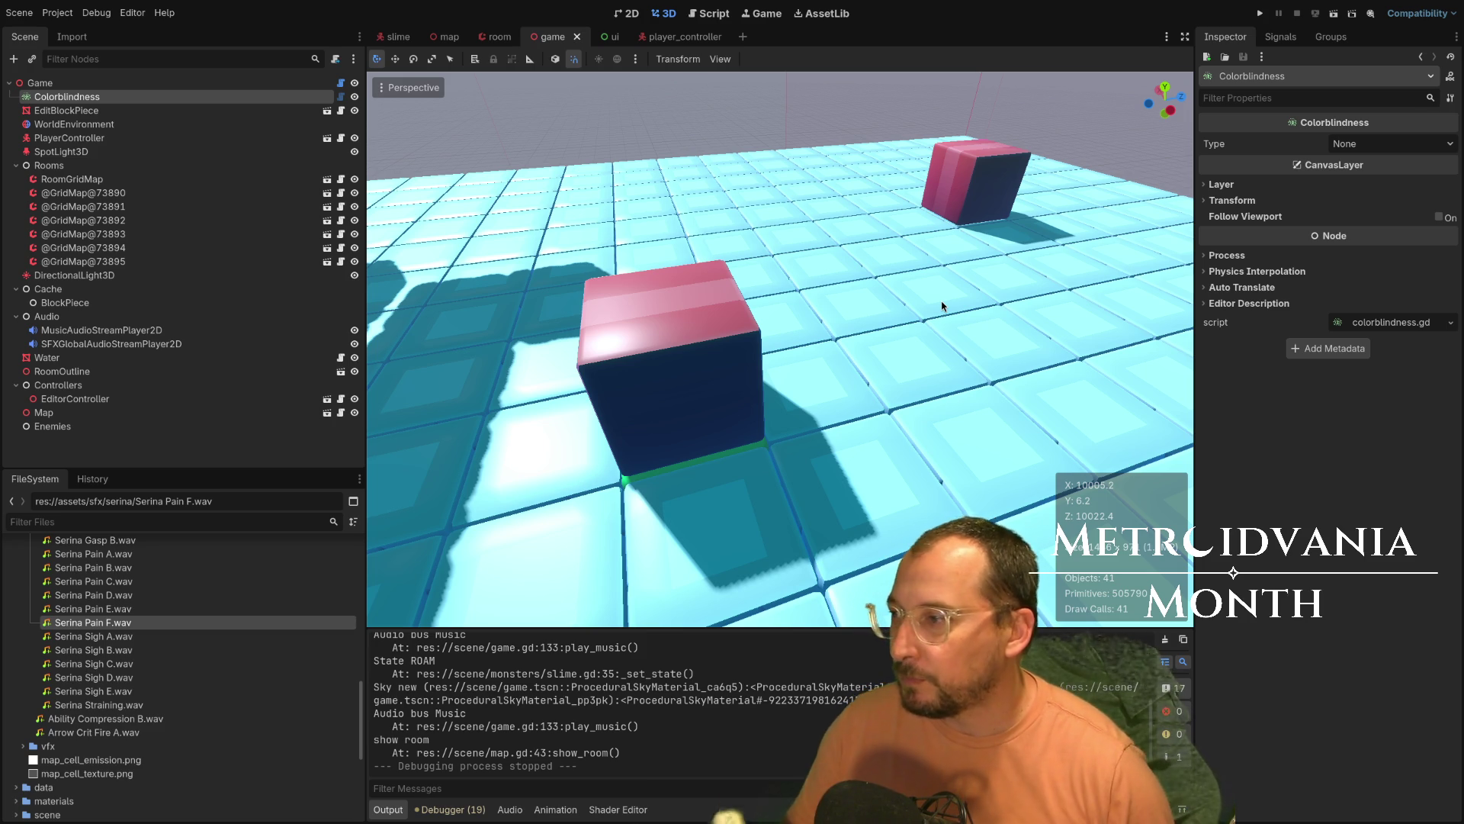
{"action": "left_click_drag", "start_coordinate": [941, 305], "coordinate": [710, 371]}
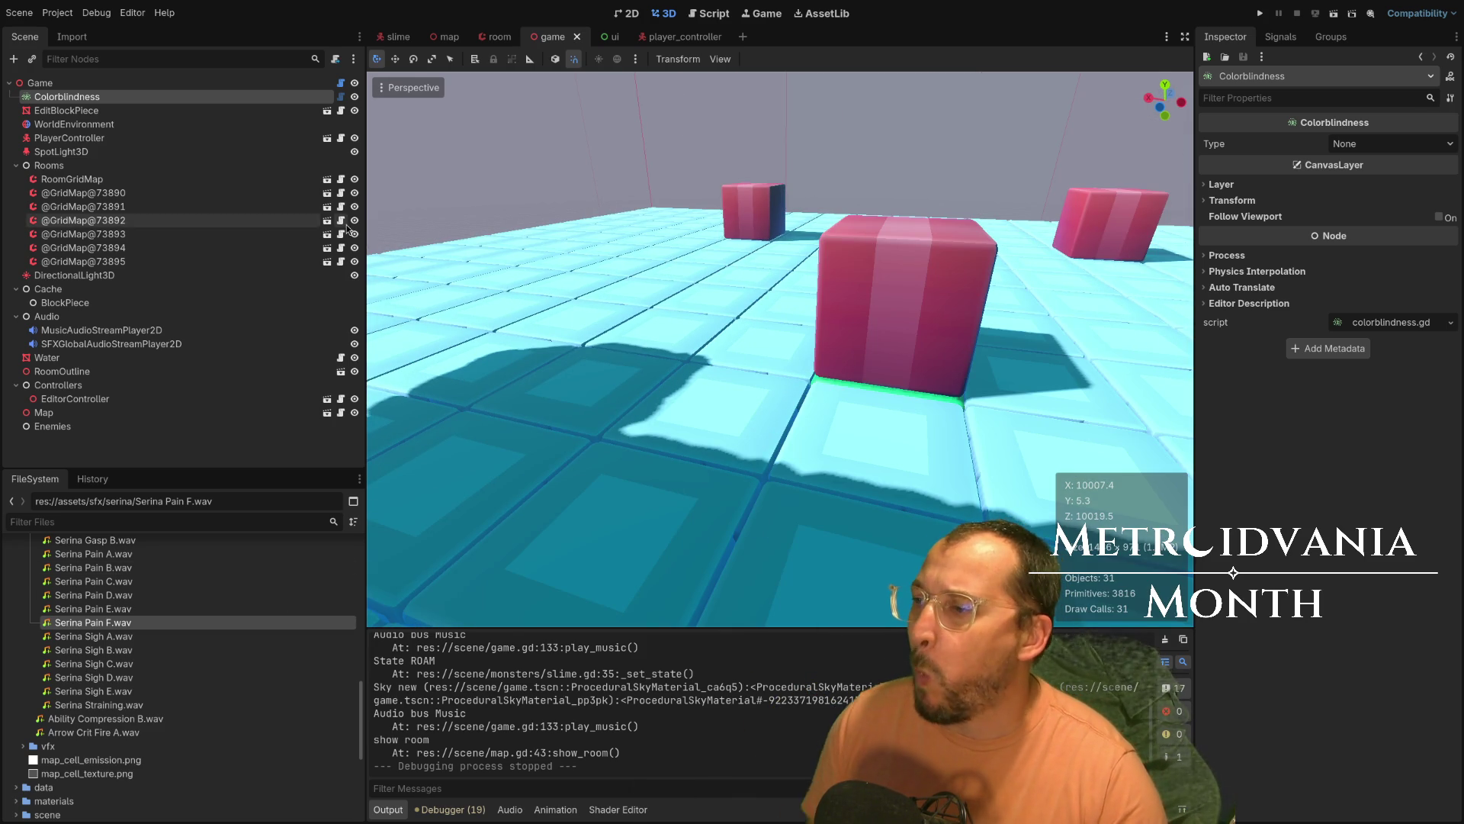
{"action": "left_click", "coordinate": [1259, 15]}
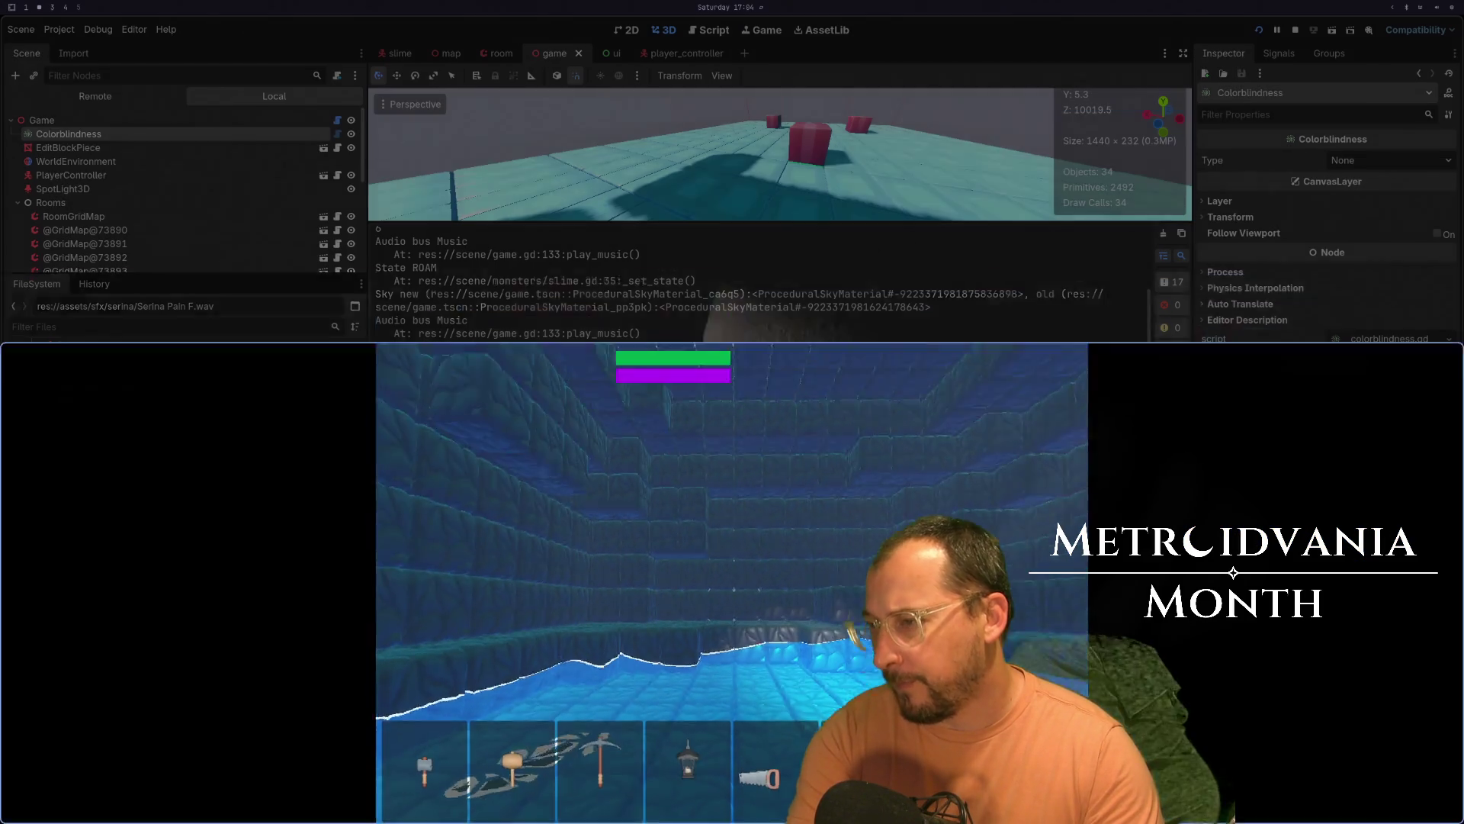
- Check resource_player.gd in Neovim, then return to Godot and stop the running game
{"action": "scroll", "coordinate": [644, 276], "scroll_direction": "up", "scroll_amount": 3}
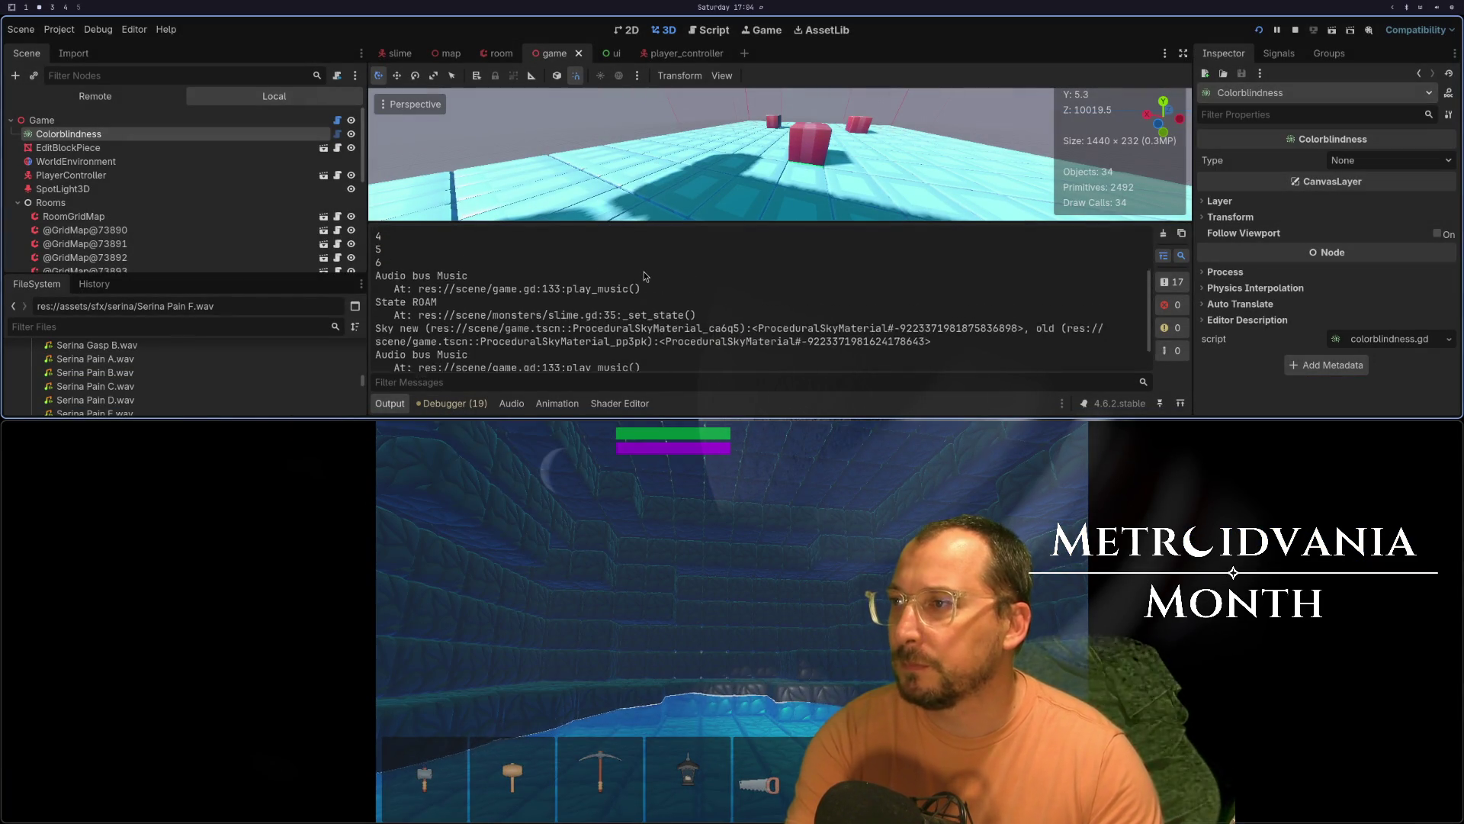
{"action": "scroll", "coordinate": [645, 276], "scroll_direction": "down", "scroll_amount": 5}
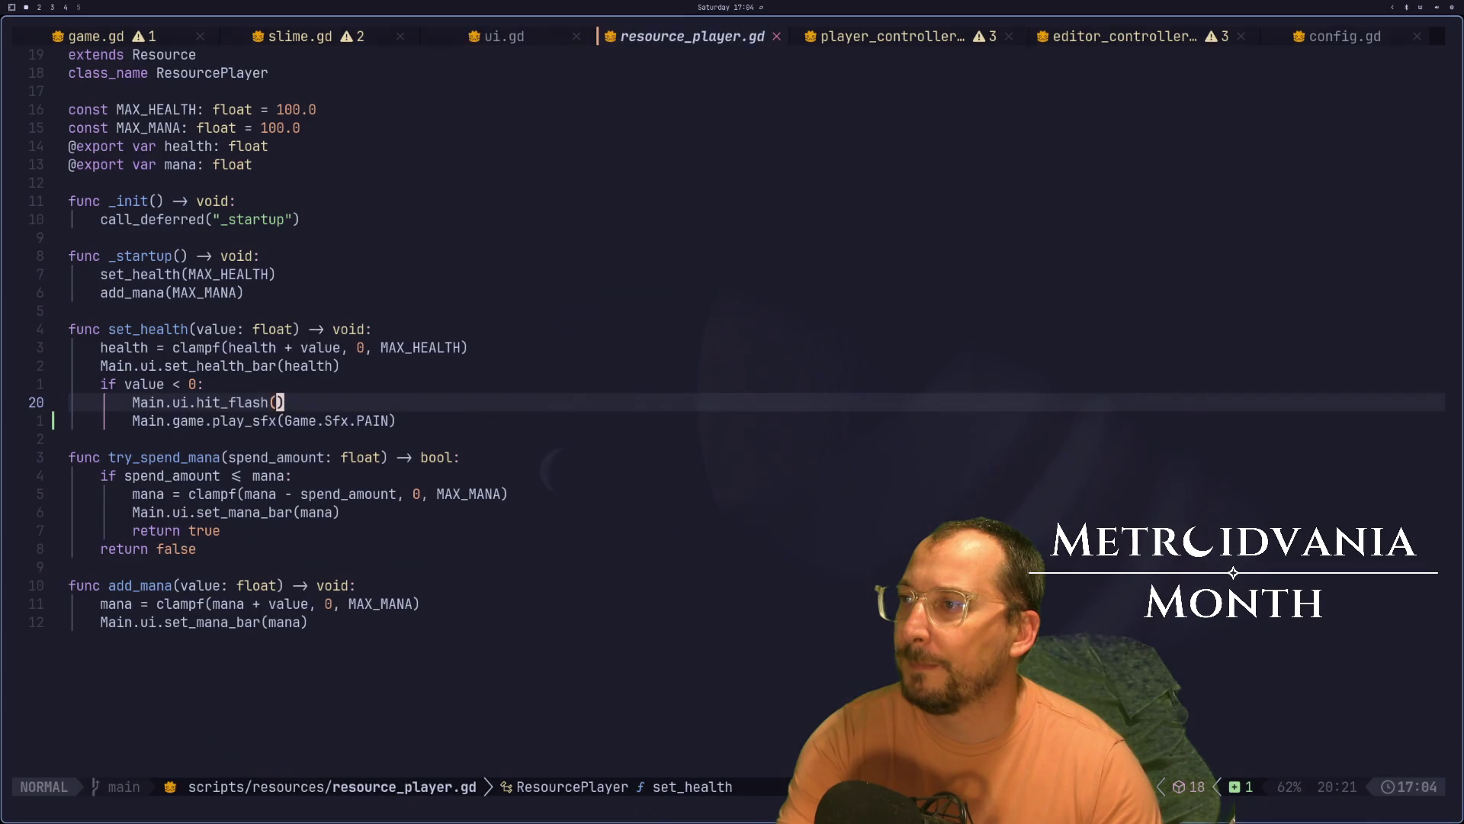
{"action": "key", "text": "super+1"}
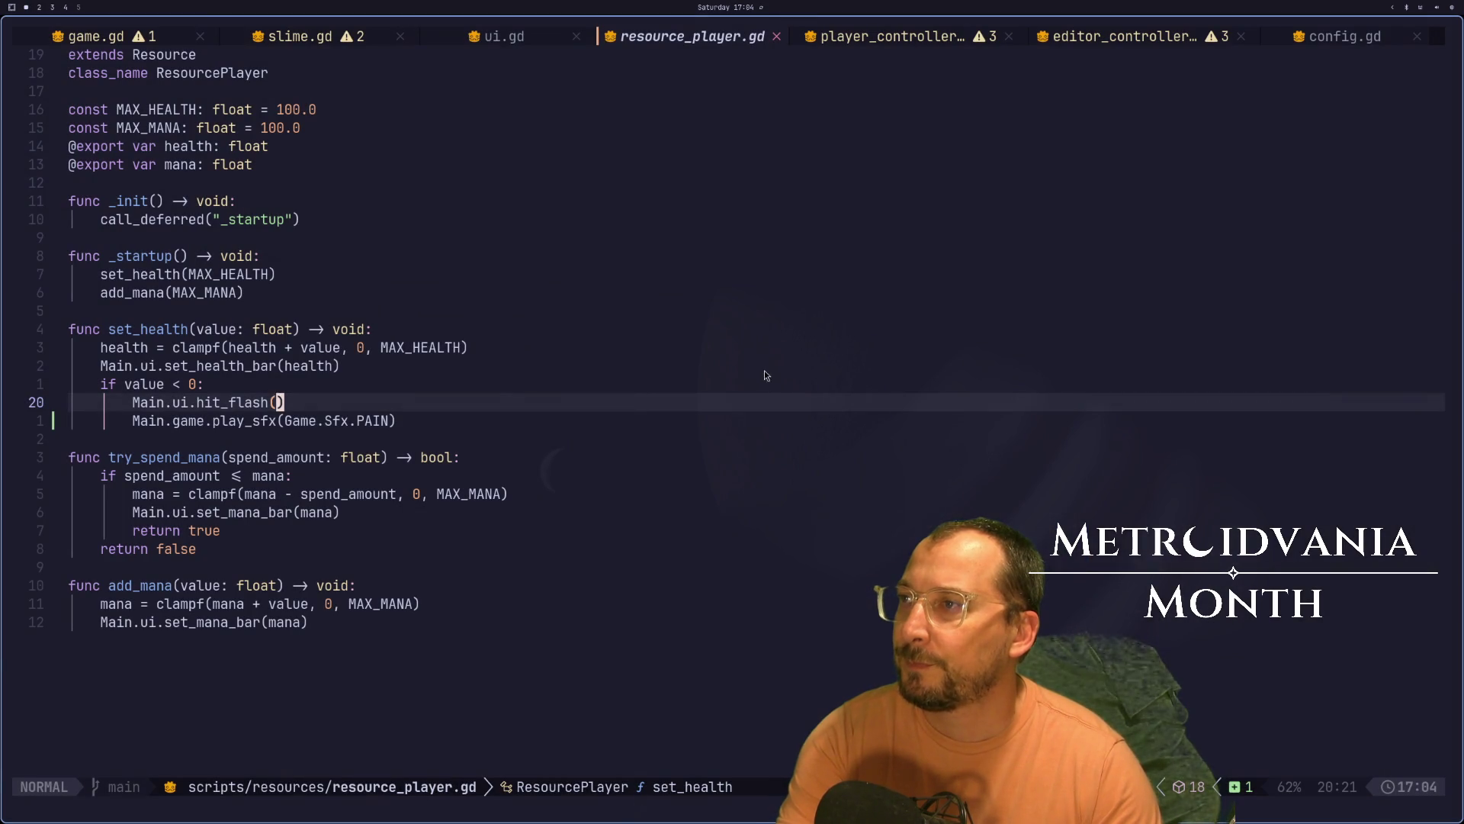
{"action": "key", "text": "super+2"}
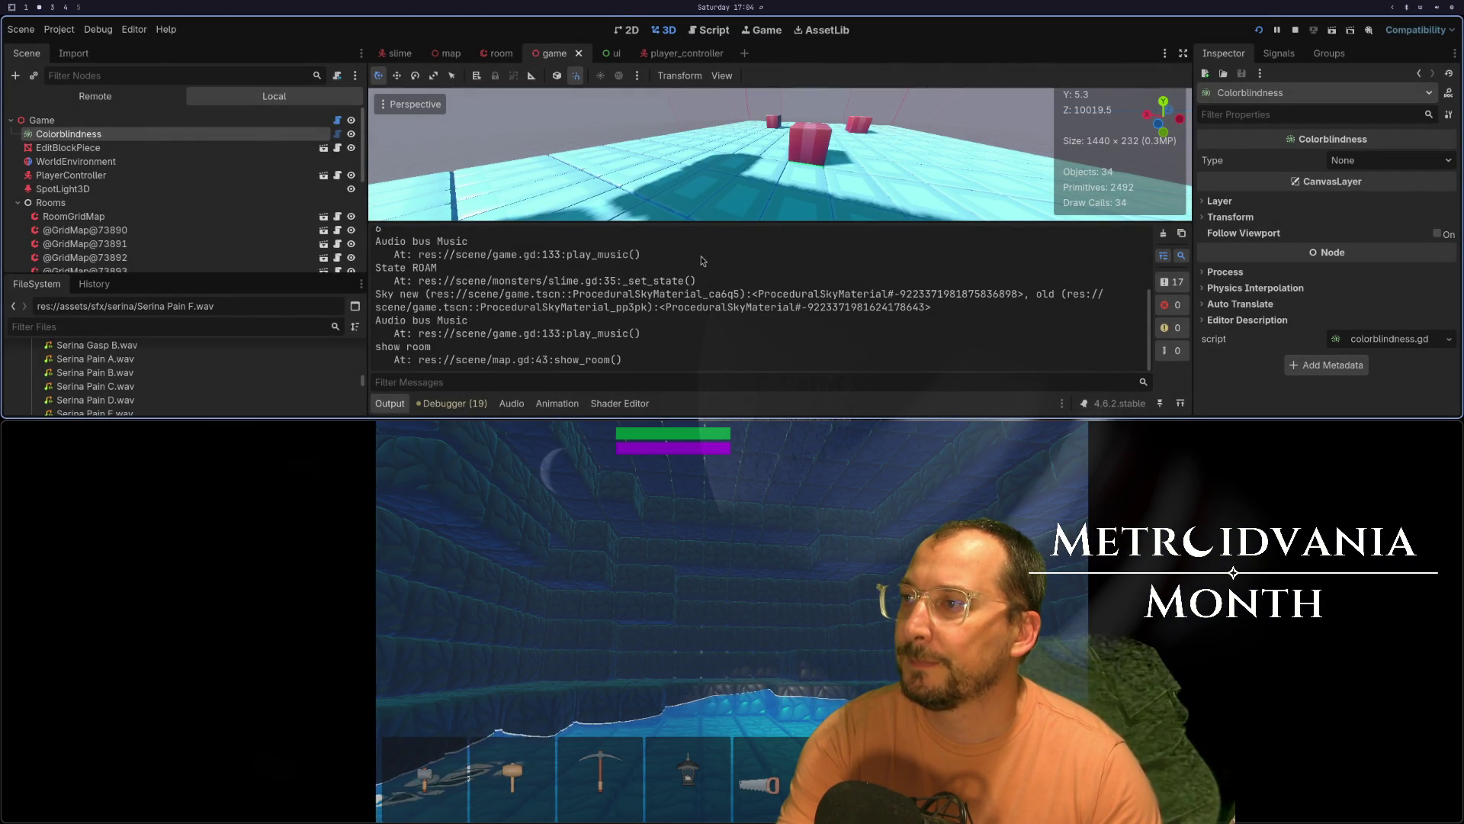
{"action": "key", "text": "super+1"}
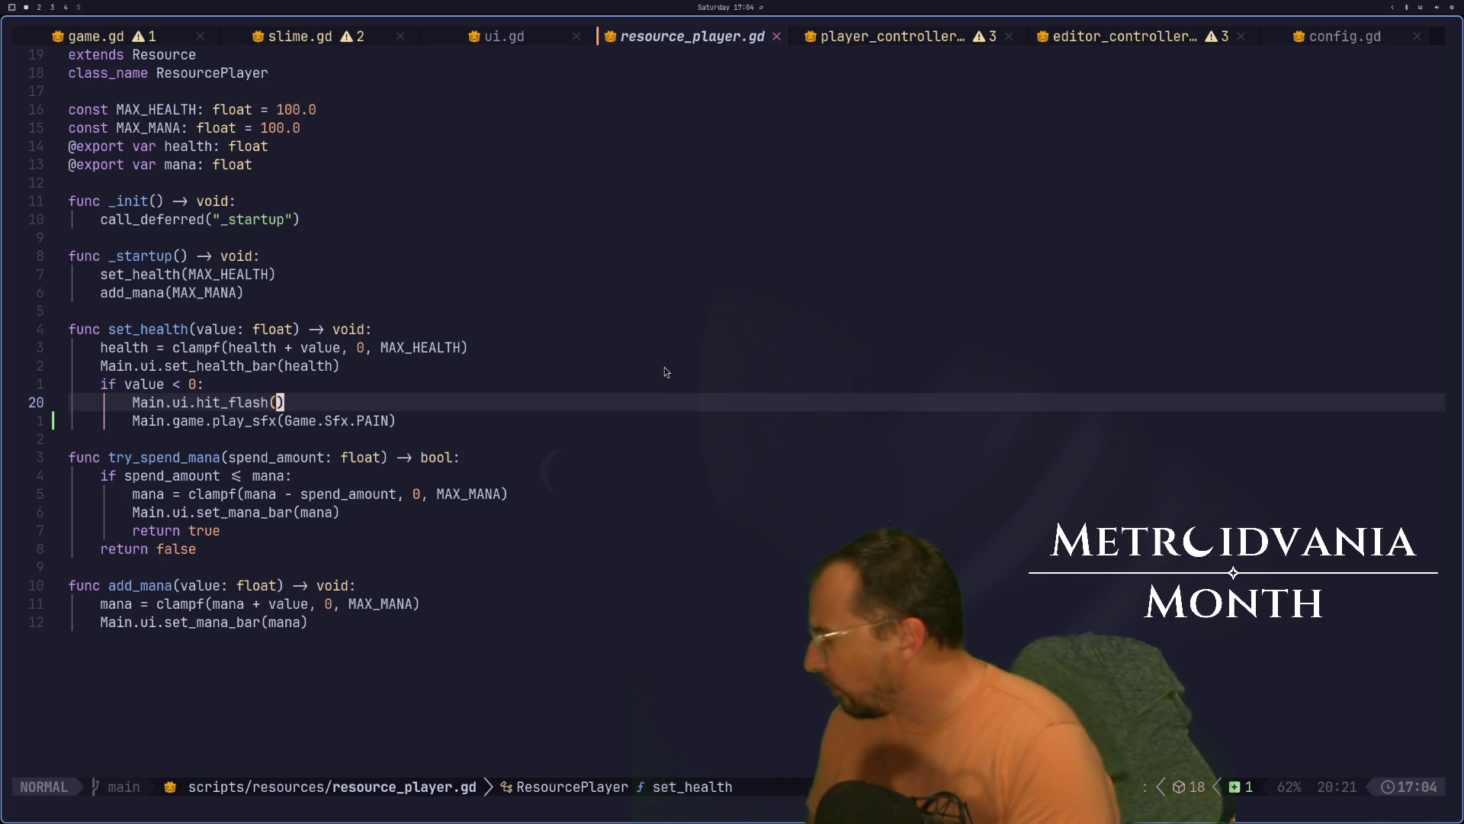
{"action": "key", "text": "super+2"}
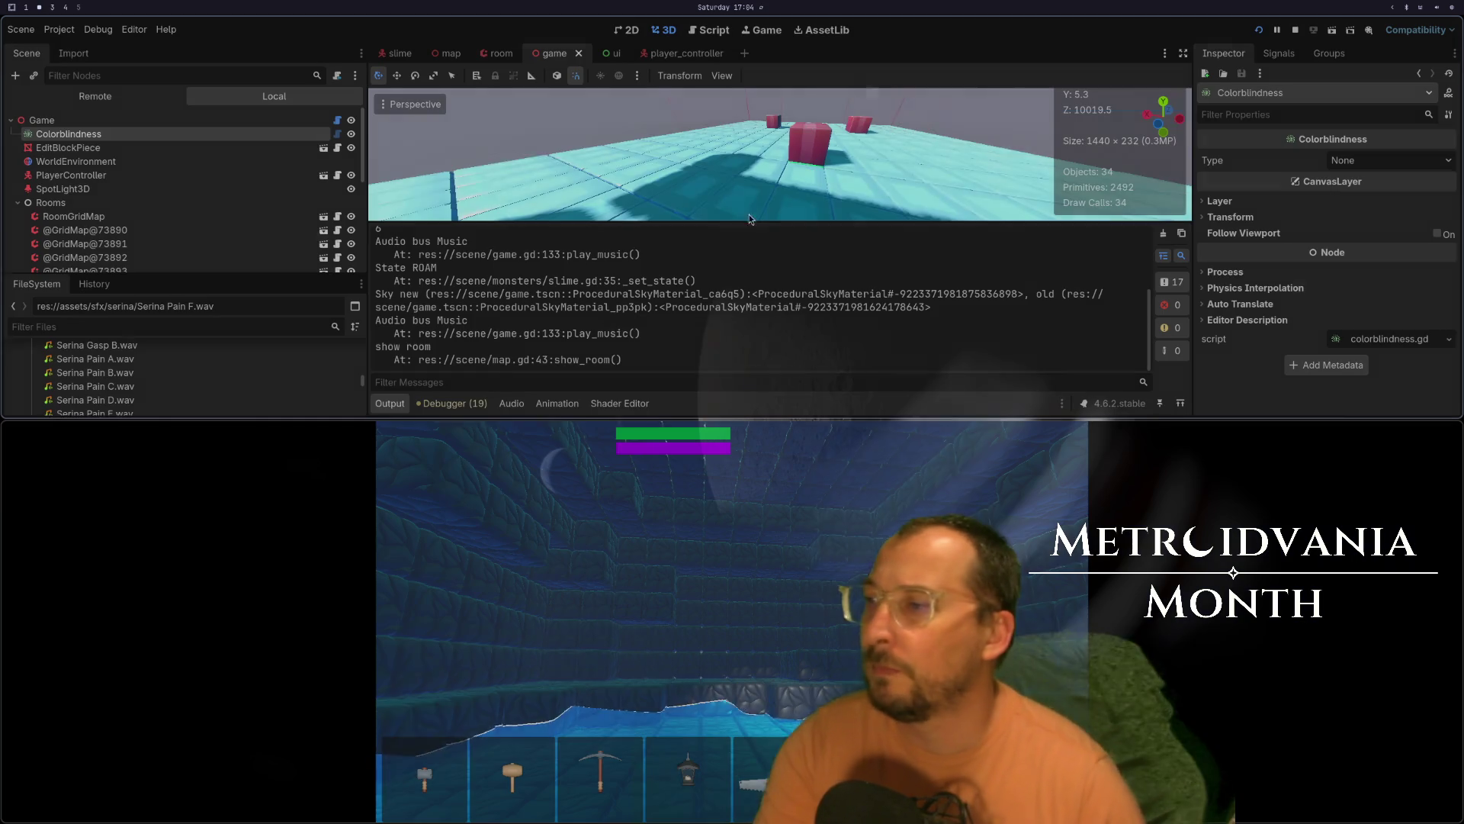
{"action": "left_click", "coordinate": [1295, 30]}
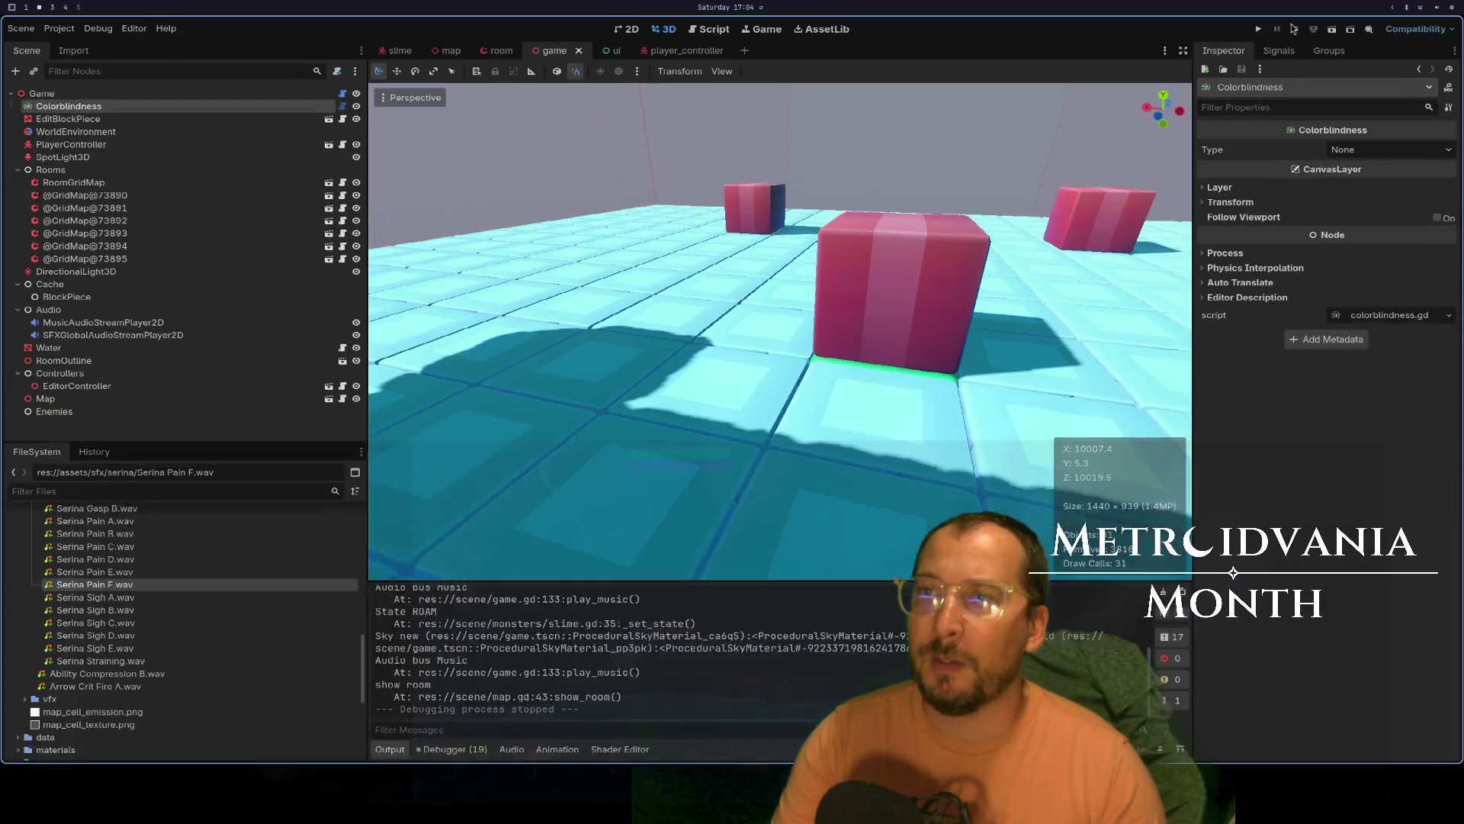
- Inspect the Game node, then the Colorblindness layer's Transform and Layer settings
{"action": "left_click", "coordinate": [76, 96]}
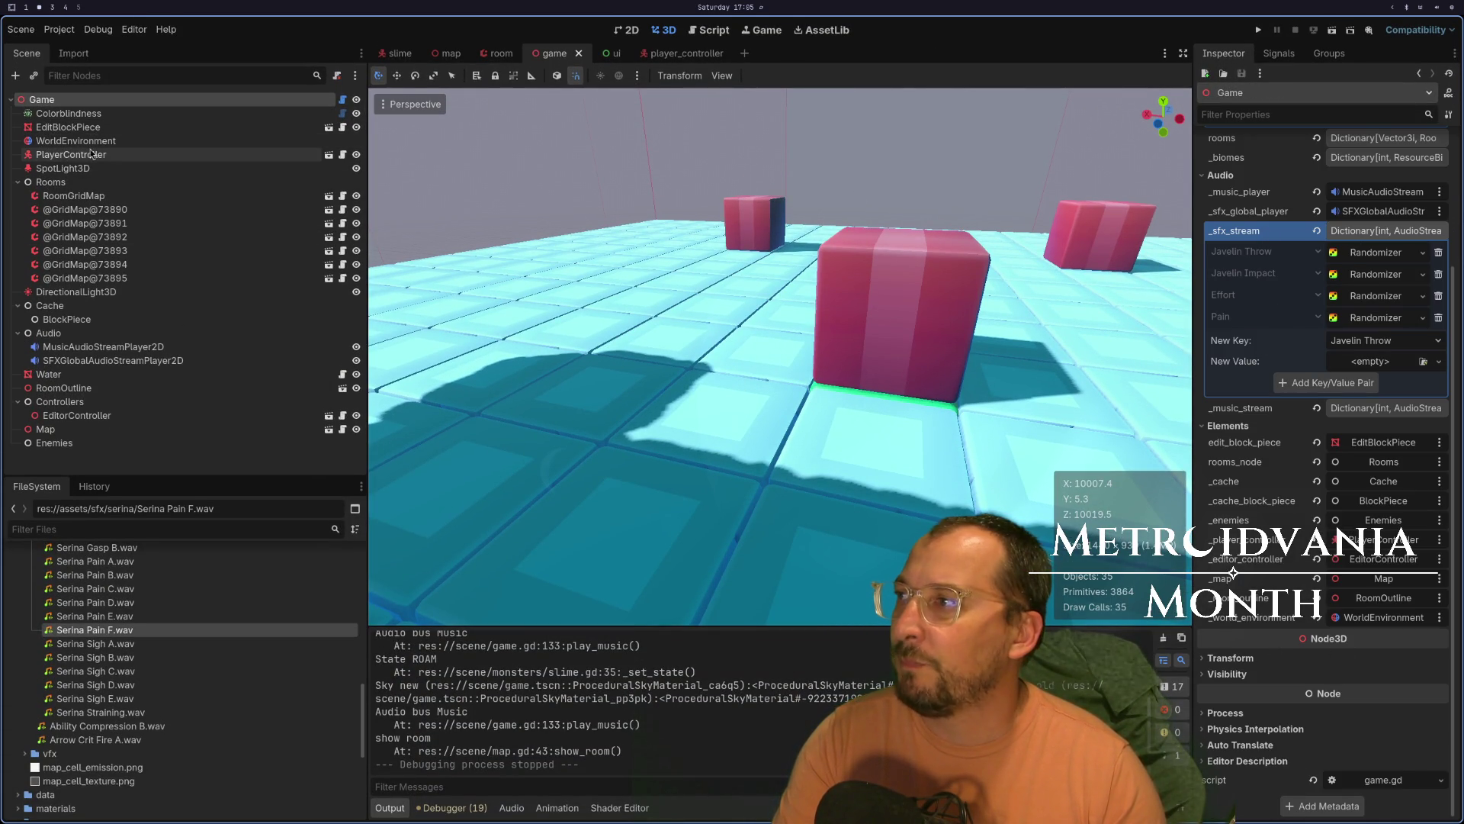
{"action": "left_click", "coordinate": [77, 113]}
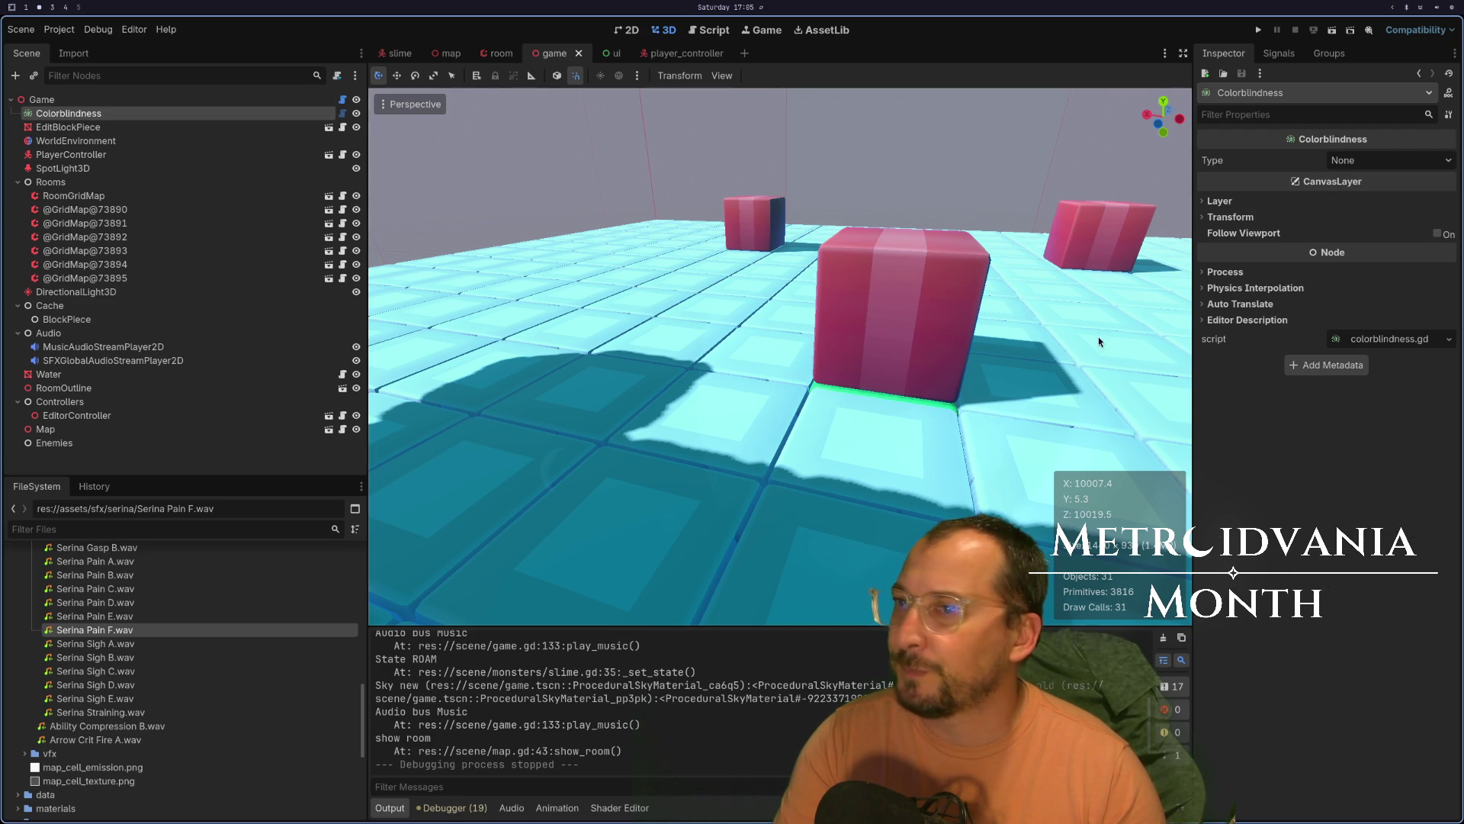
{"action": "left_click", "coordinate": [1236, 219]}
{"action": "left_click", "coordinate": [1231, 219]}
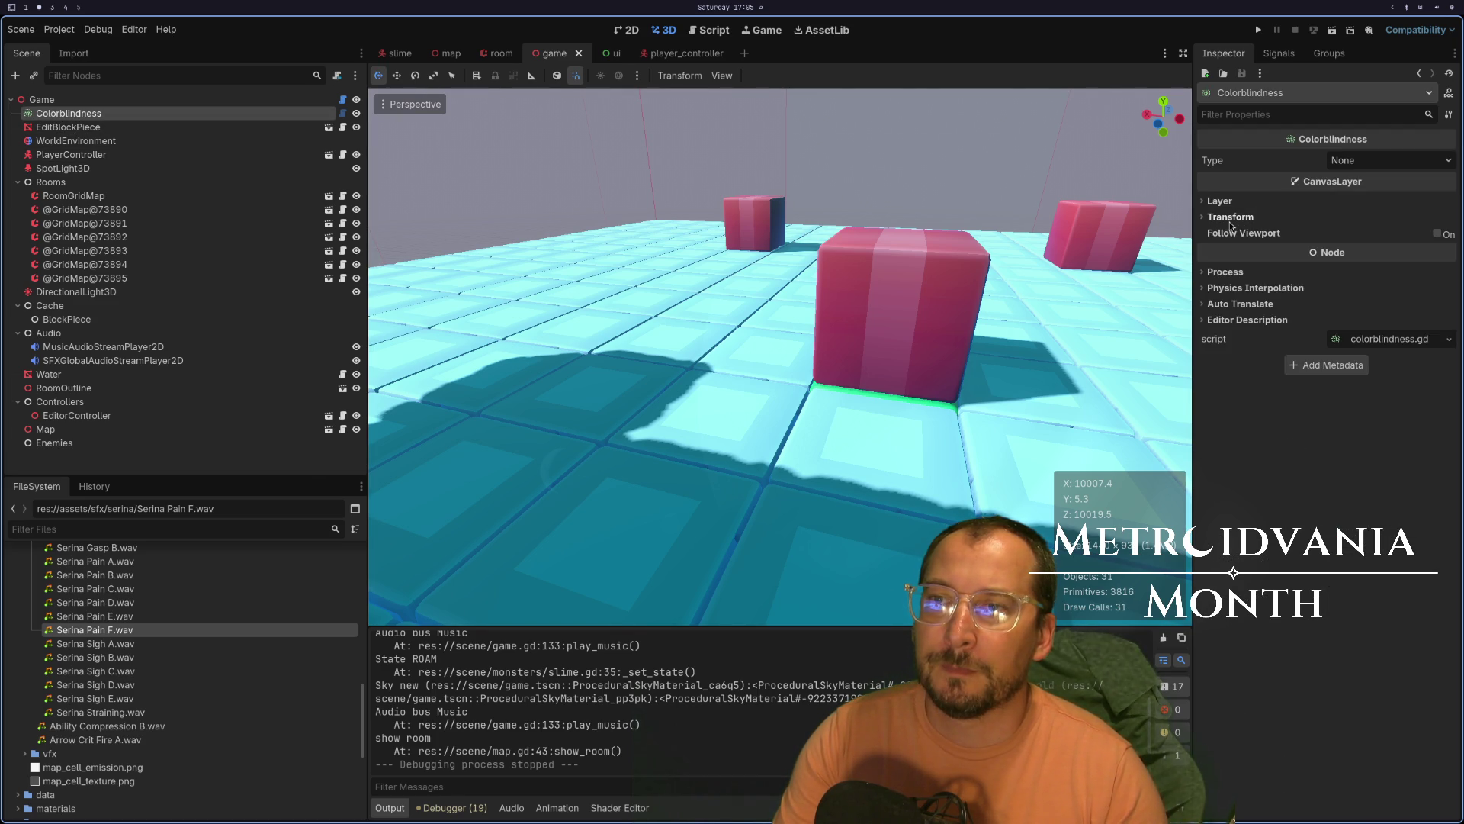
{"action": "left_click", "coordinate": [1211, 202]}
{"action": "left_click", "coordinate": [1217, 202]}
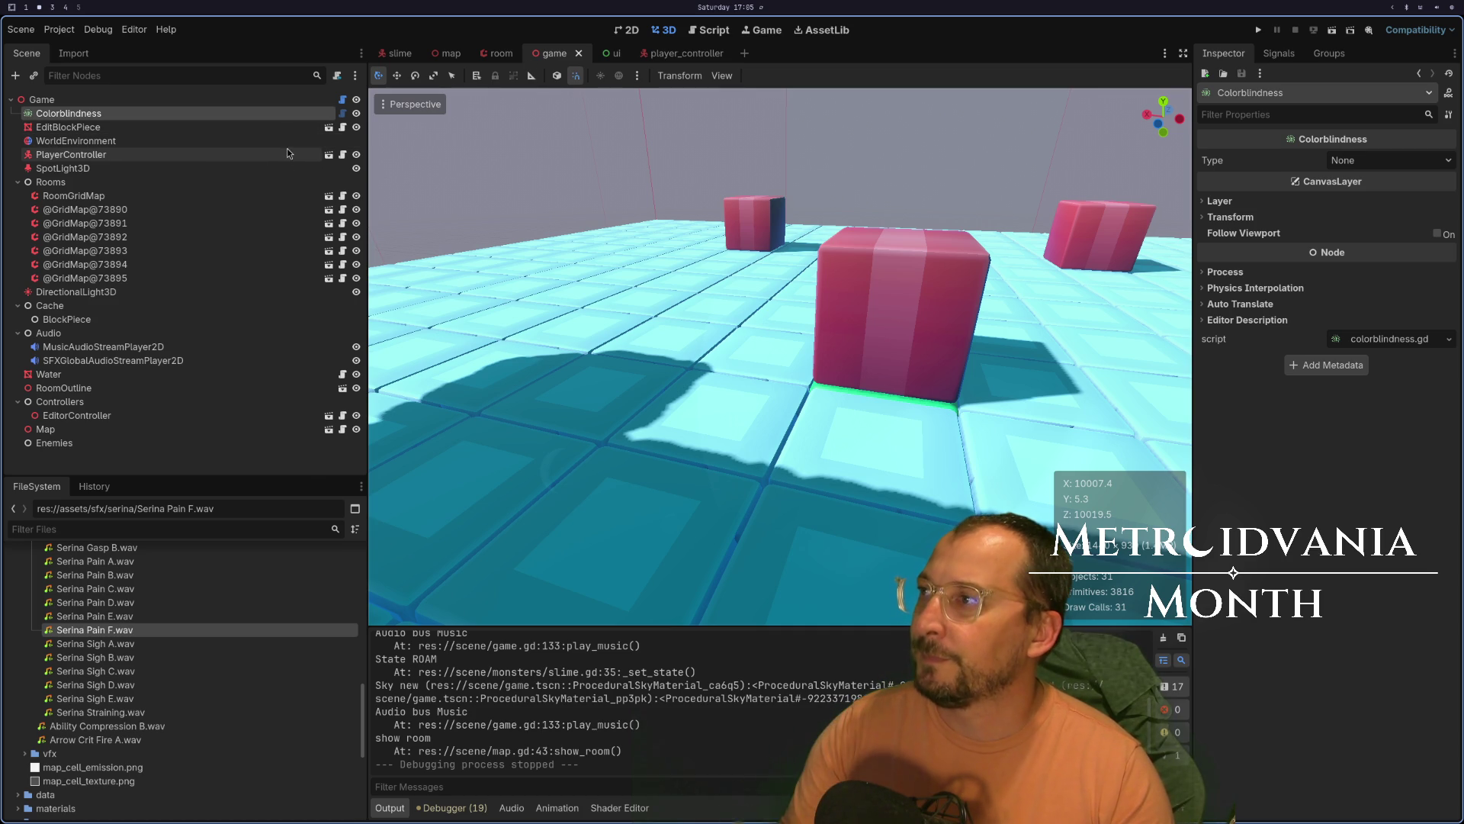
- Open player_controller, inspect the shovel mesh's render layers, then move to the docs browser
{"action": "left_click", "coordinate": [329, 154]}
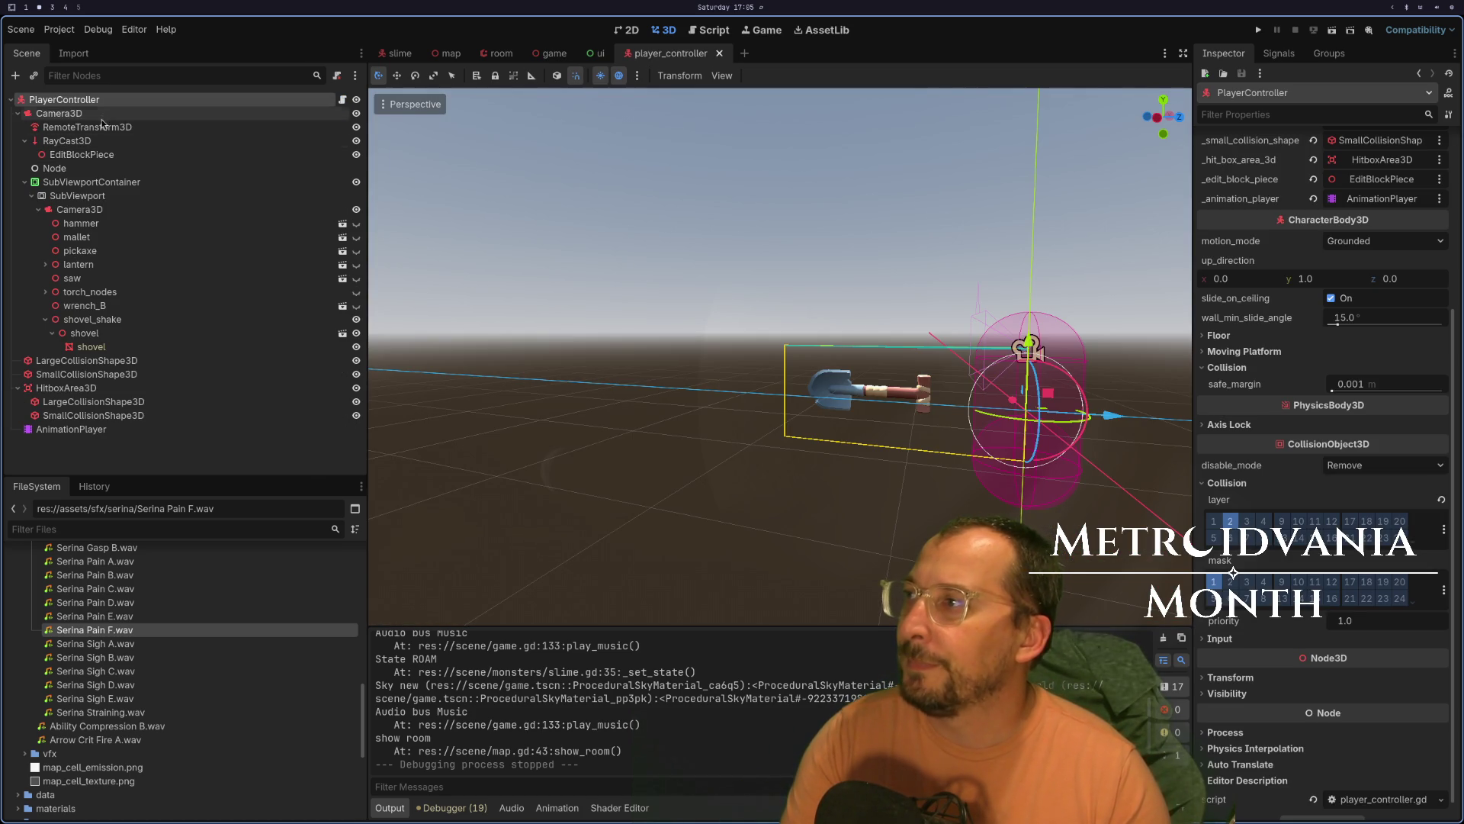
{"action": "left_click", "coordinate": [91, 346]}
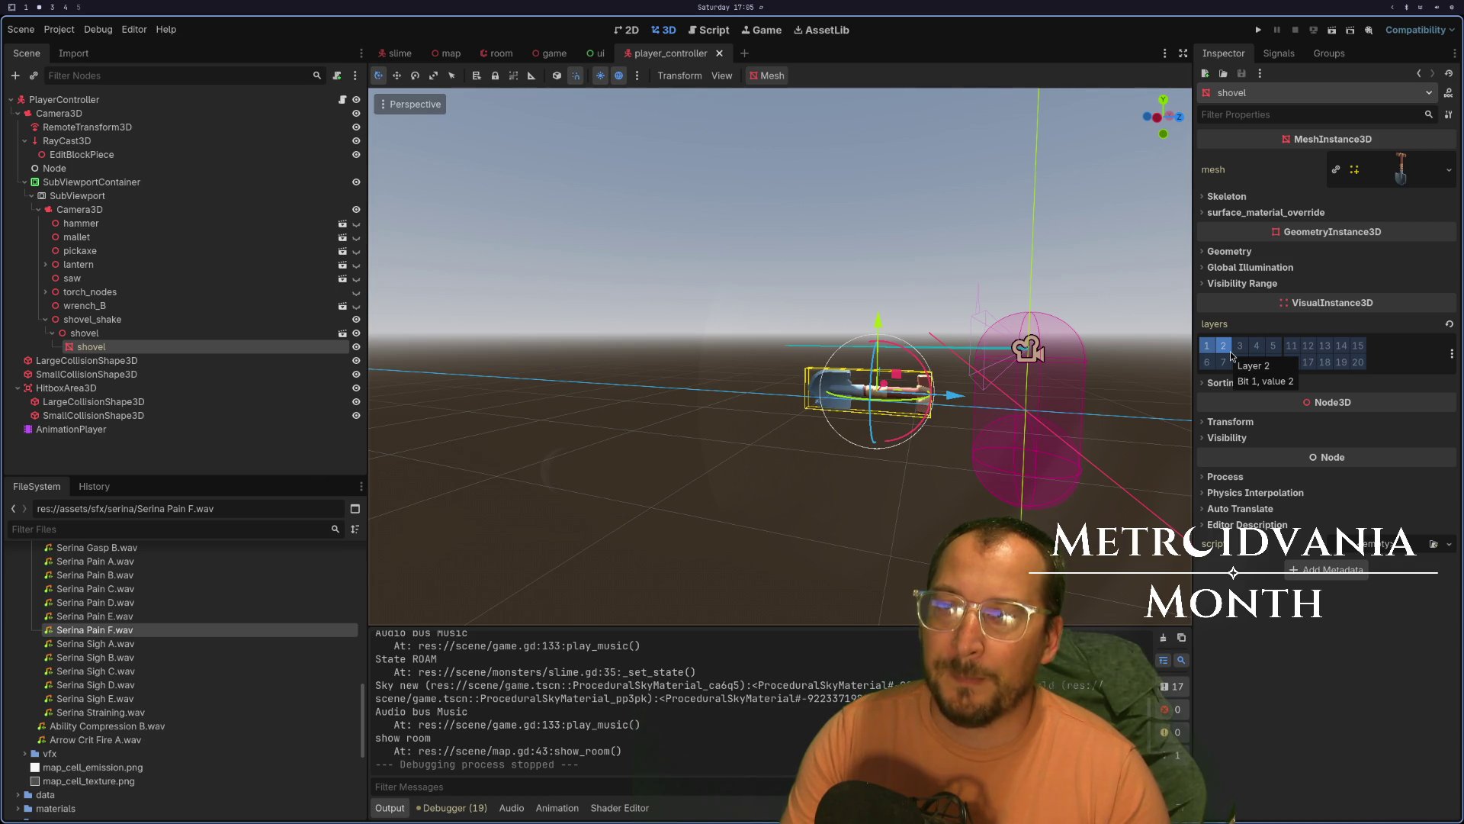
{"action": "key", "text": "super+3"}
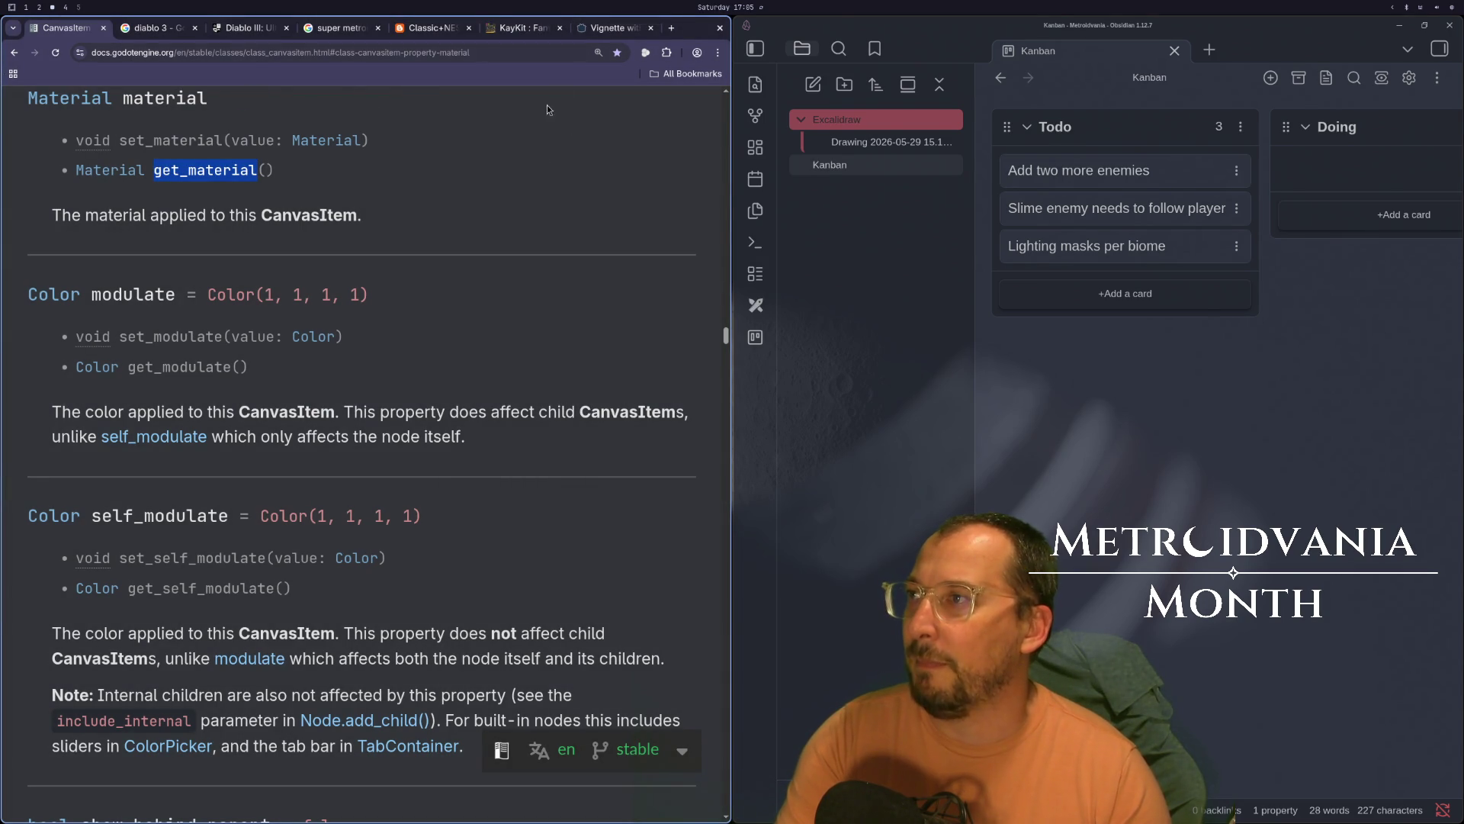
- Clear the stray page selection and dismiss the docs search popup
{"action": "scroll", "coordinate": [582, 254], "scroll_direction": "up", "scroll_amount": 6}
{"action": "mouse_move", "coordinate": [725, 326]}
{"action": "left_mouse_down"}
{"action": "mouse_move", "coordinate": [733, 346]}
{"action": "mouse_move", "coordinate": [725, 307]}
{"action": "mouse_move", "coordinate": [107, 107]}
{"action": "mouse_move", "coordinate": [29, 125]}
{"action": "mouse_move", "coordinate": [84, 254]}
{"action": "left_mouse_up"}
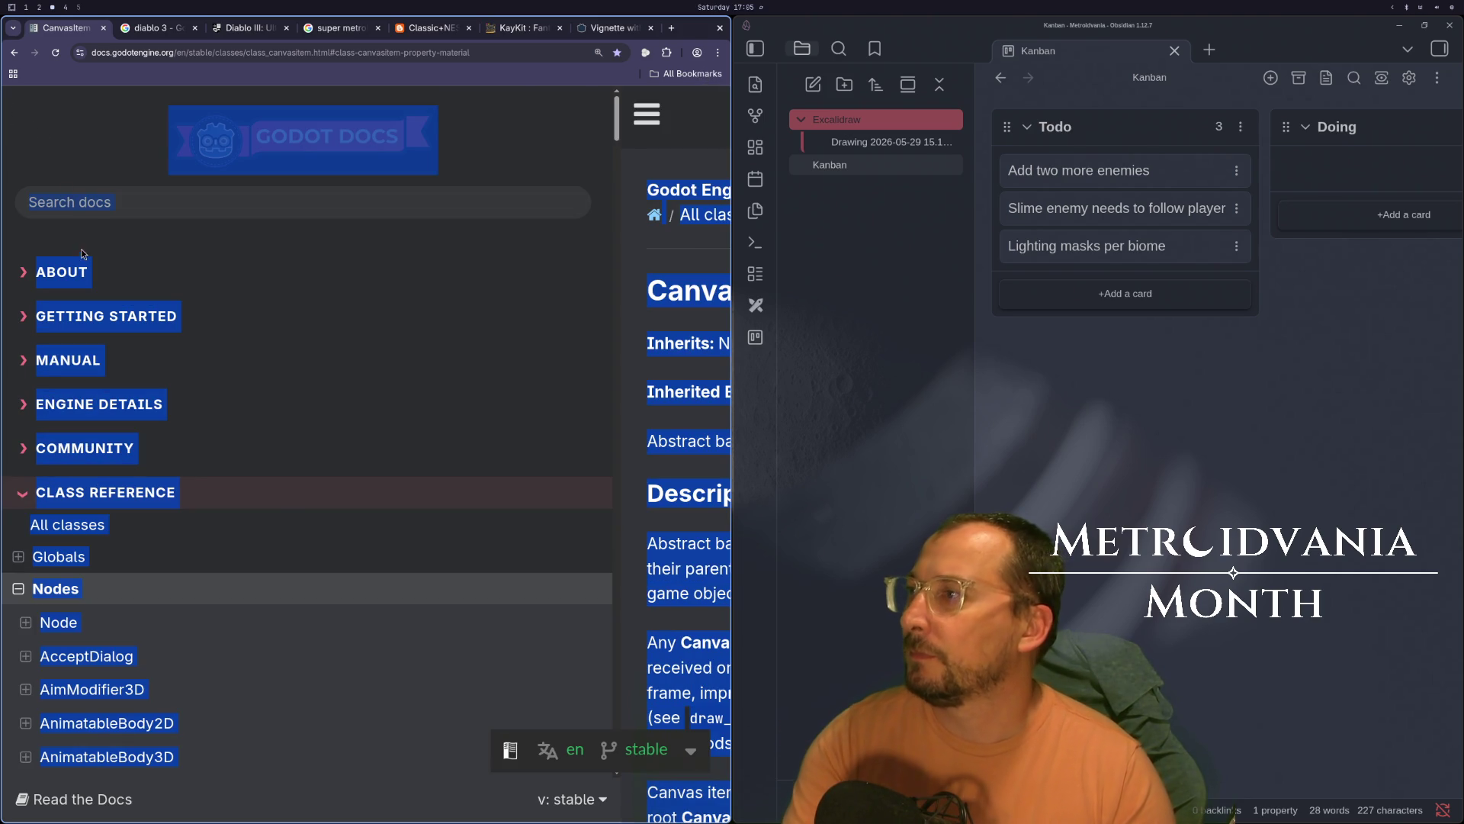
{"action": "left_click", "coordinate": [95, 215]}
{"action": "key", "text": "Escape"}
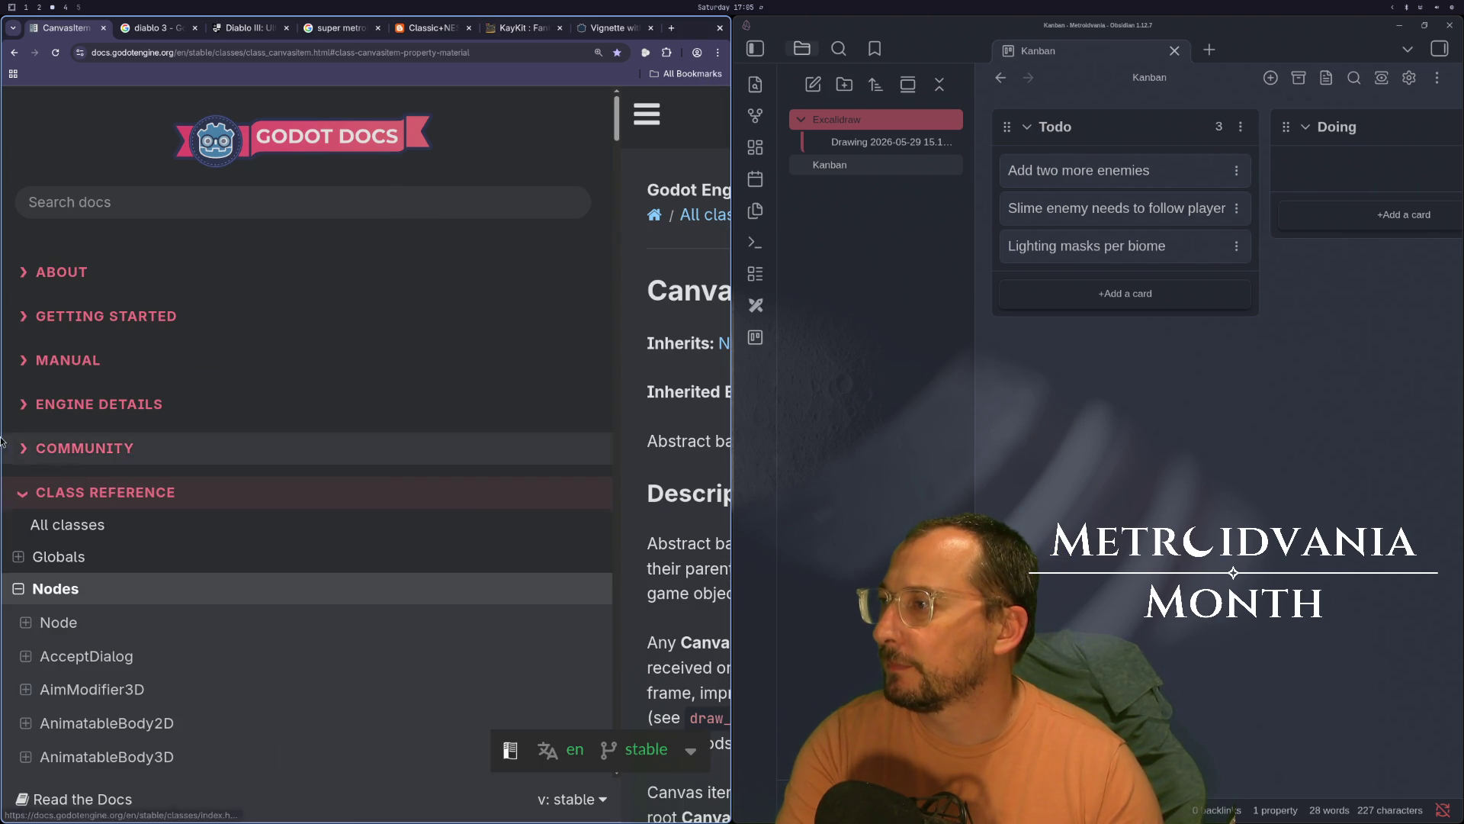
- Expand Manual and Scripting in the docs sidebar and open the GDScript exported properties page
{"action": "left_click", "coordinate": [4, 446]}
{"action": "left_click", "coordinate": [24, 406]}
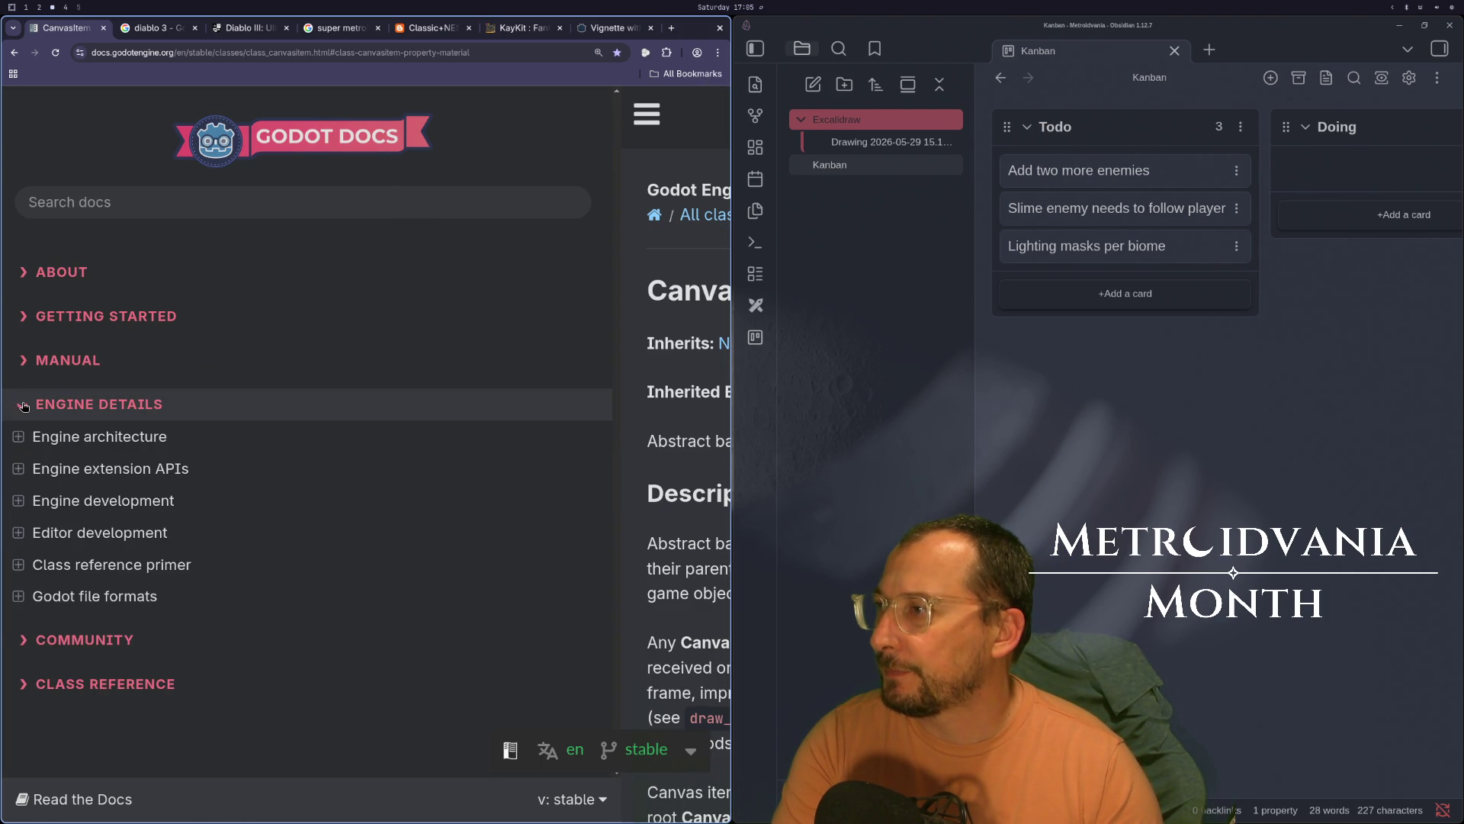
{"action": "left_click", "coordinate": [31, 360]}
{"action": "scroll", "coordinate": [42, 408], "scroll_direction": "down", "scroll_amount": 3}
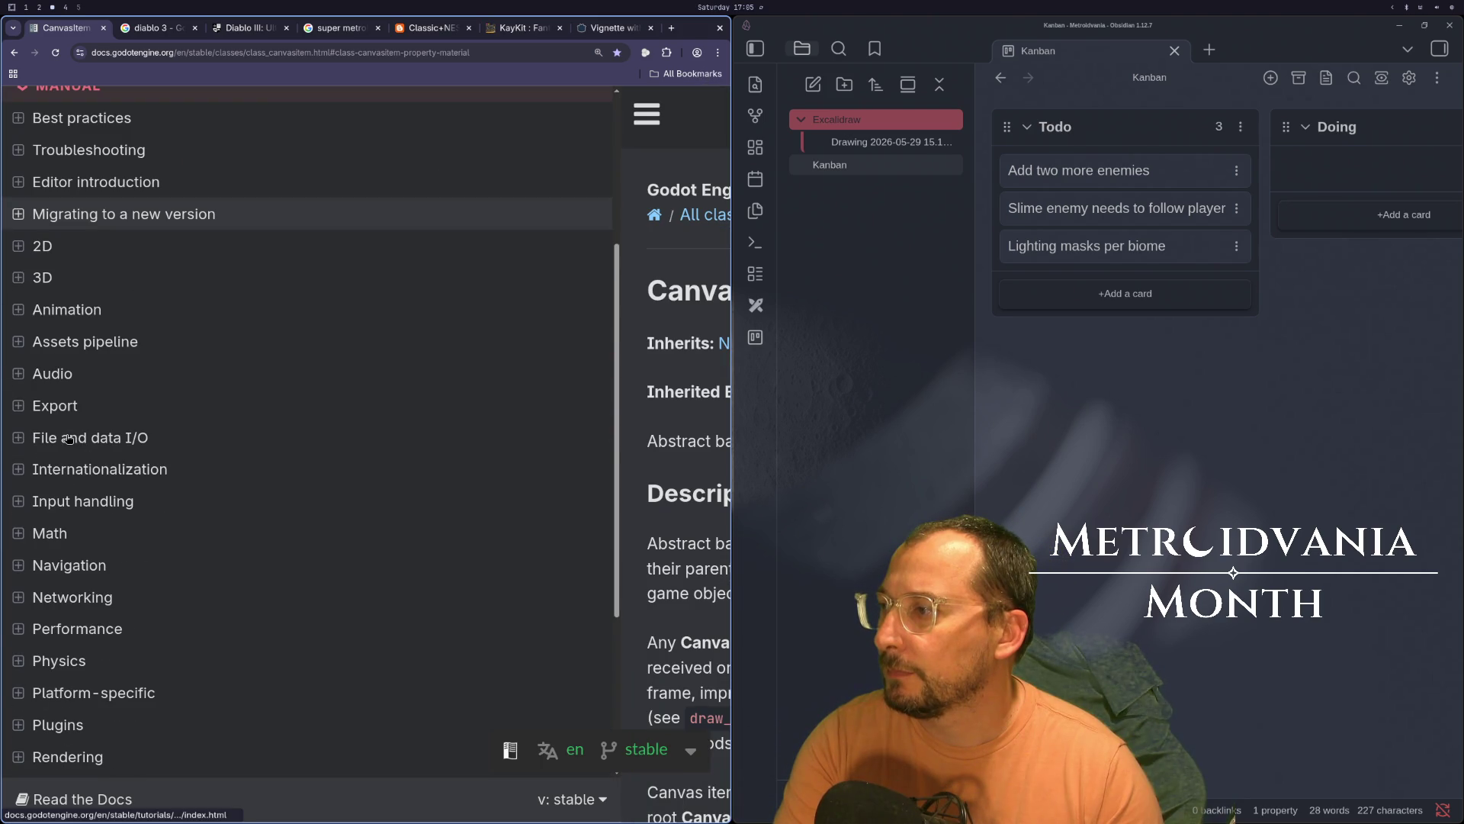
{"action": "scroll", "coordinate": [34, 473], "scroll_direction": "down", "scroll_amount": 3}
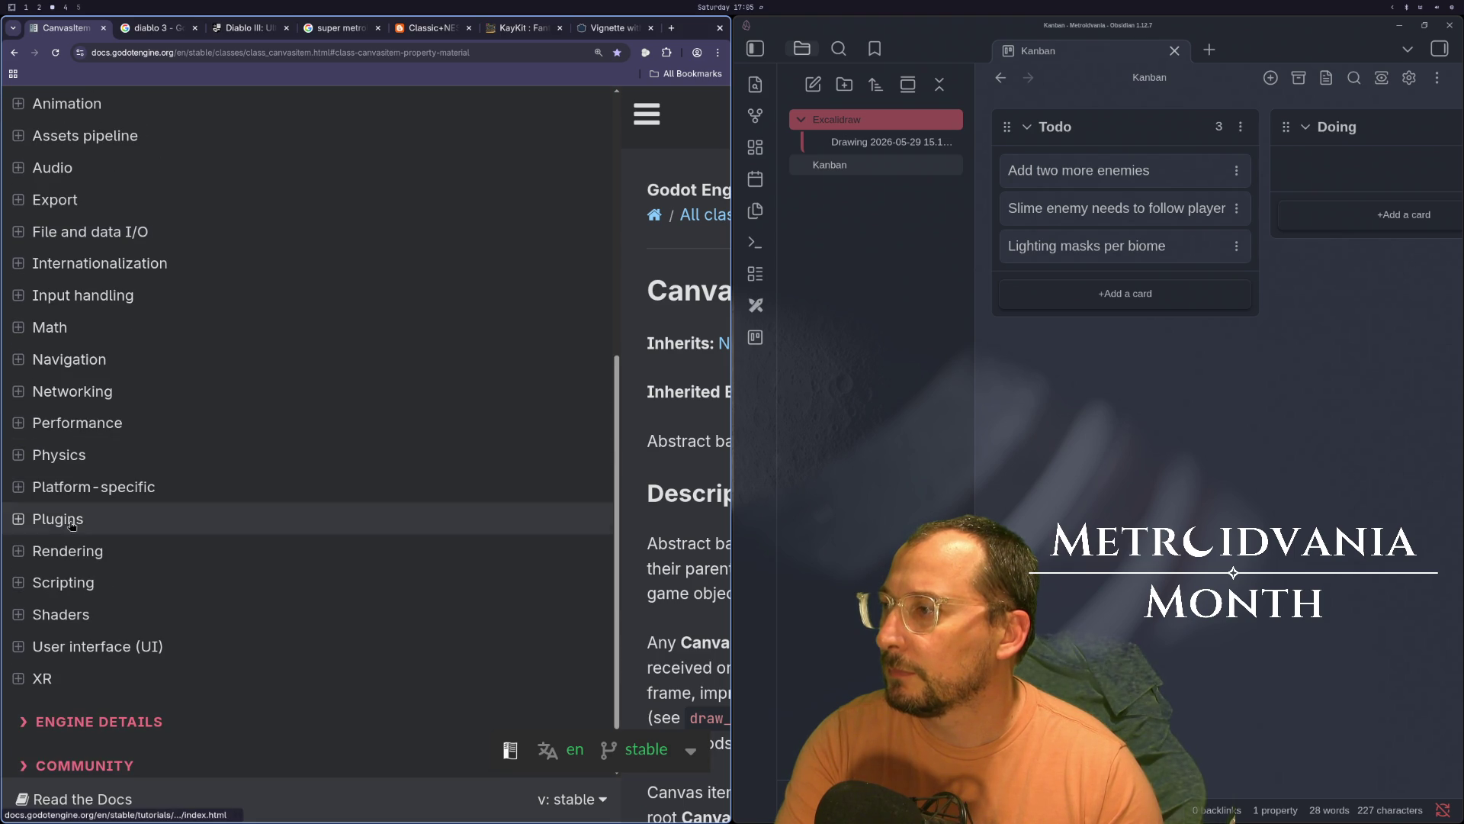
{"action": "left_click", "coordinate": [19, 201]}
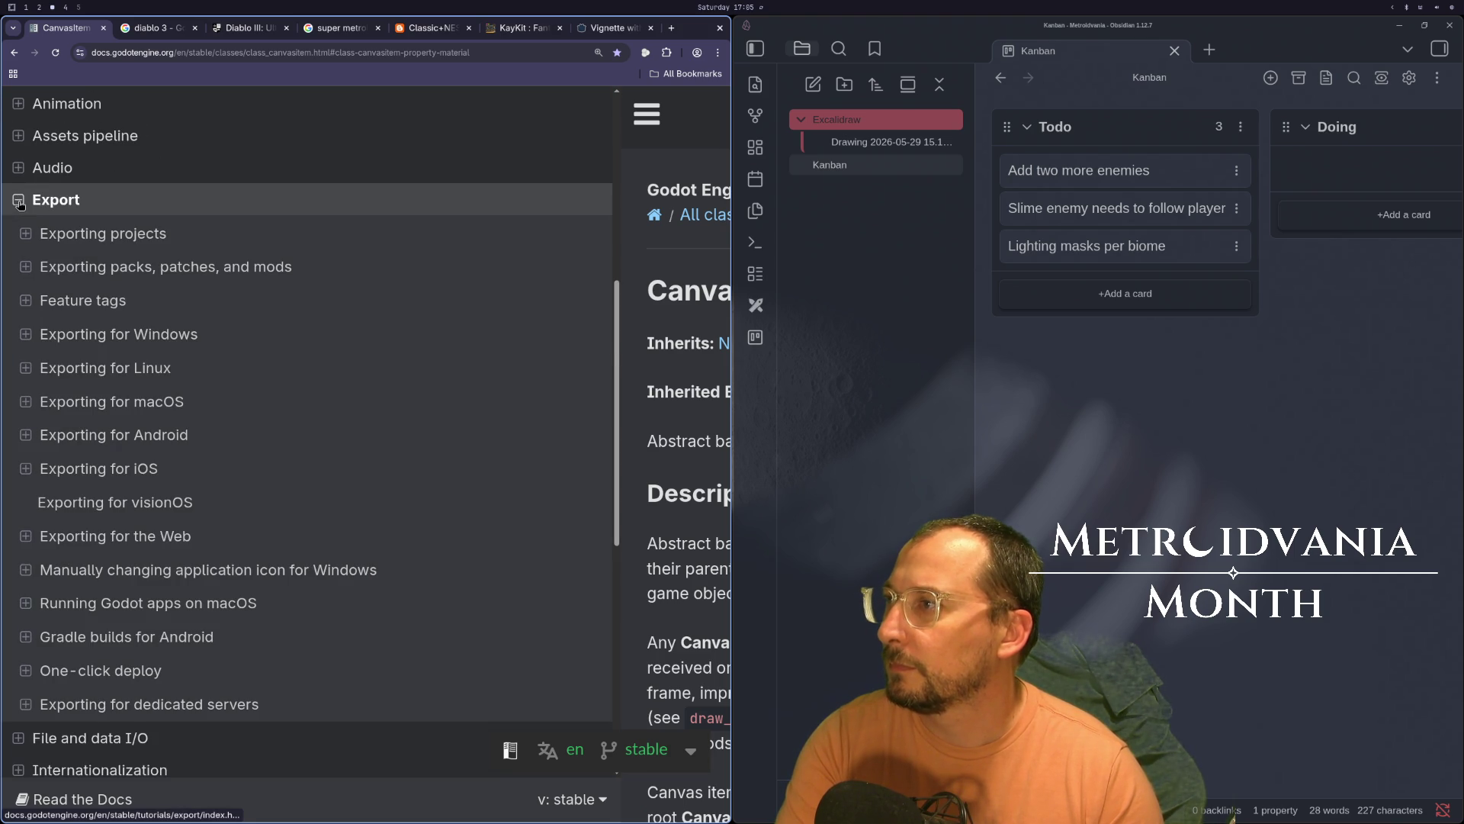
{"action": "left_click", "coordinate": [18, 200]}
{"action": "left_click", "coordinate": [18, 582]}
{"action": "scroll", "coordinate": [35, 587], "scroll_direction": "down", "scroll_amount": 3}
{"action": "left_click", "coordinate": [145, 421]}
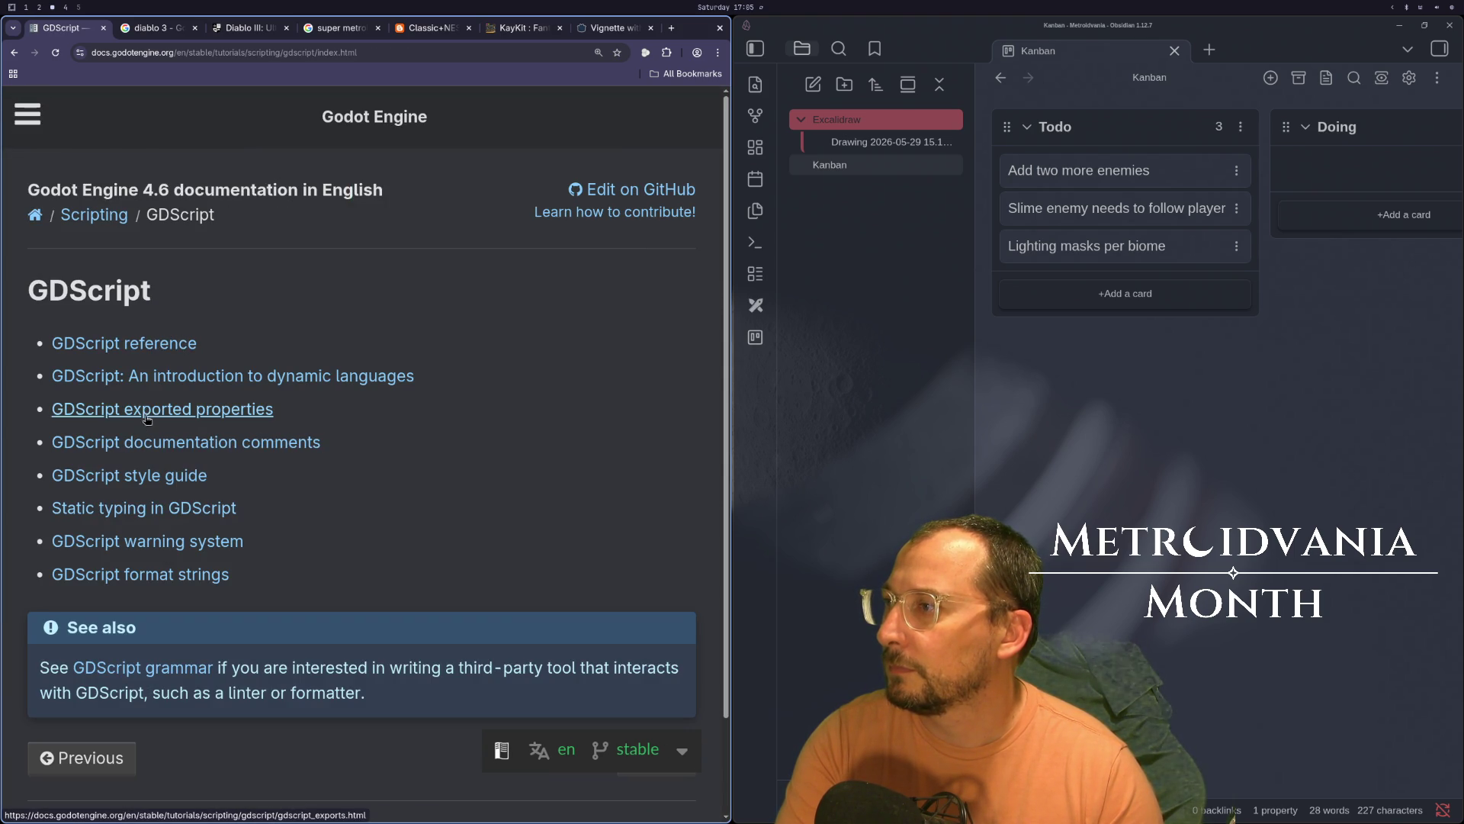
{"action": "left_click", "coordinate": [149, 413]}
- Leave browser fullscreen and scroll the exports page down to the Exporting bit flags section
{"action": "key", "text": "F11"}
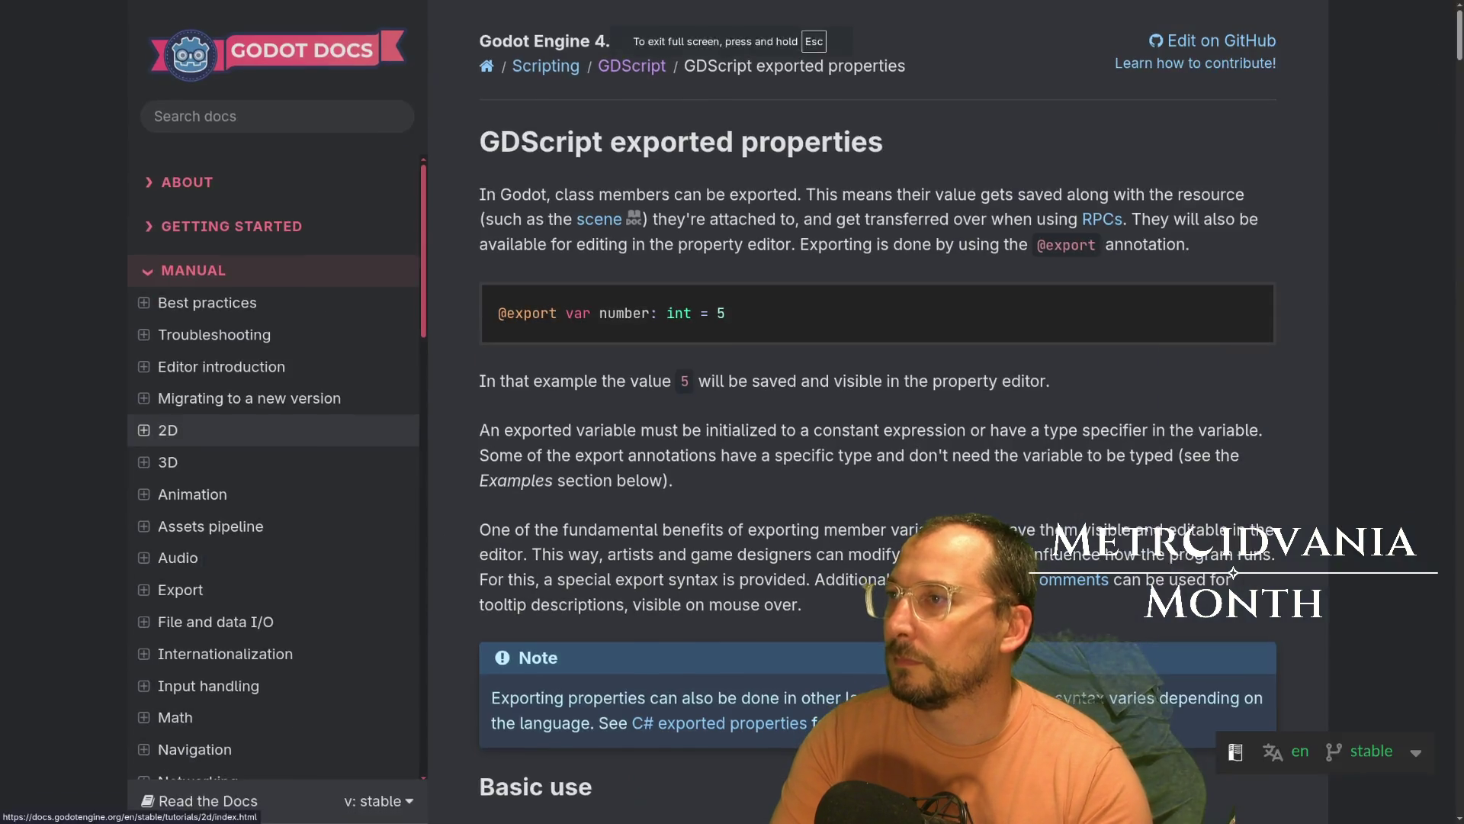
{"action": "key", "text": "F11"}
{"action": "key", "text": "ctrl+f"}
{"action": "type", "text": "bitmask"}
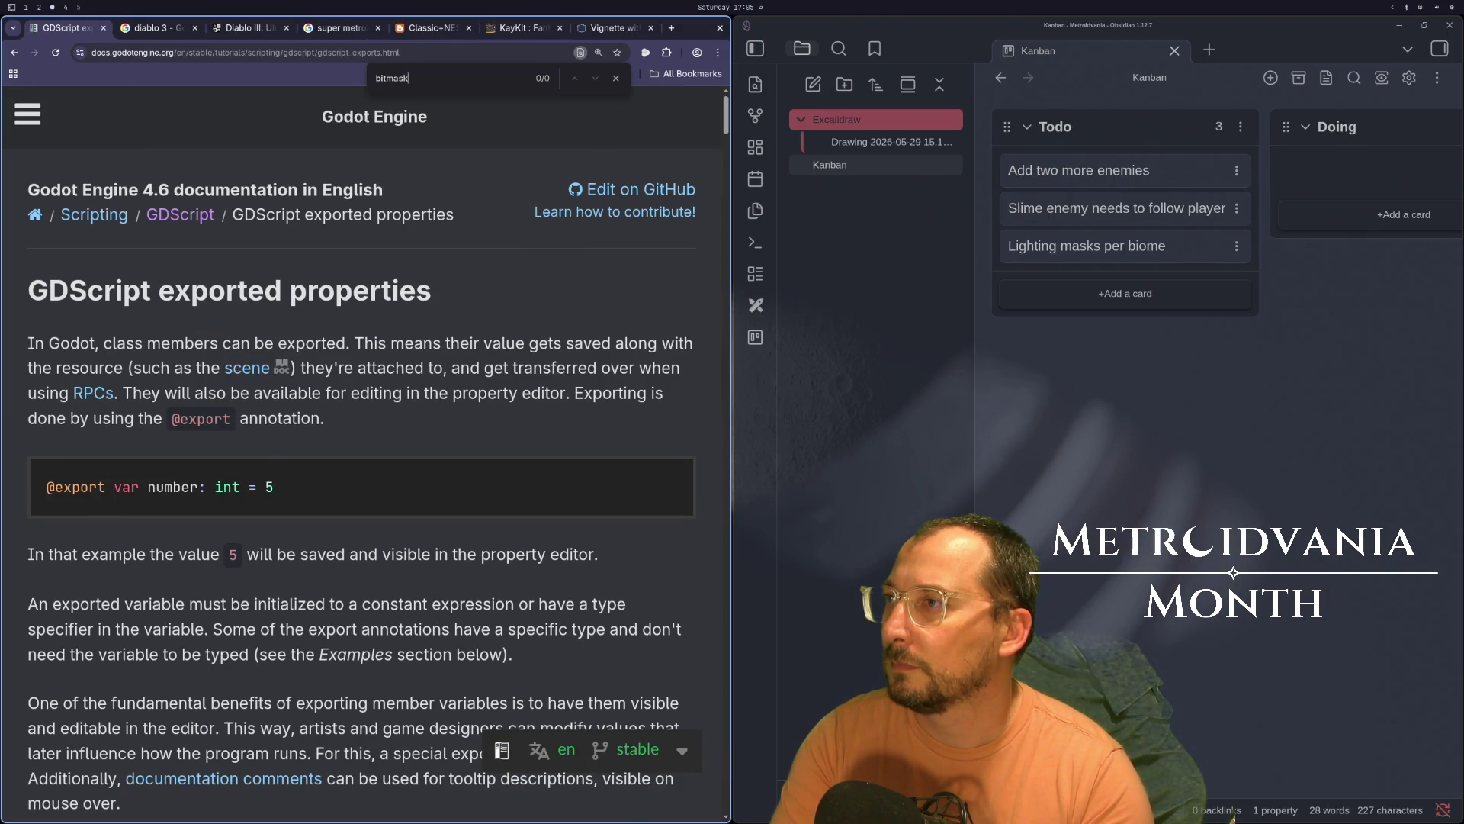
{"action": "key", "text": "BackSpace"}
{"action": "key", "text": "BackSpace"}
{"action": "key", "text": "BackSpace"}
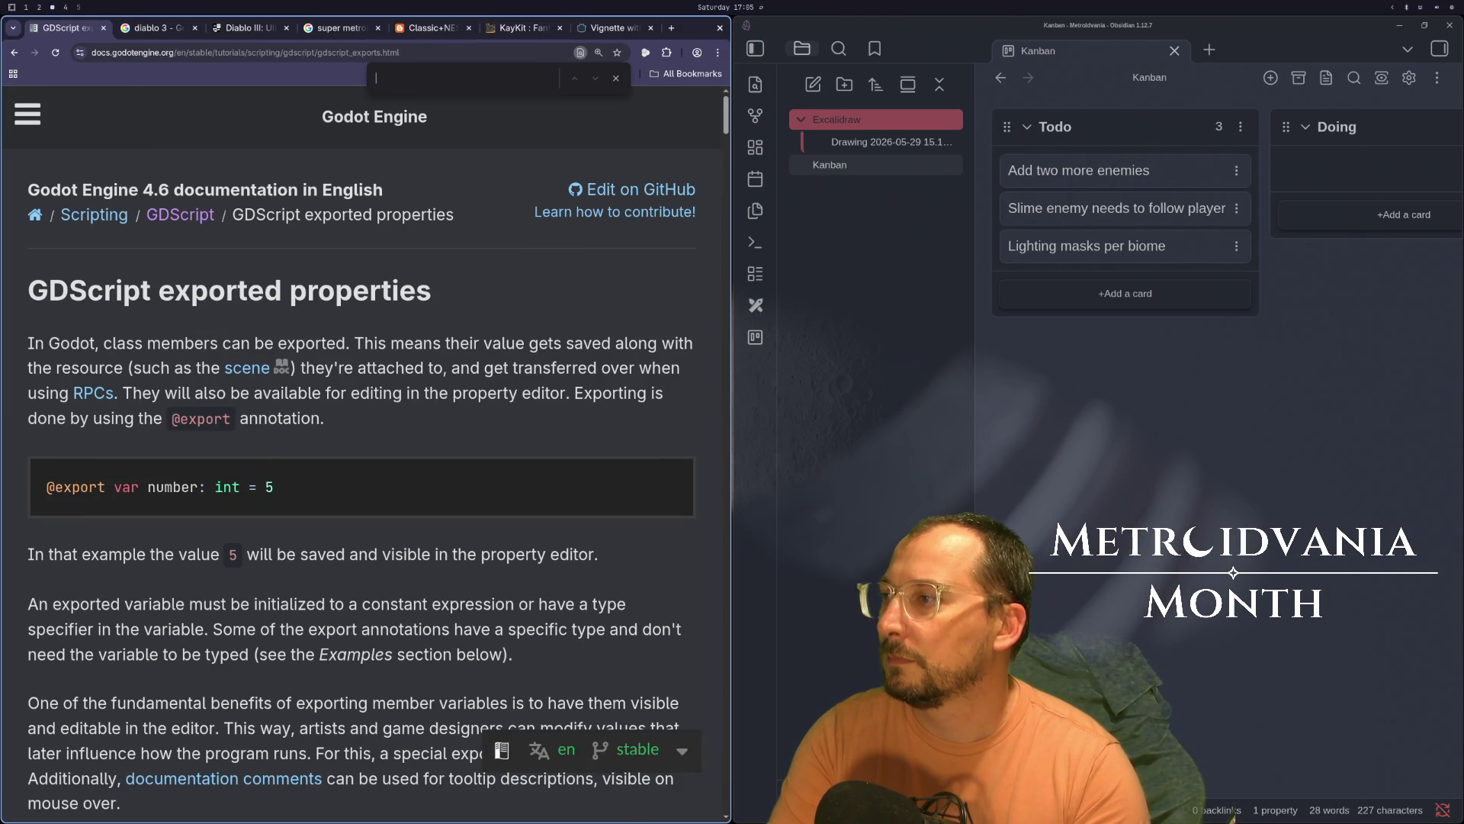
{"action": "scroll", "coordinate": [58, 386], "scroll_direction": "down", "scroll_amount": 13}
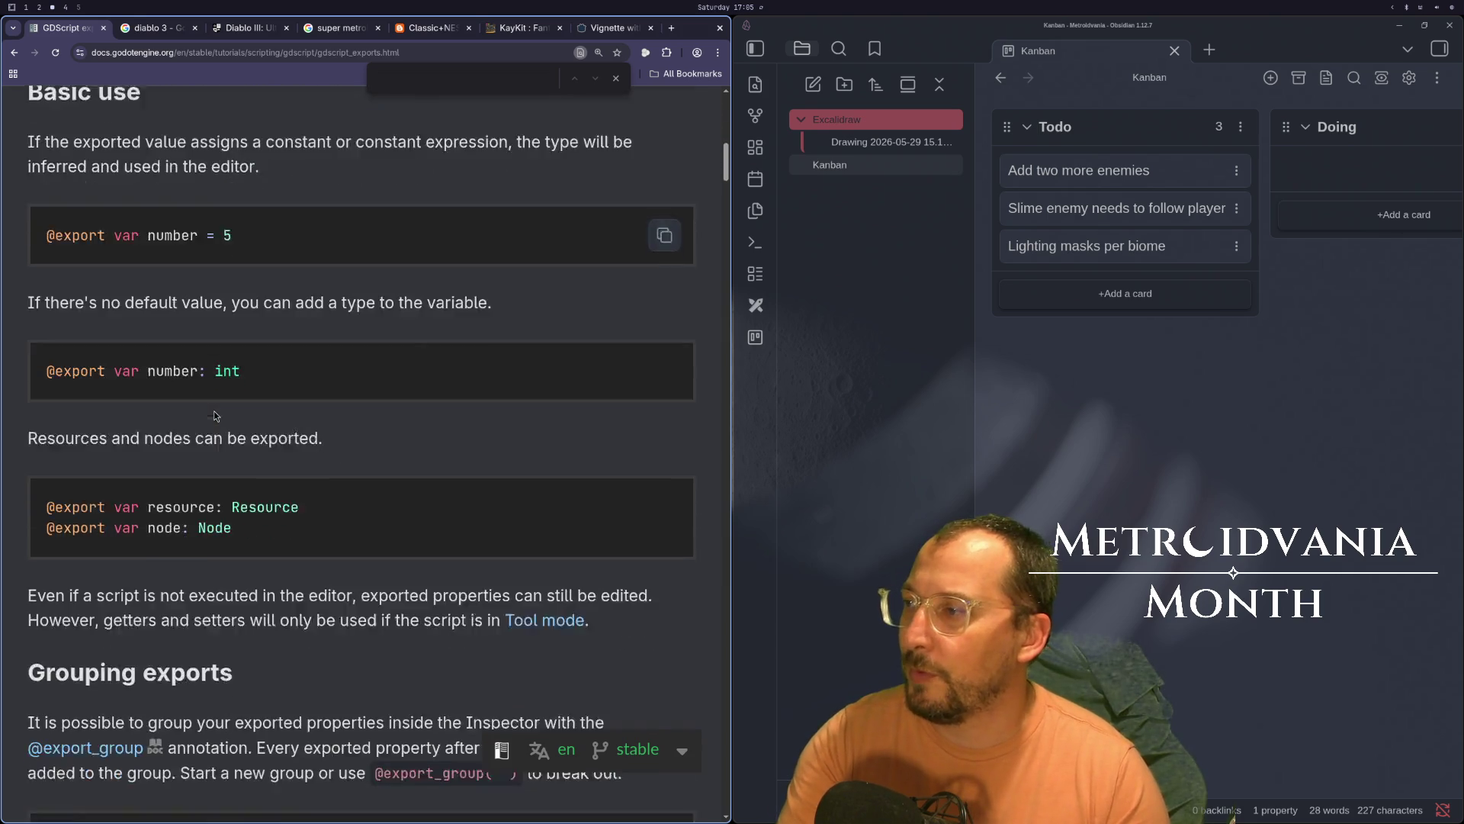
{"action": "scroll", "coordinate": [272, 474], "scroll_direction": "down", "scroll_amount": 9}
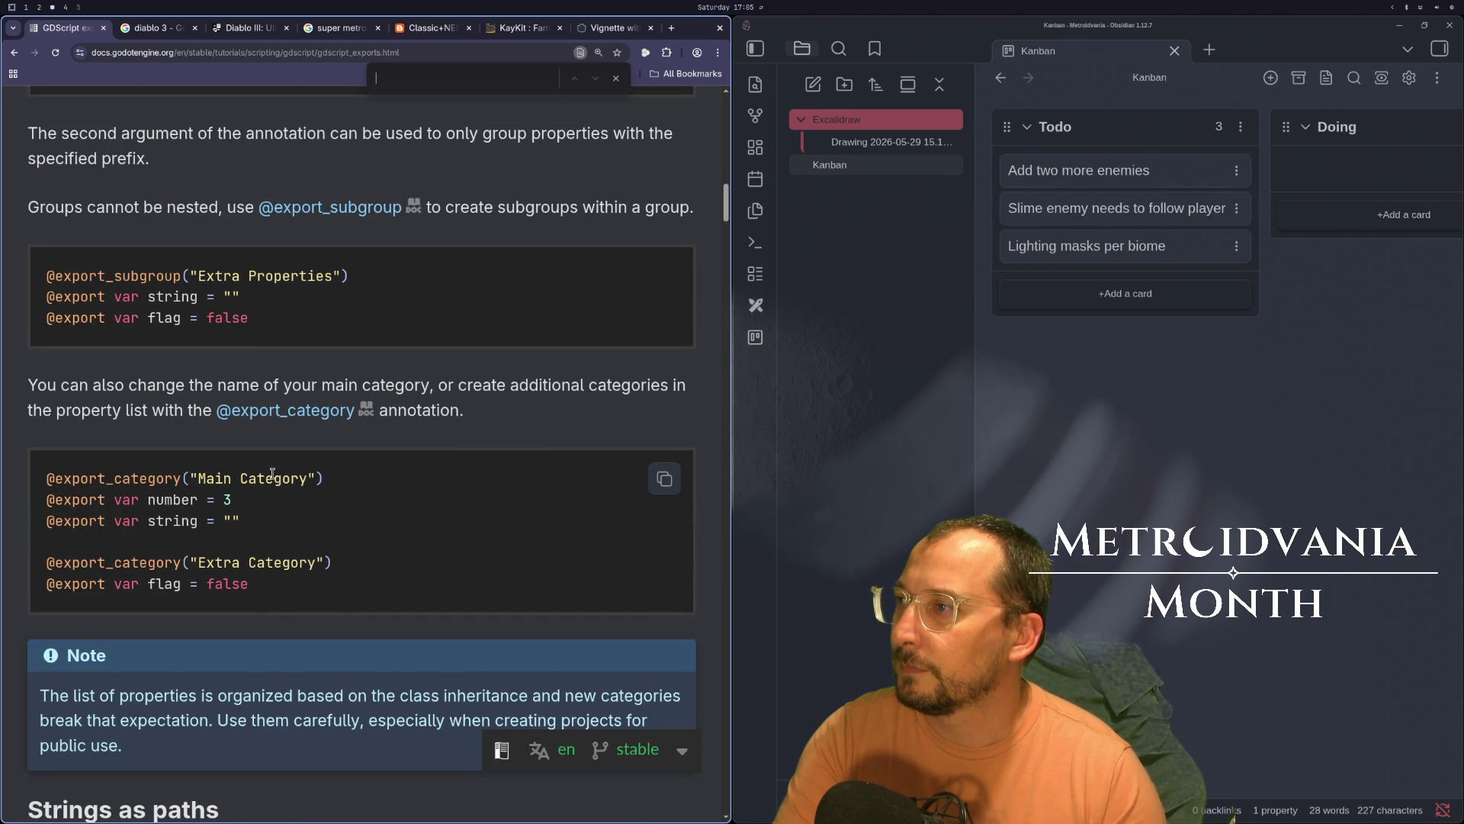
{"action": "scroll", "coordinate": [272, 474], "scroll_direction": "down", "scroll_amount": 7}
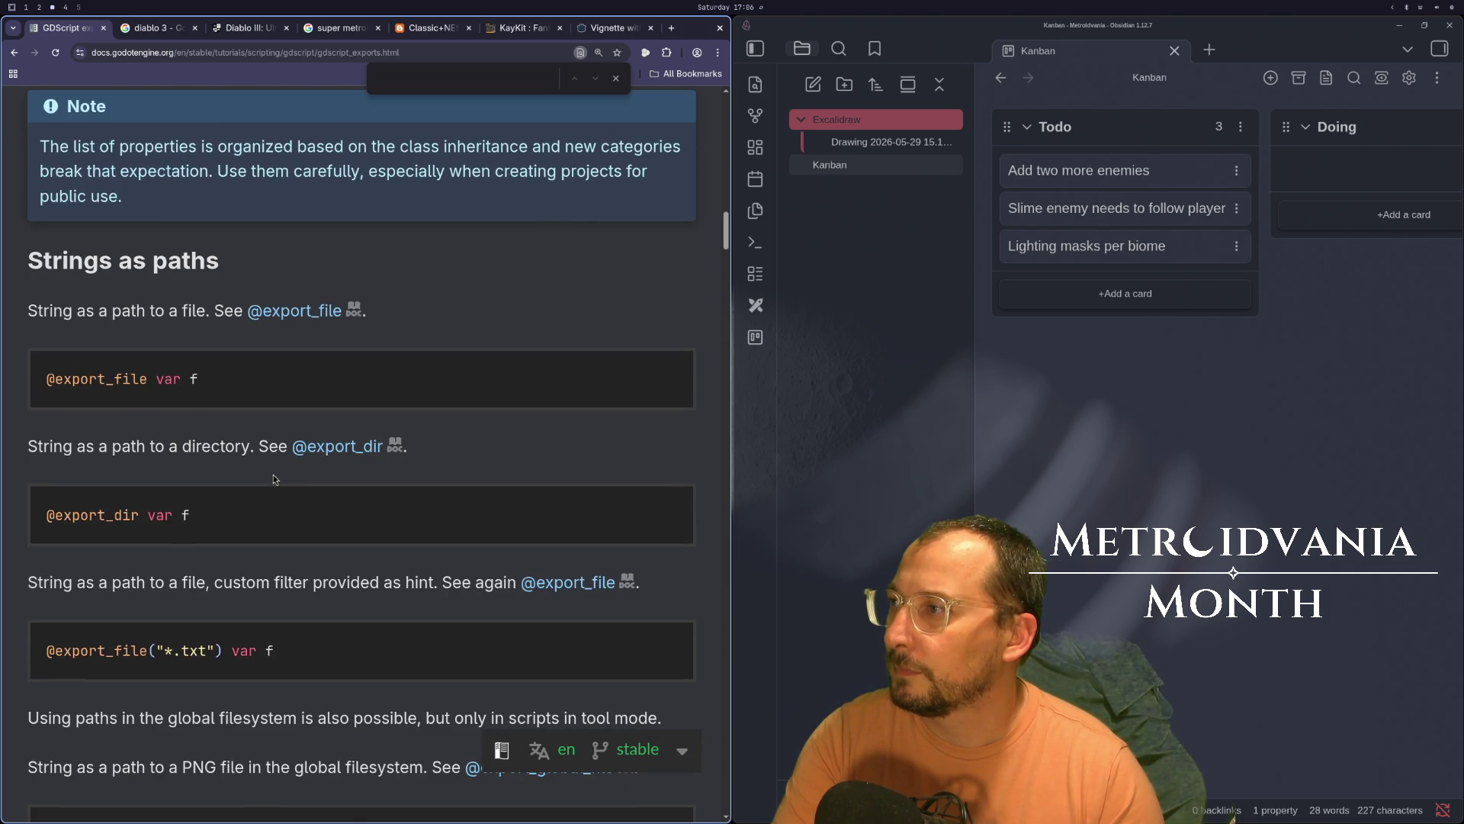
{"action": "scroll", "coordinate": [275, 479], "scroll_direction": "down", "scroll_amount": 17}
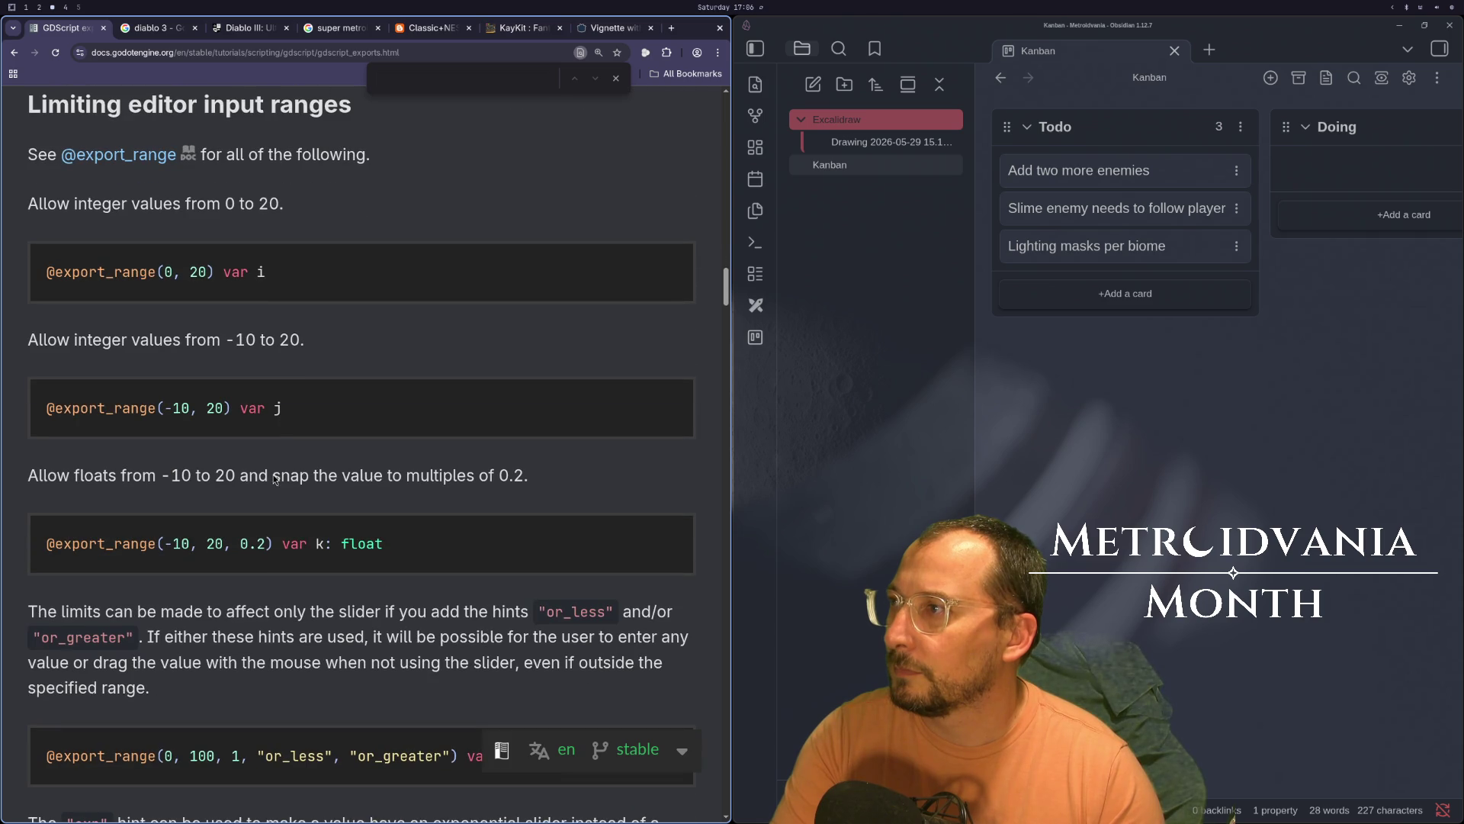
{"action": "scroll", "coordinate": [272, 473], "scroll_direction": "down", "scroll_amount": 5}
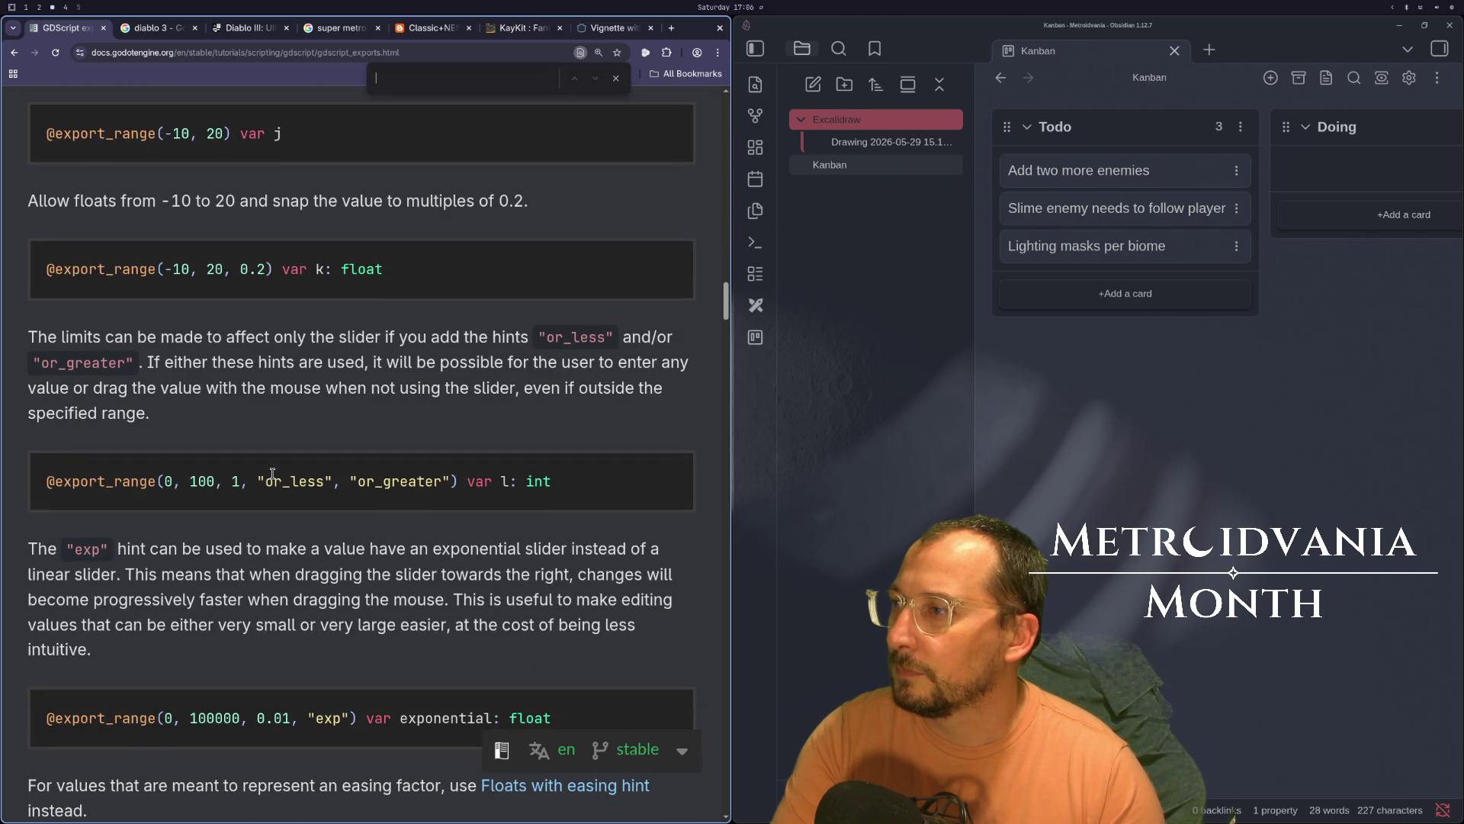
{"action": "scroll", "coordinate": [272, 474], "scroll_direction": "down", "scroll_amount": 1}
{"action": "scroll", "coordinate": [273, 474], "scroll_direction": "down", "scroll_amount": 5}
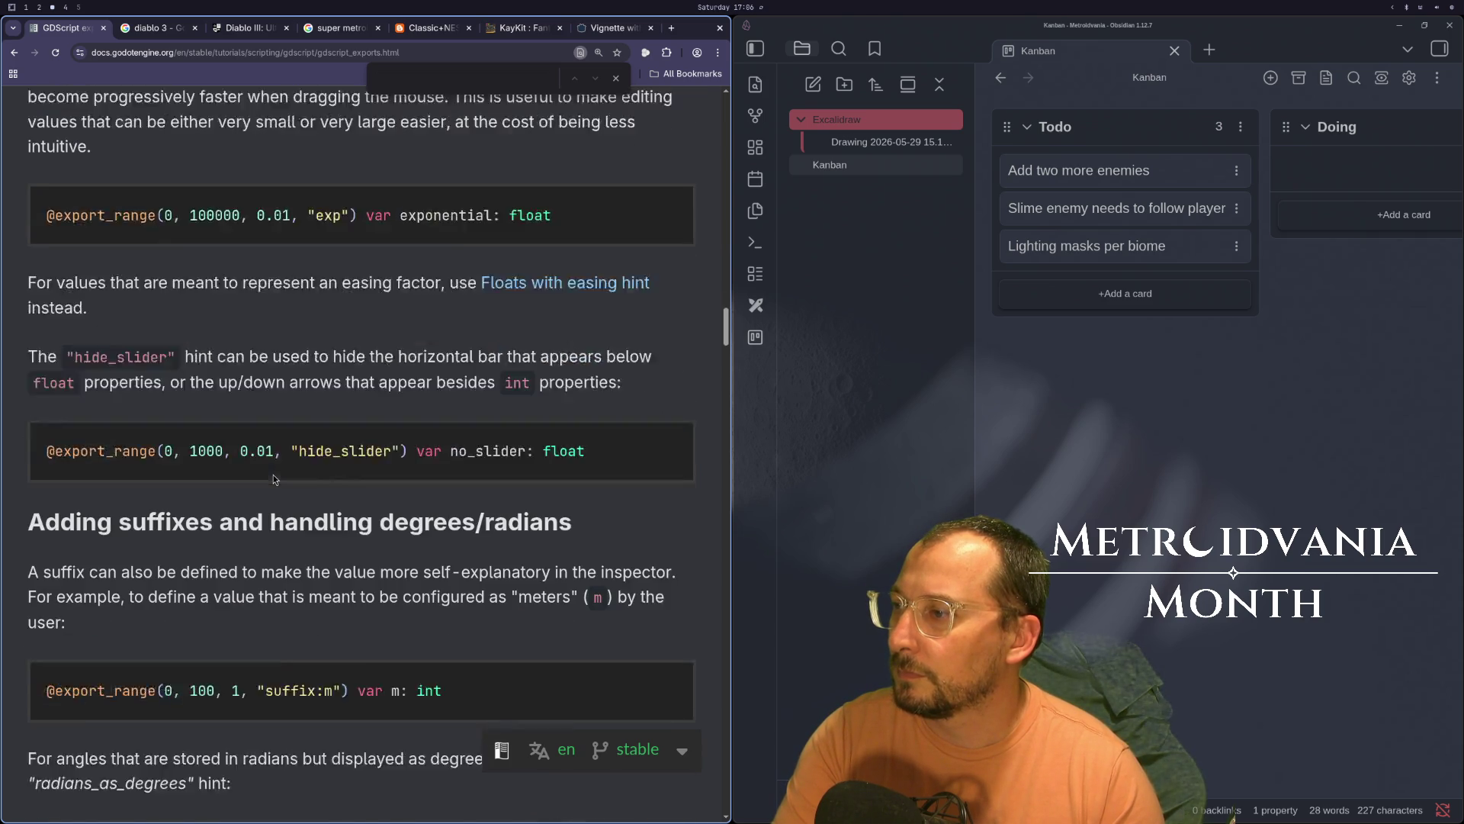
{"action": "scroll", "coordinate": [272, 474], "scroll_direction": "down", "scroll_amount": 5}
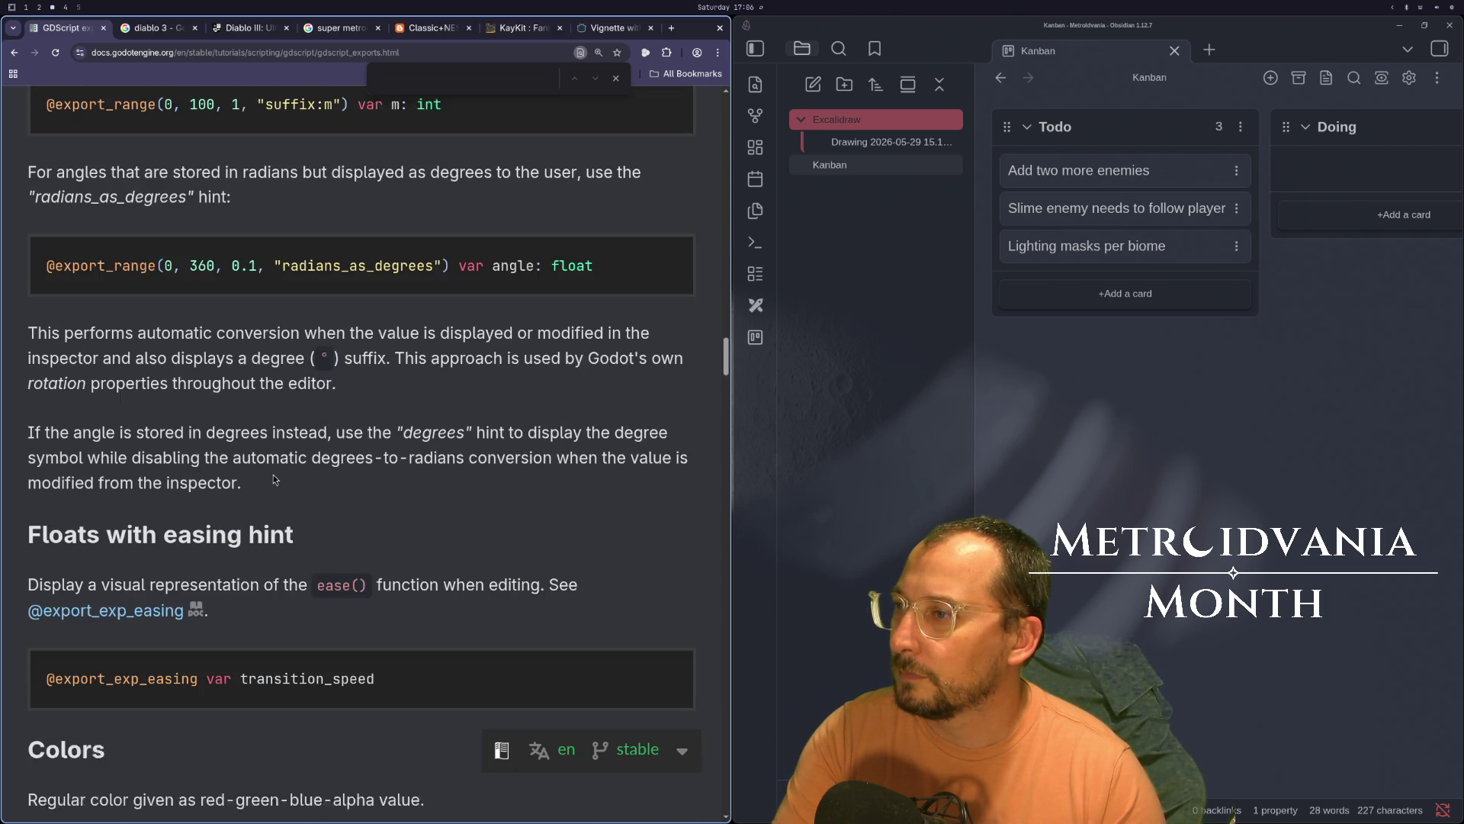
{"action": "scroll", "coordinate": [273, 474], "scroll_direction": "down", "scroll_amount": 3}
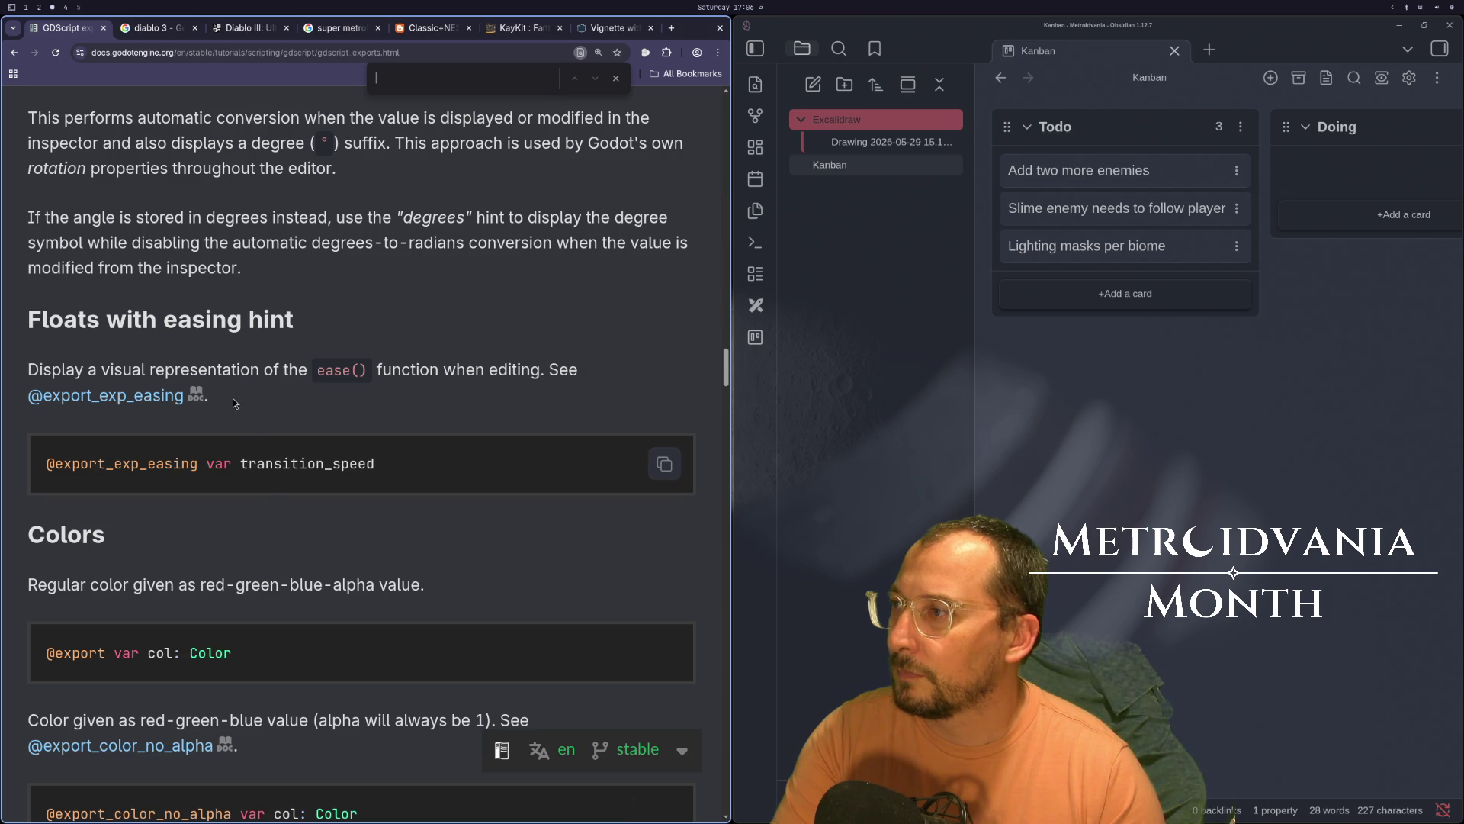
{"action": "scroll", "coordinate": [233, 399], "scroll_direction": "down", "scroll_amount": 2}
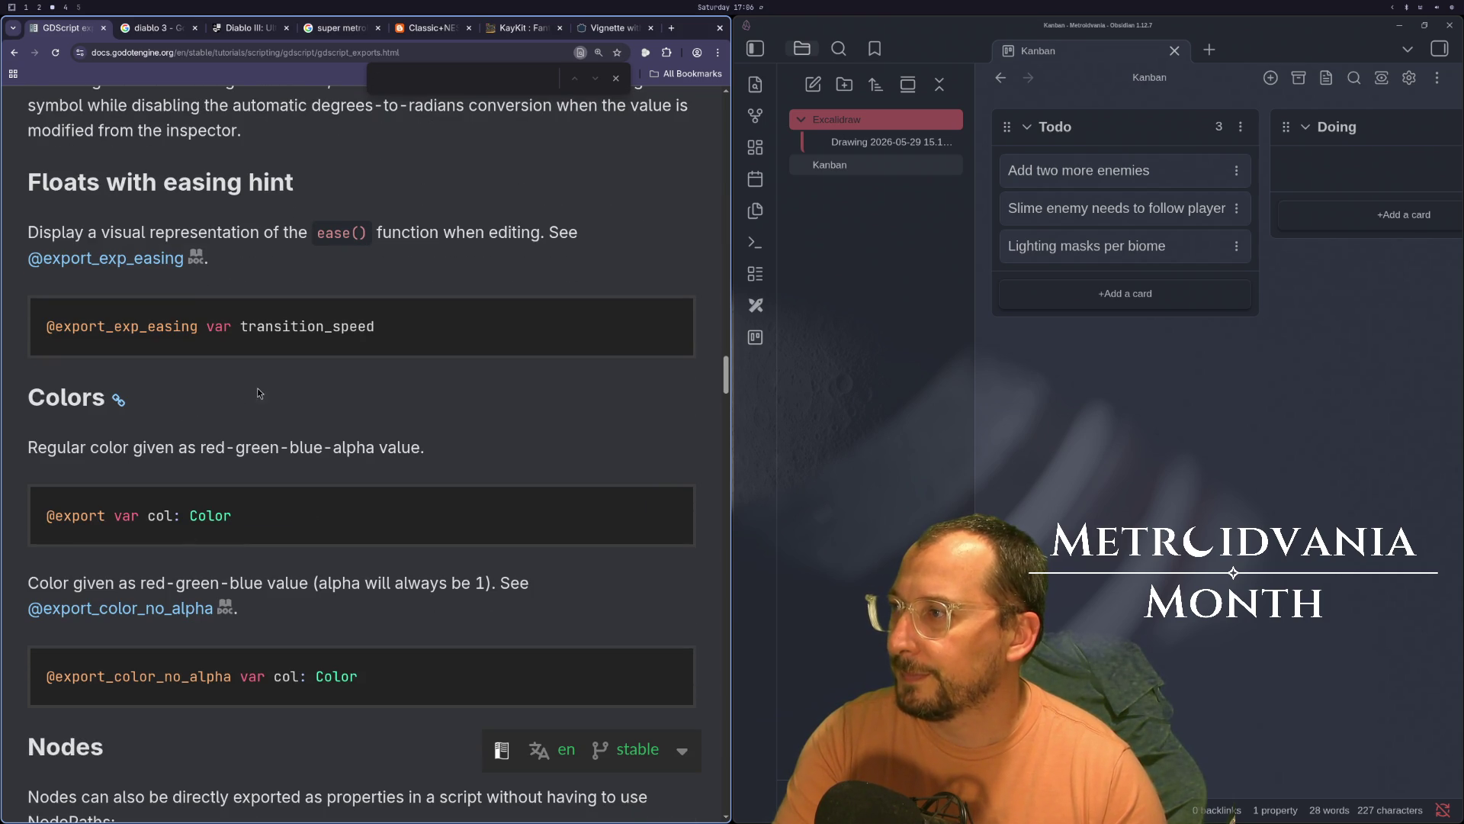
{"action": "scroll", "coordinate": [328, 431], "scroll_direction": "down", "scroll_amount": 8}
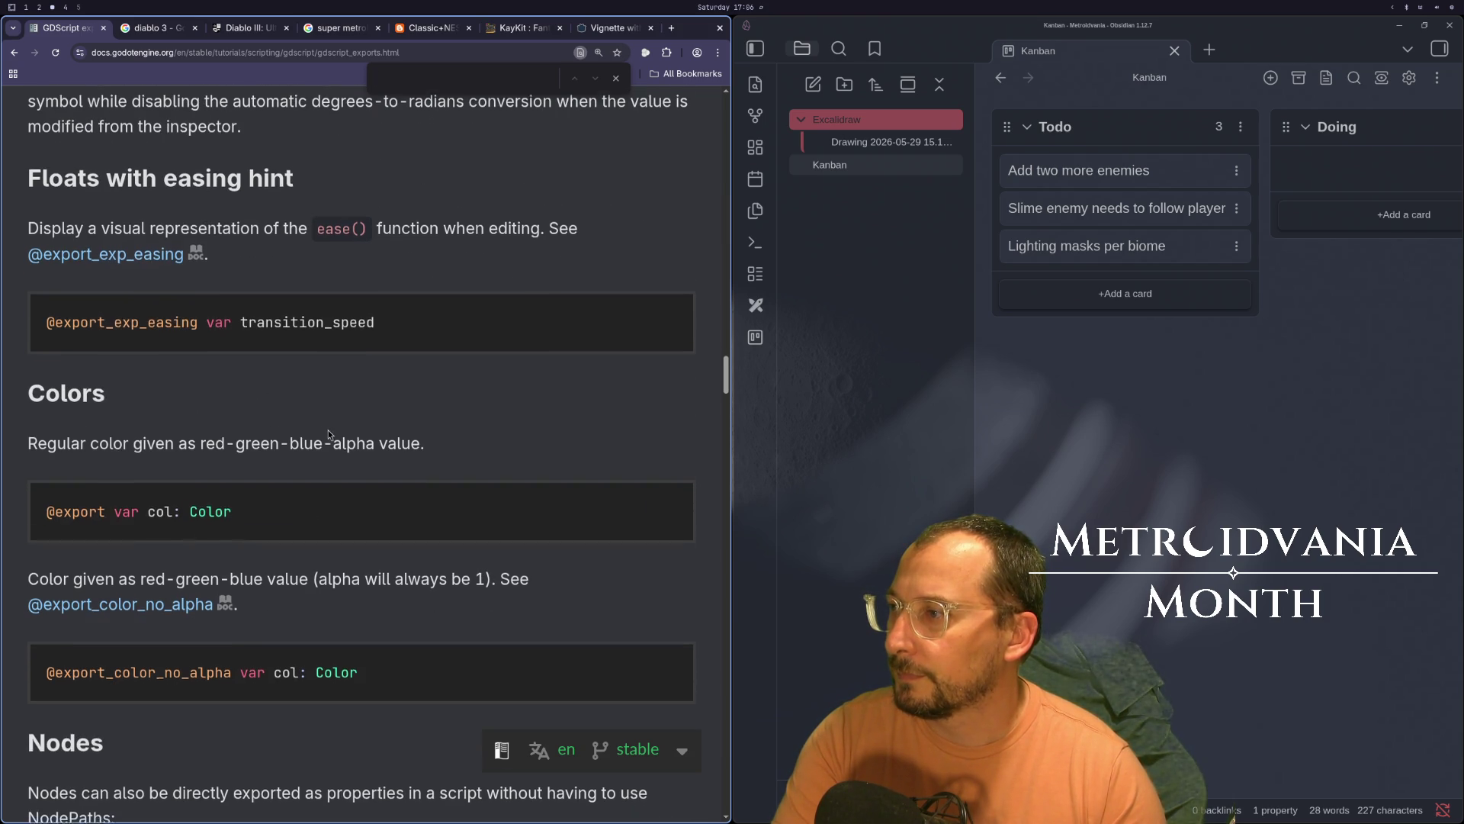
{"action": "scroll", "coordinate": [328, 433], "scroll_direction": "down", "scroll_amount": 10}
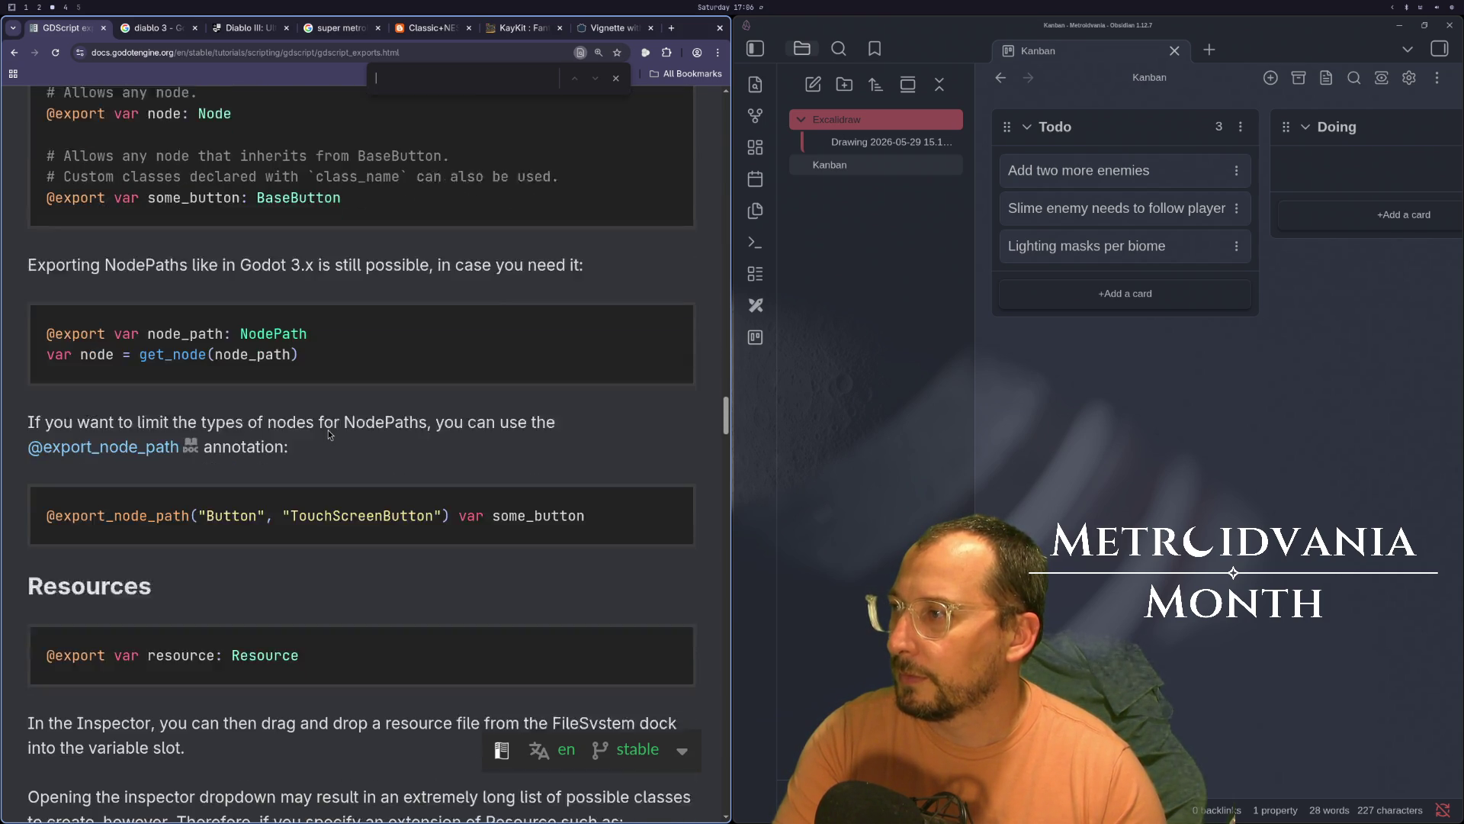
{"action": "scroll", "coordinate": [328, 435], "scroll_direction": "down", "scroll_amount": 4}
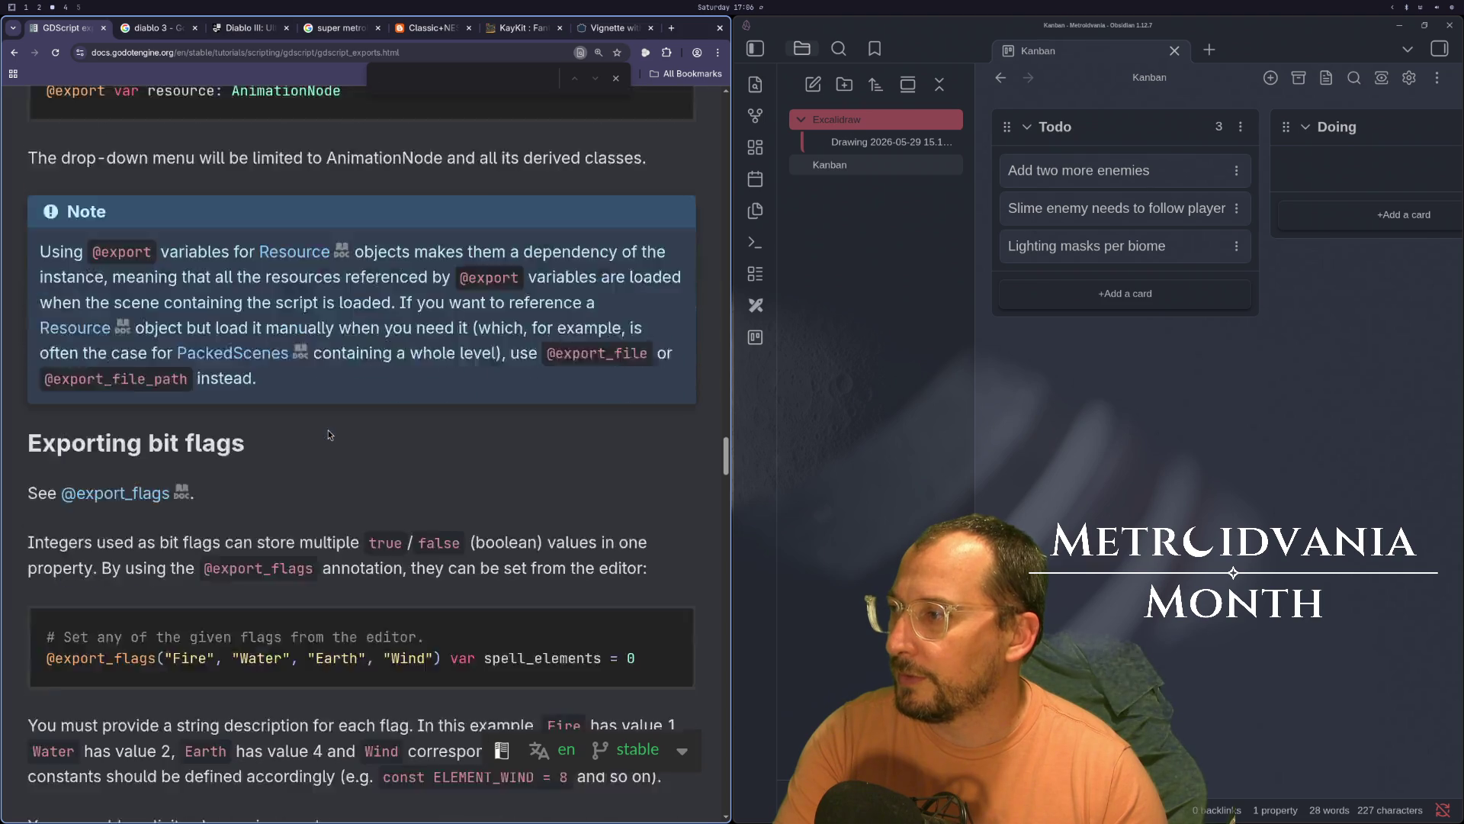
{"action": "triple_click", "coordinate": [123, 326]}
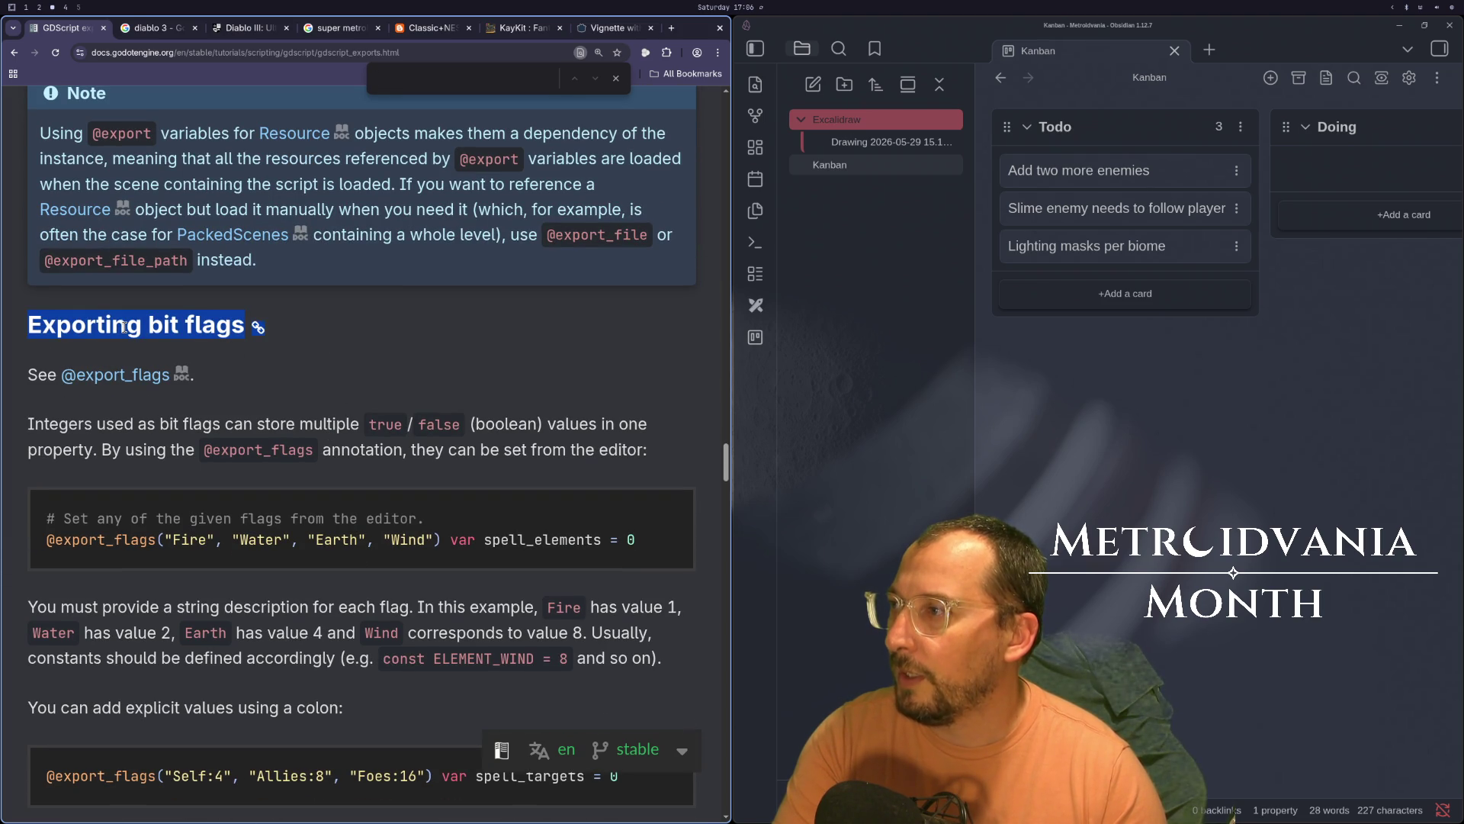
{"action": "left_click", "coordinate": [148, 330]}
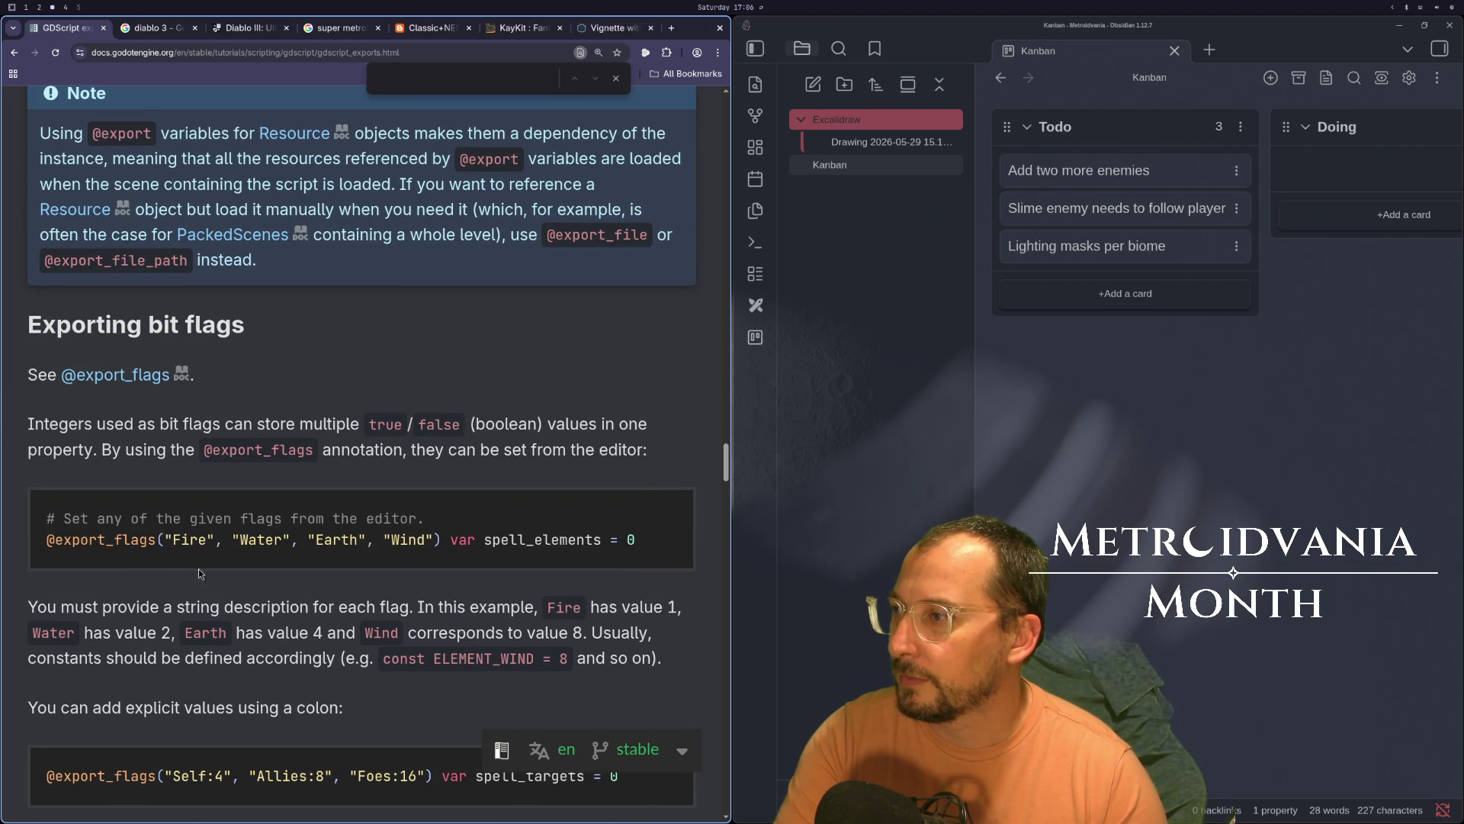
{"action": "double_click", "coordinate": [127, 542]}
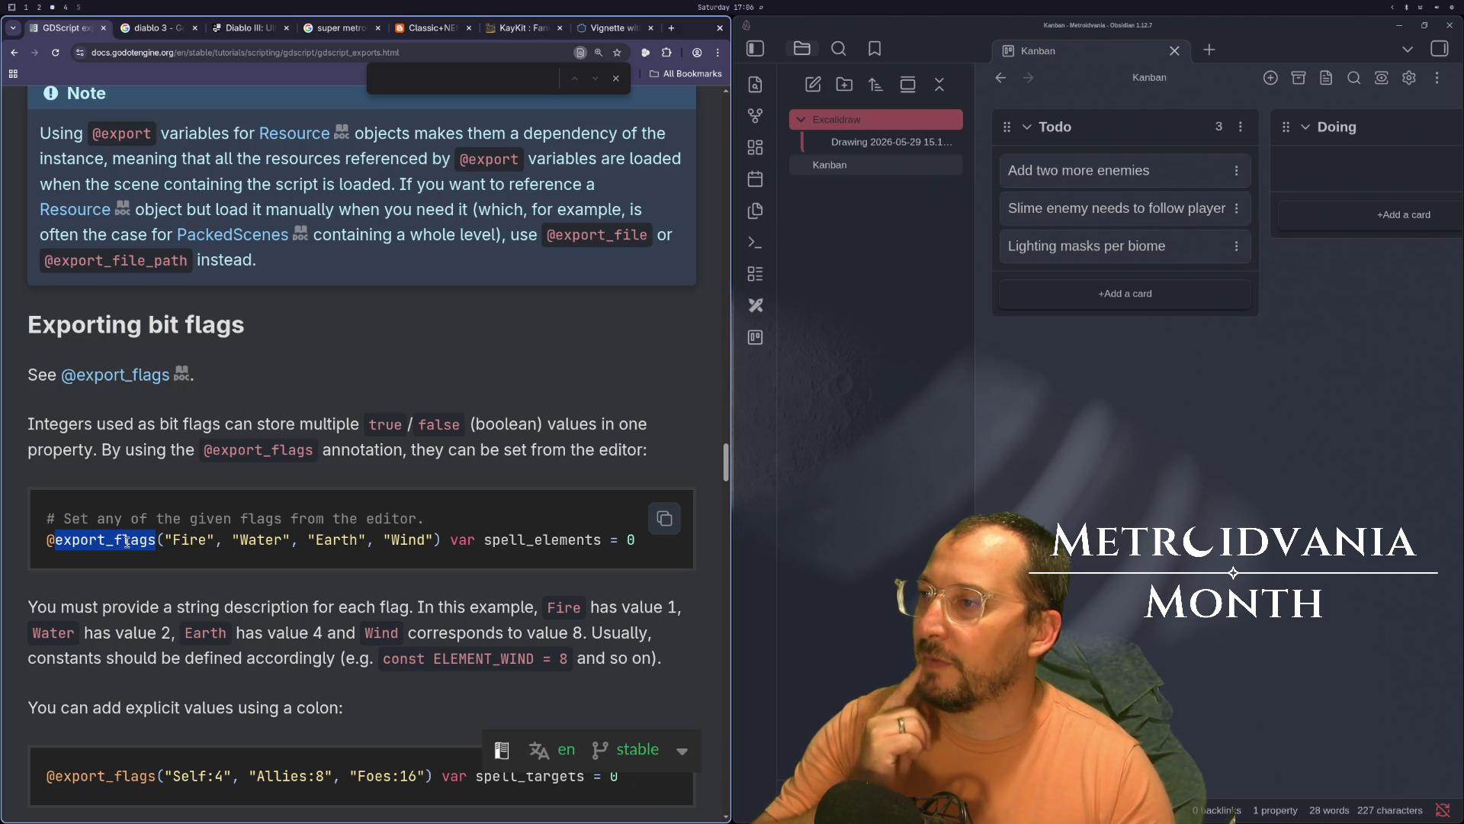
{"action": "triple_click", "coordinate": [127, 542]}
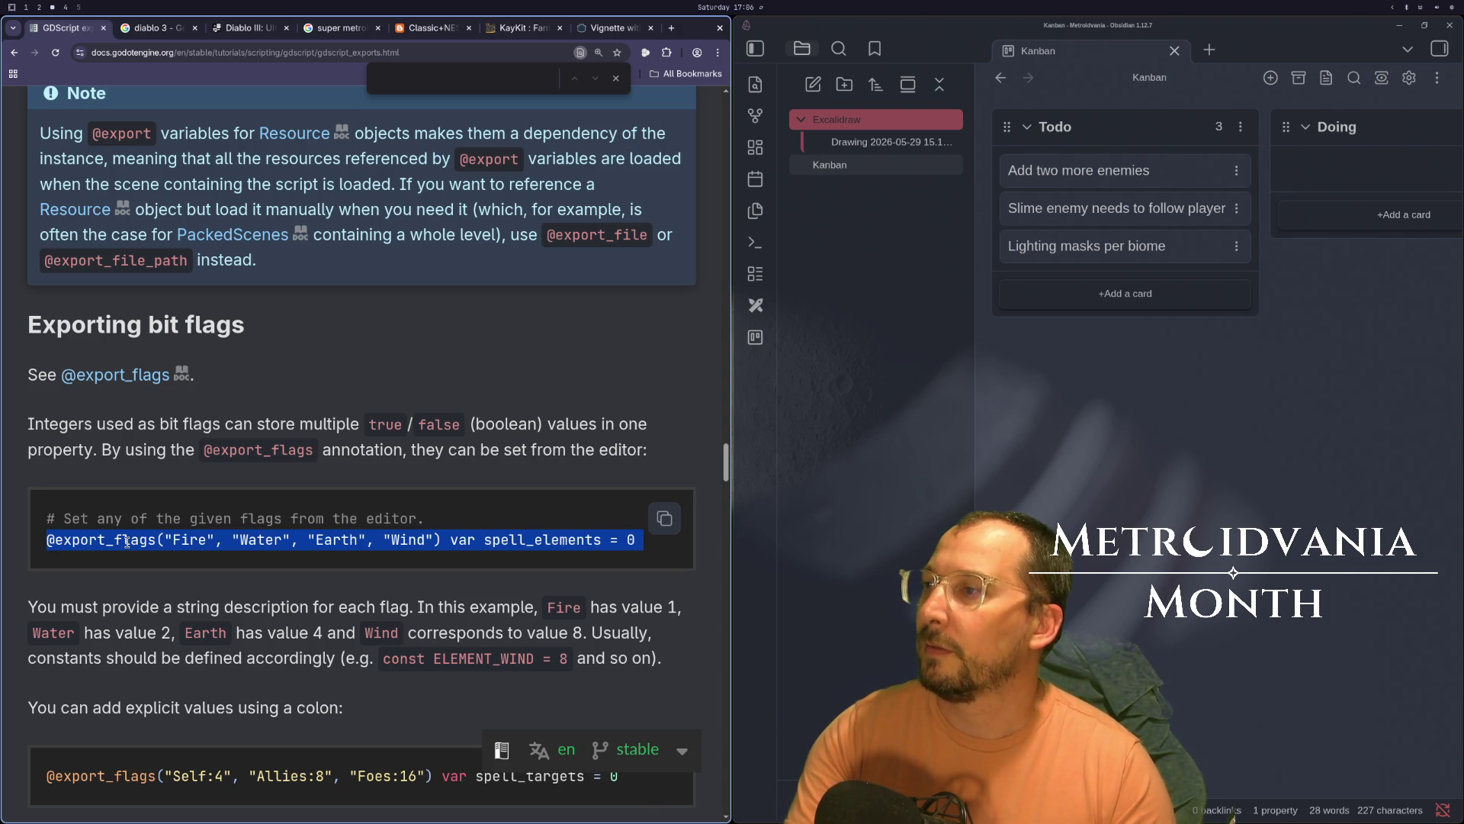
{"action": "key", "text": "super+1"}
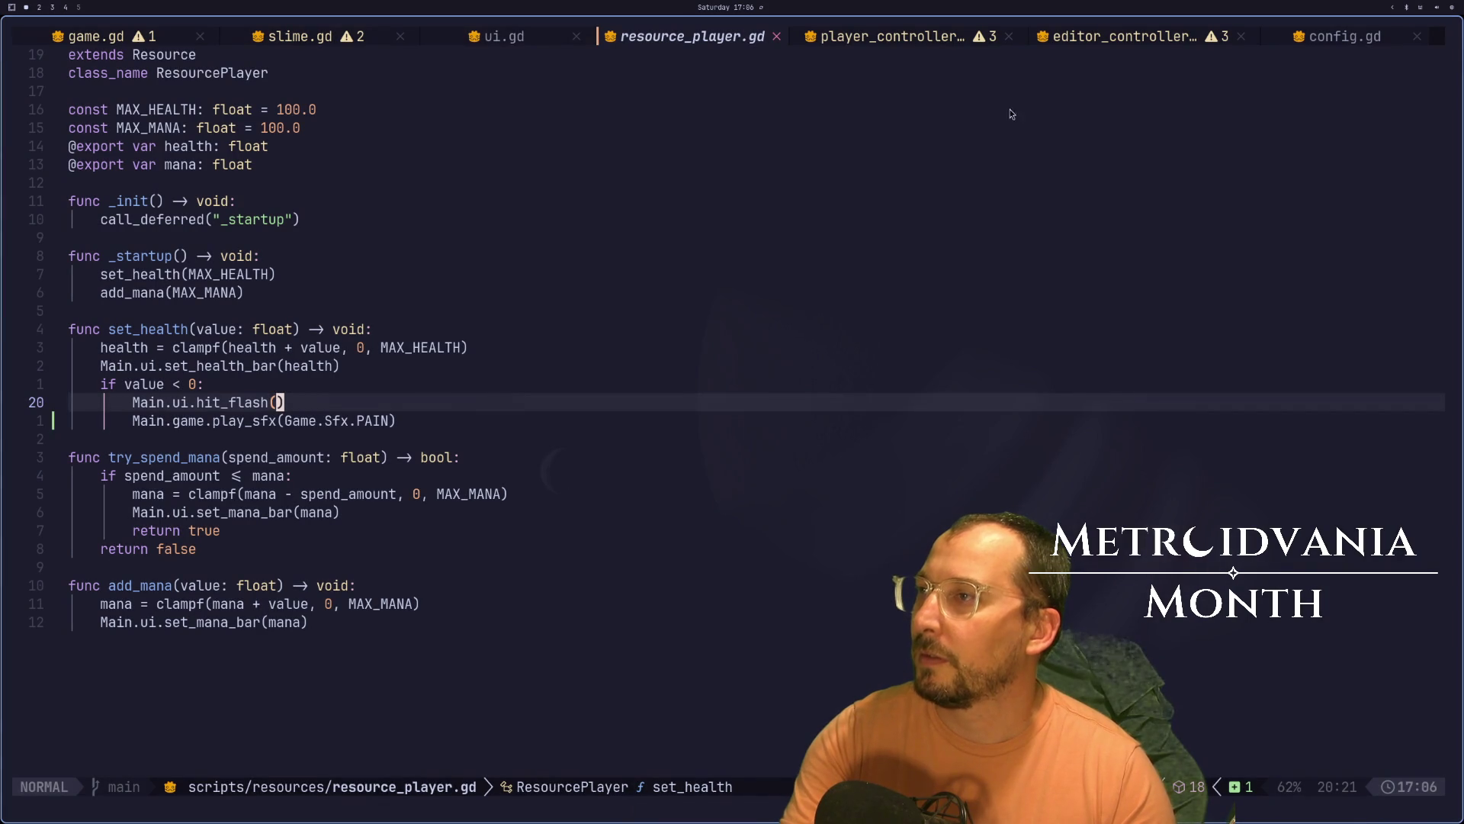
{"action": "key", "text": "ctrl+o"}
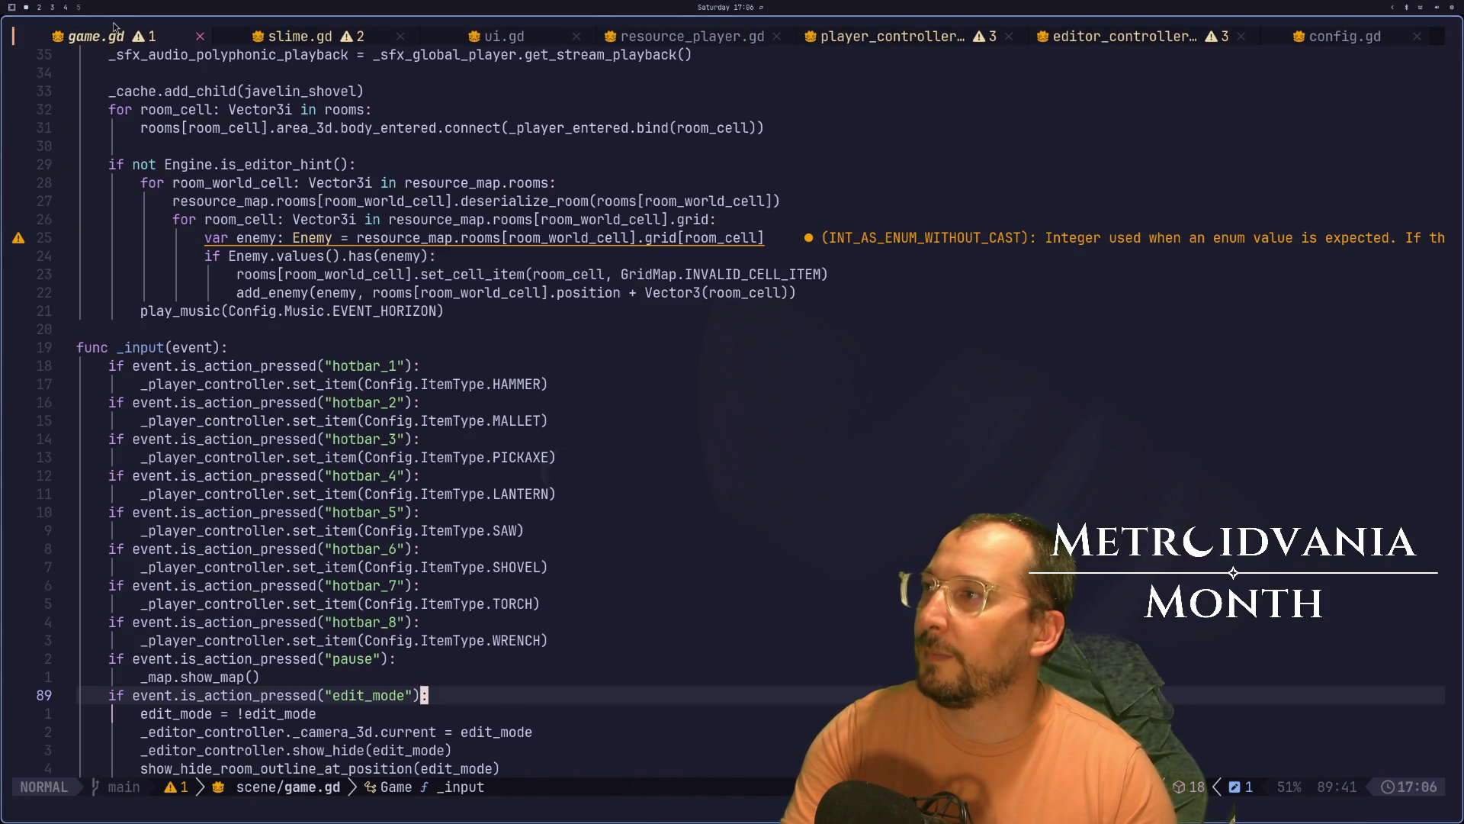
{"action": "key", "text": "g"}
{"action": "key", "text": "g"}
{"action": "key", "text": "j"}
{"action": "key", "text": "j"}
{"action": "key", "text": "j"}
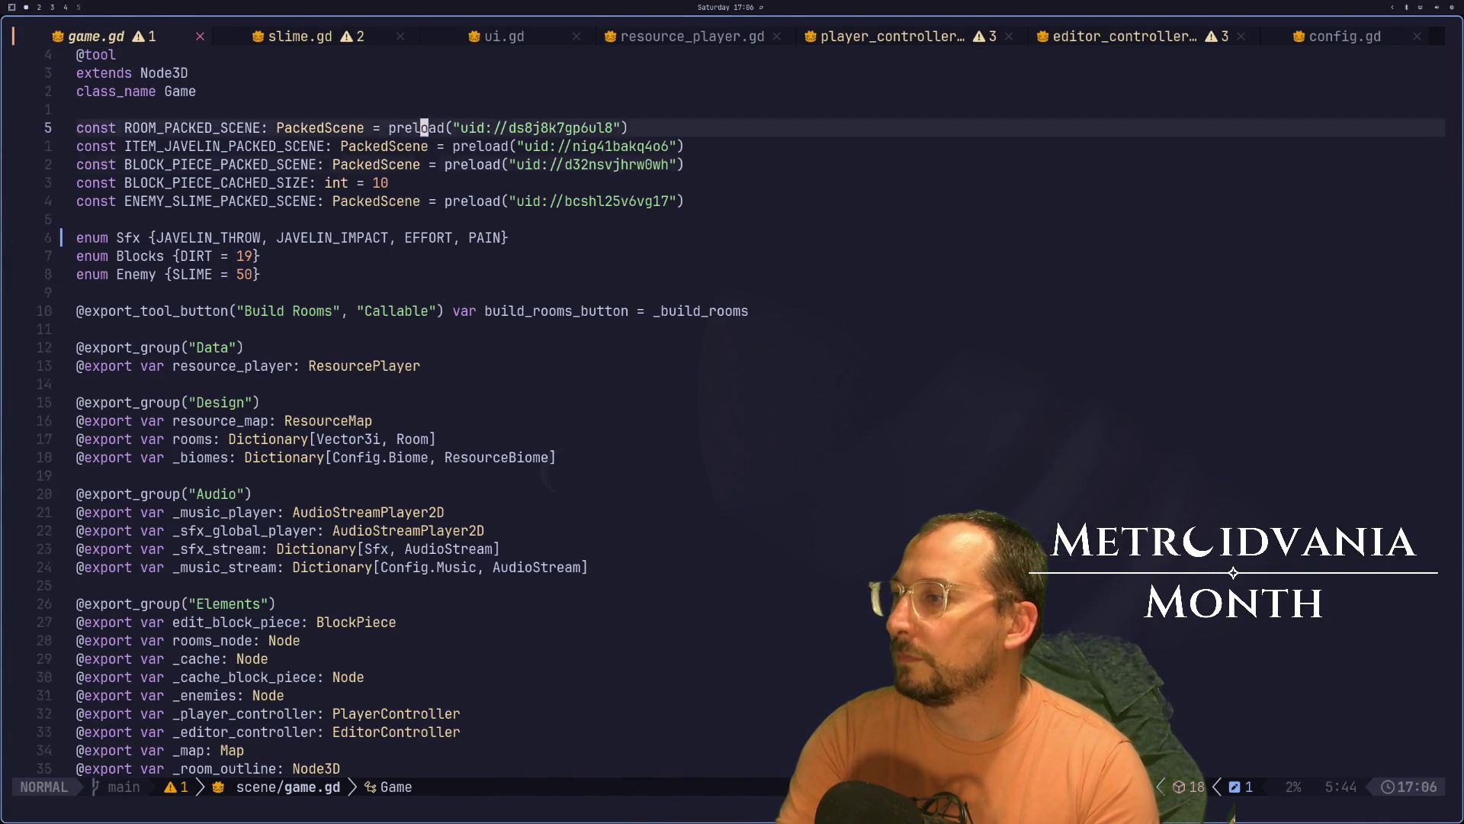
{"action": "key", "text": "j"}
{"action": "key", "text": "j"}
{"action": "key", "text": "j"}
{"action": "key", "text": "k"}
{"action": "key", "text": "k"}
{"action": "key", "text": "k"}
{"action": "key", "text": "O"}
{"action": "key", "text": "Escape"}
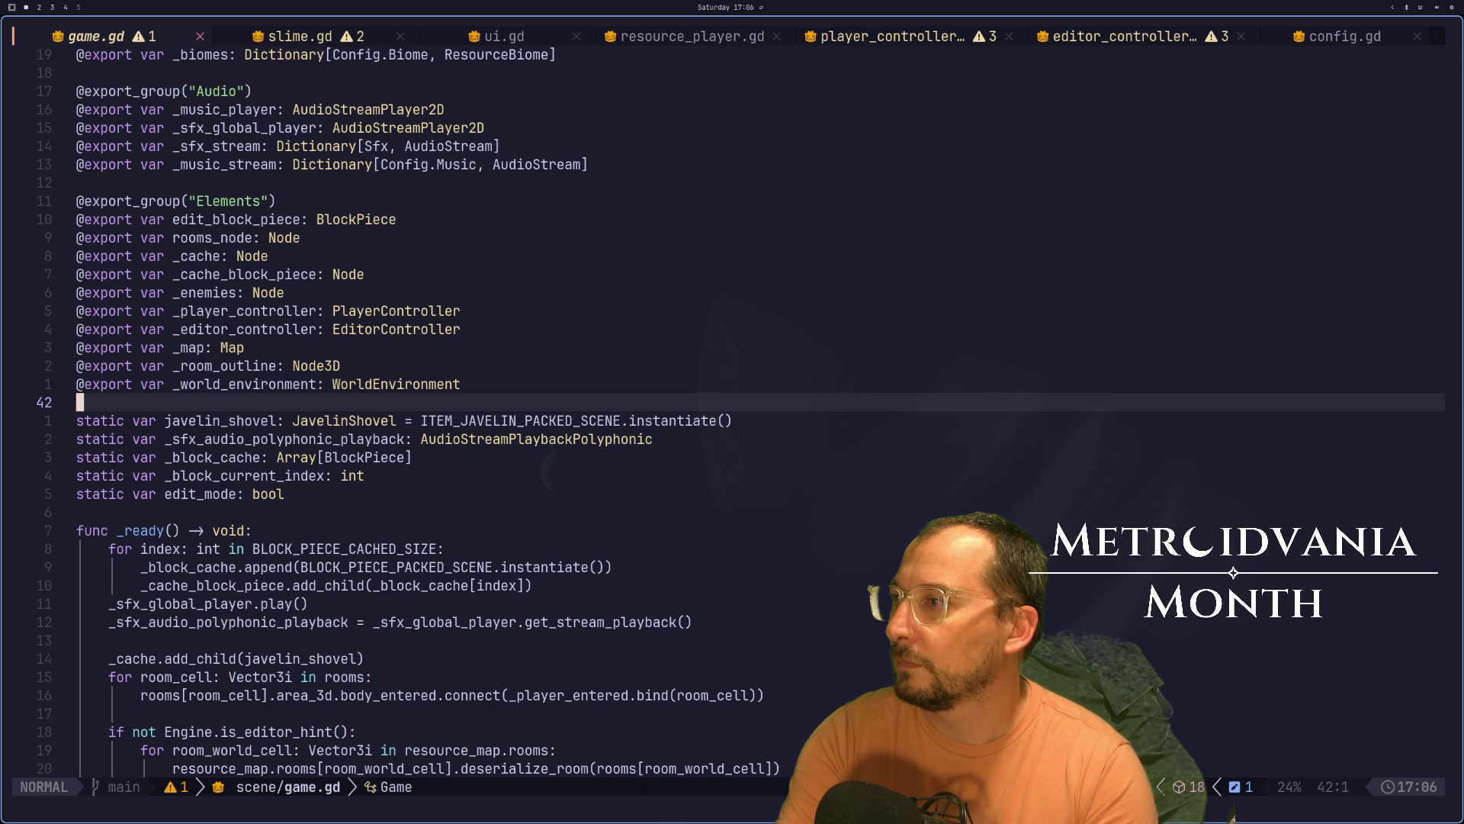
{"action": "scroll", "coordinate": [732, 412], "scroll_direction": "up", "scroll_amount": 6}
{"action": "left_click", "coordinate": [424, 182]}
{"action": "key", "text": "j"}
{"action": "key", "text": "j"}
{"action": "key", "text": "j"}
{"action": "type", "text": "p"}
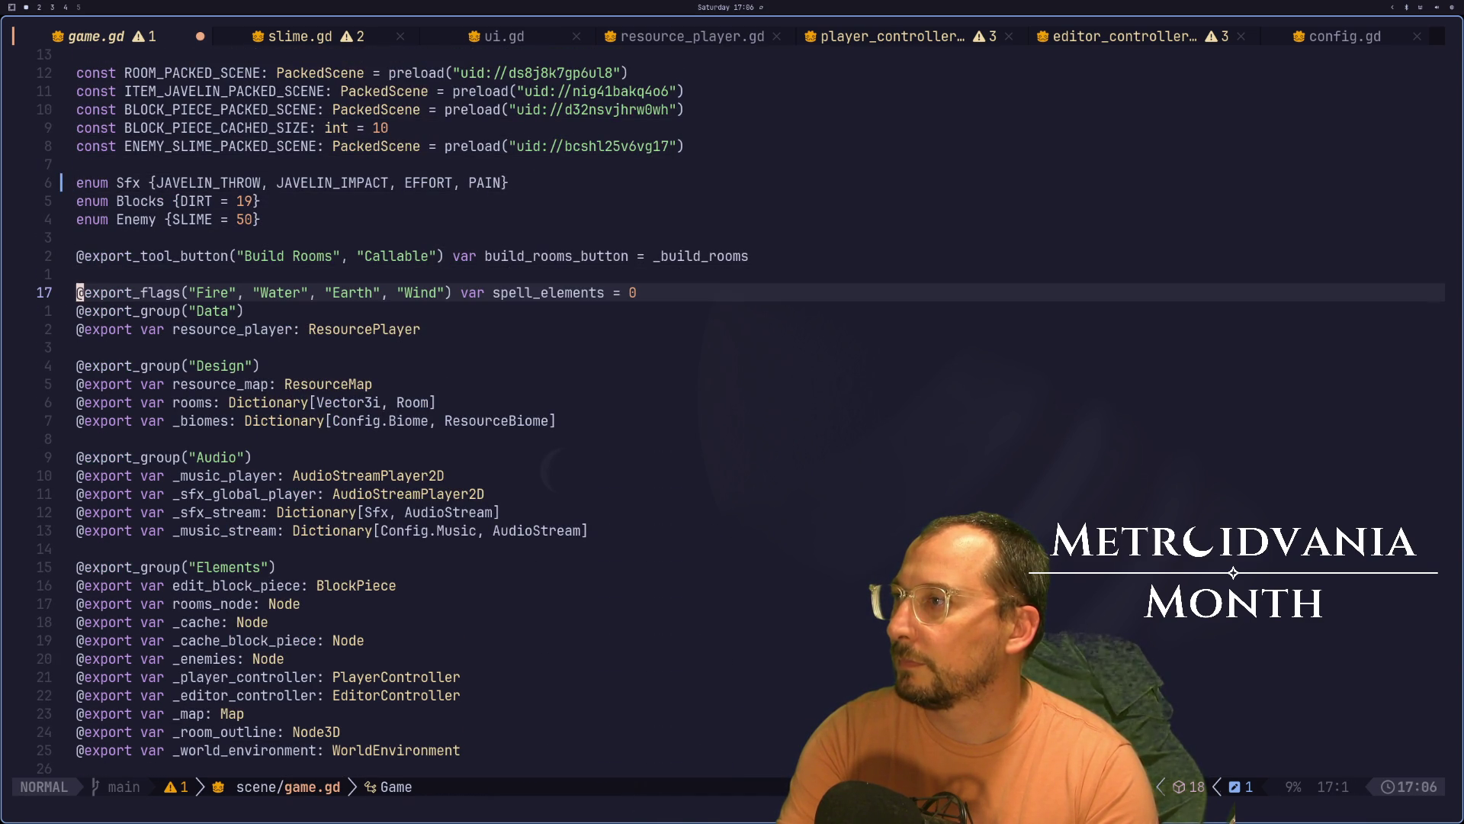
{"action": "type", "text": ":w"}
{"action": "key", "text": "Return"}
{"action": "key", "text": "super+2"}
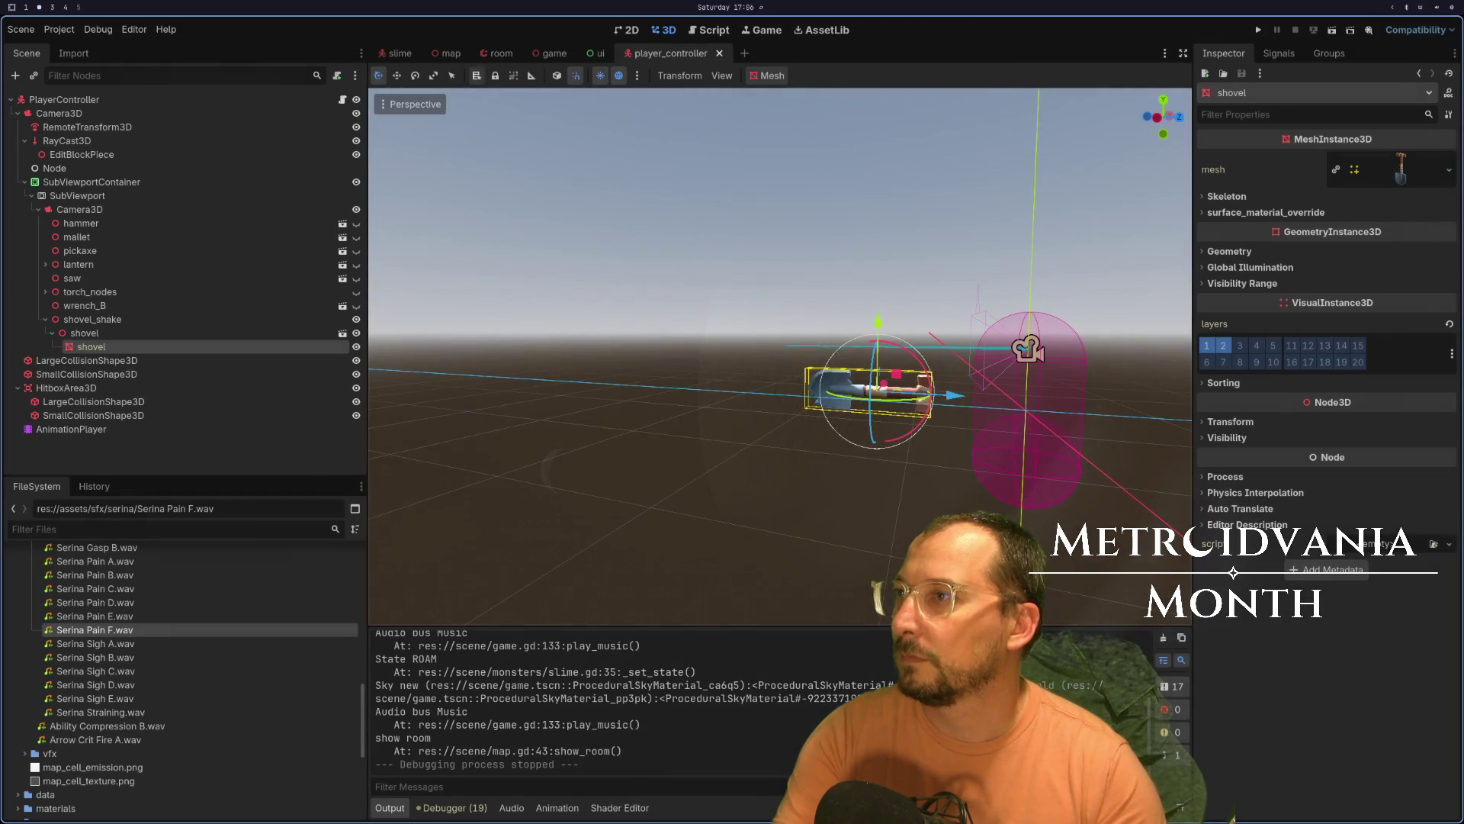
- Select the Game node, collapse Data and Design, and enable the Fire flag of spell_elements
{"action": "left_click", "coordinate": [554, 53]}
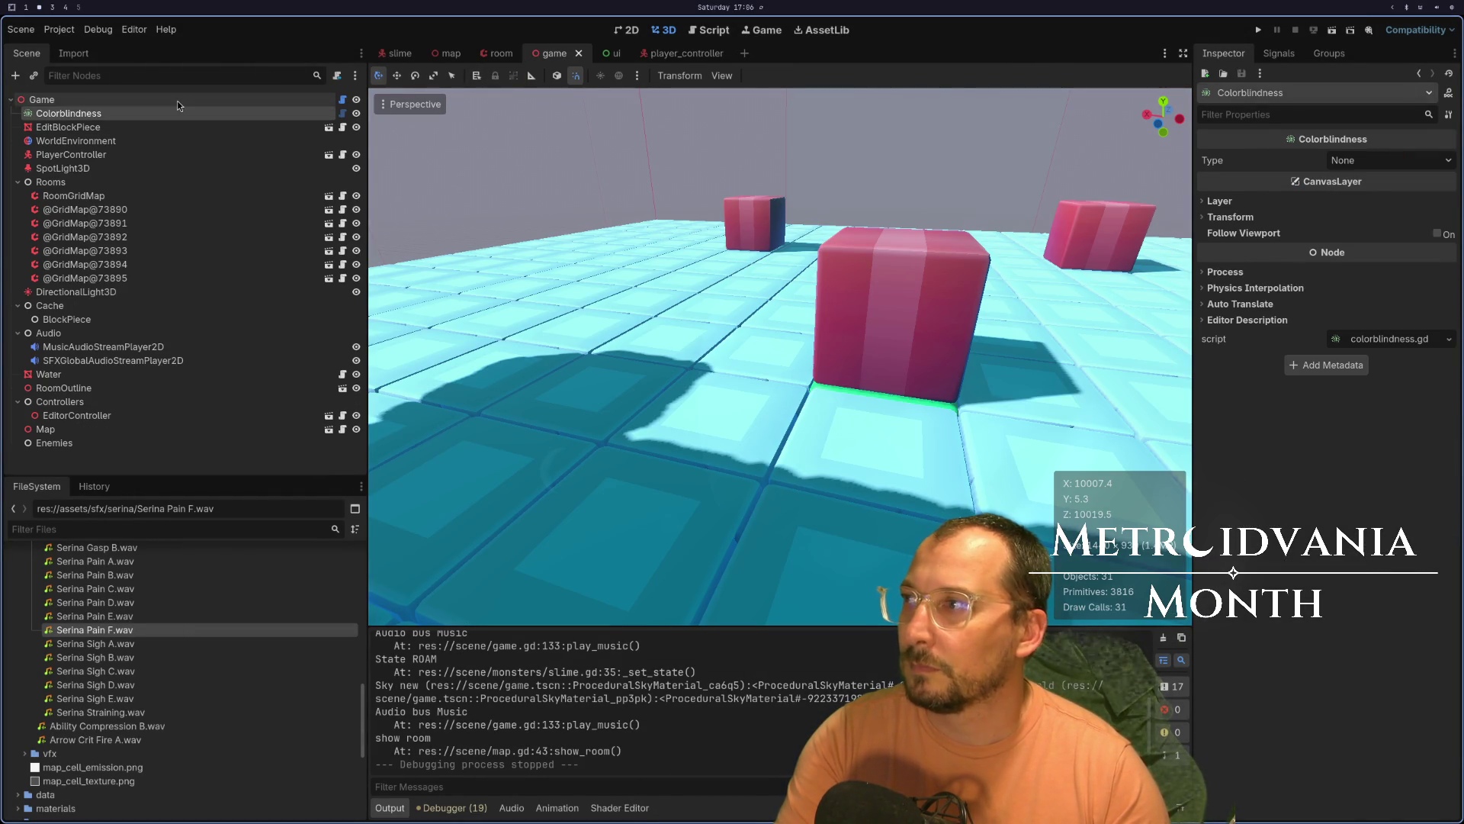
{"action": "left_click", "coordinate": [177, 100]}
{"action": "scroll", "coordinate": [1252, 256], "scroll_direction": "up", "scroll_amount": 5}
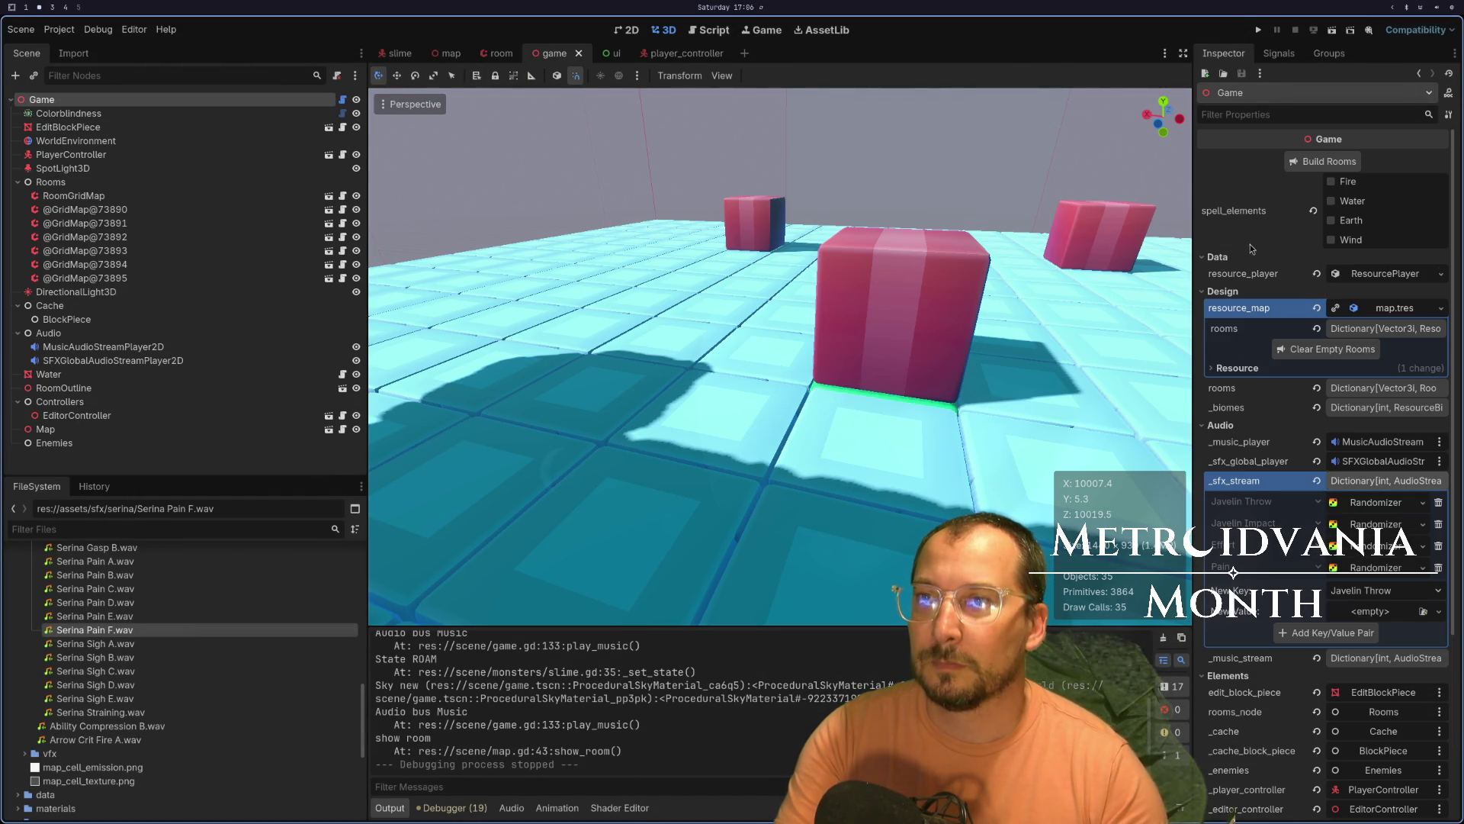
{"action": "left_click", "coordinate": [1222, 292]}
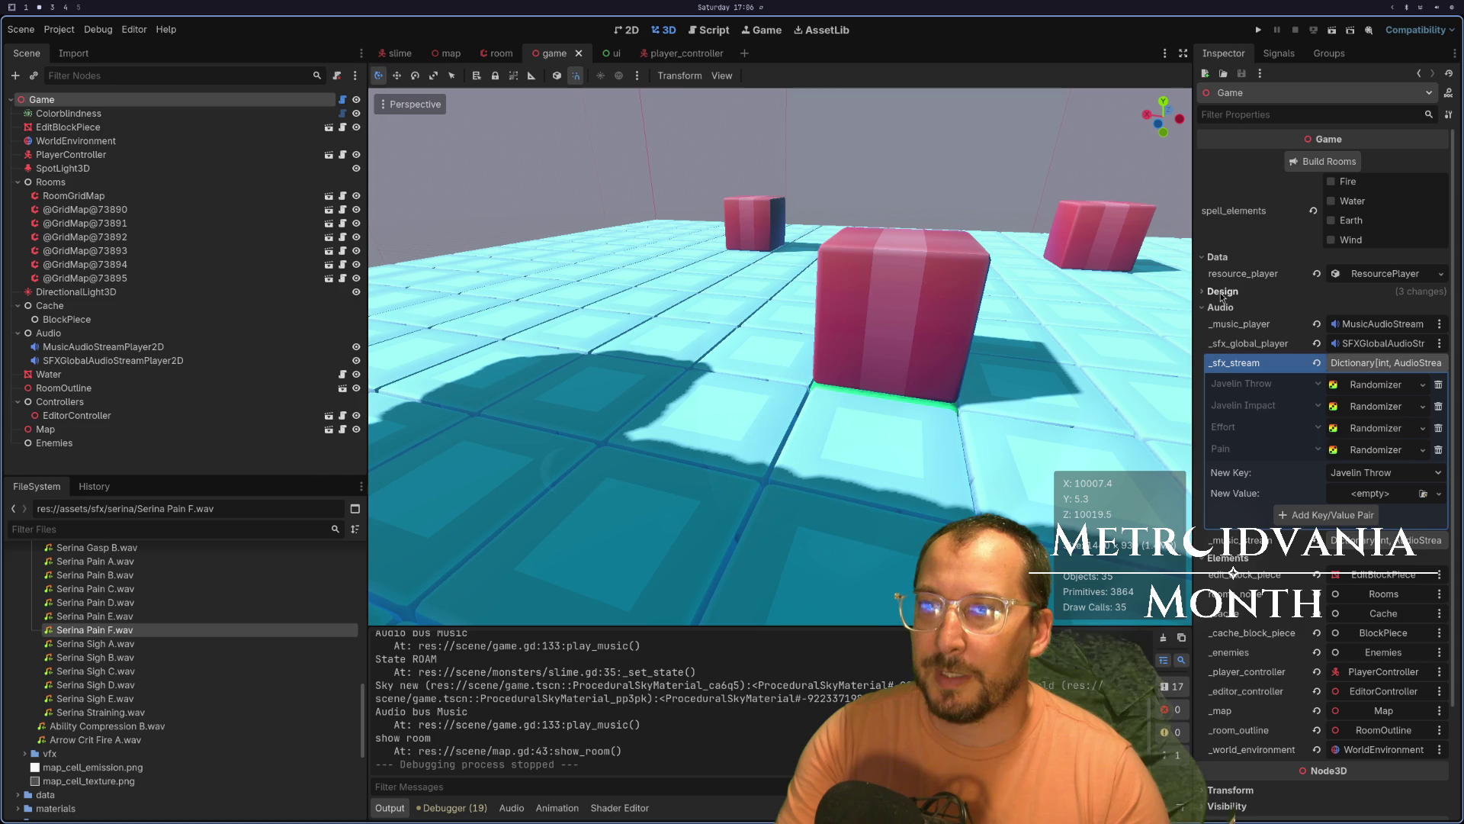
{"action": "left_click", "coordinate": [1217, 257]}
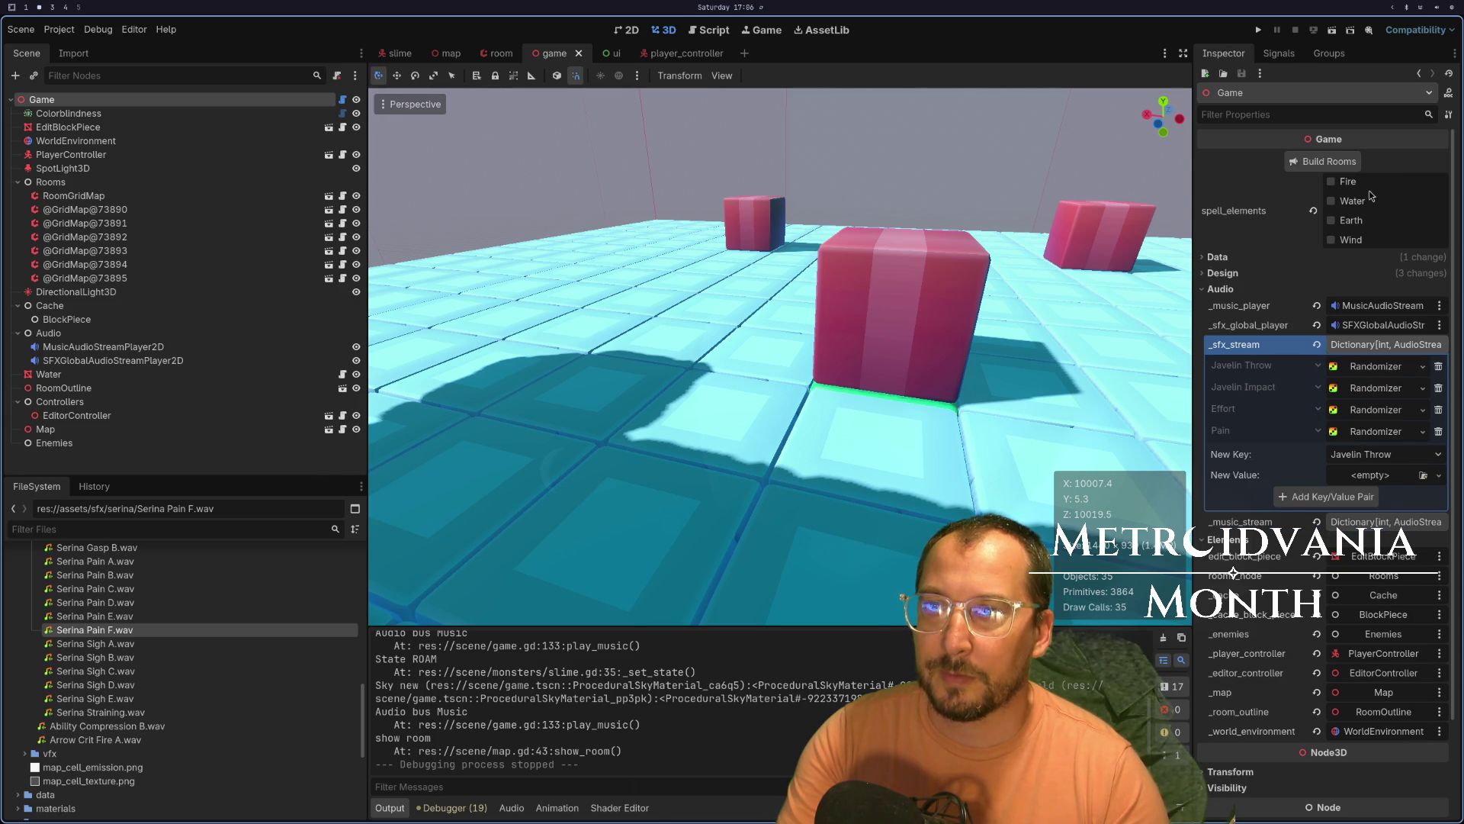
{"action": "left_click", "coordinate": [1349, 182]}
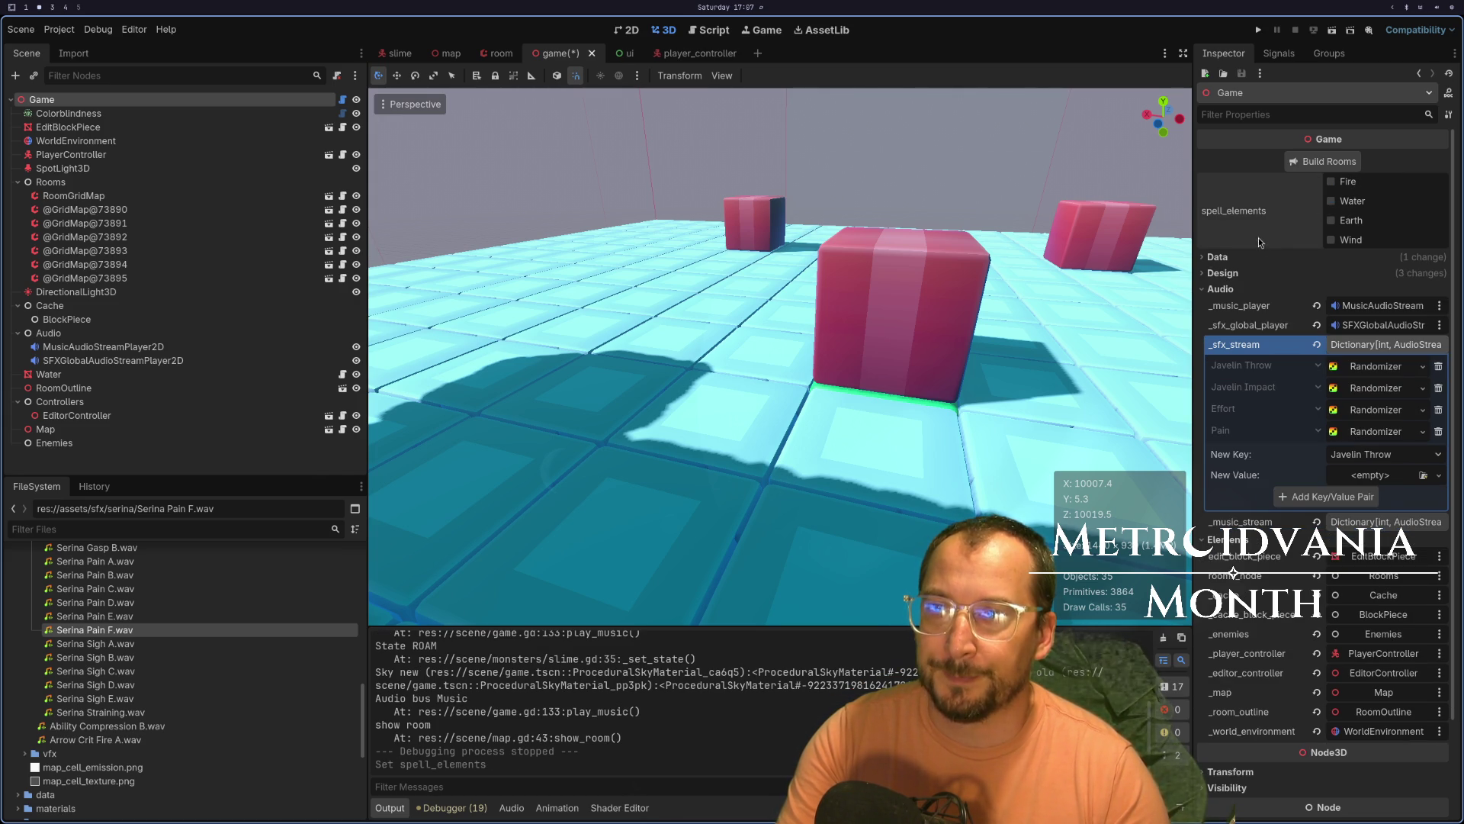
{"action": "key", "text": "super+1"}
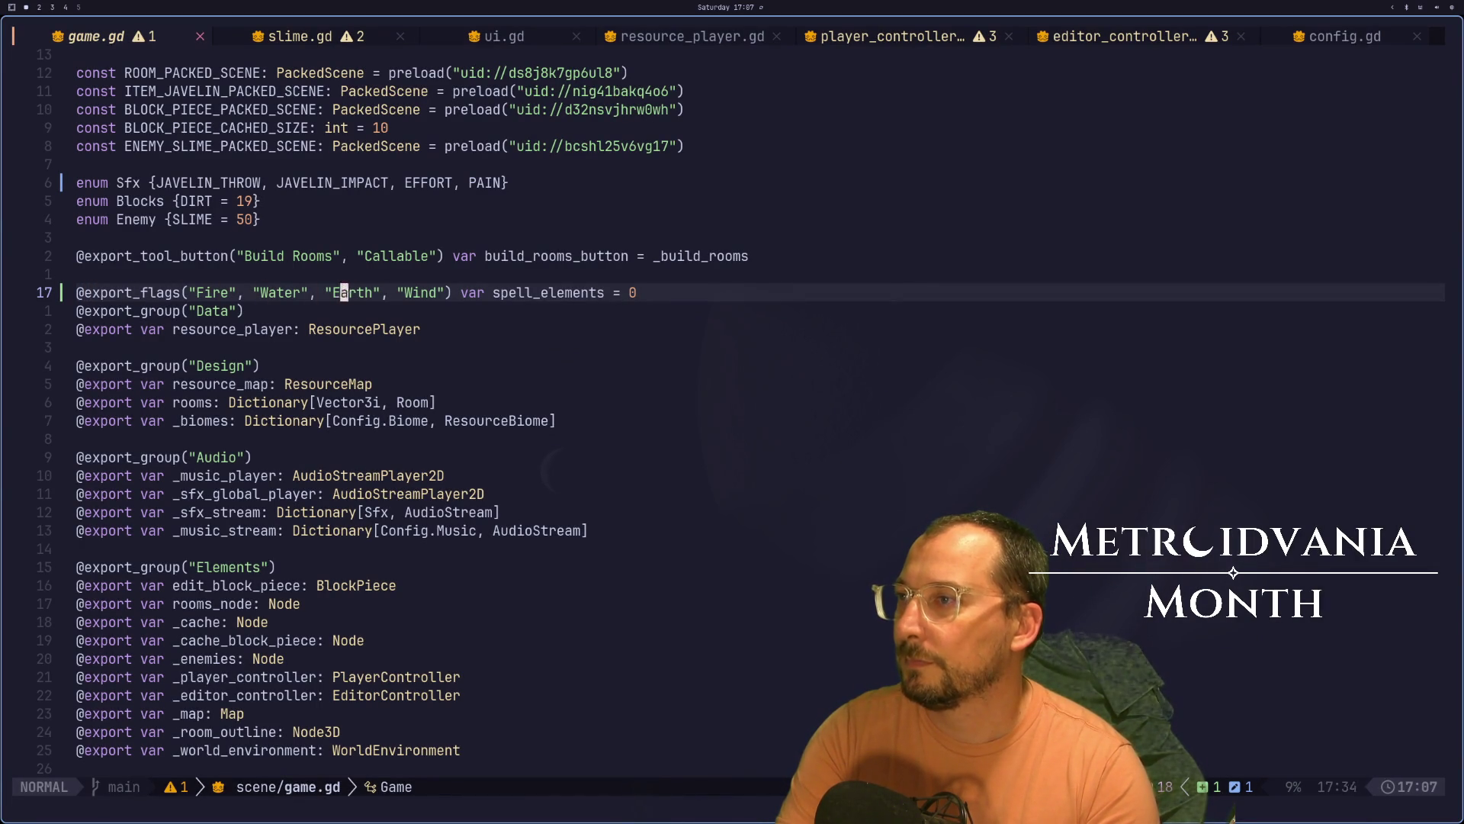
- Rename the spell_elements variable to internal_logger and save game.gd
{"action": "key", "text": "c"}
{"action": "key", "text": "i"}
{"action": "key", "text": "w"}
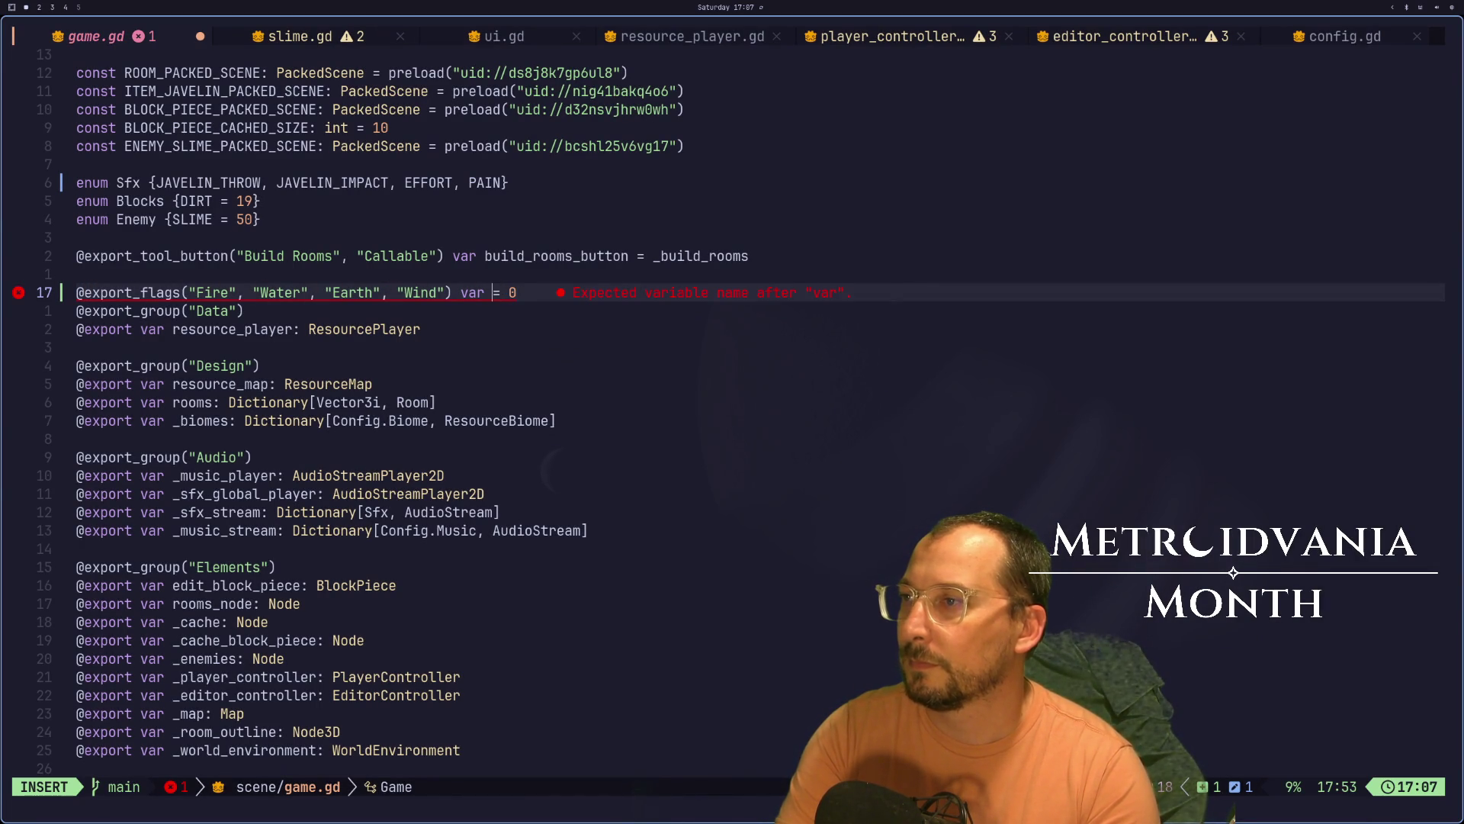
{"action": "key", "text": "BackSpace"}
{"action": "type", "text": "inter"}
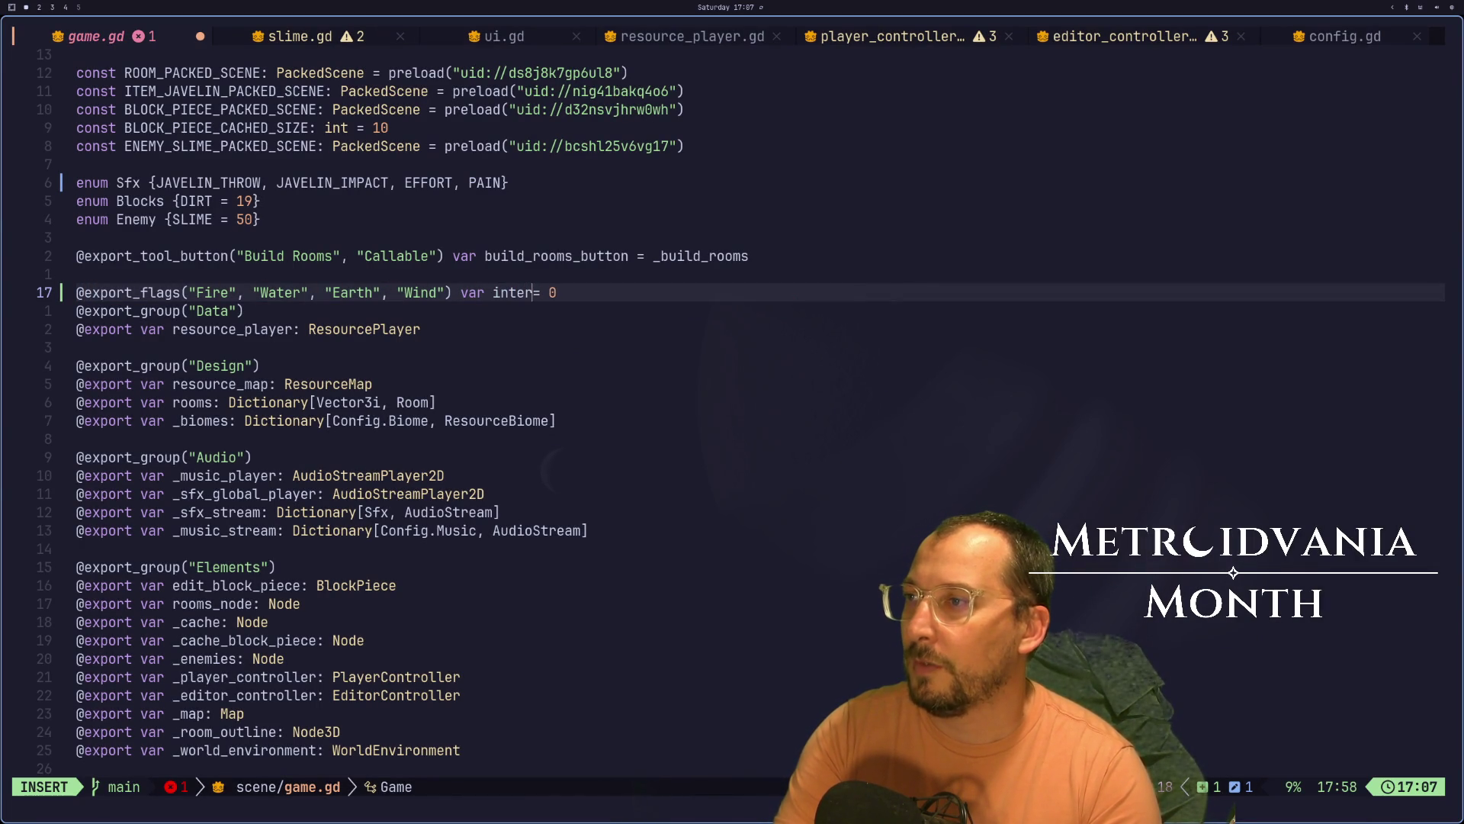
{"action": "type", "text": "nal"}
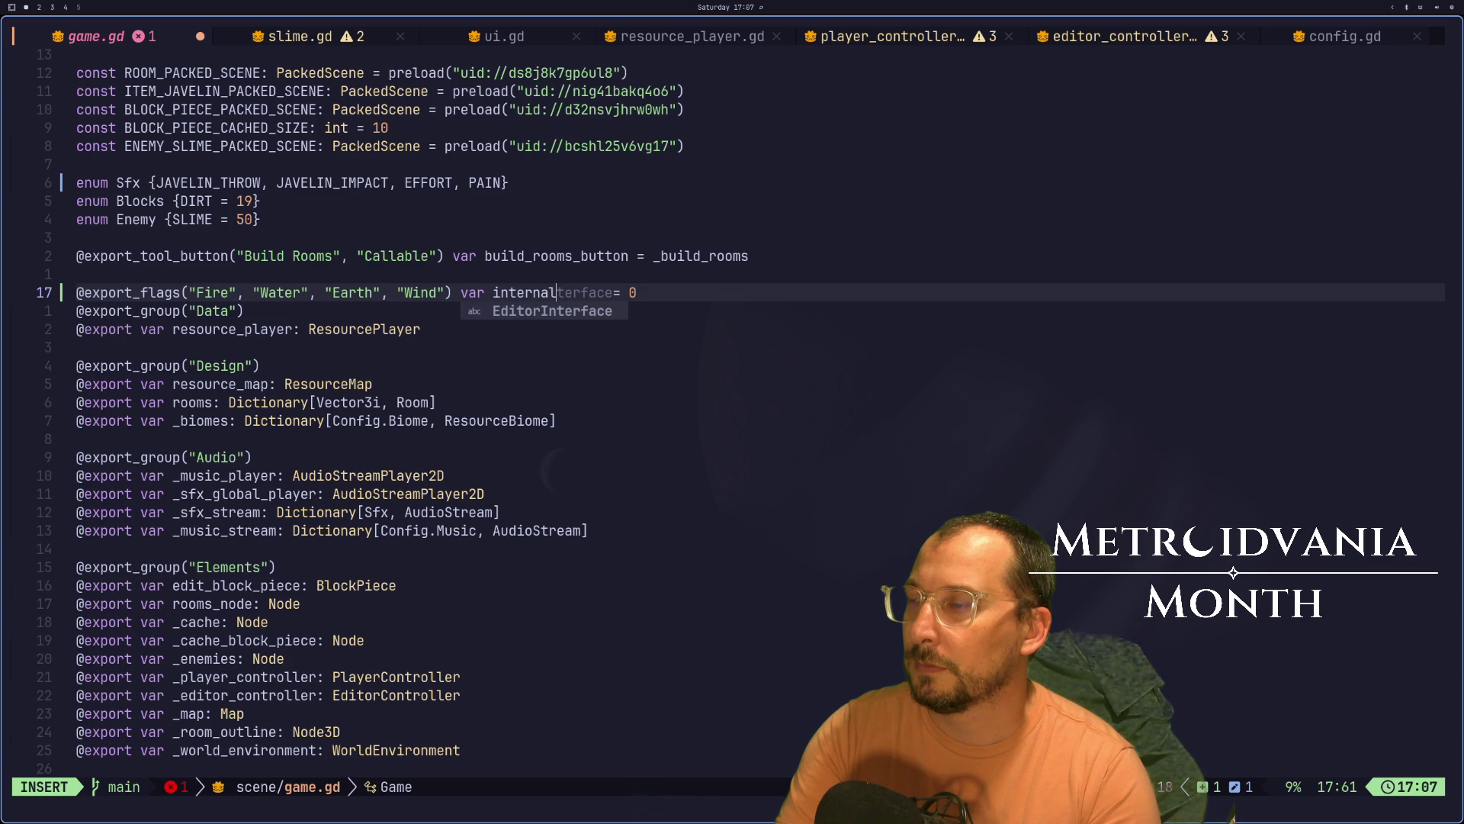
{"action": "type", "text": "_"}
{"action": "type", "text": "debu"}
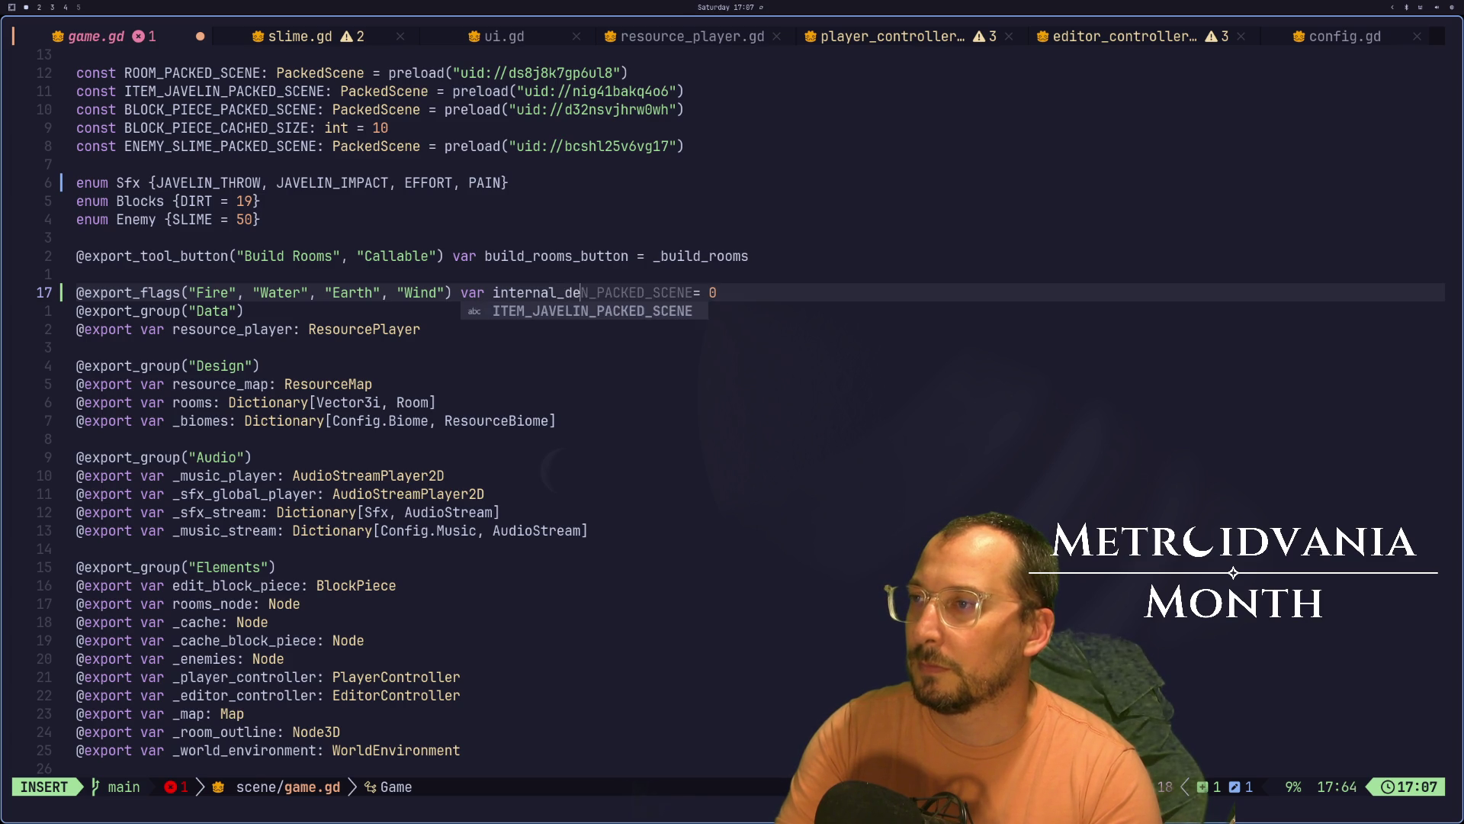
{"action": "key", "text": "Escape"}
{"action": "type", "text": ":w"}
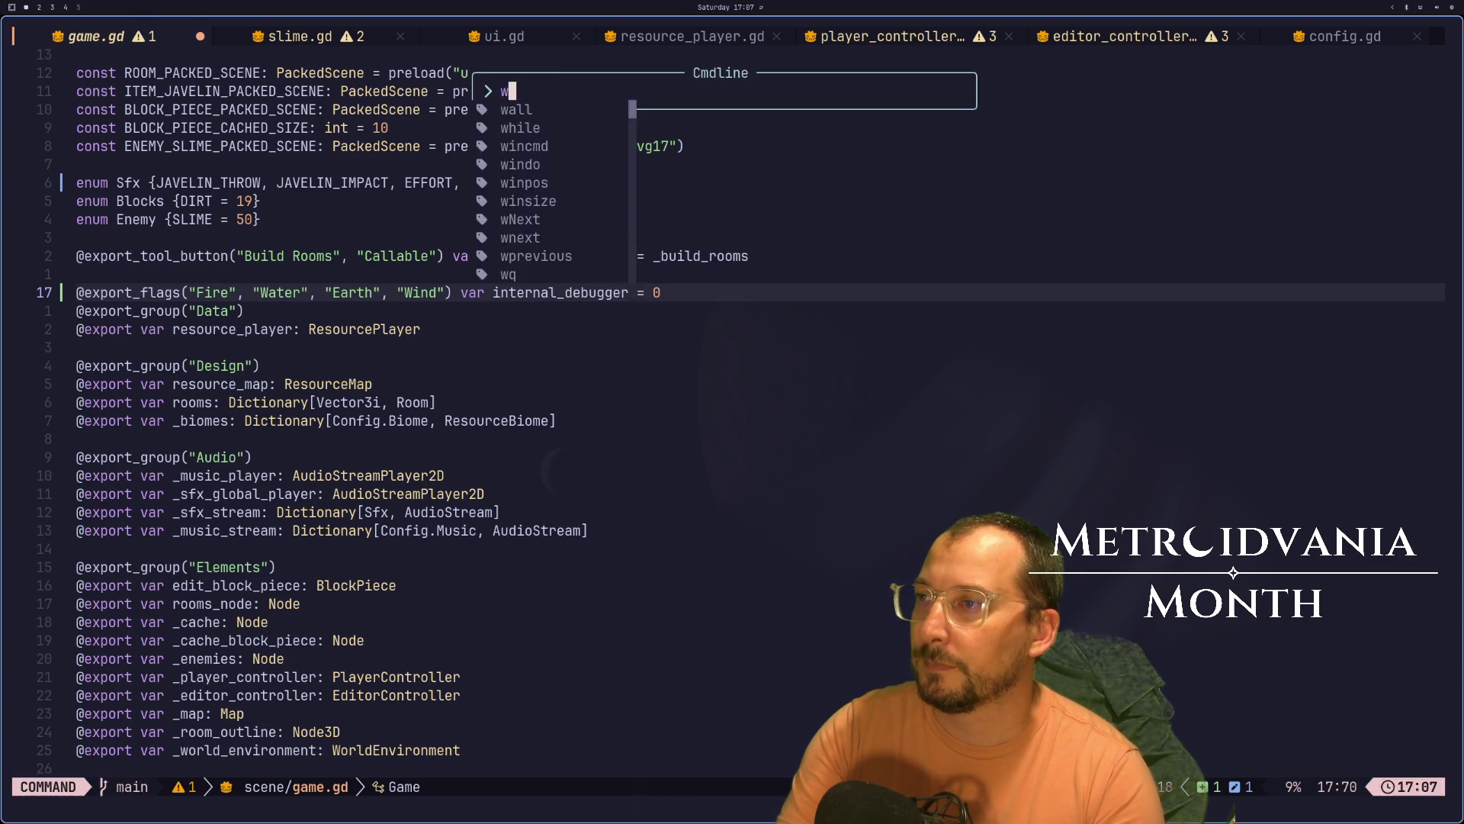
{"action": "key", "text": "Return"}
{"action": "key", "text": "h"}
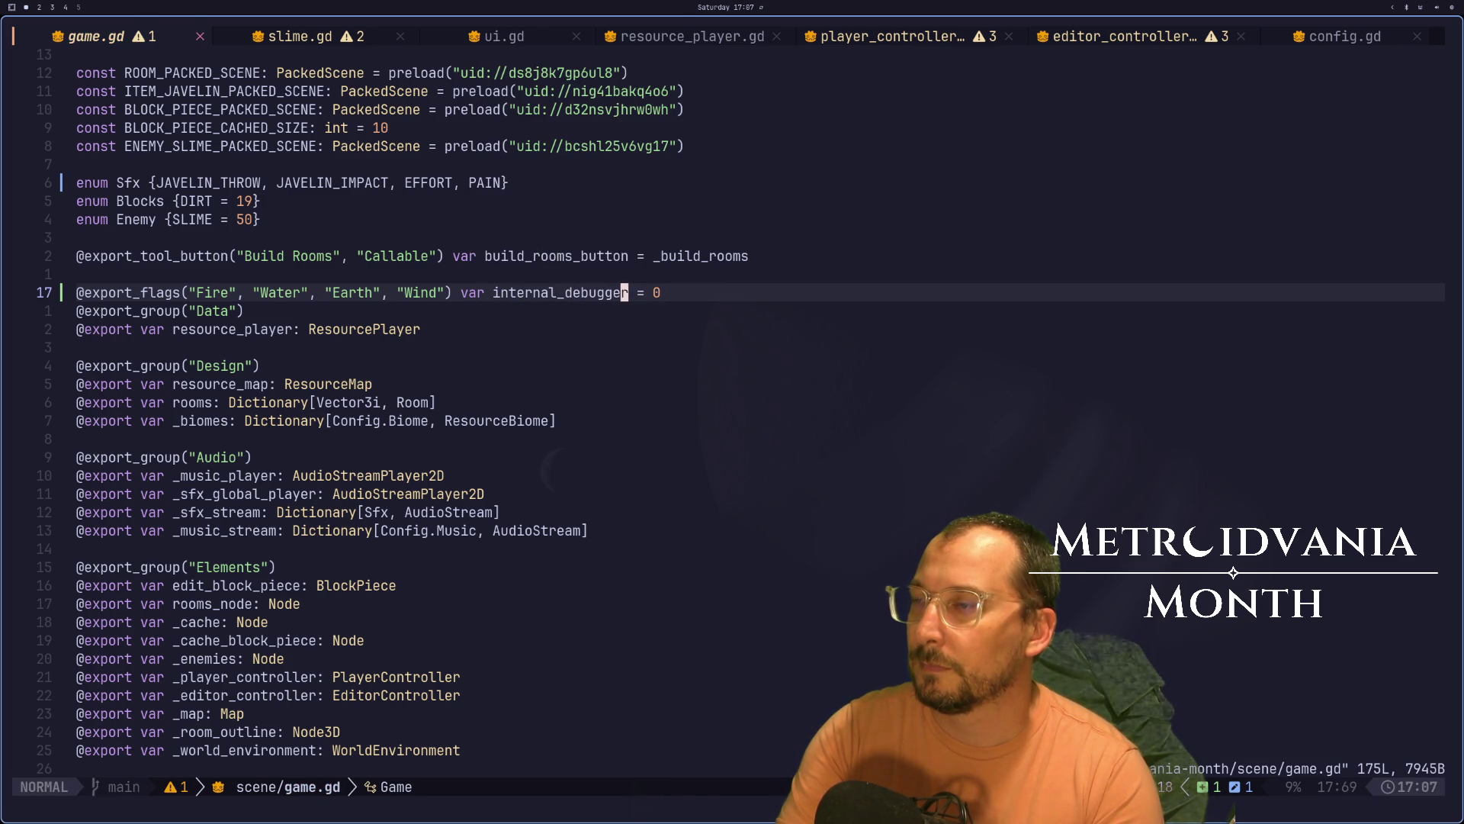
{"action": "key", "text": "s"}
{"action": "key", "text": "BackSpace"}
{"action": "key", "text": "BackSpace"}
{"action": "key", "text": "BackSpace"}
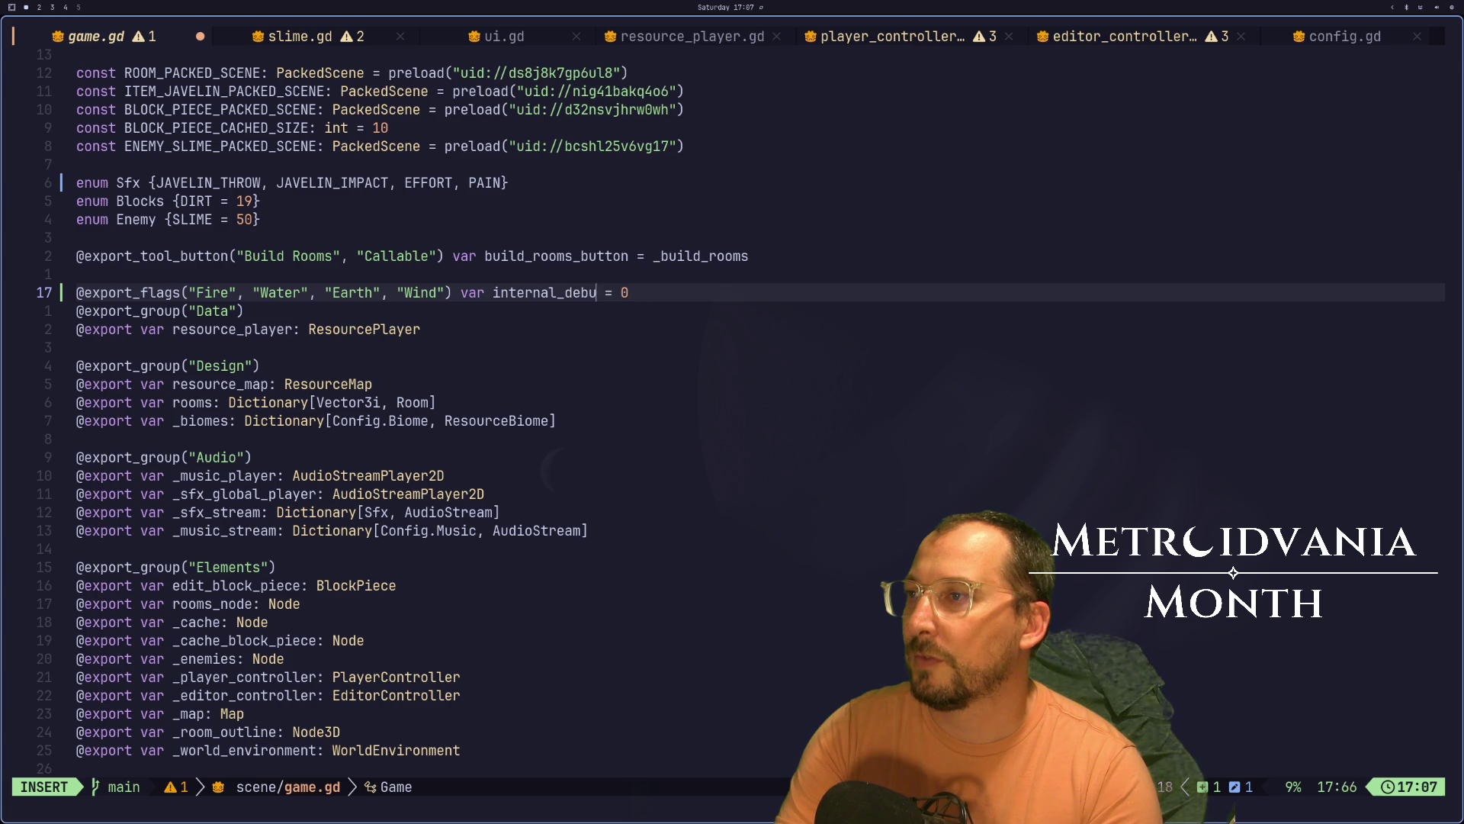
{"action": "type", "text": "lof"}
{"action": "key", "text": "BackSpace"}
{"action": "type", "text": "gger"}
{"action": "key", "text": "Escape"}
{"action": "type", "text": ":w"}
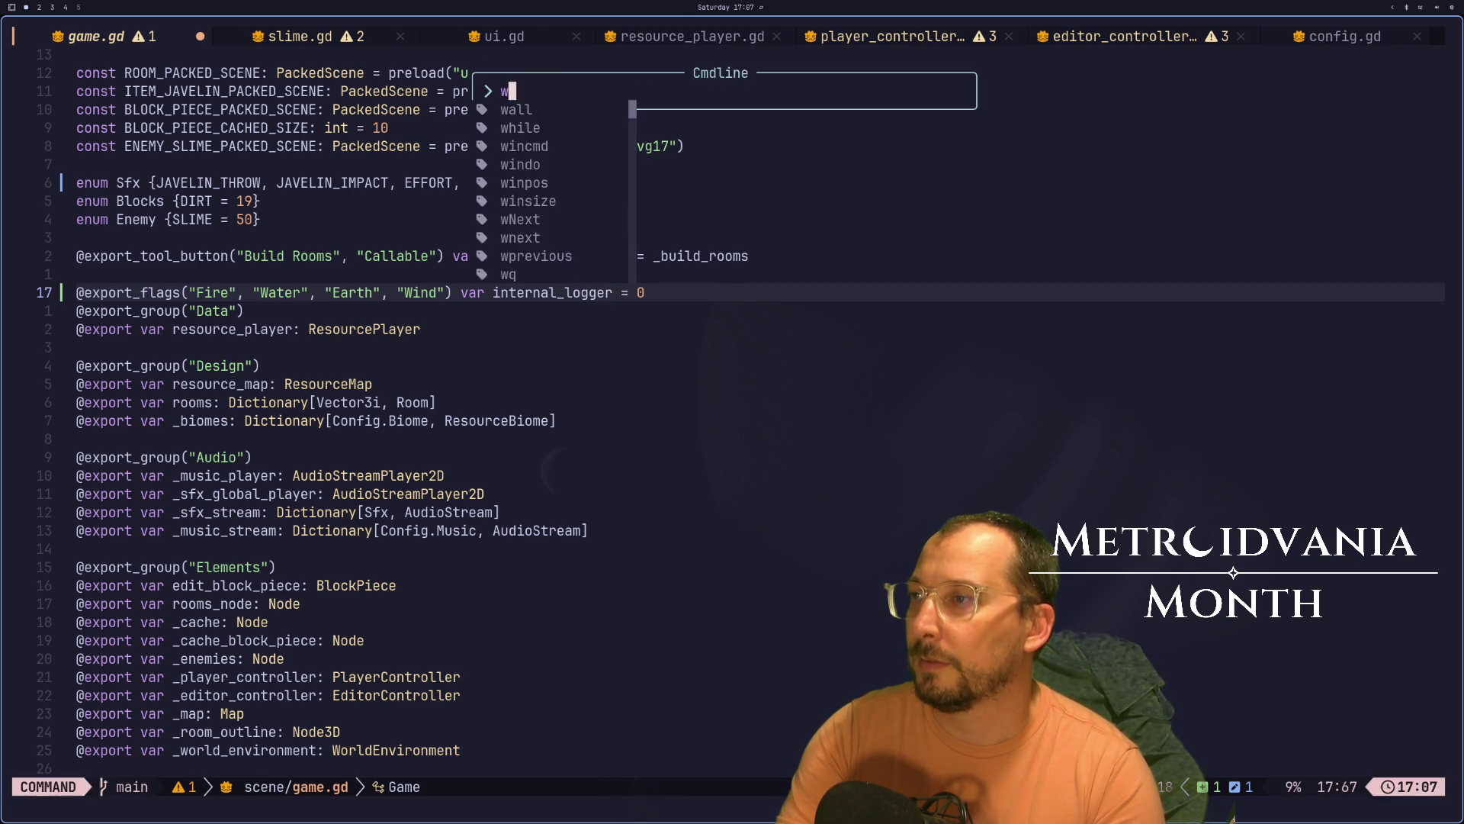
{"action": "key", "text": "Return"}
- Replace the Fire and Water flag names with Audio and UI
{"action": "key", "text": "F"}
{"action": "key", "text": "parenright"}
{"action": "key", "text": "b"}
{"action": "key", "text": "b"}
{"action": "key", "text": "b"}
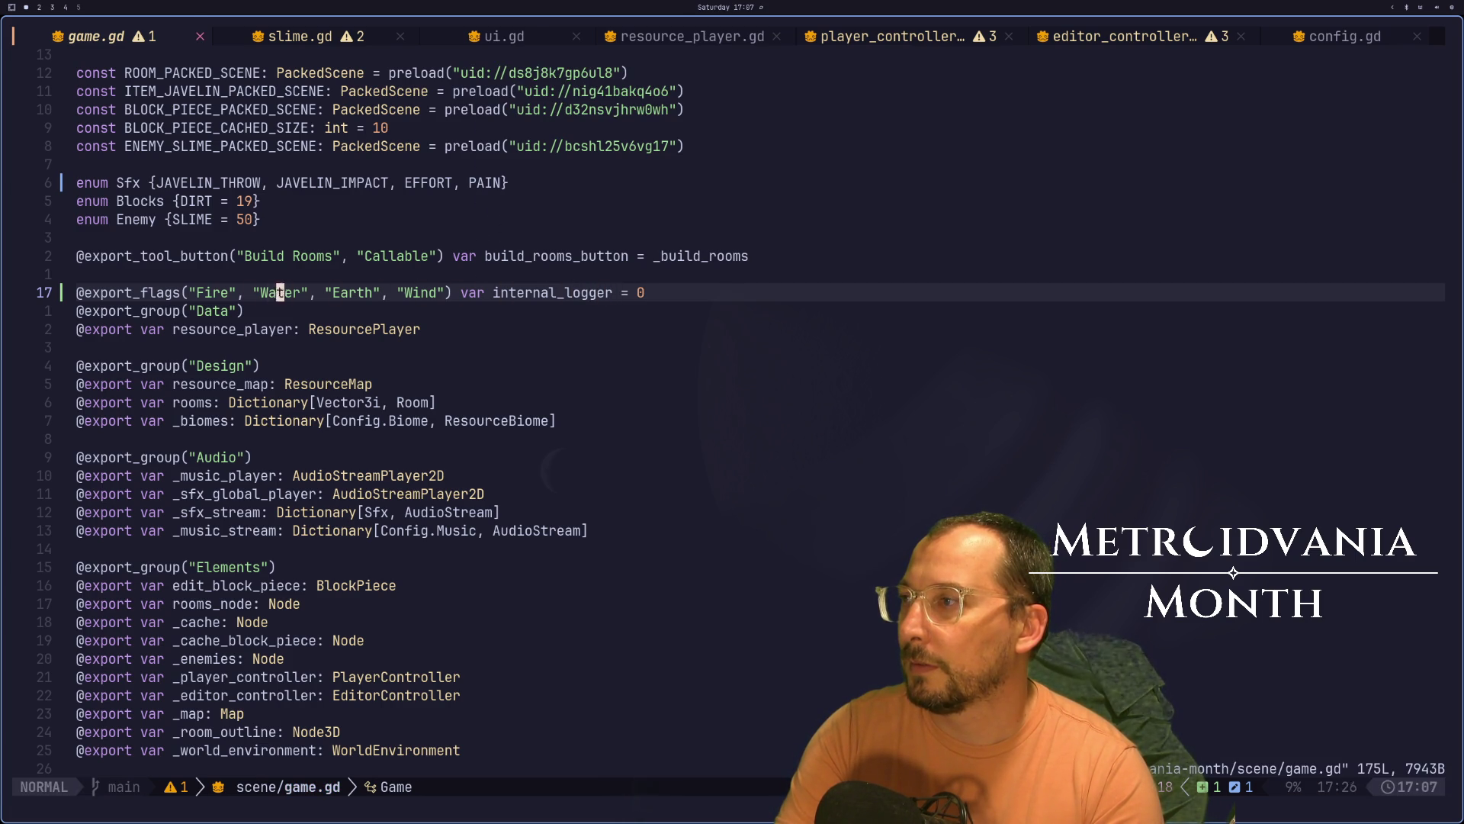
{"action": "key", "text": "c"}
{"action": "key", "text": "i"}
{"action": "key", "text": "quotedbl"}
{"action": "type", "text": "Audd"}
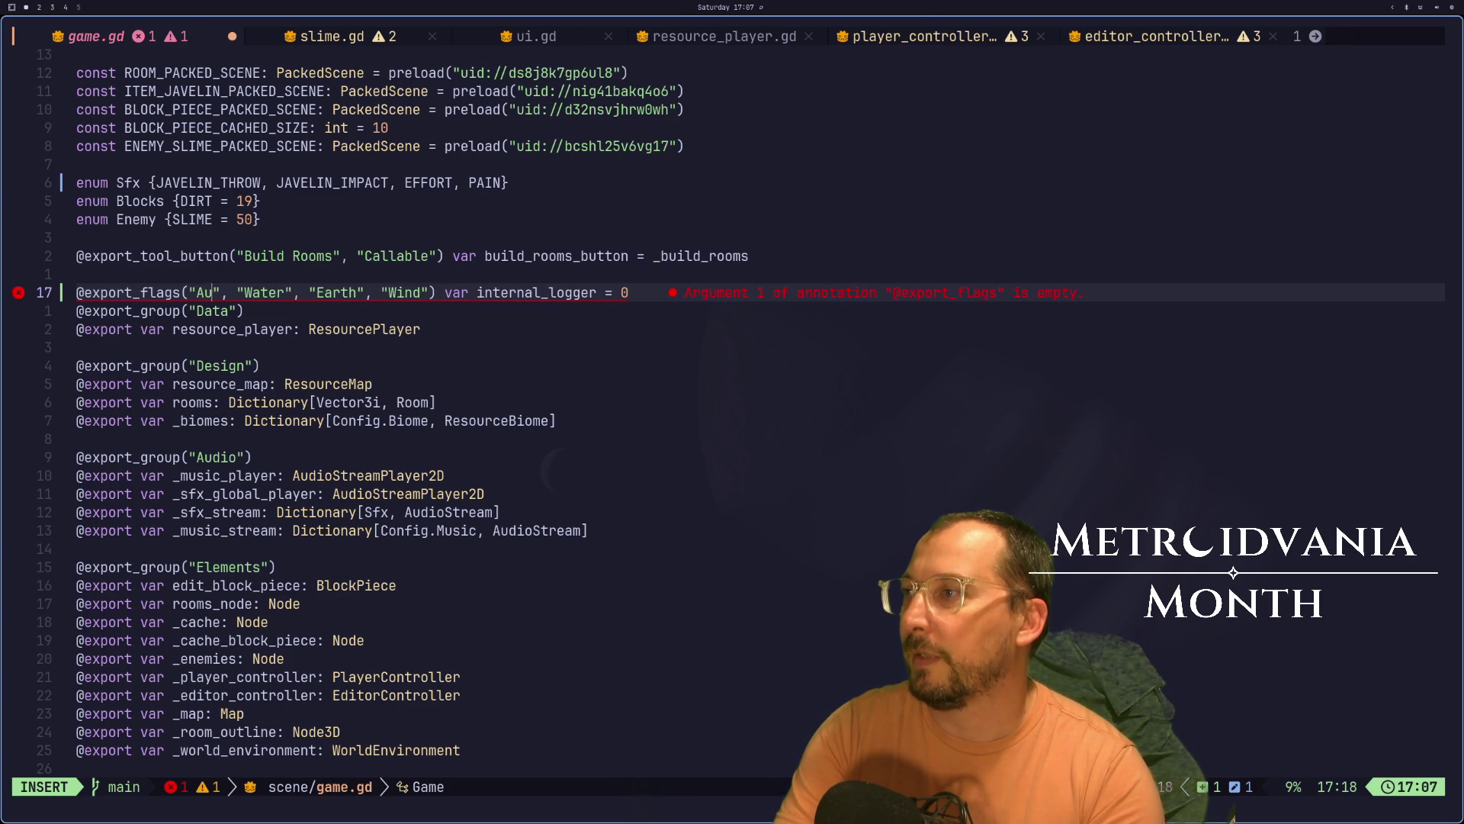
{"action": "key", "text": "BackSpace"}
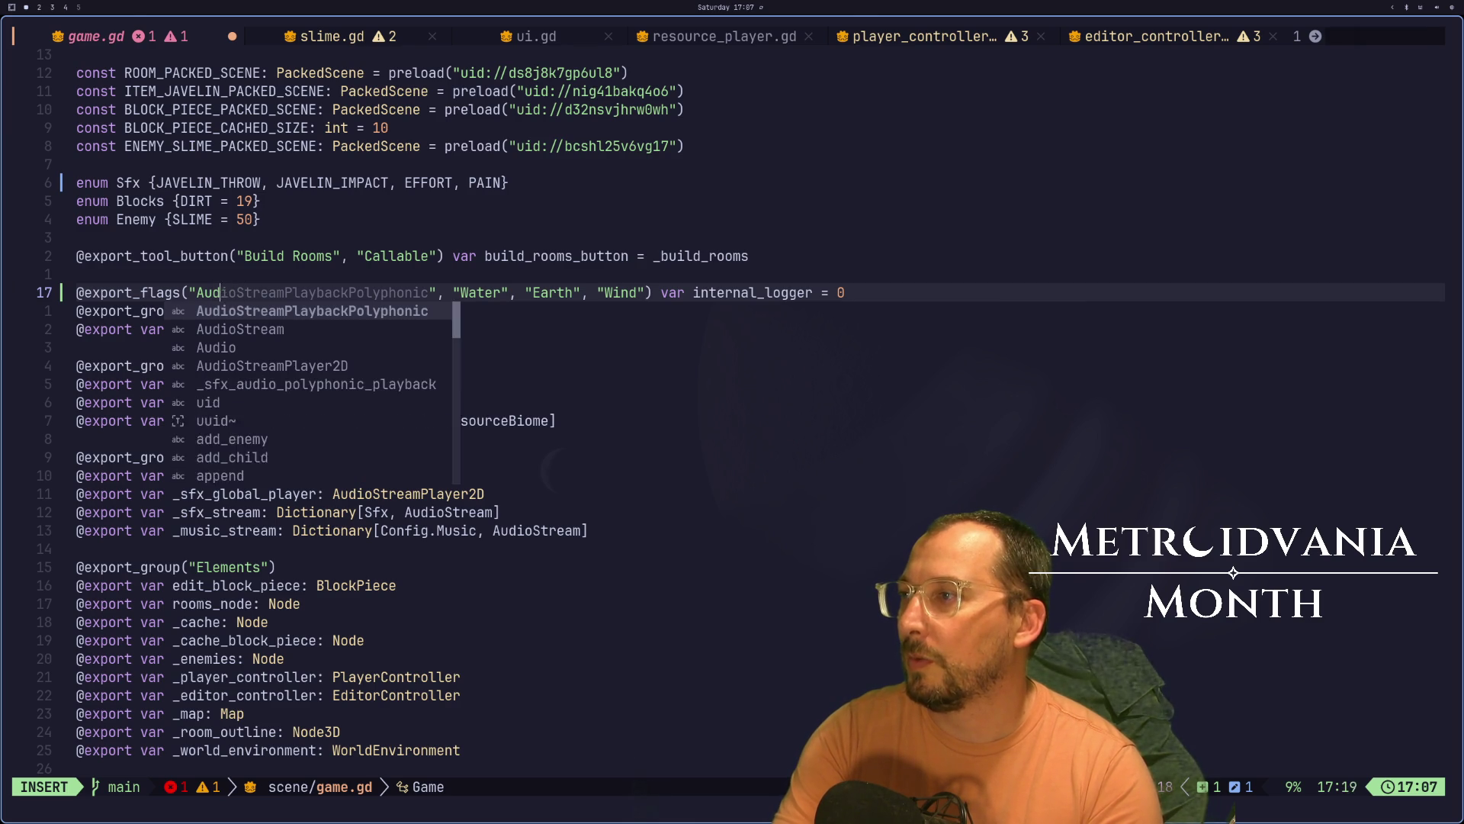
{"action": "type", "text": "io"}
{"action": "key", "text": "Escape"}
{"action": "key", "text": "w"}
{"action": "key", "text": "w"}
{"action": "key", "text": "w"}
{"action": "key", "text": "d"}
{"action": "key", "text": "i"}
{"action": "key", "text": "quotedbl"}
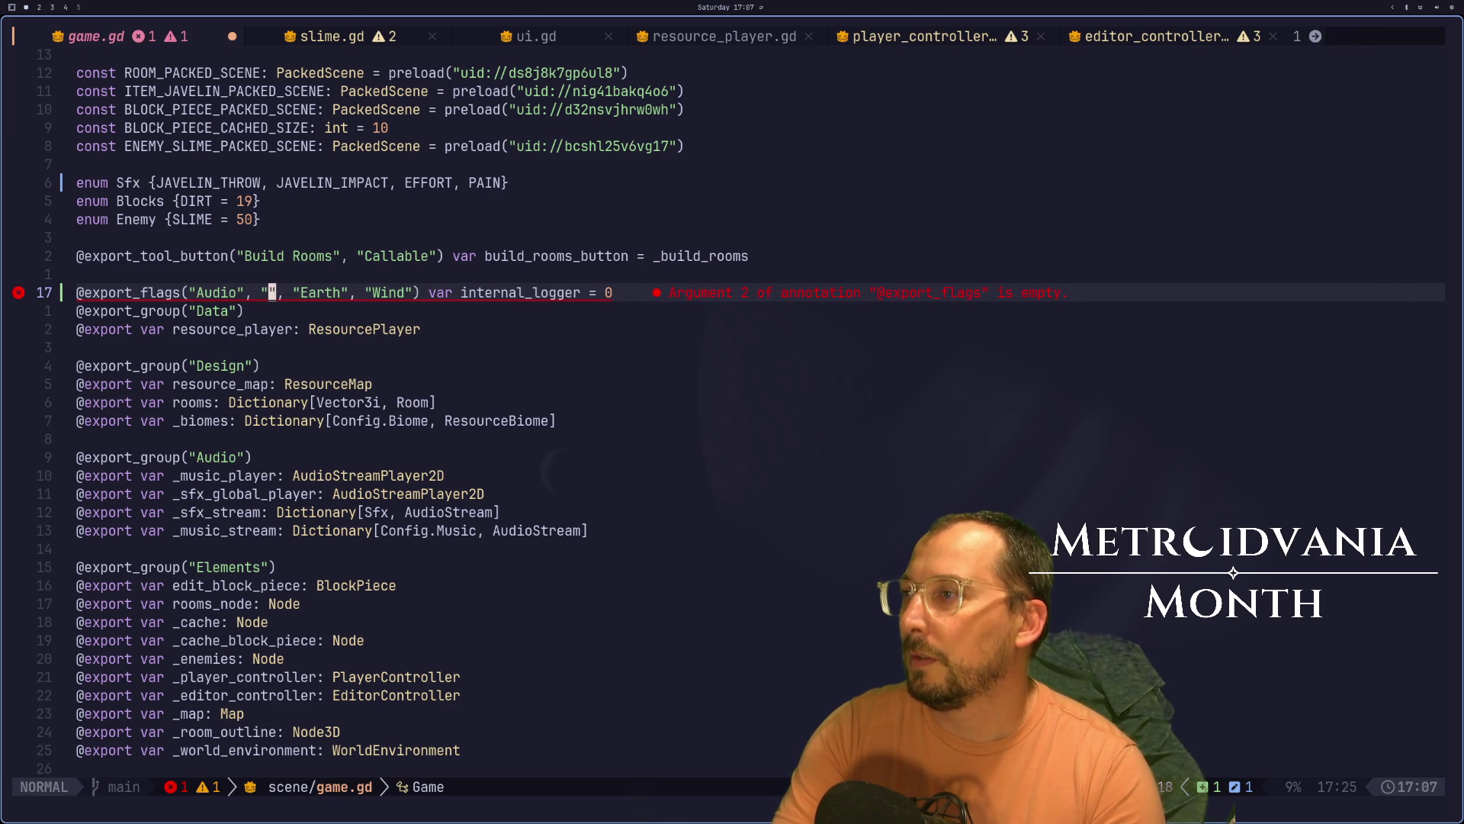
{"action": "key", "text": "i"}
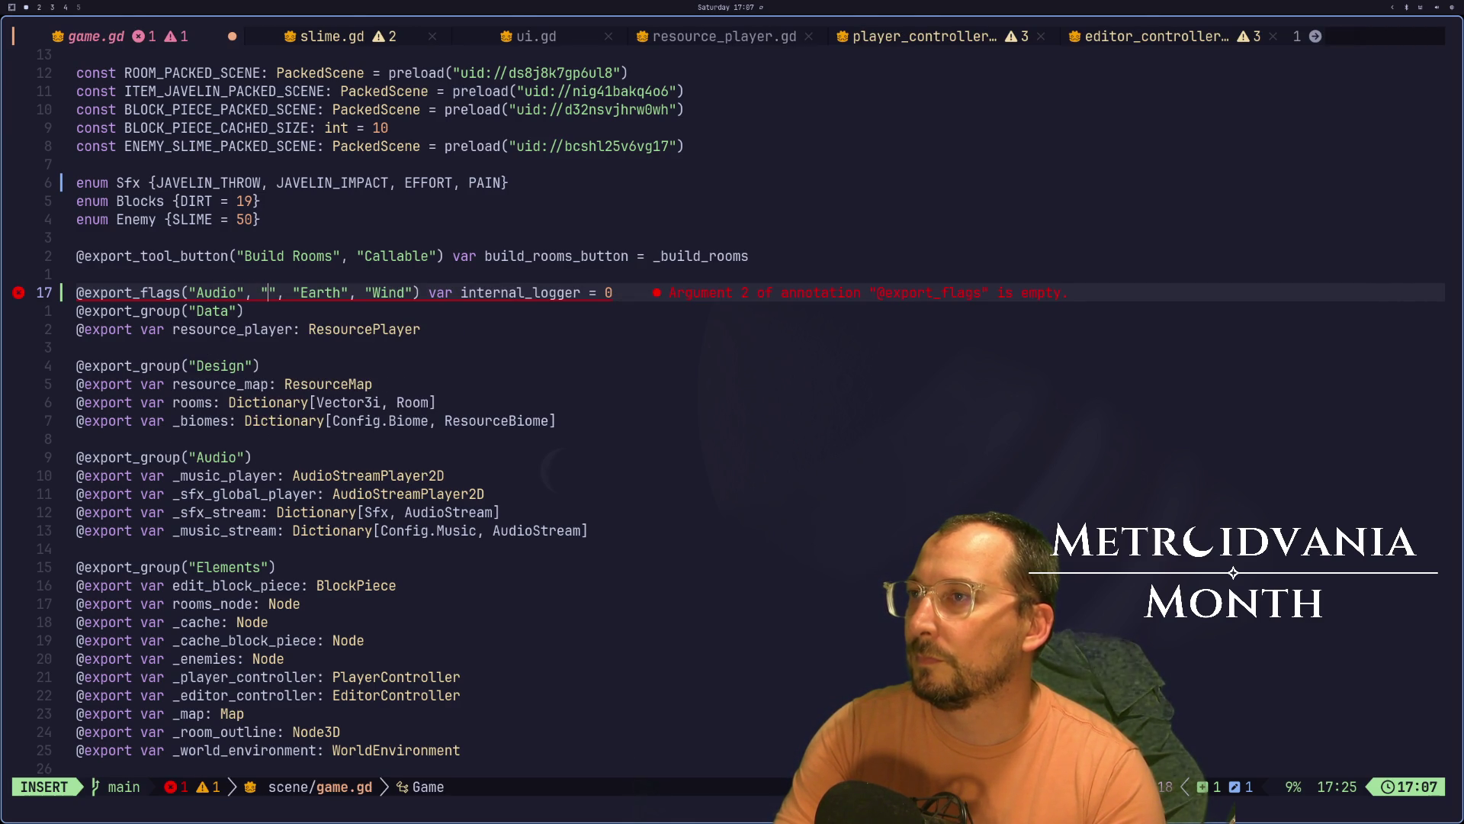
{"action": "type", "text": "UI"}
{"action": "key", "text": "Escape"}
- Replace Earth and Wind with Enemy States and Player States, then save game.gd
{"action": "key", "text": "w"}
{"action": "key", "text": "w"}
{"action": "key", "text": "l"}
{"action": "key", "text": "c"}
{"action": "key", "text": "i"}
{"action": "key", "text": "quotedbl"}
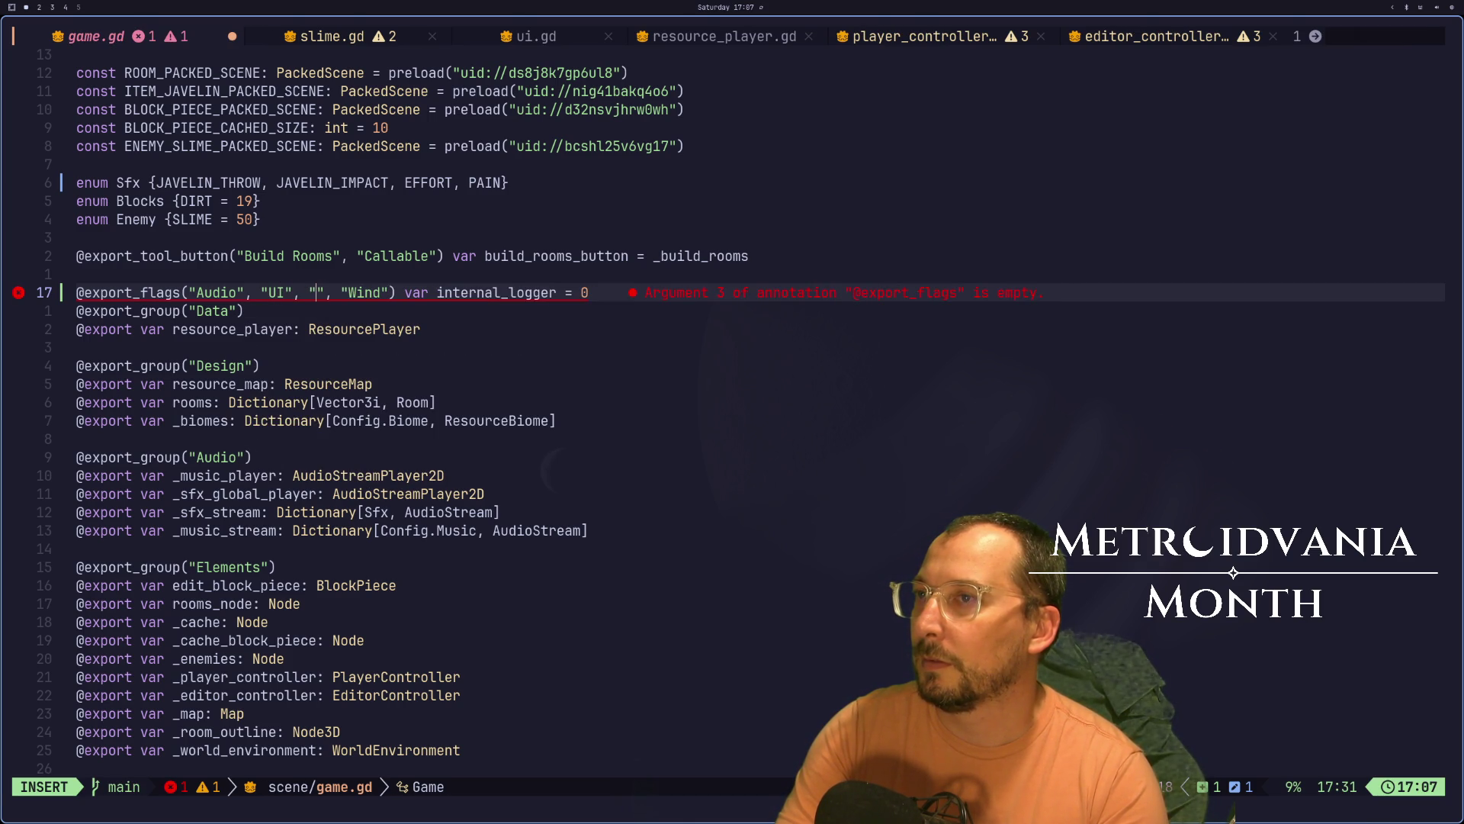
{"action": "type", "text": "Enemy "}
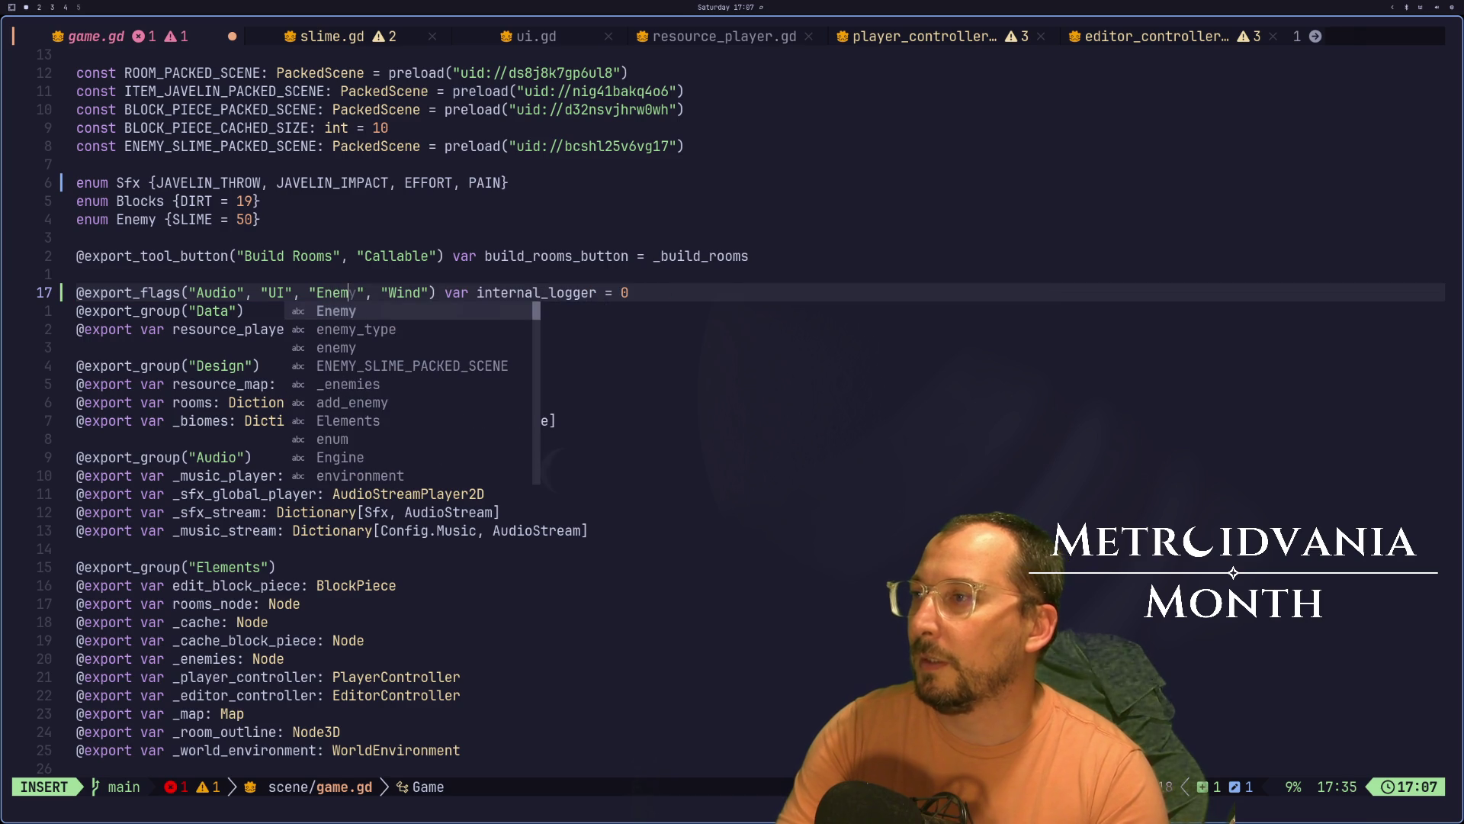
{"action": "type", "text": "States"}
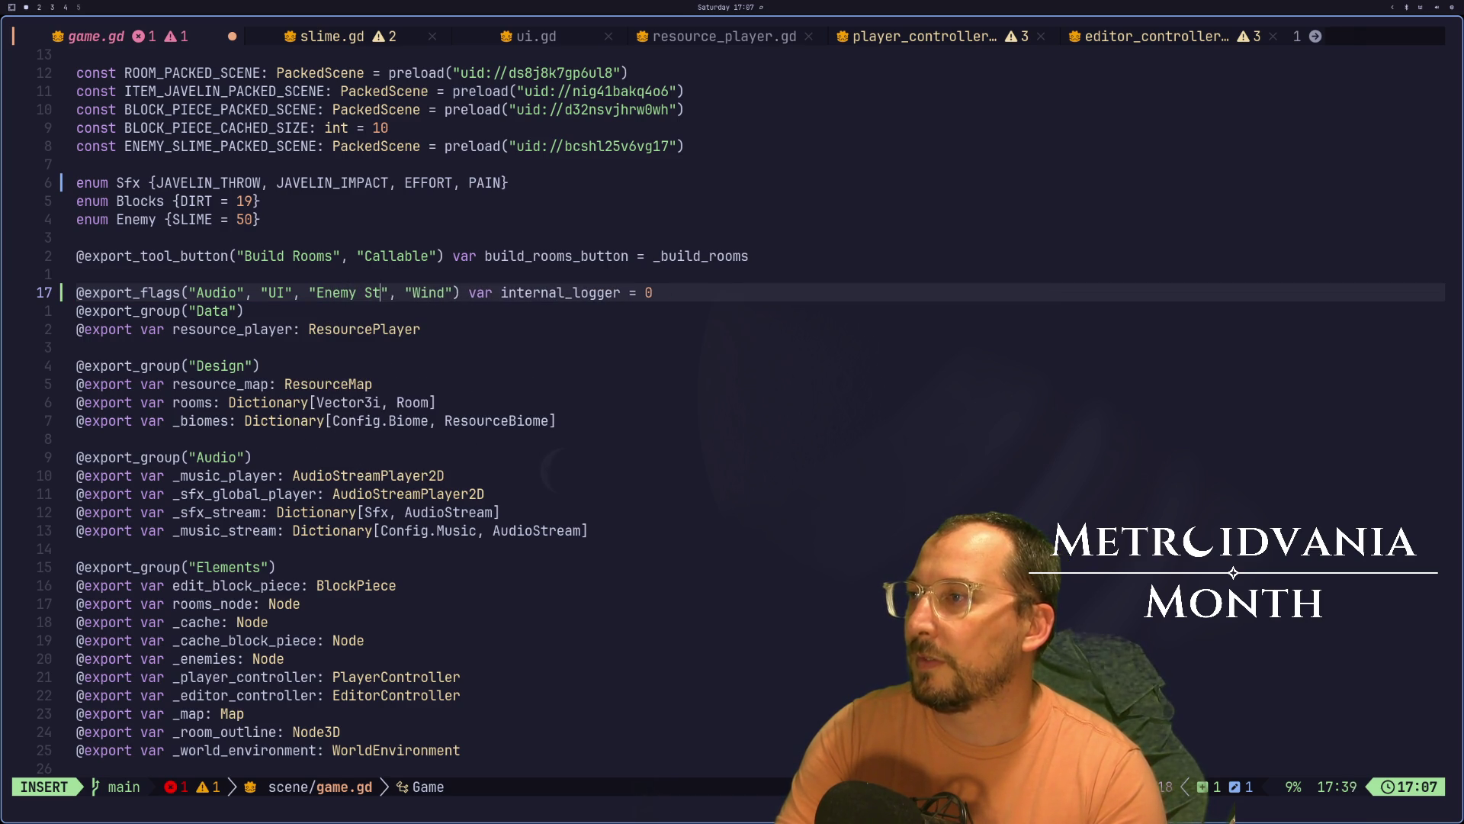
{"action": "key", "text": "Escape"}
{"action": "key", "text": "w"}
{"action": "key", "text": "w"}
{"action": "key", "text": "w"}
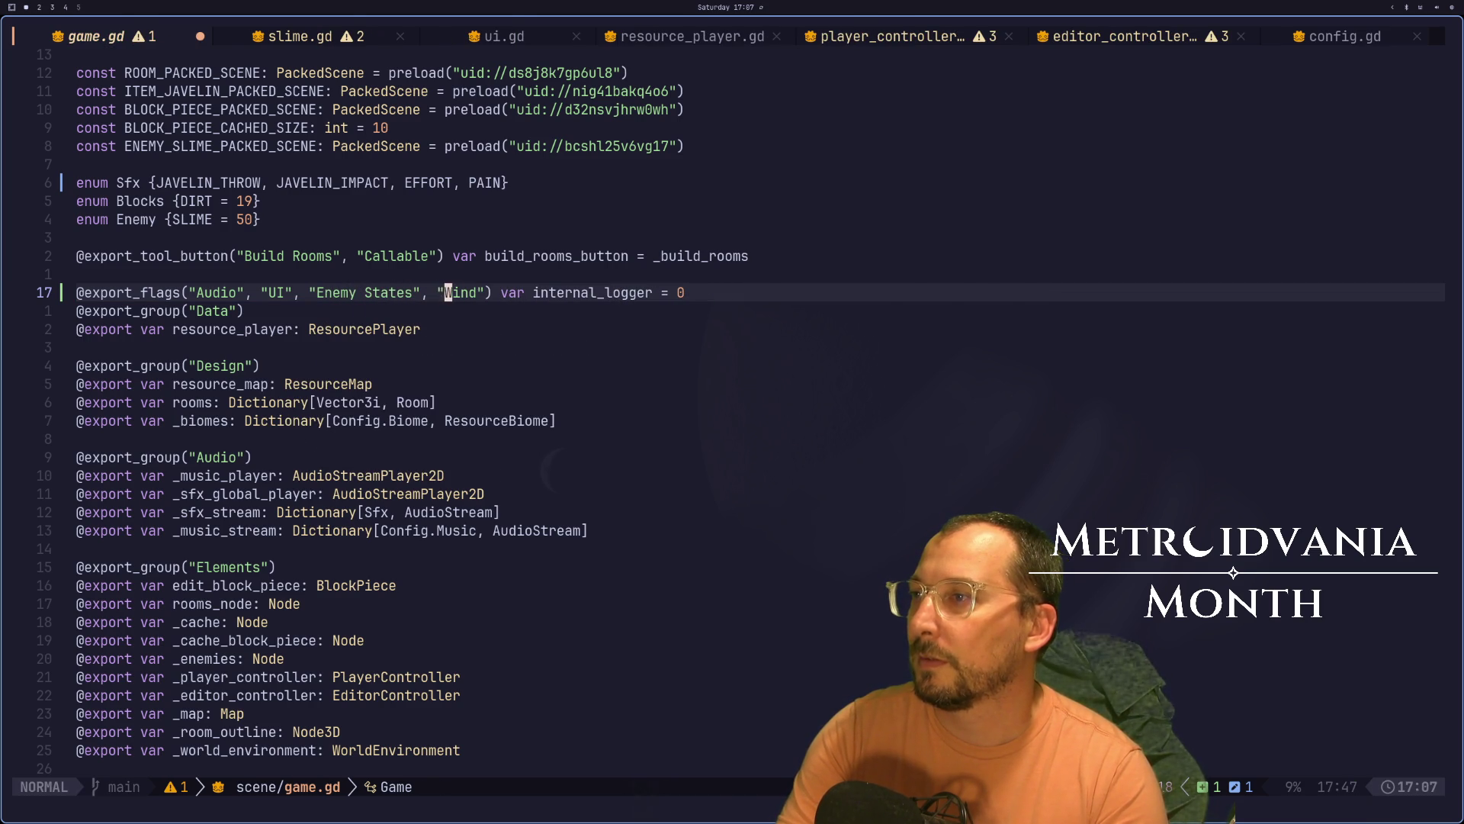
{"action": "type", "text": "ciwPlayer Sta"}
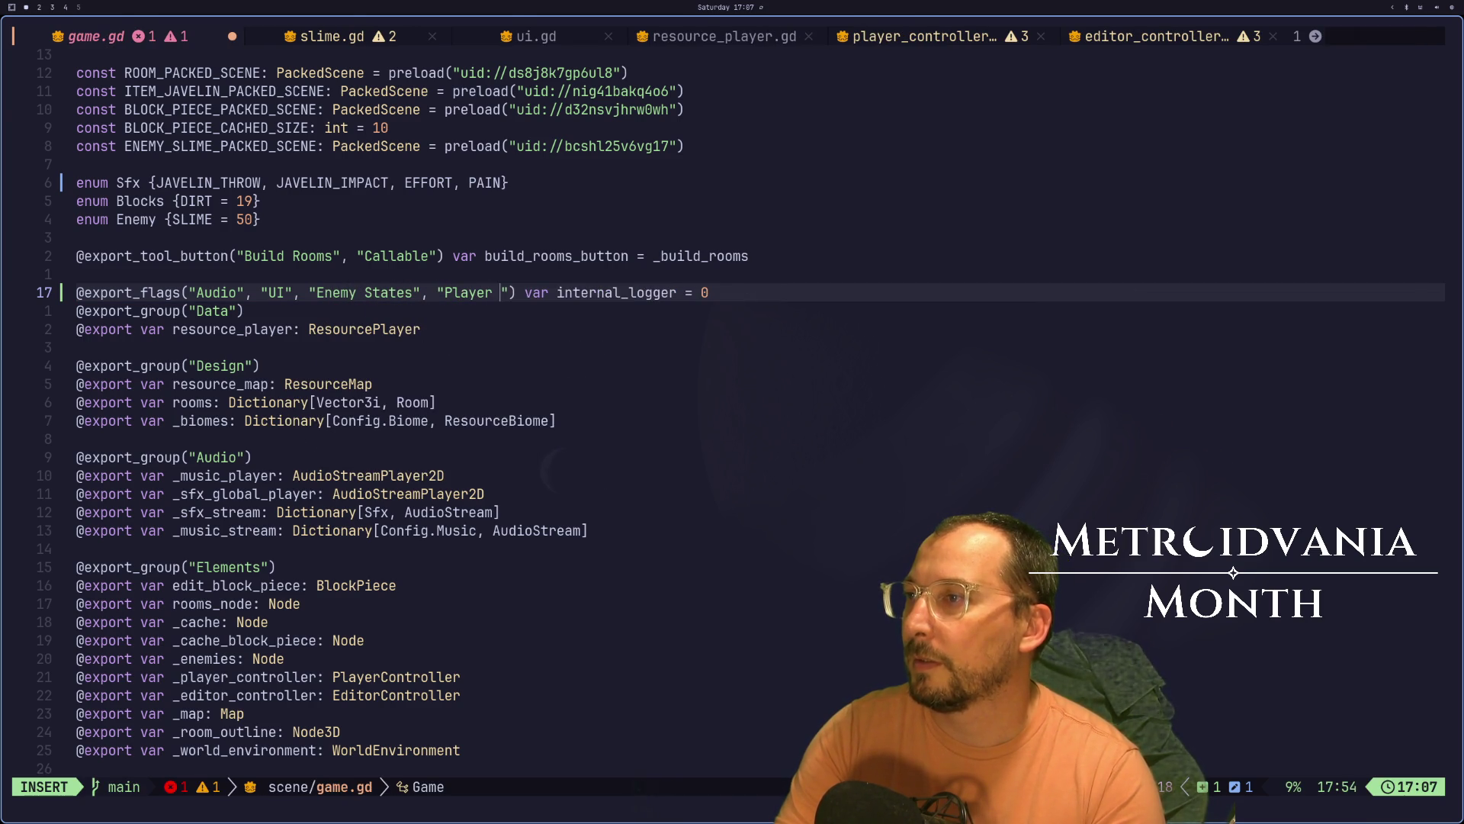
{"action": "type", "text": "tes"}
{"action": "key", "text": "Escape"}
{"action": "type", "text": ":w"}
{"action": "key", "text": "Return"}
{"action": "key", "text": "super+2"}
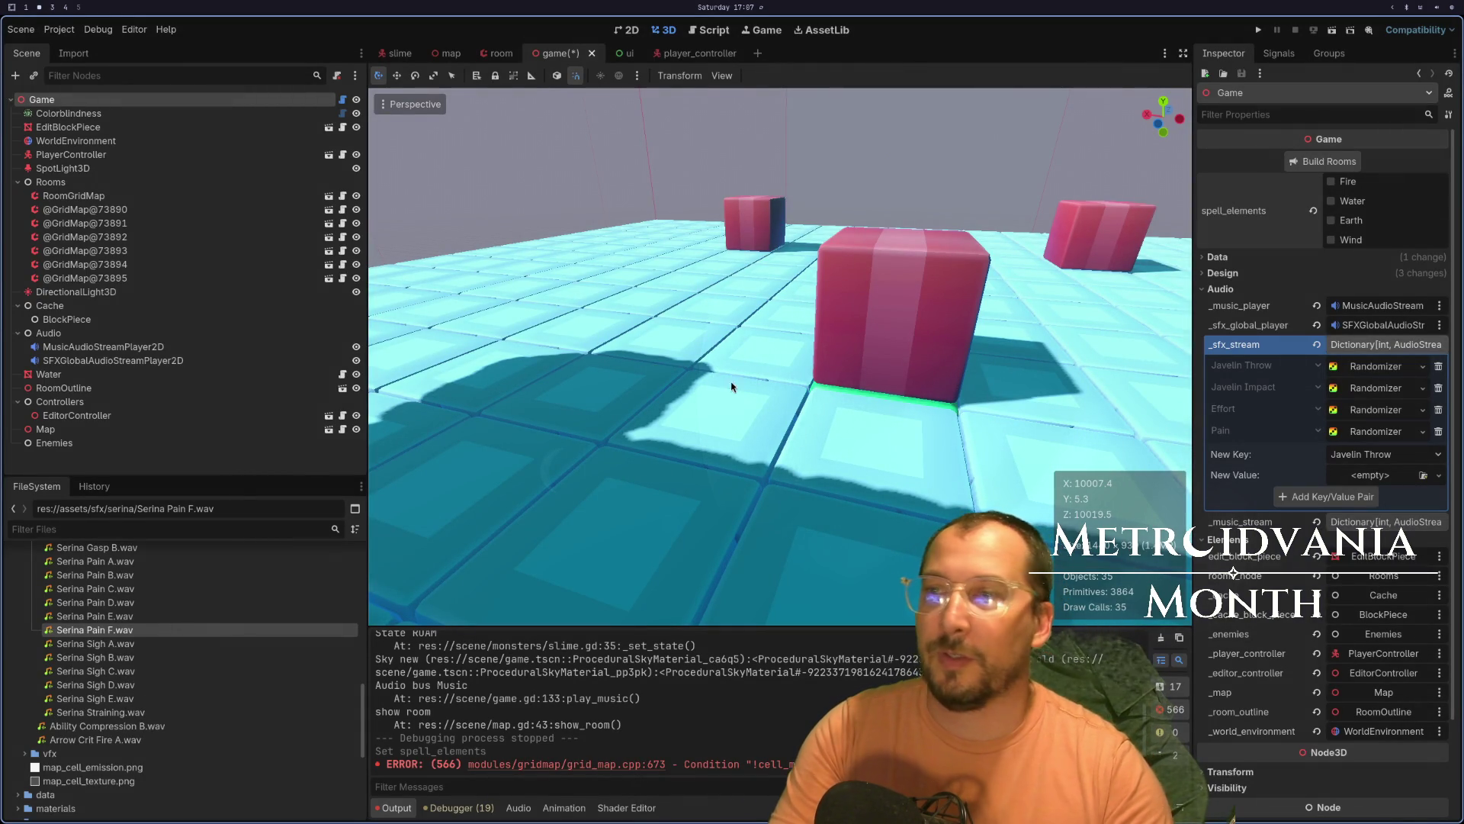
- Reselect the Game node and test-toggle the Audio checkbox of internal_logger, leaving it unticked
{"action": "left_click", "coordinate": [166, 114]}
{"action": "left_click", "coordinate": [168, 99]}
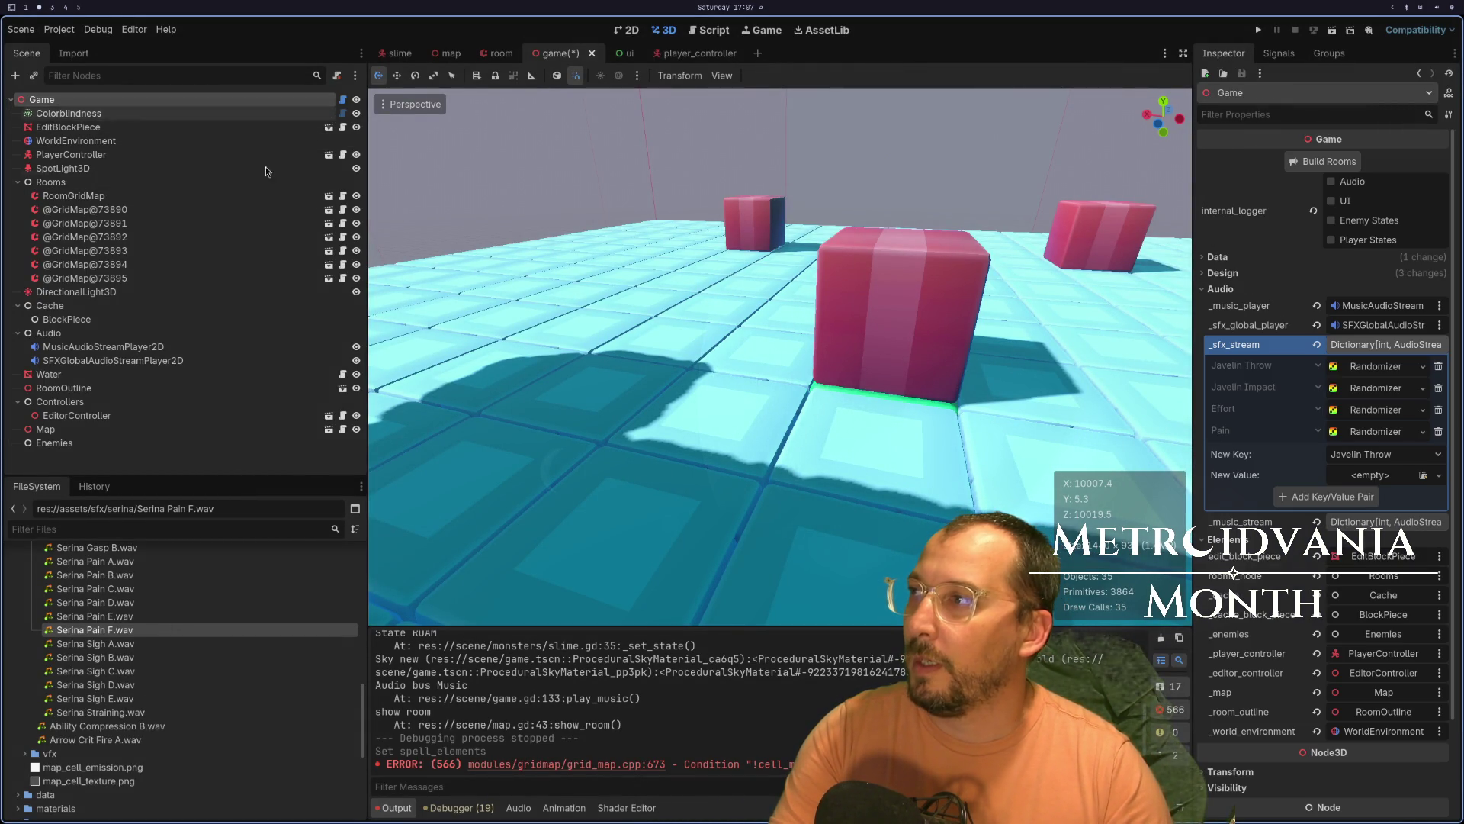
{"action": "left_click", "coordinate": [1333, 181]}
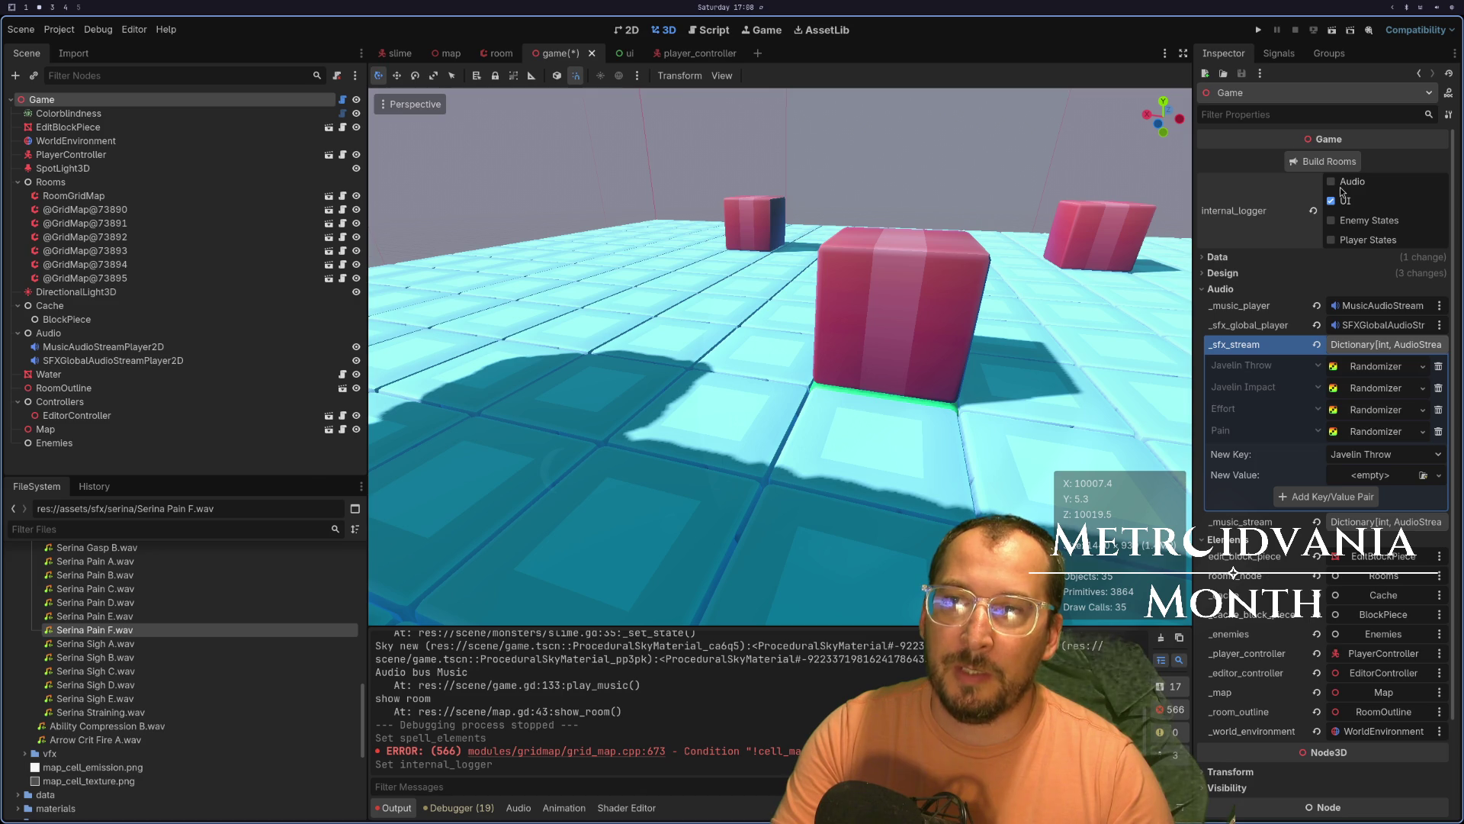
{"action": "left_click", "coordinate": [1334, 185]}
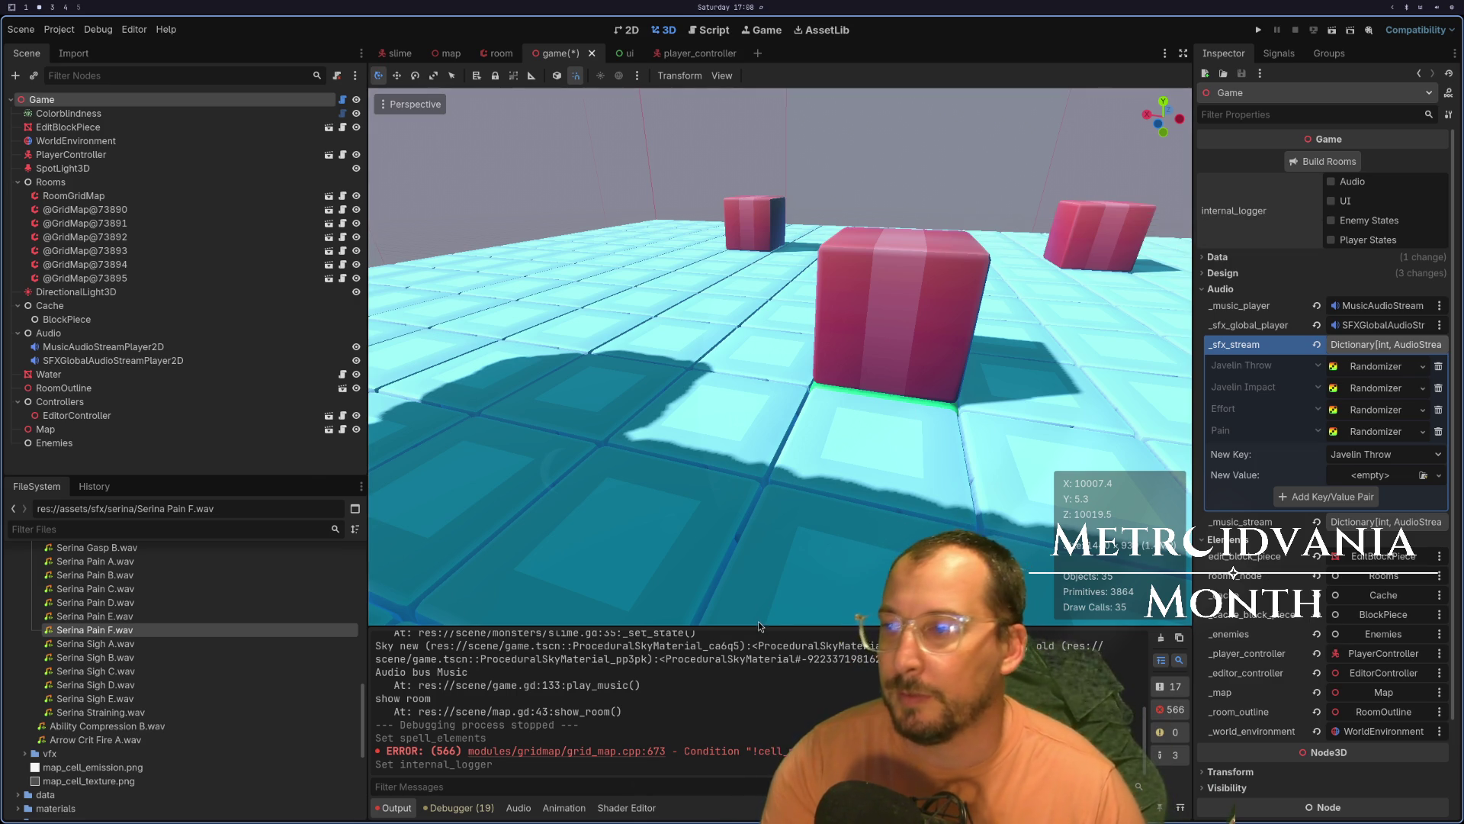
{"action": "key", "text": "super+1"}
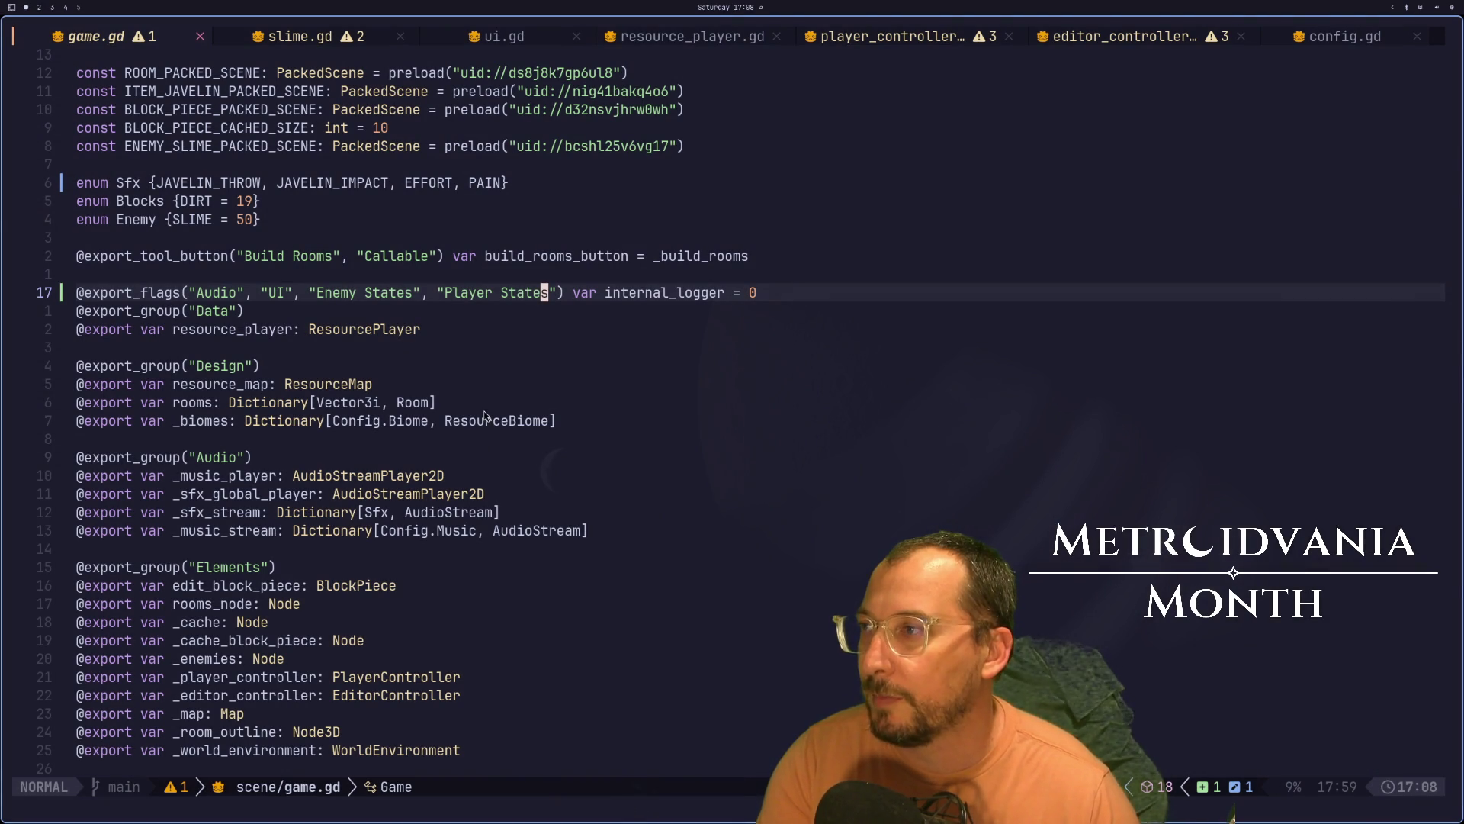
- Add a blank line below the internal_logger flags line and save game.gd
{"action": "key", "text": "o"}
{"action": "key", "text": "Escape"}
{"action": "type", "text": ":w"}
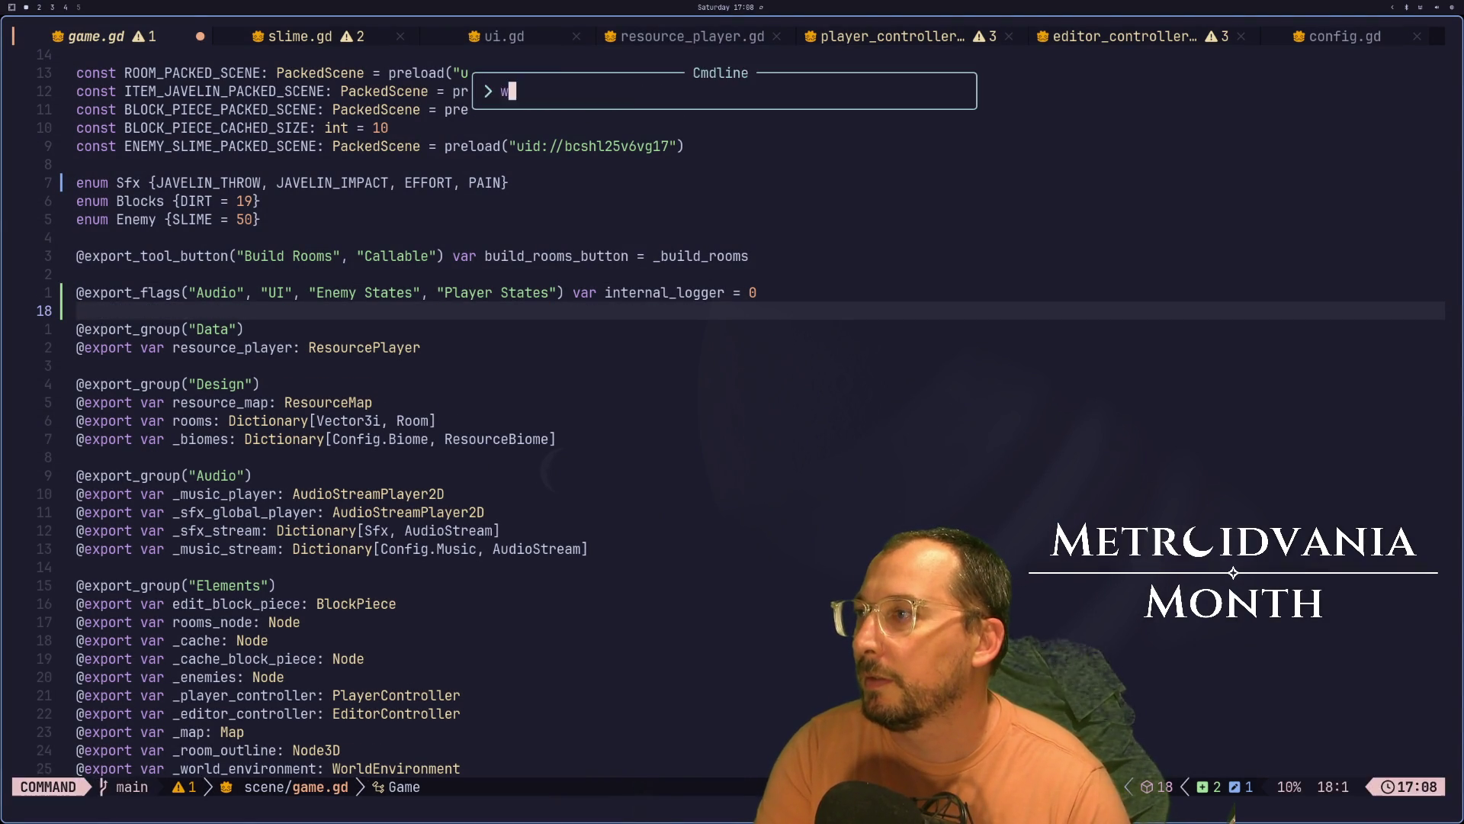
{"action": "key", "text": "Return"}
- Move the cursor back to the Audio flag on the export flags line, then bring up the Godot docs
{"action": "key", "text": "k"}
{"action": "key", "text": "k"}
{"action": "key", "text": "j"}
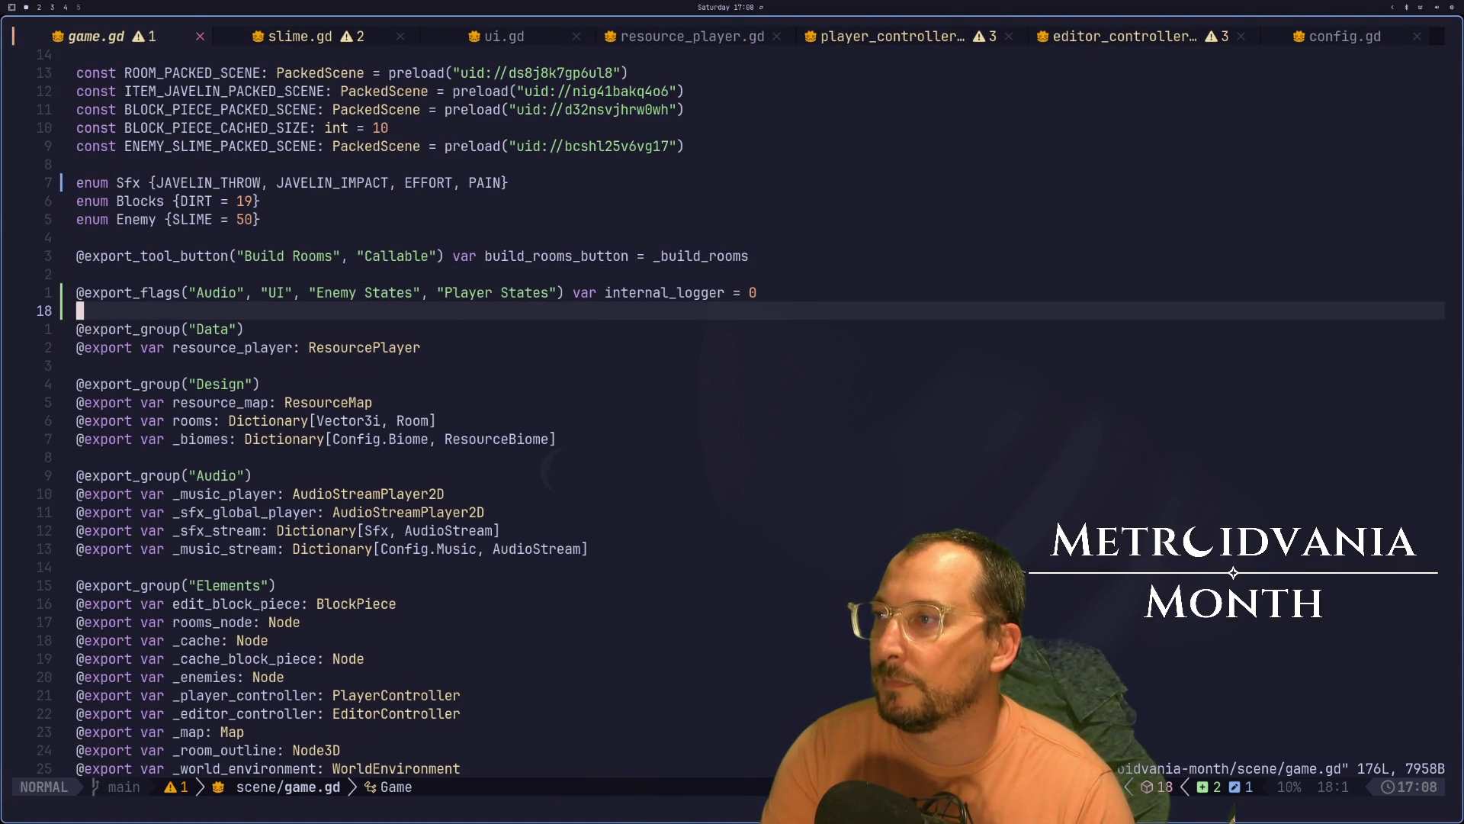
{"action": "key", "text": "W"}
{"action": "key", "text": "E"}
{"action": "key", "text": "E"}
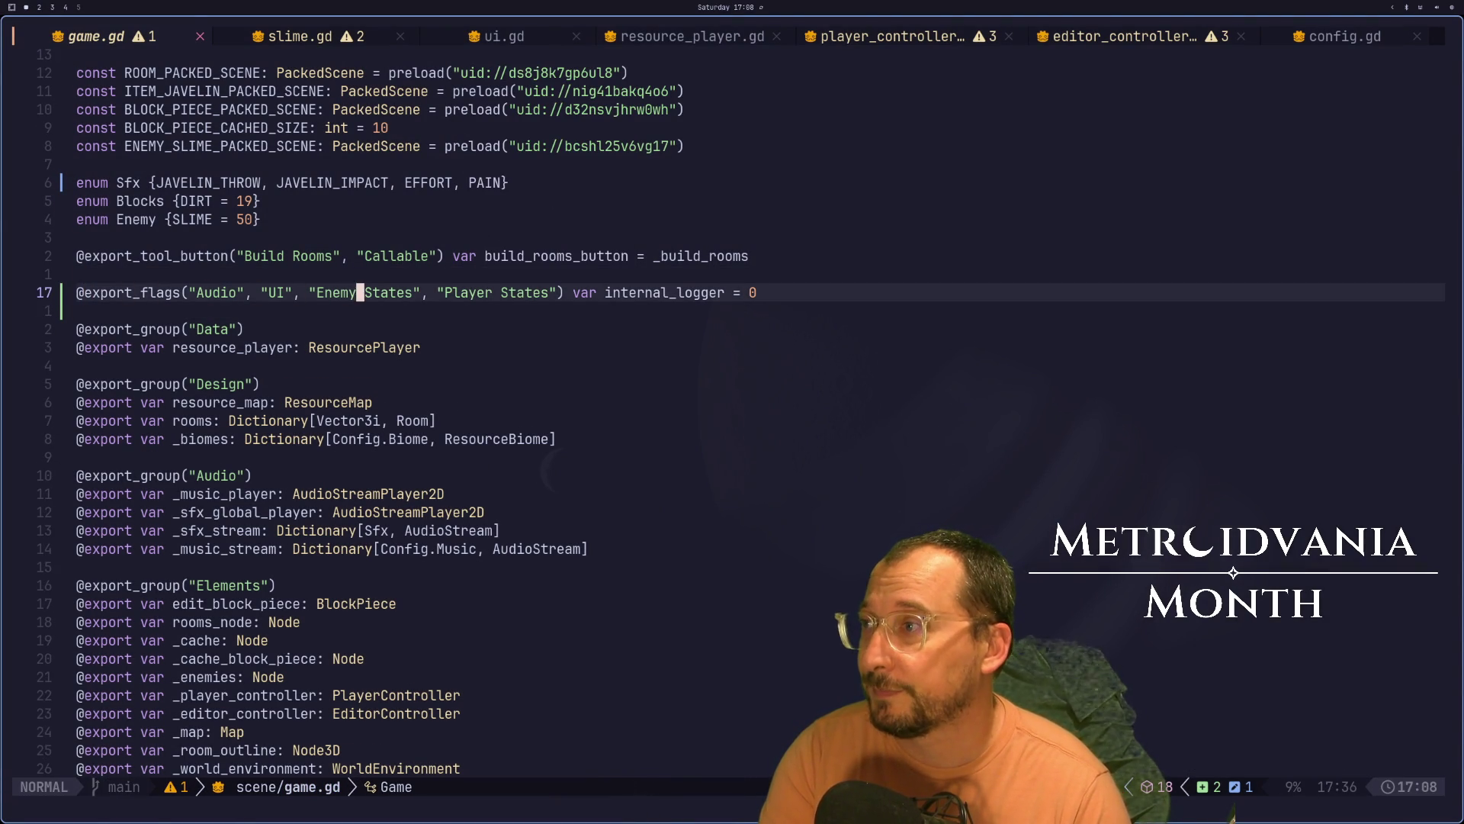
{"action": "key", "text": "b"}
{"action": "key", "text": "b"}
{"action": "key", "text": "b"}
{"action": "key", "text": "h"}
{"action": "key", "text": "h"}
{"action": "key", "text": "h"}
{"action": "key", "text": "super+2"}
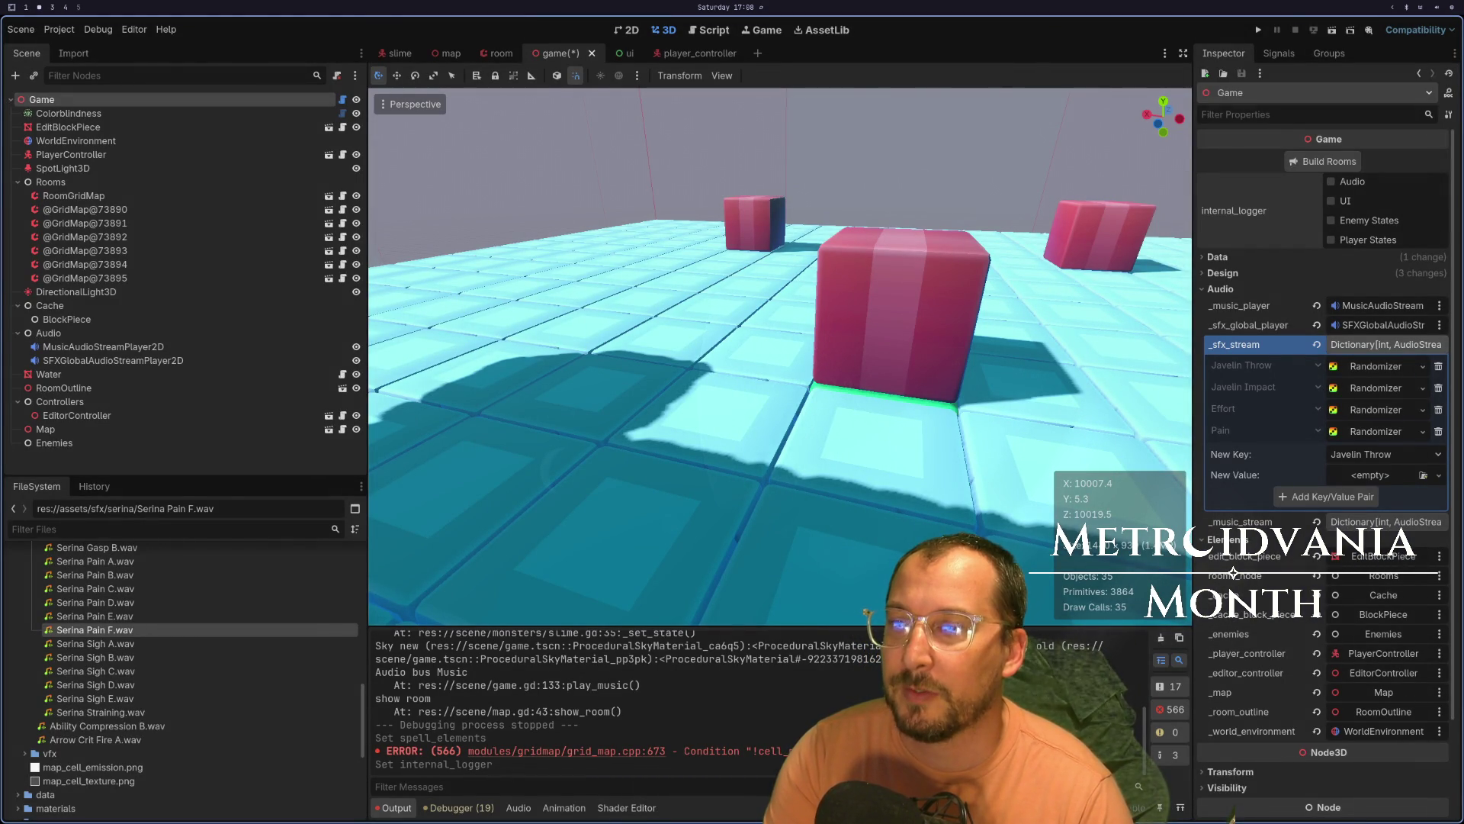
{"action": "key", "text": "super+1"}
{"action": "key", "text": "super+3"}
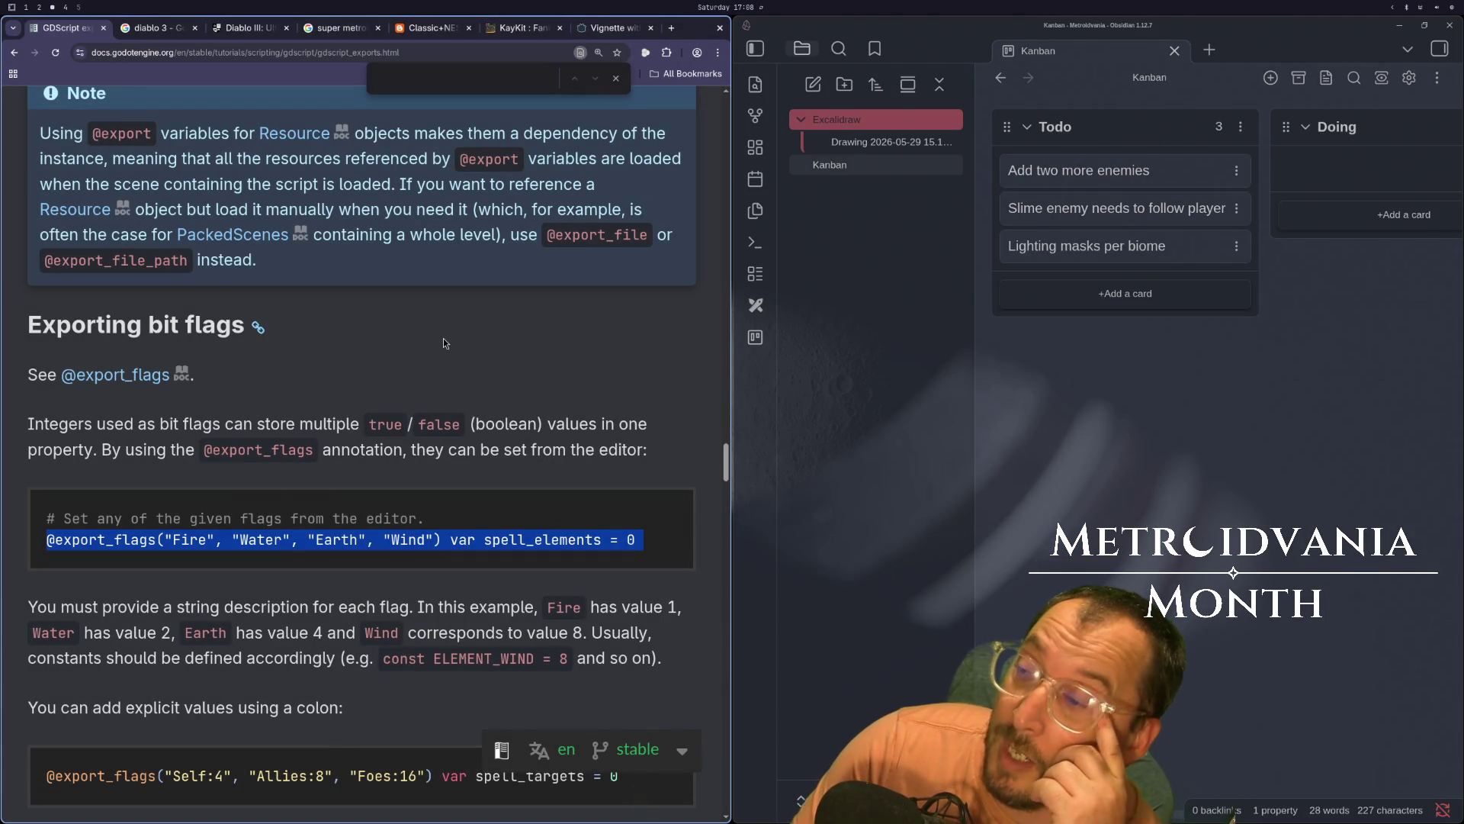
- Return to Neovim with game.gd showing the internal_logger flags line
{"action": "key", "text": "super+1"}
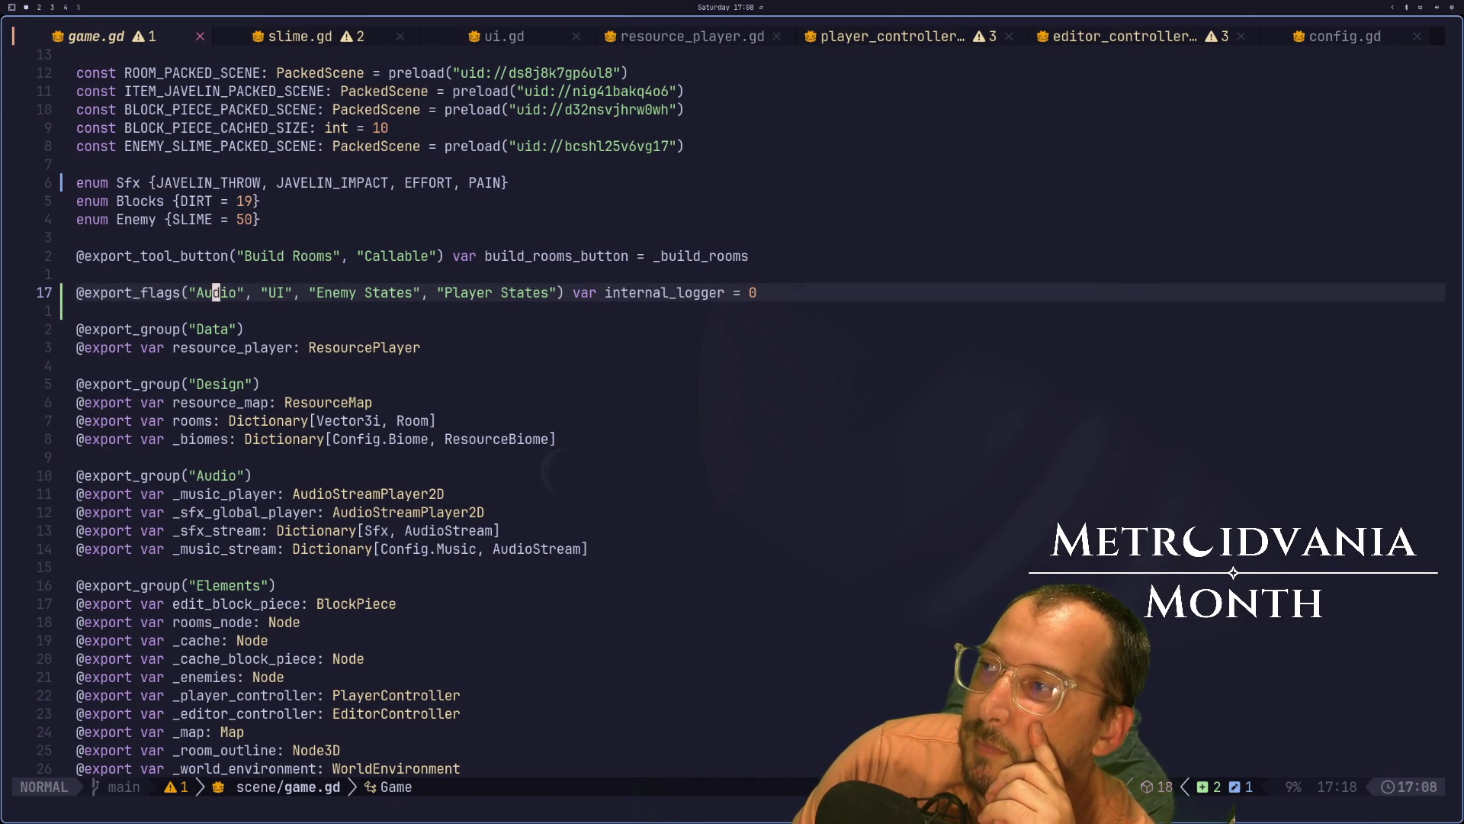
- Compare the Godot editor with game.gd in Neovim
{"action": "key", "text": "super+2"}
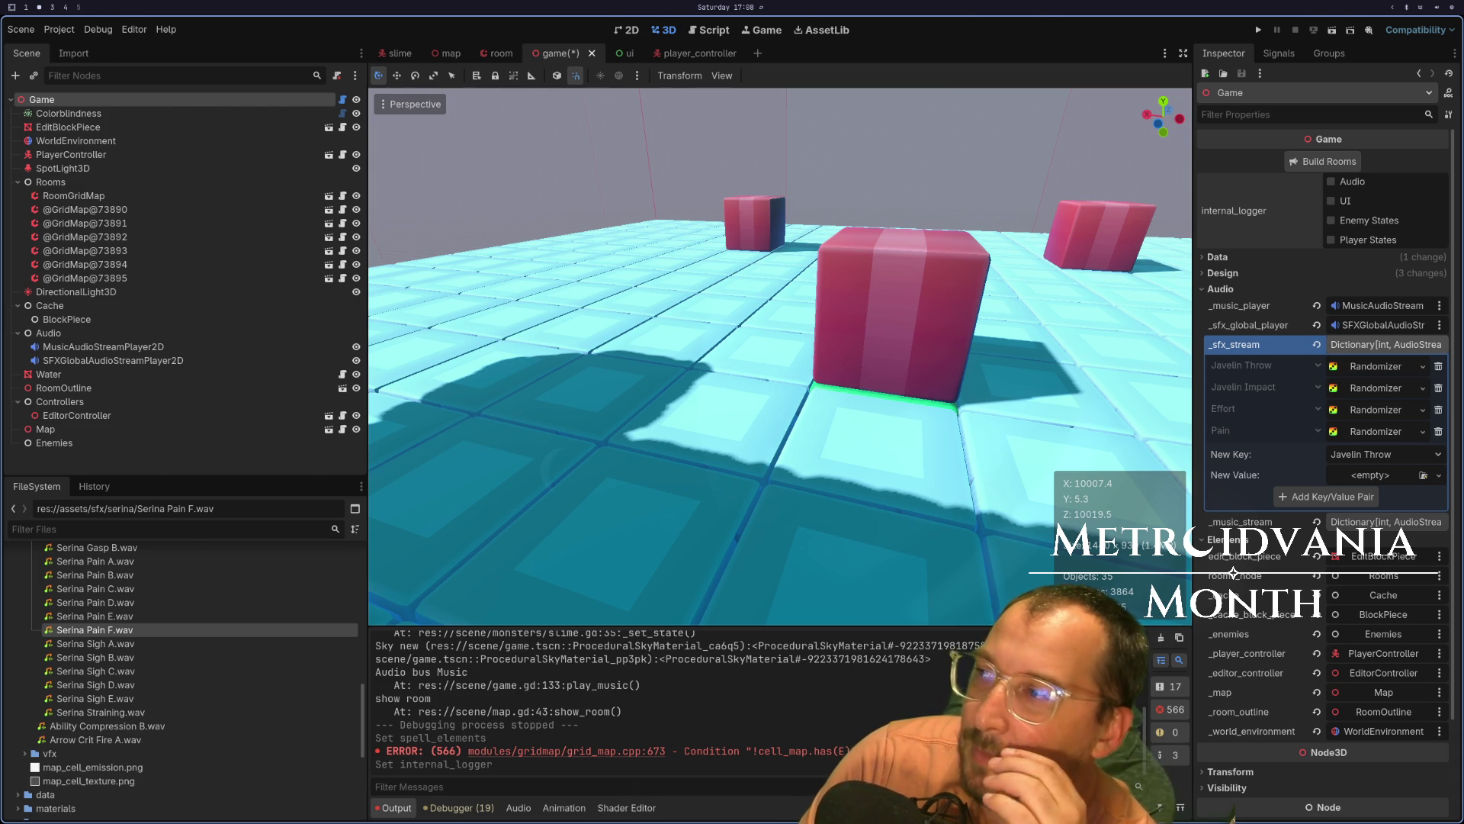
{"action": "key", "text": "super+1"}
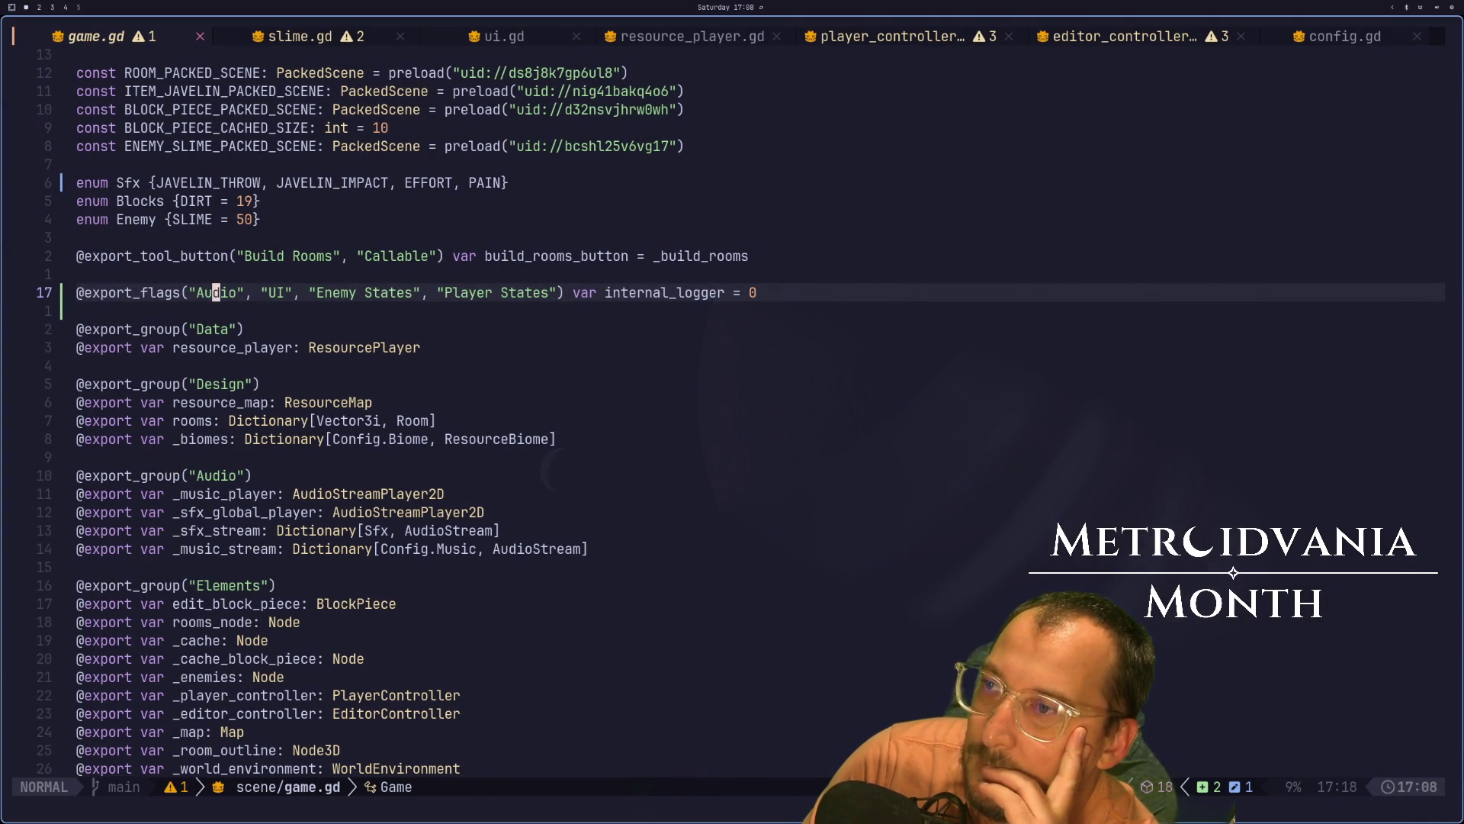
{"action": "key", "text": "super+2"}
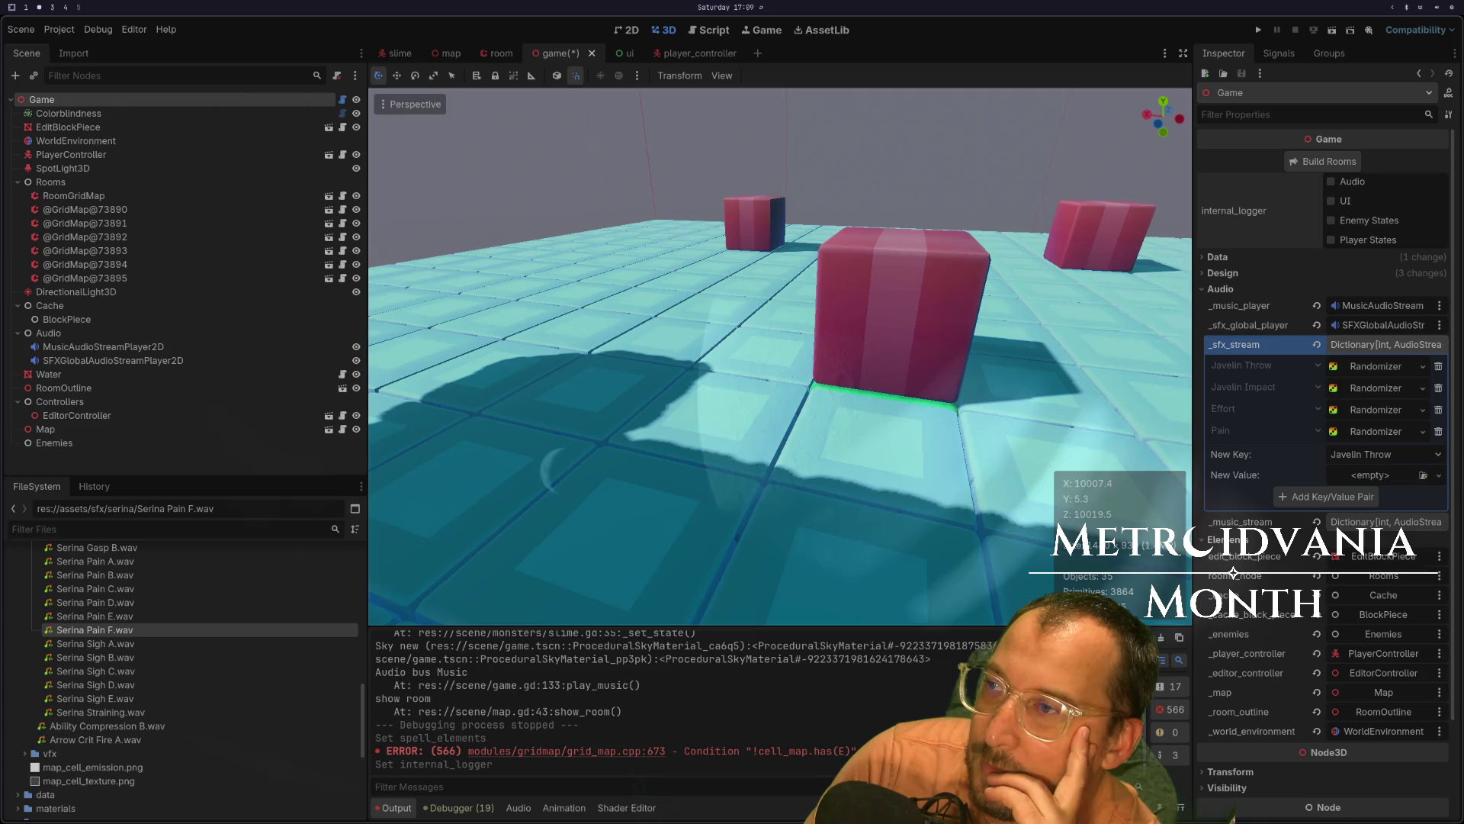
{"action": "key", "text": "super+1"}
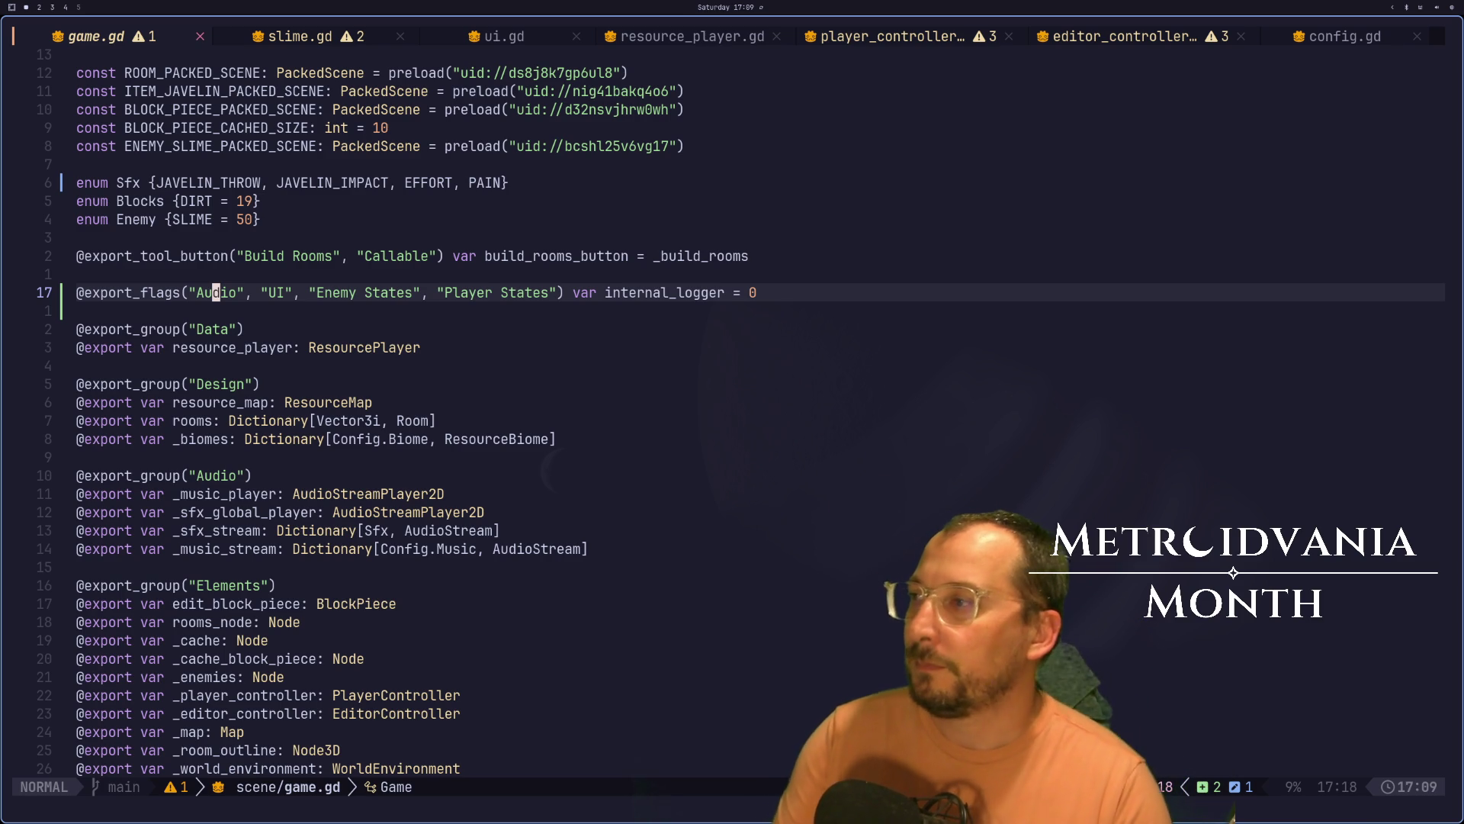
{"action": "key", "text": "d"}
{"action": "key", "text": "d"}
{"action": "key", "text": "quotedbl"}
{"action": "key", "text": "Escape"}
{"action": "key", "text": "j"}
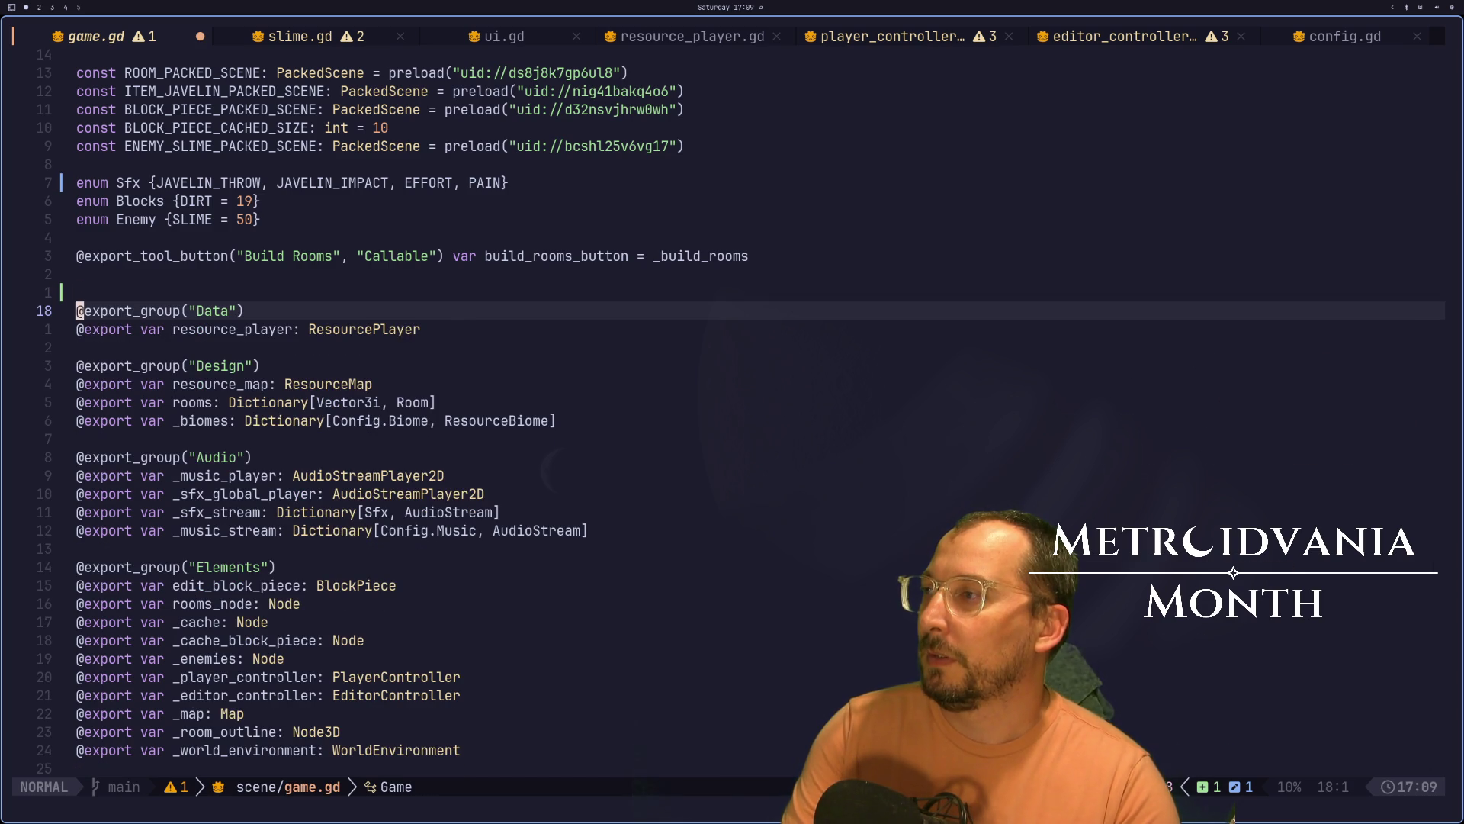
{"action": "type", "text": ":w"}
{"action": "key", "text": "Return"}
- Switch to the notes workspace and start a new card in the Kanban Todo column
{"action": "key", "text": "super+2"}
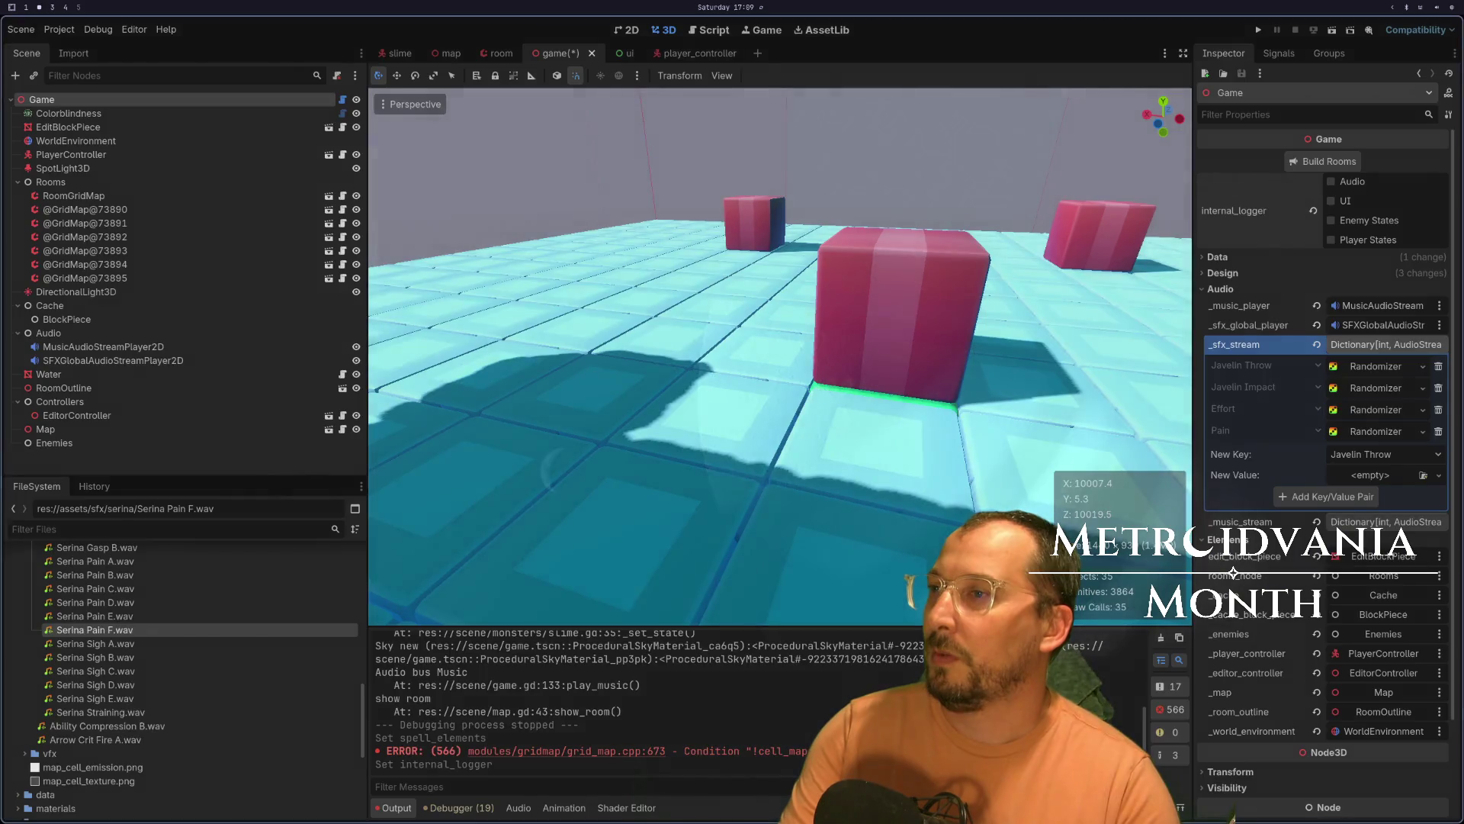
{"action": "key", "text": "super+3"}
{"action": "left_click", "coordinate": [1150, 298]}
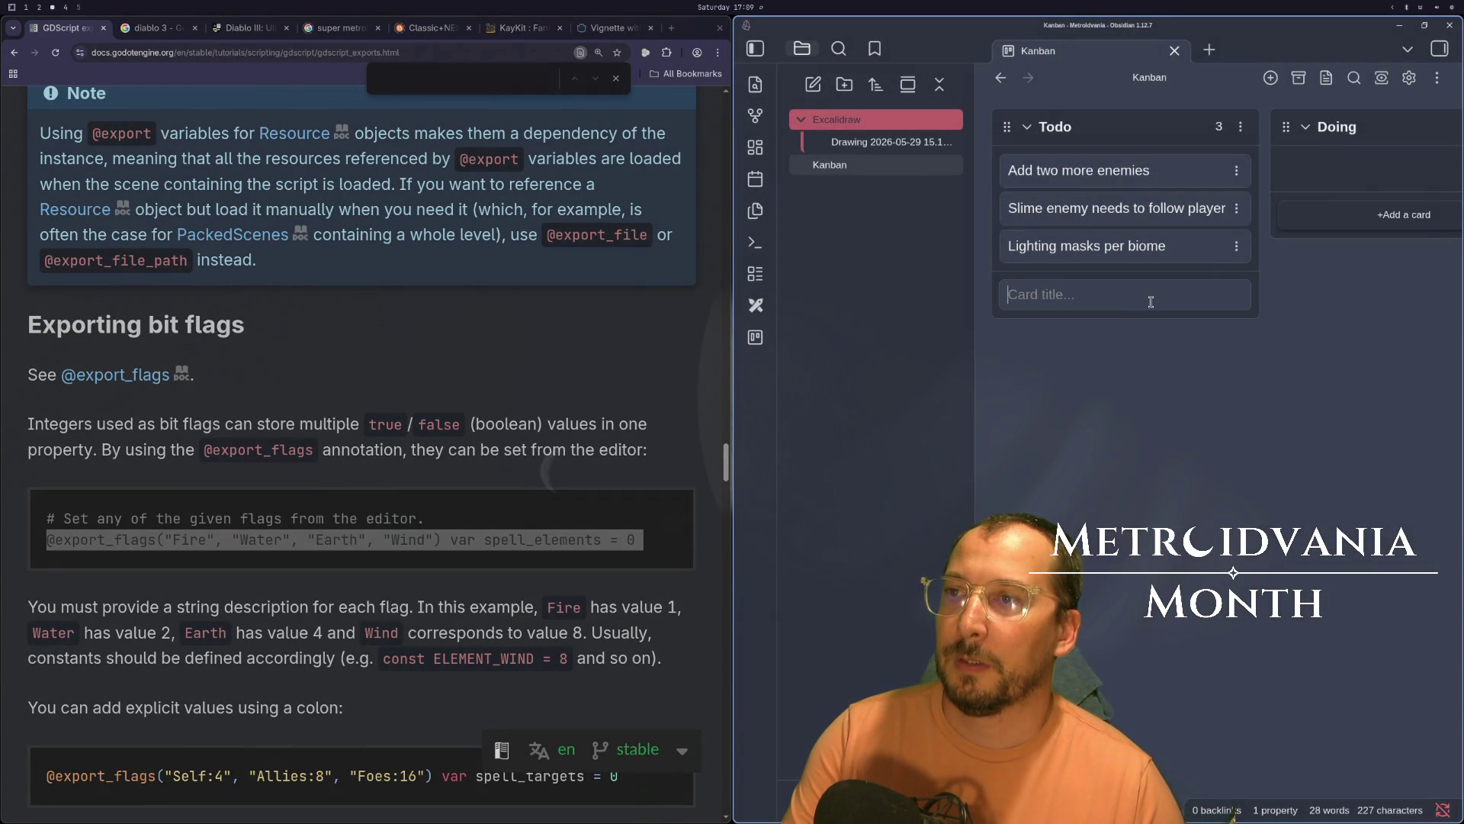
- Add the Todo card 'Add flags for custom debug logging' and create a note from it
{"action": "type", "text": "Add fla"}
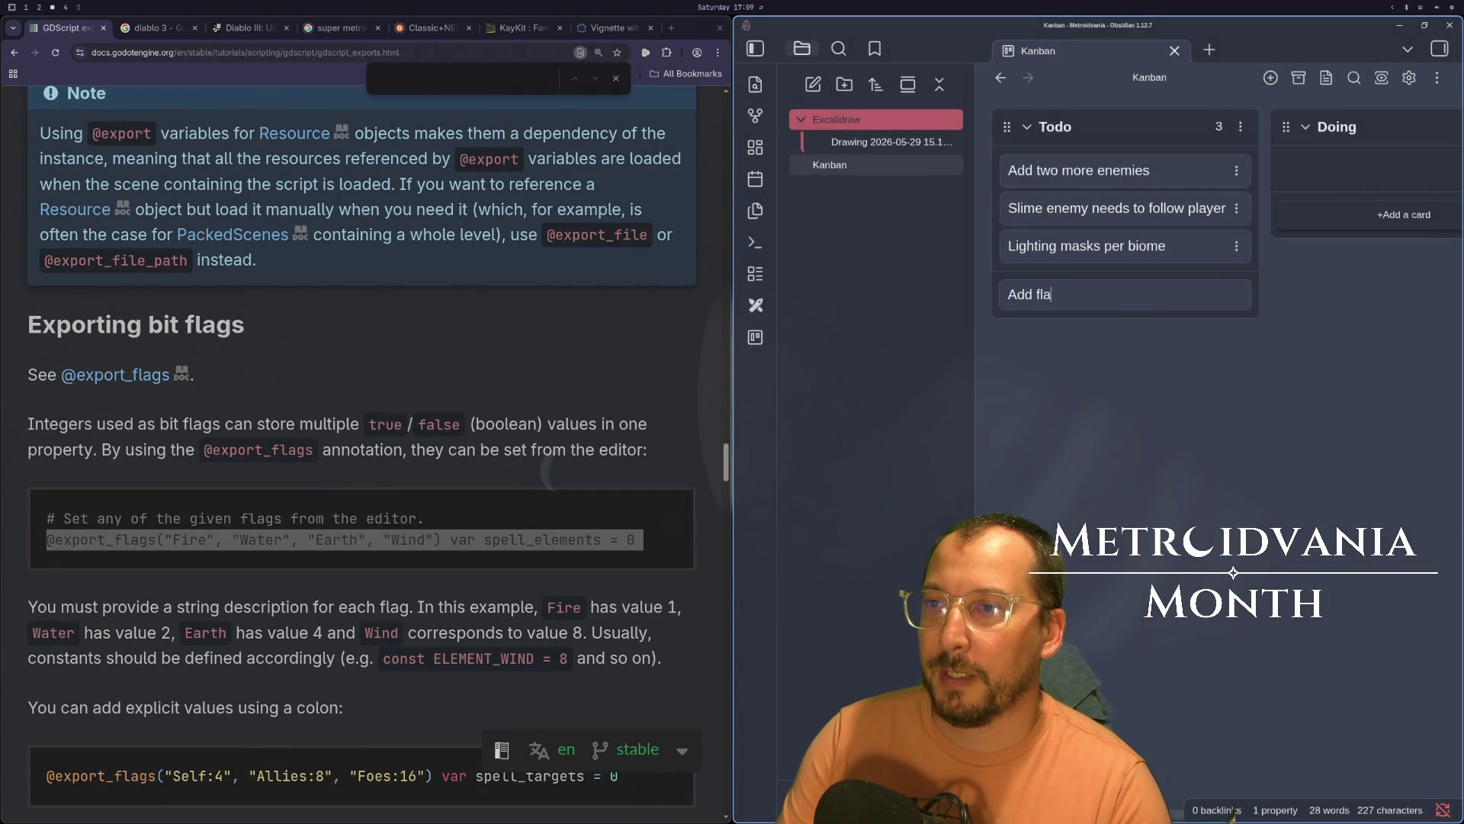
{"action": "type", "text": "s for"}
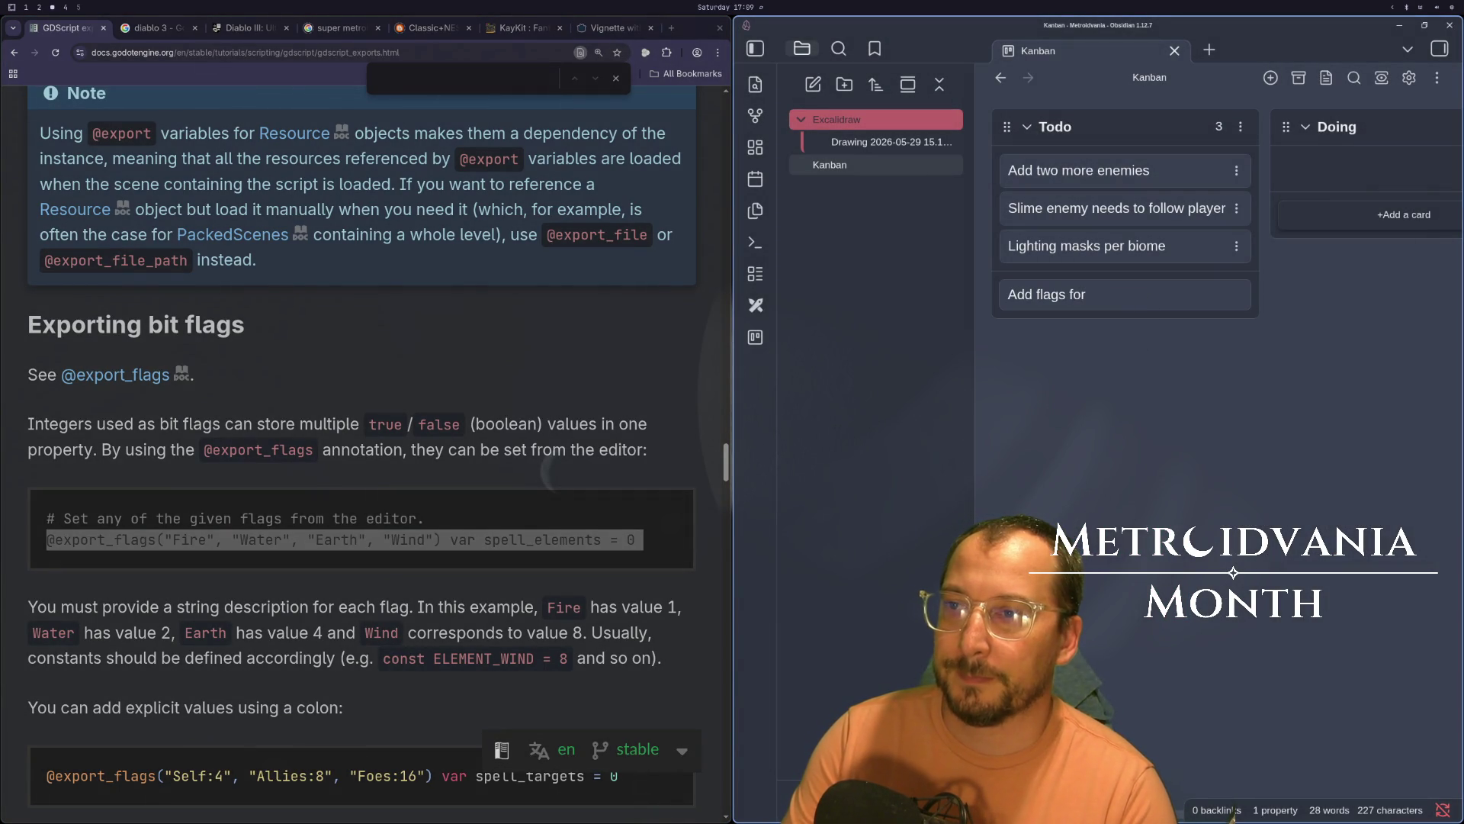
{"action": "type", "text": "ebug"}
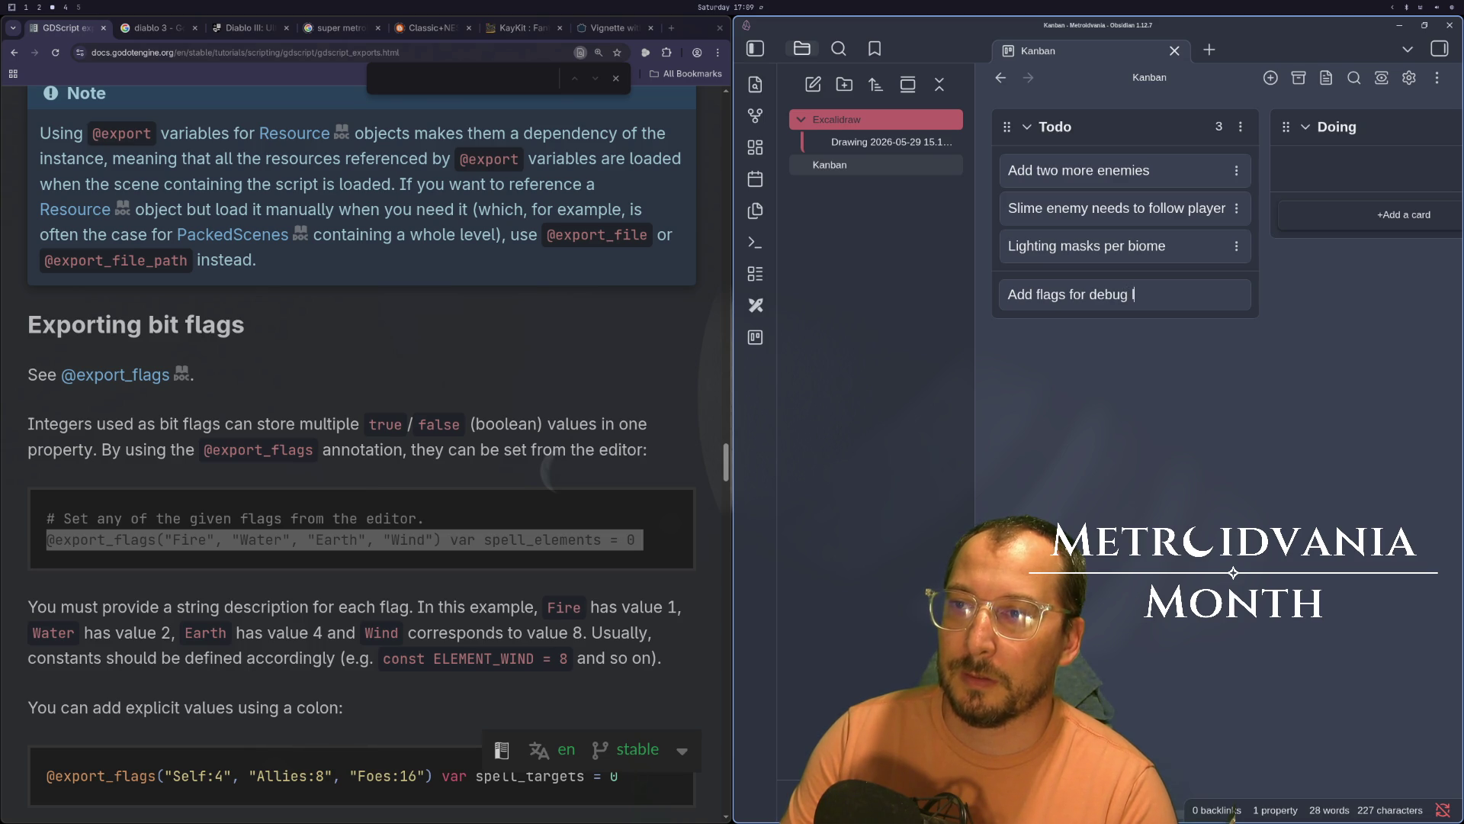
{"action": "type", "text": "logging"}
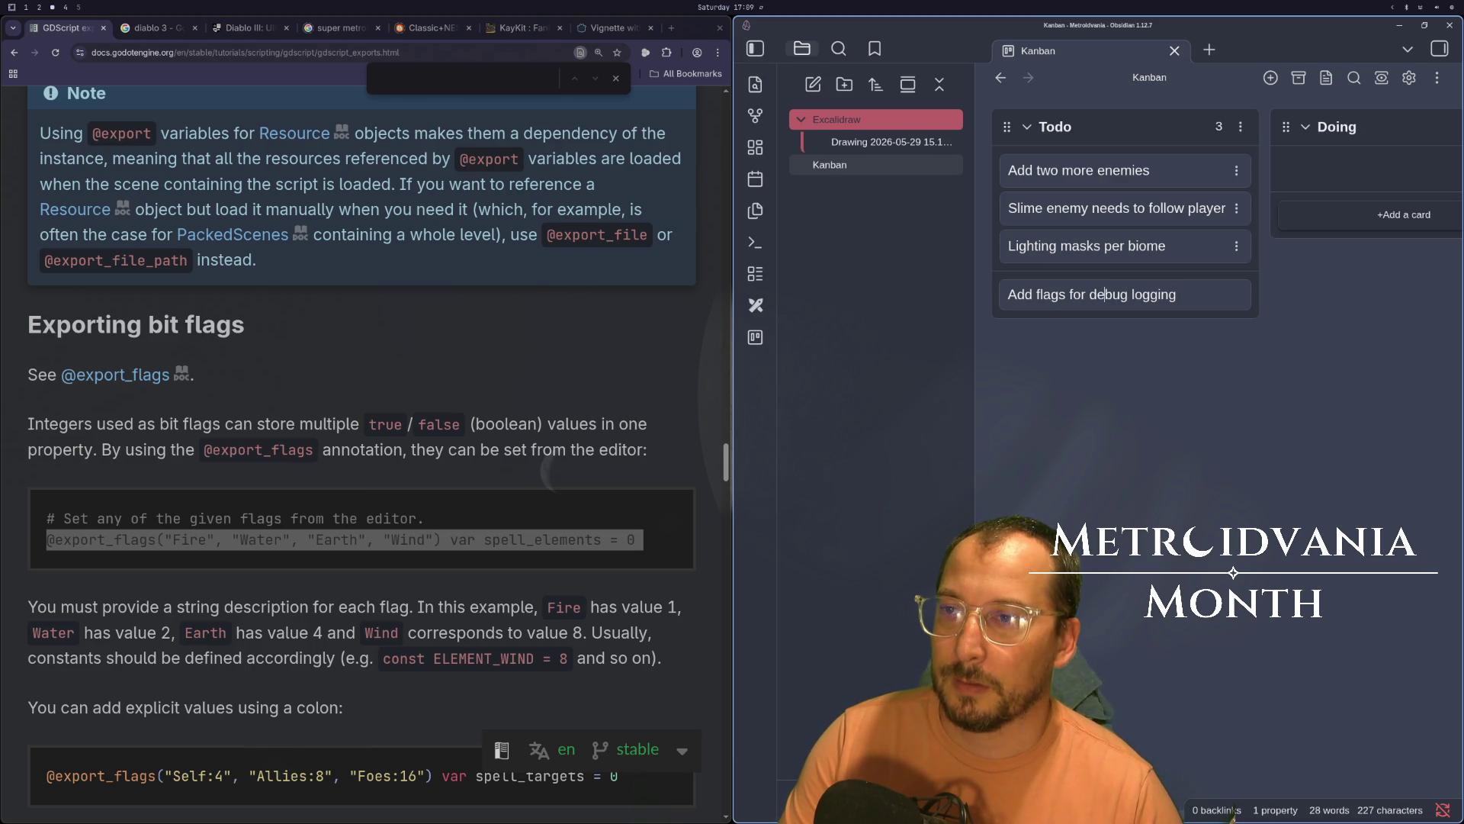
{"action": "type", "text": " custome"}
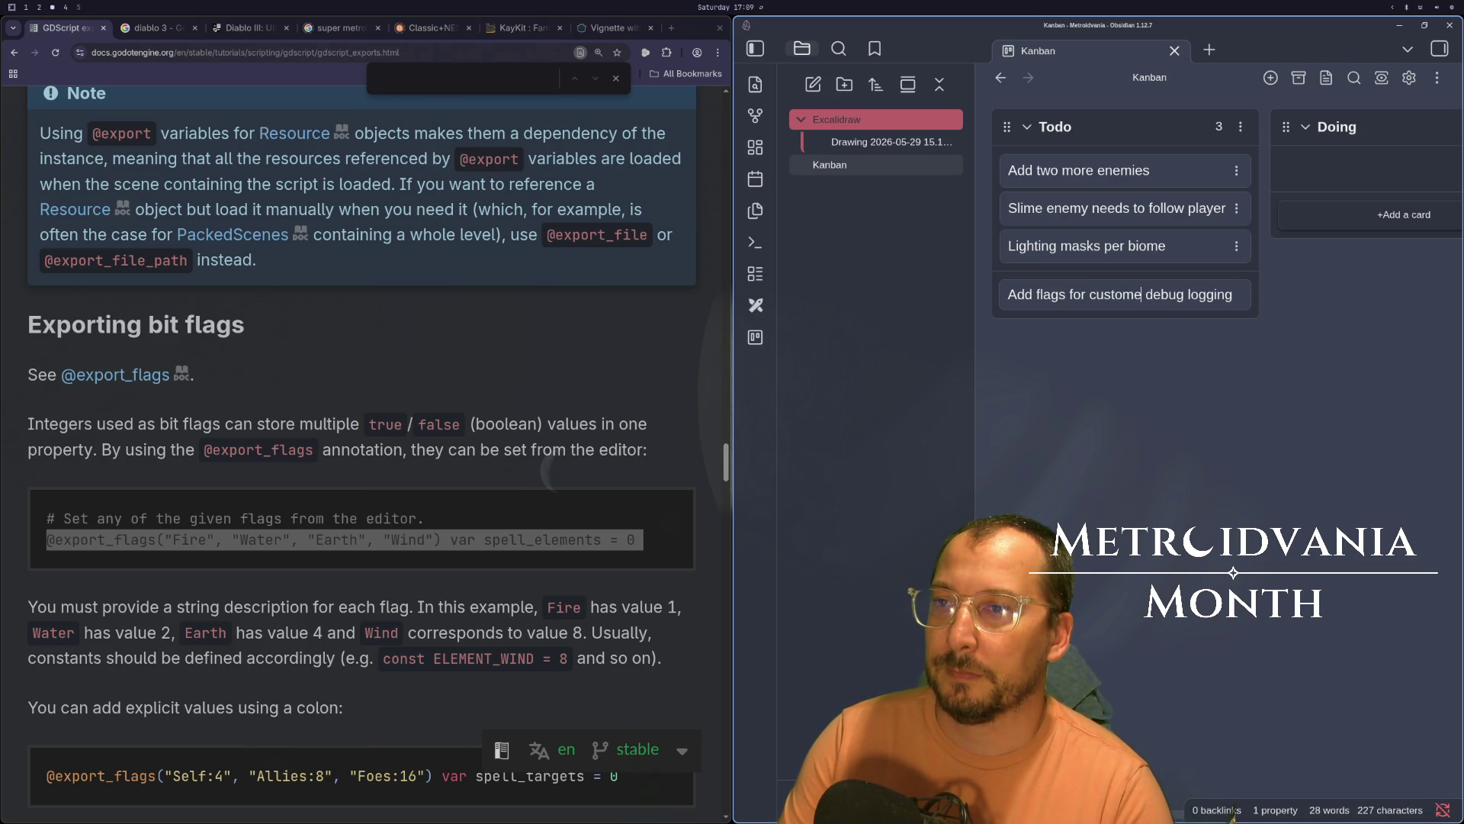
{"action": "key", "text": "Return"}
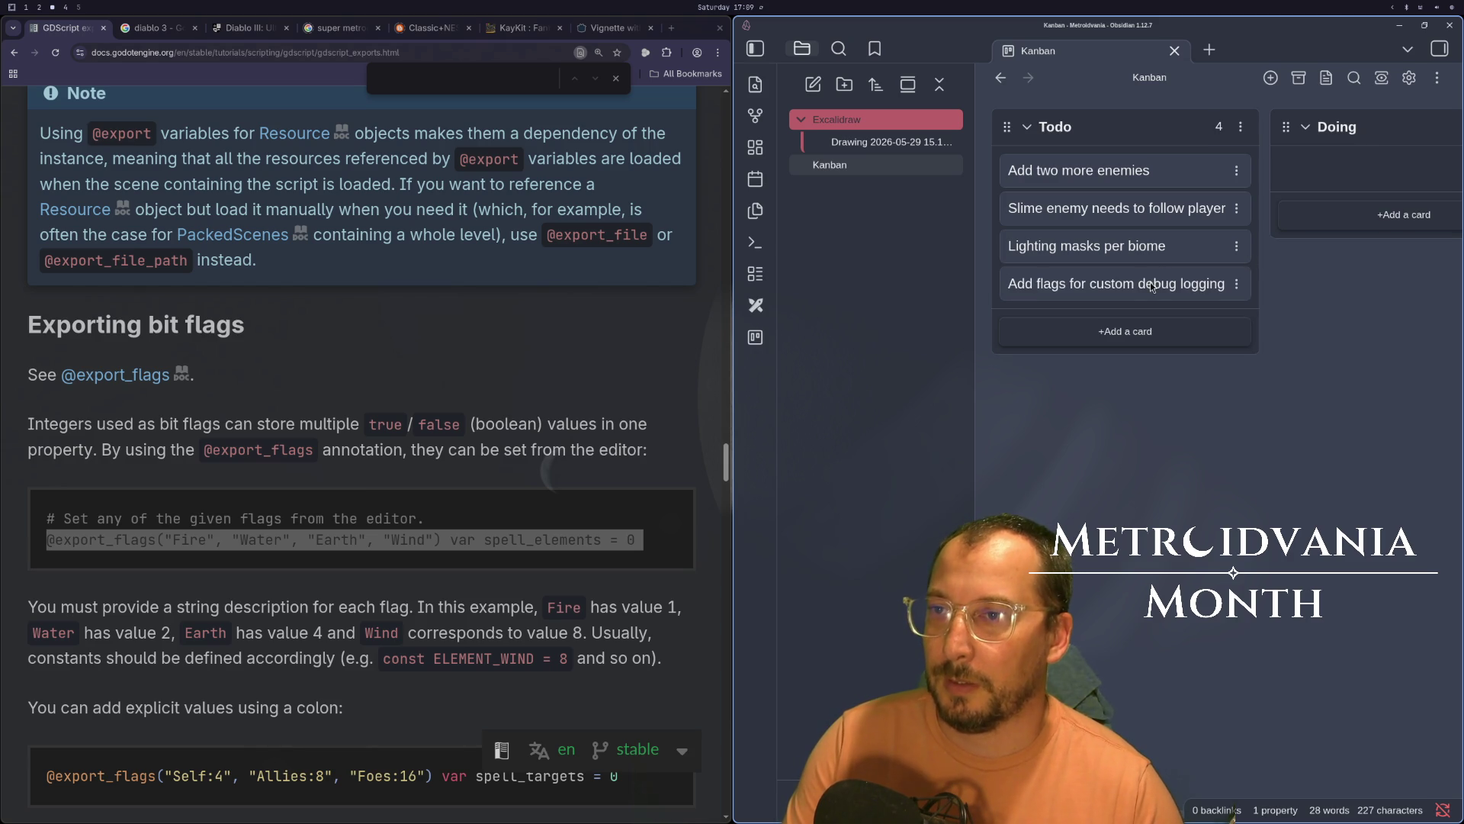
{"action": "right_click", "coordinate": [1150, 283]}
{"action": "left_click", "coordinate": [1186, 325]}
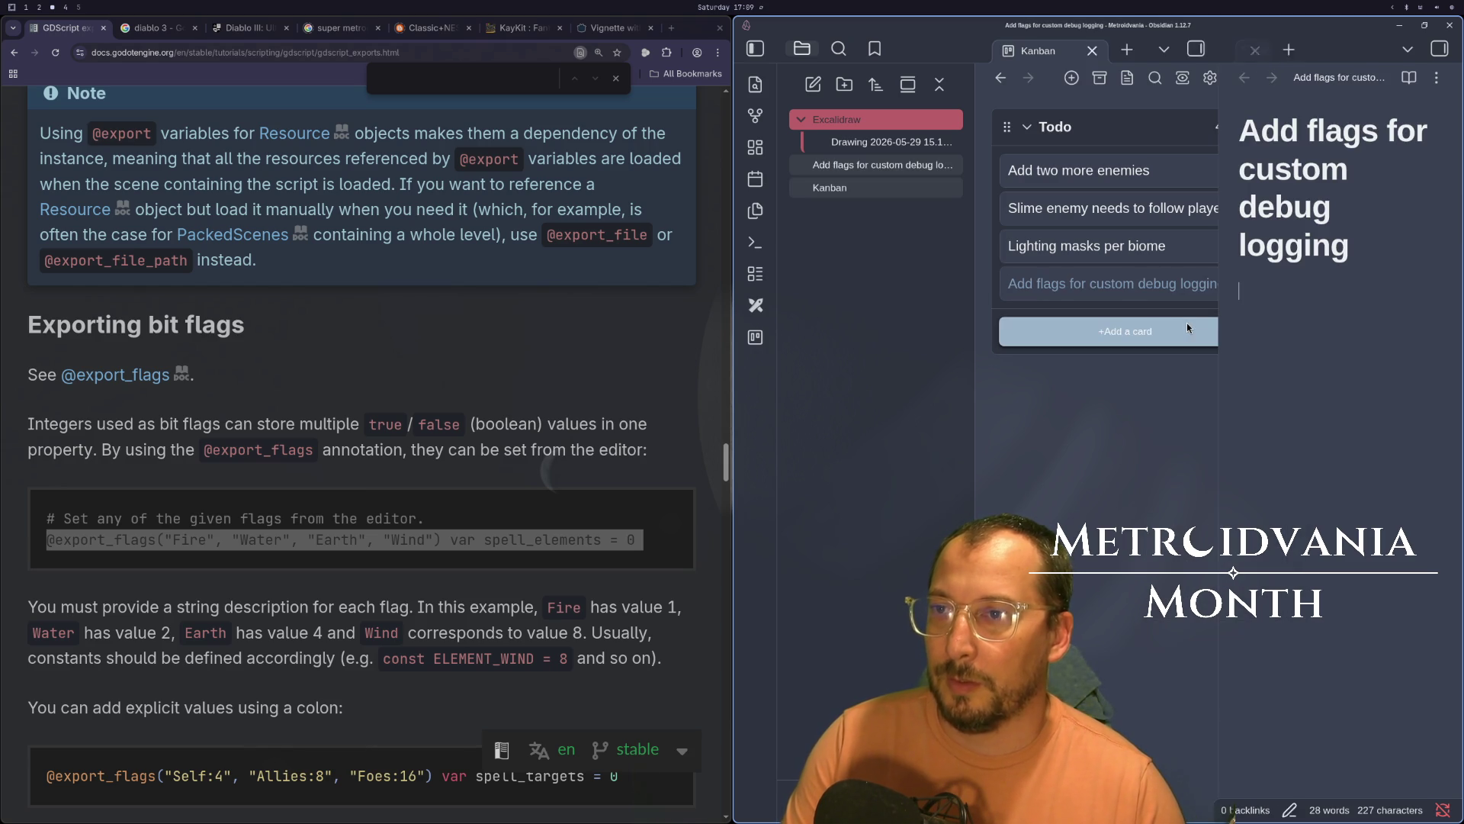
{"action": "type", "text": "@export_flags(\"Audio\", \"UI\", \"Enemy States\", \"Player States\") var internal_logger = 0"}
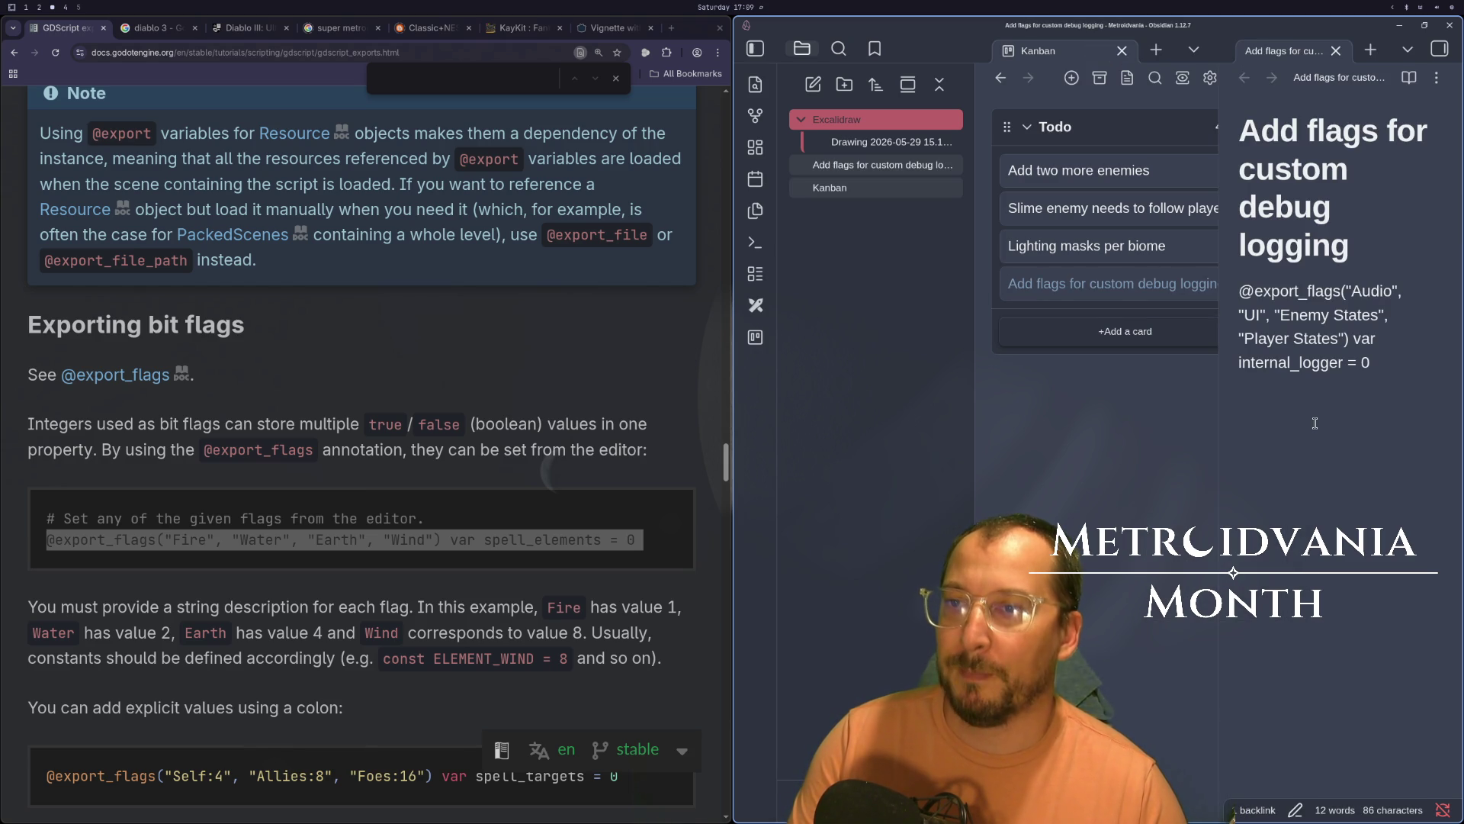
{"action": "left_click", "coordinate": [1253, 291]}
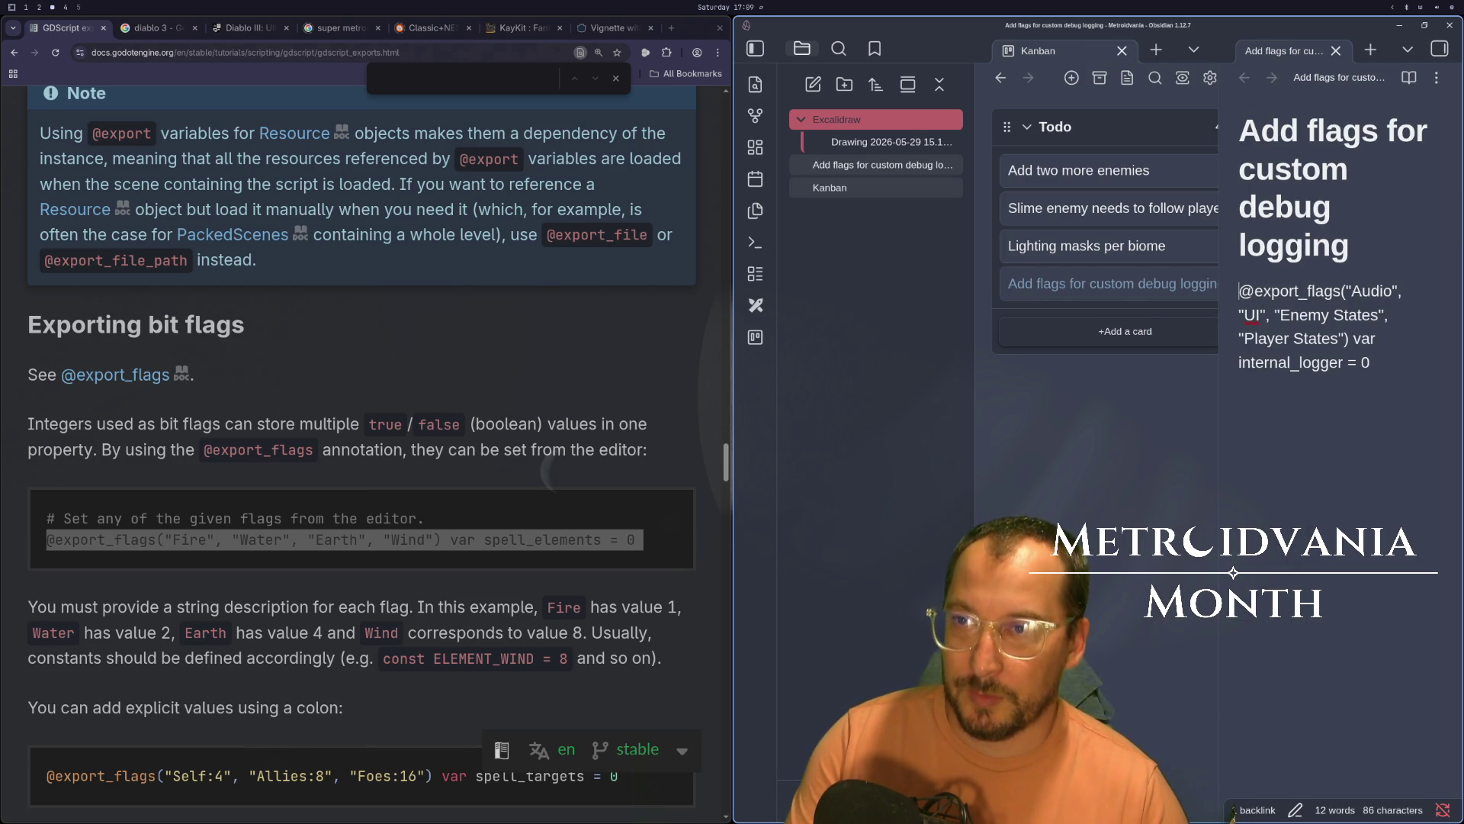
{"action": "type", "text": "```"}
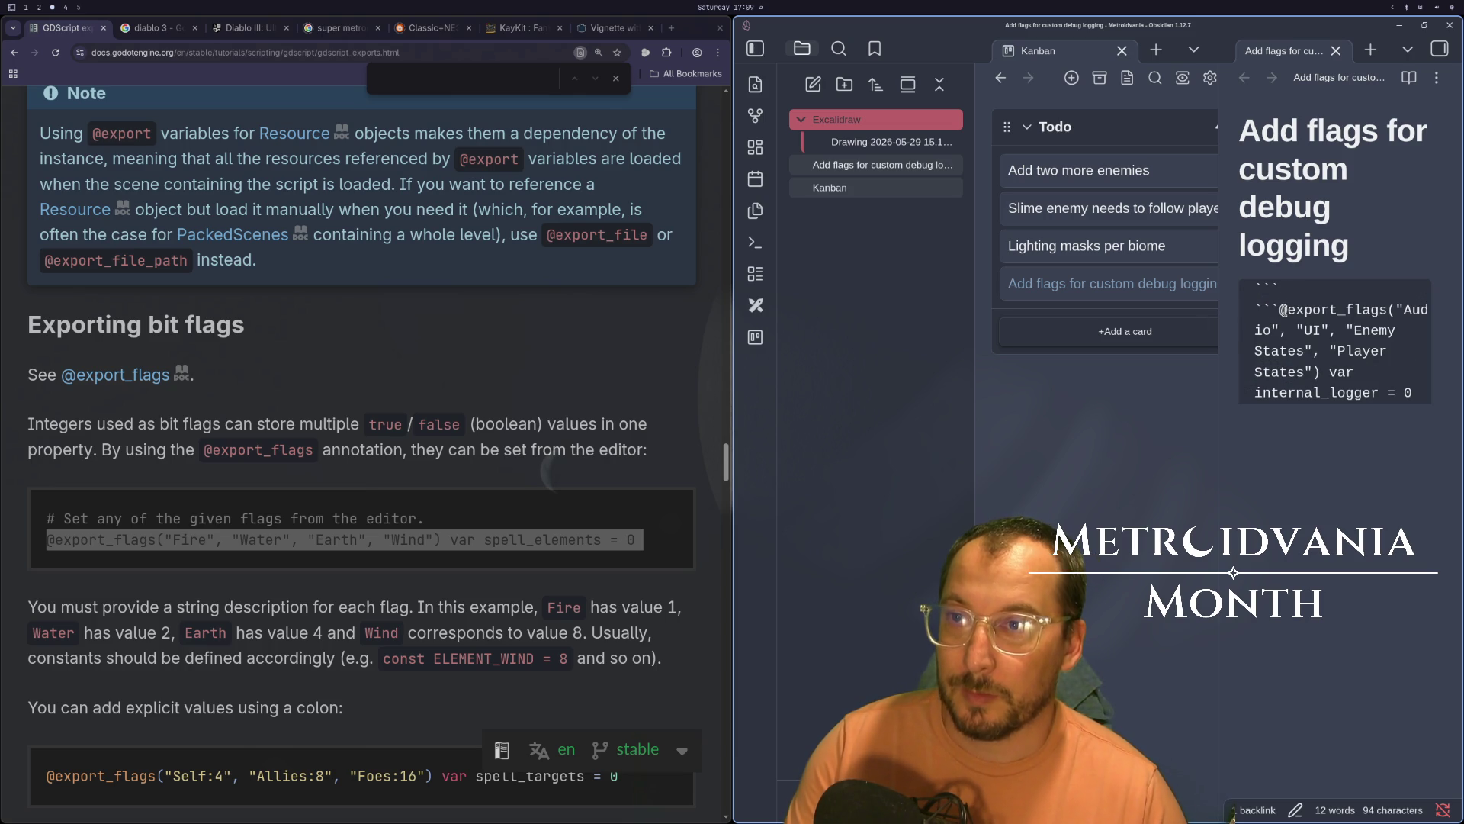
{"action": "type", "text": "Gd"}
{"action": "key", "text": "BackSpace"}
{"action": "key", "text": "BackSpace"}
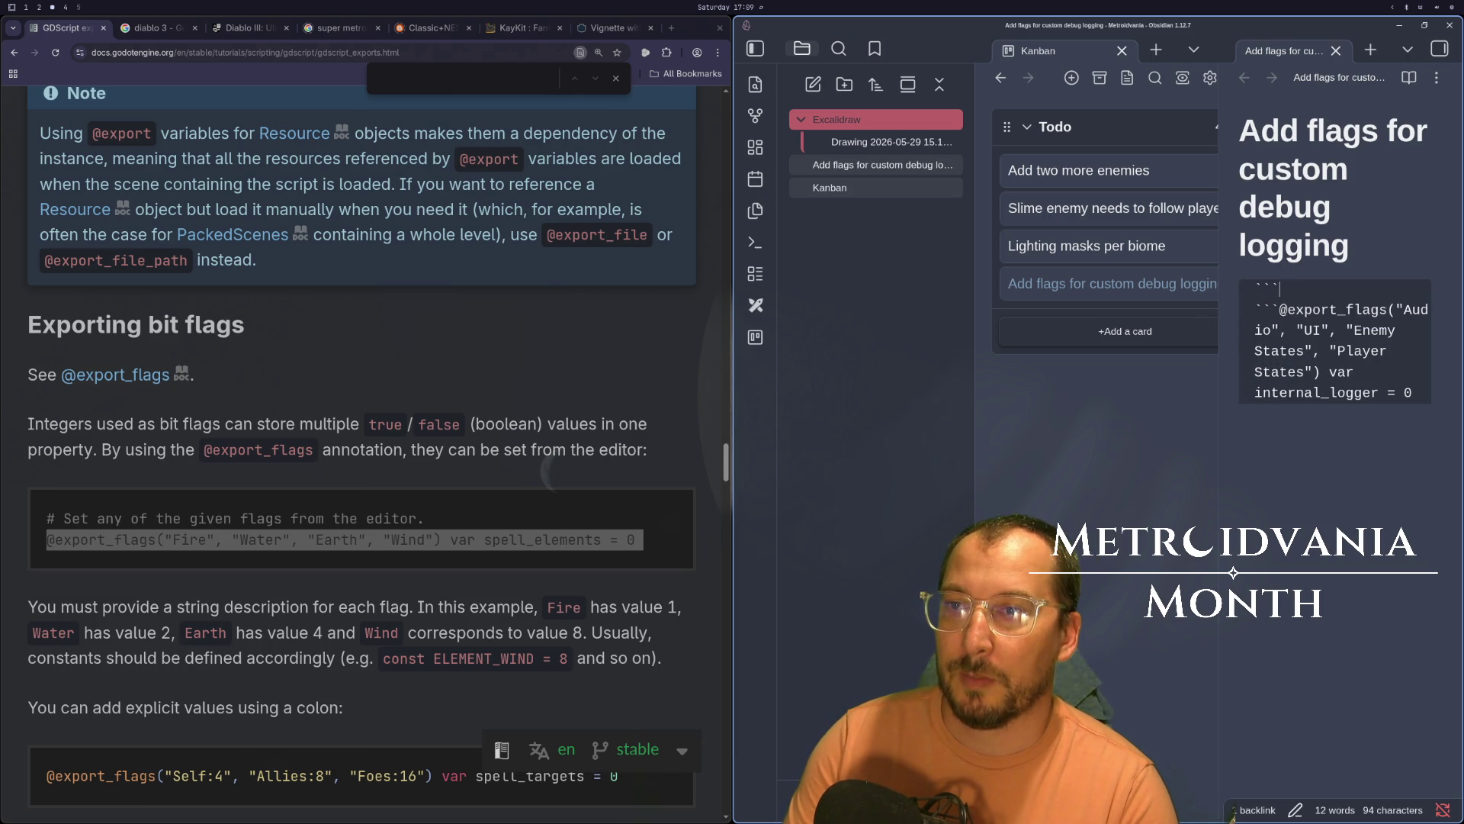
{"action": "type", "text": "SCRIPT"}
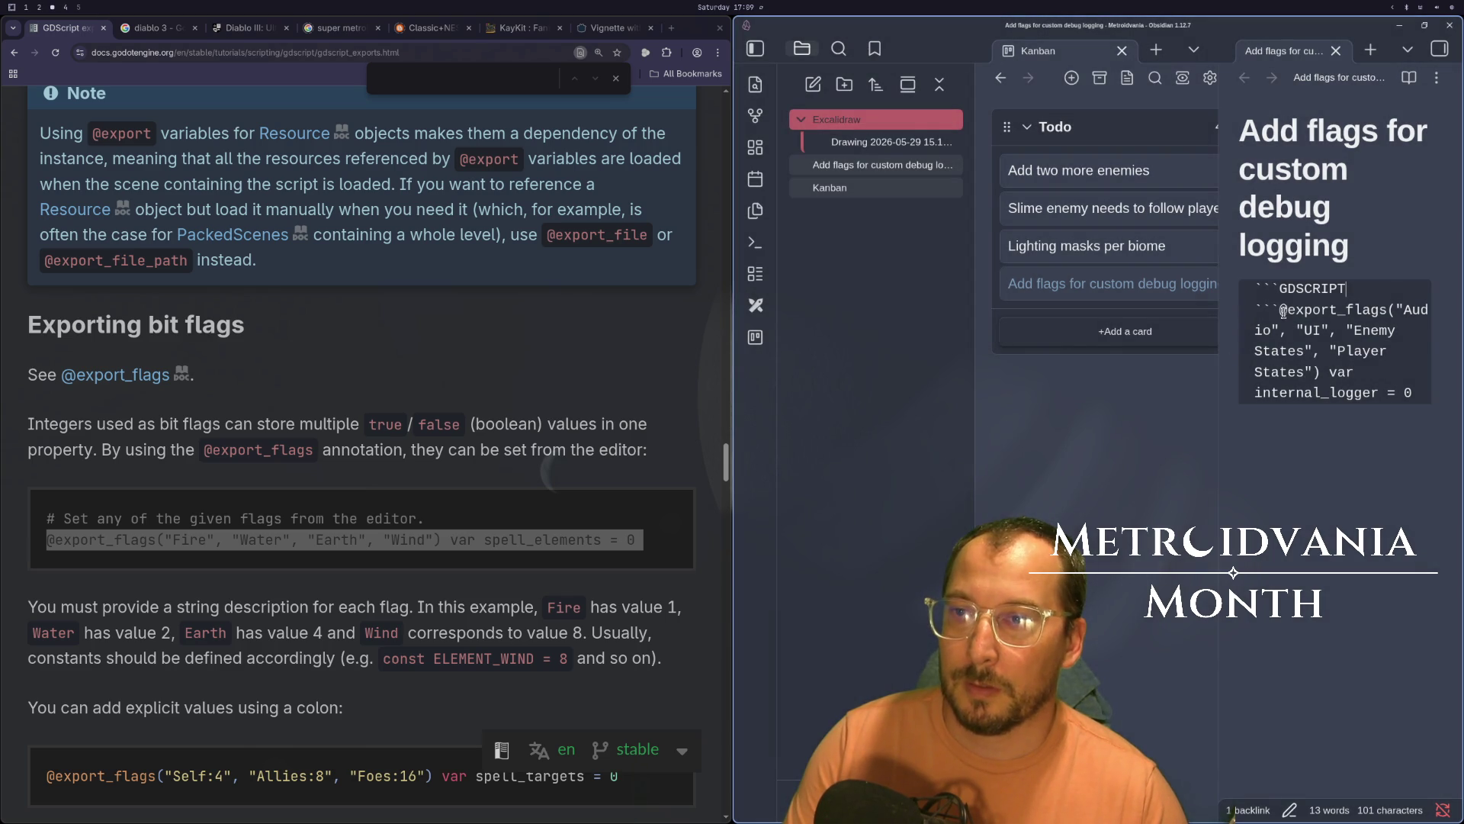
- Move the code line inside the code block and set its language name to Gdscript
{"action": "left_click_drag", "start_coordinate": [1282, 309], "coordinate": [1415, 393]}
{"action": "key", "text": "BackSpace"}
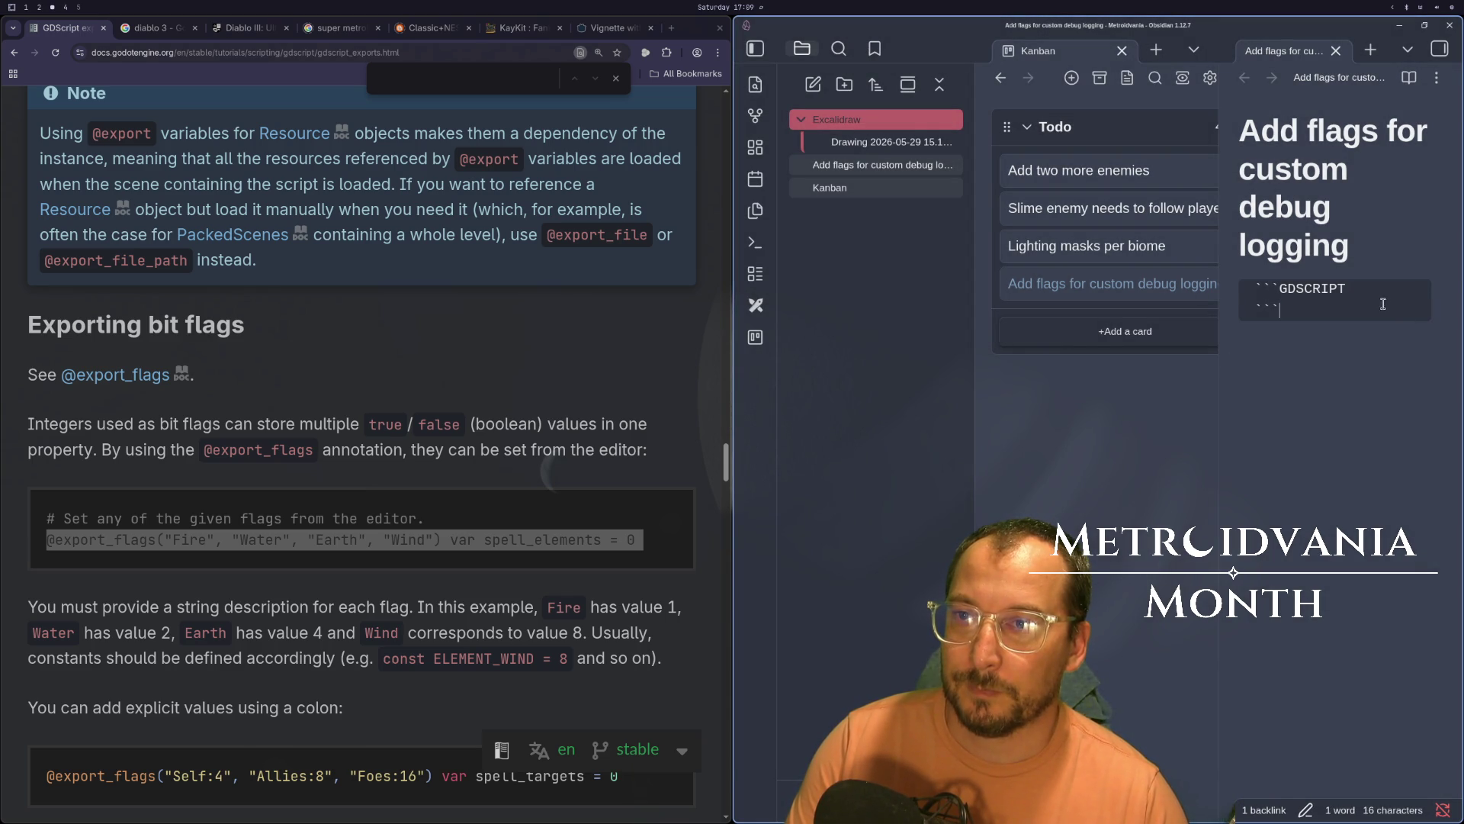
{"action": "left_click", "coordinate": [1264, 615]}
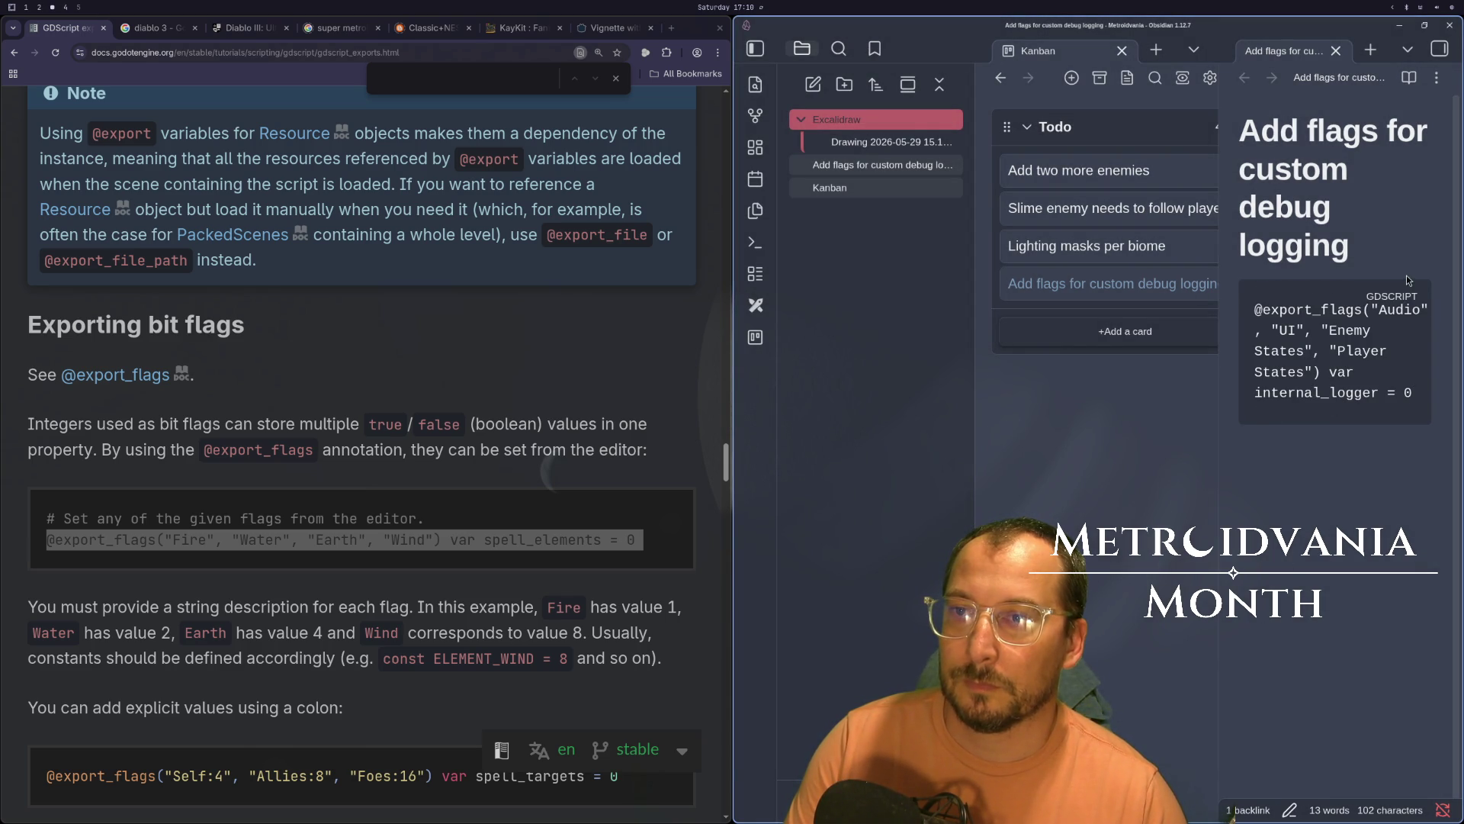
{"action": "left_click", "coordinate": [1384, 293]}
{"action": "left_click", "coordinate": [1331, 312]}
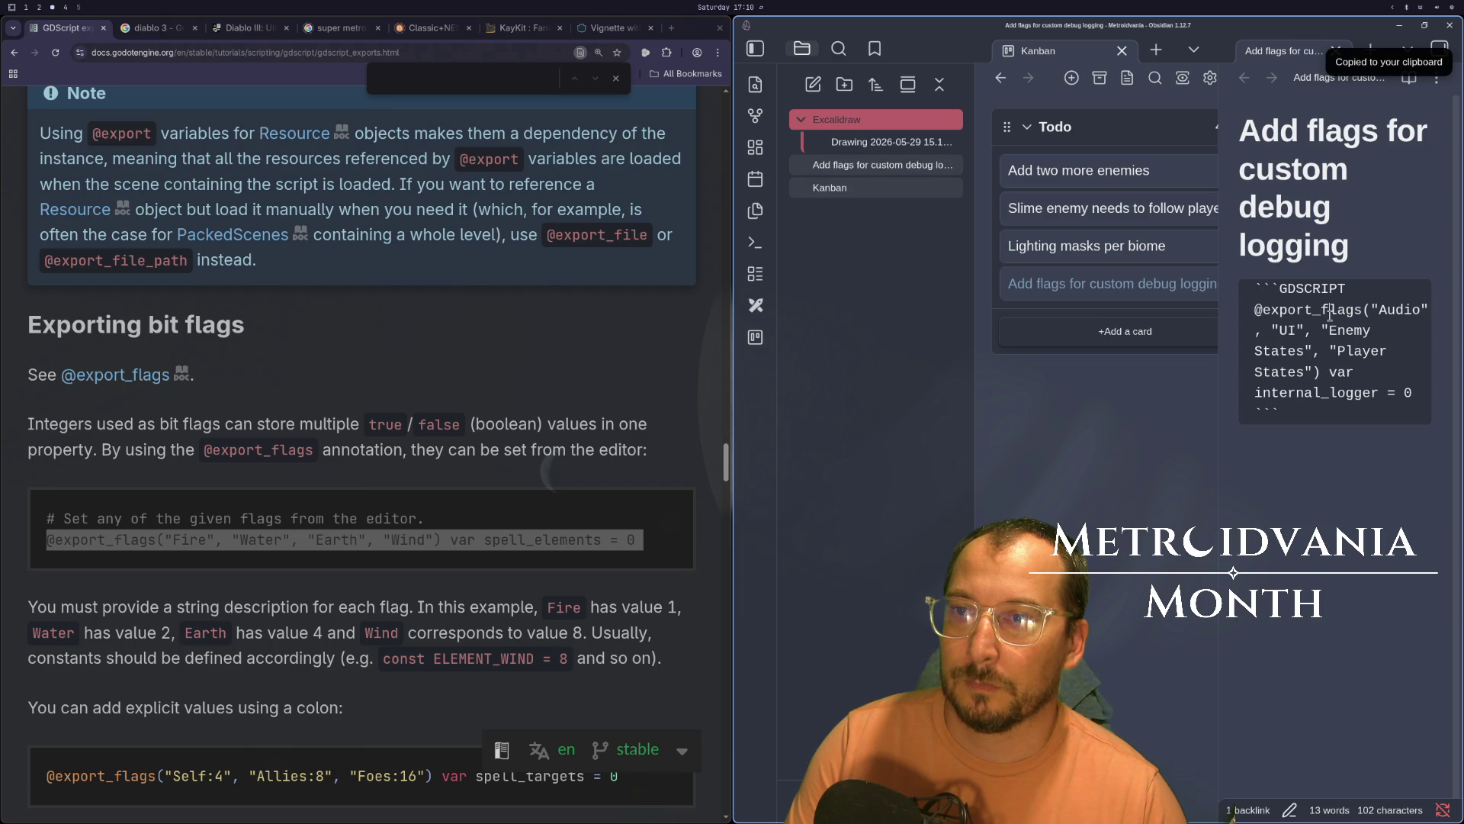
{"action": "double_click", "coordinate": [1317, 290]}
{"action": "type", "text": "Gdscript"}
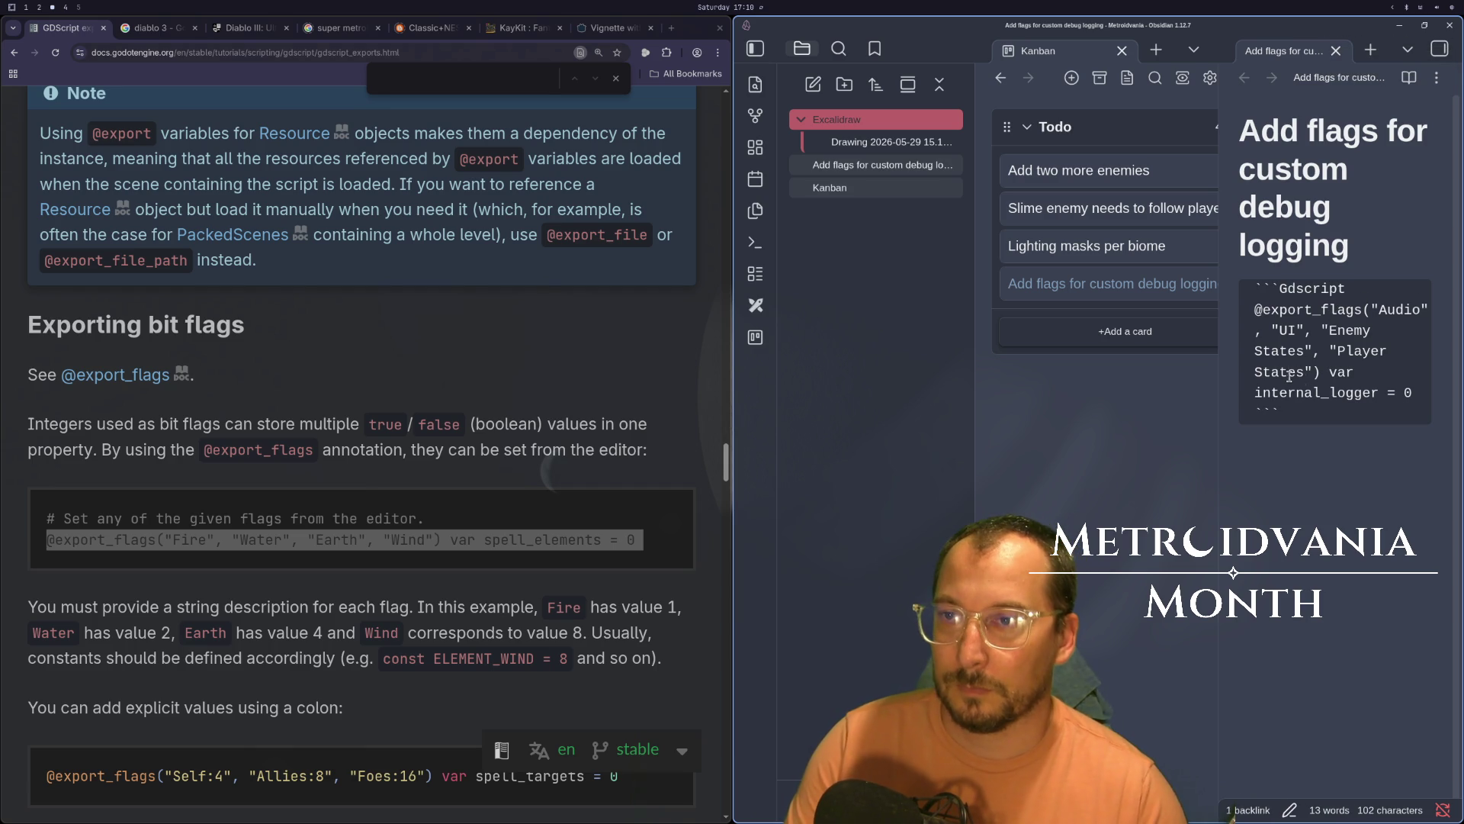
{"action": "left_click", "coordinate": [1364, 330]}
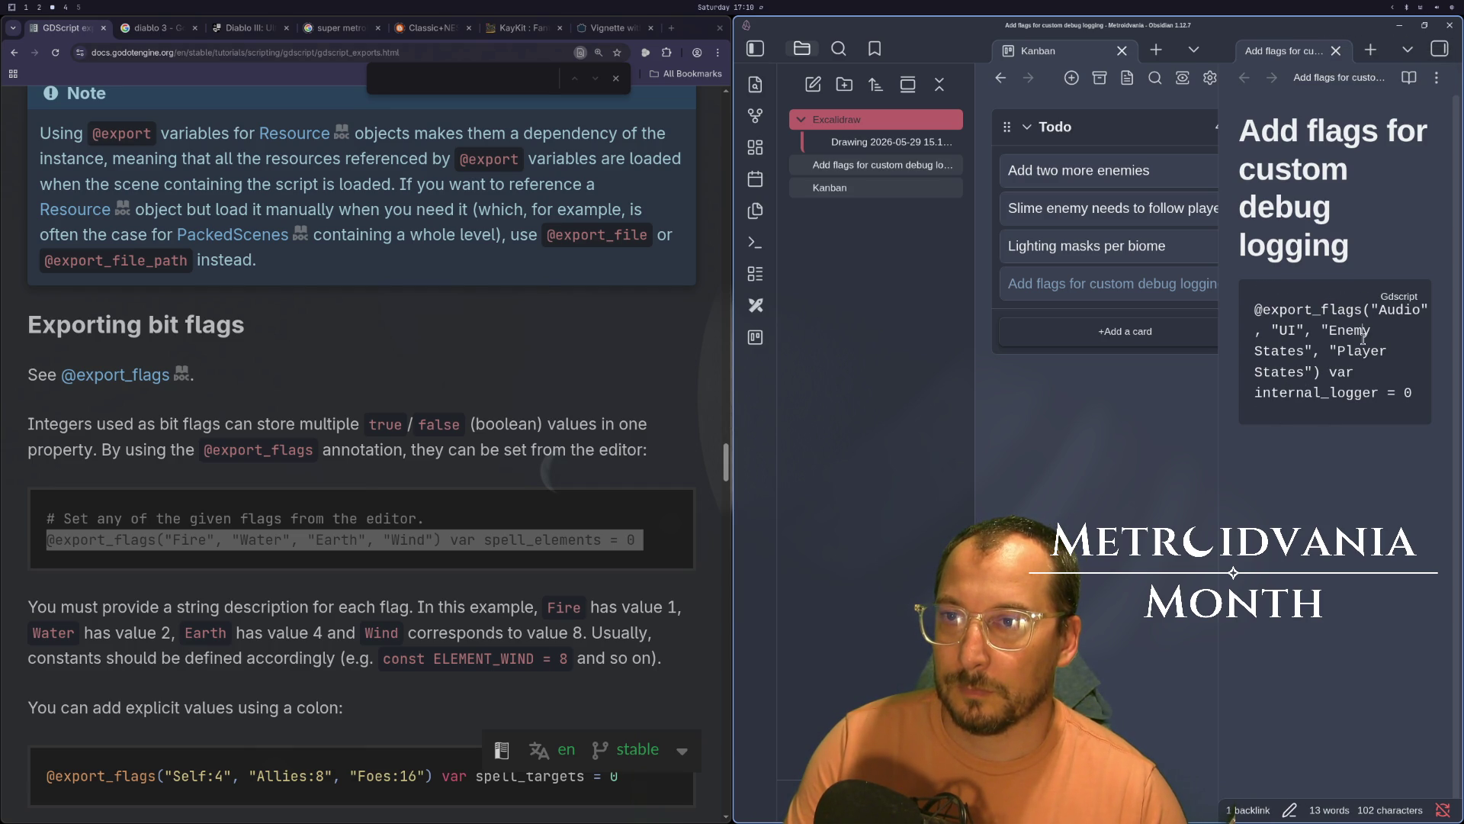
{"action": "left_click", "coordinate": [1347, 496]}
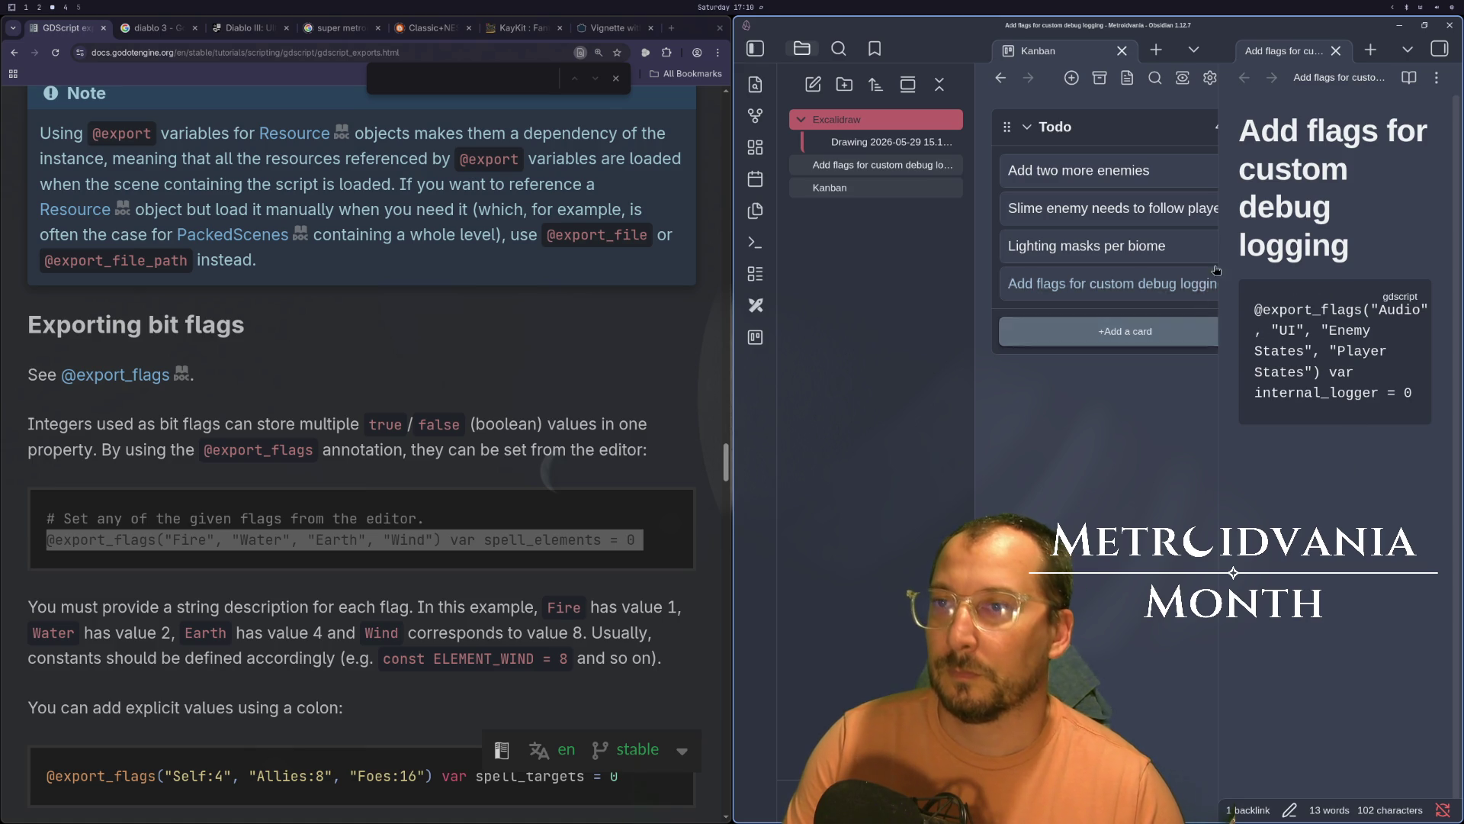
- Find 'gdscript' in the community plugin browser and install the GDScript Syntax Highlighting plugin
{"action": "key", "text": "ctrl+comma"}
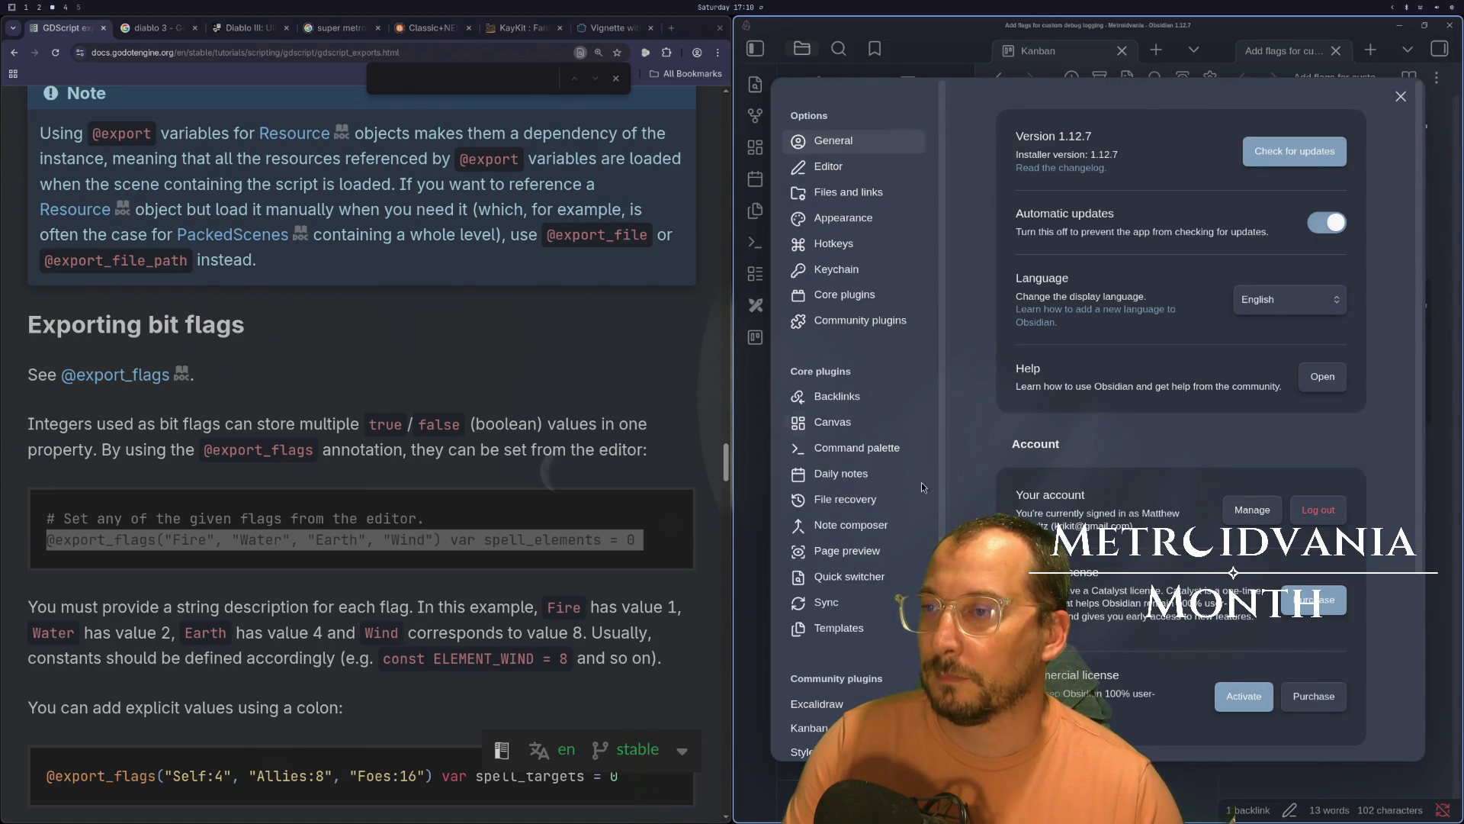
{"action": "left_click", "coordinate": [891, 323]}
{"action": "left_click", "coordinate": [1307, 244]}
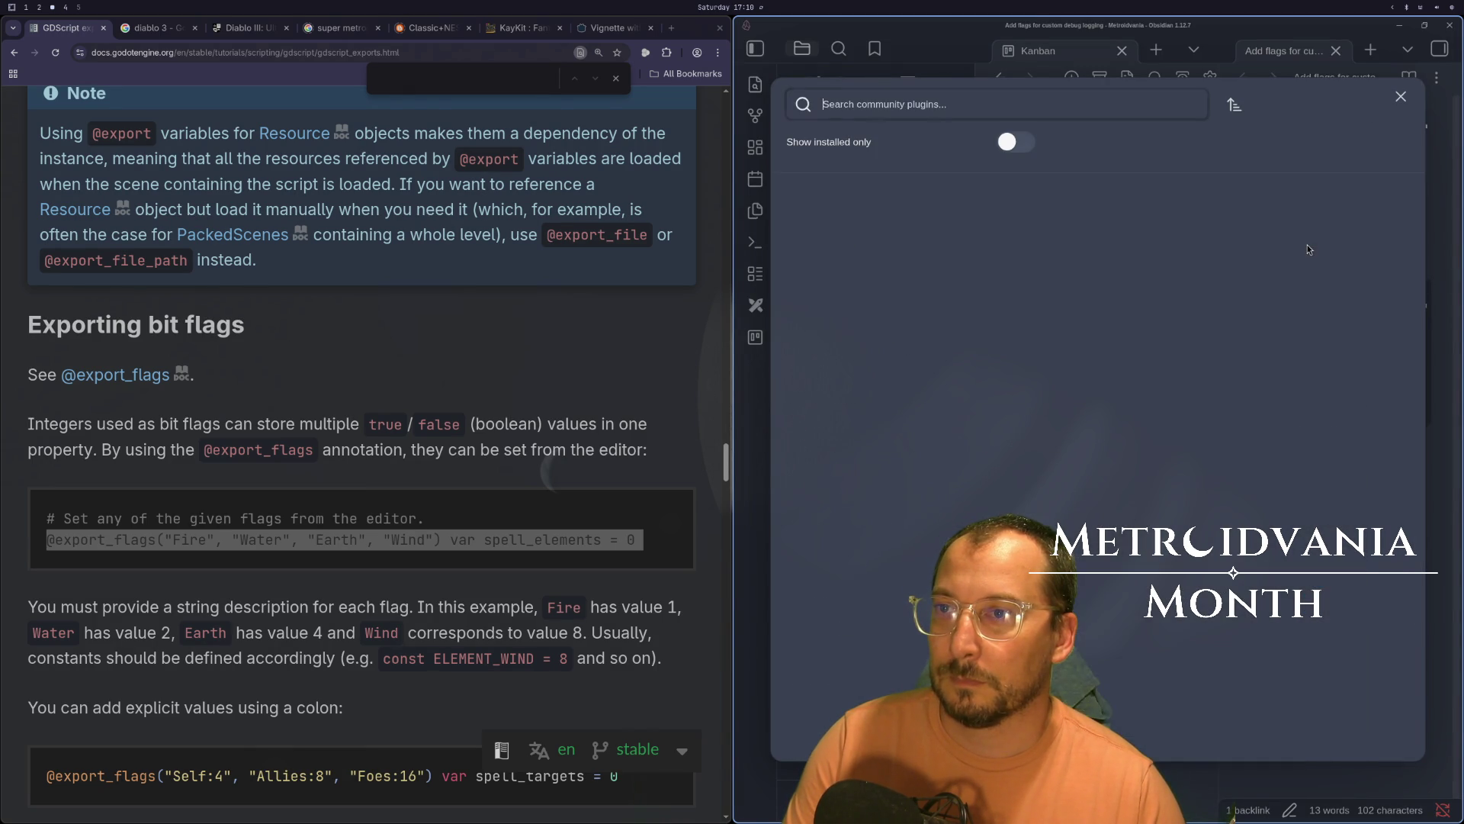
{"action": "type", "text": "gdscript"}
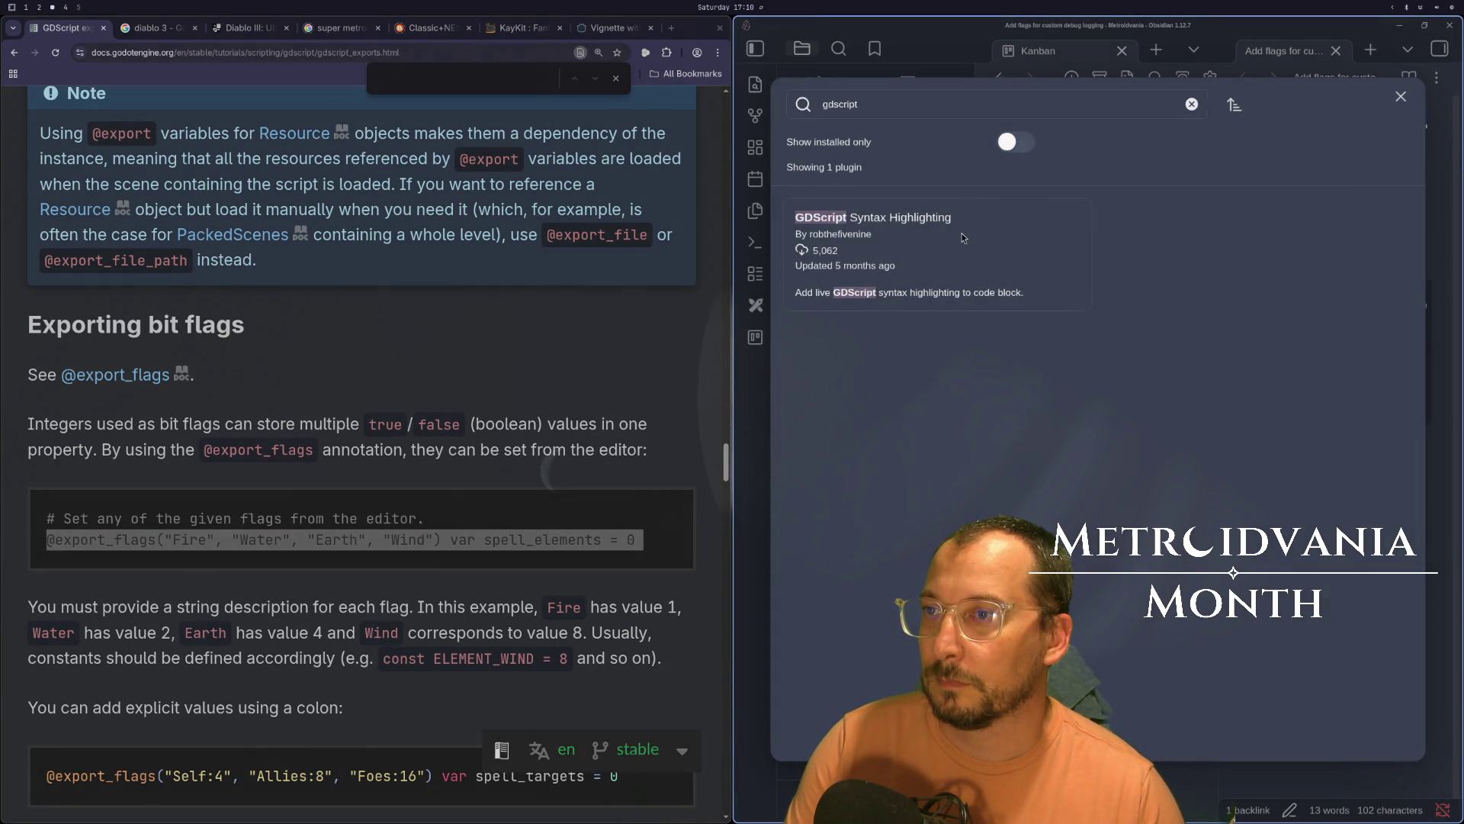
{"action": "left_click", "coordinate": [962, 235]}
{"action": "scroll", "coordinate": [1232, 381], "scroll_direction": "down", "scroll_amount": 5}
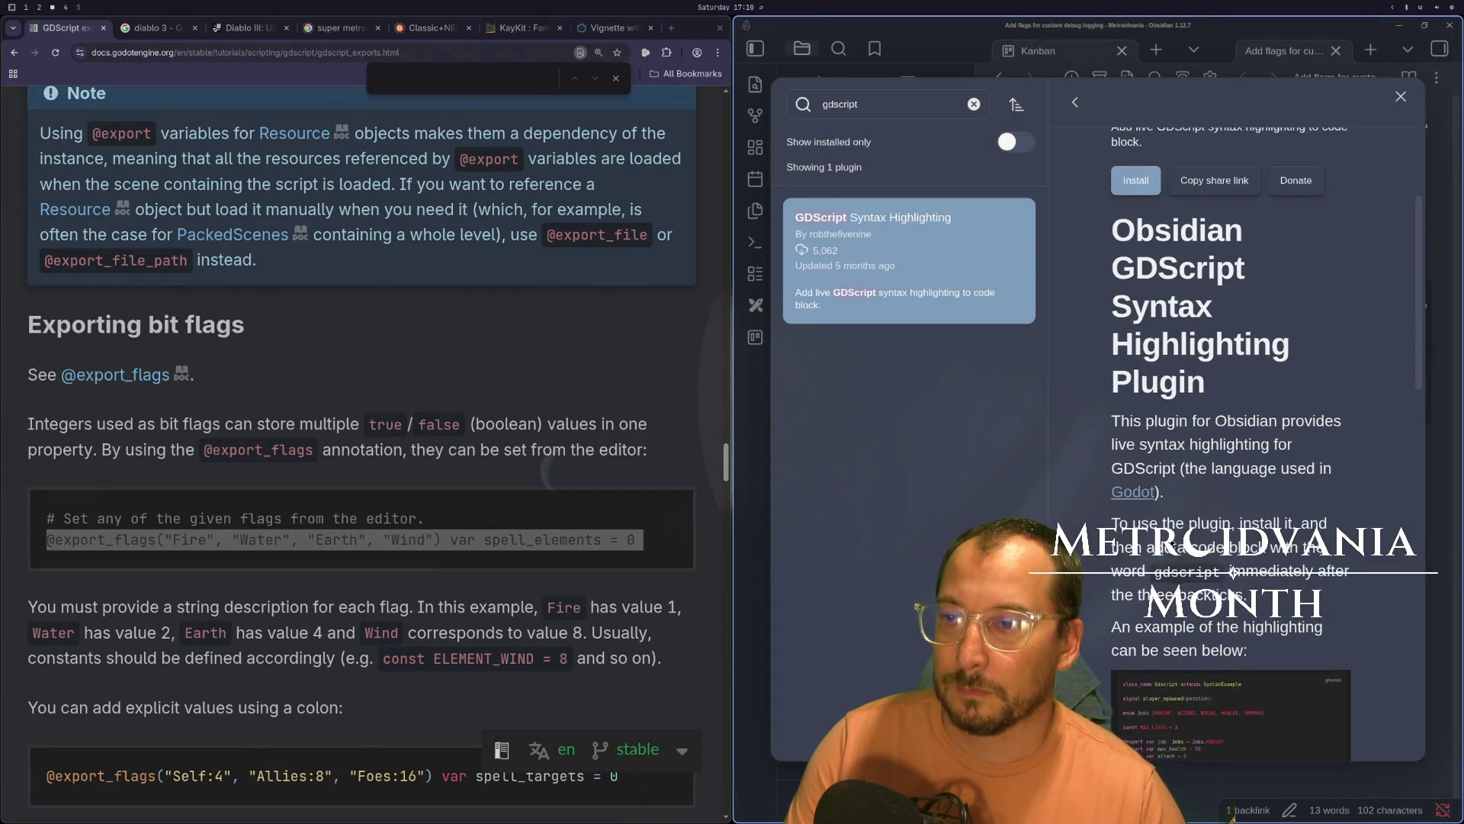
{"action": "scroll", "coordinate": [1145, 357], "scroll_direction": "up", "scroll_amount": 3}
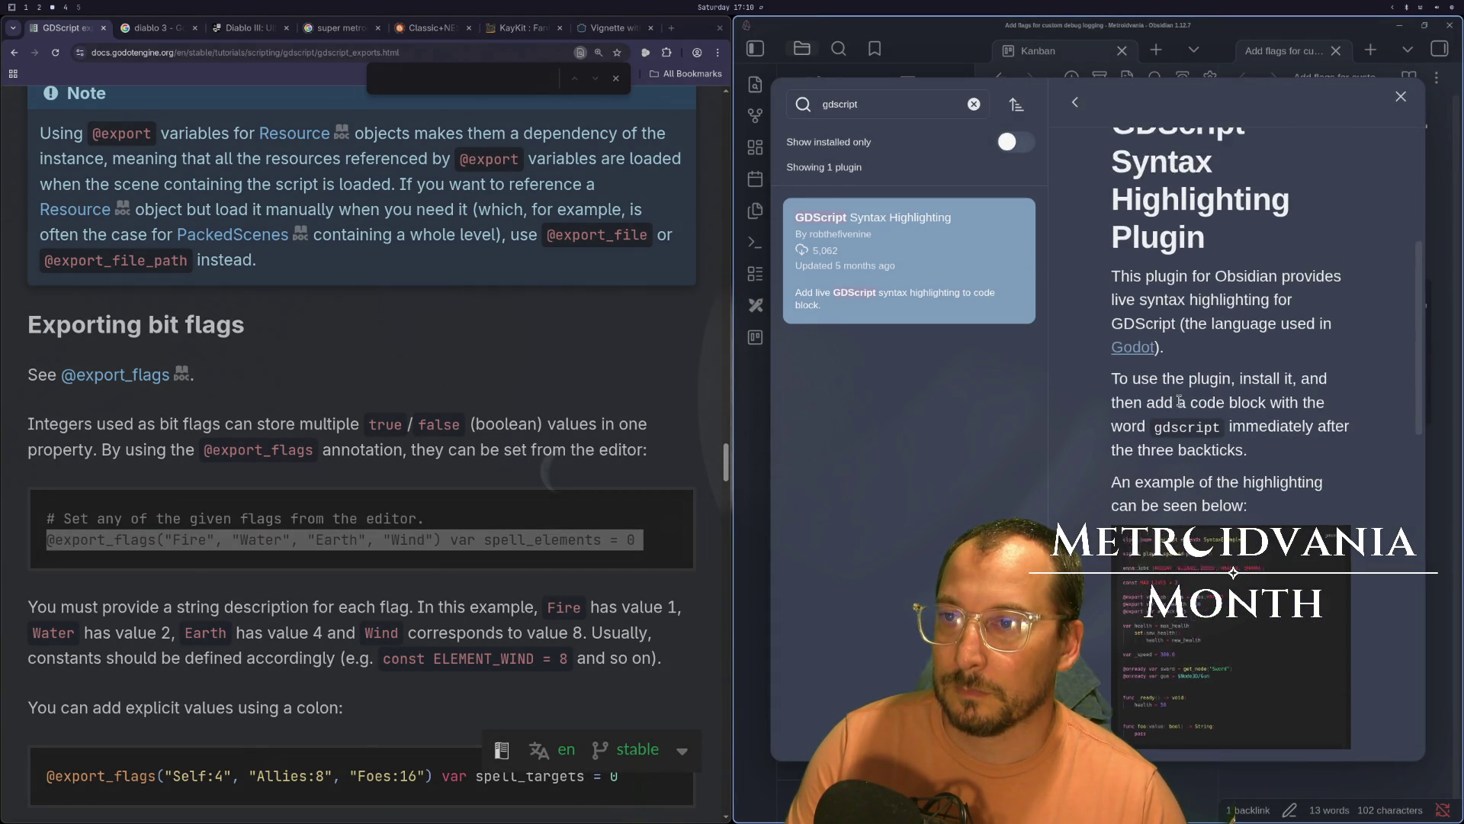
{"action": "scroll", "coordinate": [1146, 357], "scroll_direction": "up", "scroll_amount": 1}
{"action": "left_click", "coordinate": [1127, 259]}
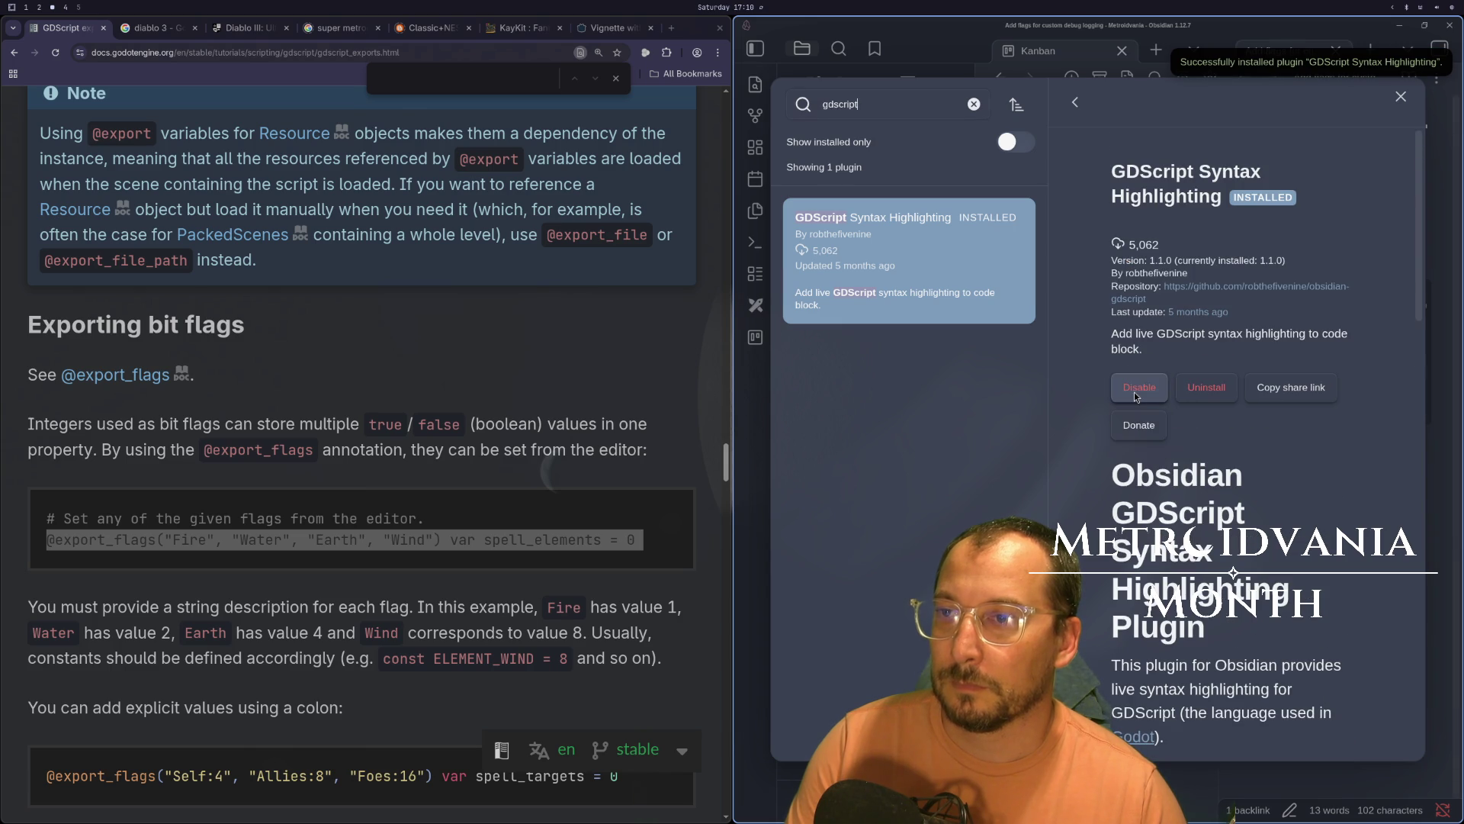
{"action": "left_click", "coordinate": [1401, 97]}
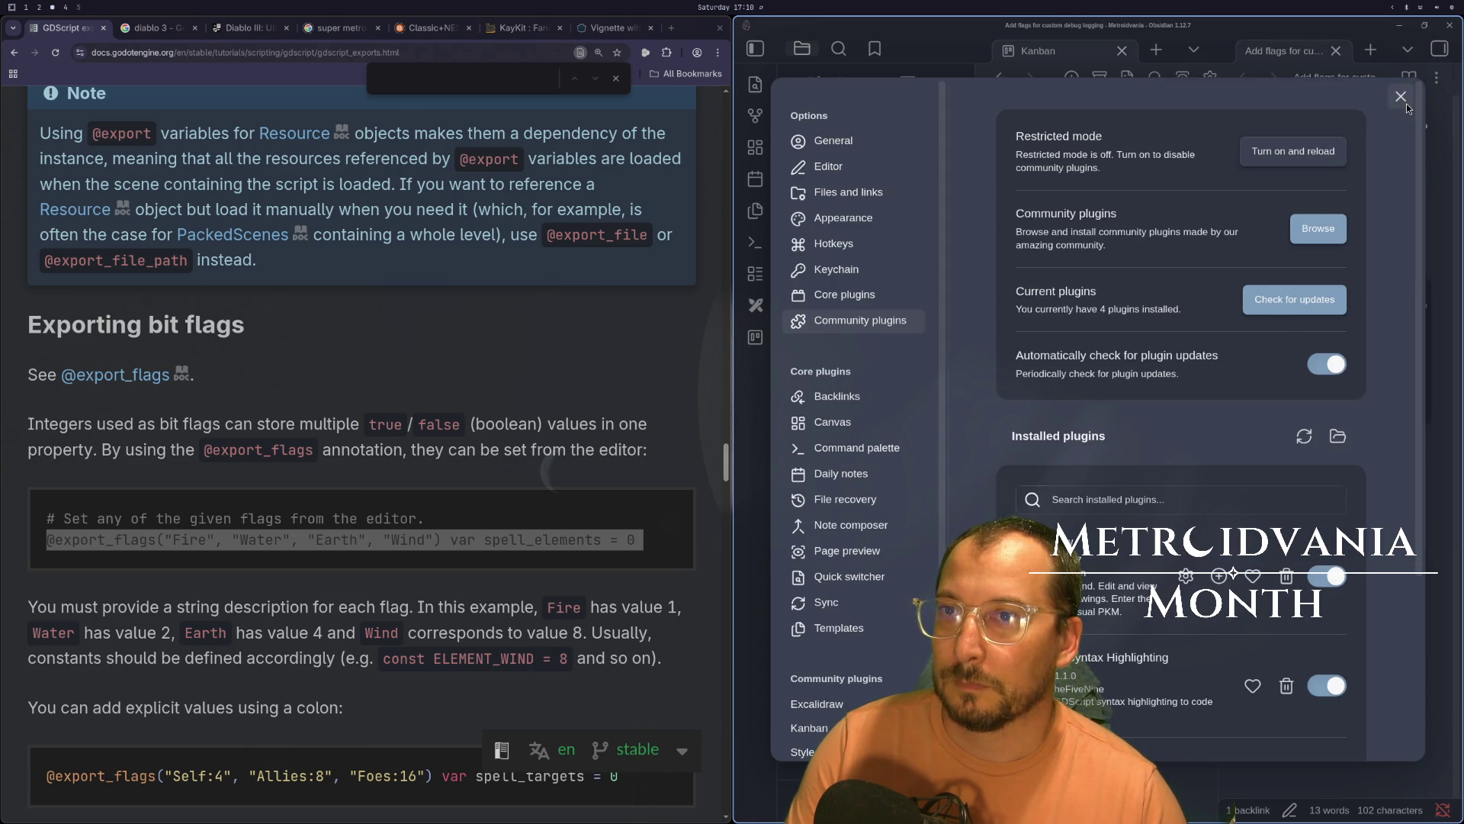
{"action": "left_click", "coordinate": [1424, 112]}
{"action": "key", "text": "super+f"}
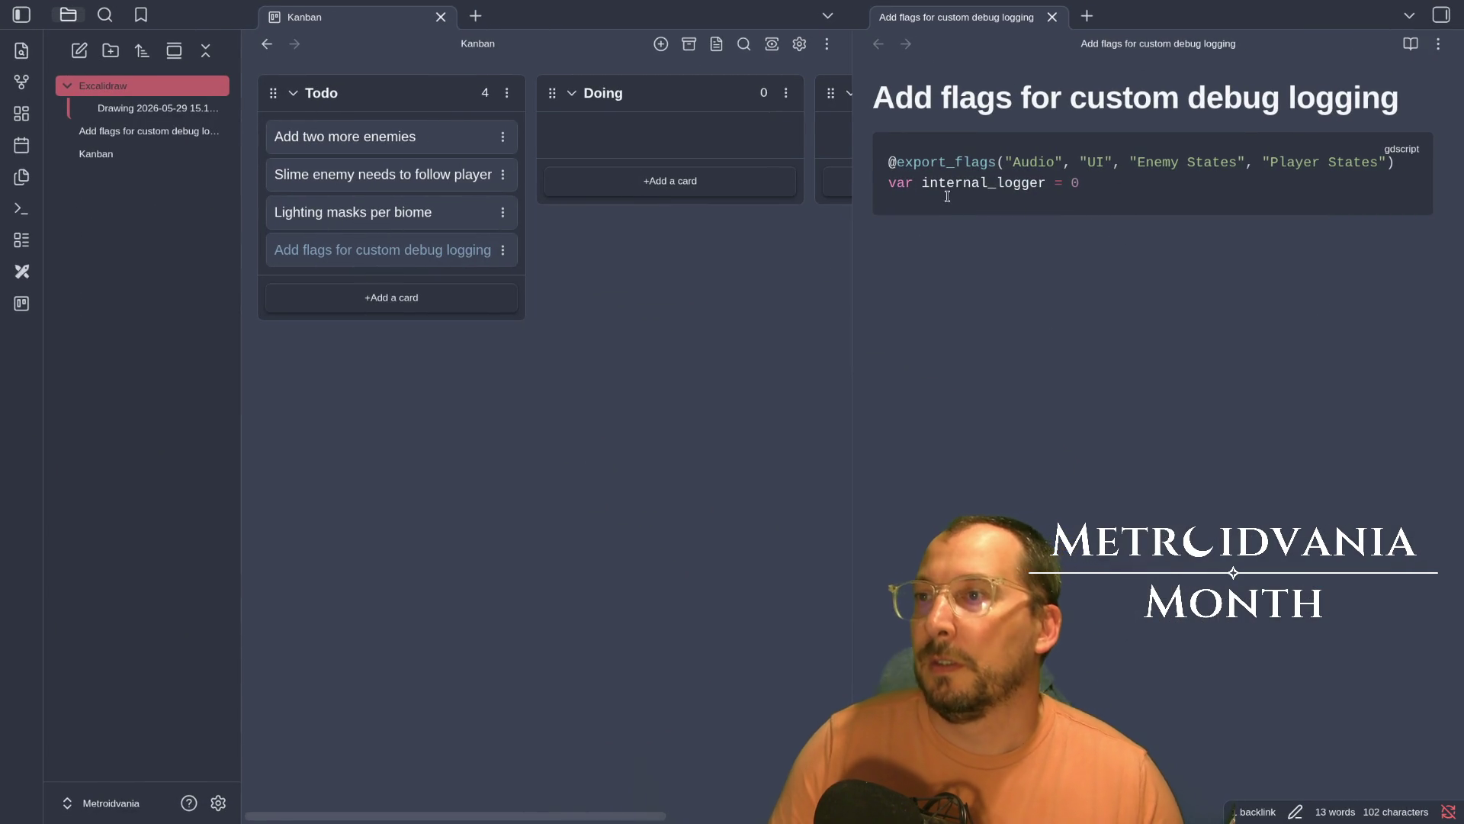
- Close the debug-logging note, hide the file sidebar, and return to the Kanban board
{"action": "key", "text": "super+f"}
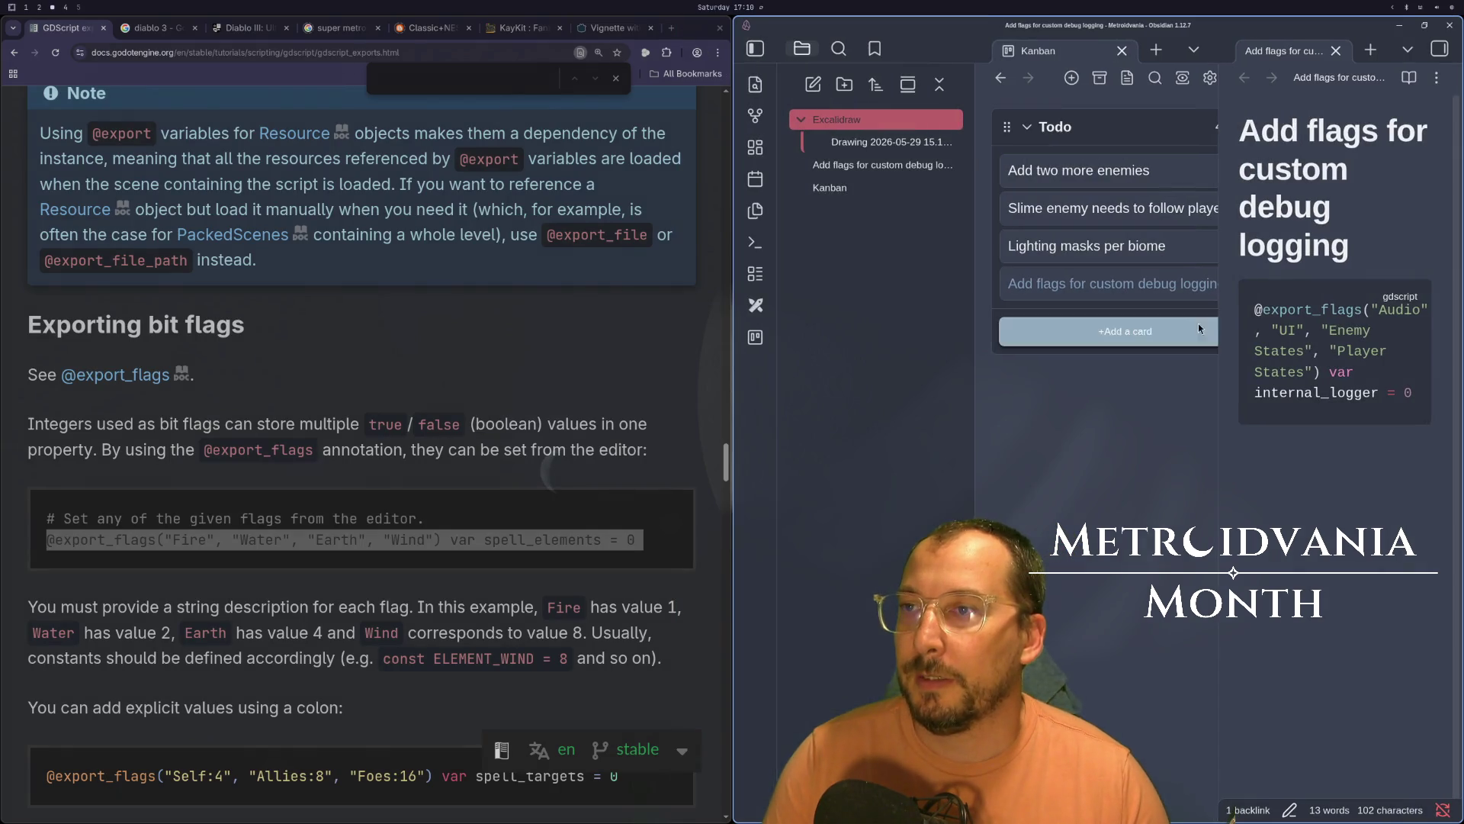
{"action": "left_click", "coordinate": [1335, 51]}
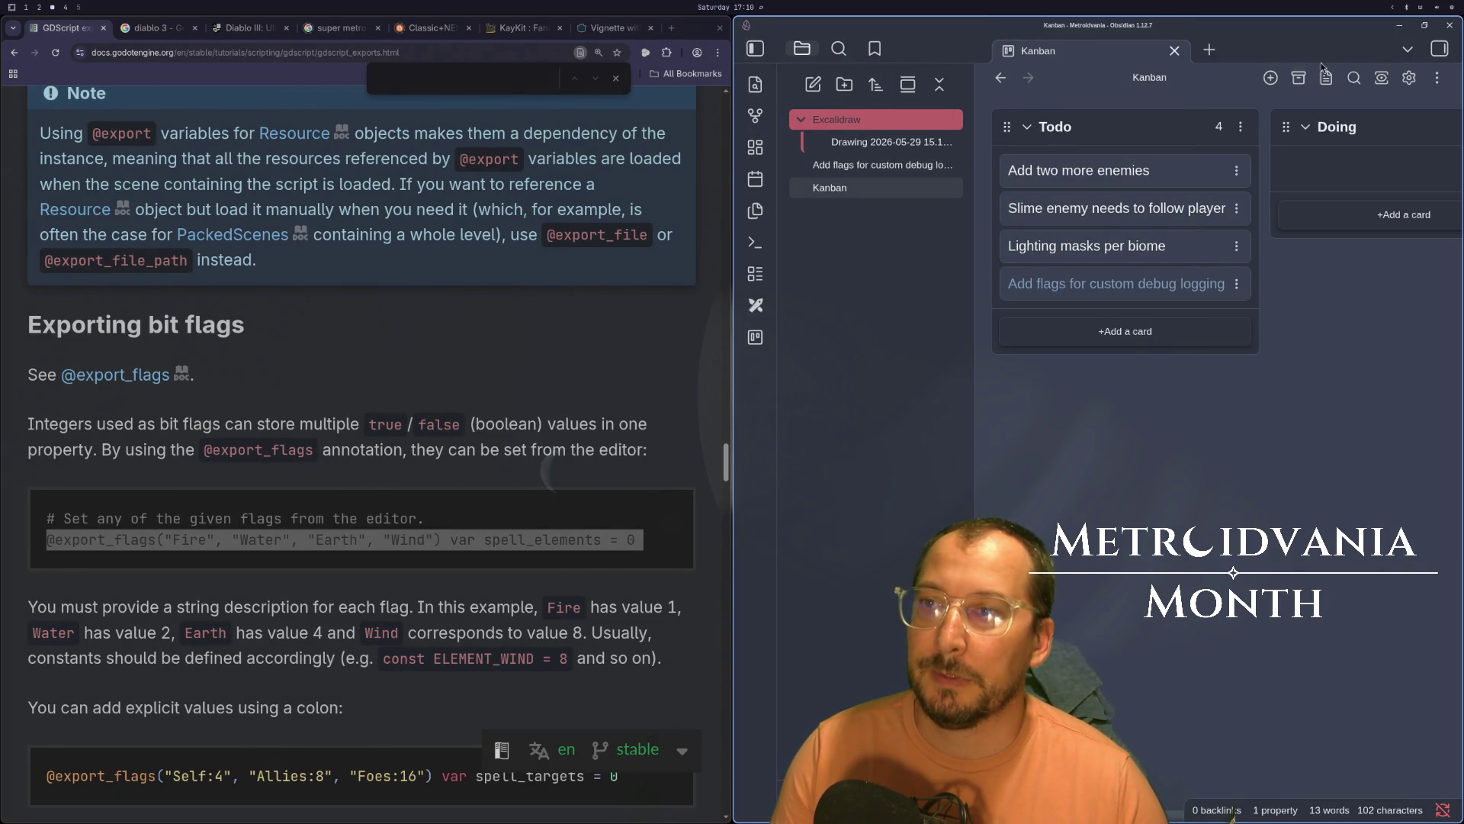
{"action": "mouse_move", "coordinate": [1144, 286]}
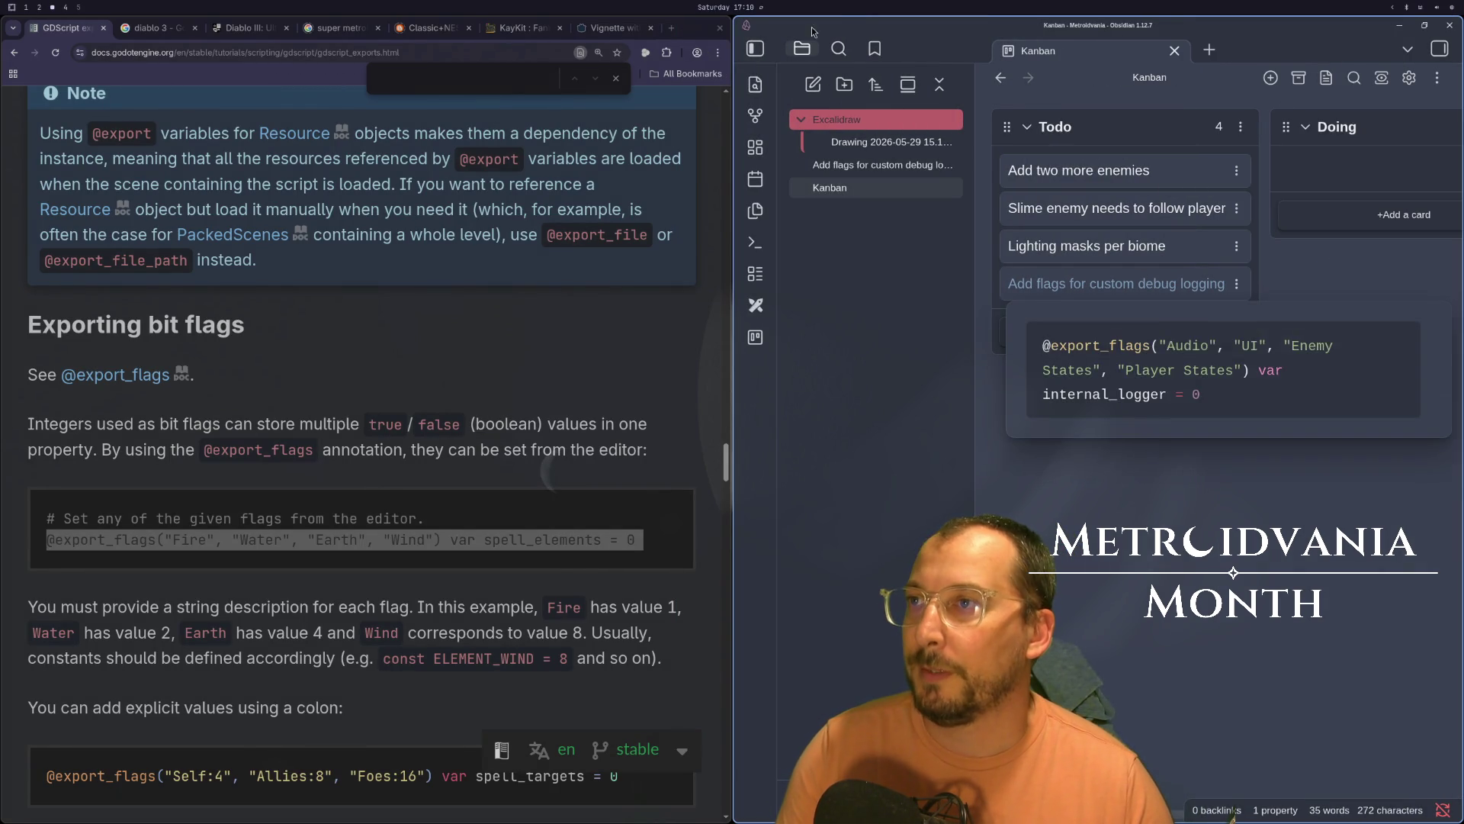
{"action": "left_click", "coordinate": [754, 48]}
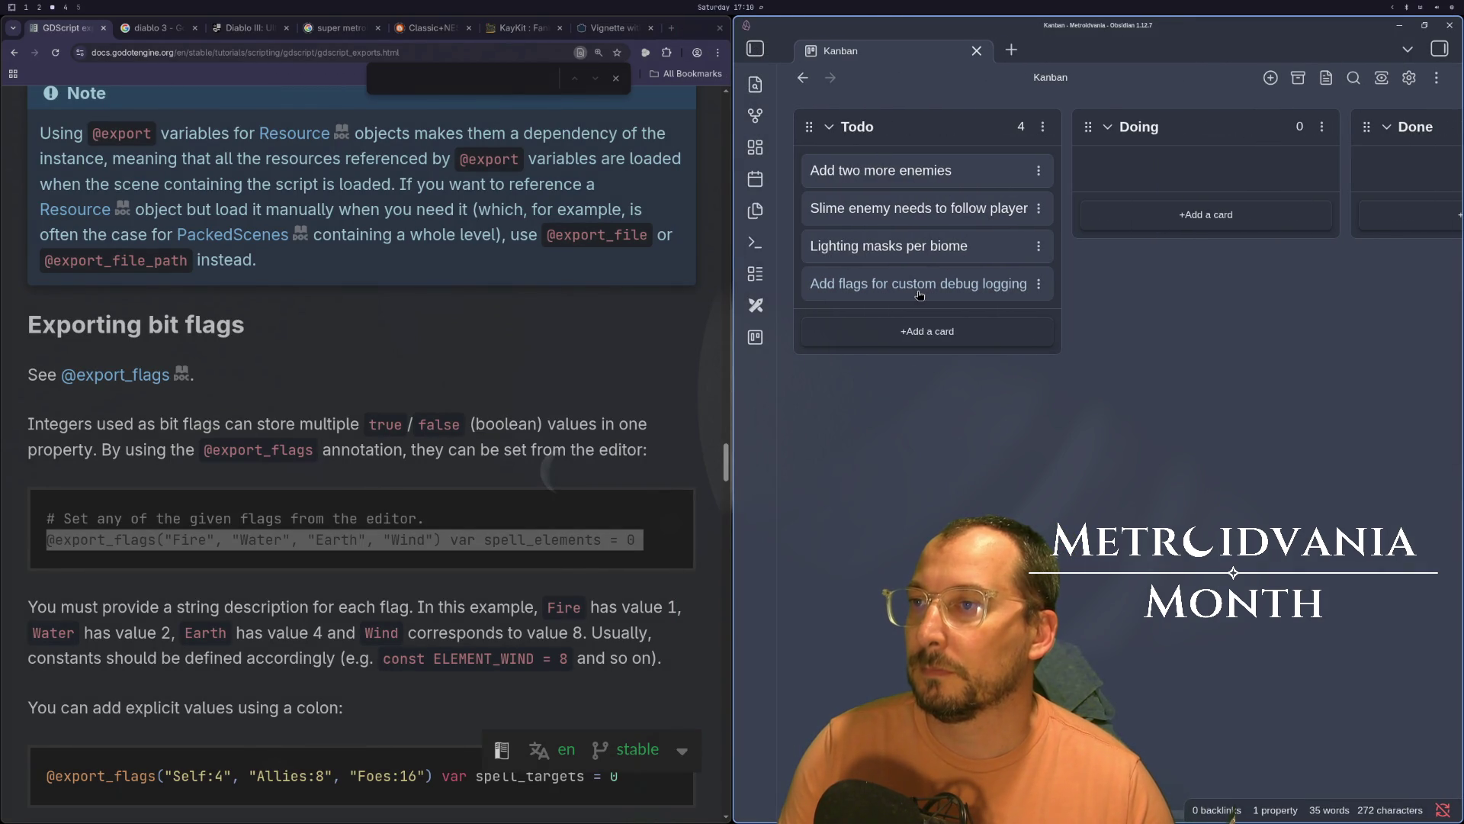
{"action": "left_click", "coordinate": [923, 286]}
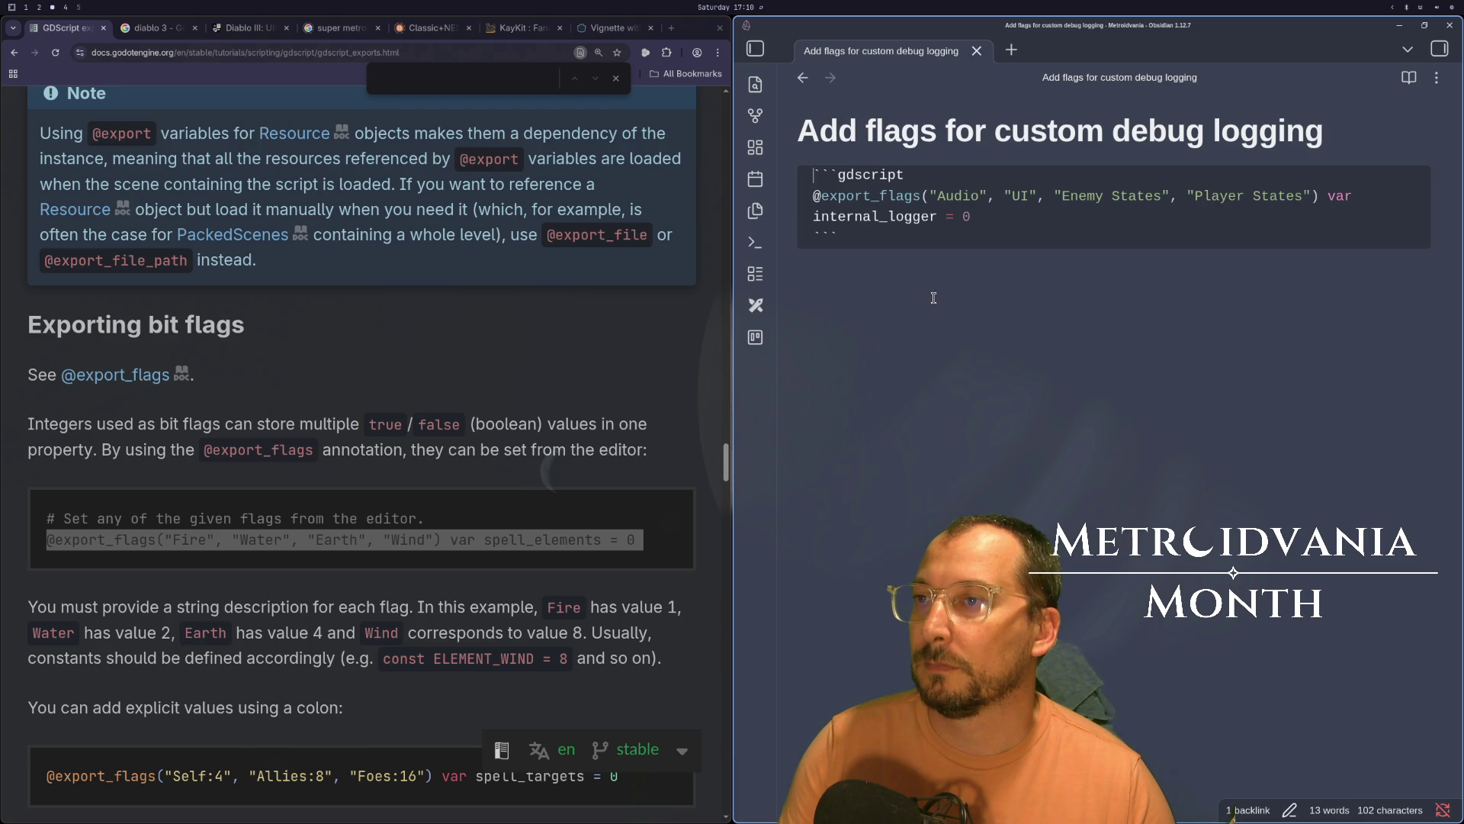
{"action": "left_click", "coordinate": [805, 79]}
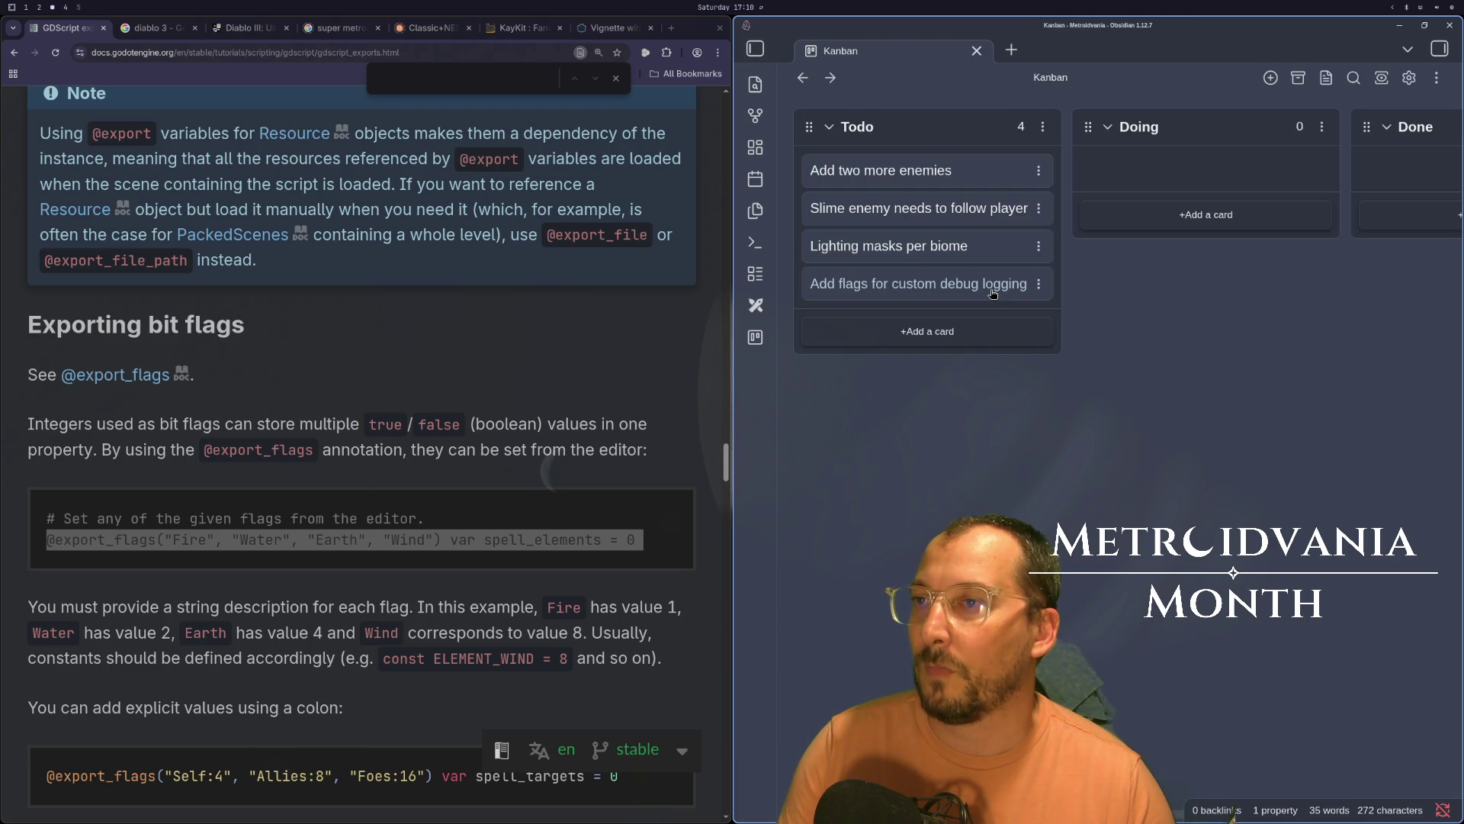
{"action": "right_click", "coordinate": [912, 299]}
- Prefix the 'Add flags for custom debug logging' card with a #prototype tag
{"action": "key", "text": "Escape"}
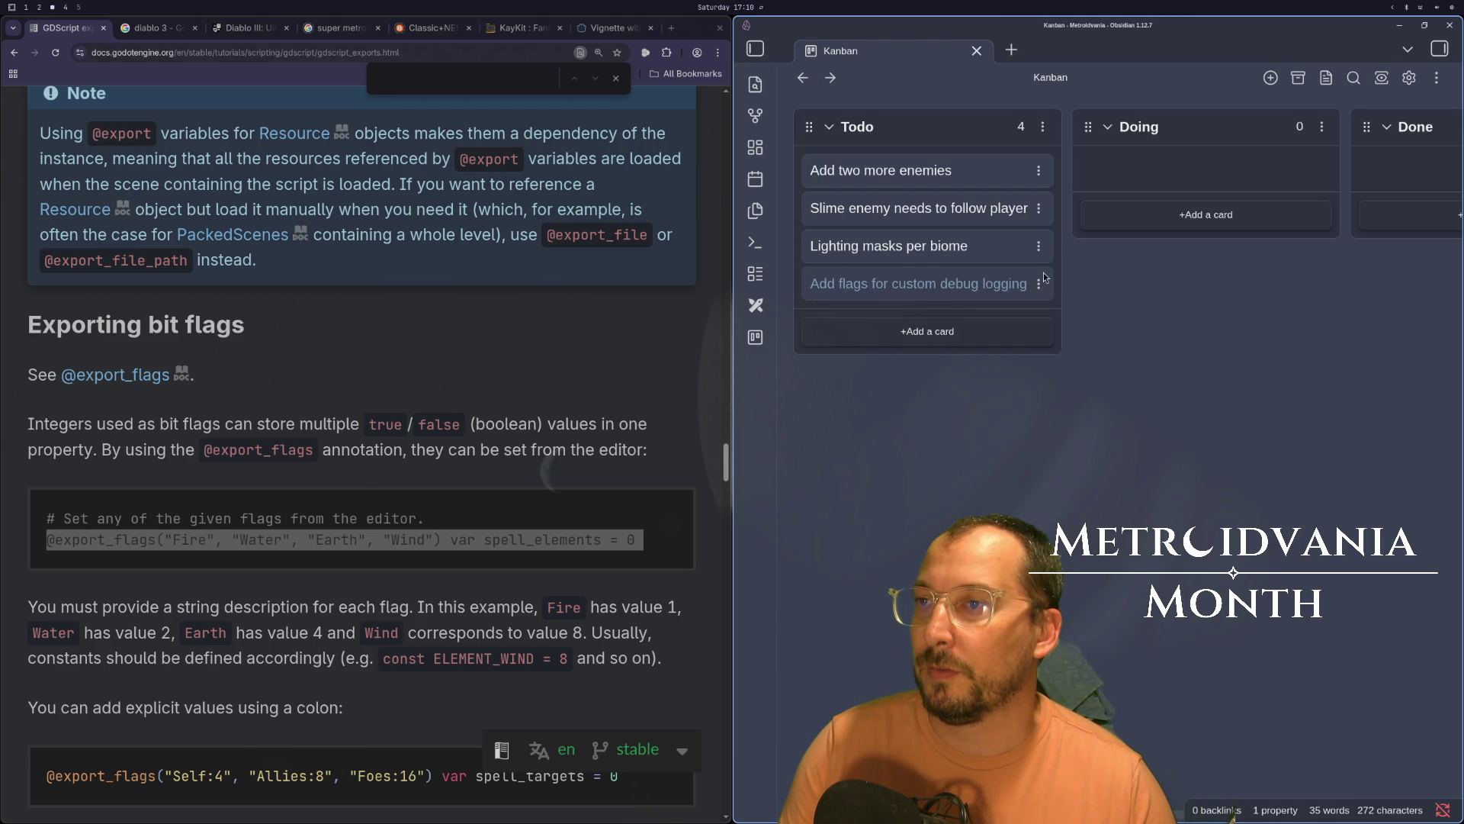
{"action": "double_click", "coordinate": [1031, 282]}
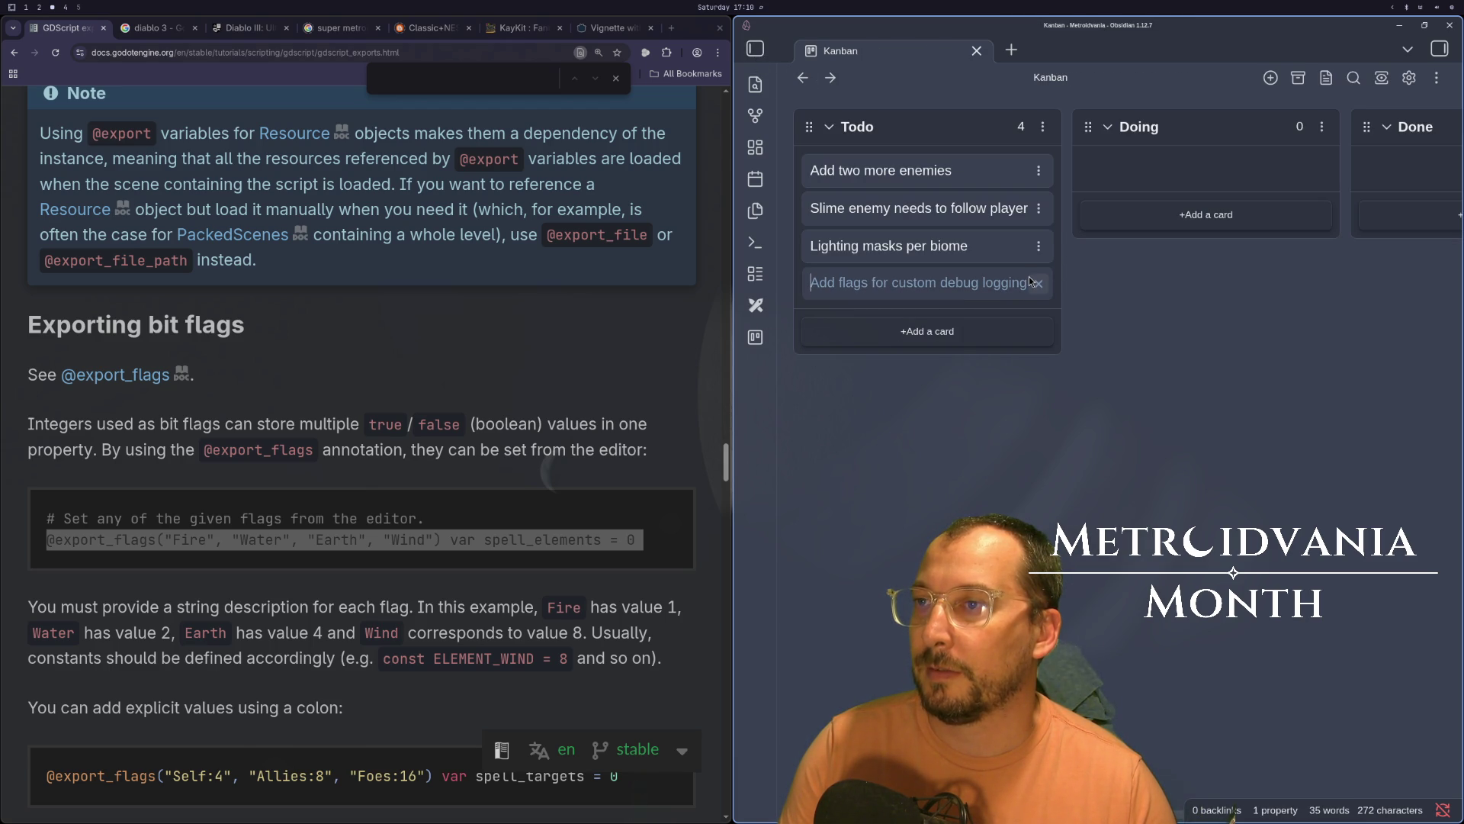
{"action": "type", "text": "[["}
{"action": "key", "text": "Home"}
{"action": "type", "text": "#prototype"}
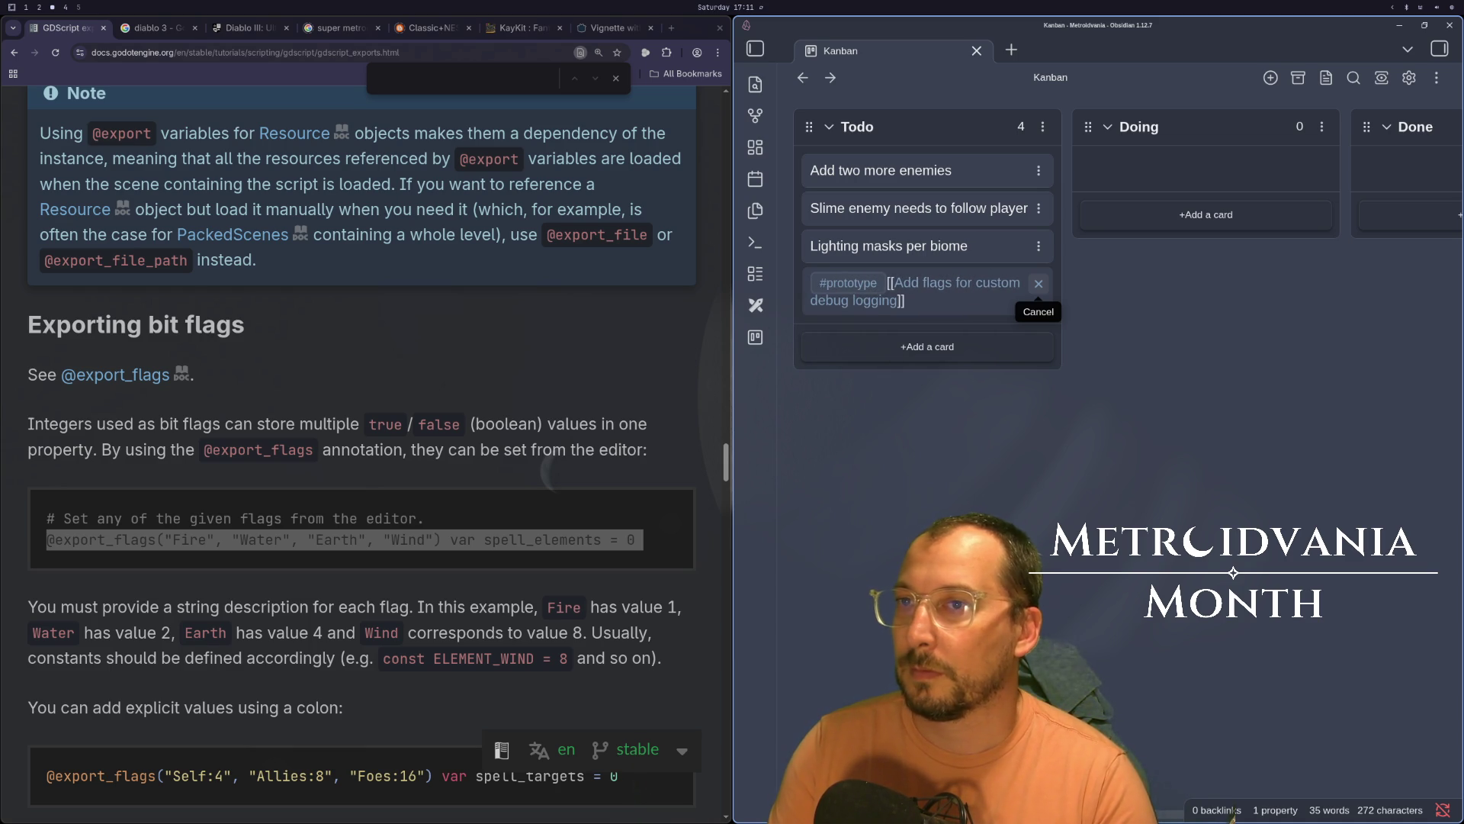
{"action": "key", "text": "Return"}
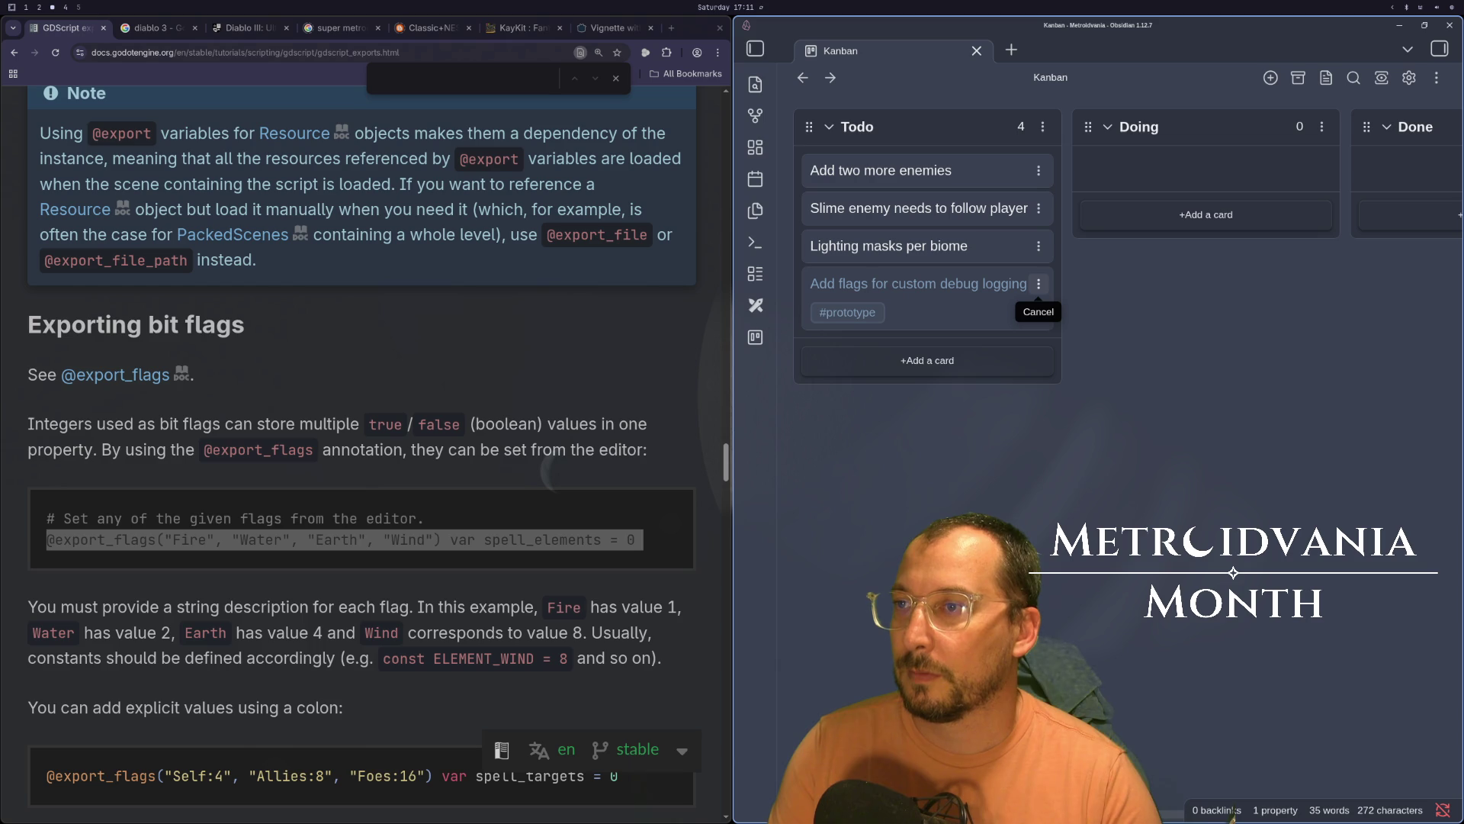
- Look through this board's own settings, then show the vault's file list
{"action": "left_click", "coordinate": [1408, 77]}
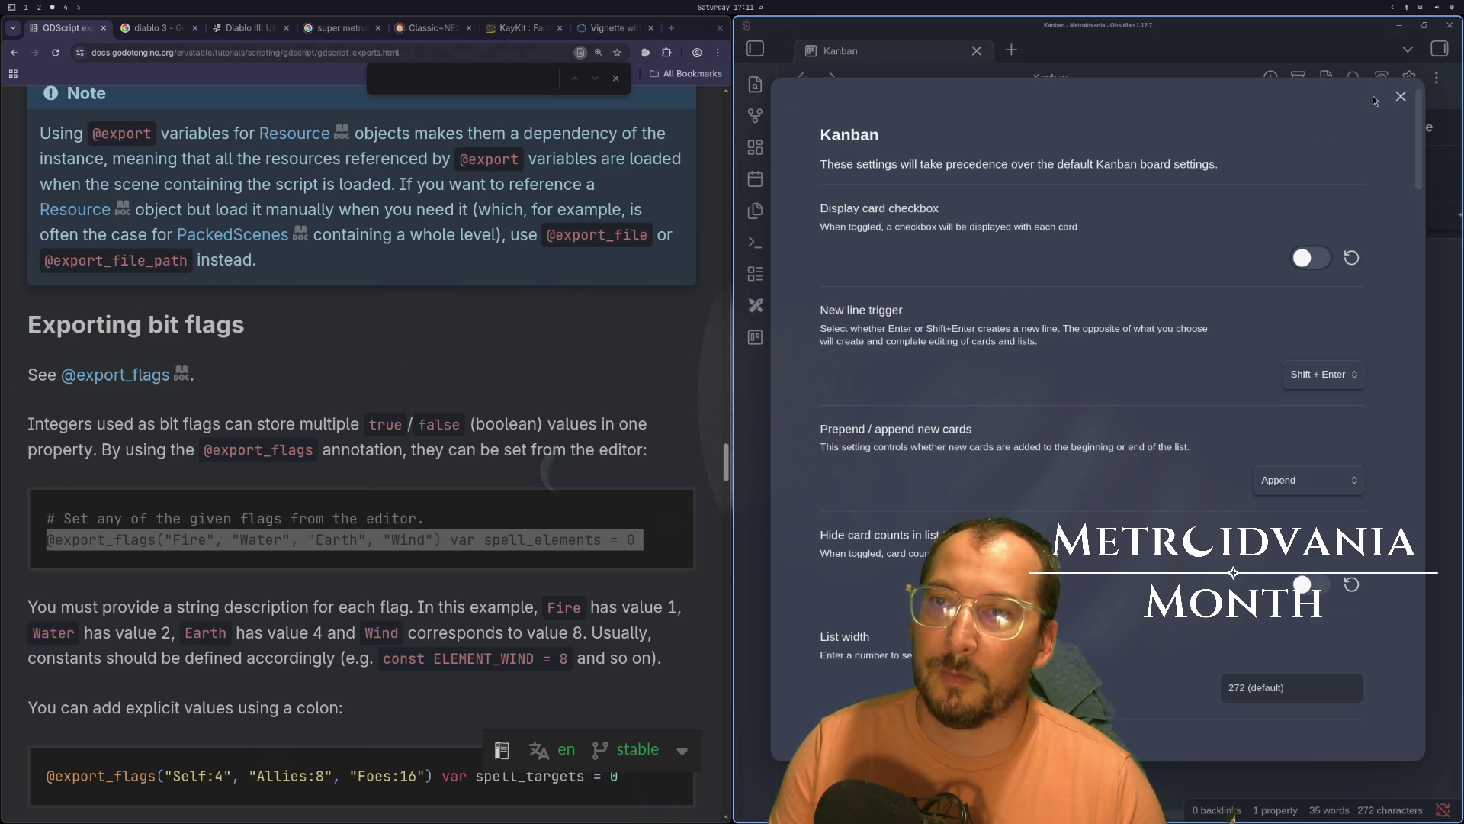
{"action": "scroll", "coordinate": [990, 377], "scroll_direction": "down", "scroll_amount": 20}
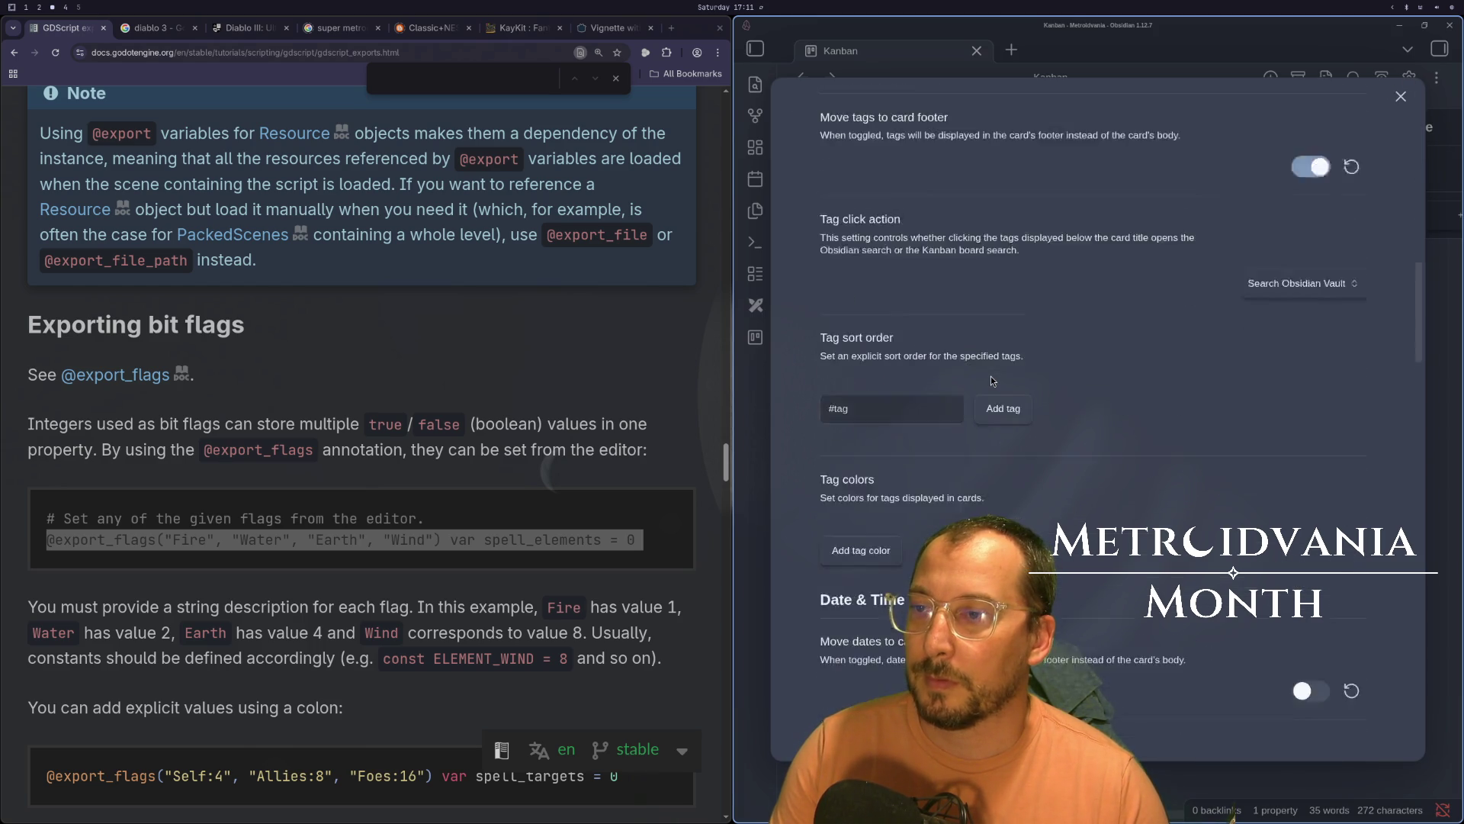
{"action": "scroll", "coordinate": [991, 376], "scroll_direction": "down", "scroll_amount": 15}
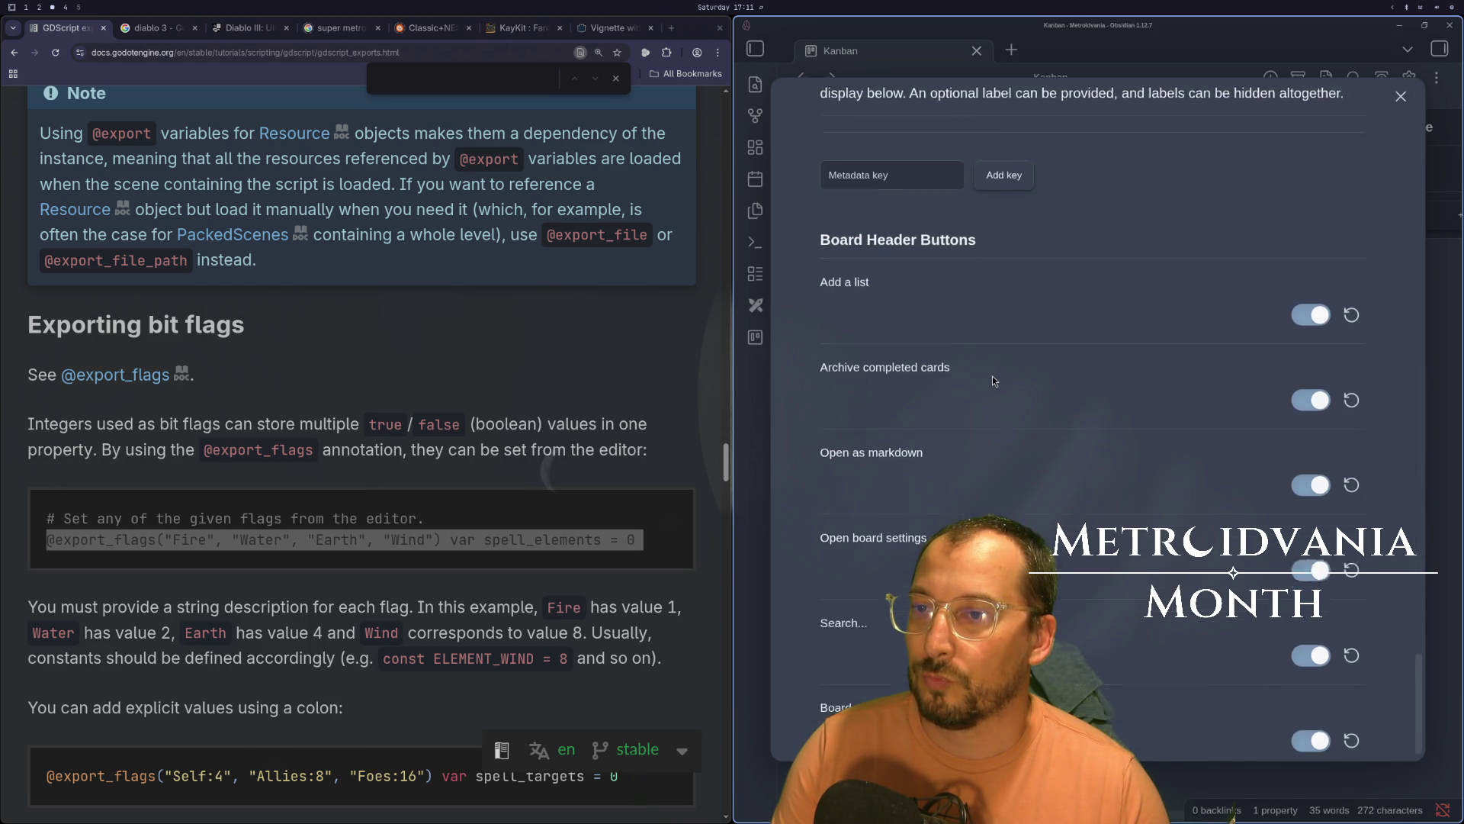
{"action": "scroll", "coordinate": [995, 374], "scroll_direction": "up", "scroll_amount": 20}
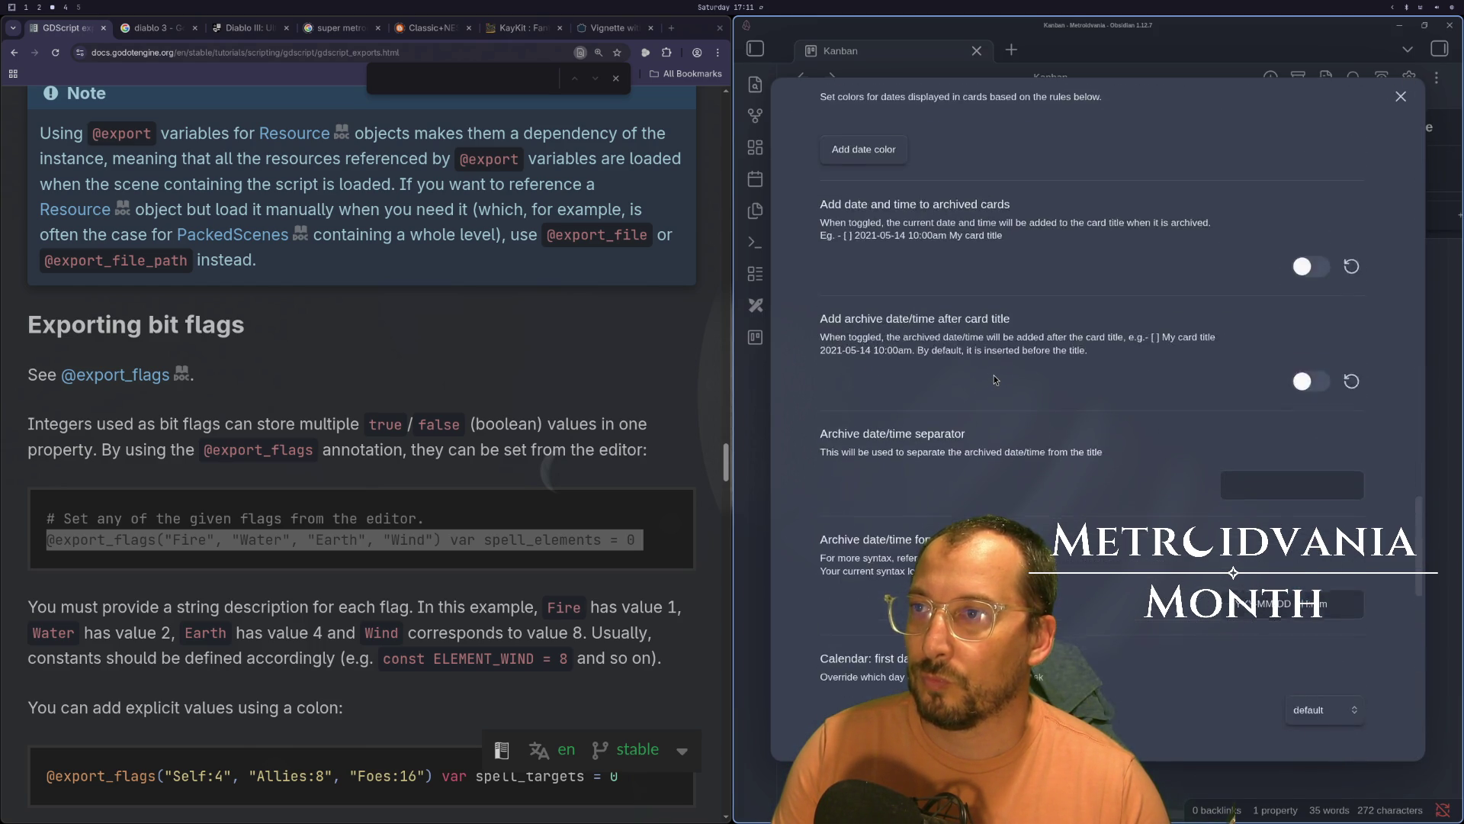
{"action": "scroll", "coordinate": [995, 373], "scroll_direction": "up", "scroll_amount": 15}
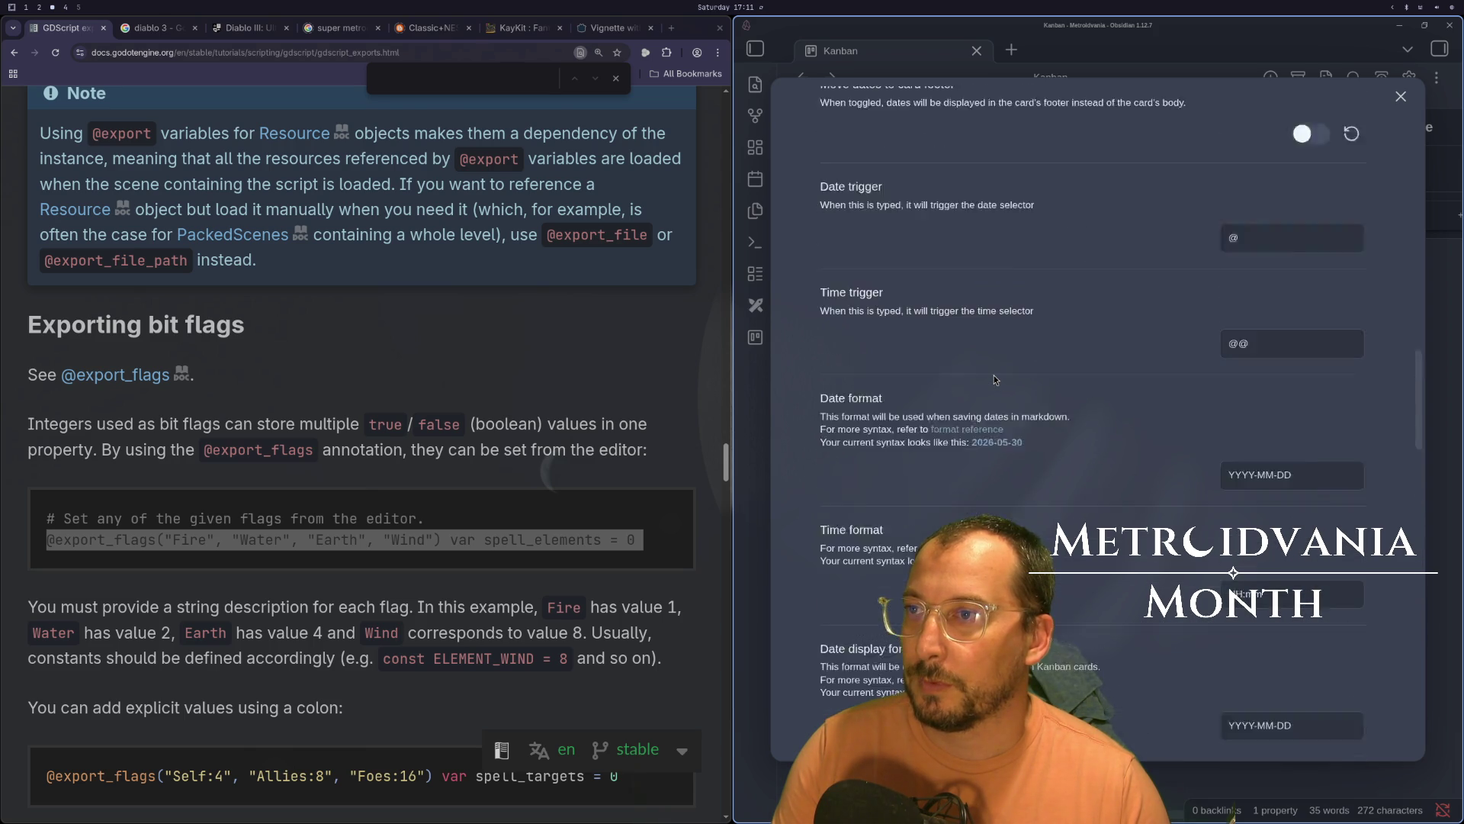
{"action": "scroll", "coordinate": [1031, 366], "scroll_direction": "up", "scroll_amount": 5}
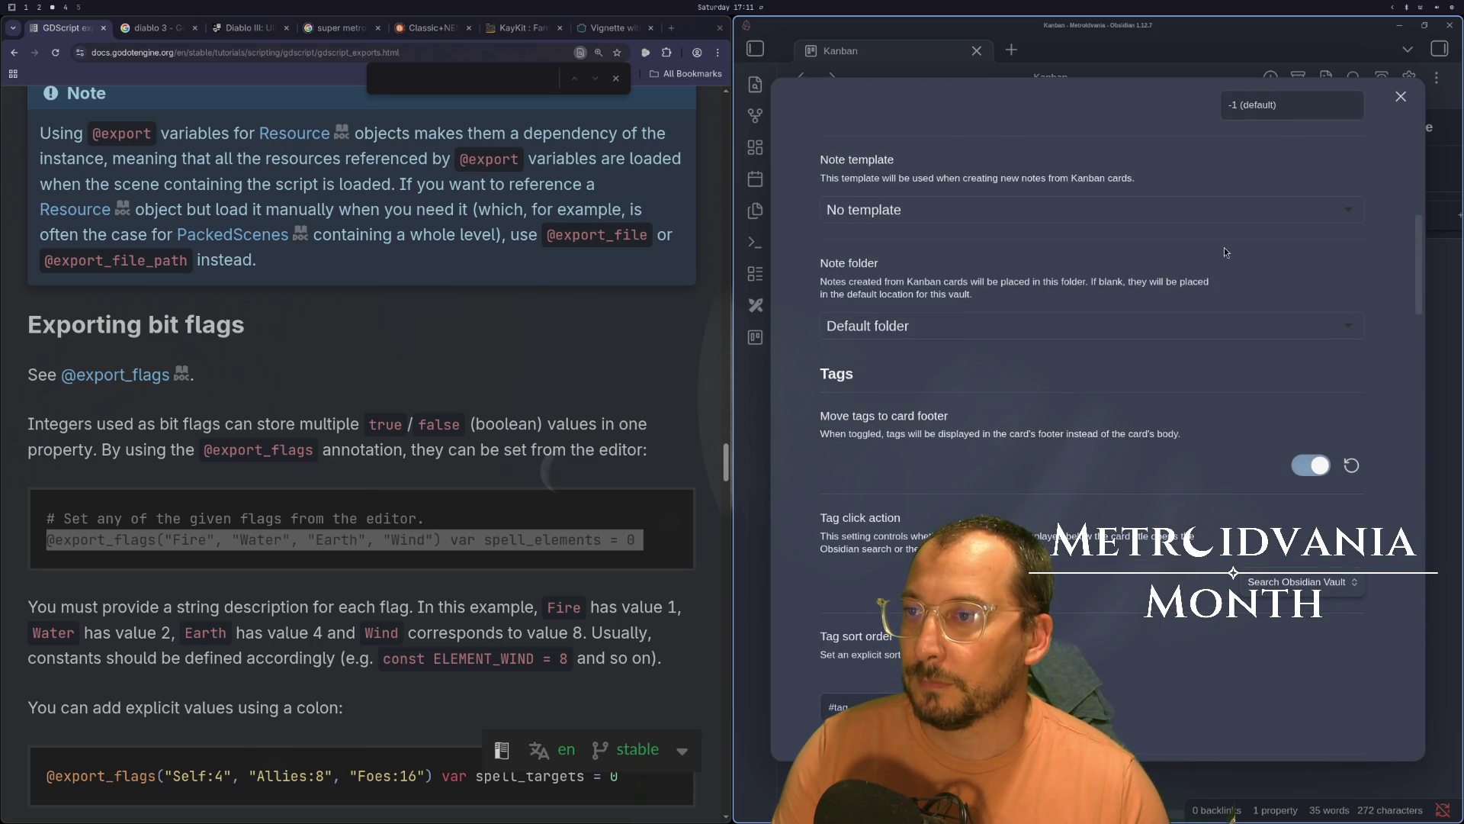
{"action": "scroll", "coordinate": [1152, 355], "scroll_direction": "down", "scroll_amount": 2}
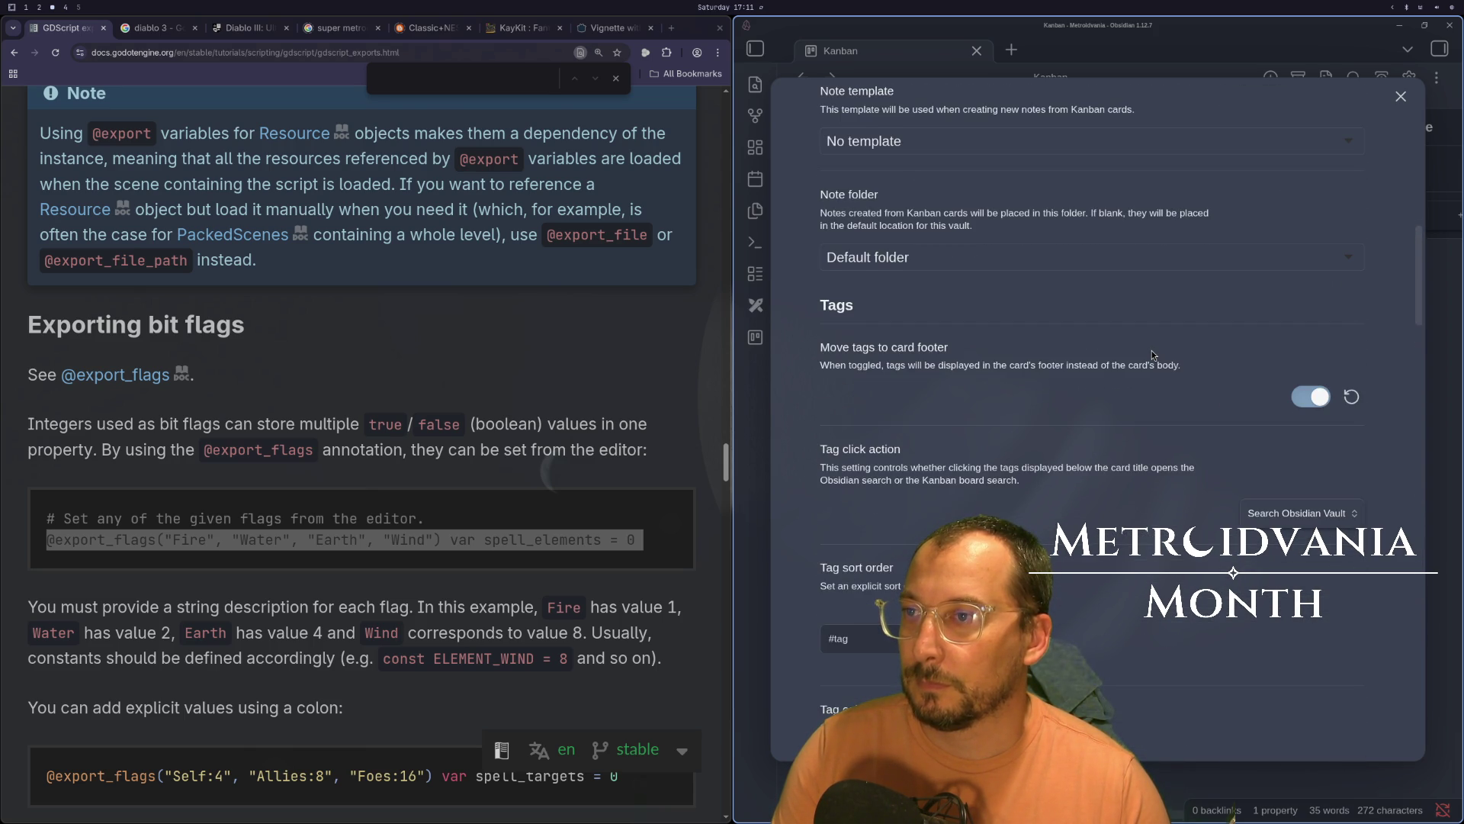
{"action": "scroll", "coordinate": [1152, 352], "scroll_direction": "up", "scroll_amount": 2}
{"action": "scroll", "coordinate": [1151, 350], "scroll_direction": "down", "scroll_amount": 4}
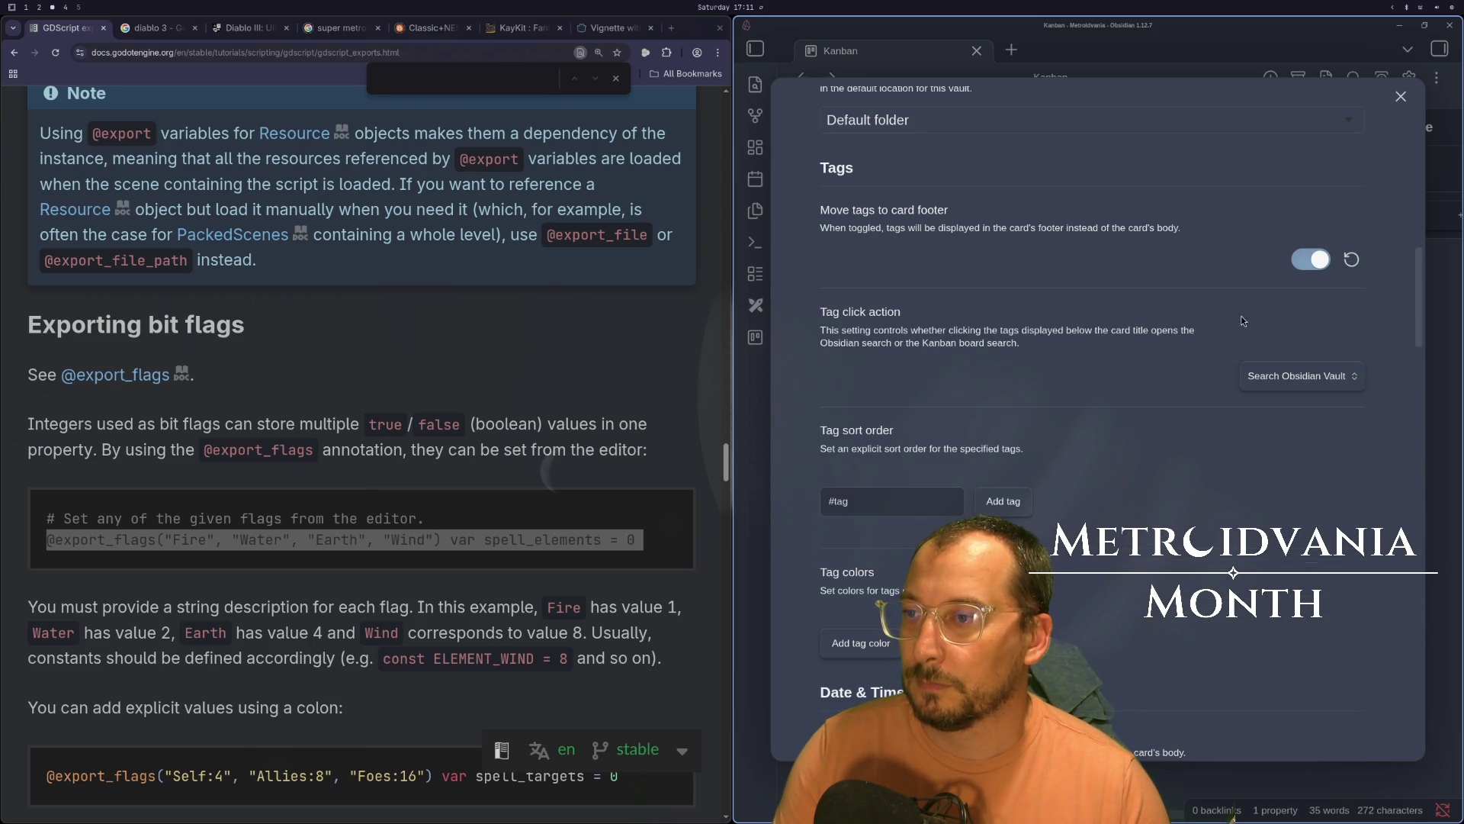
{"action": "left_click", "coordinate": [1401, 96]}
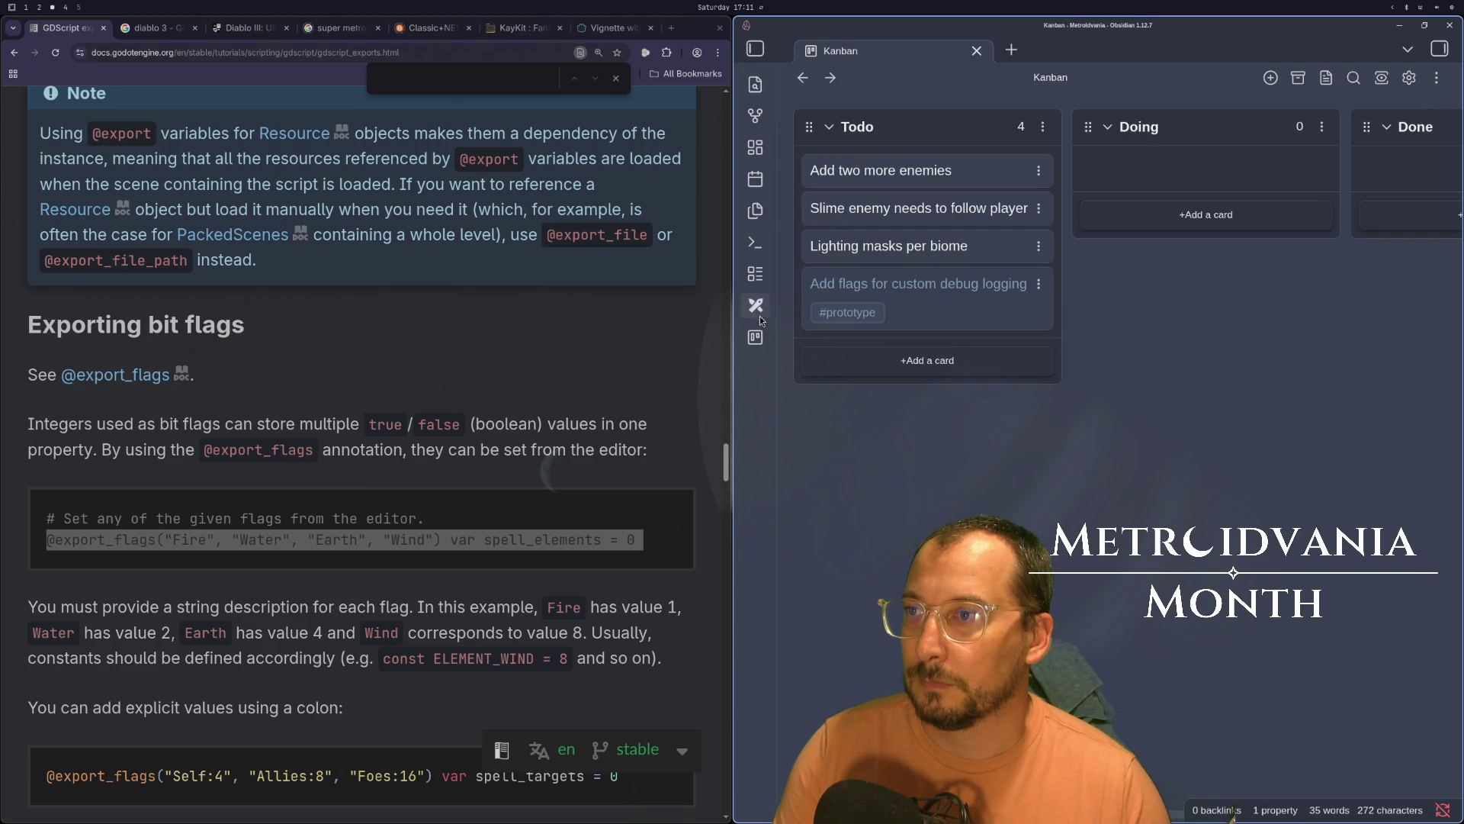
{"action": "left_click", "coordinate": [755, 48]}
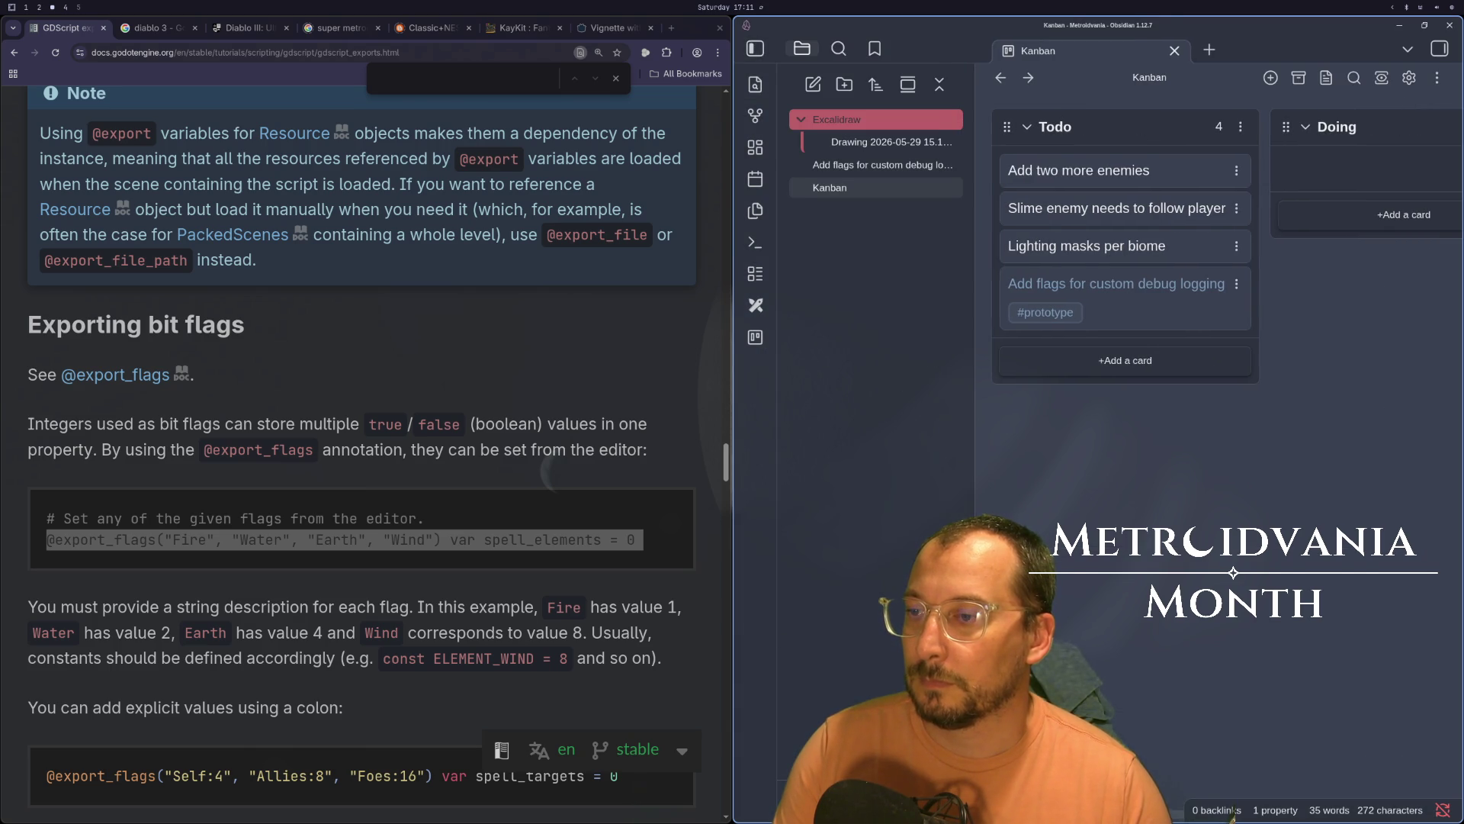
- Rename the Kanban plugin's #Deep Purple tag colour entry to #prototype
{"action": "key", "text": "ctrl+comma"}
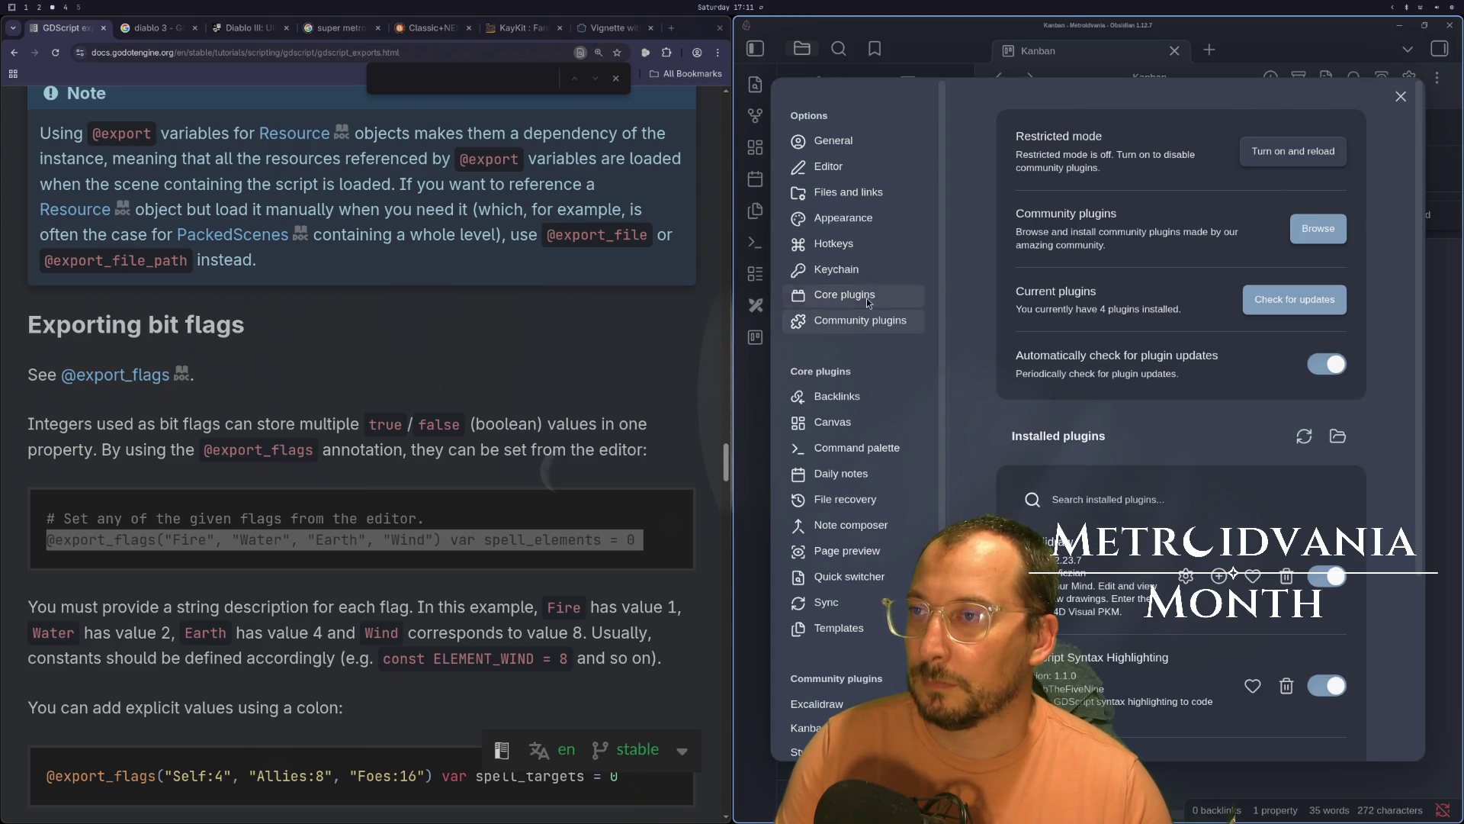
{"action": "scroll", "coordinate": [846, 473], "scroll_direction": "down", "scroll_amount": 1}
{"action": "left_click", "coordinate": [809, 701]}
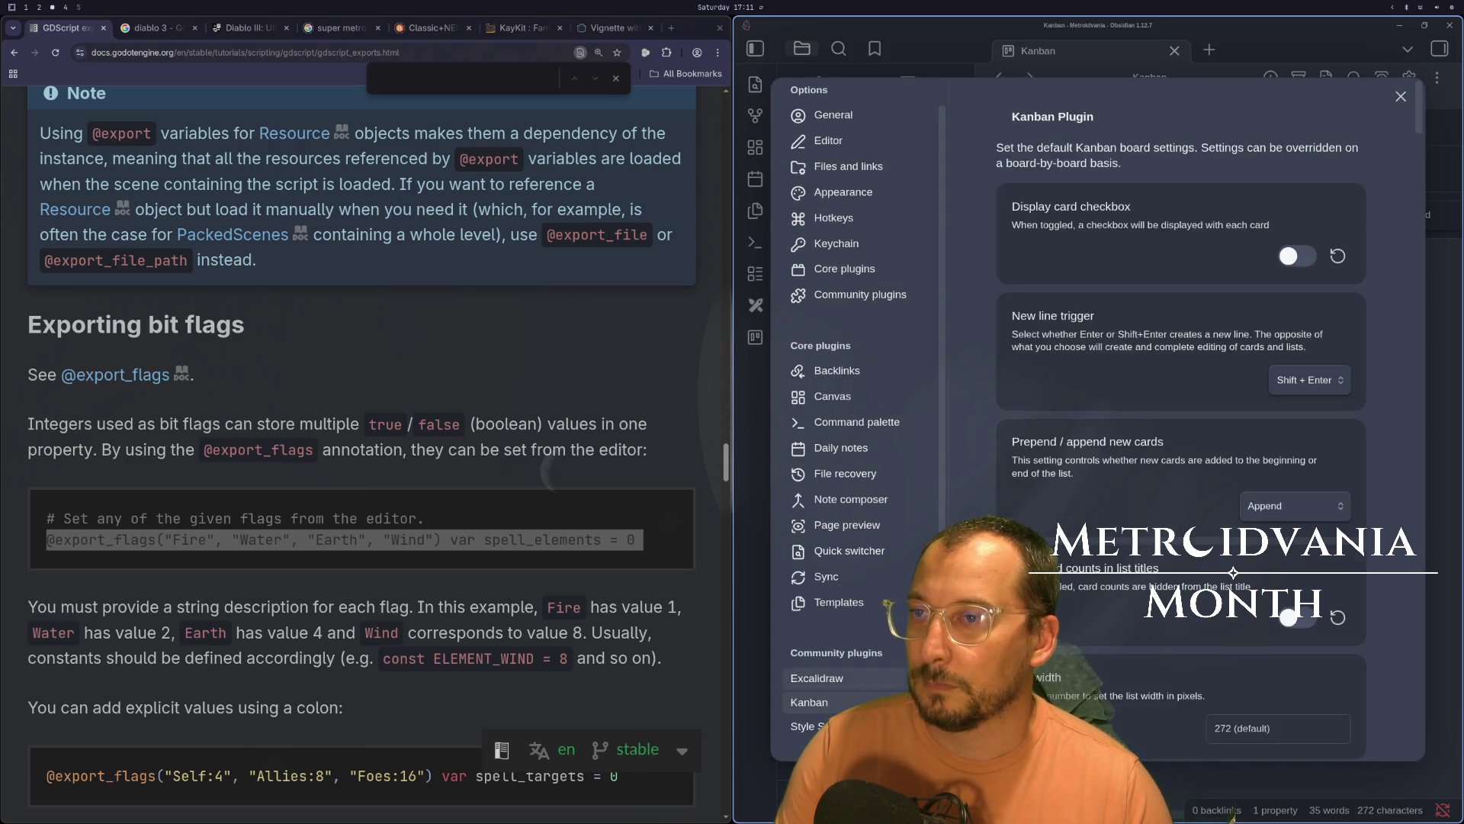
{"action": "scroll", "coordinate": [1062, 515], "scroll_direction": "down", "scroll_amount": 15}
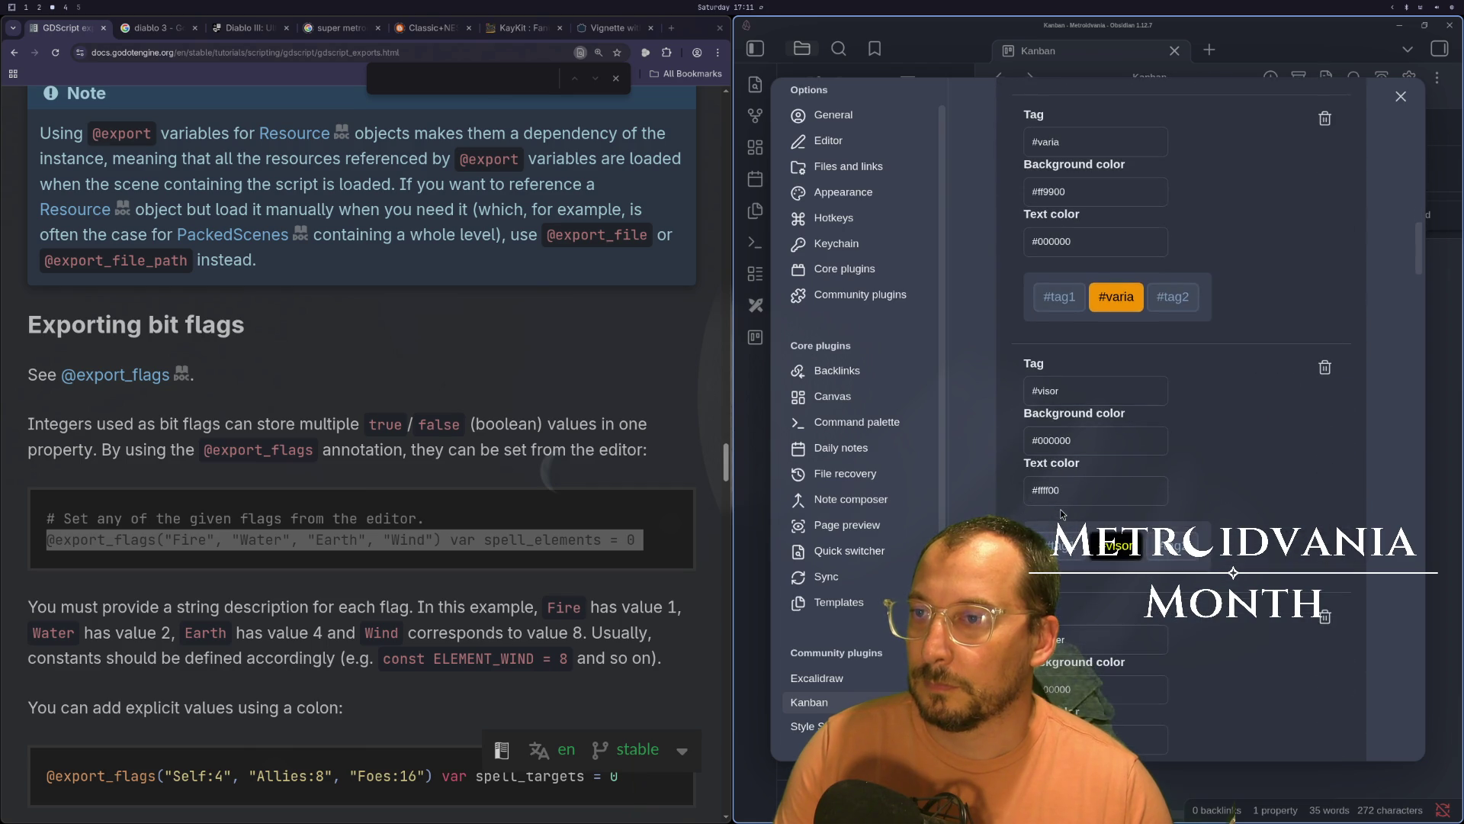
{"action": "scroll", "coordinate": [1060, 434], "scroll_direction": "down", "scroll_amount": 10}
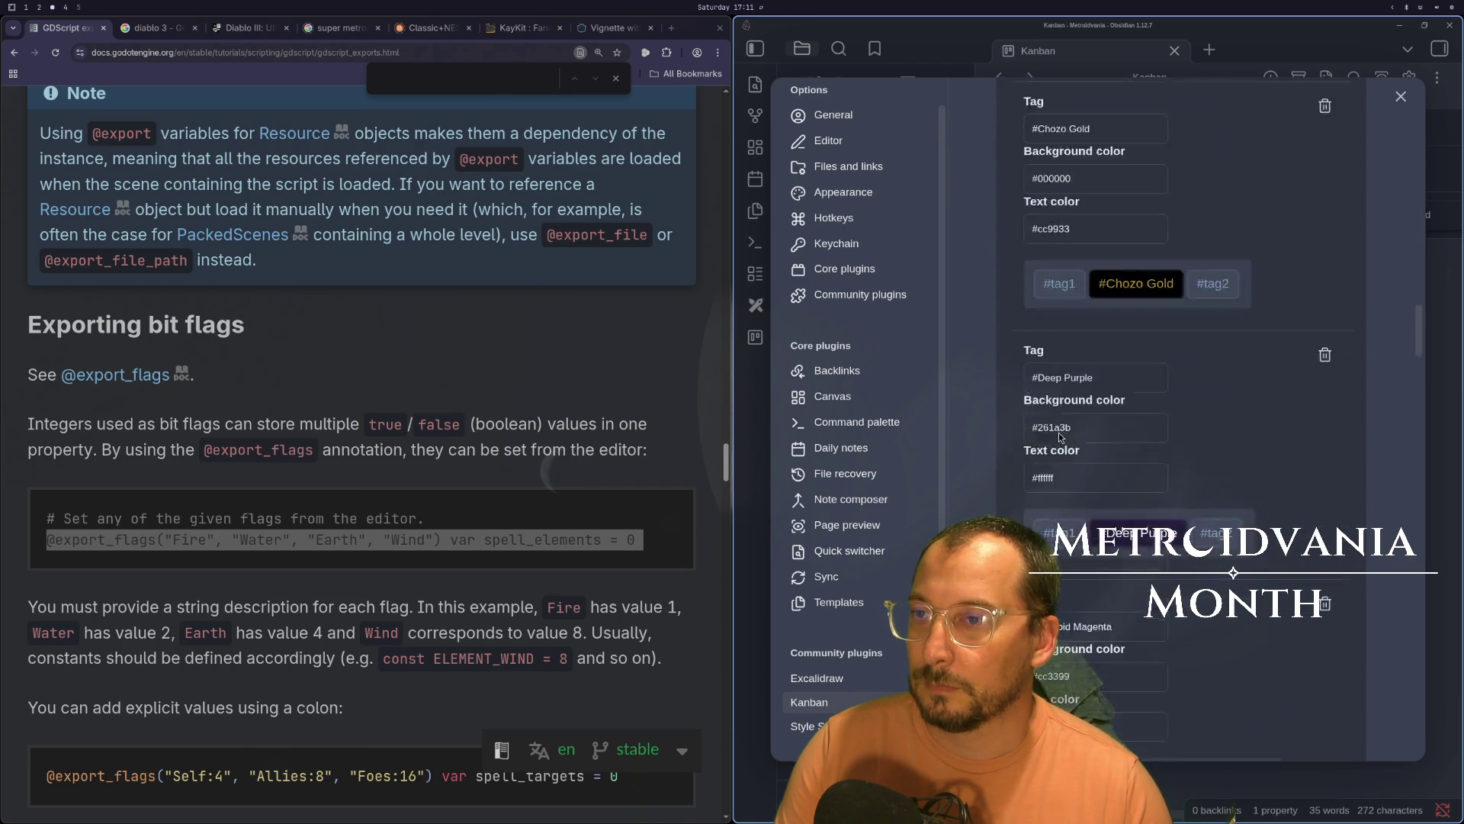
{"action": "scroll", "coordinate": [1058, 433], "scroll_direction": "down", "scroll_amount": 7}
{"action": "scroll", "coordinate": [1059, 432], "scroll_direction": "up", "scroll_amount": 5}
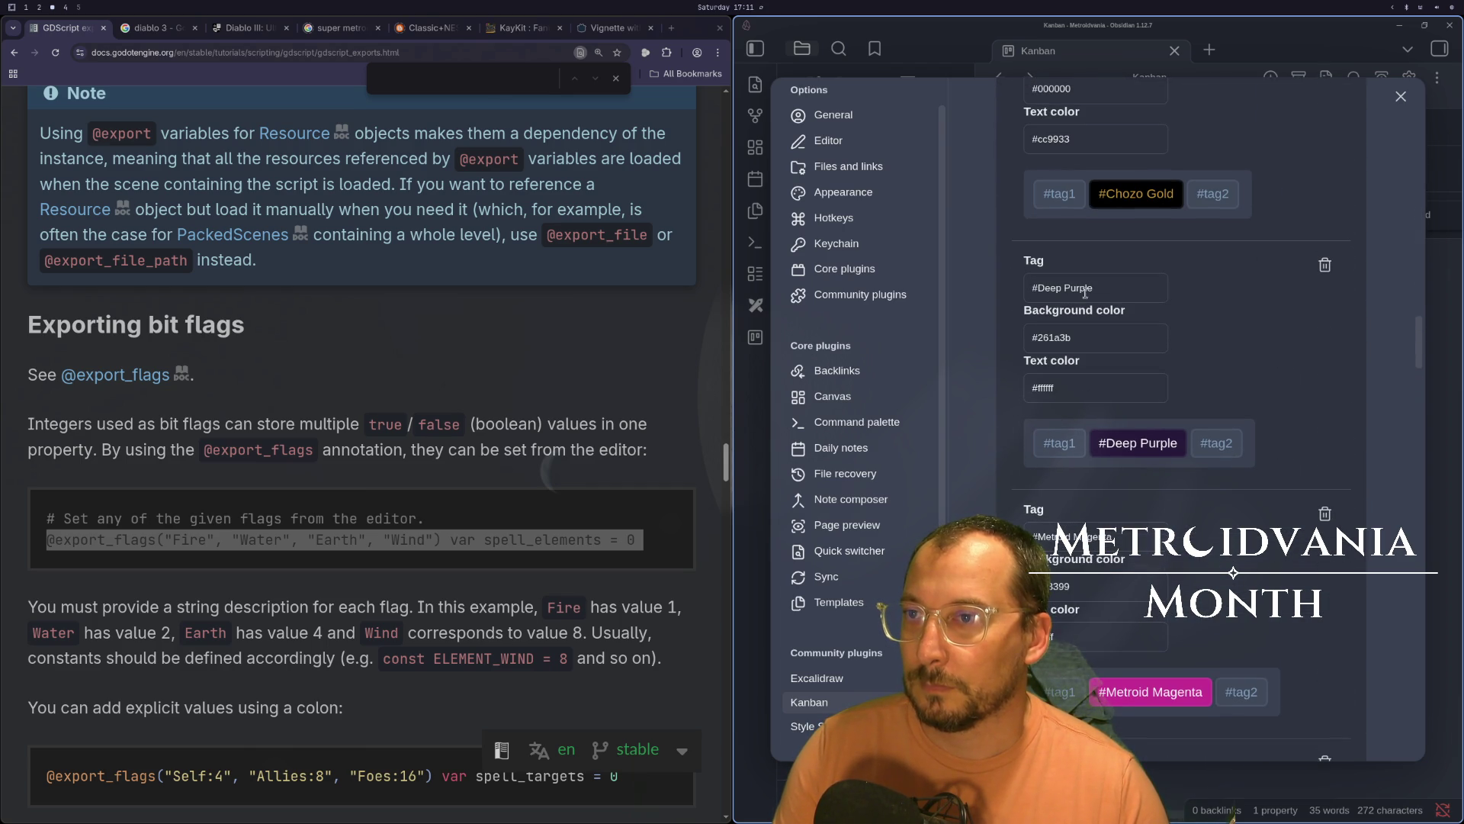
{"action": "left_click", "coordinate": [1126, 294]}
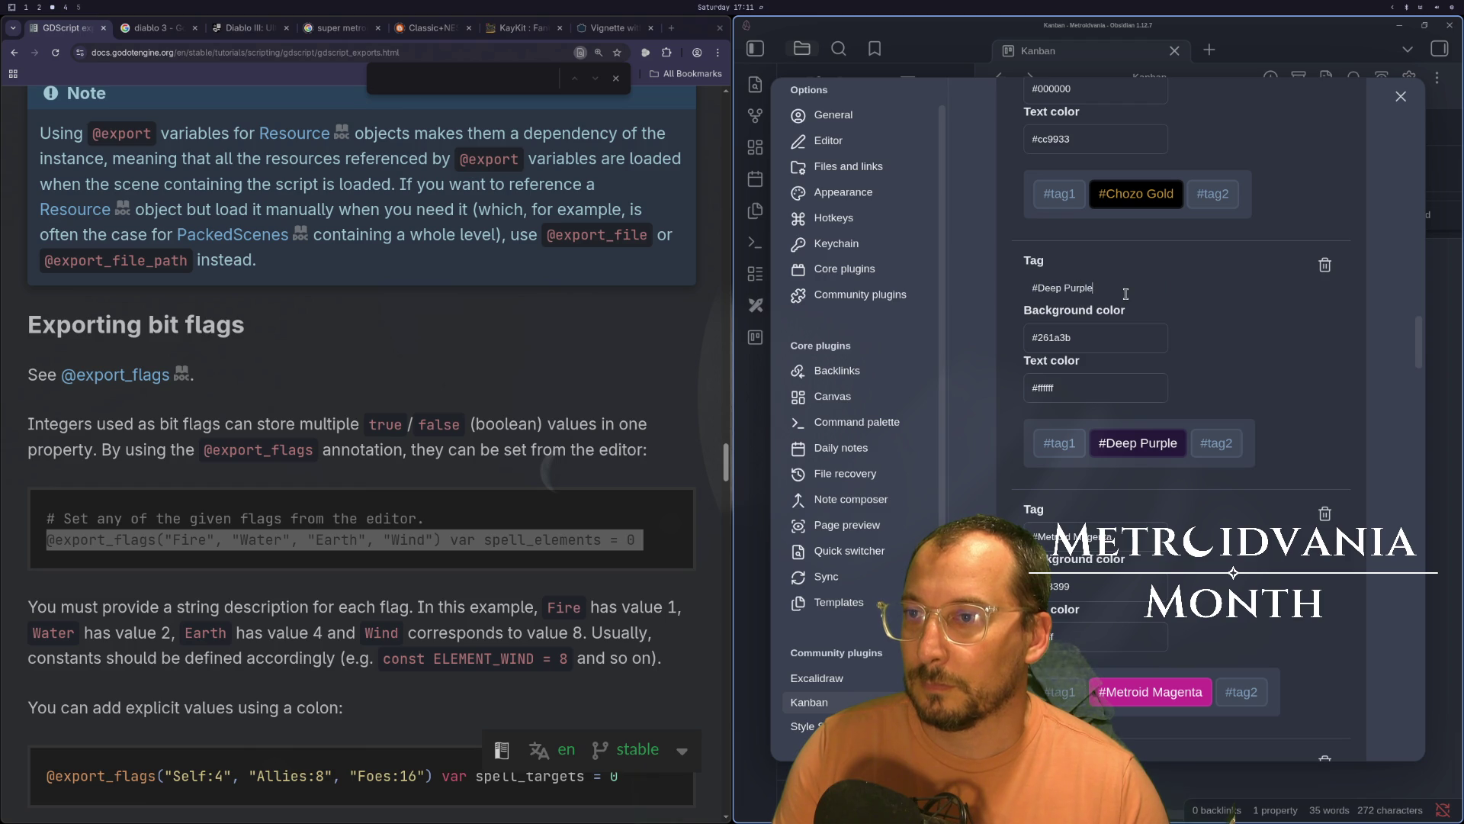
{"action": "key", "text": "ctrl+a"}
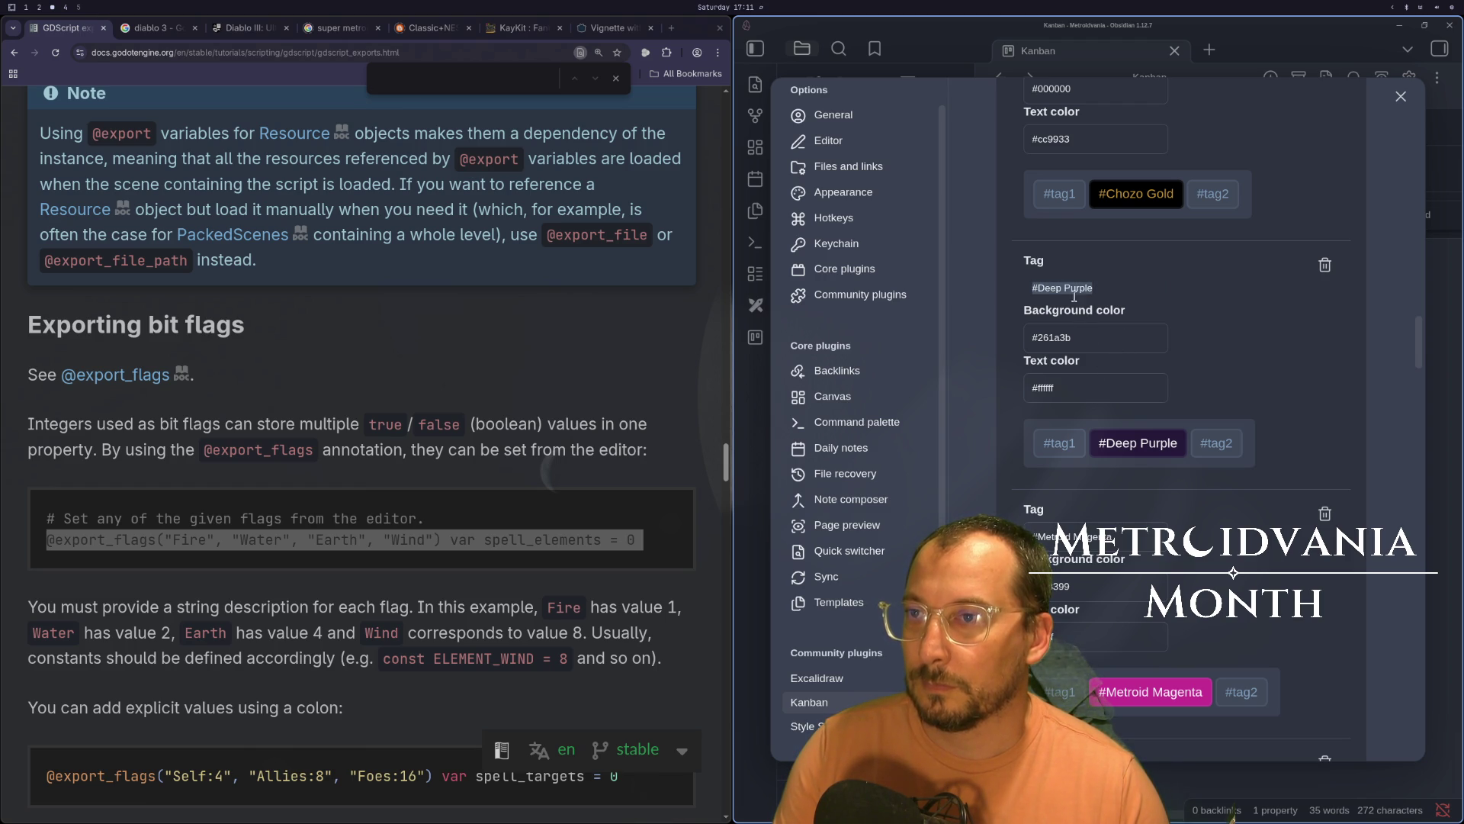
{"action": "left_click_drag", "start_coordinate": [1038, 288], "coordinate": [1129, 293]}
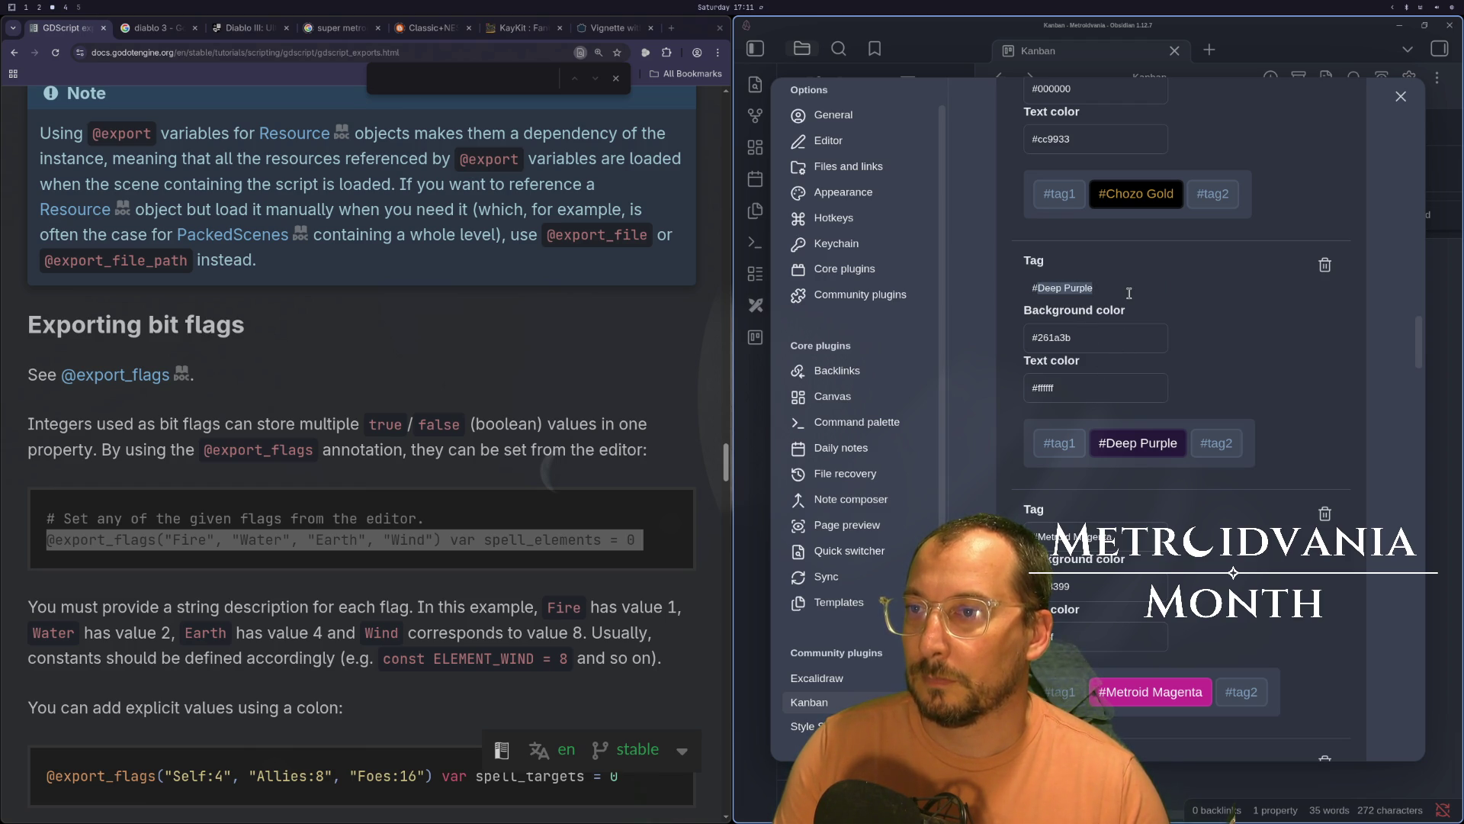
{"action": "type", "text": "prototype"}
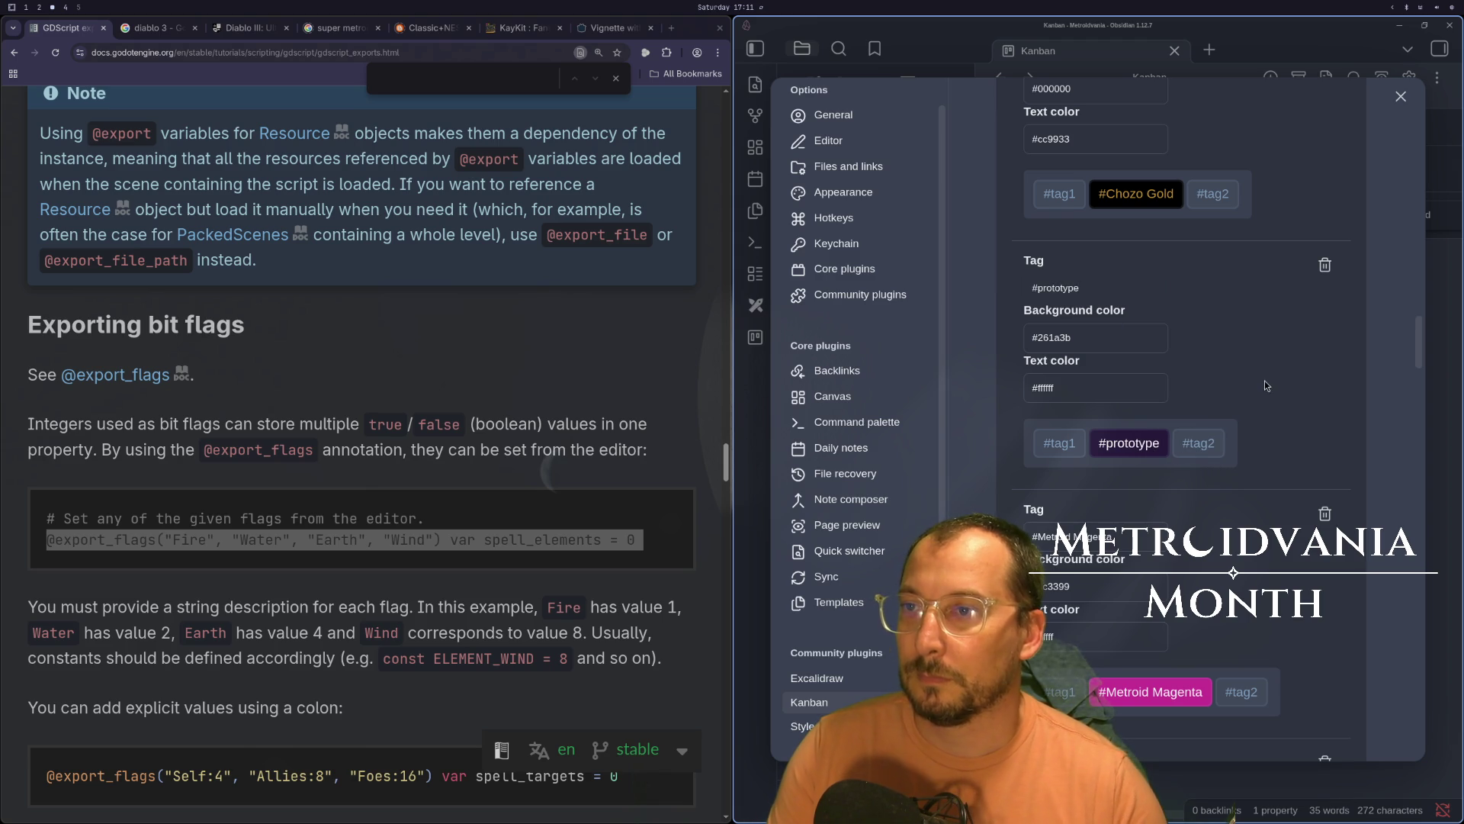
{"action": "left_click", "coordinate": [1401, 97]}
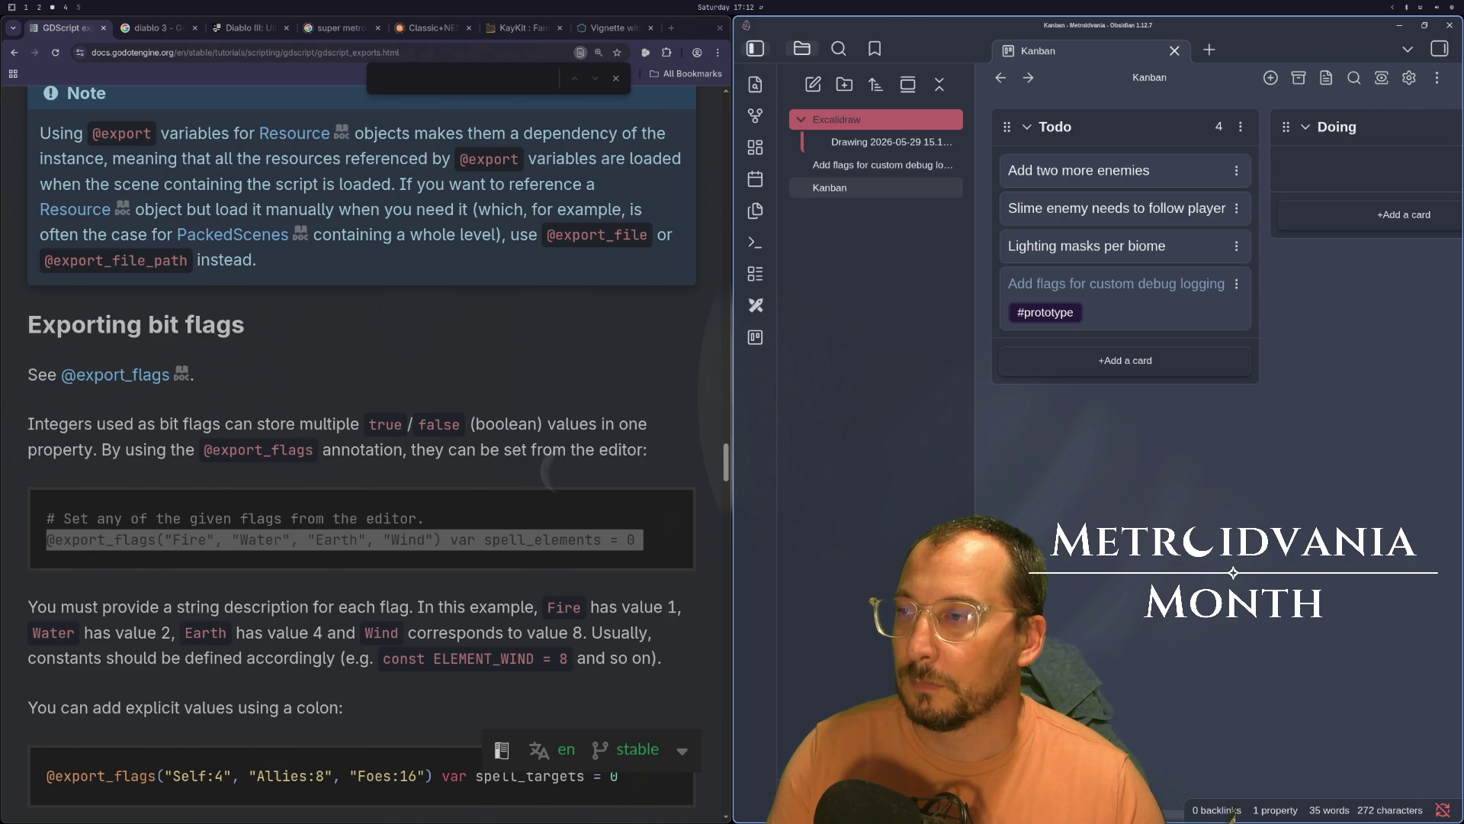
- Glance at the Godot editor, then return to the docs and Kanban workspace
{"action": "key", "text": "super+2"}
{"action": "key", "text": "alt+Tab"}
{"action": "key", "text": "super+3"}
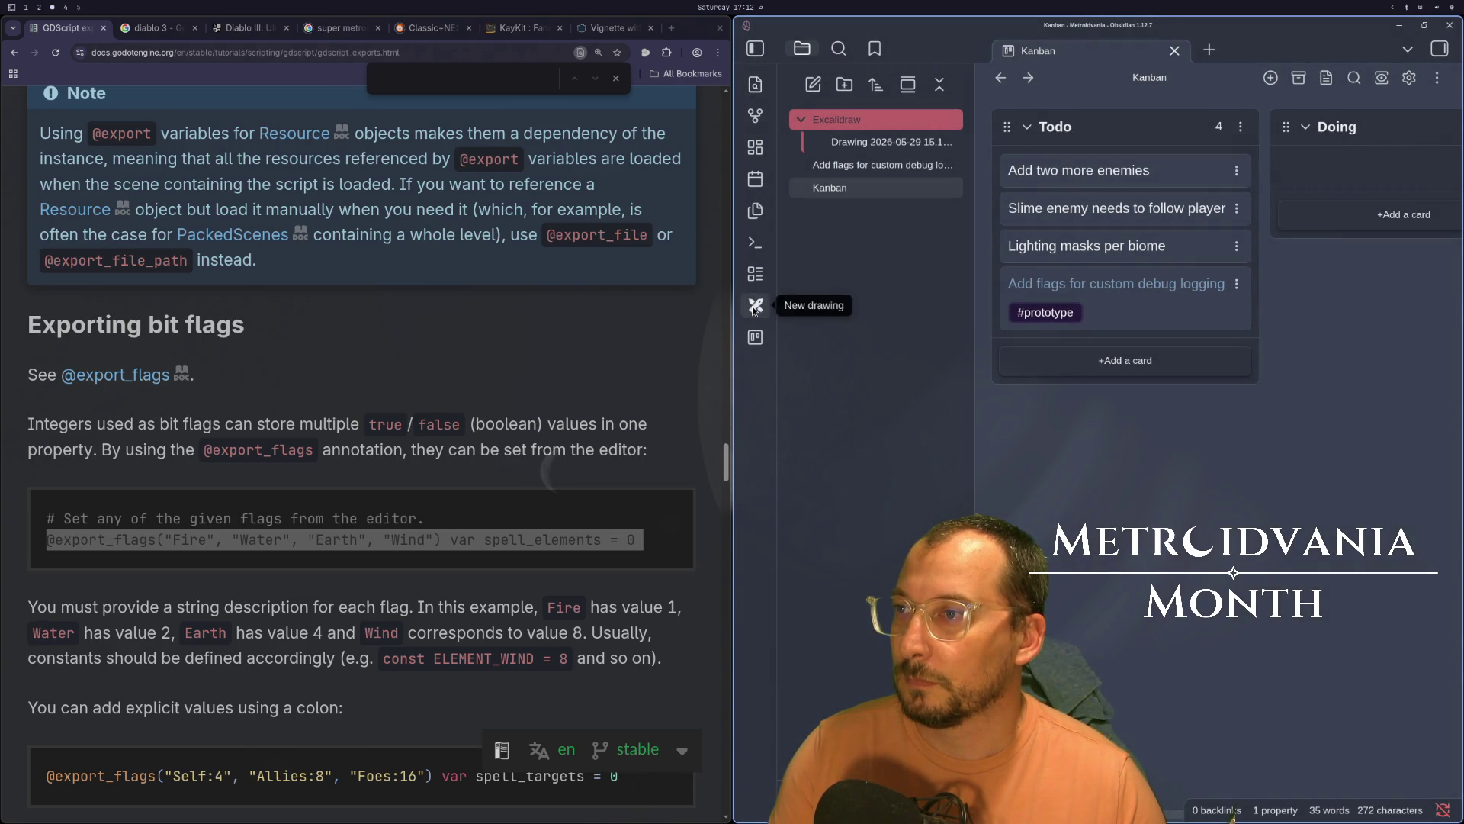
- Change the Kanban #prototype tag colour entry to #playtest
{"action": "key", "text": "ctrl+comma"}
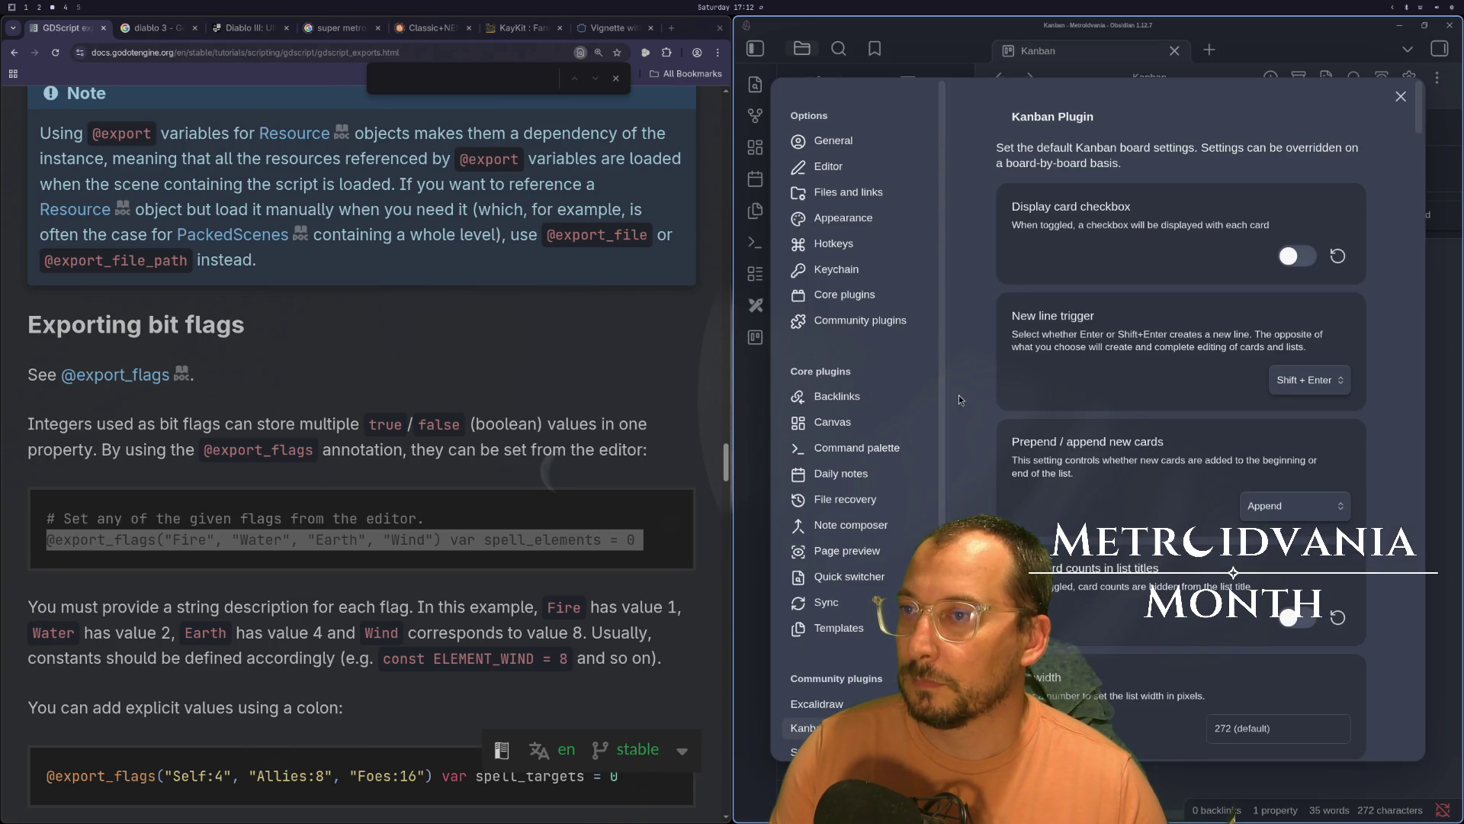
{"action": "scroll", "coordinate": [844, 476], "scroll_direction": "down", "scroll_amount": 1}
{"action": "left_click", "coordinate": [831, 698]}
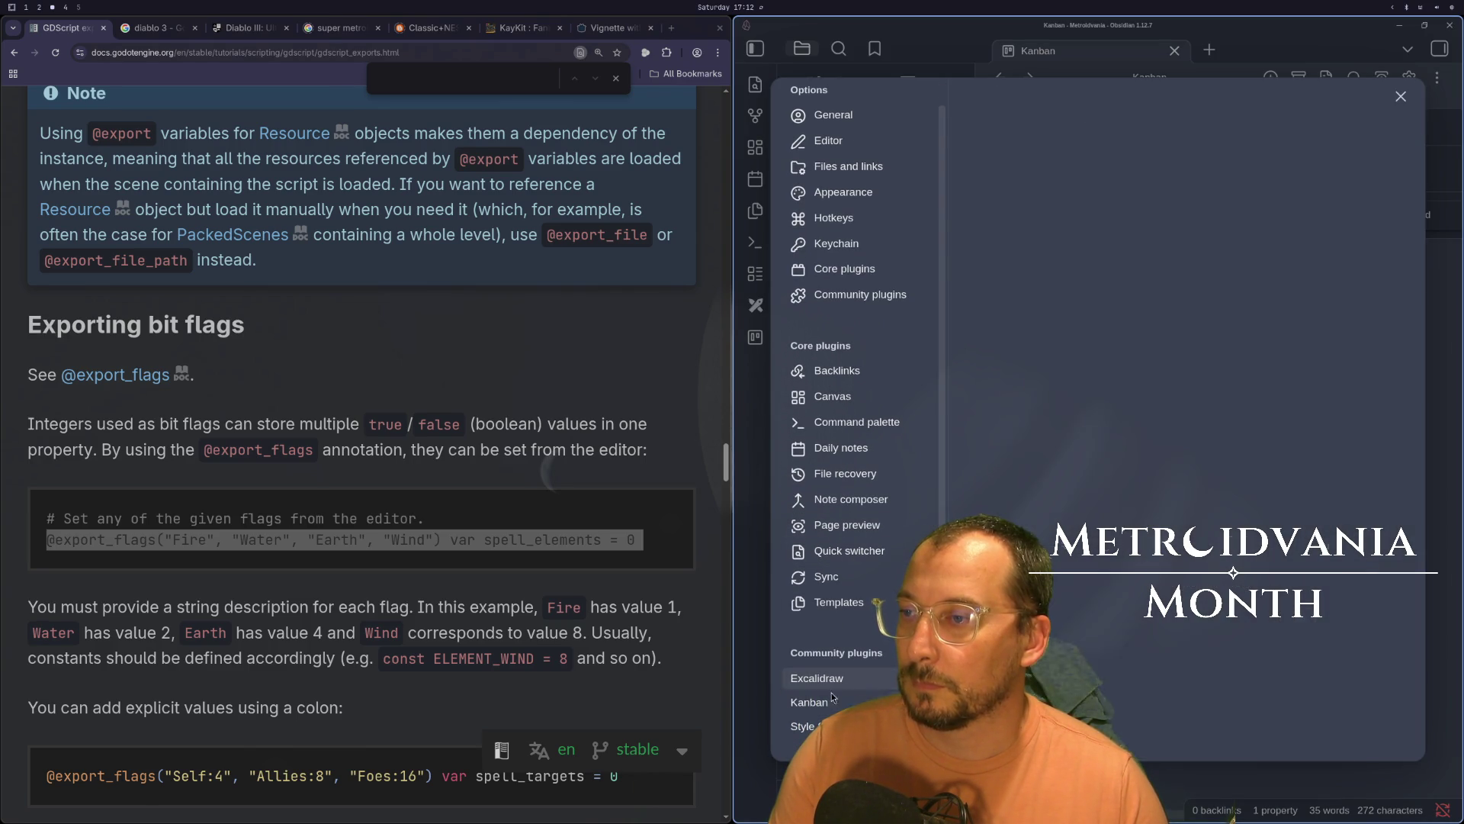
{"action": "scroll", "coordinate": [1069, 593], "scroll_direction": "down", "scroll_amount": 10}
{"action": "scroll", "coordinate": [1089, 536], "scroll_direction": "down", "scroll_amount": 15}
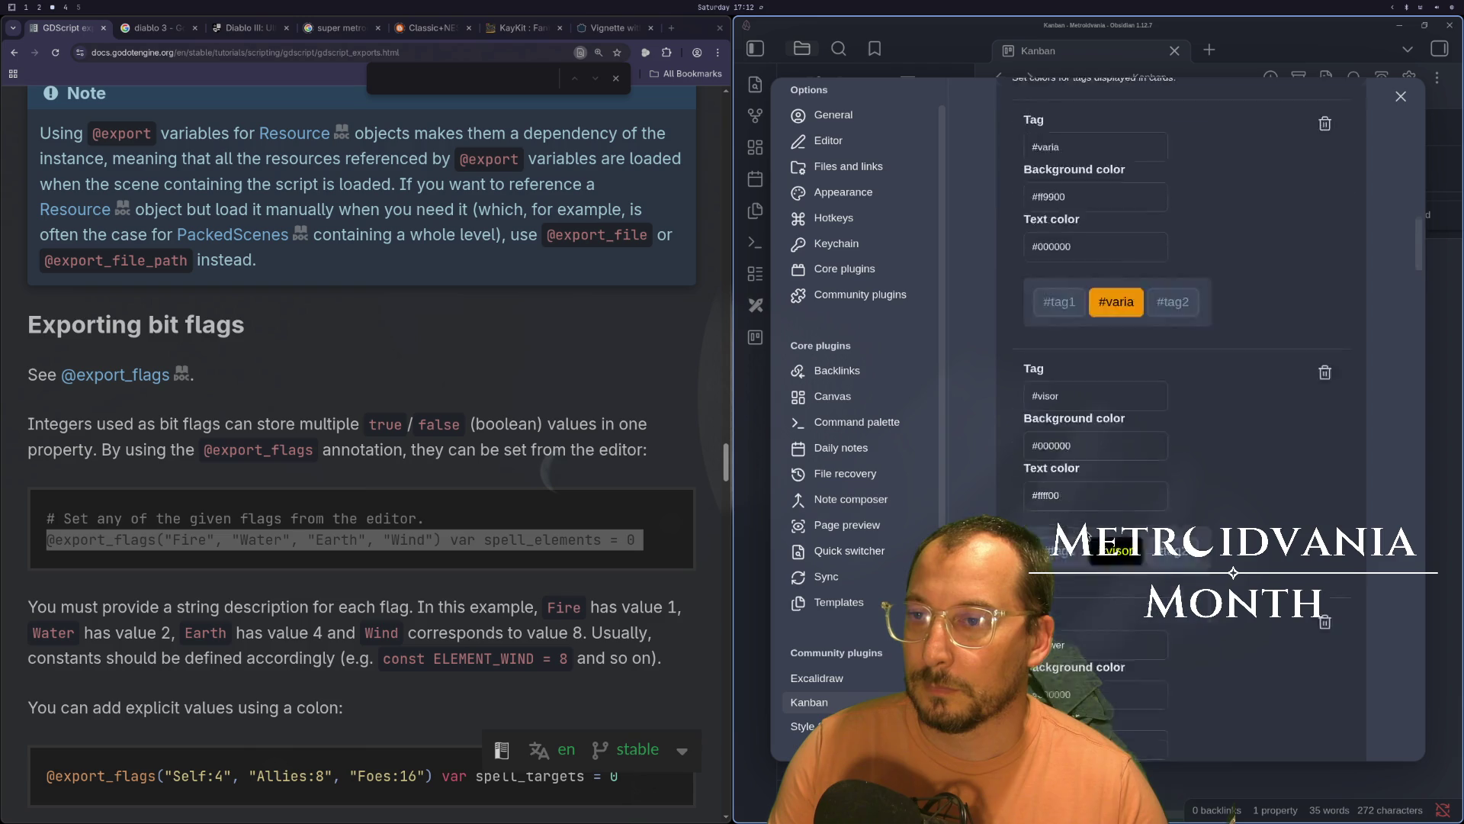
{"action": "double_click", "coordinate": [1092, 218]}
{"action": "type", "text": "playtest"}
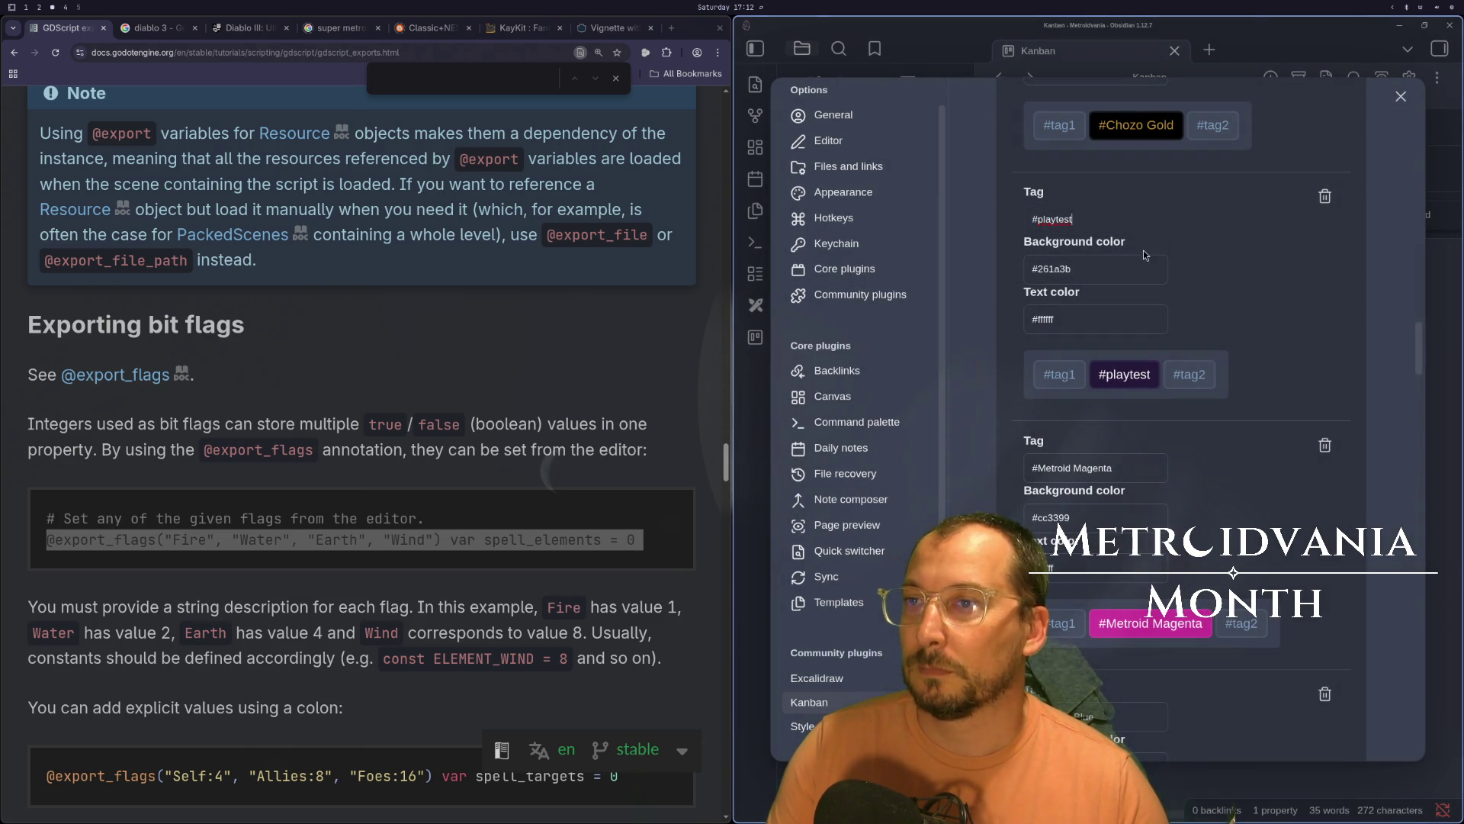
{"action": "left_click", "coordinate": [1403, 98]}
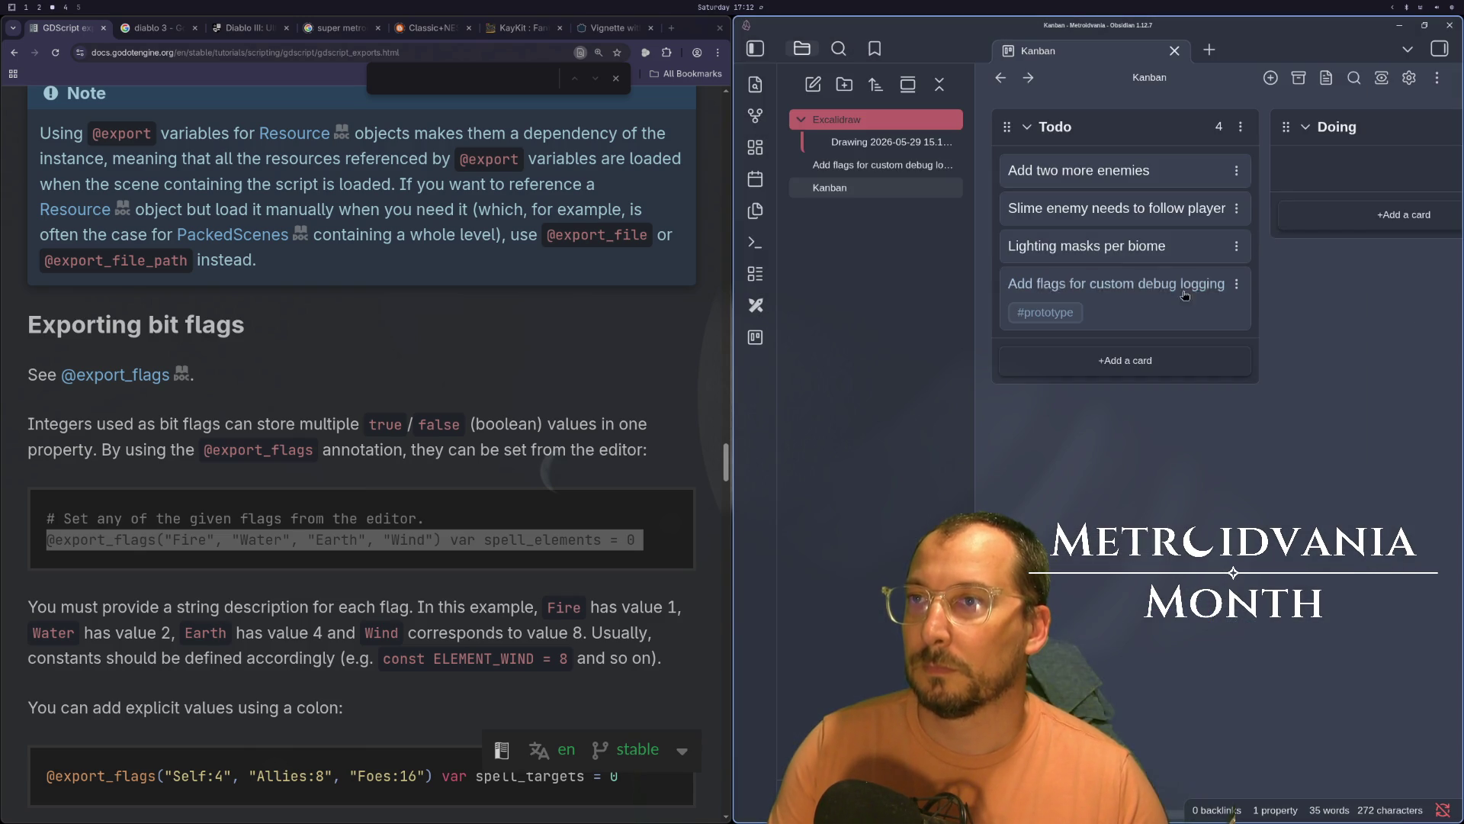
{"action": "key", "text": "super+2"}
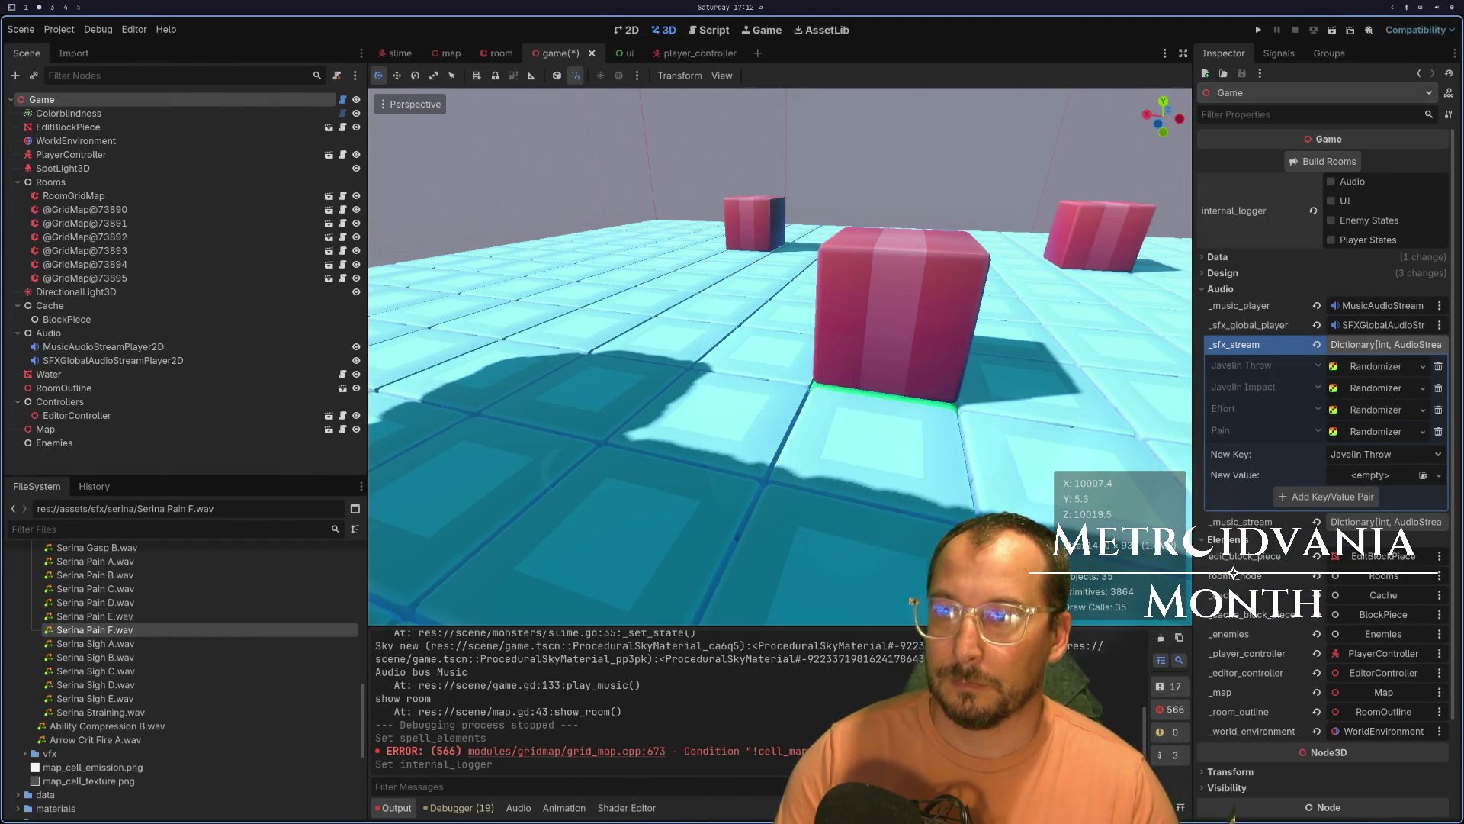
- Cycle between the Neovim, Godot and browser workspaces, ending on the browser
{"action": "key", "text": "super+1"}
{"action": "key", "text": "super+2"}
{"action": "key", "text": "super+3"}
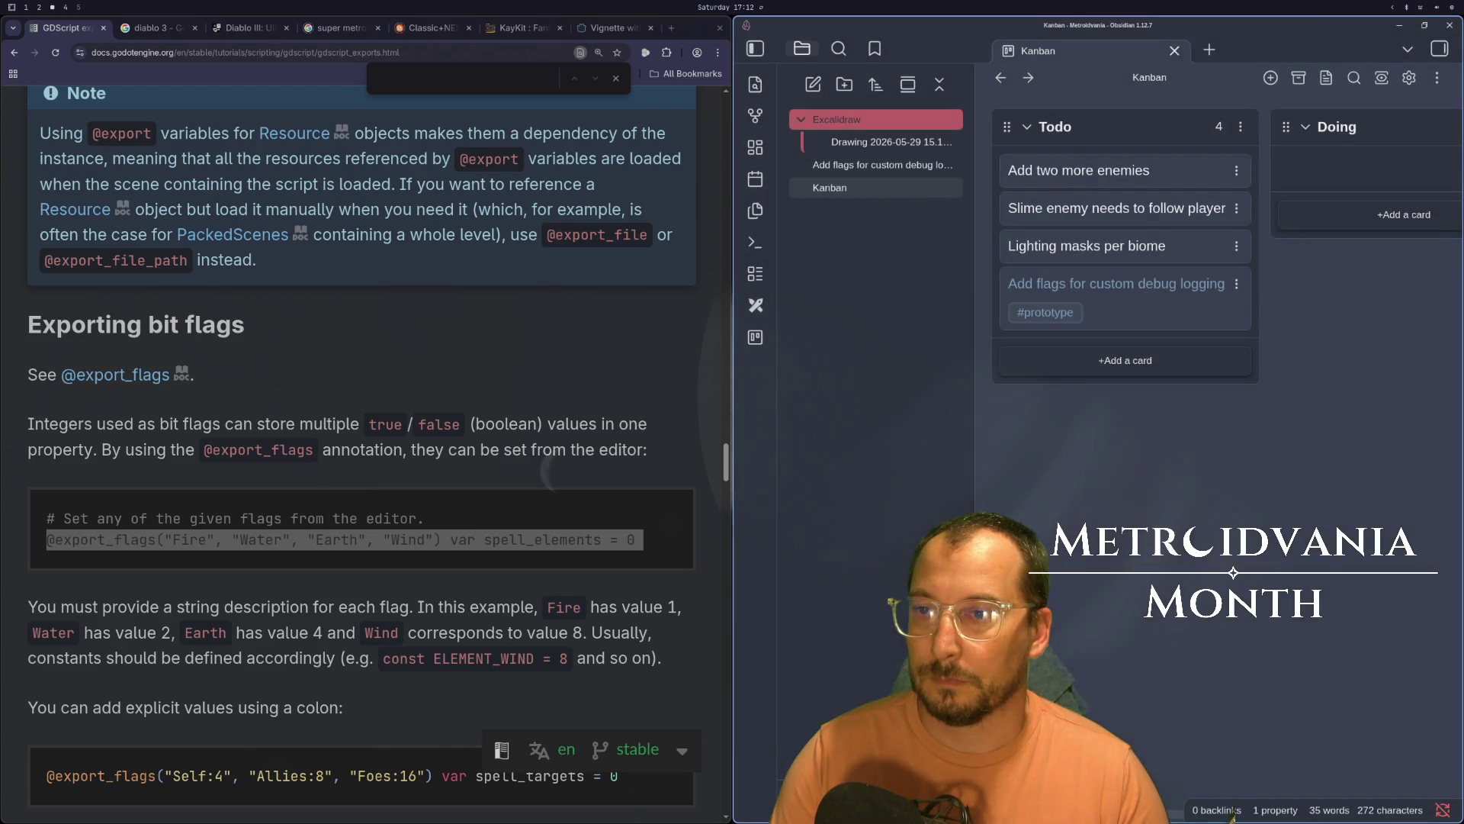
{"action": "key", "text": "super+2"}
{"action": "key", "text": "super+1"}
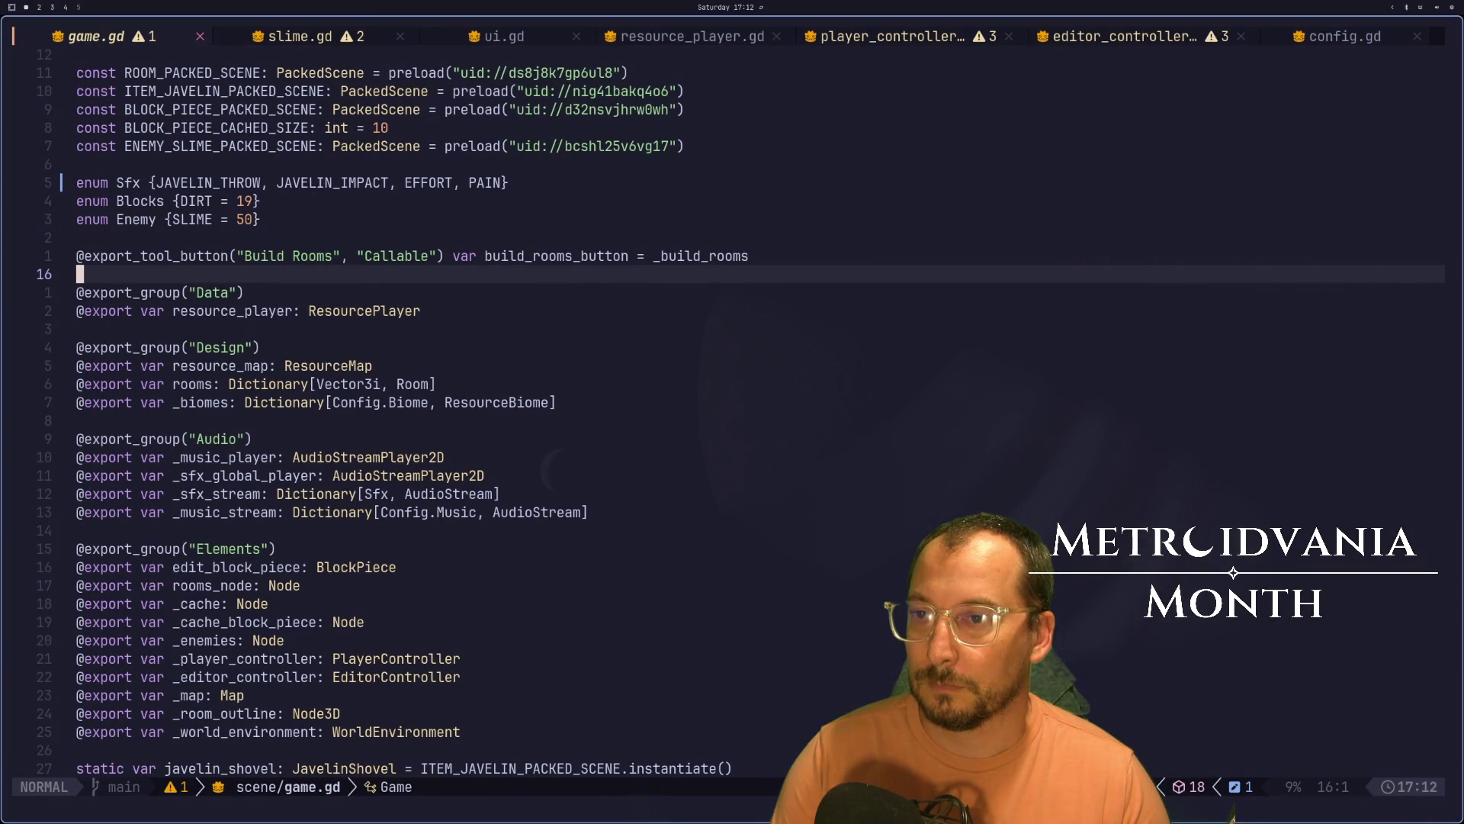
{"action": "key", "text": "super+2"}
{"action": "key", "text": "super+3"}
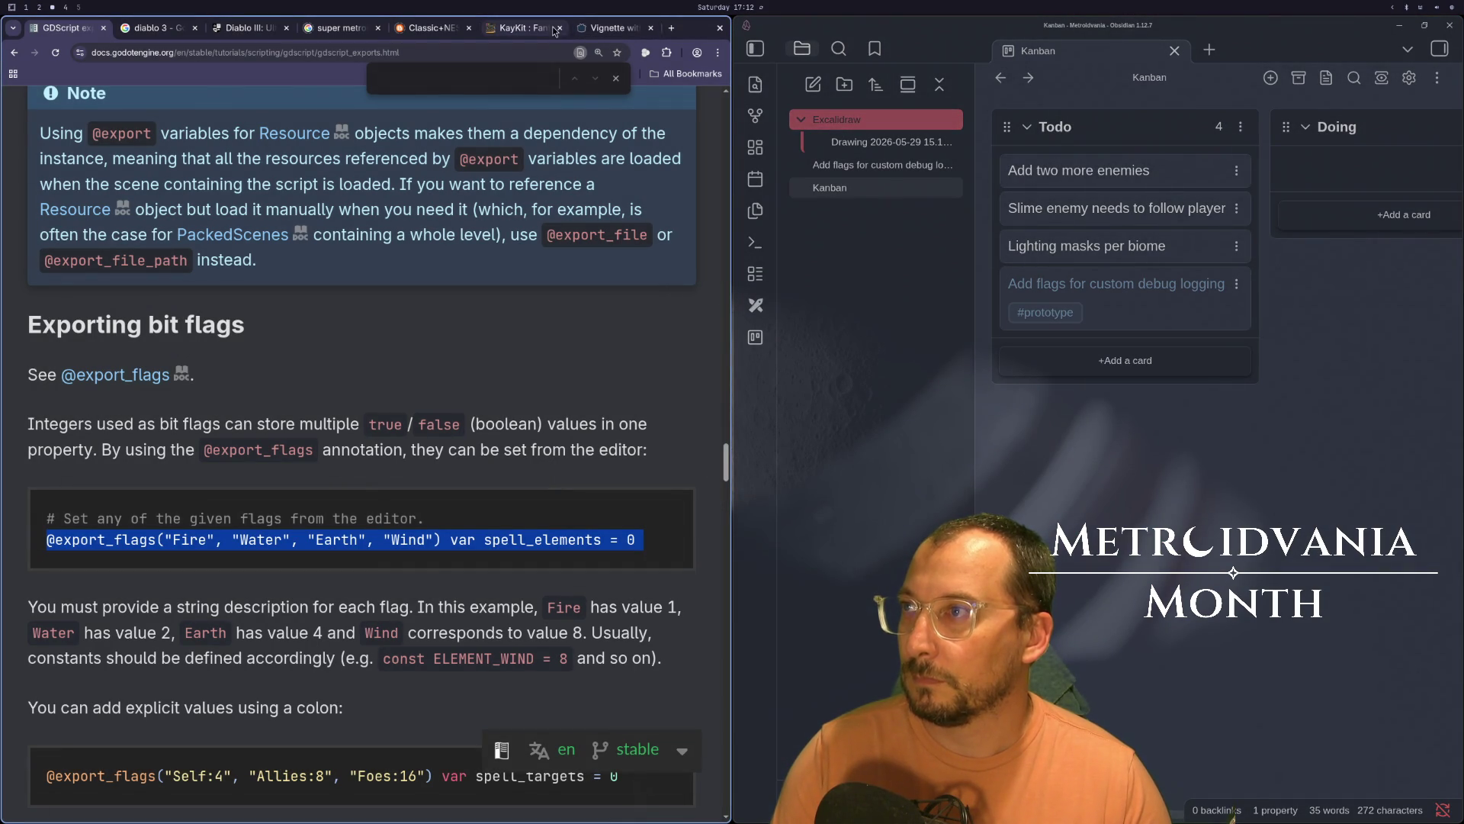
{"action": "key", "text": "super+2"}
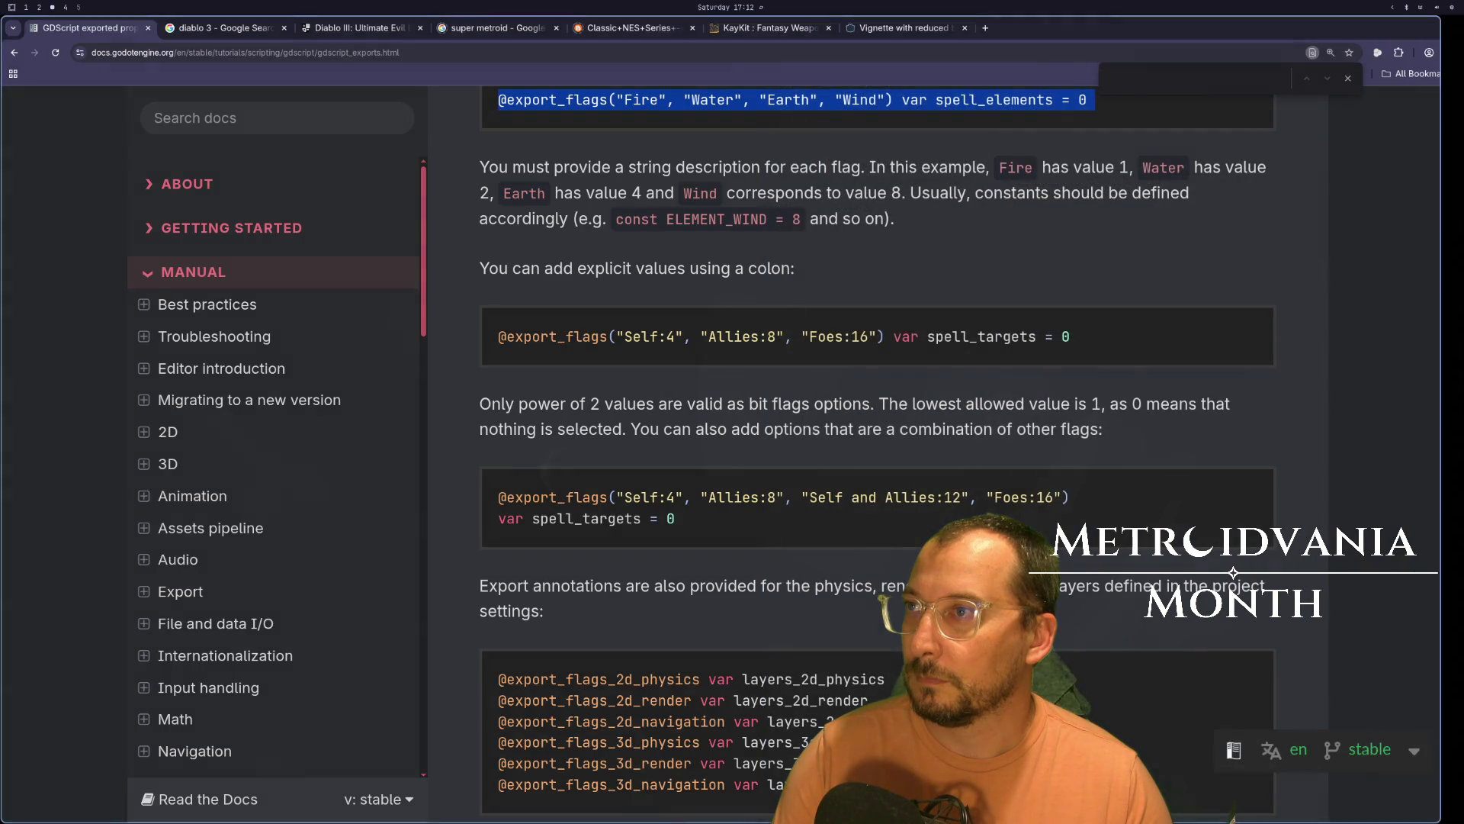
{"action": "key", "text": "super+3"}
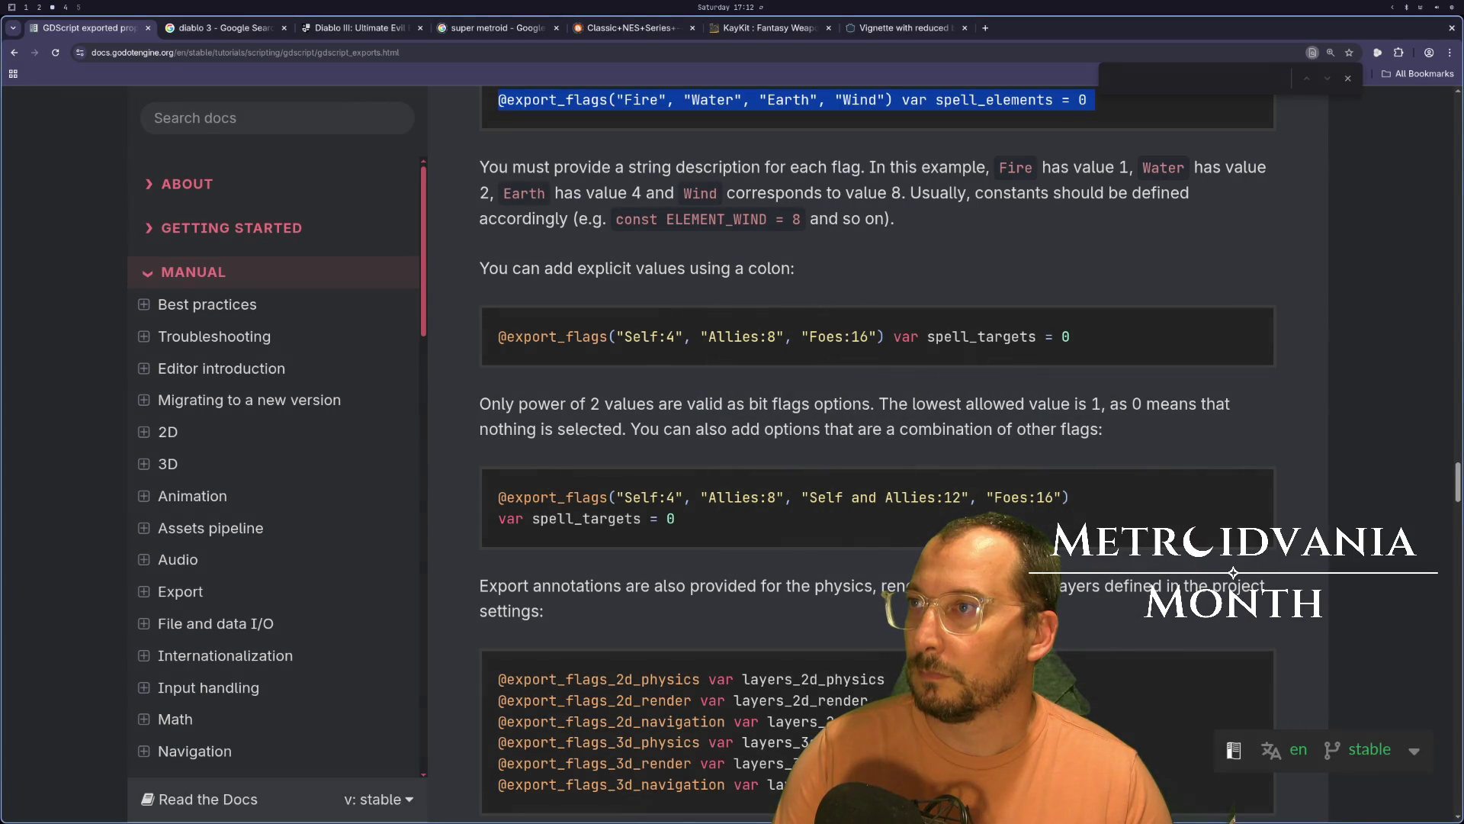
- Close the Classic NES search and vignette shader tabs in Chrome, then return to Neovim
{"action": "left_click", "coordinate": [691, 29]}
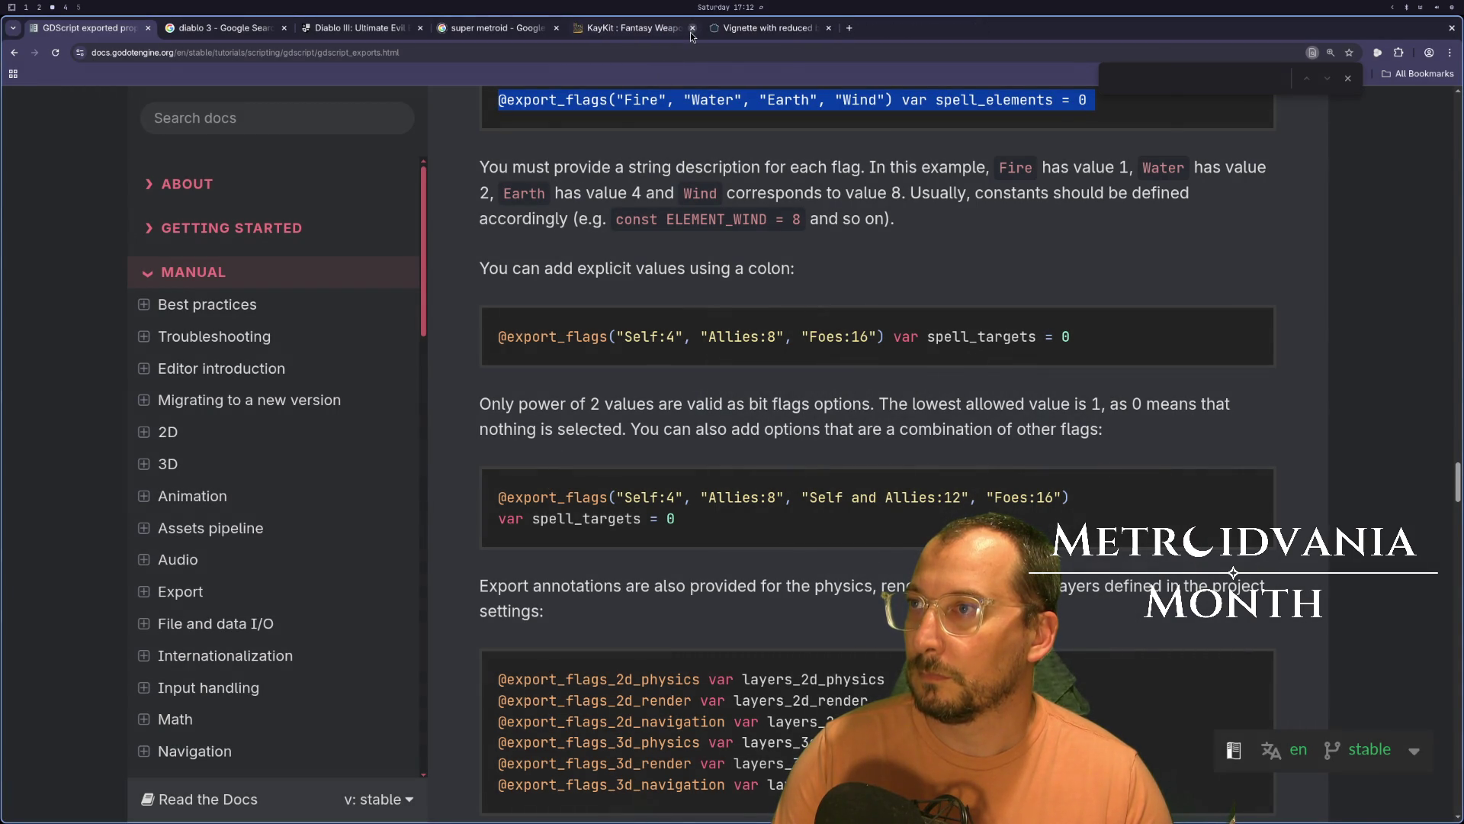
{"action": "left_click", "coordinate": [737, 35]}
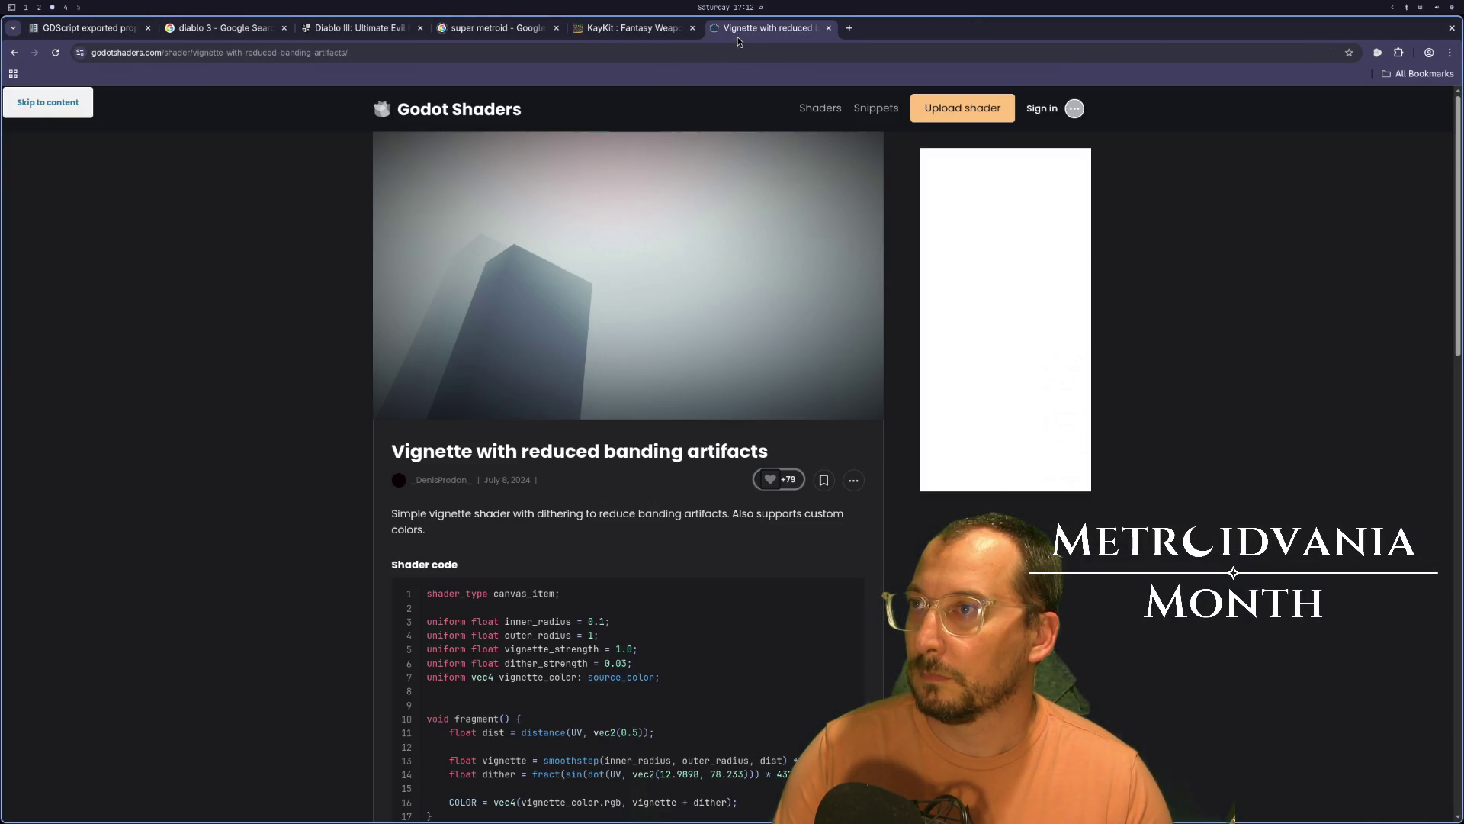
{"action": "left_click", "coordinate": [829, 29]}
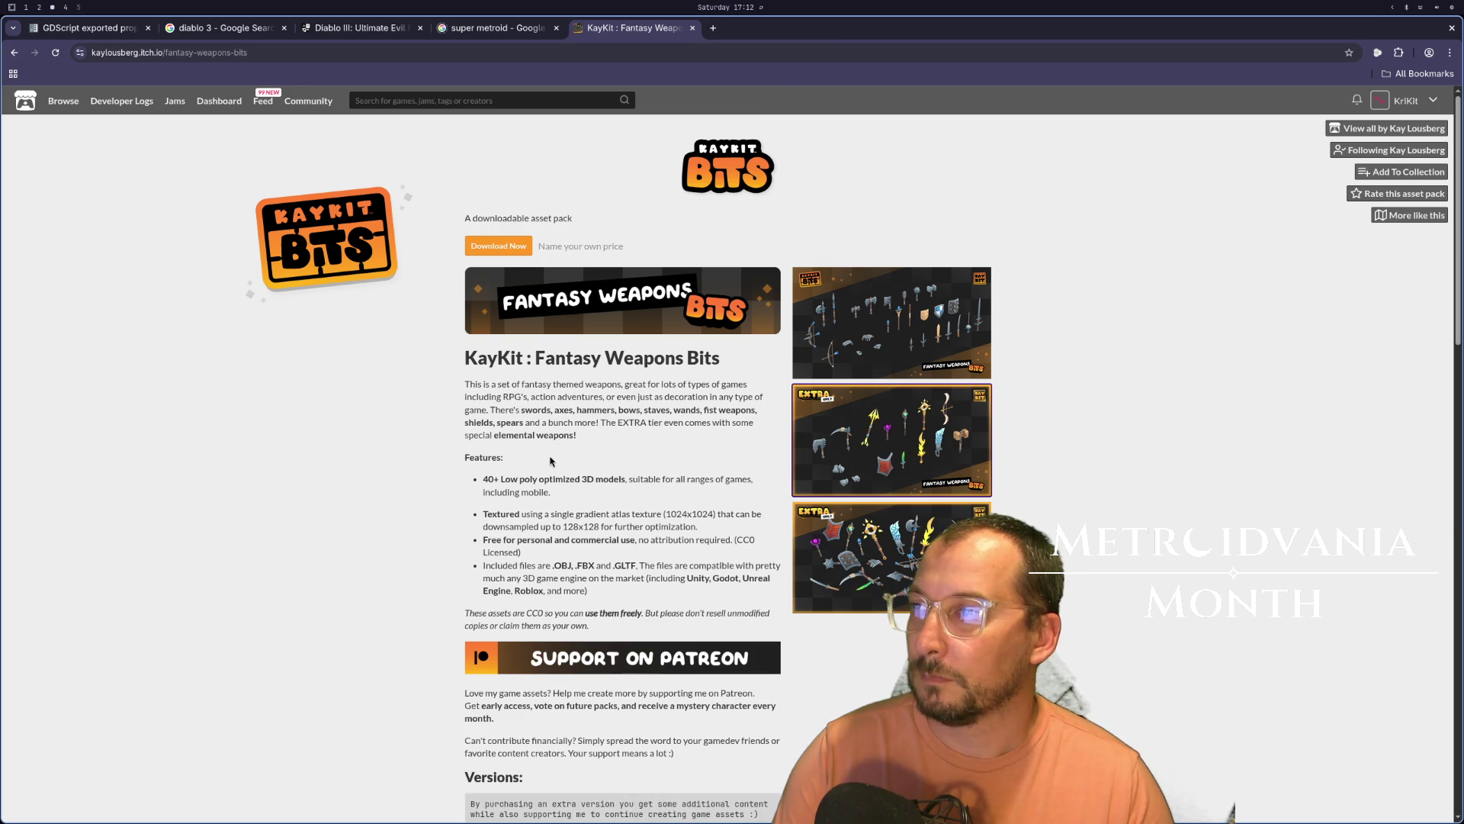
{"action": "key", "text": "super+1"}
{"action": "key", "text": "super+4"}
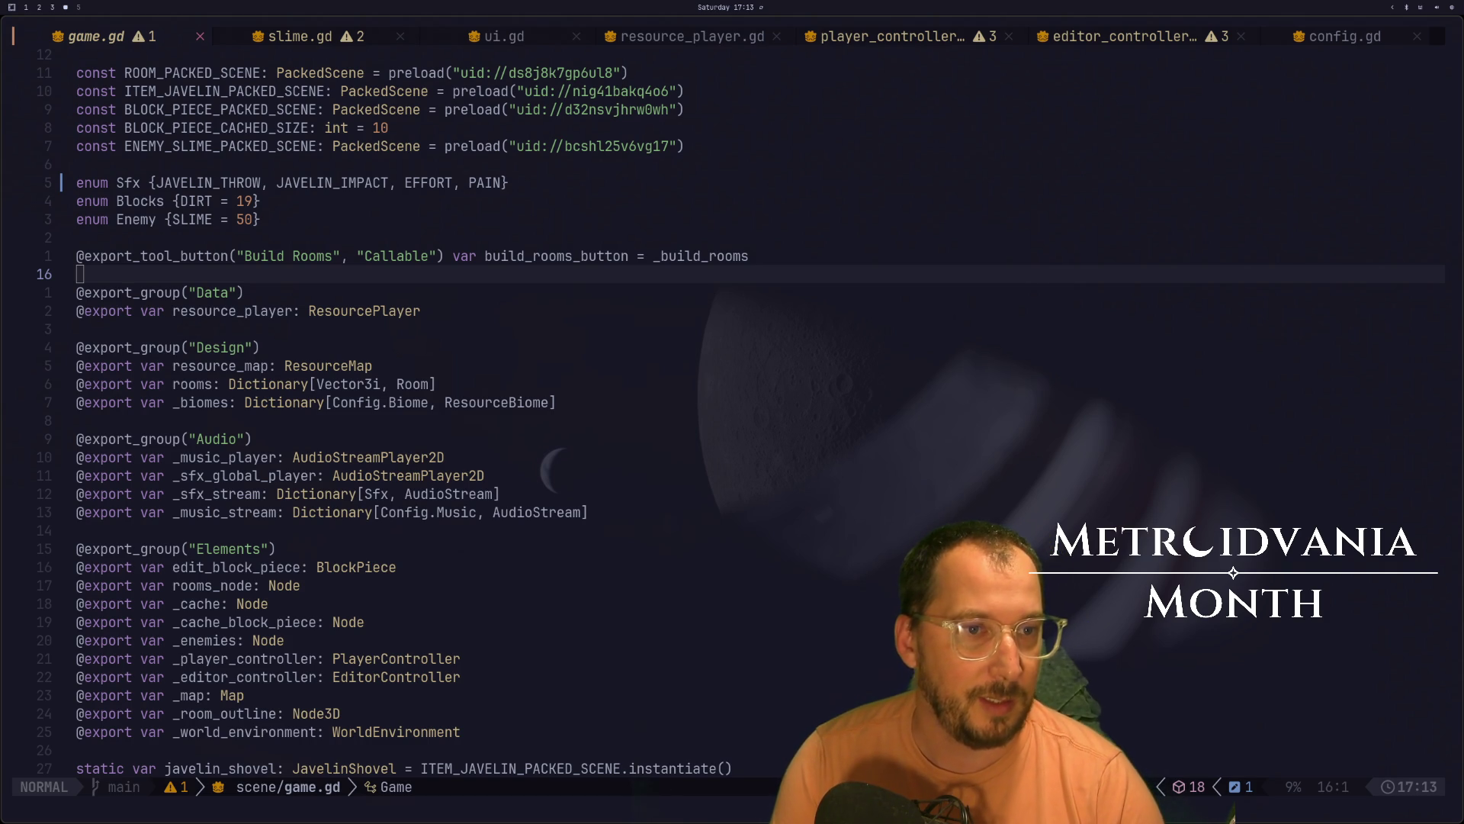
- Leave game.gd as is in Neovim and bring up the ui scene tab in Godot
{"action": "key", "text": "super+2"}
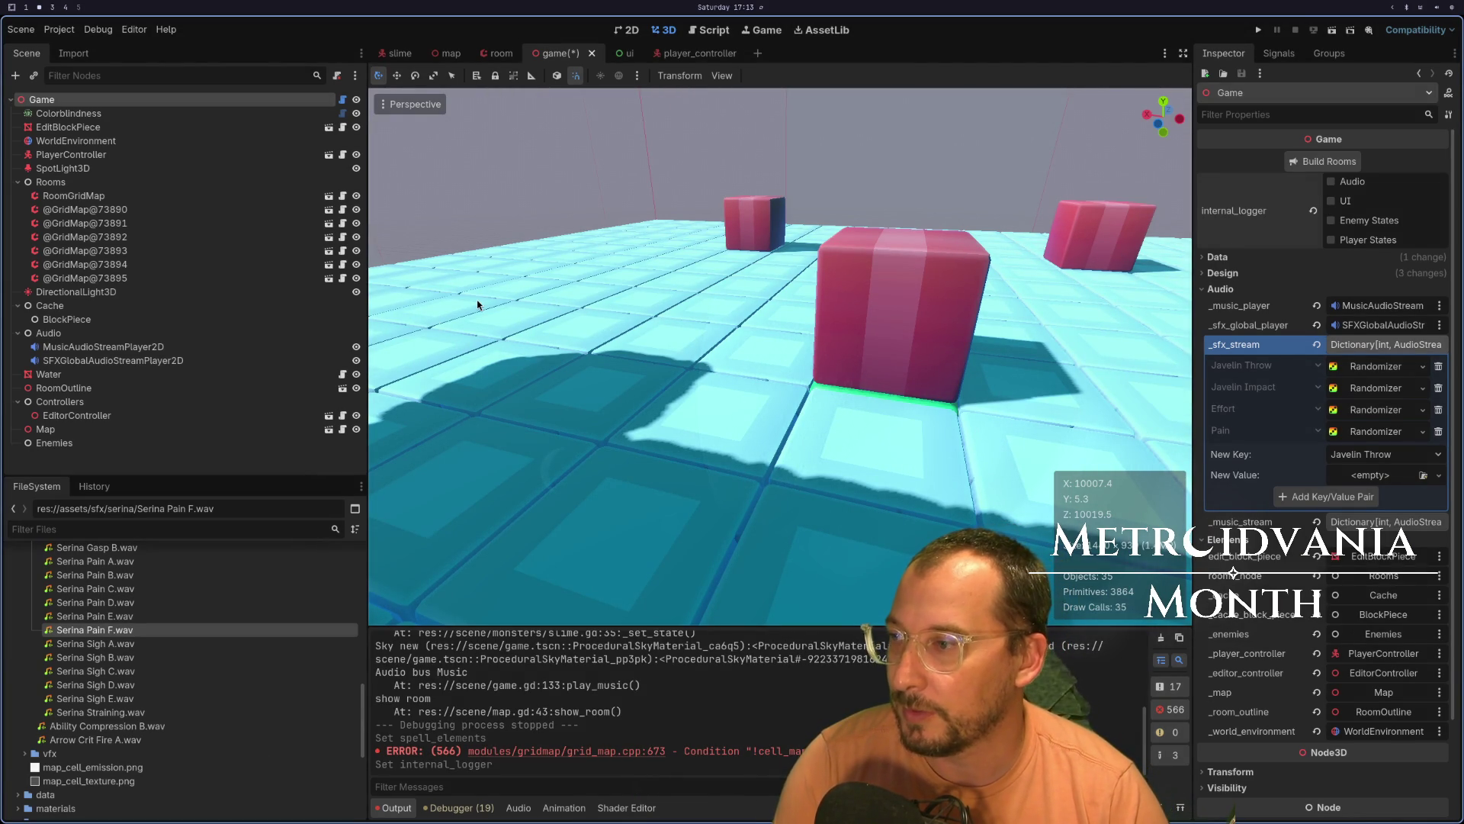
{"action": "key", "text": "super+1"}
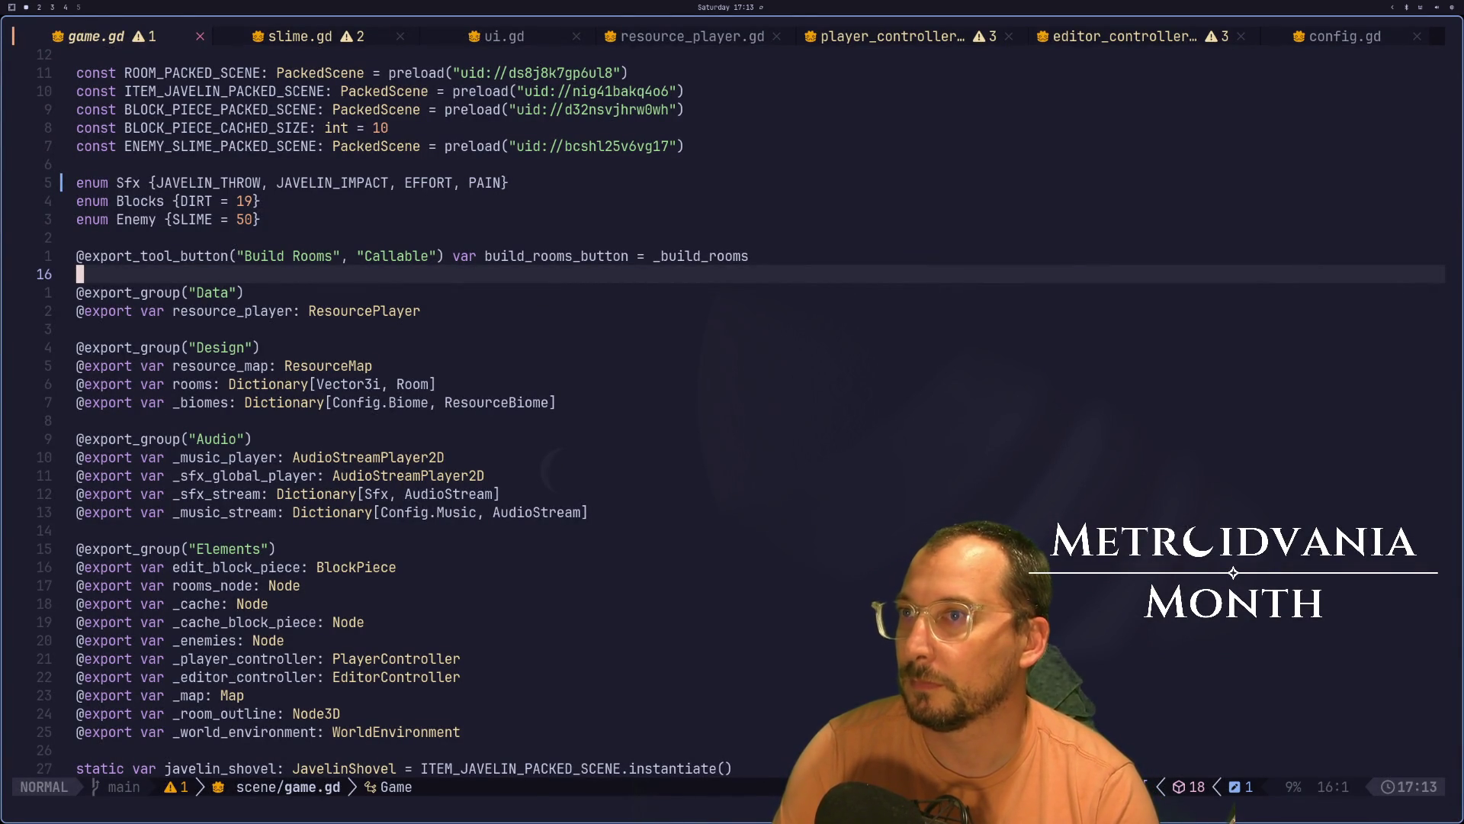
{"action": "key", "text": "super+2"}
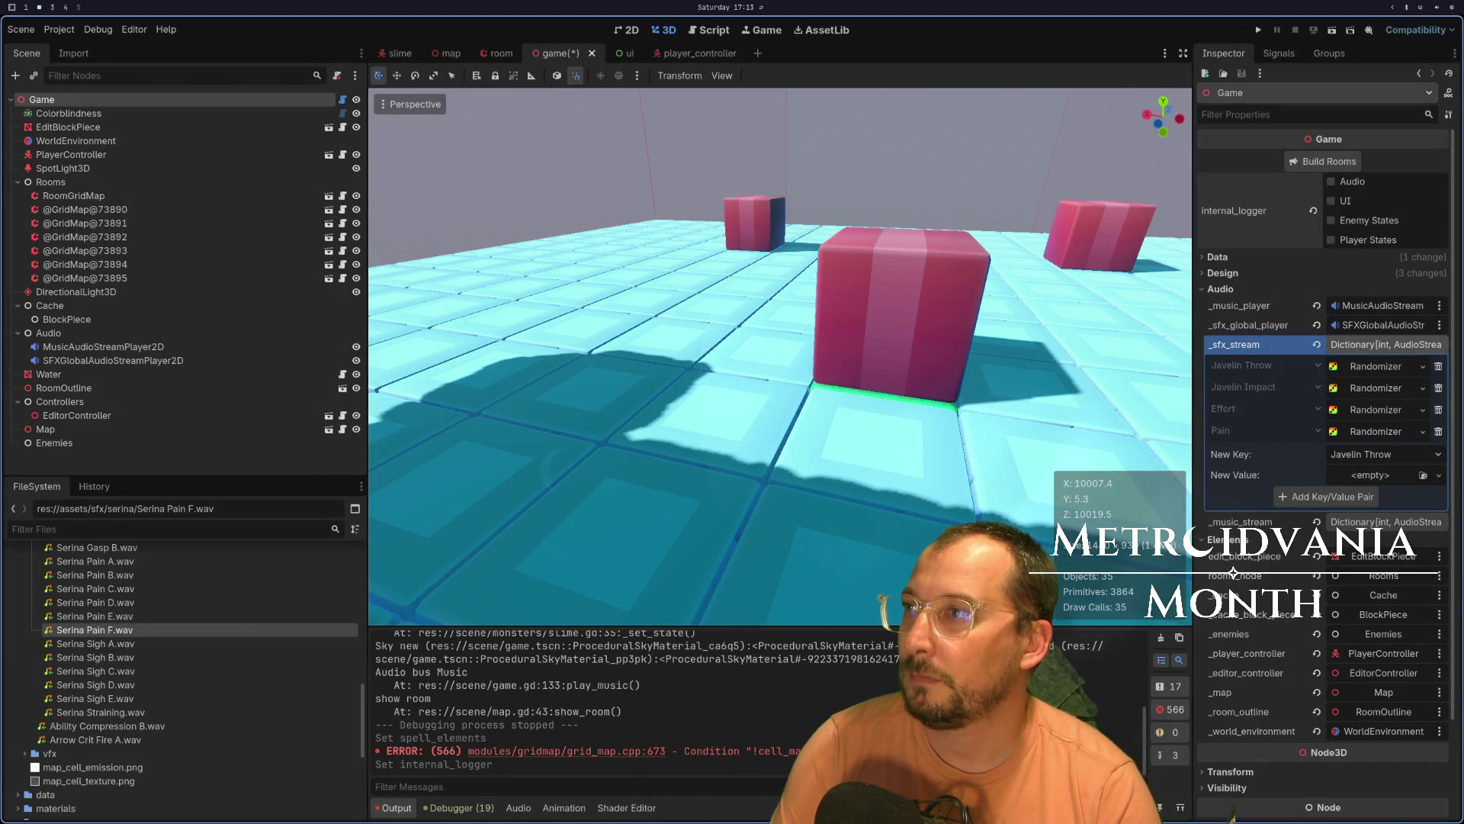
{"action": "left_click", "coordinate": [625, 53]}
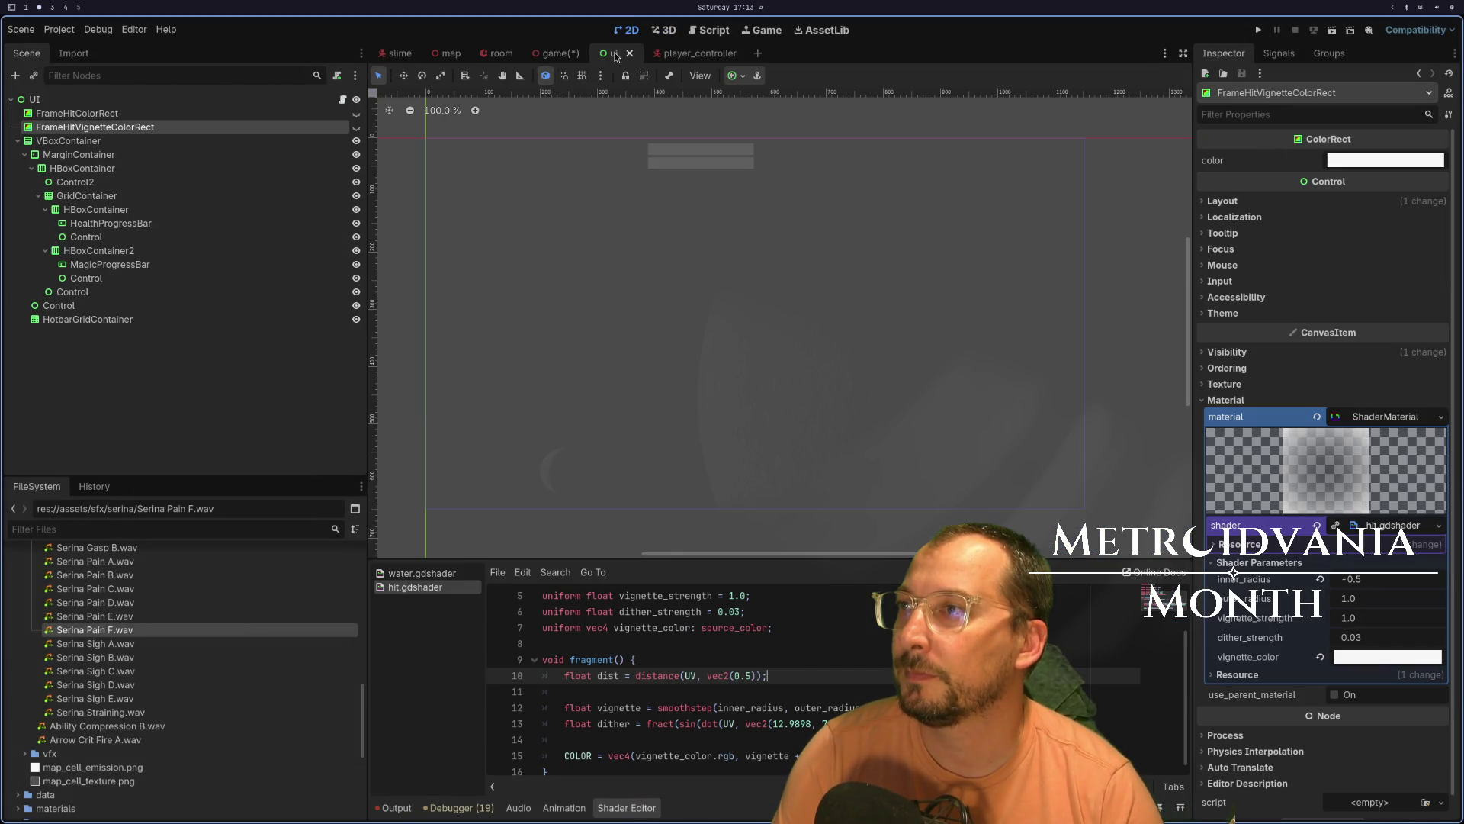
- Back in the game scene, add a Control node as a child of the Game root
{"action": "left_click", "coordinate": [563, 55]}
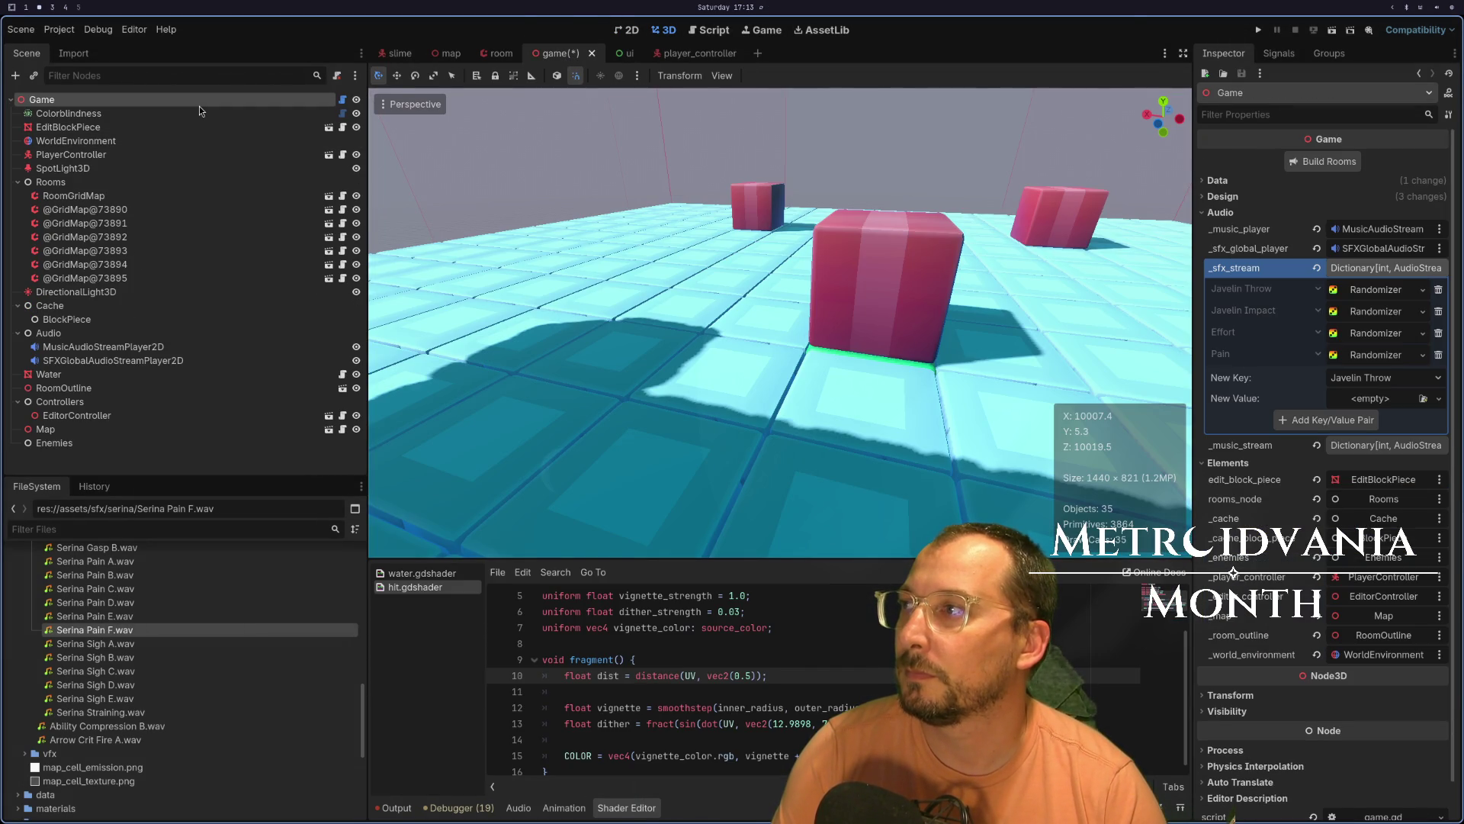
{"action": "right_click", "coordinate": [201, 101]}
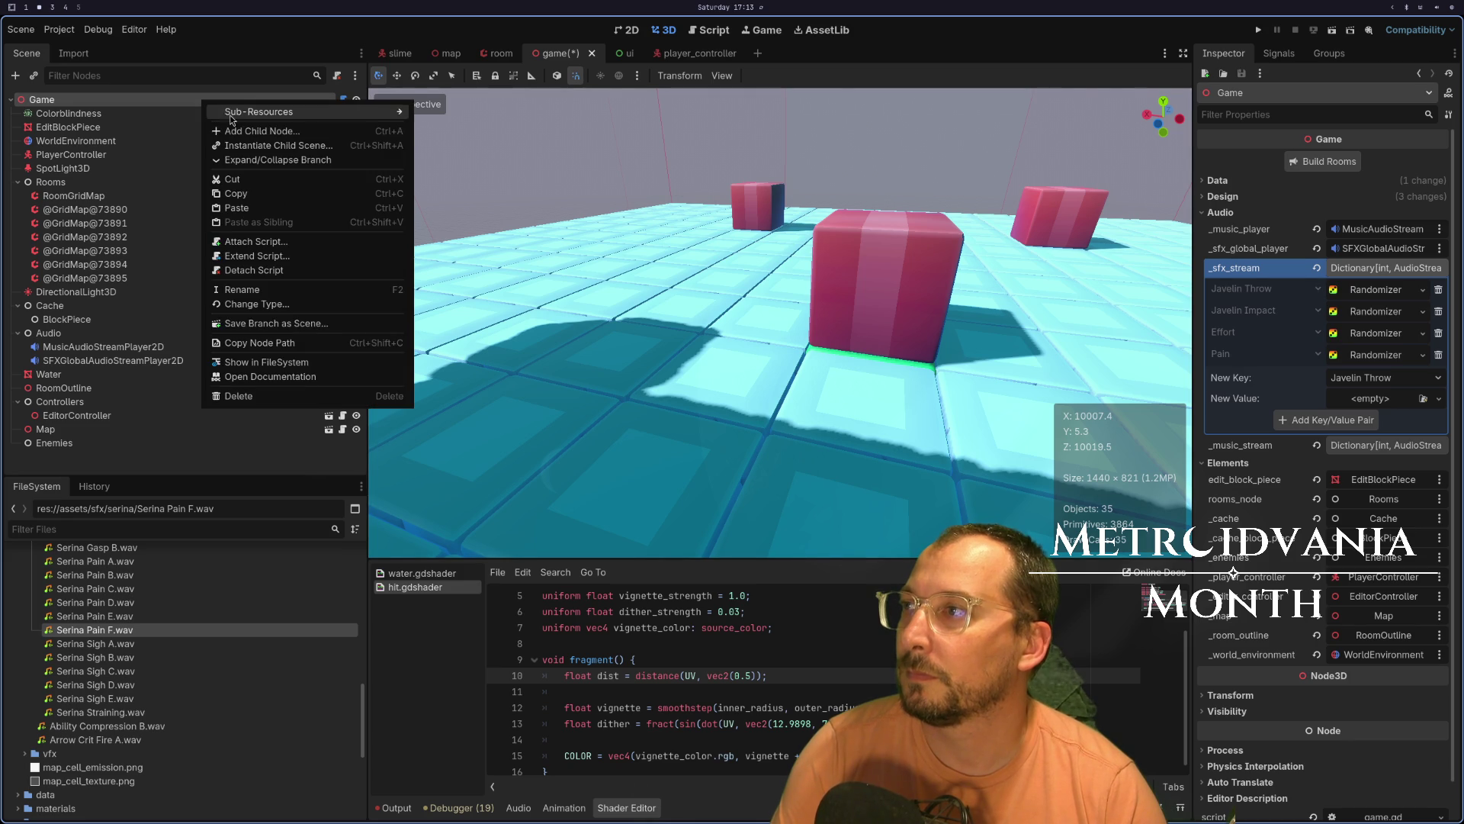
{"action": "left_click", "coordinate": [625, 54]}
{"action": "left_click", "coordinate": [564, 55]}
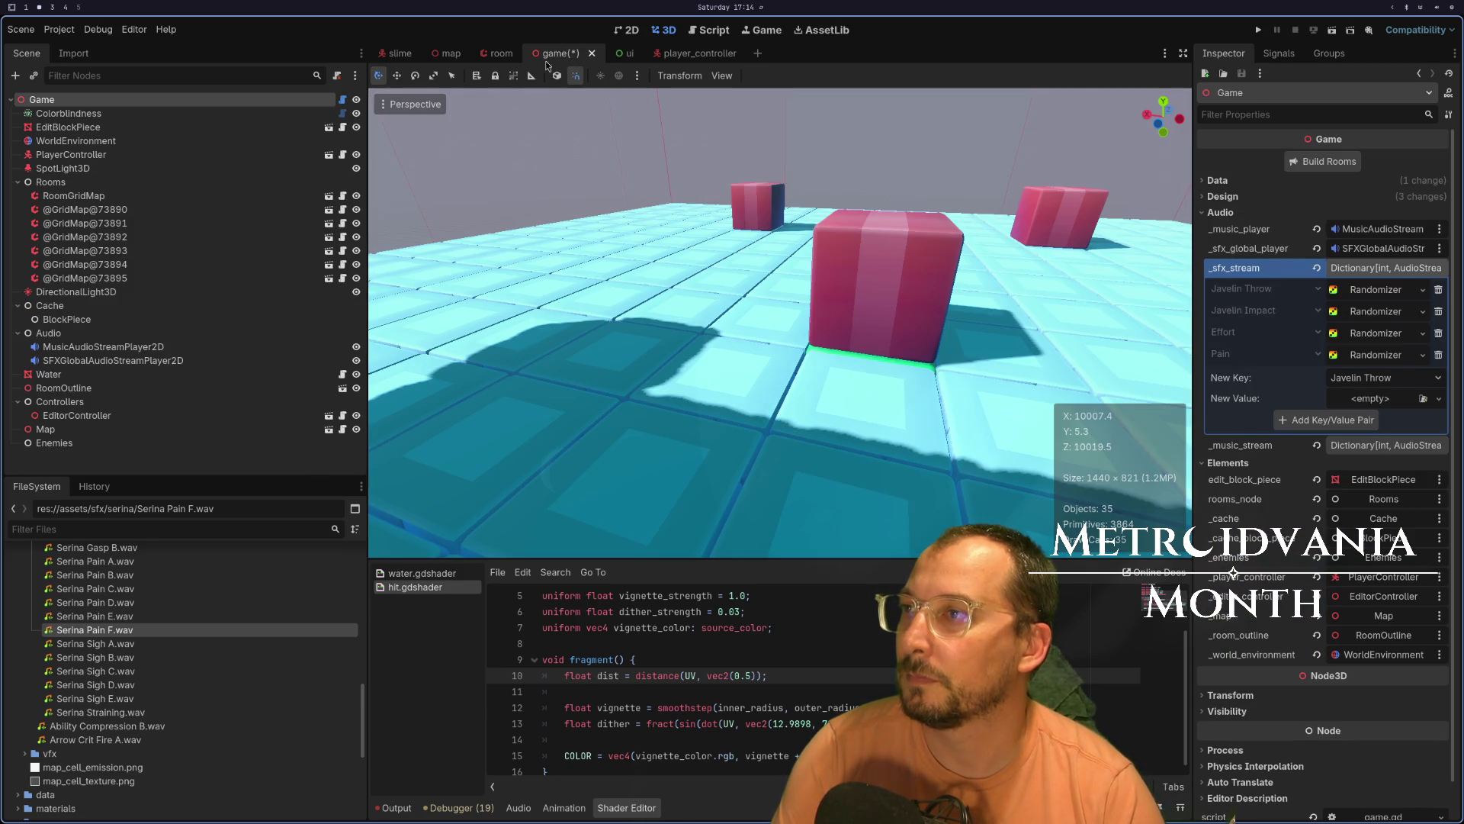
{"action": "right_click", "coordinate": [200, 103]}
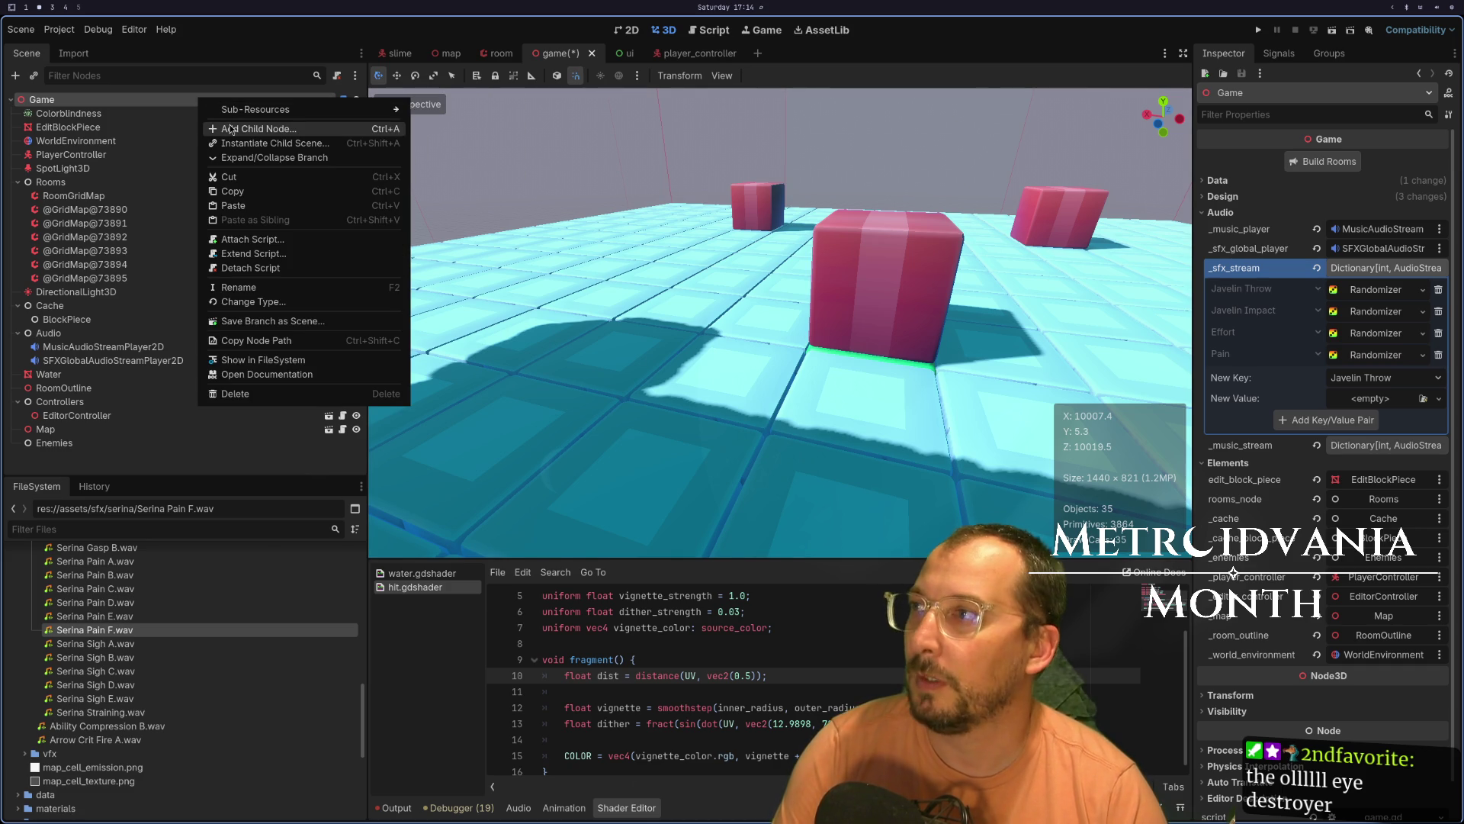
{"action": "left_click", "coordinate": [229, 106]}
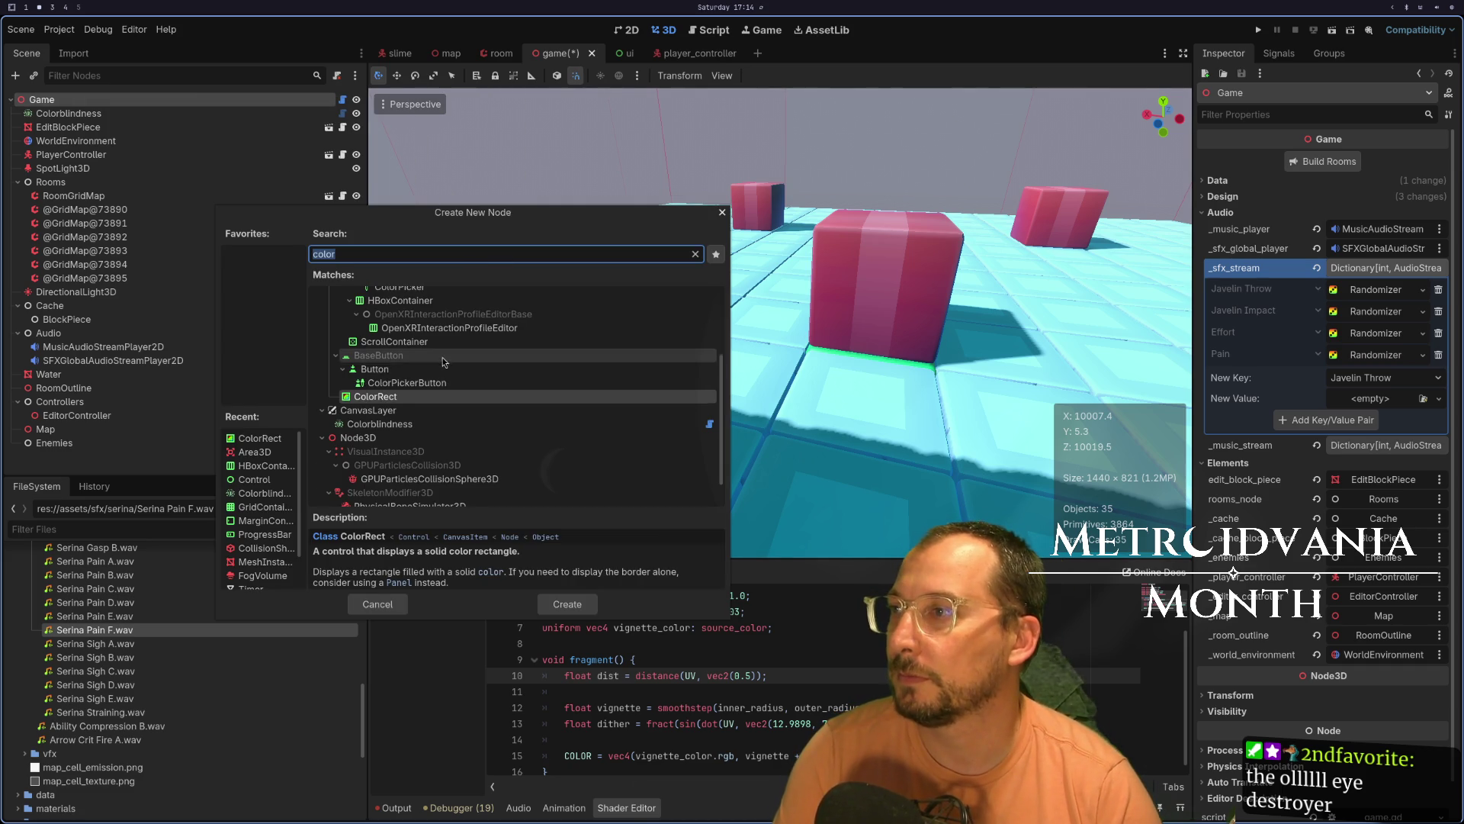
{"action": "scroll", "coordinate": [445, 356], "scroll_direction": "up", "scroll_amount": 3}
{"action": "left_click", "coordinate": [370, 353]}
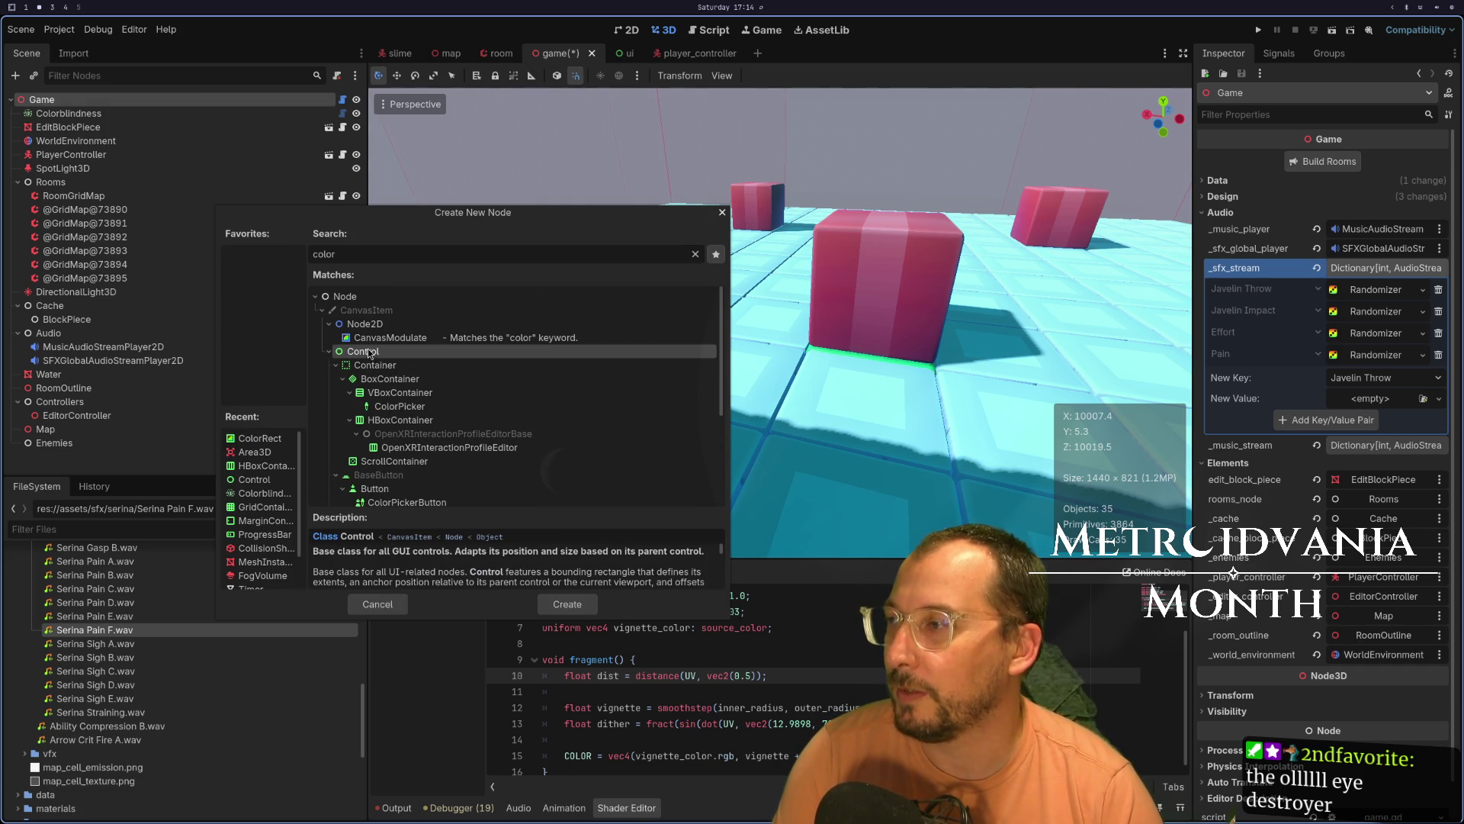
{"action": "double_click", "coordinate": [369, 351]}
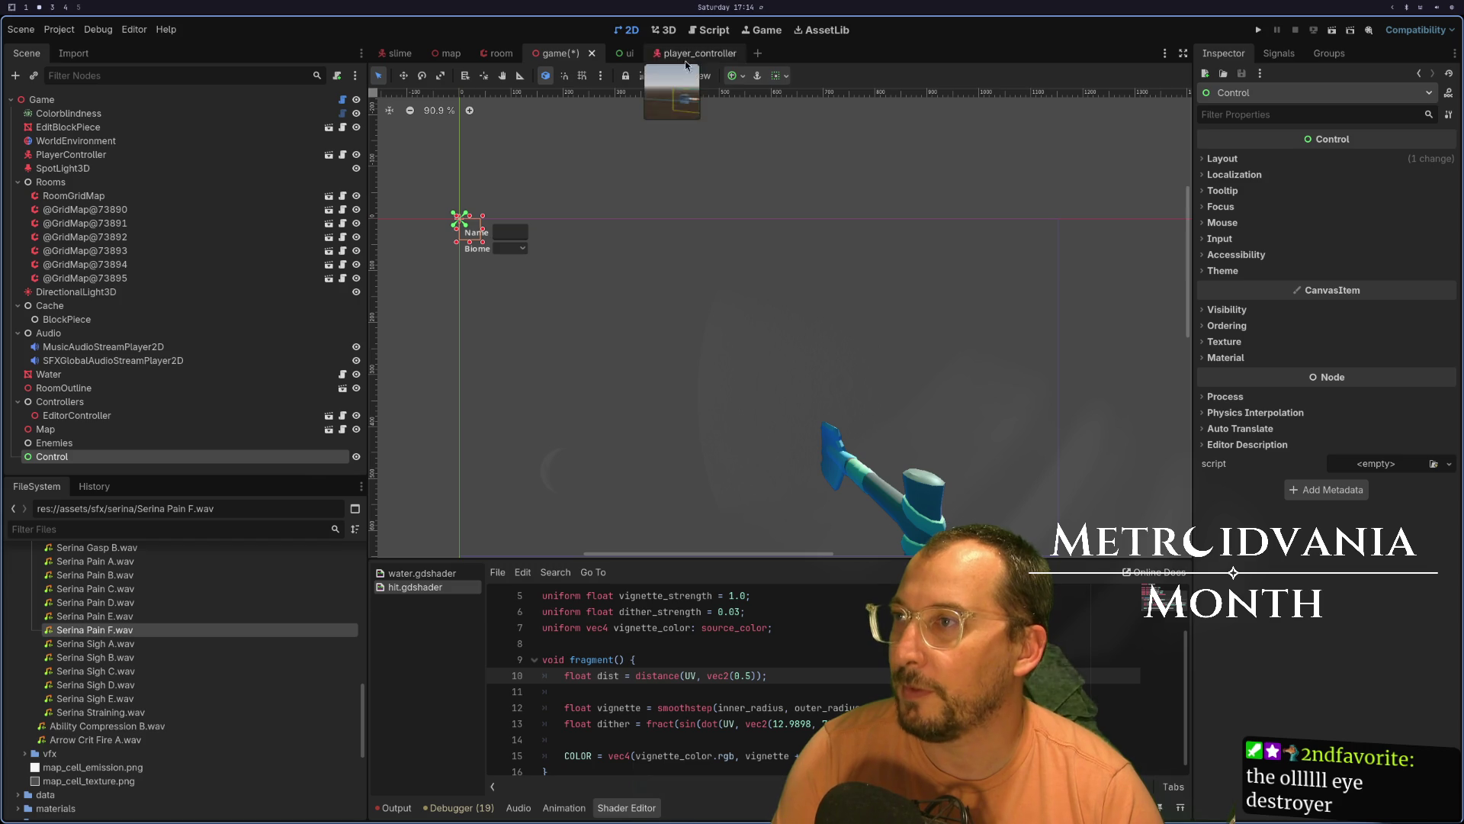
- Apply the Full Rect anchor preset so the Control fills the viewport
{"action": "left_click", "coordinate": [777, 76]}
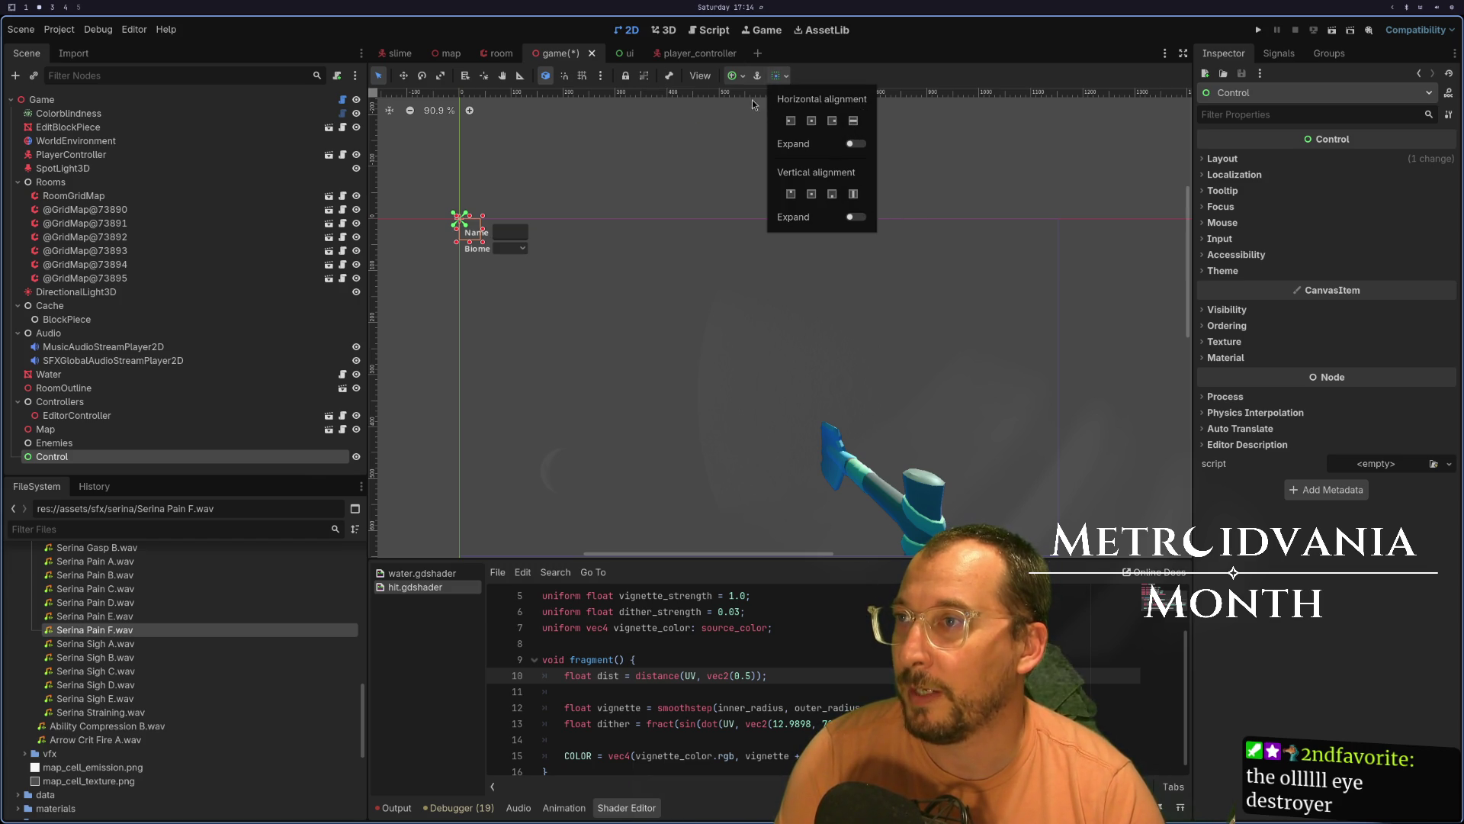
{"action": "left_click", "coordinate": [733, 75]}
{"action": "left_click", "coordinate": [734, 76]}
{"action": "left_click", "coordinate": [807, 183]}
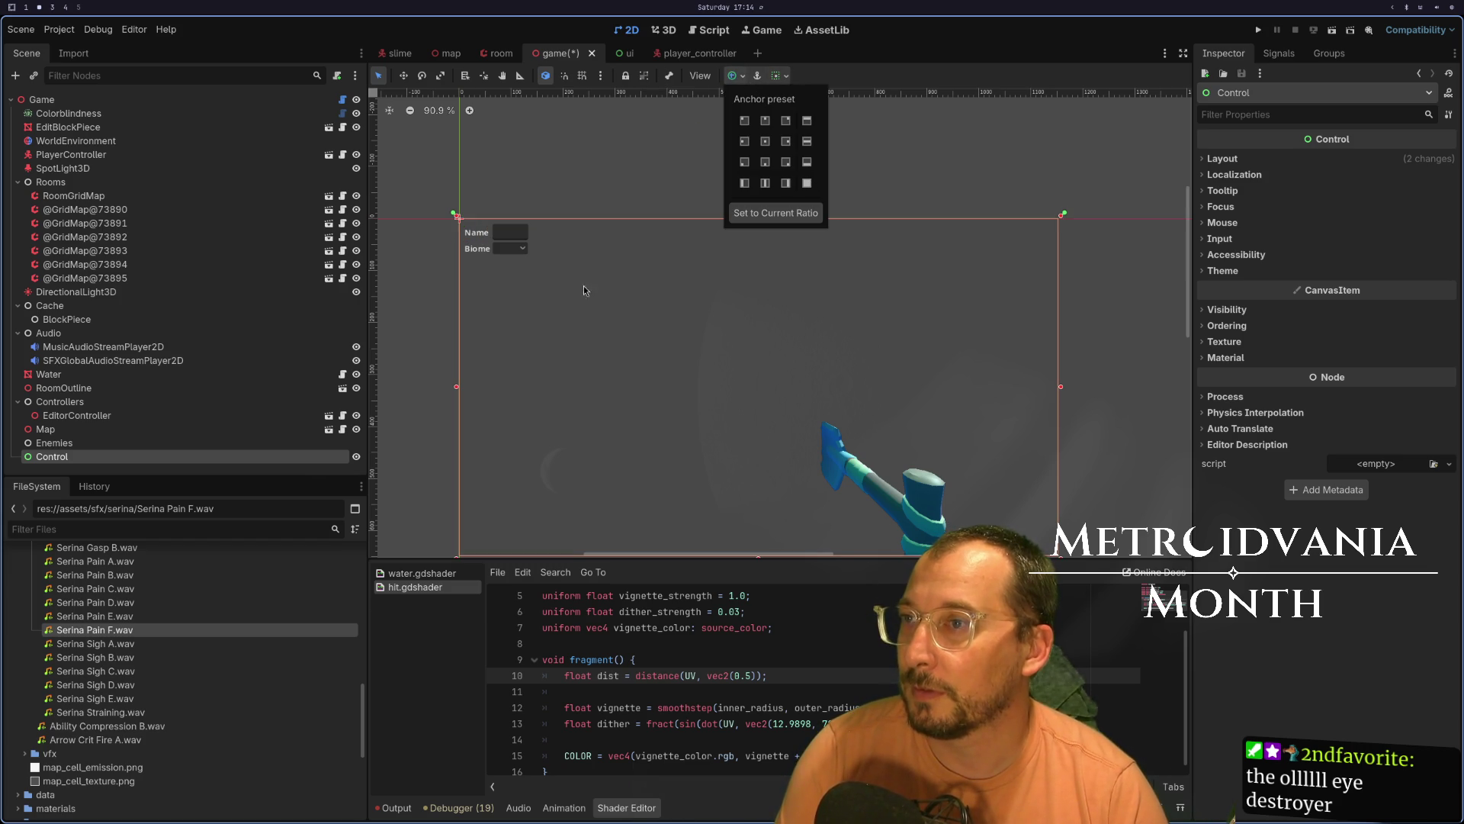
{"action": "left_click", "coordinate": [107, 454]}
- Add a RichTextLabel child to Control by searching 'rich'
{"action": "right_click", "coordinate": [107, 455]}
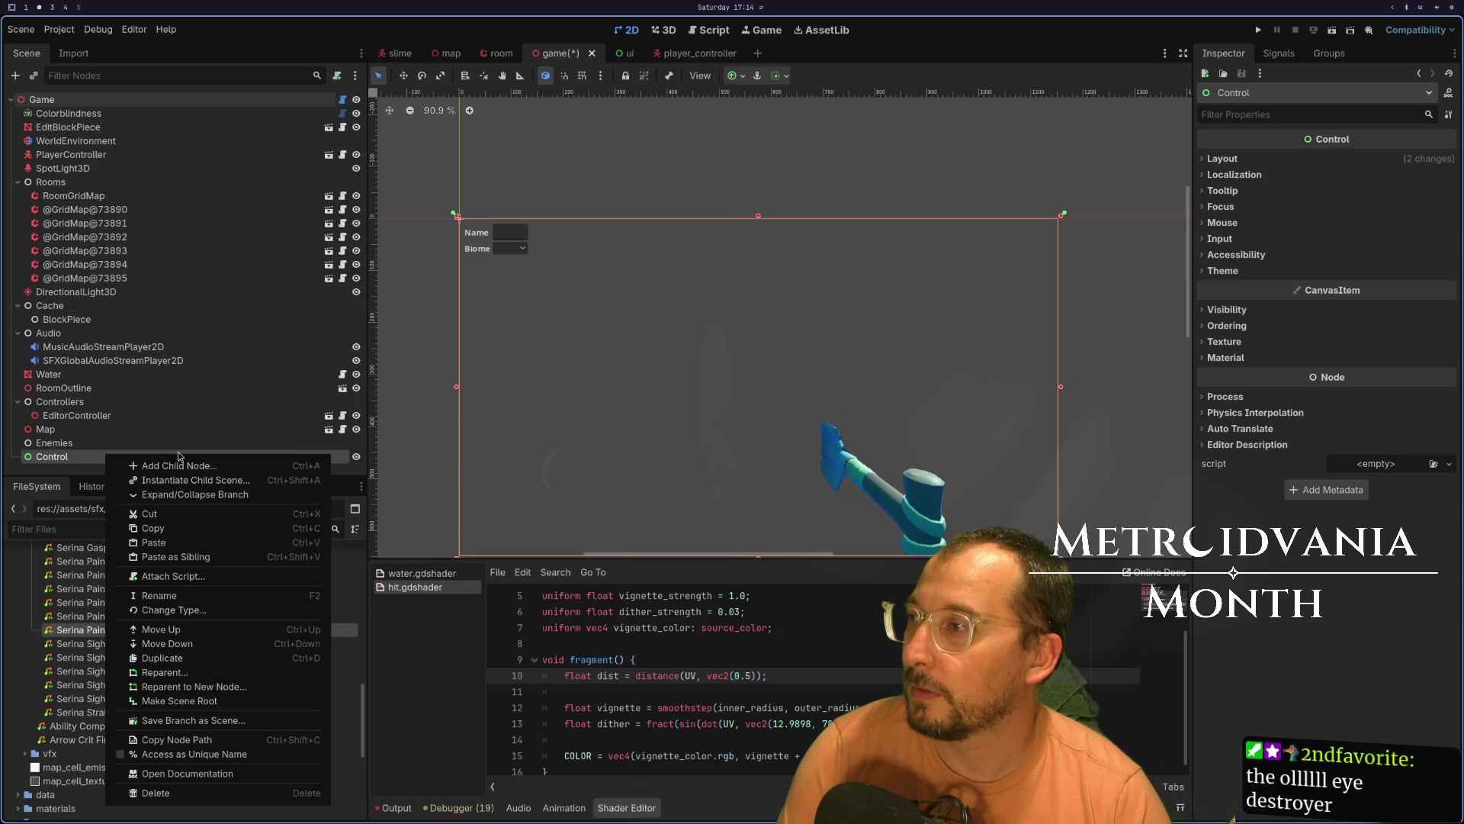
{"action": "left_click", "coordinate": [181, 460]}
{"action": "type", "text": "col"}
{"action": "key", "text": "BackSpace"}
{"action": "key", "text": "BackSpace"}
{"action": "key", "text": "BackSpace"}
{"action": "type", "text": "te"}
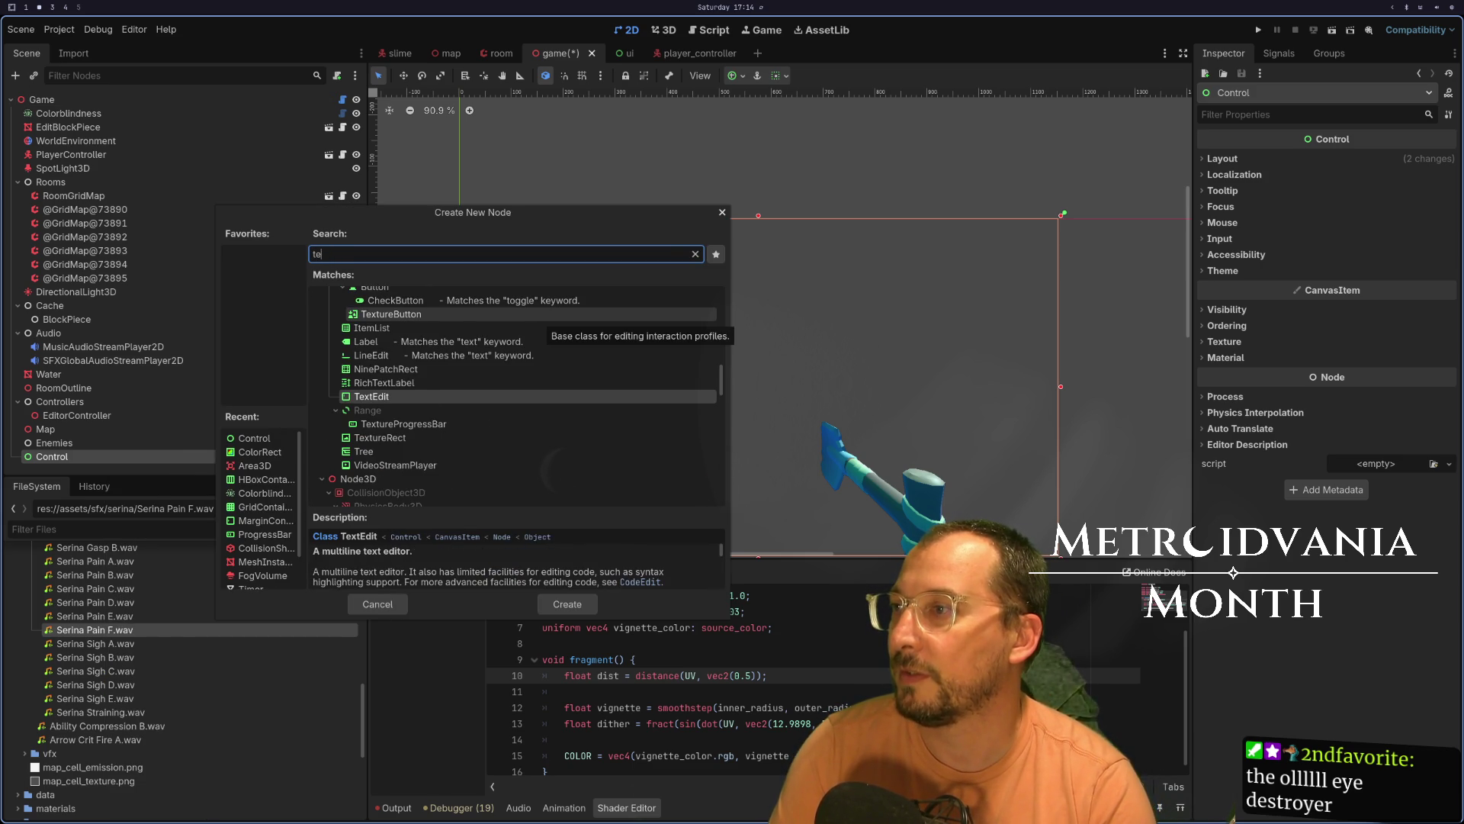
{"action": "key", "text": "BackSpace"}
{"action": "key", "text": "BackSpace"}
{"action": "type", "text": "rich"}
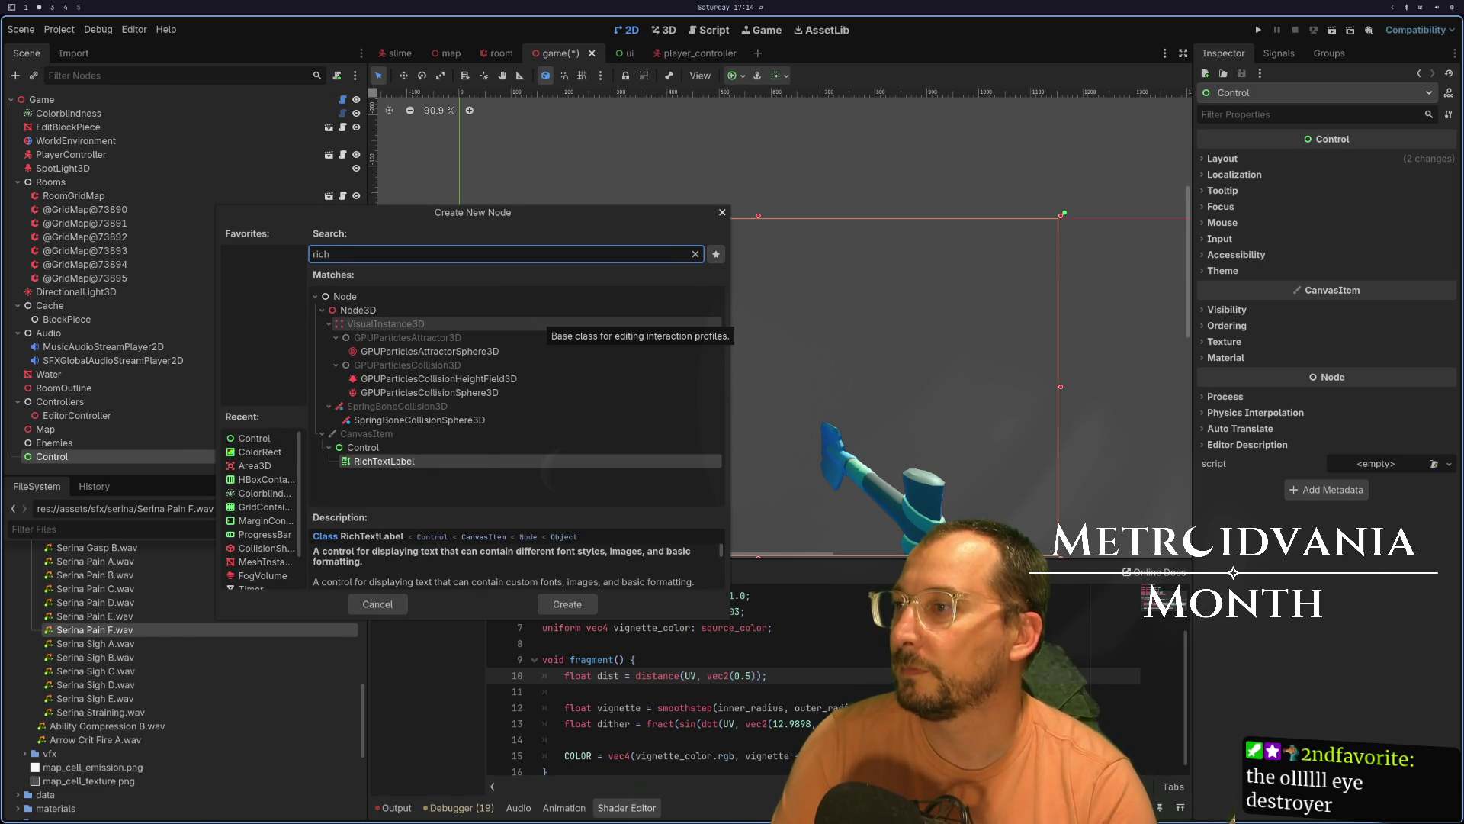
{"action": "key", "text": "Return"}
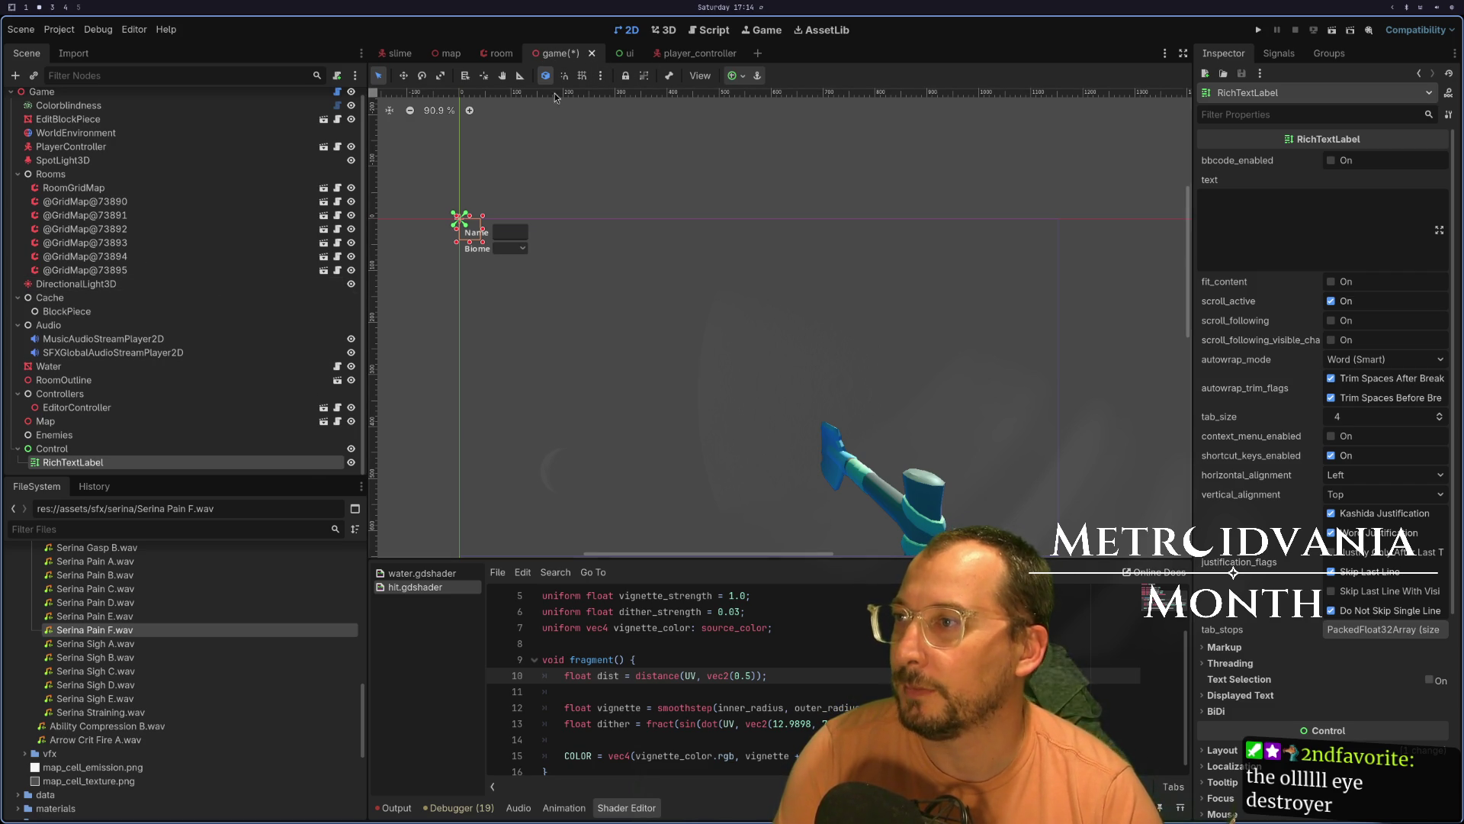
- Anchor the RichTextLabel with the Bottom Right preset
{"action": "left_click", "coordinate": [179, 447]}
{"action": "left_click", "coordinate": [180, 462]}
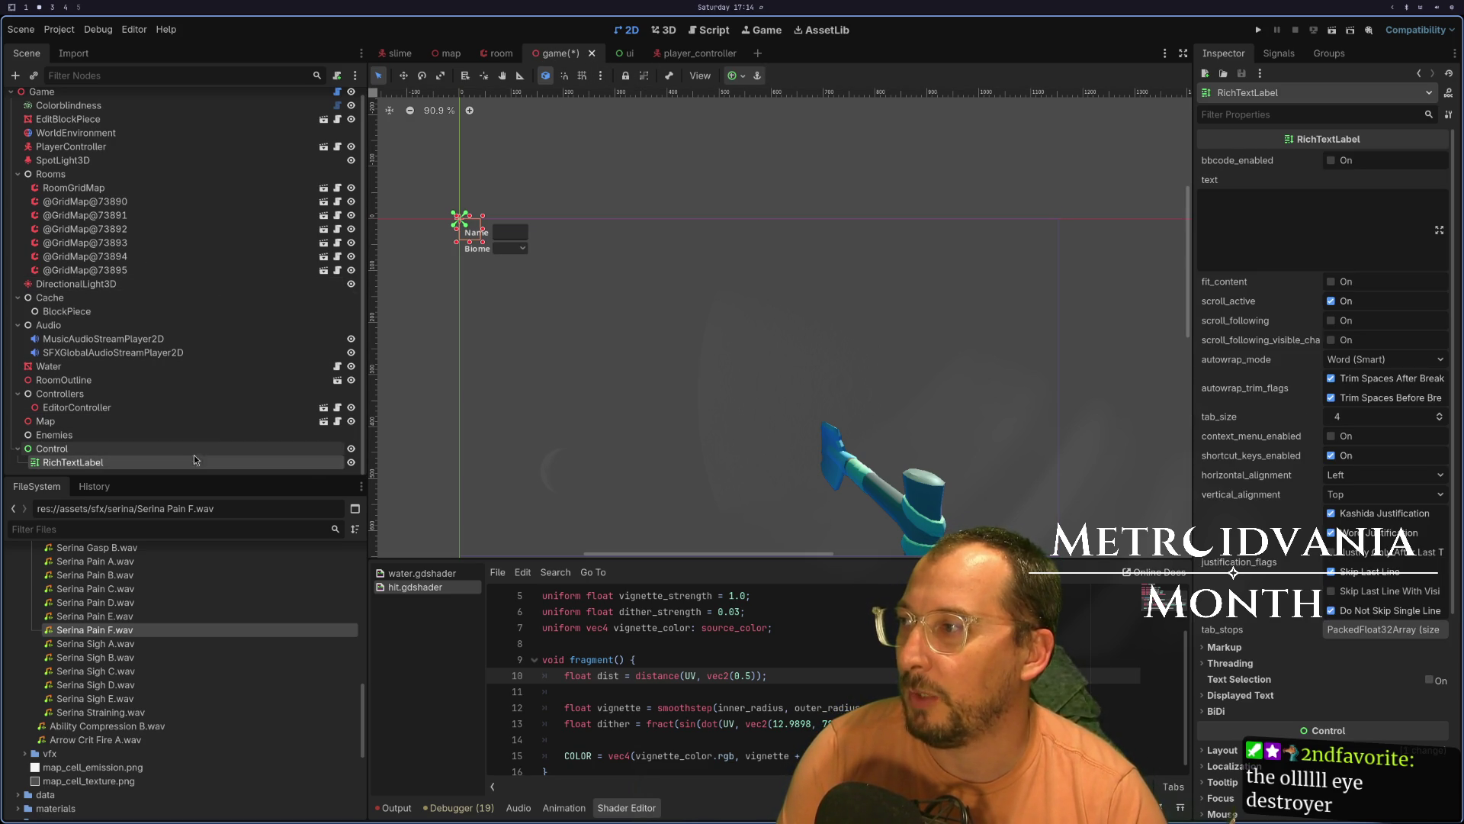
{"action": "left_click", "coordinate": [744, 78]}
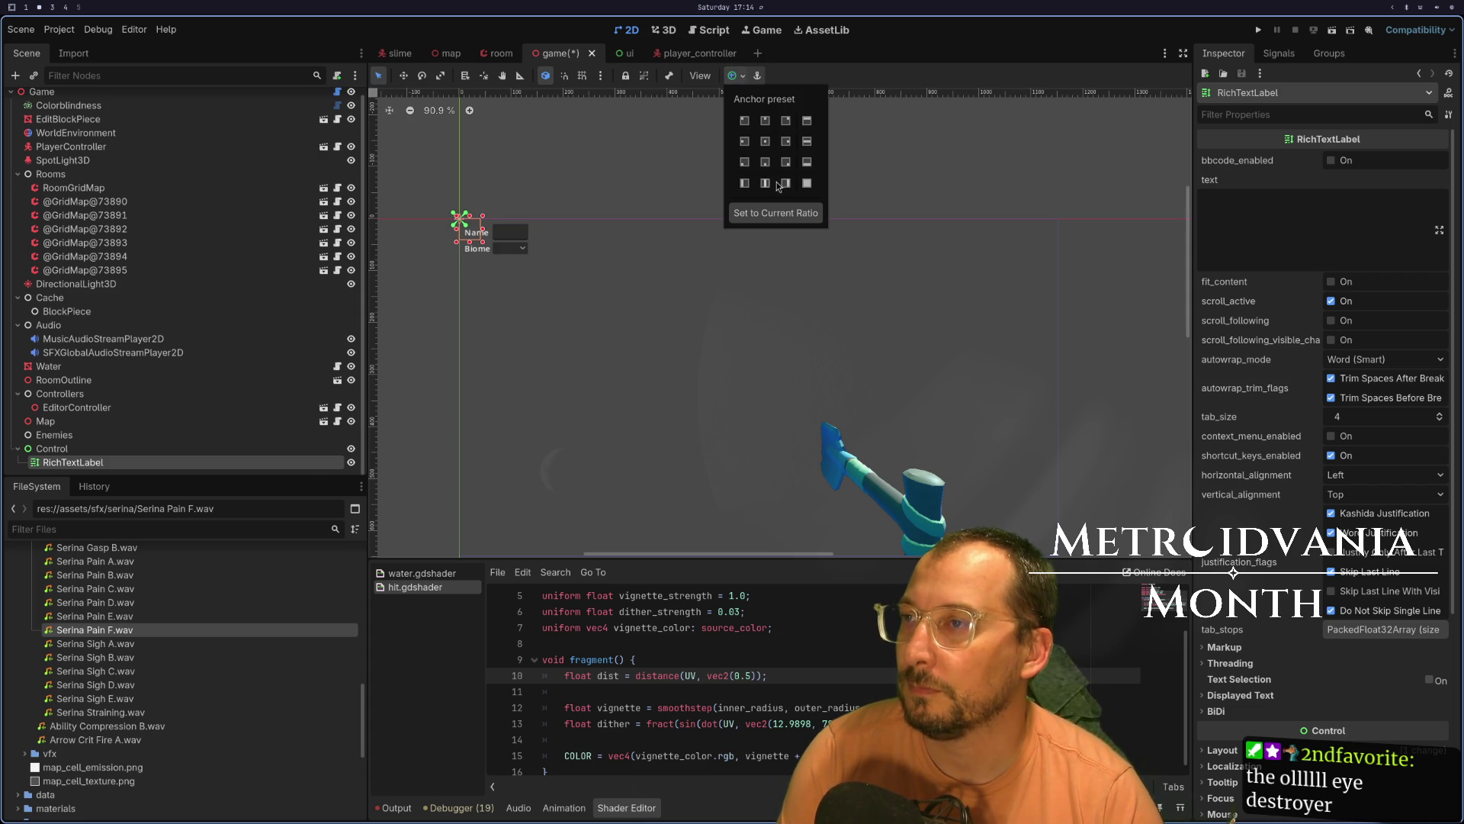
{"action": "left_click", "coordinate": [786, 162]}
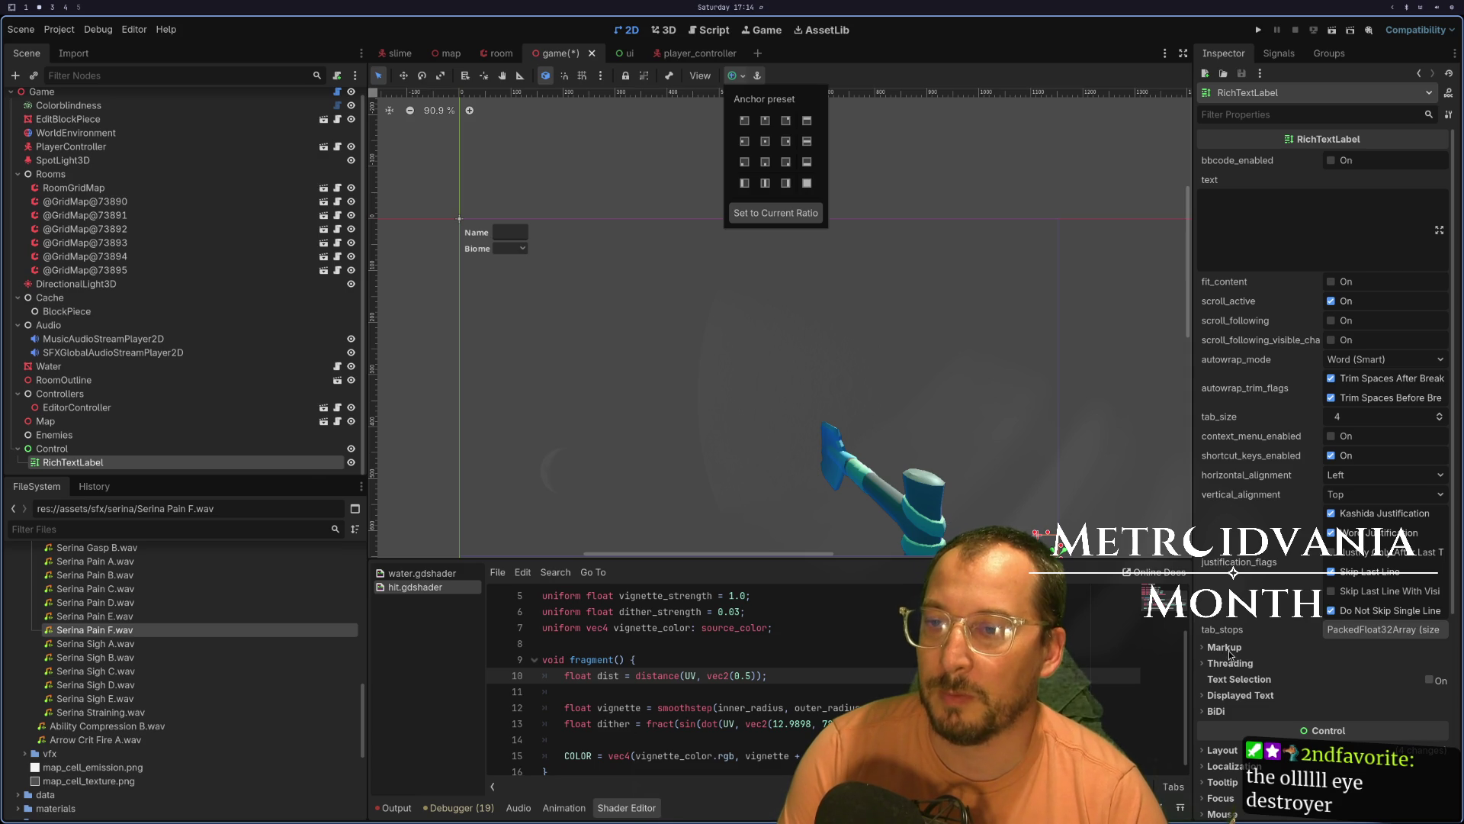
- Set the label's custom minimum size to 200 × 200 and save the game scene
{"action": "left_click", "coordinate": [1222, 749]}
{"action": "scroll", "coordinate": [1380, 566], "scroll_direction": "down", "scroll_amount": 3}
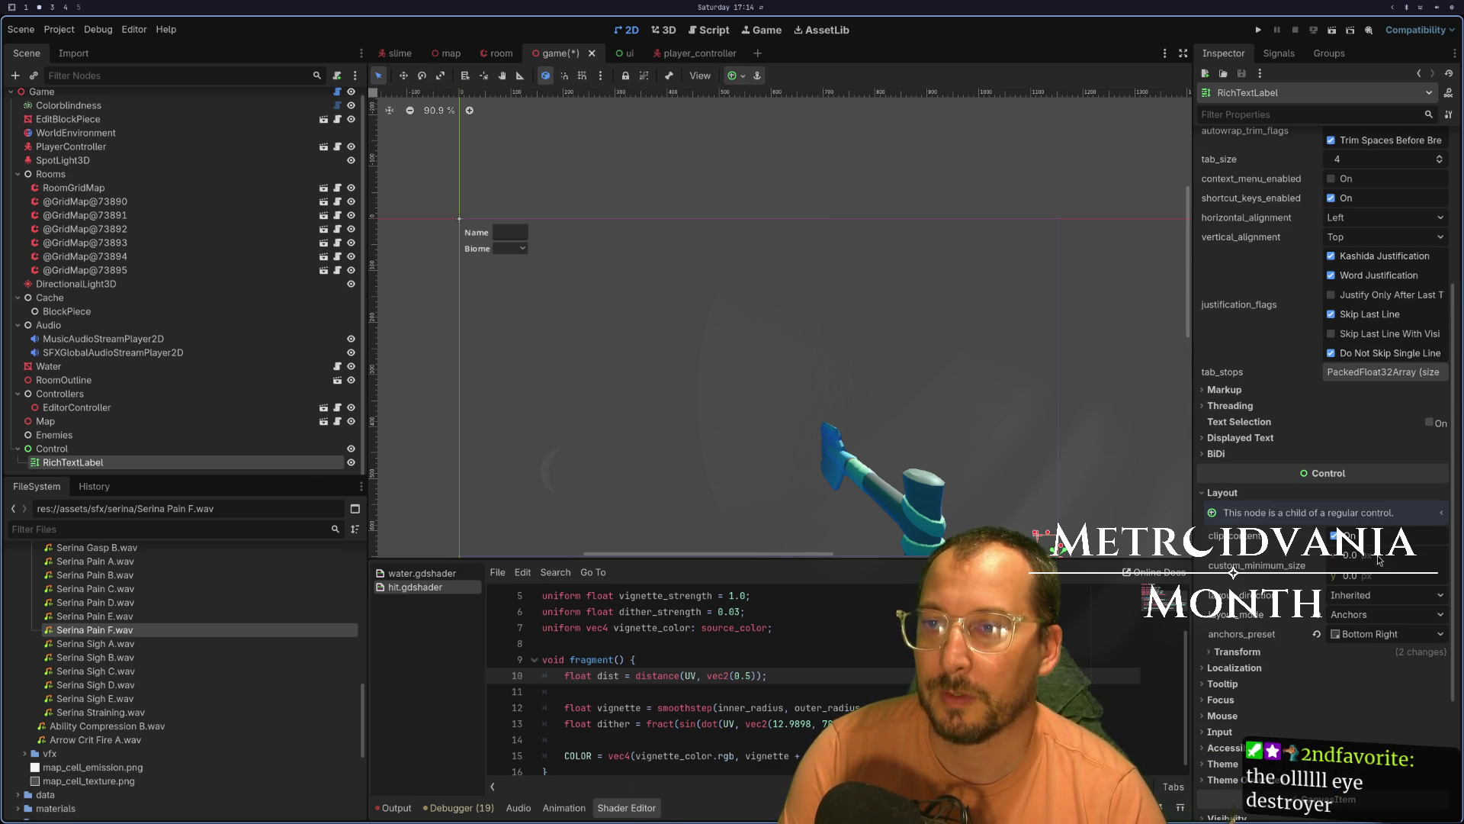
{"action": "left_click", "coordinate": [1379, 561]}
{"action": "type", "text": "200"}
{"action": "key", "text": "Tab"}
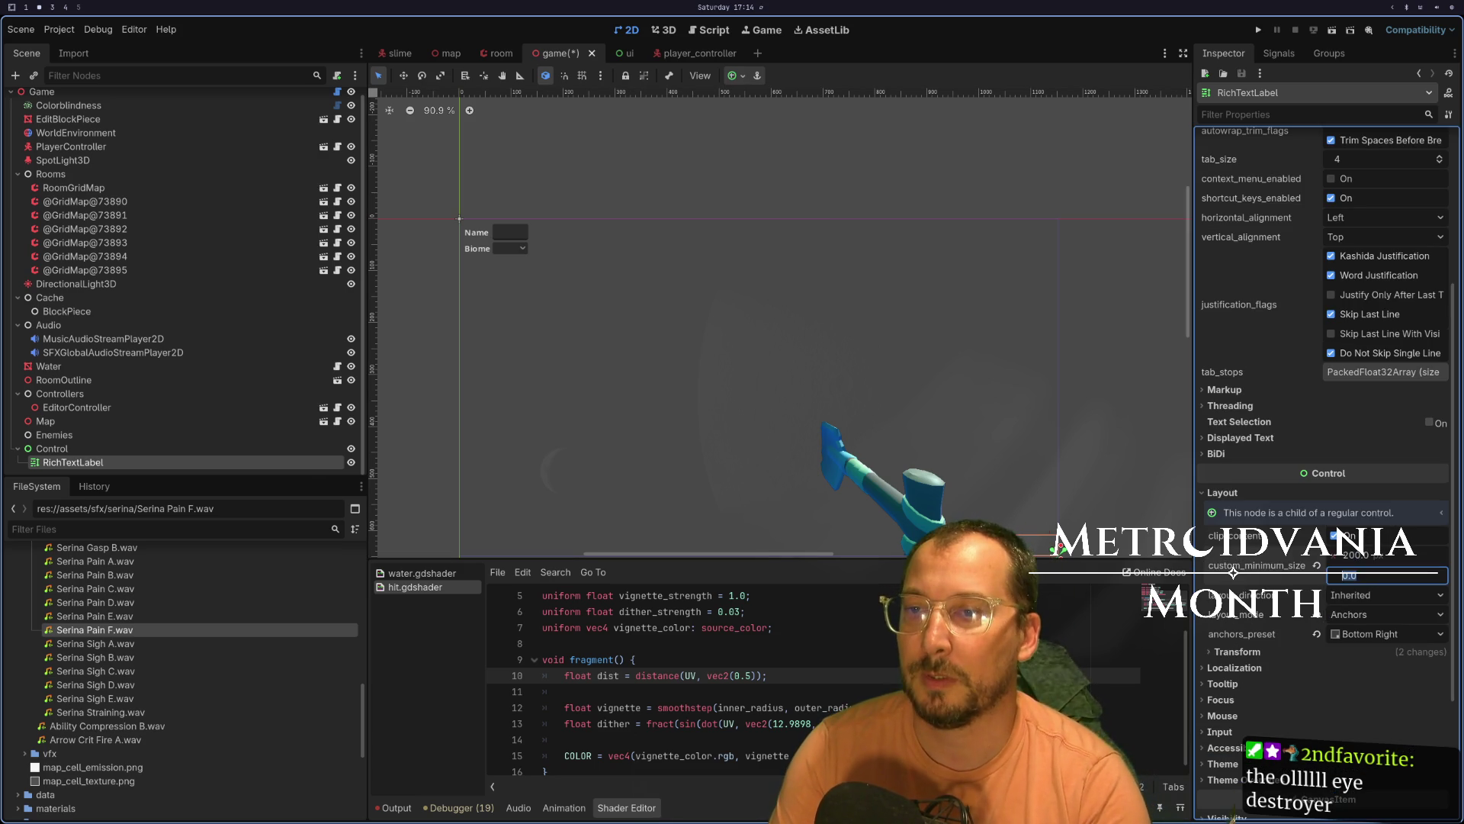
{"action": "type", "text": "00"}
{"action": "key", "text": "Tab"}
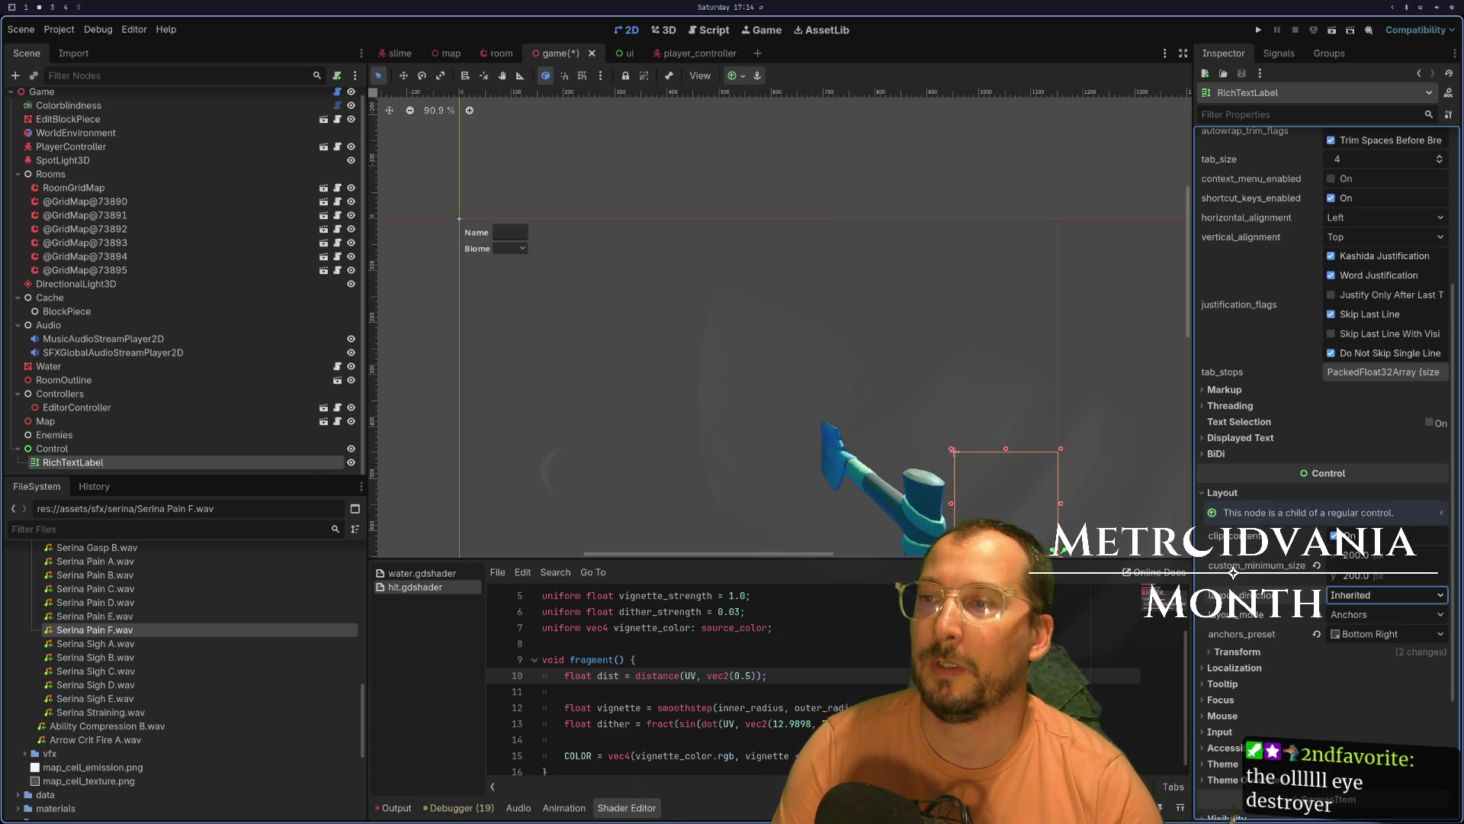
{"action": "key", "text": "ctrl+s"}
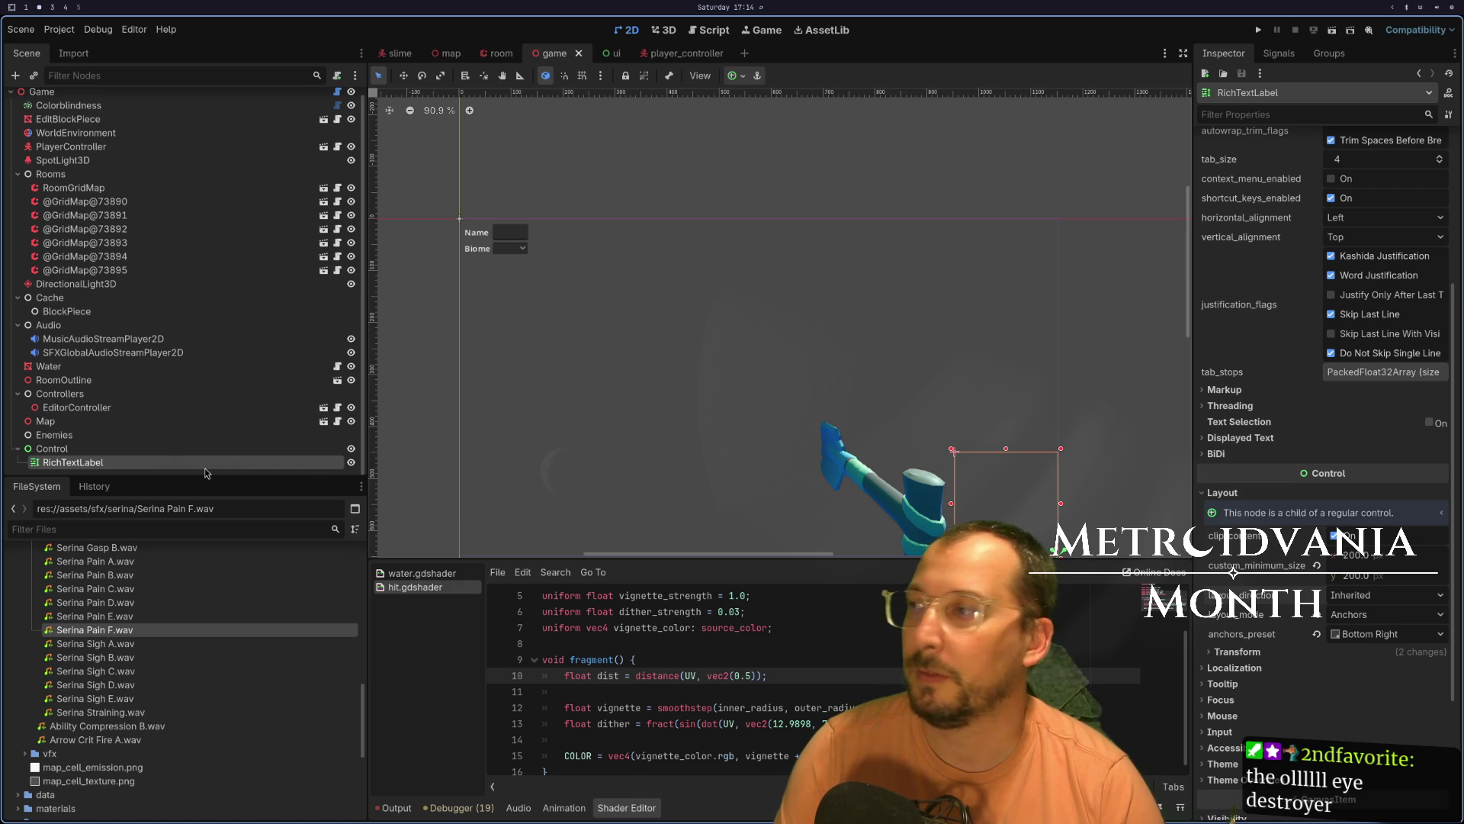
- Rename the Control node to DebugLog and save the scene
{"action": "left_click", "coordinate": [131, 448]}
{"action": "type", "text": "Ki"}
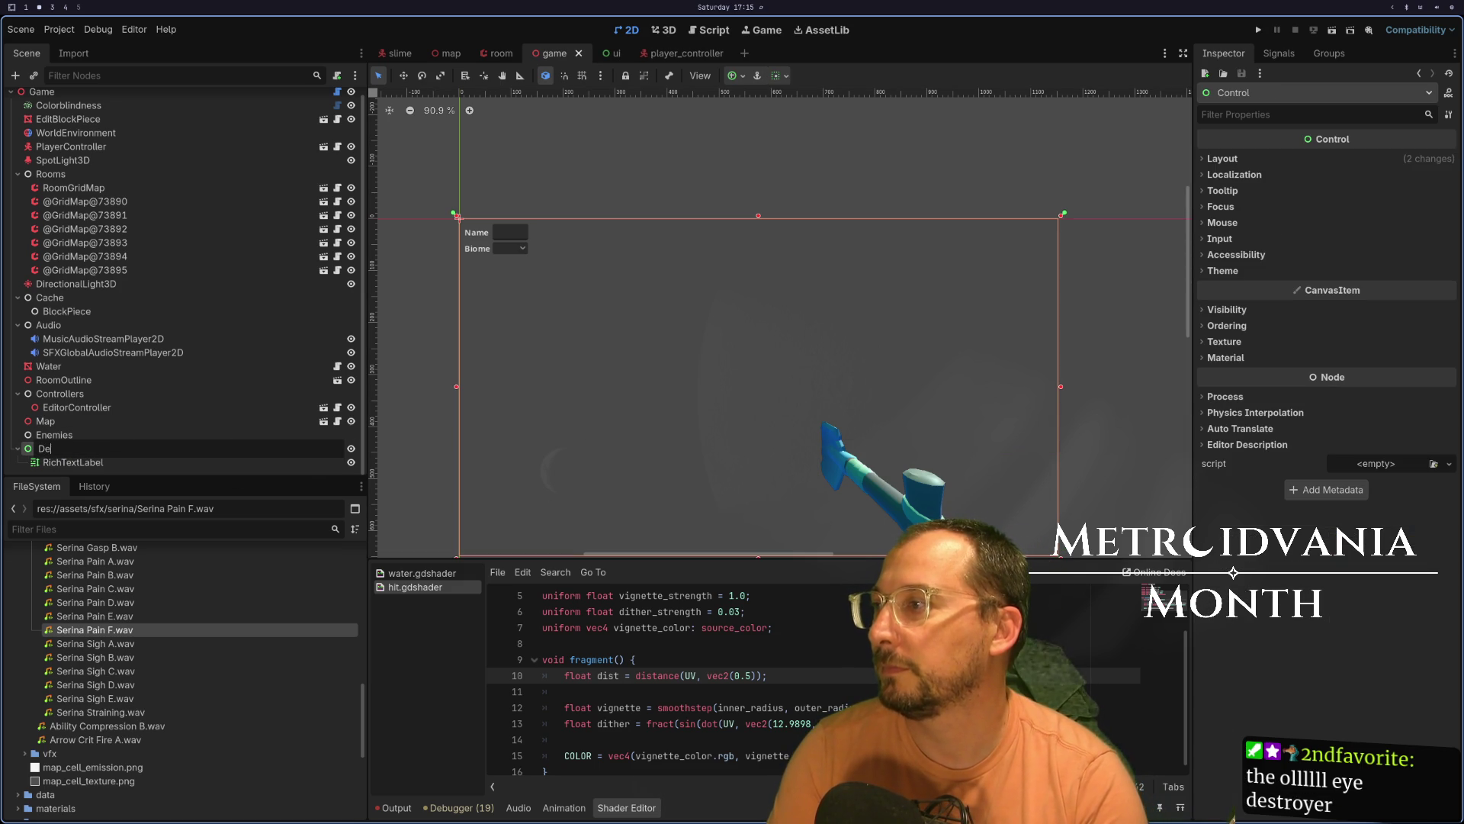
{"action": "key", "text": "Return"}
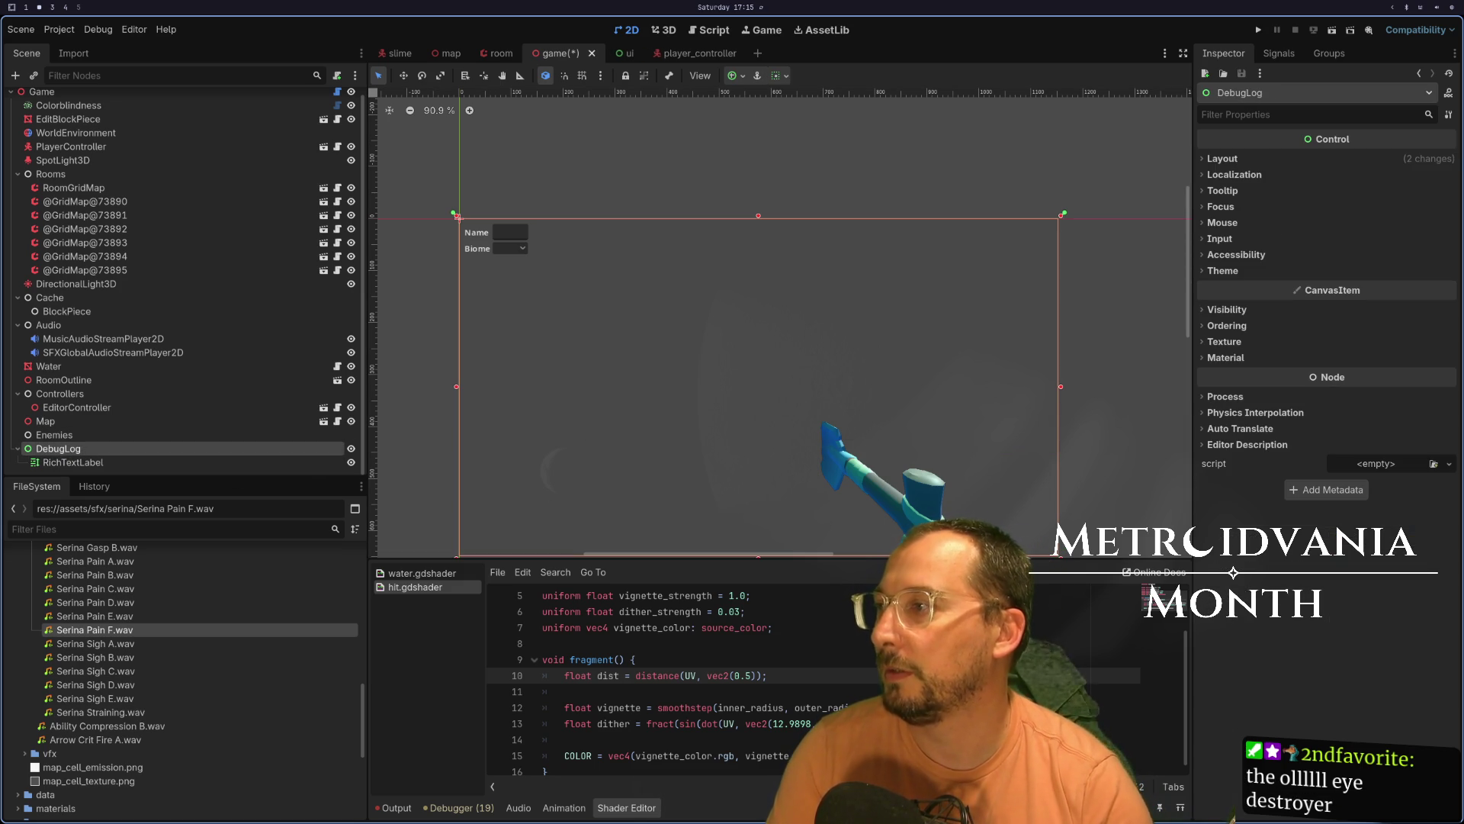
{"action": "key", "text": "ctrl+s"}
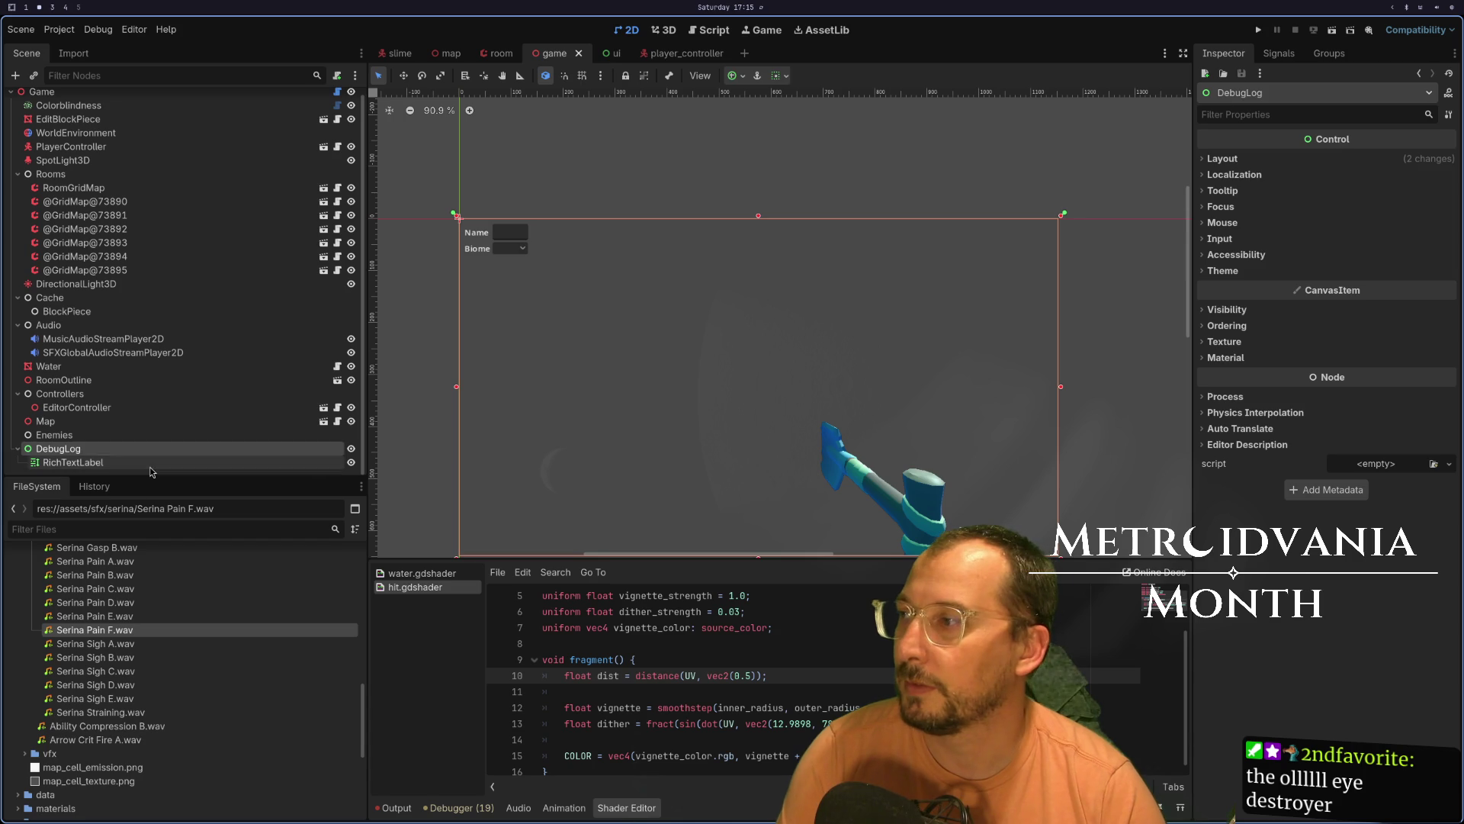
- Turn on scroll_following for the RichTextLabel, save, and reselect DebugLog
{"action": "left_click", "coordinate": [149, 464]}
{"action": "scroll", "coordinate": [1301, 391], "scroll_direction": "up", "scroll_amount": 4}
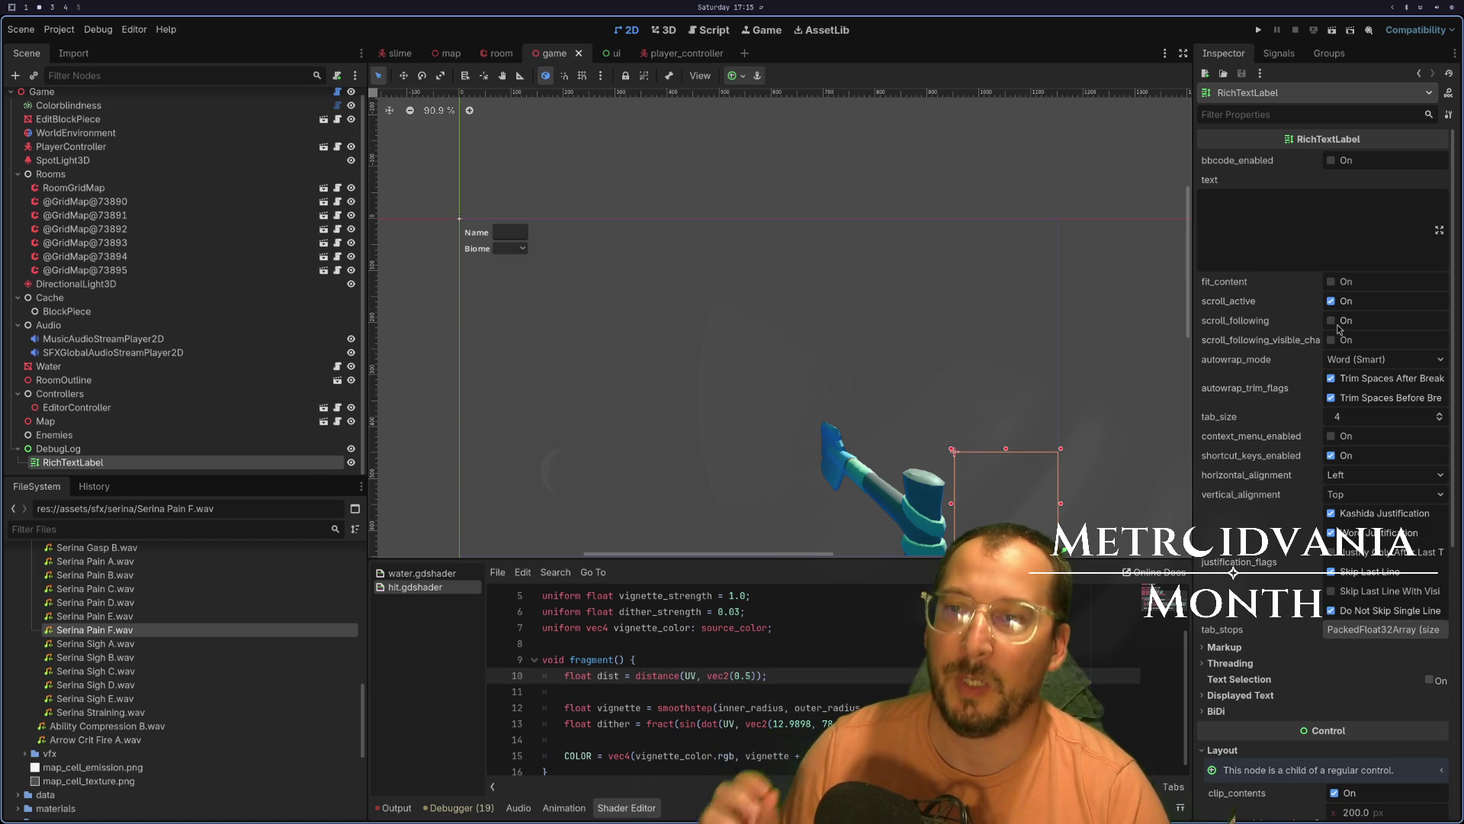
{"action": "mouse_move", "coordinate": [1310, 320]}
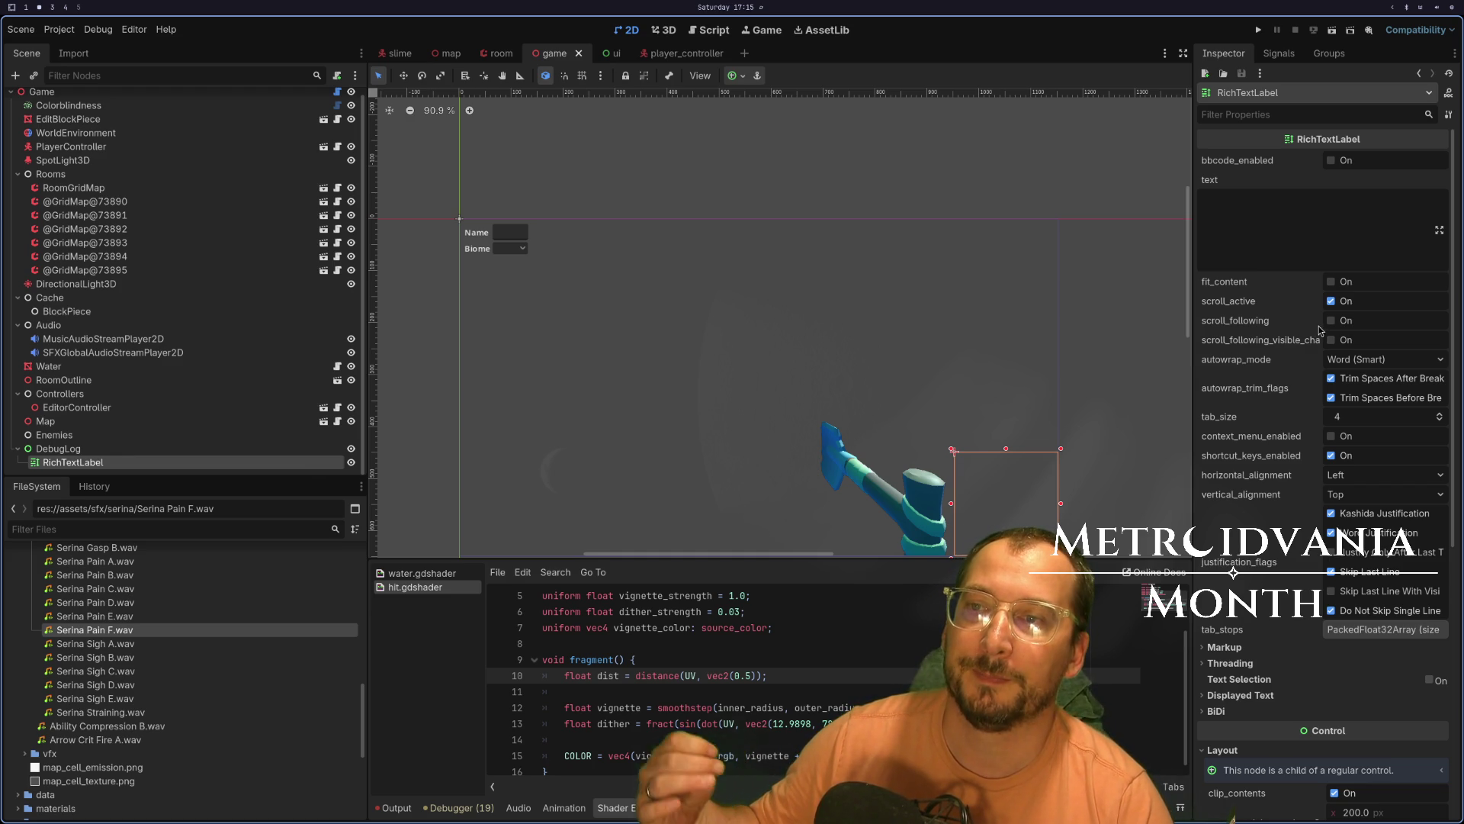
{"action": "left_click", "coordinate": [1330, 321]}
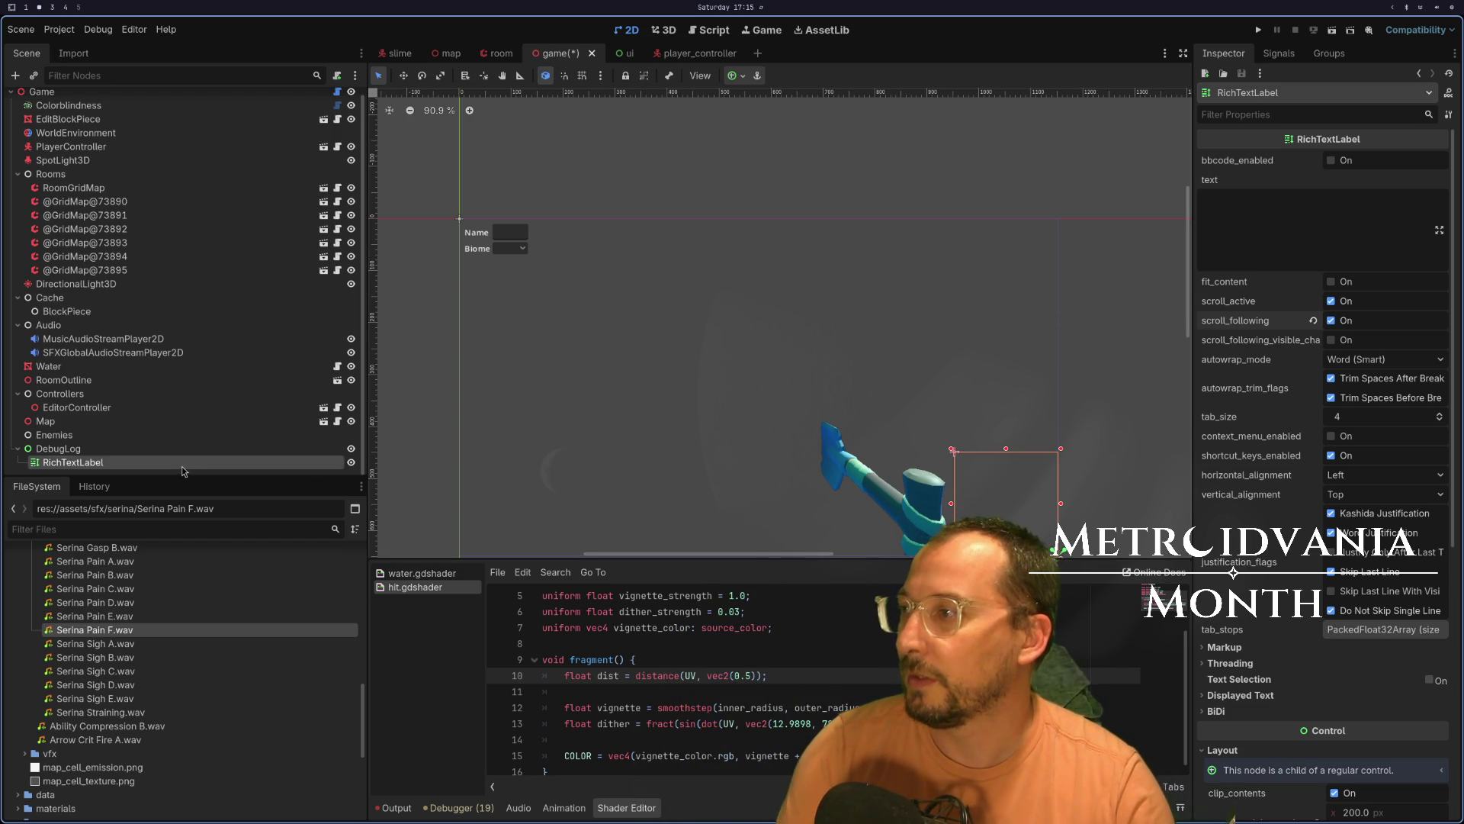
{"action": "left_click", "coordinate": [198, 447]}
{"action": "key", "text": "ctrl+s"}
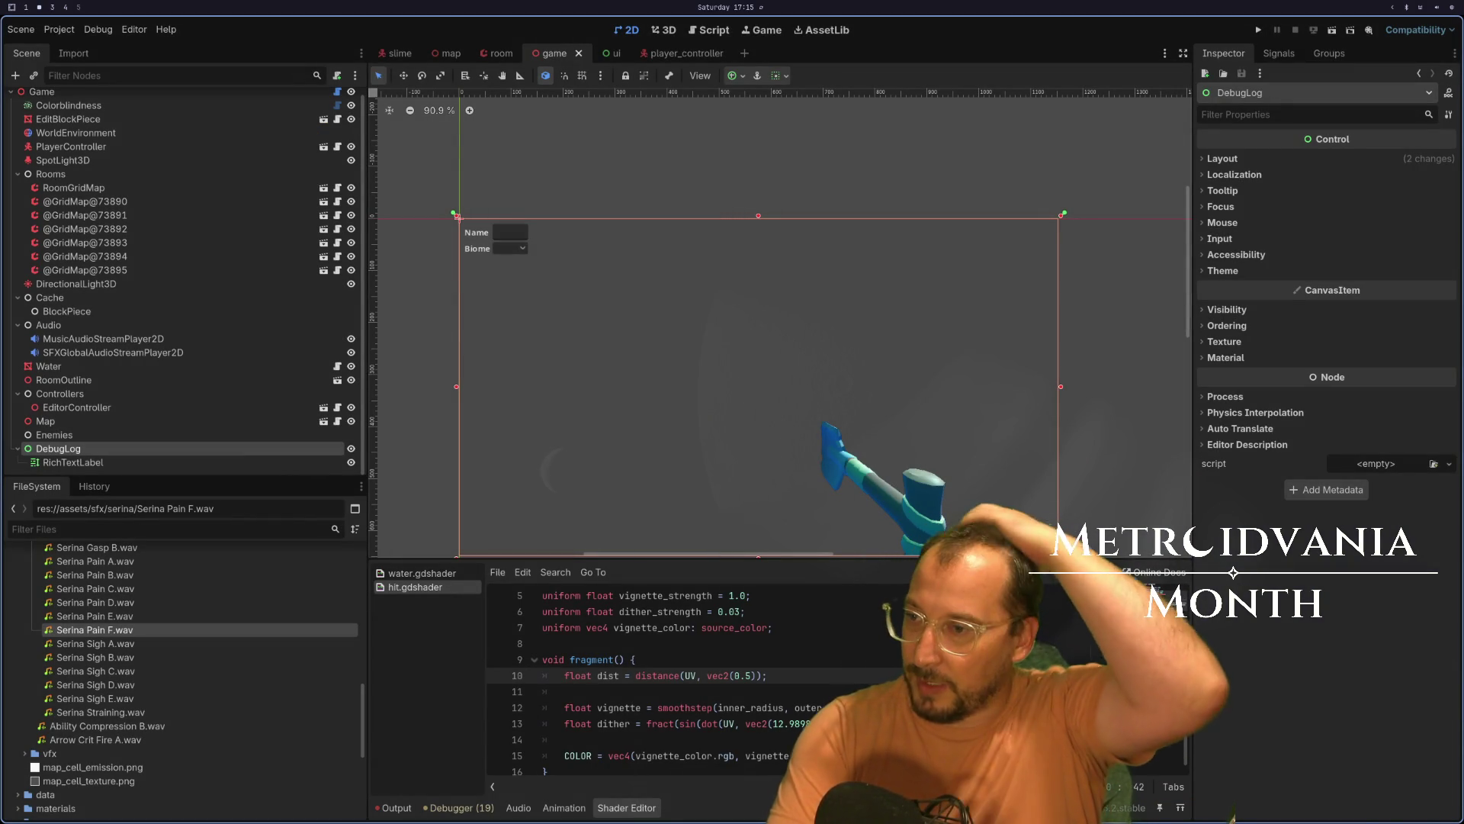
{"action": "key", "text": "super+3"}
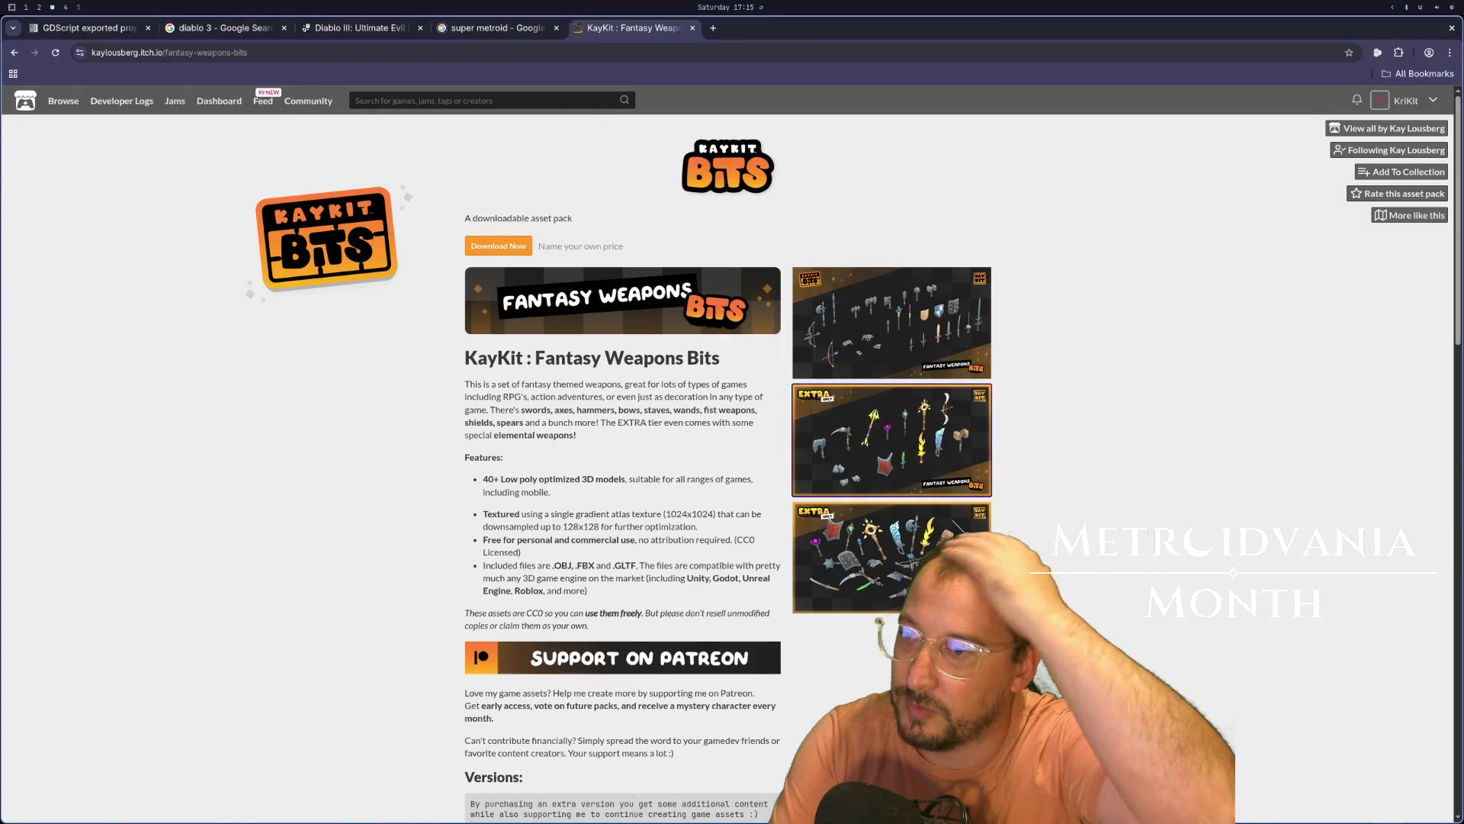
{"action": "key", "text": "super+2"}
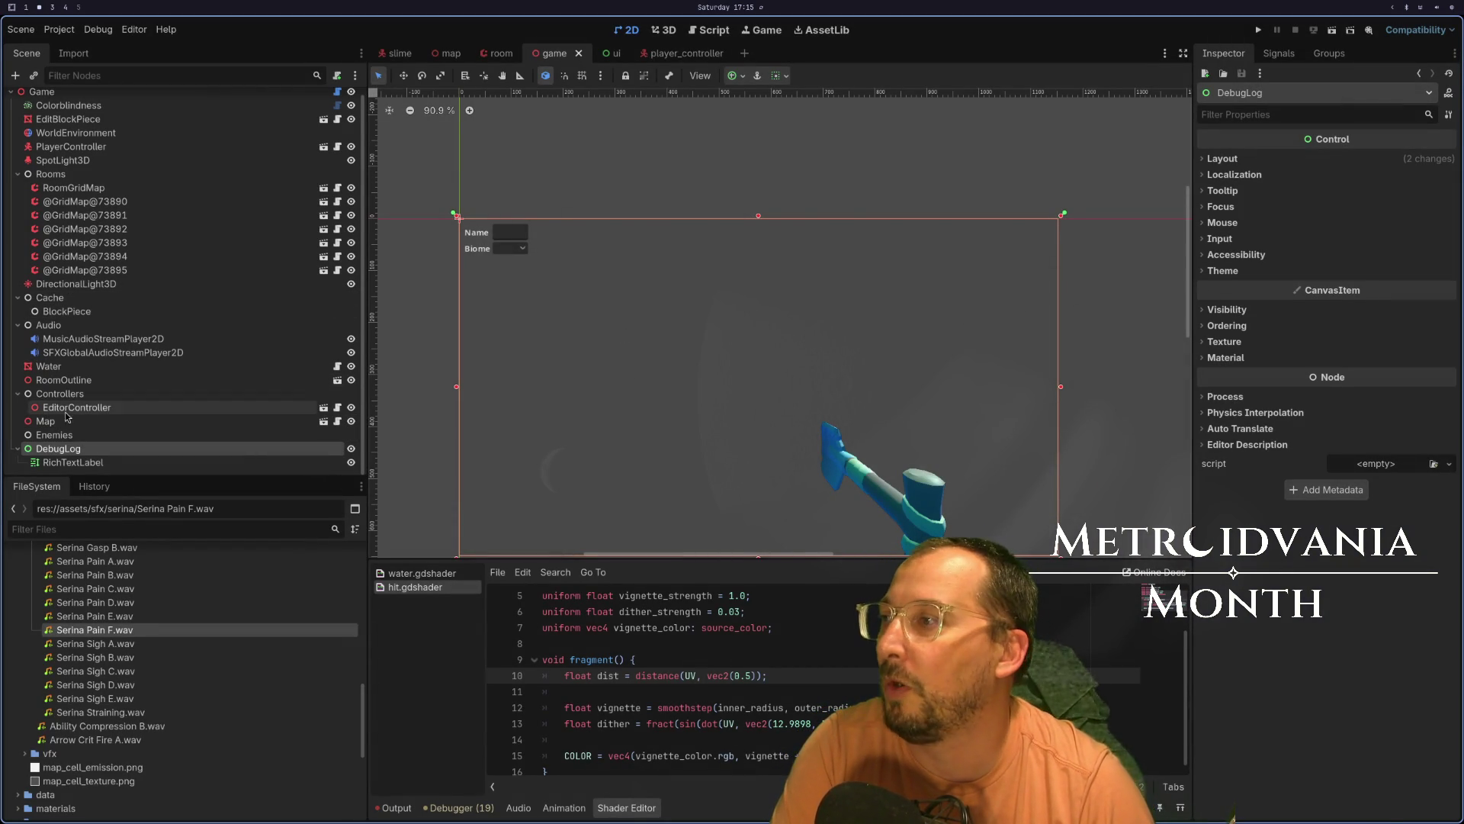
{"action": "left_click", "coordinate": [82, 463]}
- Enter "Hello World!" as the RichTextLabel's text property
{"action": "left_click", "coordinate": [83, 451]}
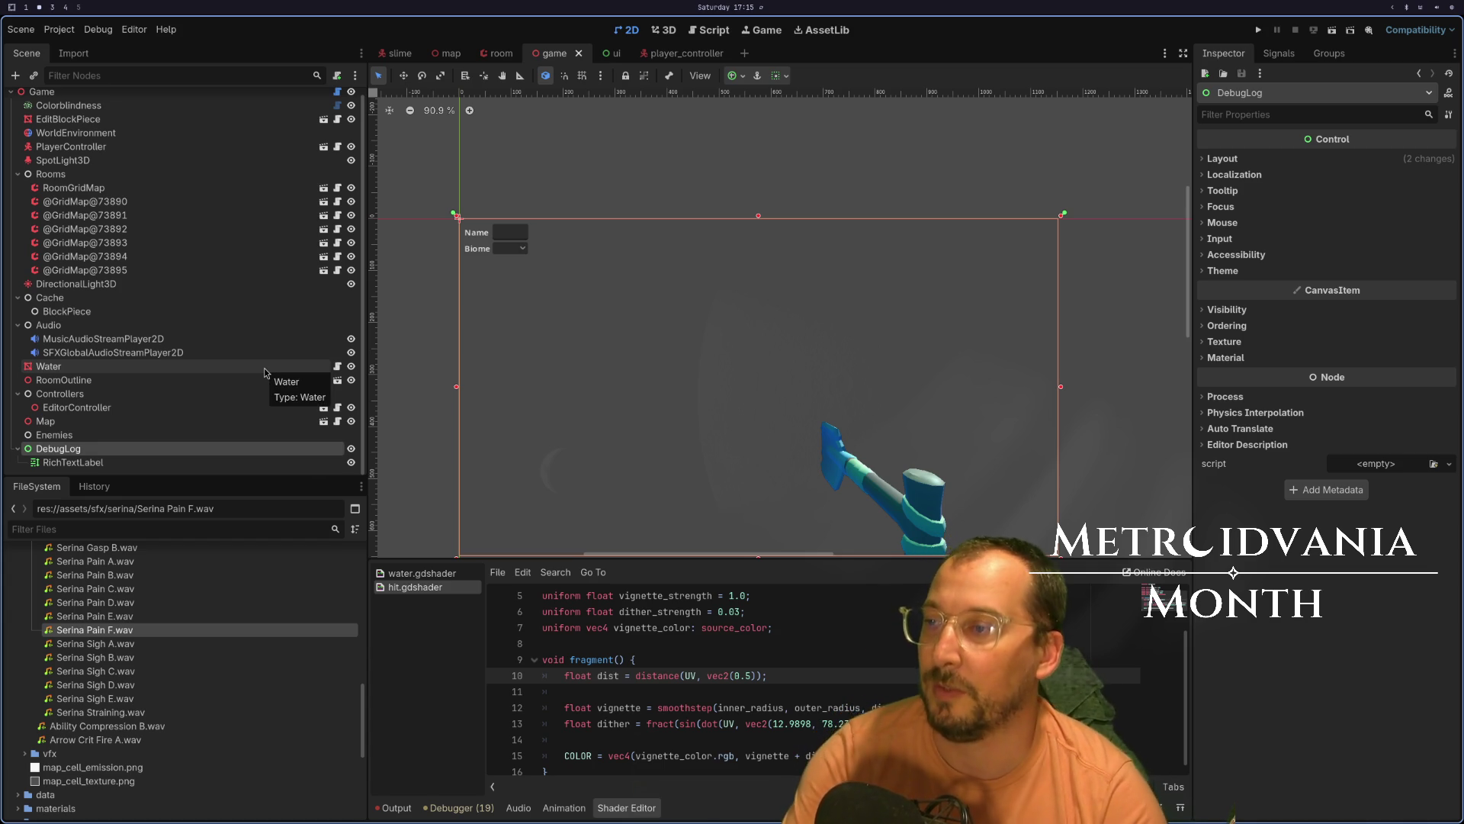
{"action": "key", "text": "super+3"}
{"action": "key", "text": "super+2"}
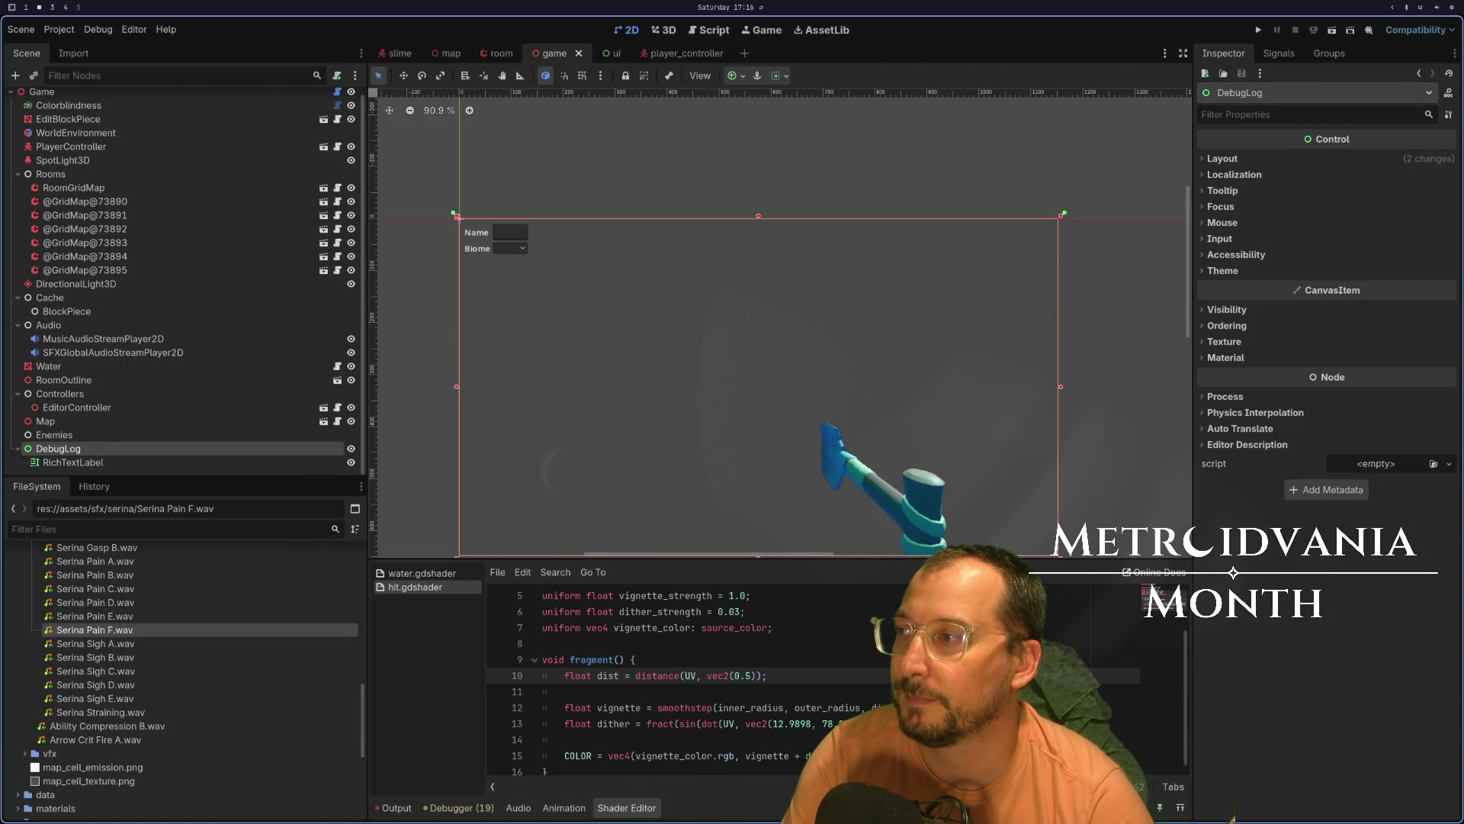
{"action": "left_click", "coordinate": [285, 462]}
{"action": "left_click", "coordinate": [1255, 244]}
{"action": "type", "text": "Hello World!"}
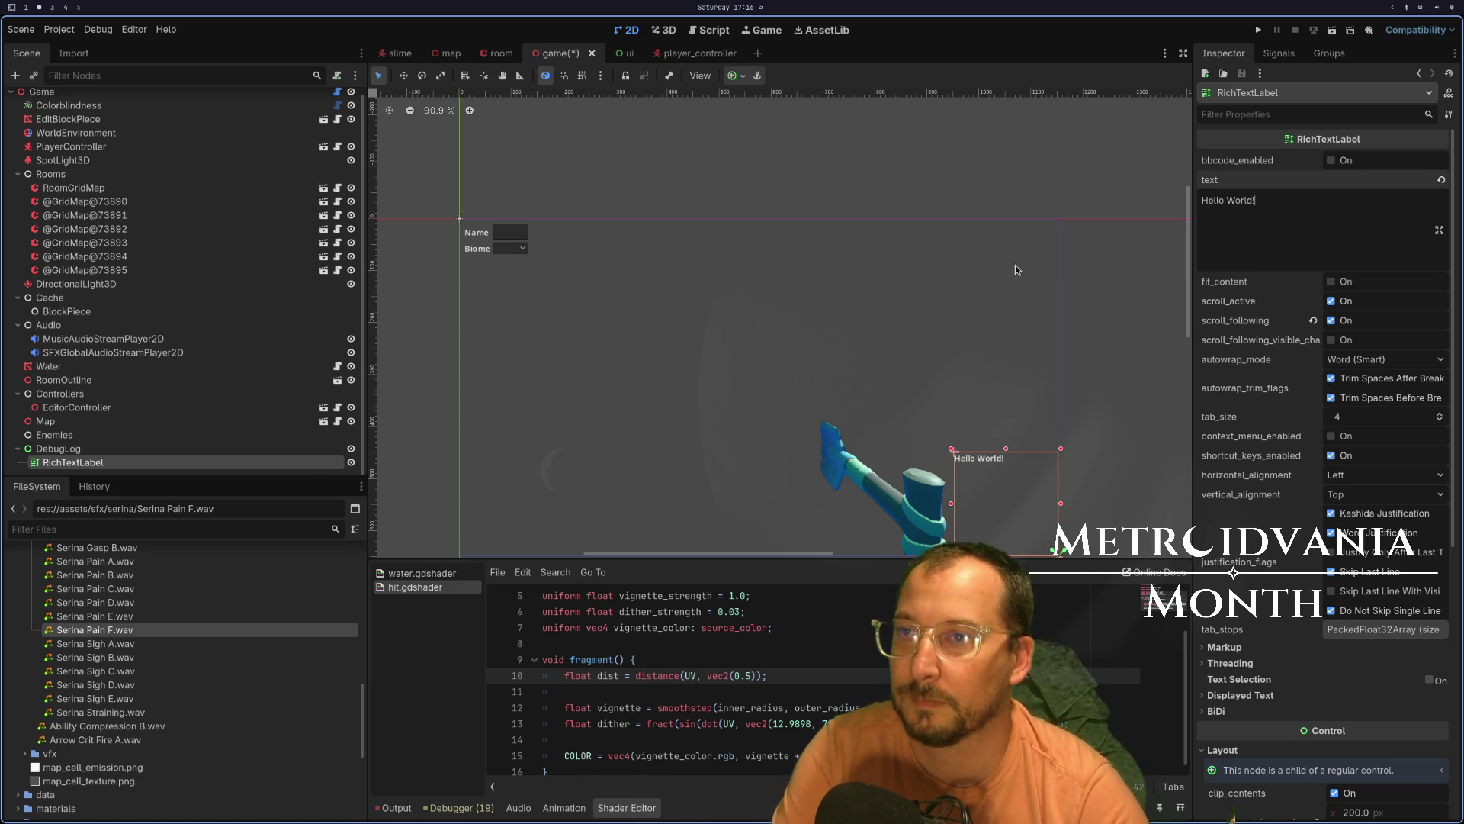
{"action": "right_click", "coordinate": [133, 450]}
- Add a PanelContainer under DebugLog and nest the RichTextLabel inside it
{"action": "left_click", "coordinate": [183, 460]}
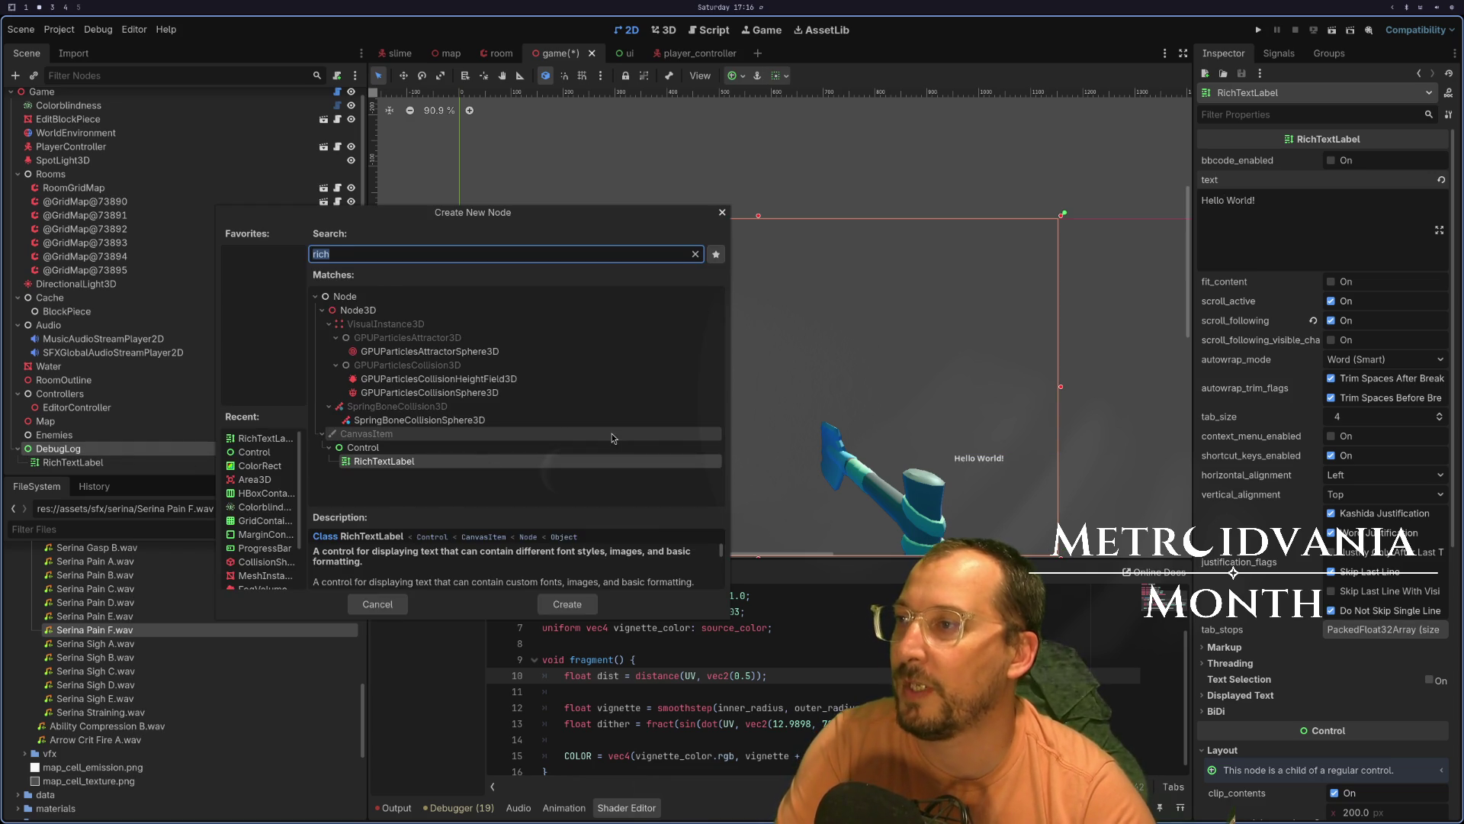
{"action": "type", "text": "Pane"}
{"action": "key", "text": "Up"}
{"action": "key", "text": "Up"}
{"action": "key", "text": "Return"}
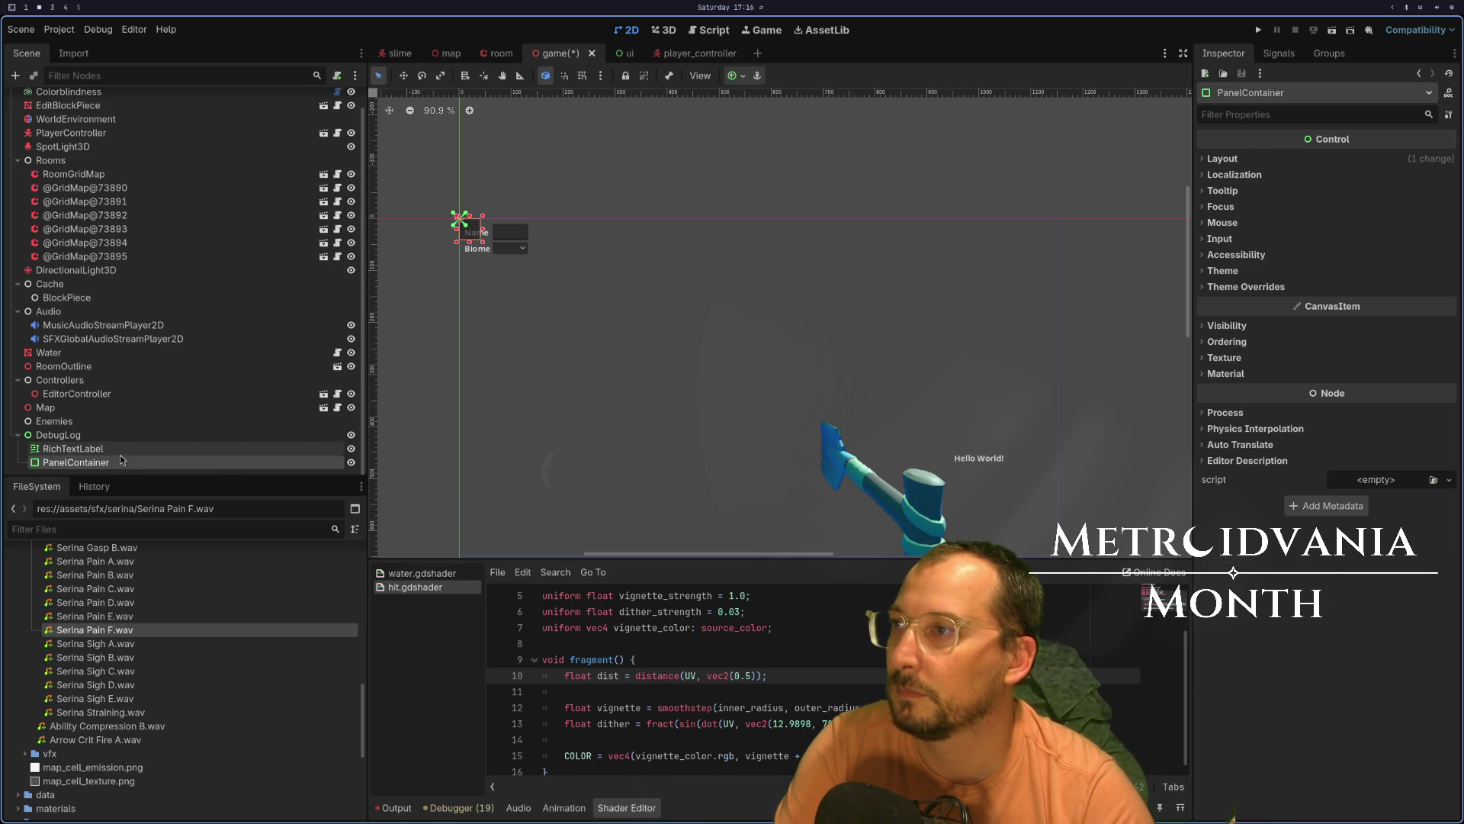
{"action": "mouse_move", "coordinate": [120, 460]}
{"action": "left_mouse_down"}
{"action": "mouse_move", "coordinate": [85, 445]}
{"action": "mouse_move", "coordinate": [111, 448]}
{"action": "left_mouse_up"}
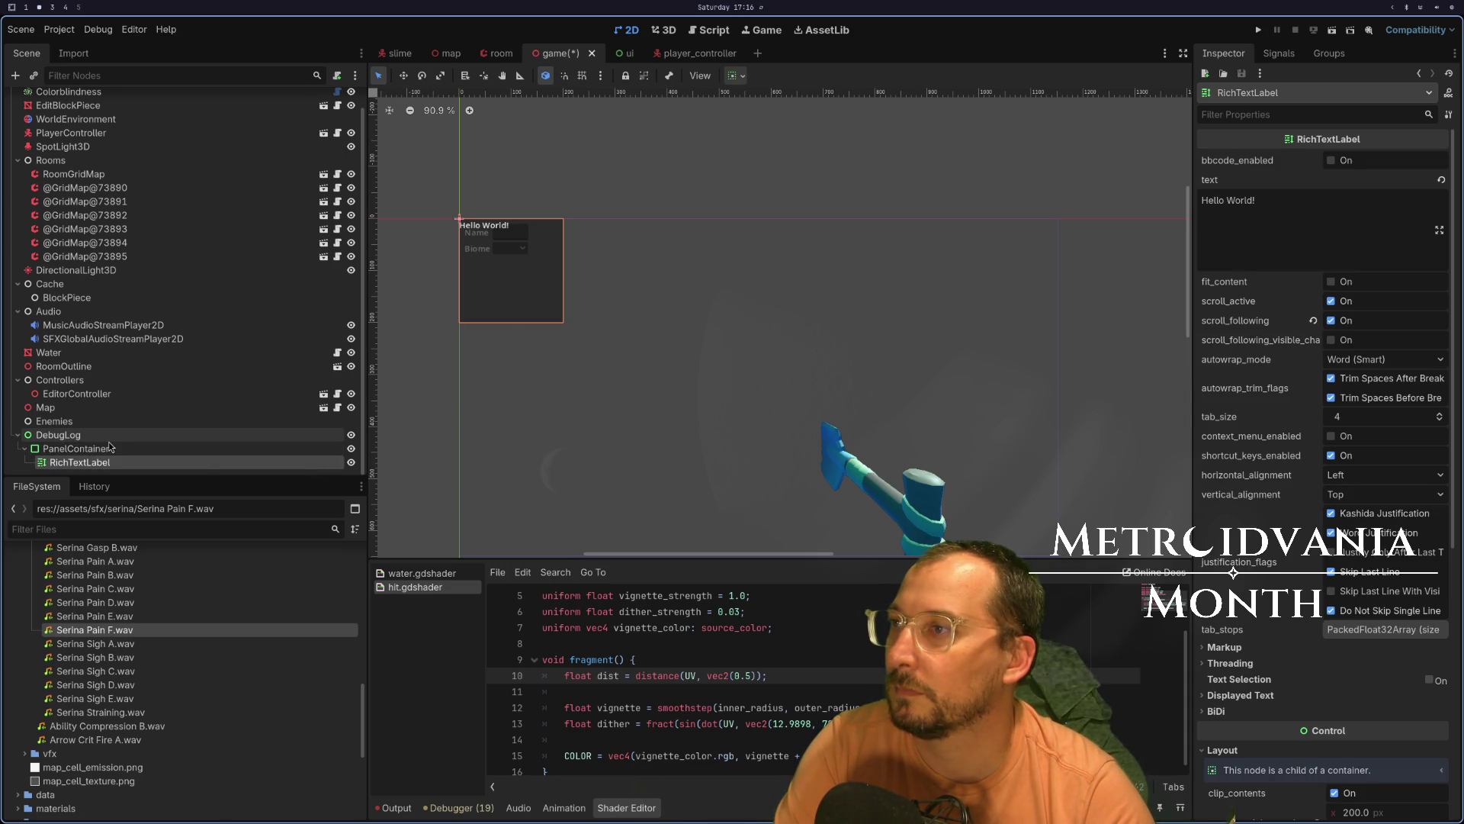
- Anchor the PanelContainer to the bottom-right corner preset
{"action": "left_click", "coordinate": [110, 448]}
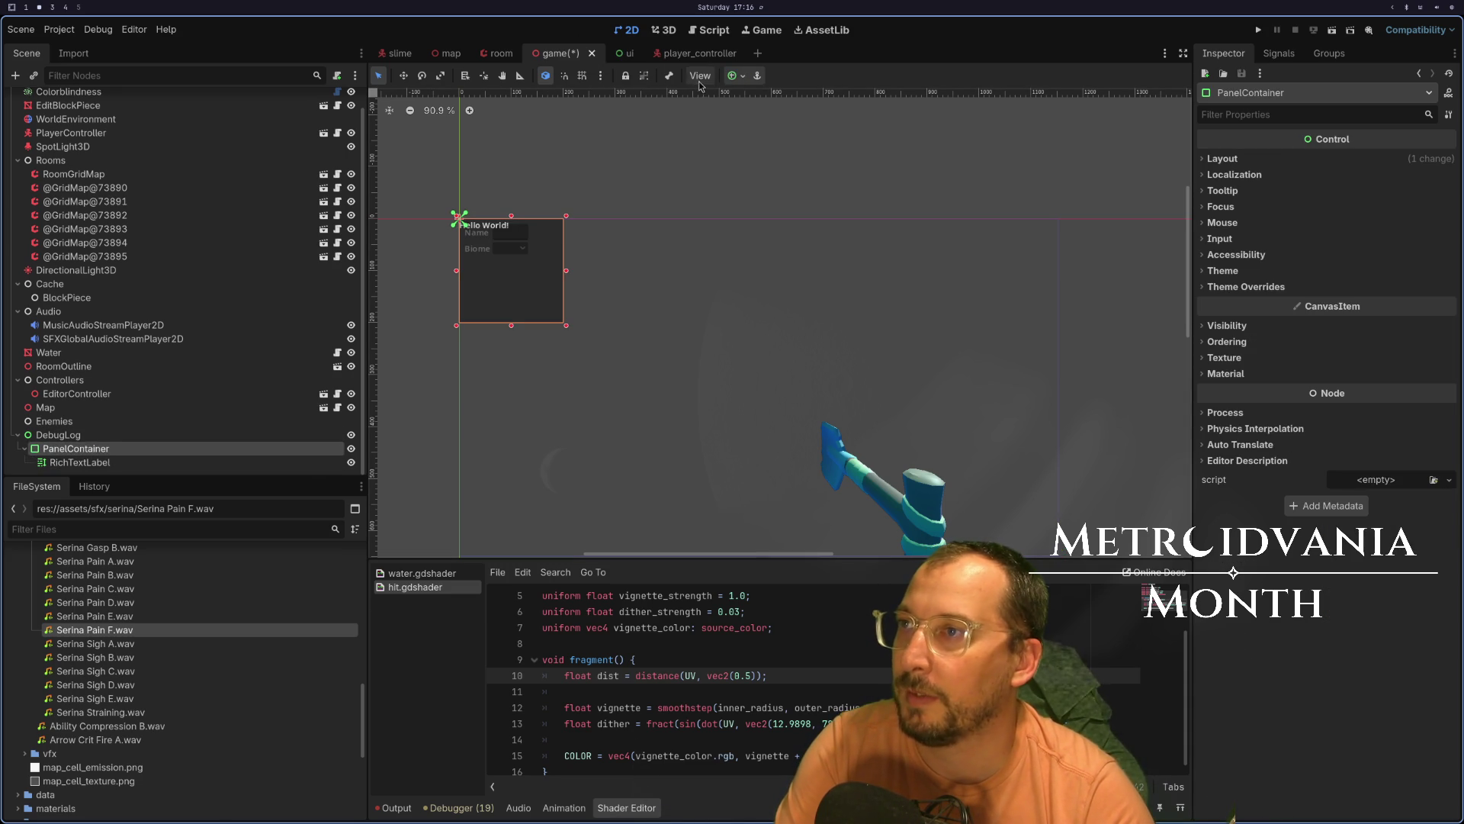
{"action": "left_click", "coordinate": [740, 76]}
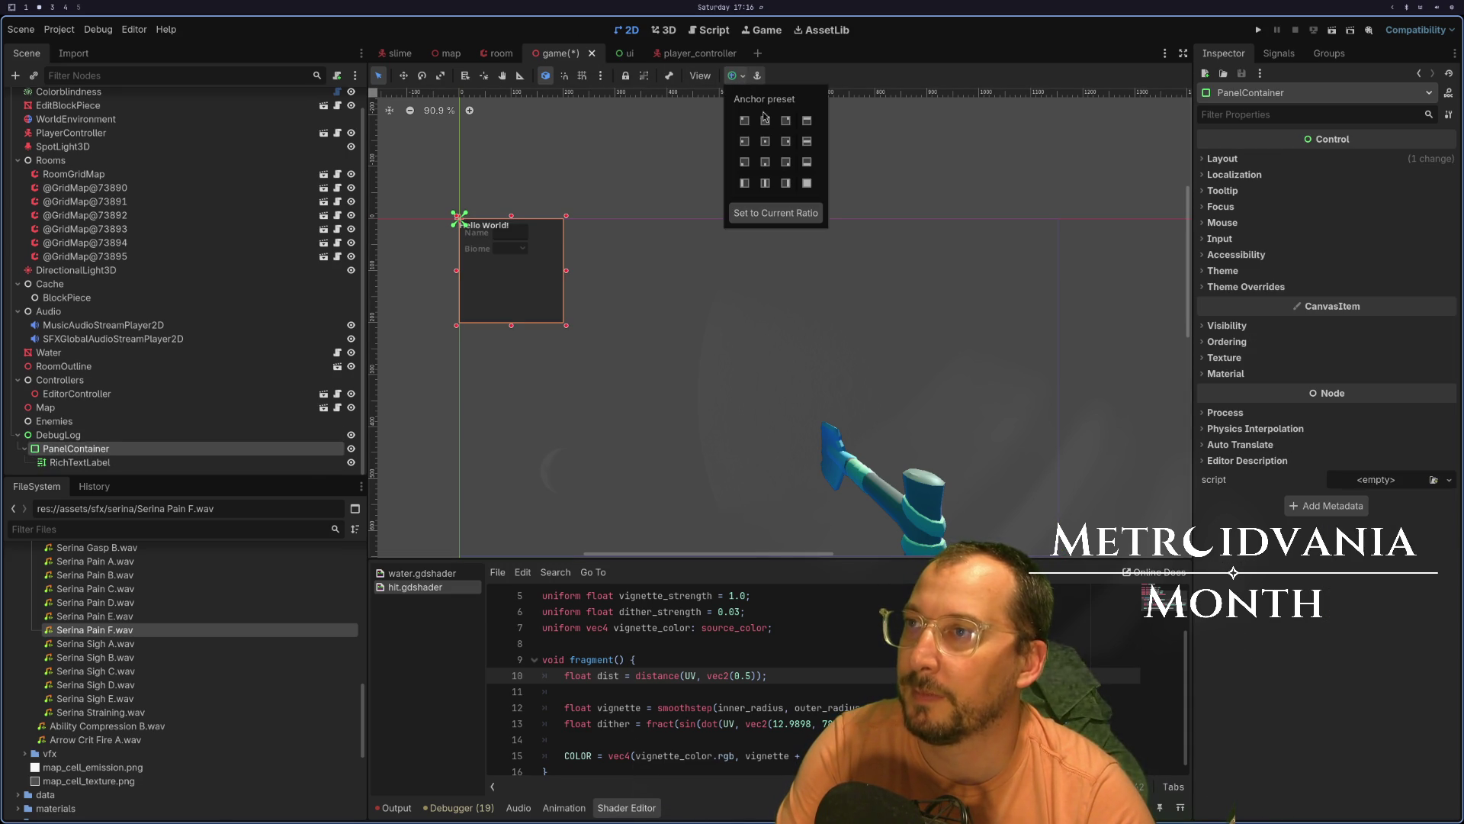
{"action": "left_click", "coordinate": [787, 163]}
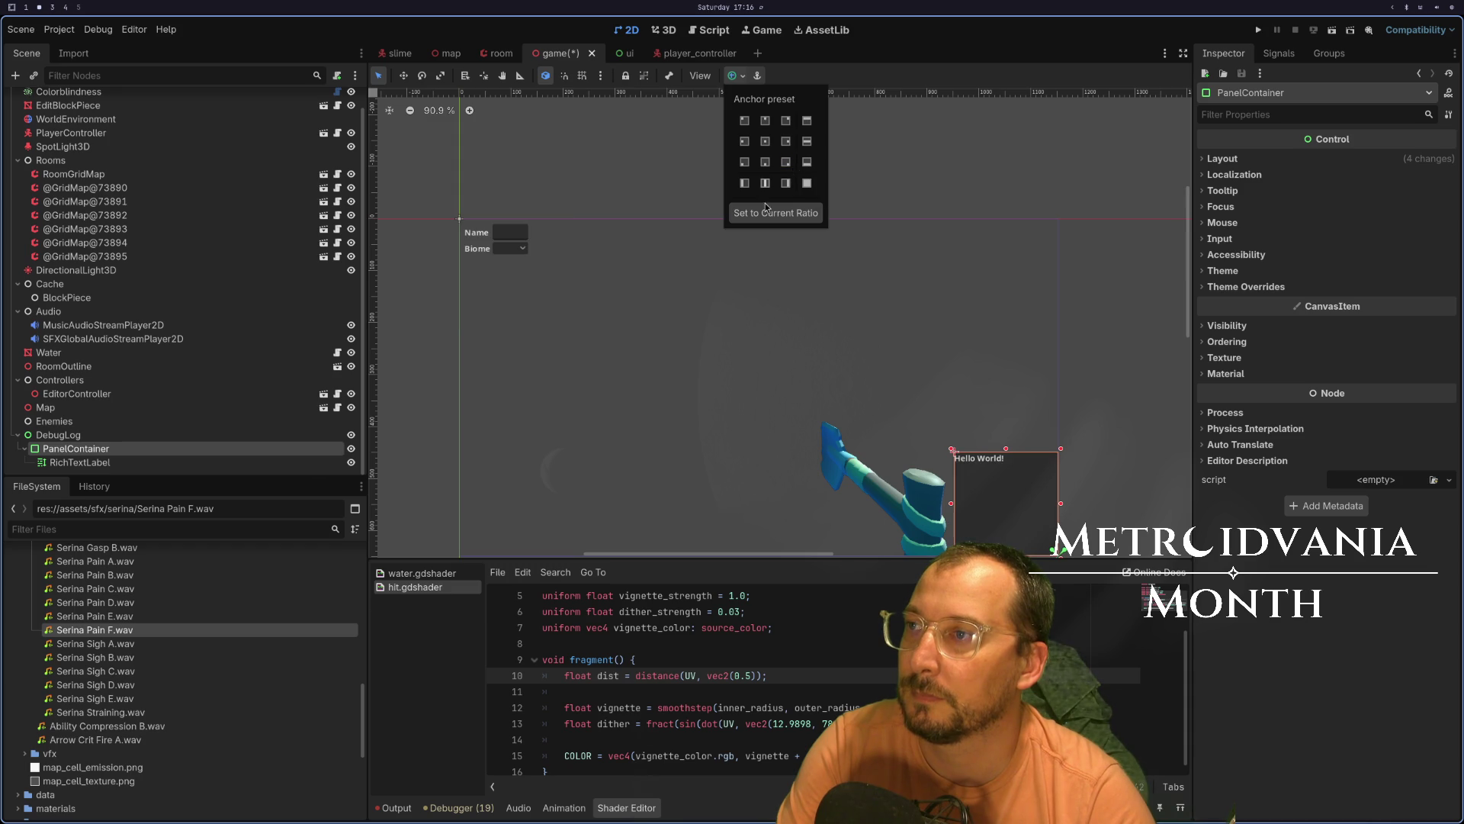
{"action": "left_click", "coordinate": [1128, 364]}
{"action": "left_click", "coordinate": [999, 488]}
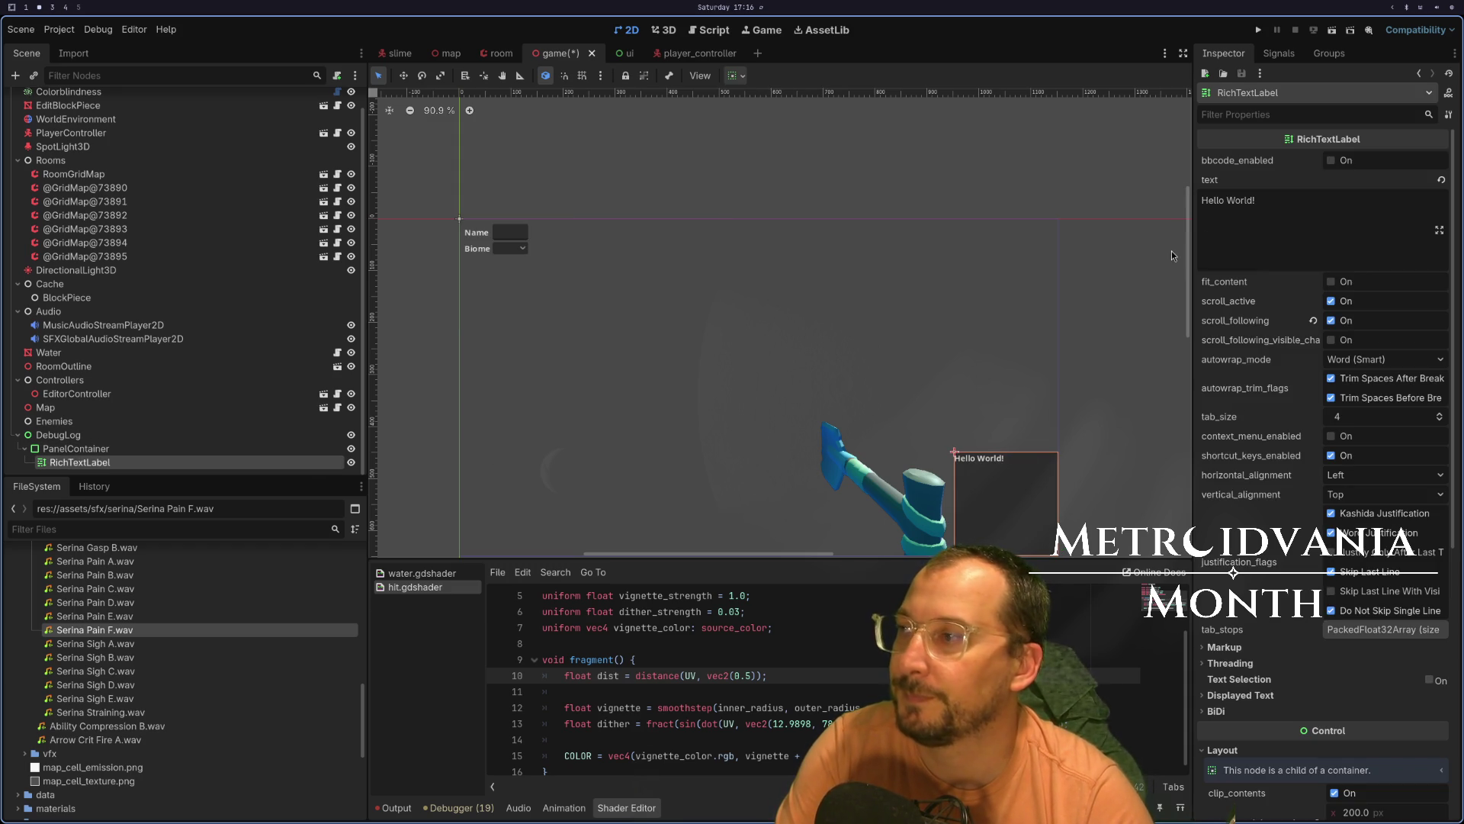
{"action": "left_click", "coordinate": [1282, 220]}
- Paste many Hello World! lines into the label to test scrolling, then clear the text
{"action": "key", "text": "Return"}
{"action": "type", "text": "Hello World!"}
{"action": "key", "text": "Return"}
{"action": "key", "text": "ctrl+v"}
{"action": "key", "text": "Return"}
{"action": "key", "text": "ctrl+v"}
{"action": "key", "text": "ctrl+a"}
{"action": "key", "text": "ctrl+c"}
{"action": "key", "text": "ctrl+End"}
{"action": "key", "text": "Return"}
{"action": "type", "text": "v"}
{"action": "key", "text": "Return"}
{"action": "key", "text": "ctrl+v"}
{"action": "key", "text": "Return"}
{"action": "key", "text": "ctrl+v"}
{"action": "key", "text": "ctrl+a"}
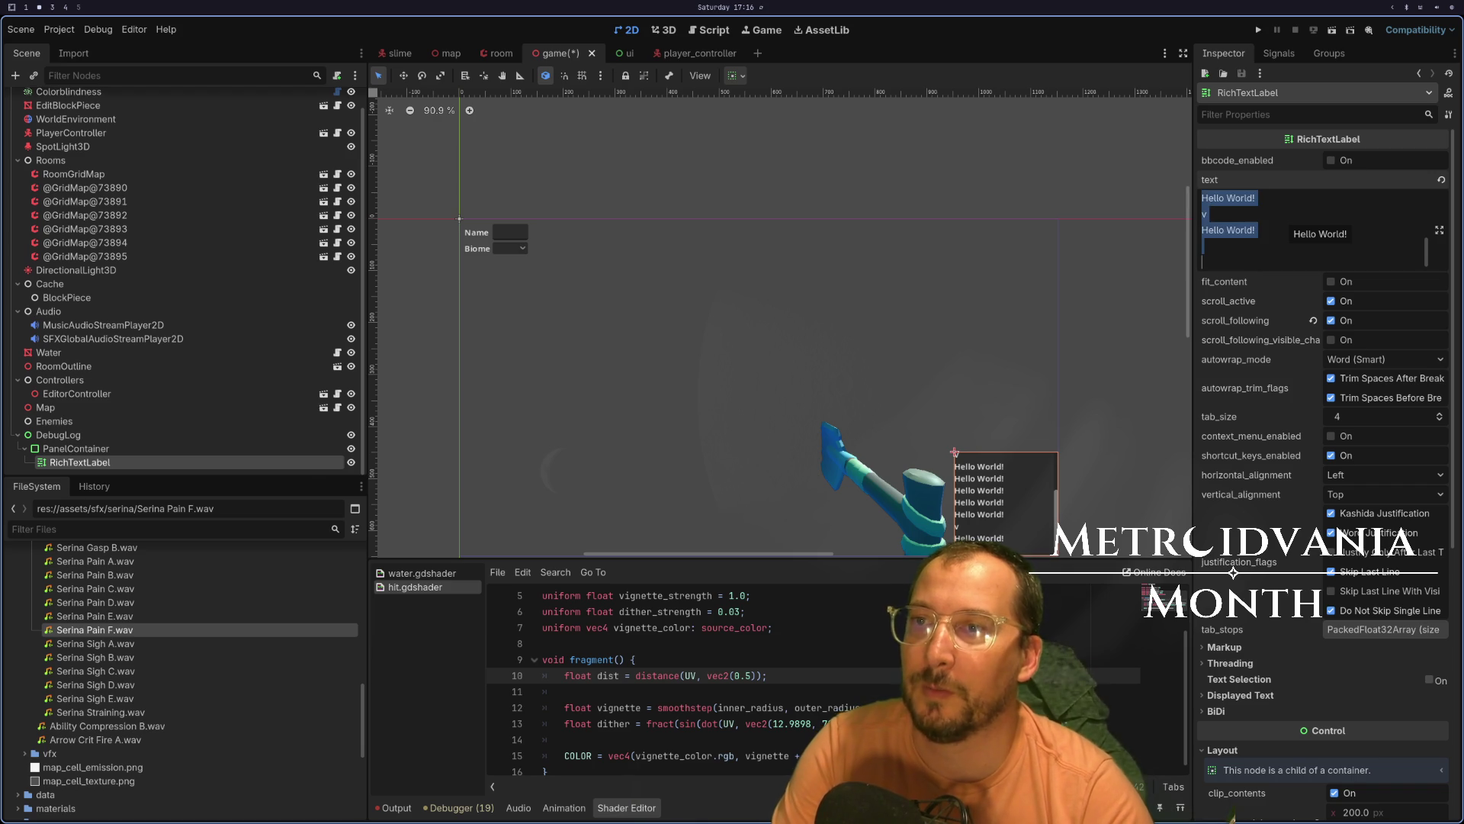
{"action": "key", "text": "BackSpace"}
- Toggle the DebugLog overlay's visibility off and back on, saving the scene
{"action": "left_click", "coordinate": [152, 434]}
{"action": "left_click", "coordinate": [151, 447]}
{"action": "left_click", "coordinate": [146, 462]}
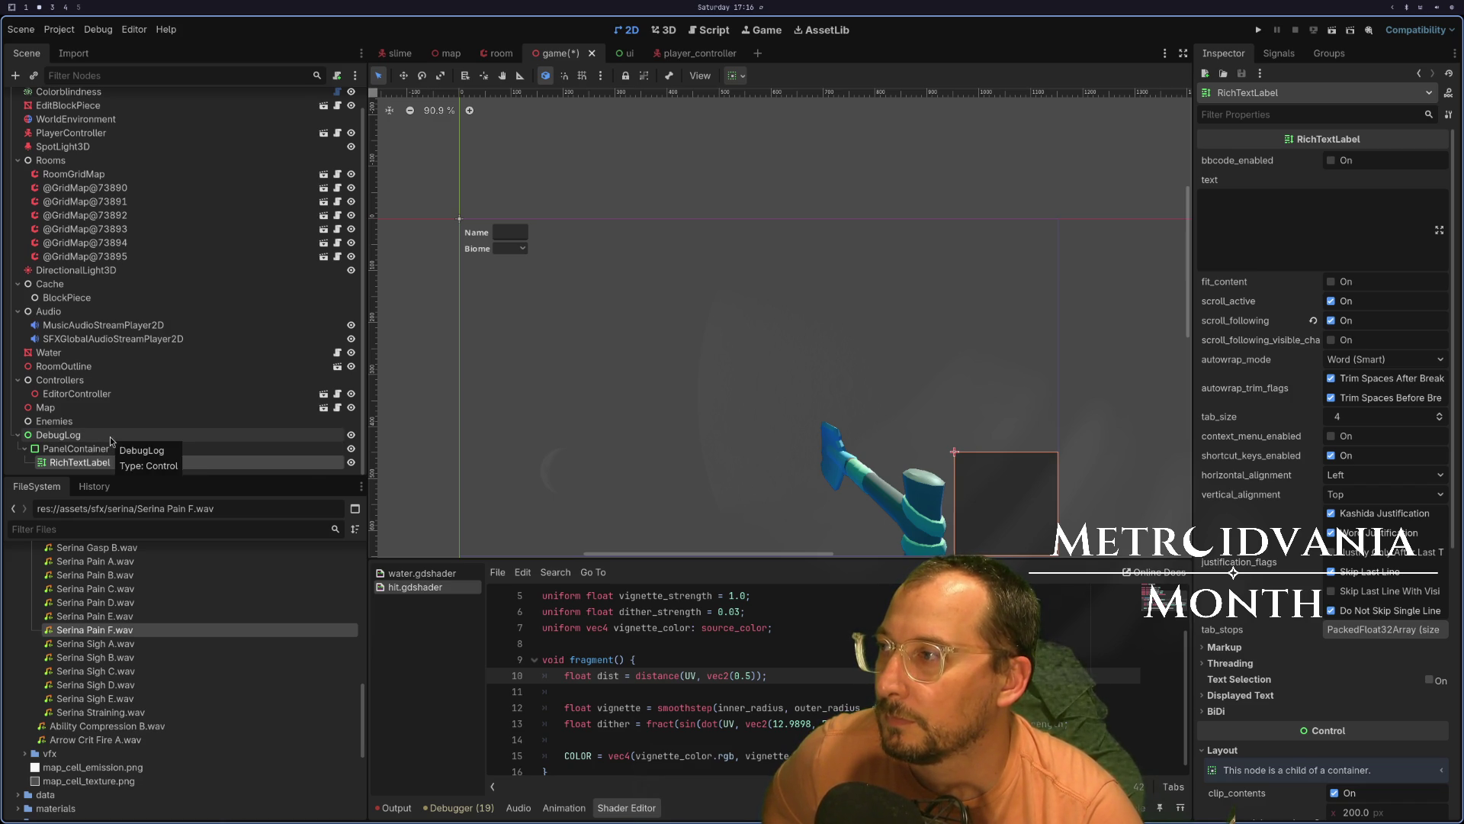
{"action": "left_click", "coordinate": [107, 436]}
{"action": "left_click", "coordinate": [351, 435]}
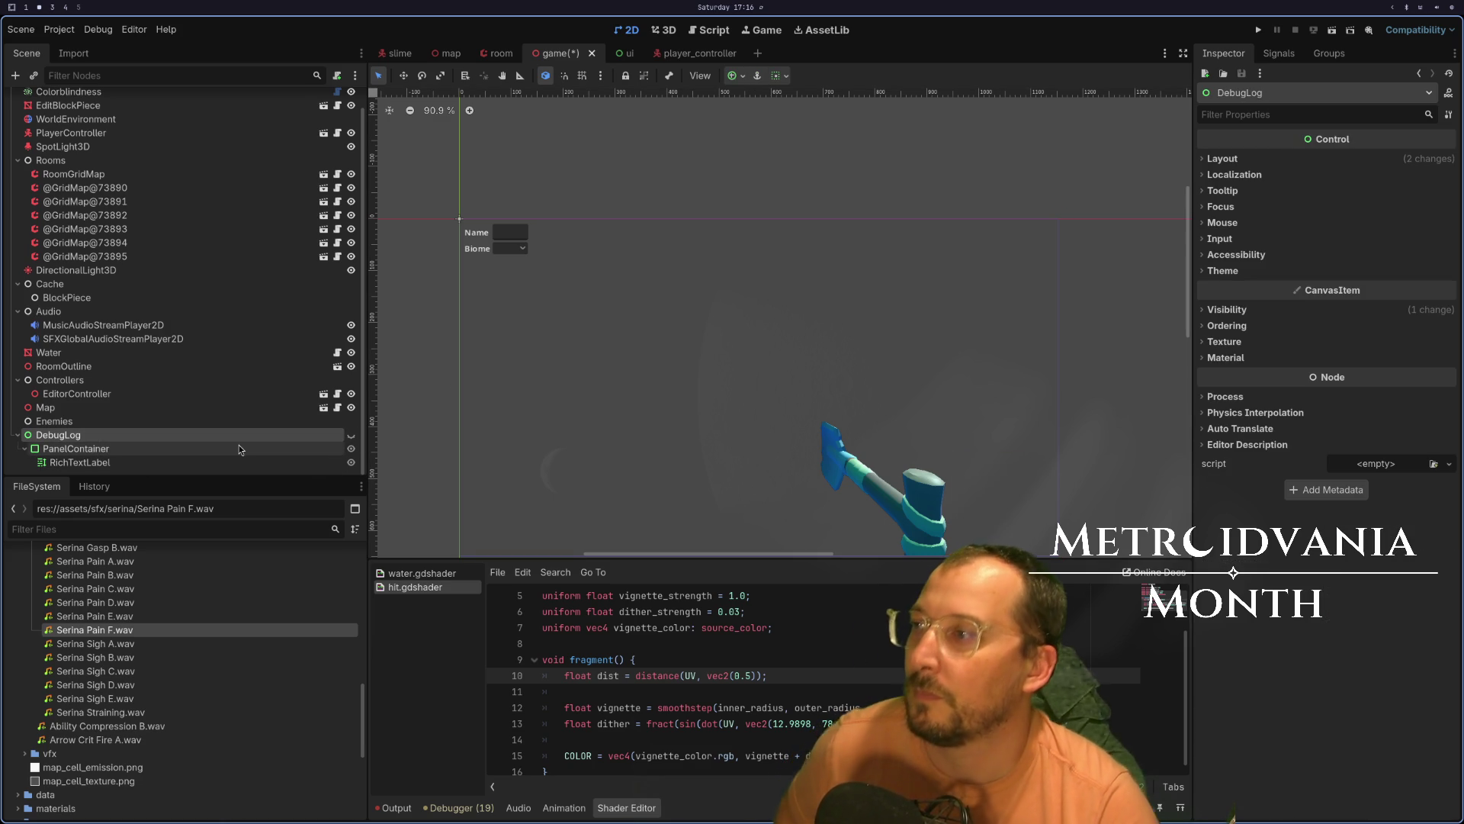
{"action": "key", "text": "ctrl+s"}
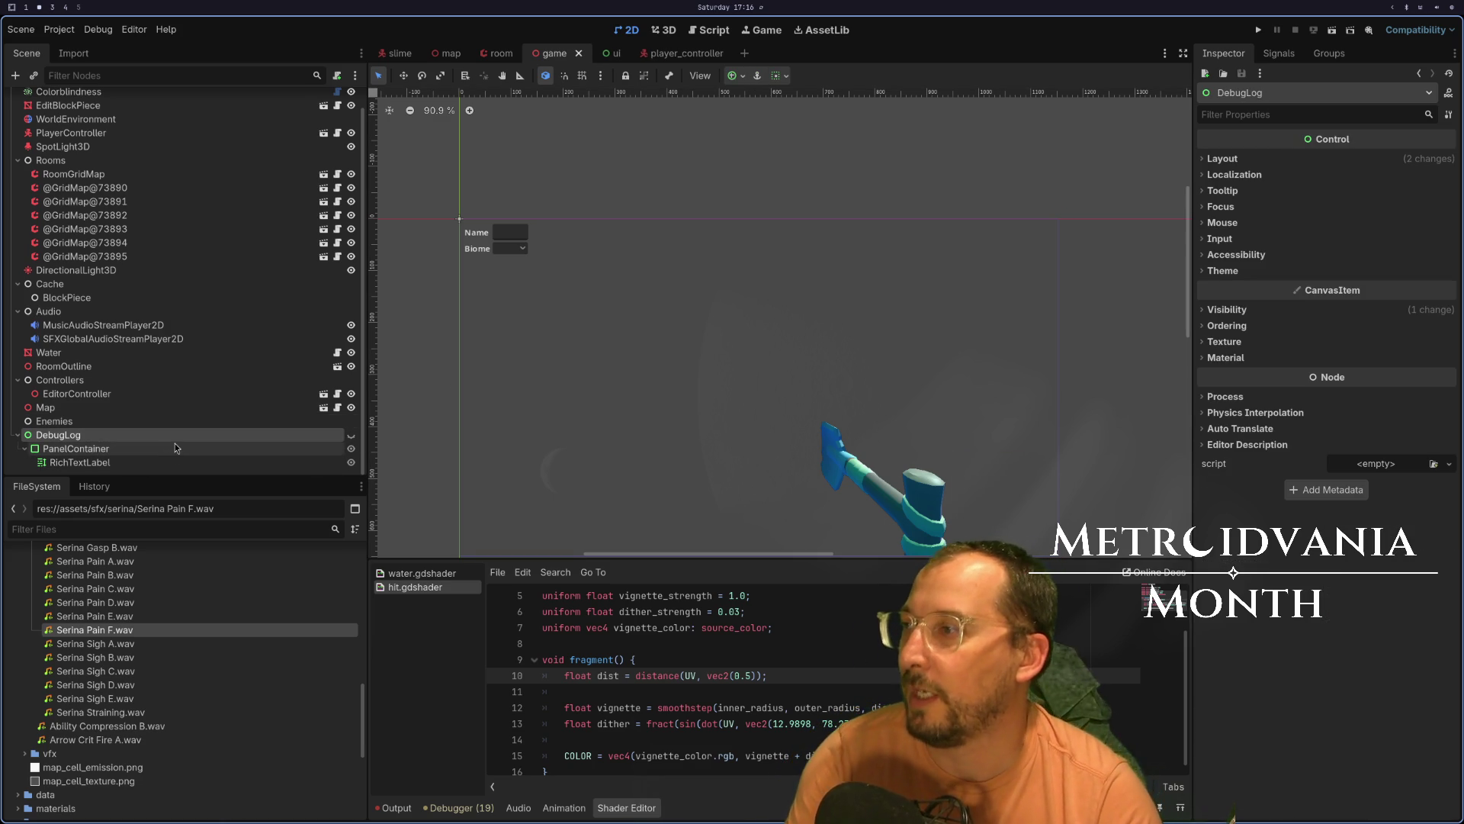
{"action": "left_click", "coordinate": [351, 437]}
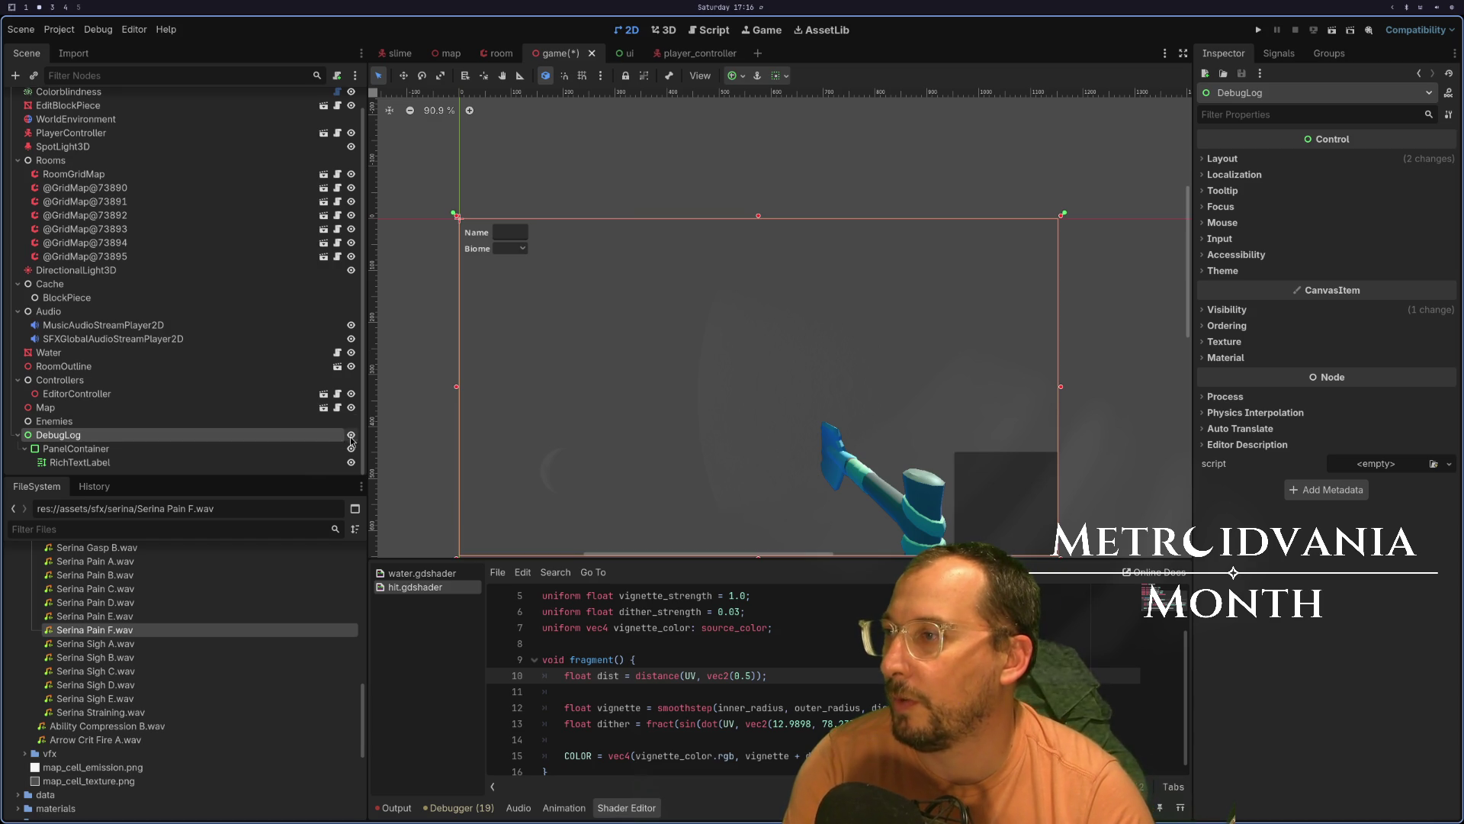
- Save the DebugLog branch as its own scene, debug_log.tscn
{"action": "right_click", "coordinate": [227, 433]}
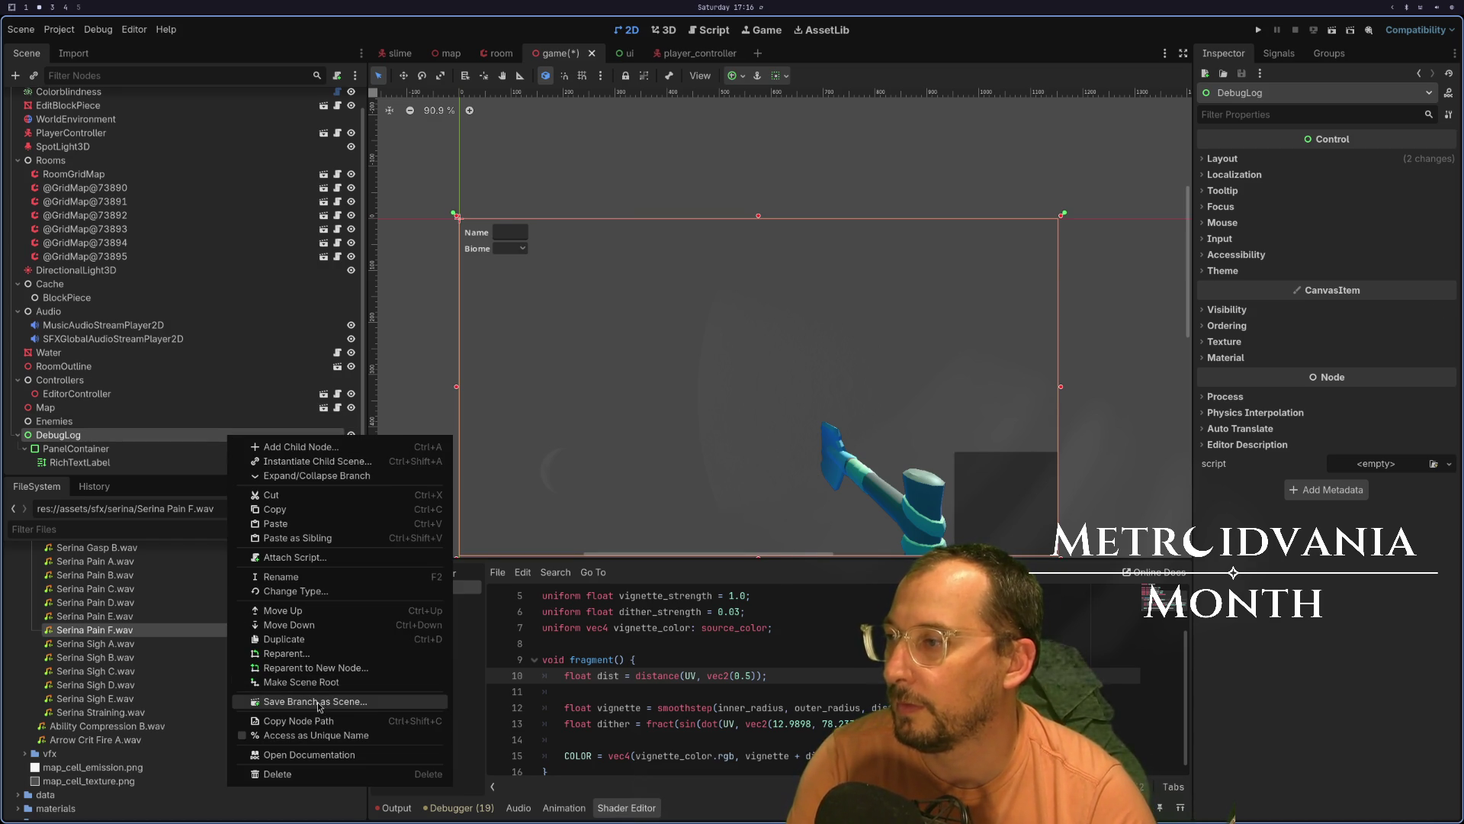
{"action": "left_click", "coordinate": [318, 702]}
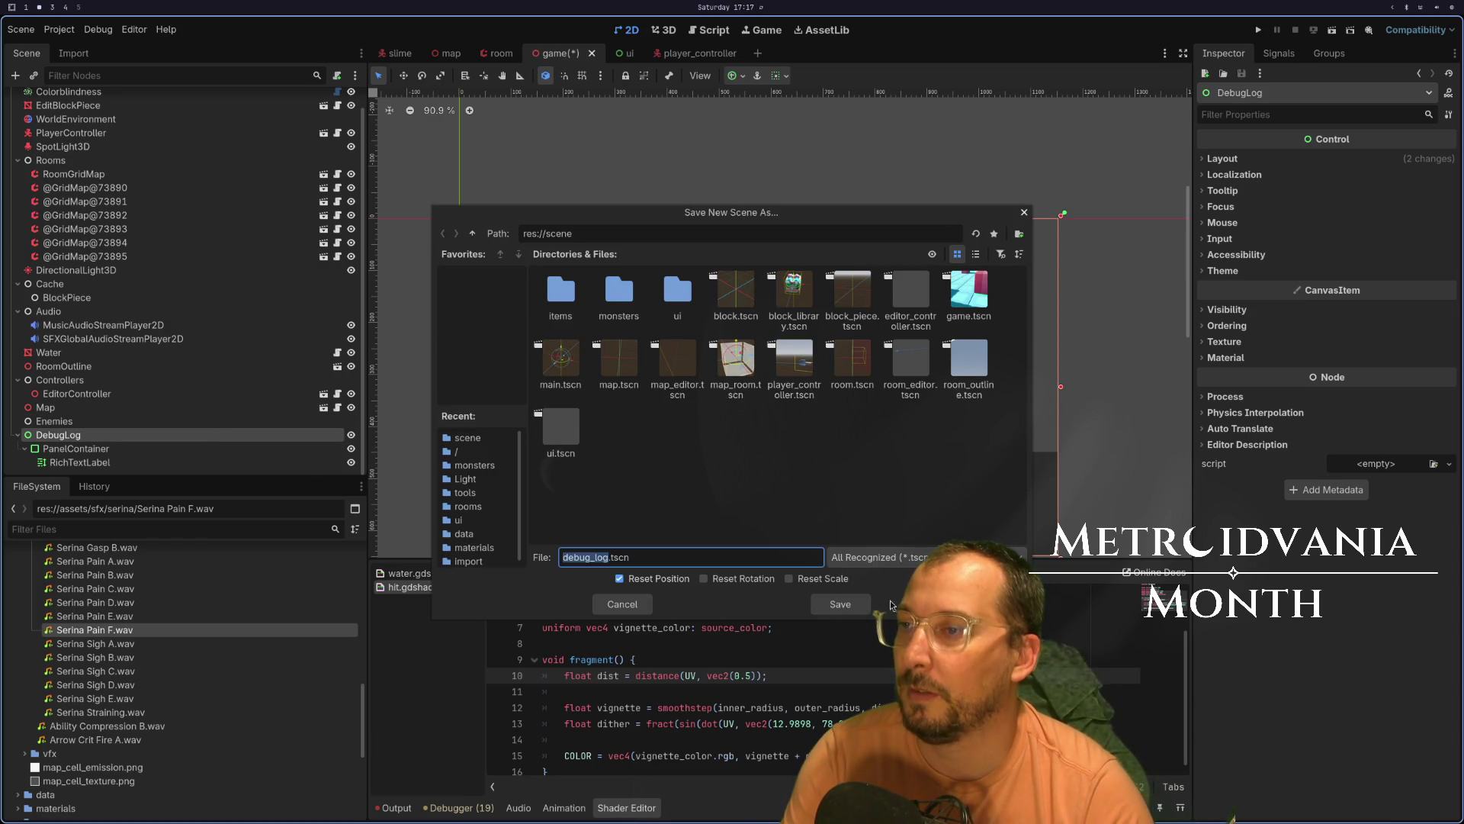
{"action": "left_click", "coordinate": [840, 605]}
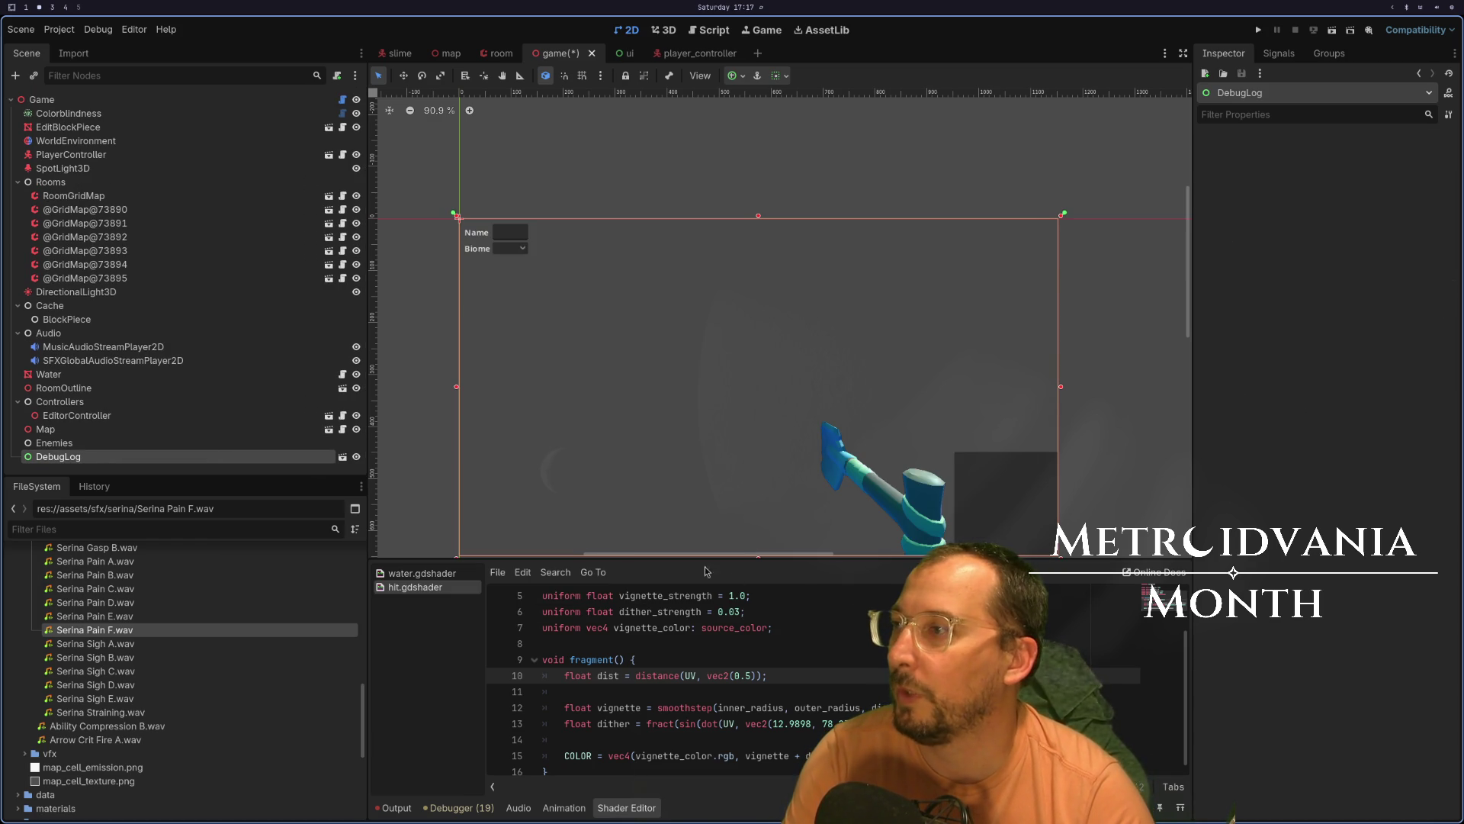
- Delete DebugLog from the game scene and select the Game root node
{"action": "right_click", "coordinate": [263, 457]}
{"action": "left_click", "coordinate": [401, 811]}
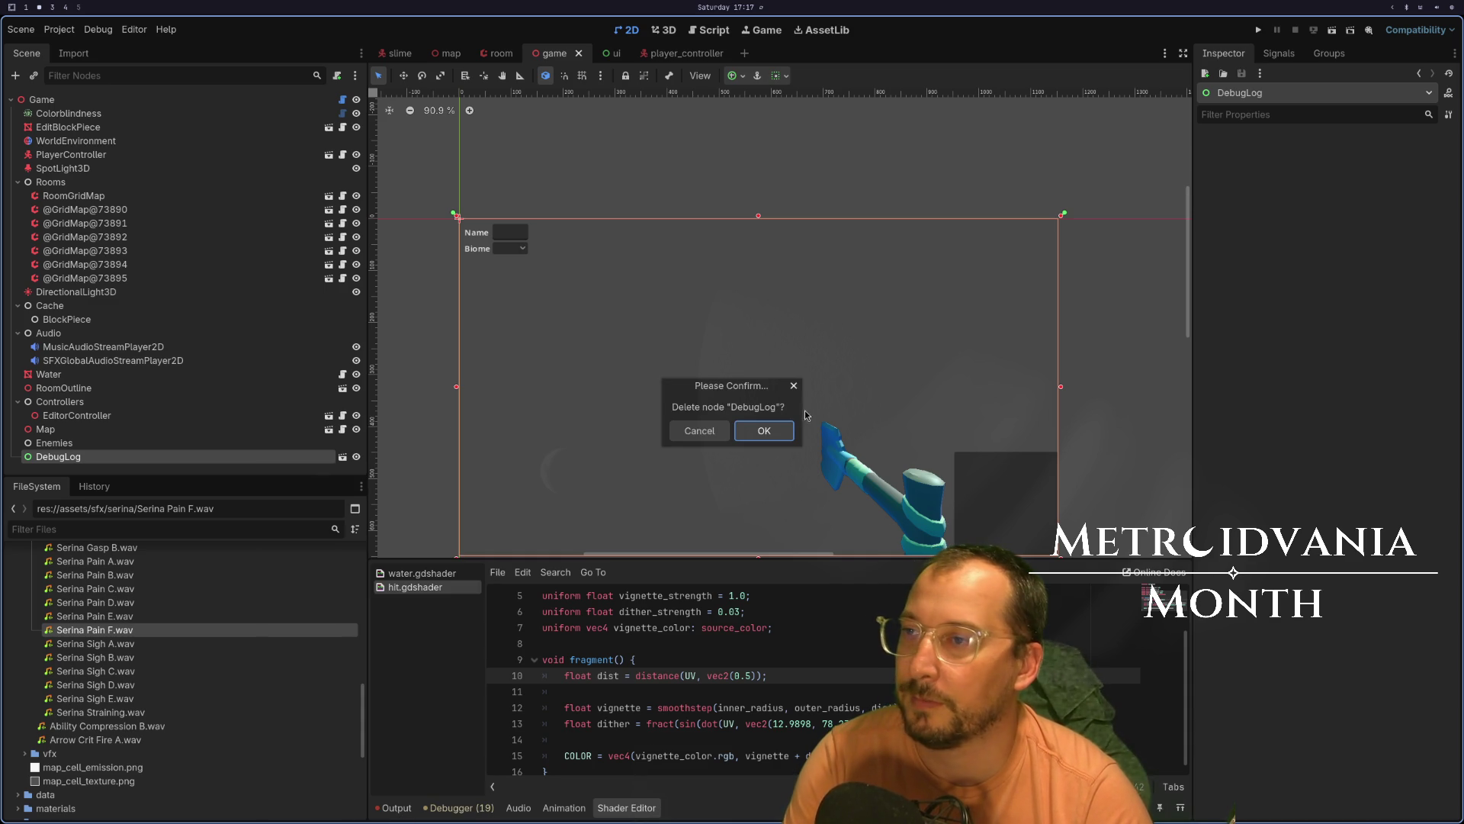
{"action": "left_click", "coordinate": [763, 430]}
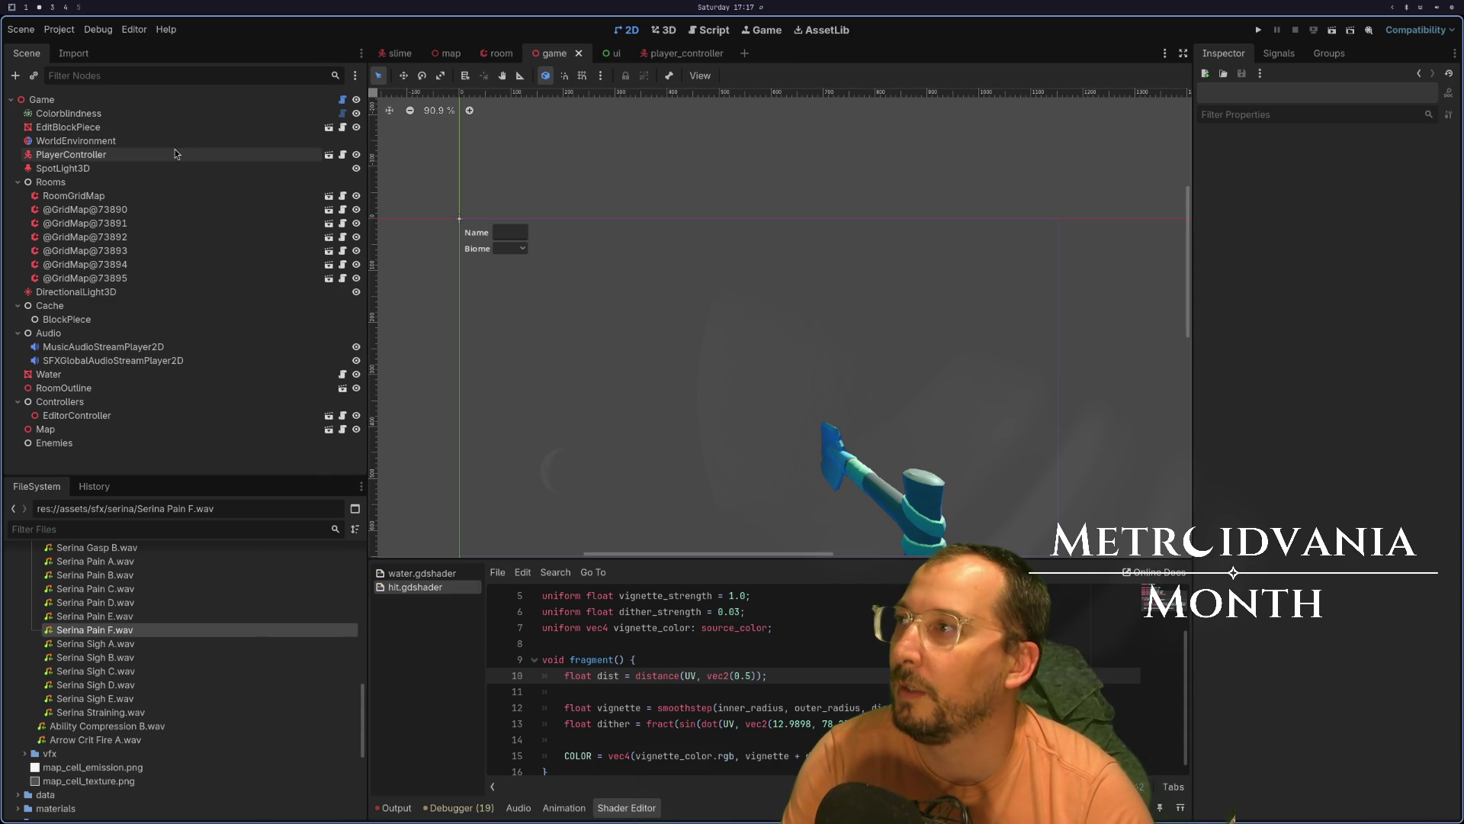
{"action": "left_click", "coordinate": [160, 111]}
{"action": "left_click", "coordinate": [163, 99]}
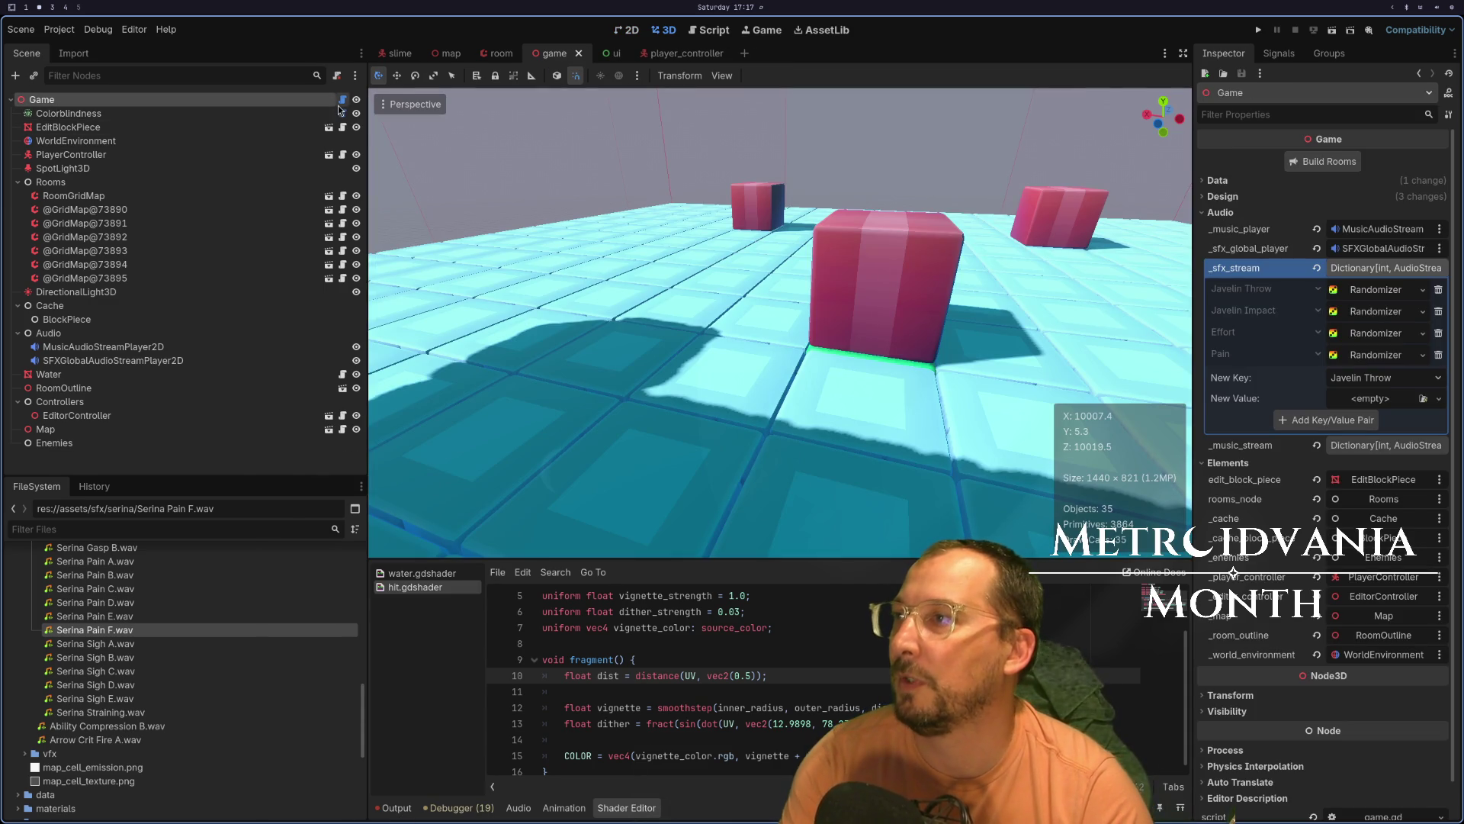
- Open game.gd in Neovim and open a new line after the play_music call in _ready
{"action": "left_click", "coordinate": [343, 99]}
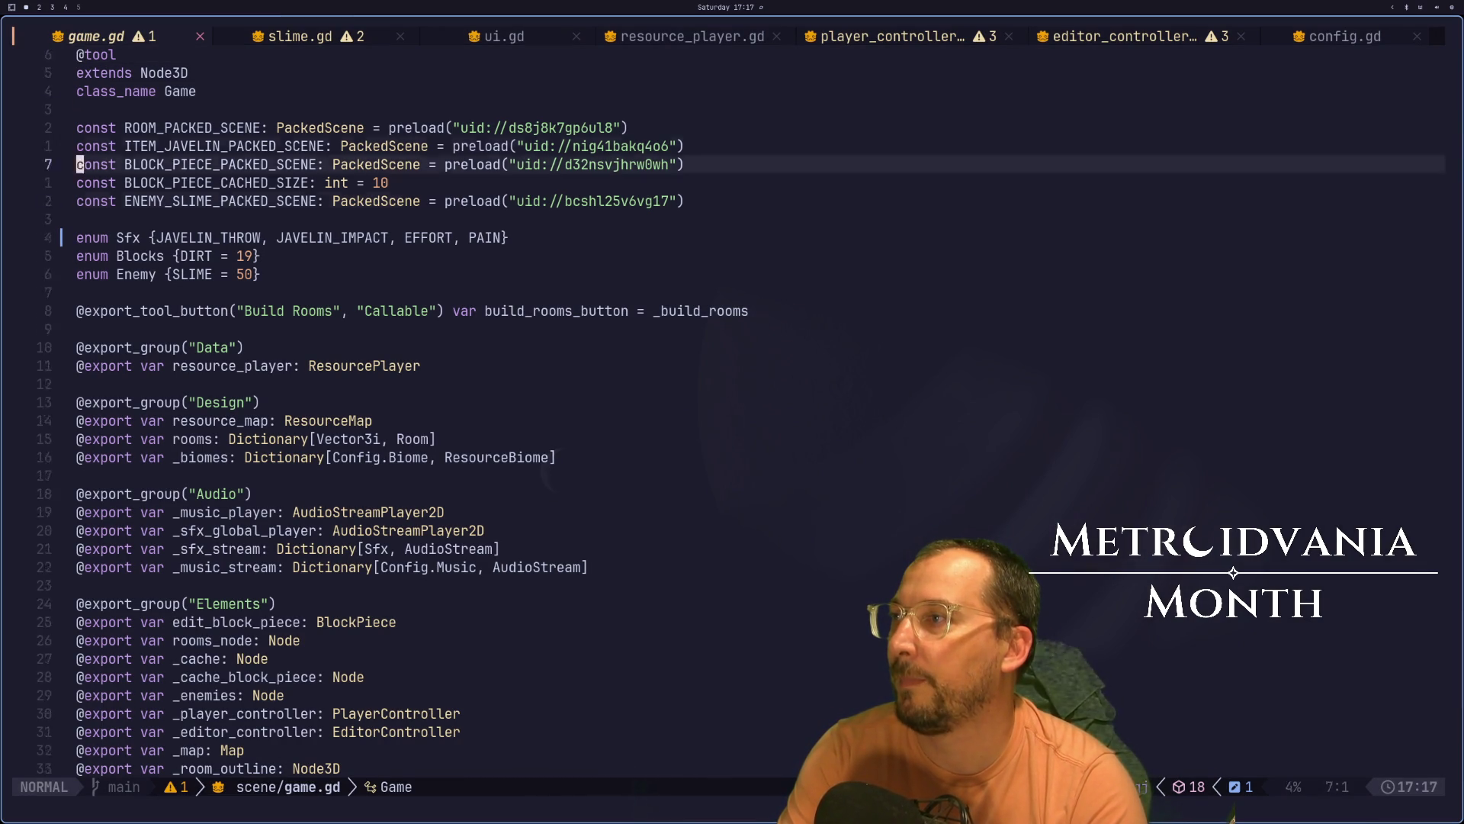
{"action": "left_click", "coordinate": [79, 494]}
{"action": "key", "text": "j"}
{"action": "key", "text": "j"}
{"action": "key", "text": "j"}
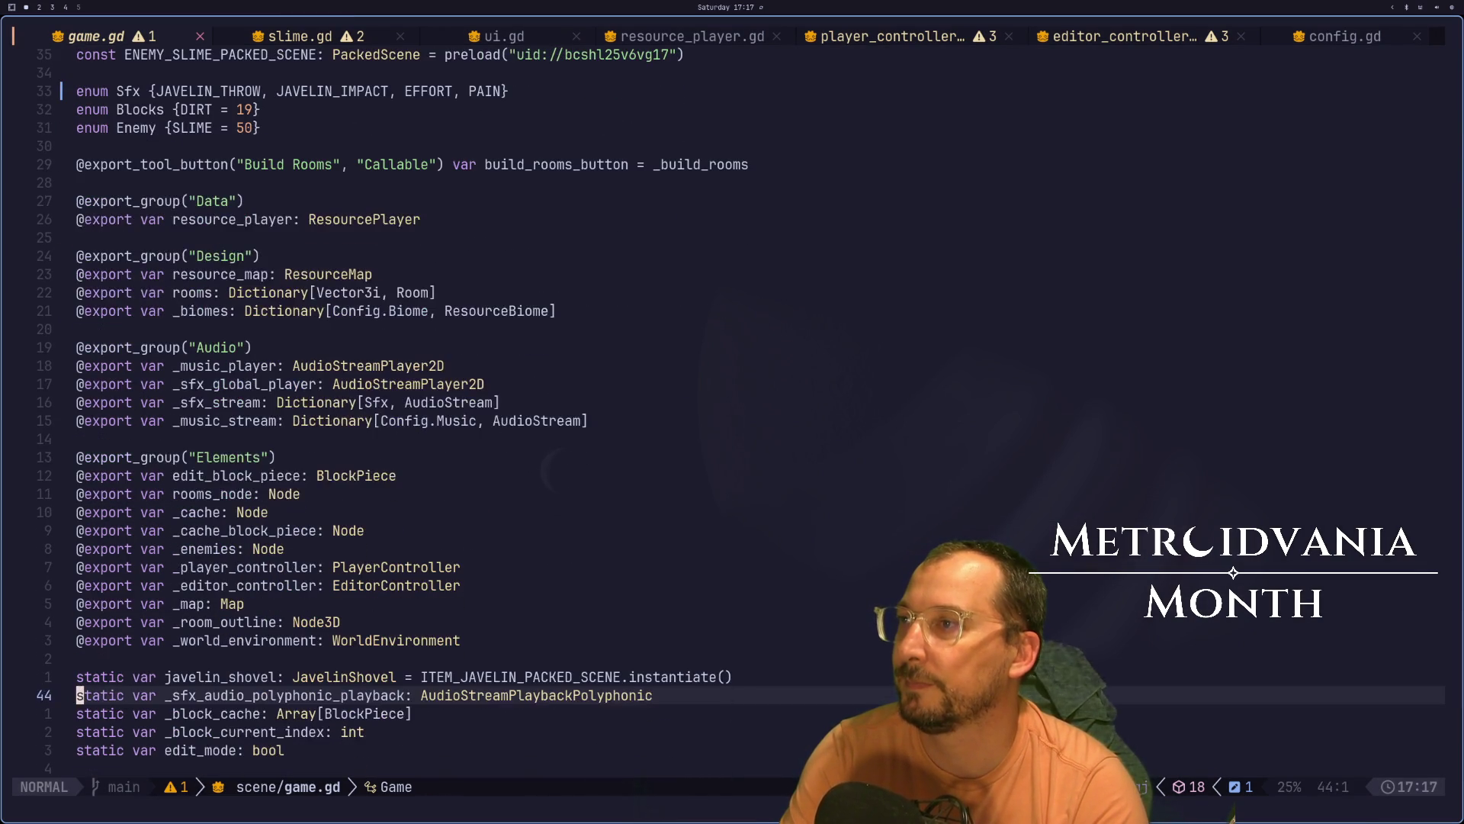
{"action": "key", "text": "j"}
{"action": "key", "text": "j"}
{"action": "key", "text": "j"}
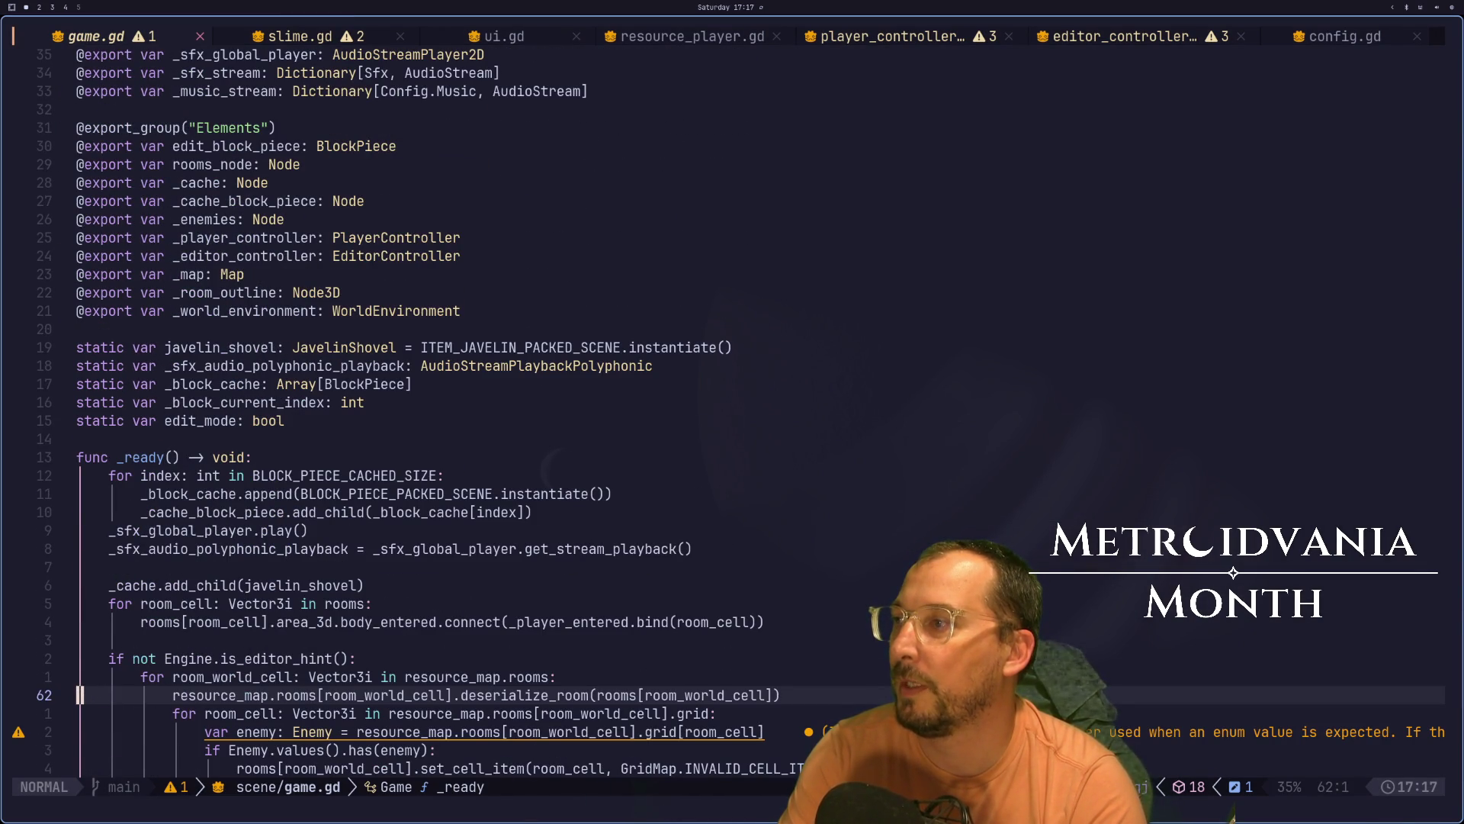
{"action": "key", "text": "k"}
{"action": "key", "text": "k"}
{"action": "key", "text": "k"}
{"action": "key", "text": "j"}
{"action": "key", "text": "j"}
{"action": "key", "text": "j"}
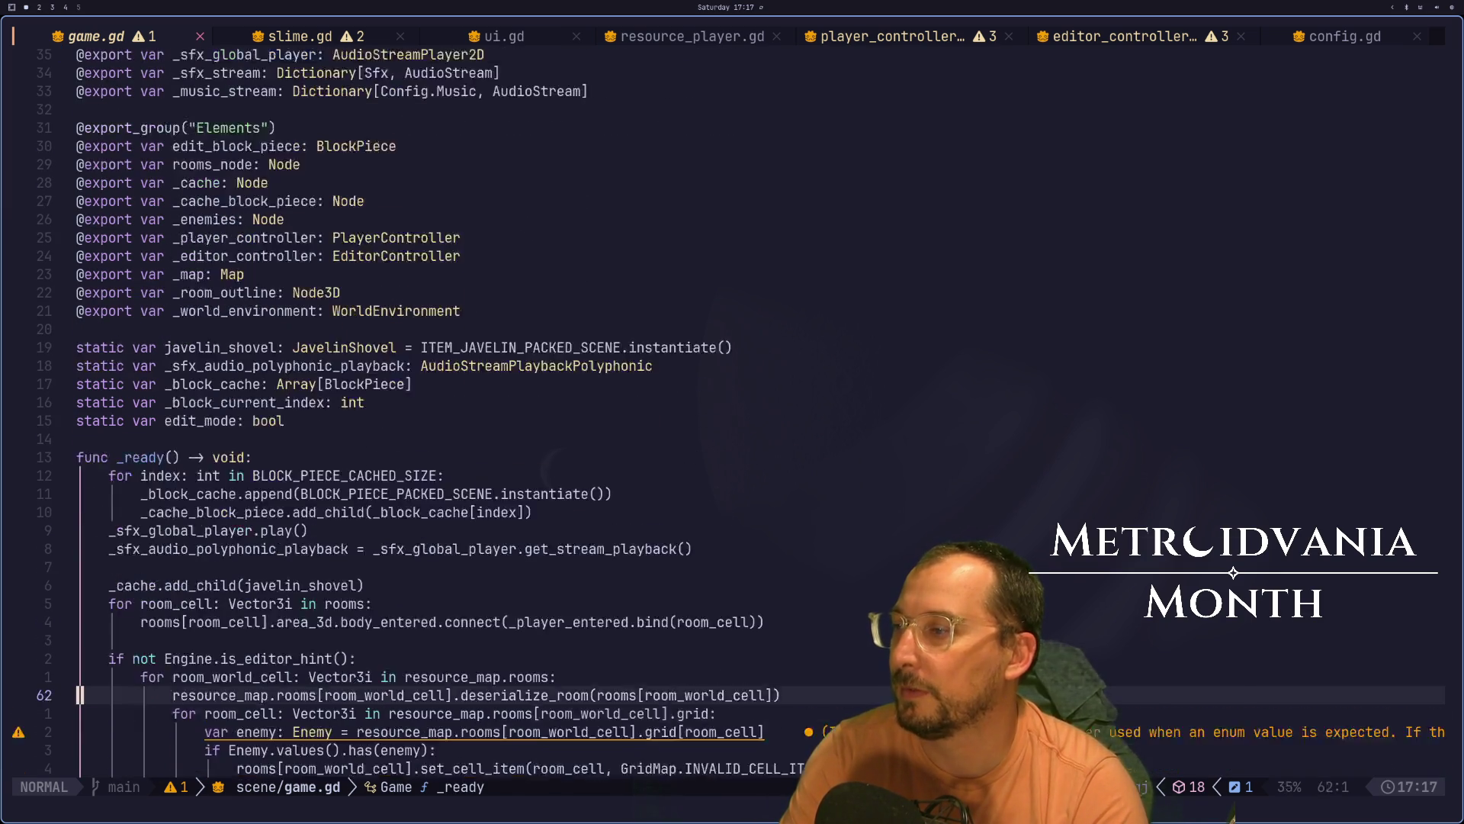
{"action": "key", "text": "j"}
{"action": "key", "text": "j"}
{"action": "key", "text": "j"}
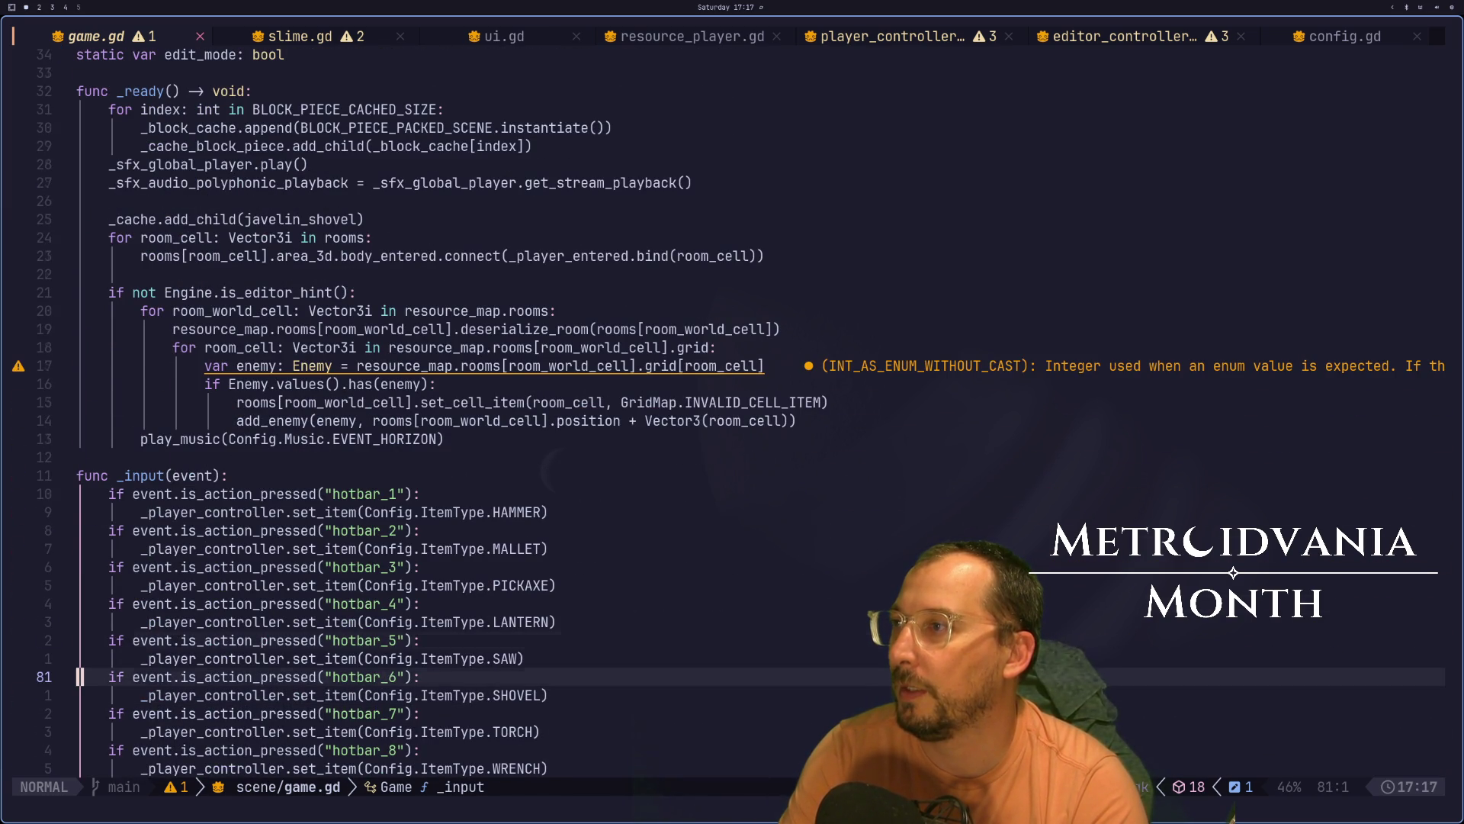
{"action": "key", "text": "k"}
{"action": "key", "text": "k"}
{"action": "key", "text": "k"}
{"action": "key", "text": "j"}
{"action": "key", "text": "j"}
- Add 'var packed_scene_debug_logger: PackedScene = load()', then filter Godot's FileSystem for 'debug'
{"action": "type", "text": "o"}
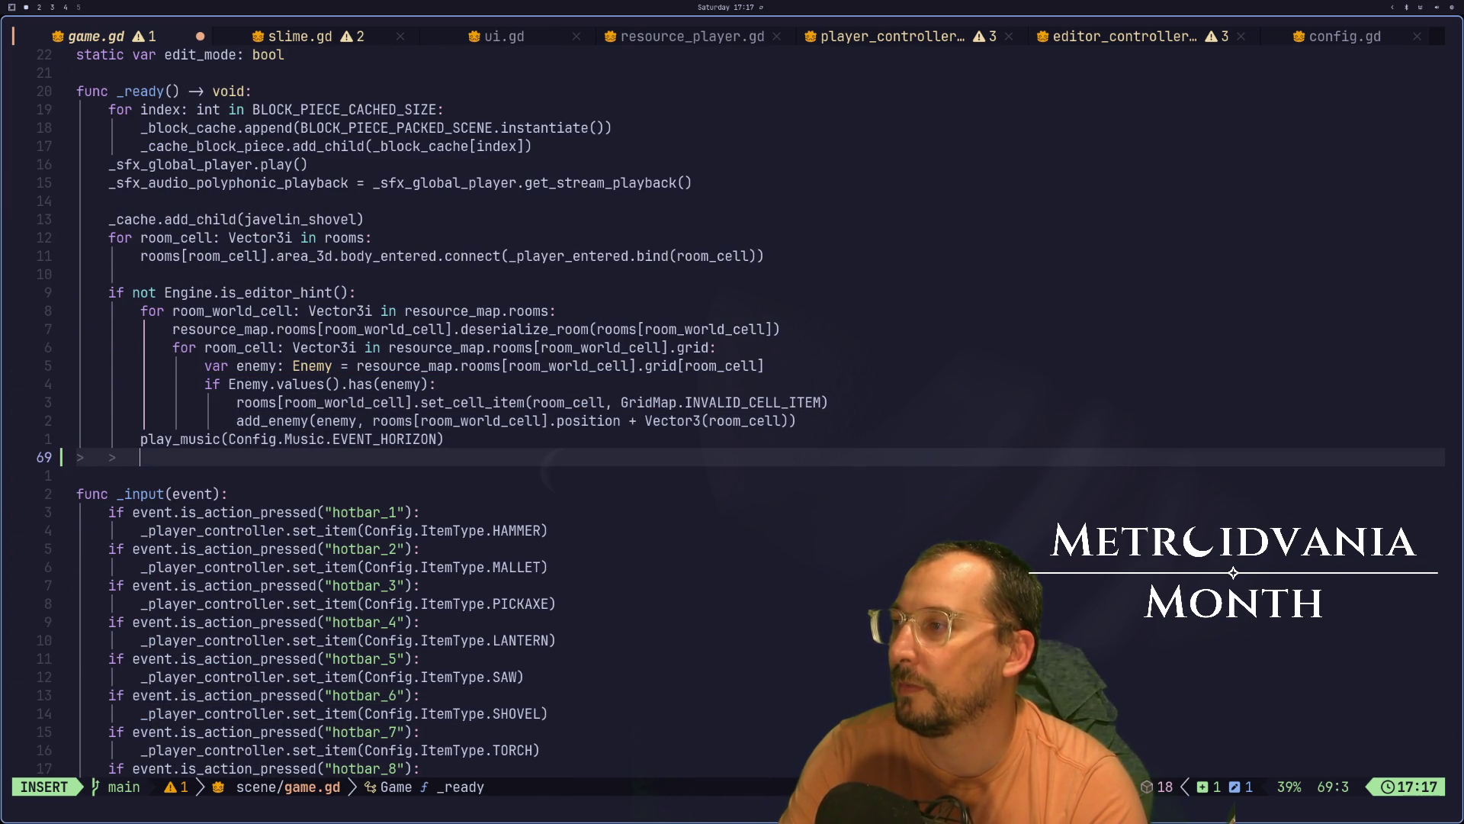
{"action": "type", "text": "var"}
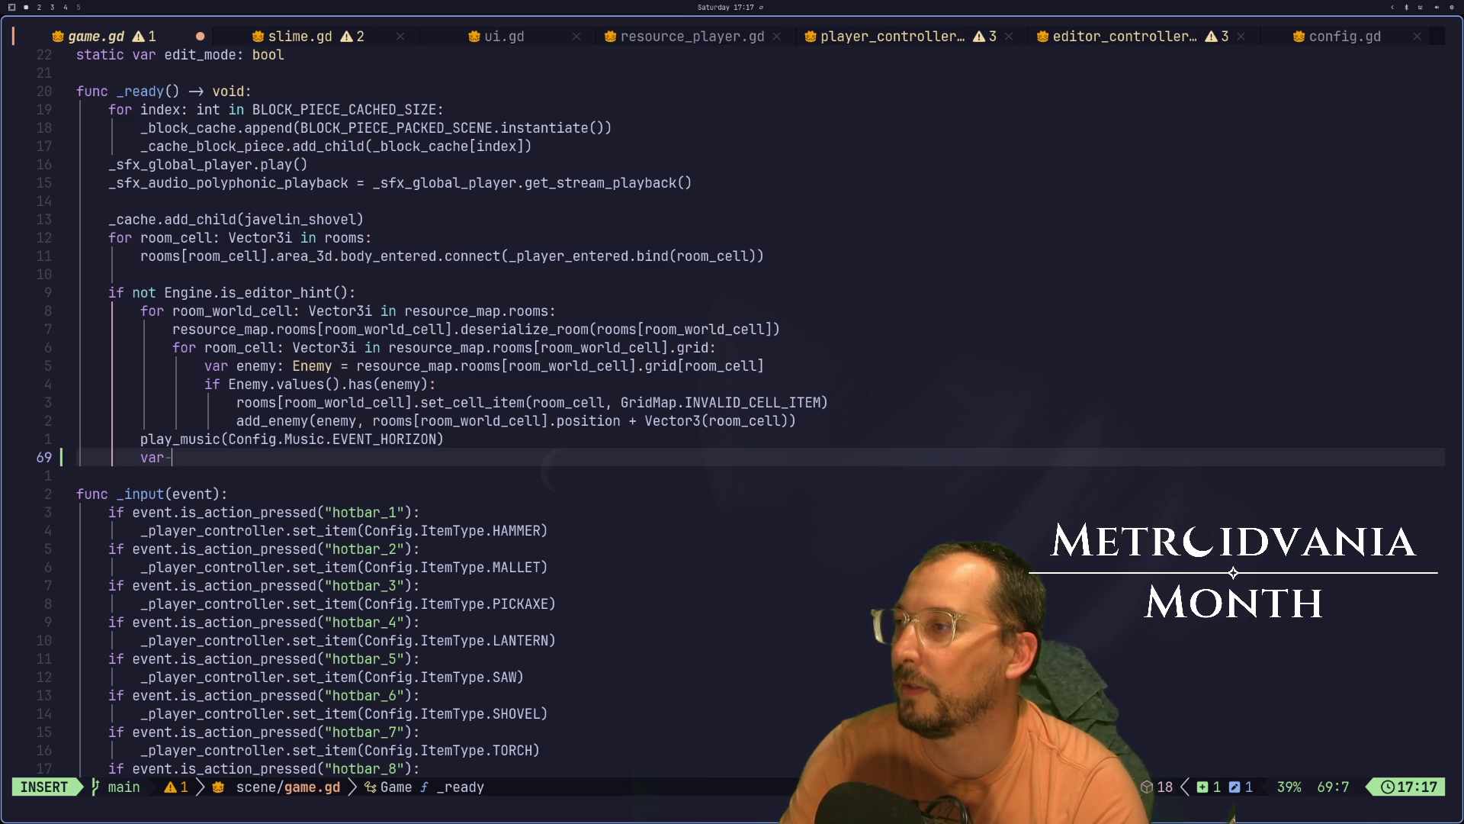
{"action": "type", "text": "packed_c"}
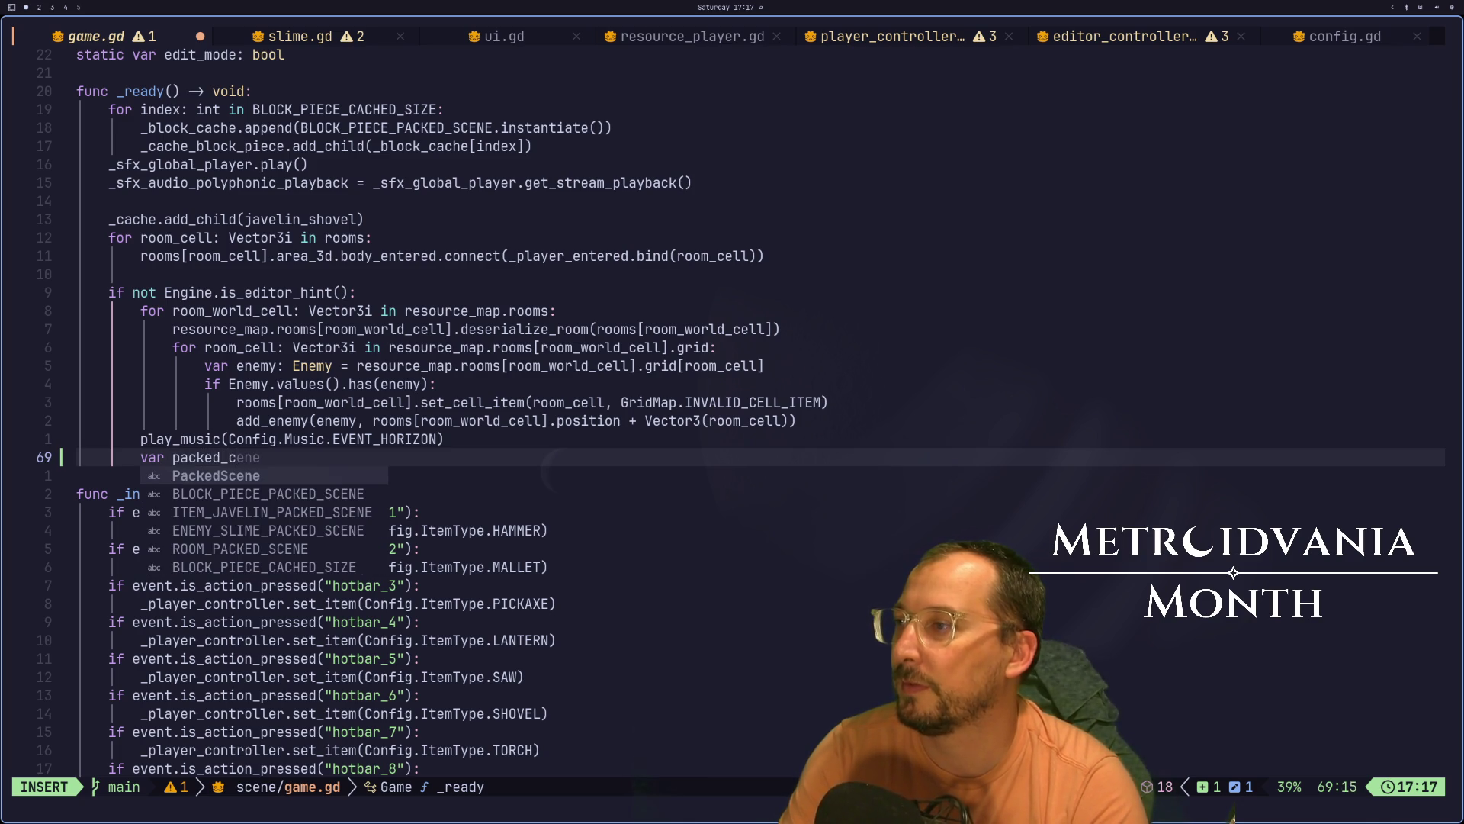
{"action": "key", "text": "BackSpace"}
{"action": "key", "text": "BackSpace"}
{"action": "type", "text": "scnene"}
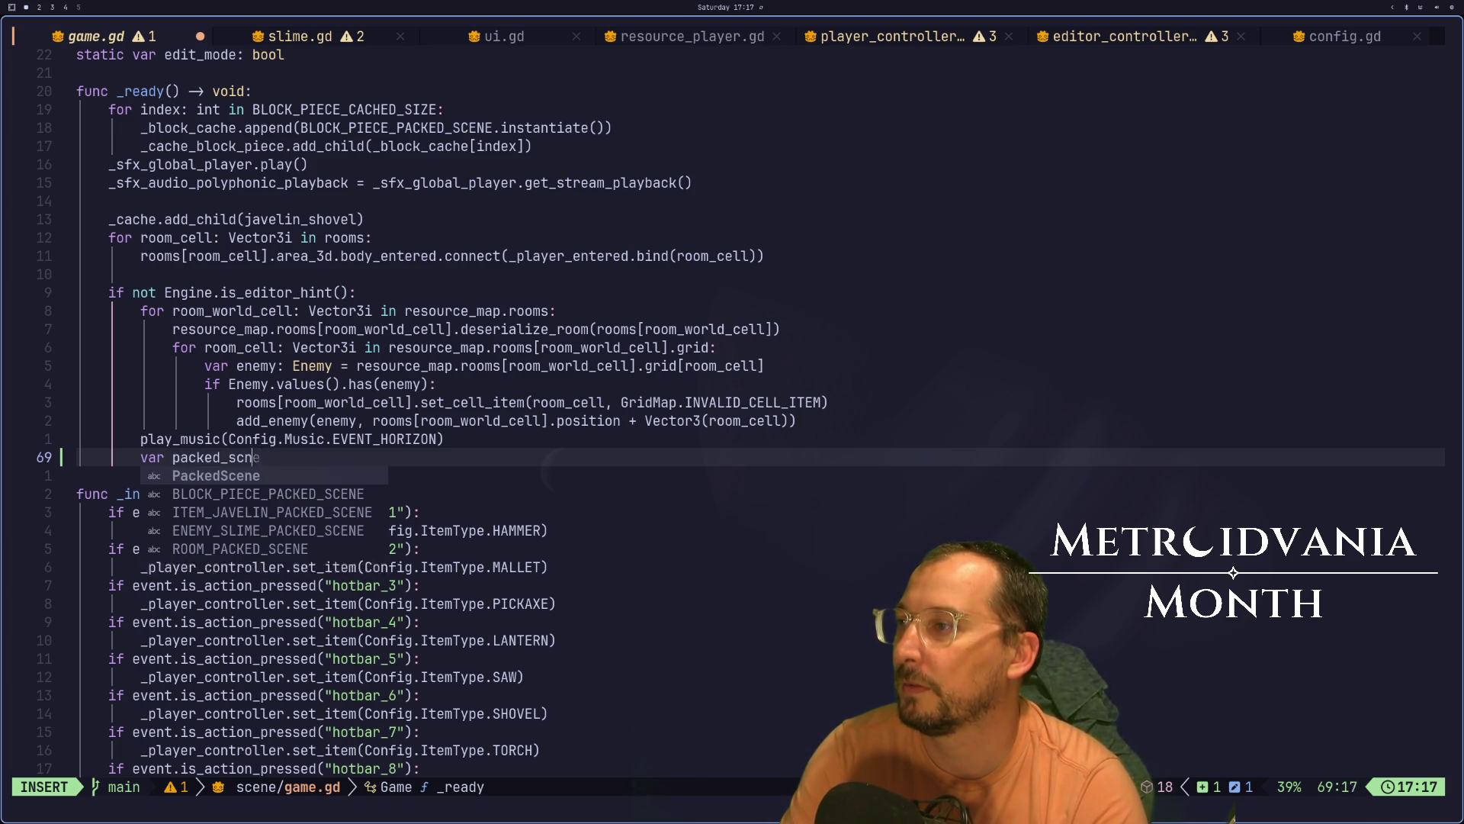
{"action": "key", "text": "BackSpace"}
{"action": "key", "text": "BackSpace"}
{"action": "type", "text": "ne_de"}
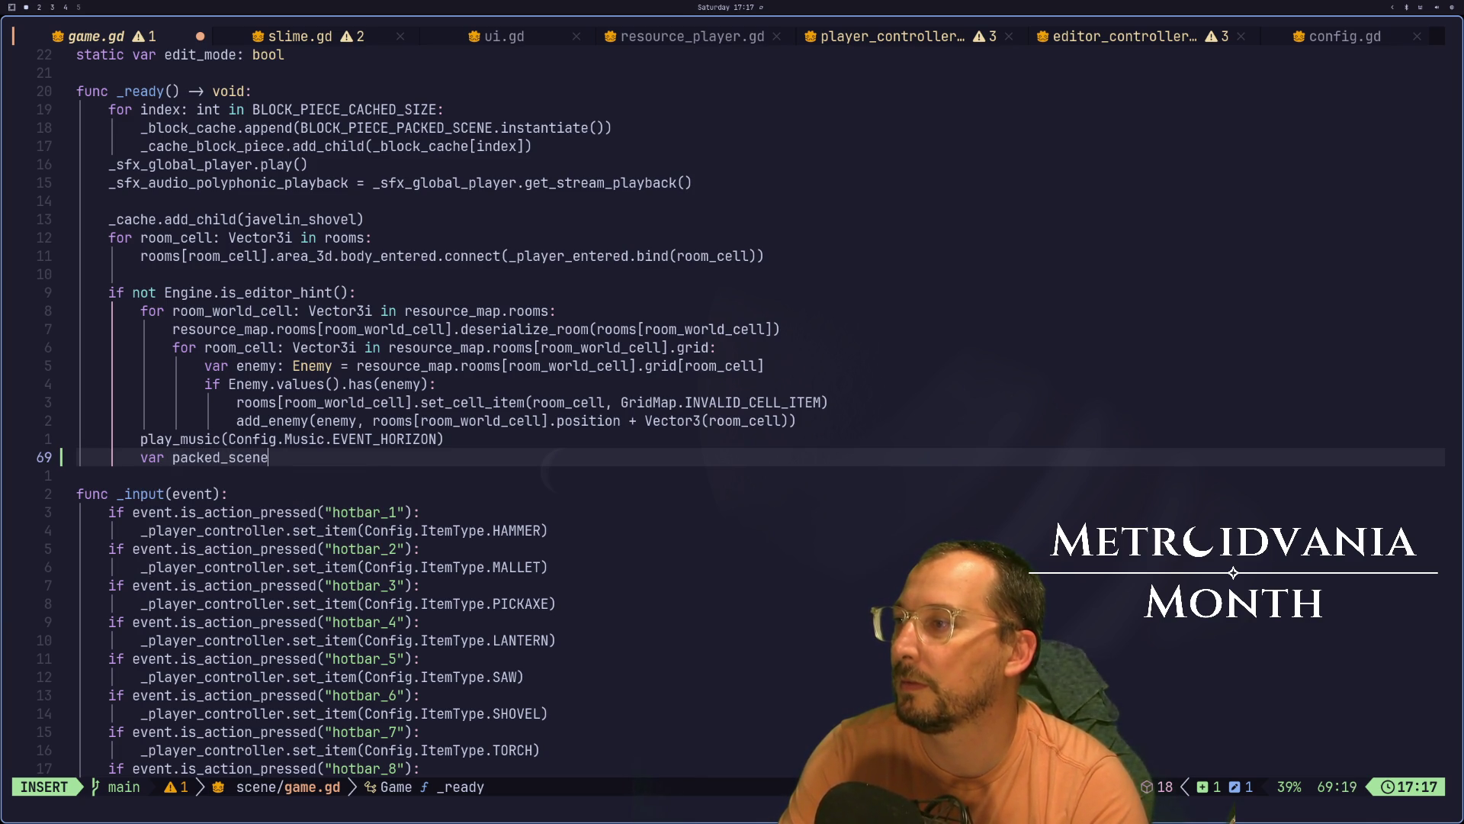
{"action": "type", "text": "gug"}
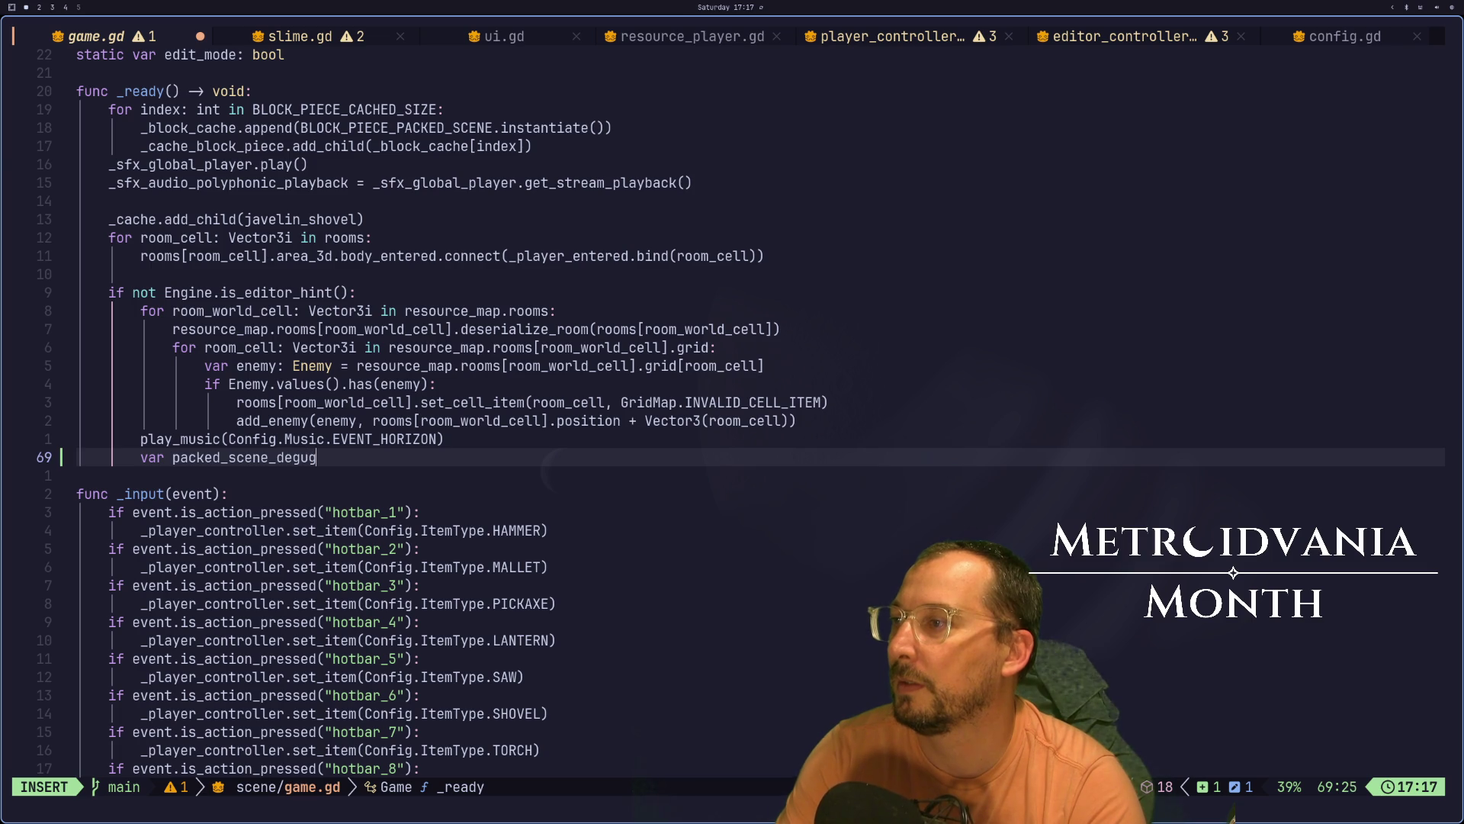
{"action": "key", "text": "BackSpace"}
{"action": "key", "text": "BackSpace"}
{"action": "type", "text": "bug_lo"}
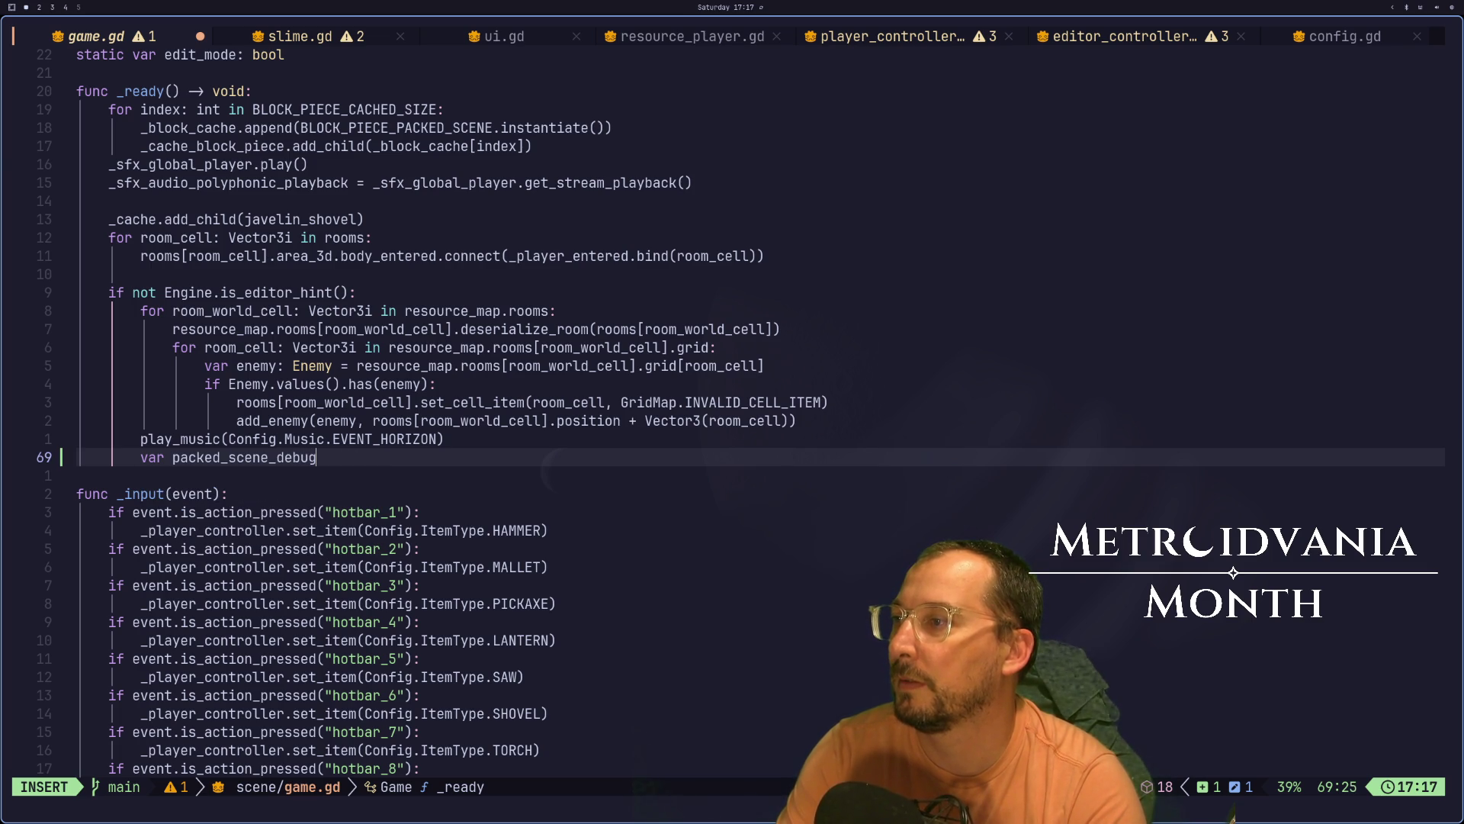
{"action": "type", "text": "gger: P"}
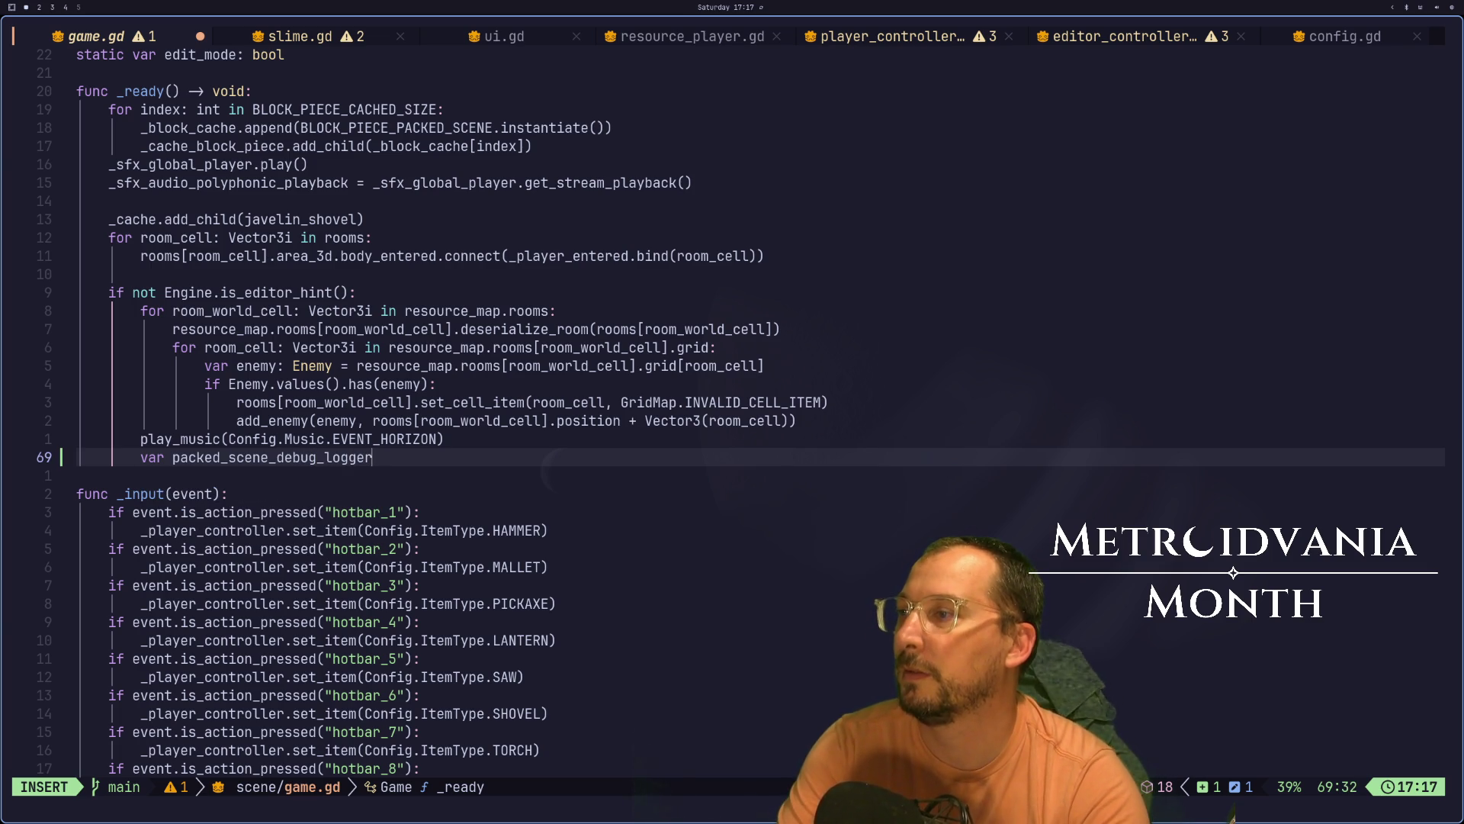
{"action": "type", "text": "ackedScene = l"}
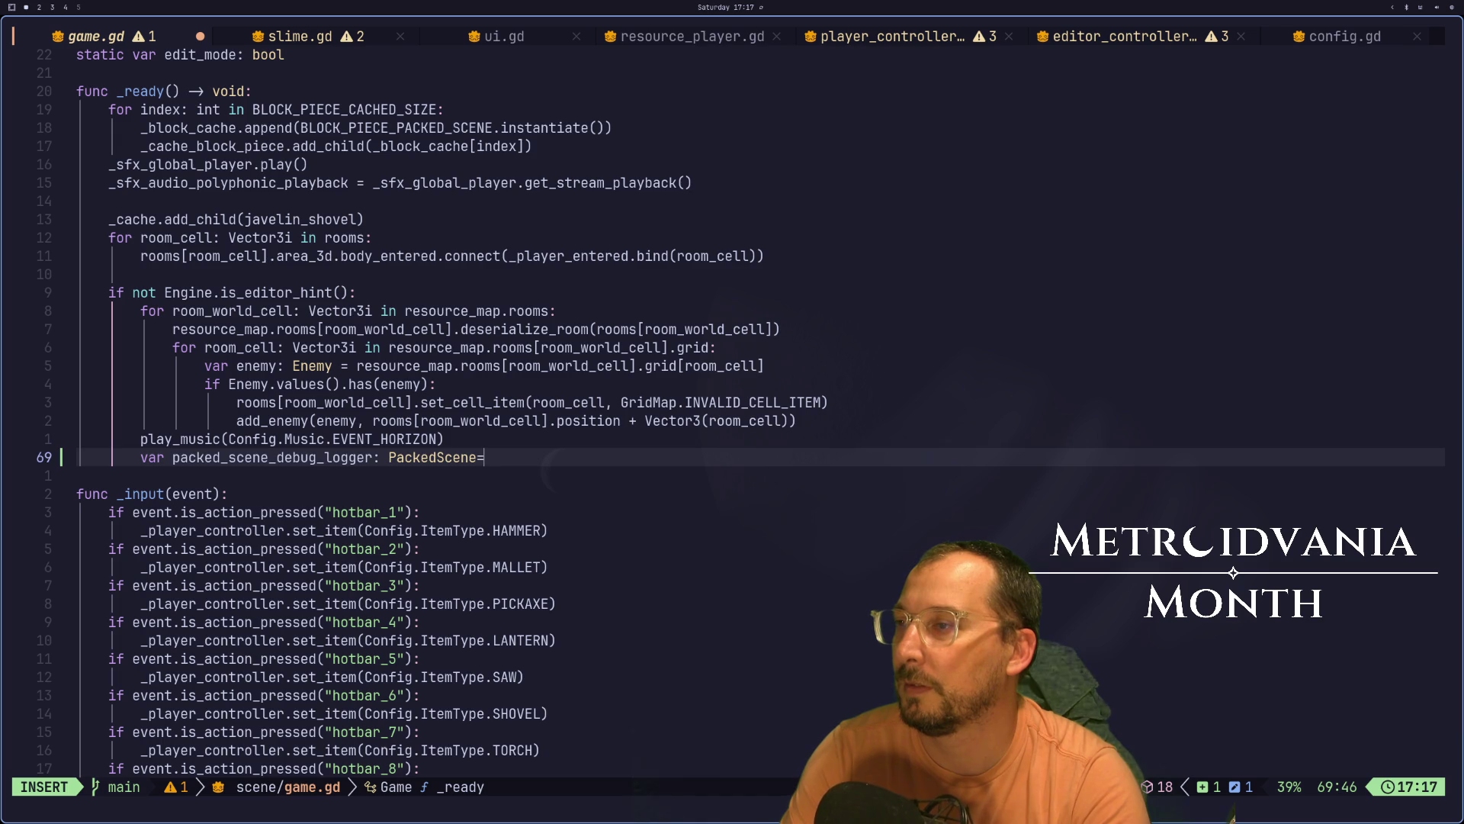
{"action": "type", "text": "oad(:"}
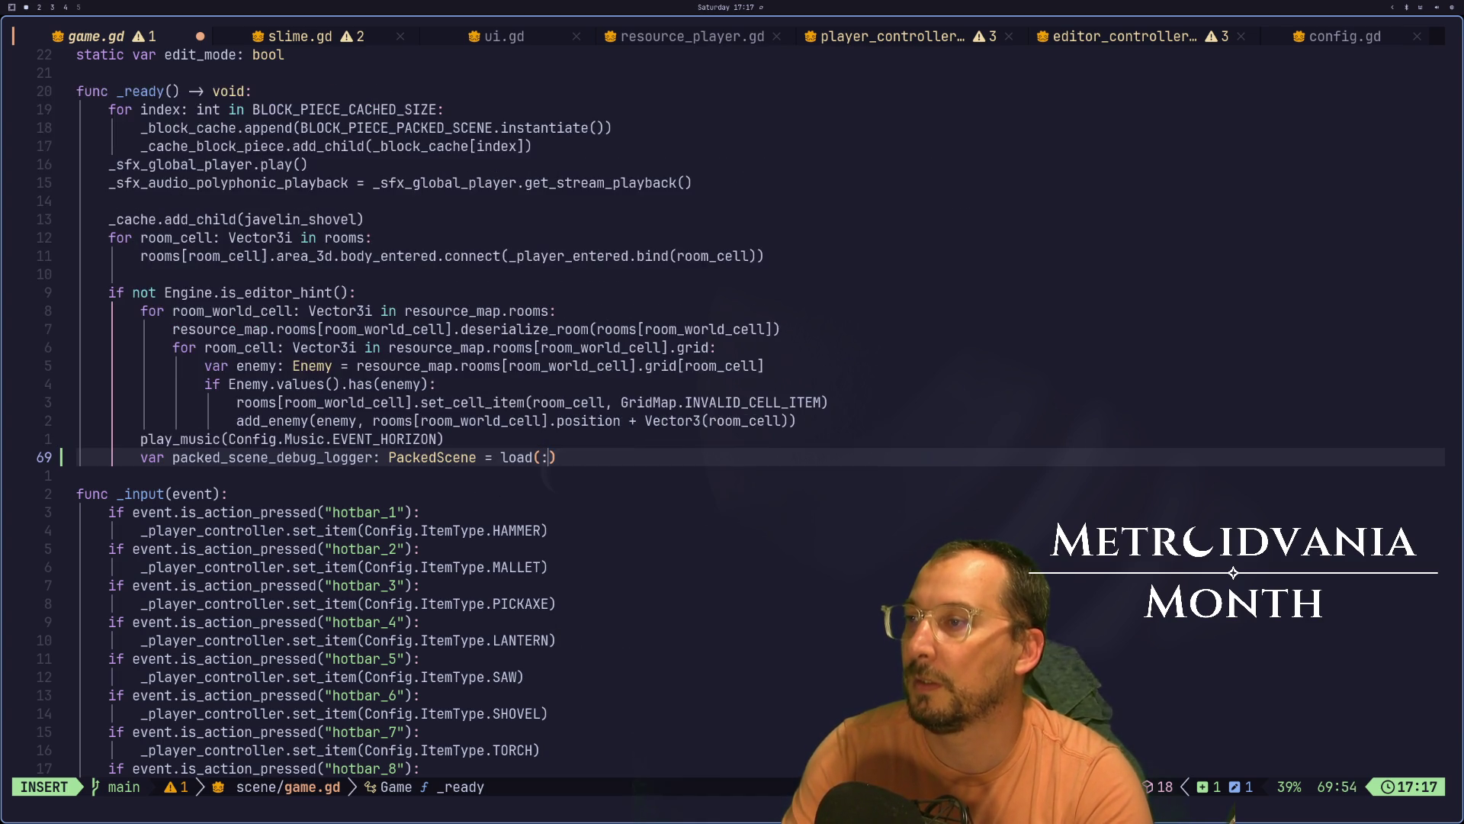
{"action": "key", "text": "super+2"}
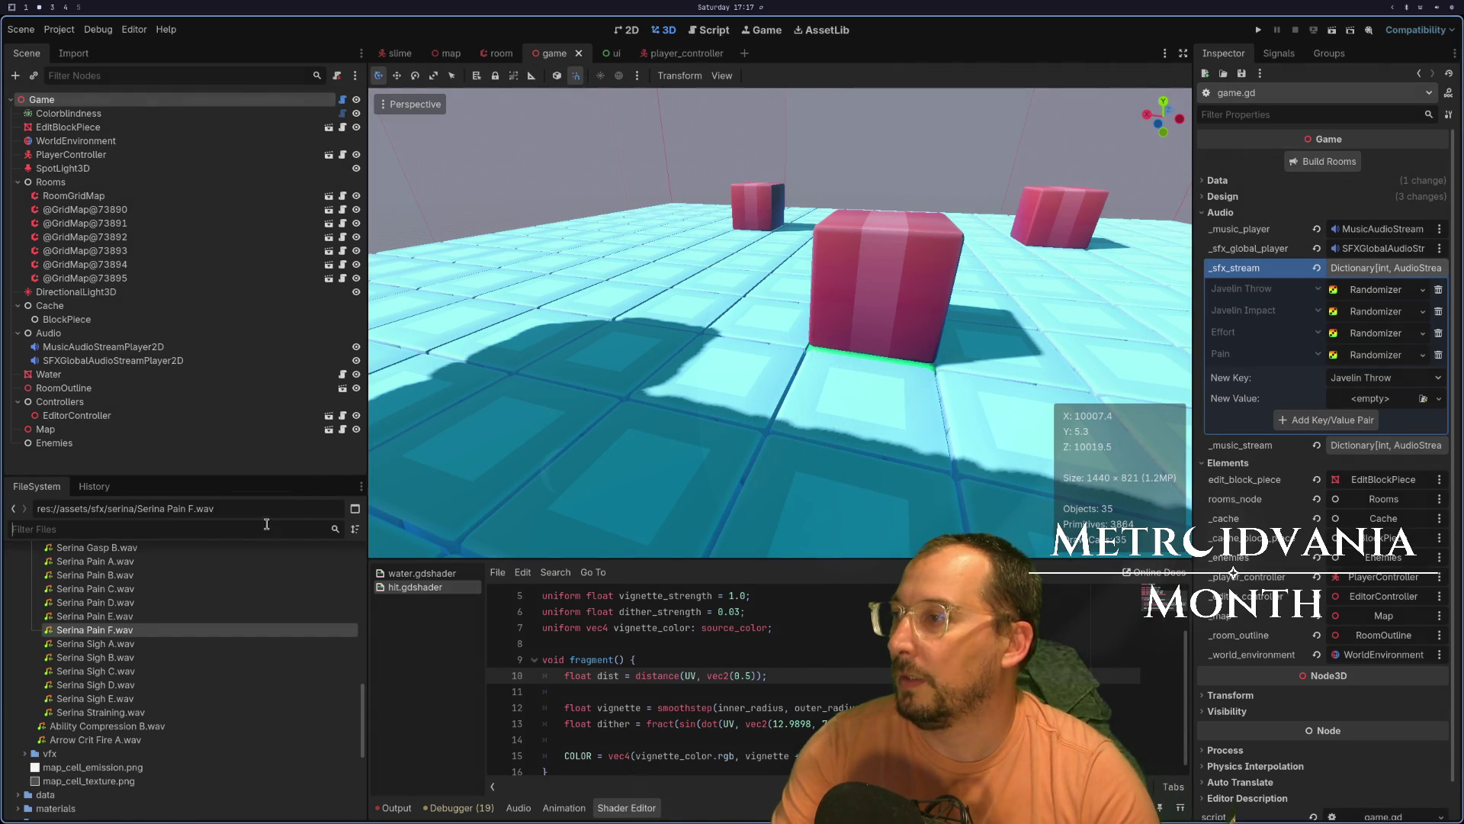
{"action": "type", "text": "debug"}
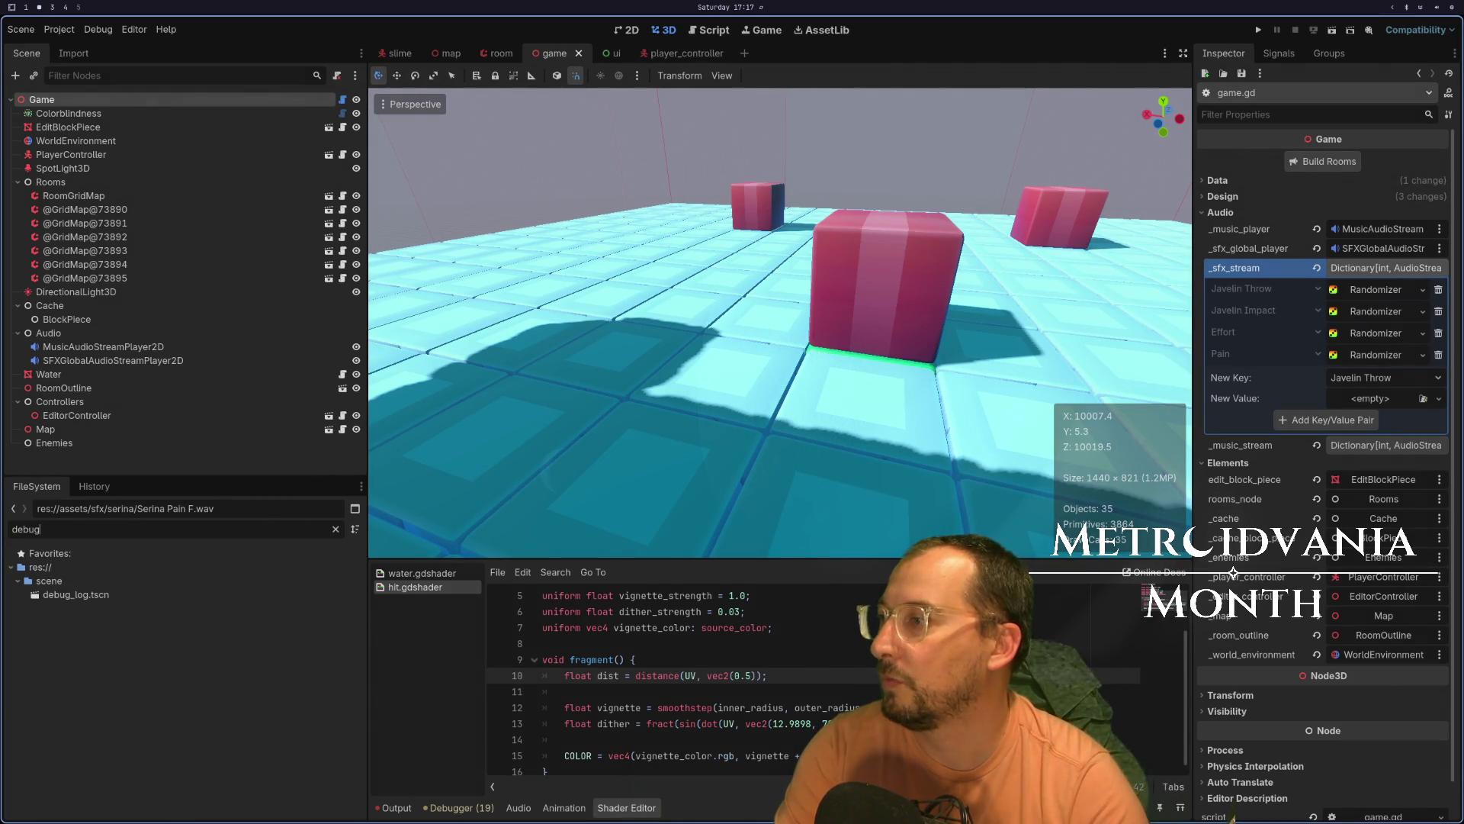
- Copy debug_log.tscn's UID into the load() call in game.gd and save
{"action": "right_click", "coordinate": [30, 594]}
{"action": "left_click", "coordinate": [42, 602]}
{"action": "right_click", "coordinate": [42, 602]}
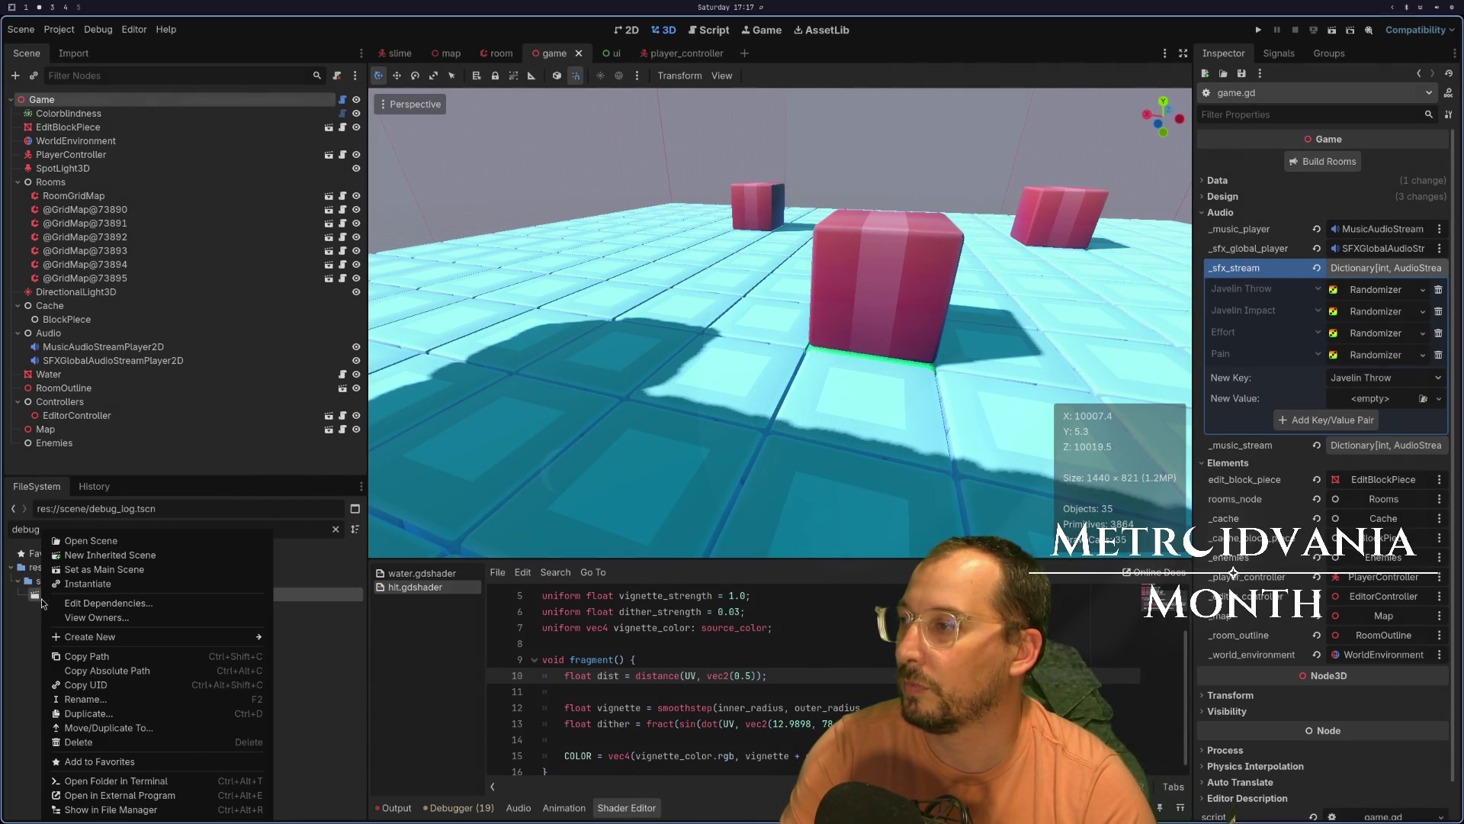
{"action": "left_click", "coordinate": [122, 686]}
{"action": "key", "text": "super+1"}
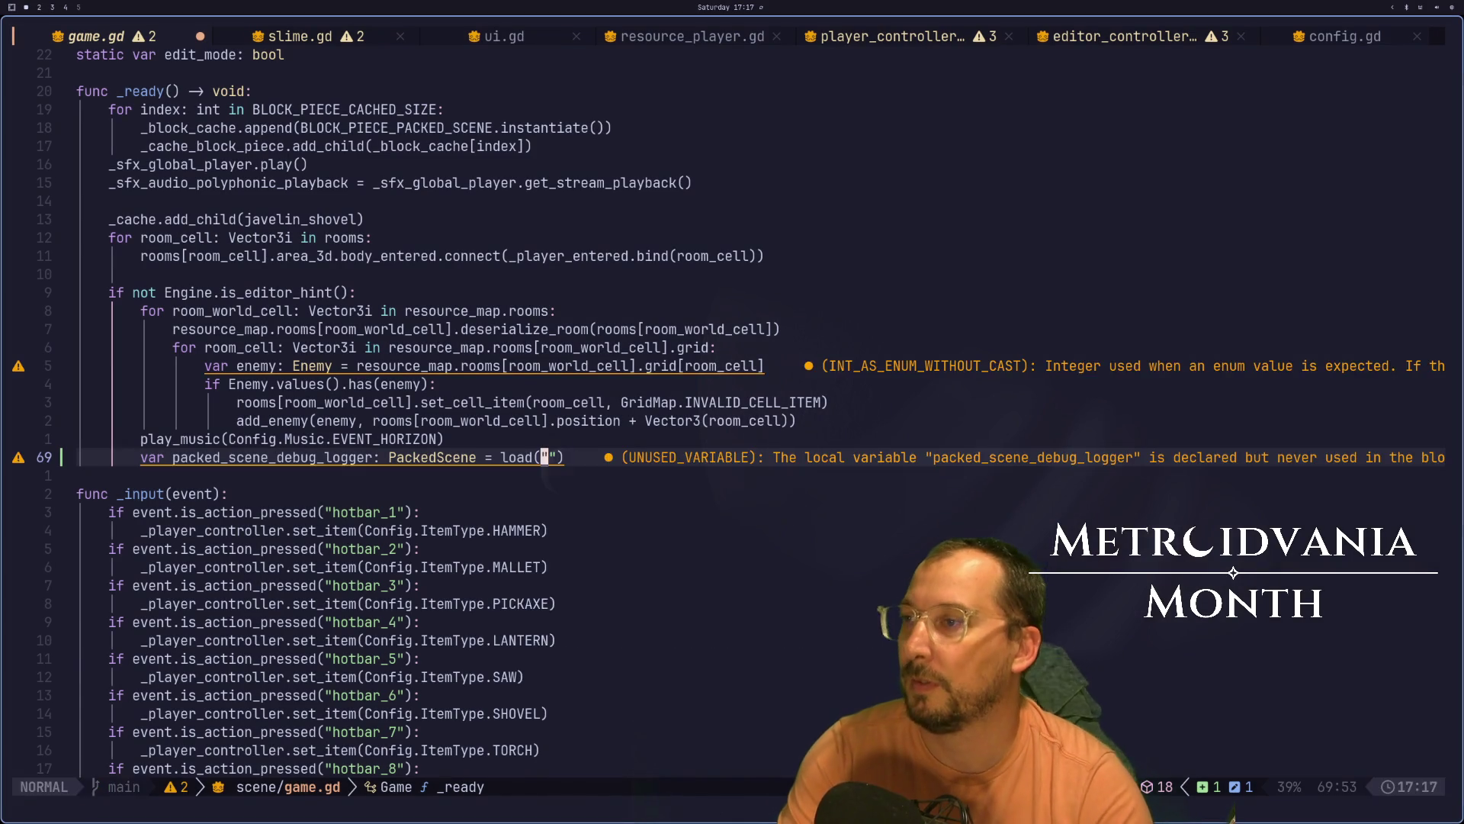
{"action": "key", "text": "p"}
{"action": "key", "text": "u"}
{"action": "key", "text": "ctrl+shift+v"}
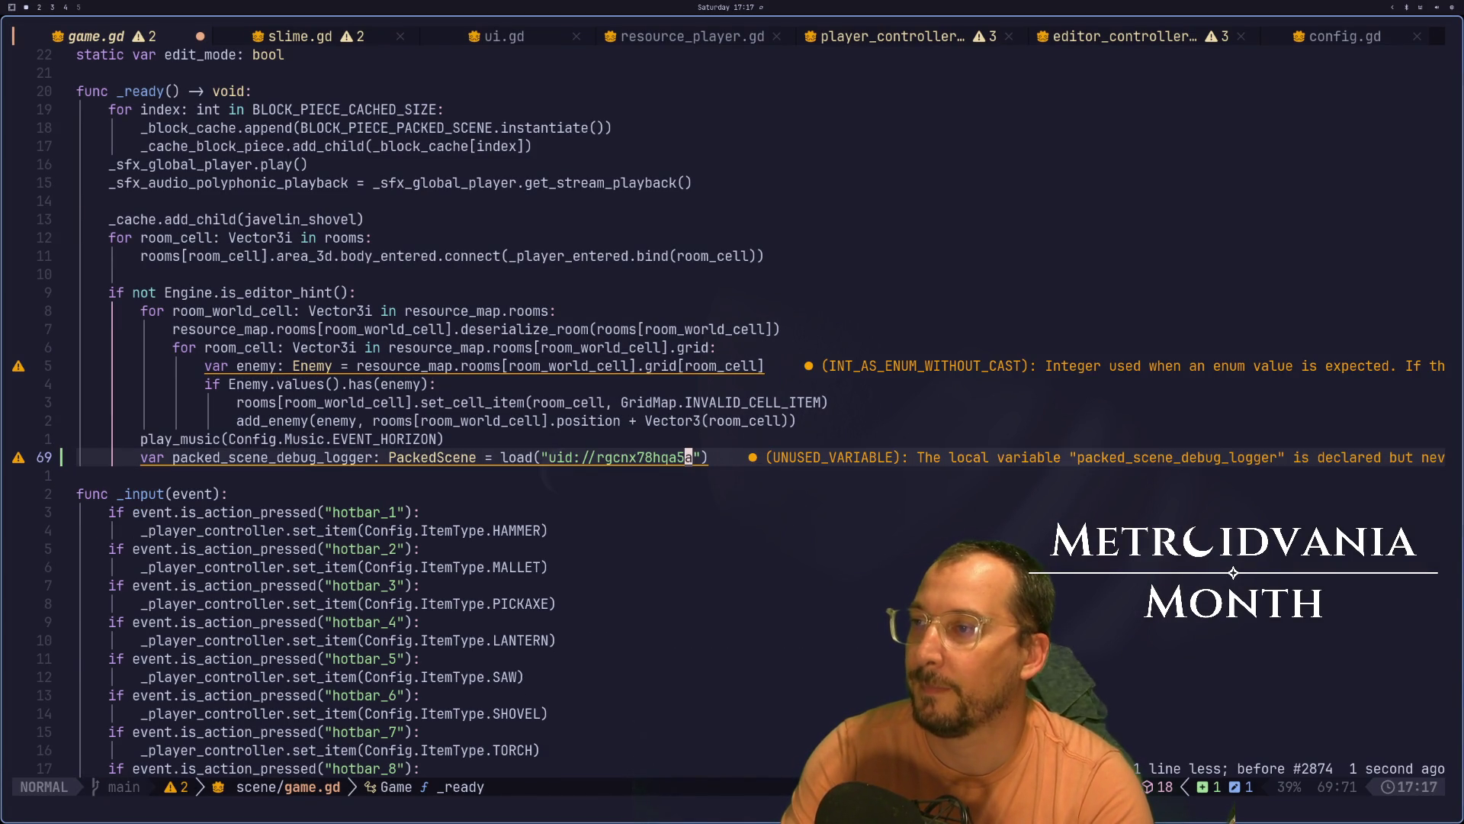
{"action": "type", "text": ":w"}
{"action": "key", "text": "Return"}
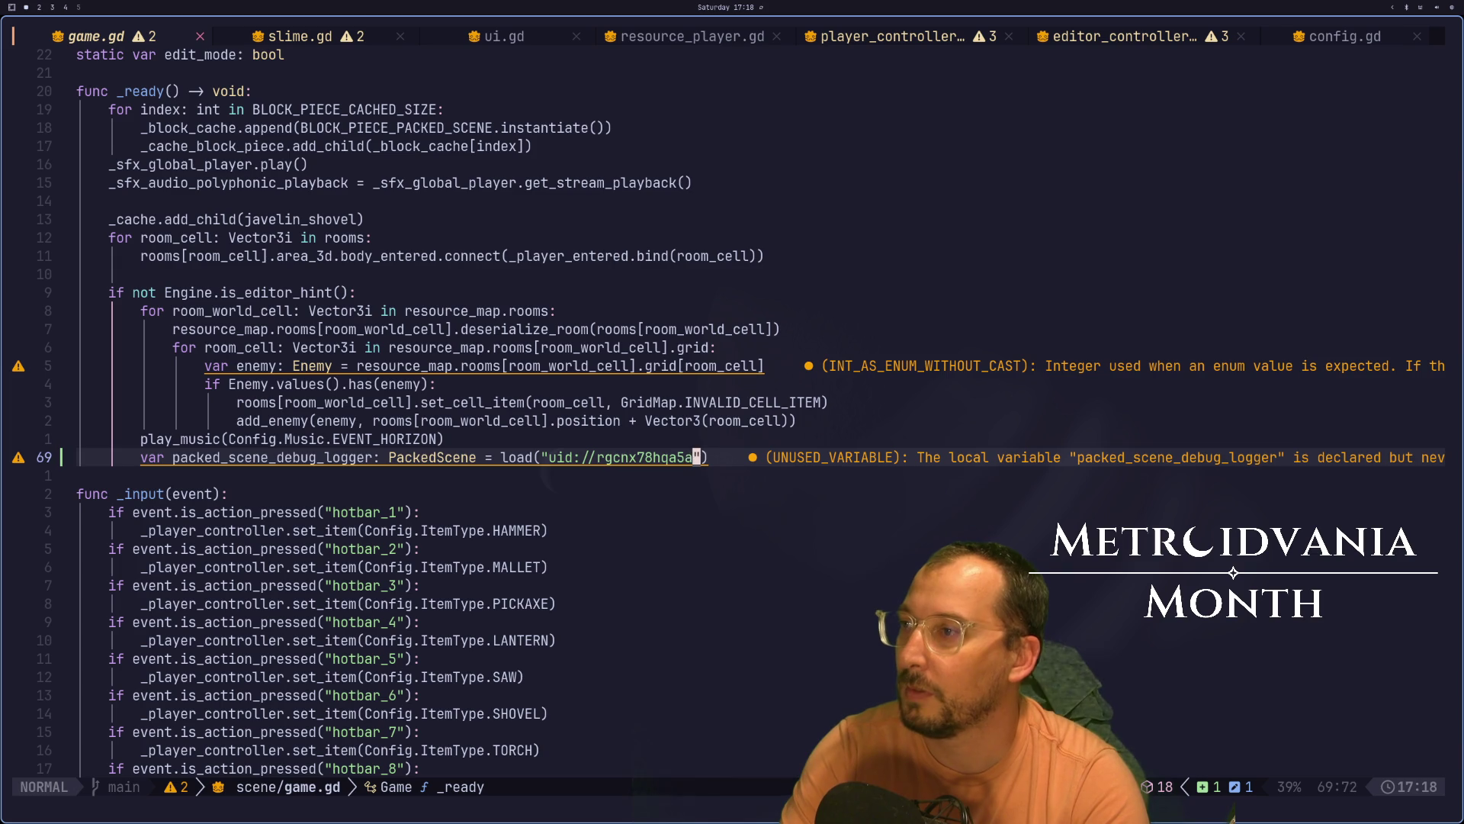
- Add a new line declaring 'var debug_logger: DebugLogger' below the load call
{"action": "key", "text": "o"}
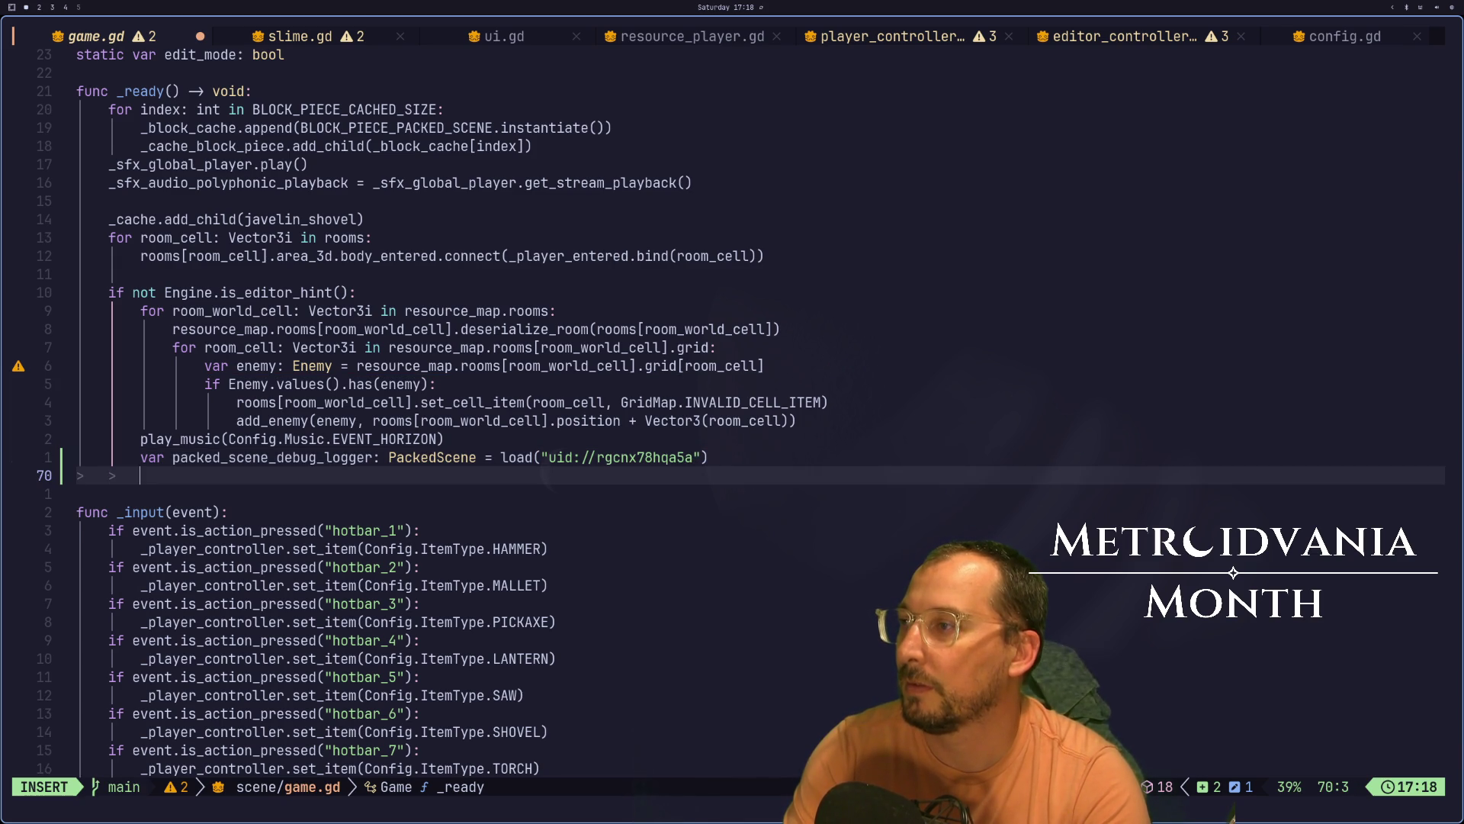
{"action": "type", "text": "var D"}
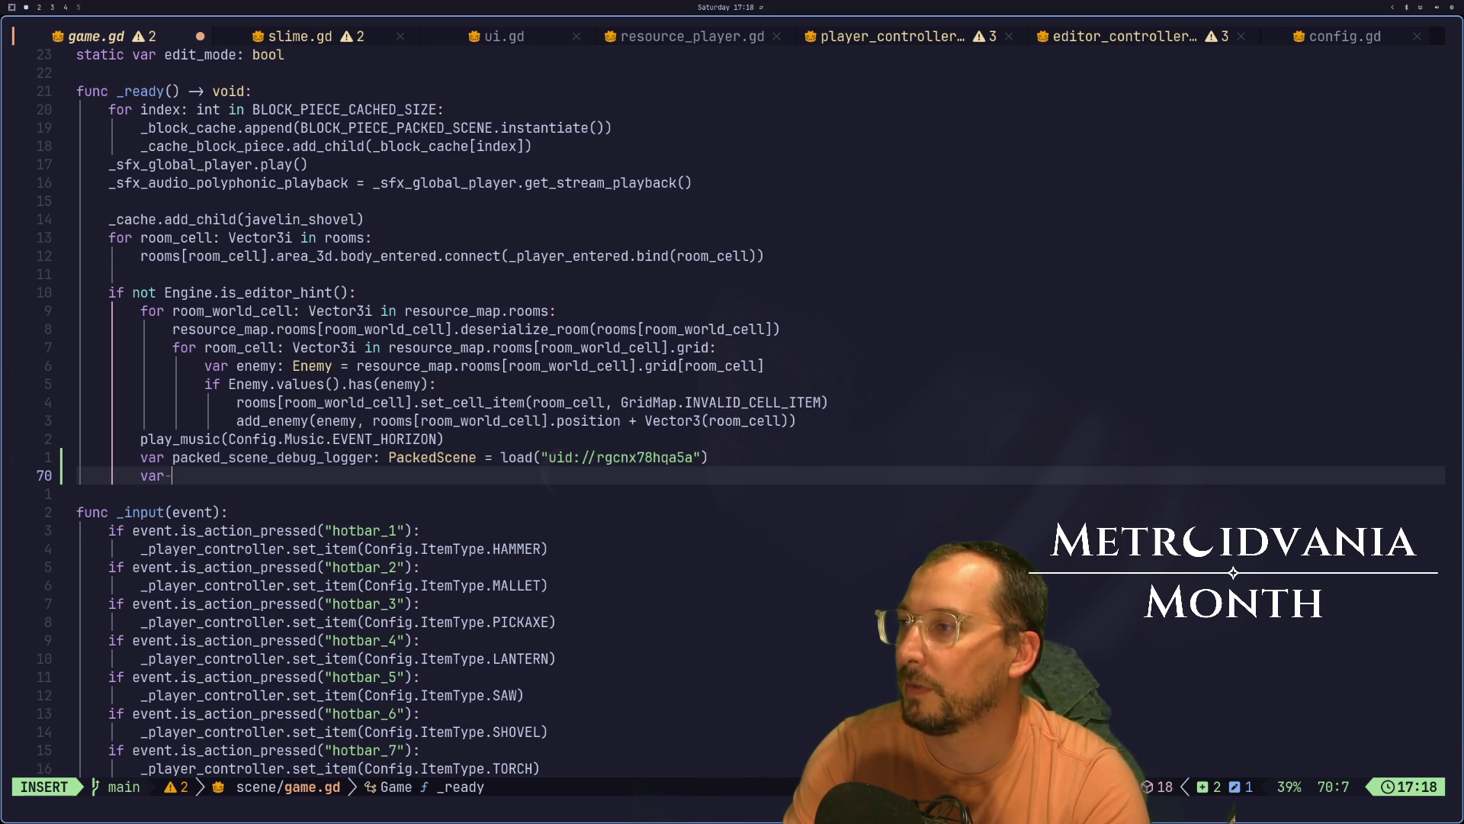
{"action": "type", "text": "ebugLo"}
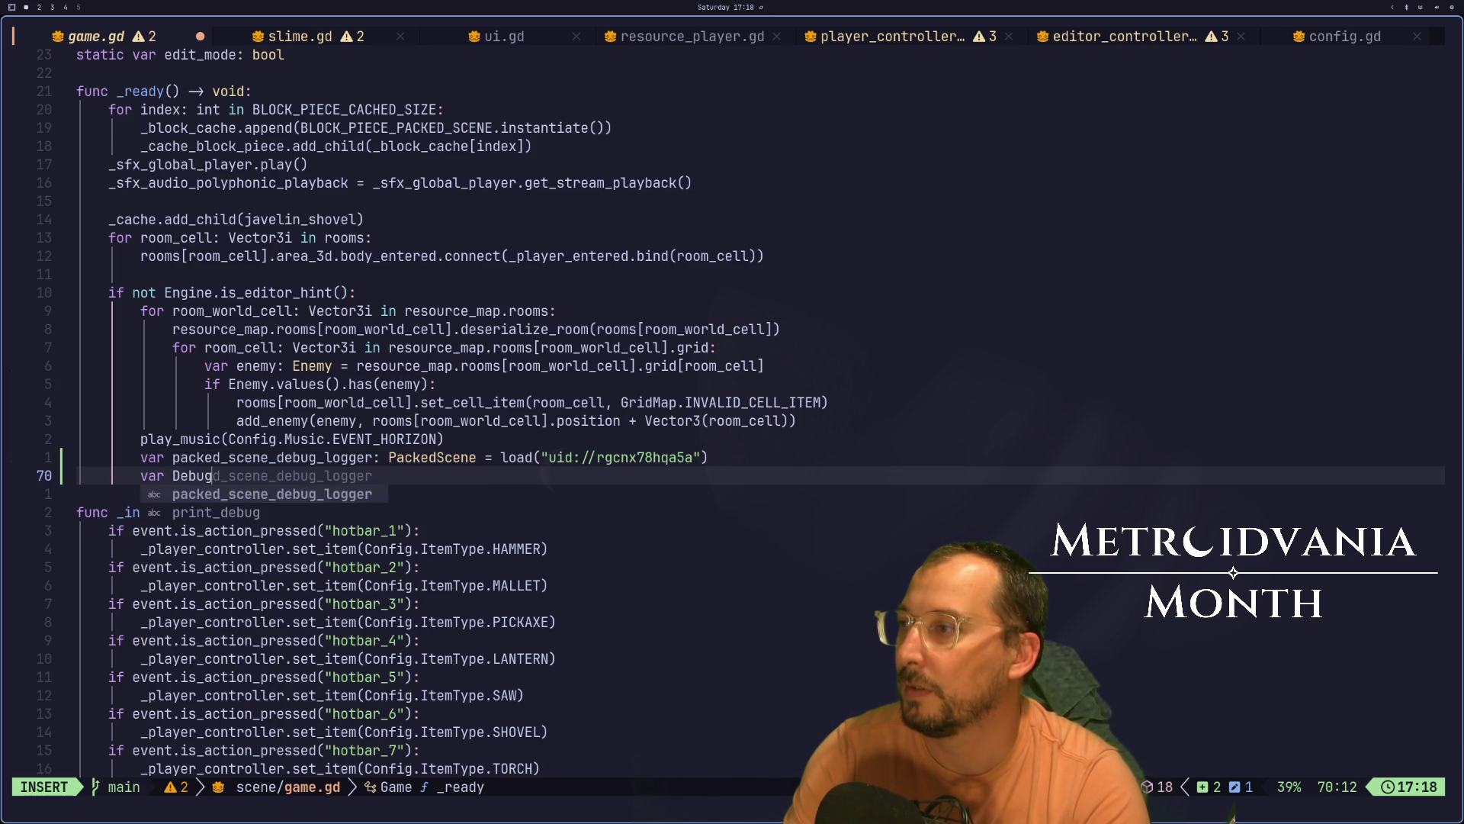
{"action": "key", "text": "BackSpace"}
{"action": "key", "text": "BackSpace"}
{"action": "key", "text": "BackSpace"}
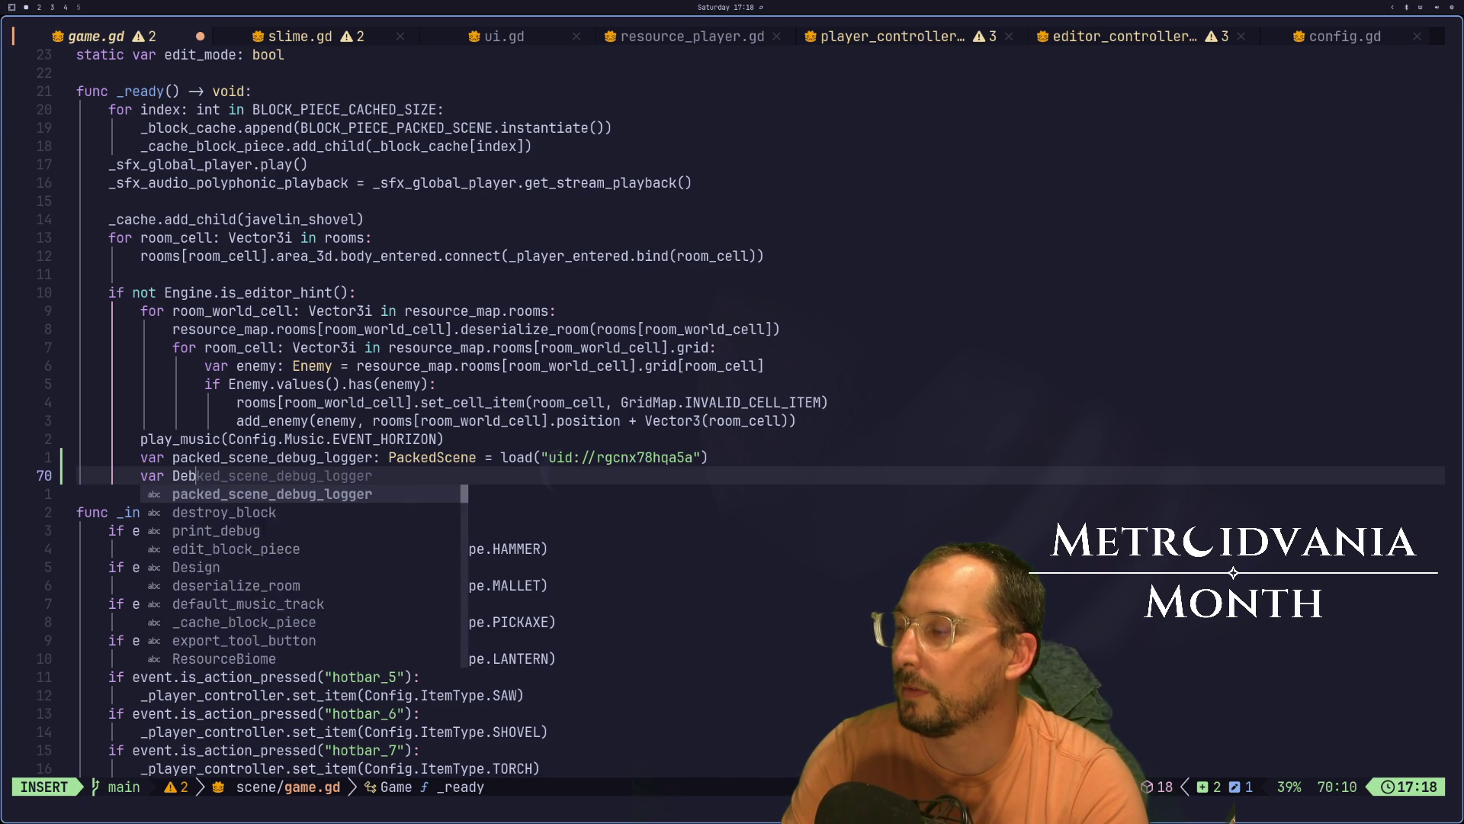
{"action": "type", "text": "e"}
{"action": "type", "text": "ebug_logger: Debug_"}
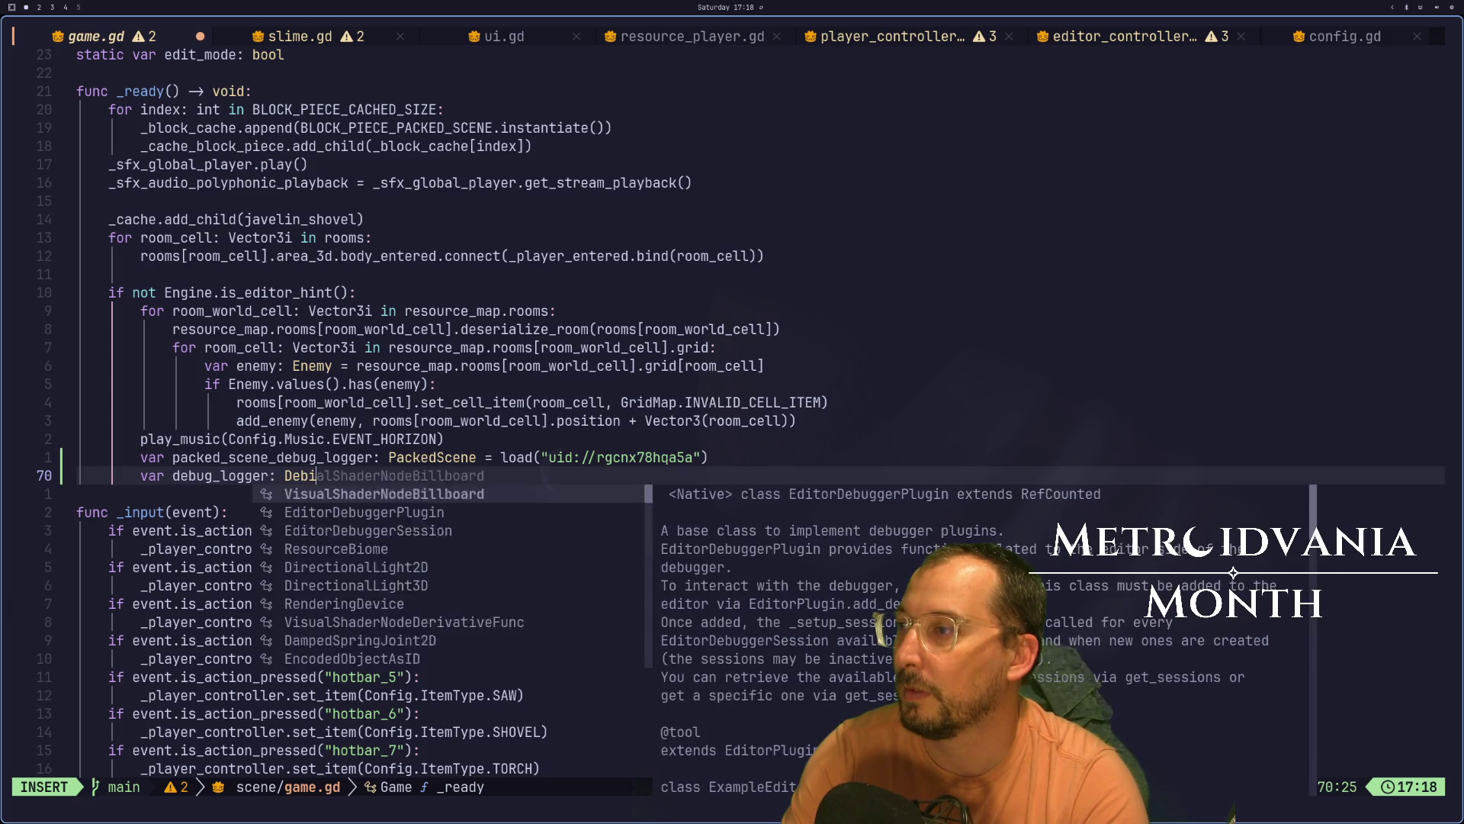
{"action": "key", "text": "BackSpace"}
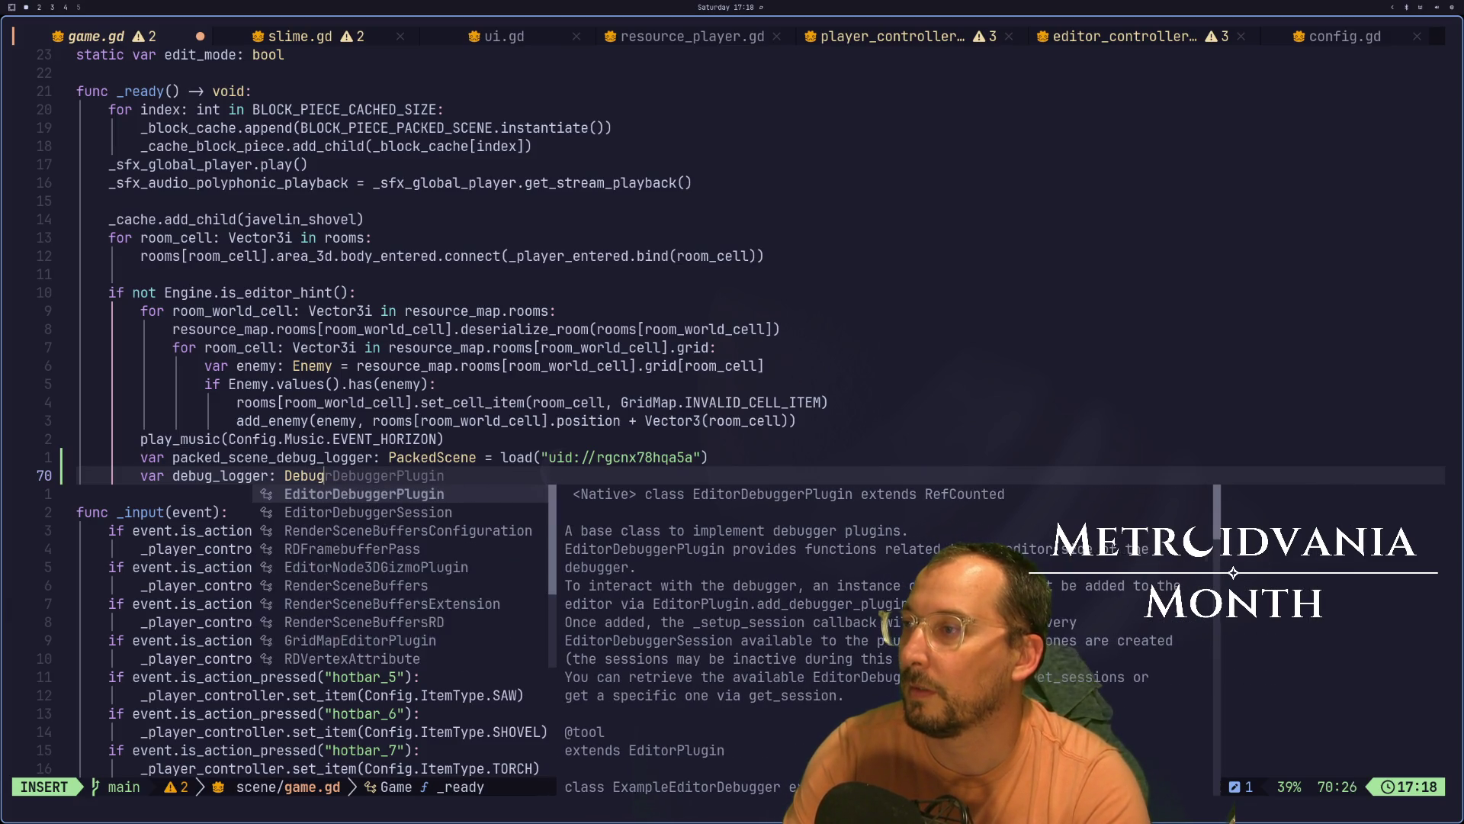
{"action": "type", "text": "Logger"}
{"action": "key", "text": "Escape"}
{"action": "type", "text": "a"}
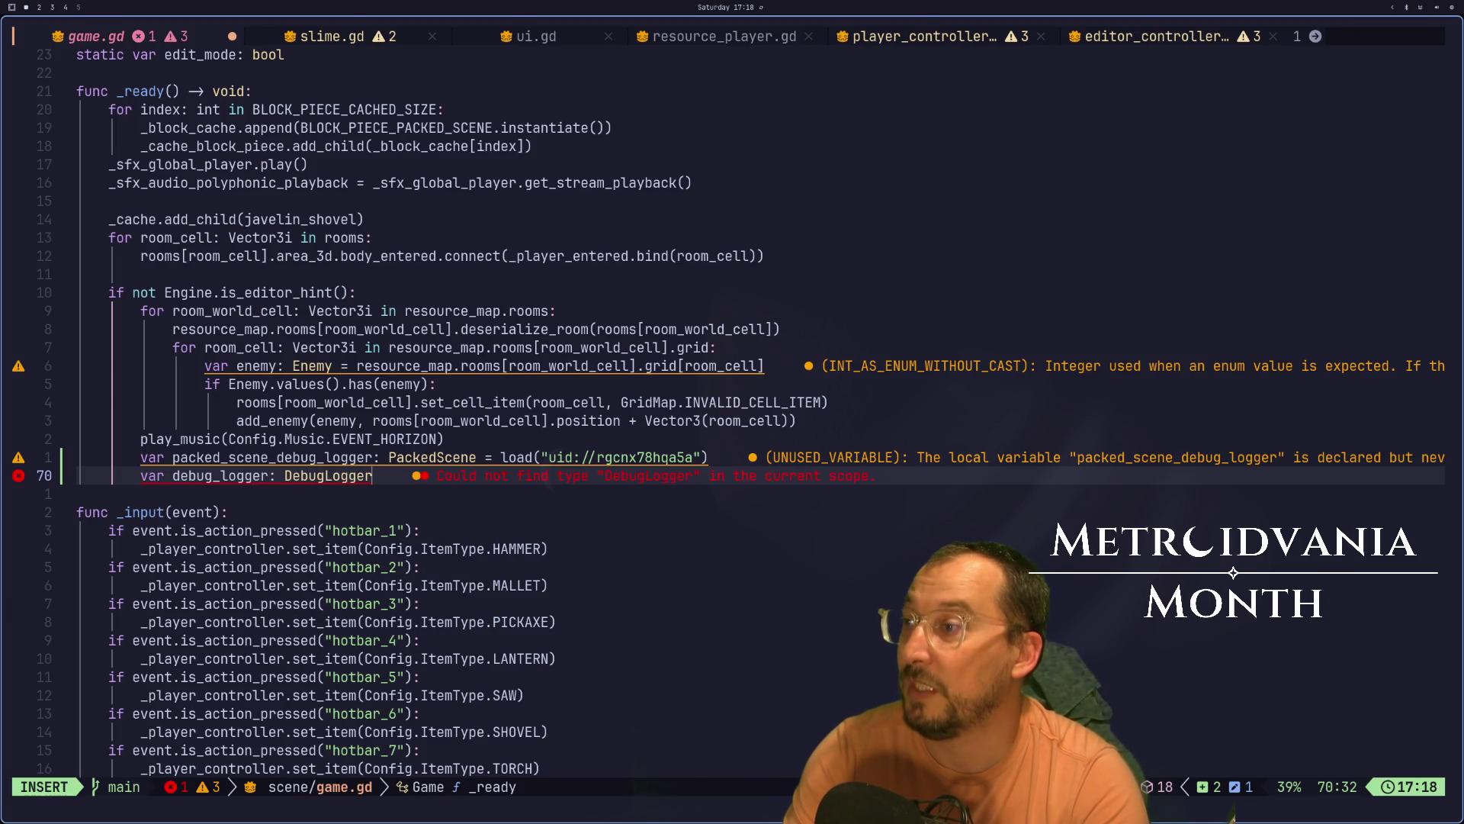
{"action": "type", "text": ":"}
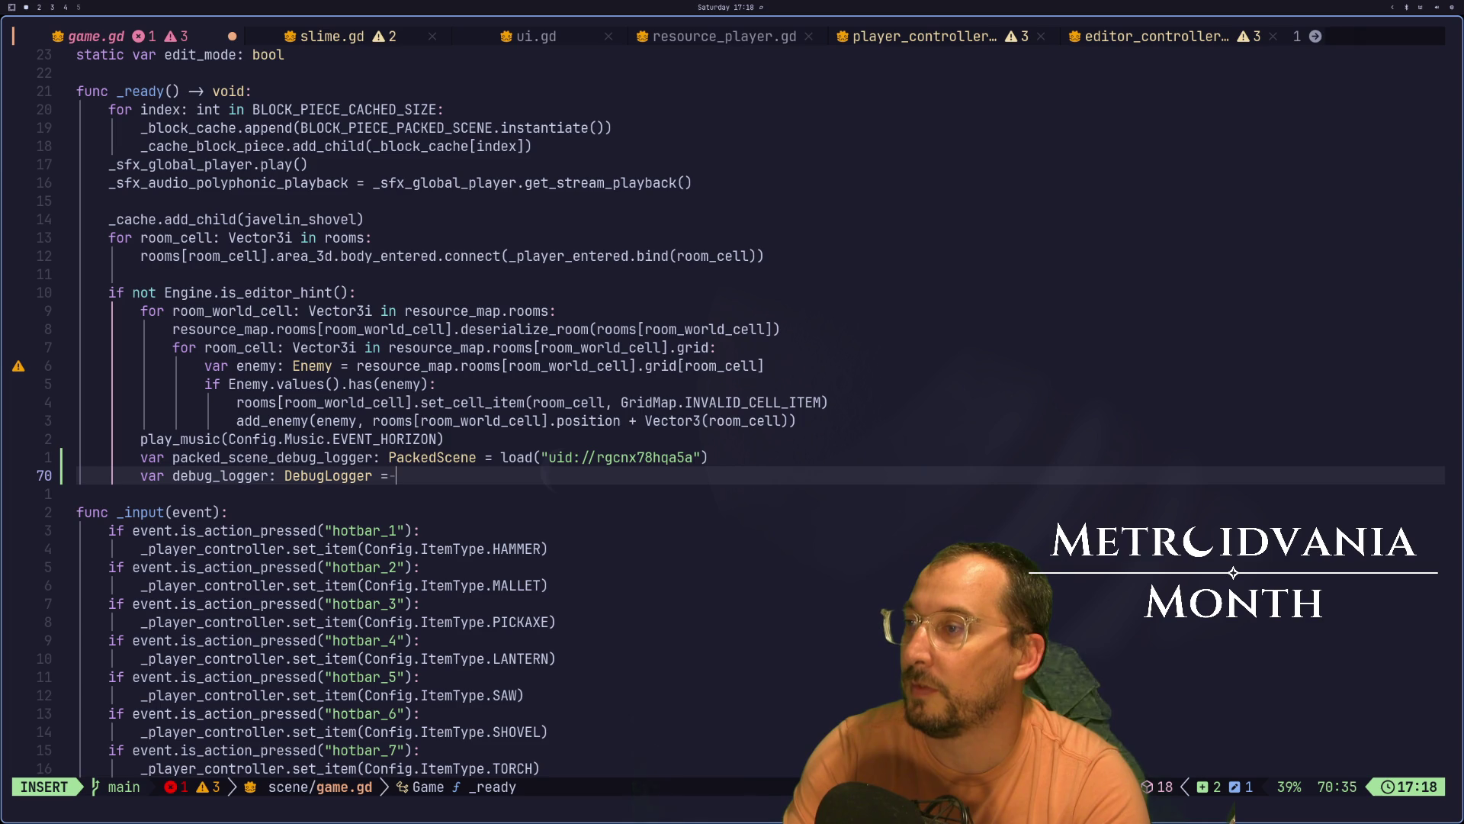
{"action": "type", "text": "e"}
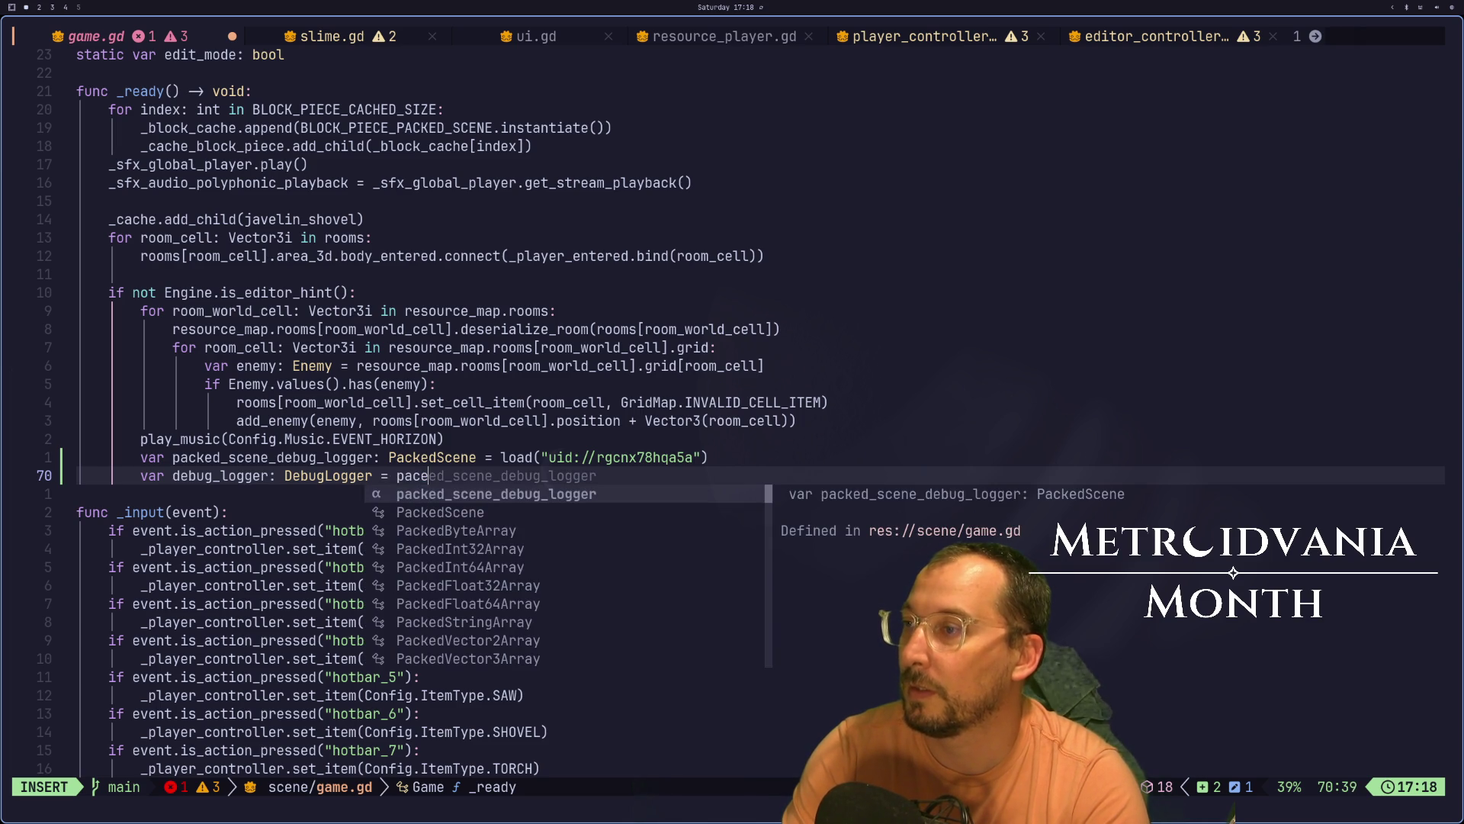
- Set debug_logger to packed_scene_debug_logger.instantiate()
{"action": "key", "text": "Tab"}
{"action": "type", "text": "."}
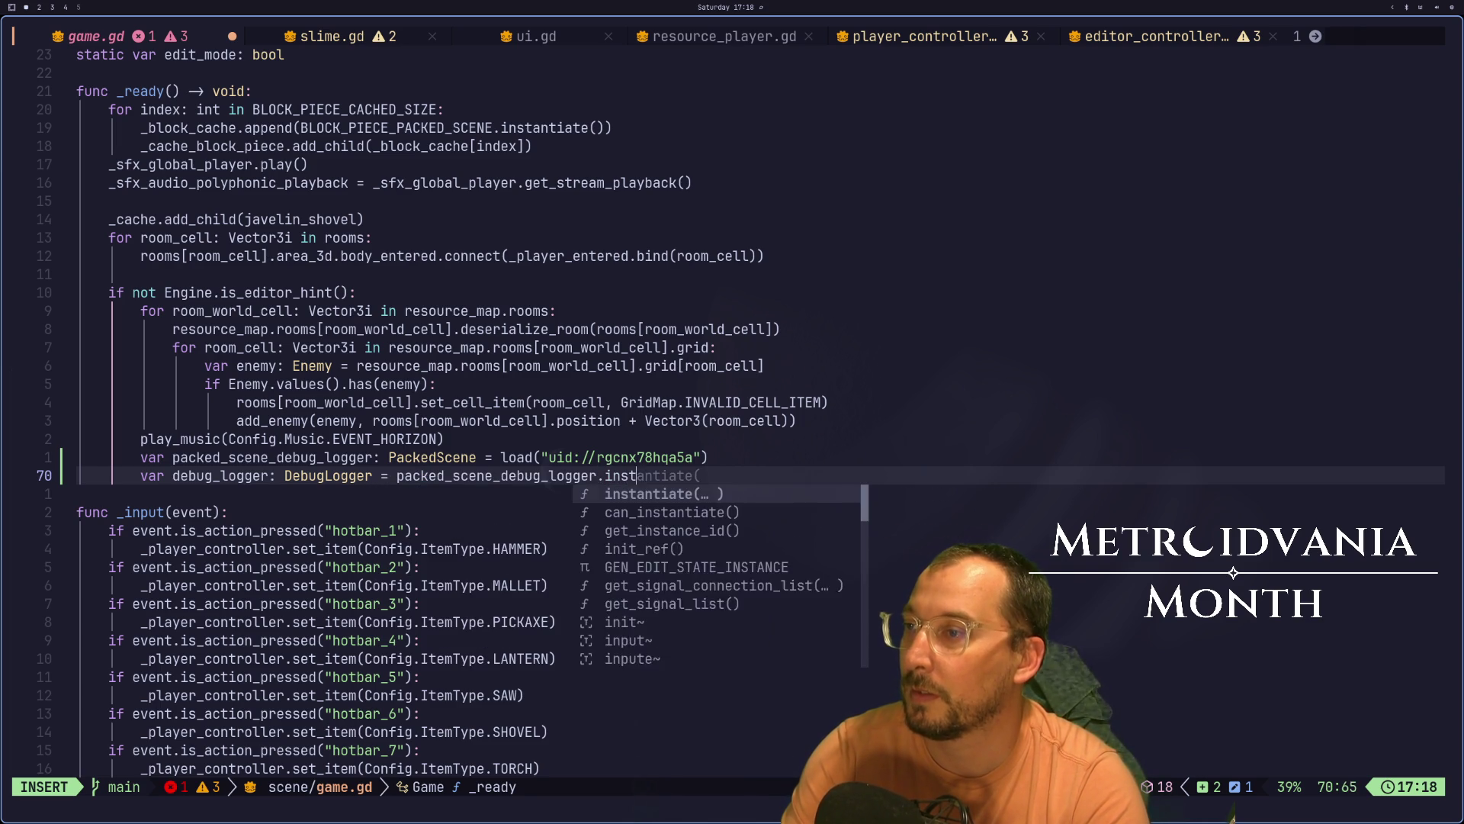
{"action": "key", "text": "Tab"}
{"action": "type", "text": ")"}
{"action": "key", "text": "Escape"}
{"action": "key", "text": "P"}
{"action": "key", "text": "u"}
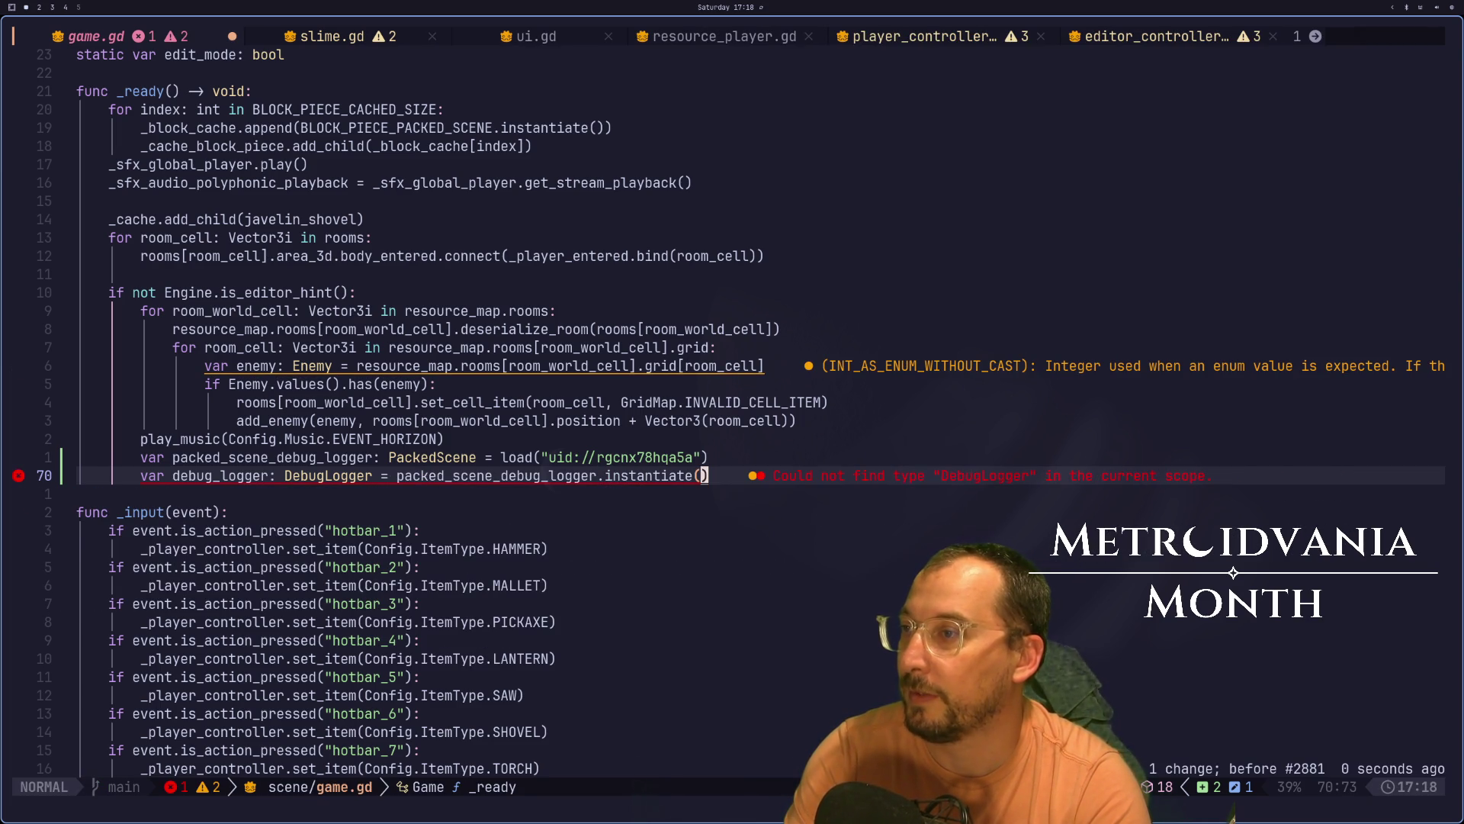
- Add add_child(debug_logger) on the next line and save game.gd
{"action": "key", "text": "o"}
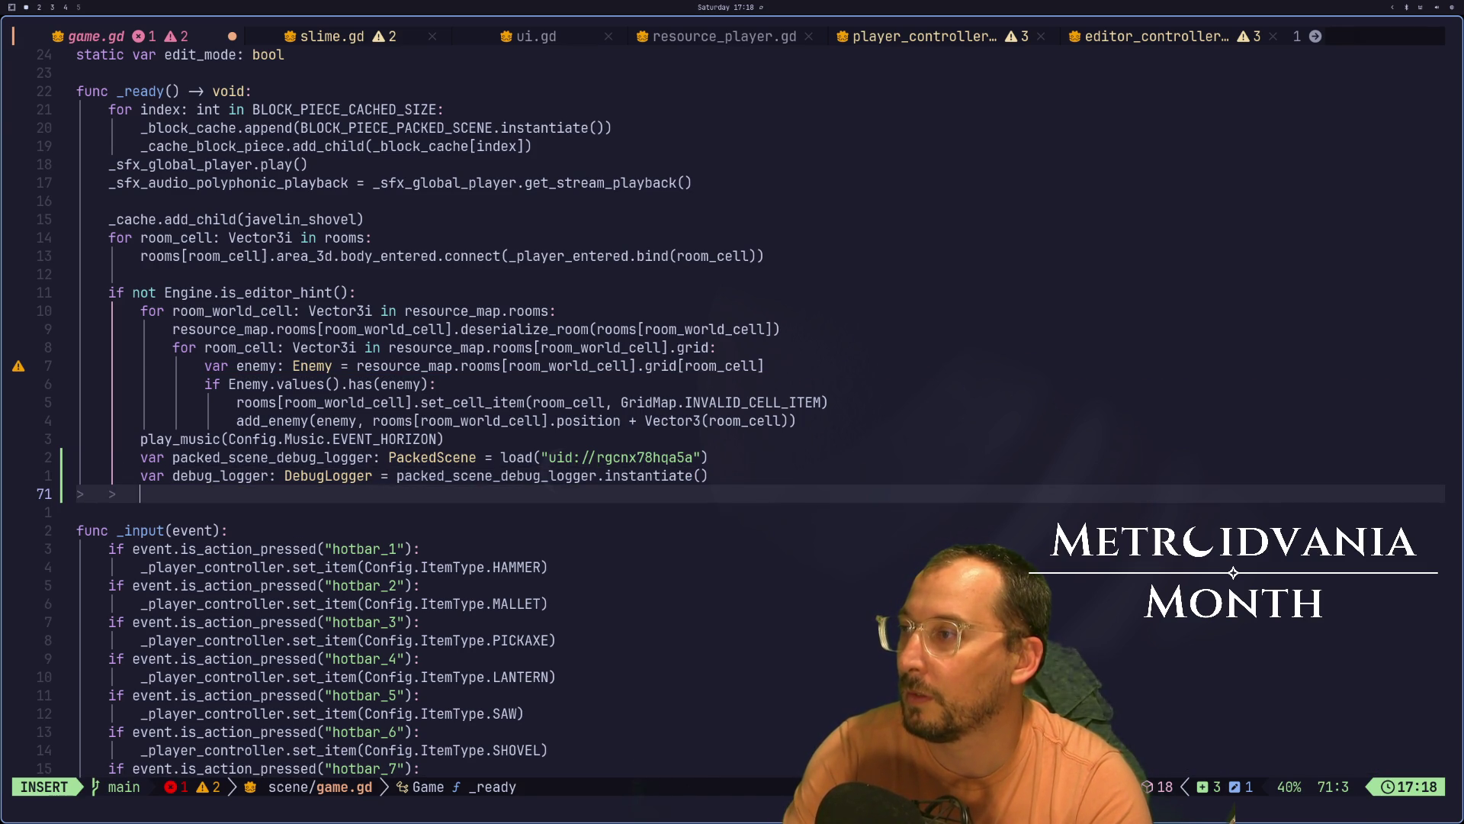
{"action": "type", "text": "add_child"}
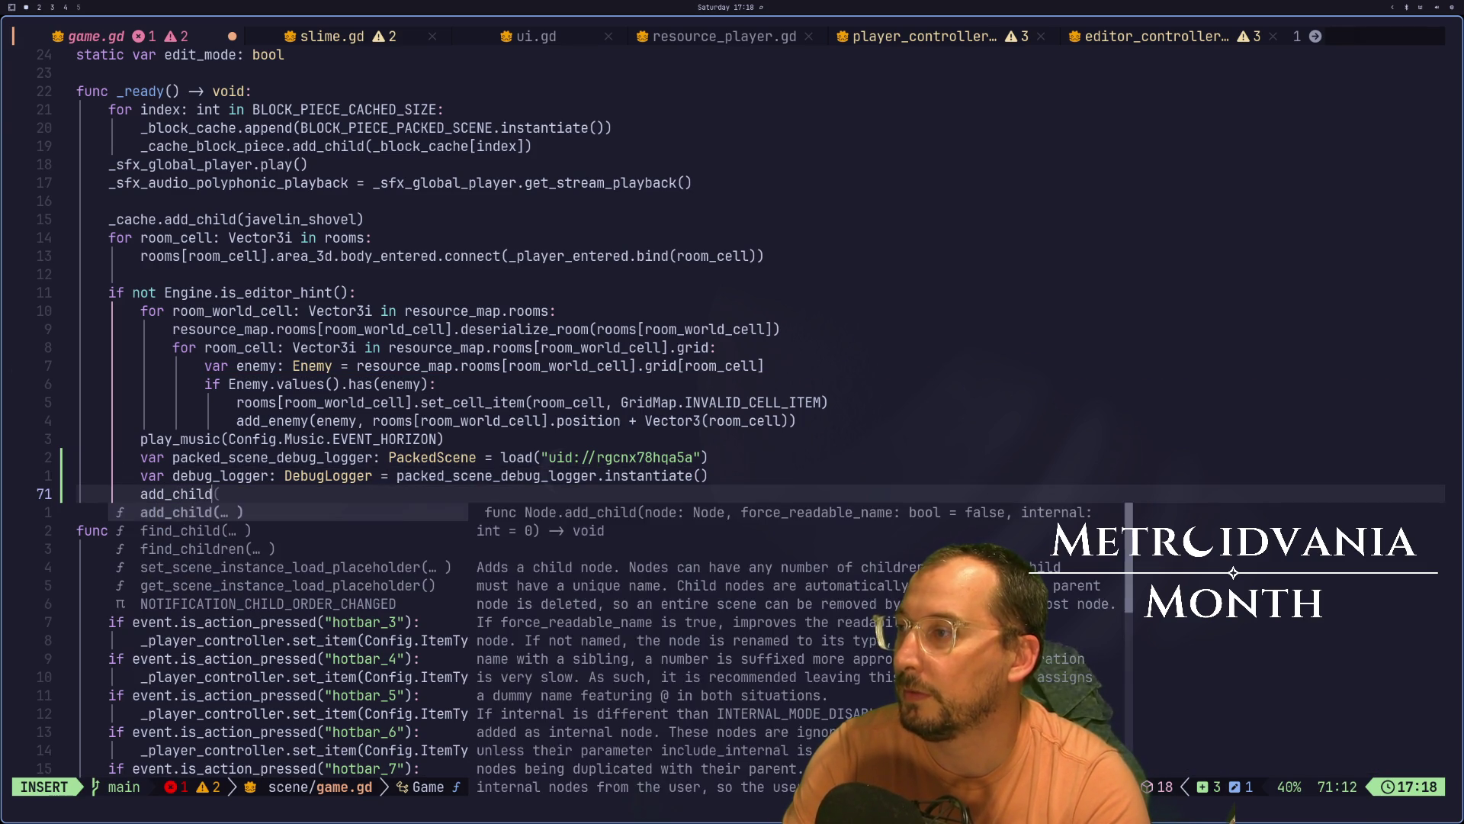
{"action": "type", "text": "(debug_lo"}
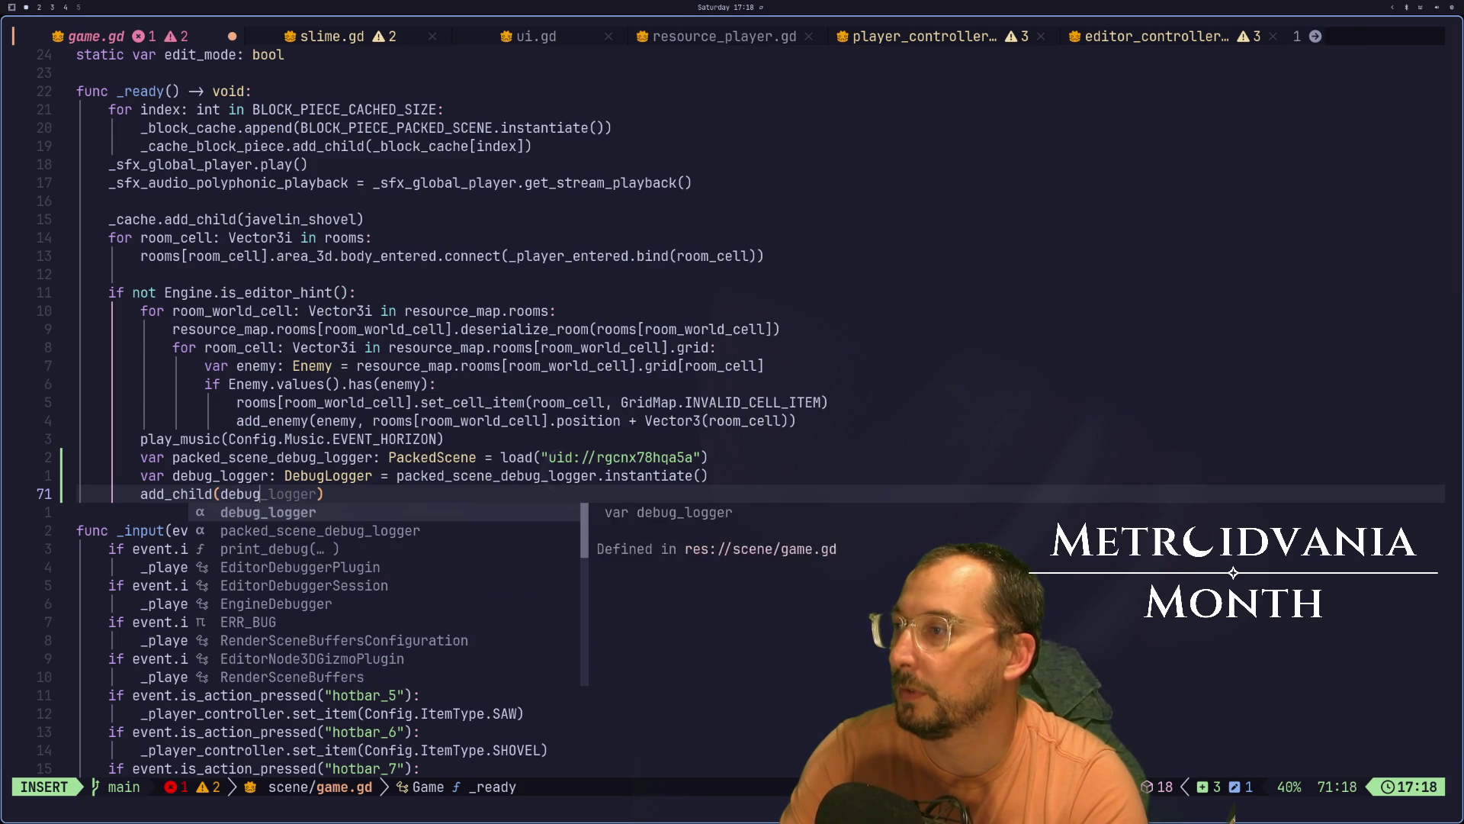
{"action": "type", "text": "ggger"}
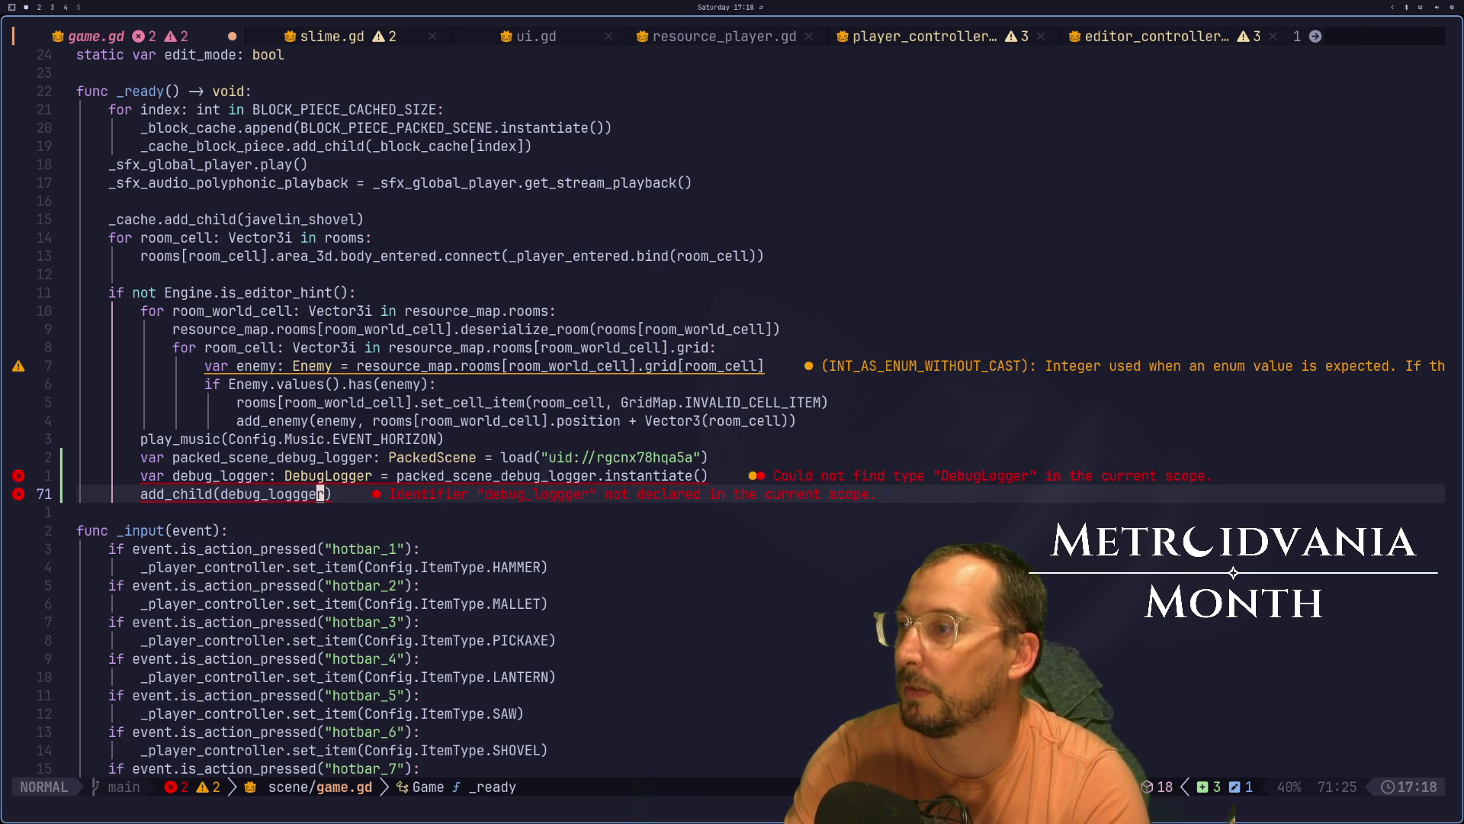
{"action": "key", "text": "BackSpace"}
{"action": "key", "text": "Escape"}
{"action": "type", "text": ":w"}
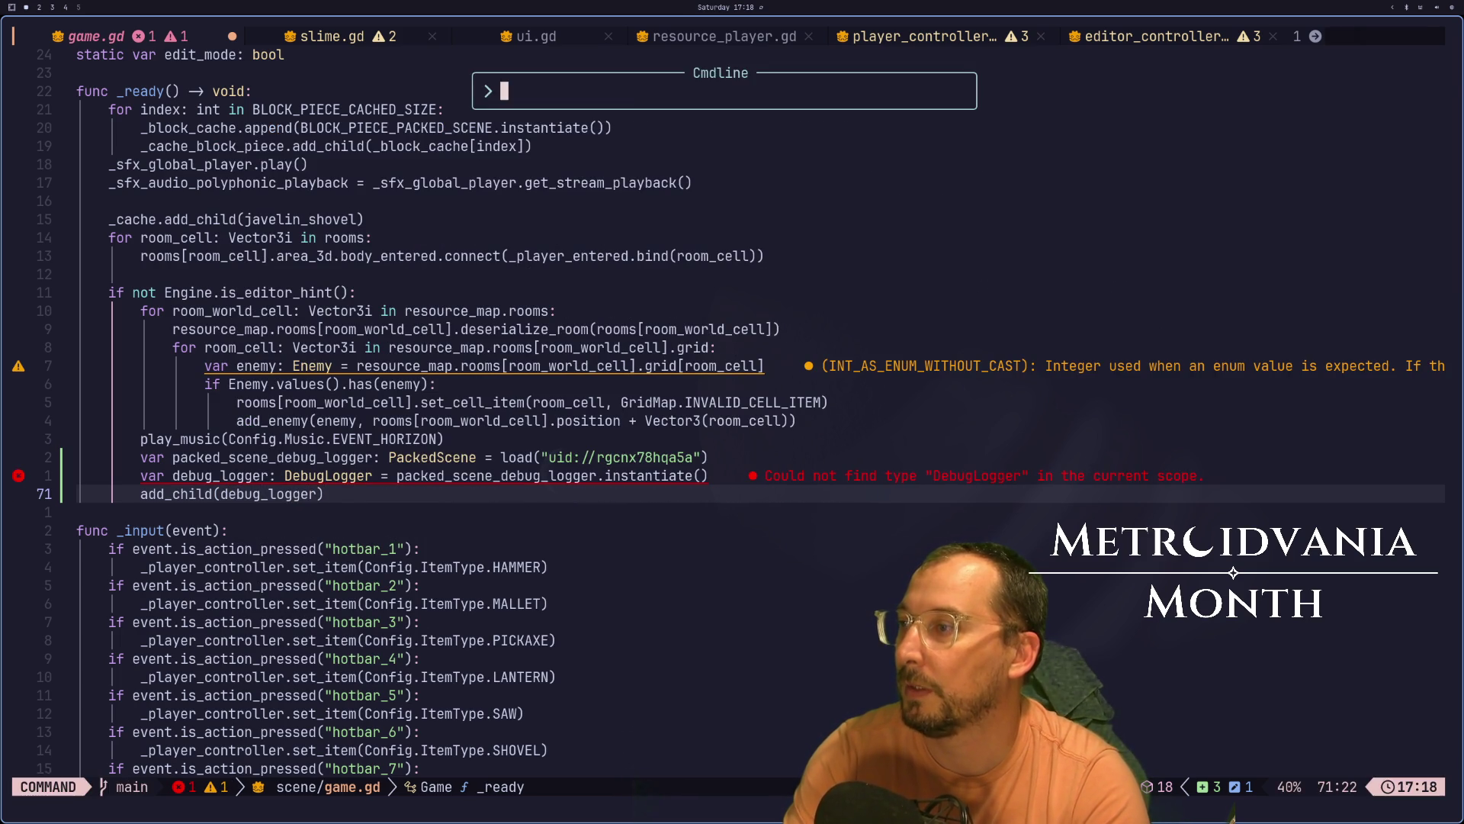
{"action": "key", "text": "Return"}
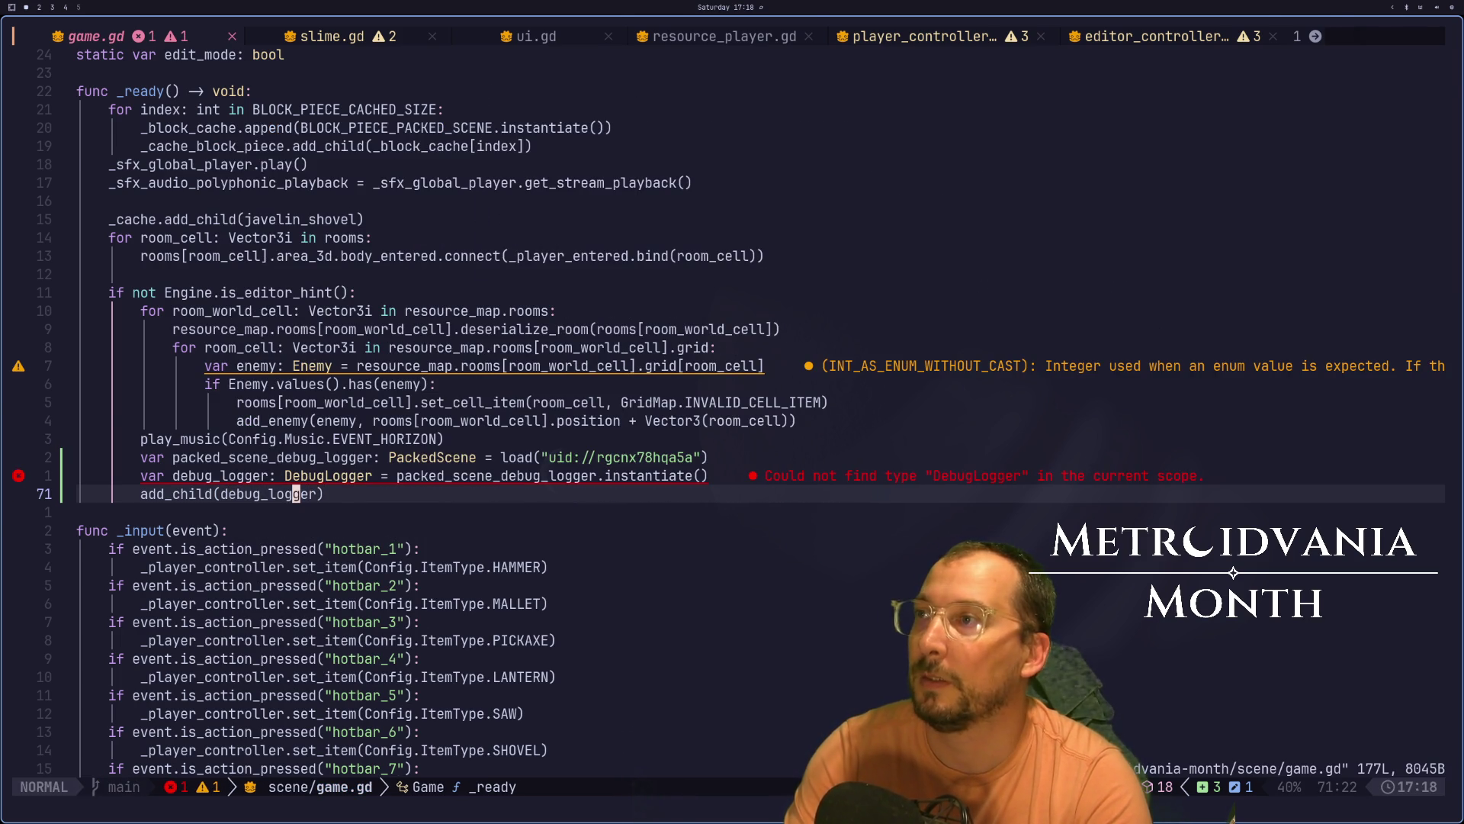
{"action": "key", "text": "super+2"}
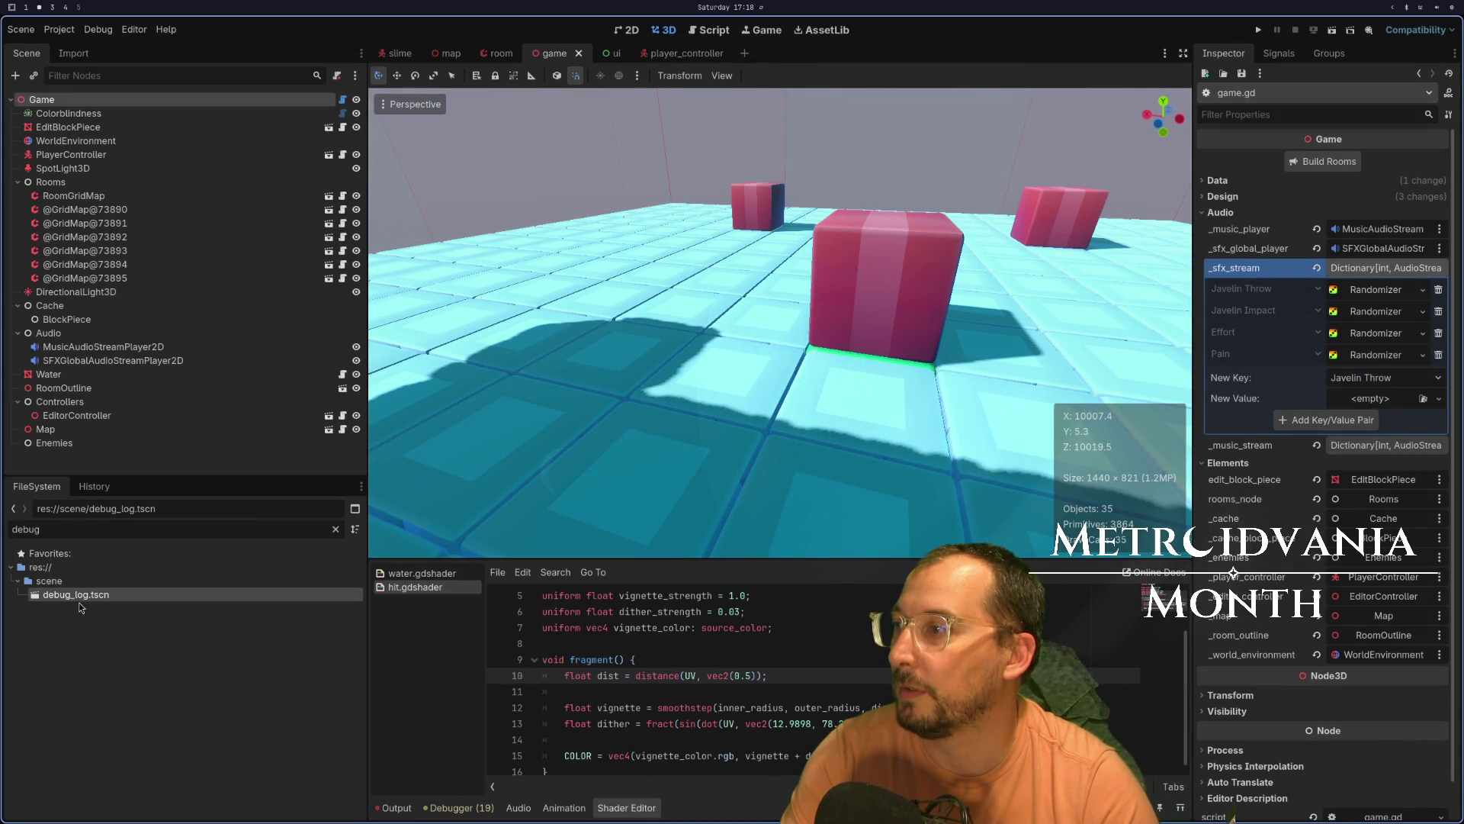
- Open the debug_log scene in Godot, shorten the type to DebugLog in game.gd, and save
{"action": "double_click", "coordinate": [86, 597]}
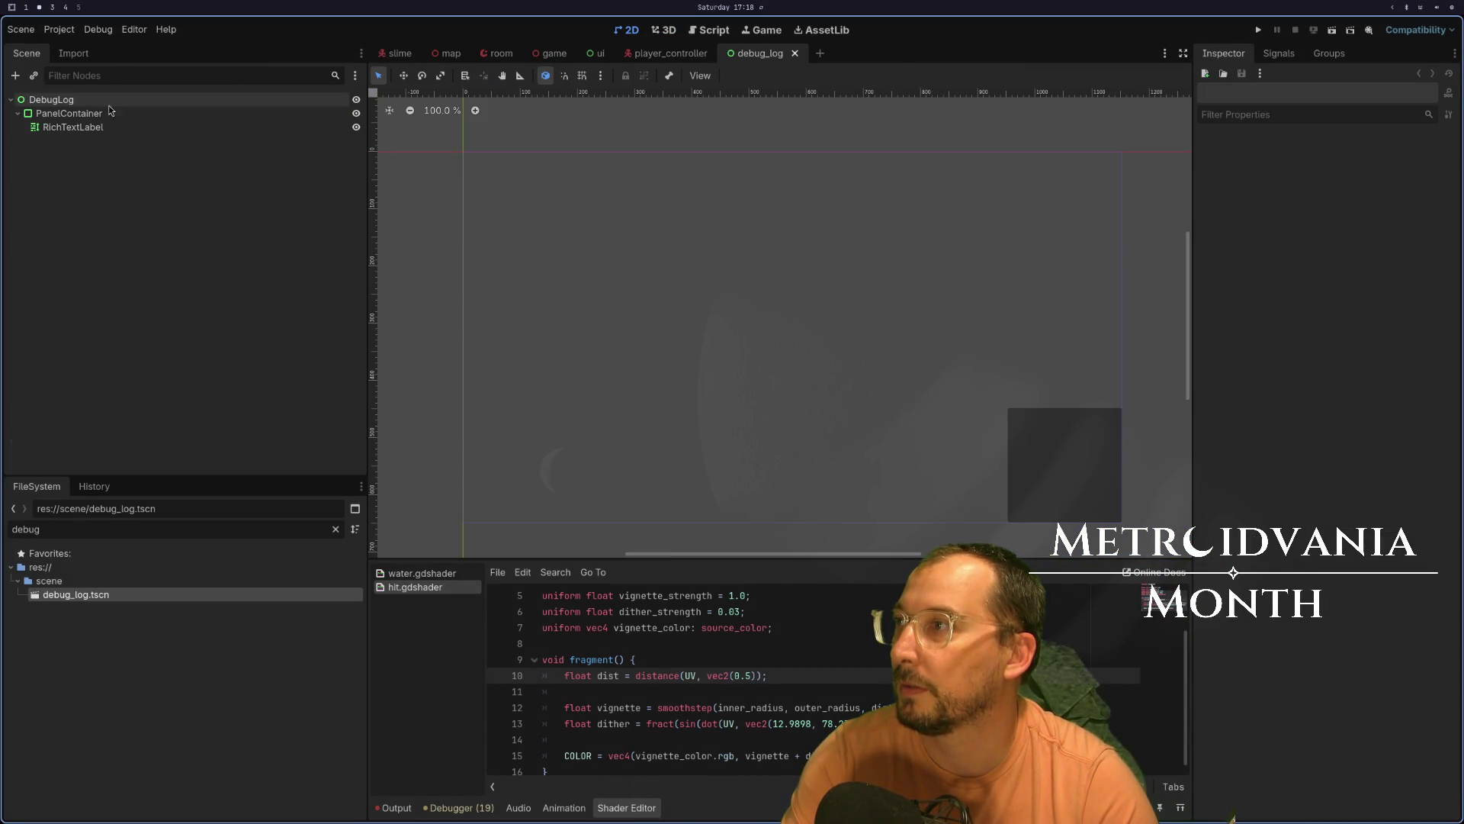
{"action": "key", "text": "super+1"}
{"action": "key", "text": "l"}
{"action": "key", "text": "l"}
{"action": "key", "text": "l"}
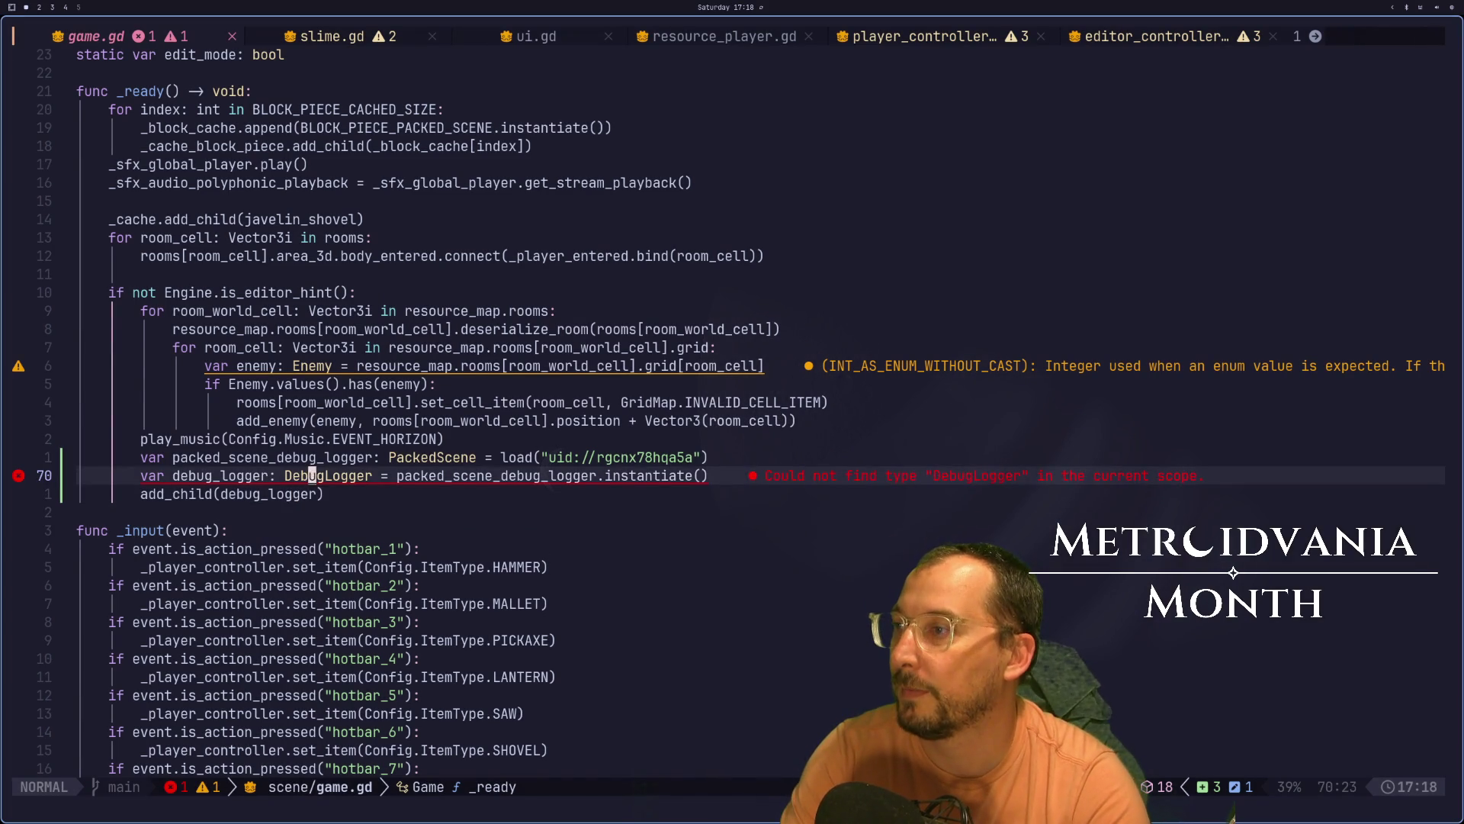
{"action": "key", "text": "l"}
{"action": "key", "text": "l"}
{"action": "key", "text": "l"}
{"action": "key", "text": "i"}
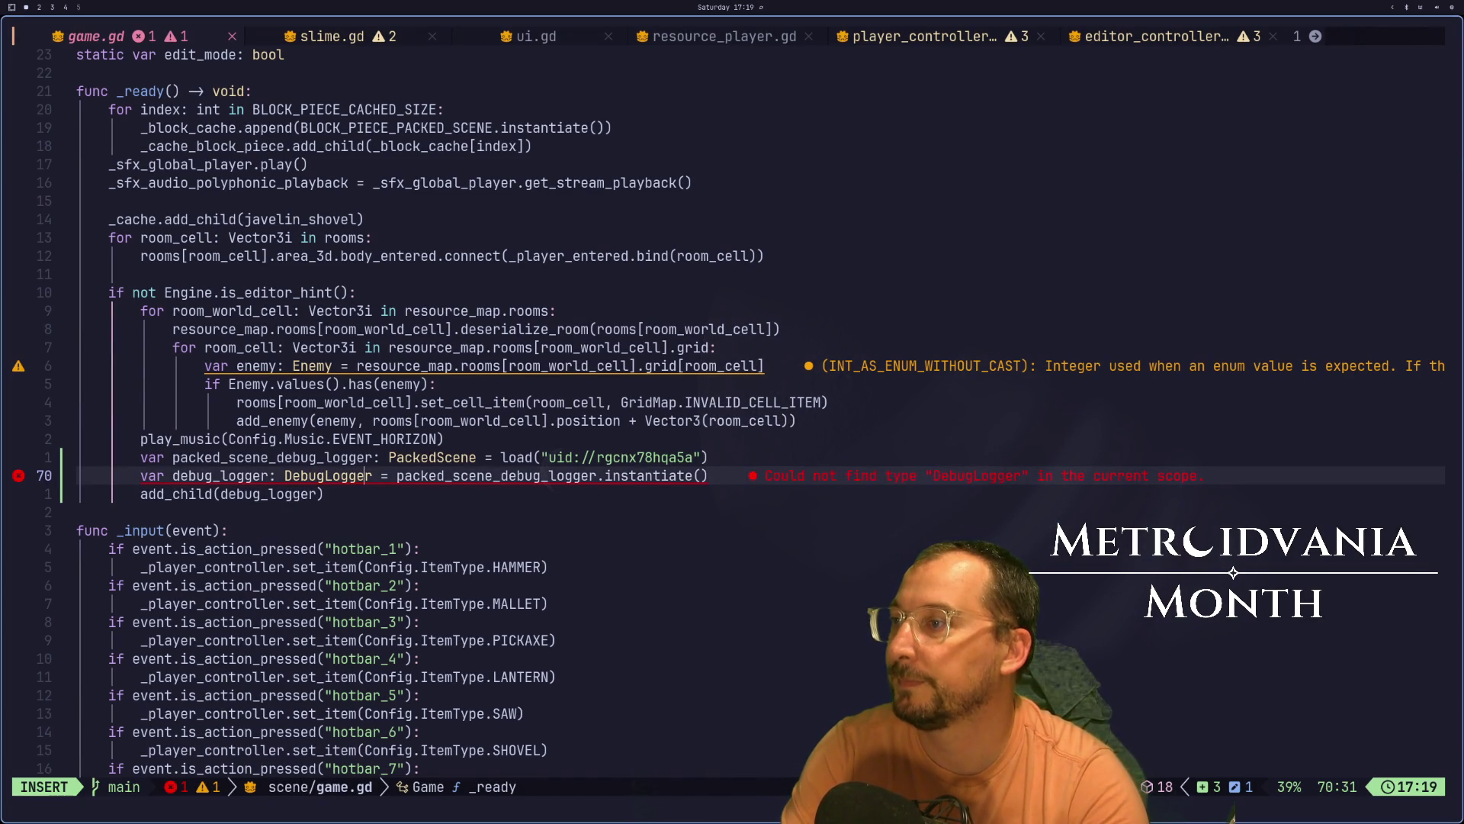
{"action": "key", "text": "Delete"}
{"action": "key", "text": "Delete"}
{"action": "key", "text": "Delete"}
{"action": "key", "text": "Escape"}
{"action": "type", "text": ":w"}
{"action": "key", "text": "Return"}
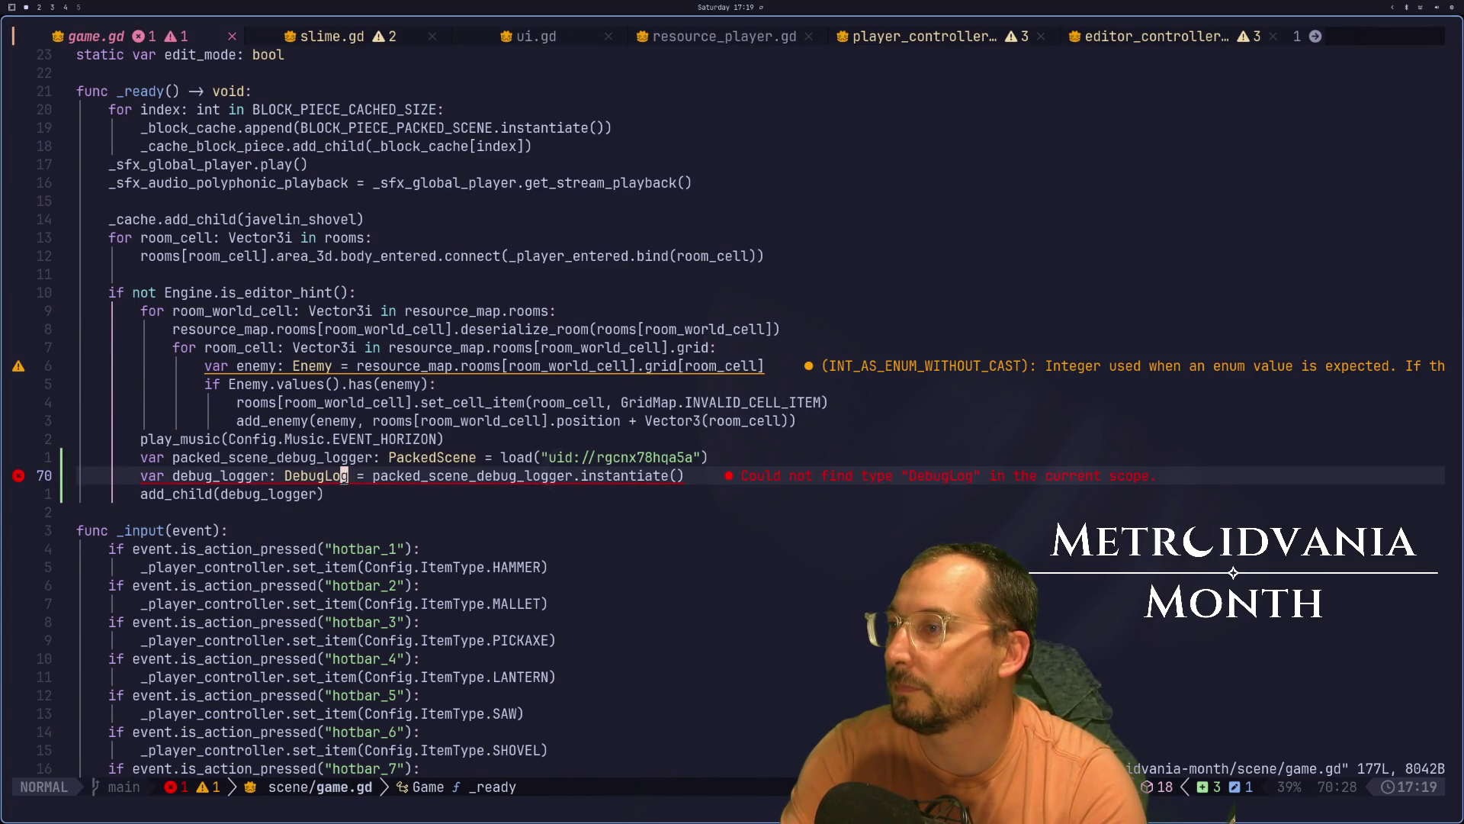
- Rename debug_logger to debug_log in the declaration and add_child call, then save
{"action": "key", "text": "j"}
{"action": "key", "text": "h"}
{"action": "key", "text": "k"}
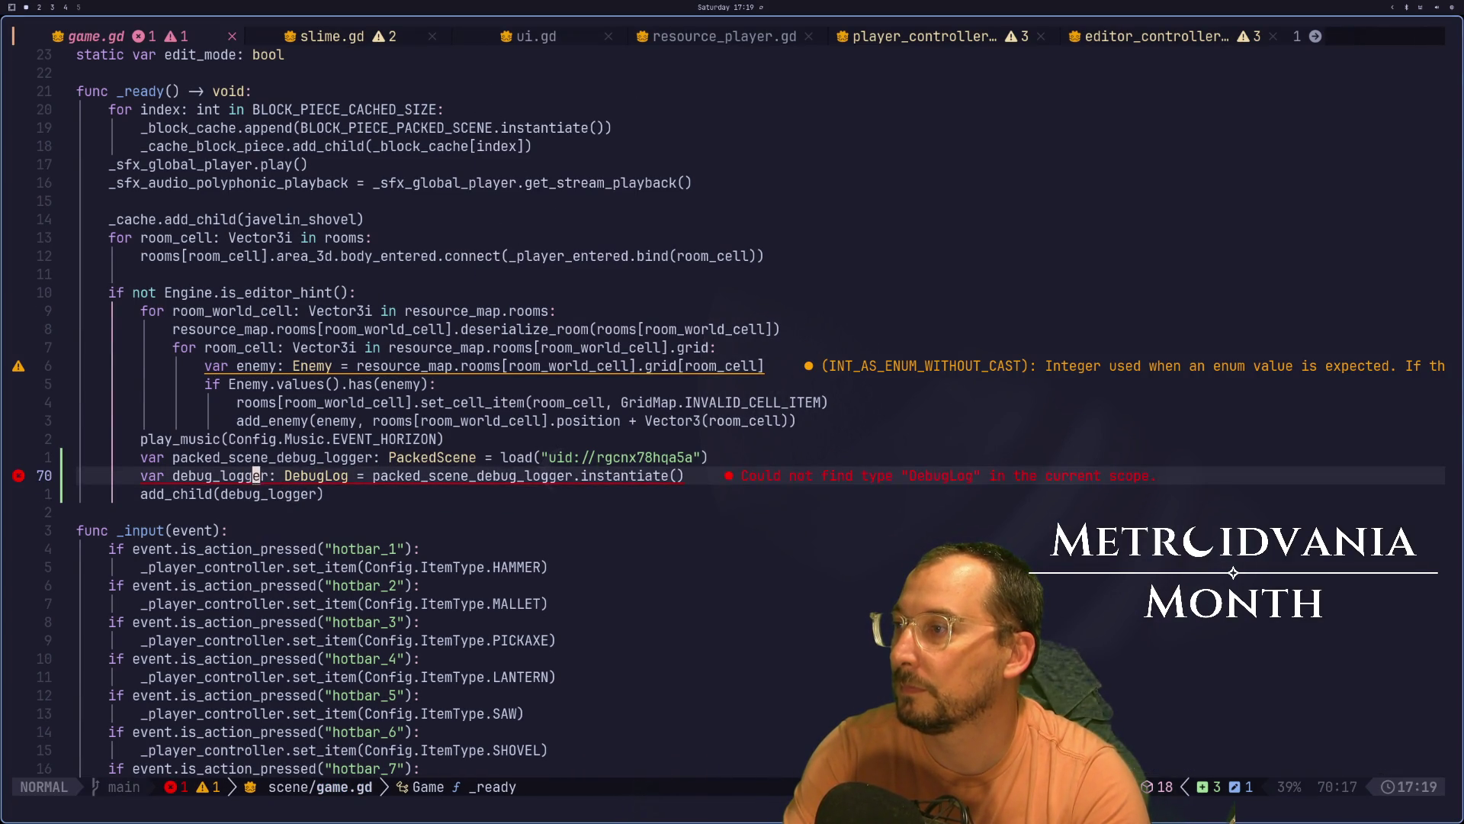
{"action": "key", "text": "a"}
{"action": "key", "text": "BackSpace"}
{"action": "key", "text": "BackSpace"}
{"action": "key", "text": "BackSpace"}
{"action": "key", "text": "Escape"}
{"action": "key", "text": "j"}
{"action": "key", "text": "l"}
{"action": "key", "text": "l"}
{"action": "key", "text": "l"}
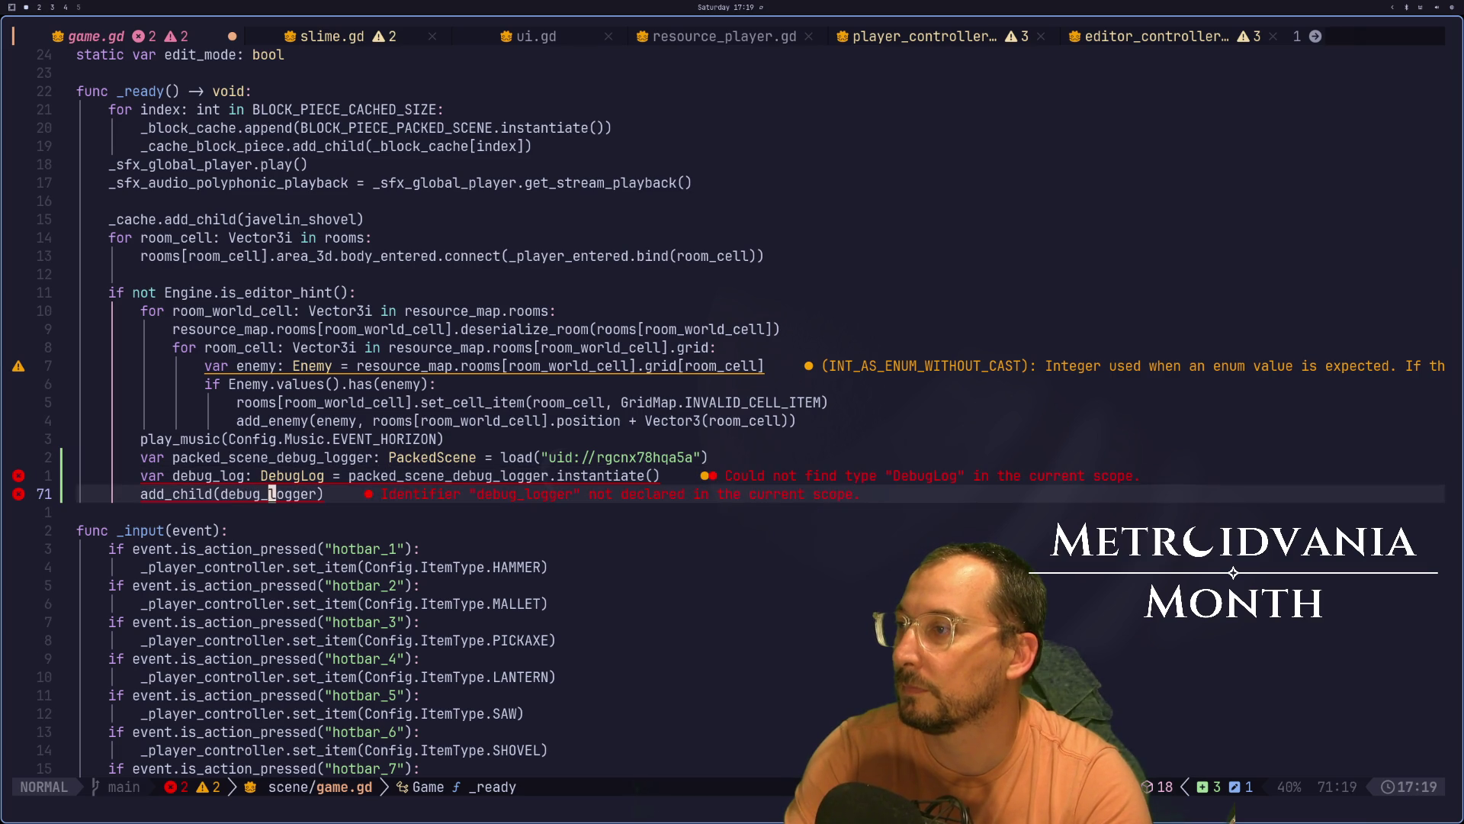
{"action": "key", "text": "a"}
{"action": "key", "text": "BackSpace"}
{"action": "key", "text": "BackSpace"}
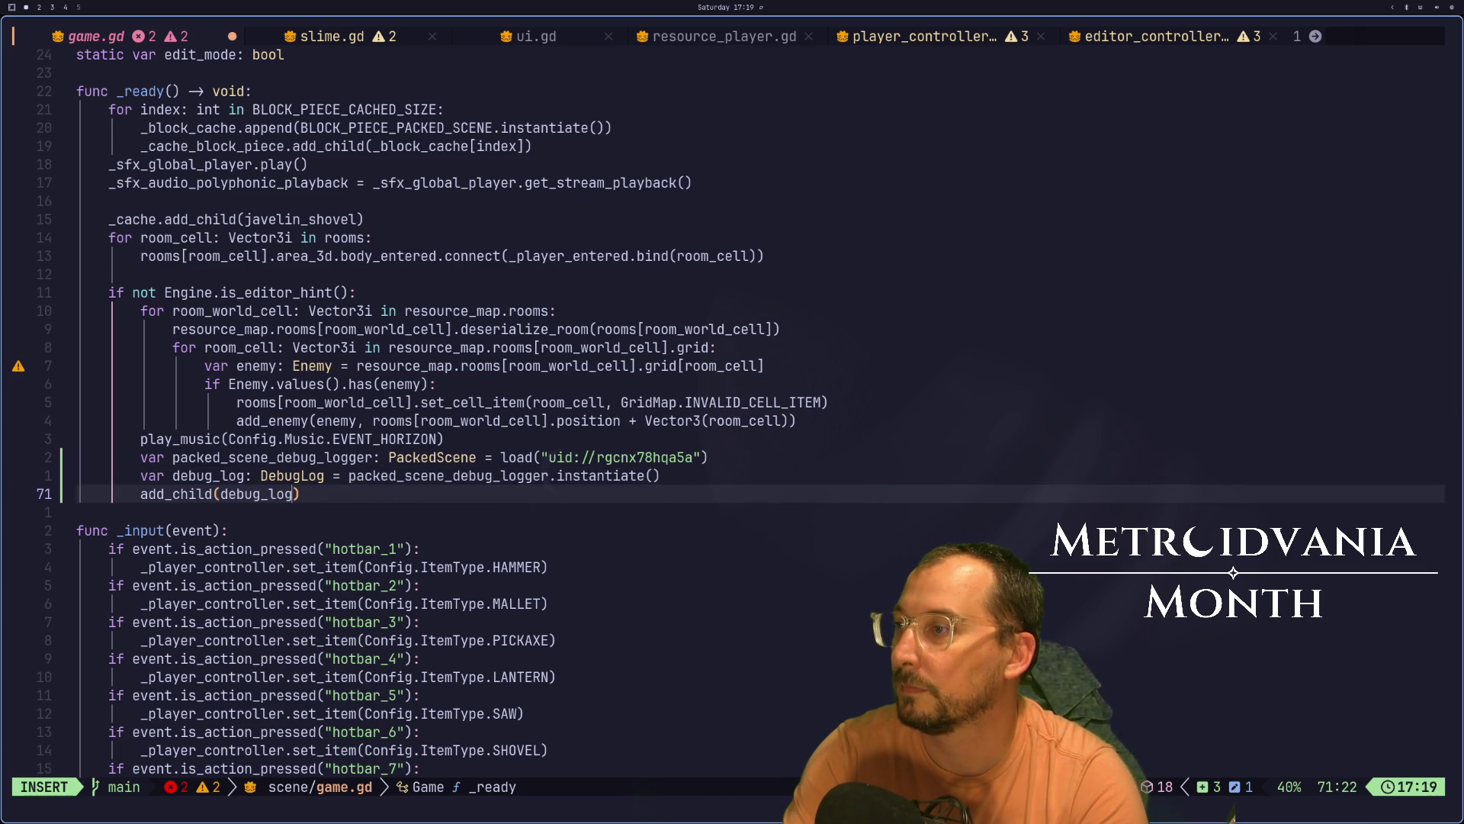
{"action": "key", "text": "Escape"}
{"action": "type", "text": ":w"}
{"action": "key", "text": "Return"}
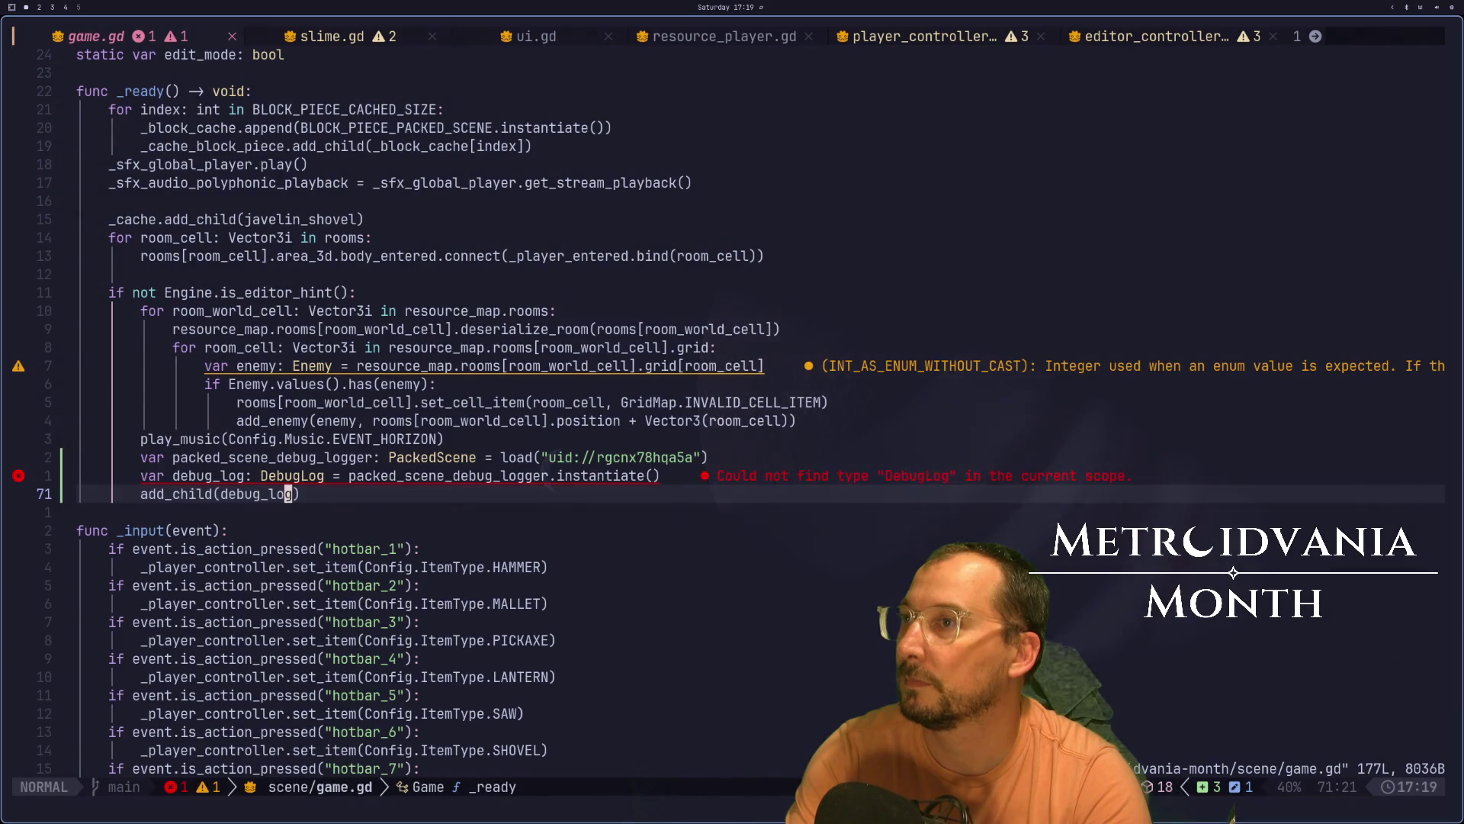
- Cycle through open scripts, close config.gd and jump to the MeshLibrary export line
{"action": "key", "text": "ctrl+o"}
{"action": "key", "text": "ctrl+o"}
{"action": "key", "text": "ctrl+o"}
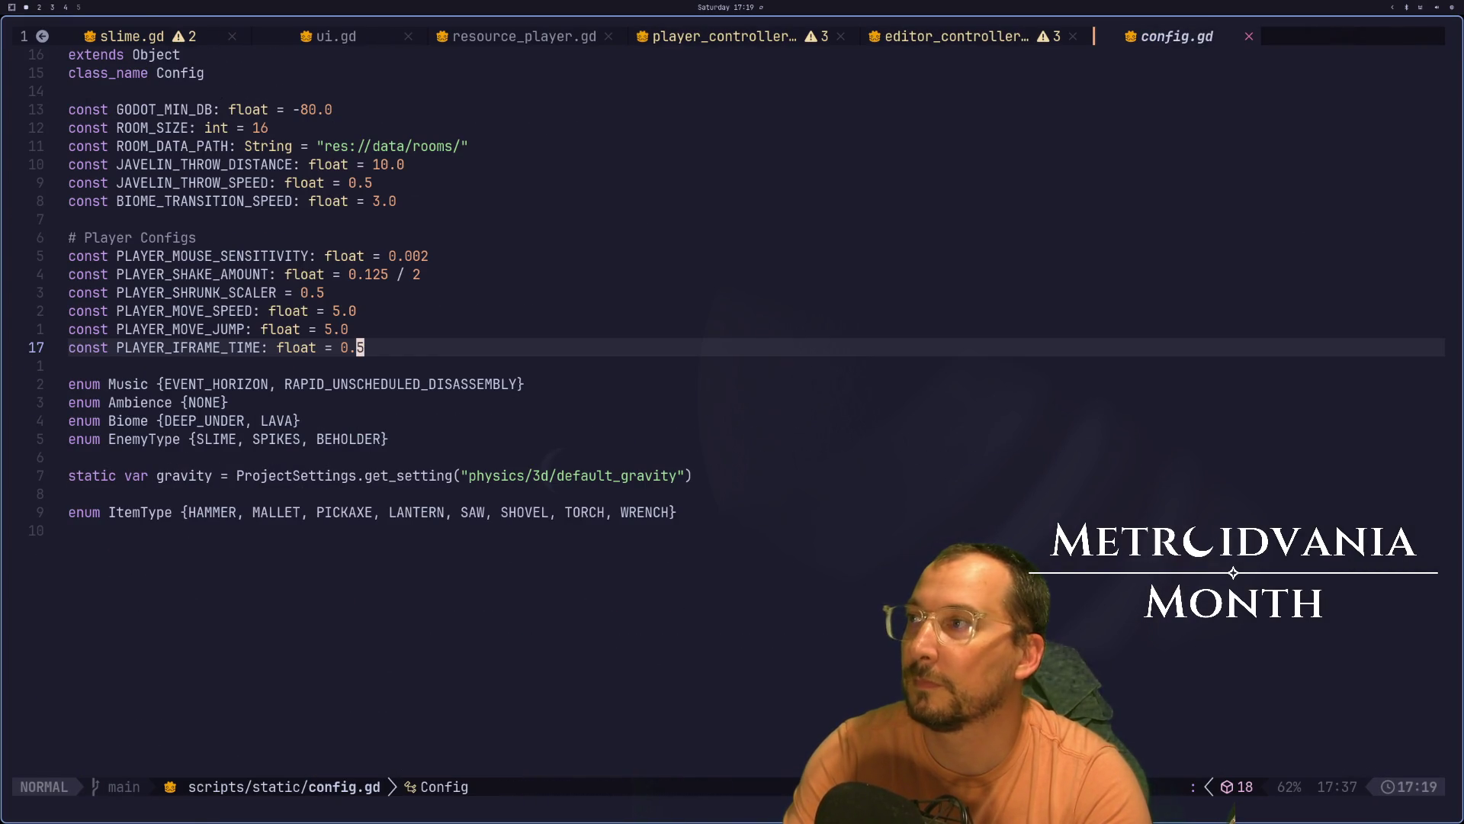
{"action": "key", "text": "ctrl+o"}
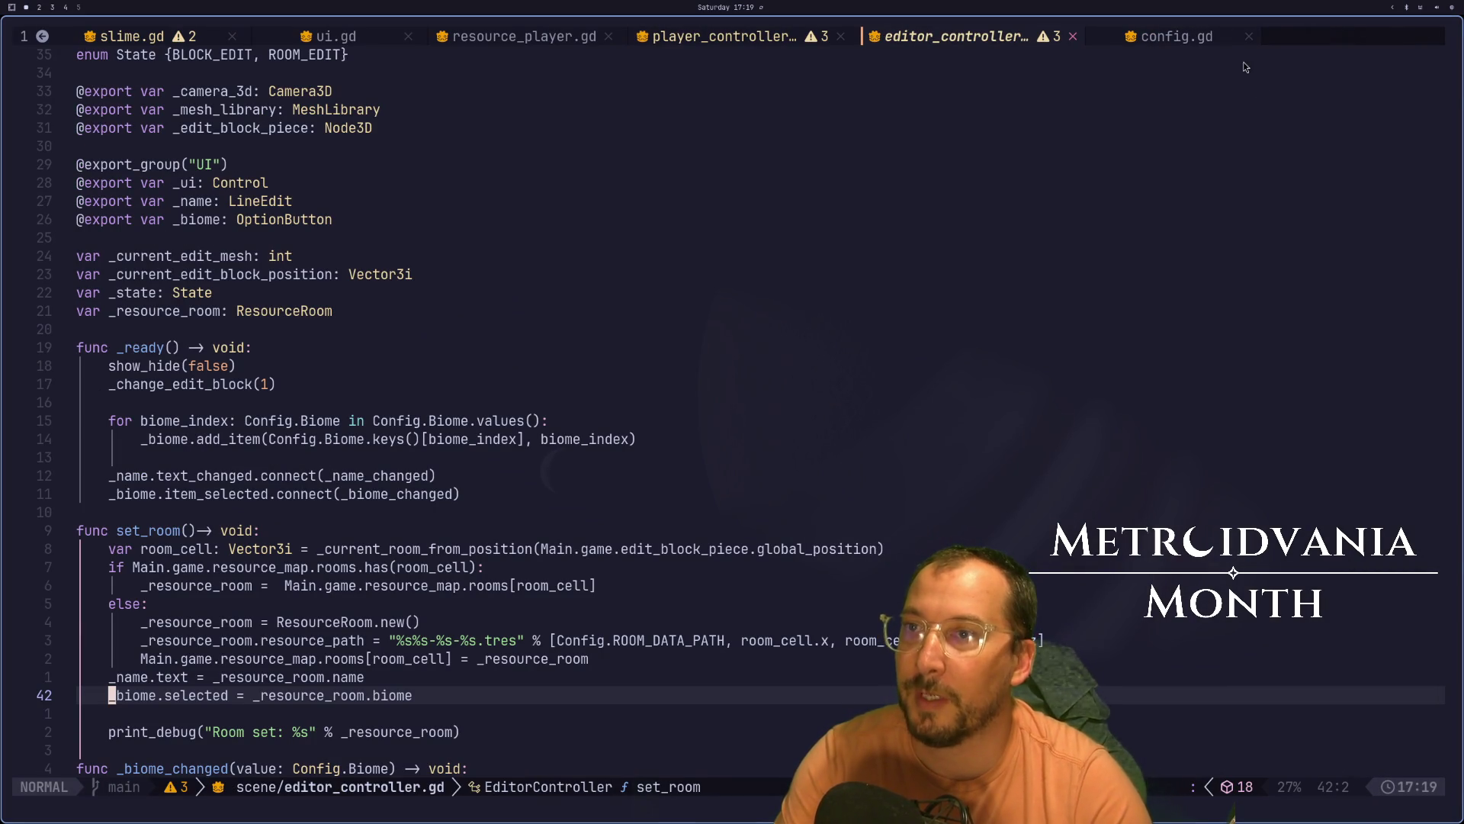
{"action": "left_click", "coordinate": [1249, 37]}
{"action": "left_click", "coordinate": [624, 116]}
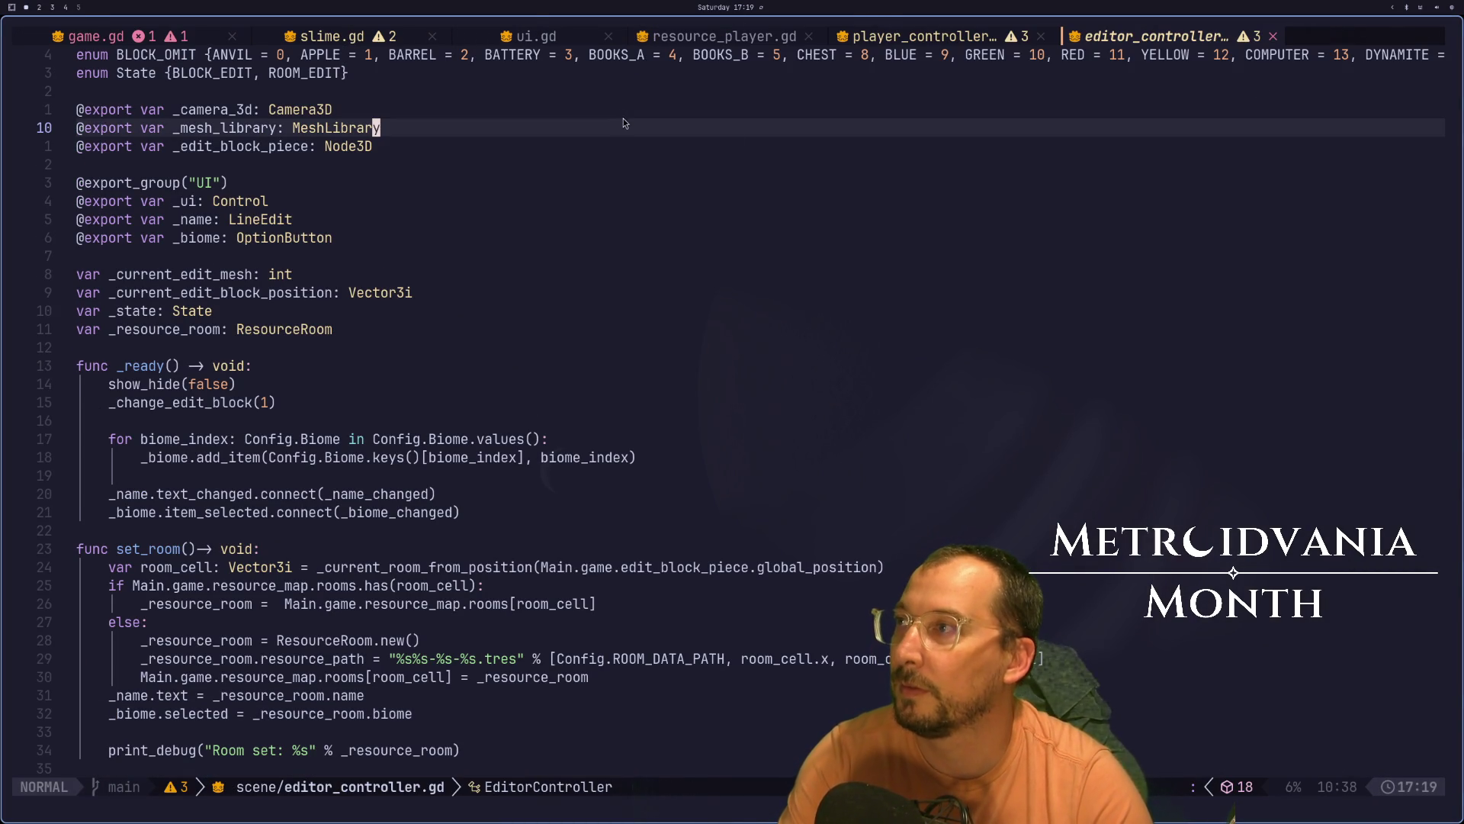
{"action": "key", "text": "super+2"}
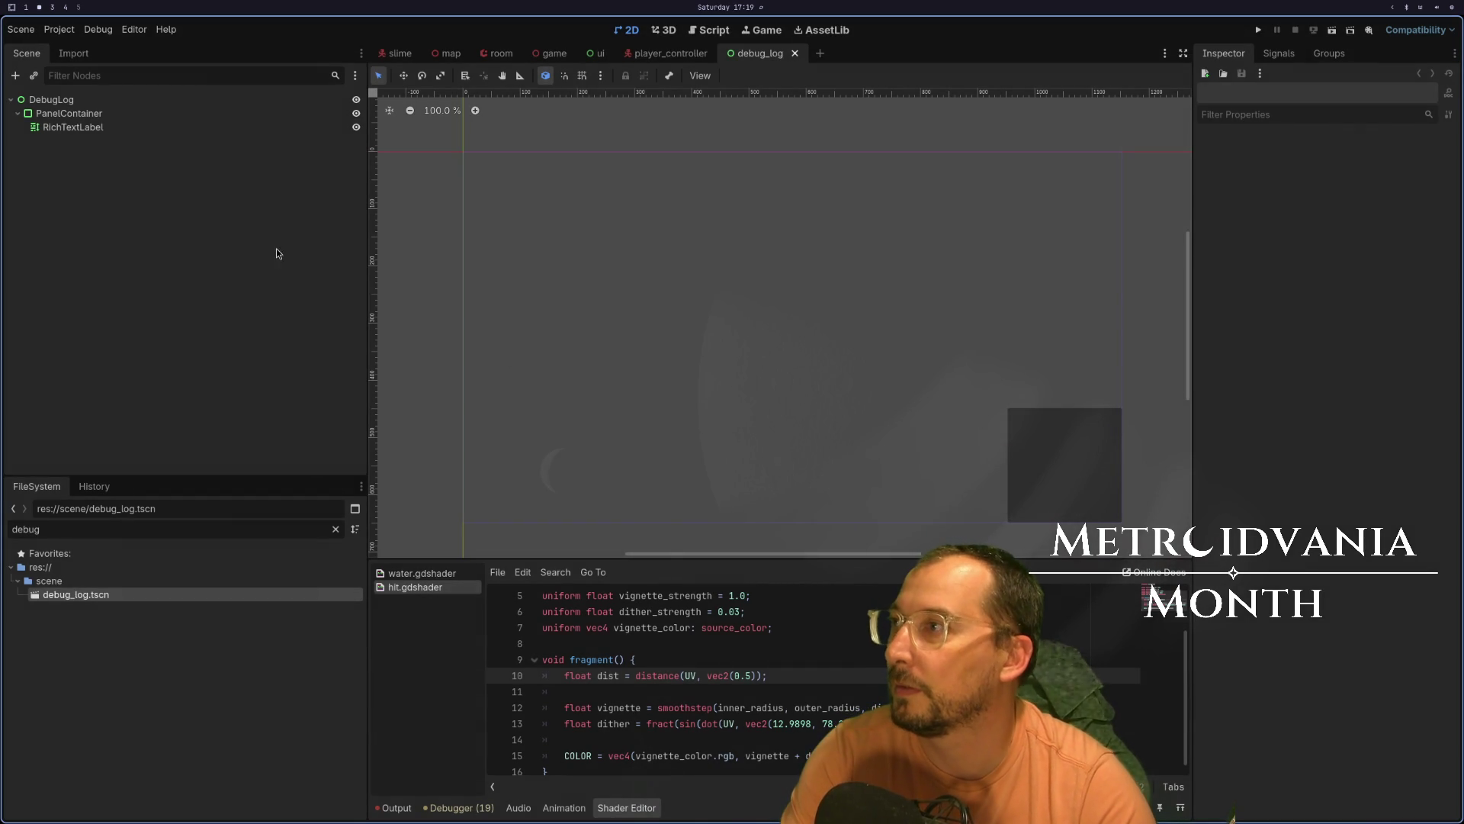
- Attach a new debug_log.gd script to the DebugLog root node and start a line in it
{"action": "right_click", "coordinate": [119, 98]}
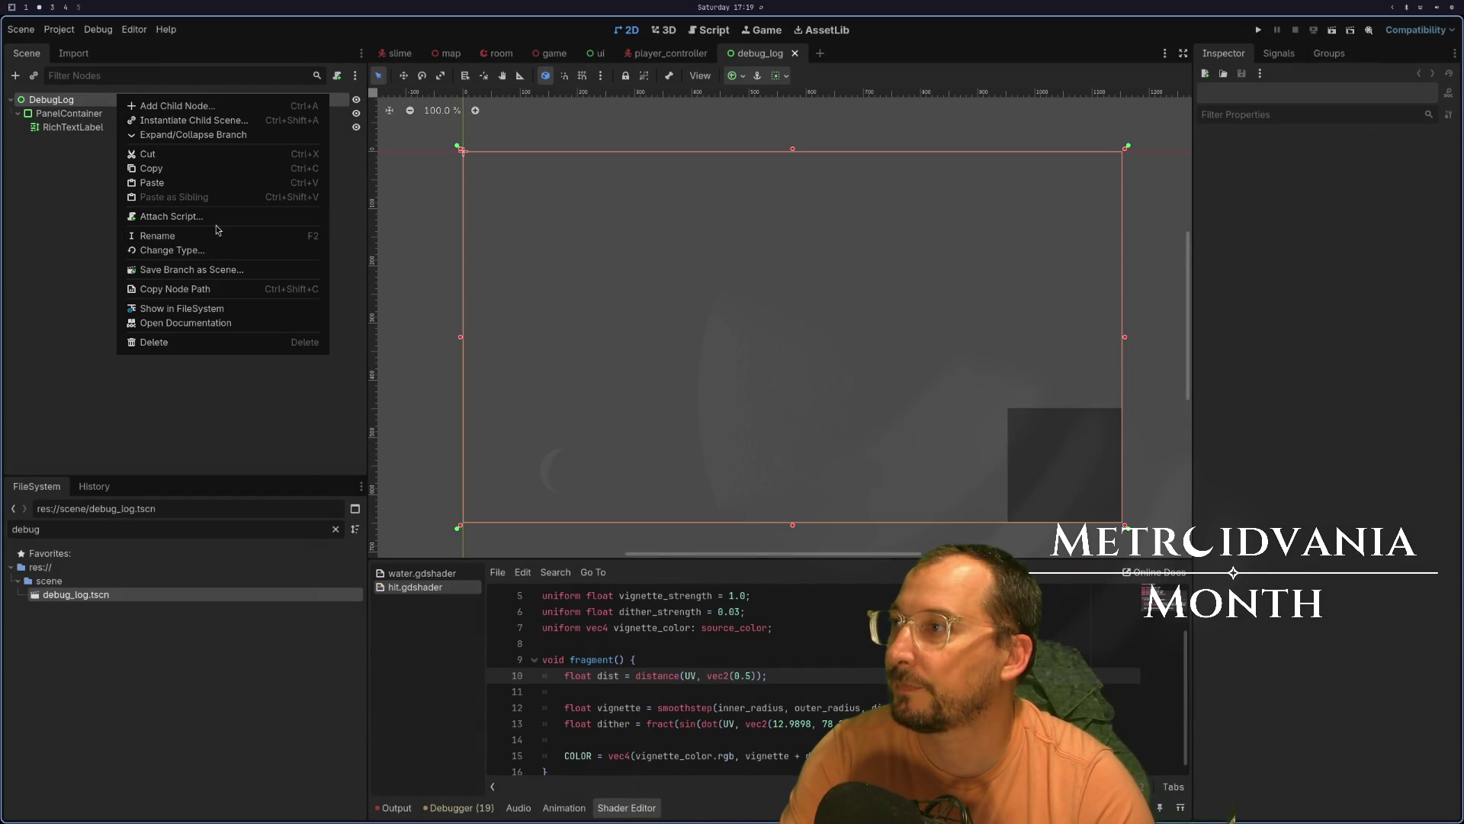
{"action": "left_click", "coordinate": [216, 221]}
{"action": "left_click", "coordinate": [787, 537]}
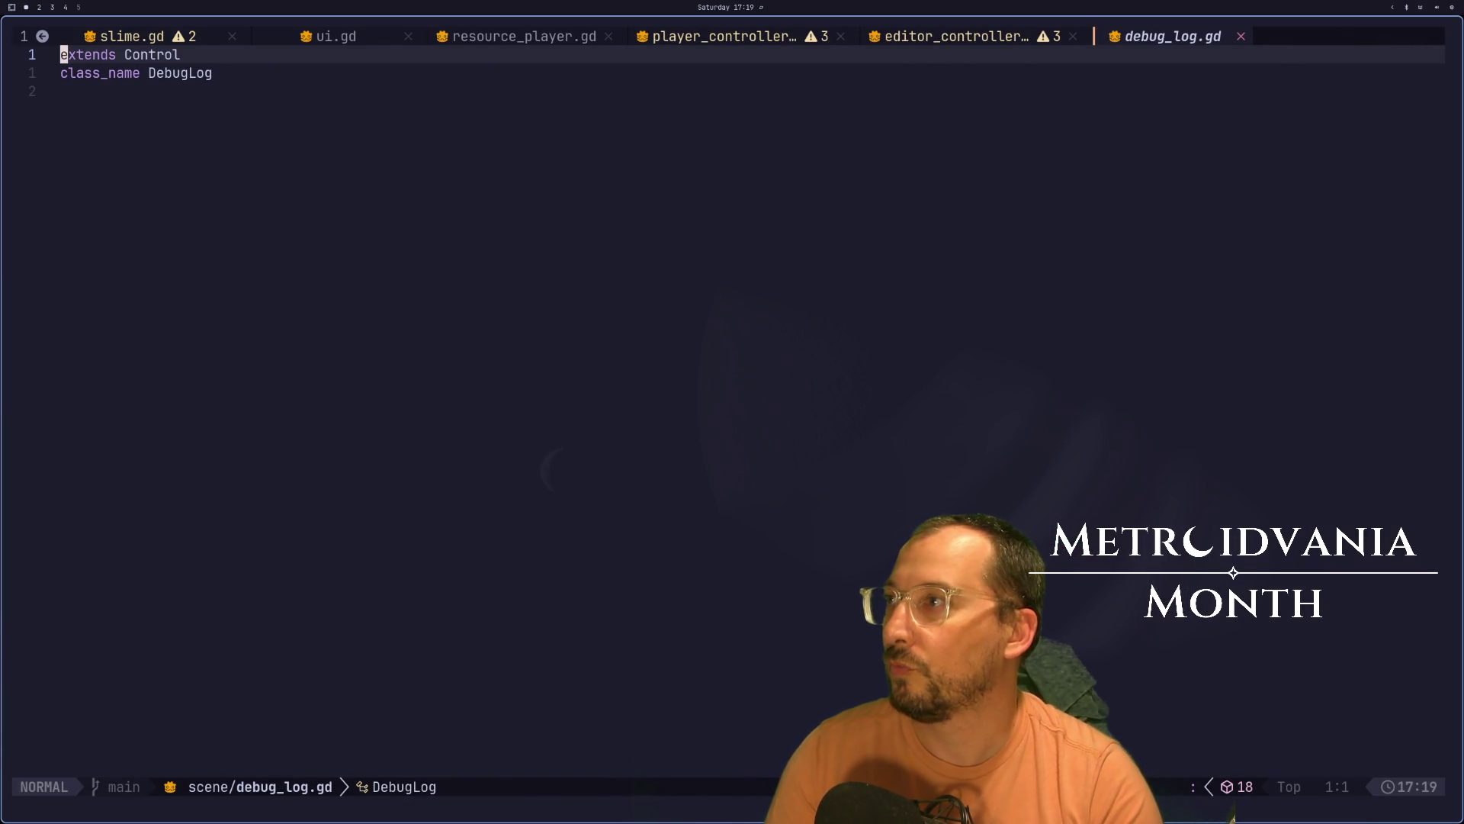
{"action": "key", "text": "j"}
{"action": "key", "text": "j"}
{"action": "key", "text": "i"}
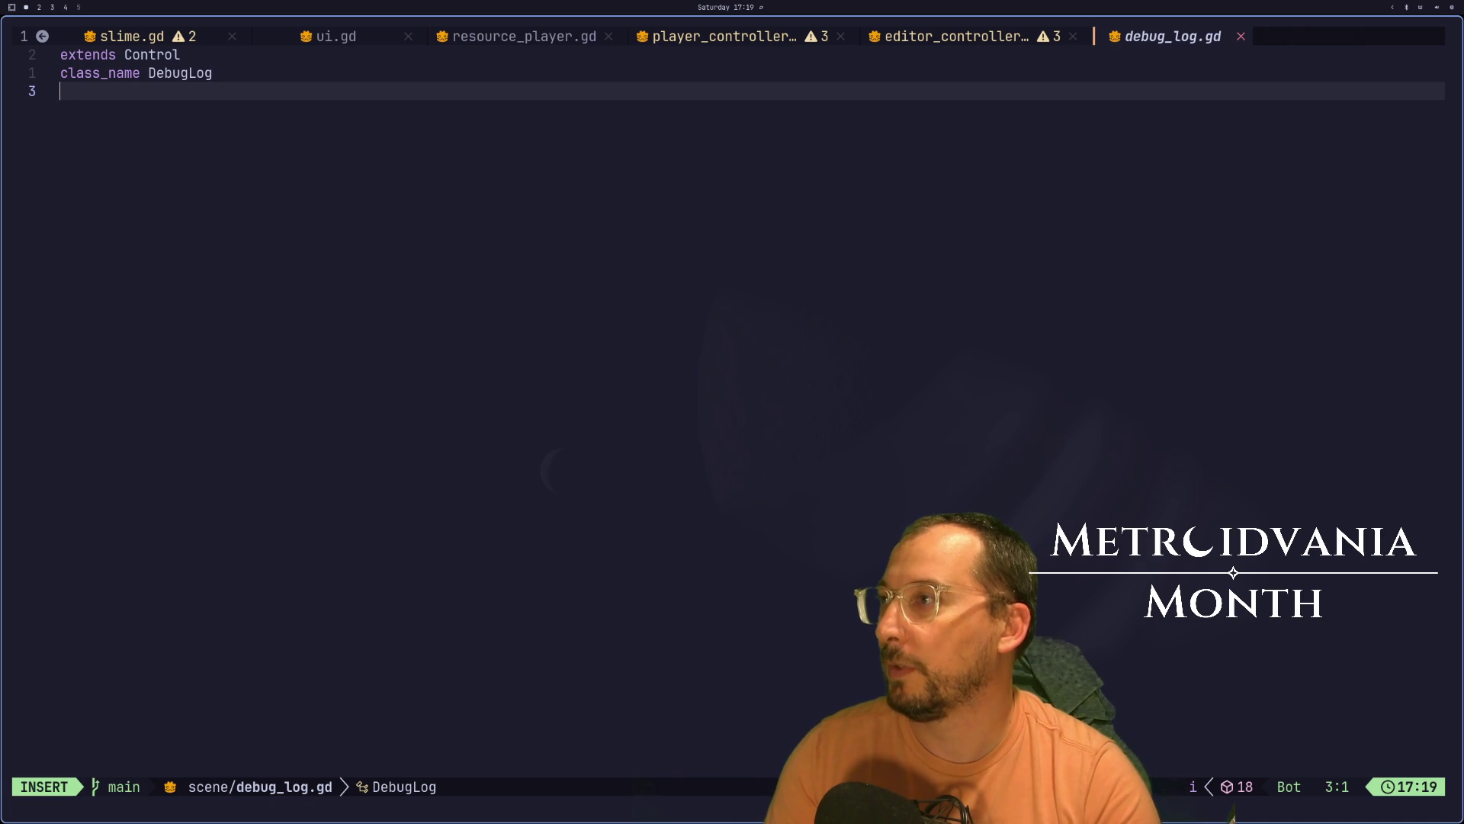
{"action": "key", "text": "Return"}
{"action": "key", "text": "super+2"}
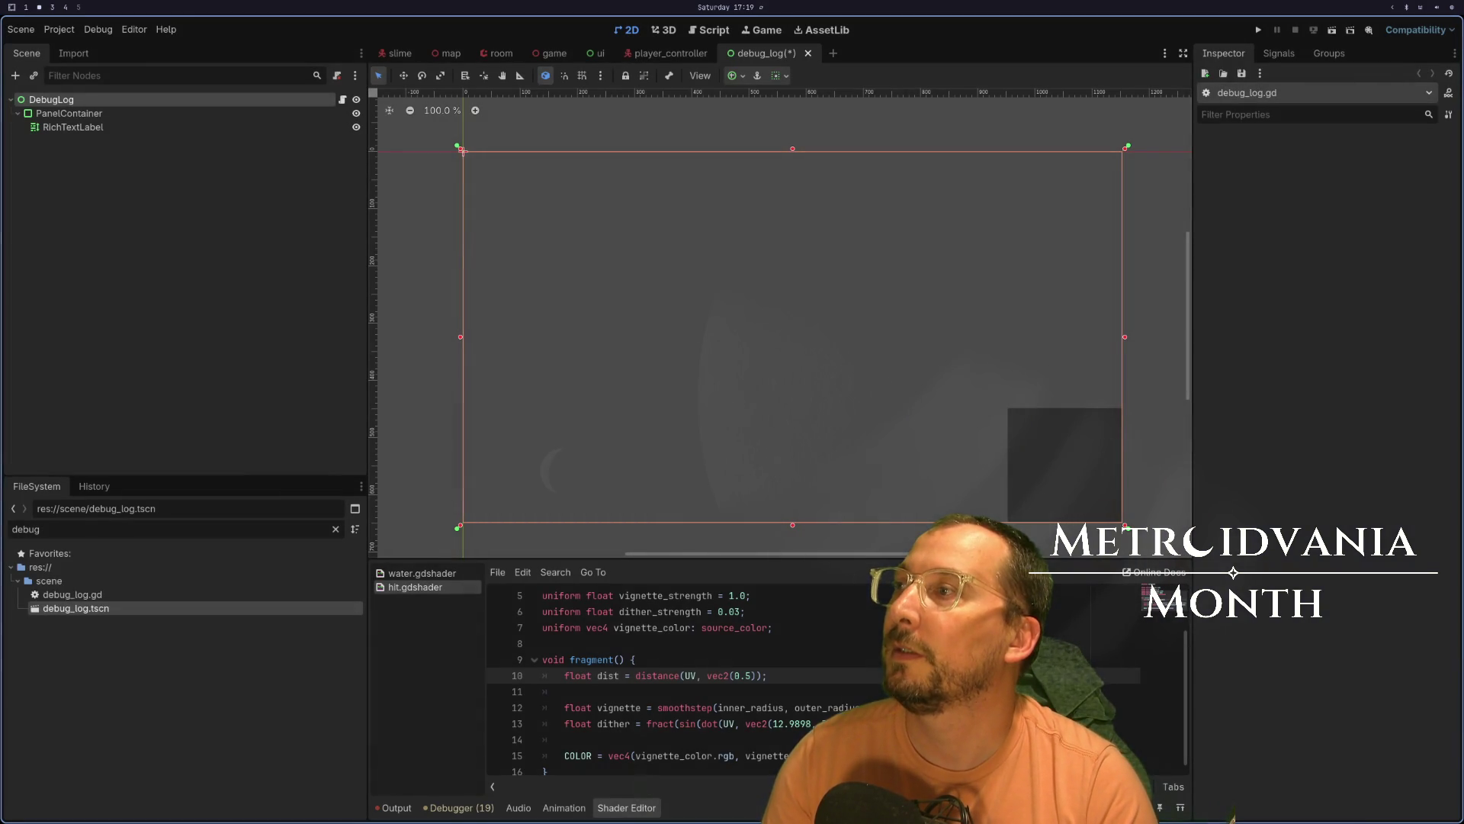
{"action": "key", "text": "super+1"}
{"action": "type", "text": "@"}
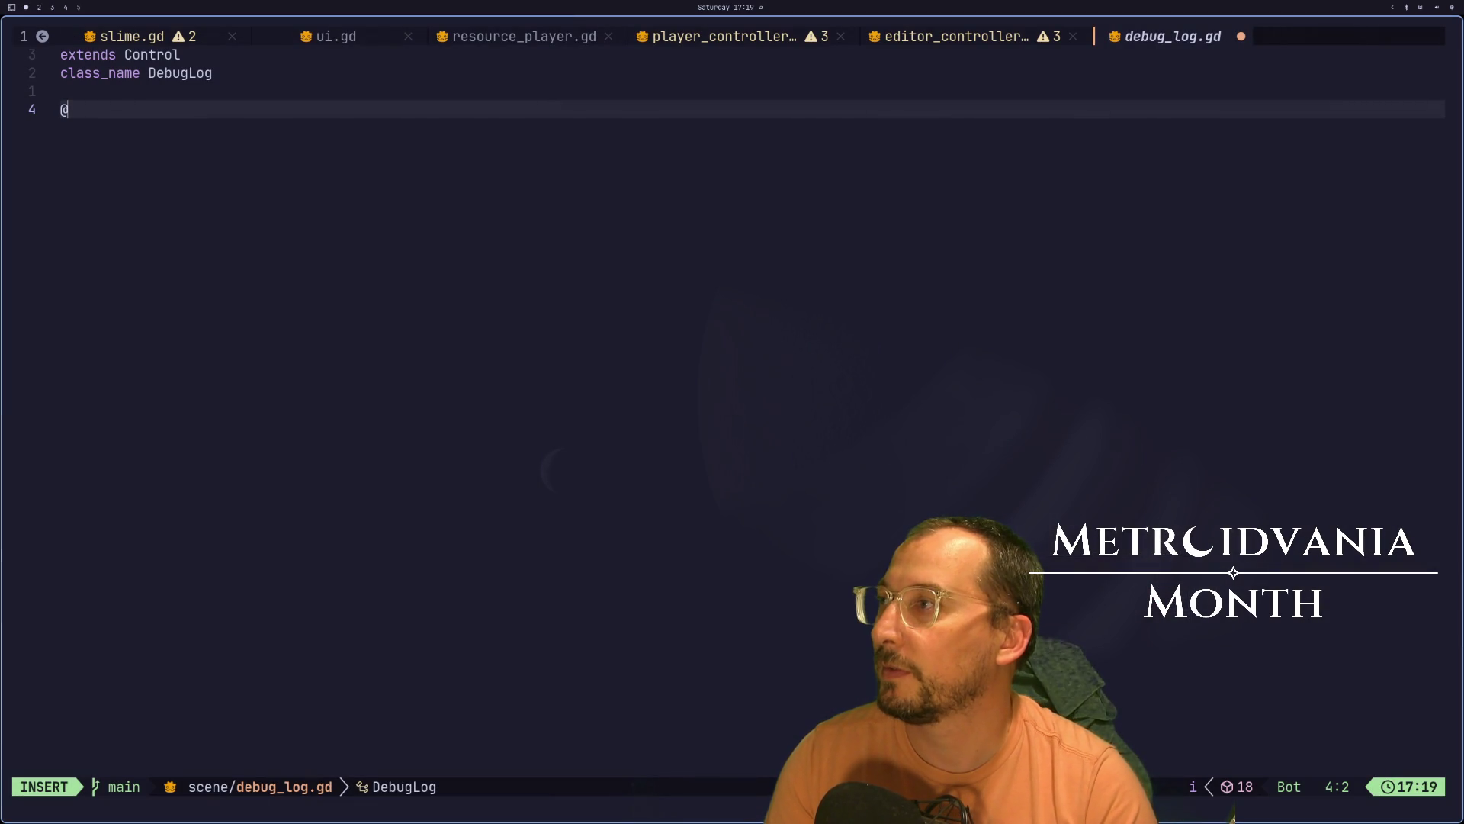
{"action": "key", "text": "super+2"}
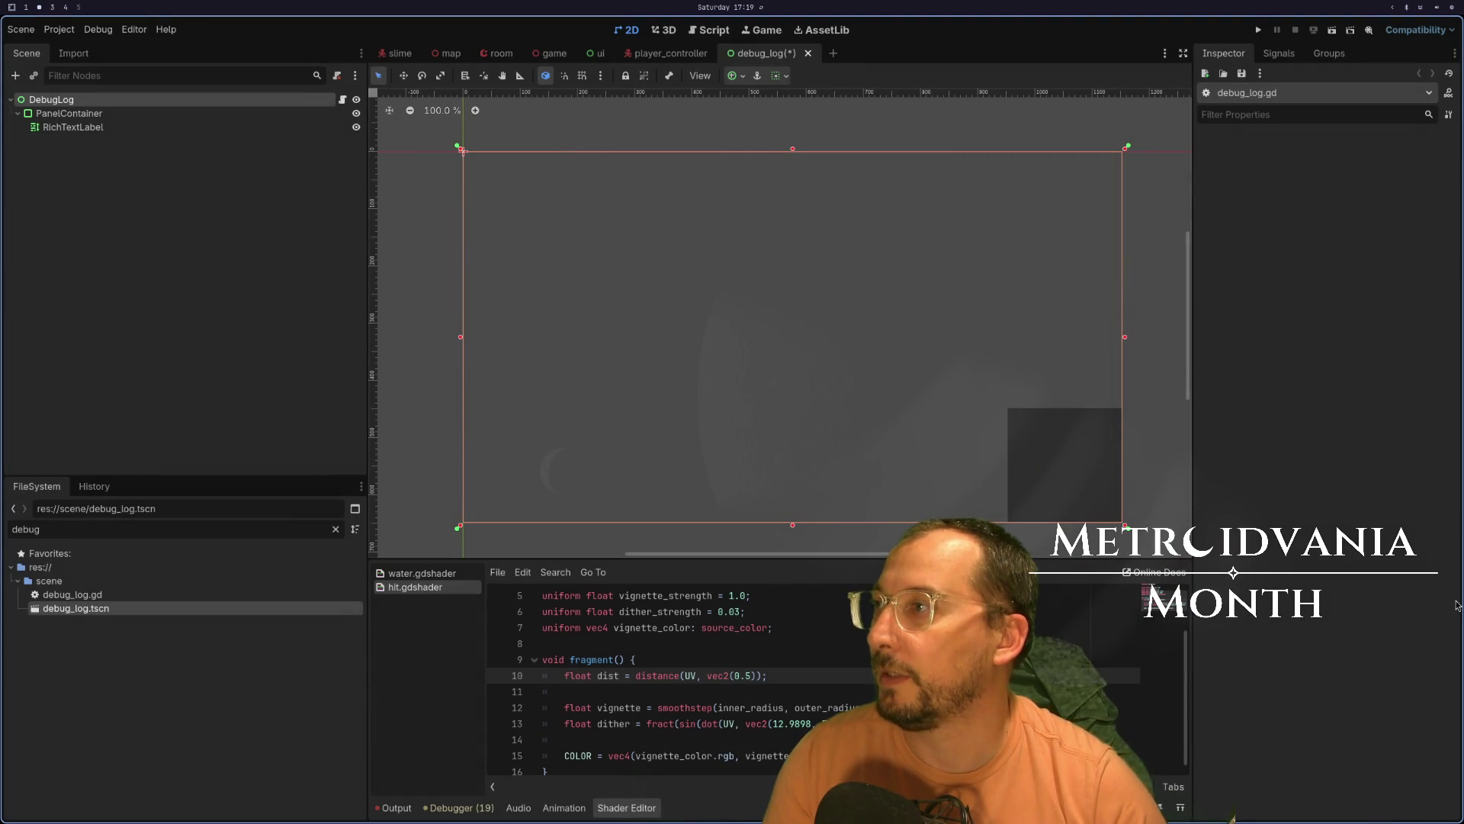
- Make RichTextLabel accessible by unique name
{"action": "right_click", "coordinate": [107, 133]}
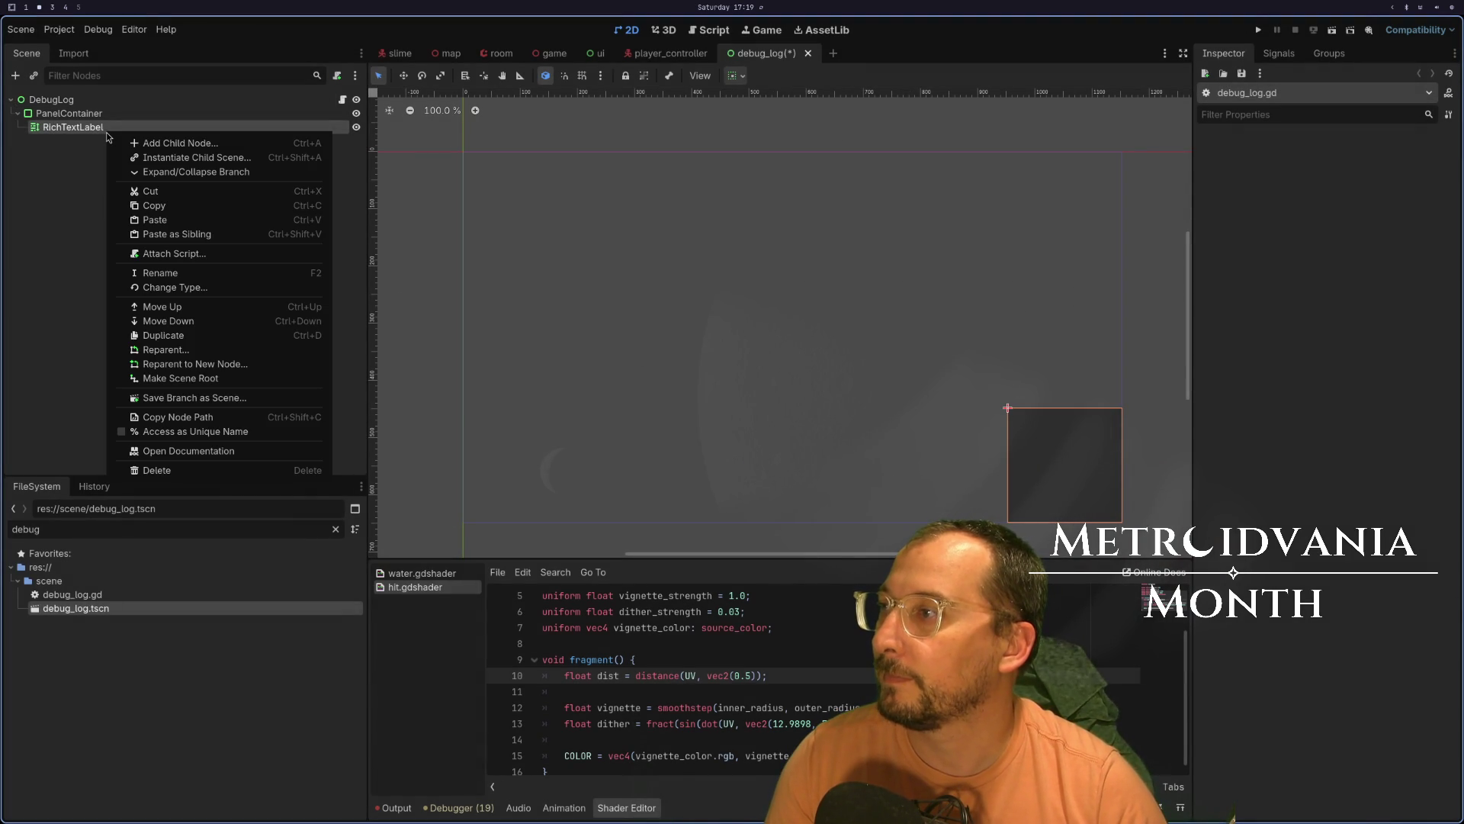
{"action": "left_click", "coordinate": [168, 434]}
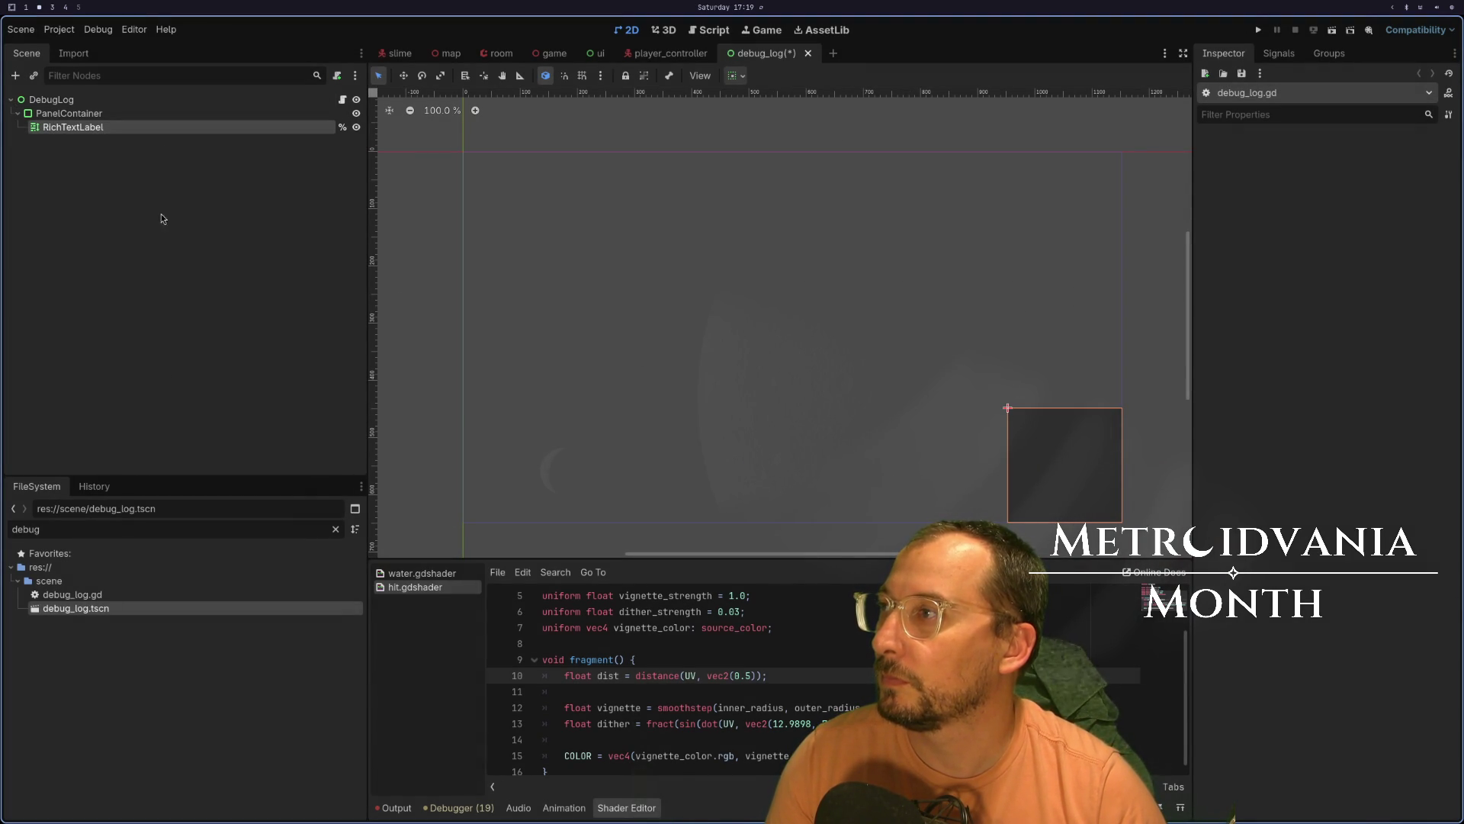
{"action": "double_click", "coordinate": [158, 130]}
- Begin writing 'static func log' in debug_log.gd
{"action": "key", "text": "super+1"}
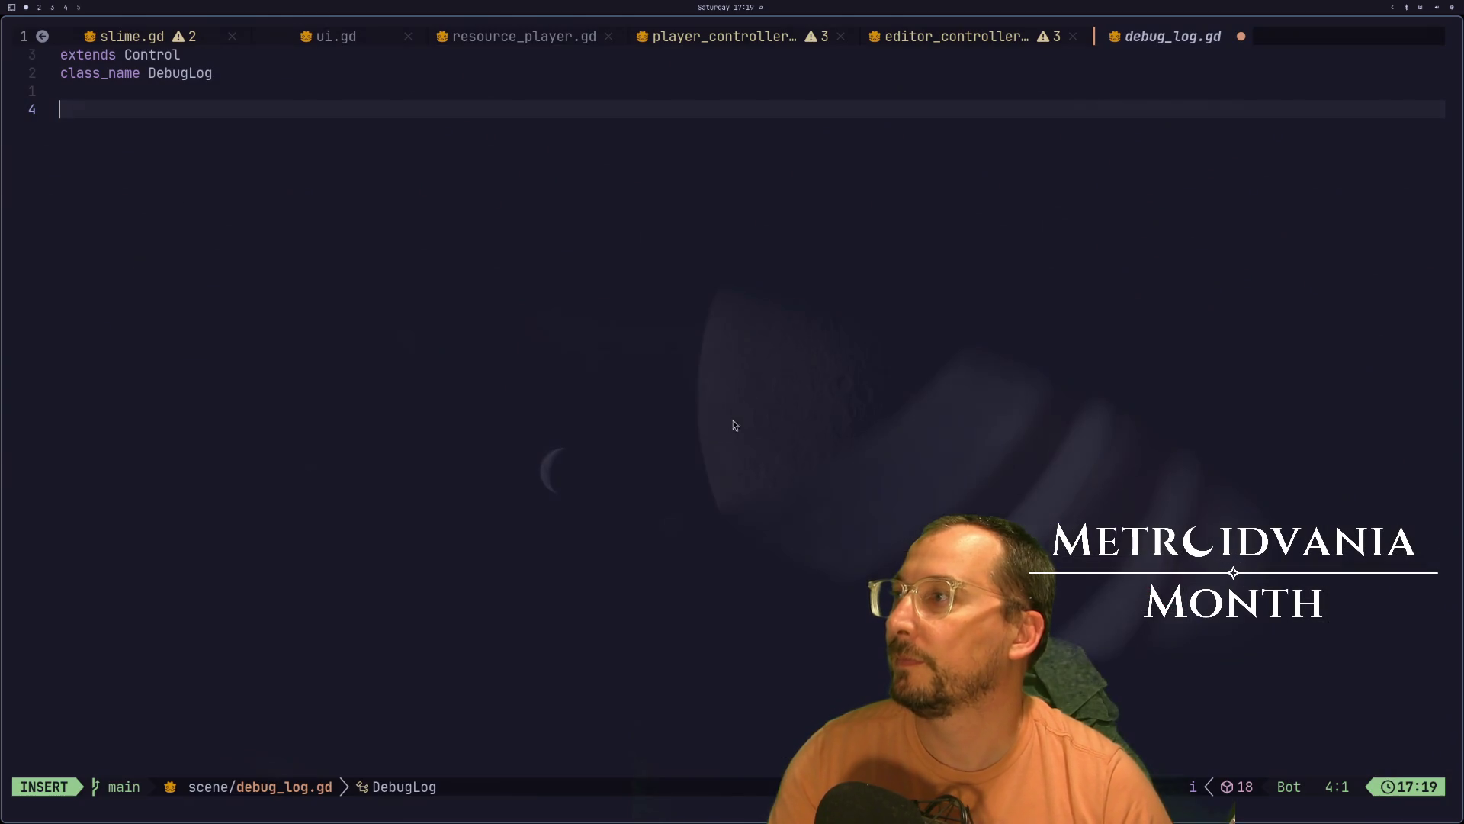
{"action": "type", "text": "istatic f"}
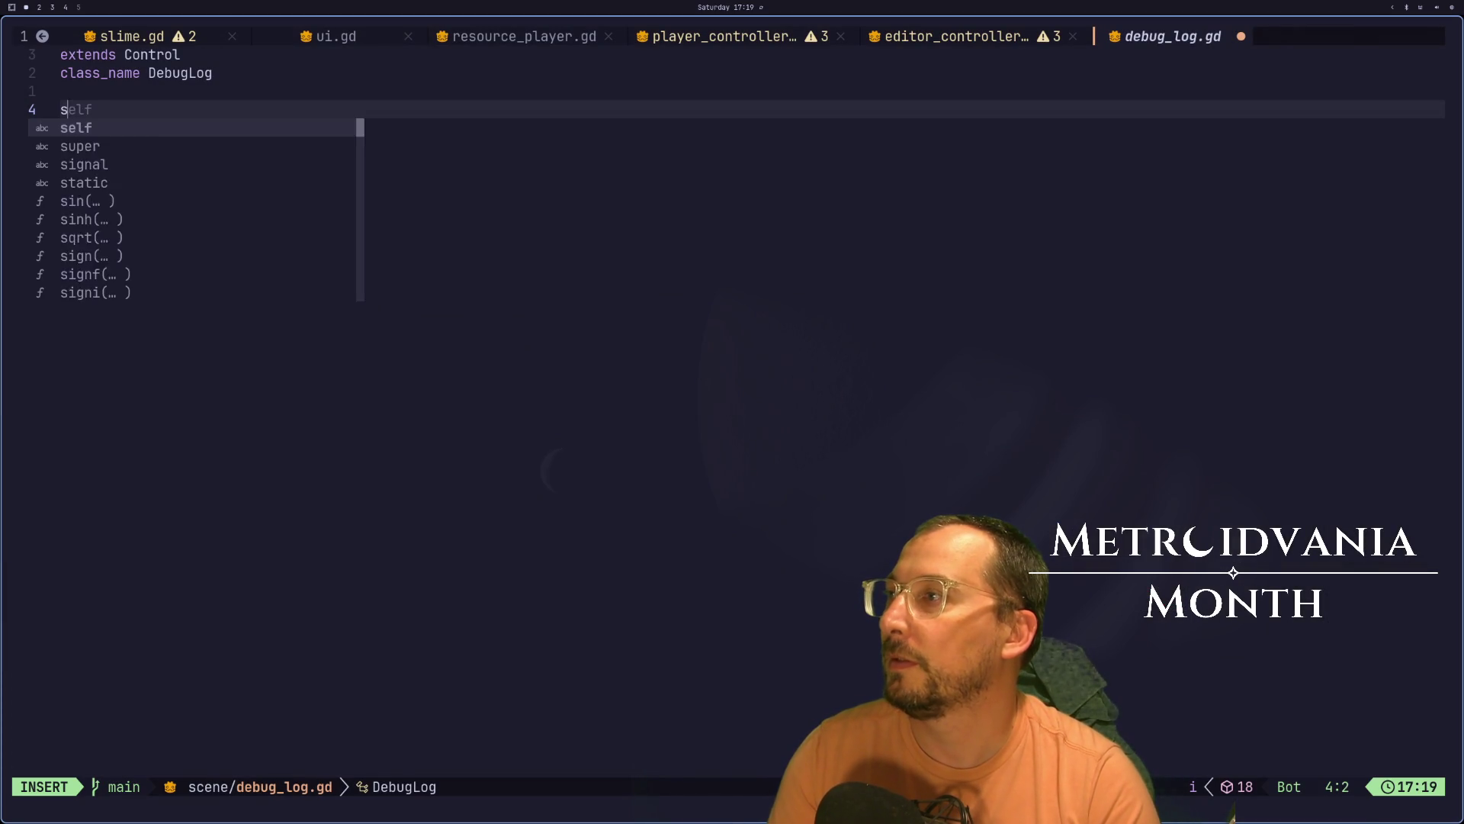
{"action": "key", "text": "BackSpace"}
{"action": "type", "text": "var"}
{"action": "key", "text": "BackSpace"}
{"action": "key", "text": "BackSpace"}
{"action": "key", "text": "BackSpace"}
{"action": "type", "text": "func"}
{"action": "key", "text": "BackSpace"}
{"action": "key", "text": "BackSpace"}
{"action": "key", "text": "Return"}
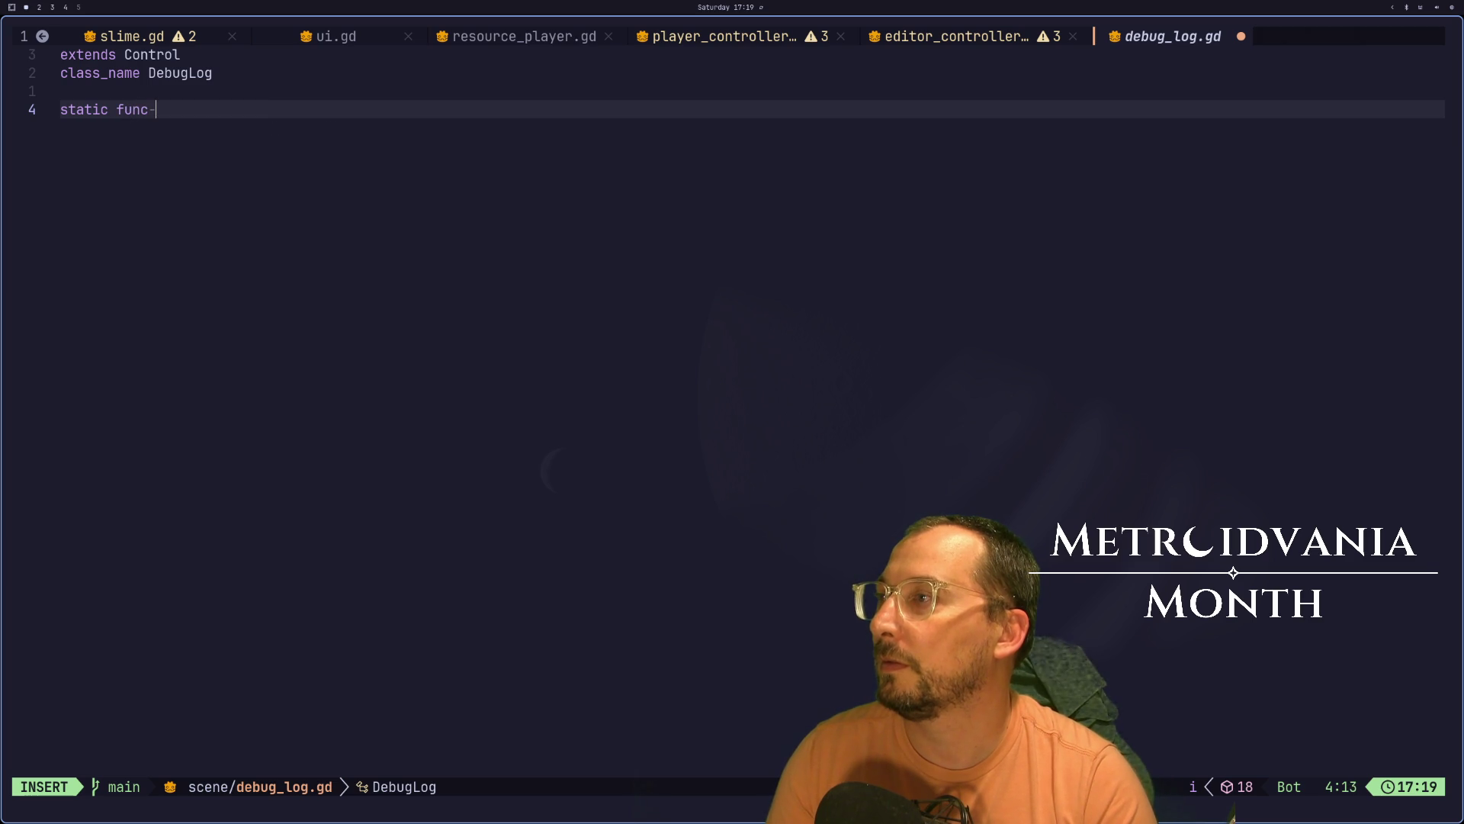
{"action": "type", "text": "log"}
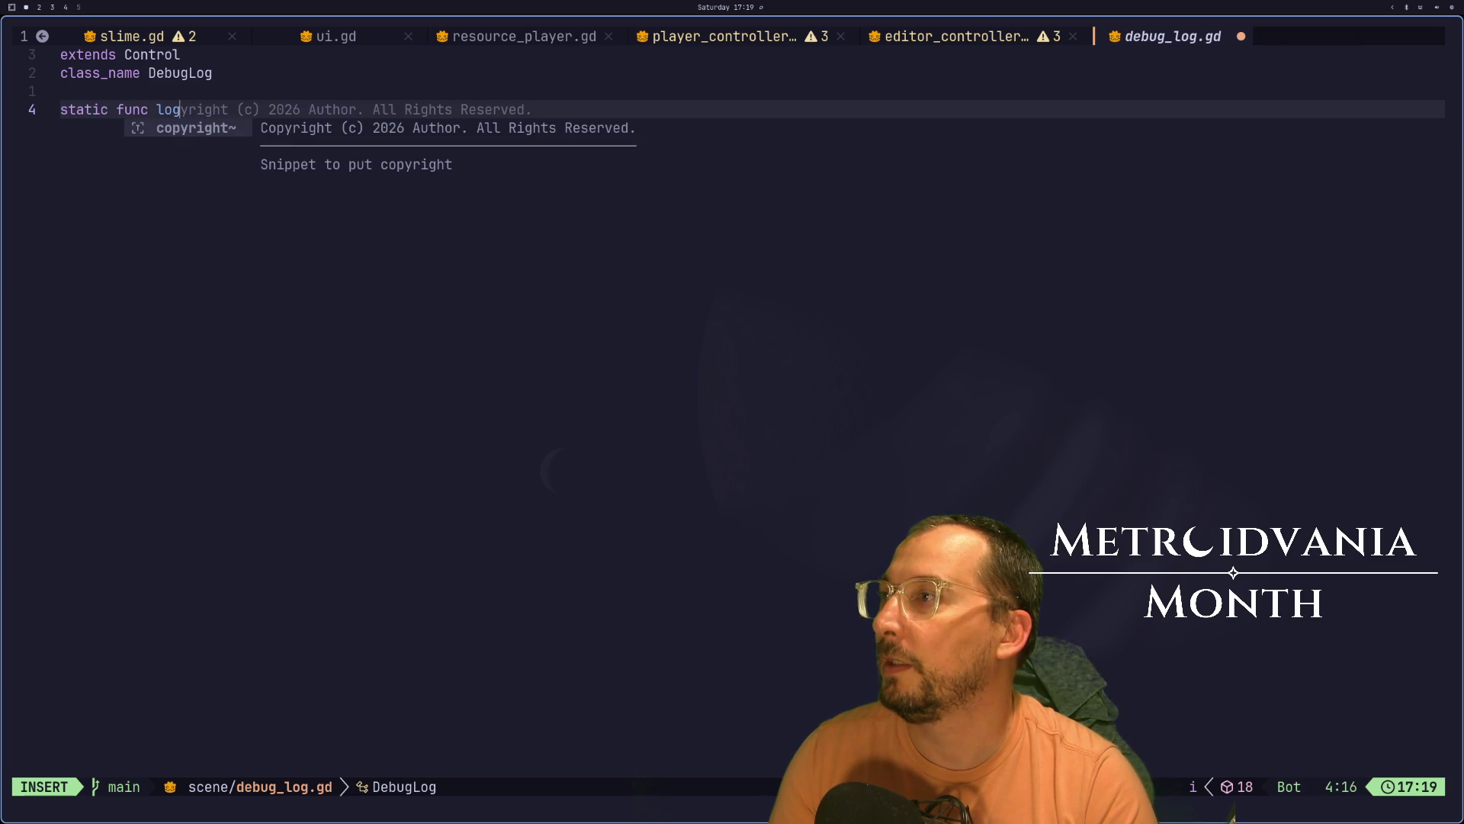
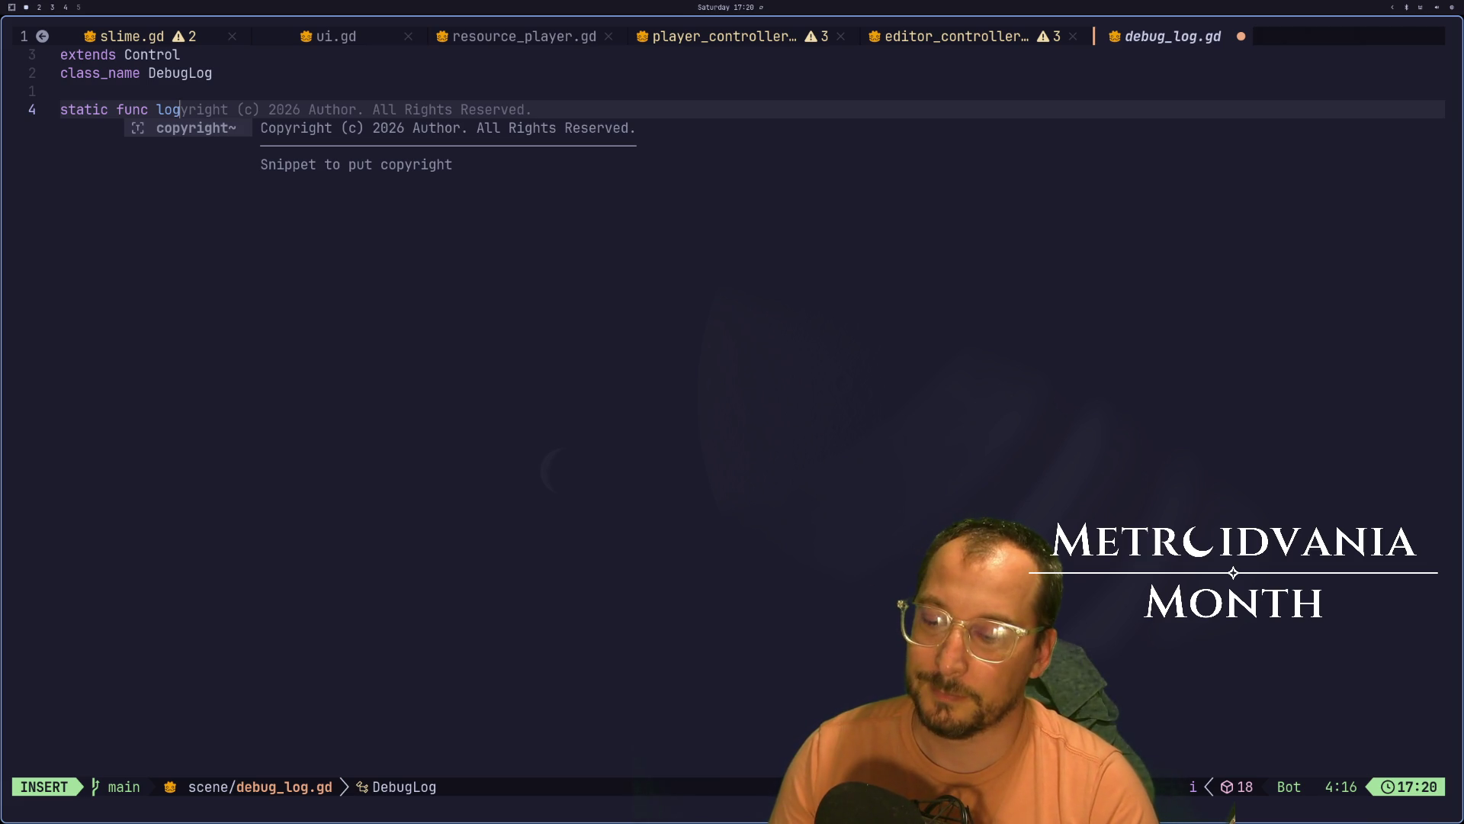
- Write the signature static func log(value: String) -> void: in debug_log.gd
{"action": "key", "text": "BackSpace"}
{"action": "key", "text": "BackSpace"}
{"action": "key", "text": "BackSpace"}
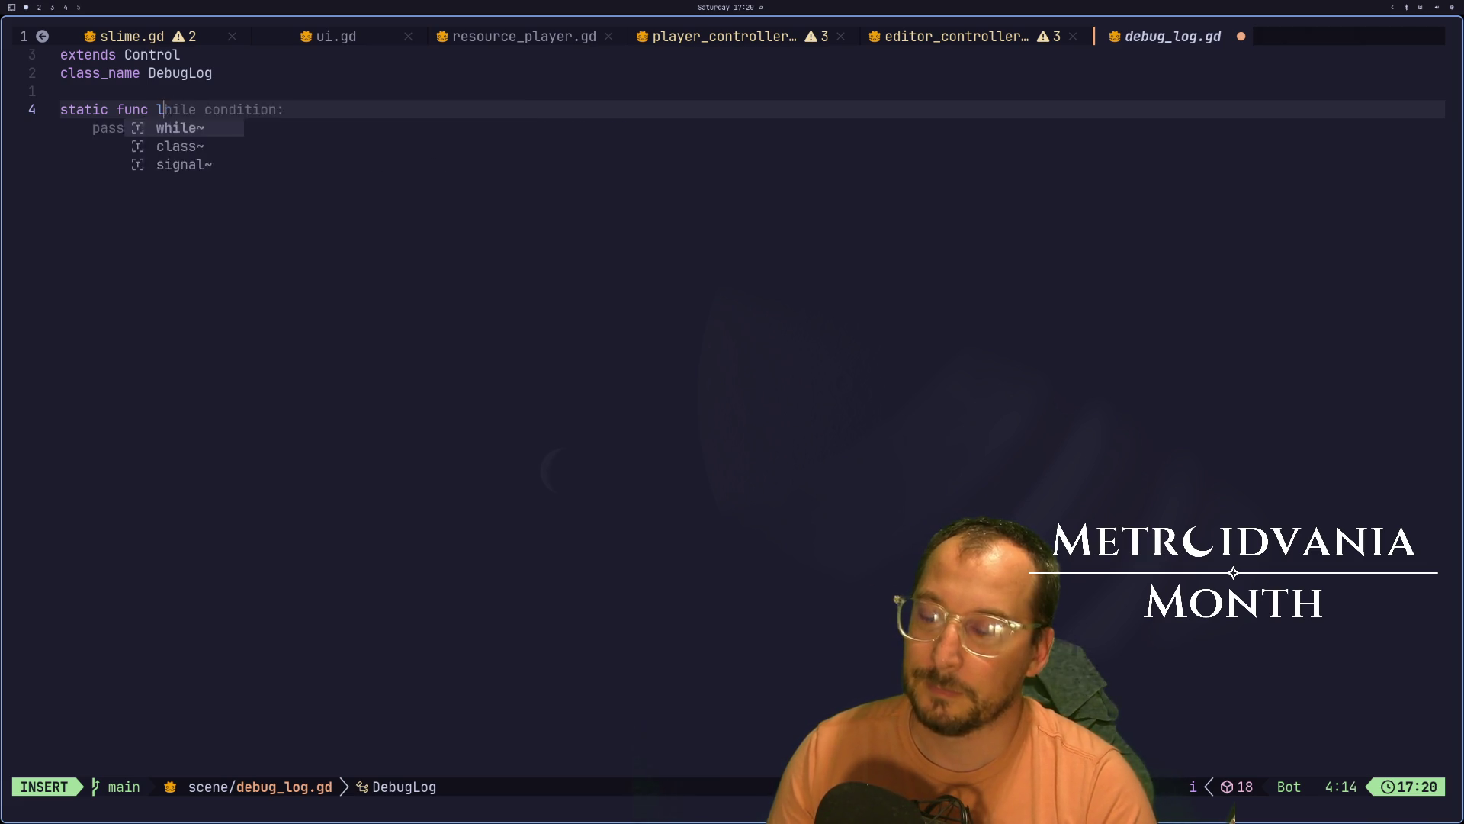
{"action": "type", "text": "g"}
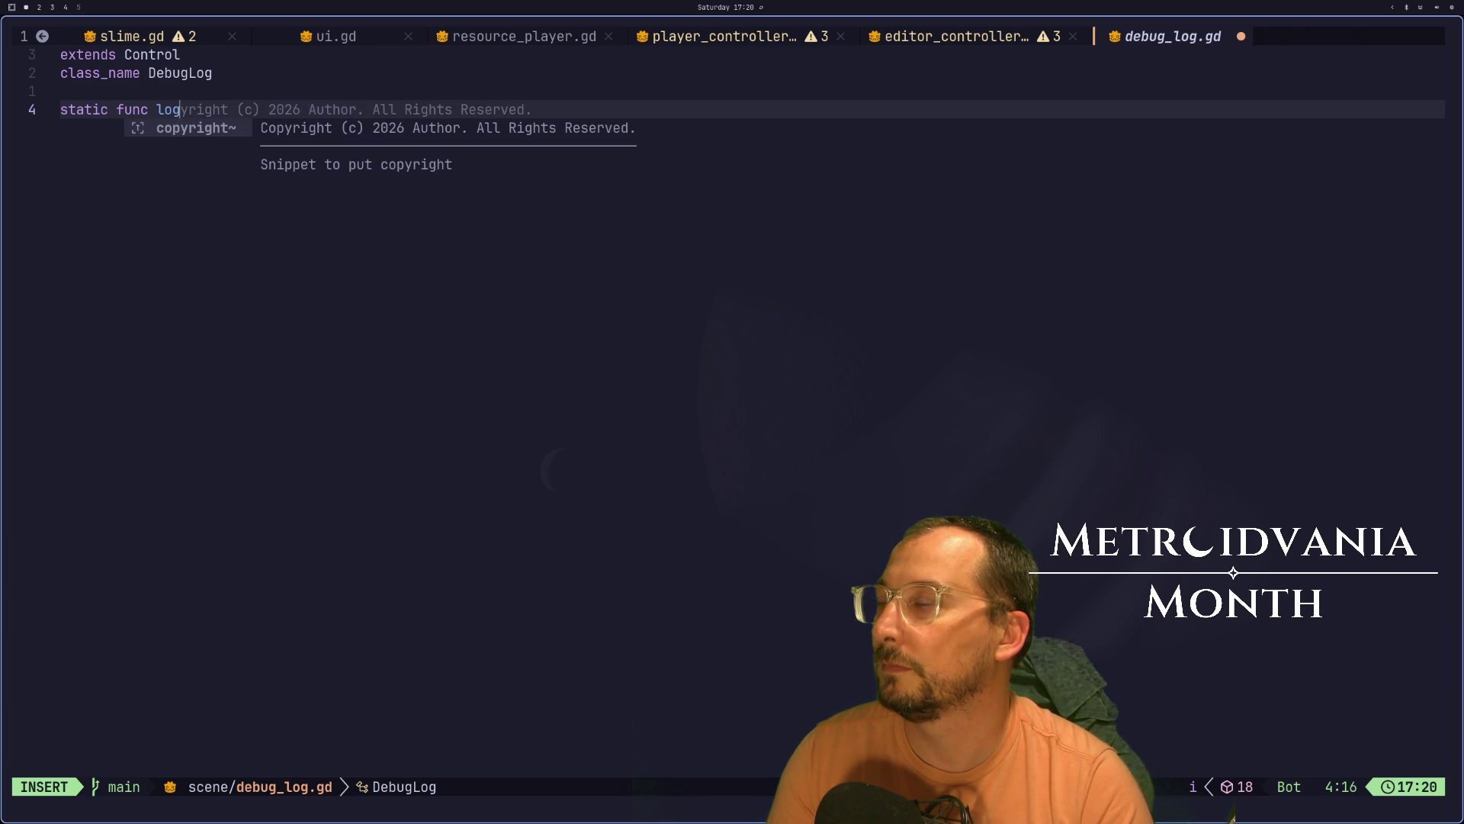
{"action": "type", "text": "("}
{"action": "type", "text": "value: Stri"}
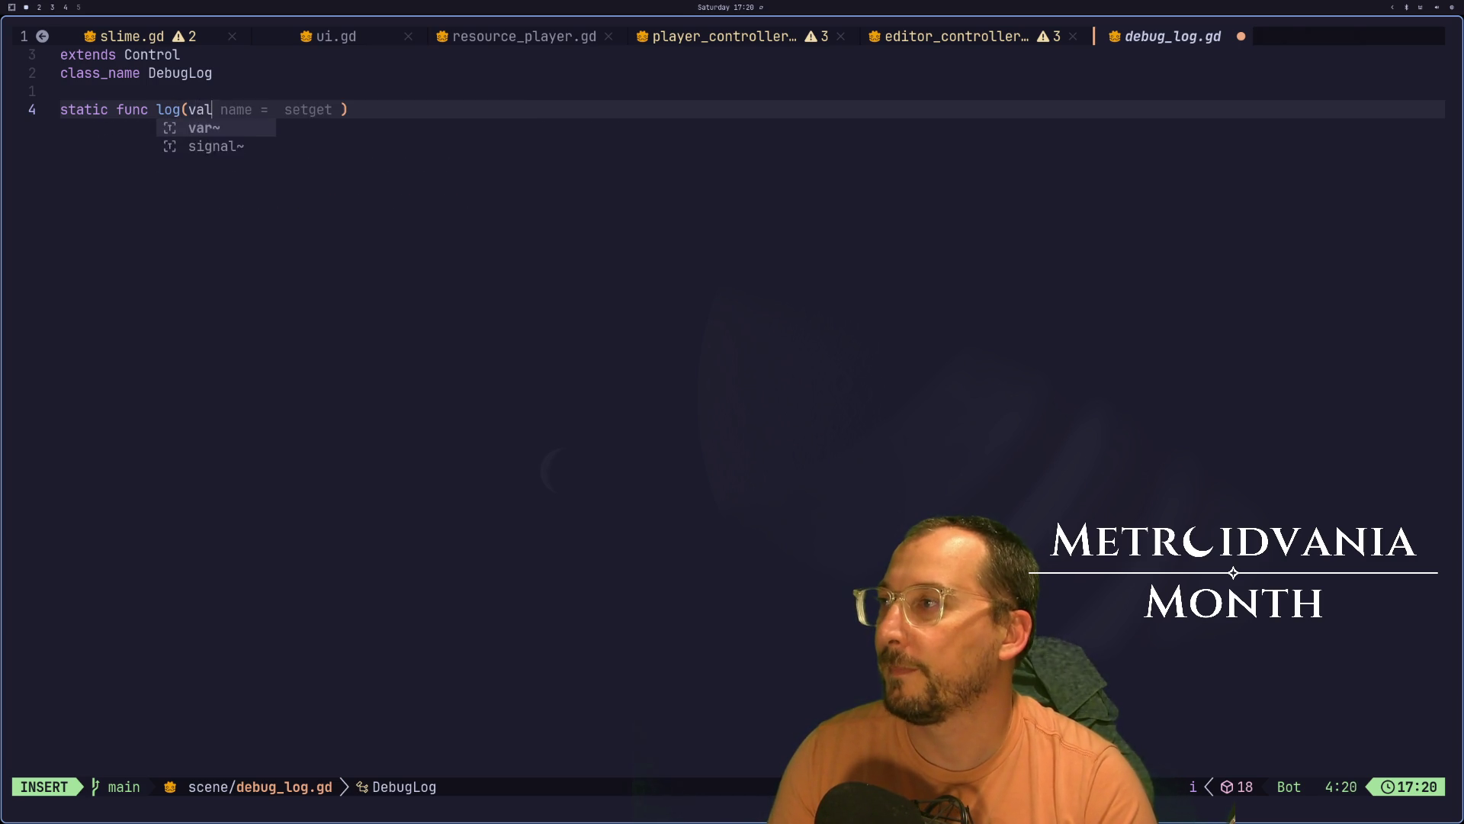
{"action": "type", "text": "ng"}
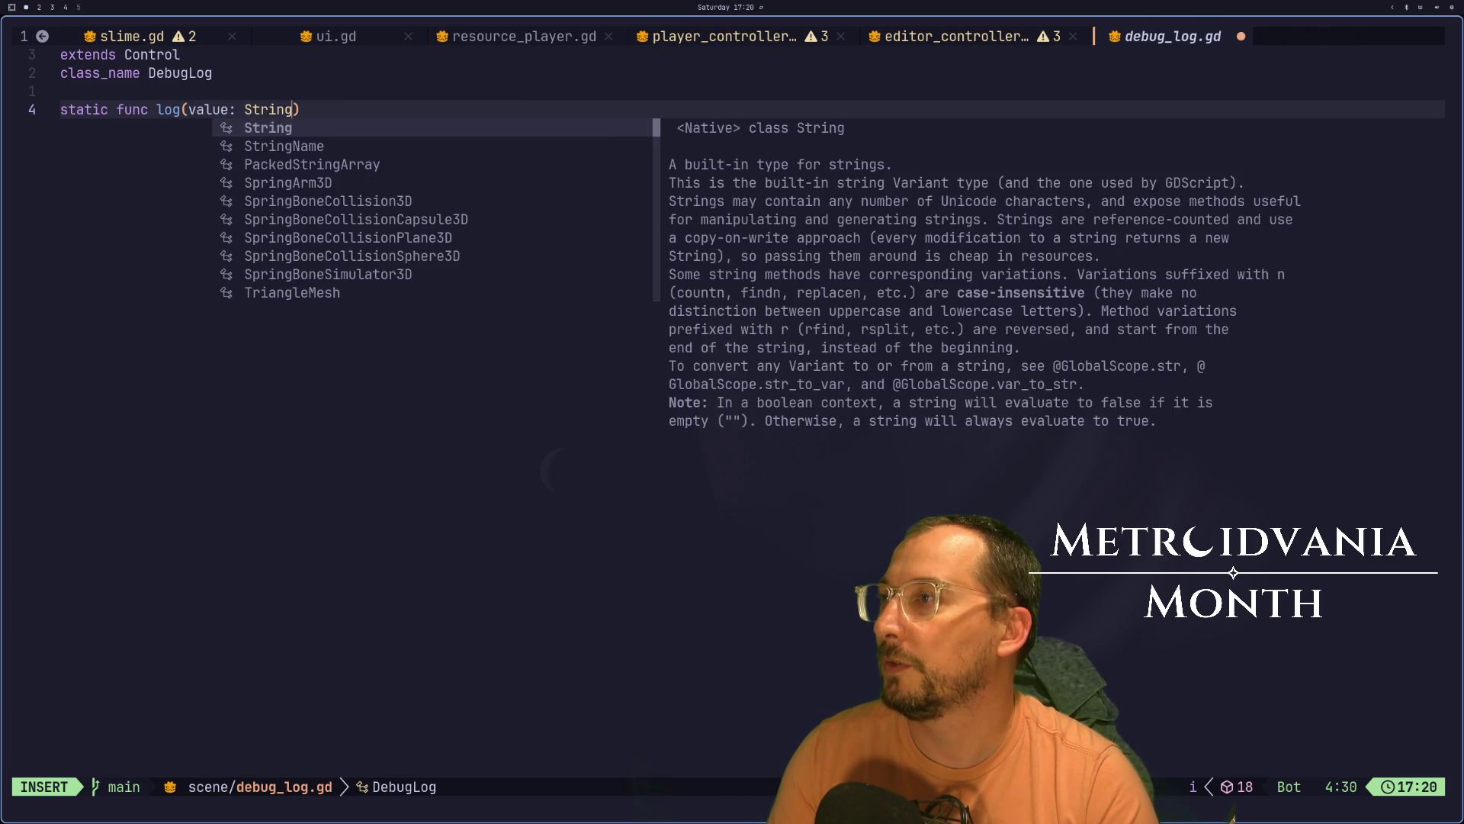
{"action": "key", "text": "Escape"}
{"action": "type", "text": "A -> void:"}
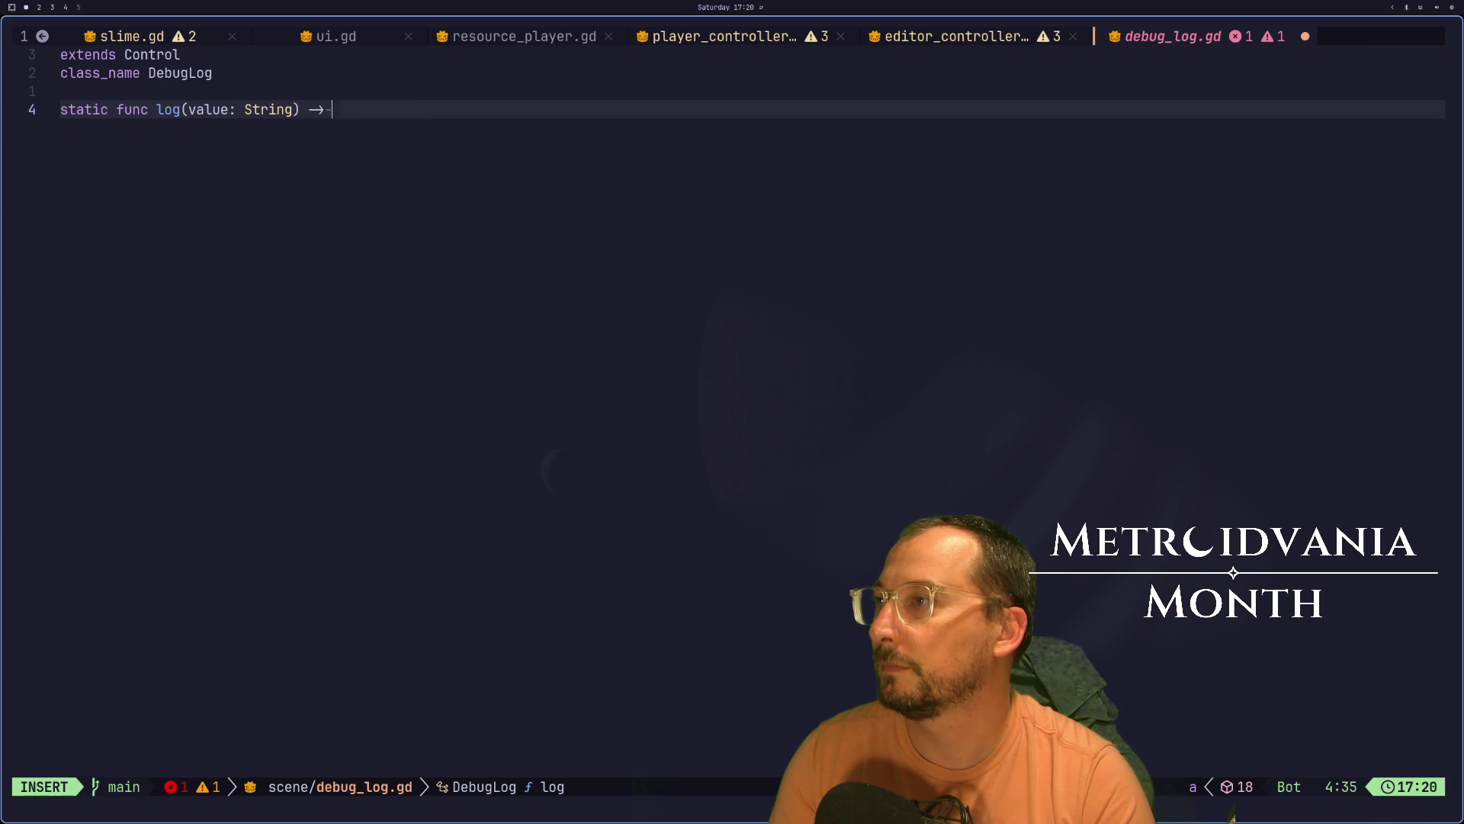
{"action": "key", "text": "Return"}
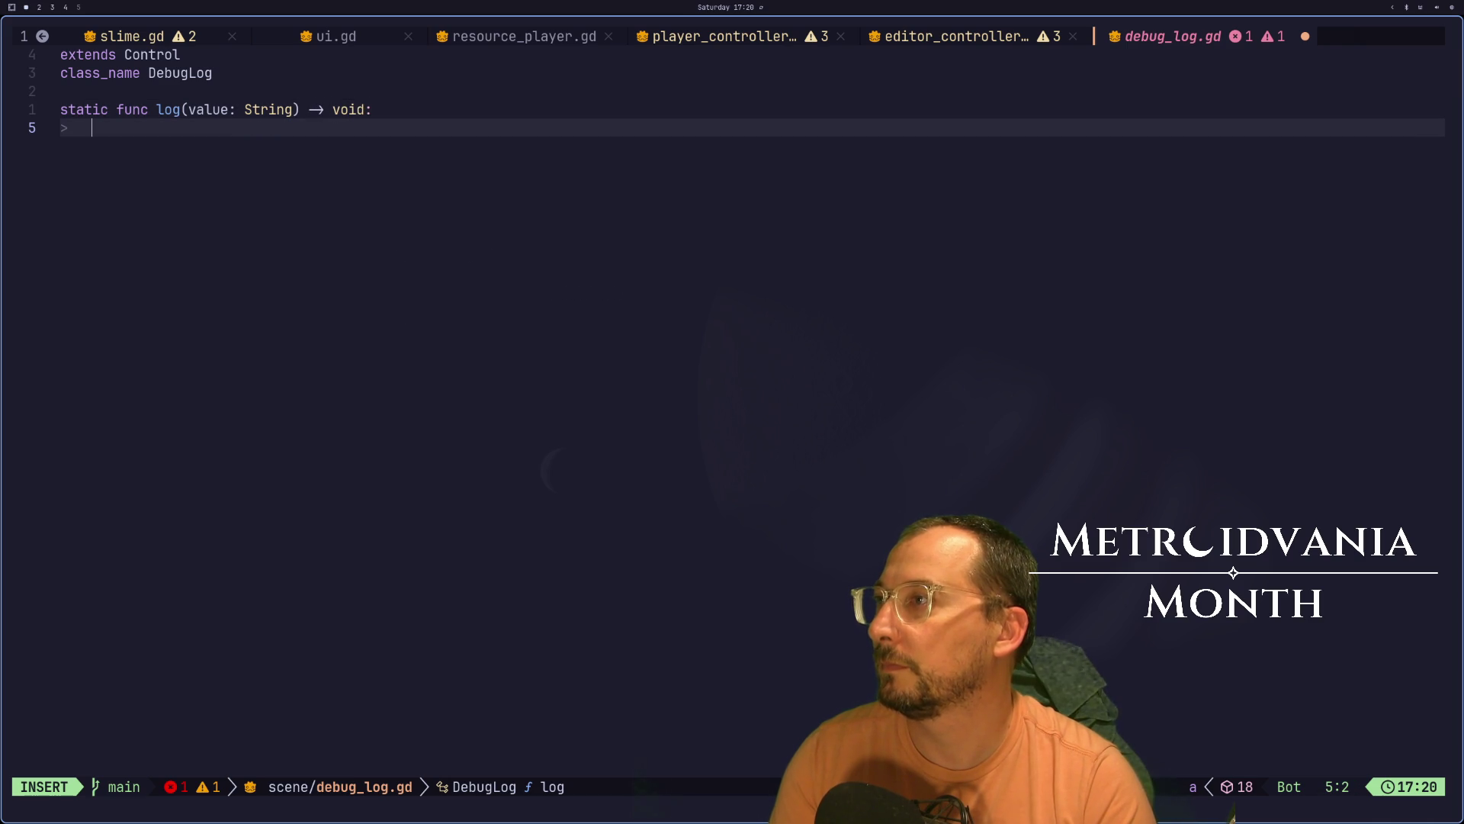
- Paste %RichTextLabel into the log() body and indent it under the function
{"action": "key", "text": "Escape"}
{"action": "key", "text": "p"}
{"action": "type", "text": "hTextLabel"}
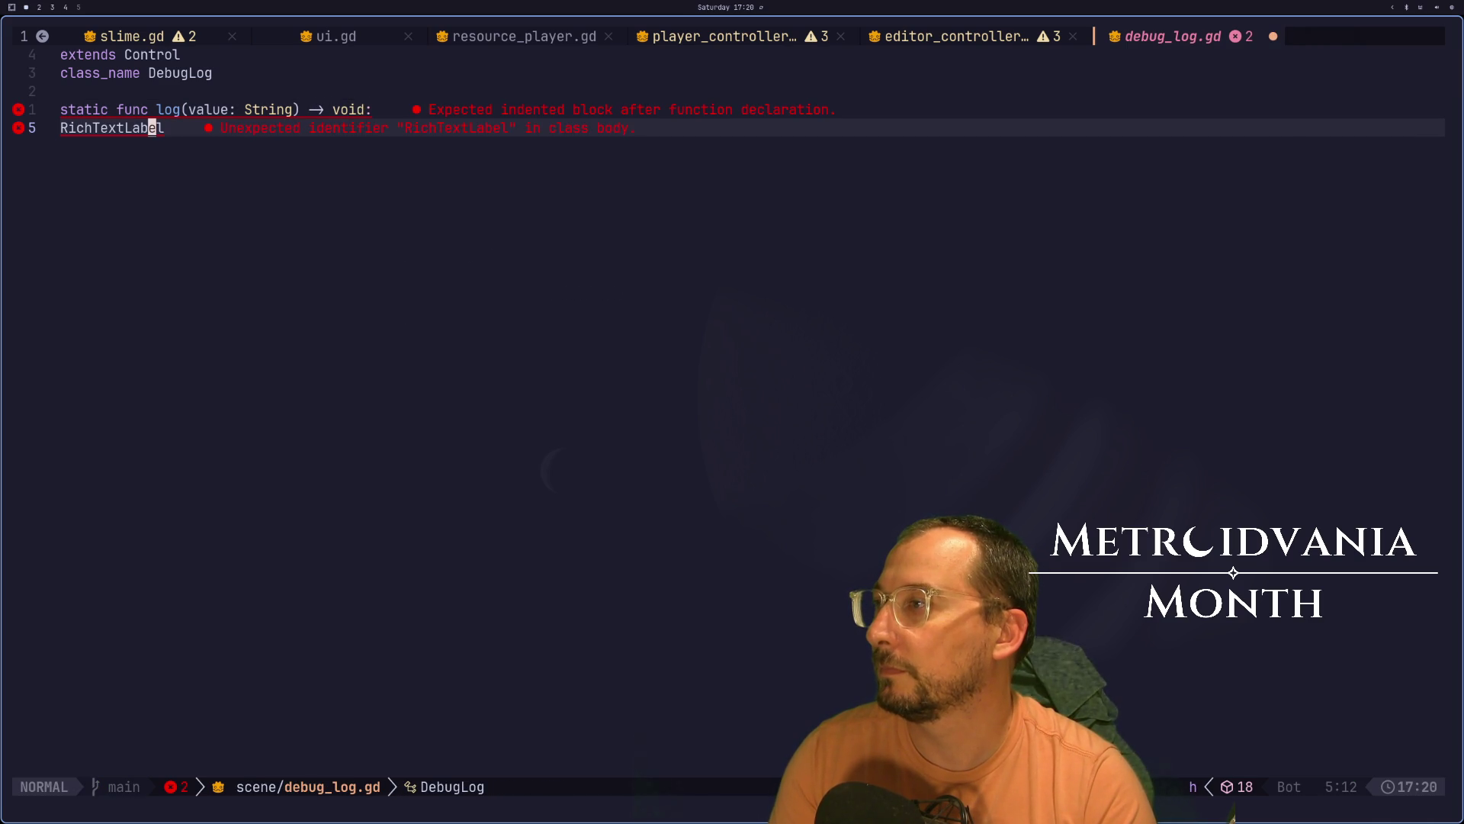
{"action": "type", "text": "I%"}
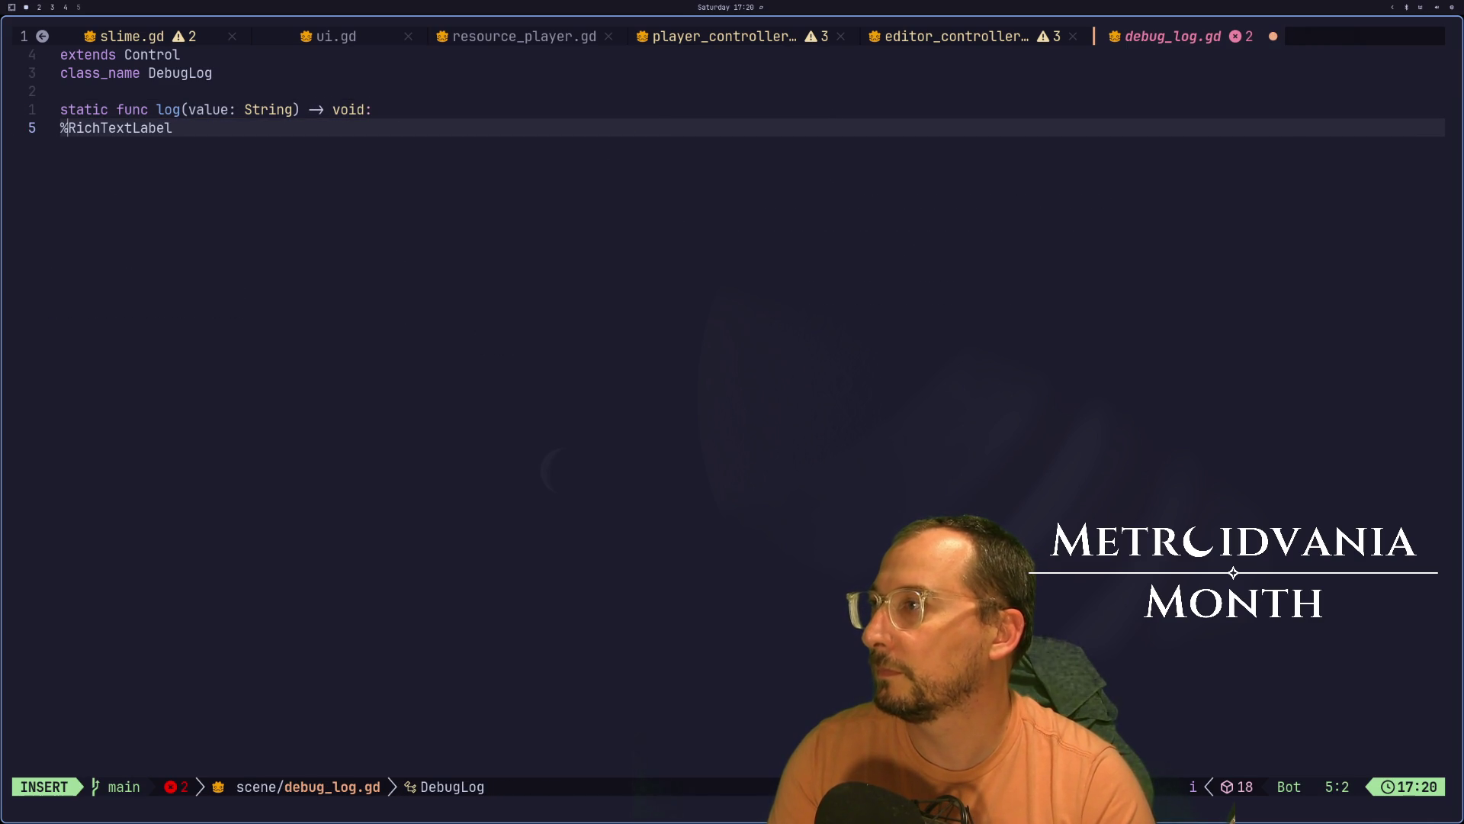
{"action": "key", "text": "Escape"}
{"action": "key", "text": "i"}
{"action": "key", "text": "Tab"}
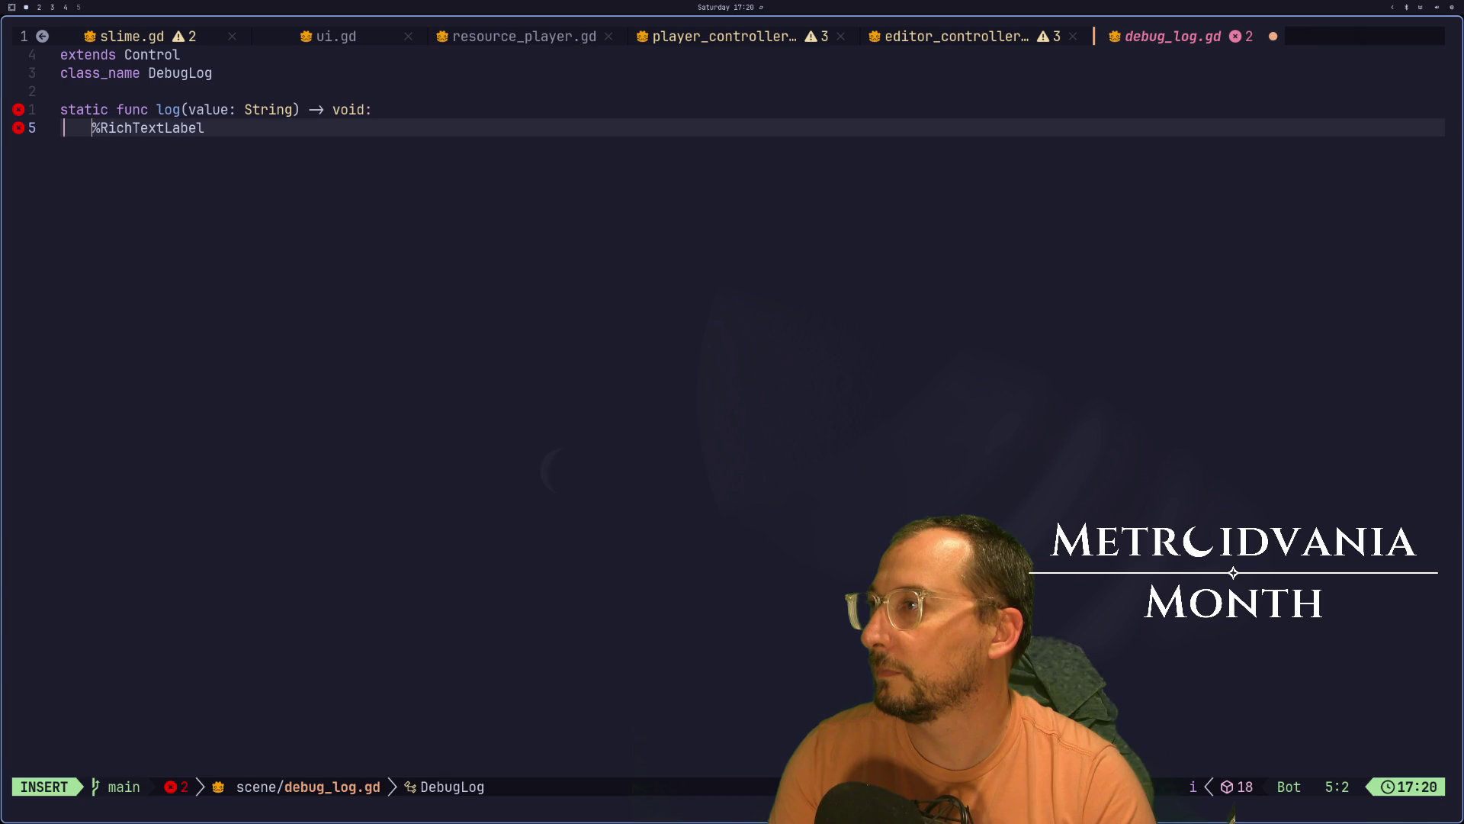
{"action": "key", "text": "Escape"}
{"action": "key", "text": "l"}
{"action": "key", "text": "l"}
{"action": "key", "text": "l"}
{"action": "key", "text": "h"}
{"action": "key", "text": "h"}
{"action": "key", "text": "h"}
{"action": "key", "text": "l"}
{"action": "key", "text": "l"}
{"action": "key", "text": "l"}
{"action": "key", "text": "l"}
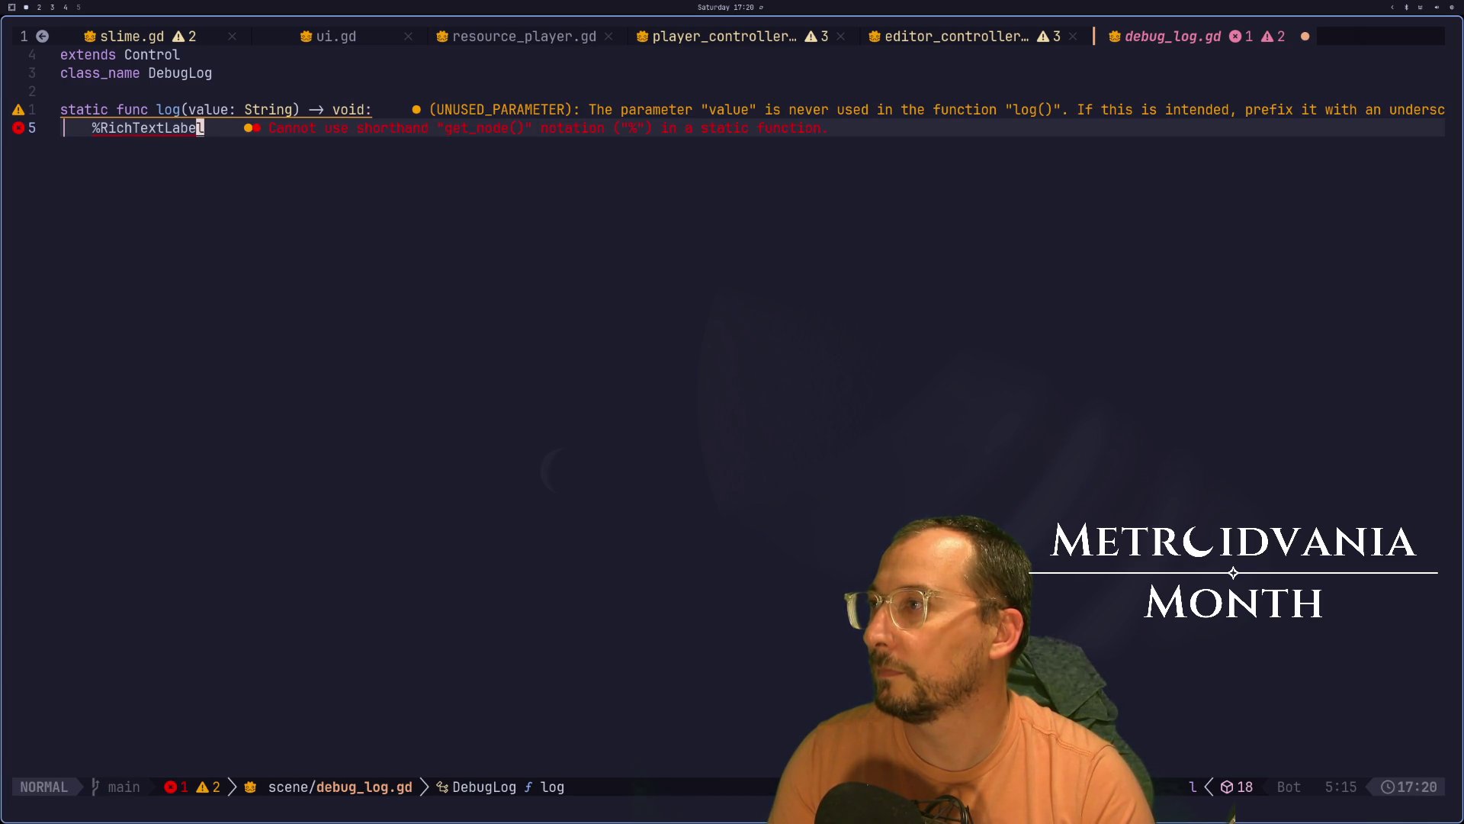
- Add an empty func _ready() -> void: stub above log(), with a blank line before it
{"action": "key", "text": "k"}
{"action": "key", "text": "k"}
{"action": "key", "text": "i"}
{"action": "key", "text": "Escape"}
{"action": "key", "text": "i"}
{"action": "key", "text": "Return"}
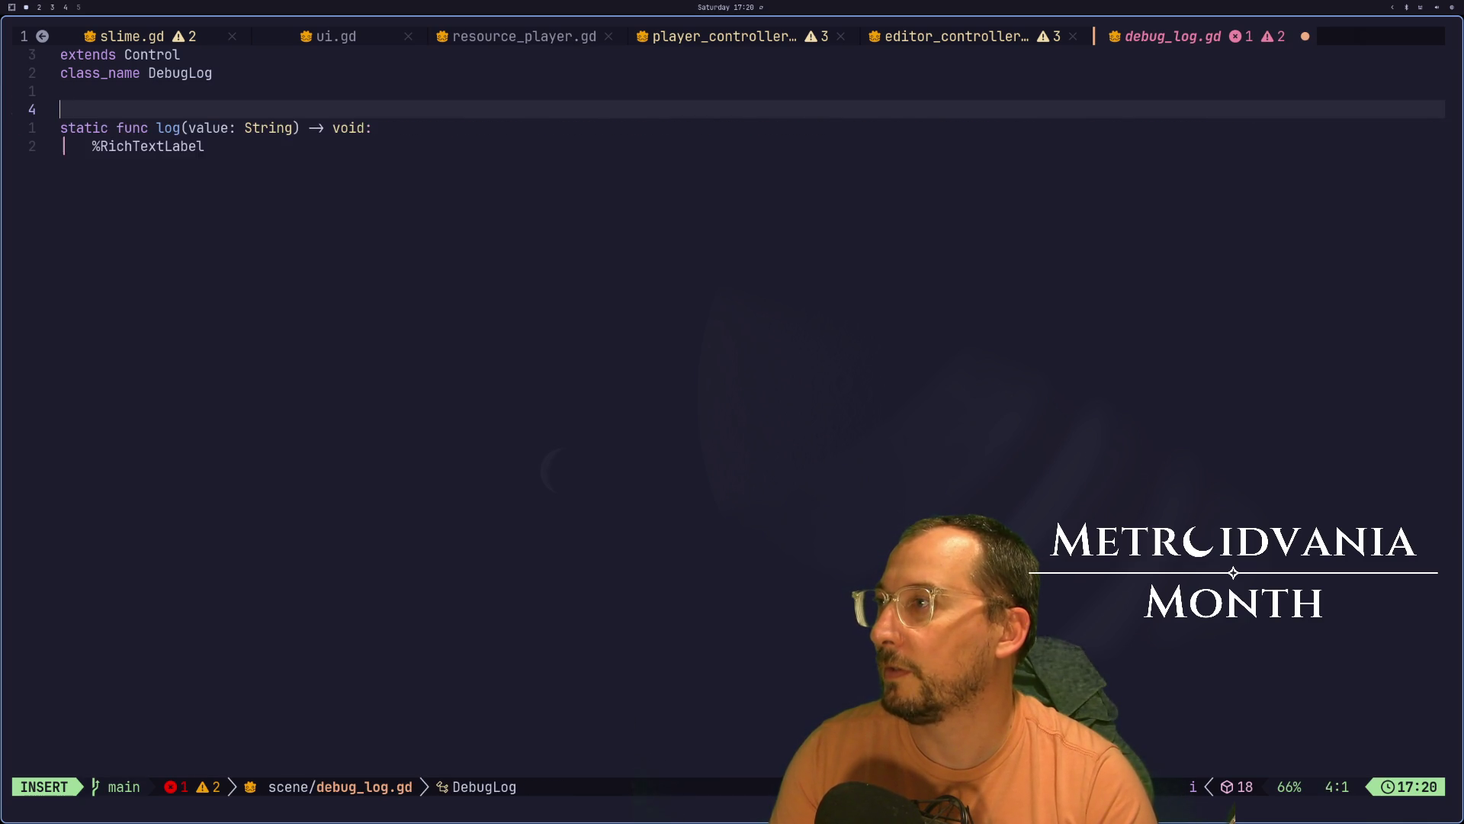
{"action": "type", "text": "func _read"}
{"action": "key", "text": "Return"}
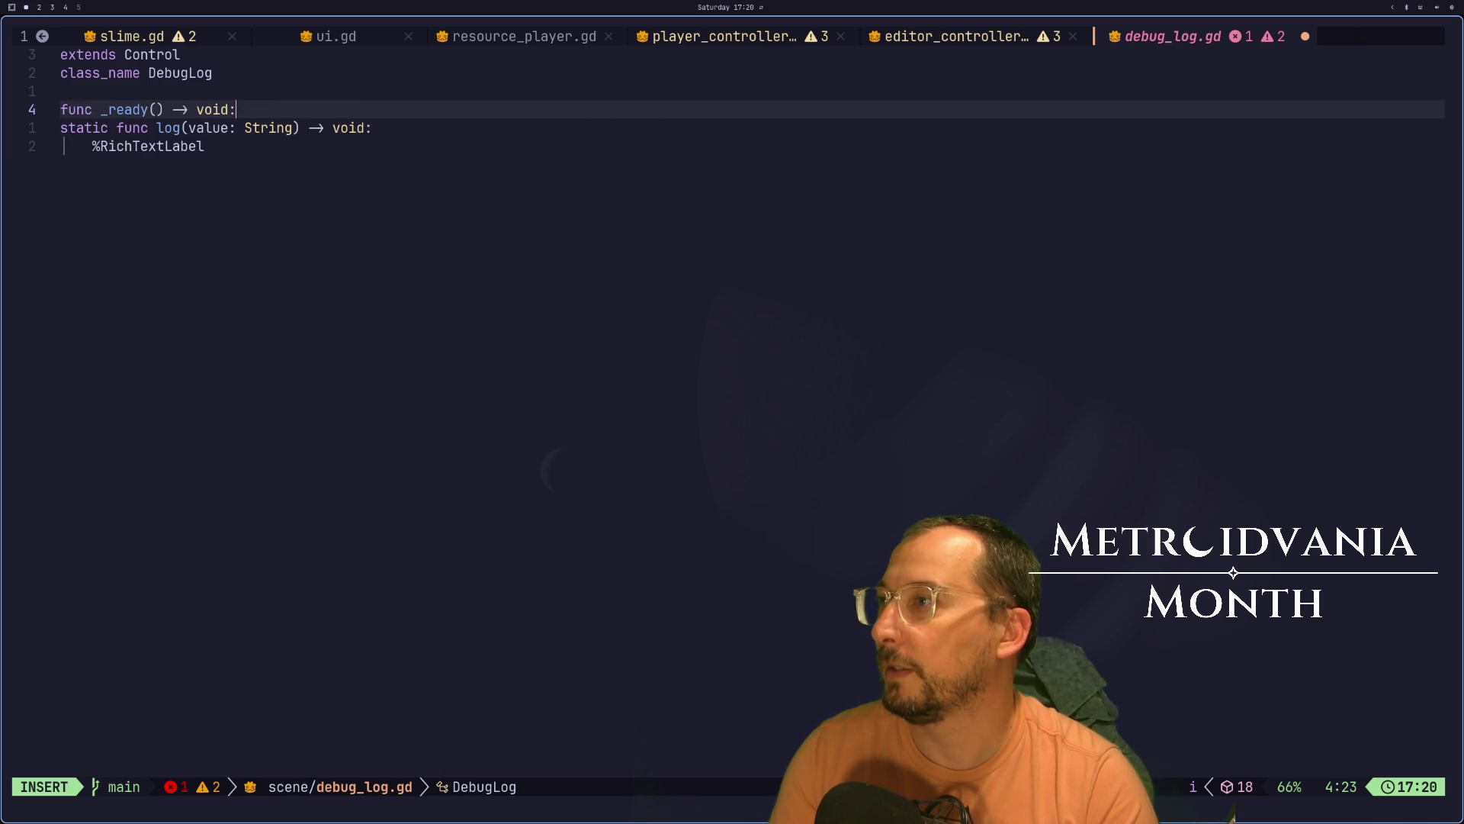
{"action": "key", "text": "Return"}
{"action": "key", "text": "Escape"}
{"action": "key", "text": "k"}
{"action": "key", "text": "k"}
{"action": "key", "text": "i"}
{"action": "key", "text": "Return"}
{"action": "type", "text": "@epxo"}
{"action": "key", "text": "BackSpace"}
{"action": "key", "text": "BackSpace"}
{"action": "key", "text": "BackSpace"}
{"action": "type", "text": "xport va"}
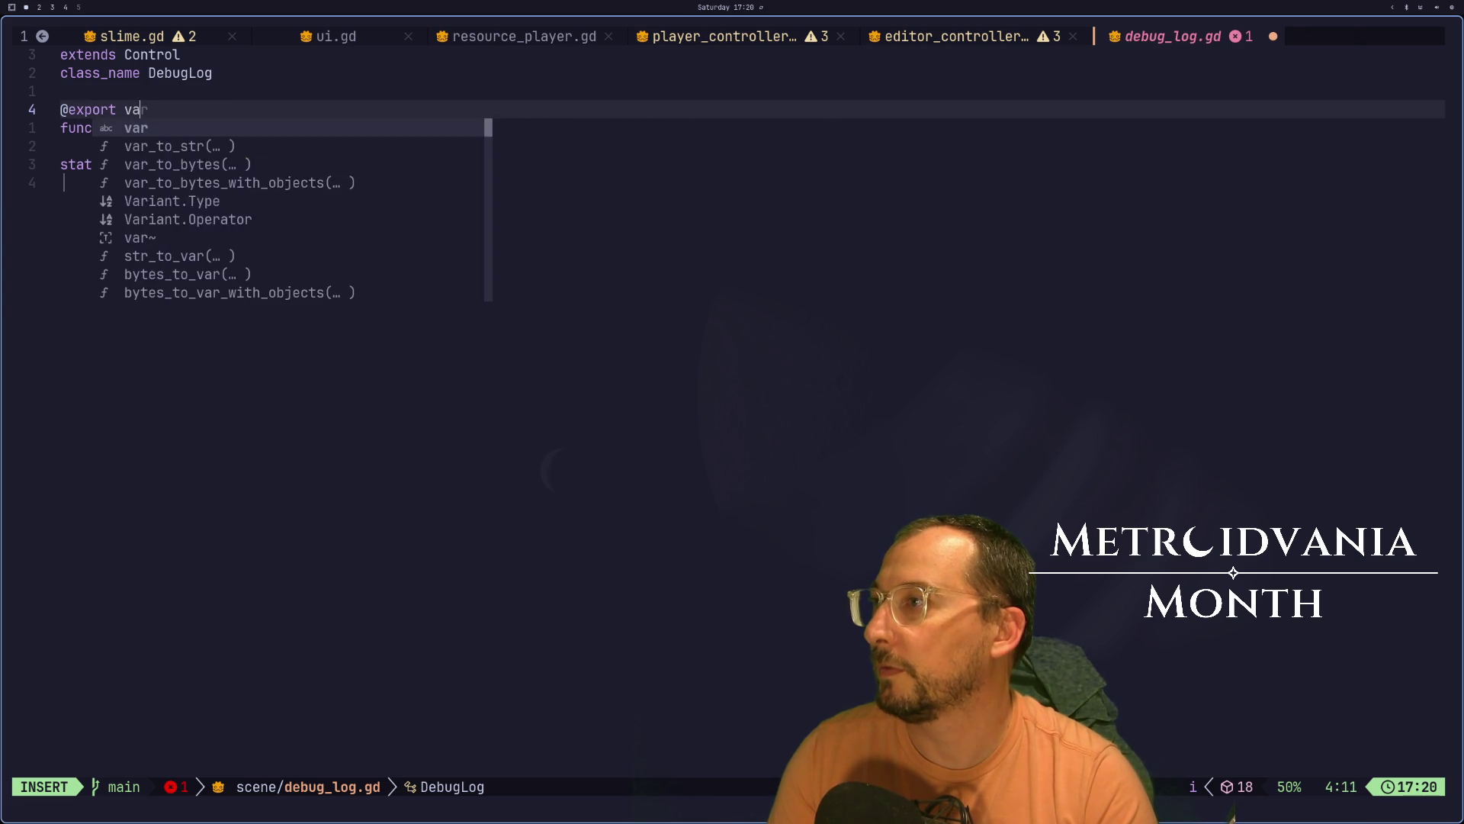
{"action": "type", "text": "r-"}
{"action": "type", "text": "_rich"}
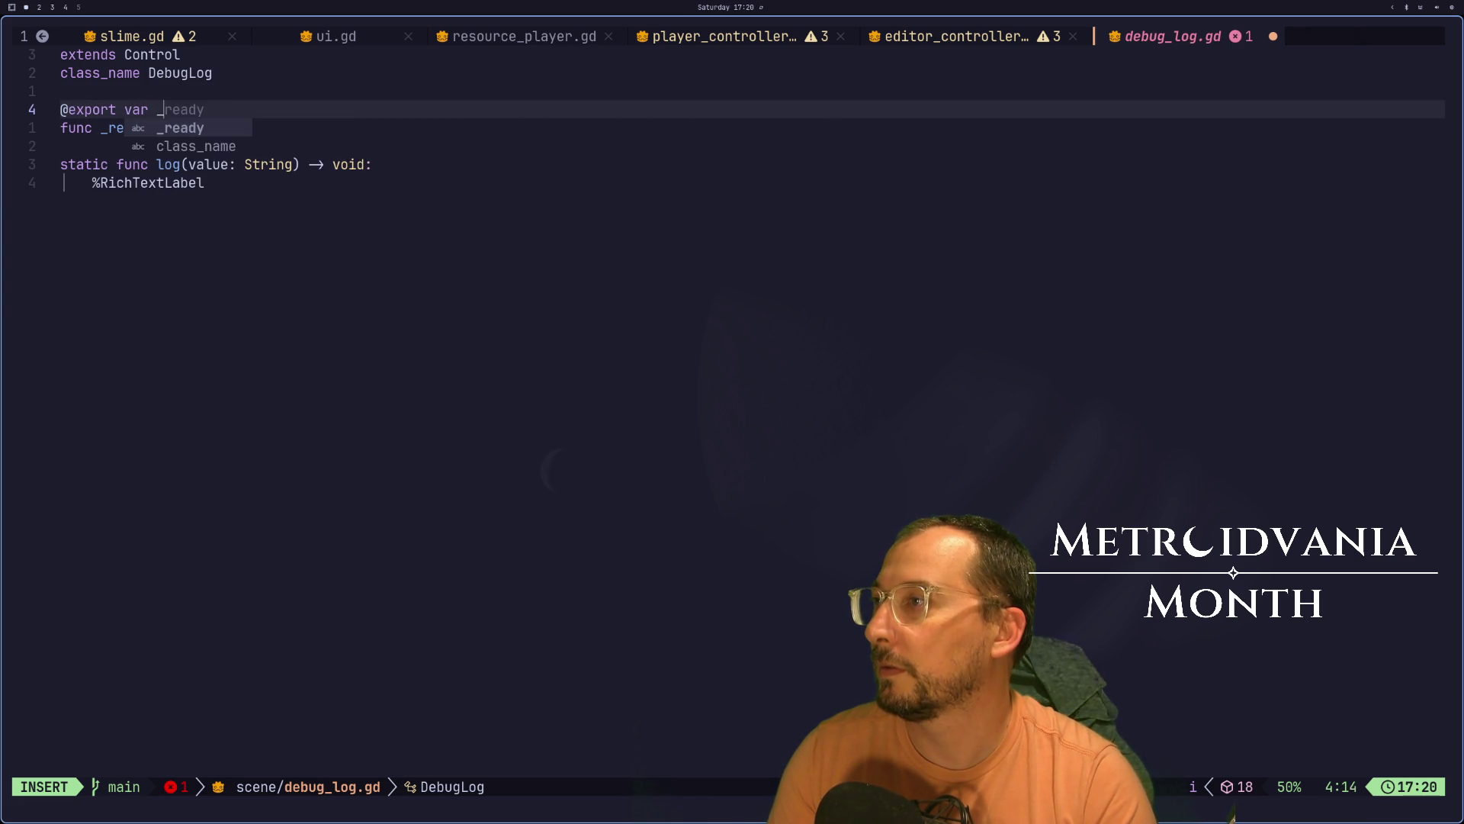
{"action": "type", "text": "_text_label"}
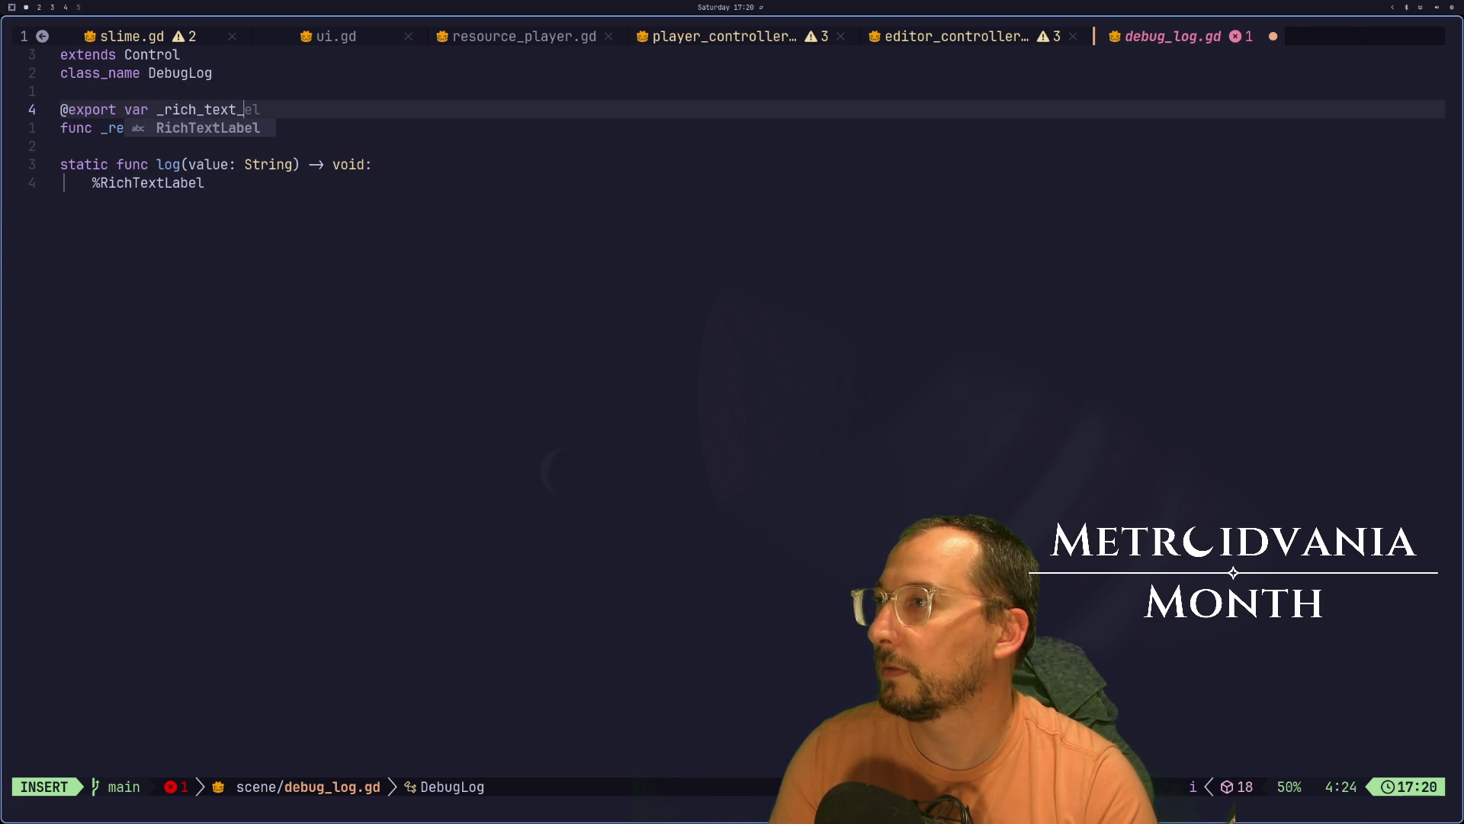
{"action": "type", "text": ": Ri"}
{"action": "key", "text": "Return"}
{"action": "key", "text": "Return"}
- Declare var _static_rich_text_label: RichTextLabel on the next line
{"action": "type", "text": "_"}
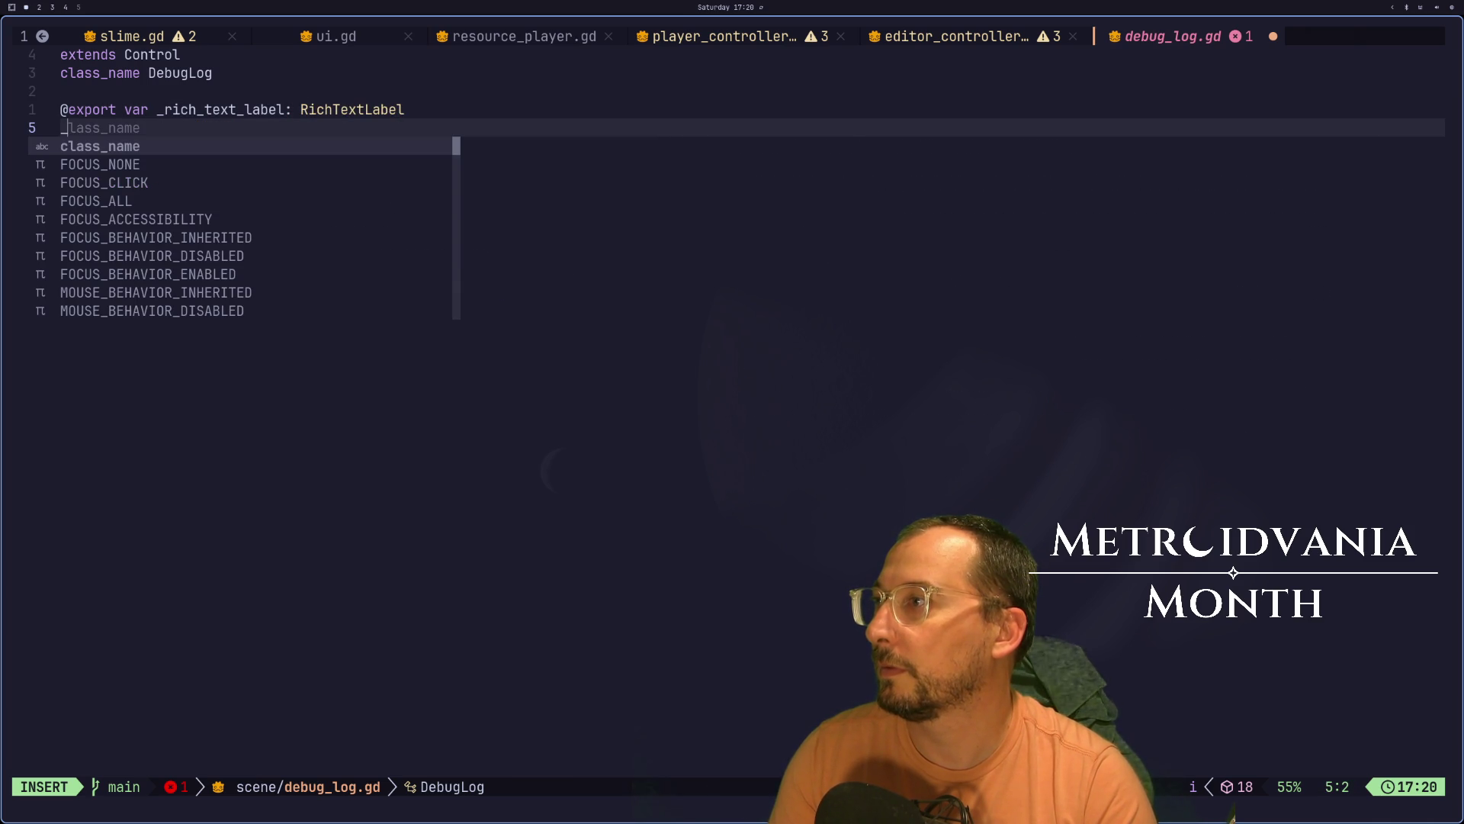
{"action": "key", "text": "BackSpace"}
{"action": "key", "text": "Return"}
{"action": "type", "text": "var _"}
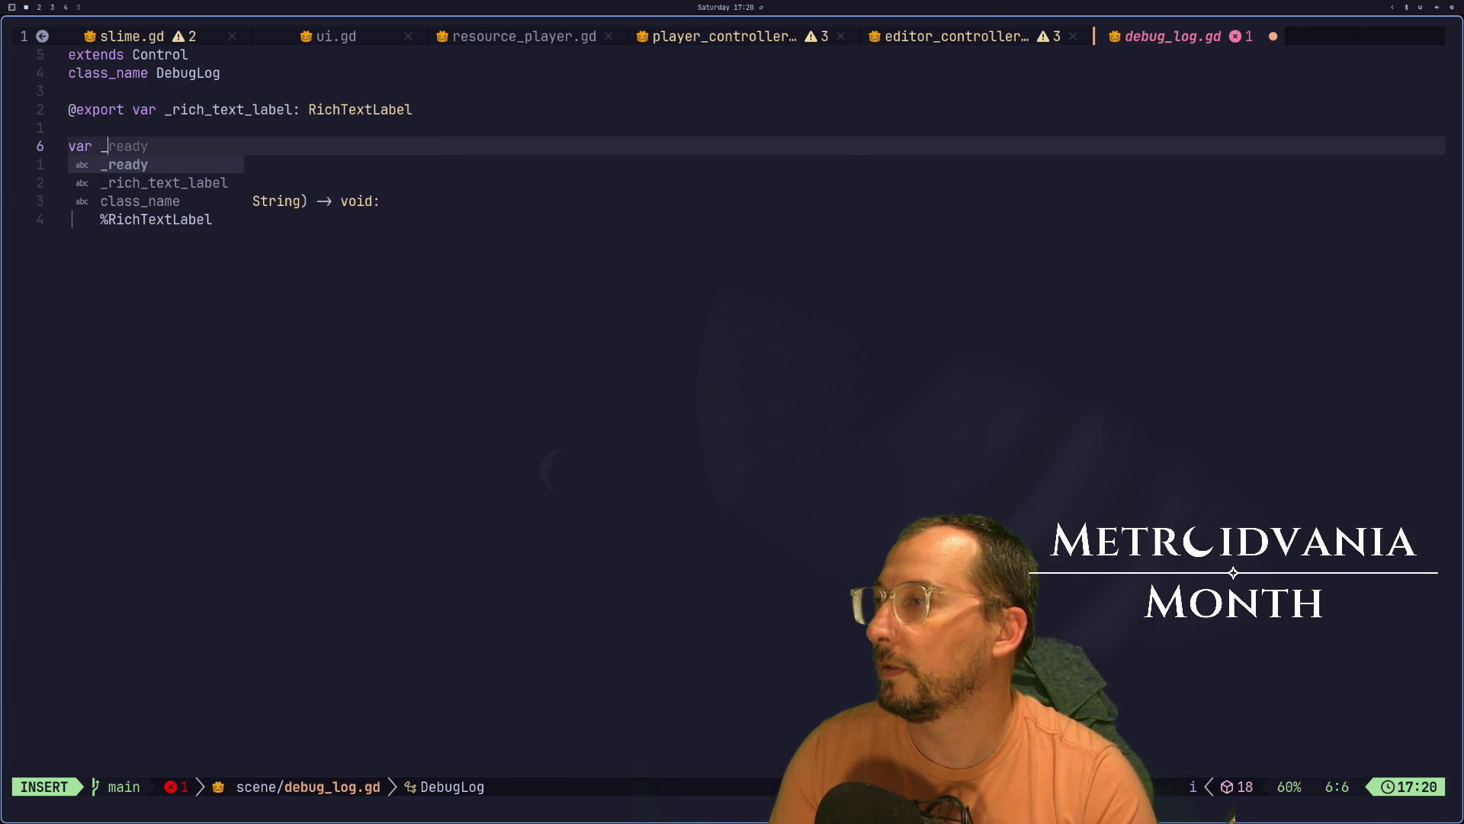
{"action": "type", "text": "rich-"}
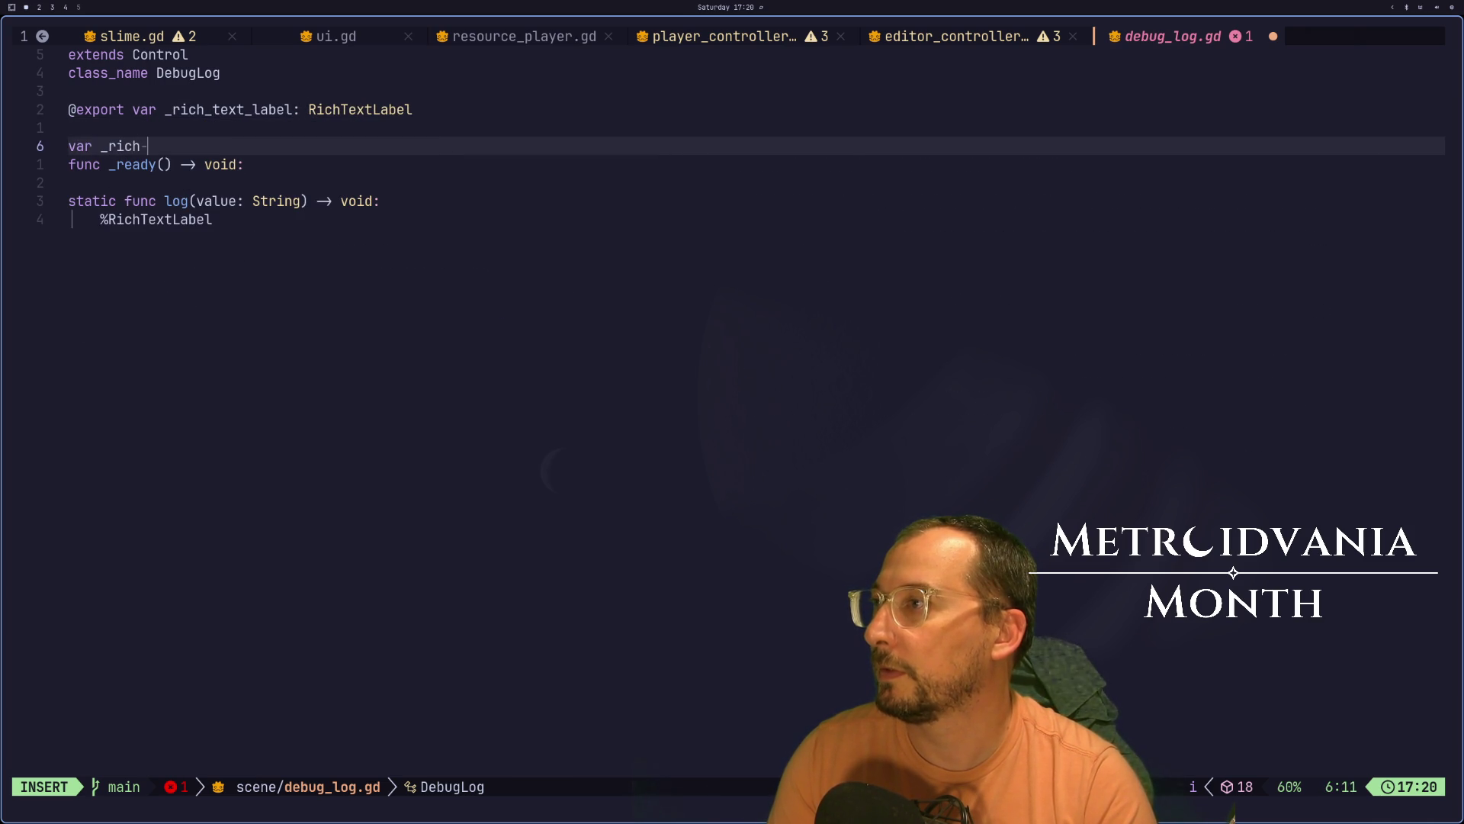
{"action": "key", "text": "BackSpace"}
{"action": "type", "text": "static_"}
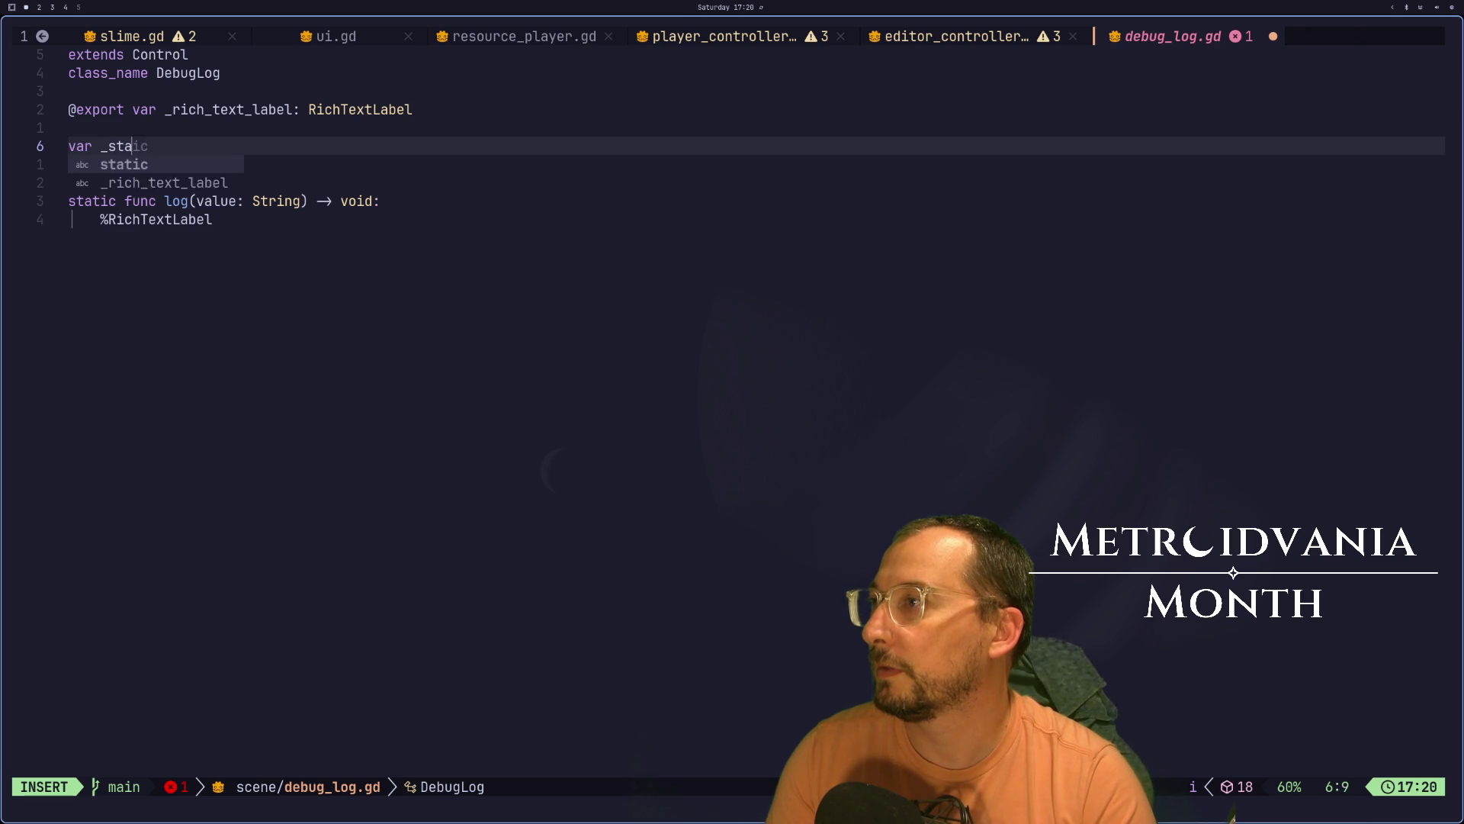
{"action": "type", "text": "rich_text_la"}
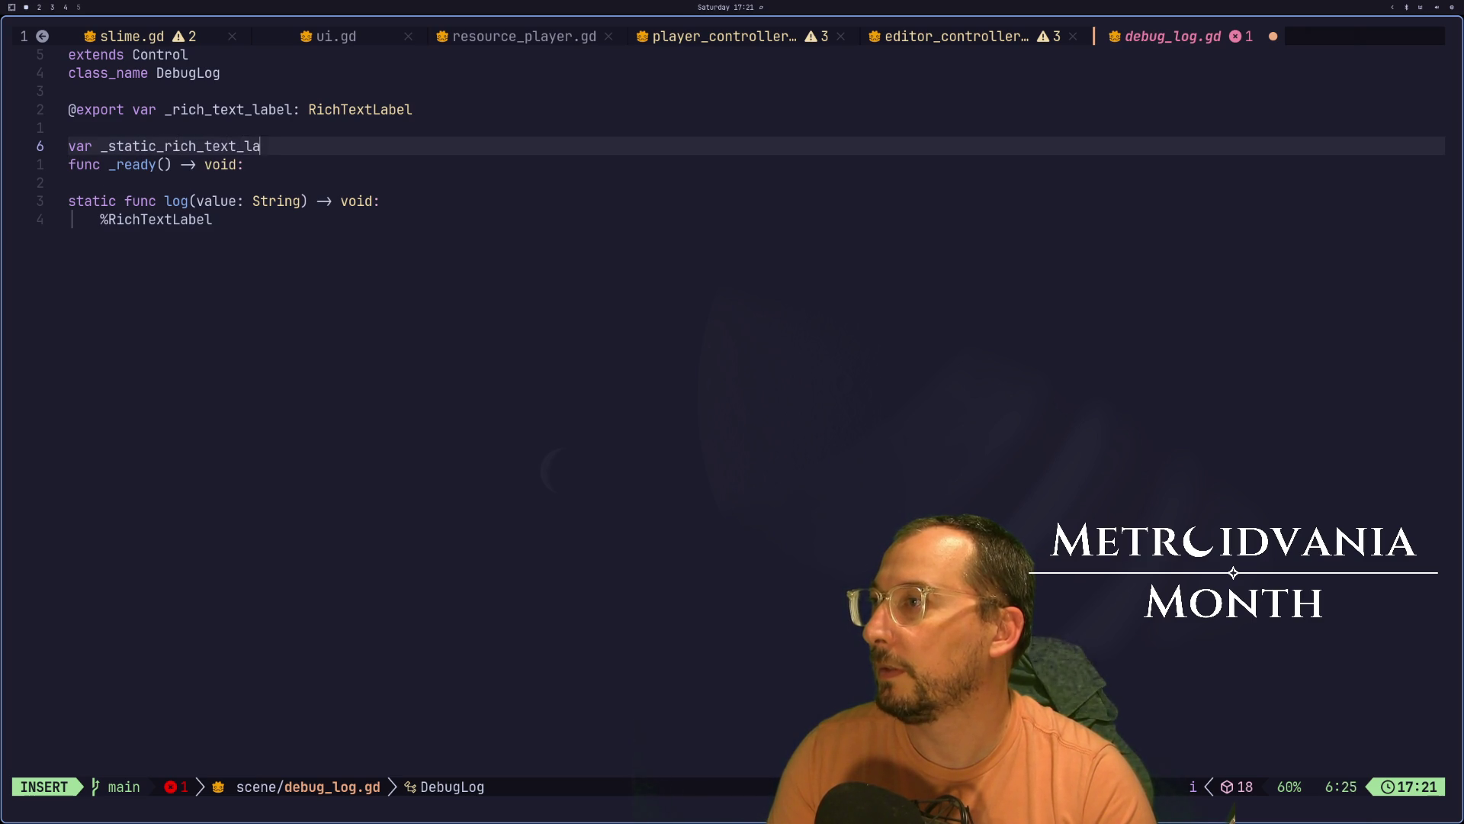
{"action": "type", "text": "bel: R"}
{"action": "key", "text": "Return"}
- In _ready, assign _static_rich_text_label = _rich_text_label, then begin trimming log()'s %RichTextLabel line
{"action": "key", "text": "Down"}
{"action": "key", "text": "Return"}
{"action": "type", "text": "_rich_text_label ="}
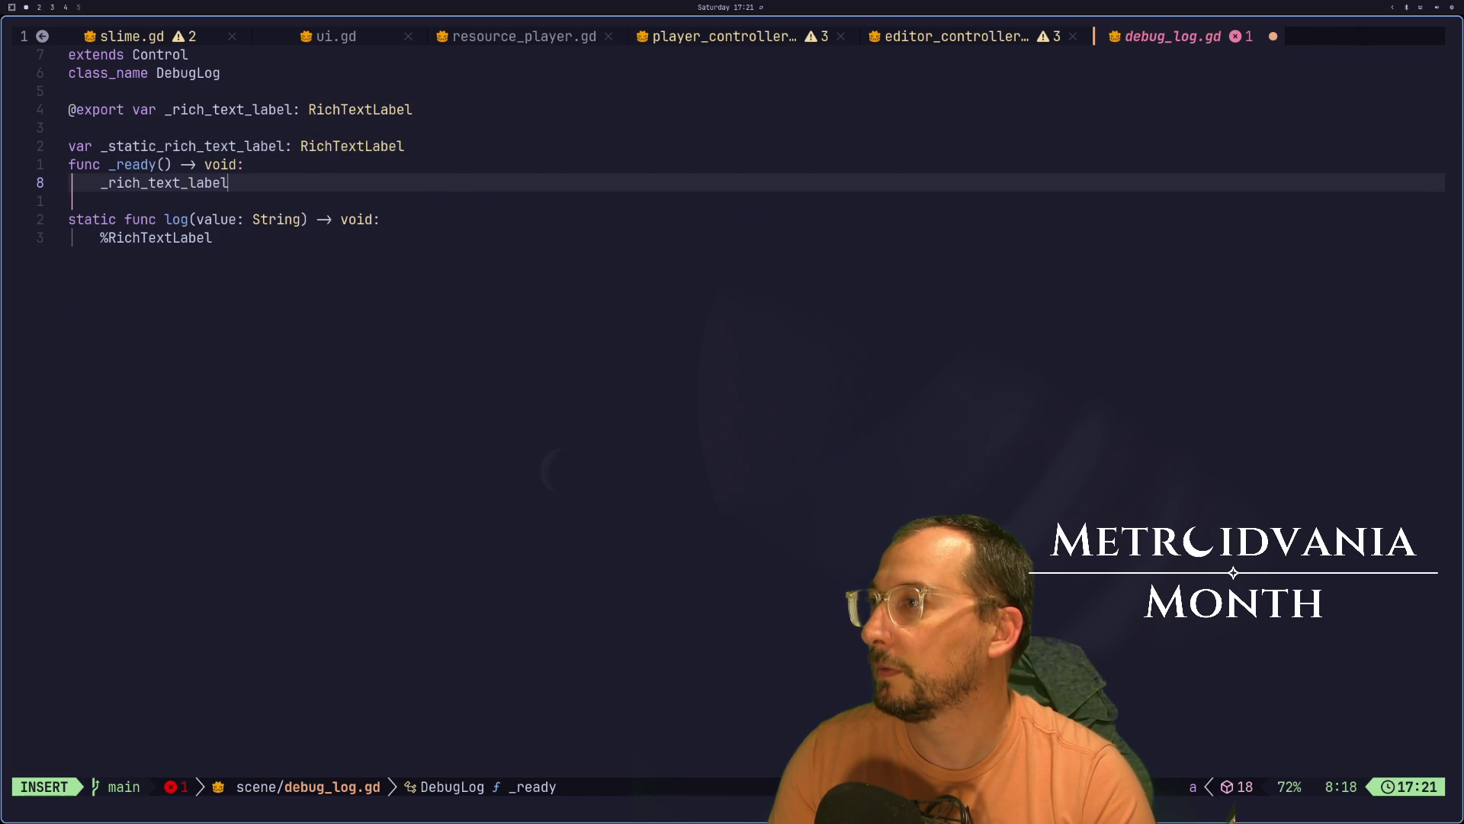
{"action": "key", "text": "Escape"}
{"action": "key", "text": "h"}
{"action": "type", "text": "Fri"}
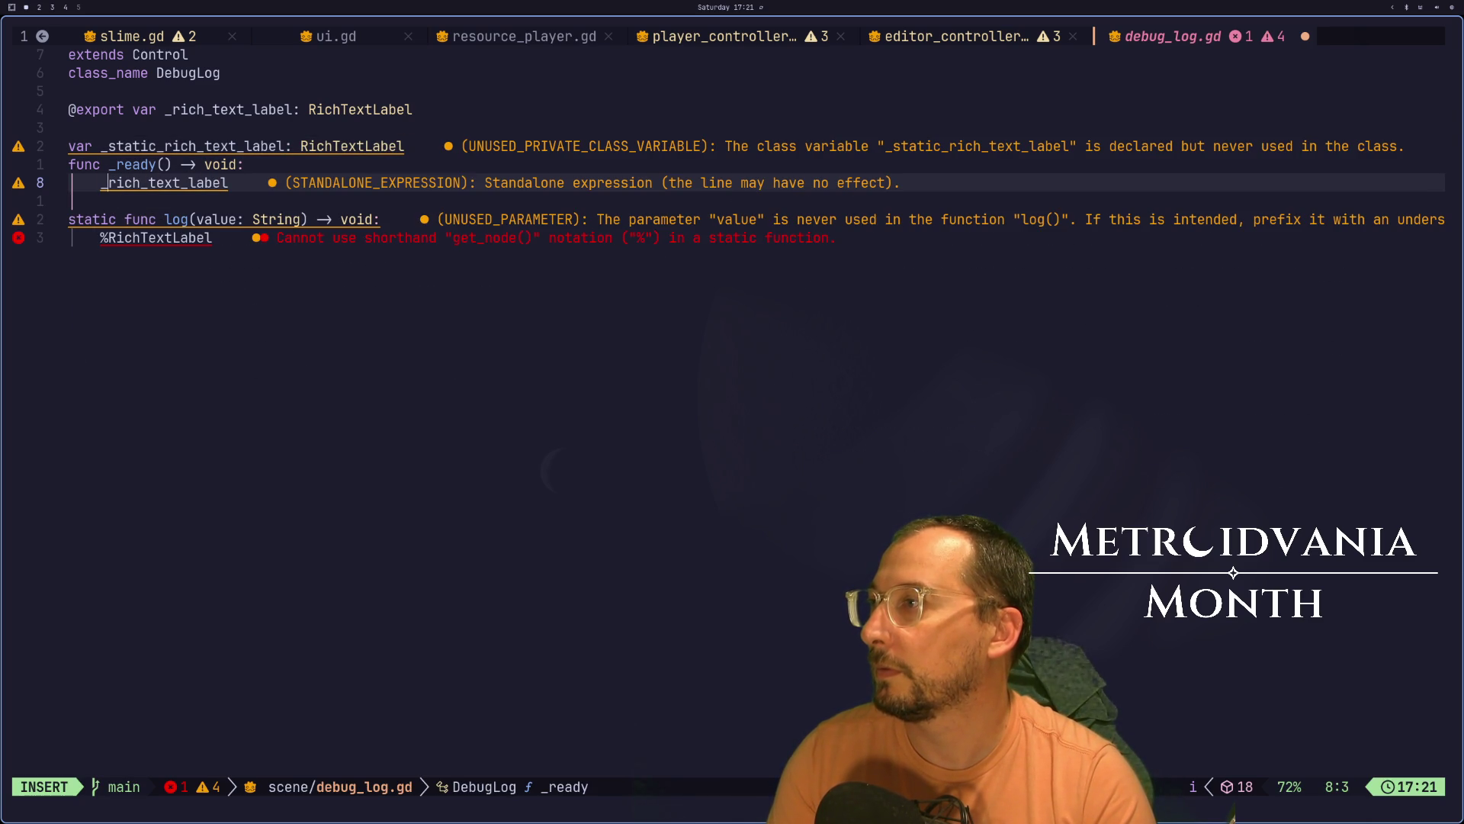
{"action": "type", "text": "_st"}
{"action": "key", "text": "Tab"}
{"action": "type", "text": "="}
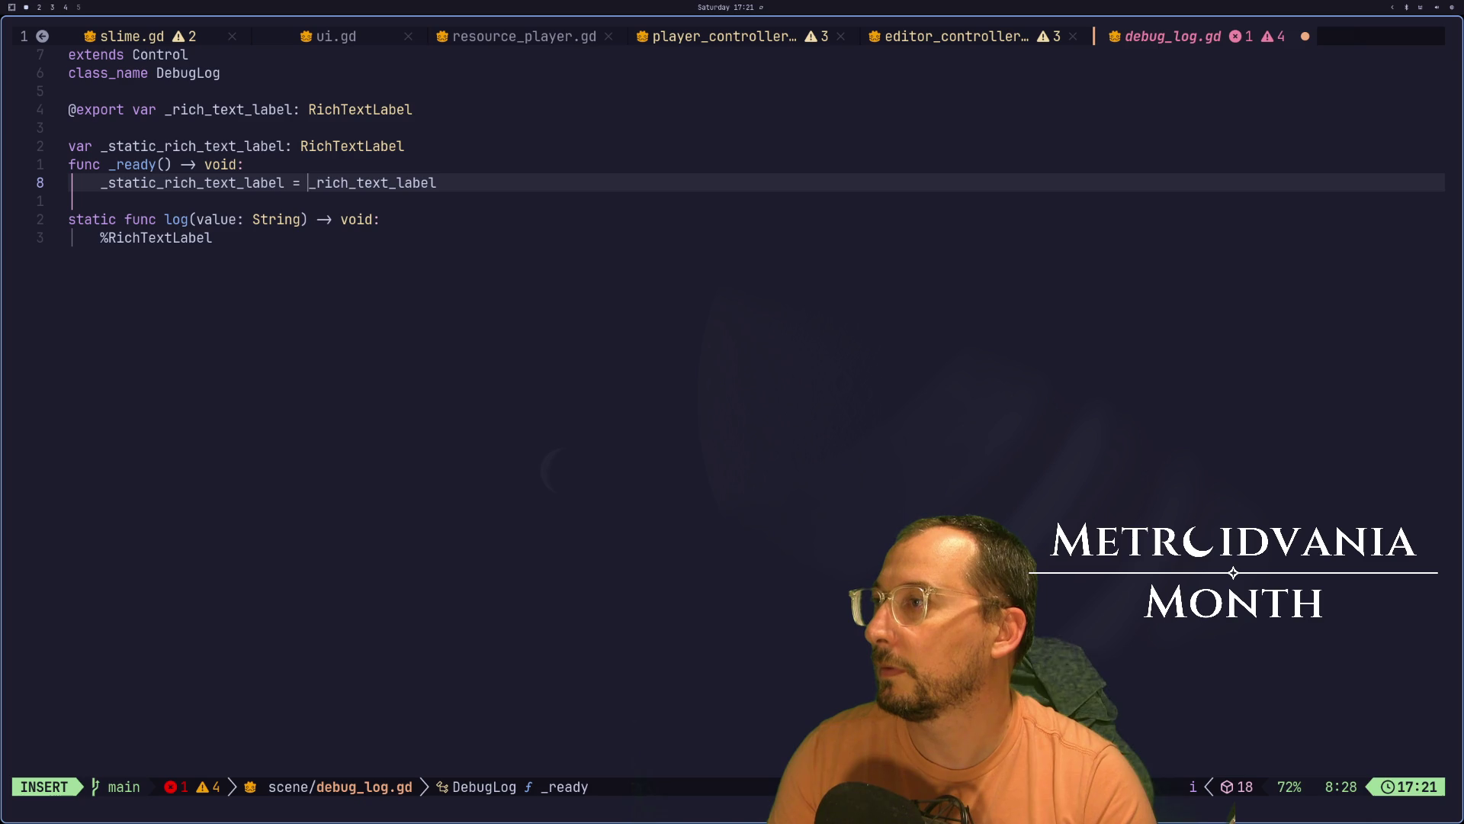
{"action": "key", "text": "Escape"}
{"action": "key", "text": "j"}
{"action": "key", "text": "j"}
{"action": "key", "text": "j"}
{"action": "key", "text": "A"}
{"action": "key", "text": "BackSpace"}
{"action": "key", "text": "BackSpace"}
{"action": "key", "text": "BackSpace"}
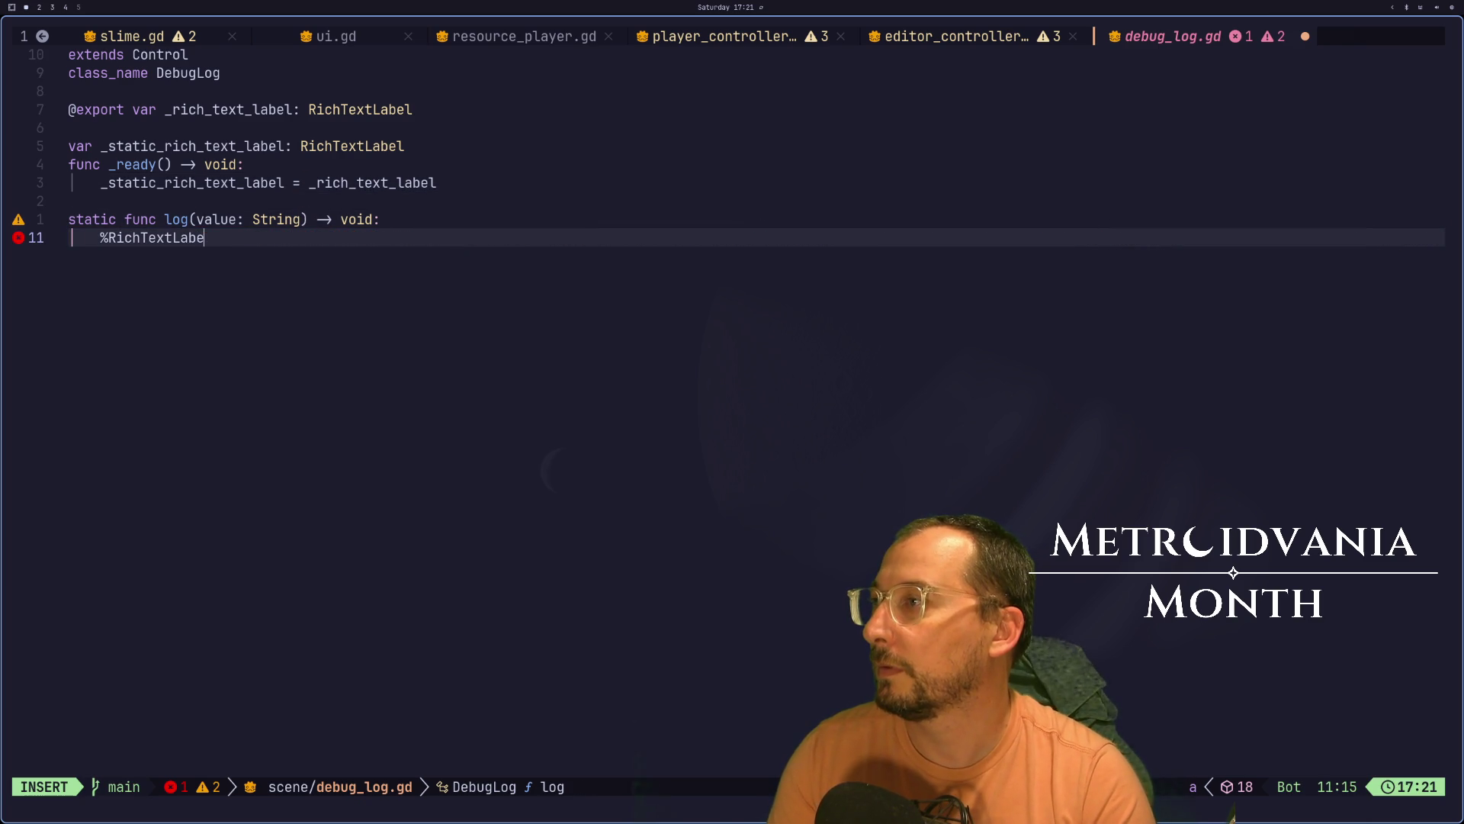
- Make log() call _static_rich_text_label.append_text(value) and save with :w
{"action": "key", "text": "BackSpace"}
{"action": "key", "text": "BackSpace"}
{"action": "key", "text": "BackSpace"}
{"action": "type", "text": "_stati"}
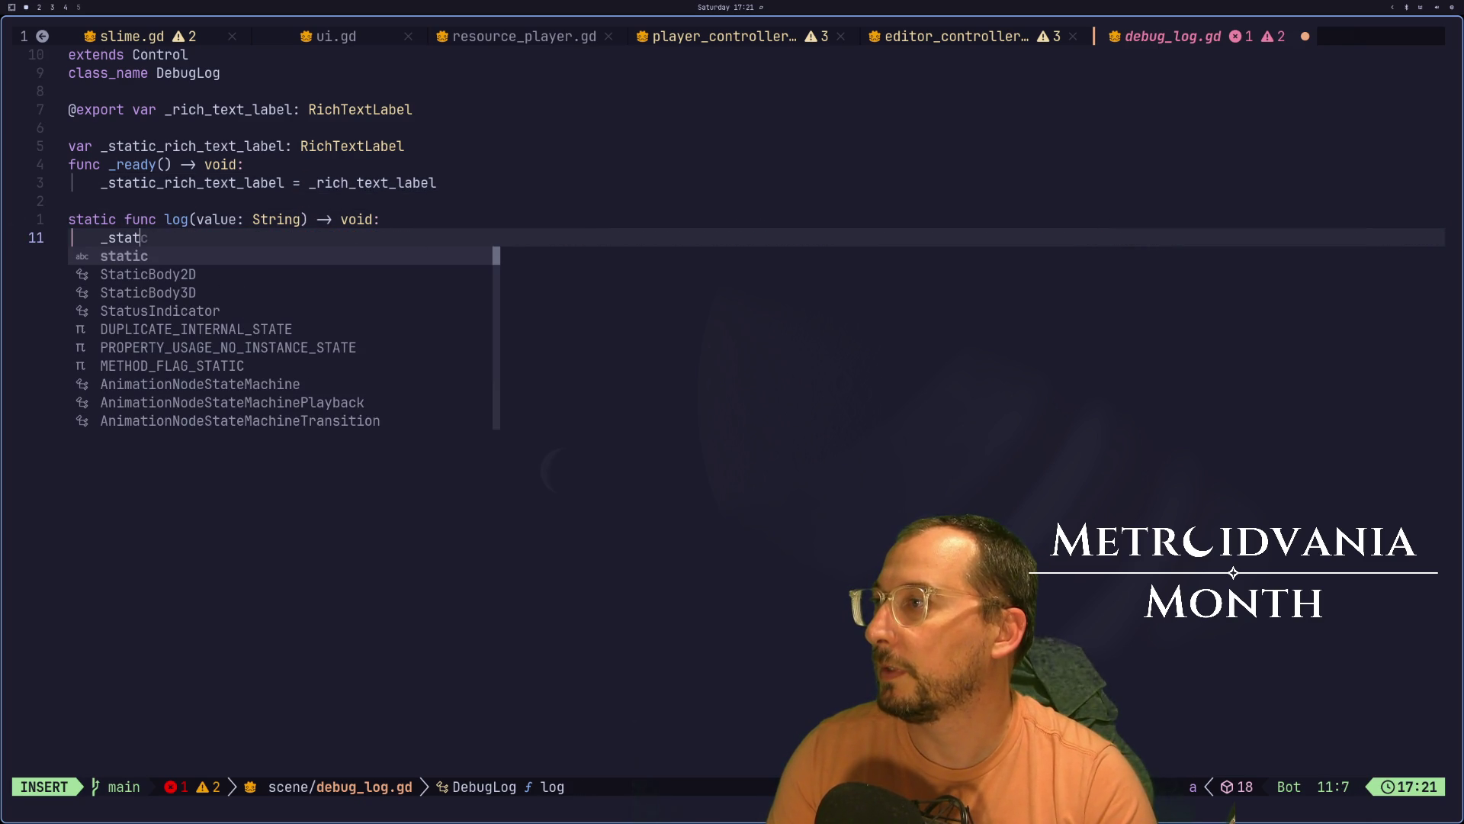
{"action": "type", "text": "c_rich"}
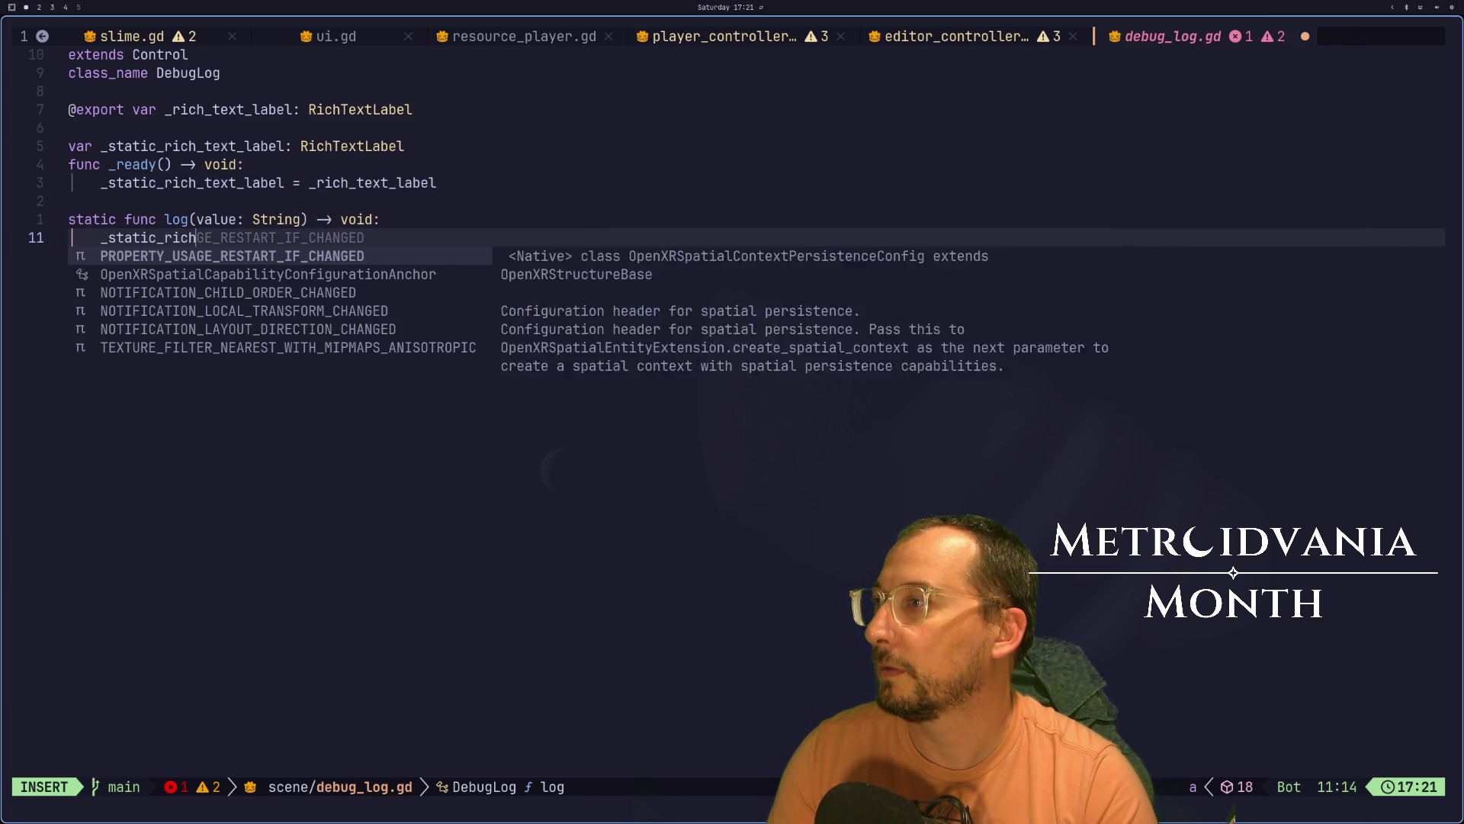
{"action": "type", "text": "_text_label"}
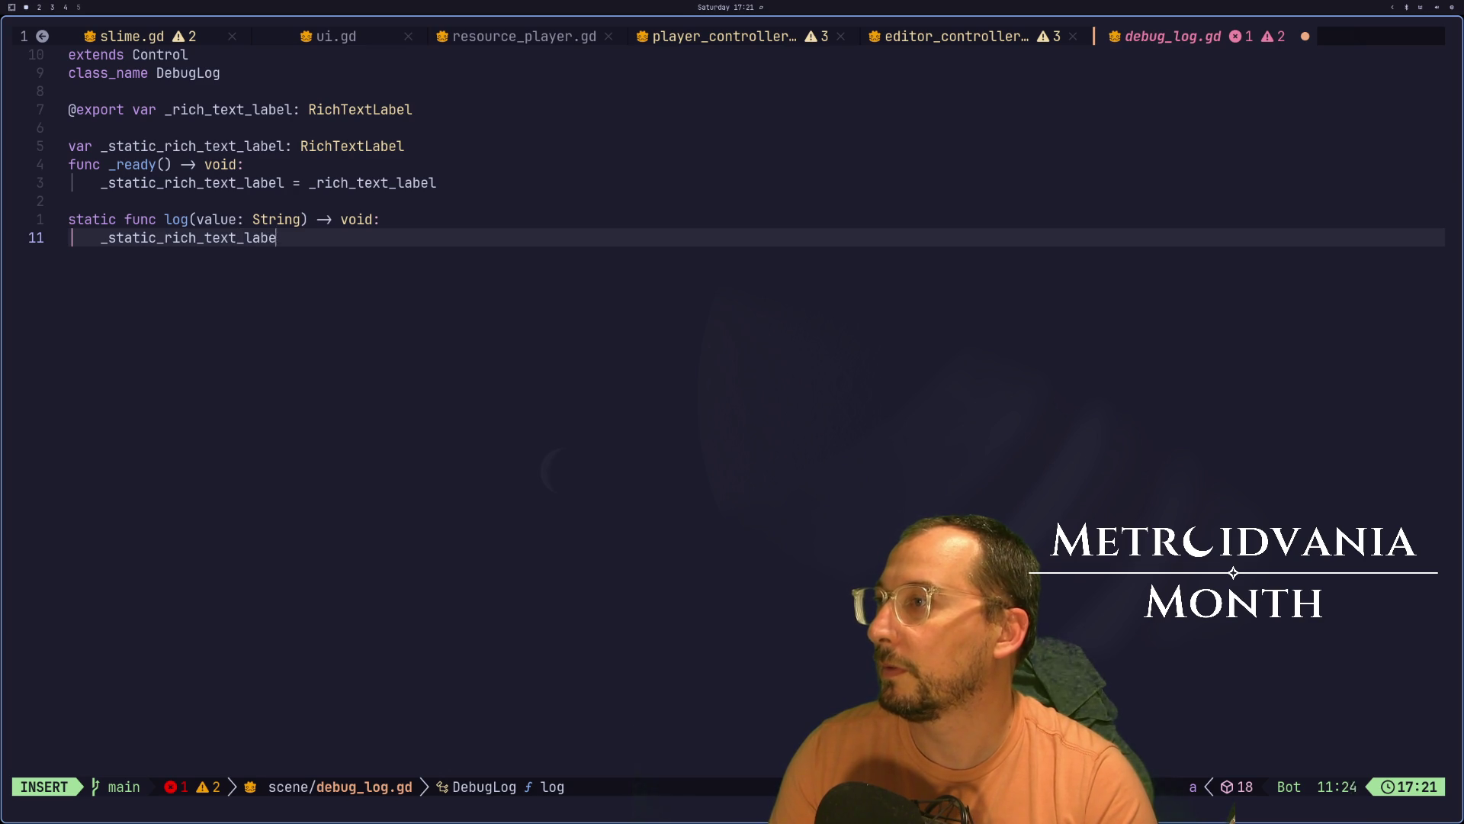
{"action": "type", "text": ".append"}
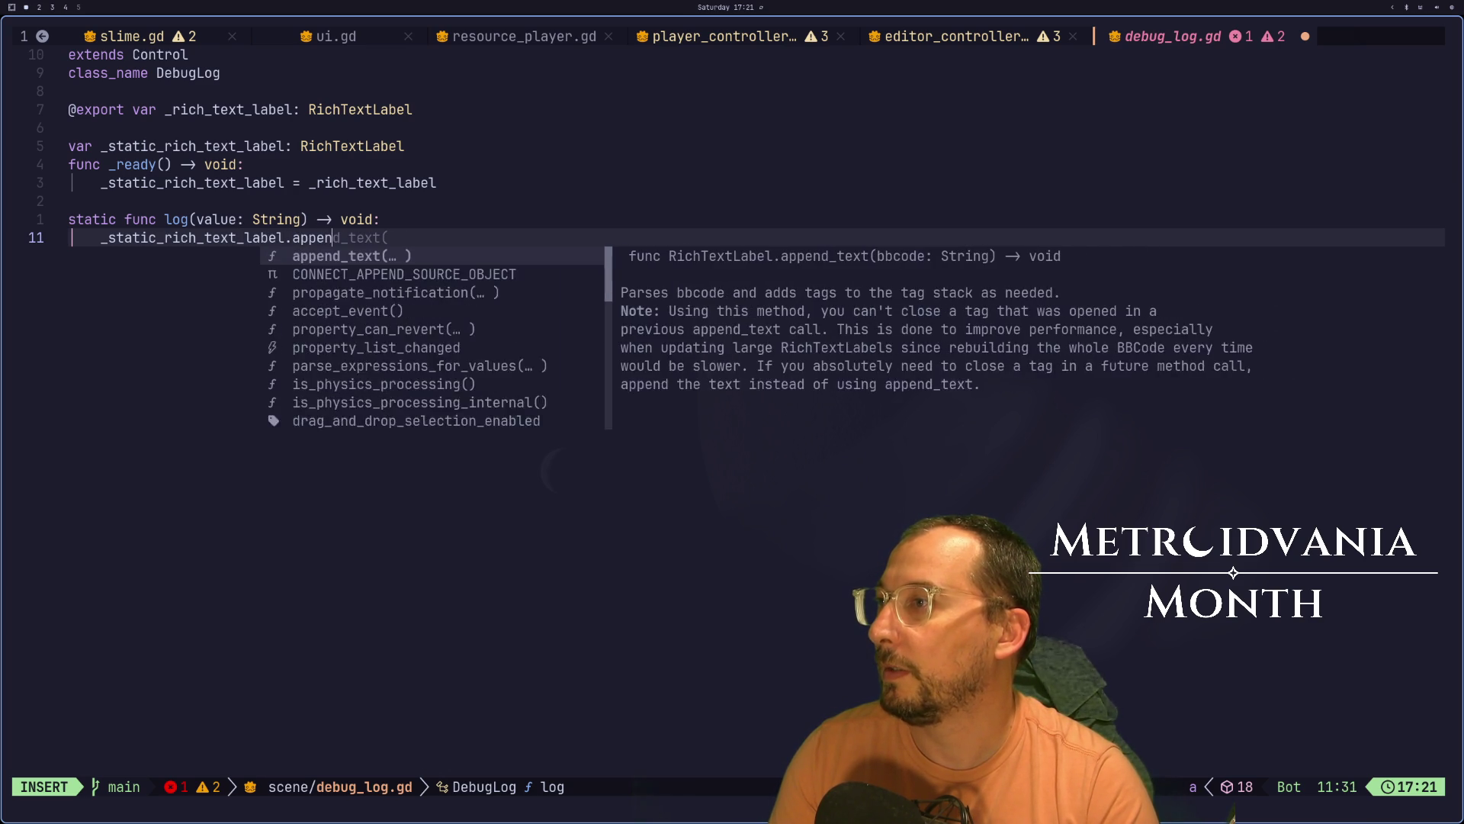
{"action": "key", "text": "Return"}
{"action": "type", "text": "value)"}
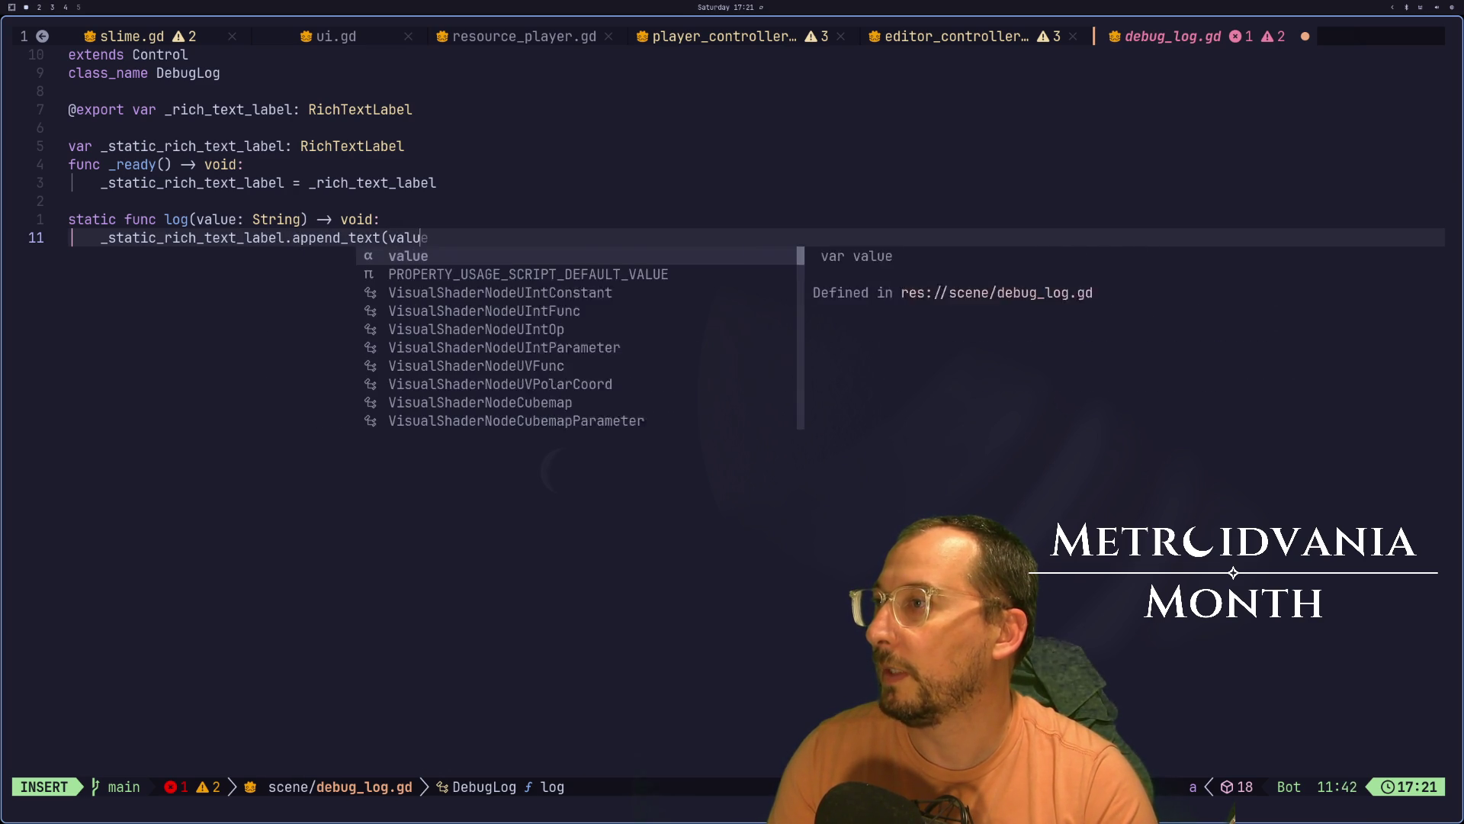
{"action": "key", "text": "Escape"}
{"action": "type", "text": ":w"}
{"action": "key", "text": "Return"}
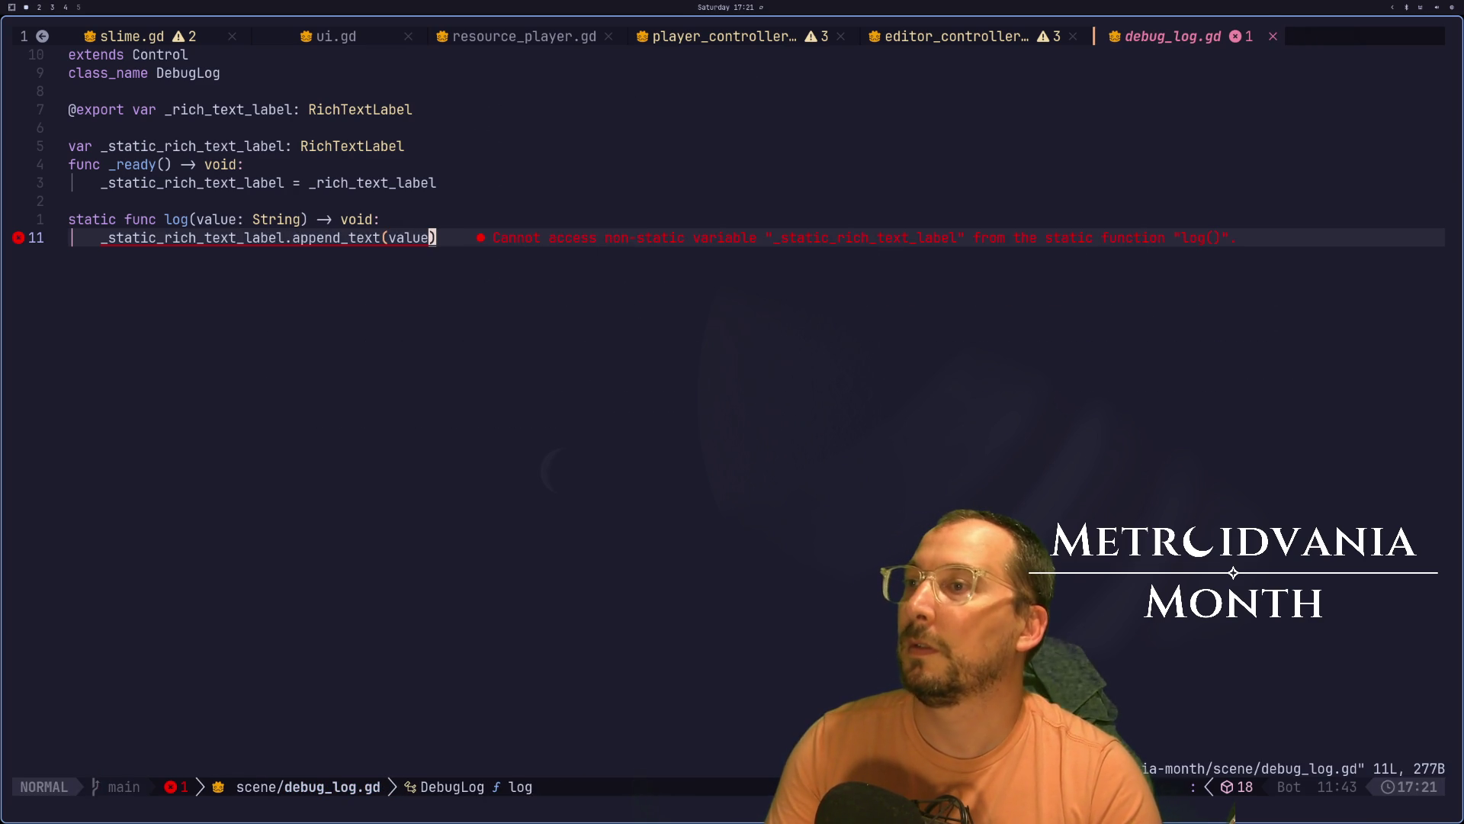
- Make the _static_rich_text_label declaration a static var and save debug_log.gd
{"action": "key", "text": "Escape"}
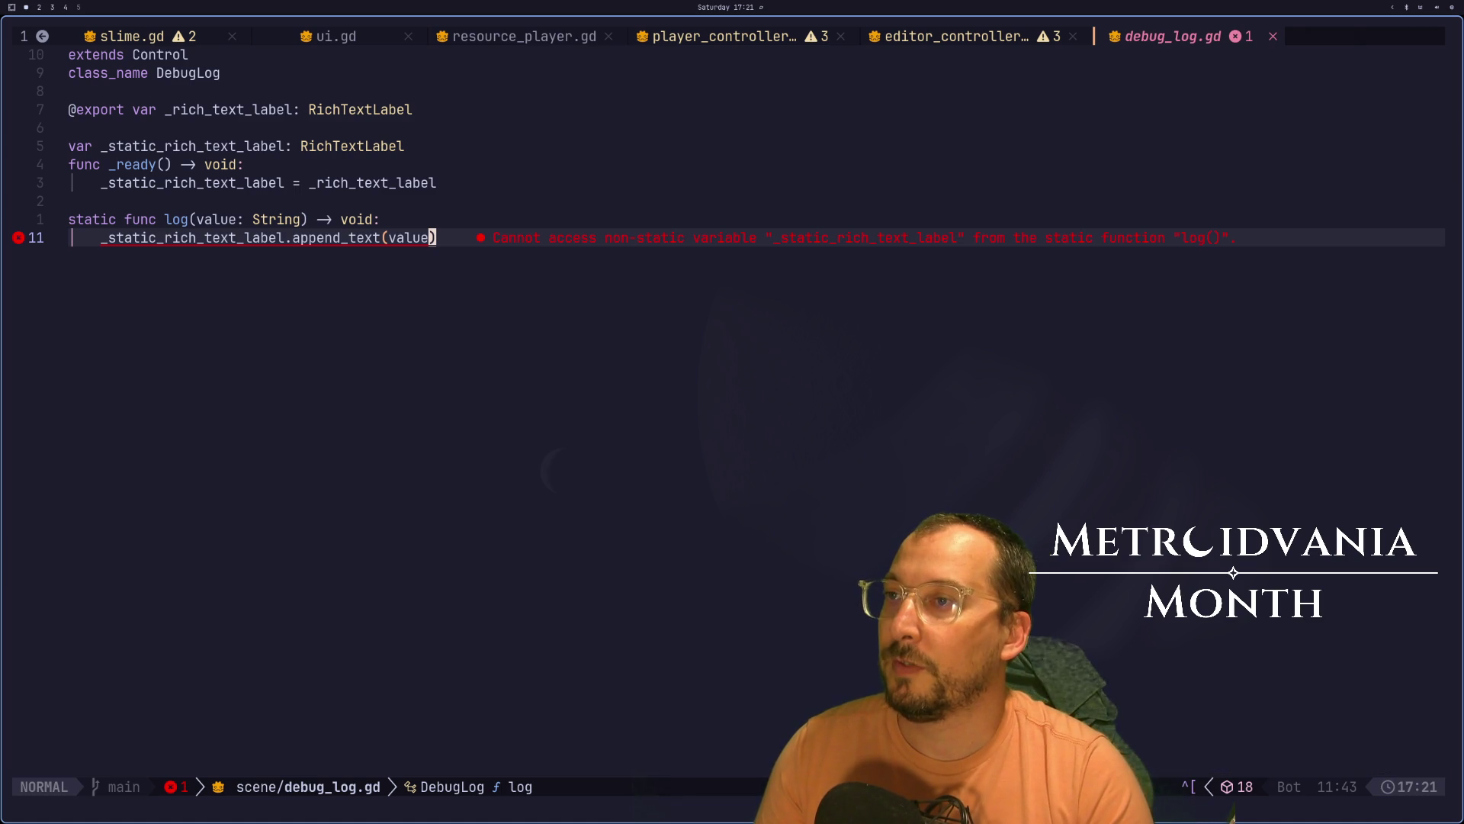
{"action": "key", "text": "h"}
{"action": "key", "text": "h"}
{"action": "key", "text": "h"}
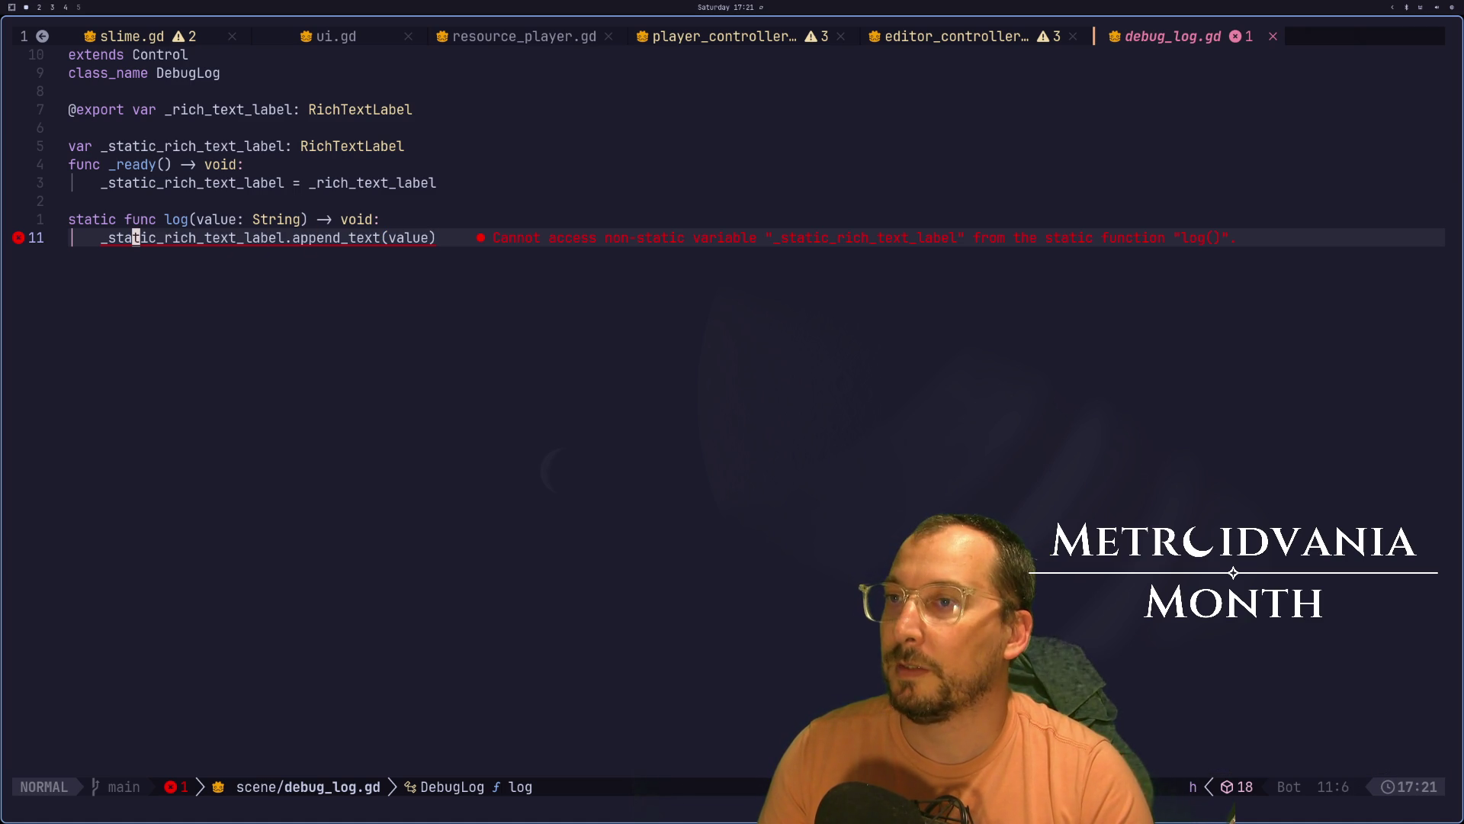
{"action": "key", "text": "k"}
{"action": "key", "text": "k"}
{"action": "key", "text": "k"}
{"action": "key", "text": "h"}
{"action": "key", "text": "h"}
{"action": "type", "text": "bIsta"}
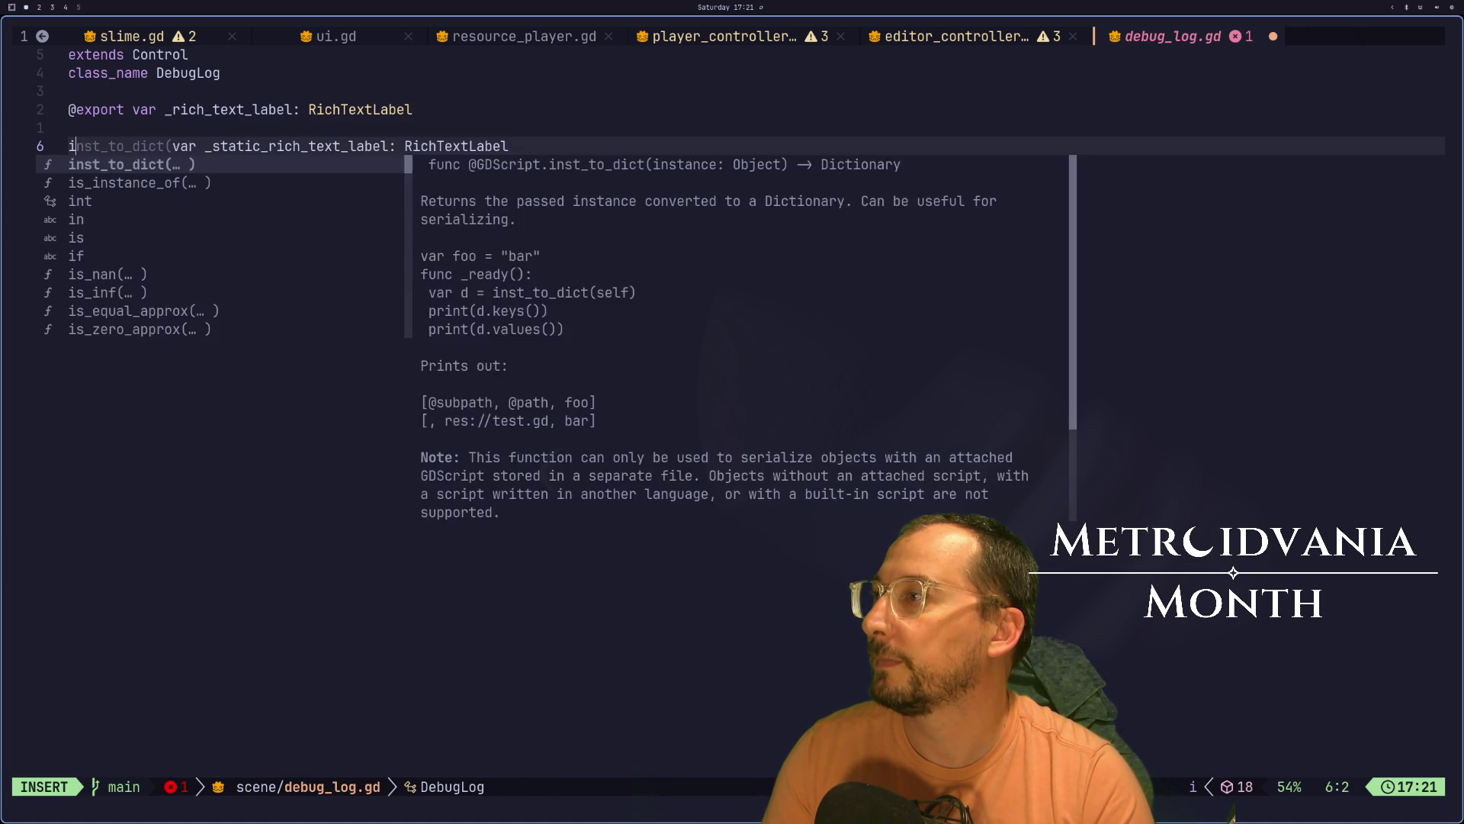
{"action": "key", "text": "Tab"}
{"action": "key", "text": "Escape"}
{"action": "key", "text": "o"}
{"action": "key", "text": "Escape"}
{"action": "type", "text": ":w"}
{"action": "key", "text": "Return"}
{"action": "key", "text": "super+2"}
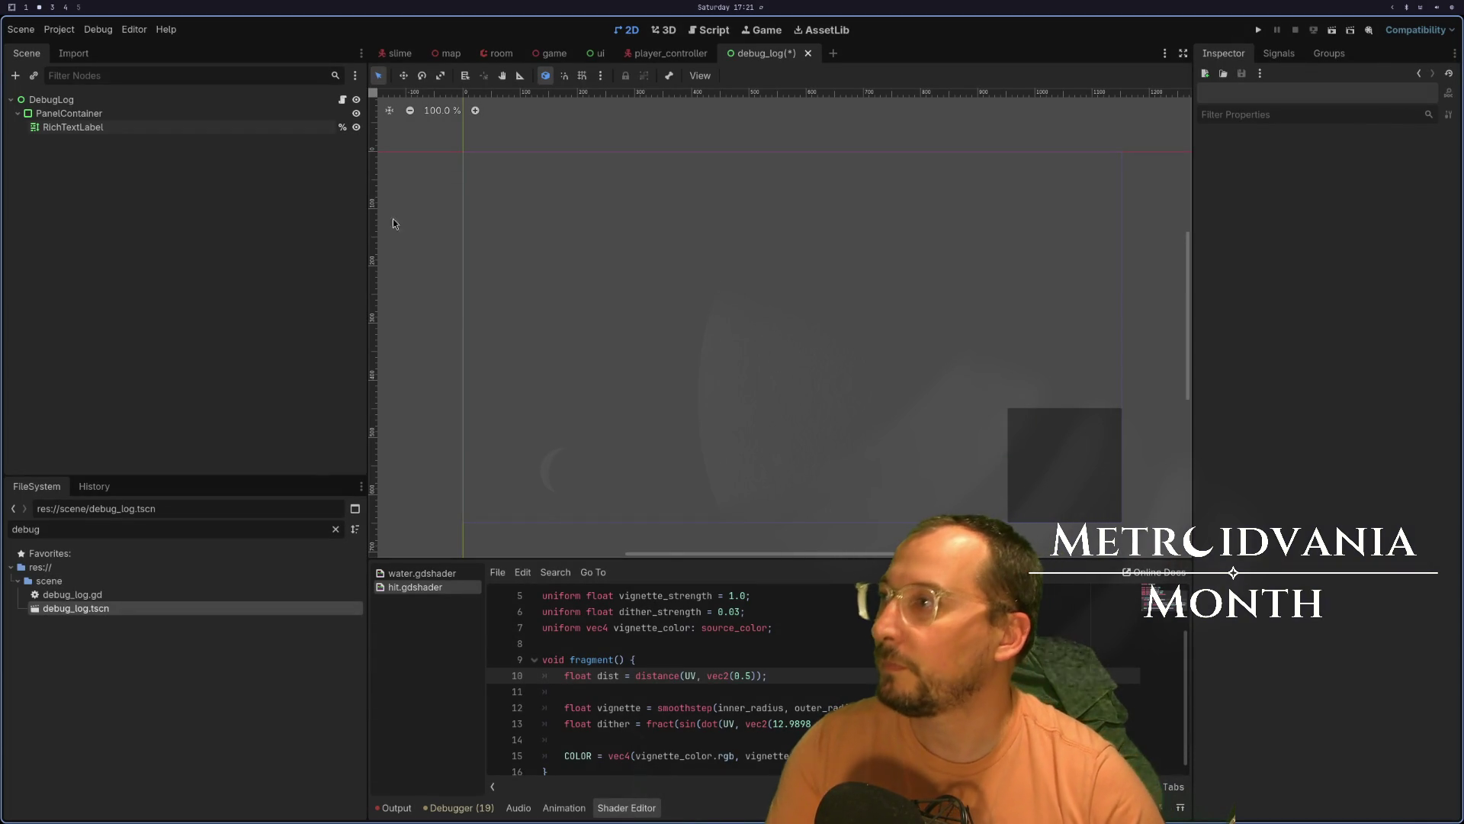
- Turn off Access as Unique Name on RichTextLabel and save the debug_log scene
{"action": "left_click", "coordinate": [217, 99]}
{"action": "right_click", "coordinate": [234, 116]}
{"action": "left_click", "coordinate": [217, 129]}
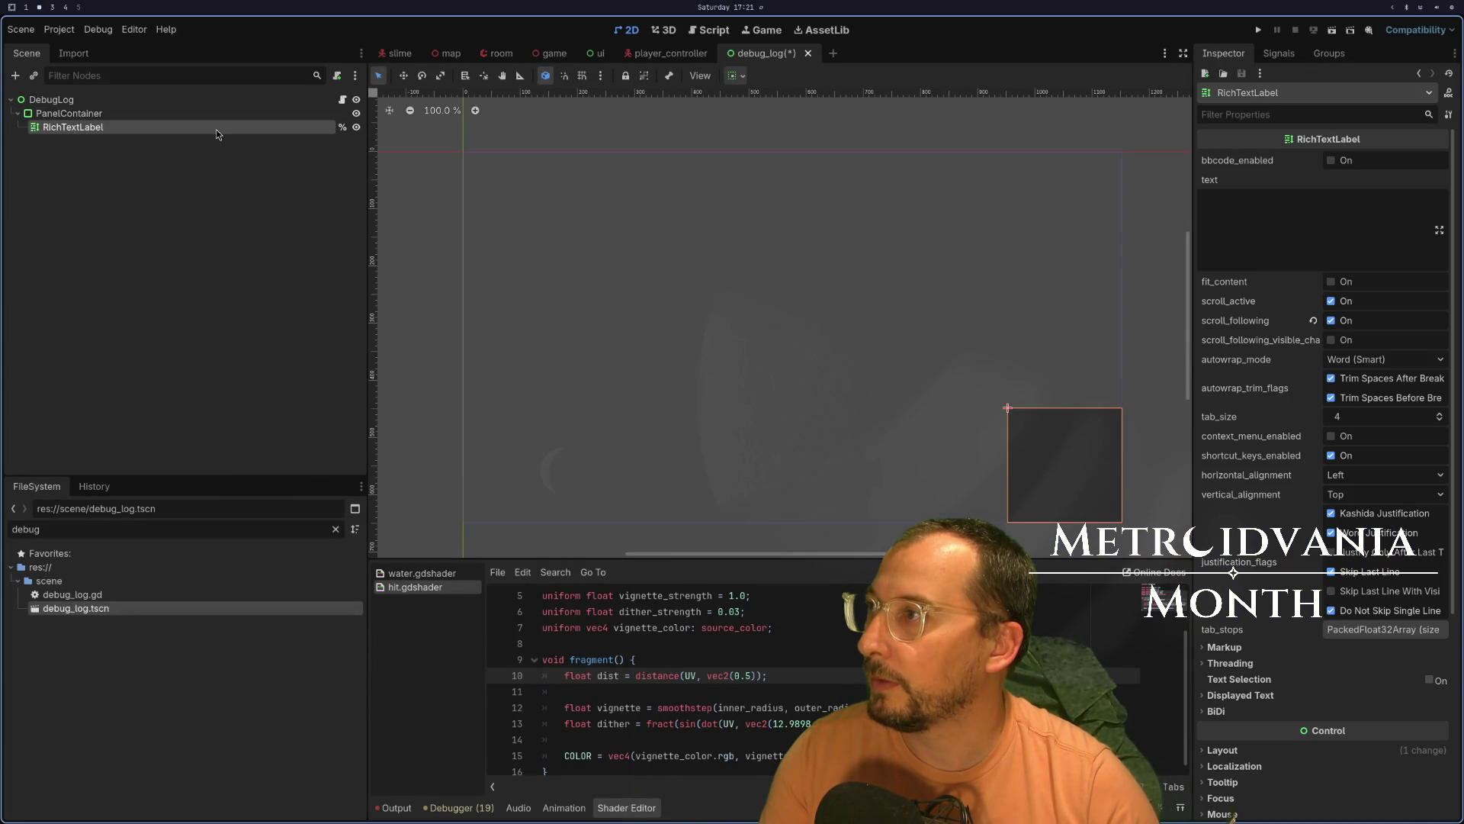
{"action": "right_click", "coordinate": [217, 128]}
{"action": "left_click", "coordinate": [320, 428]}
{"action": "key", "text": "ctrl+s"}
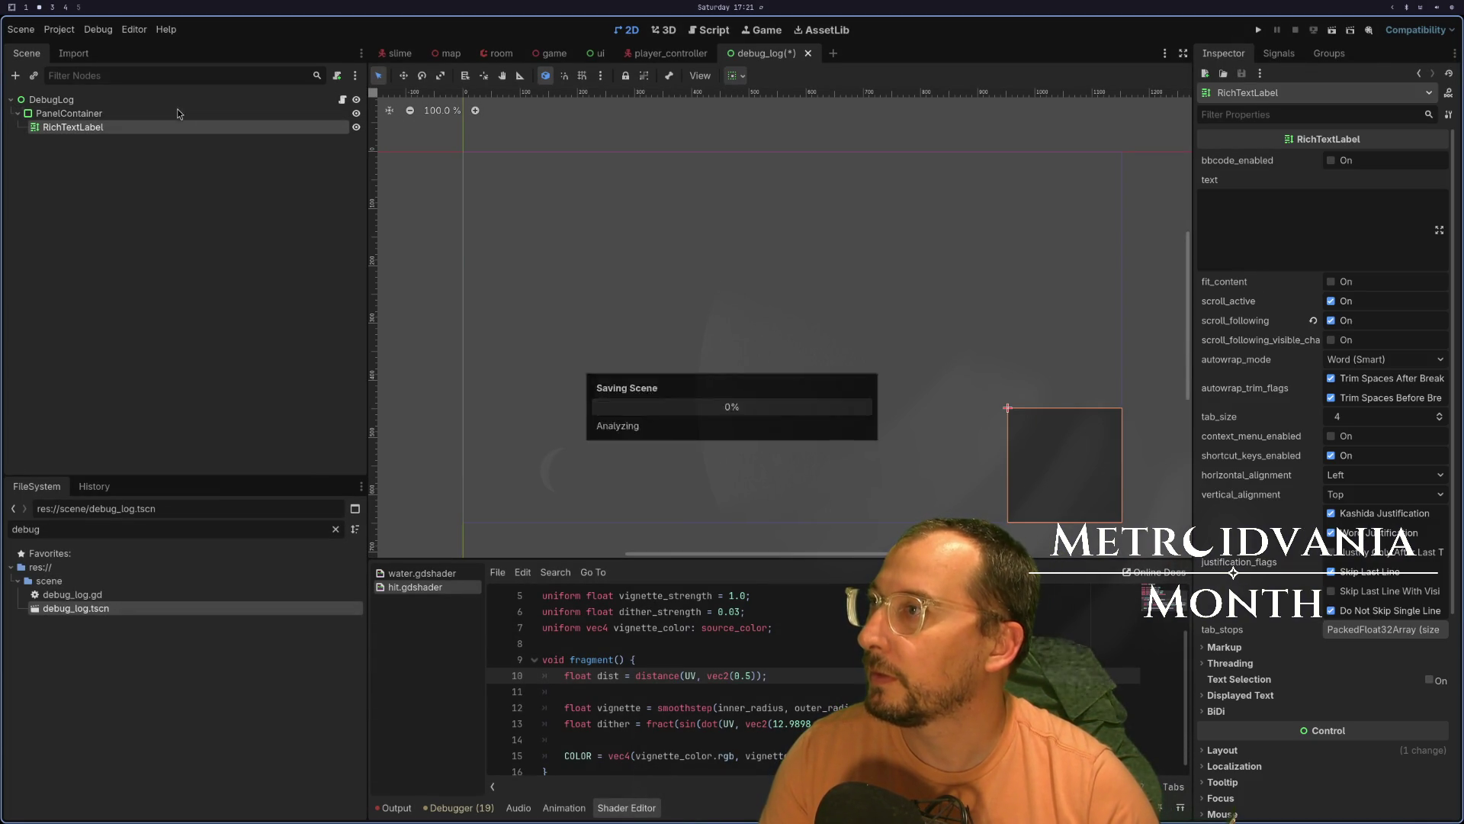
- Assign RichTextLabel to DebugLog's _rich_text_label export and save the scene
{"action": "left_click", "coordinate": [174, 100]}
{"action": "left_click", "coordinate": [1382, 160]}
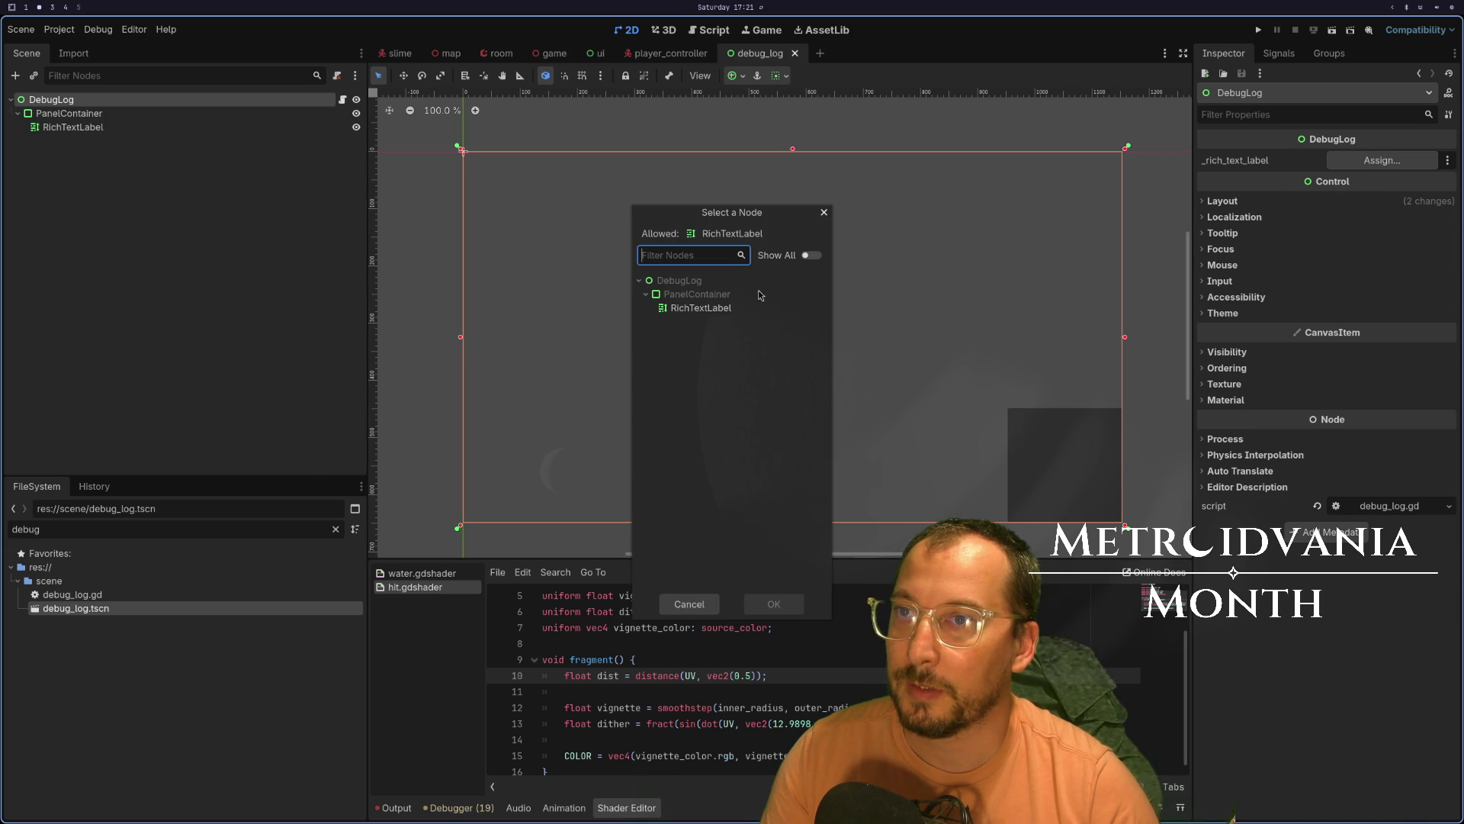
{"action": "double_click", "coordinate": [702, 308]}
{"action": "key", "text": "ctrl+s"}
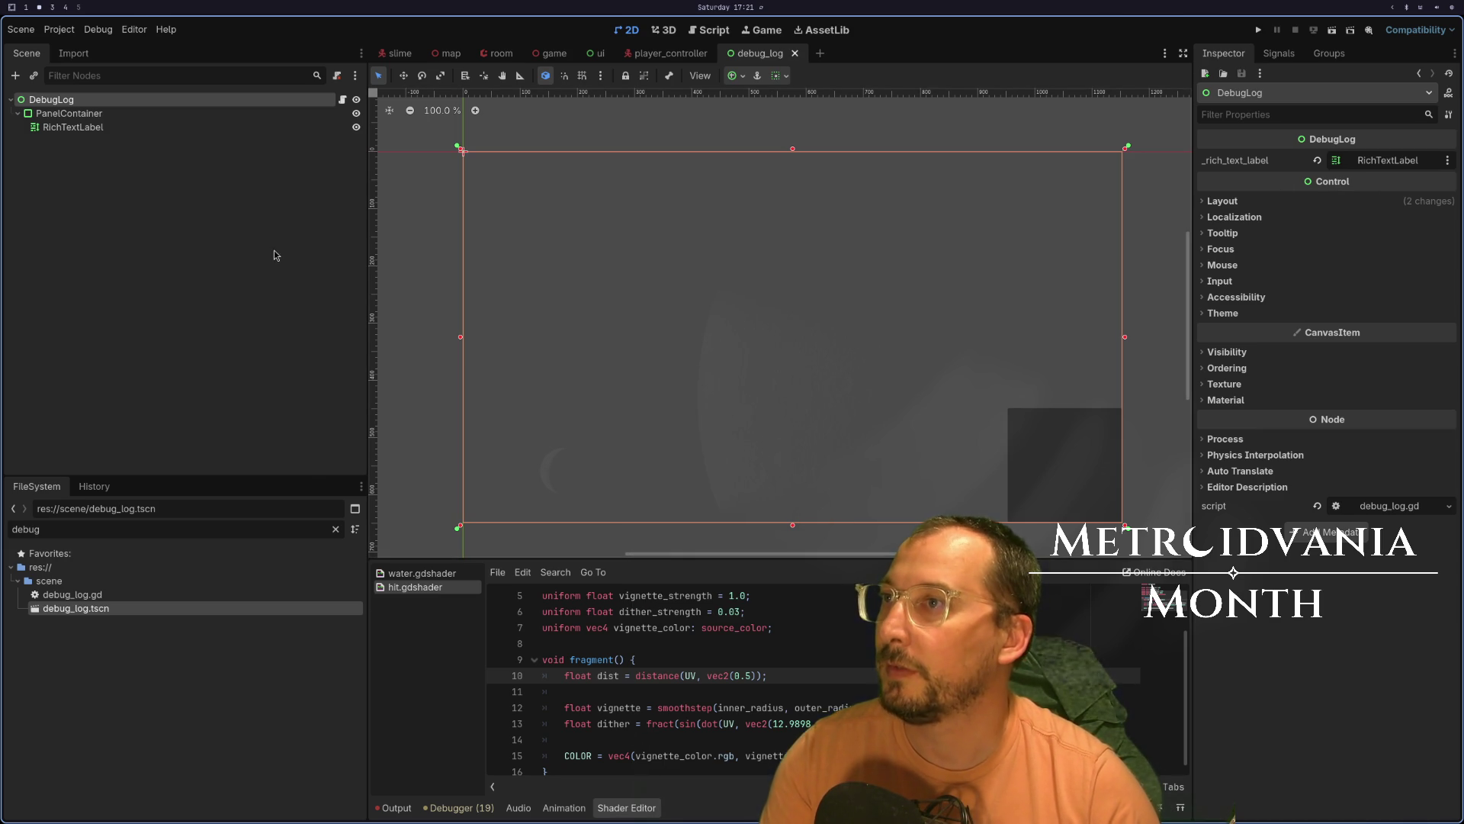
{"action": "key", "text": "super+1"}
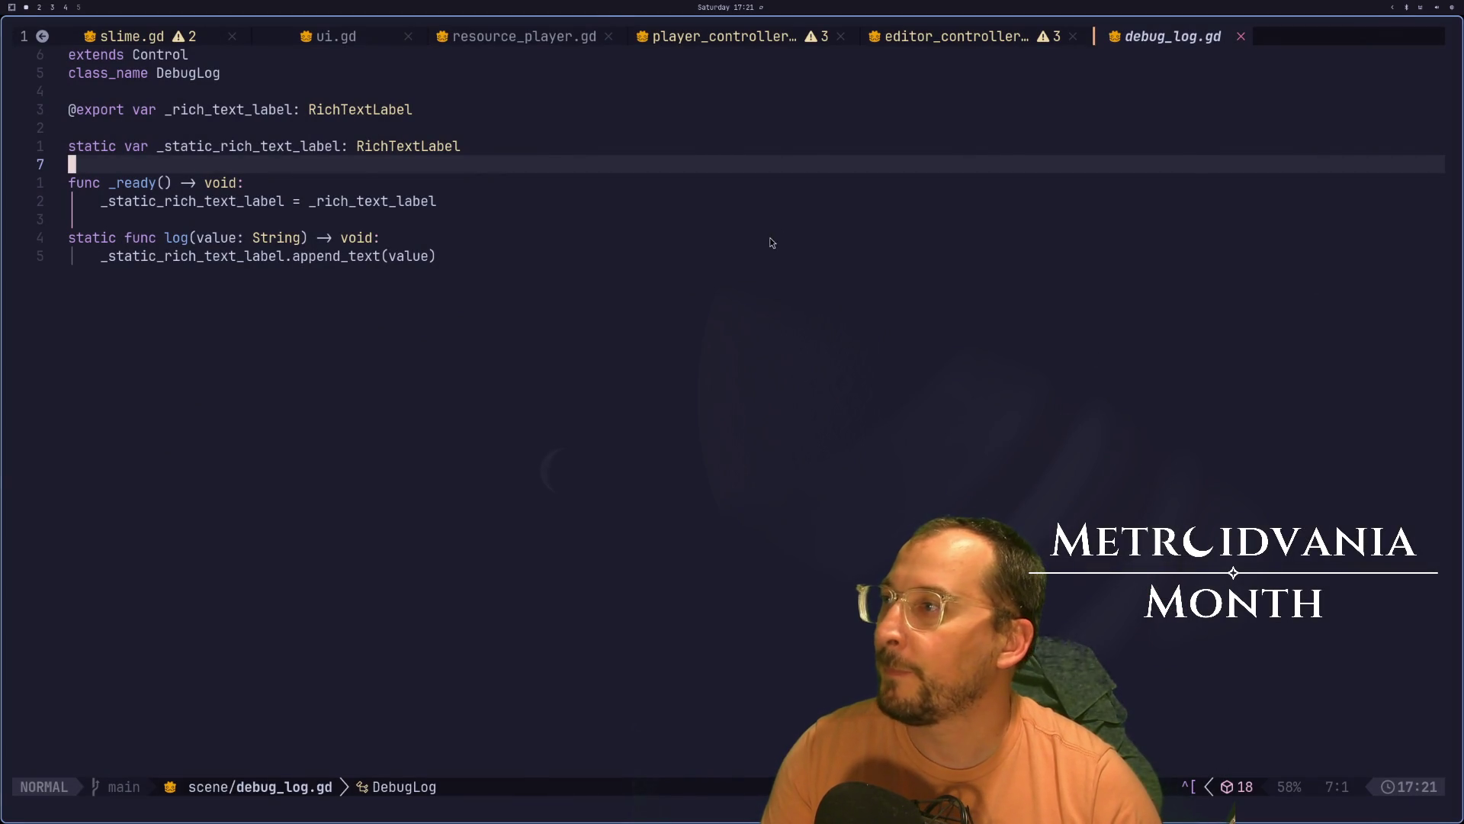
- Run the project to test DebugLog, then open a new line at the top of log() in Neovim
{"action": "key", "text": "super+2"}
{"action": "left_click", "coordinate": [1255, 30]}
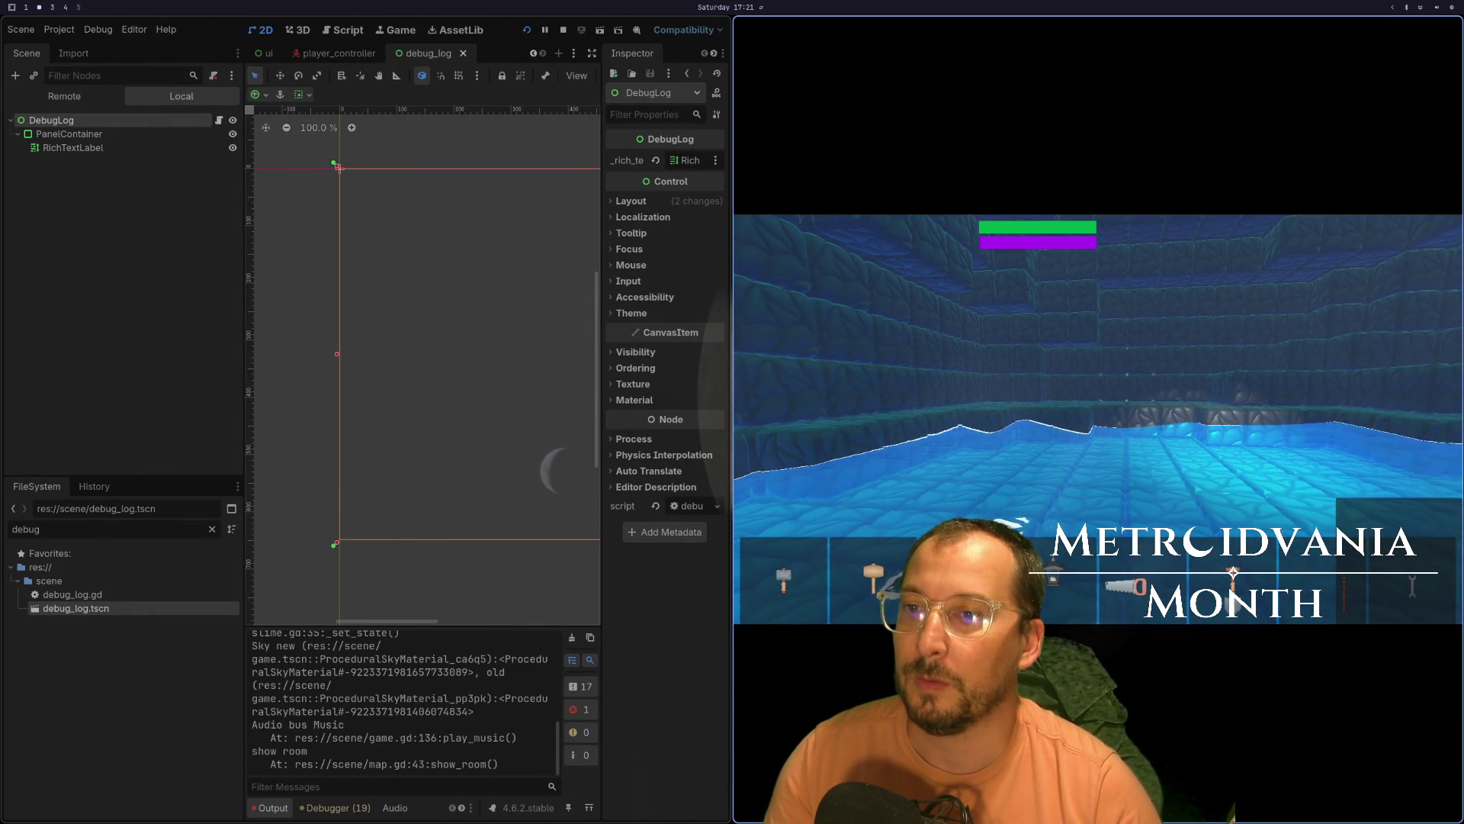
{"action": "key", "text": "super+1"}
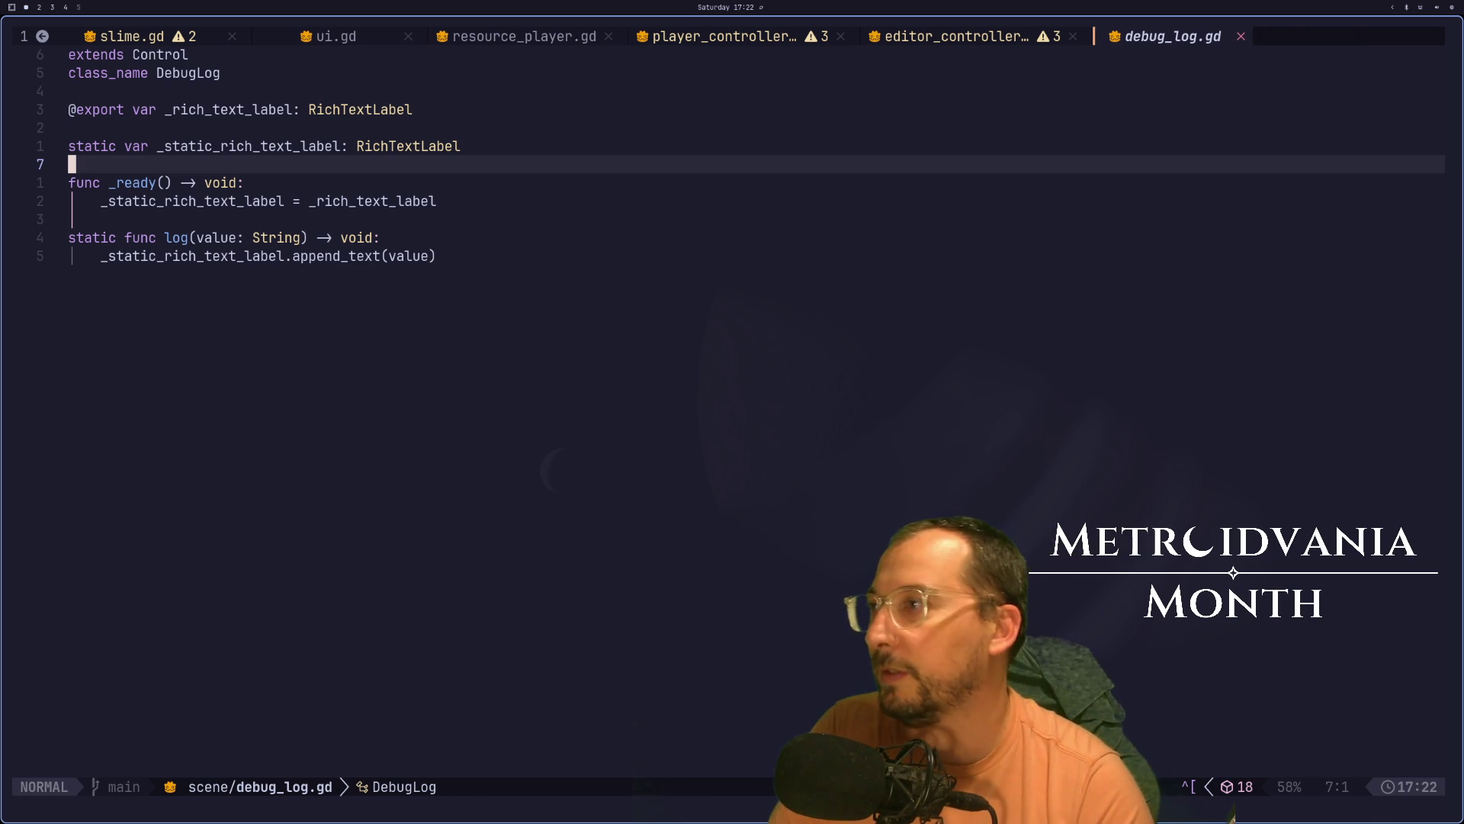
{"action": "key", "text": "j"}
{"action": "key", "text": "j"}
{"action": "key", "text": "j"}
{"action": "key", "text": "j"}
{"action": "key", "text": "k"}
{"action": "key", "text": "k"}
{"action": "key", "text": "k"}
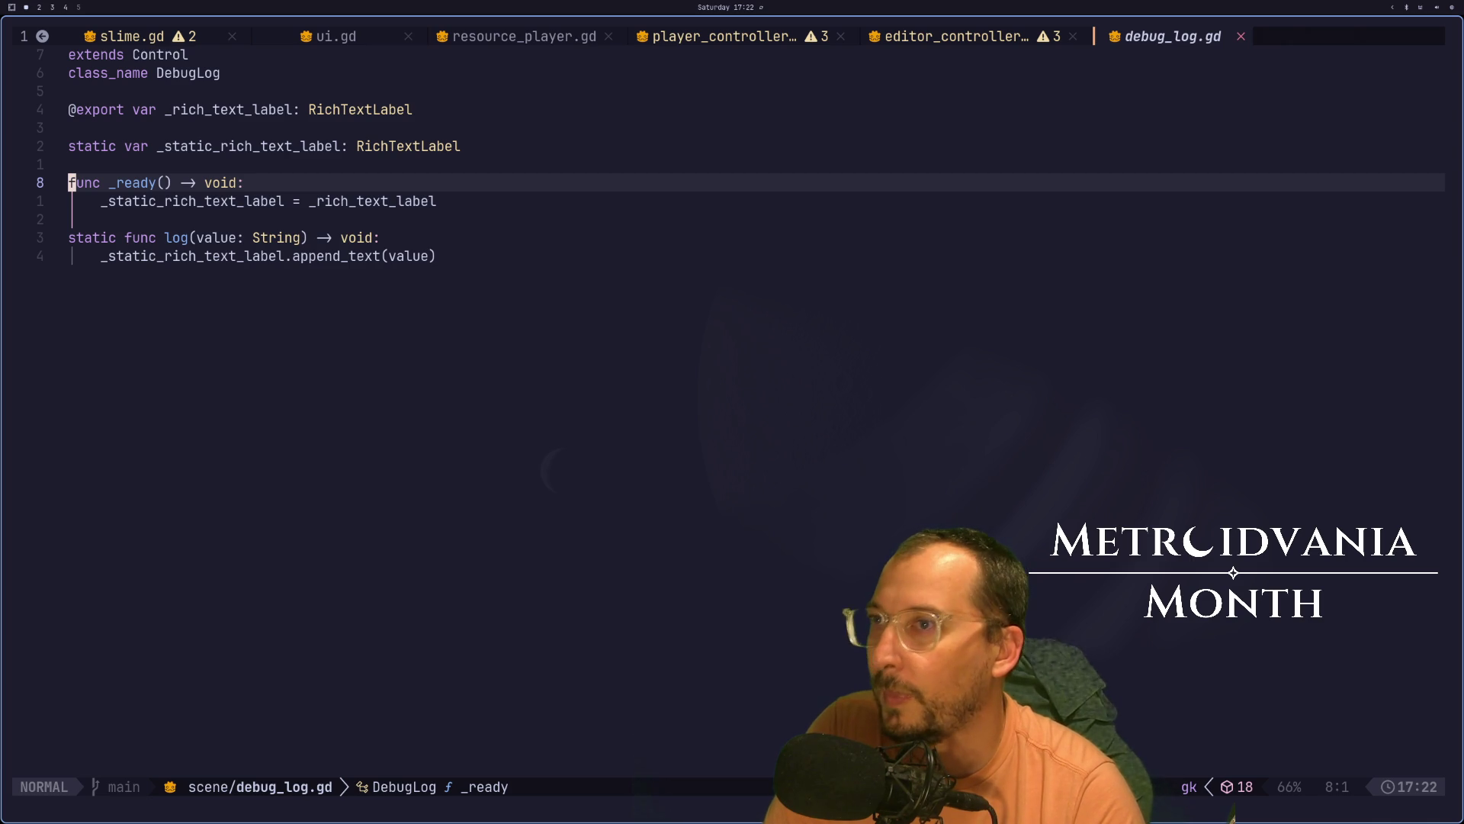
{"action": "key", "text": "j"}
{"action": "key", "text": "j"}
{"action": "key", "text": "j"}
{"action": "type", "text": "o"}
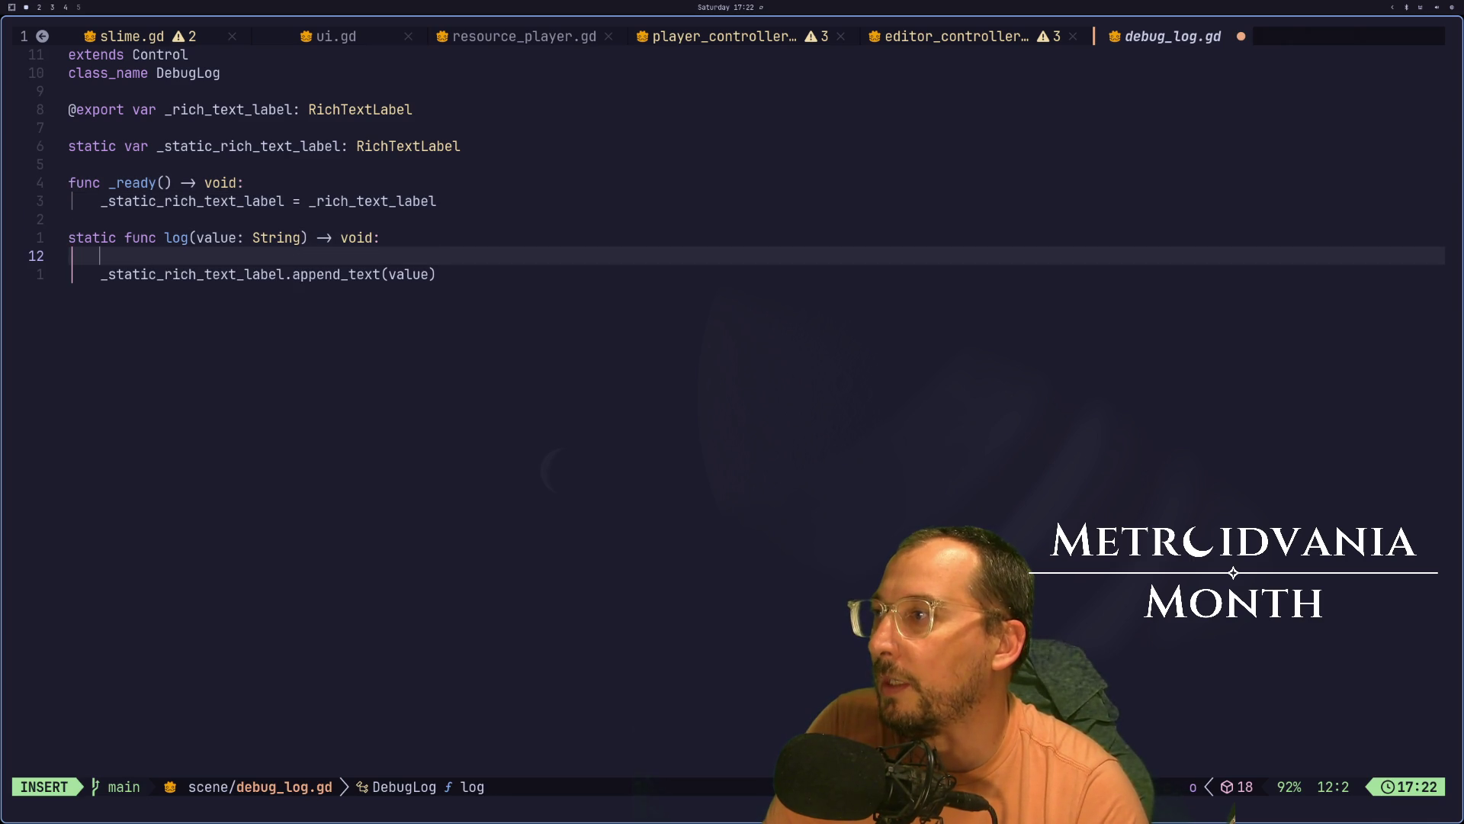
{"action": "type", "text": "prin"}
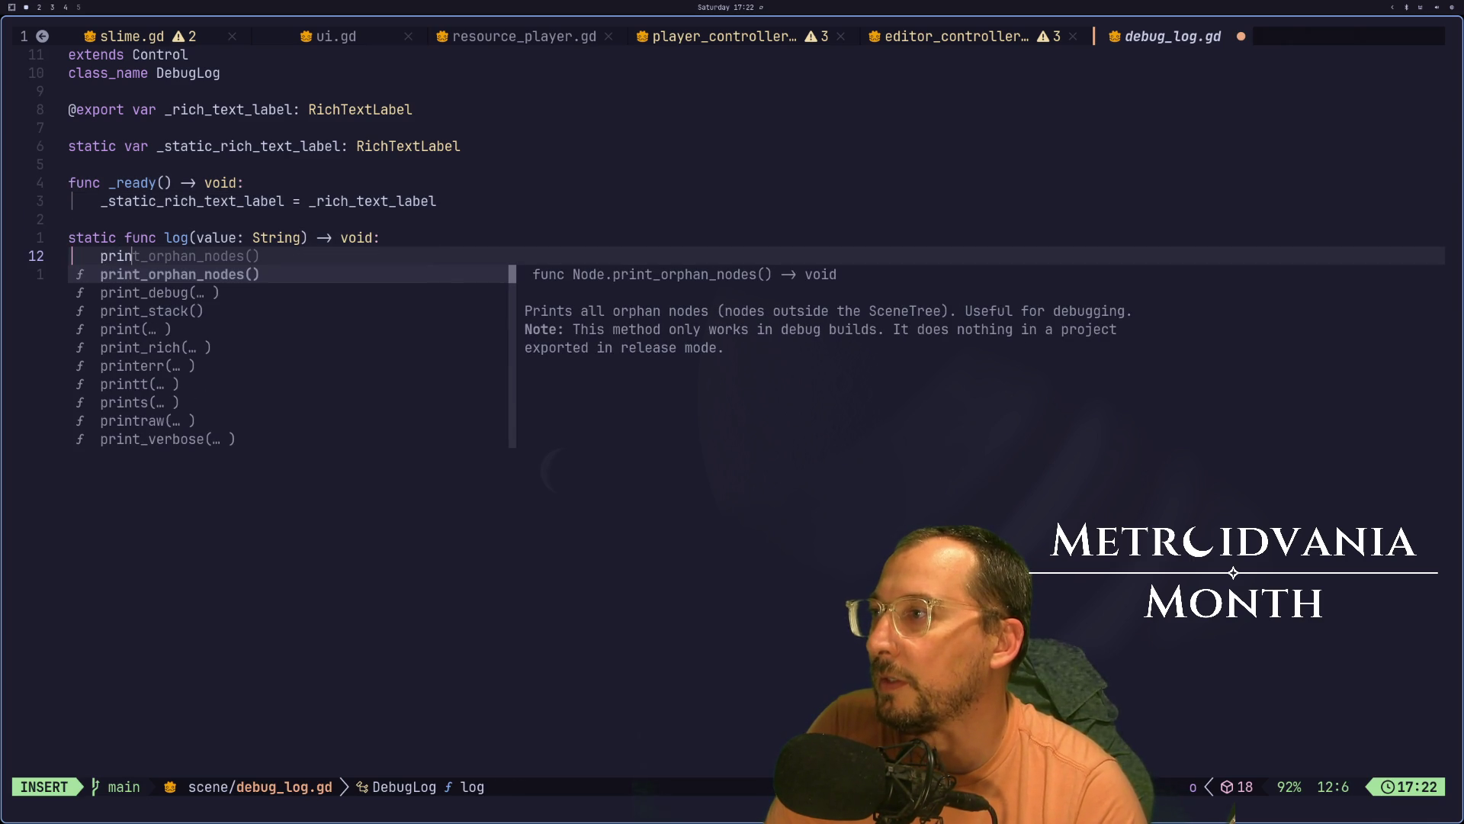
- Complete the print_debug(log) call in log() and save debug_log.gd
{"action": "key", "text": "Tab"}
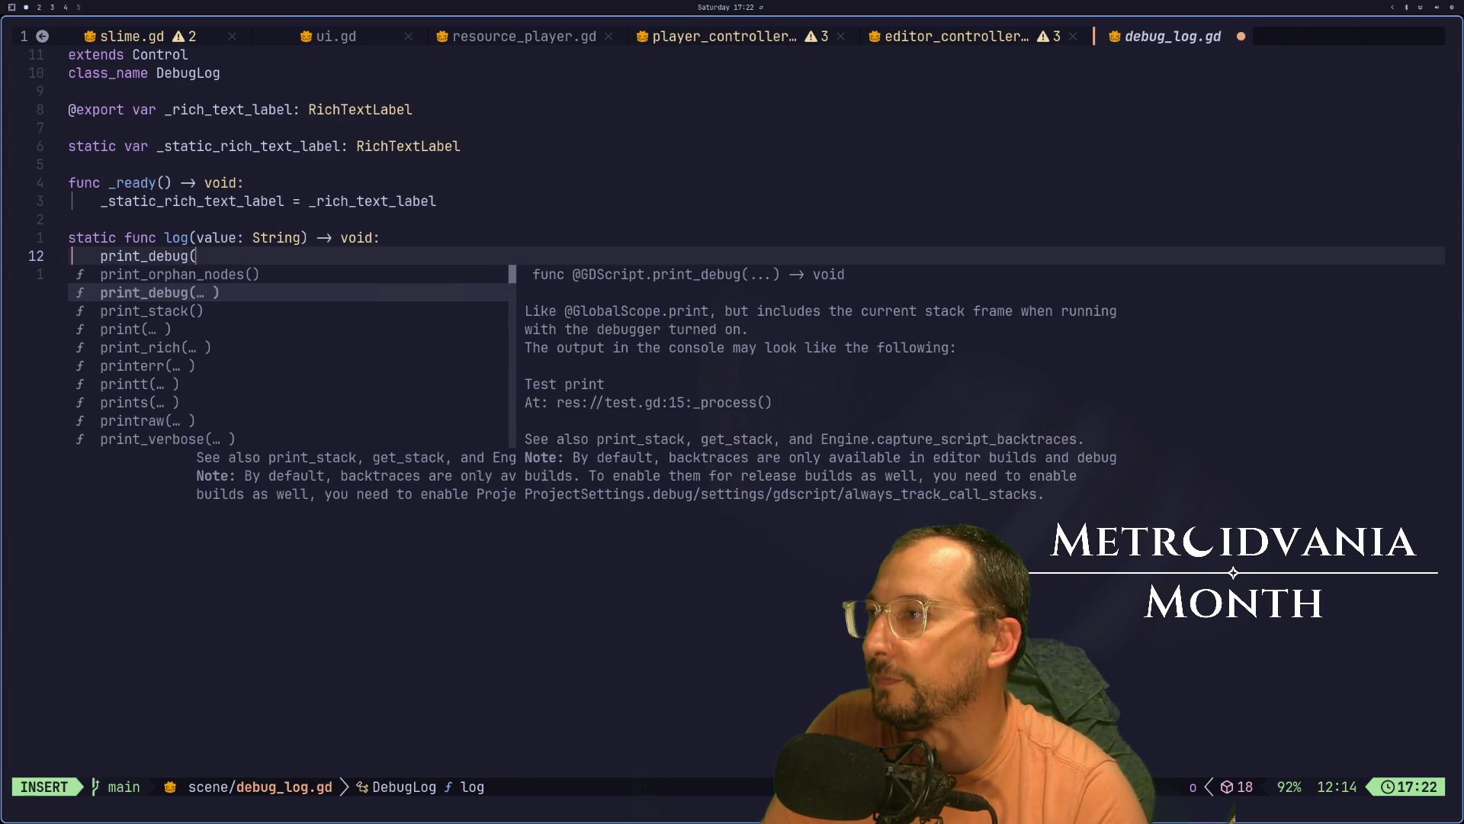
{"action": "type", "text": "log)"}
{"action": "key", "text": "Escape"}
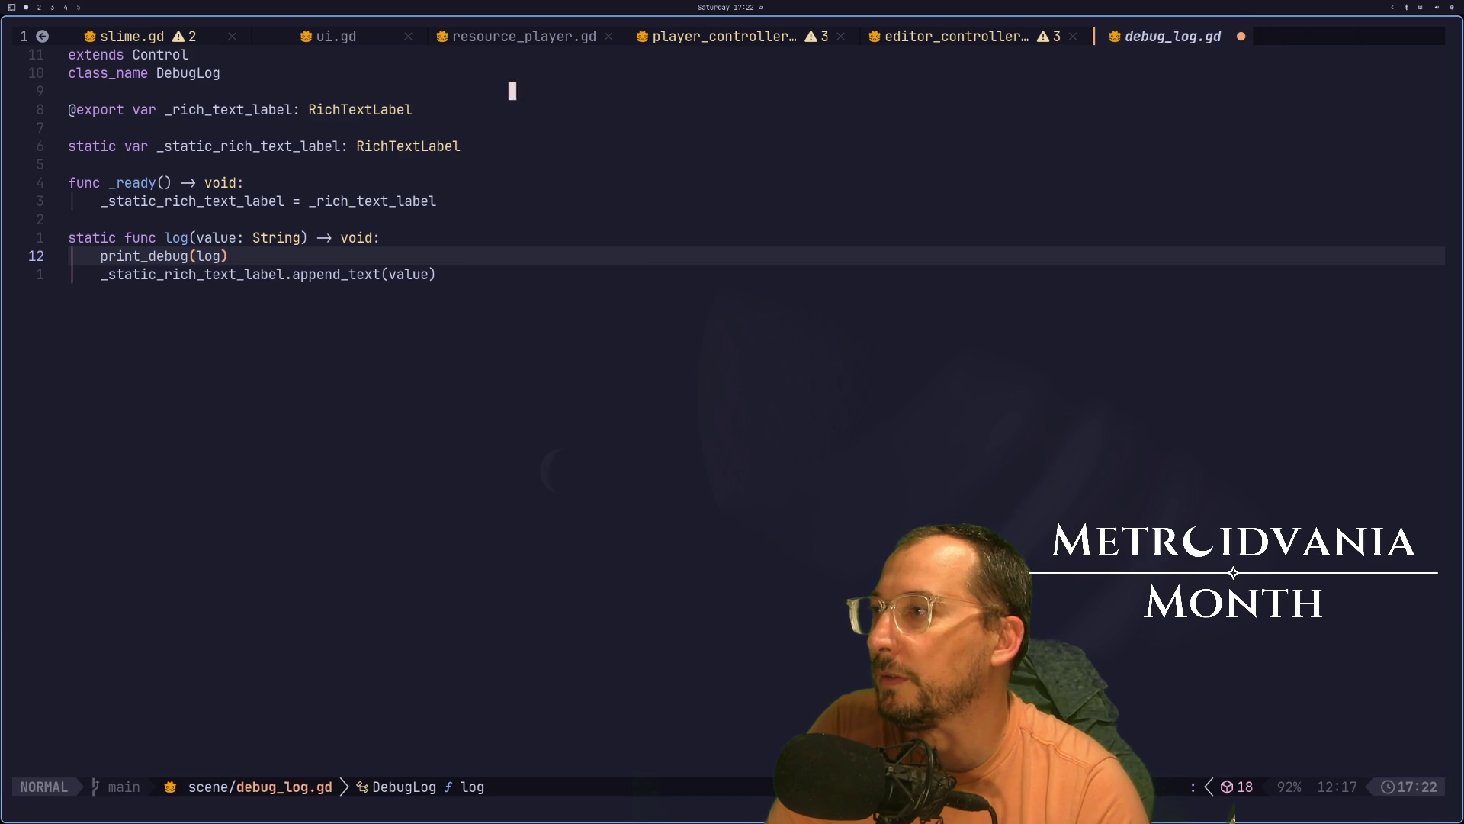
{"action": "type", "text": ":w"}
{"action": "key", "text": "Return"}
{"action": "key", "text": "k"}
{"action": "key", "text": "k"}
{"action": "key", "text": "k"}
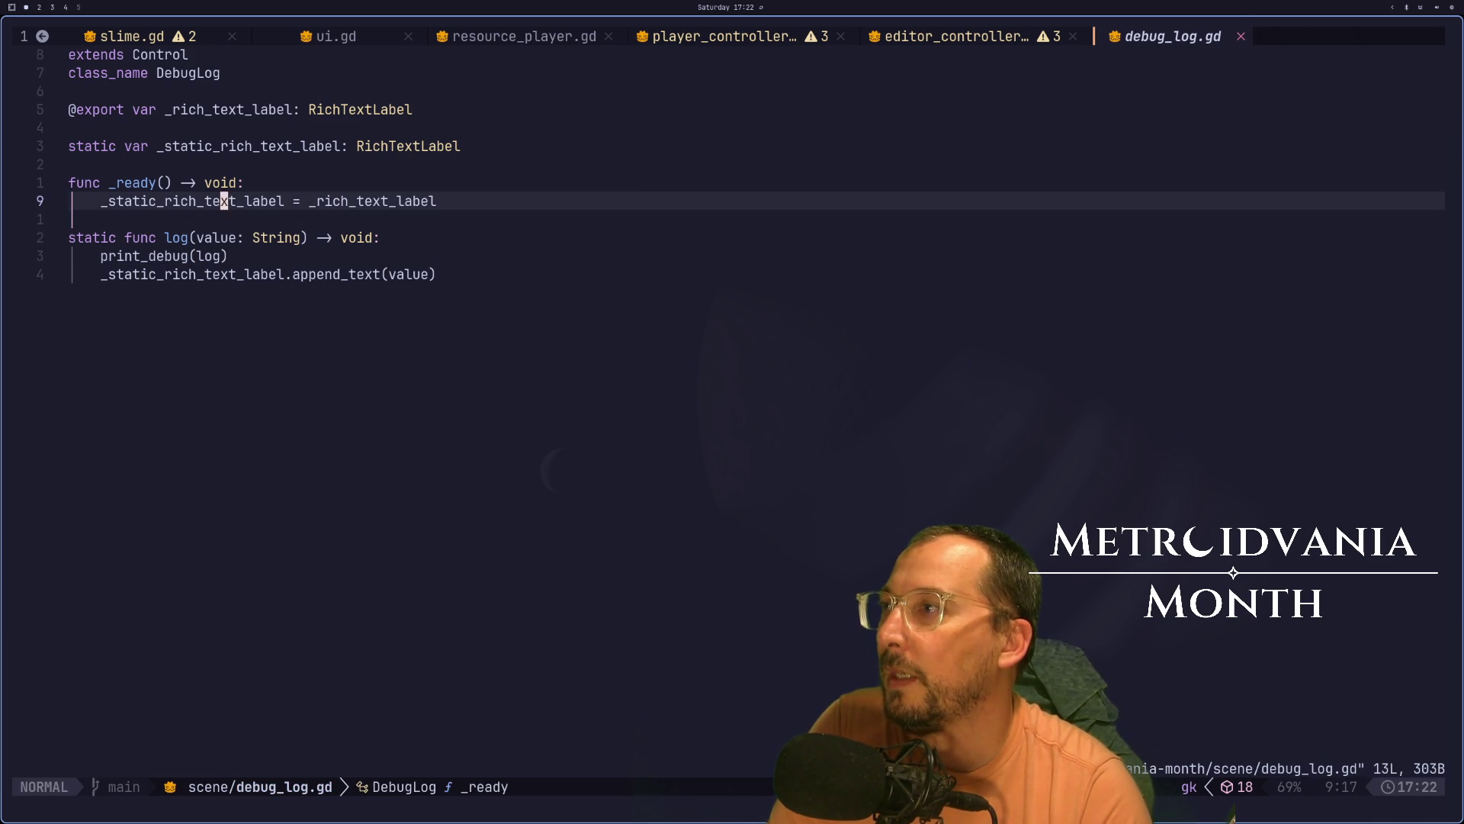
{"action": "key", "text": "k"}
{"action": "key", "text": "k"}
{"action": "key", "text": "k"}
{"action": "key", "text": "super+2"}
{"action": "key", "text": "super+3"}
{"action": "key", "text": "super+2"}
{"action": "key", "text": "super+3"}
{"action": "key", "text": "super+d"}
{"action": "type", "text": "obsi"}
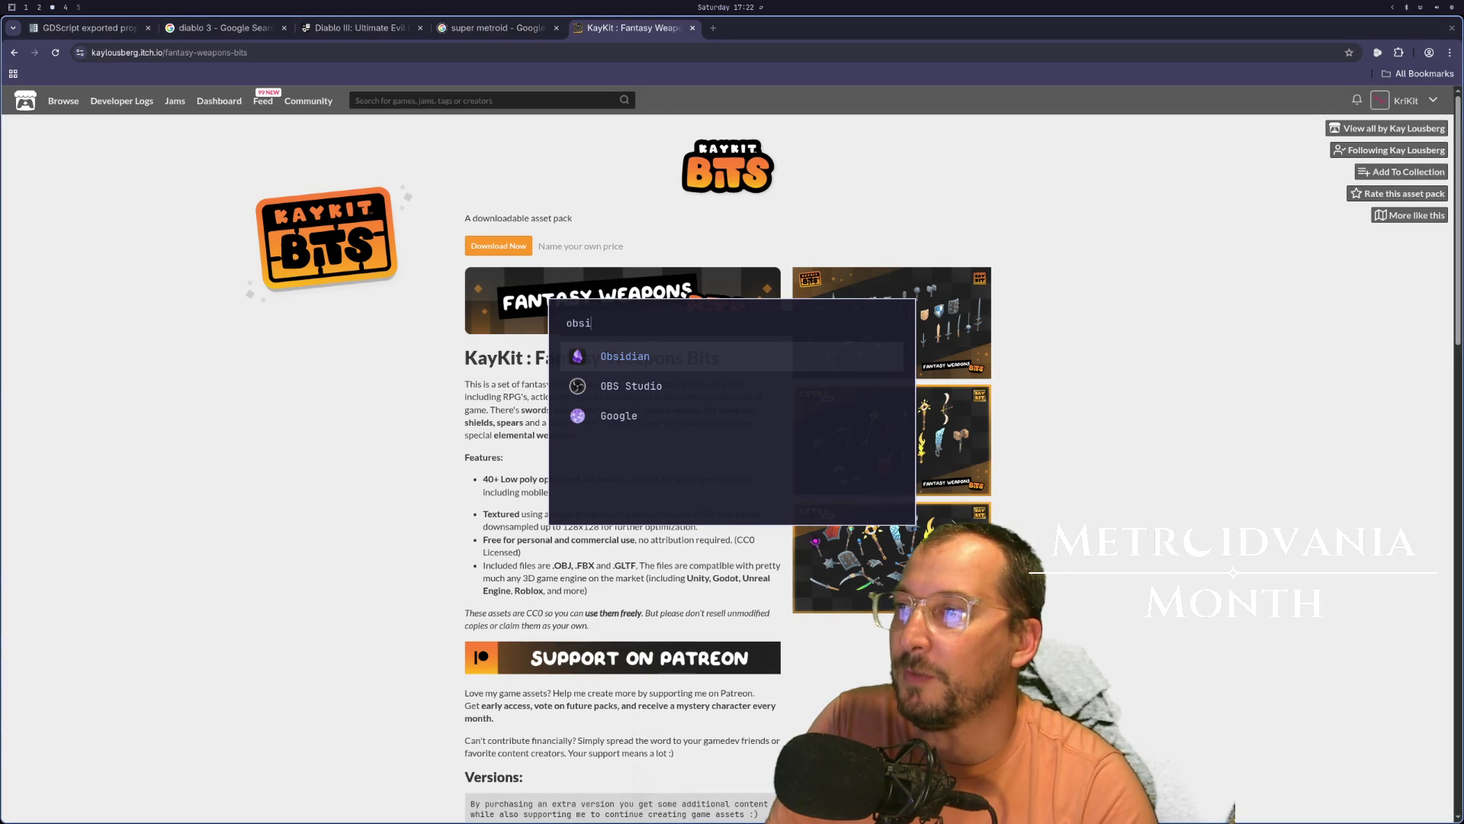
{"action": "key", "text": "Return"}
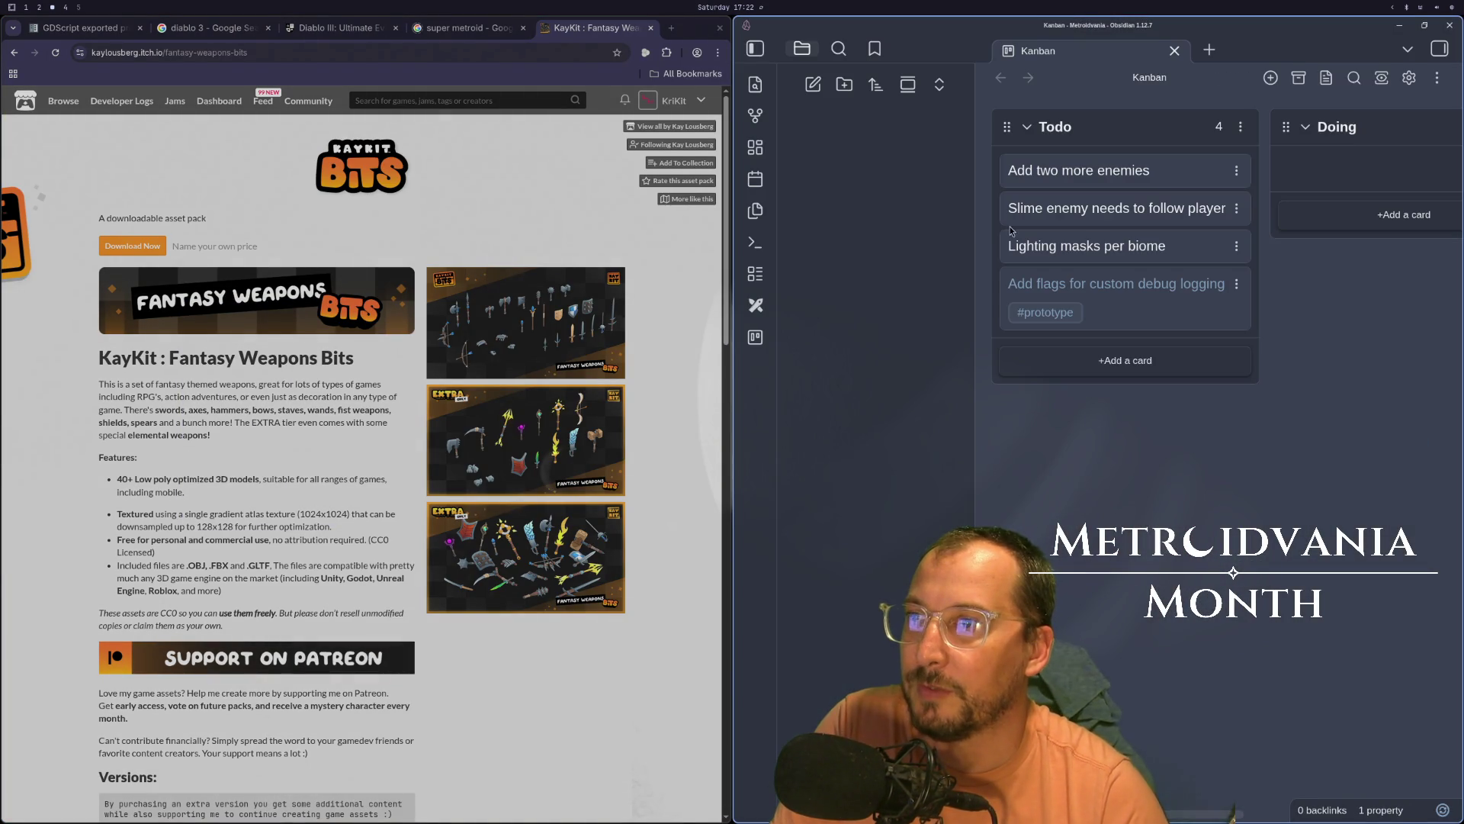
{"action": "left_click", "coordinate": [1135, 282]}
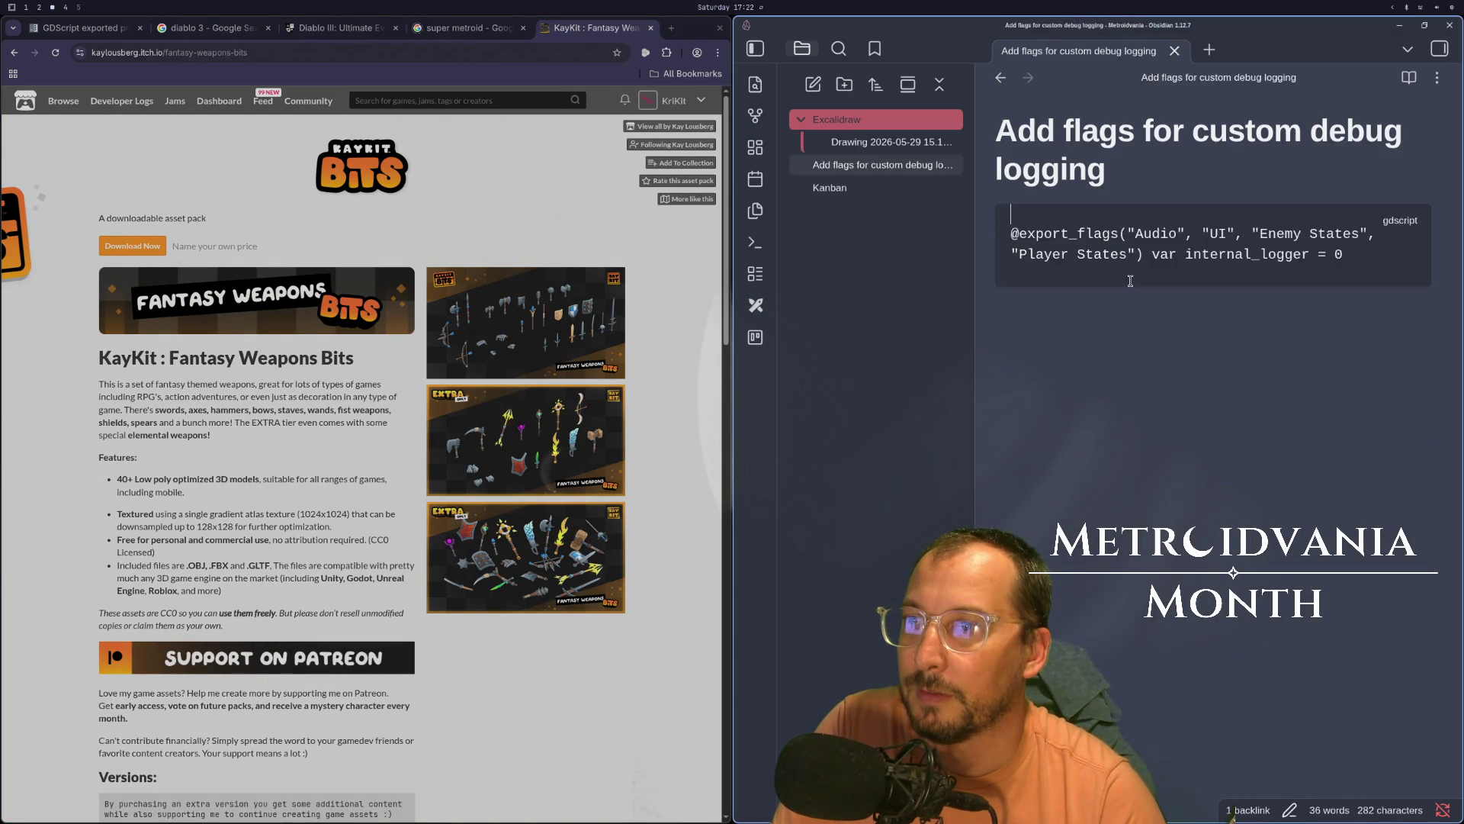
{"action": "triple_click", "coordinate": [1231, 254]}
{"action": "key", "text": "super+1"}
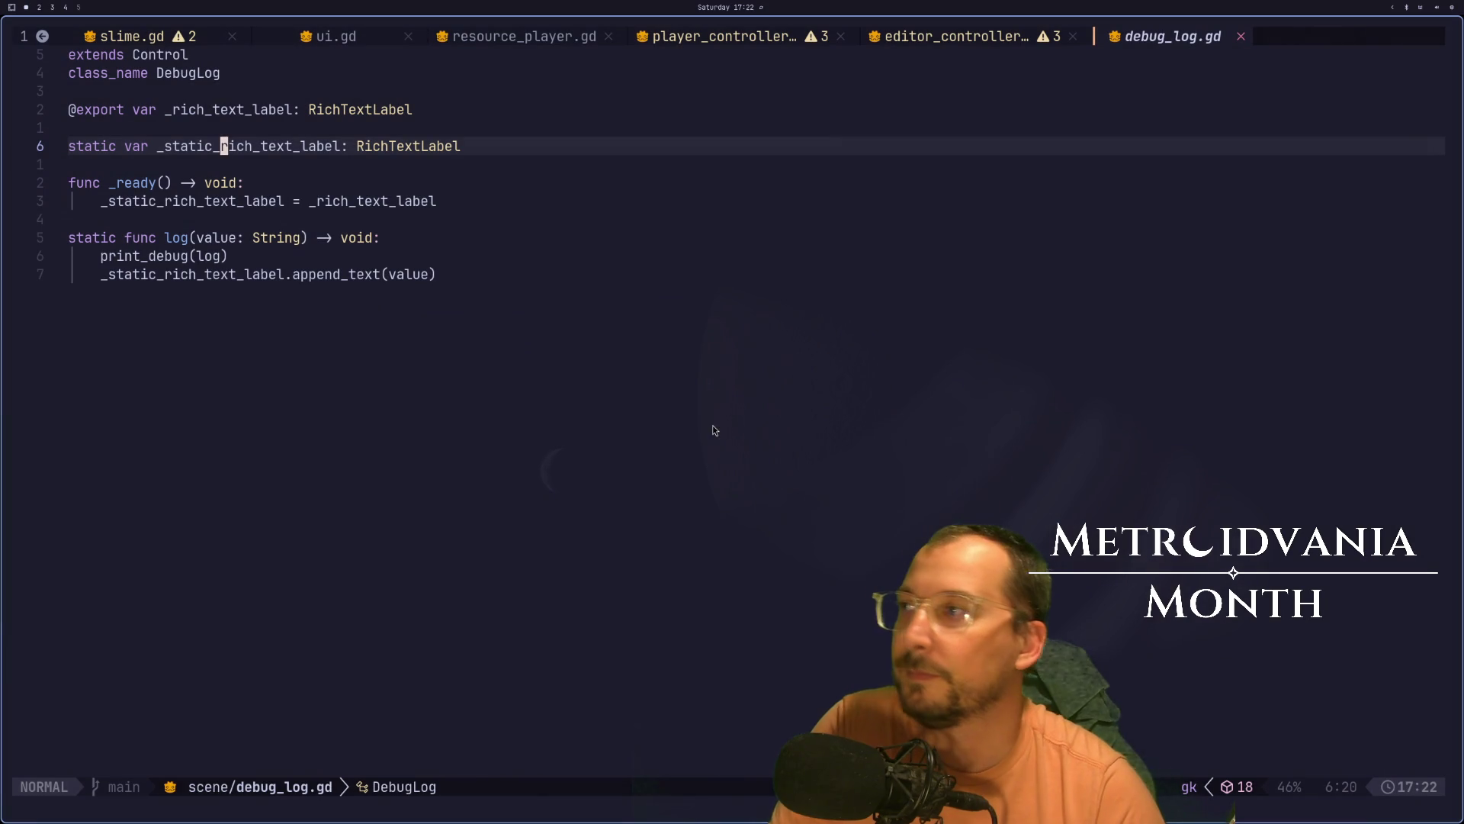
{"action": "key", "text": "o"}
{"action": "key", "text": "Escape"}
{"action": "key", "text": "p"}
{"action": "key", "text": "O"}
{"action": "key", "text": "Escape"}
{"action": "key", "text": "j"}
{"action": "key", "text": "o"}
{"action": "key", "text": "Escape"}
{"action": "type", "text": "k:w"}
{"action": "key", "text": "Return"}
- Check the new internal_logger flags in Godot's Inspector, then close the debug_log.gd buffer
{"action": "key", "text": "j"}
{"action": "key", "text": "j"}
{"action": "key", "text": "j"}
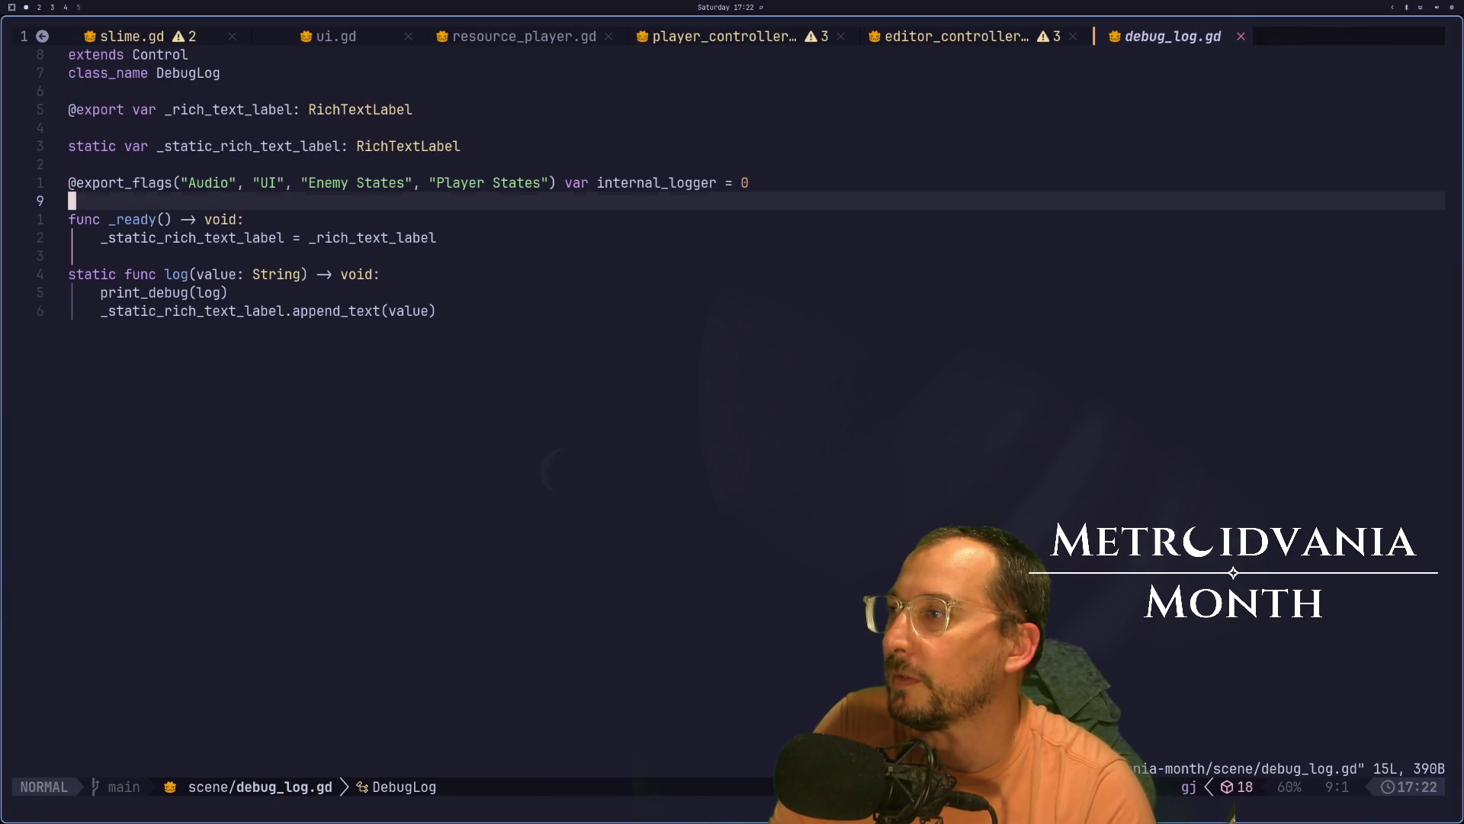
{"action": "key", "text": "w"}
{"action": "key", "text": "l"}
{"action": "key", "text": "w"}
{"action": "key", "text": "w"}
{"action": "key", "text": "w"}
{"action": "key", "text": "l"}
{"action": "key", "text": "l"}
{"action": "key", "text": "l"}
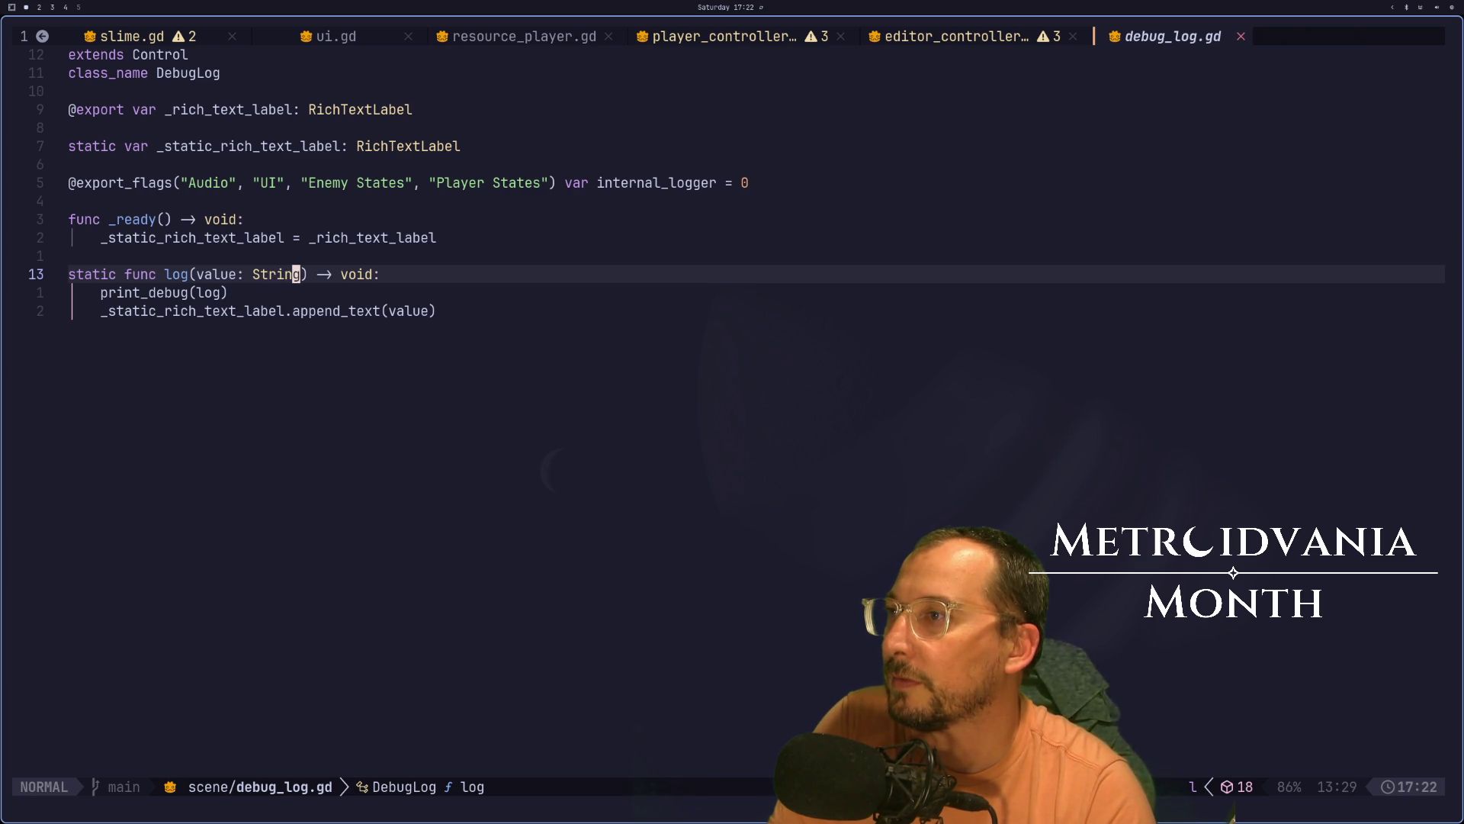
{"action": "key", "text": "k"}
{"action": "key", "text": "k"}
{"action": "key", "text": "k"}
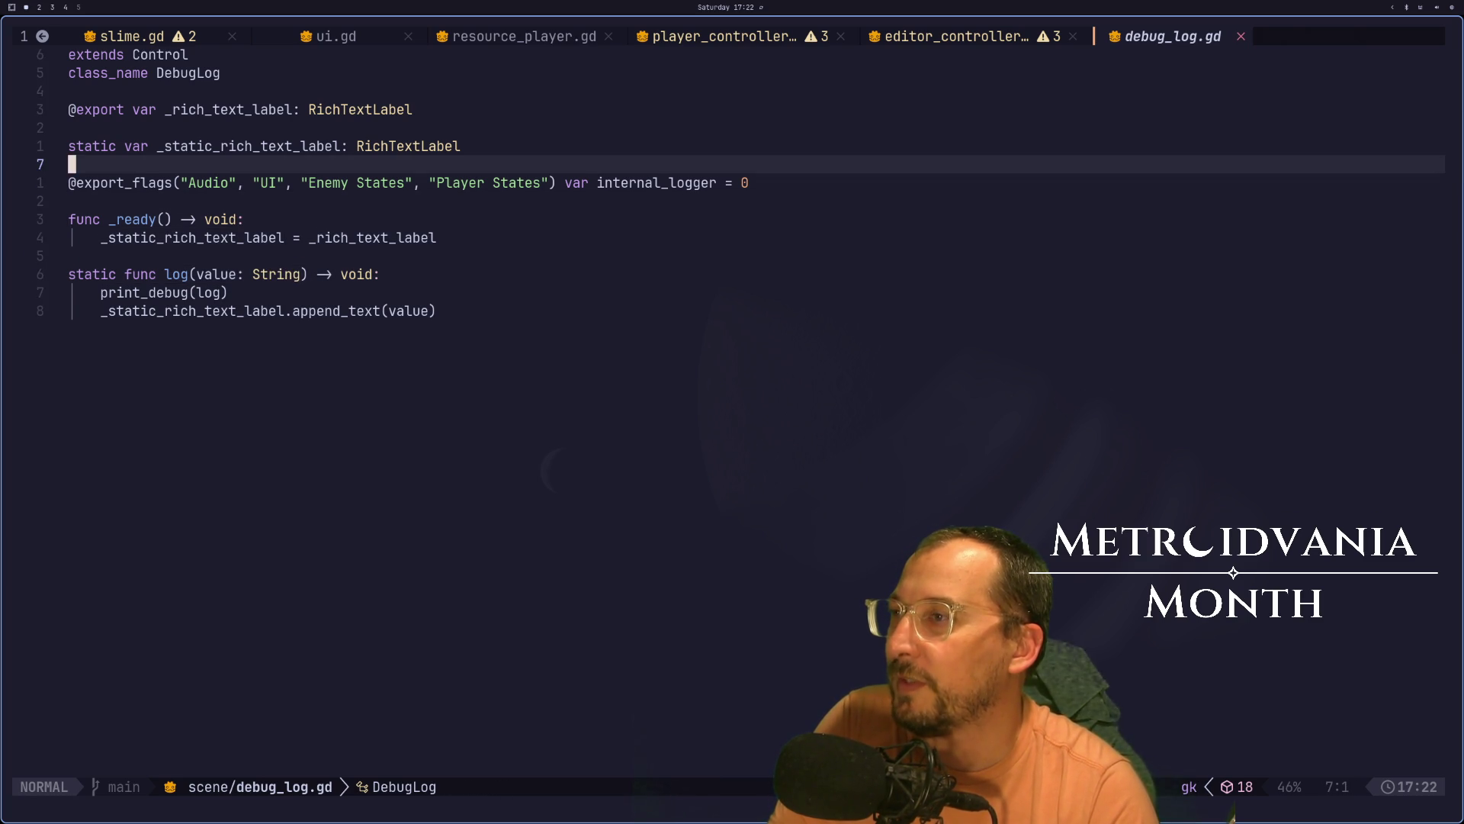
{"action": "key", "text": "j"}
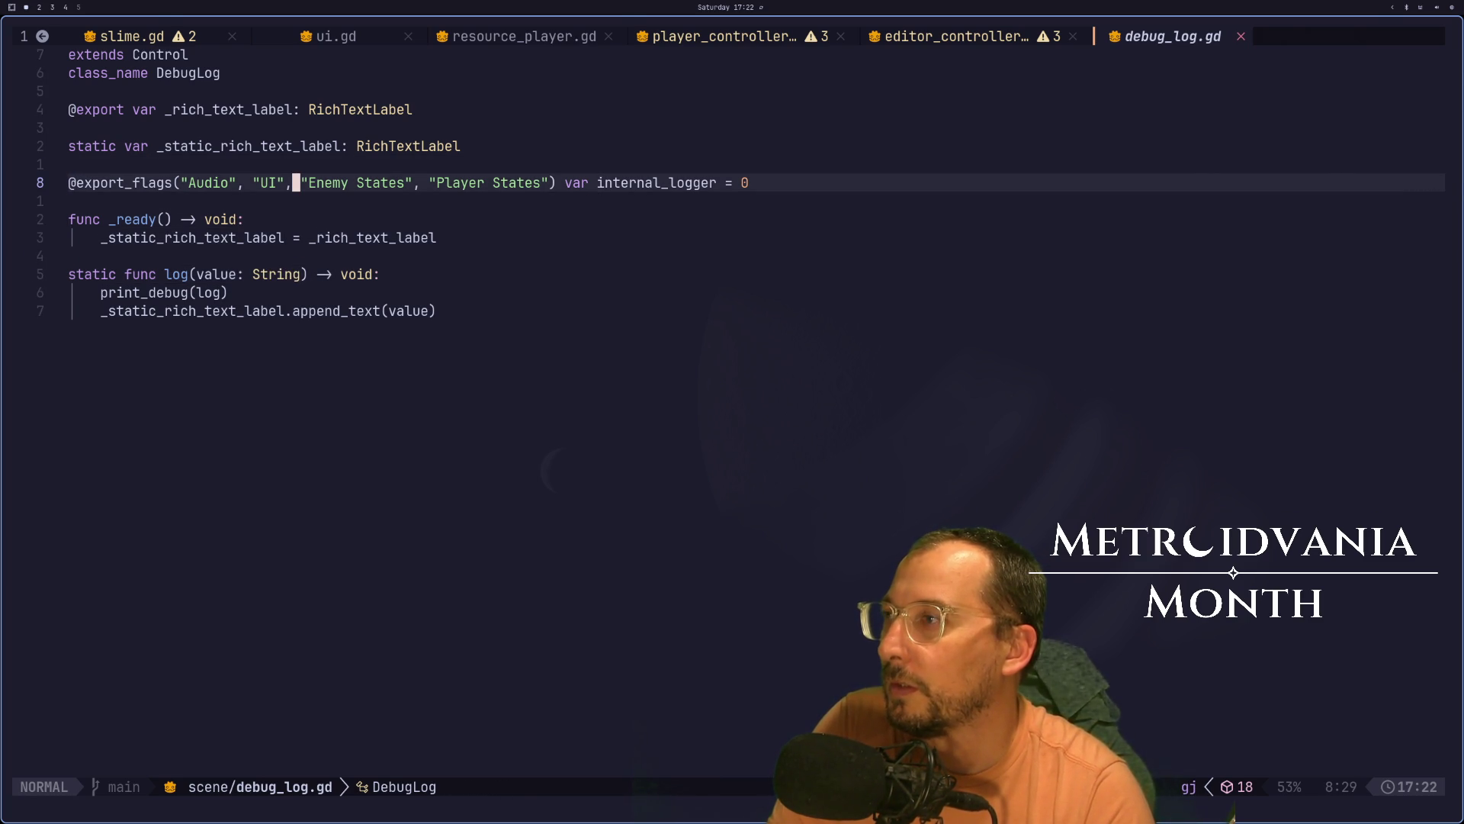
{"action": "key", "text": "super+2"}
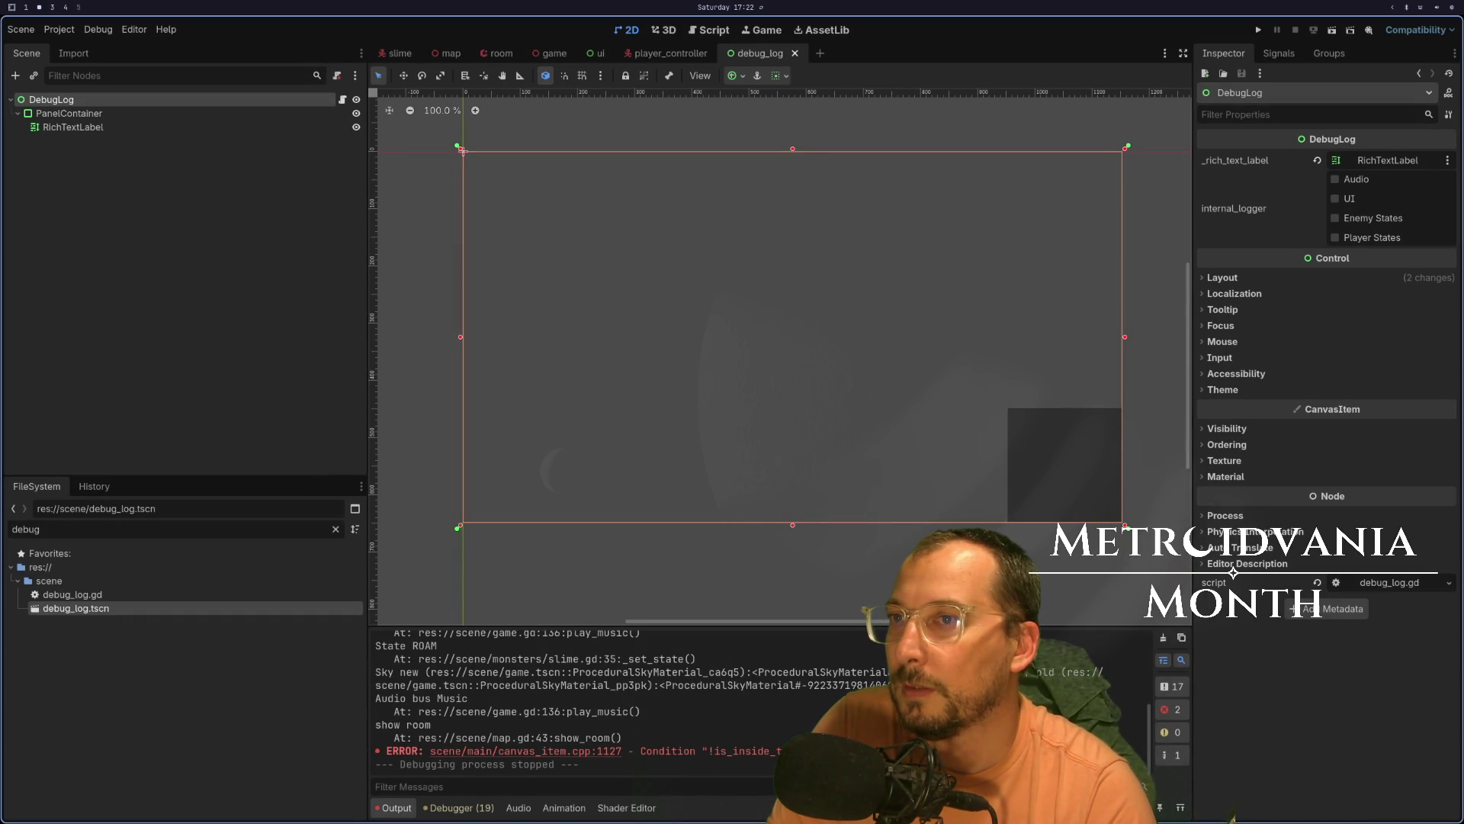
{"action": "key", "text": "super+1"}
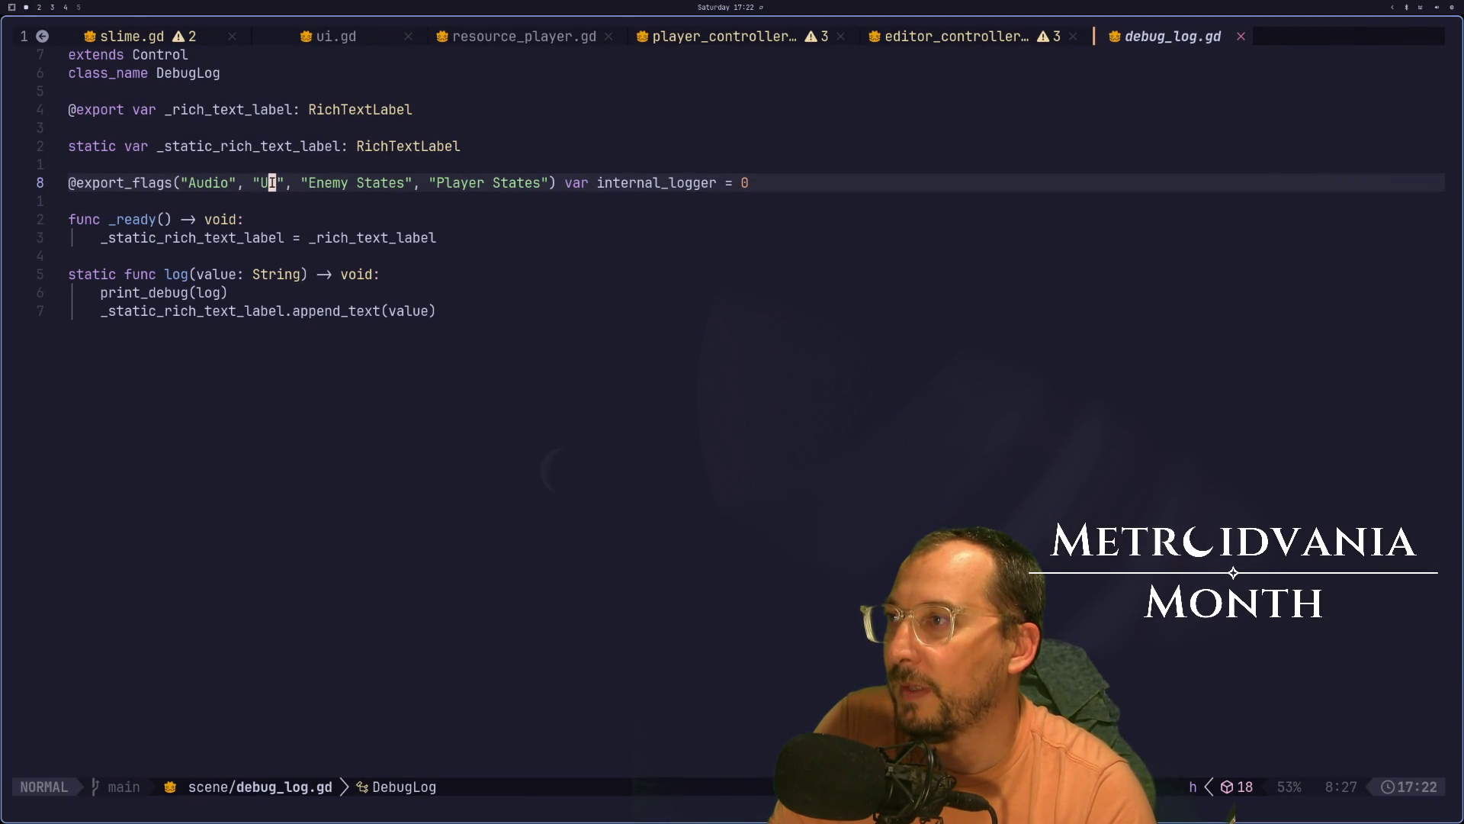
{"action": "key", "text": "k"}
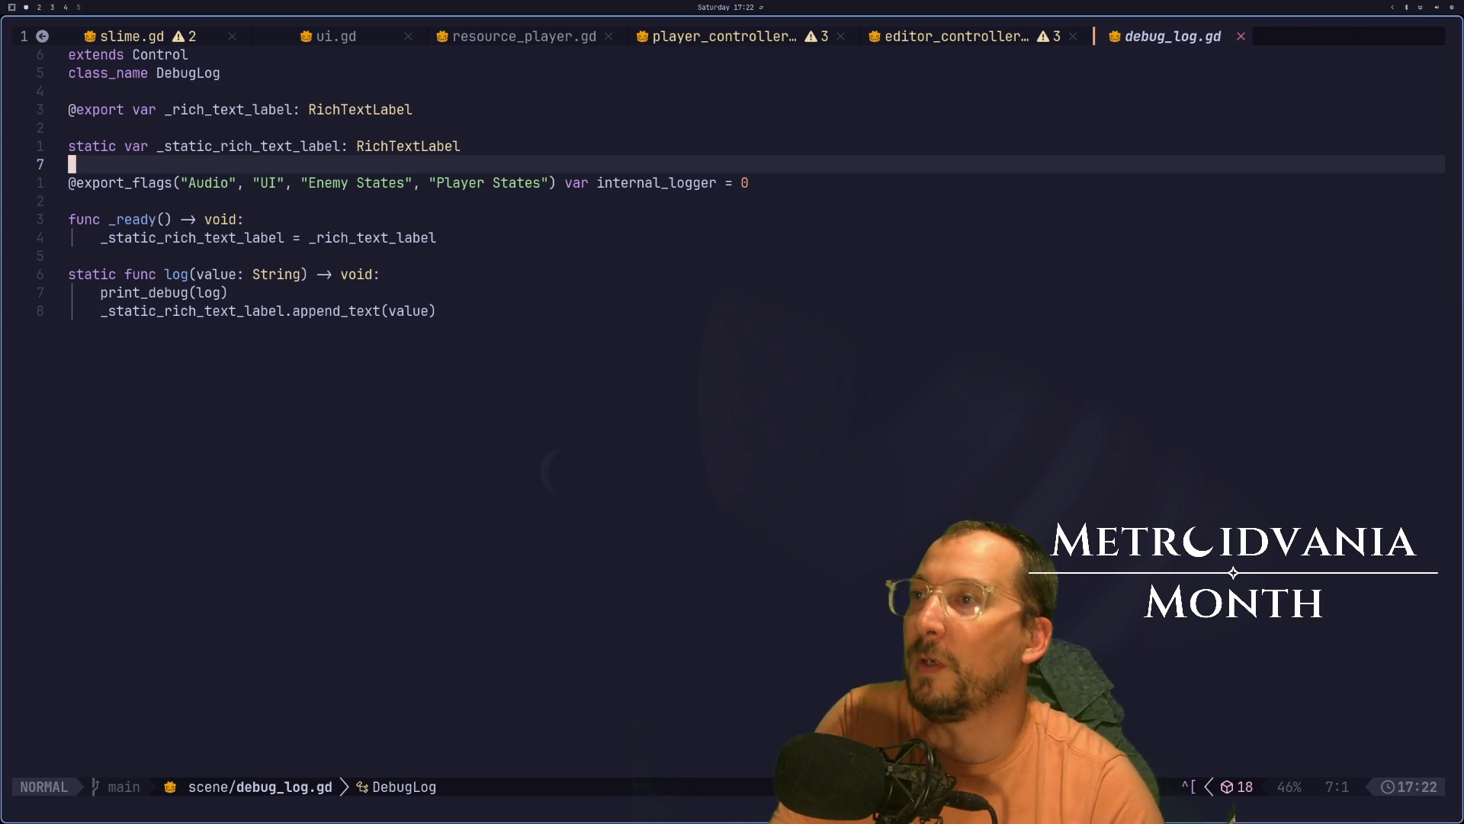
{"action": "left_click", "coordinate": [1241, 36]}
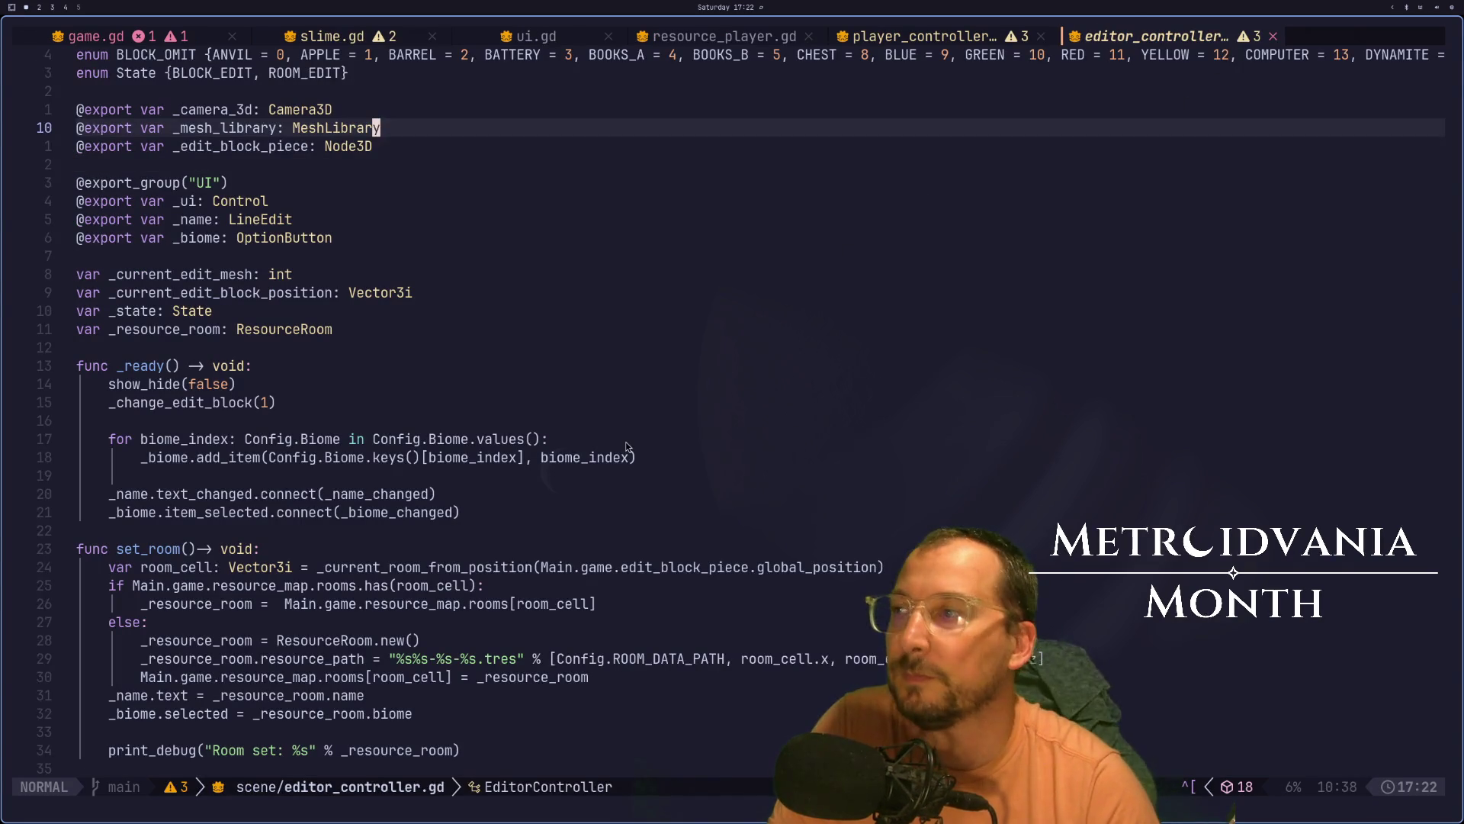
- In game.gd, comment out the debug_log declaration line with '#' and save
{"action": "left_click", "coordinate": [724, 439]}
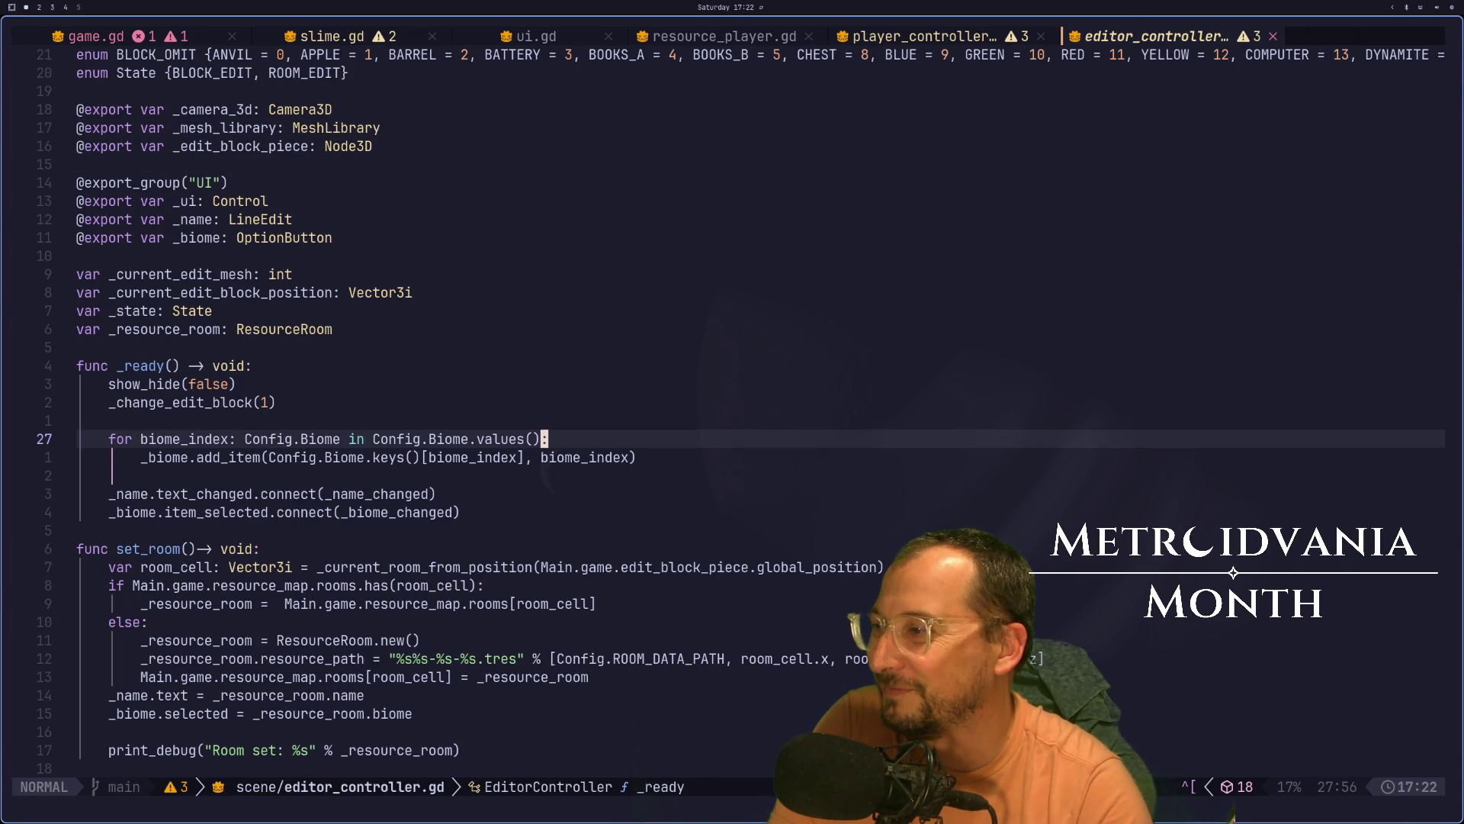
{"action": "key", "text": "j"}
{"action": "key", "text": "j"}
{"action": "key", "text": "j"}
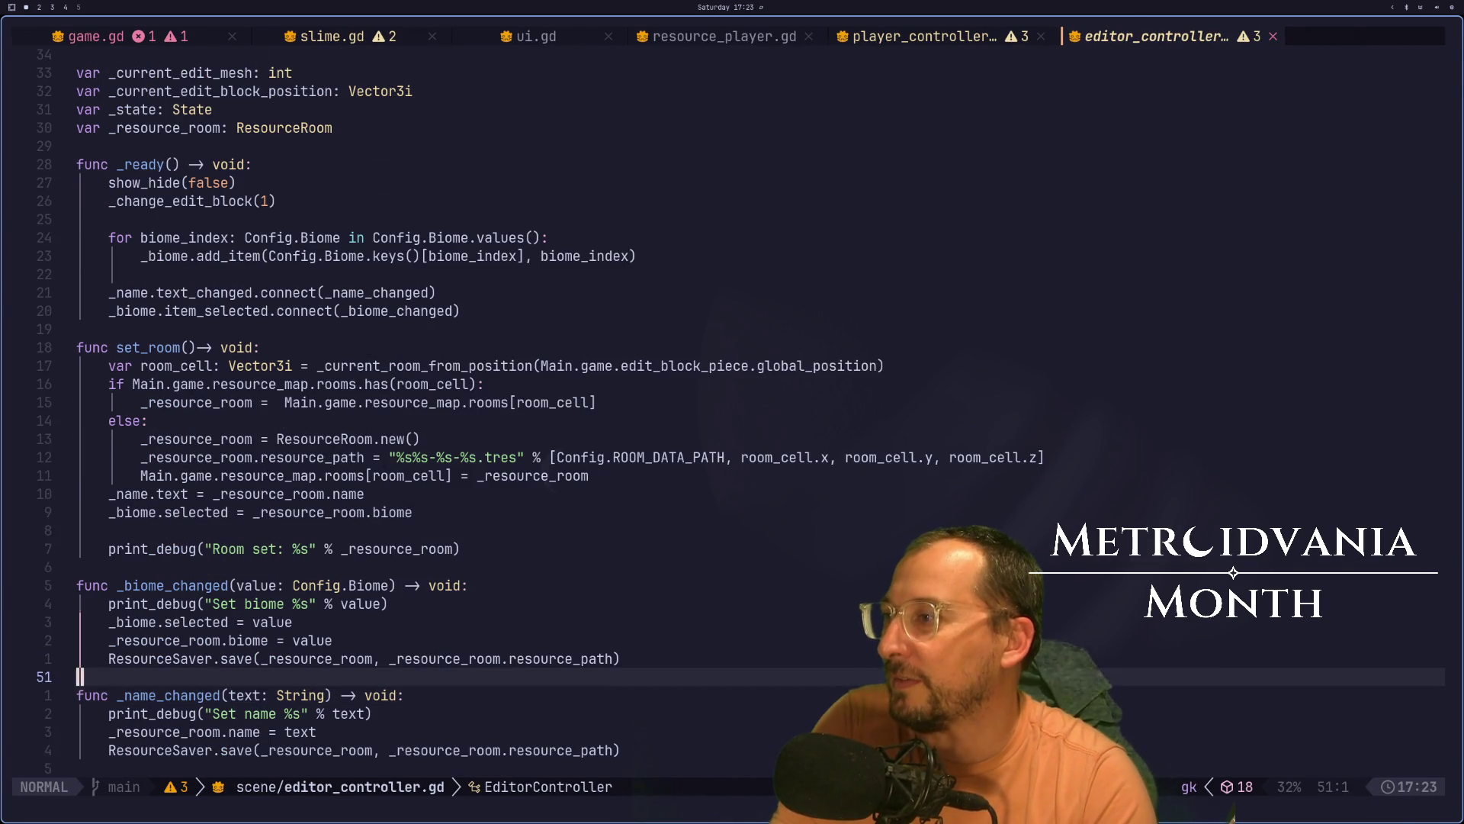
{"action": "key", "text": "ctrl+o"}
{"action": "key", "text": "ctrl+o"}
{"action": "key", "text": "ctrl+o"}
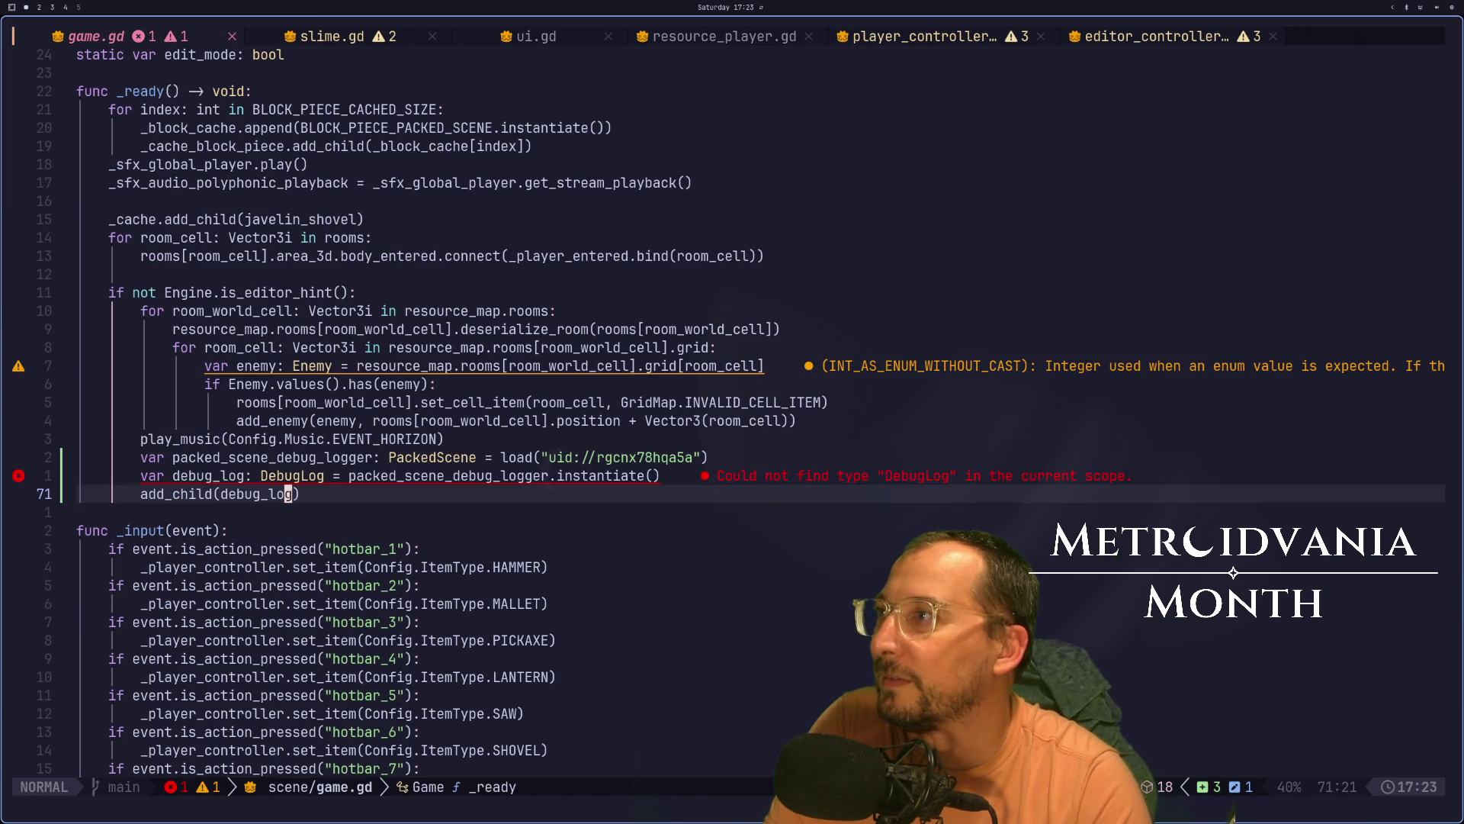
{"action": "key", "text": "k"}
{"action": "key", "text": "b"}
{"action": "key", "text": "b"}
{"action": "key", "text": "b"}
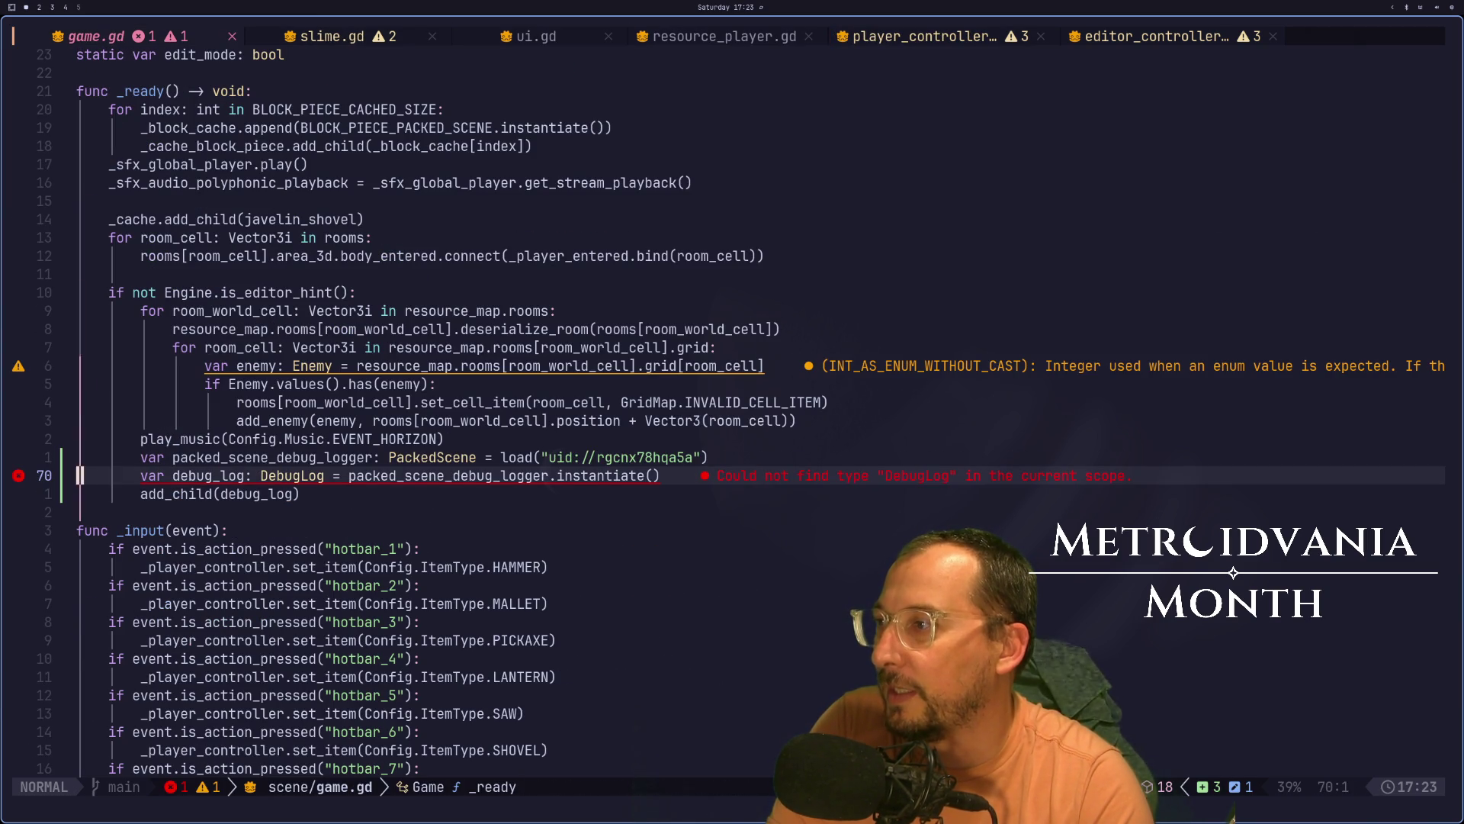
{"action": "key", "text": "i"}
{"action": "key", "text": "Escape"}
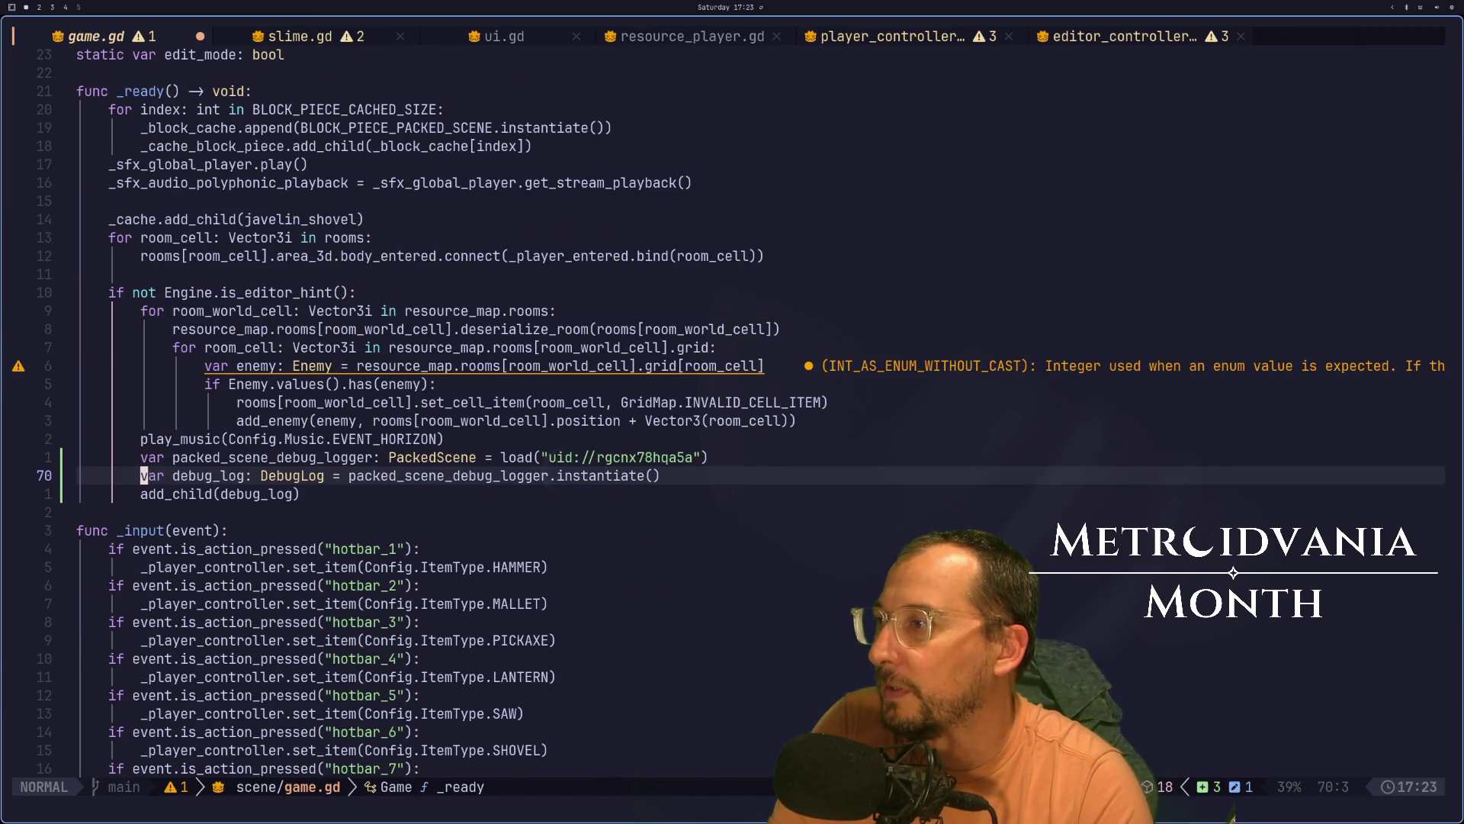
{"action": "type", "text": "i#"}
{"action": "key", "text": "Escape"}
{"action": "type", "text": ":w"}
{"action": "key", "text": "Return"}
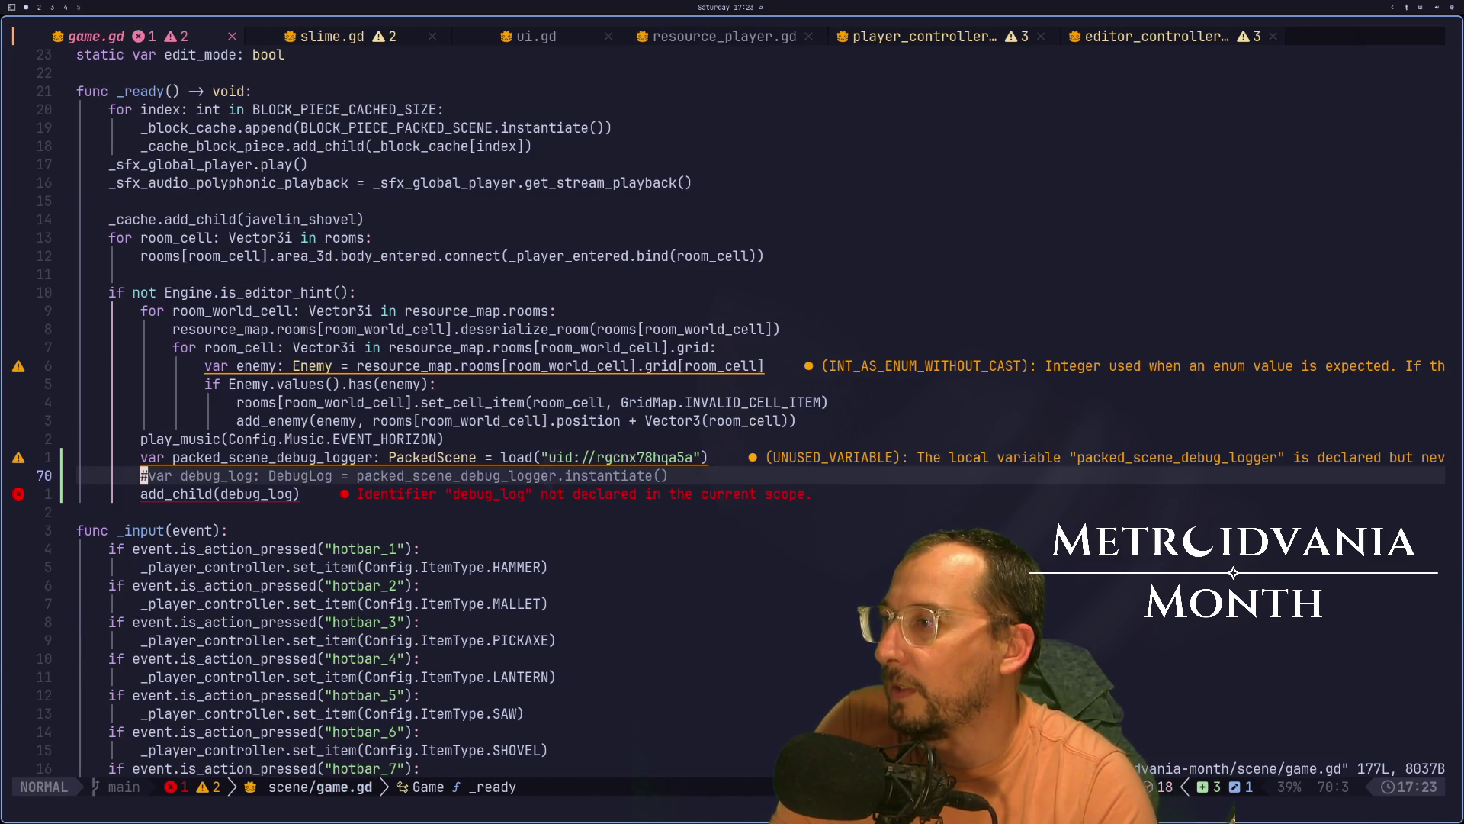
- Restore that line, then comment out the three debug-logger lines with gc2j and save
{"action": "key", "text": "i"}
{"action": "key", "text": "Delete"}
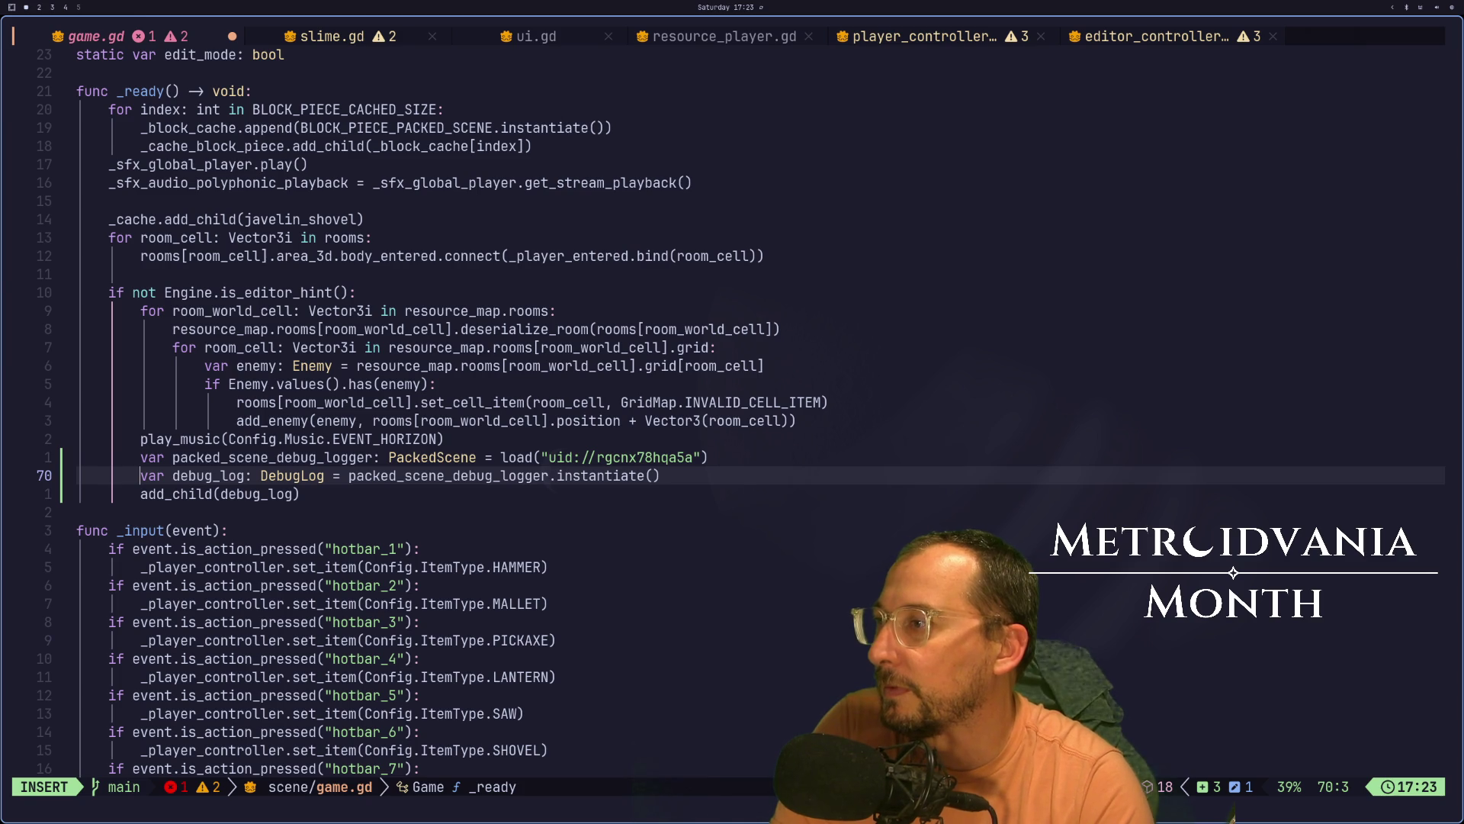
{"action": "key", "text": "Escape"}
{"action": "key", "text": "k"}
{"action": "type", "text": "gc2j"}
{"action": "type", "text": ":w"}
{"action": "key", "text": "Return"}
- Clear Godot's output log
{"action": "key", "text": "super+2"}
{"action": "key", "text": "super+1"}
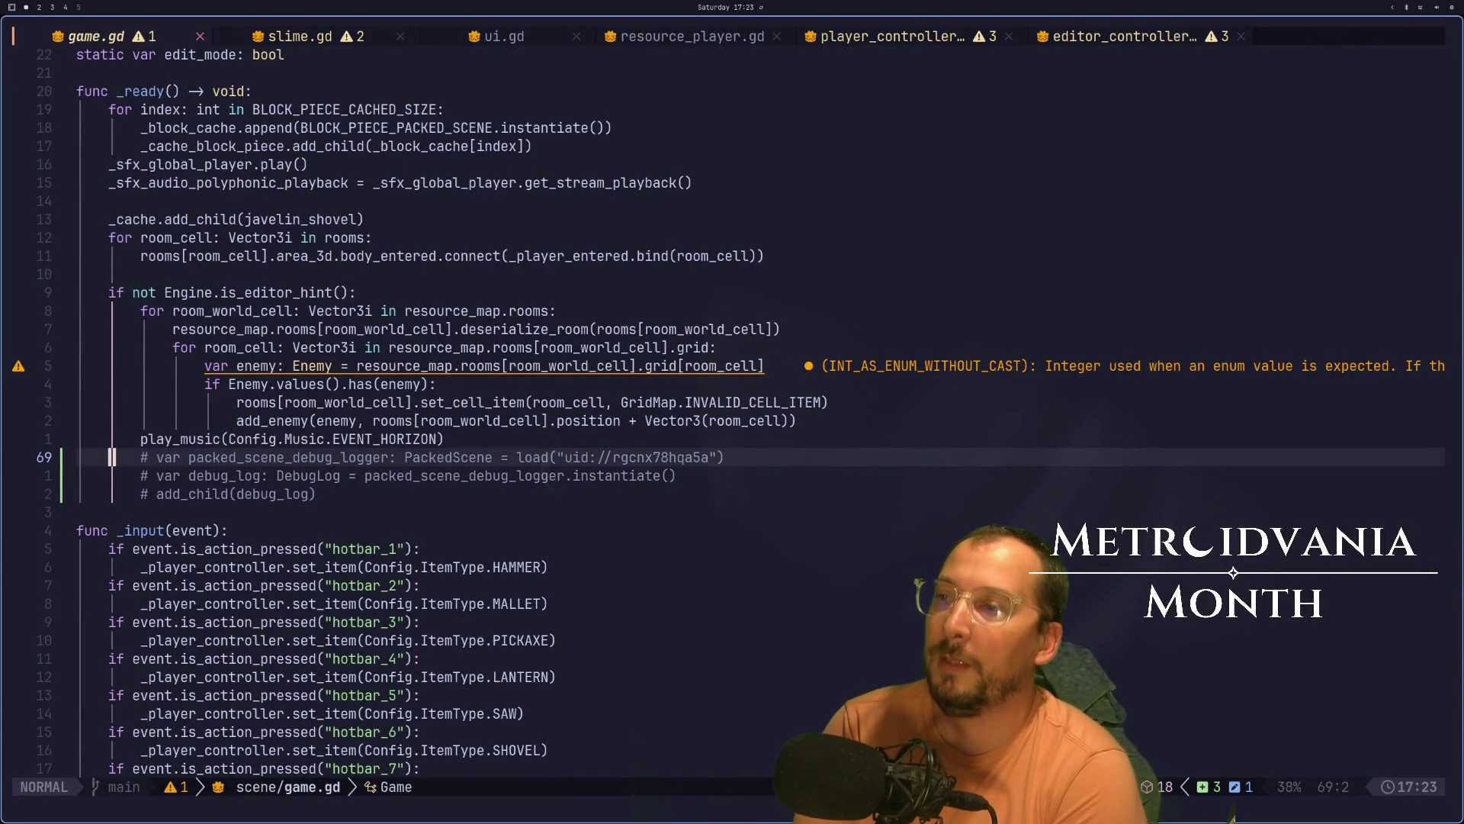
{"action": "key", "text": "super+2"}
{"action": "key", "text": "super+3"}
{"action": "key", "text": "super+2"}
{"action": "left_click", "coordinate": [1163, 639]}
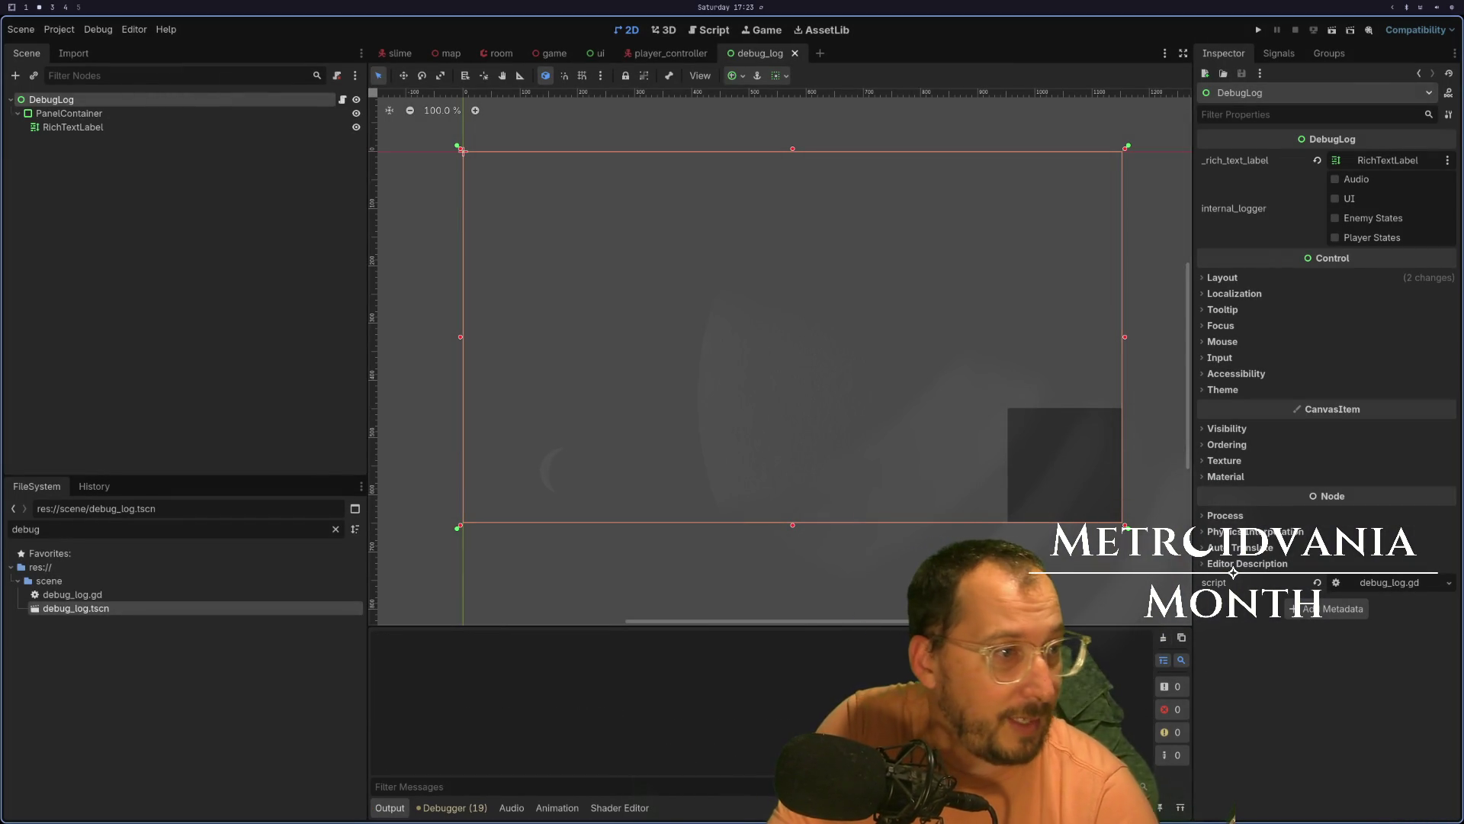
- Move from Godot to the workspace with the KayKit page and the Obsidian debug-logging note
{"action": "key", "text": "super+4"}
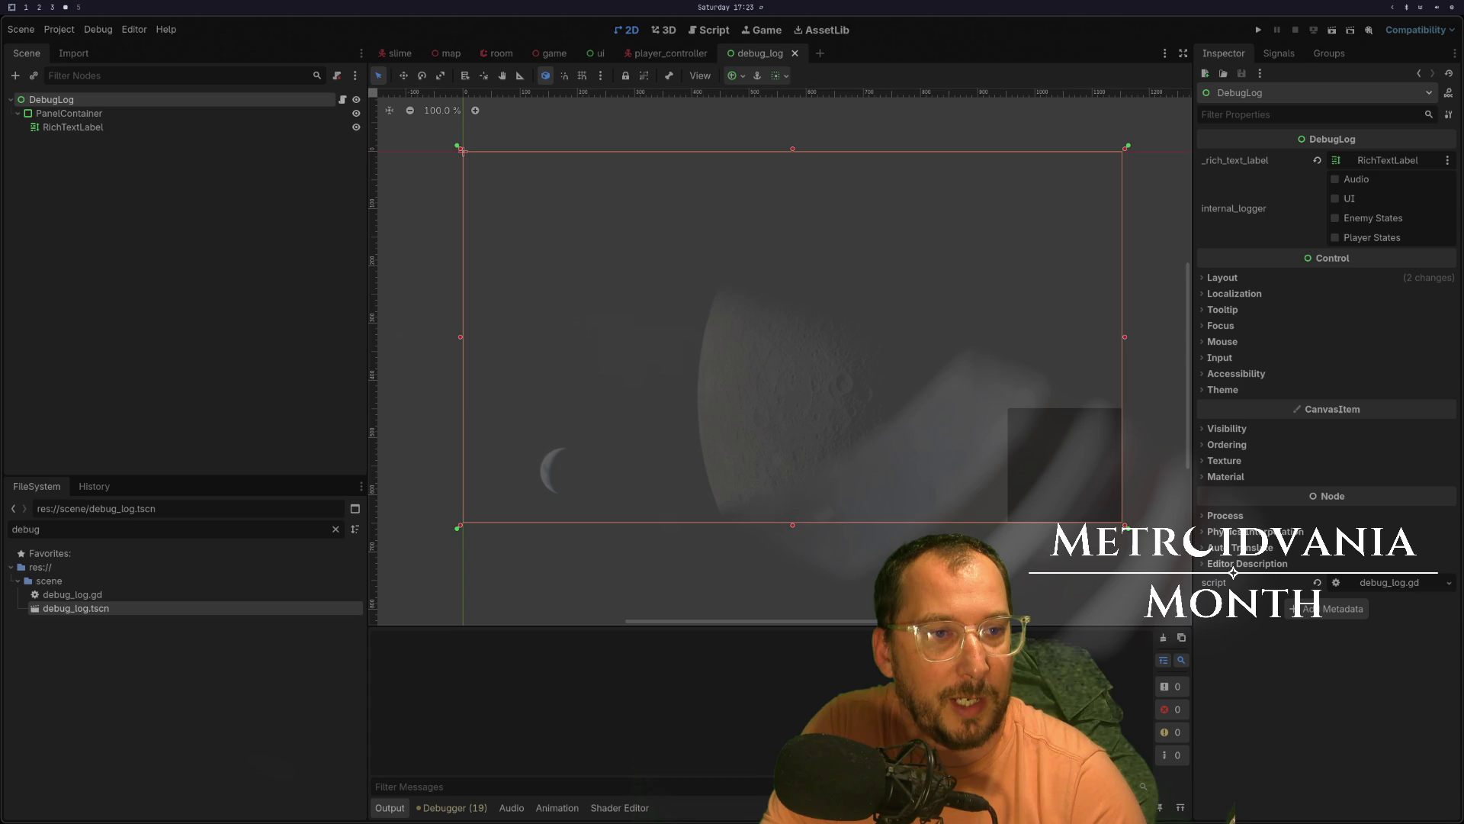
{"action": "key", "text": "super+2"}
{"action": "key", "text": "super+3"}
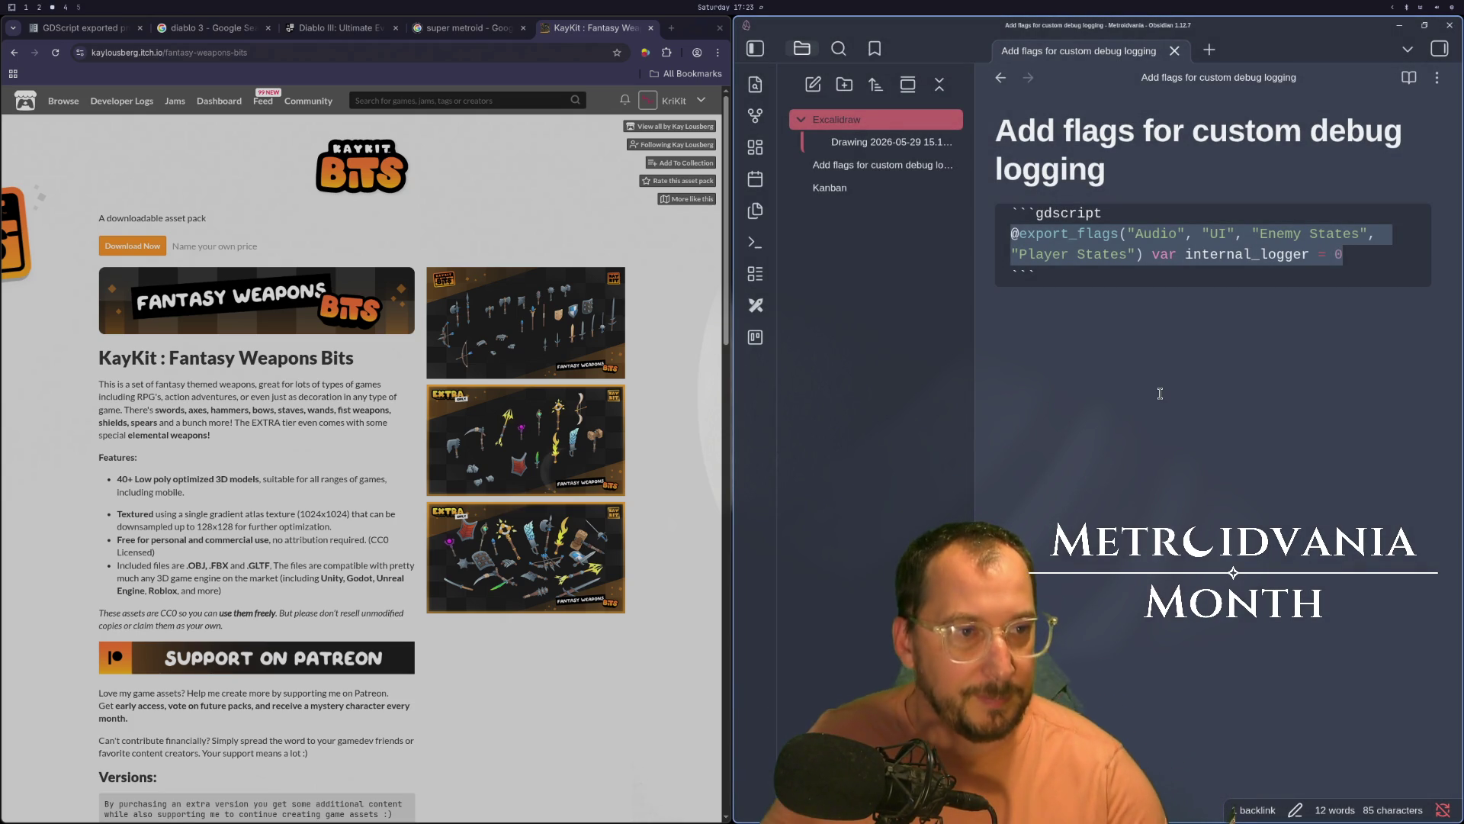
- Leave the Obsidian note and return to game.gd in Neovim
{"action": "key", "text": "super+4"}
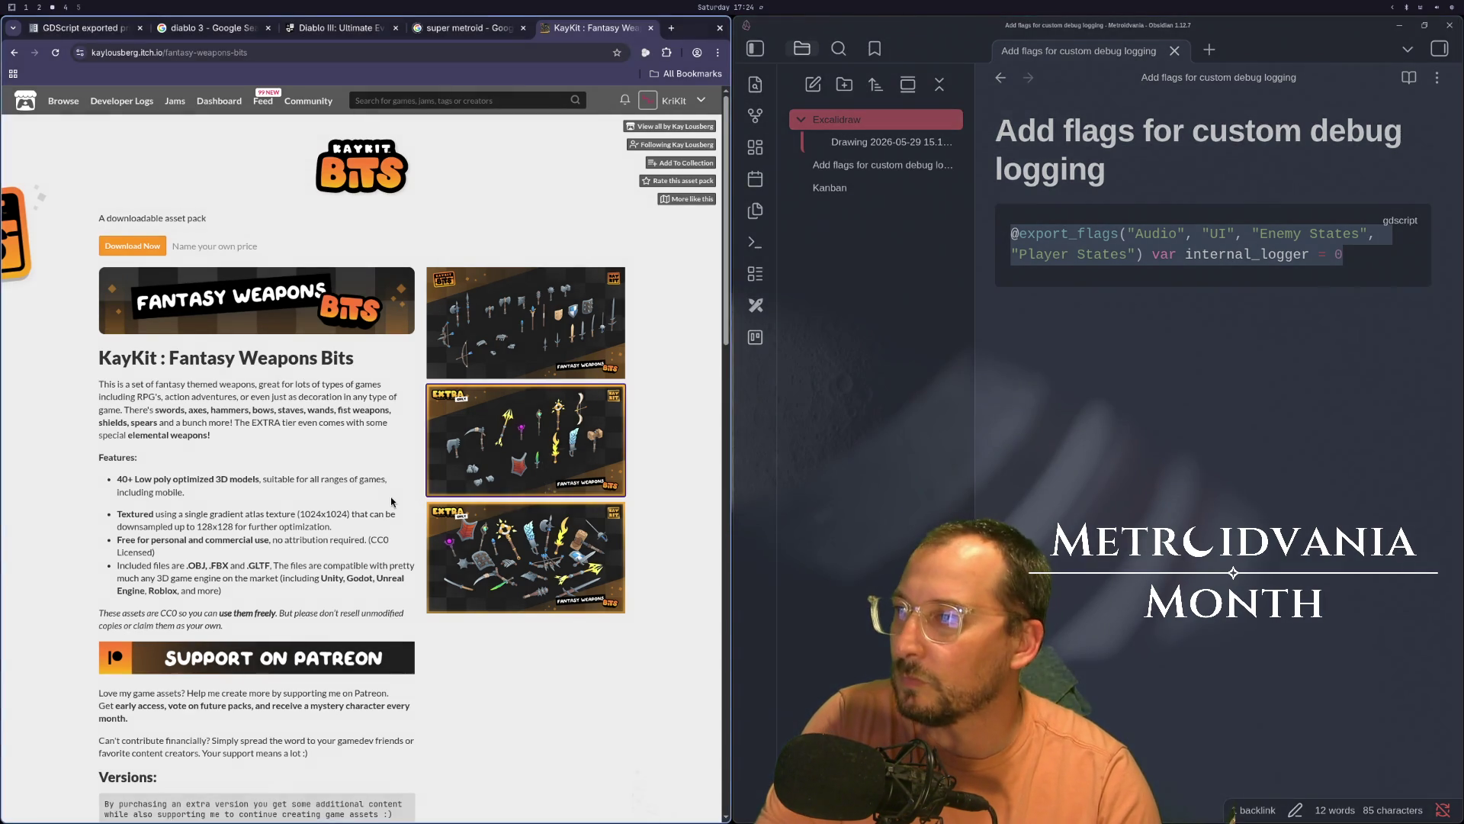
{"action": "key", "text": "super+1"}
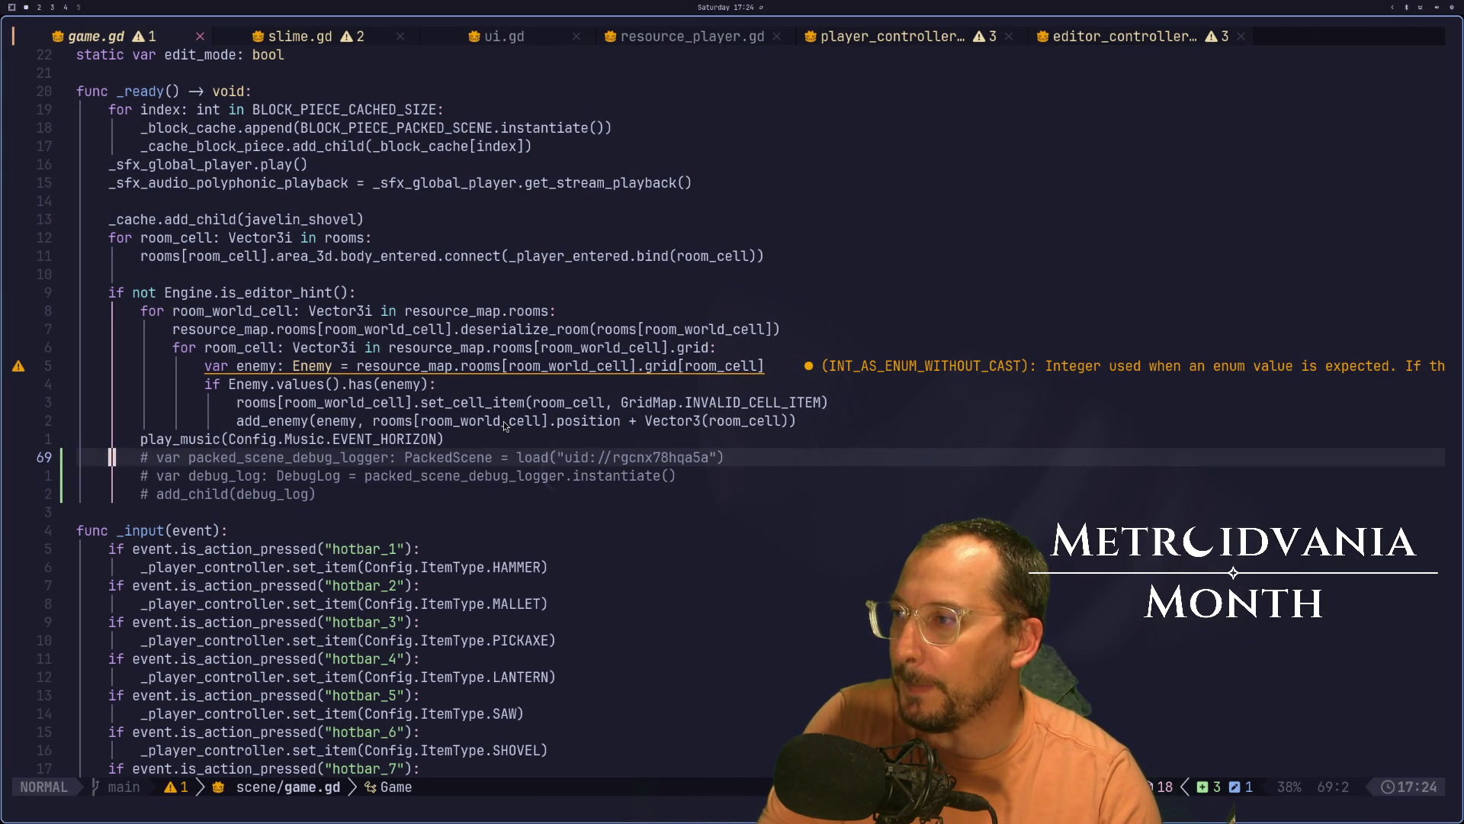
- Inspect the DebugLog type name near the commented loader lines, then bring up Godot's debug_log scene
{"action": "double_click", "coordinate": [308, 483]}
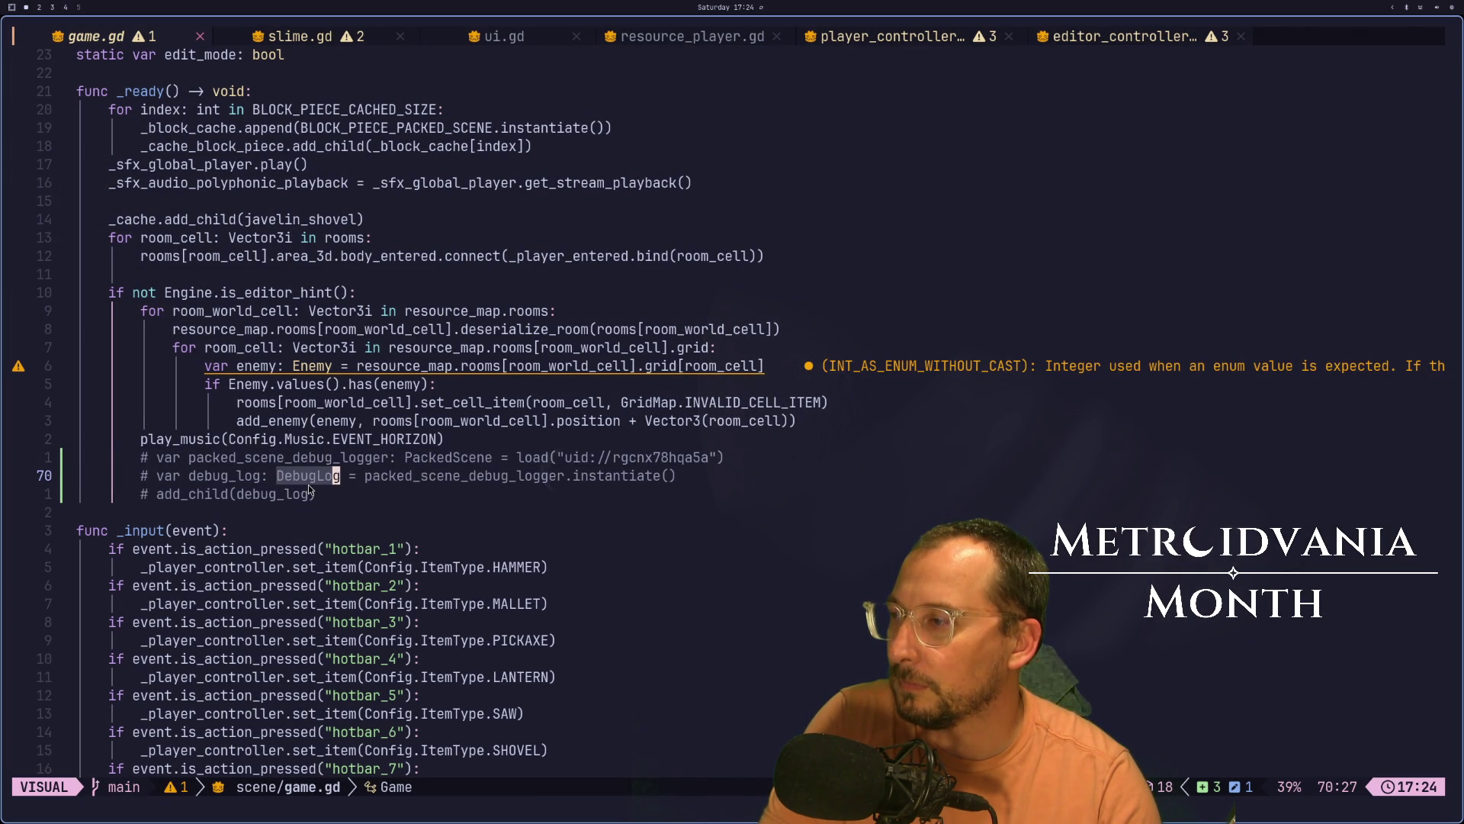
{"action": "key", "text": "Escape"}
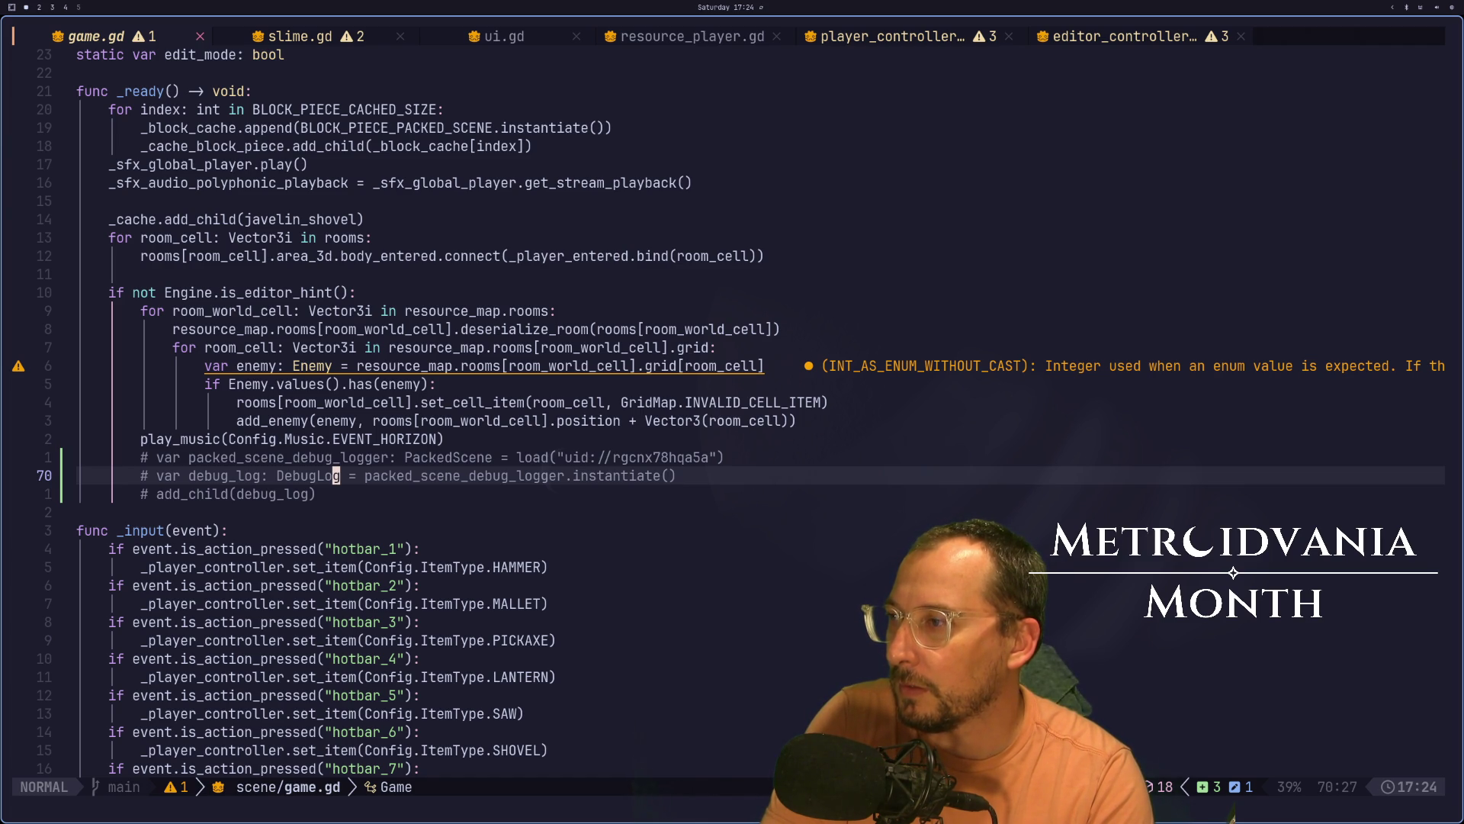
{"action": "key", "text": "k"}
{"action": "key", "text": "j"}
{"action": "key", "text": "j"}
{"action": "key", "text": "k"}
{"action": "key", "text": "k"}
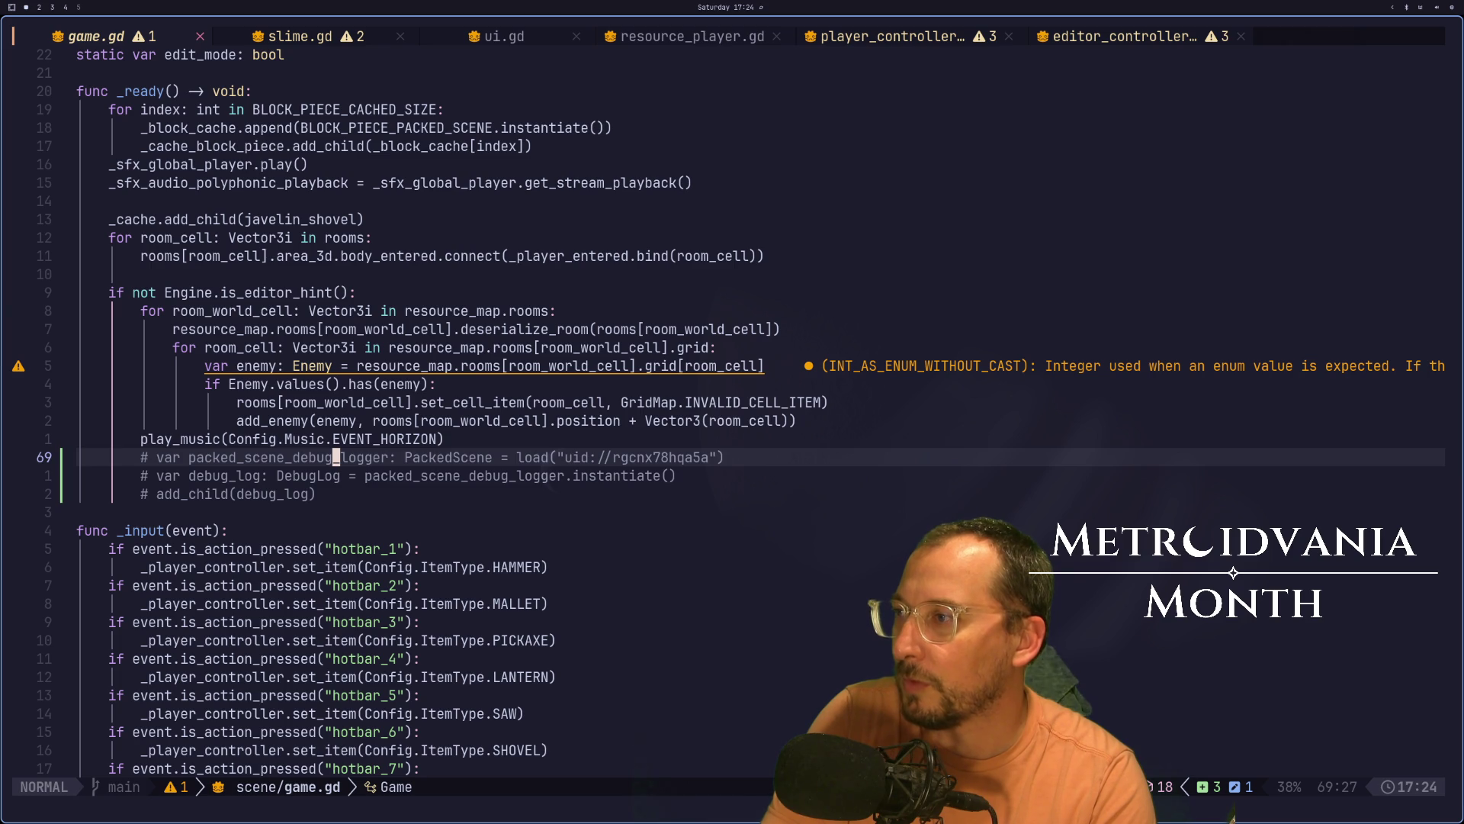
{"action": "key", "text": "super+2"}
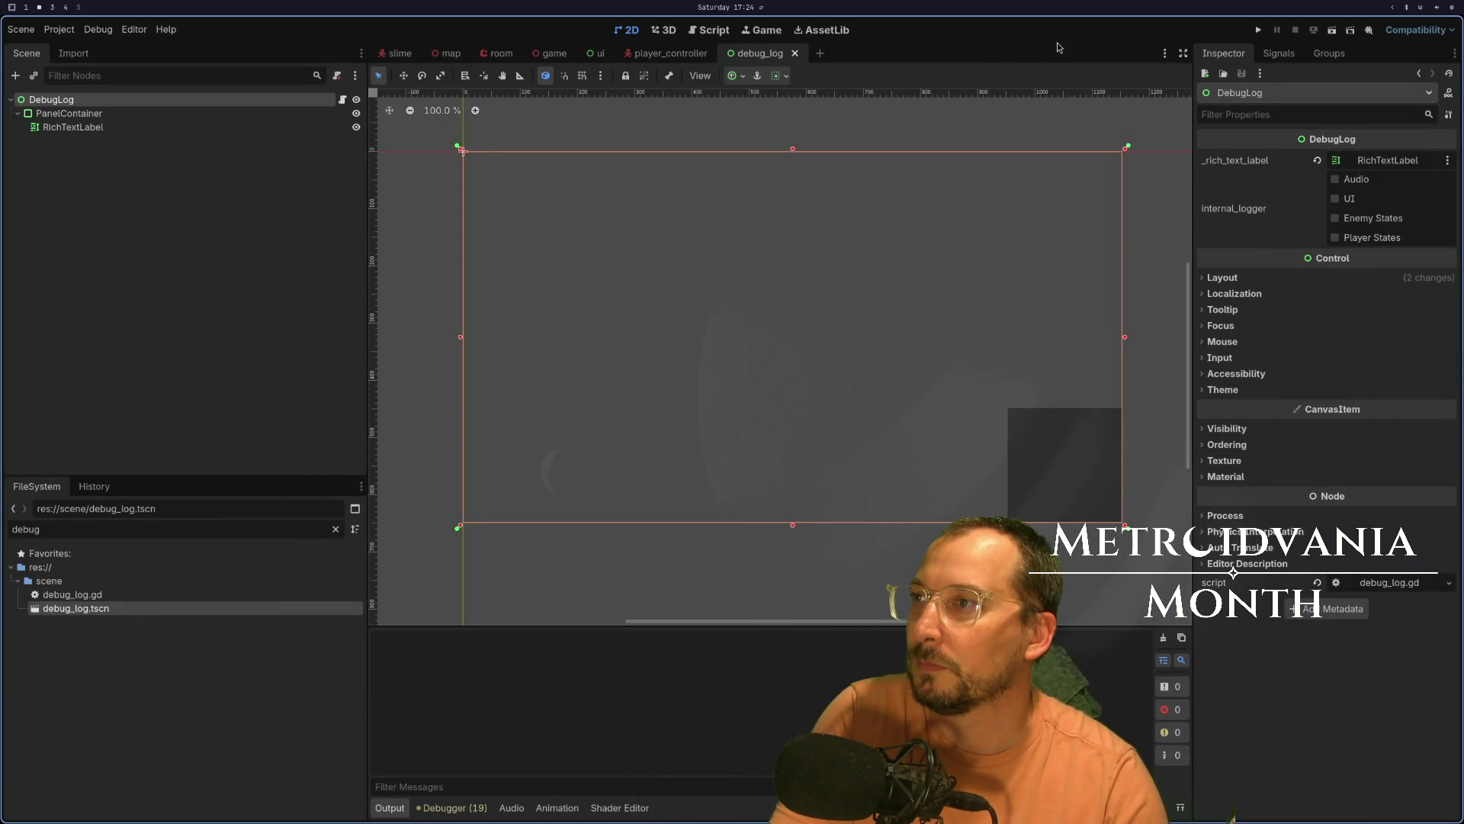
- Close the debug_log scene tab, open the slime scene, and return to game.gd
{"action": "left_click", "coordinate": [796, 53]}
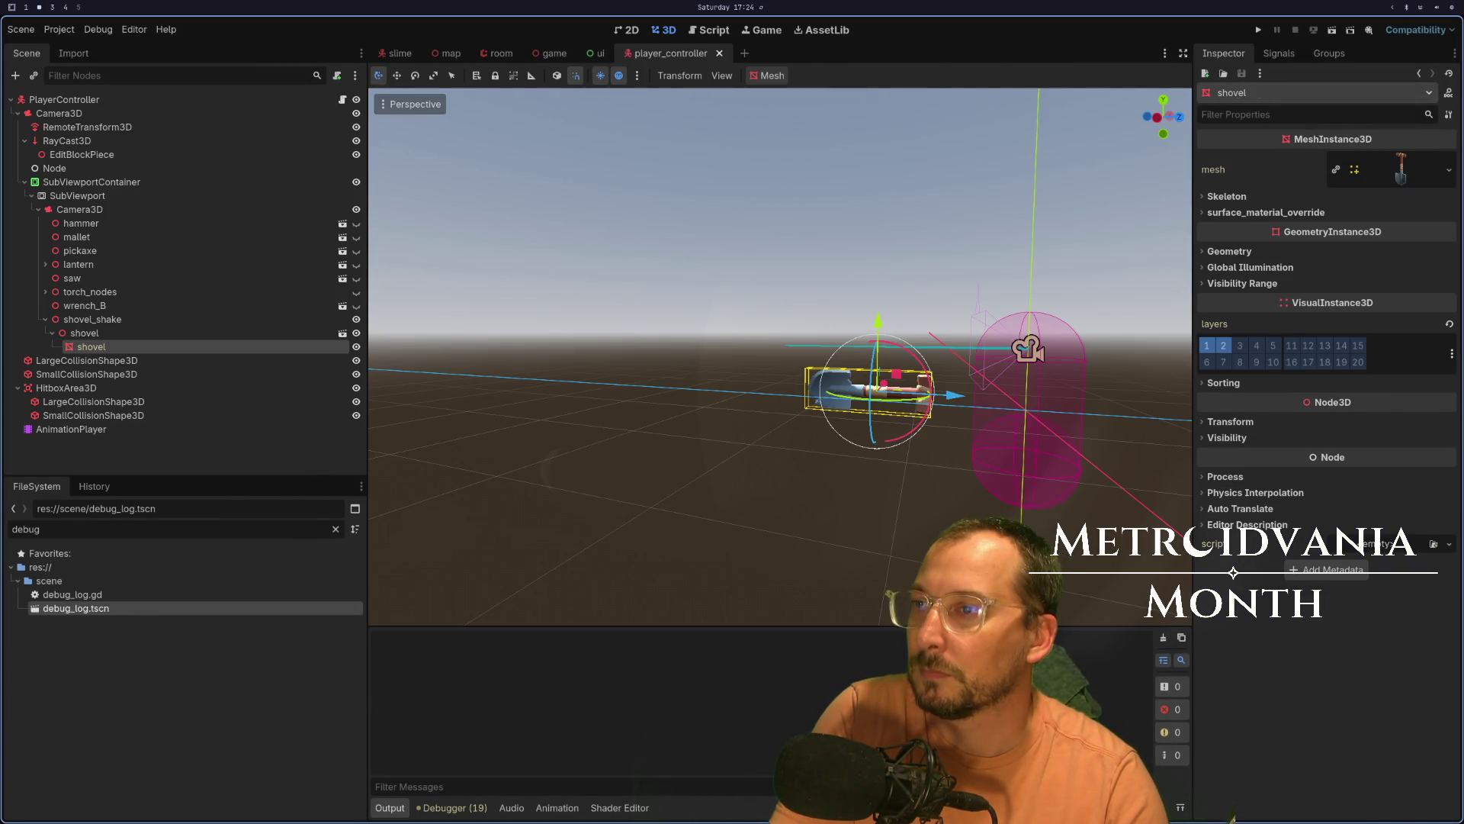
{"action": "left_click", "coordinate": [408, 55]}
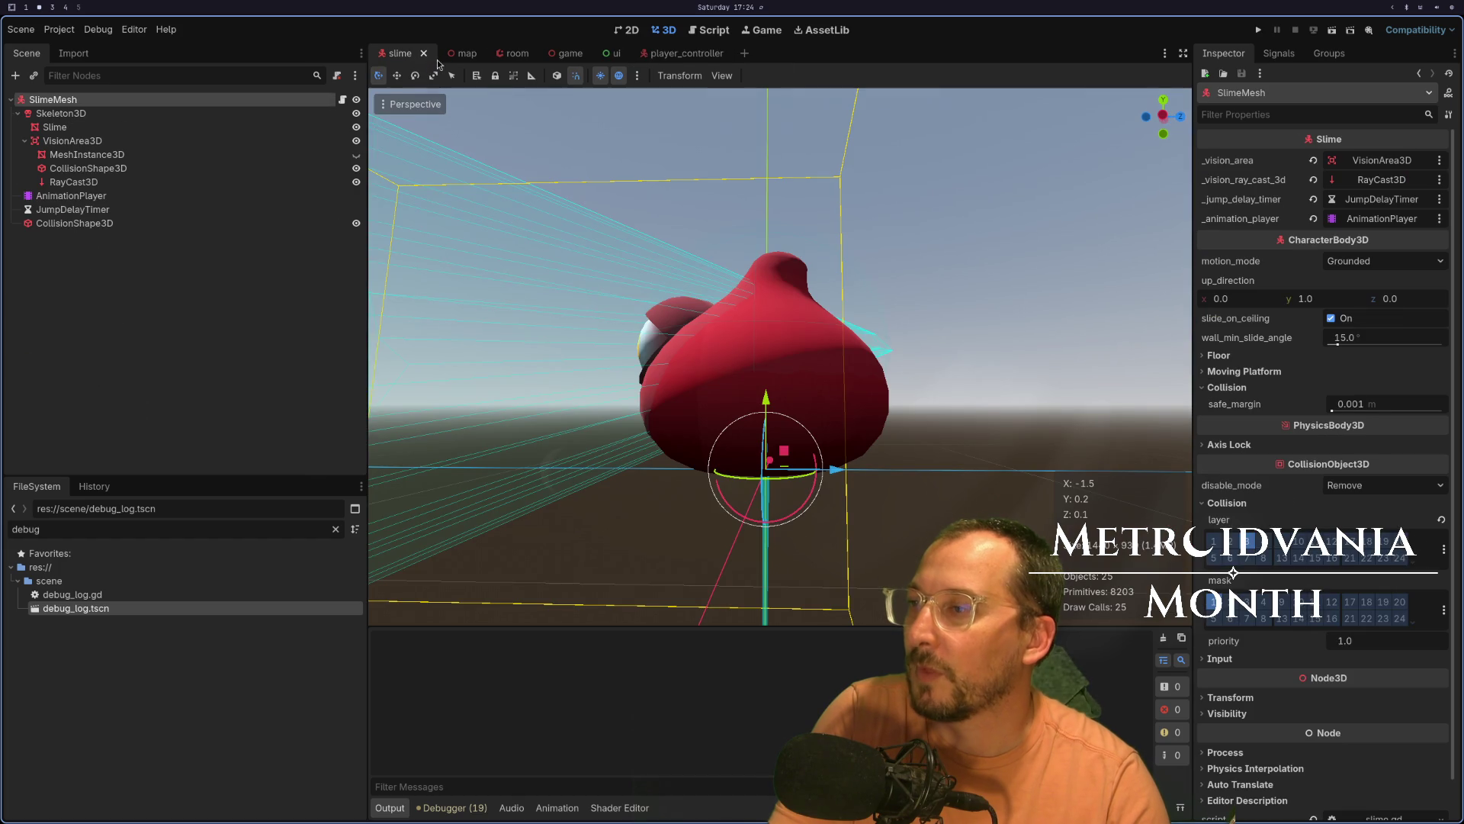
{"action": "key", "text": "super+1"}
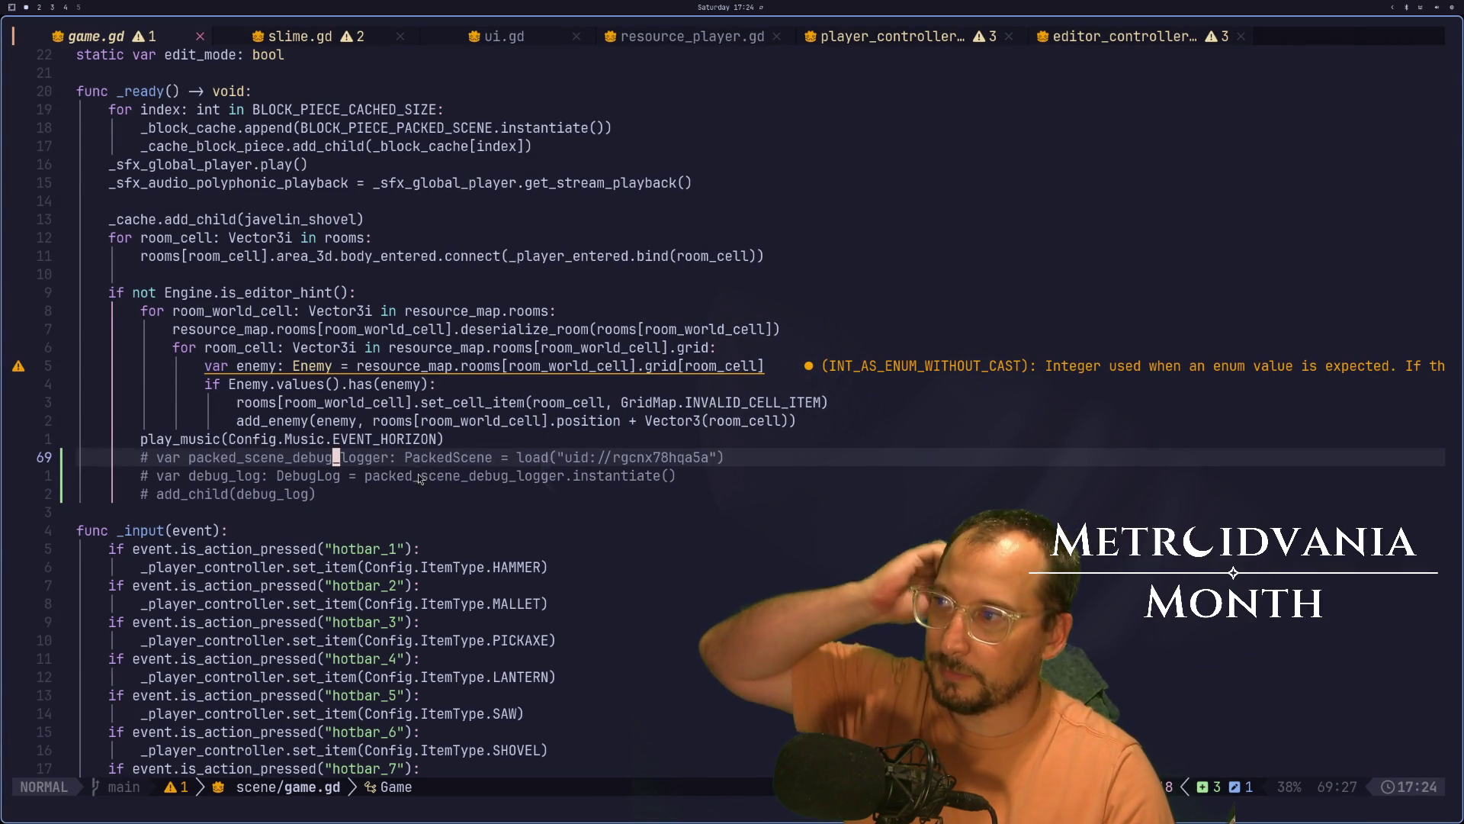
- Review the room-loading loop on lines 61–67 and play_music, then return to Godot
{"action": "left_click", "coordinate": [130, 316]}
{"action": "mouse_move", "coordinate": [130, 316]}
{"action": "left_mouse_down"}
{"action": "mouse_move", "coordinate": [487, 433]}
{"action": "mouse_move", "coordinate": [847, 427]}
{"action": "left_mouse_up"}
{"action": "left_click", "coordinate": [847, 427]}
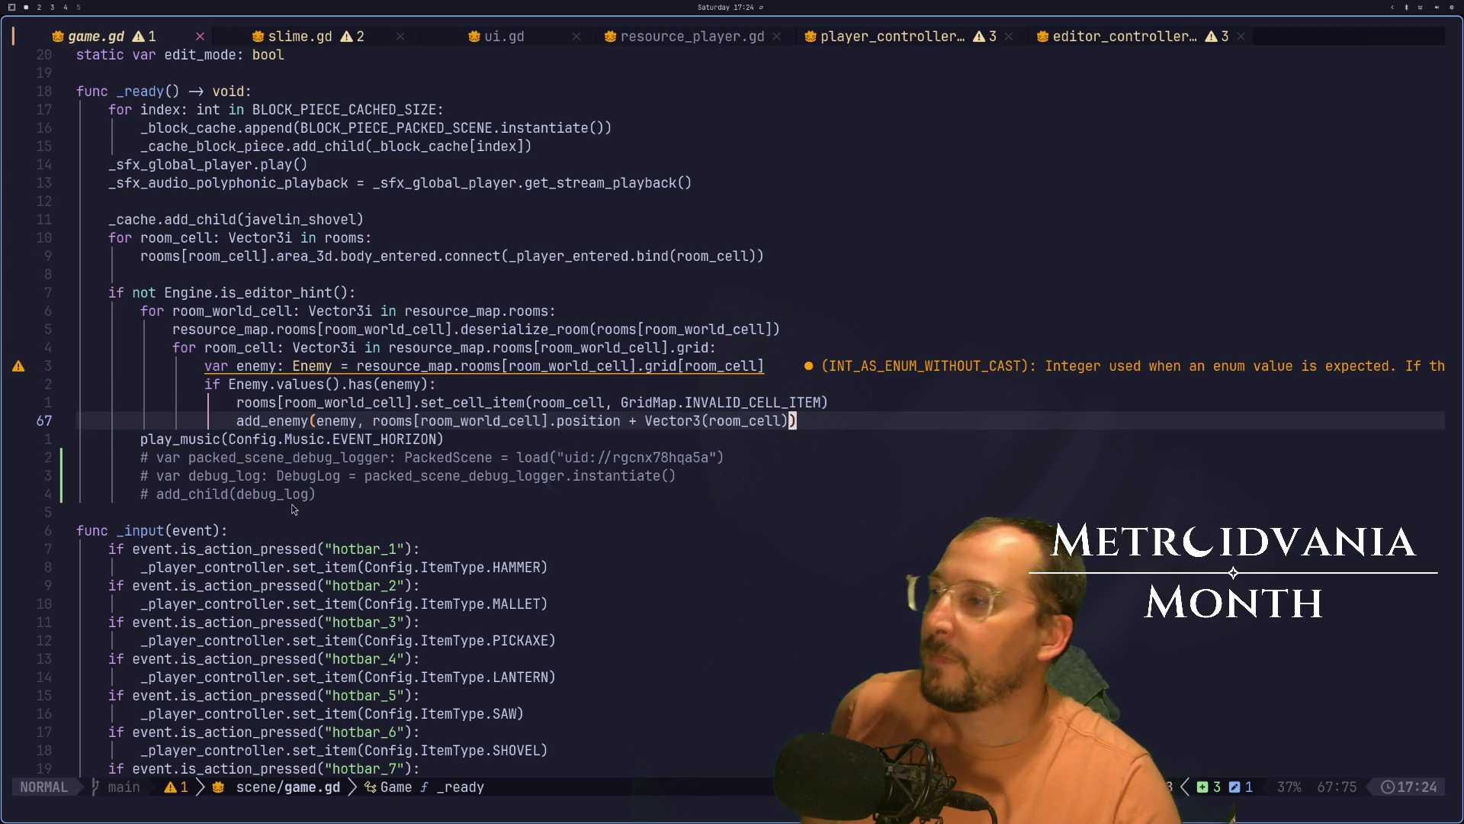
{"action": "scroll", "coordinate": [322, 383], "scroll_direction": "down", "scroll_amount": 5}
{"action": "scroll", "coordinate": [322, 383], "scroll_direction": "down", "scroll_amount": 15}
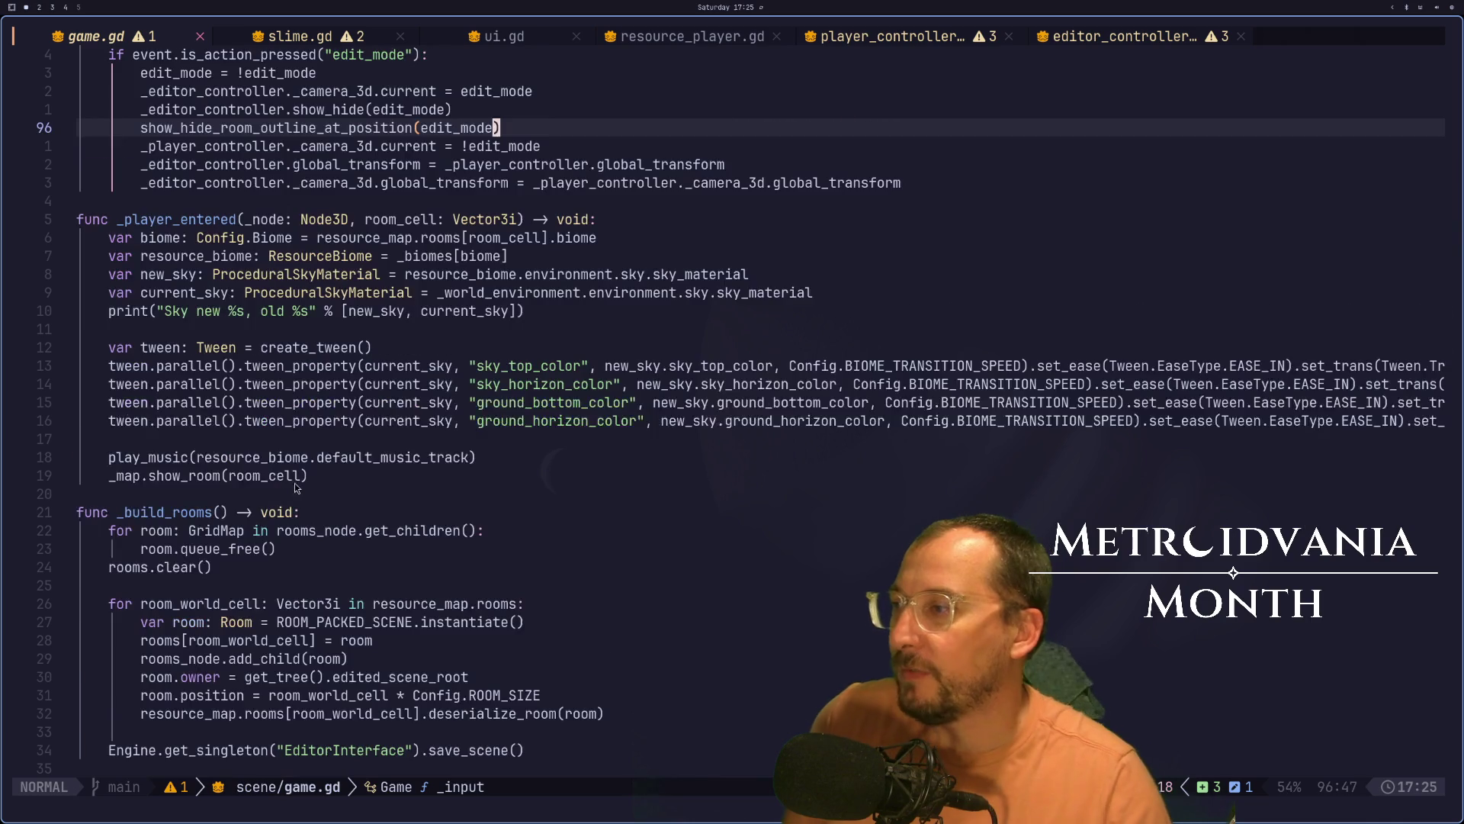
{"action": "scroll", "coordinate": [354, 441], "scroll_direction": "down", "scroll_amount": 10}
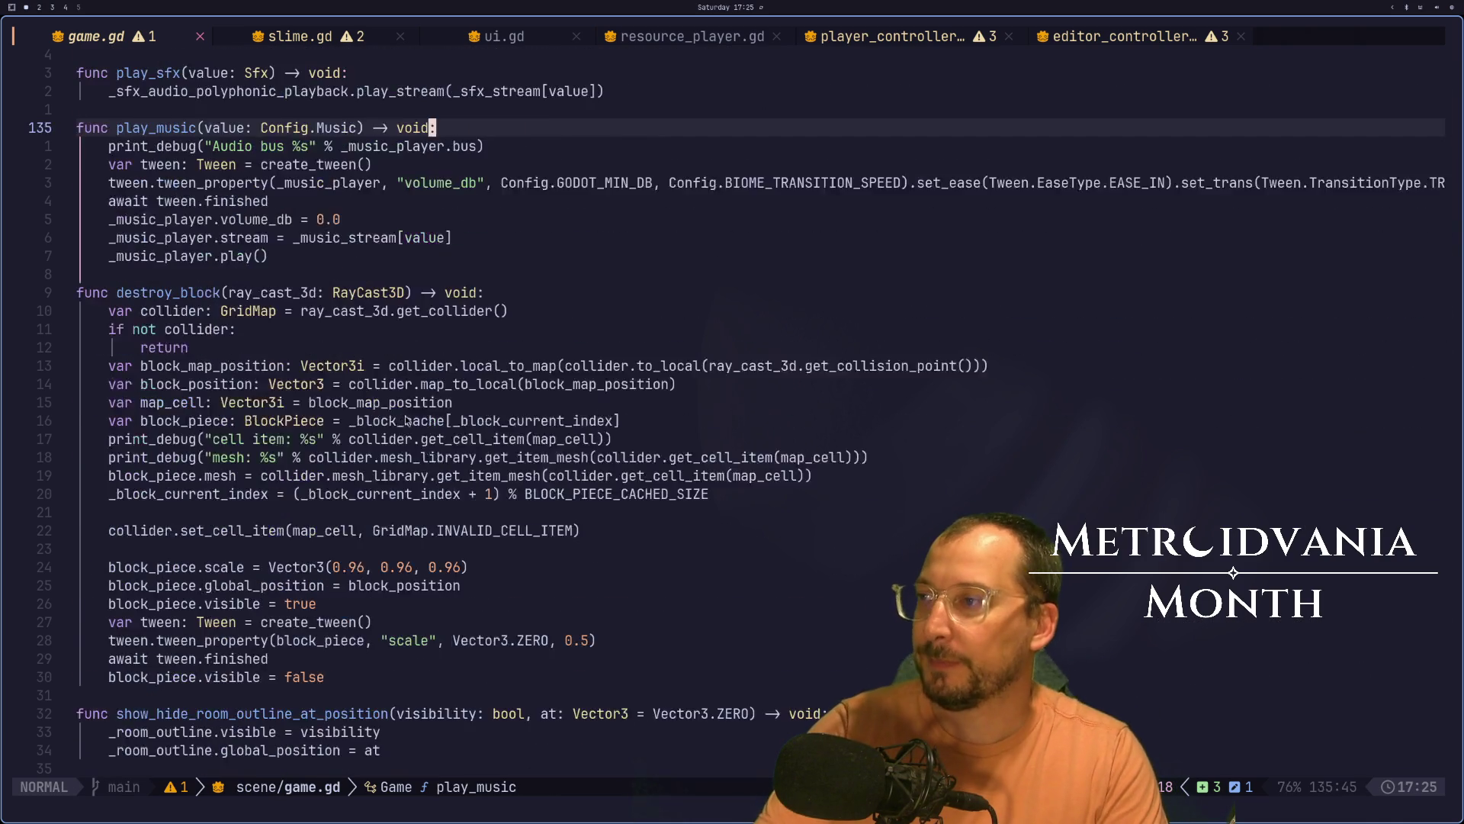
{"action": "key", "text": "super+2"}
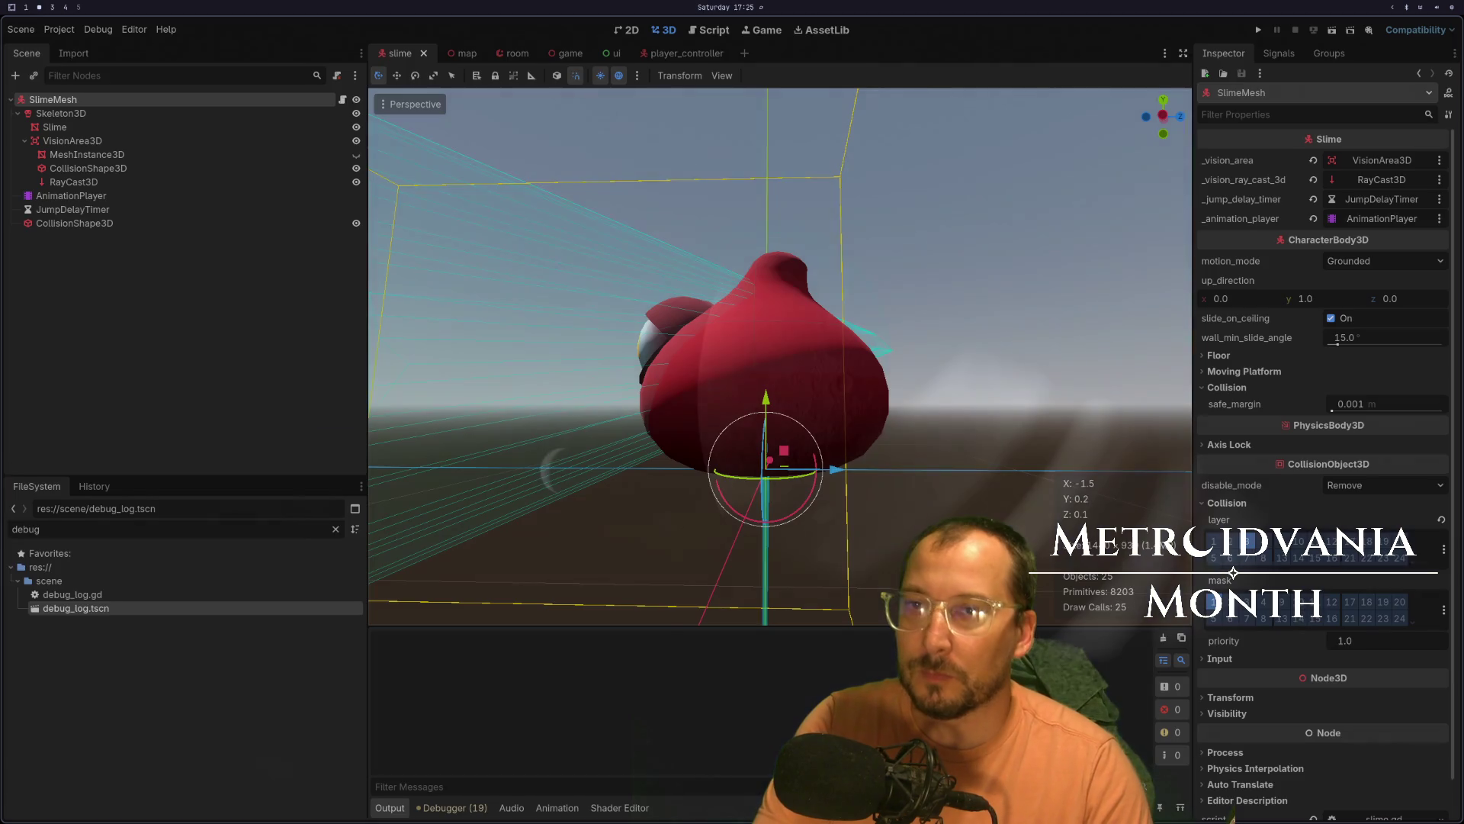
{"action": "left_click", "coordinate": [466, 53]}
{"action": "left_click", "coordinate": [398, 53]}
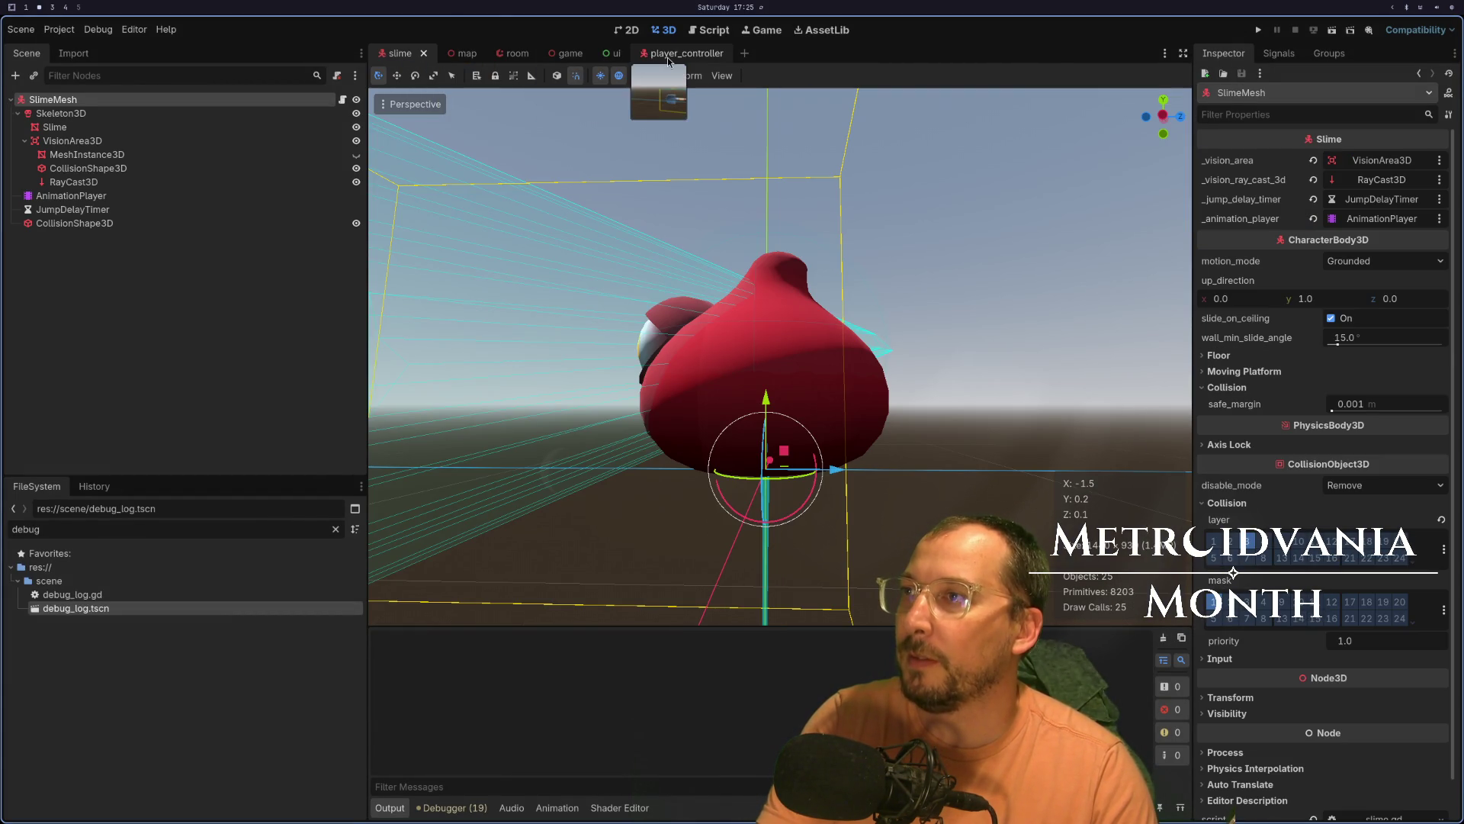
{"action": "left_click", "coordinate": [667, 55]}
{"action": "left_click", "coordinate": [398, 54]}
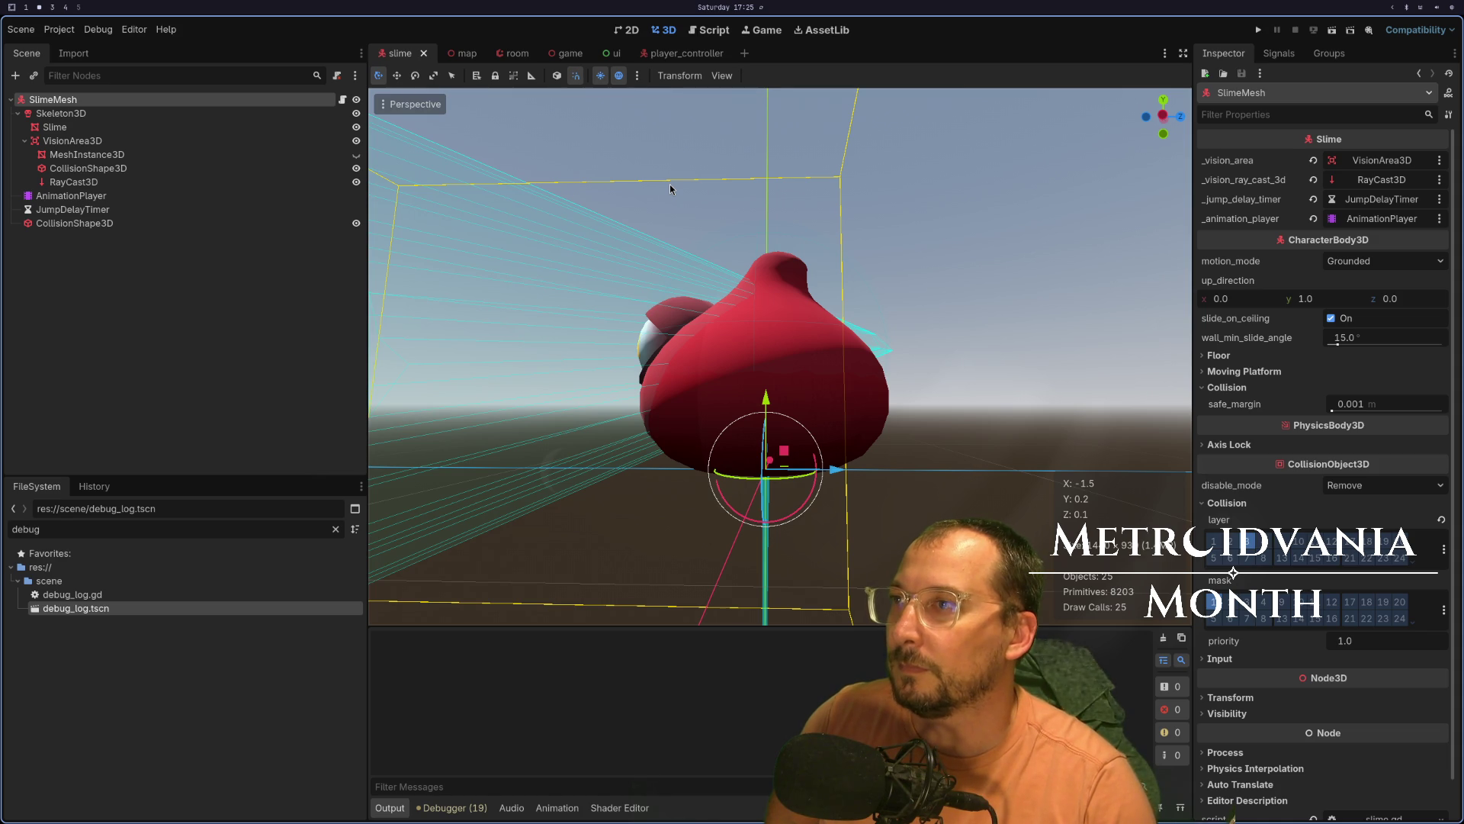
{"action": "left_click", "coordinate": [1260, 35]}
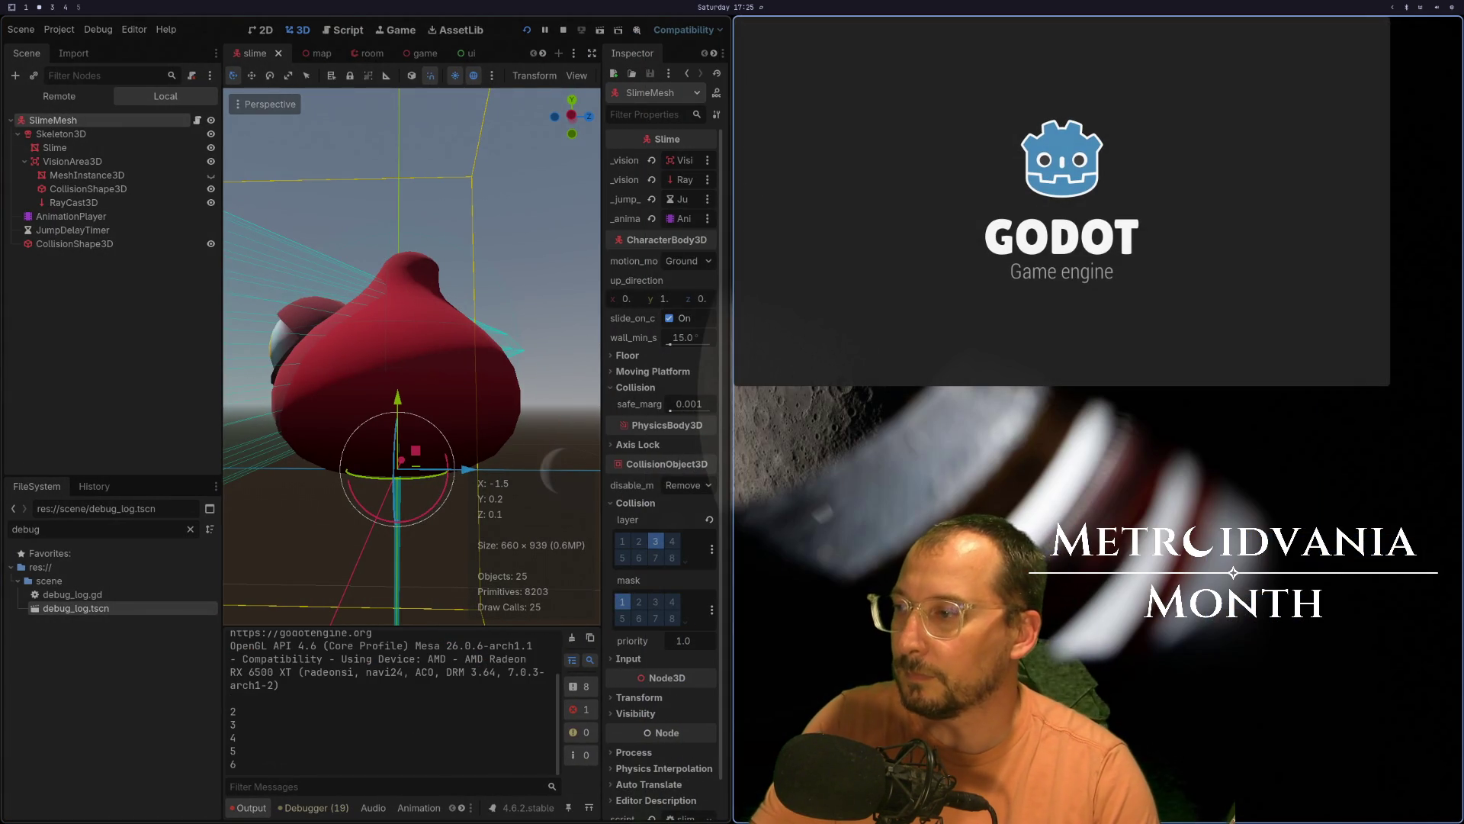
- Make the running game window fullscreen with F11
{"action": "key", "text": "F11"}
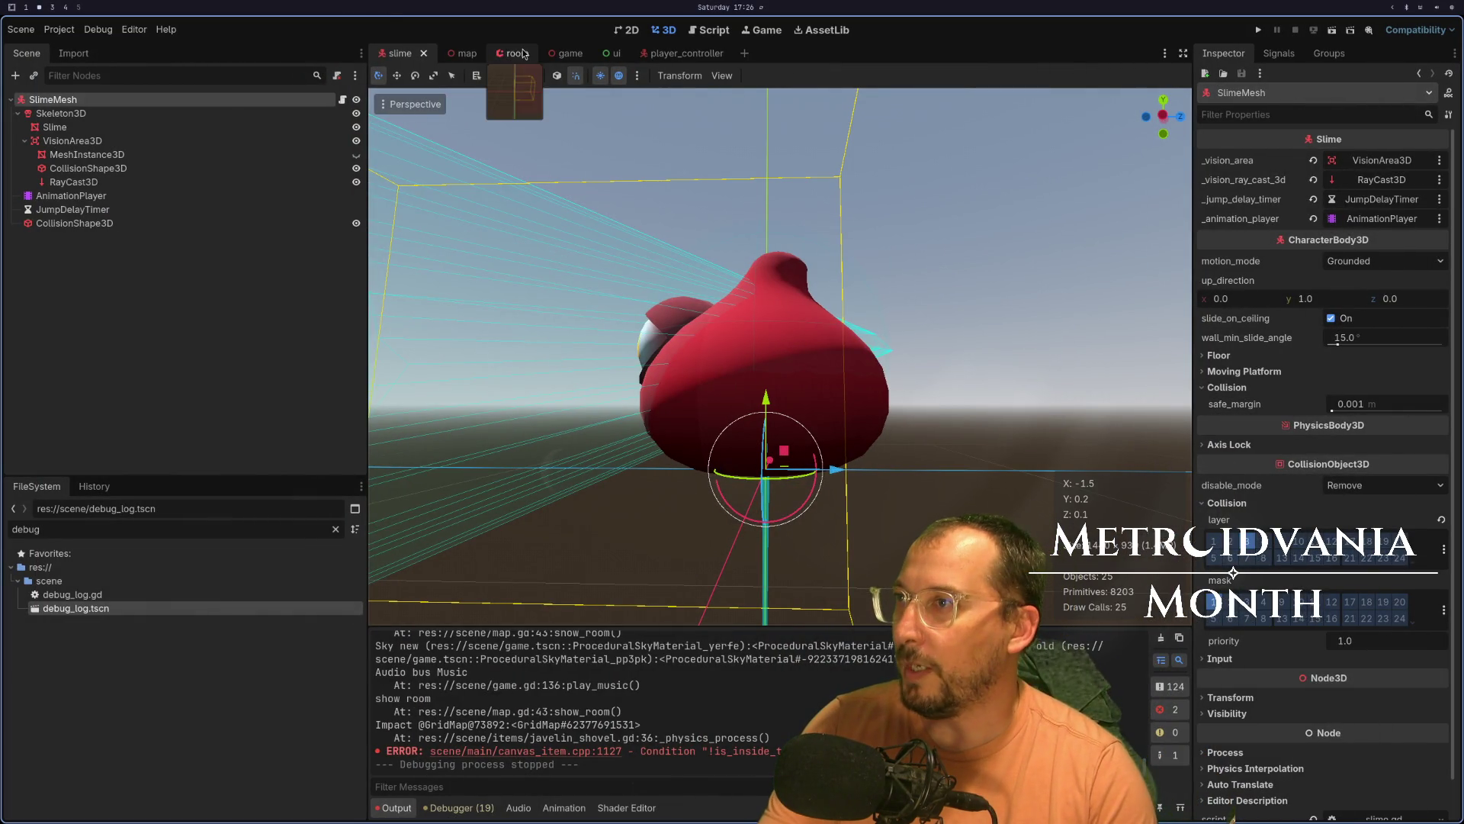
- Open the game scene and rebuild the room GridMaps
{"action": "left_click", "coordinate": [511, 52]}
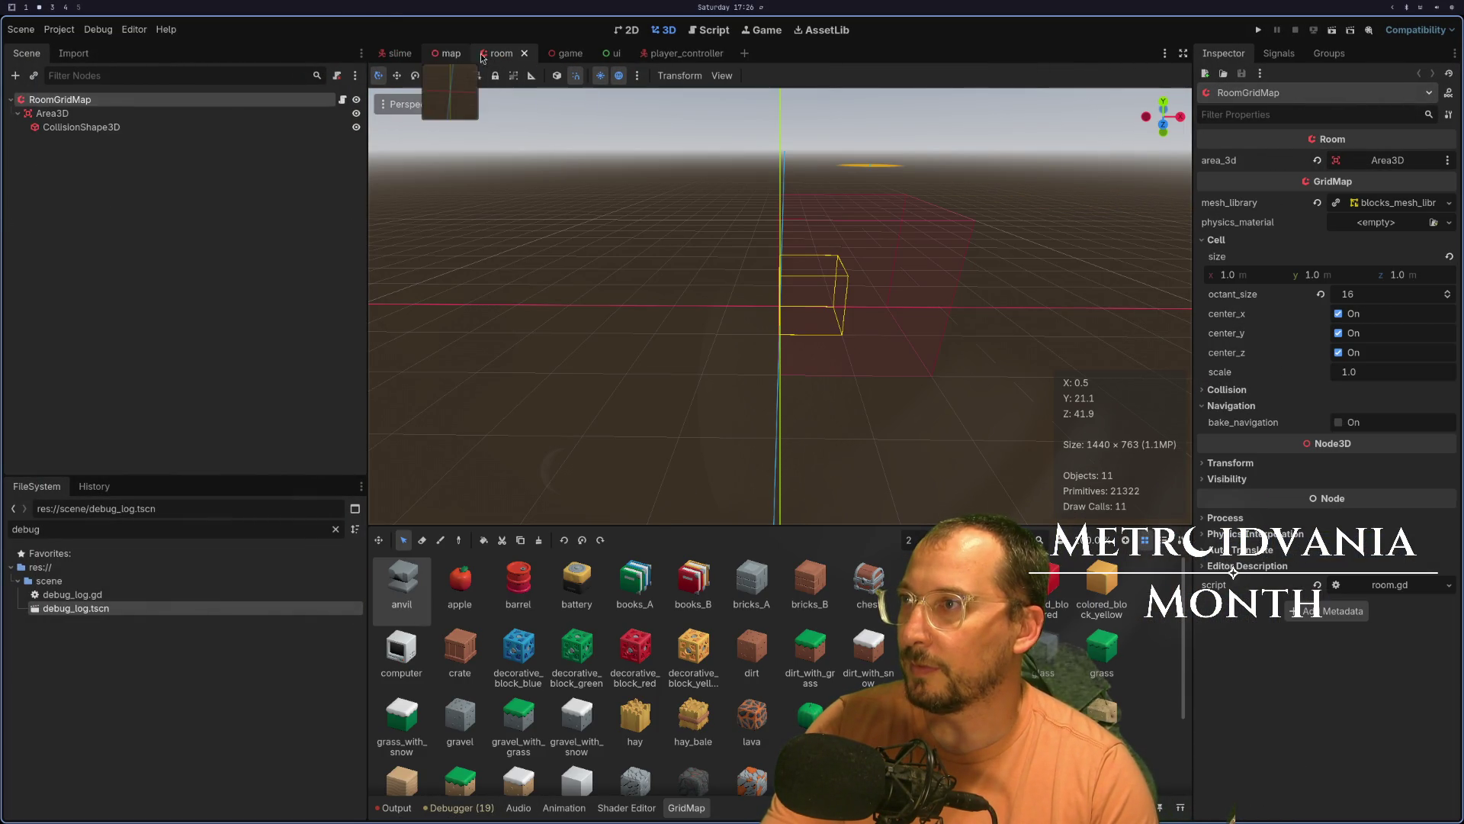
{"action": "left_click", "coordinate": [560, 55]}
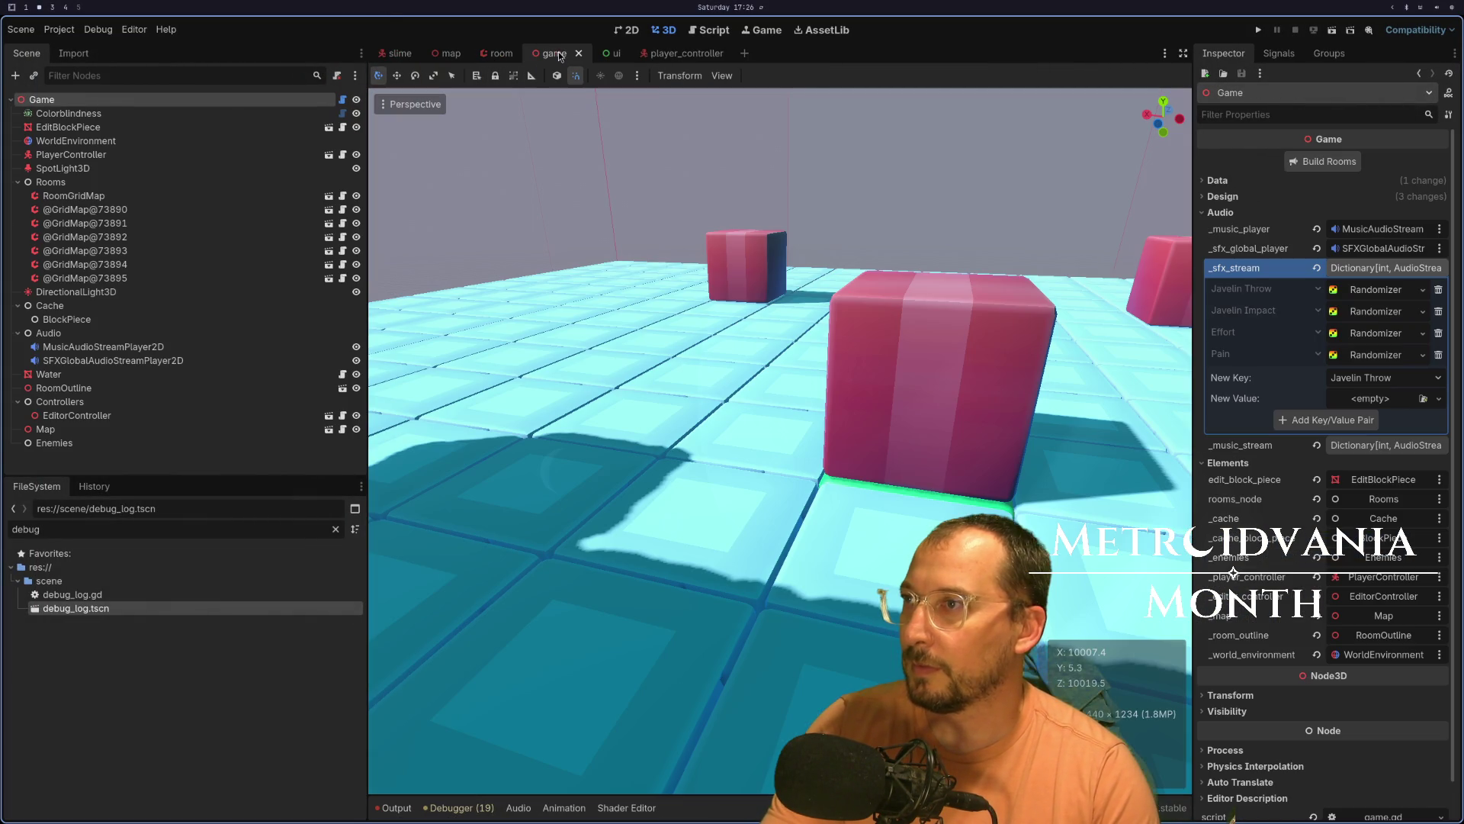
{"action": "left_click", "coordinate": [1307, 167]}
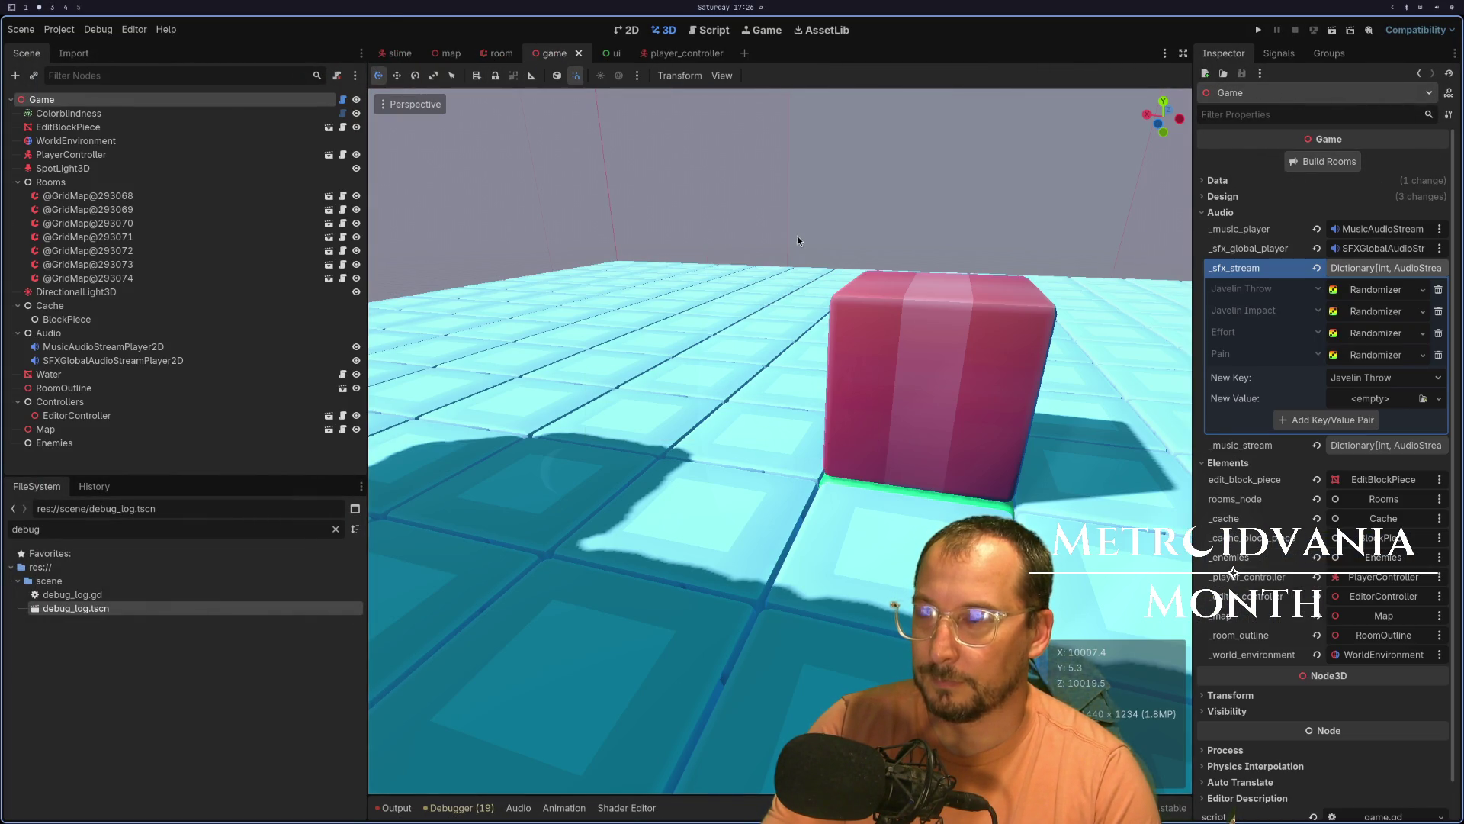
{"action": "scroll", "coordinate": [793, 236], "scroll_direction": "down", "scroll_amount": 3}
{"action": "scroll", "coordinate": [794, 243], "scroll_direction": "down", "scroll_amount": 2}
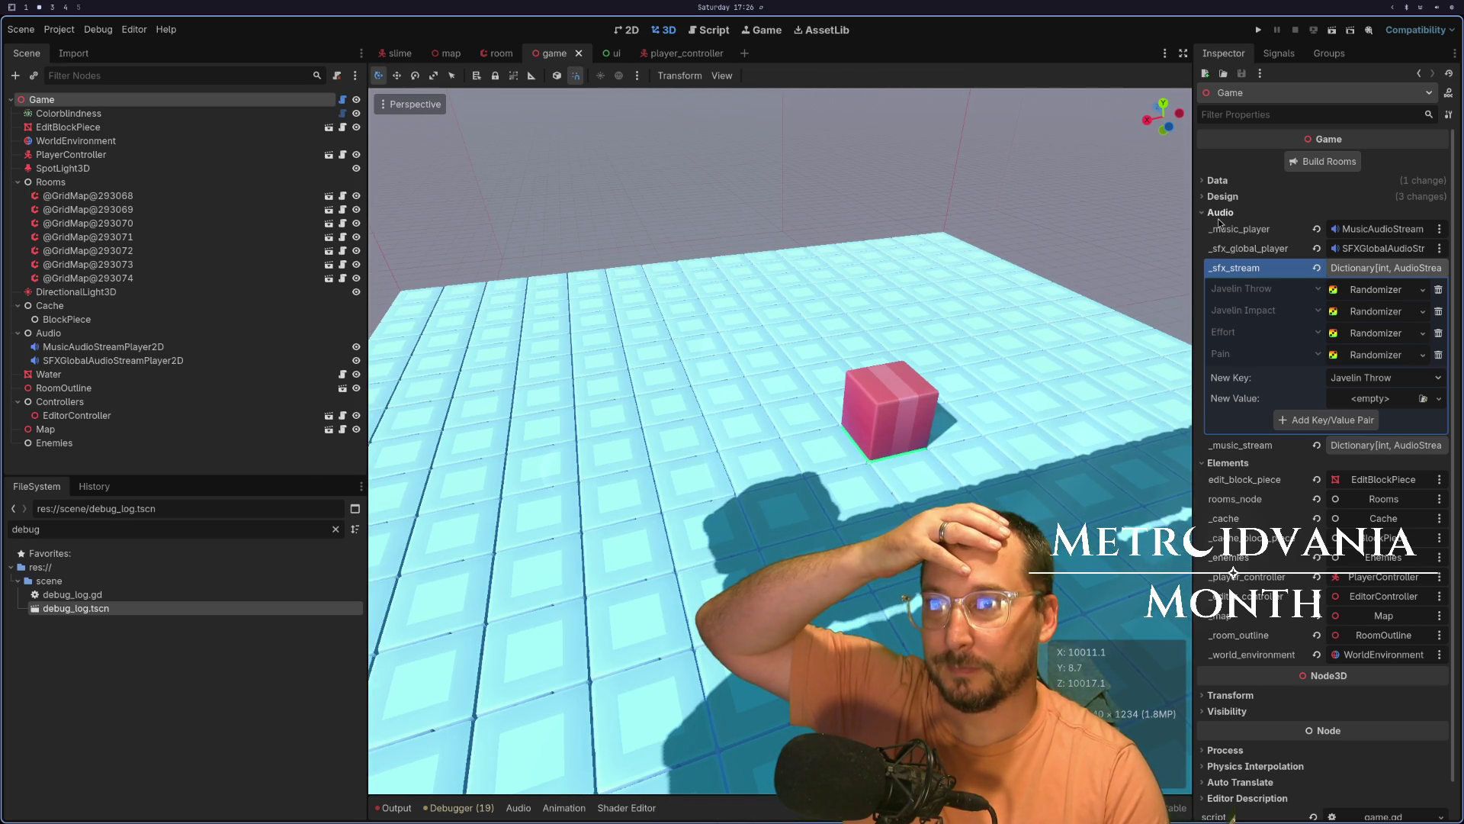
- Fold the Game node's Audio section and expand its Data and Design sections
{"action": "left_click", "coordinate": [1219, 215]}
{"action": "left_click", "coordinate": [1222, 183]}
{"action": "left_click", "coordinate": [1217, 215]}
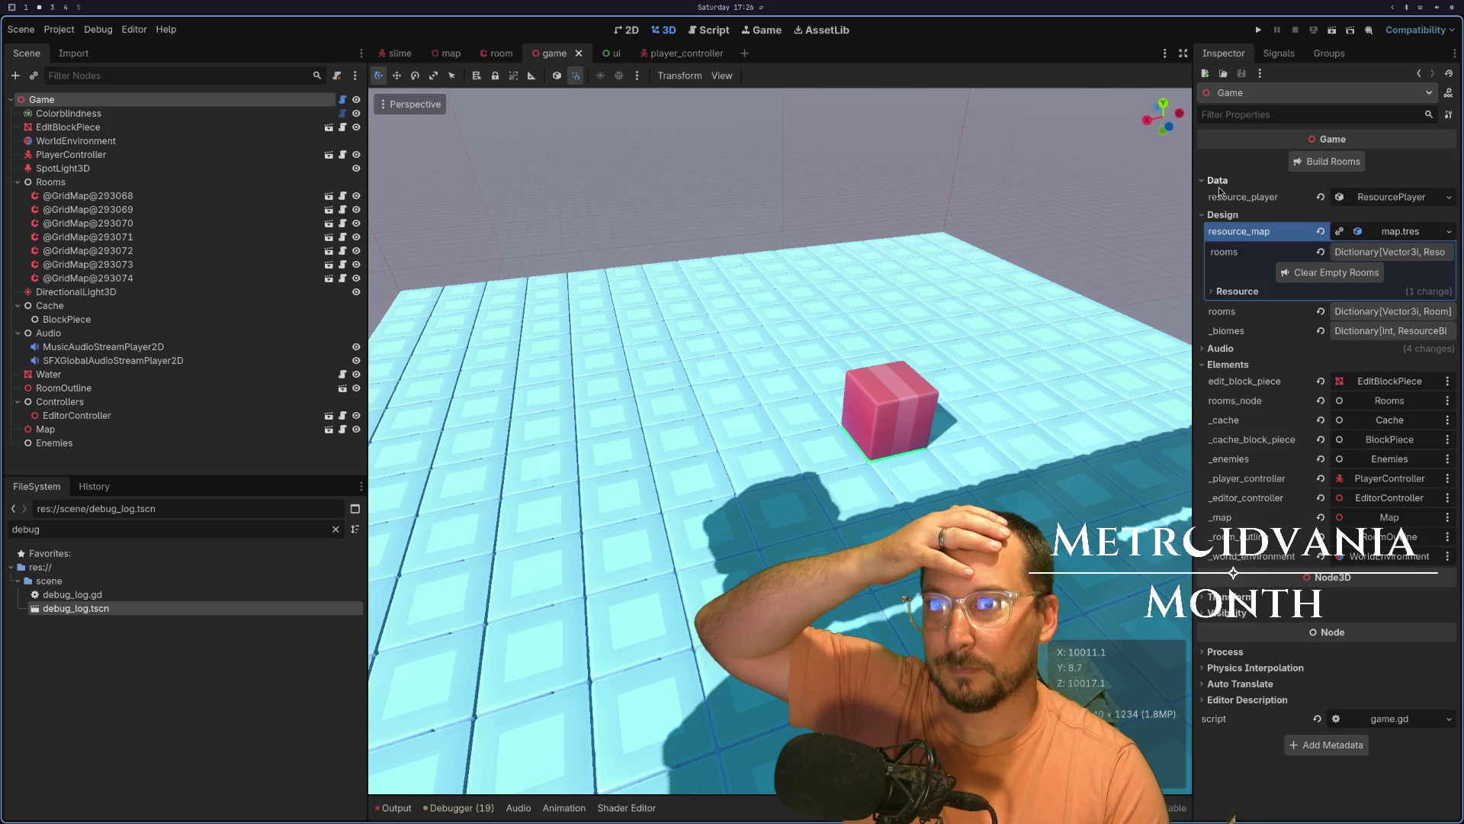
- Clear the empty rooms with the Output log showing, rebuild the rooms, and run with F5
{"action": "left_click", "coordinate": [1219, 186]}
{"action": "left_click", "coordinate": [1301, 255]}
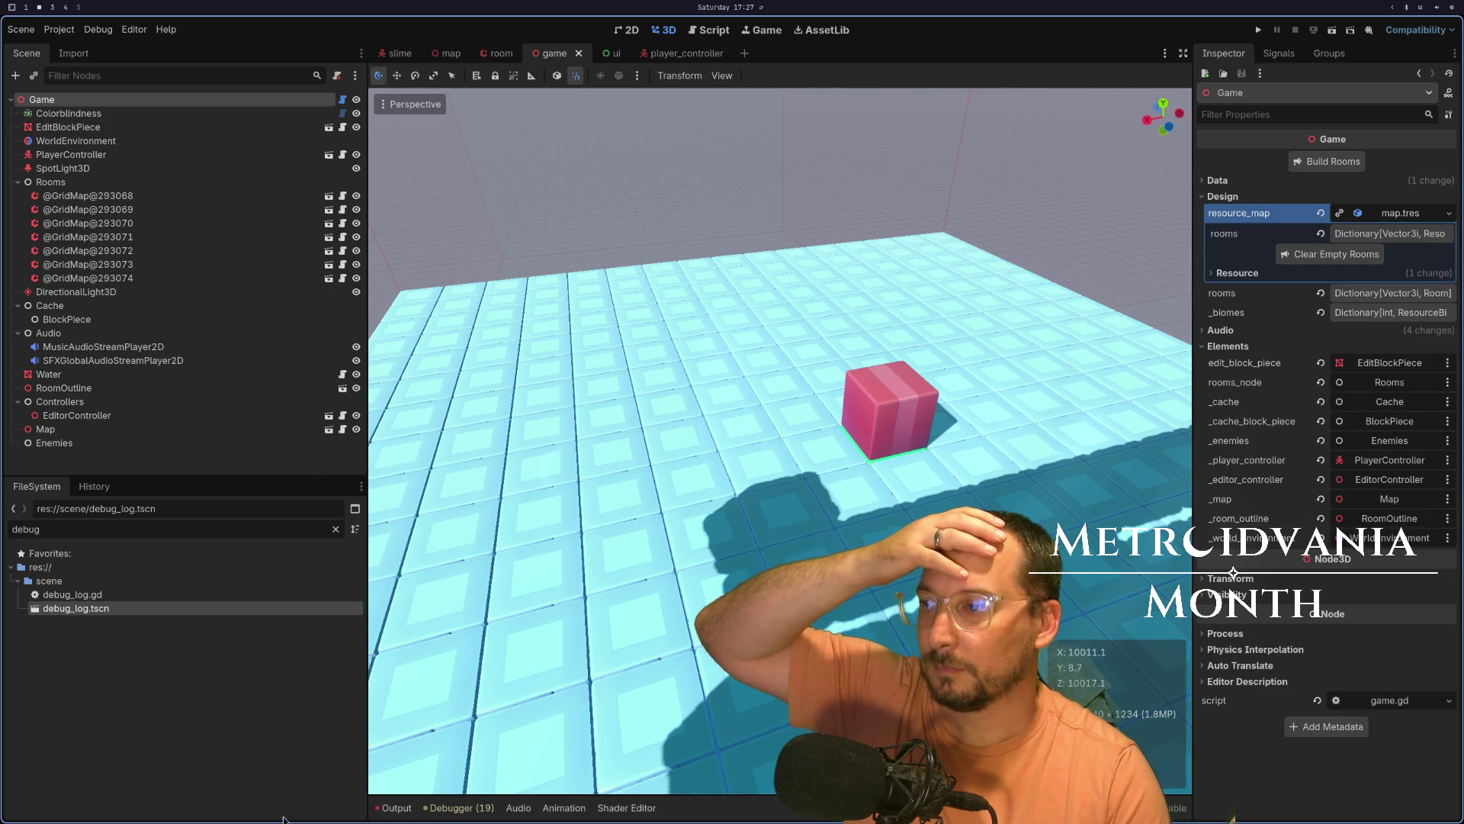
{"action": "left_click", "coordinate": [413, 814]}
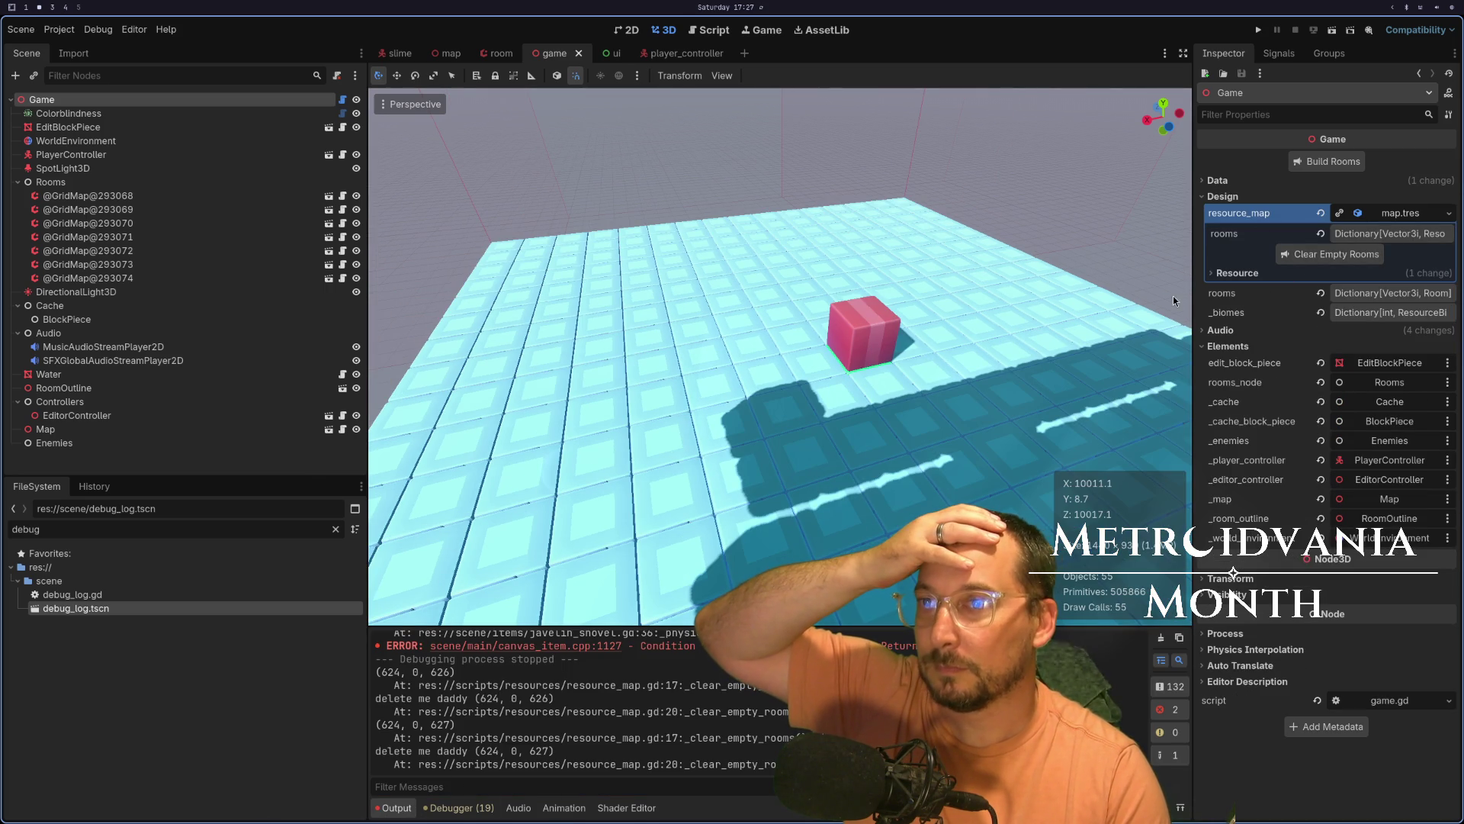
{"action": "left_click", "coordinate": [1324, 259]}
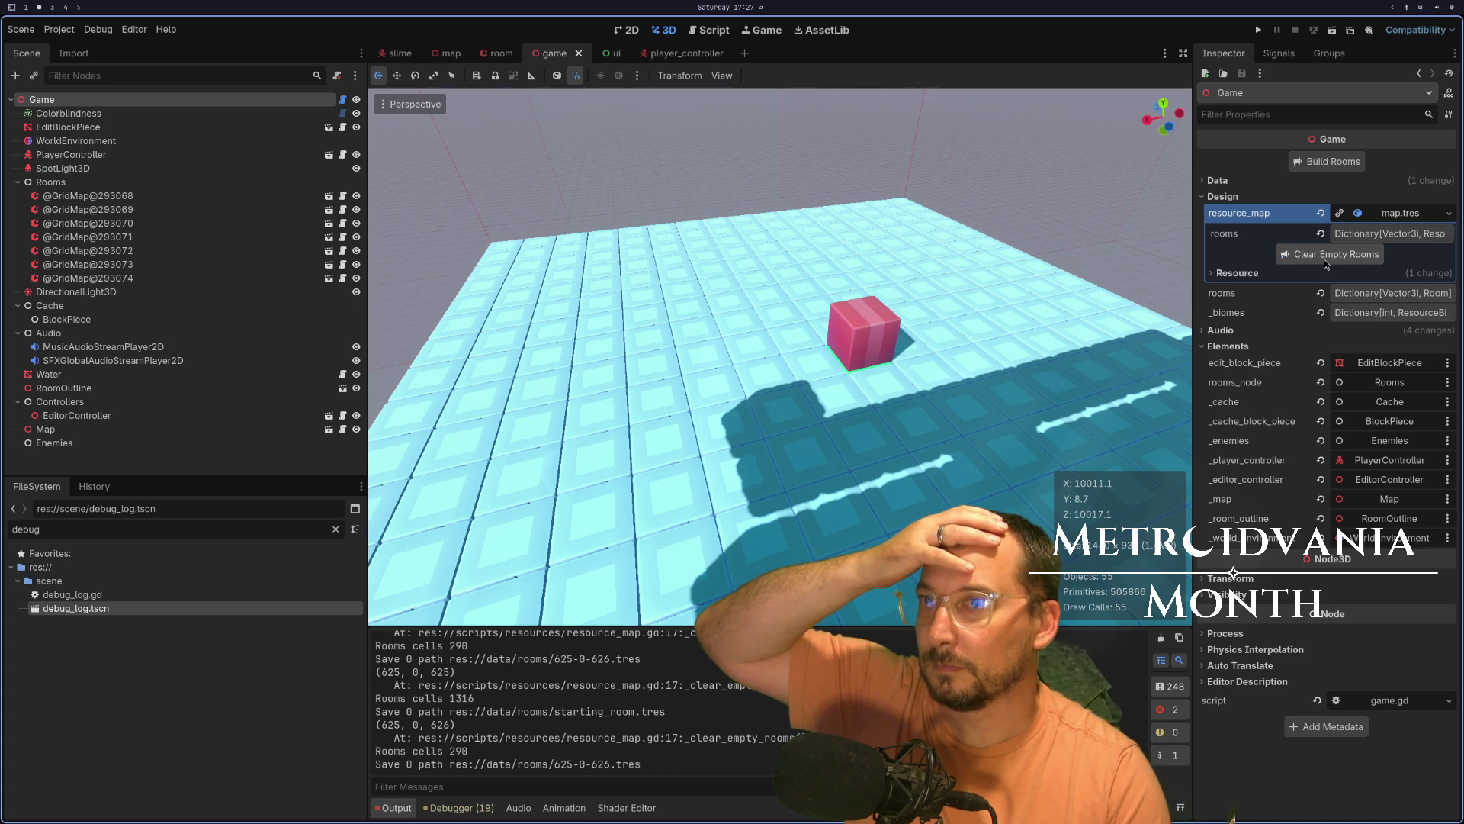
{"action": "left_click", "coordinate": [1327, 167]}
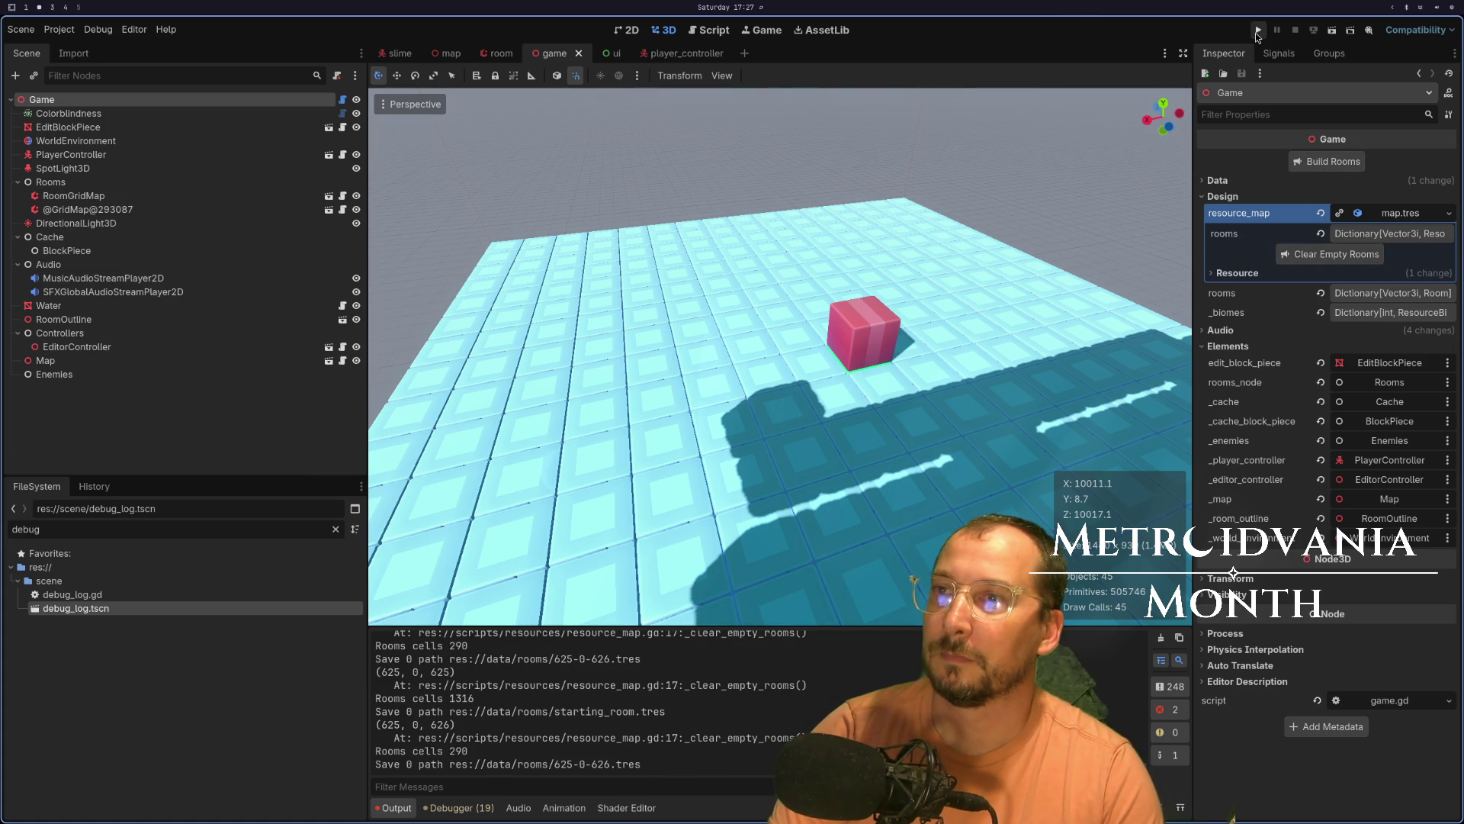
{"action": "key", "text": "F5"}
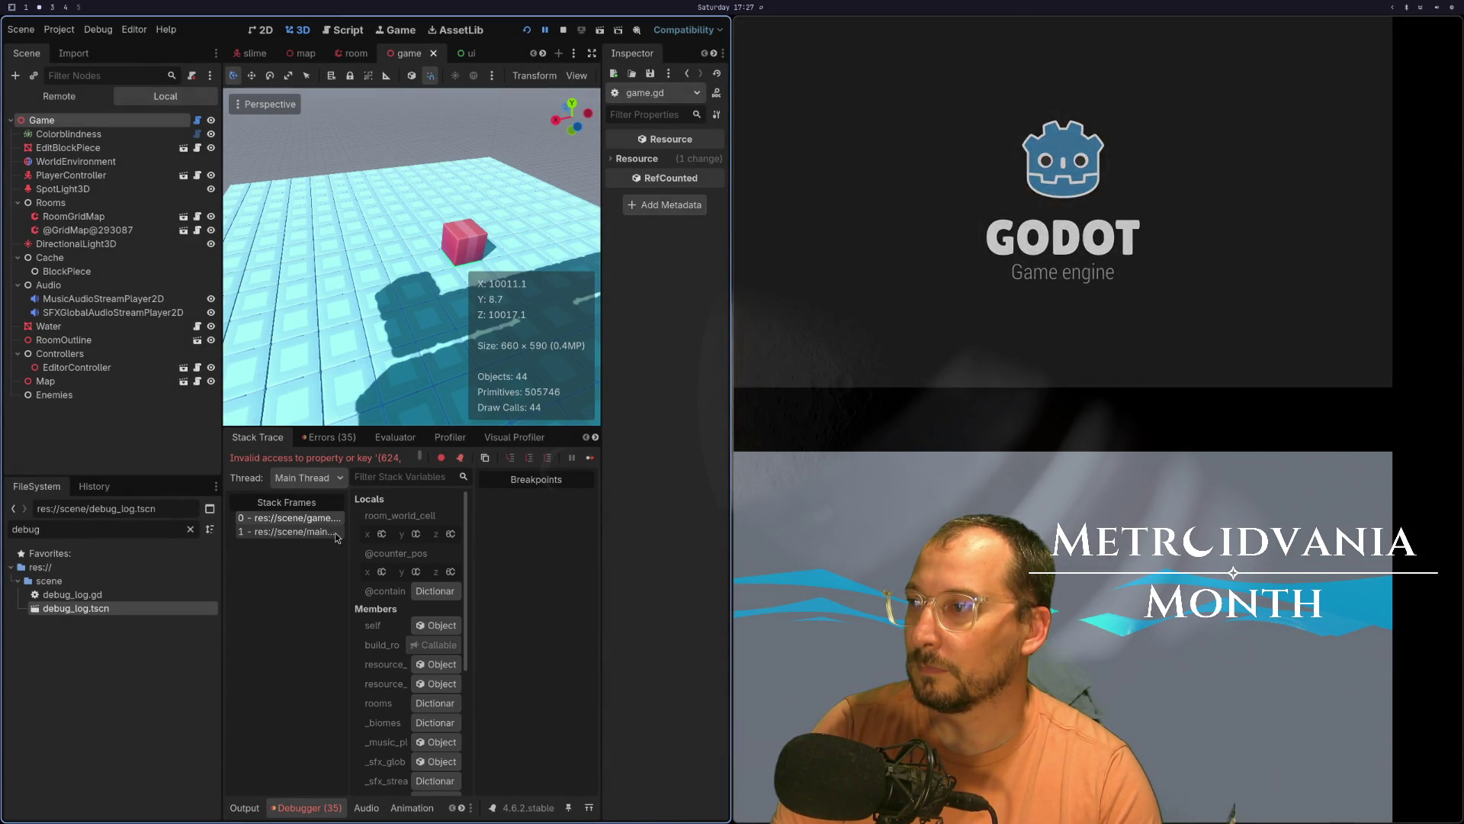
- Stop the game, rebuild rooms from the Game node, play again, then switch to the browser
{"action": "left_click", "coordinate": [564, 32]}
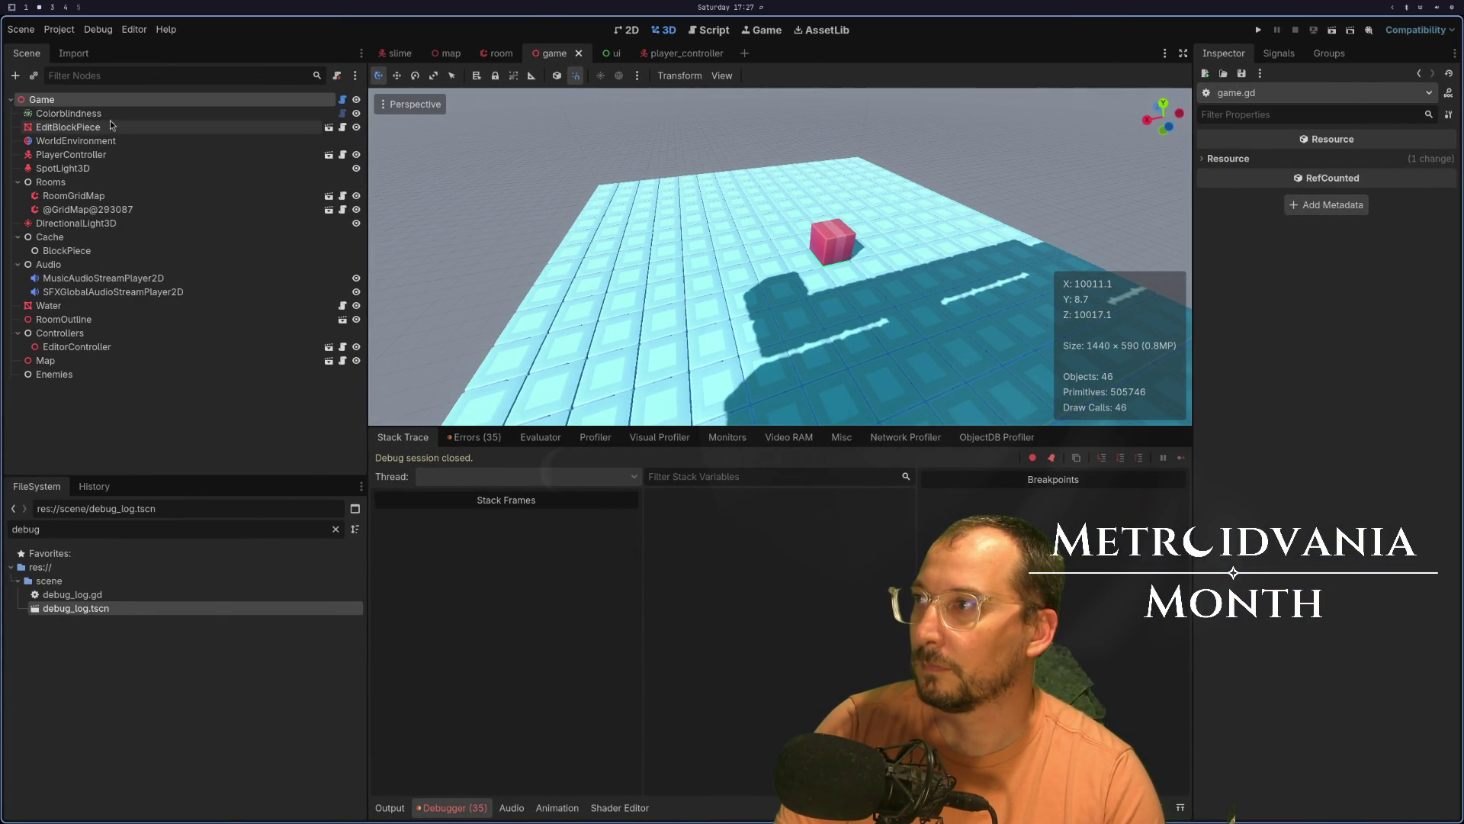
{"action": "left_click", "coordinate": [76, 141]}
{"action": "left_click", "coordinate": [42, 99]}
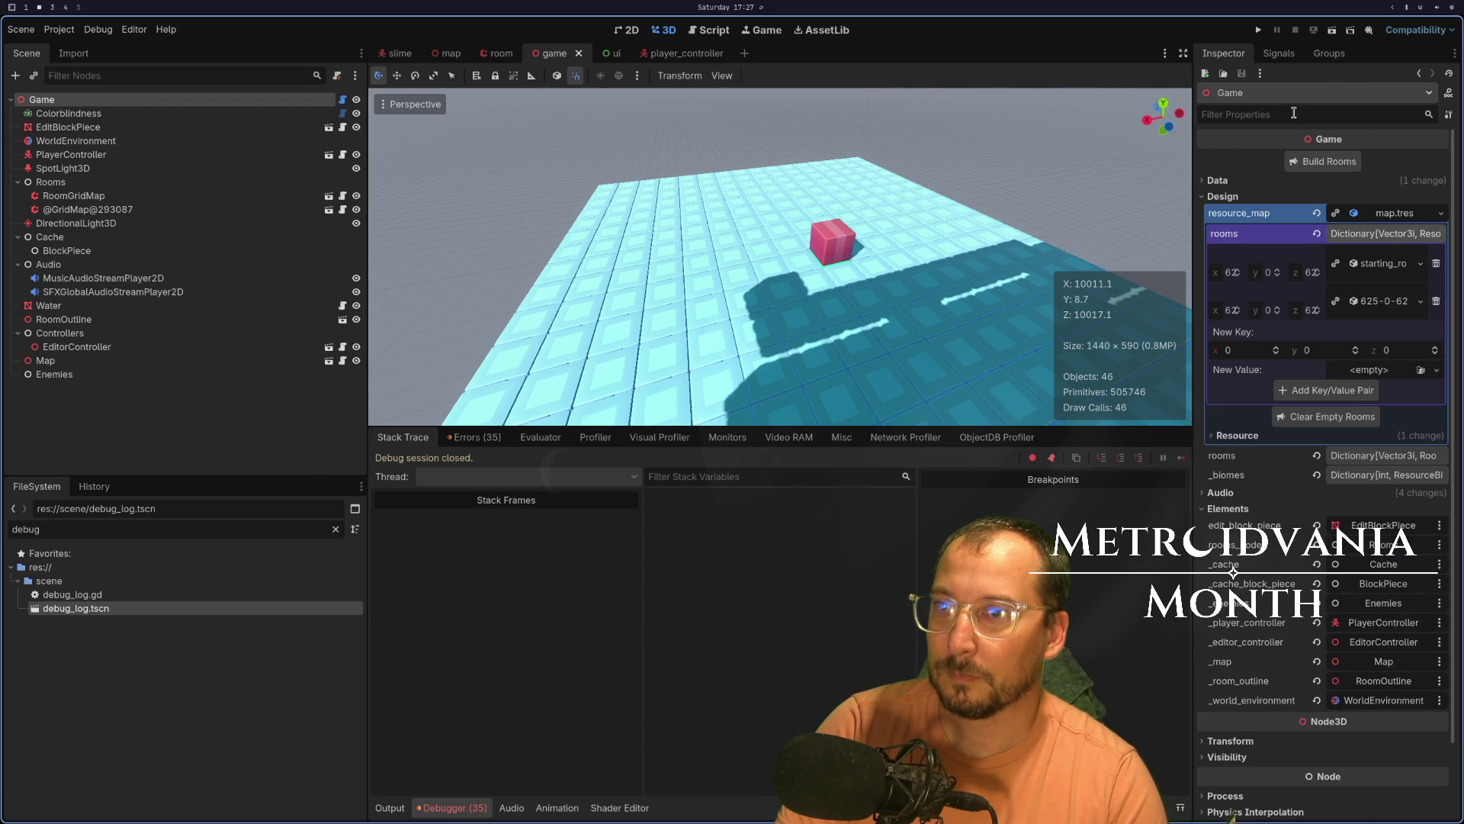
{"action": "left_click", "coordinate": [1320, 169]}
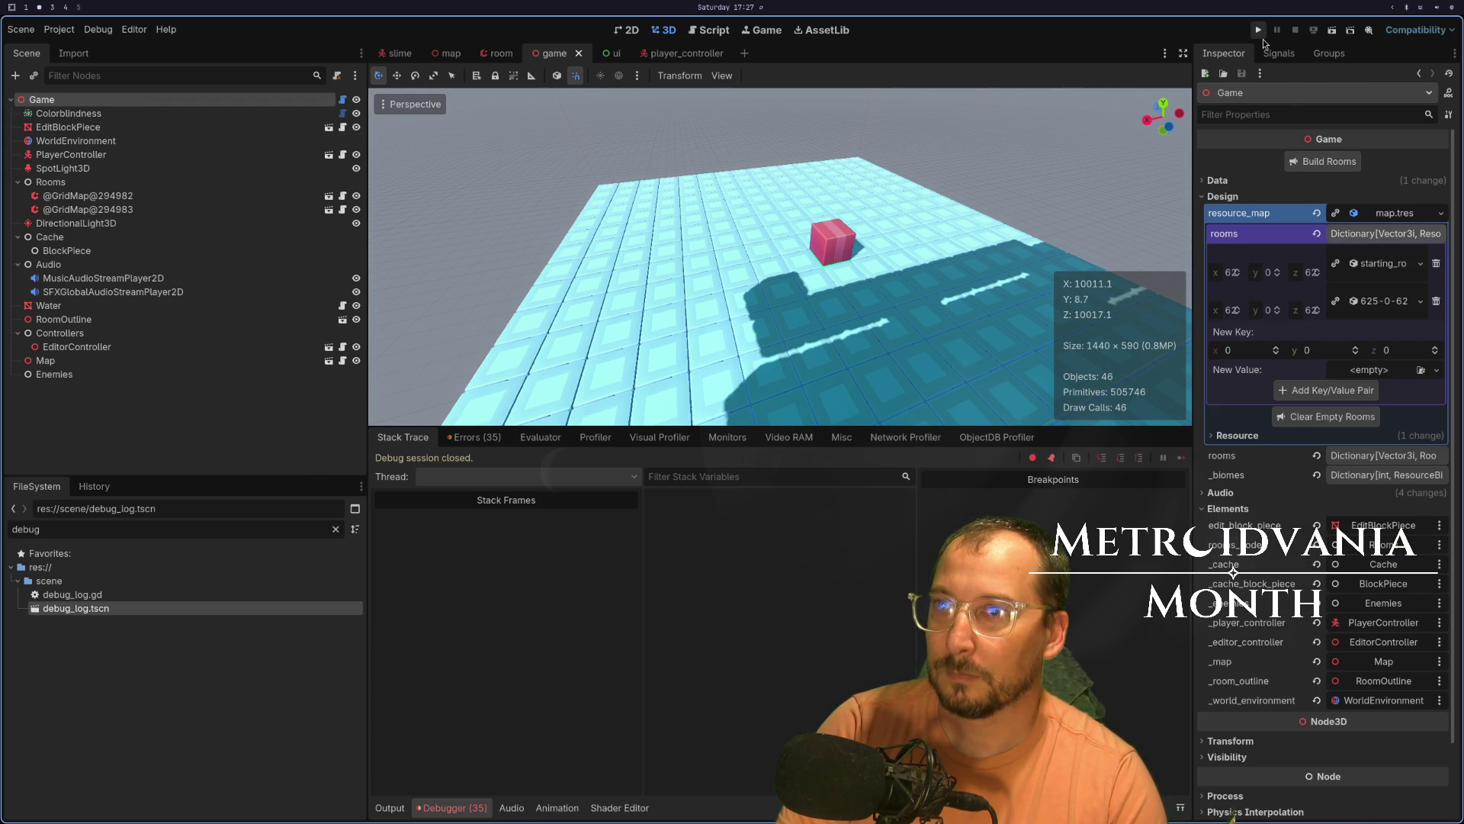
{"action": "left_click", "coordinate": [1260, 32]}
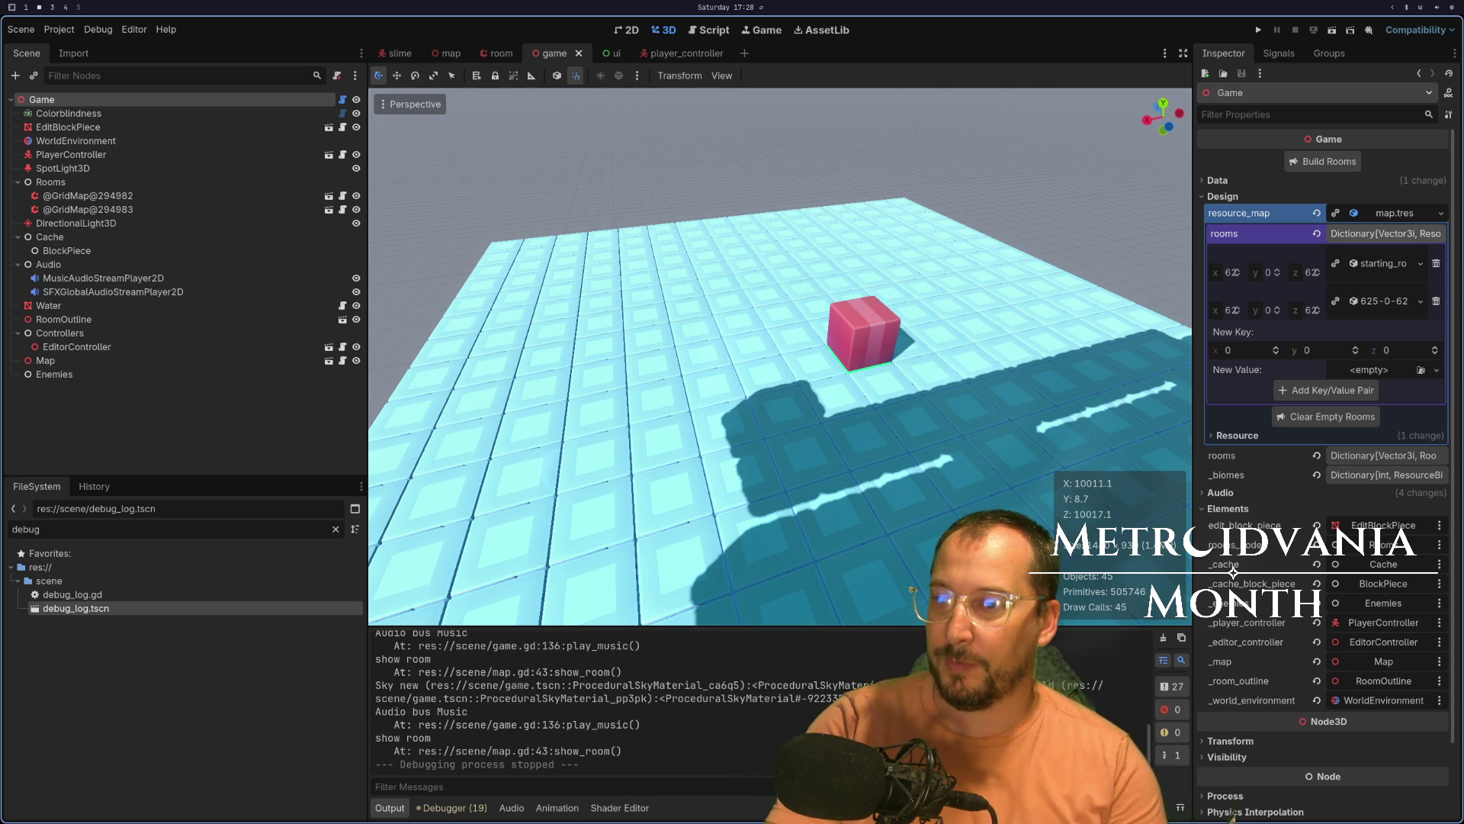
{"action": "key", "text": "super+3"}
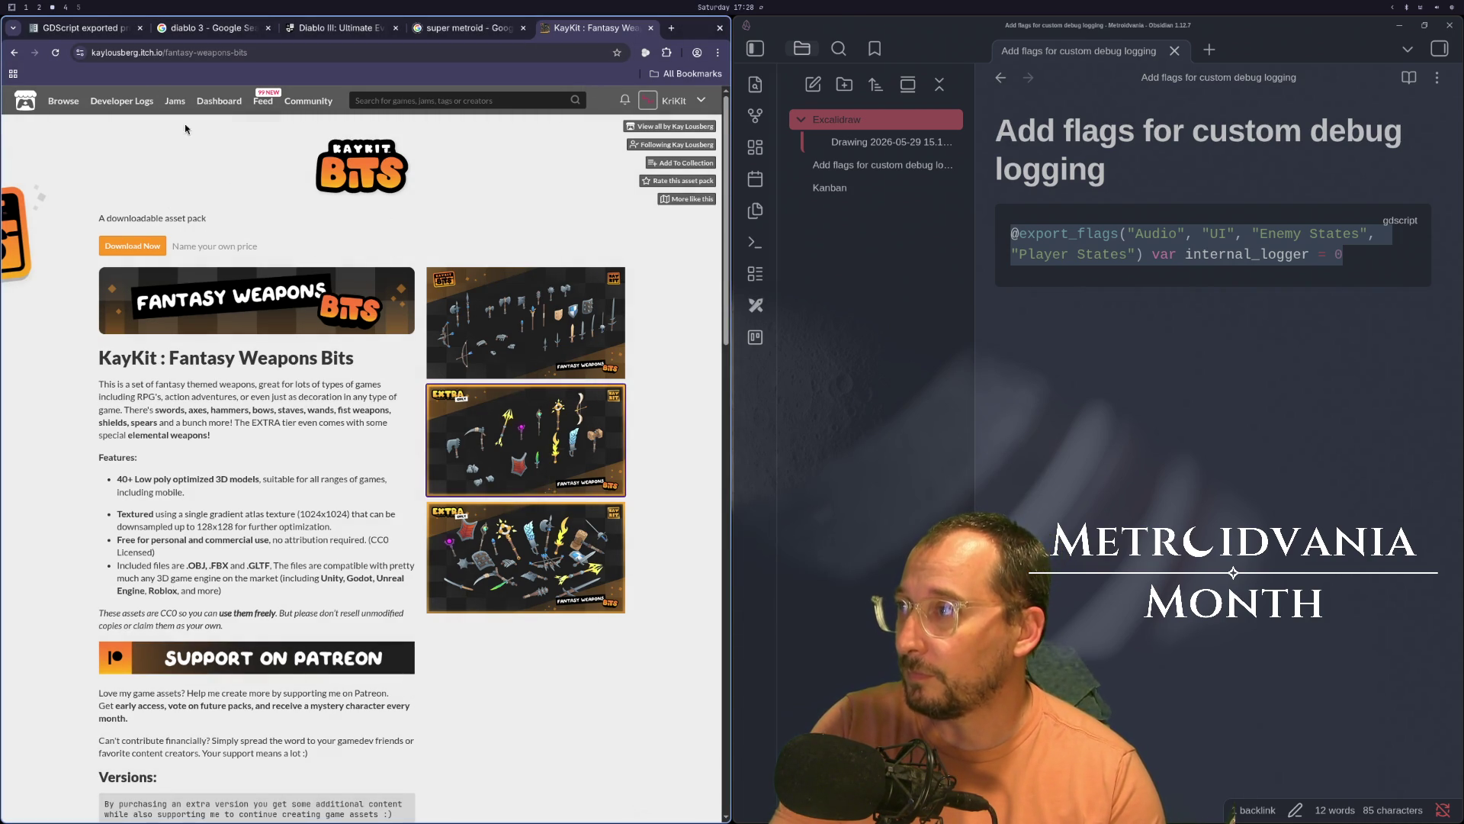
- Return to the kaylousberg.itch.io catalogue and open the KayKit Dungeon Remastered Pack page
{"action": "left_click", "coordinate": [12, 53]}
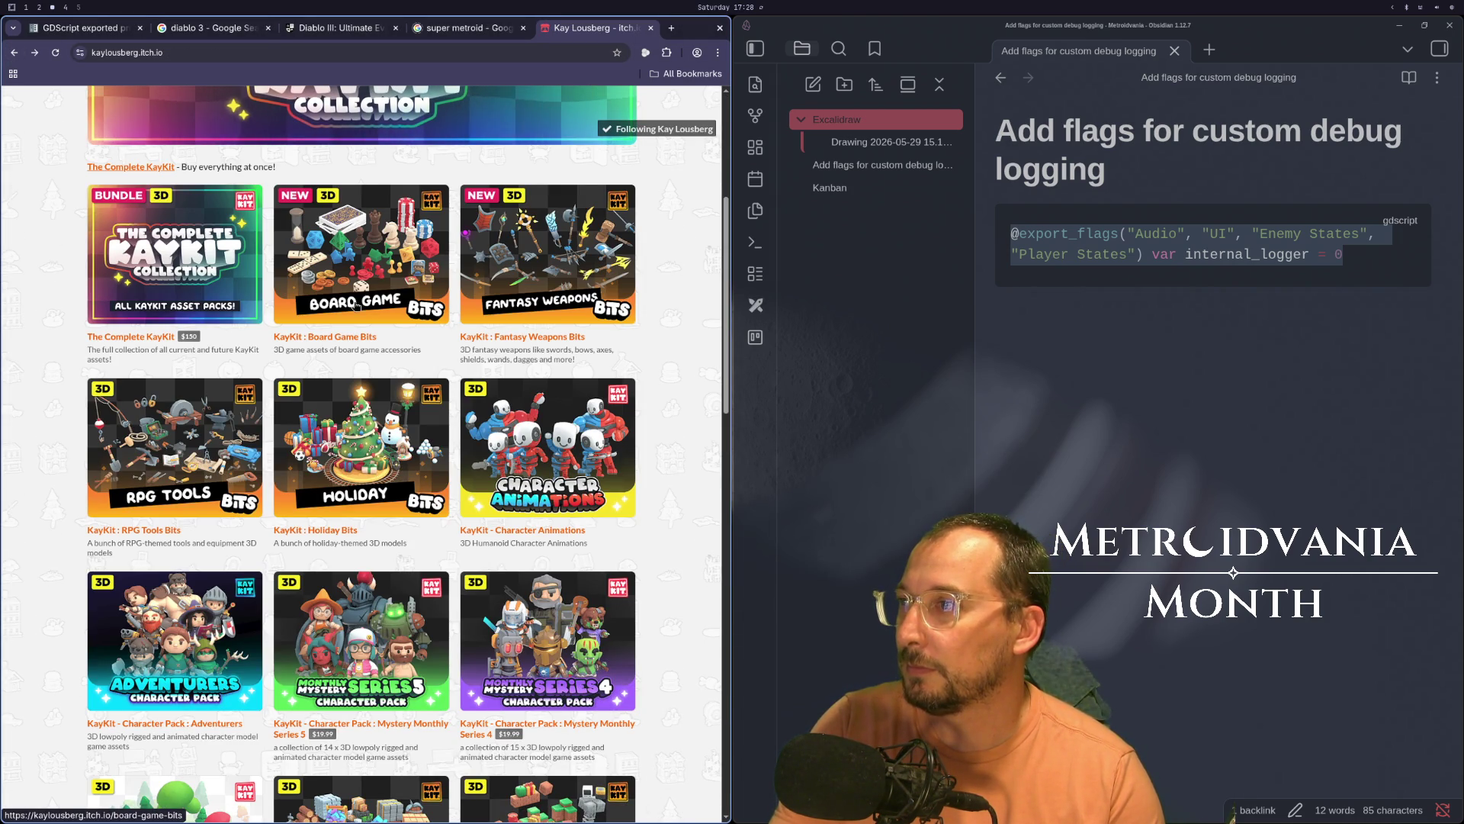
{"action": "scroll", "coordinate": [366, 473], "scroll_direction": "down", "scroll_amount": 5}
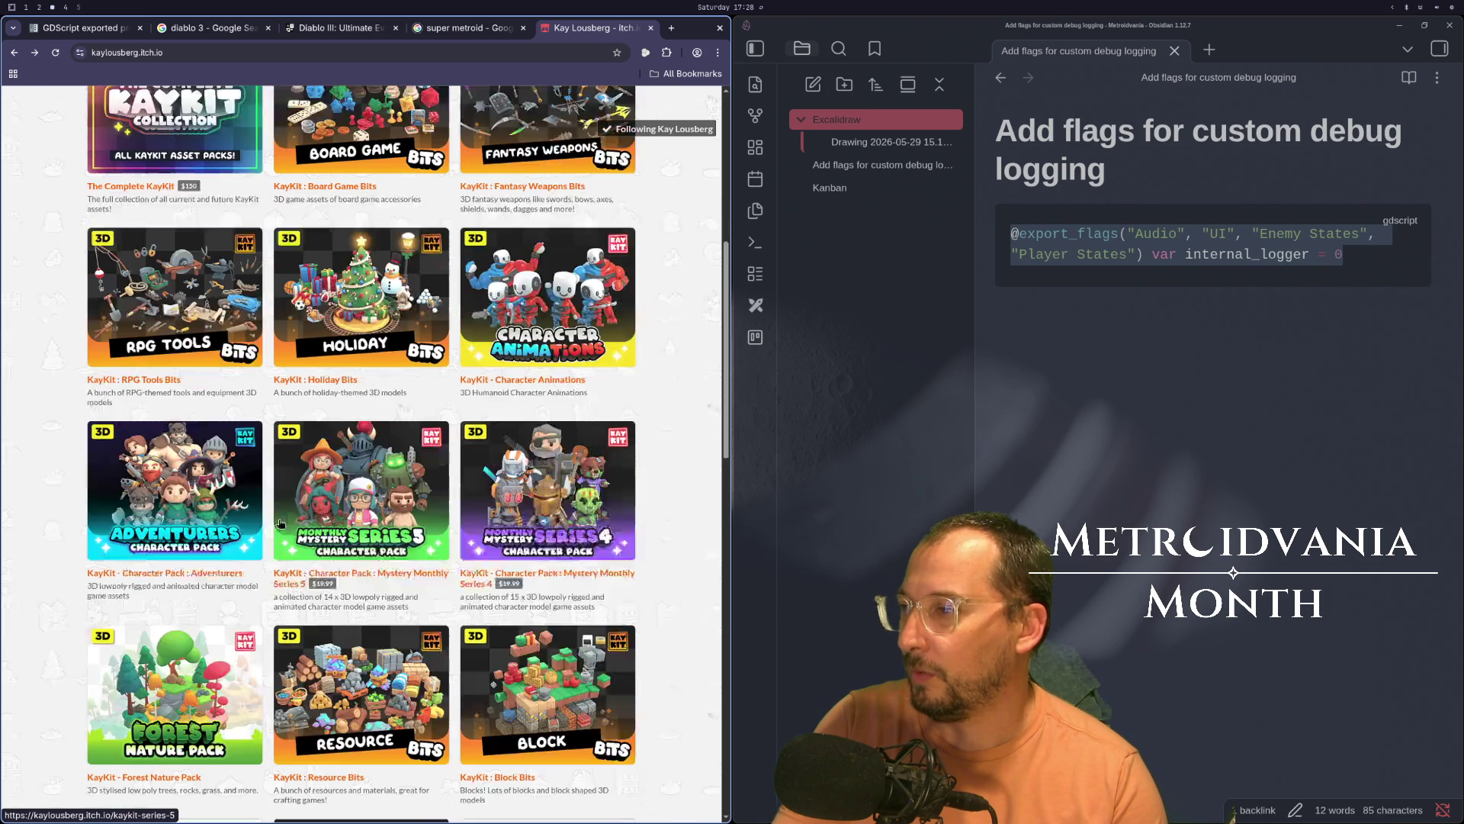
{"action": "scroll", "coordinate": [498, 488], "scroll_direction": "up", "scroll_amount": 3}
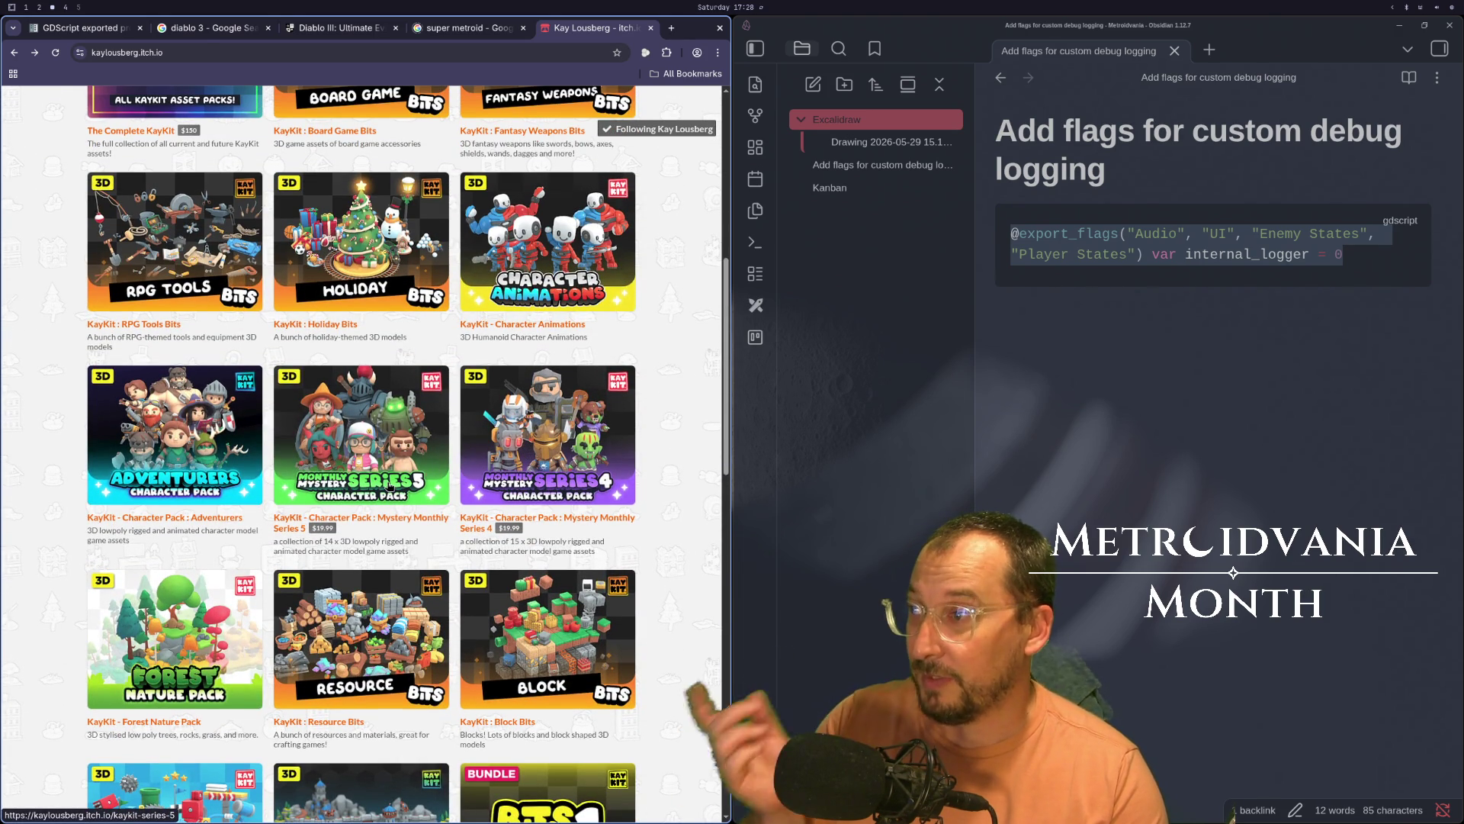
{"action": "scroll", "coordinate": [363, 487], "scroll_direction": "down", "scroll_amount": 2}
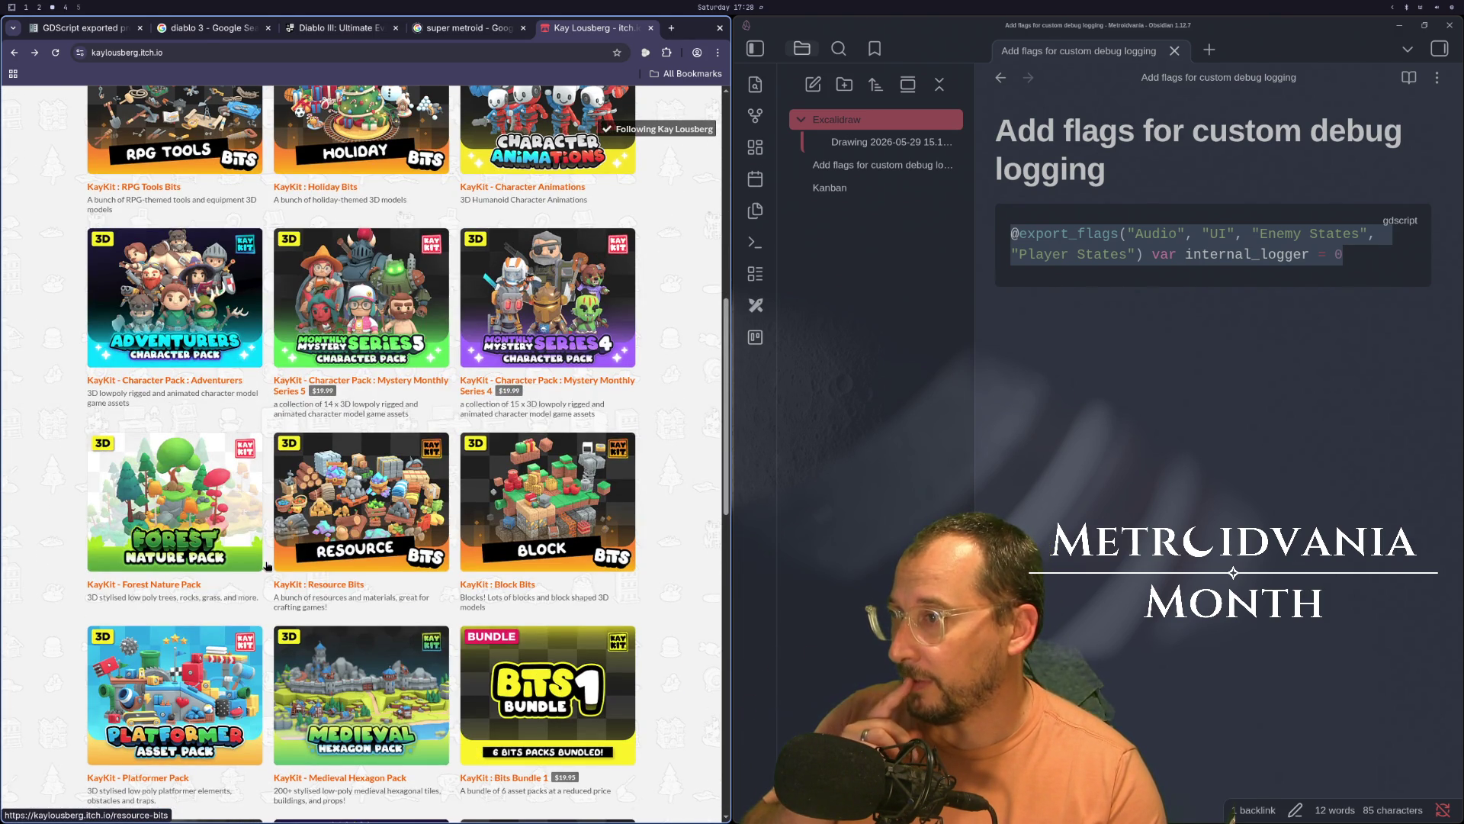
{"action": "scroll", "coordinate": [267, 565], "scroll_direction": "down", "scroll_amount": 4}
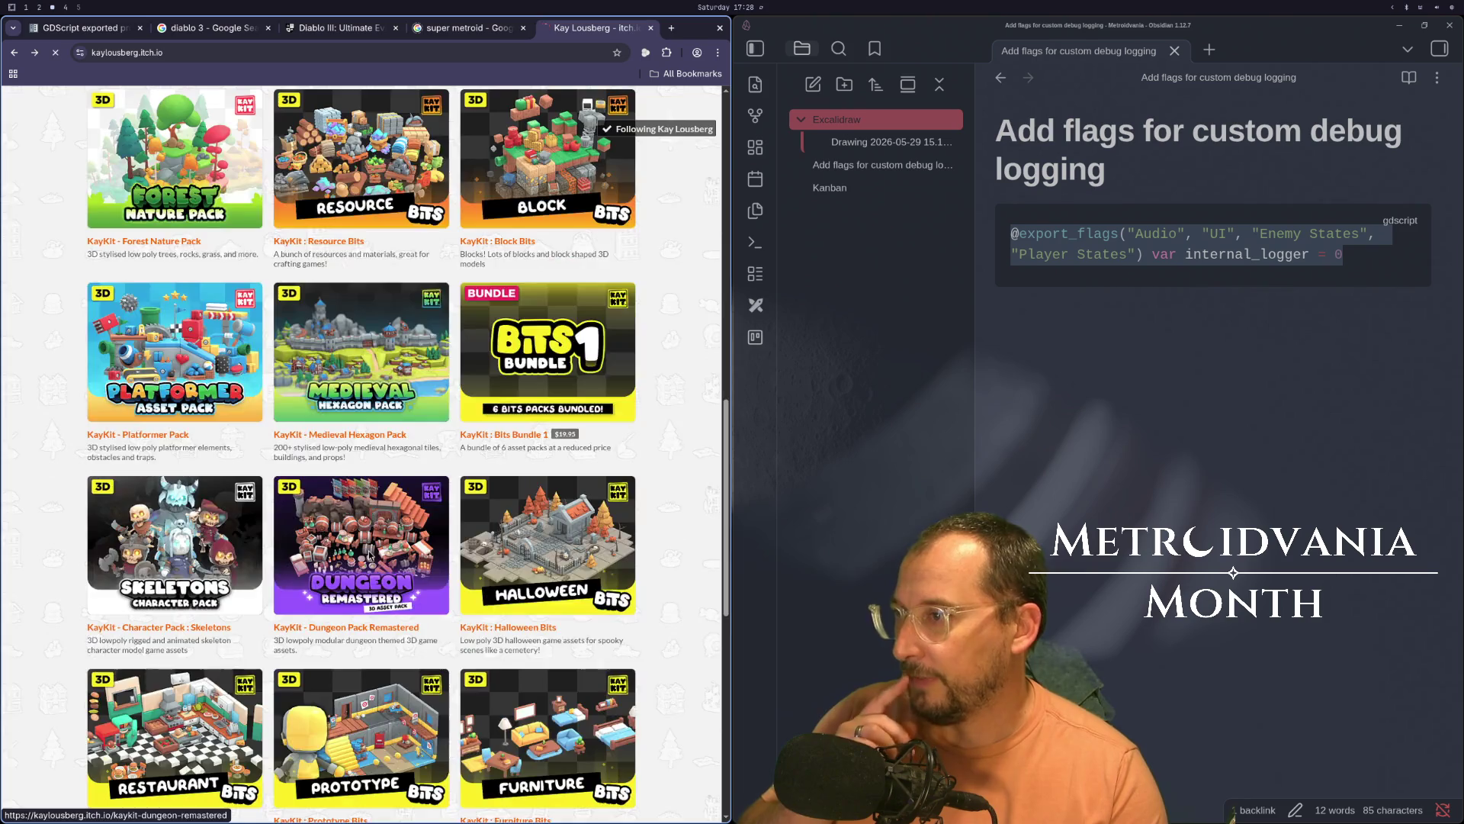
{"action": "left_click", "coordinate": [372, 556]}
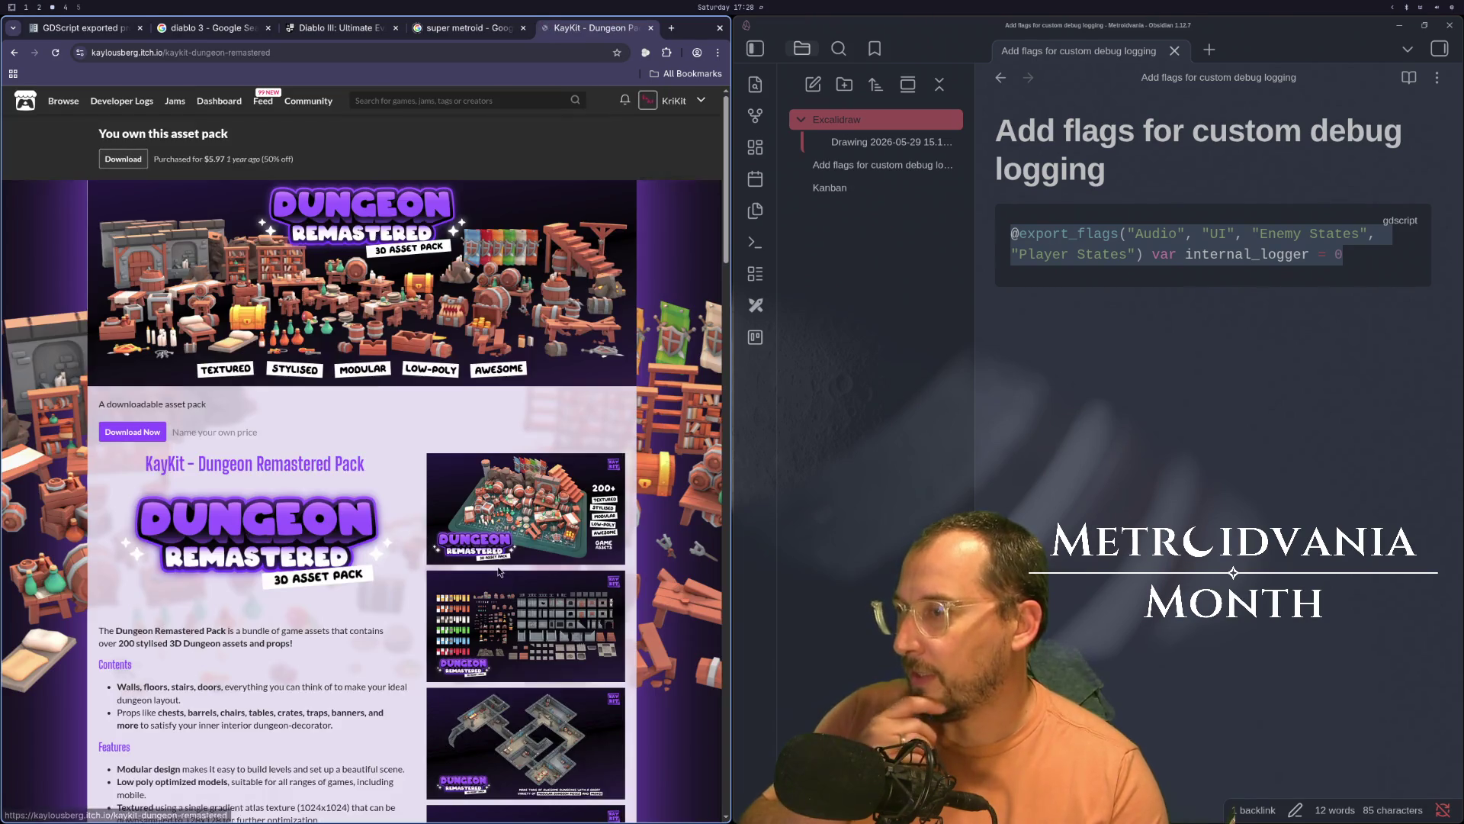
{"action": "scroll", "coordinate": [498, 572], "scroll_direction": "down", "scroll_amount": 10}
{"action": "key", "text": "F11"}
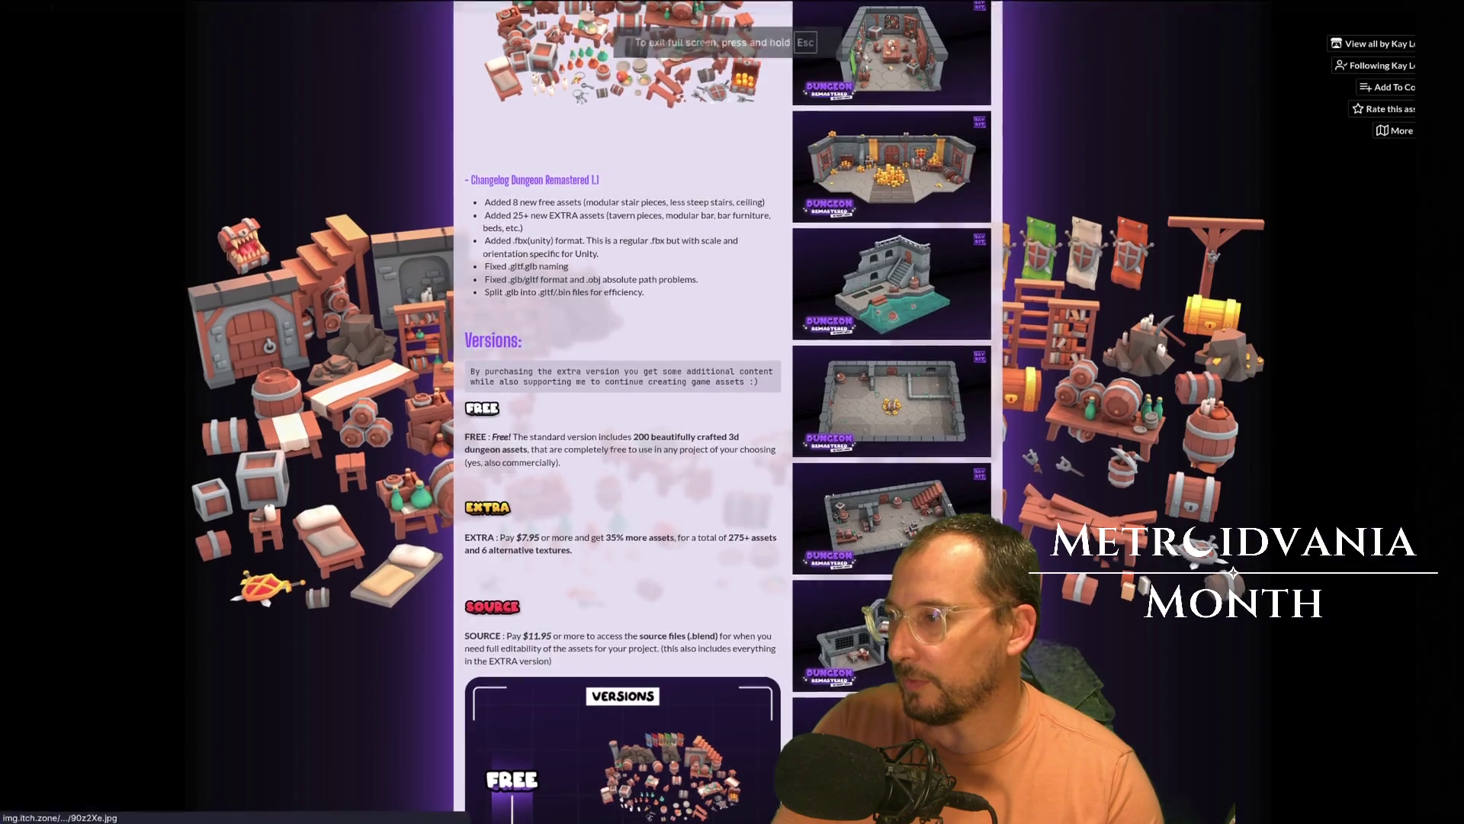
{"action": "scroll", "coordinate": [712, 337], "scroll_direction": "up", "scroll_amount": 5}
{"action": "scroll", "coordinate": [689, 456], "scroll_direction": "down", "scroll_amount": 15}
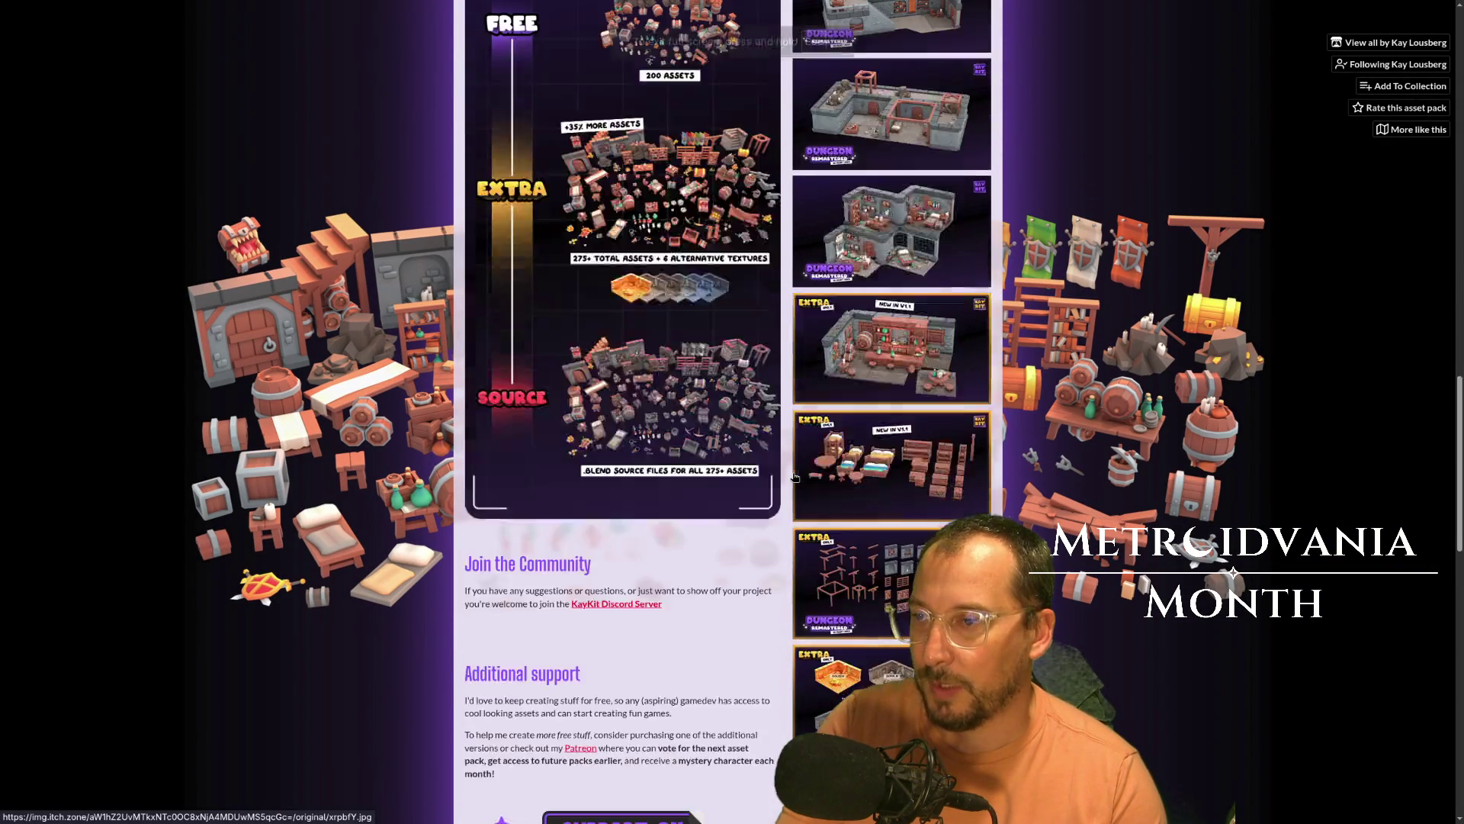
{"action": "scroll", "coordinate": [794, 477], "scroll_direction": "down", "scroll_amount": 8}
{"action": "scroll", "coordinate": [827, 472], "scroll_direction": "up", "scroll_amount": 12}
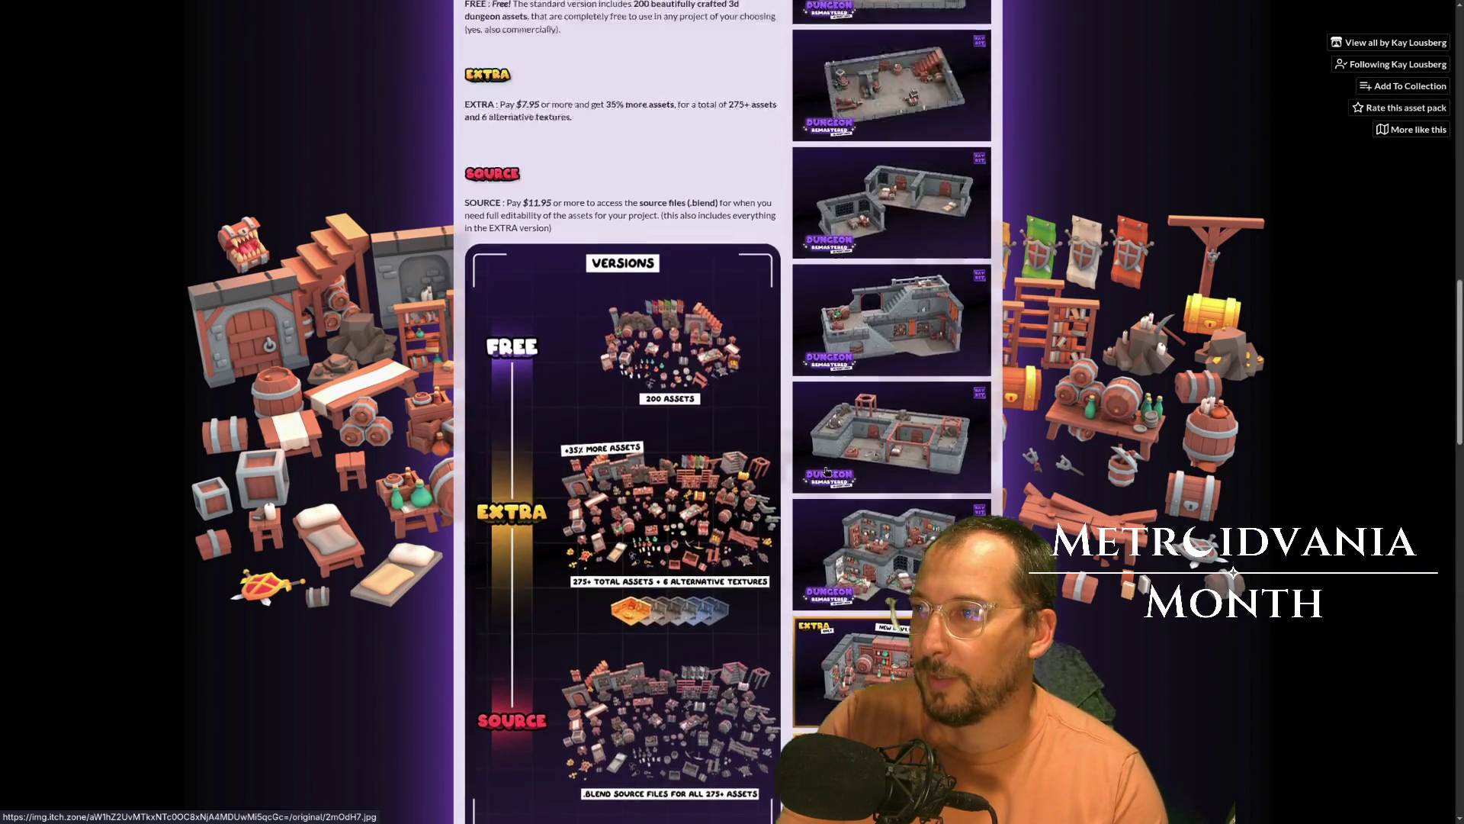
{"action": "scroll", "coordinate": [828, 472], "scroll_direction": "up", "scroll_amount": 15}
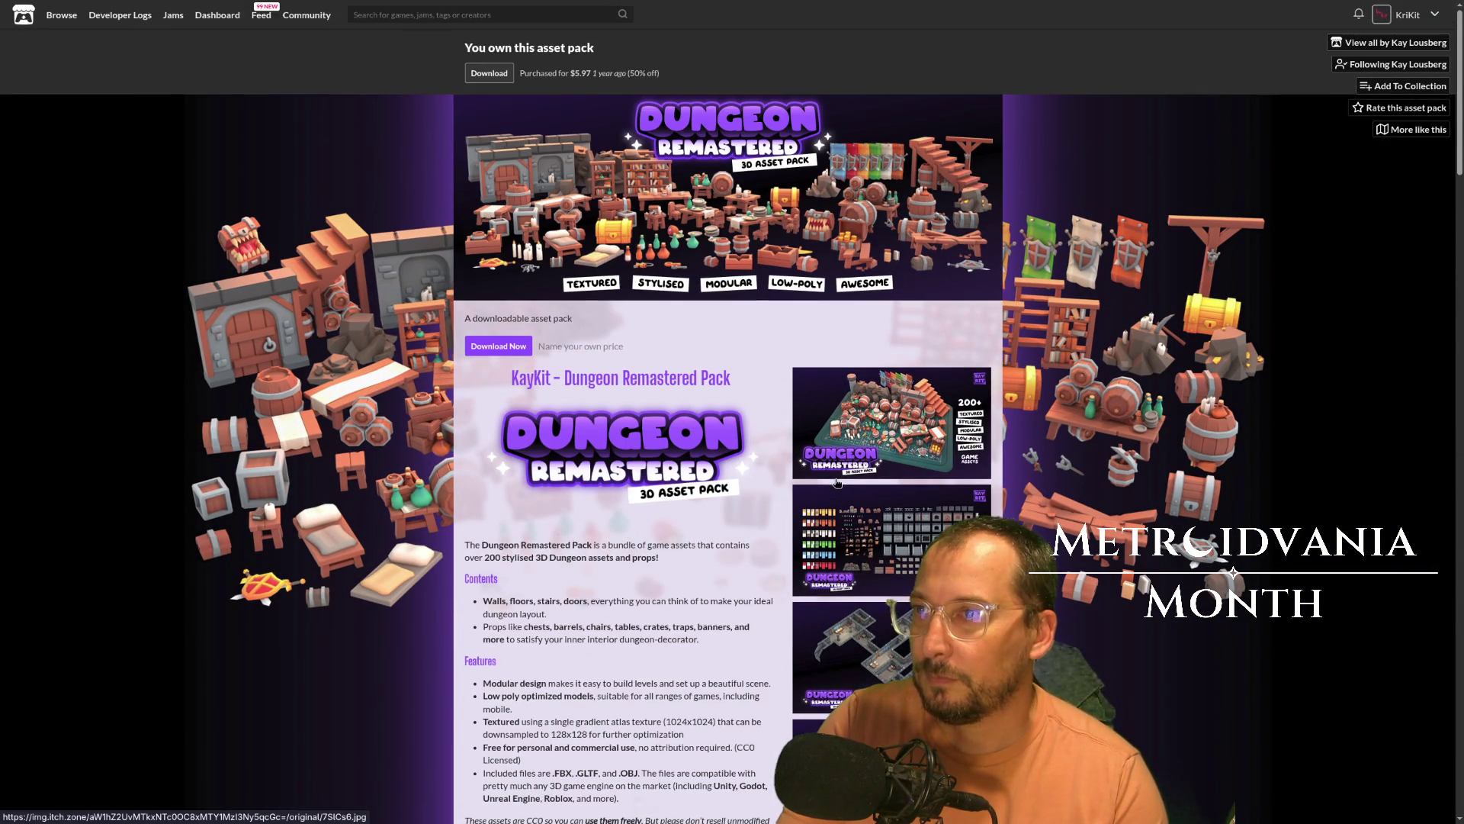
{"action": "scroll", "coordinate": [836, 481], "scroll_direction": "down", "scroll_amount": 4}
{"action": "scroll", "coordinate": [844, 350], "scroll_direction": "down", "scroll_amount": 2}
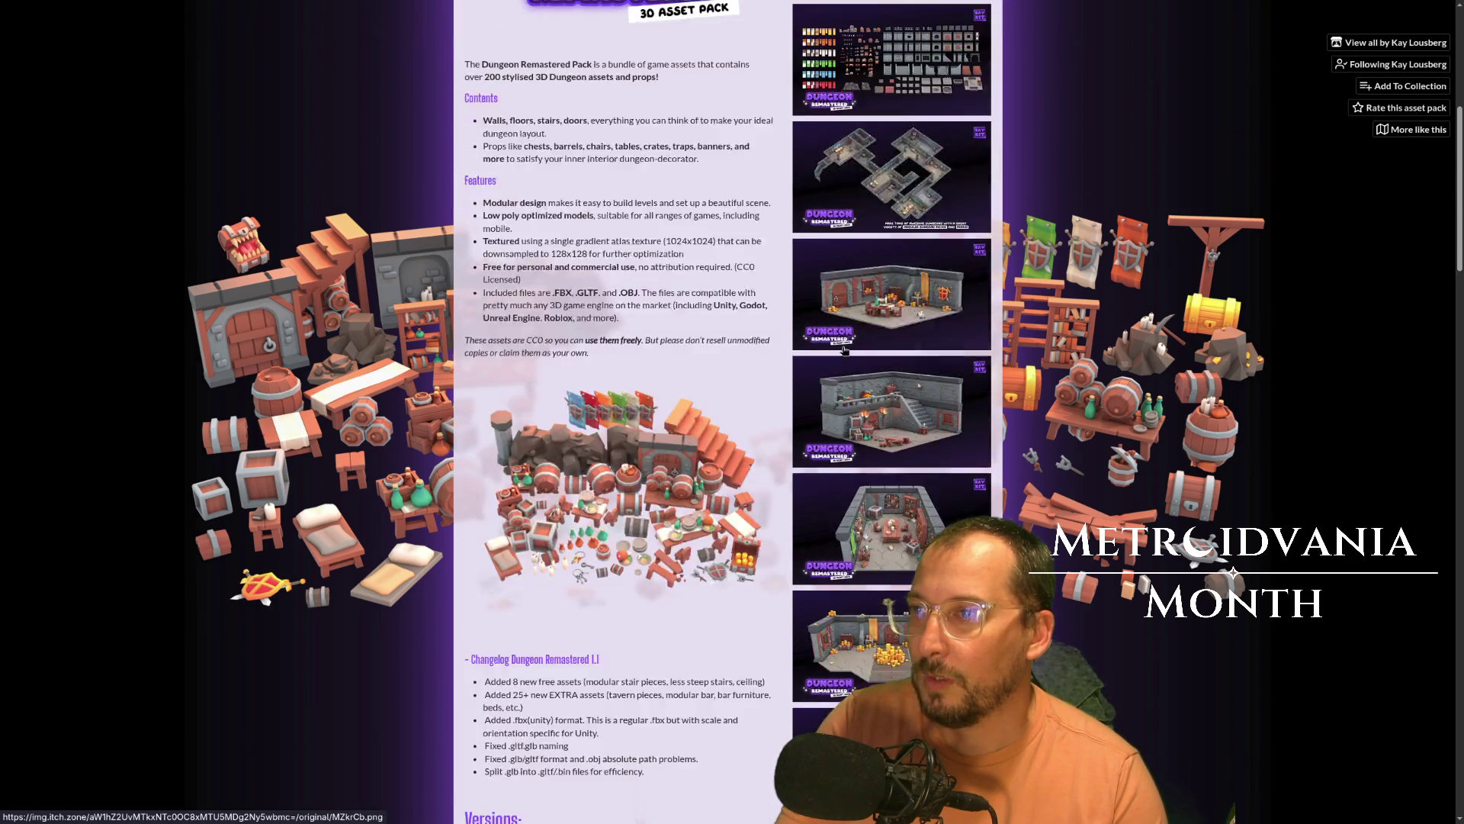
{"action": "scroll", "coordinate": [844, 350], "scroll_direction": "down", "scroll_amount": 3}
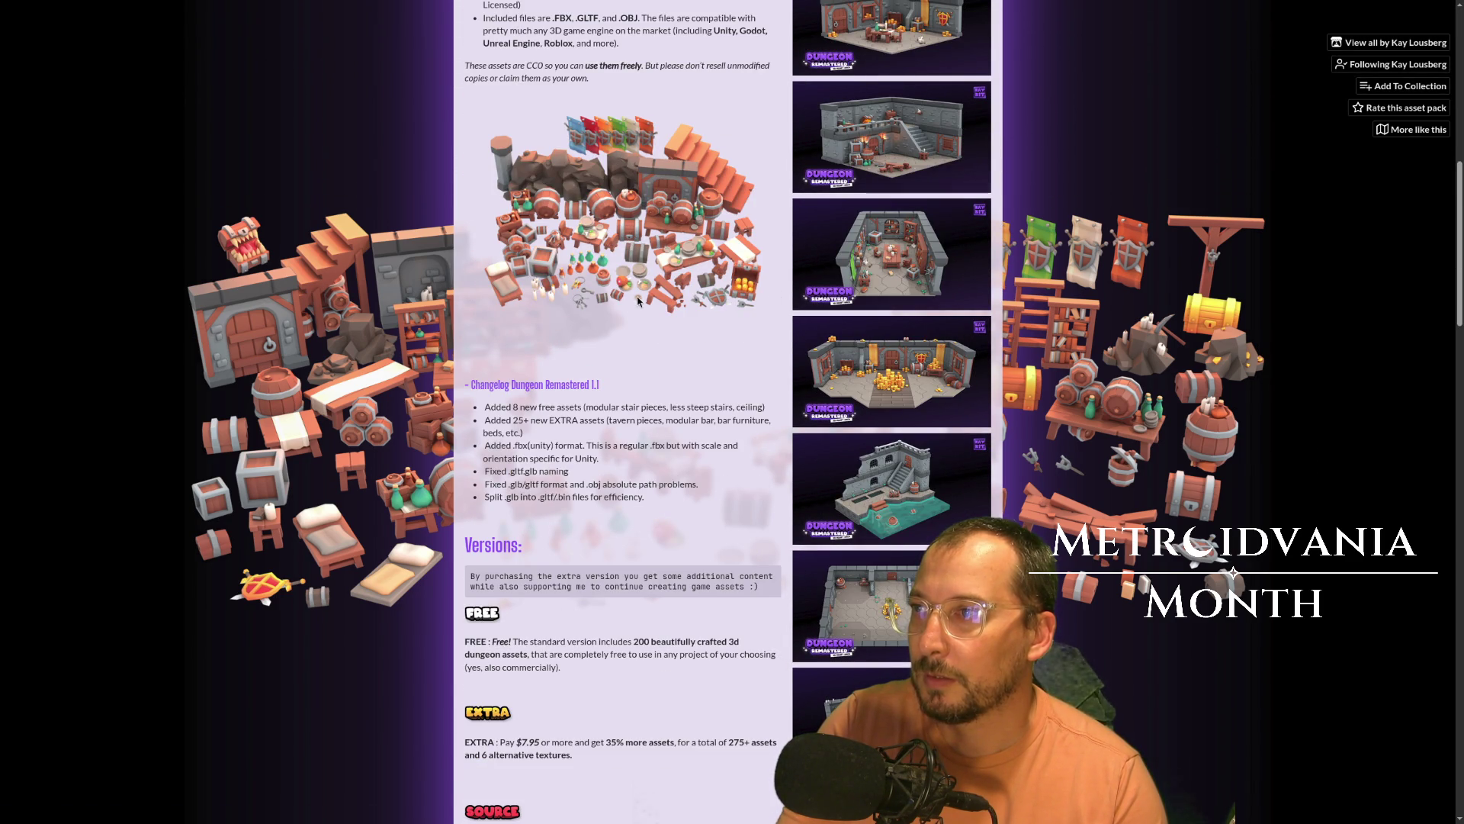
{"action": "scroll", "coordinate": [665, 303], "scroll_direction": "down", "scroll_amount": 10}
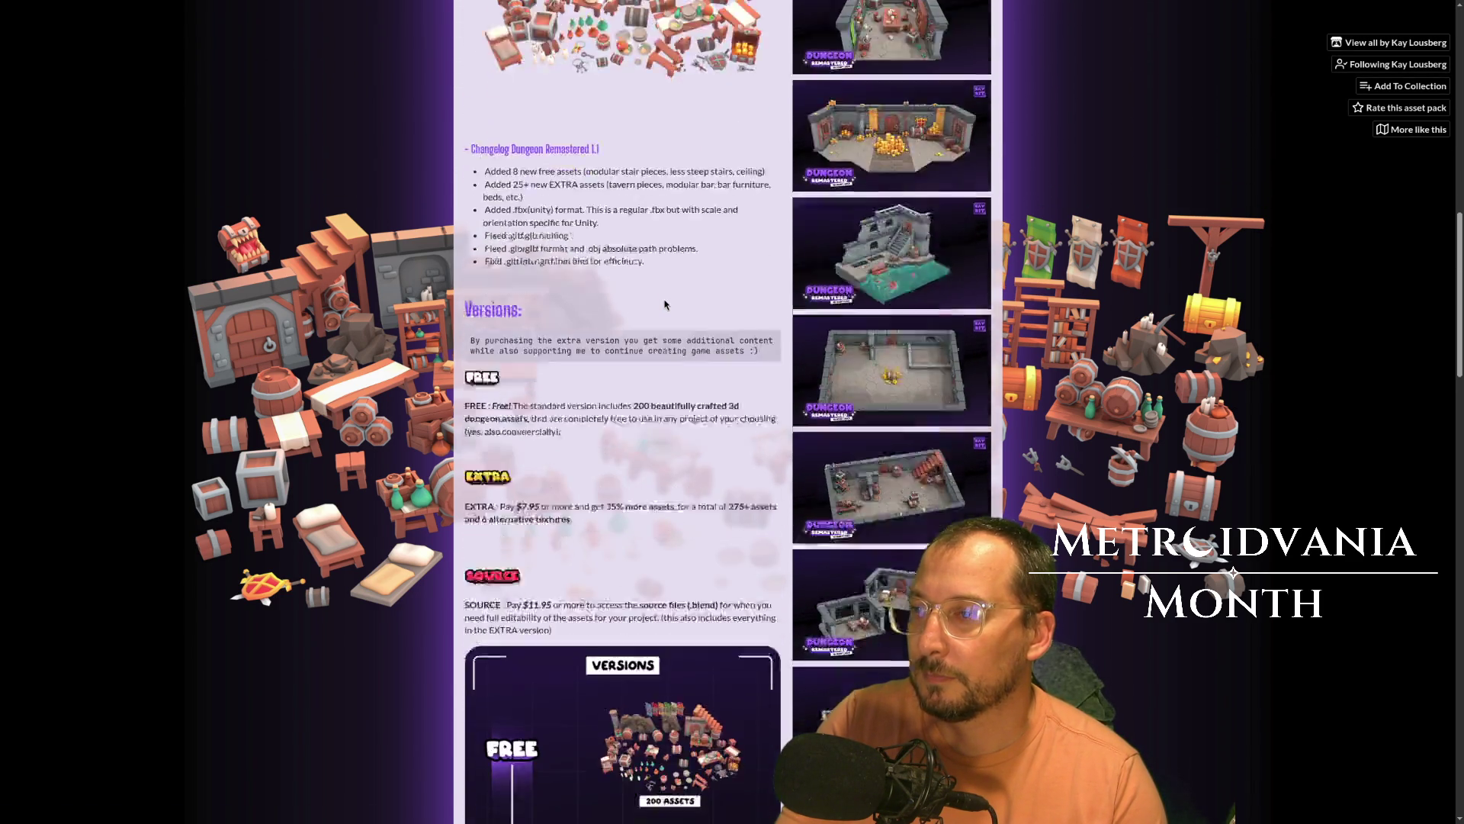
{"action": "scroll", "coordinate": [665, 304], "scroll_direction": "up", "scroll_amount": 2}
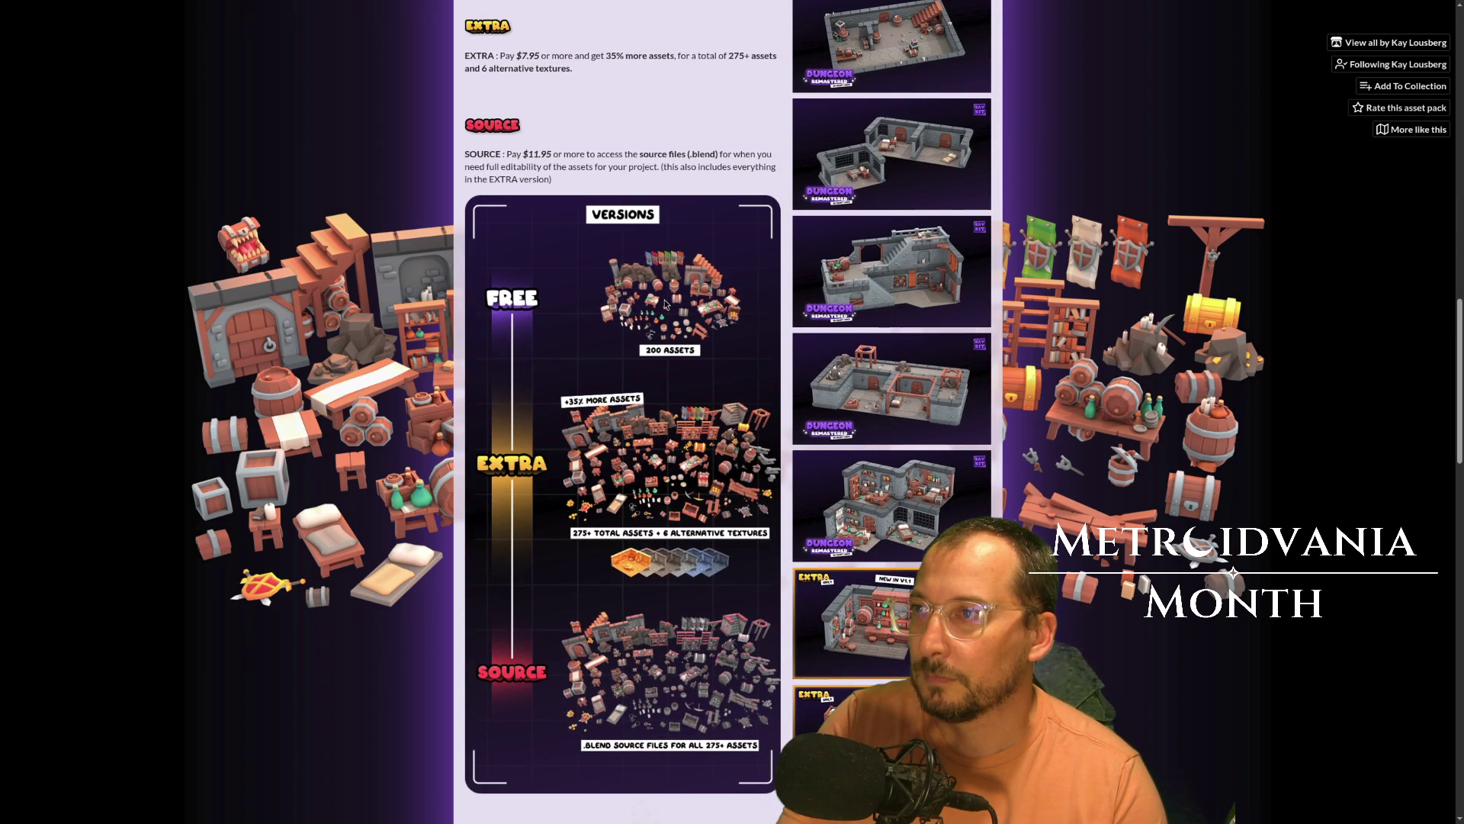
{"action": "scroll", "coordinate": [665, 303], "scroll_direction": "down", "scroll_amount": 7}
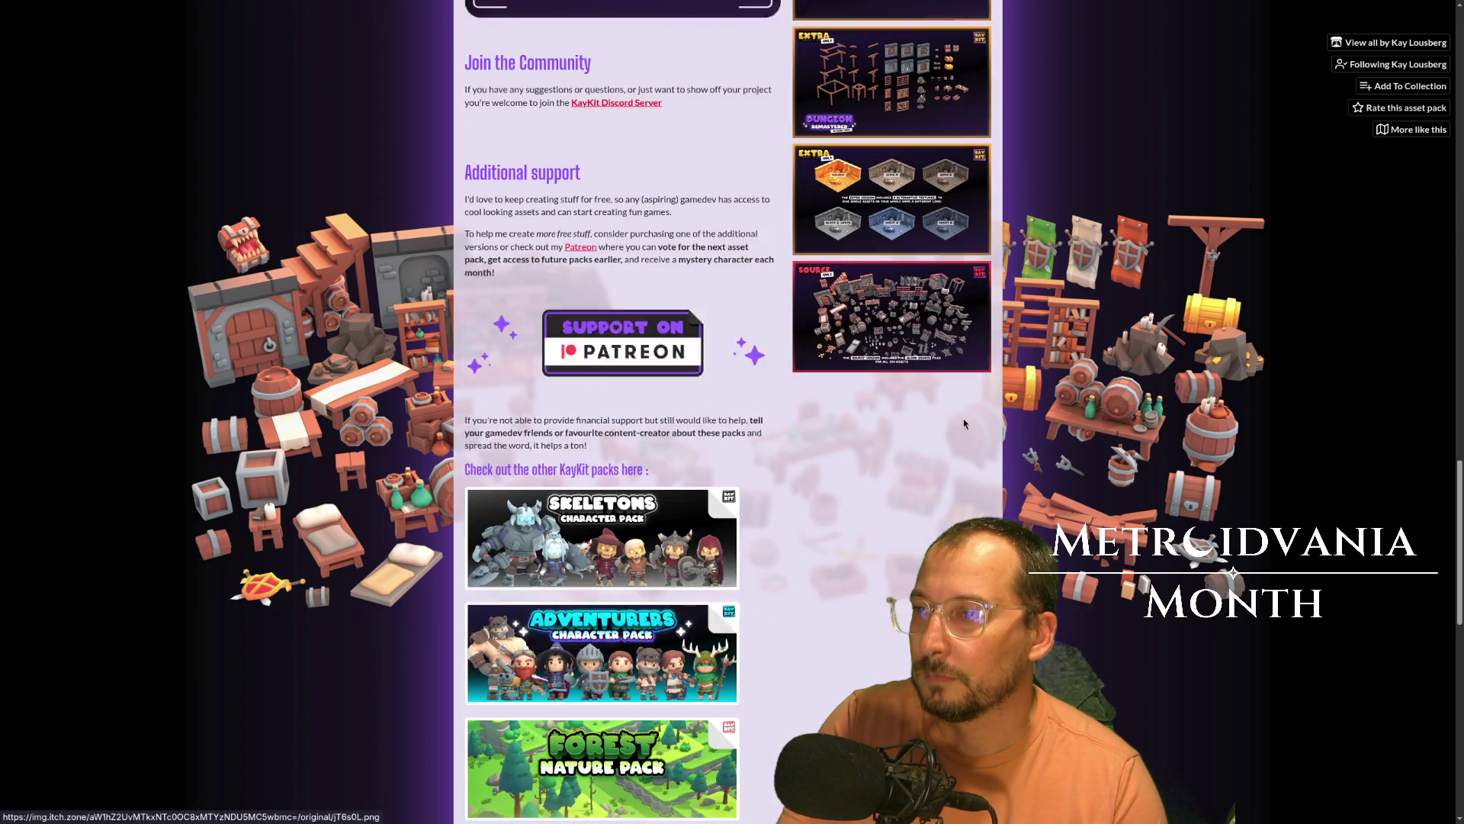
{"action": "scroll", "coordinate": [743, 552], "scroll_direction": "down", "scroll_amount": 3}
{"action": "scroll", "coordinate": [836, 500], "scroll_direction": "up", "scroll_amount": 3}
{"action": "left_click", "coordinate": [858, 486]}
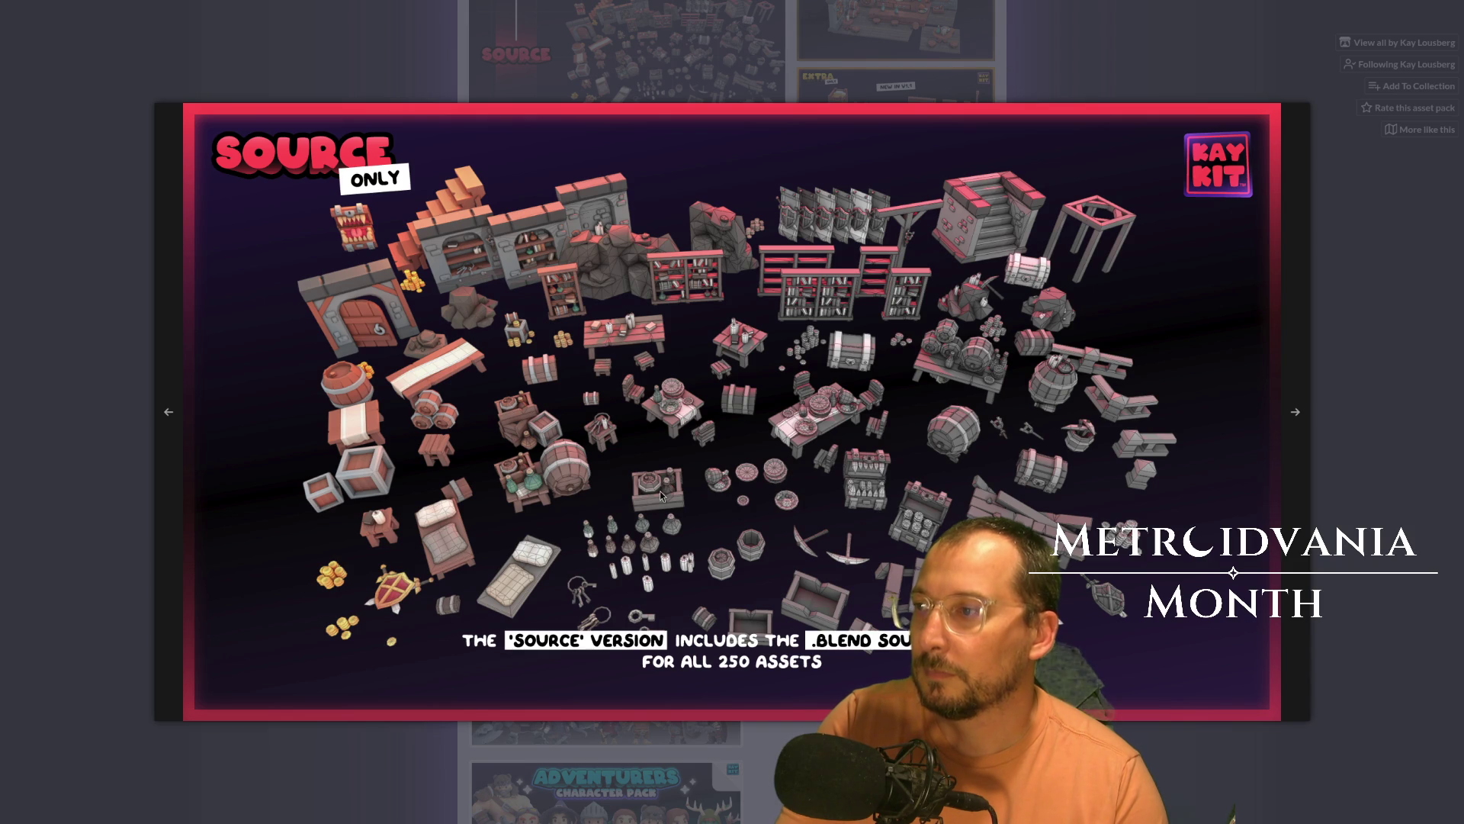
{"action": "key", "text": "Escape"}
{"action": "key", "text": "F11"}
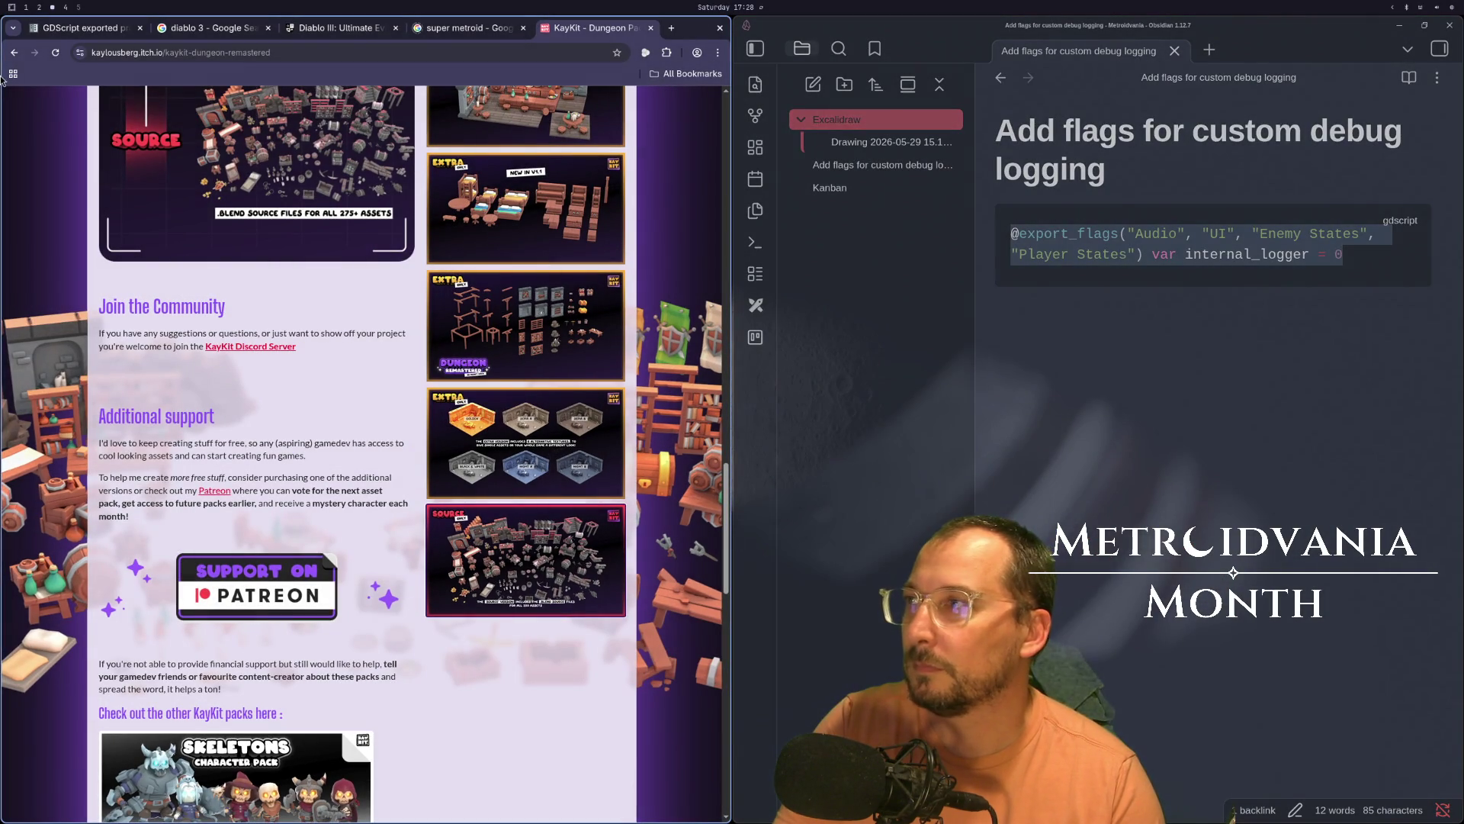
- From the KayKit catalogue, open RPG Tools Bits and view two of its screenshots enlarged
{"action": "left_click", "coordinate": [13, 52]}
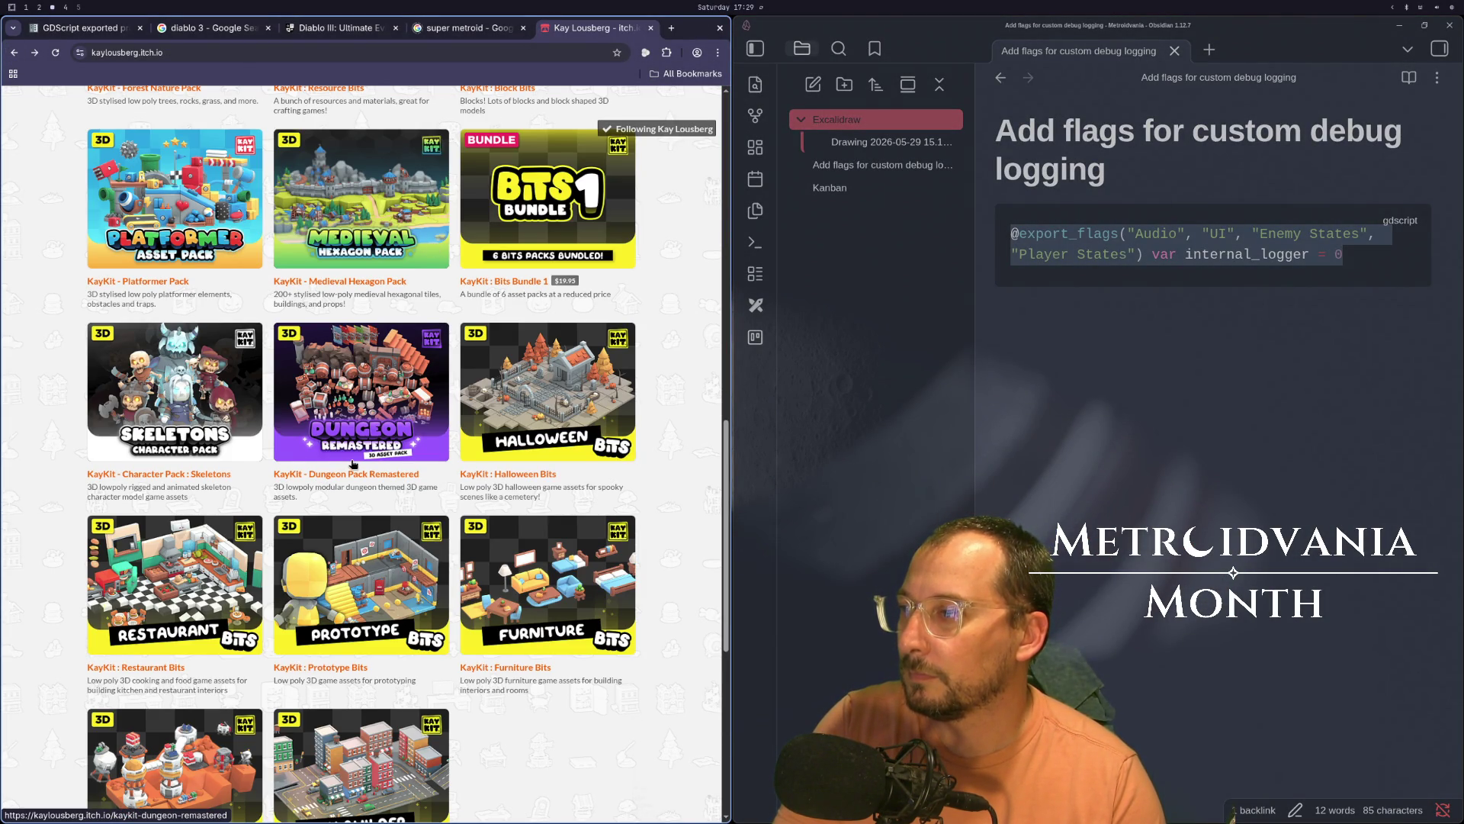
{"action": "scroll", "coordinate": [353, 463], "scroll_direction": "up", "scroll_amount": 5}
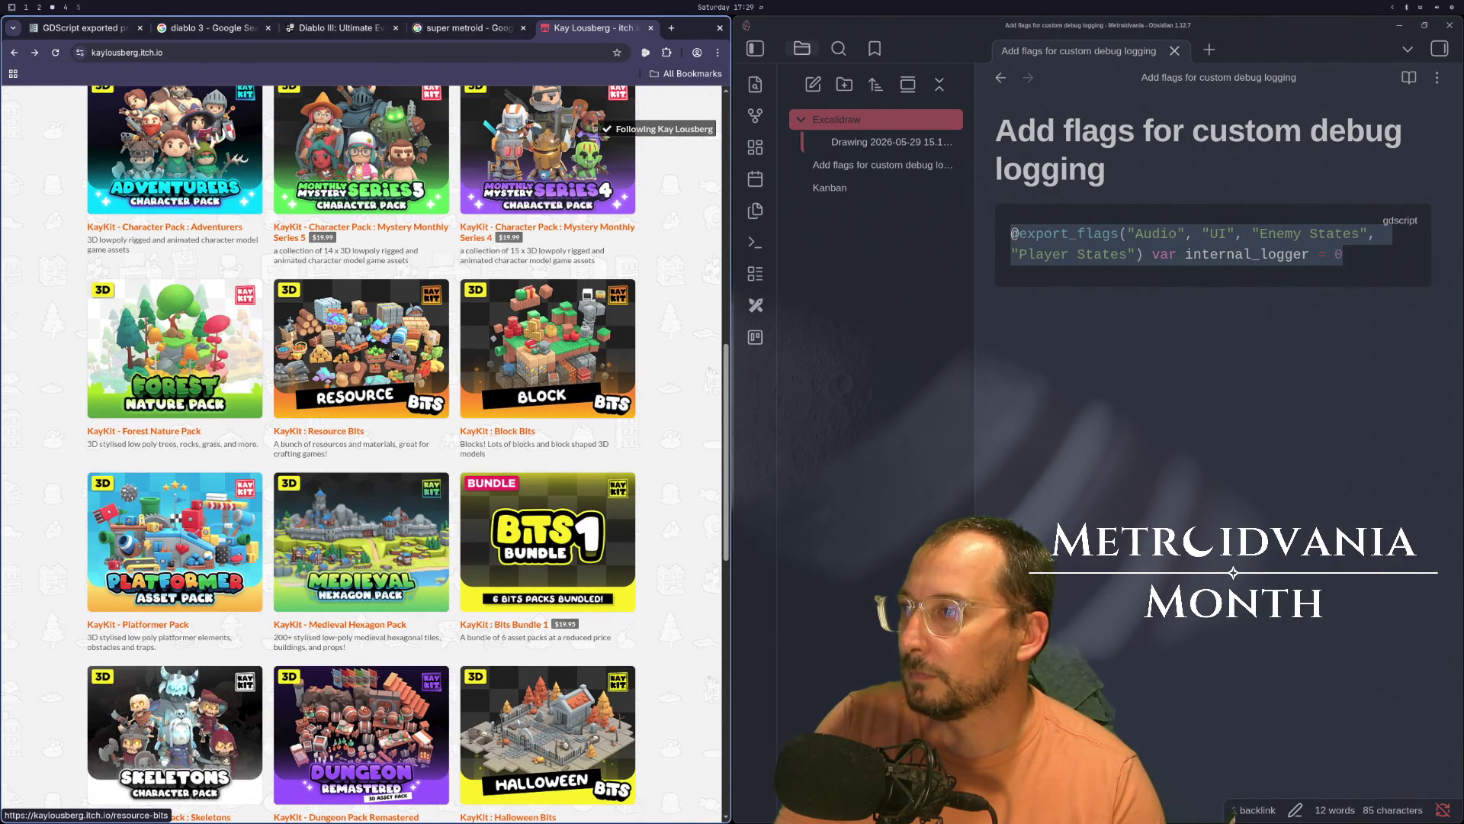
{"action": "scroll", "coordinate": [321, 327], "scroll_direction": "up", "scroll_amount": 5}
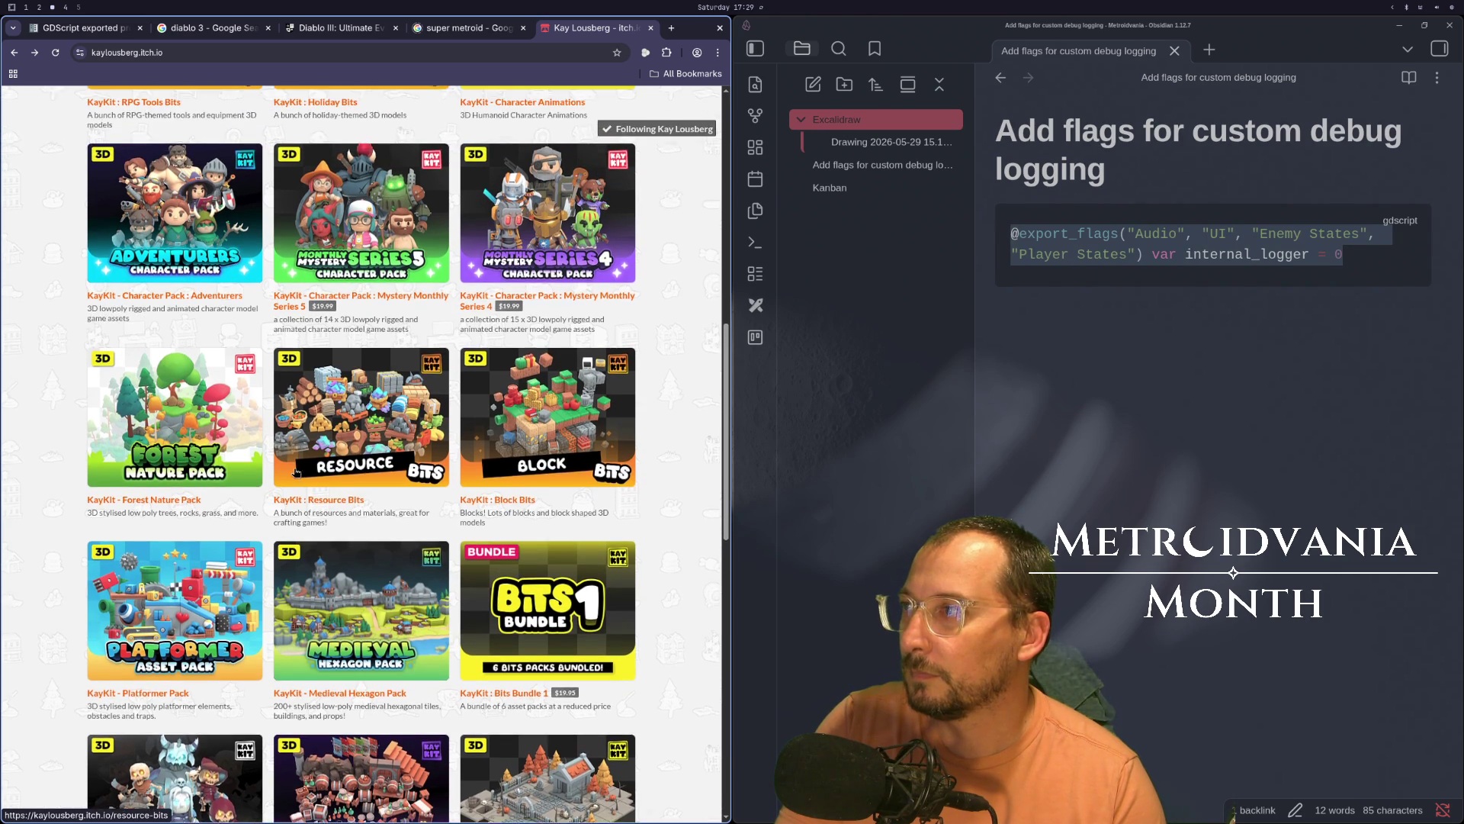
{"action": "scroll", "coordinate": [353, 579], "scroll_direction": "down", "scroll_amount": 1}
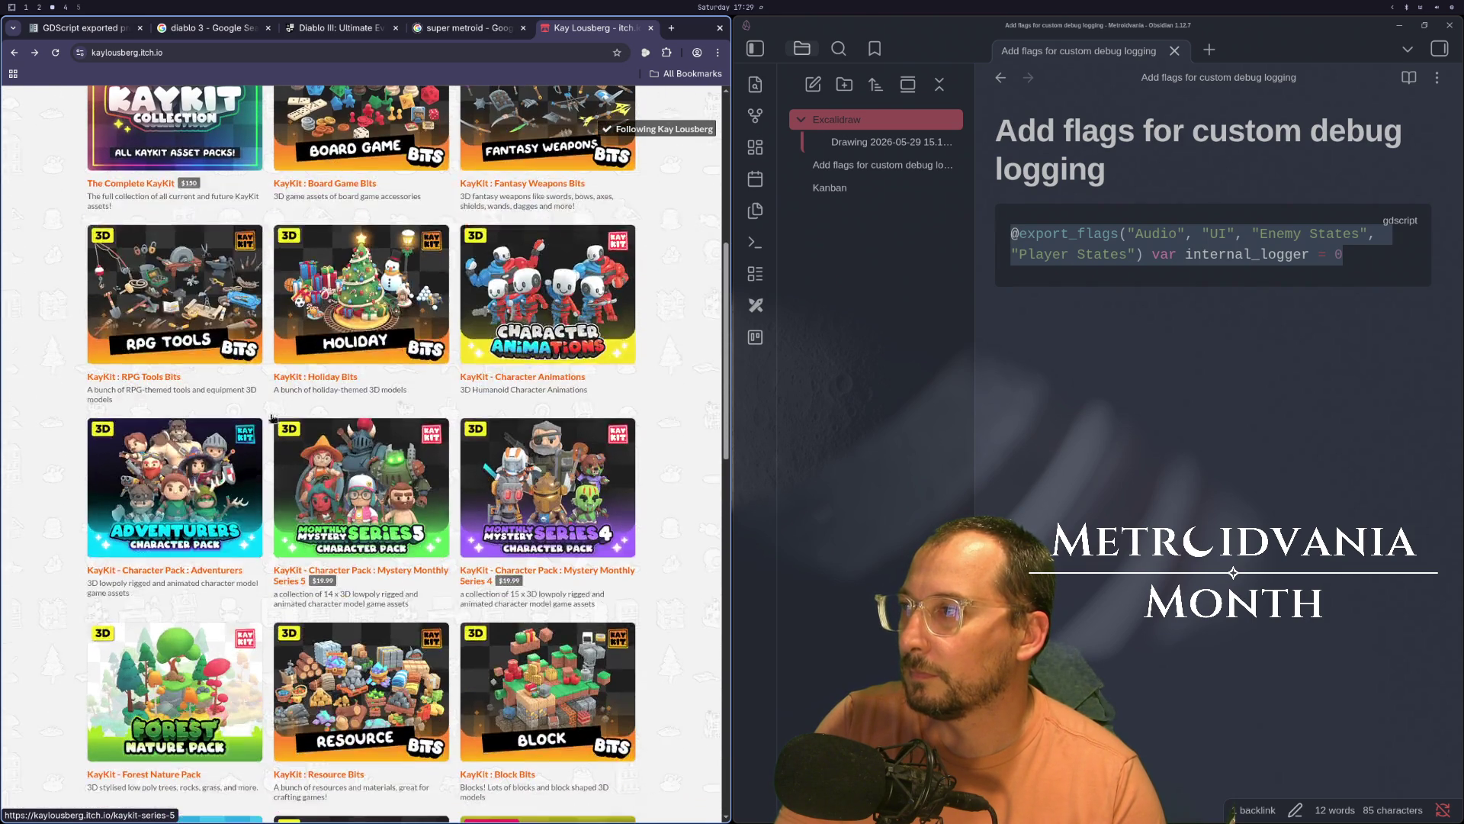
{"action": "left_click", "coordinate": [175, 305]}
{"action": "left_click", "coordinate": [515, 657]}
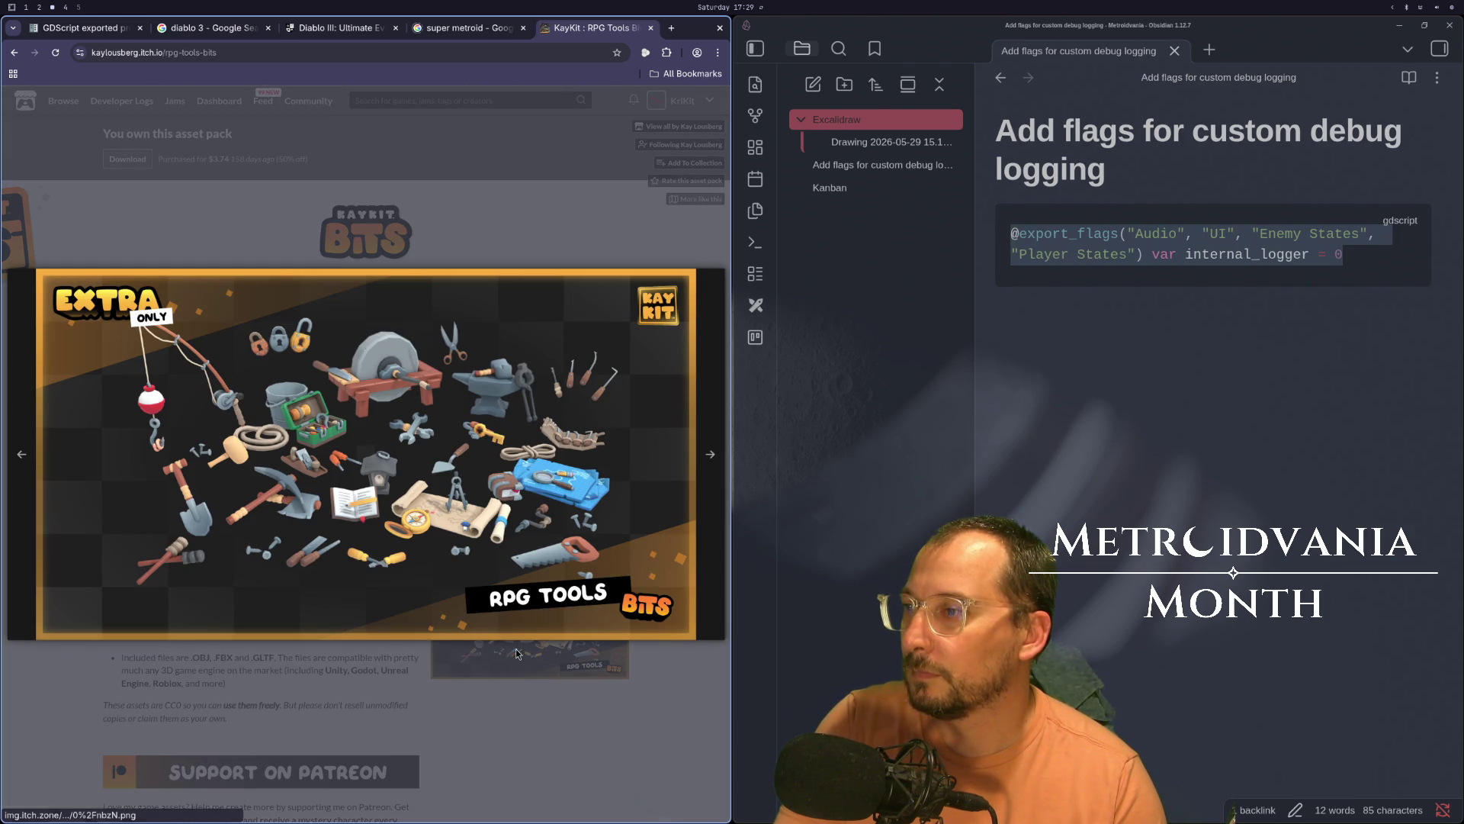
{"action": "left_click", "coordinate": [344, 674]}
{"action": "left_click", "coordinate": [564, 359]}
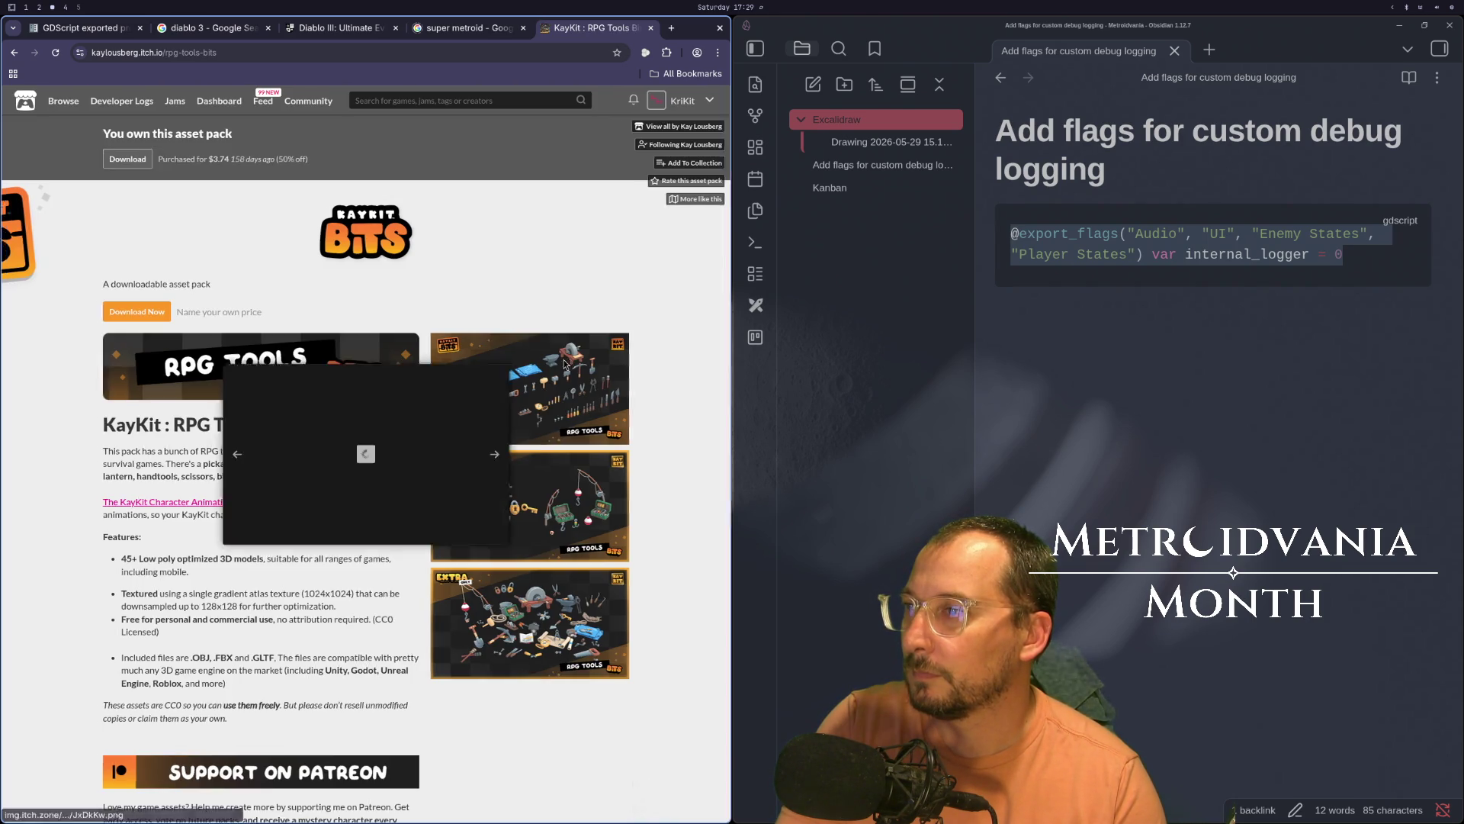
{"action": "left_click", "coordinate": [324, 655]}
{"action": "key", "text": "alt+Left"}
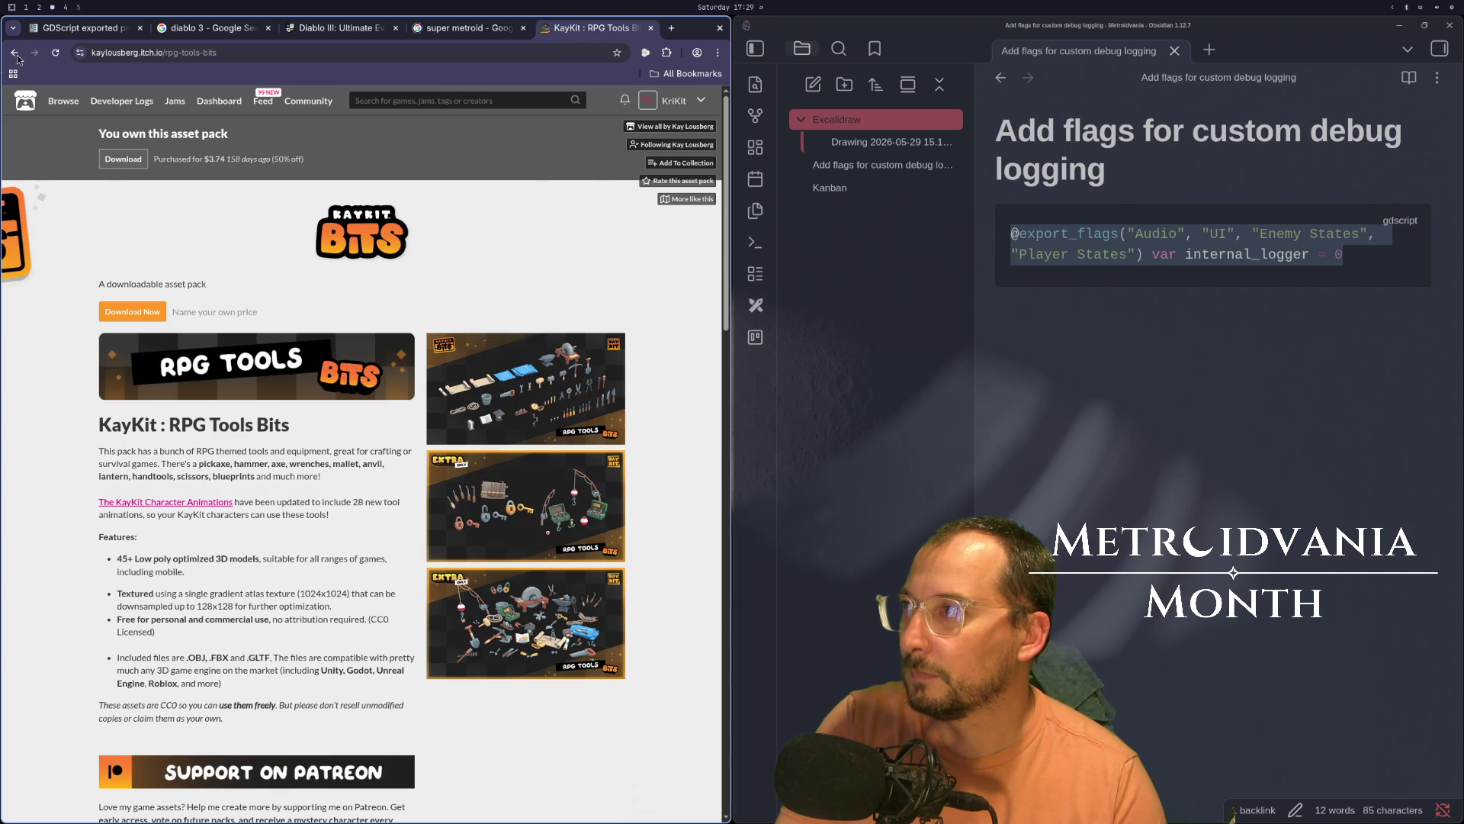
- Review the Resource Bits screenshots, then open the Dungeon Pack Remastered page
{"action": "scroll", "coordinate": [386, 385], "scroll_direction": "up", "scroll_amount": 2}
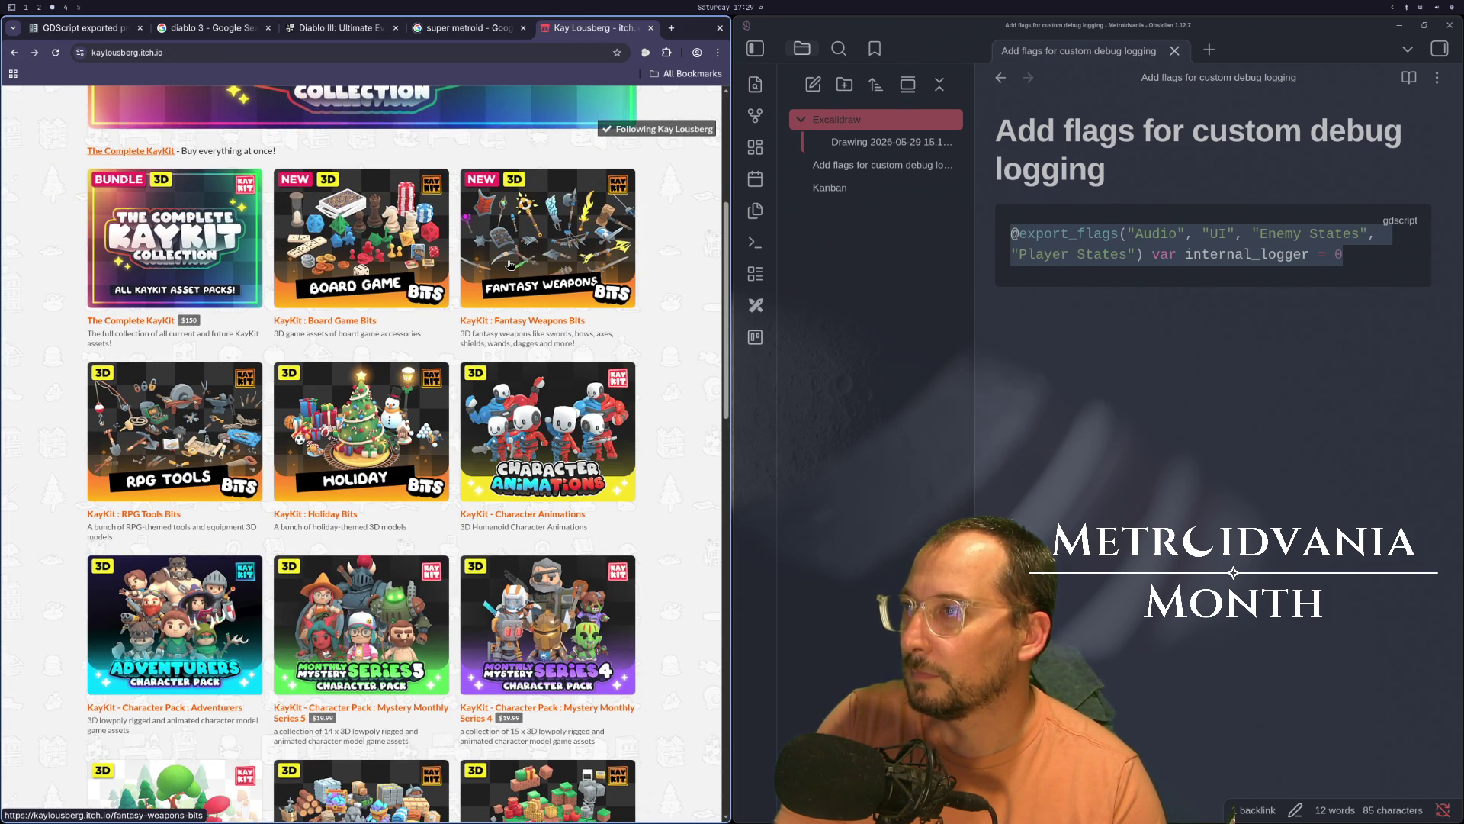
{"action": "scroll", "coordinate": [283, 449], "scroll_direction": "down", "scroll_amount": 2}
{"action": "scroll", "coordinate": [282, 448], "scroll_direction": "down", "scroll_amount": 5}
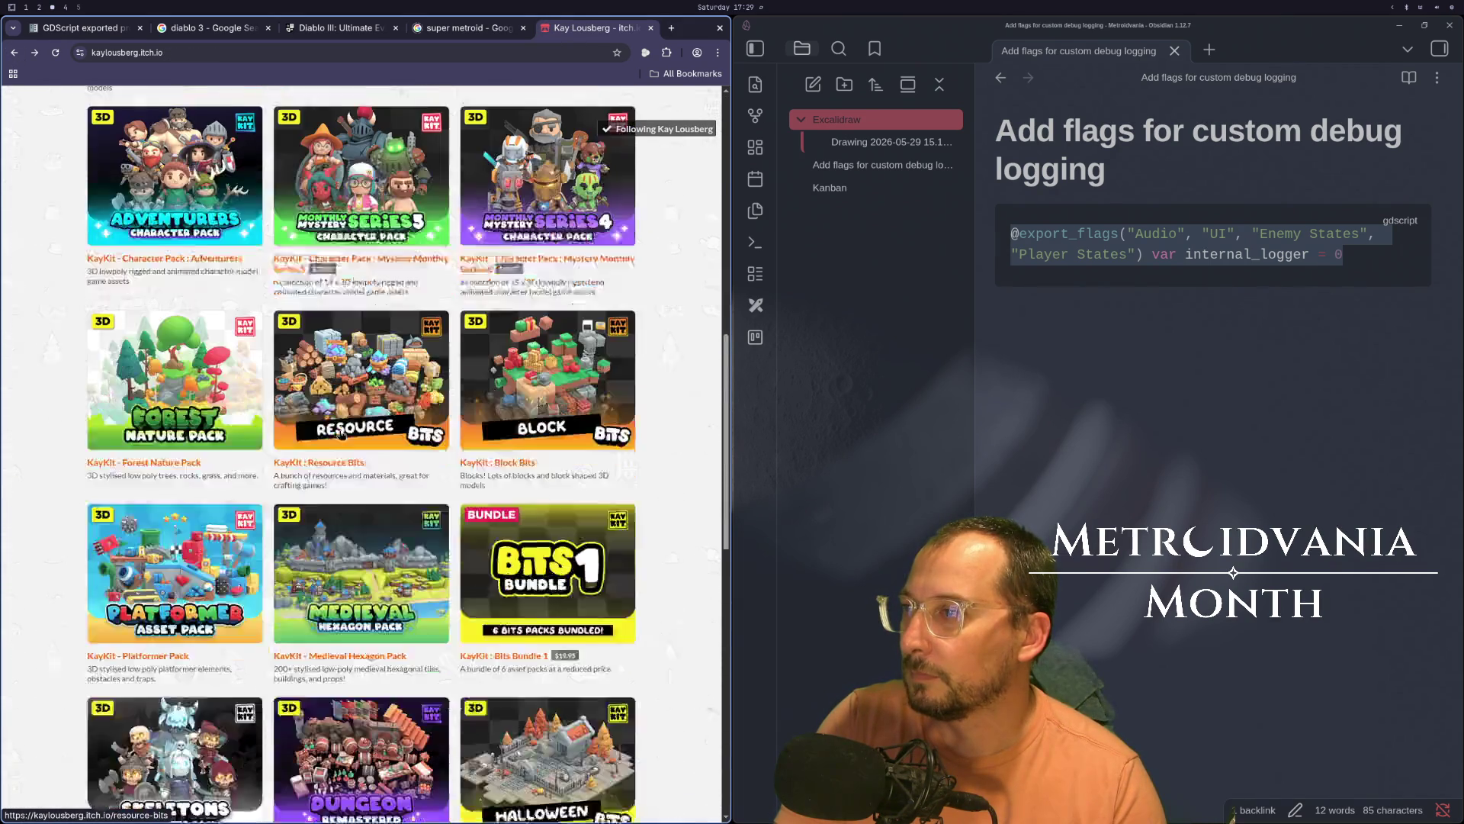
{"action": "left_click", "coordinate": [365, 372]}
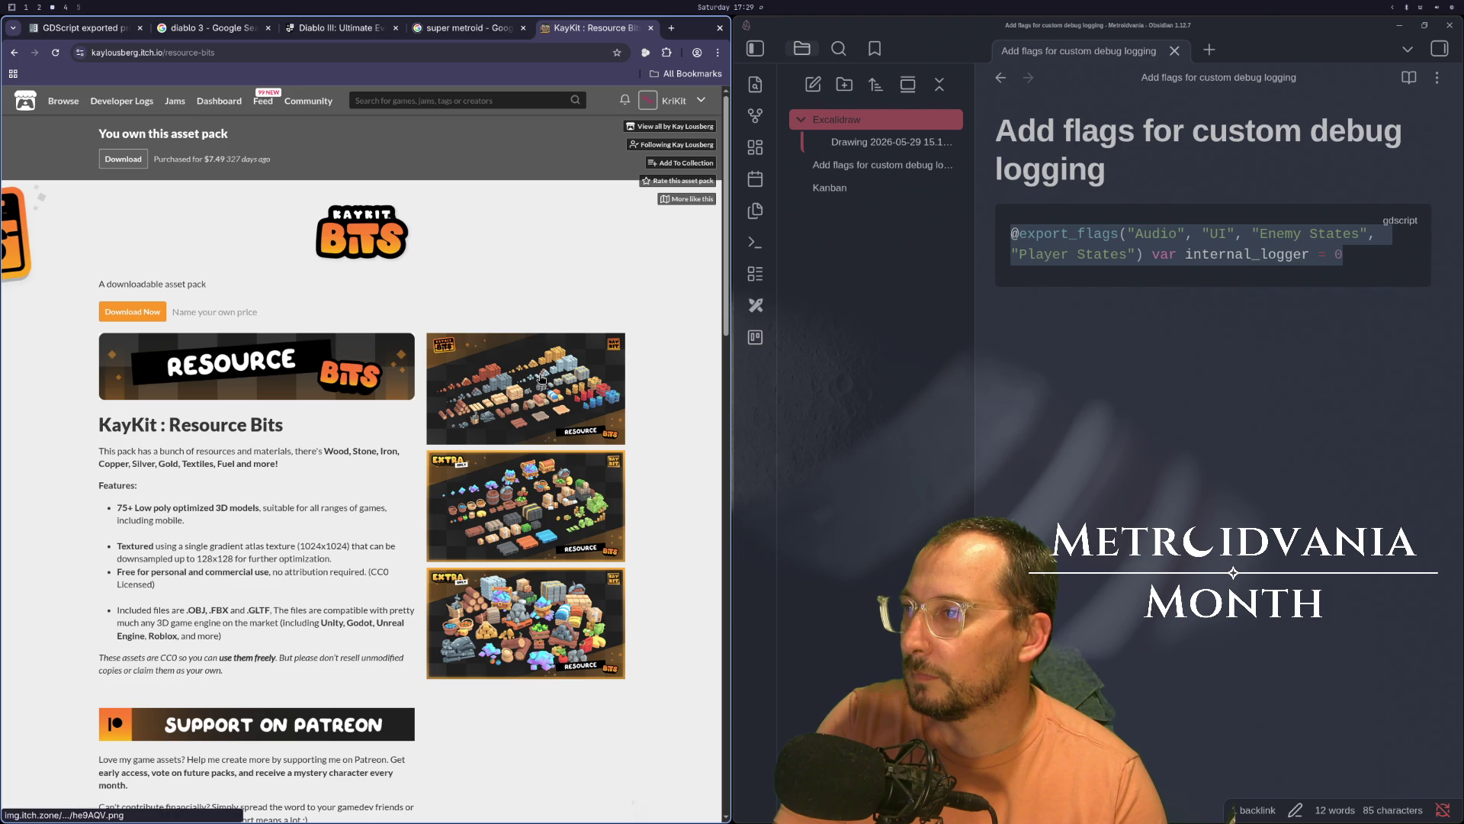
{"action": "left_click", "coordinate": [513, 556]}
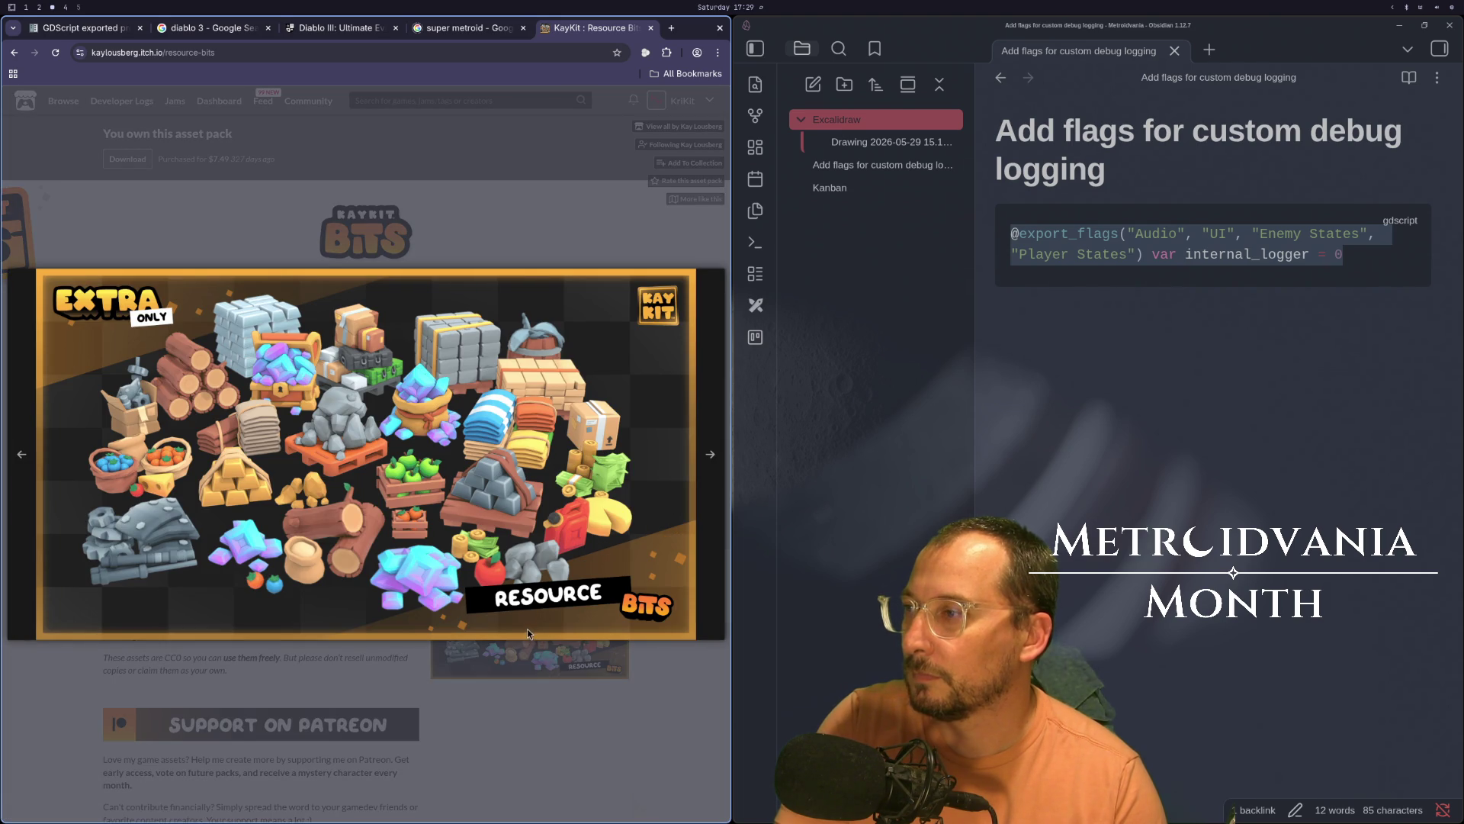
{"action": "left_click", "coordinate": [528, 628]}
{"action": "left_click", "coordinate": [547, 534]}
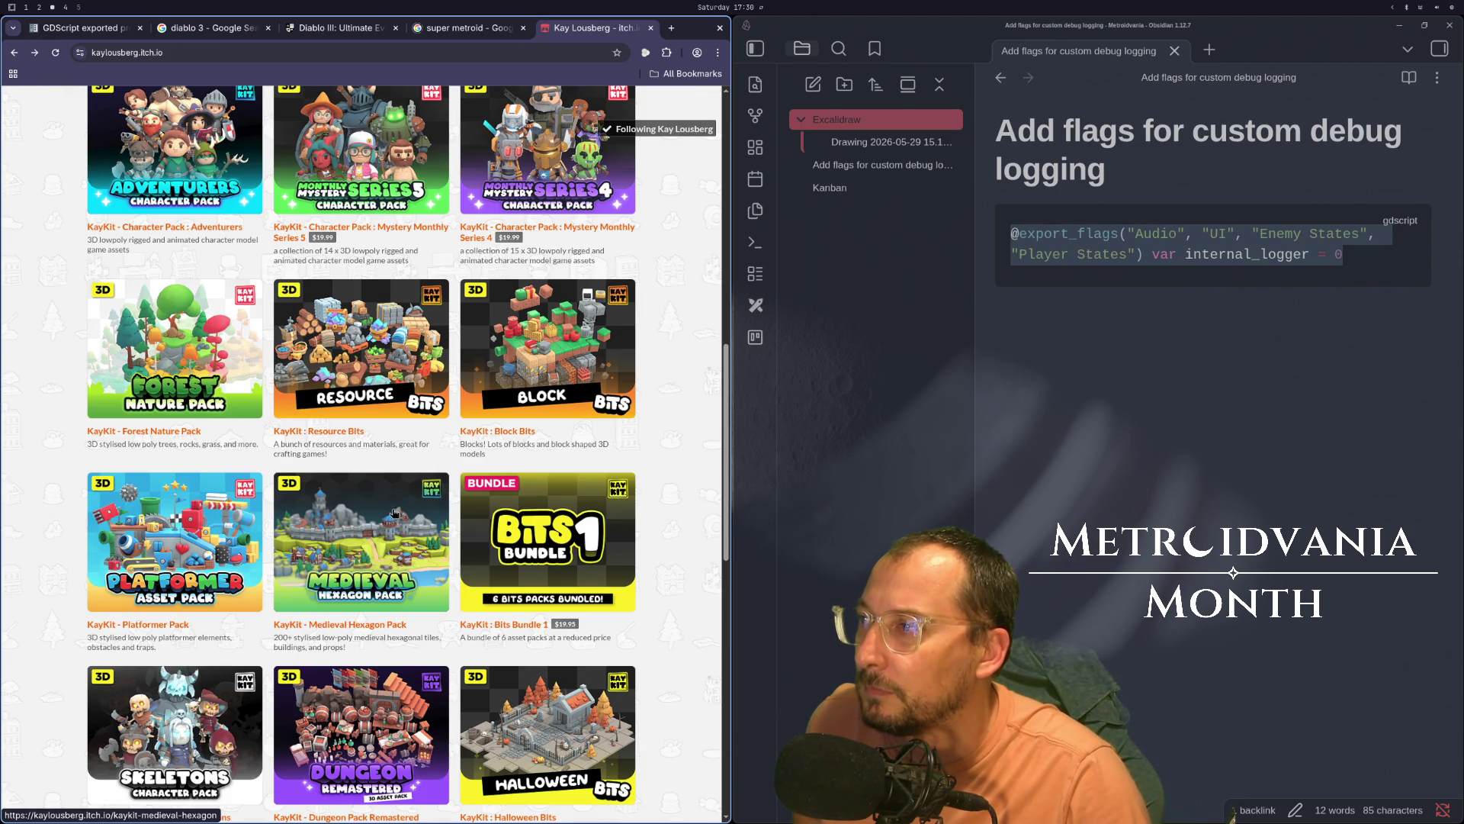
{"action": "scroll", "coordinate": [430, 473], "scroll_direction": "down", "scroll_amount": 3}
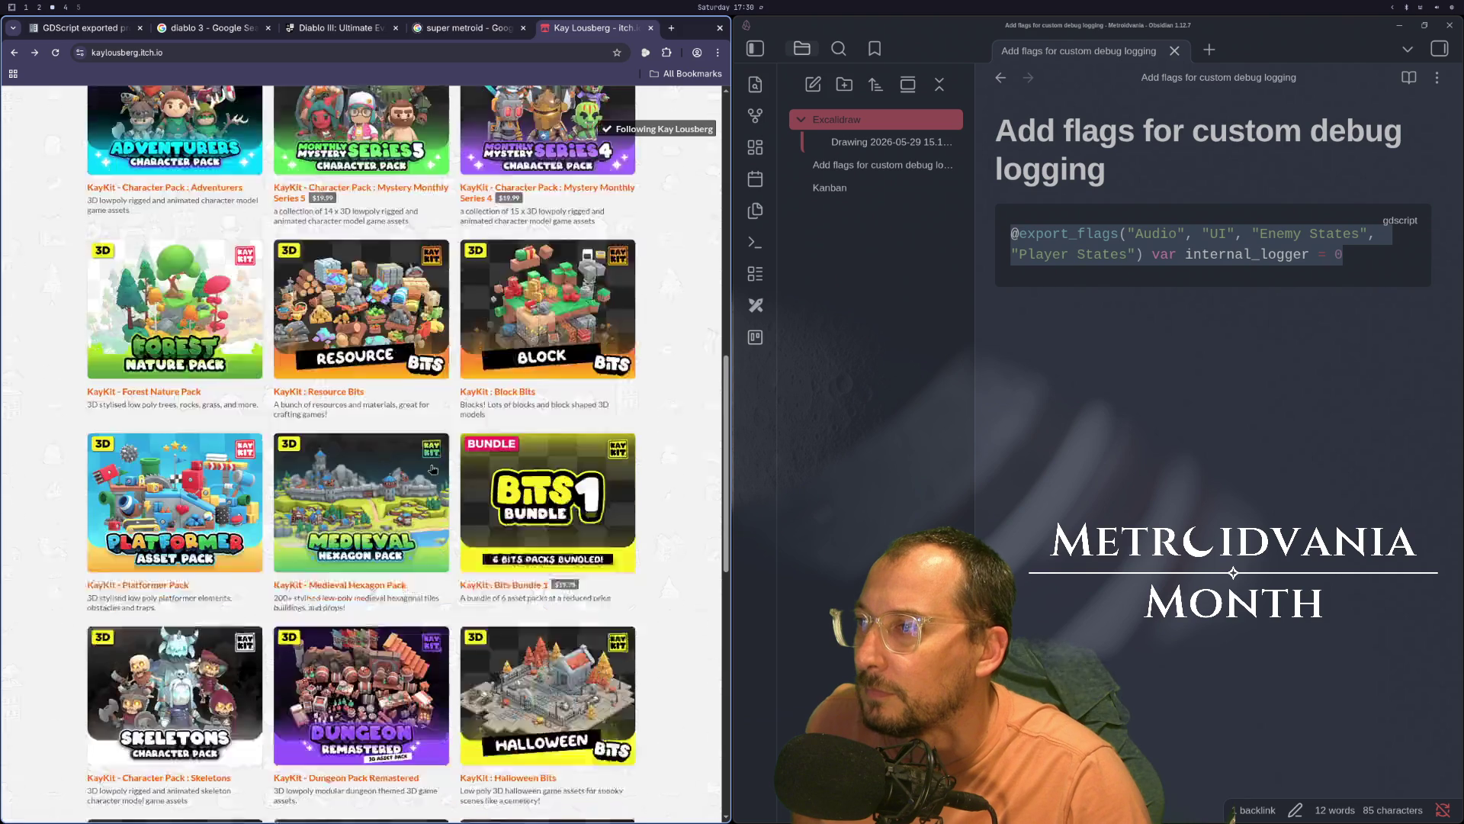
{"action": "left_click", "coordinate": [402, 452]}
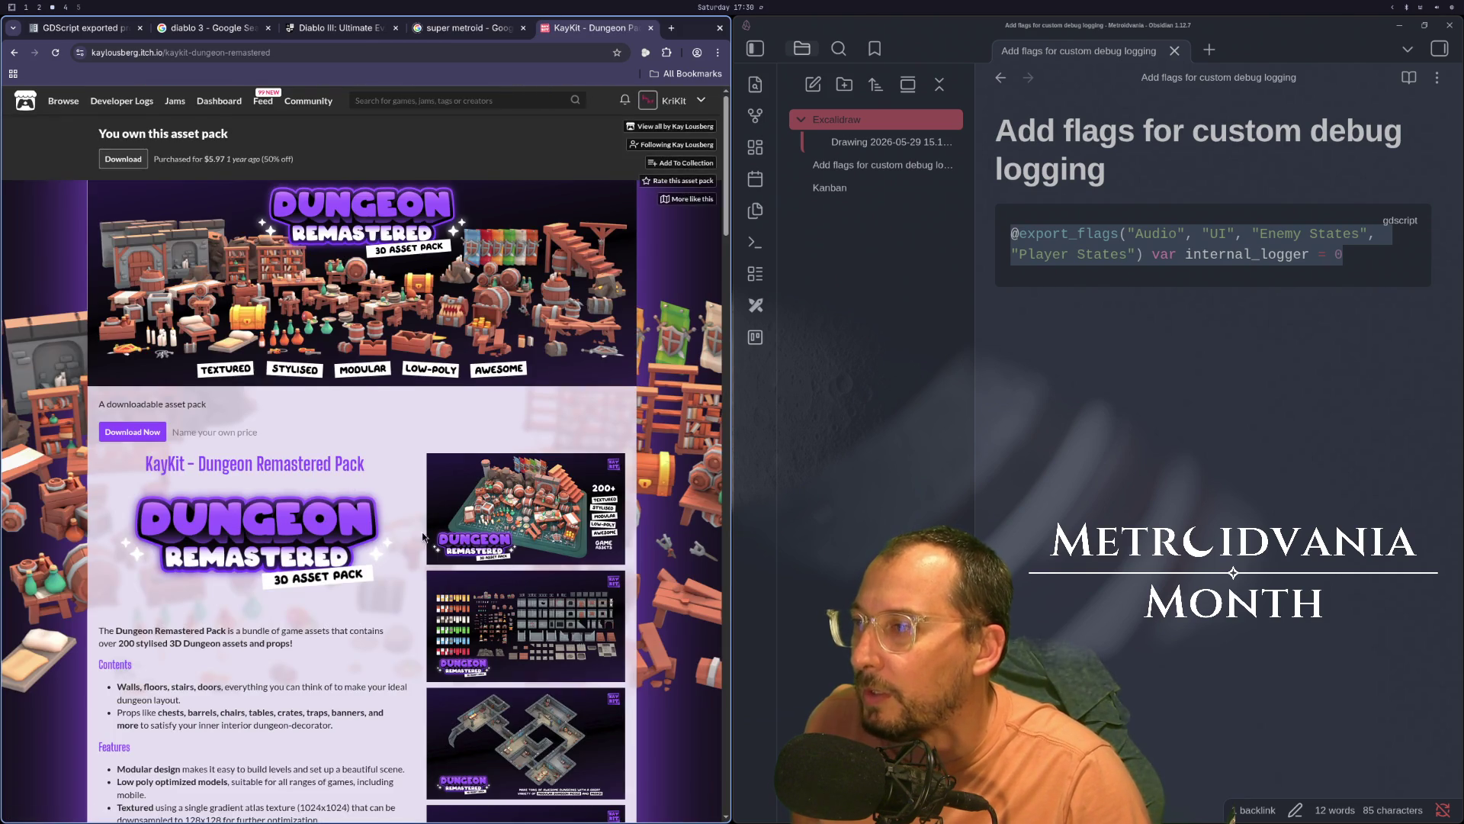
- Scroll the Dungeon Remastered page, then return to the KayKit asset catalogue
{"action": "scroll", "coordinate": [459, 518], "scroll_direction": "down", "scroll_amount": 5}
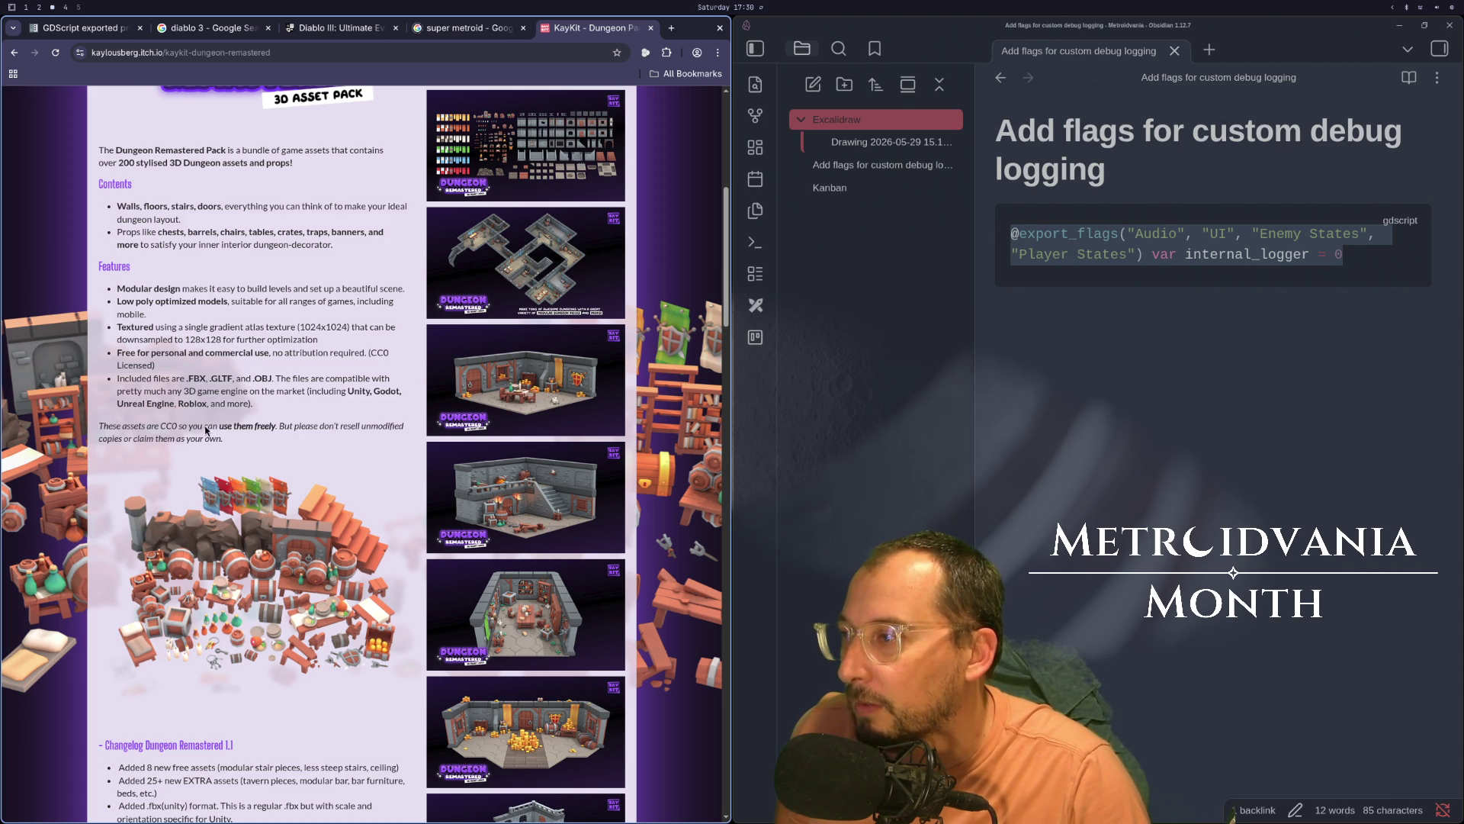
{"action": "left_click", "coordinate": [13, 56]}
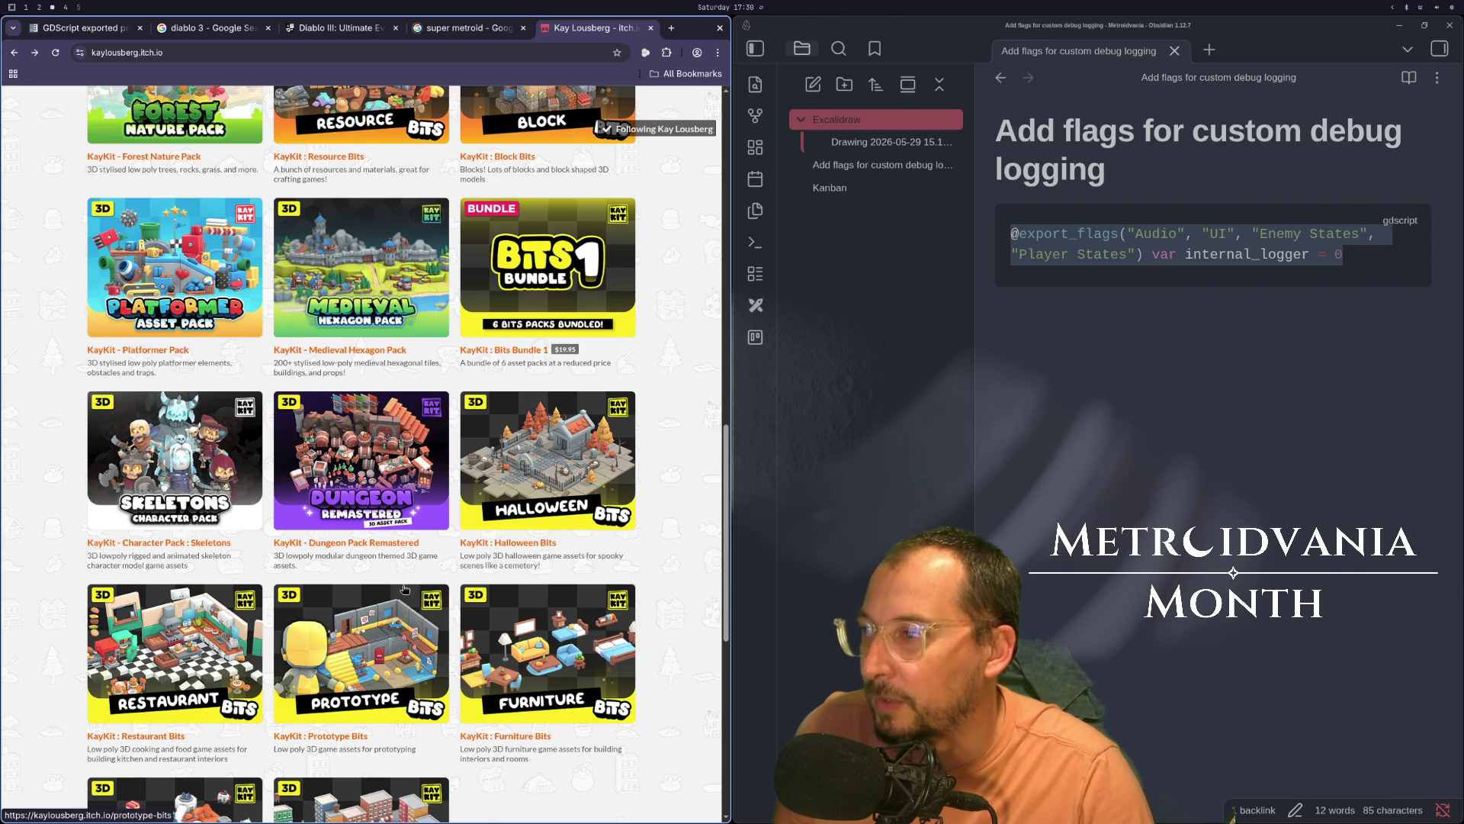
{"action": "scroll", "coordinate": [381, 494], "scroll_direction": "up", "scroll_amount": 1}
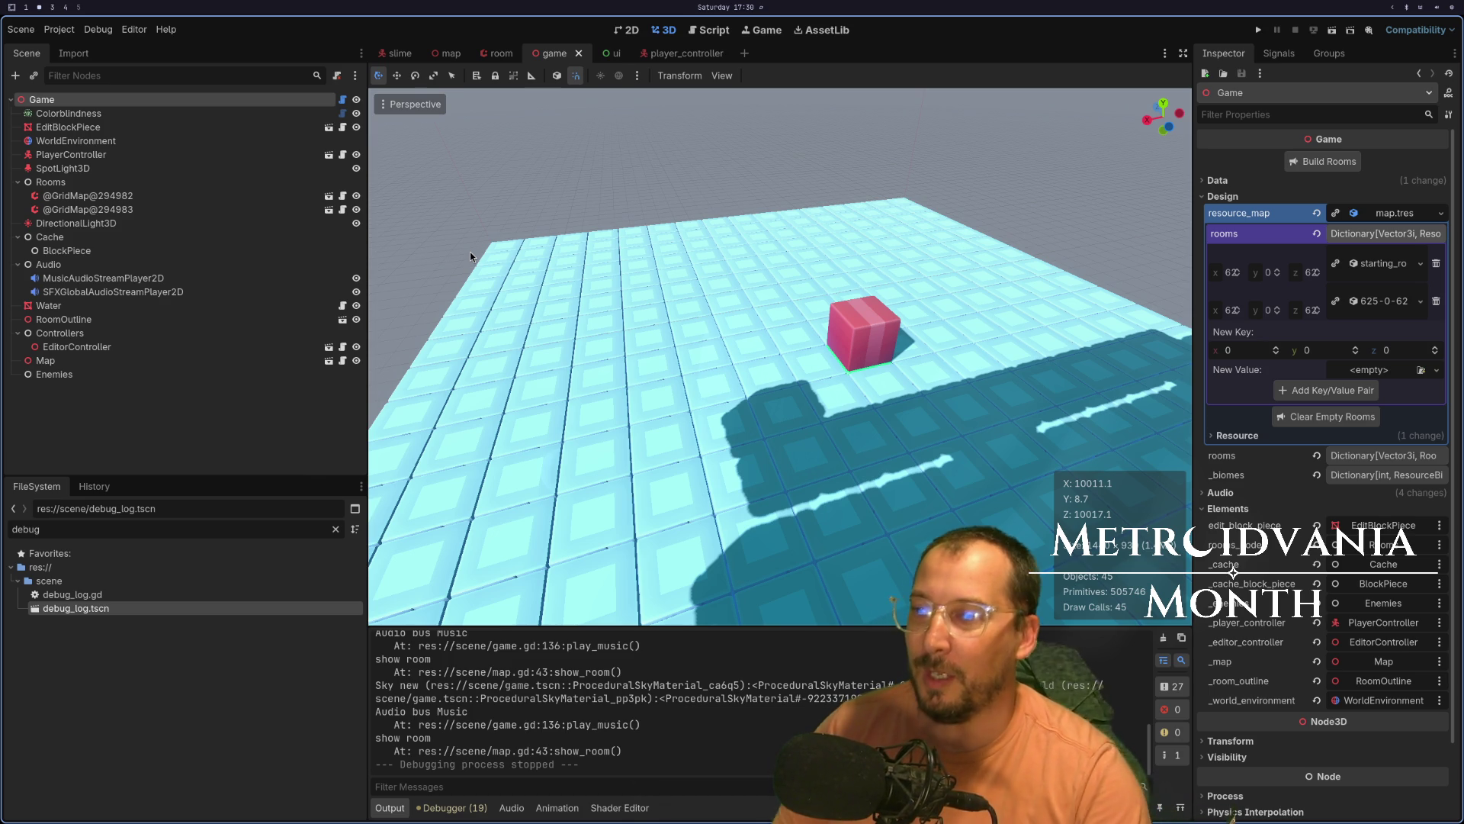
- In Obsidian's Kanban note, add a Todo card 'Potions to restore mana'
{"action": "key", "text": "super+3"}
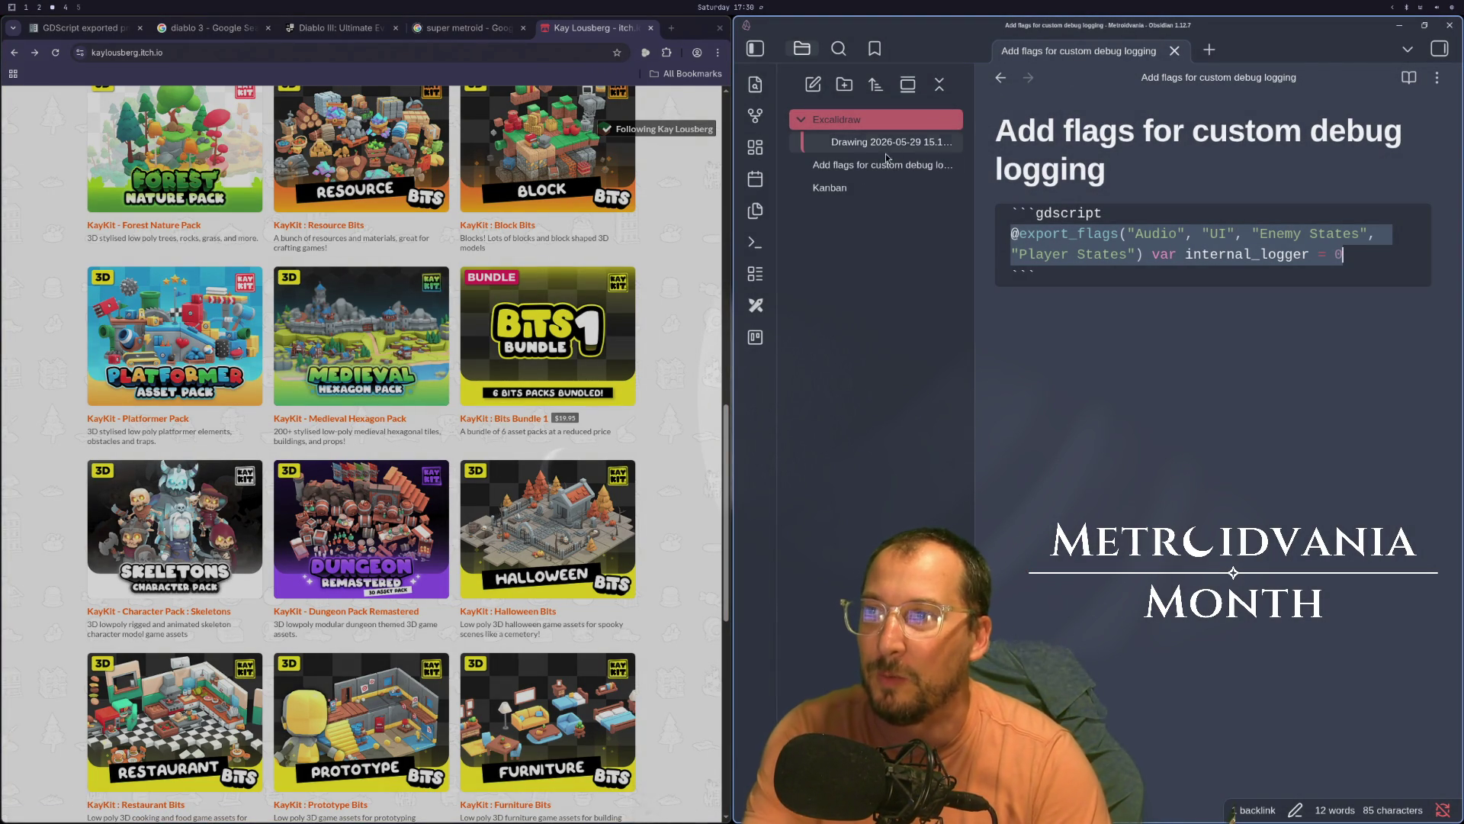
{"action": "left_click", "coordinate": [877, 187]}
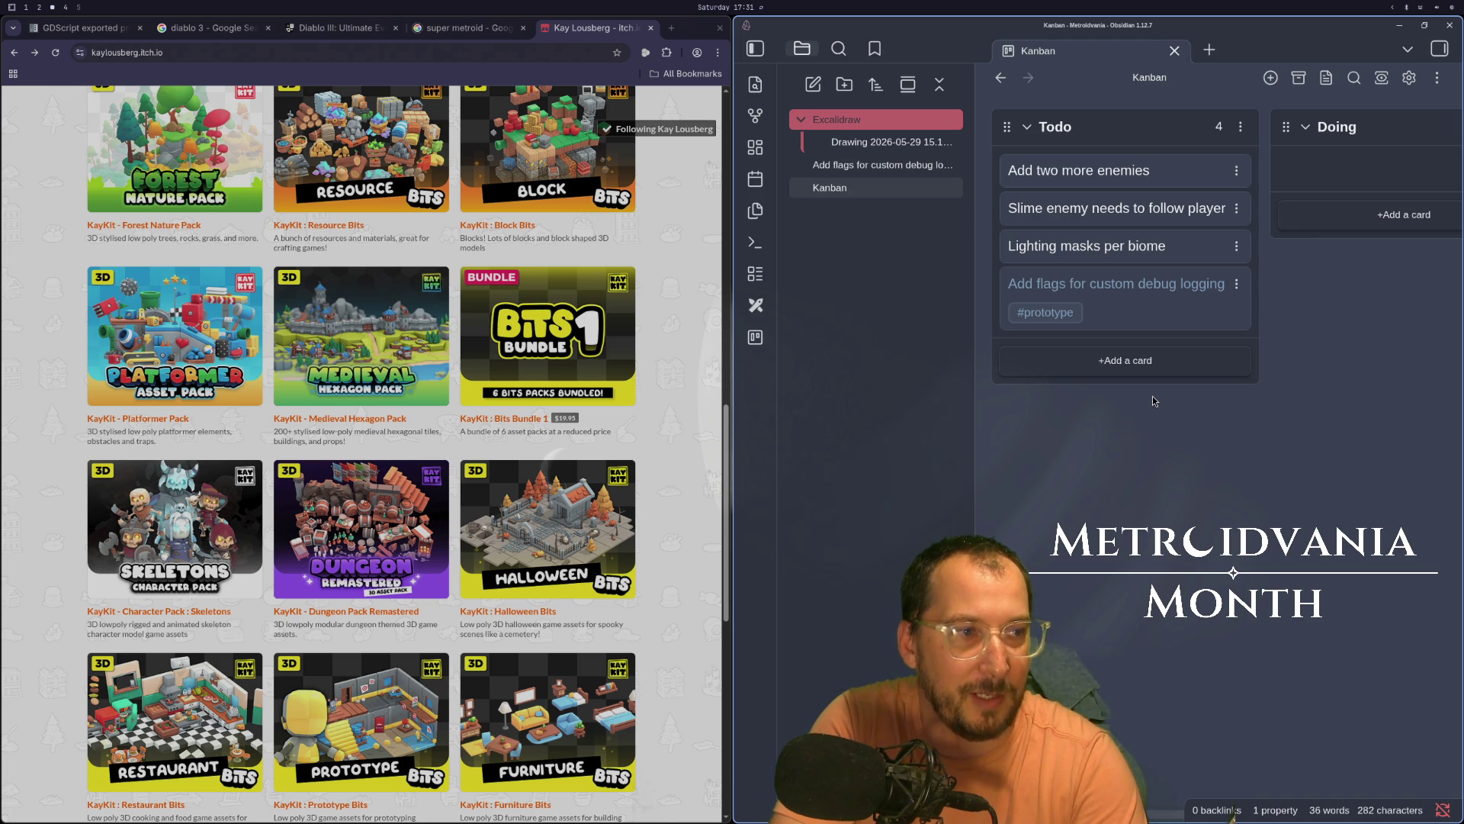
{"action": "left_click", "coordinate": [1105, 360]}
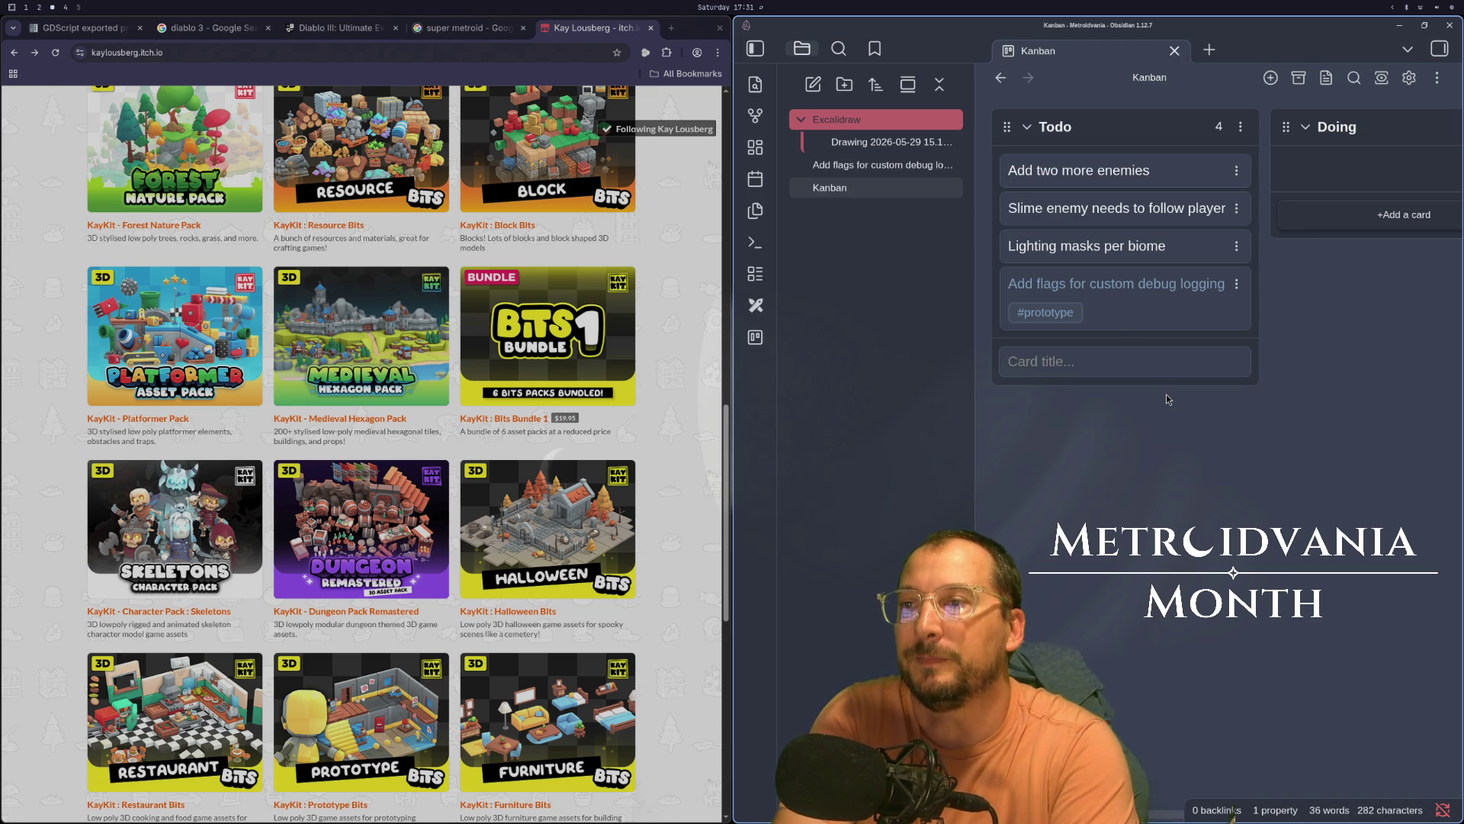
{"action": "type", "text": "Potions to res"}
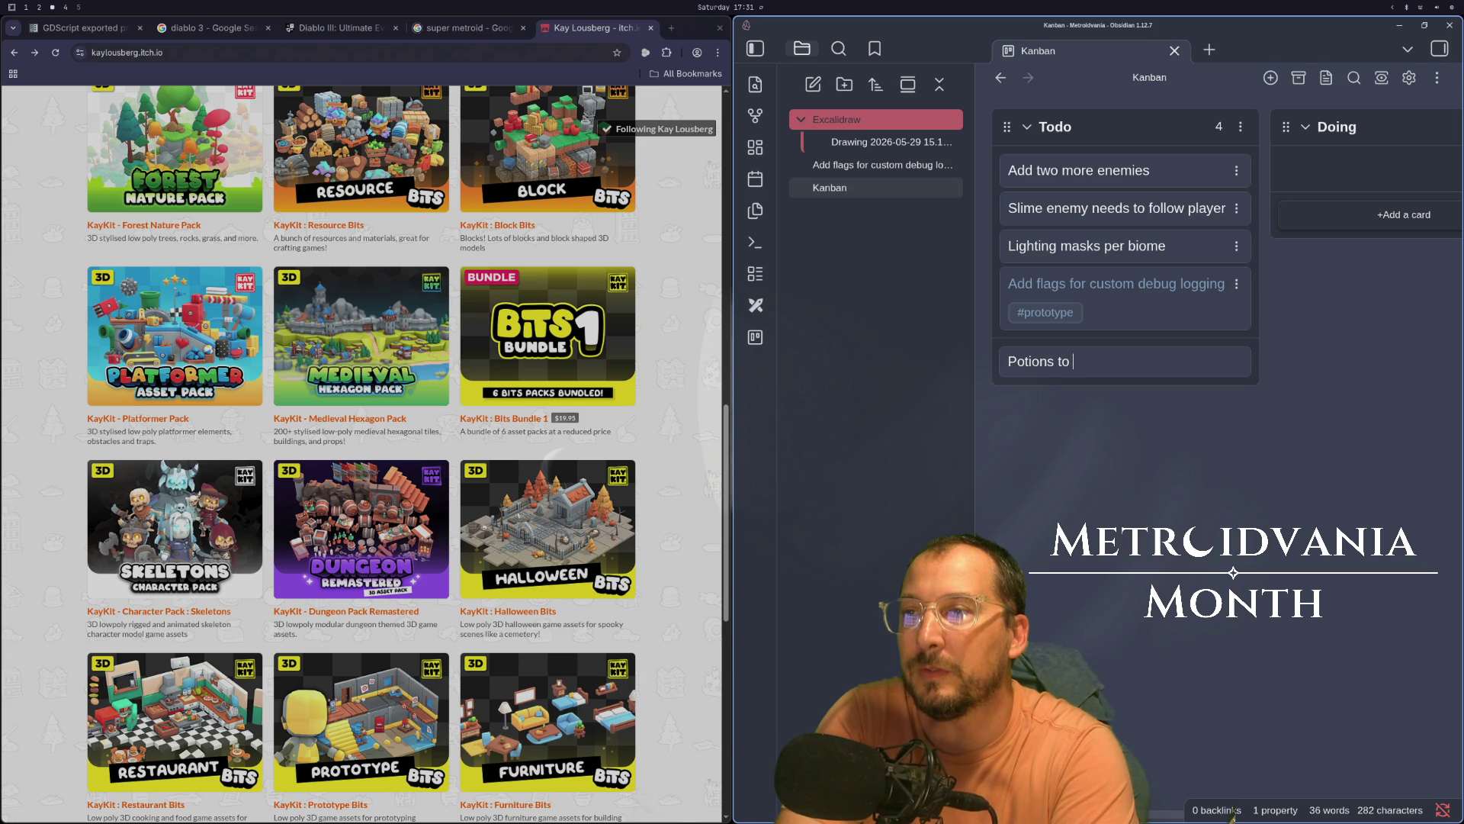
{"action": "type", "text": "tore he"}
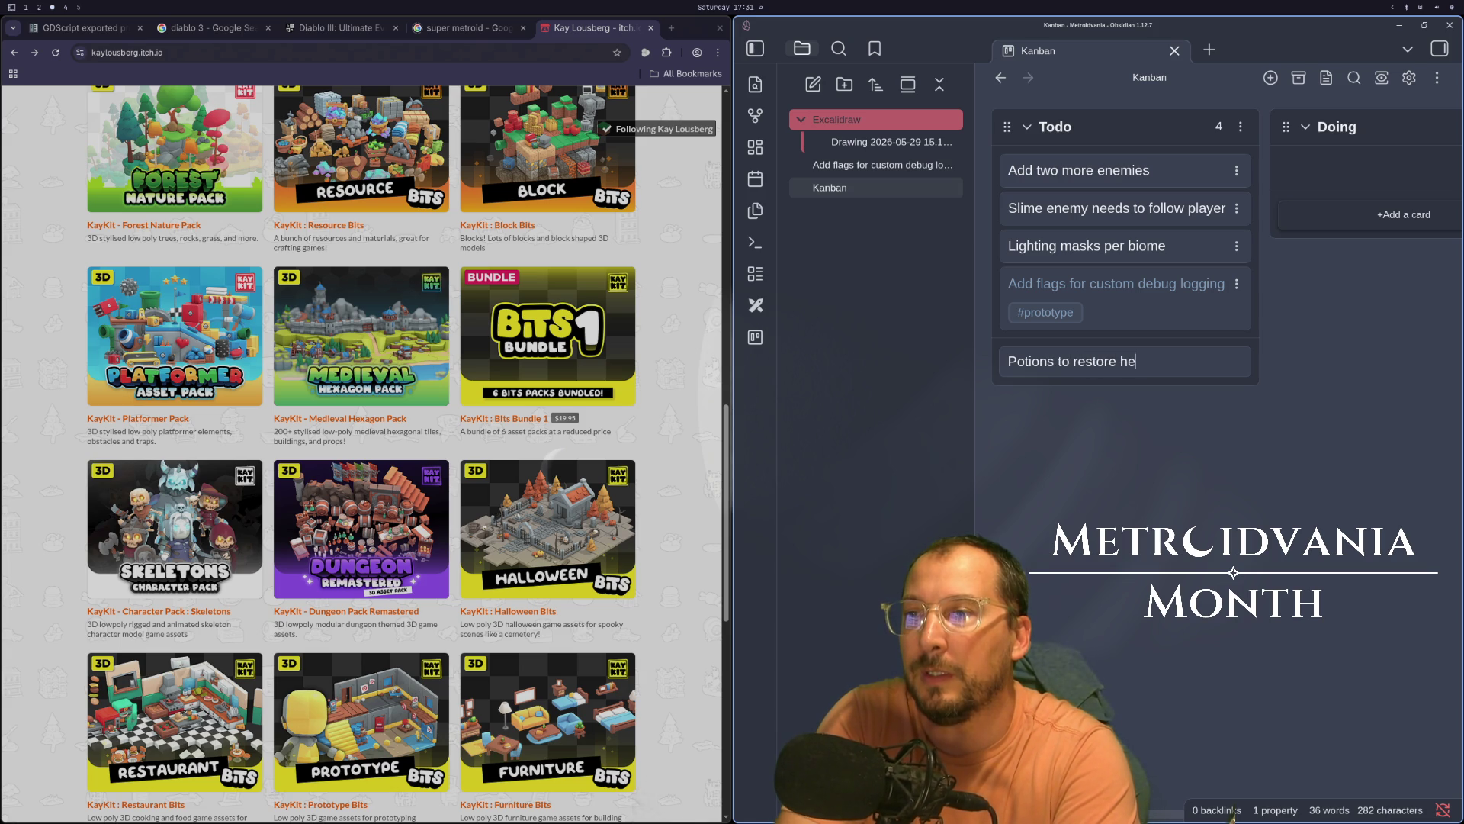
{"action": "key", "text": "BackSpace"}
{"action": "key", "text": "BackSpace"}
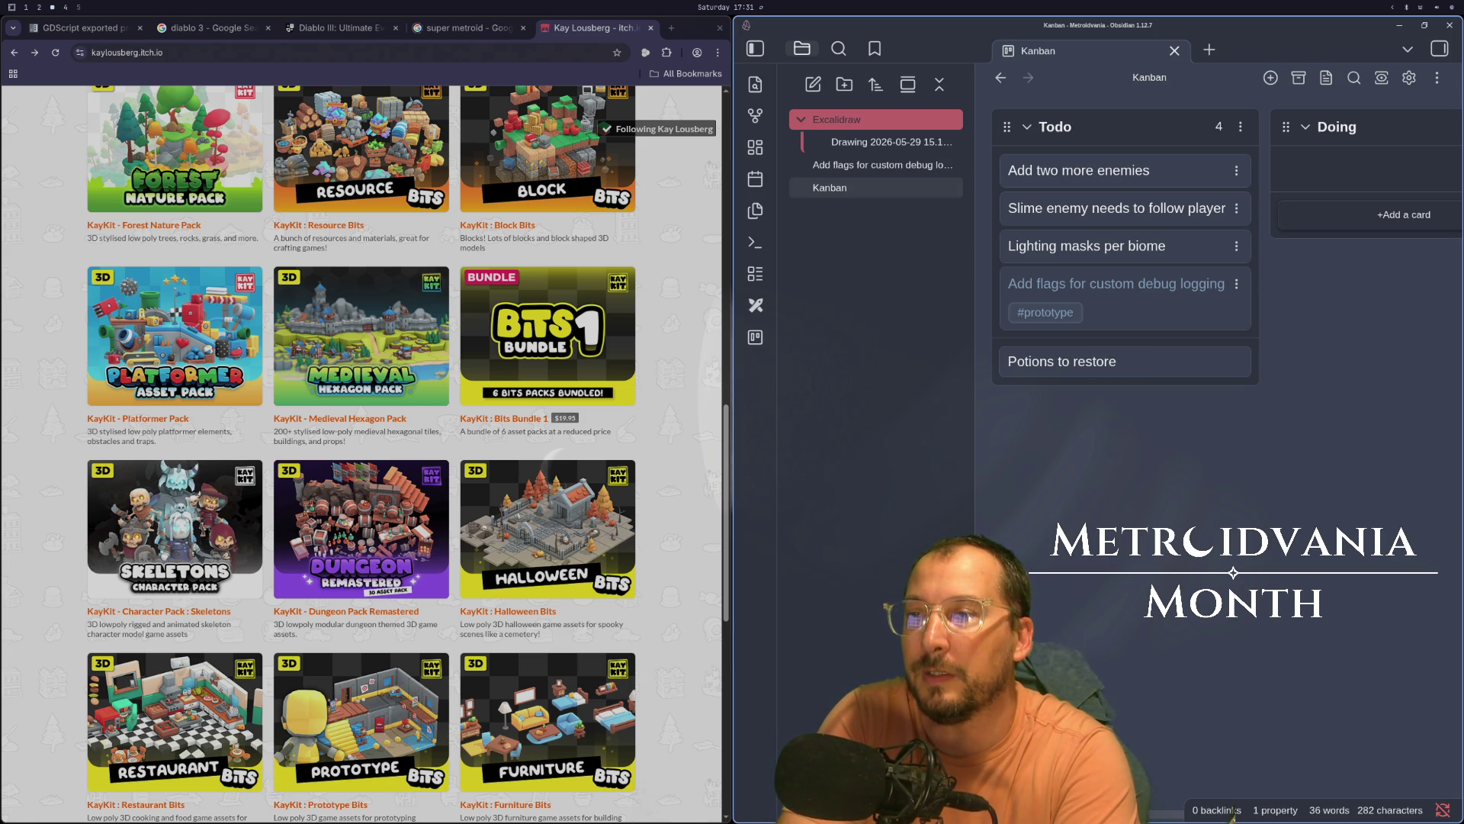
{"action": "type", "text": "ana"}
{"action": "key", "text": "Return"}
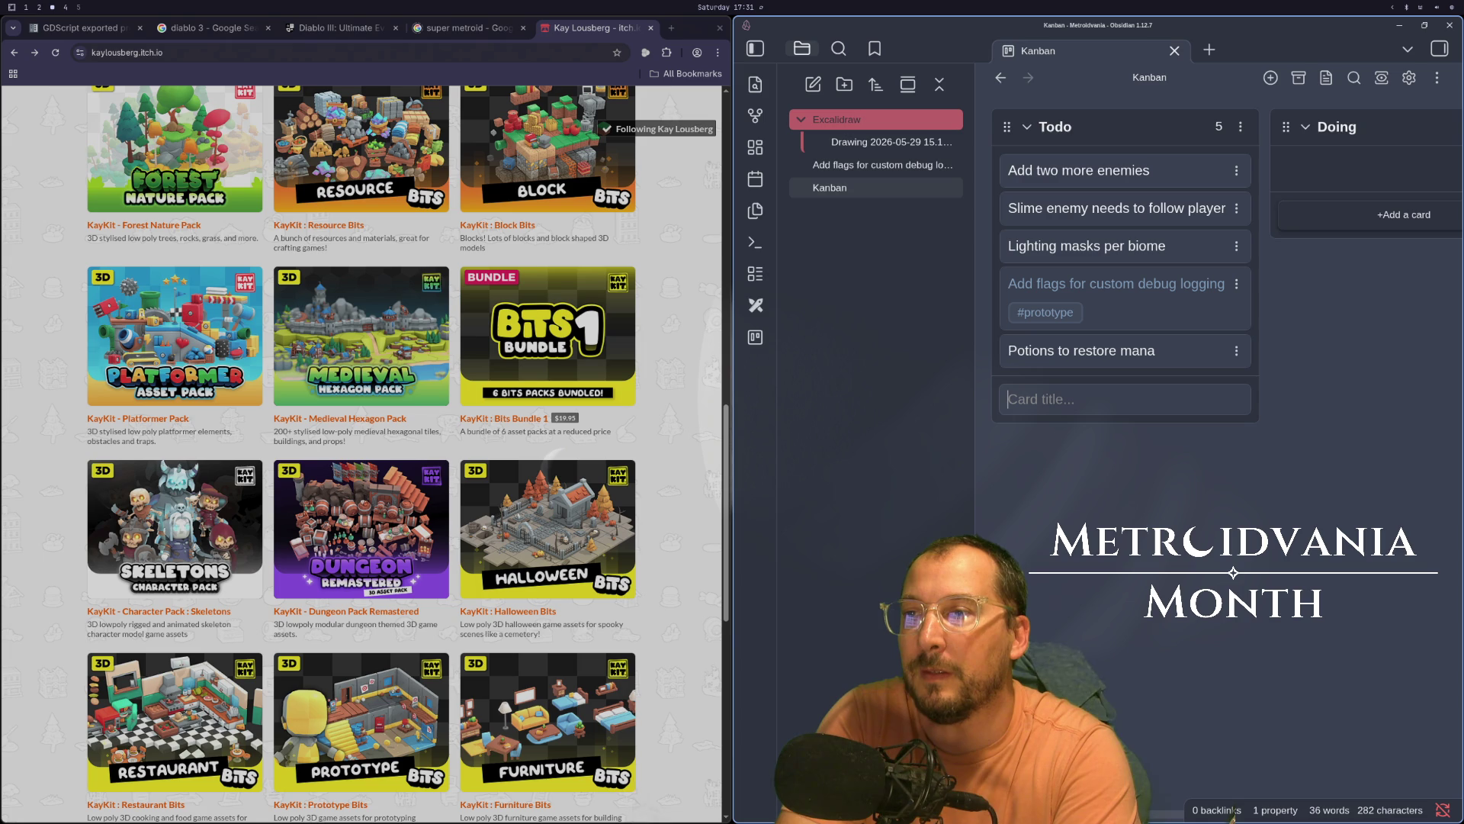
- Add a 'Turkey legs to restore health' card, correcting its misspelled title
{"action": "type", "text": "Turkey "}
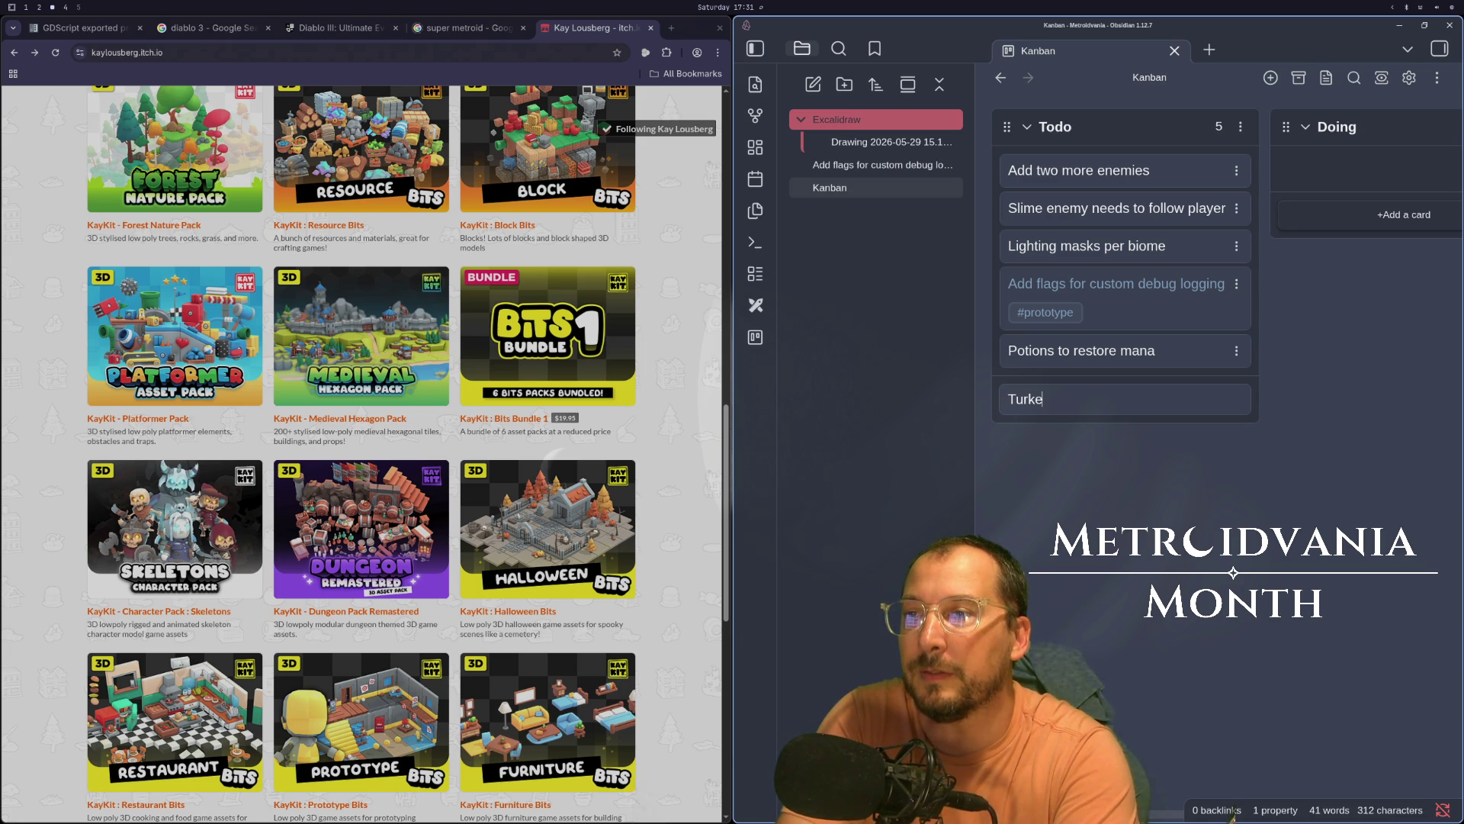
{"action": "type", "text": "legs to restor"}
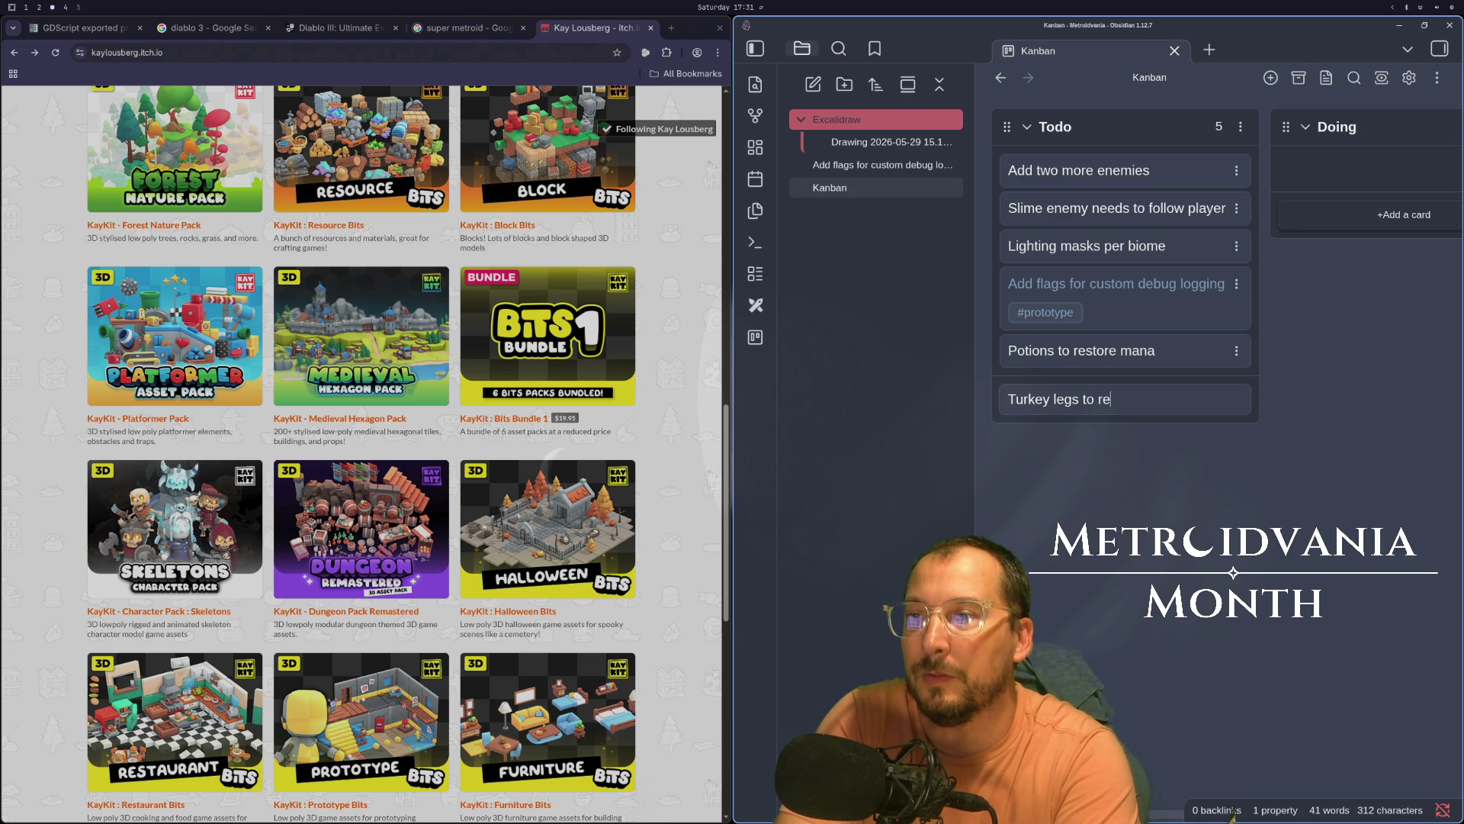
{"action": "type", "text": "e heatlh"}
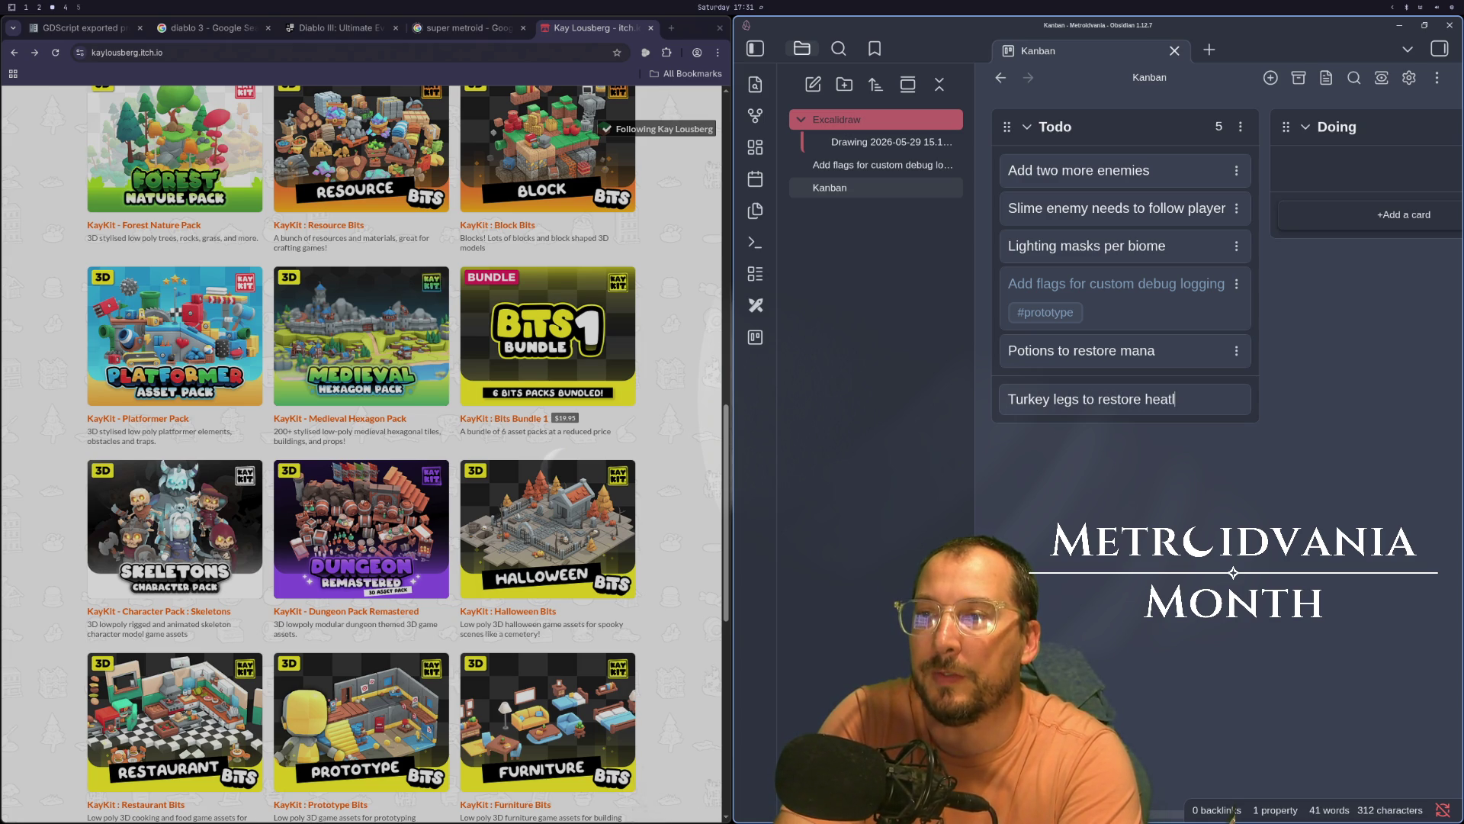
{"action": "key", "text": "Return"}
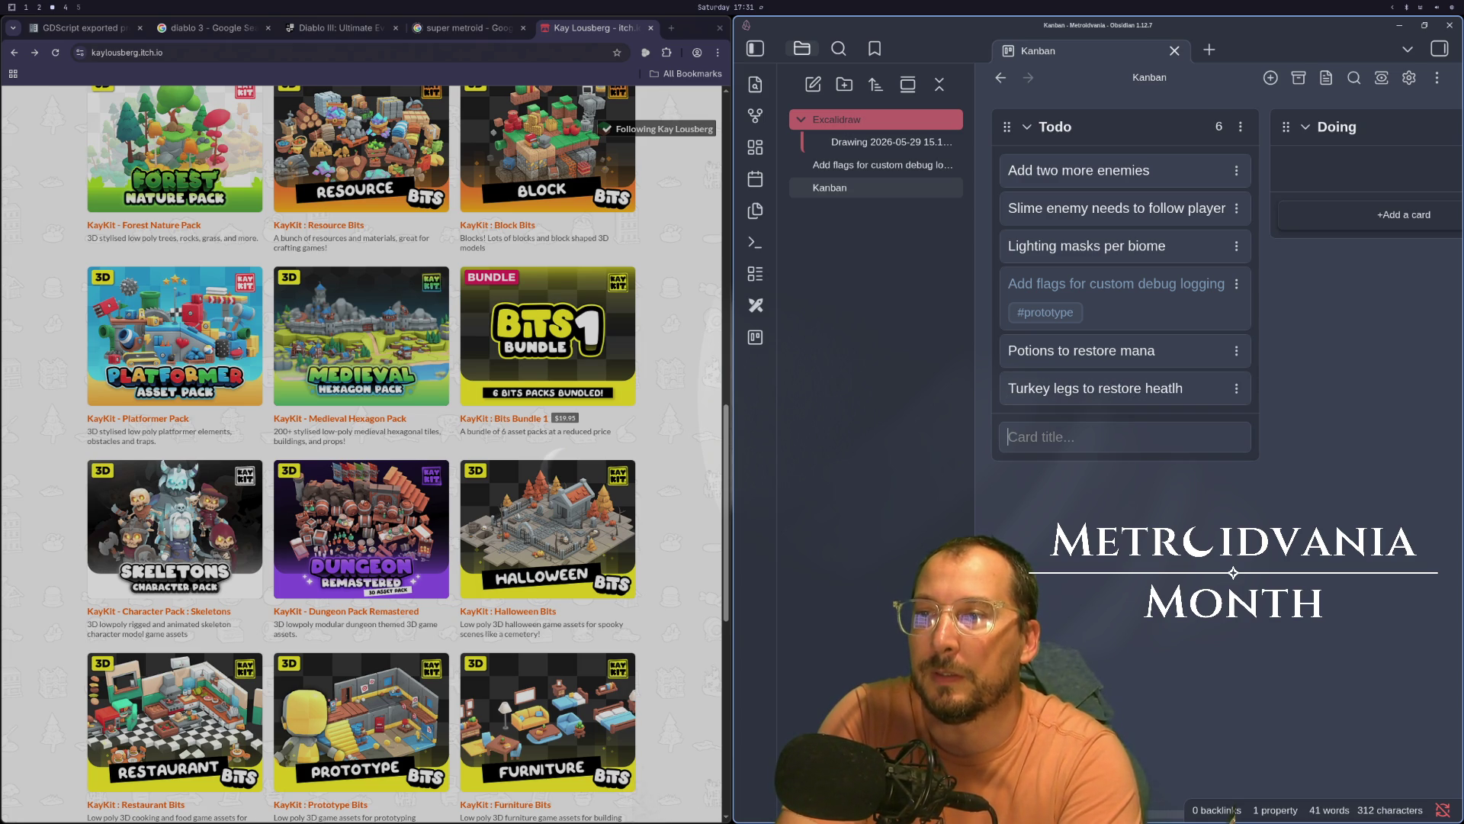
{"action": "double_click", "coordinate": [1194, 387]}
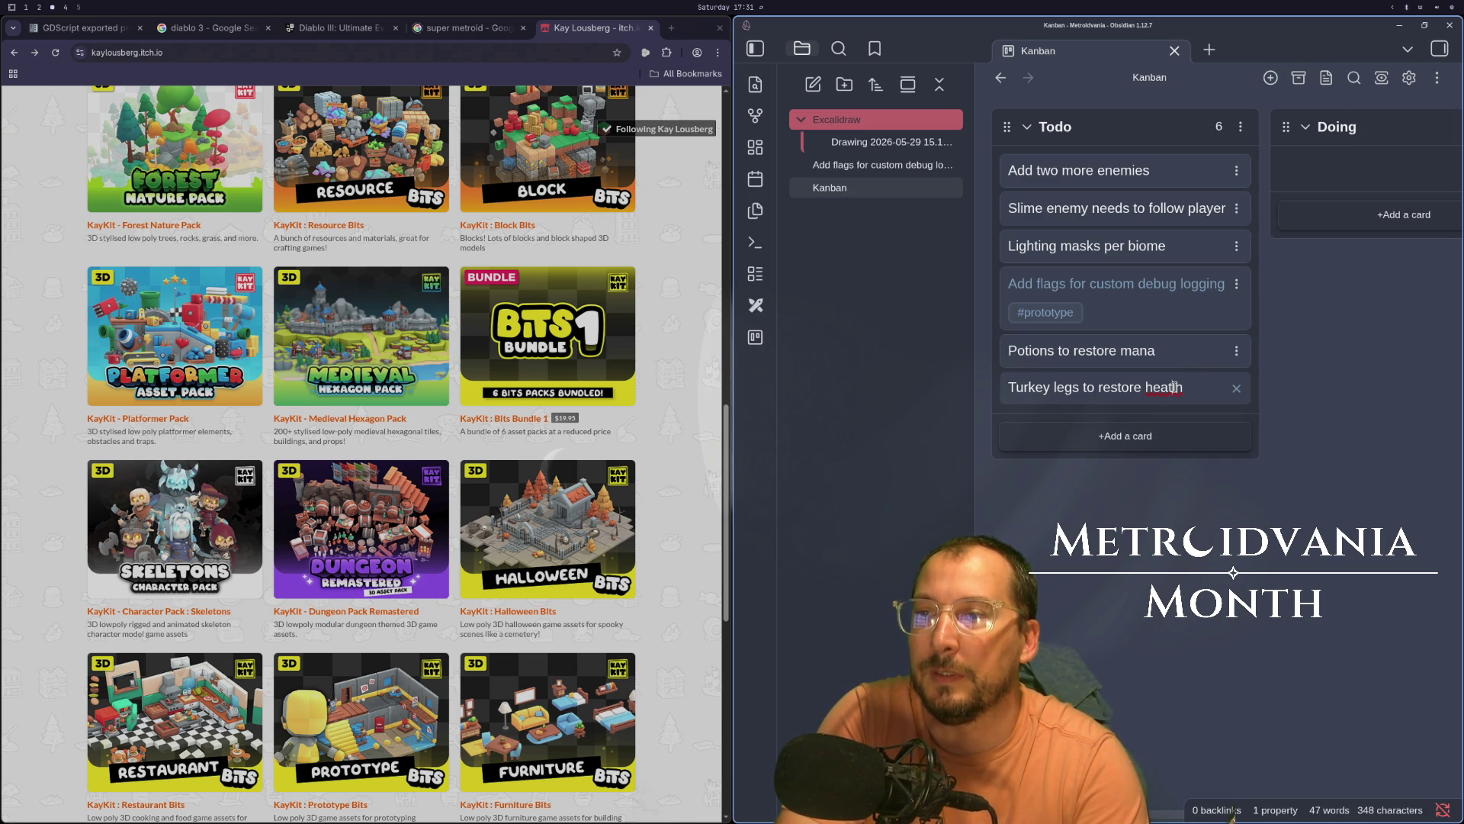
{"action": "key", "text": "BackSpace"}
{"action": "key", "text": "BackSpace"}
{"action": "key", "text": "BackSpace"}
{"action": "type", "text": "lth"}
{"action": "key", "text": "Return"}
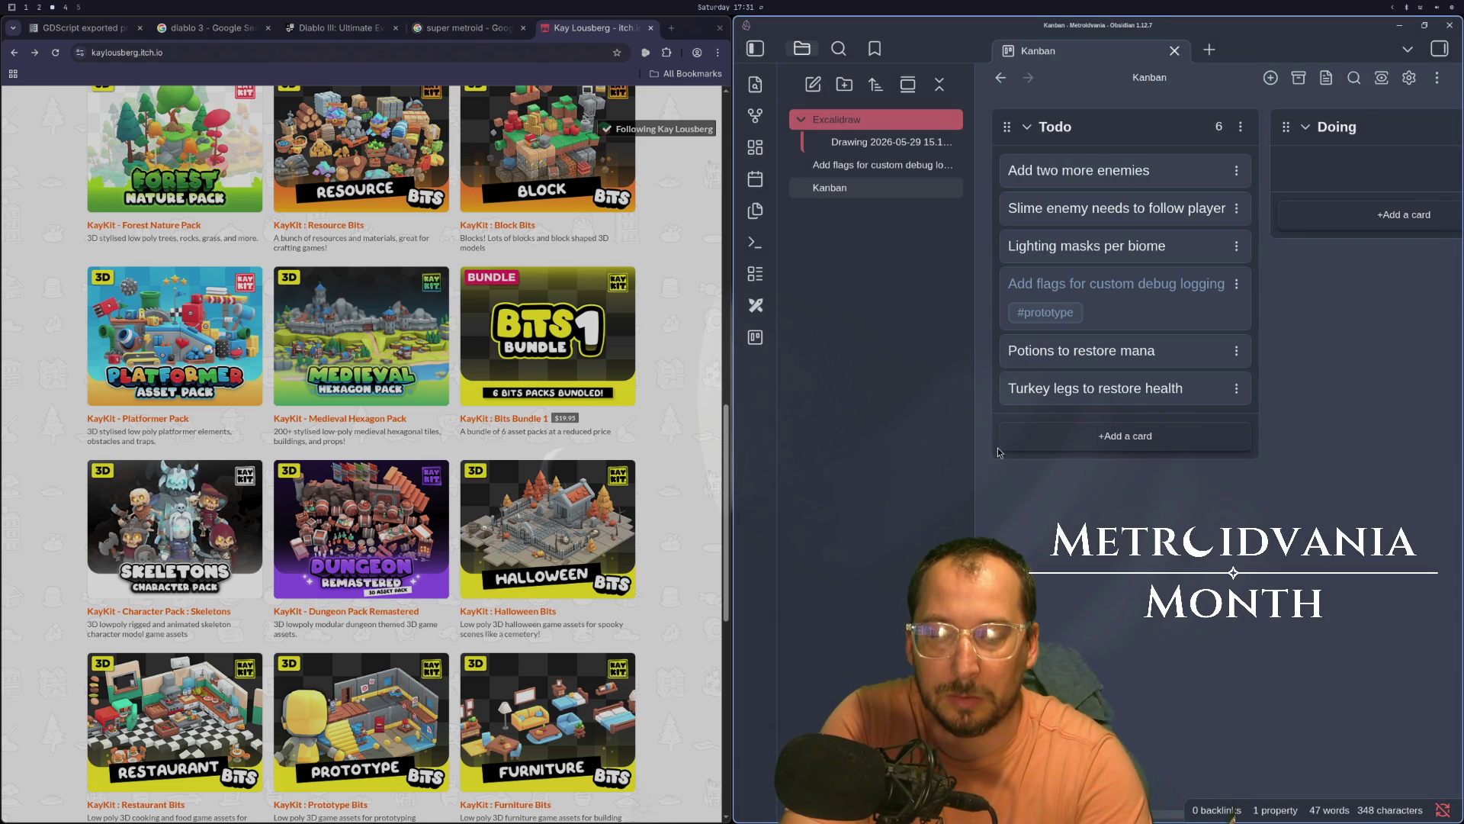
- Add the cards 'Gems to increase mana' and 'Golden apples to increase mana'
{"action": "left_click", "coordinate": [1110, 427]}
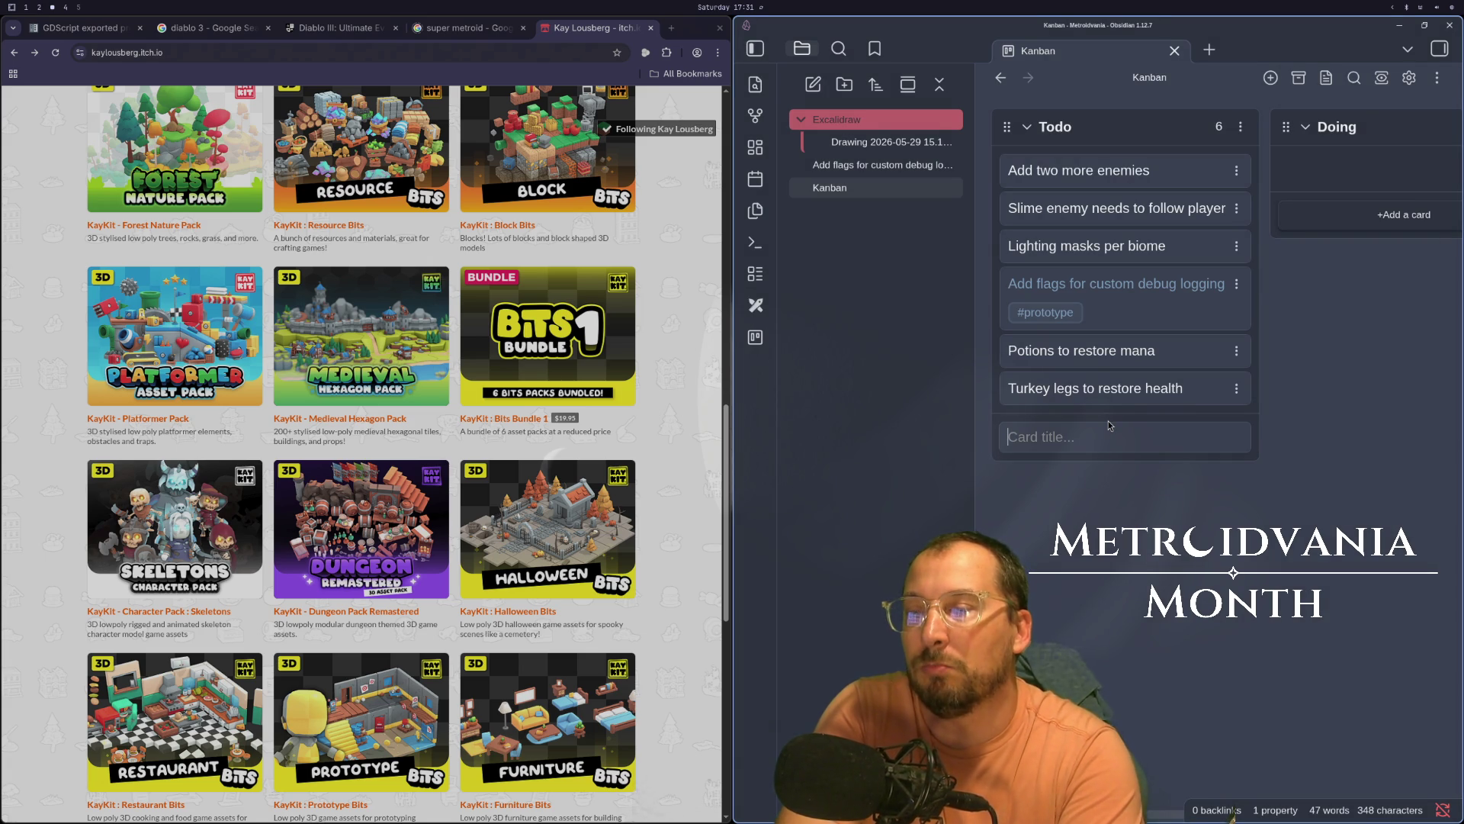
{"action": "type", "text": "Gems to in"}
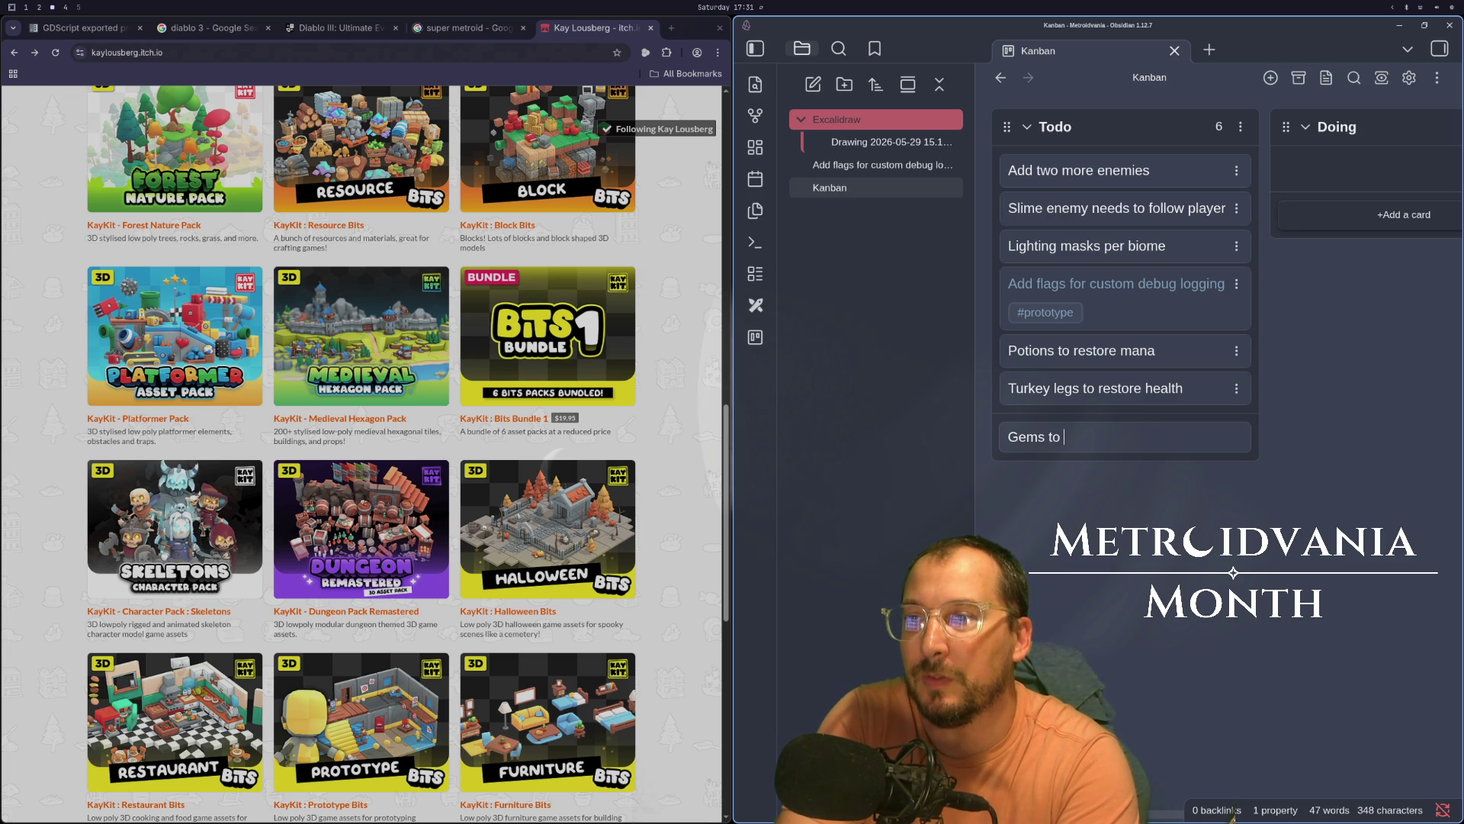
{"action": "type", "text": "crease ma"}
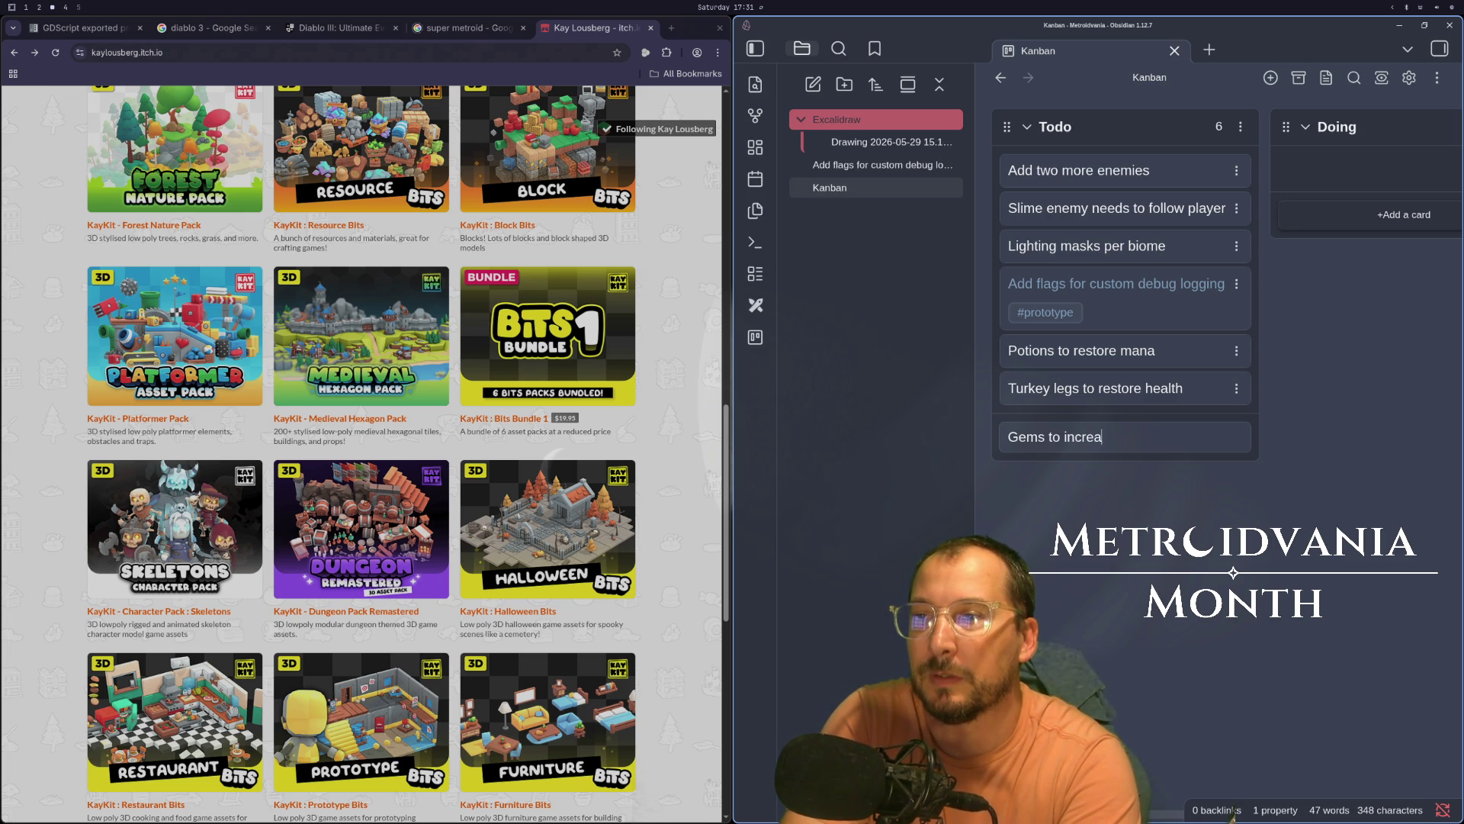
{"action": "type", "text": "na"}
{"action": "key", "text": "Return"}
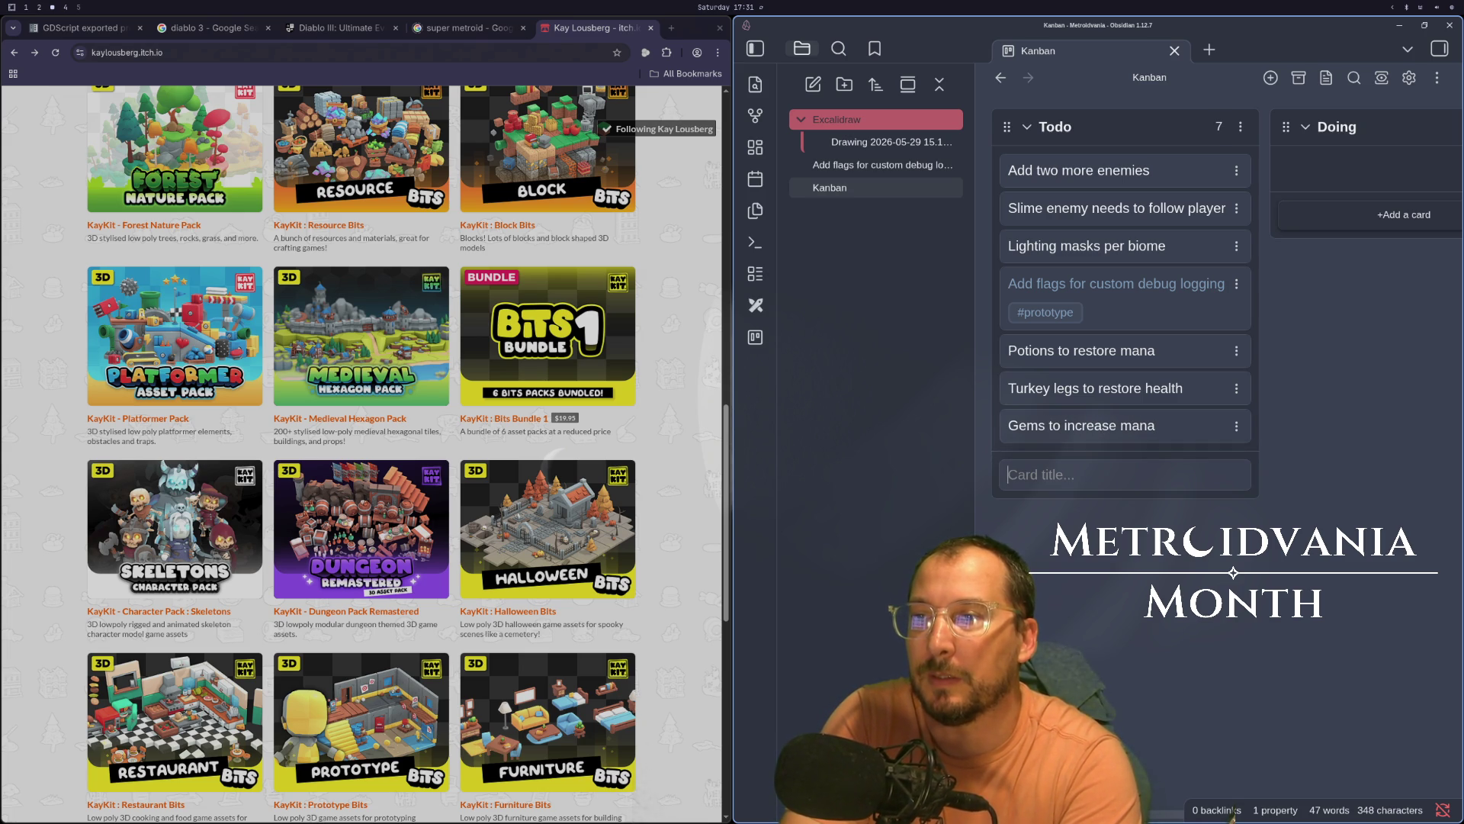
{"action": "type", "text": "Golden apples to incr"}
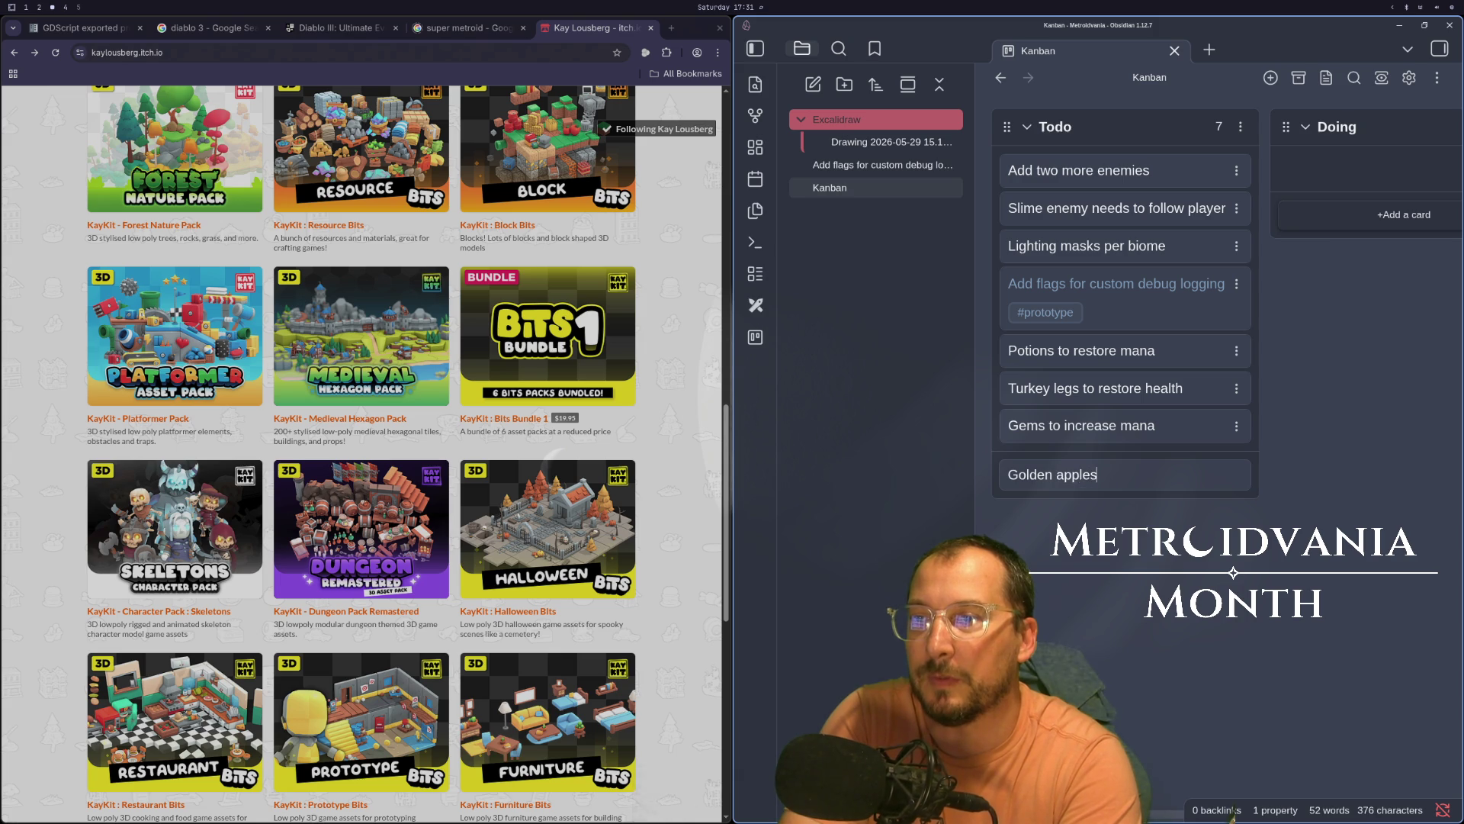
{"action": "type", "text": "ease mana"}
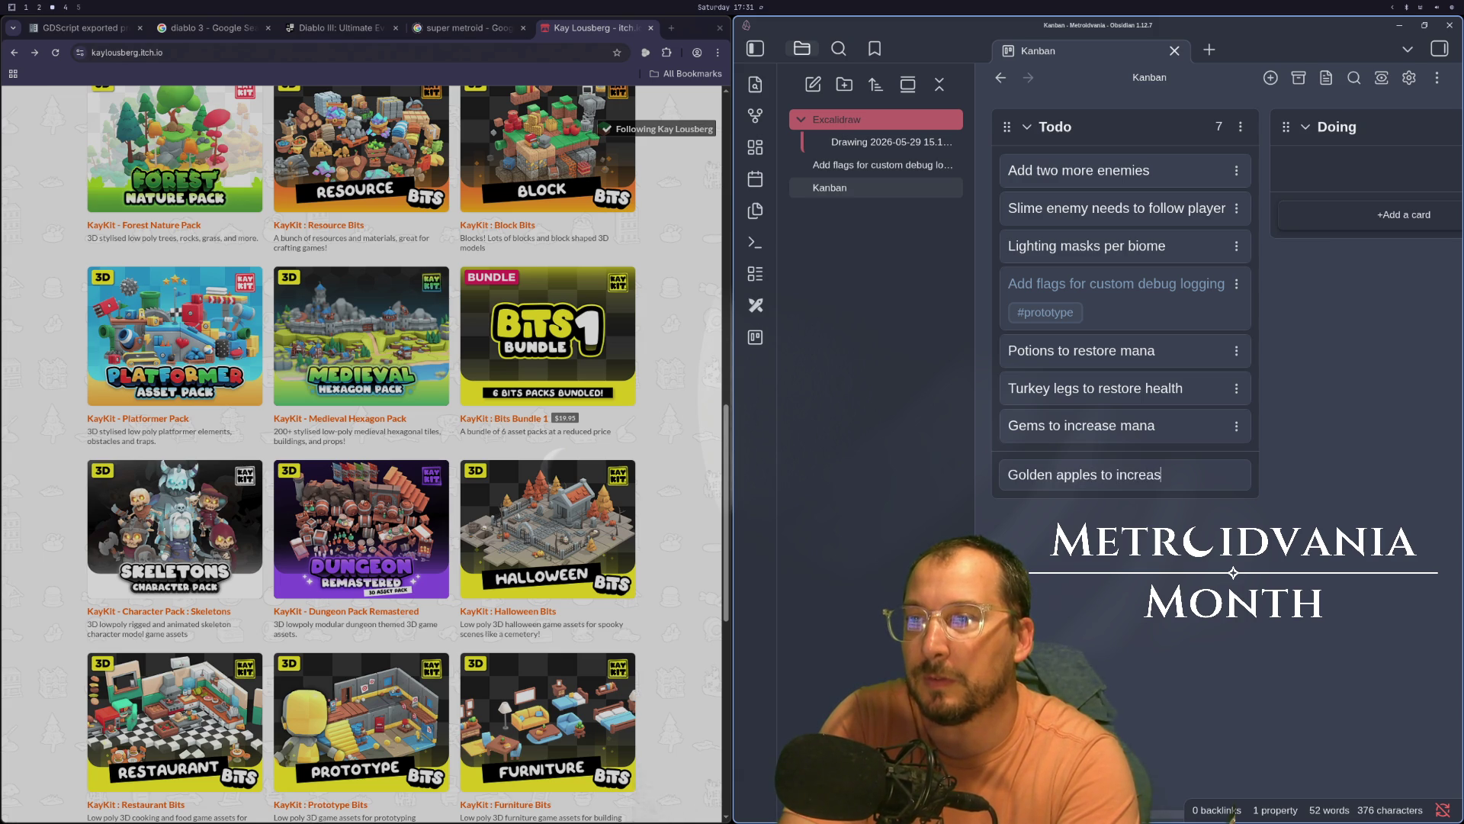
{"action": "key", "text": "Return"}
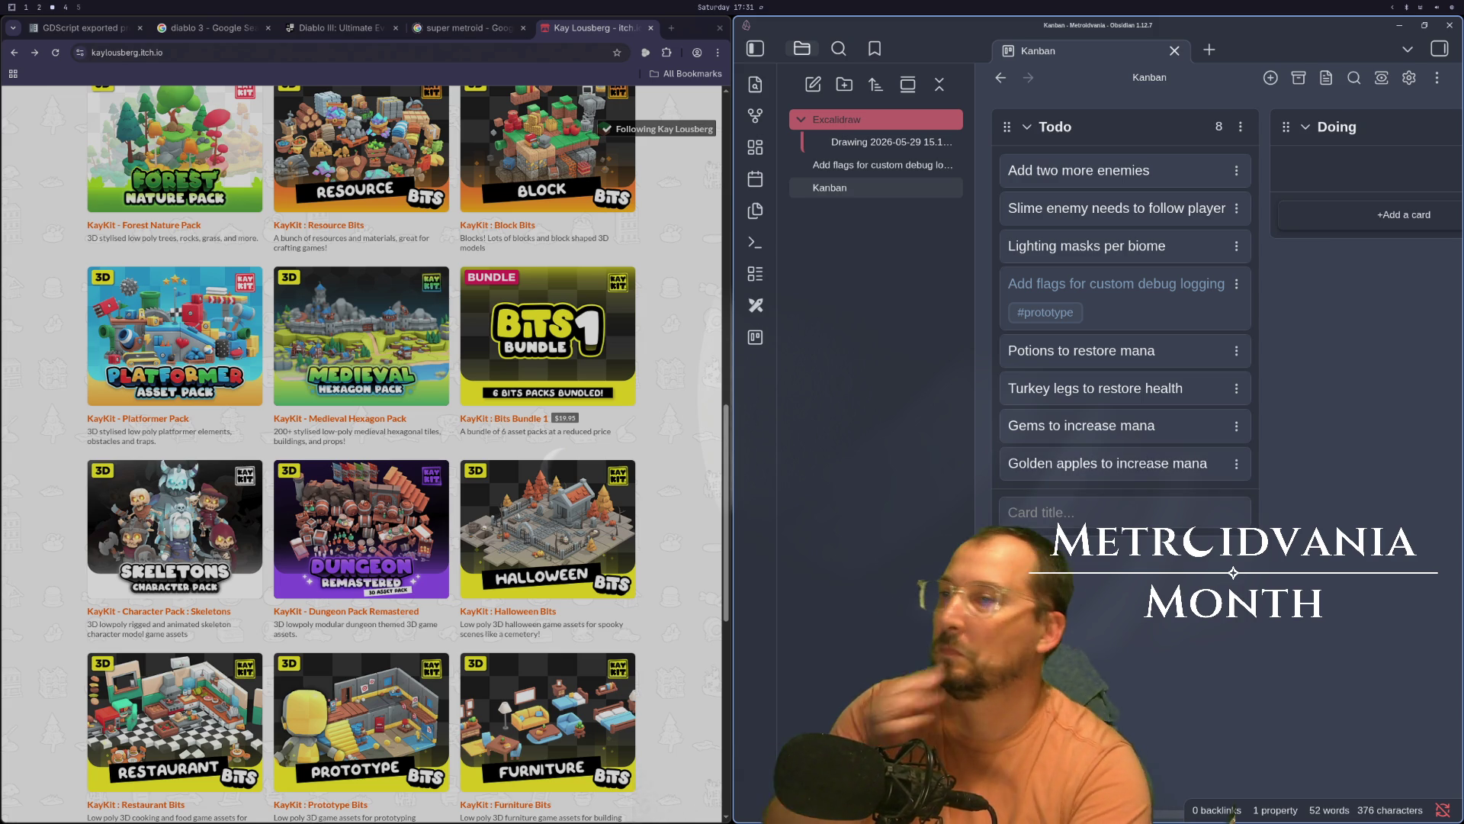
{"action": "scroll", "coordinate": [335, 401], "scroll_direction": "up", "scroll_amount": 5}
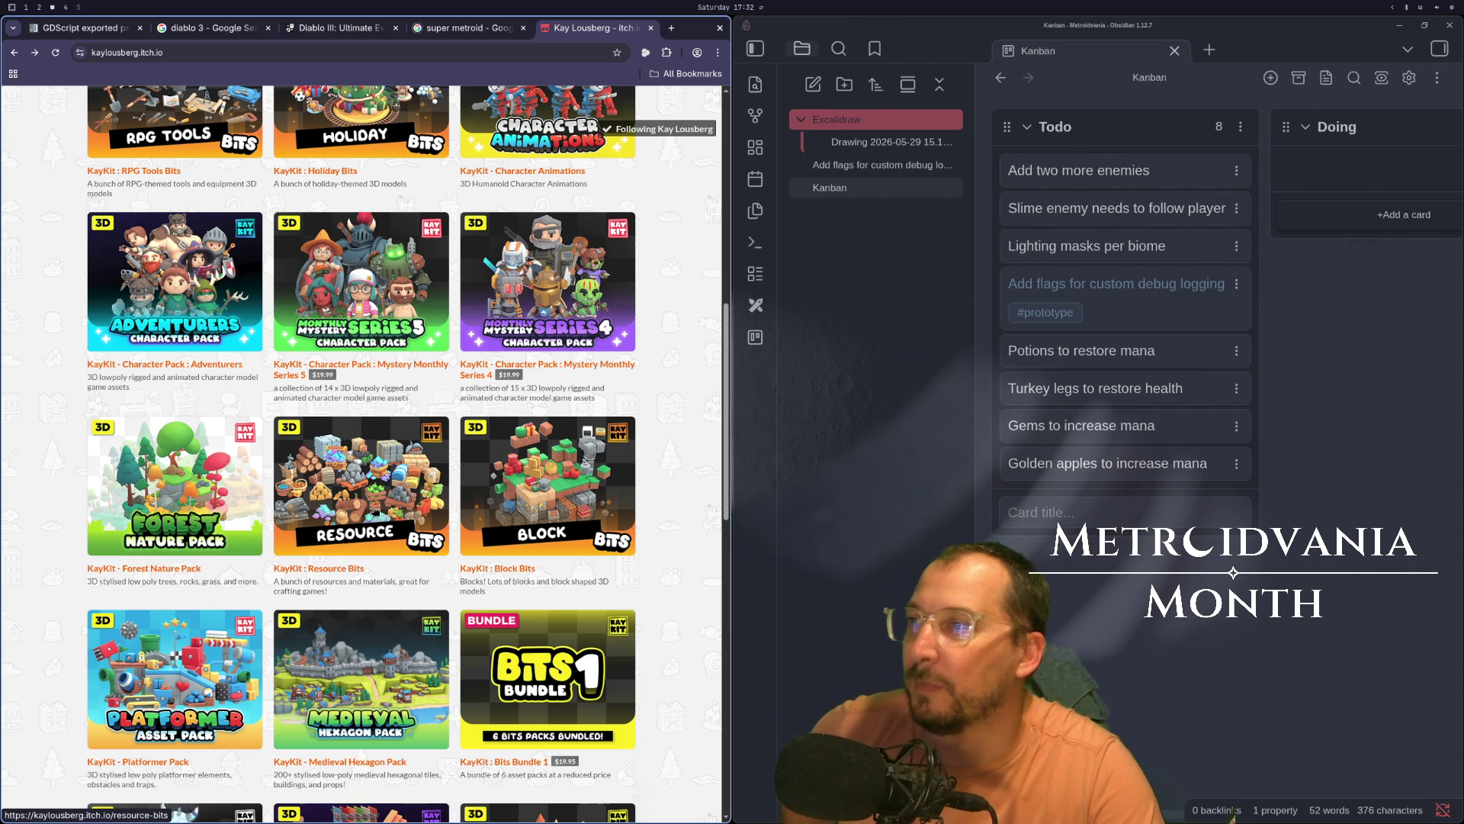
{"action": "left_click", "coordinate": [340, 474]}
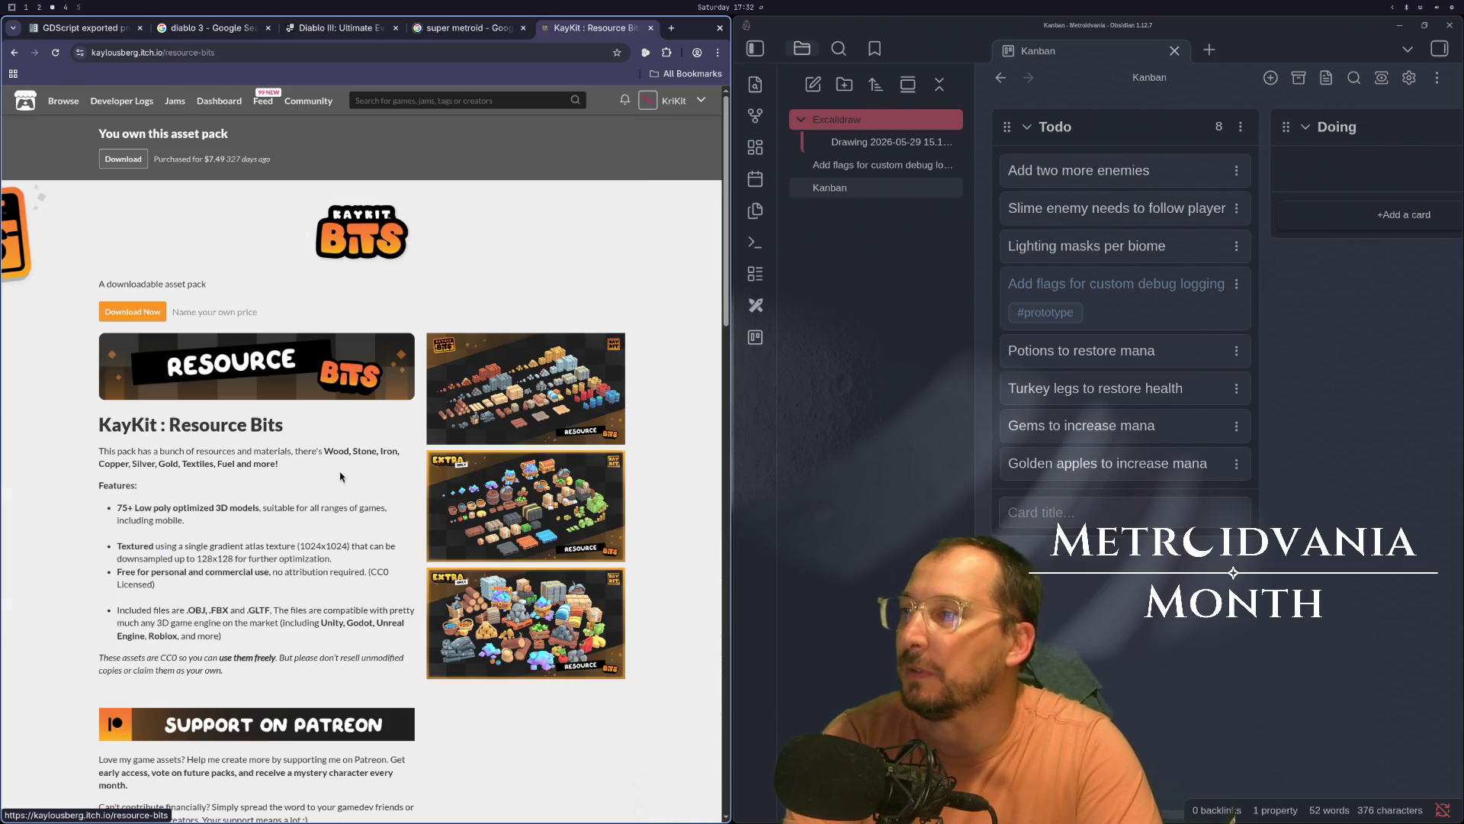
{"action": "left_click", "coordinate": [543, 649]}
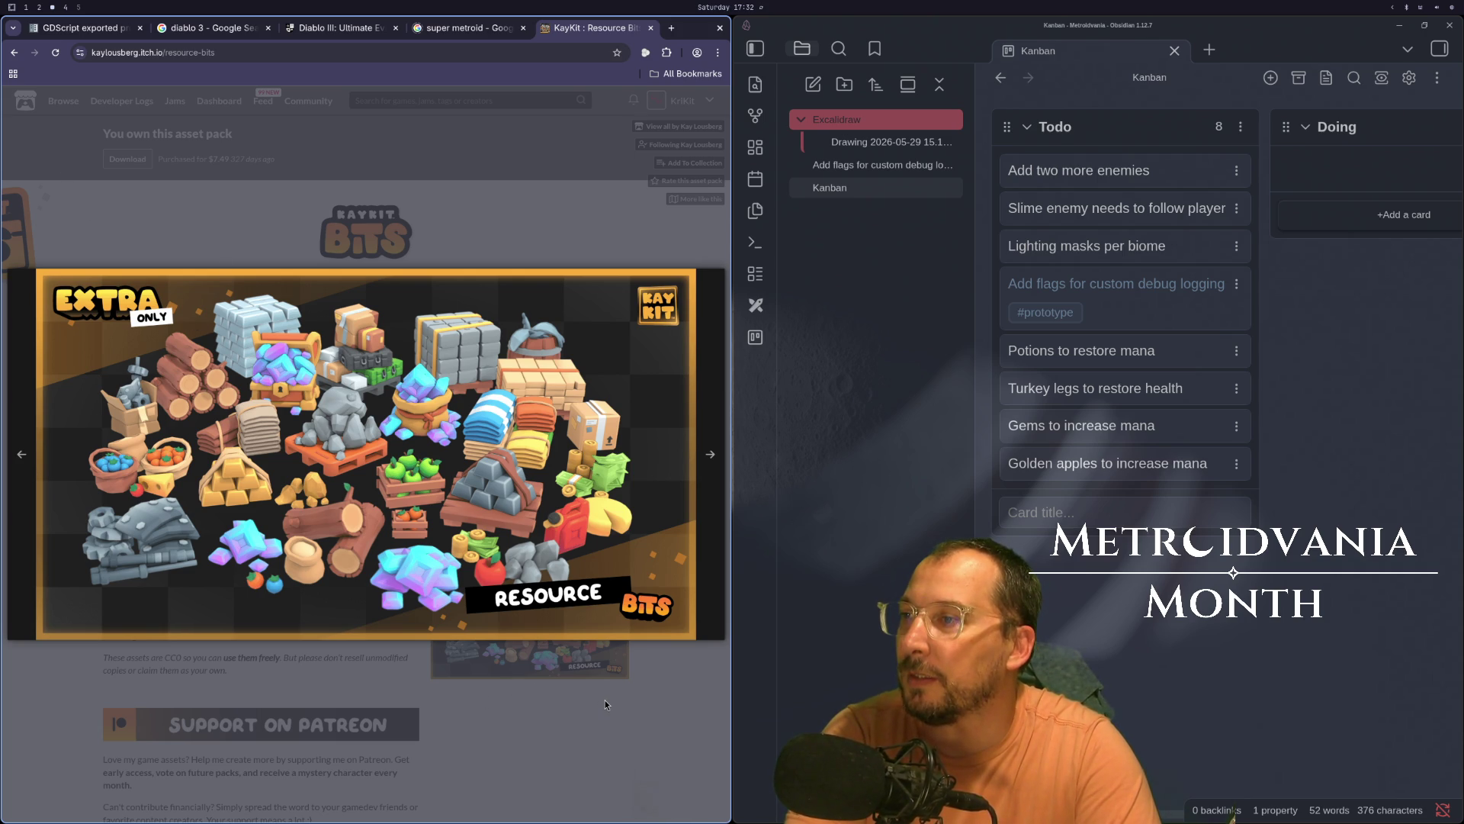
{"action": "left_click", "coordinate": [130, 134]}
{"action": "left_click", "coordinate": [13, 52]}
{"action": "scroll", "coordinate": [307, 410], "scroll_direction": "down", "scroll_amount": 3}
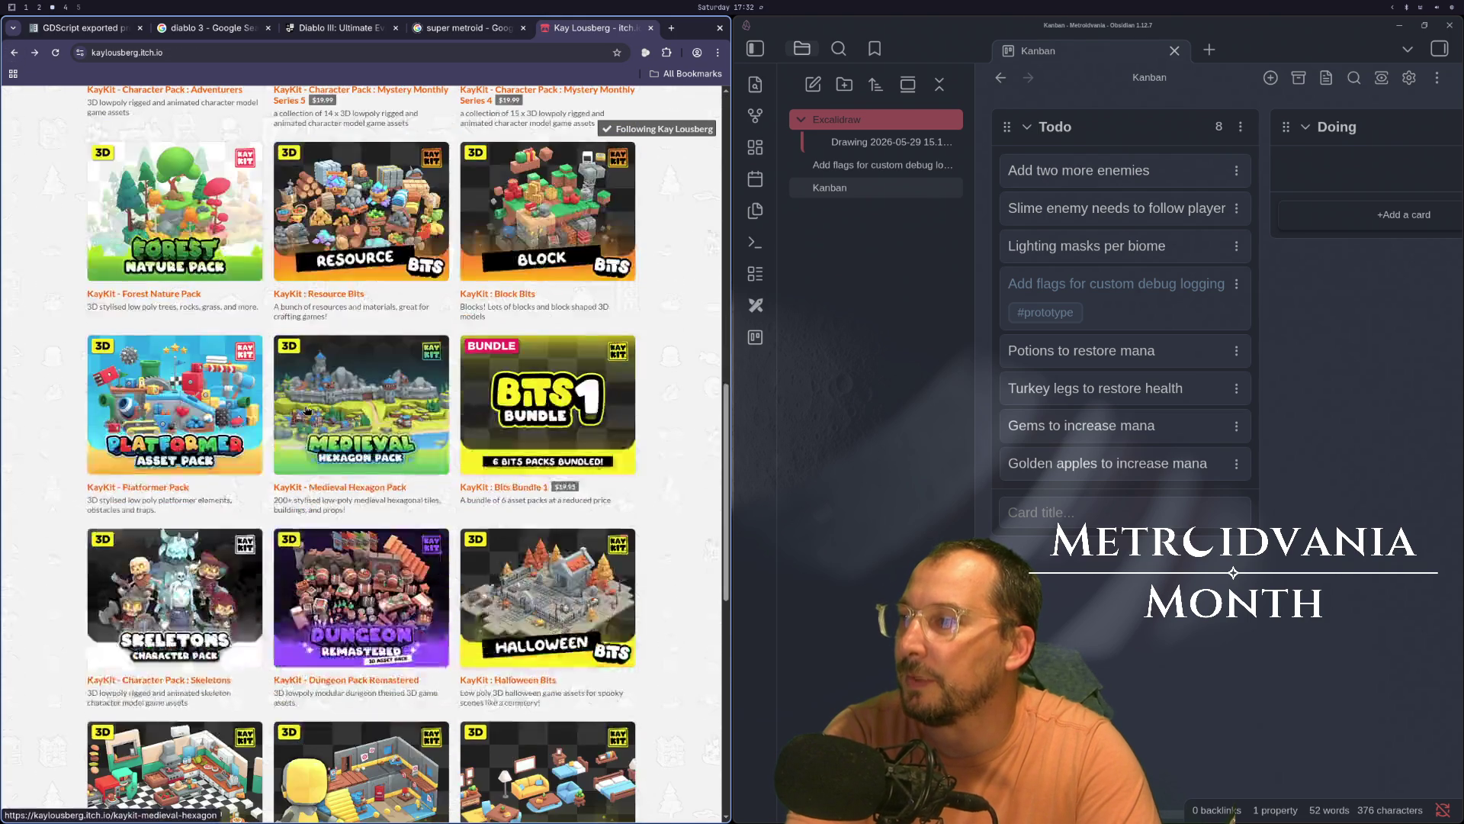
{"action": "scroll", "coordinate": [204, 624], "scroll_direction": "down", "scroll_amount": 6}
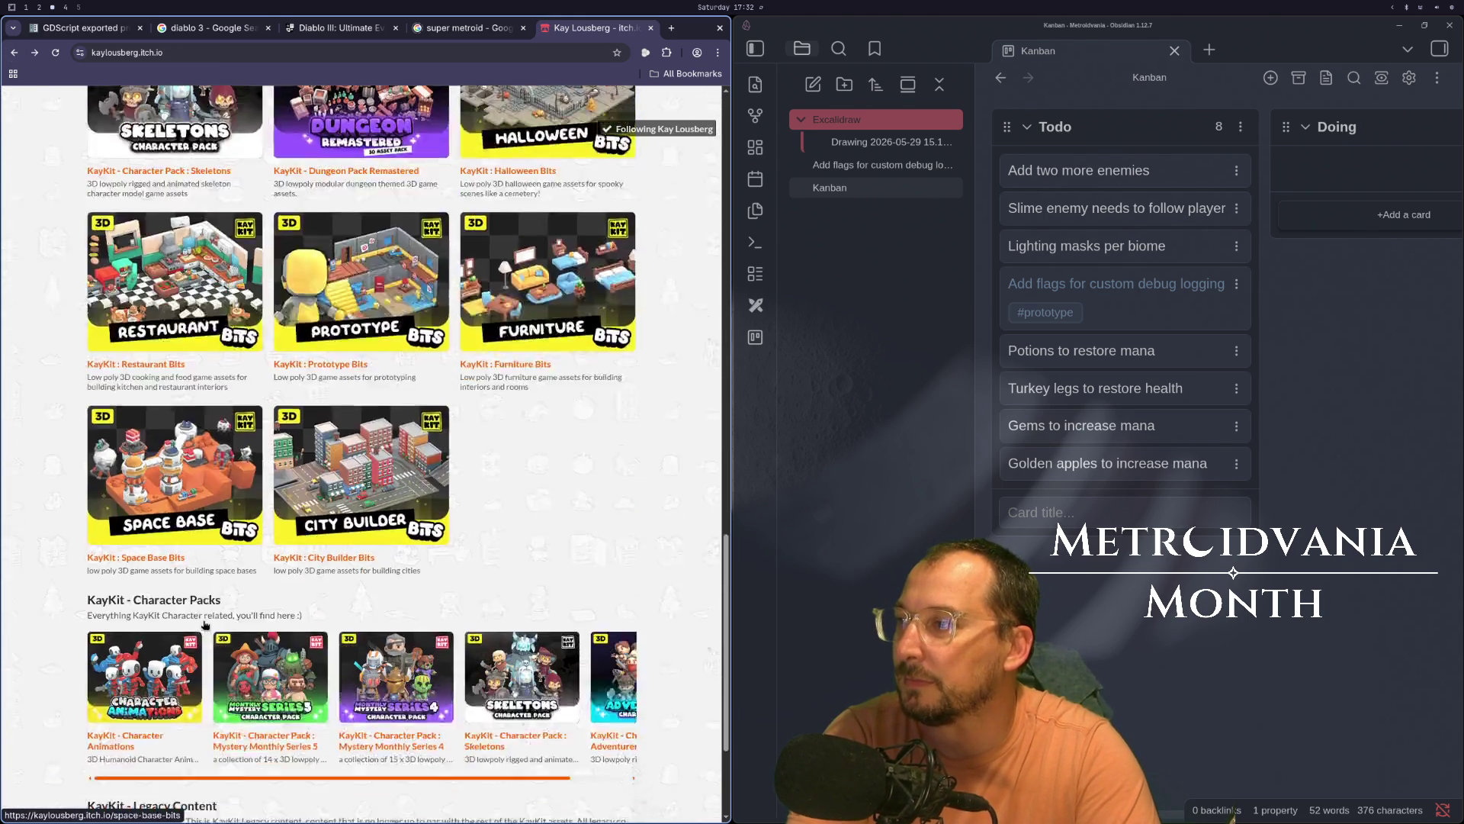
{"action": "scroll", "coordinate": [204, 624], "scroll_direction": "down", "scroll_amount": 3}
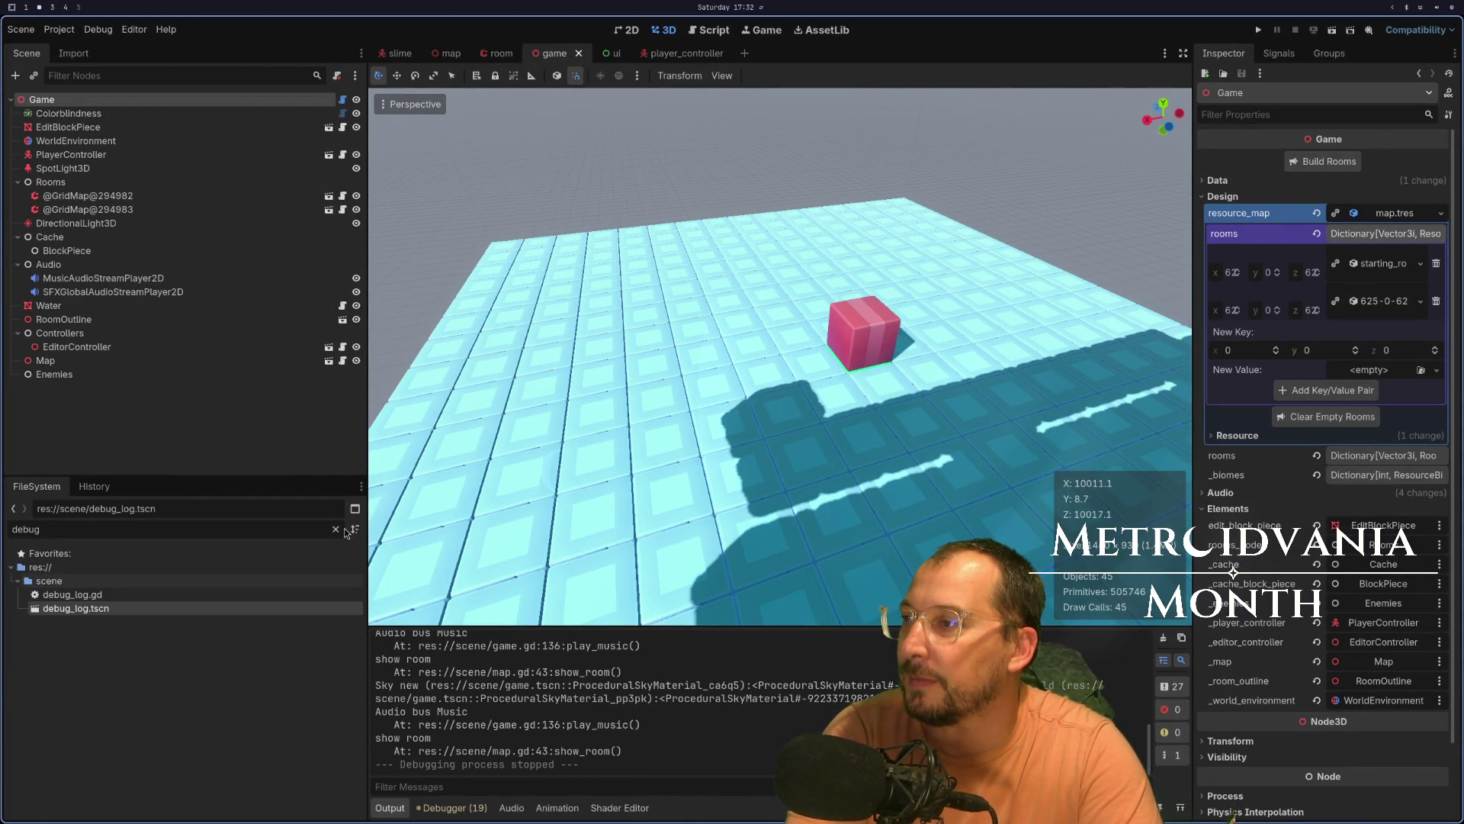
- Remove the 'debug' FileSystem filter and collapse the sfx folder at the top
{"action": "key", "text": "BackSpace"}
{"action": "key", "text": "BackSpace"}
{"action": "key", "text": "BackSpace"}
{"action": "scroll", "coordinate": [48, 647], "scroll_direction": "up", "scroll_amount": 15}
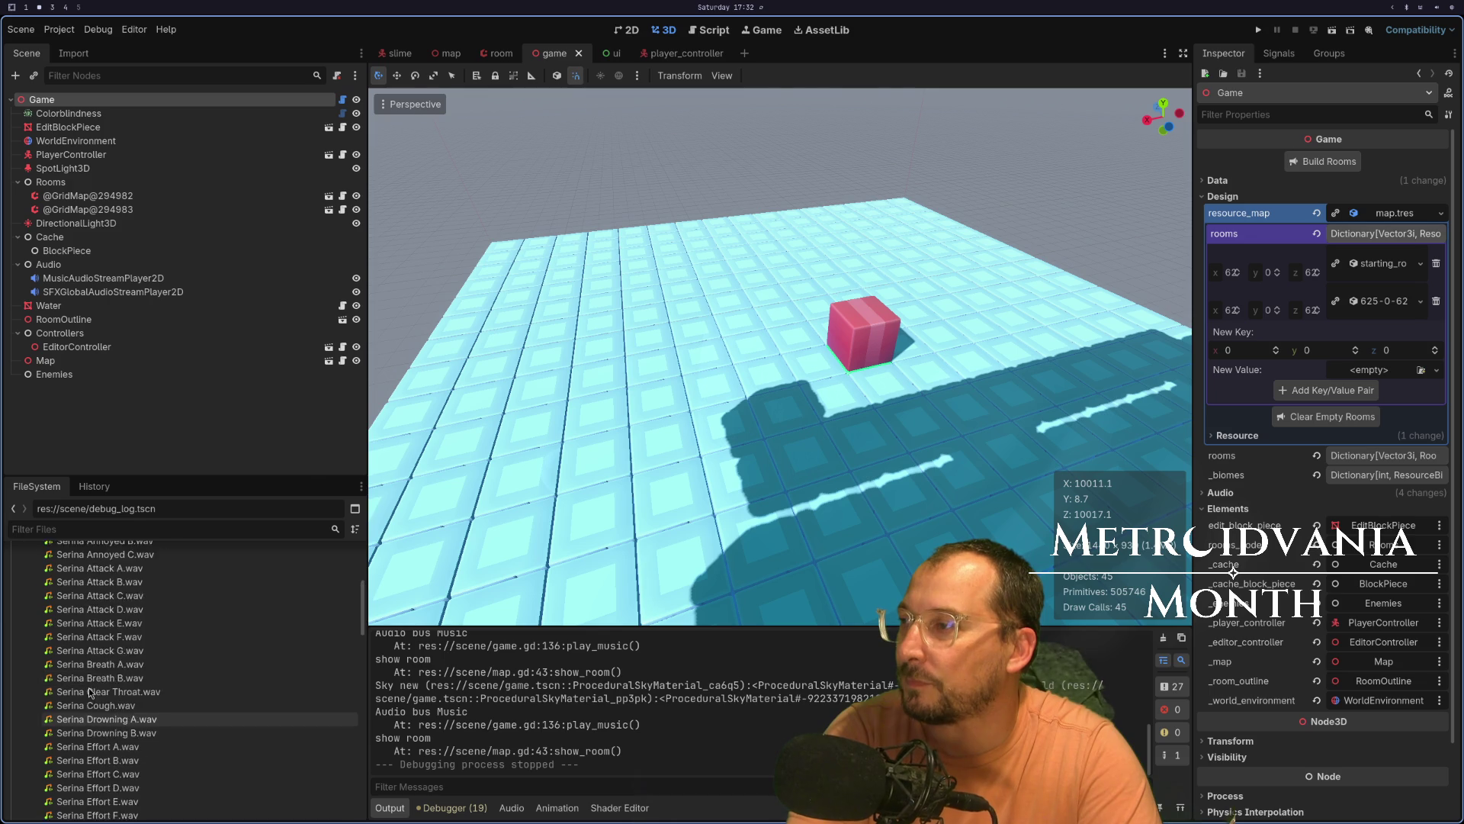
{"action": "left_click", "coordinate": [25, 717]}
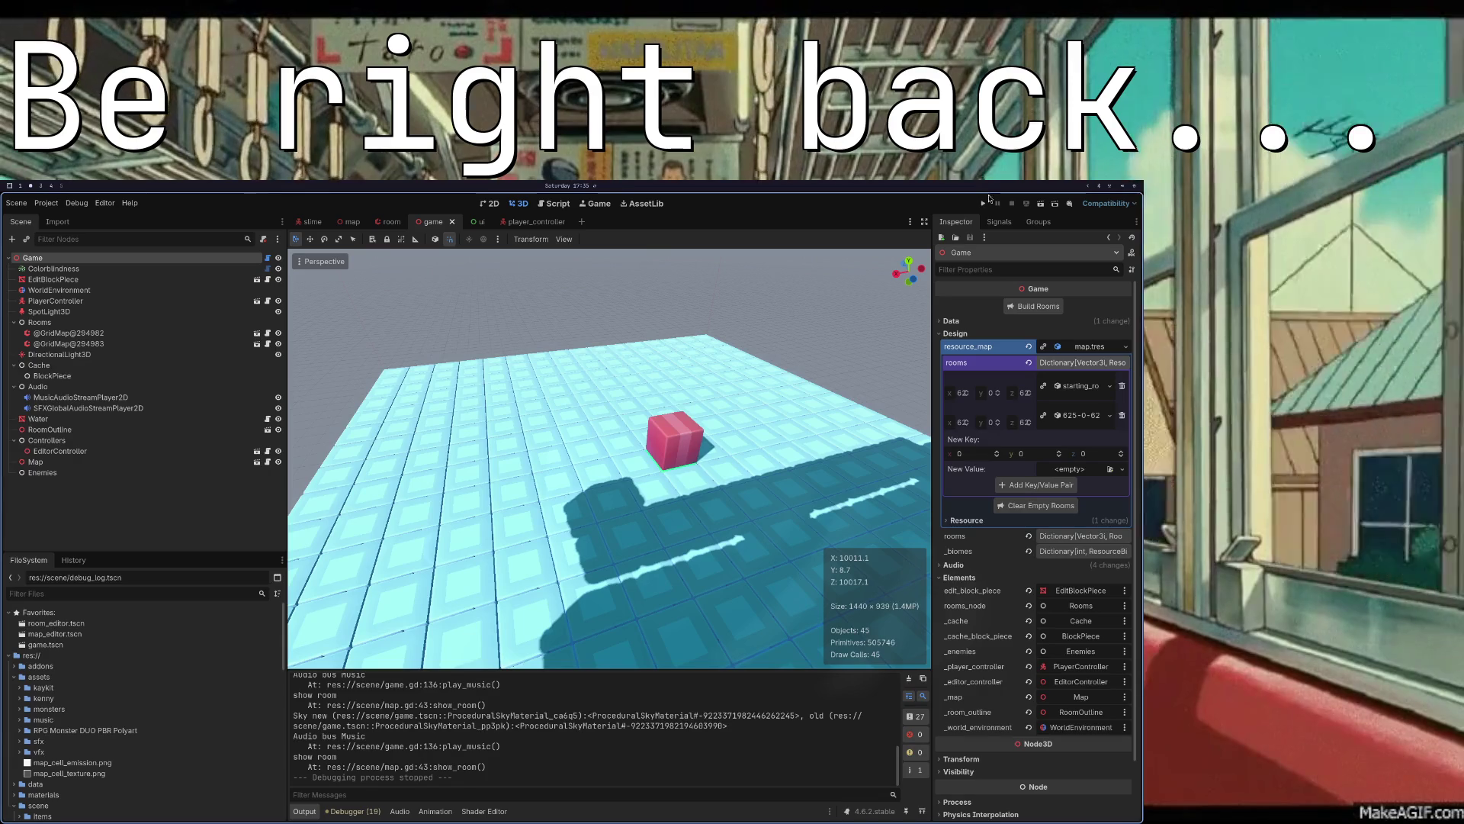
{"action": "left_click", "coordinate": [983, 203]}
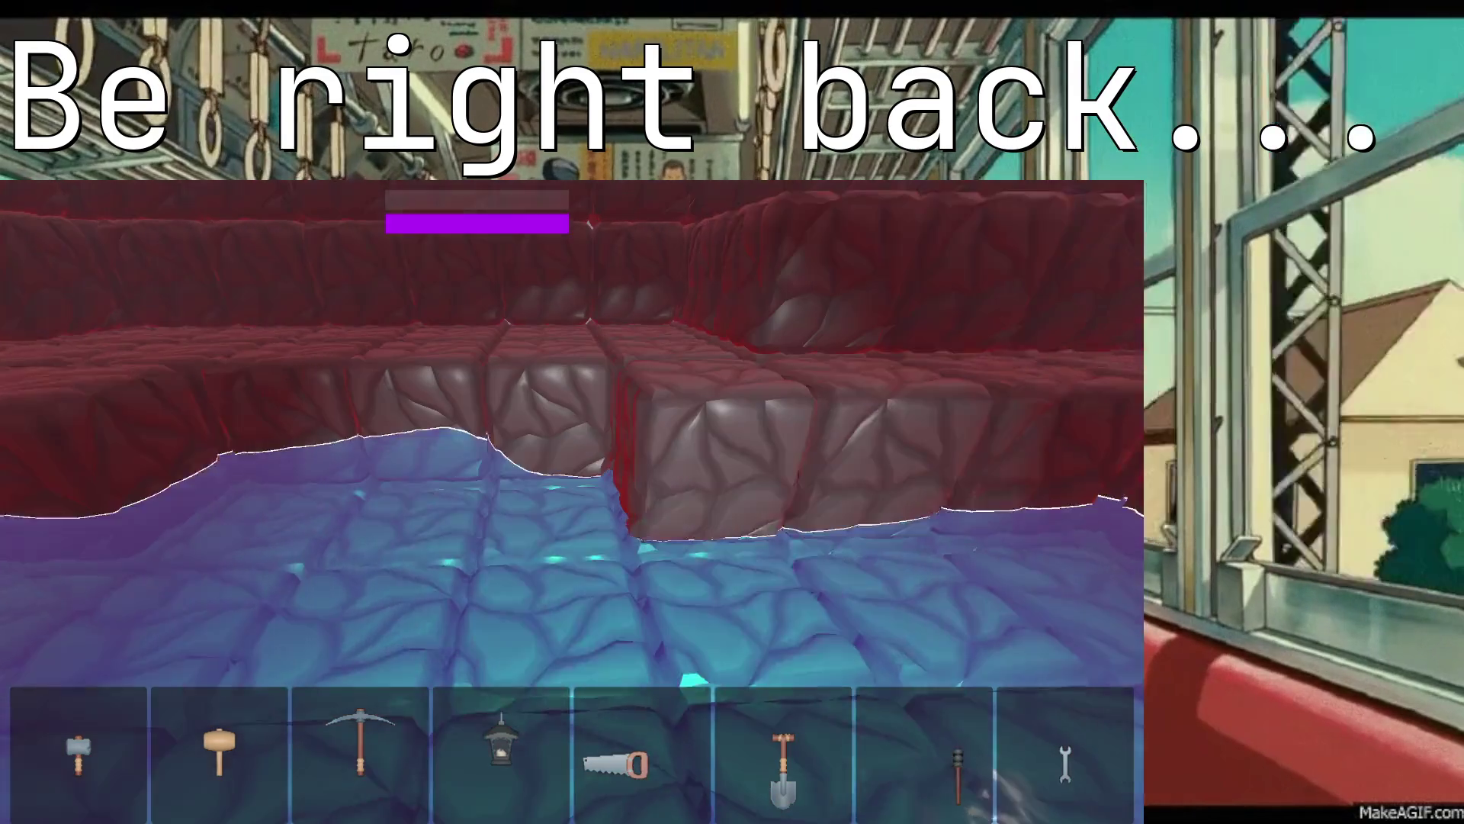
{"action": "key", "text": "Escape"}
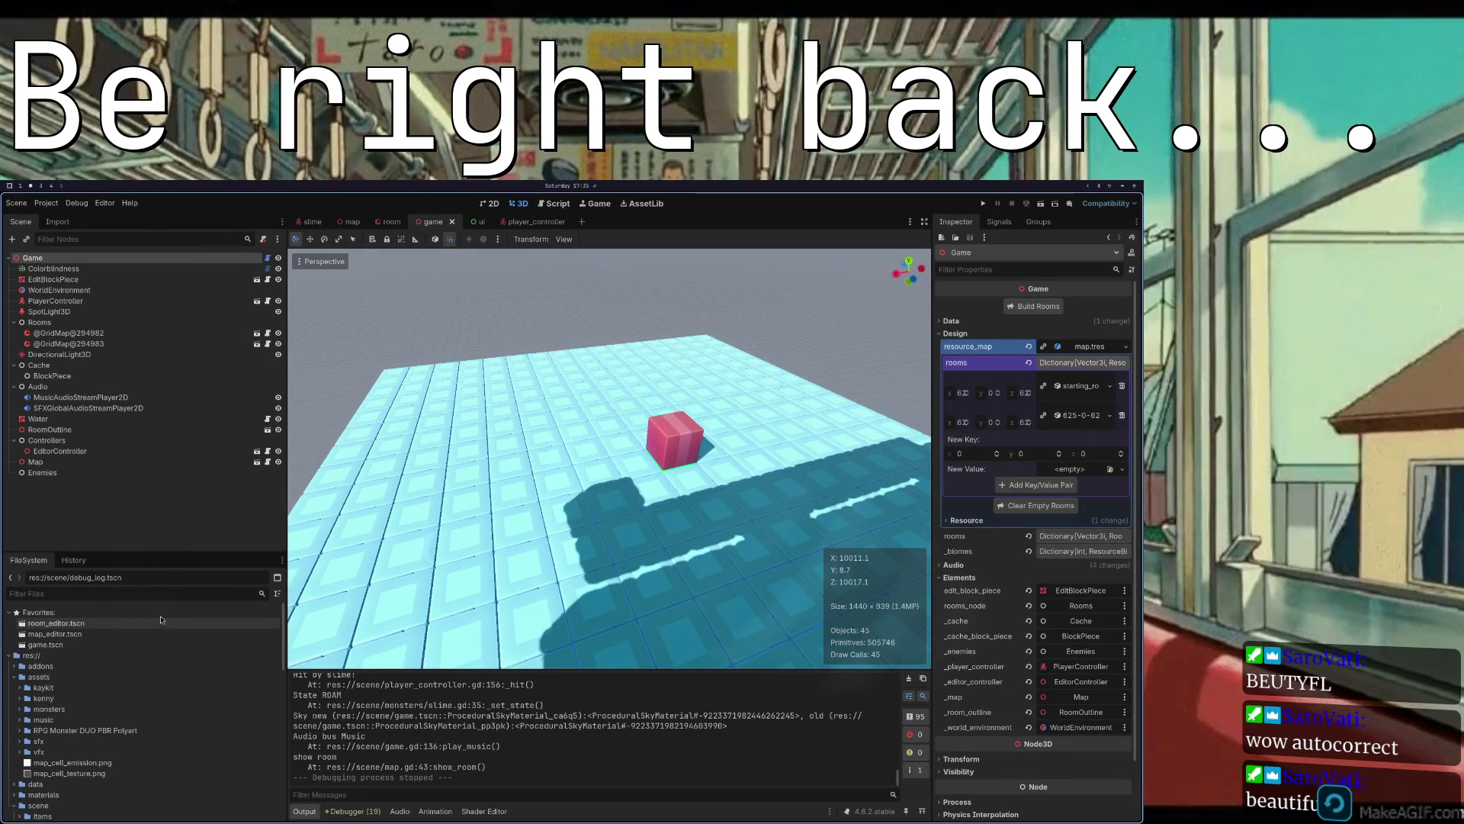
- Filter FileSystem for 'bott' and preview the bottle_A and bottle_B models
{"action": "left_click", "coordinate": [109, 594]}
{"action": "type", "text": "bott"}
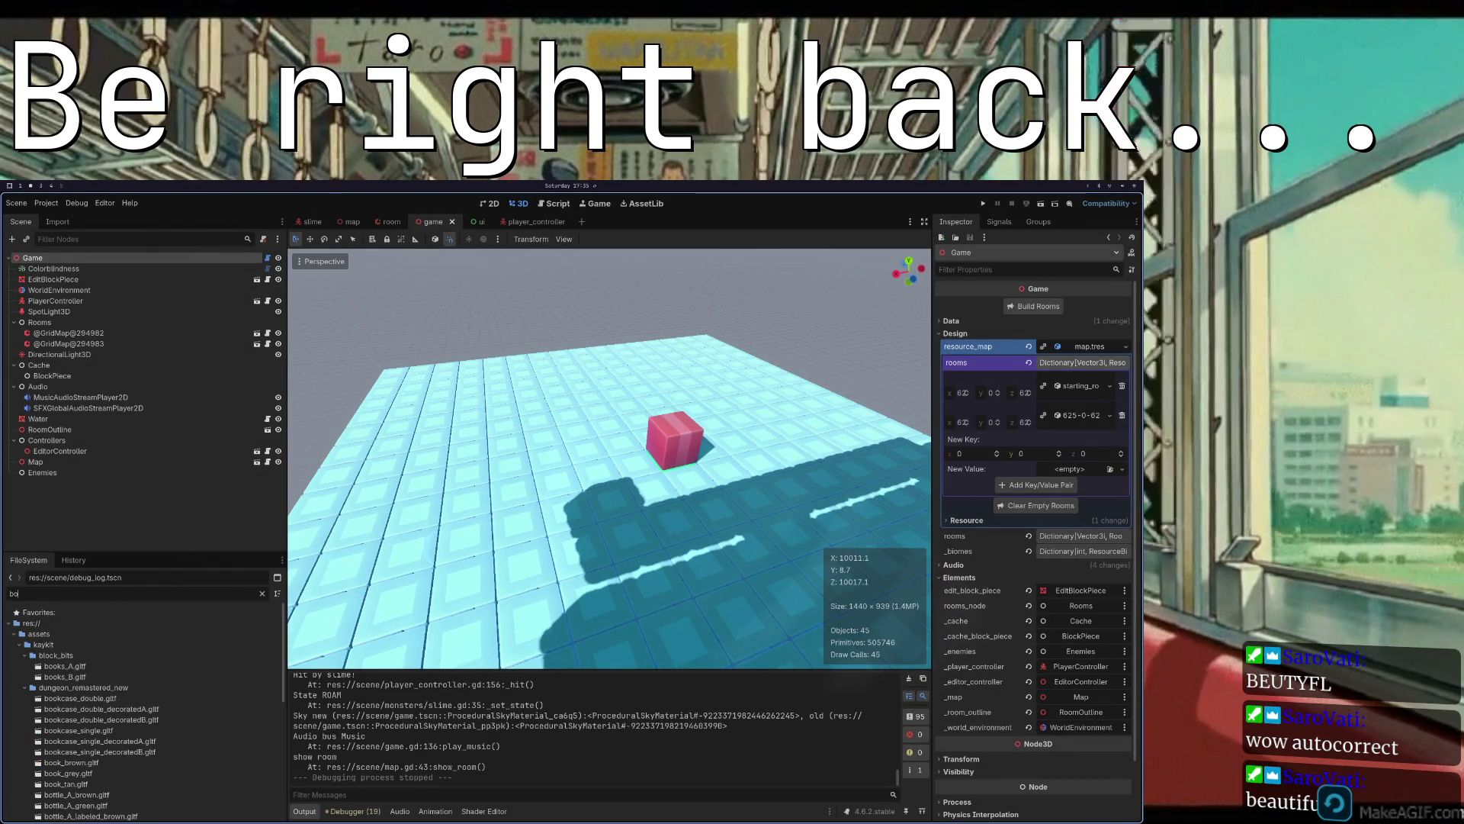
{"action": "double_click", "coordinate": [48, 678]}
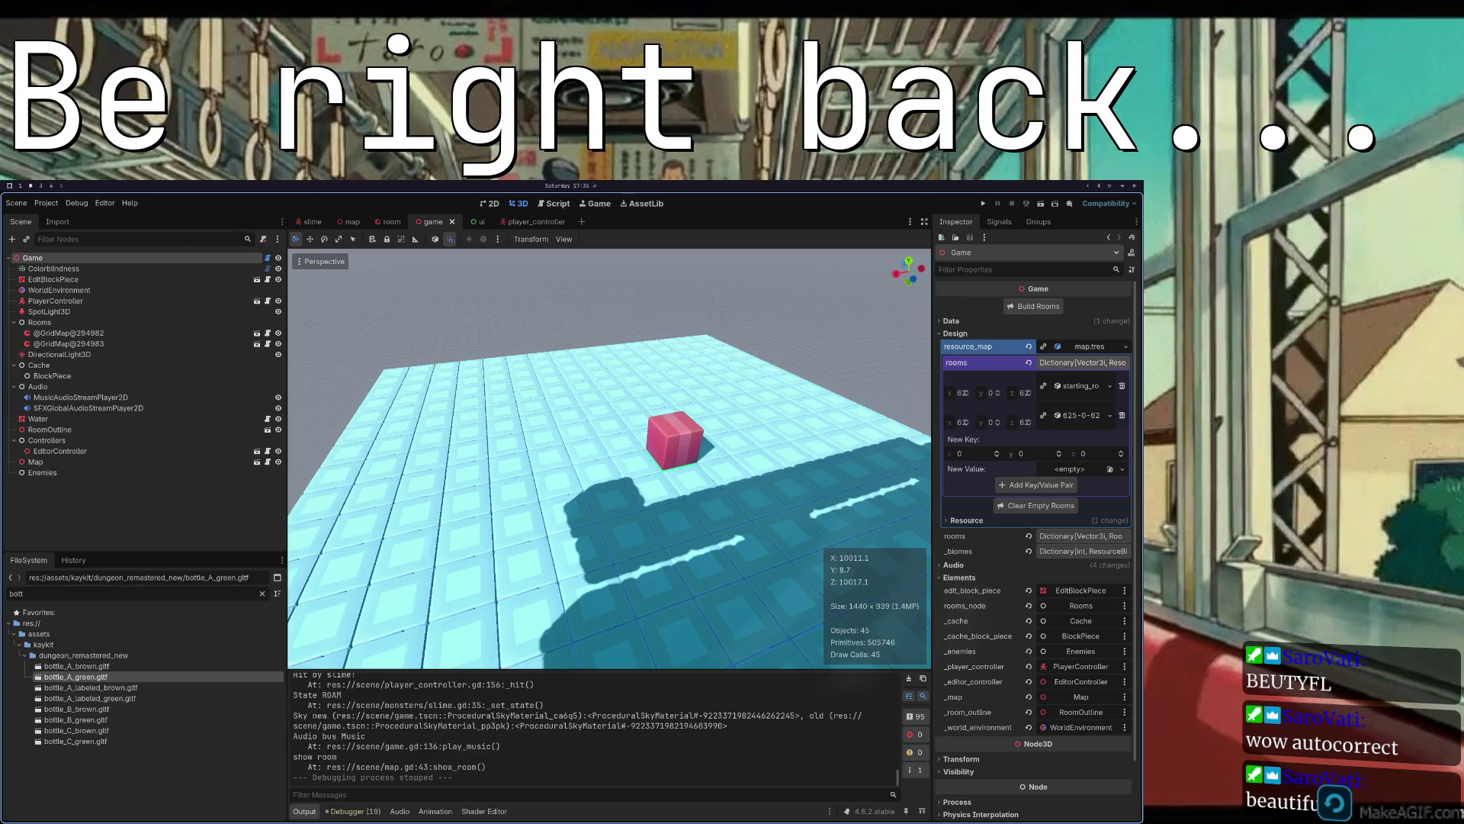
{"action": "double_click", "coordinate": [76, 687]}
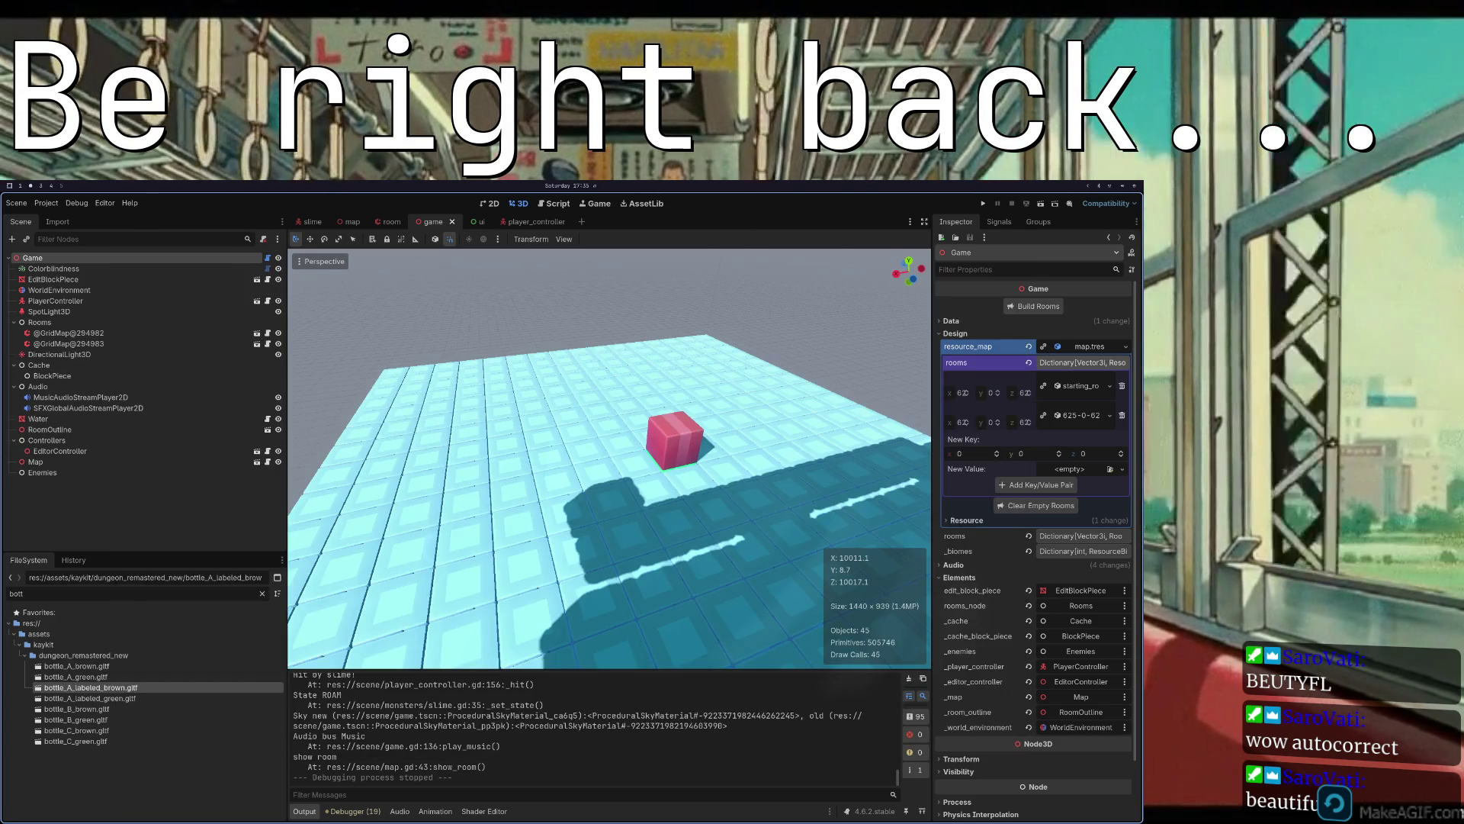
{"action": "double_click", "coordinate": [73, 708]}
{"action": "left_click", "coordinate": [70, 719]}
{"action": "double_click", "coordinate": [70, 719]}
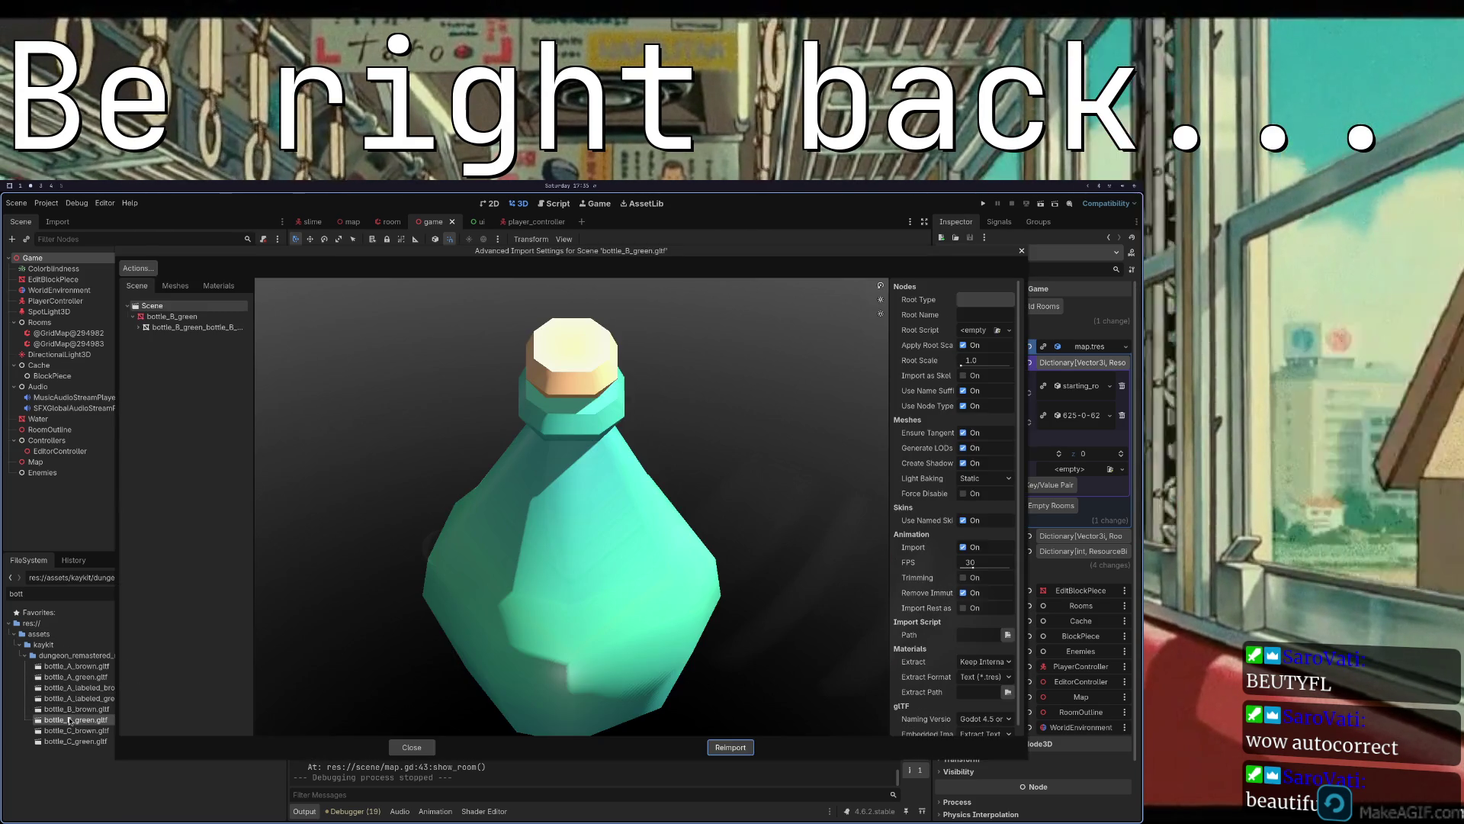
{"action": "key", "text": "Escape"}
- Try placing bottle_B_green and bottle_A_green in the viewport, undoing each placement
{"action": "mouse_move", "coordinate": [69, 719]}
{"action": "left_mouse_down"}
{"action": "mouse_move", "coordinate": [251, 671]}
{"action": "mouse_move", "coordinate": [387, 552]}
{"action": "left_mouse_up"}
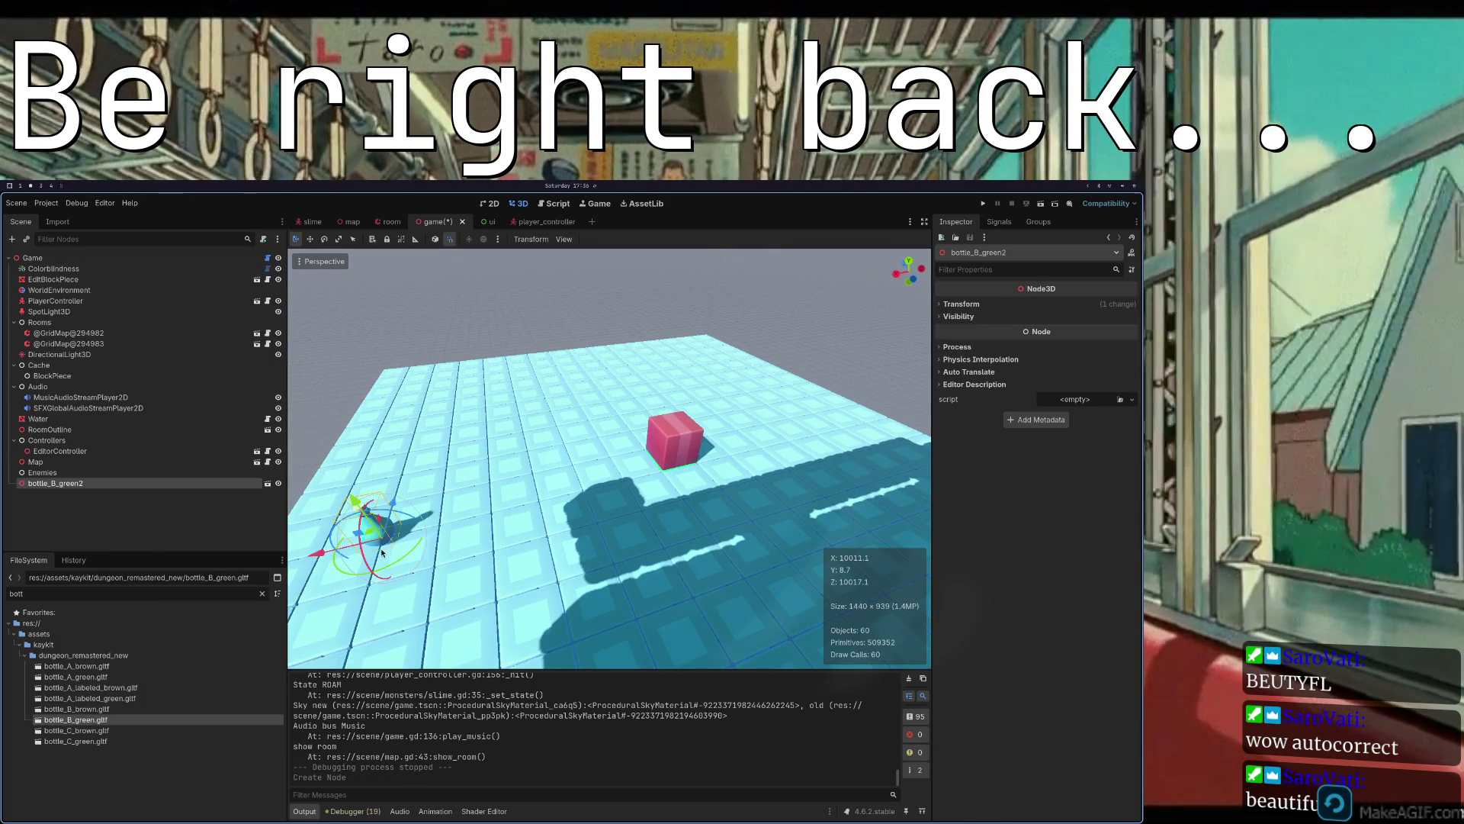
{"action": "key", "text": "ctrl+z"}
{"action": "mouse_move", "coordinate": [70, 676]}
{"action": "left_mouse_down"}
{"action": "mouse_move", "coordinate": [458, 553]}
{"action": "mouse_move", "coordinate": [420, 561]}
{"action": "left_mouse_up"}
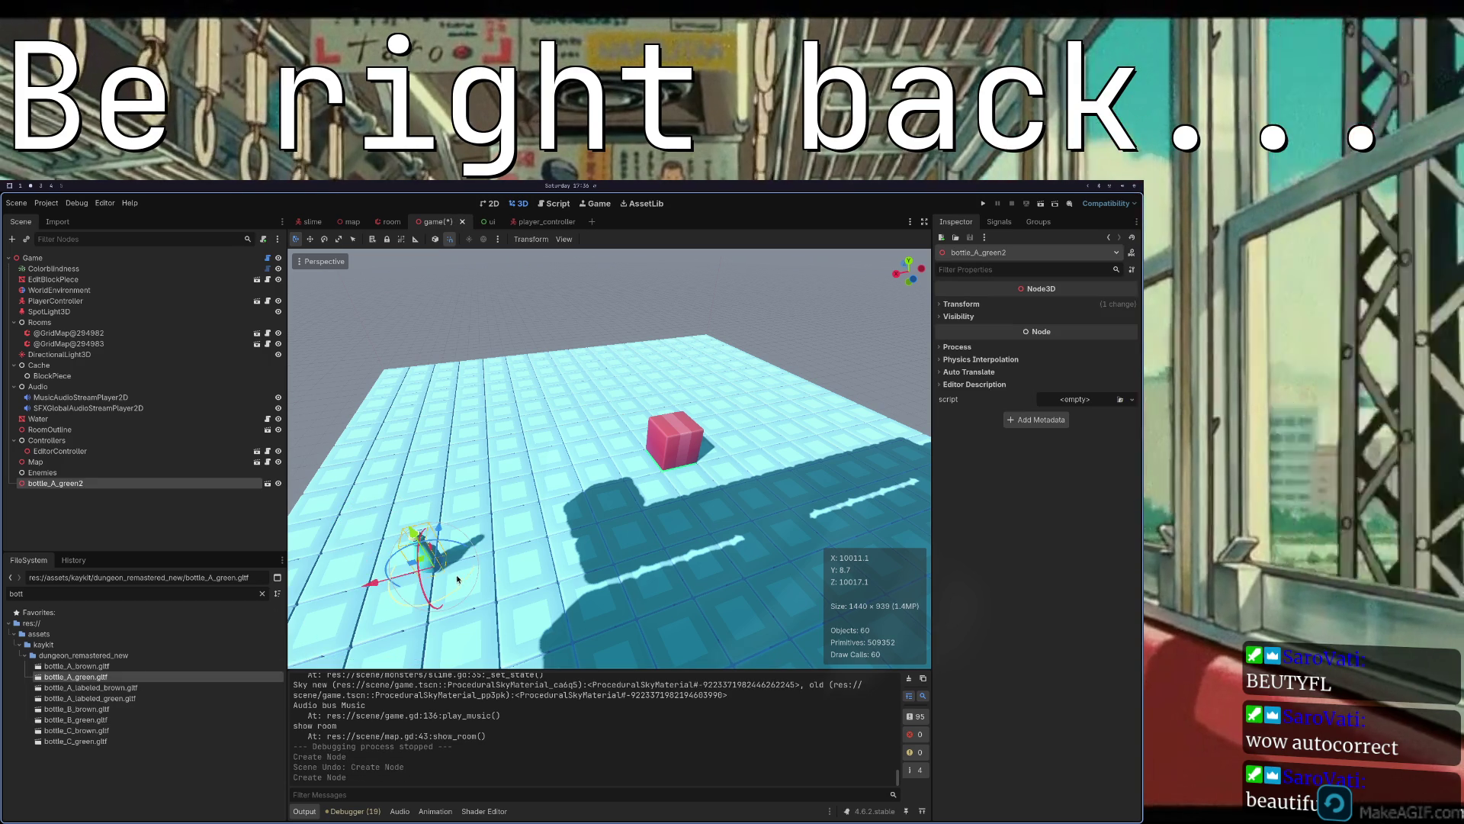
{"action": "key", "text": "ctrl+z"}
{"action": "mouse_move", "coordinate": [71, 719]}
{"action": "left_mouse_down"}
{"action": "mouse_move", "coordinate": [518, 555]}
{"action": "mouse_move", "coordinate": [508, 587]}
{"action": "mouse_move", "coordinate": [582, 548]}
{"action": "left_mouse_up"}
{"action": "key", "text": "ctrl+z"}
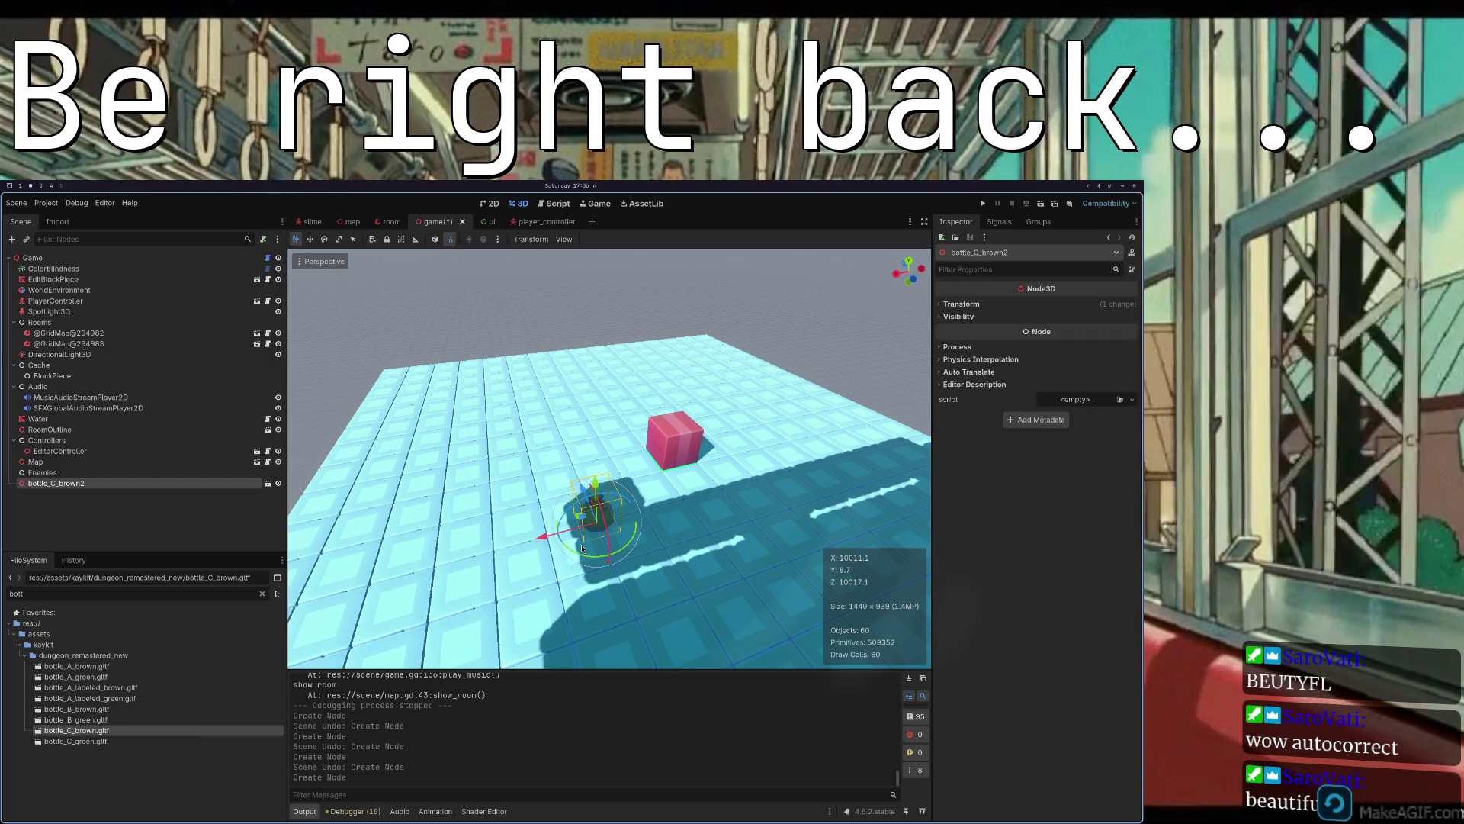
{"action": "key", "text": "ctrl+z"}
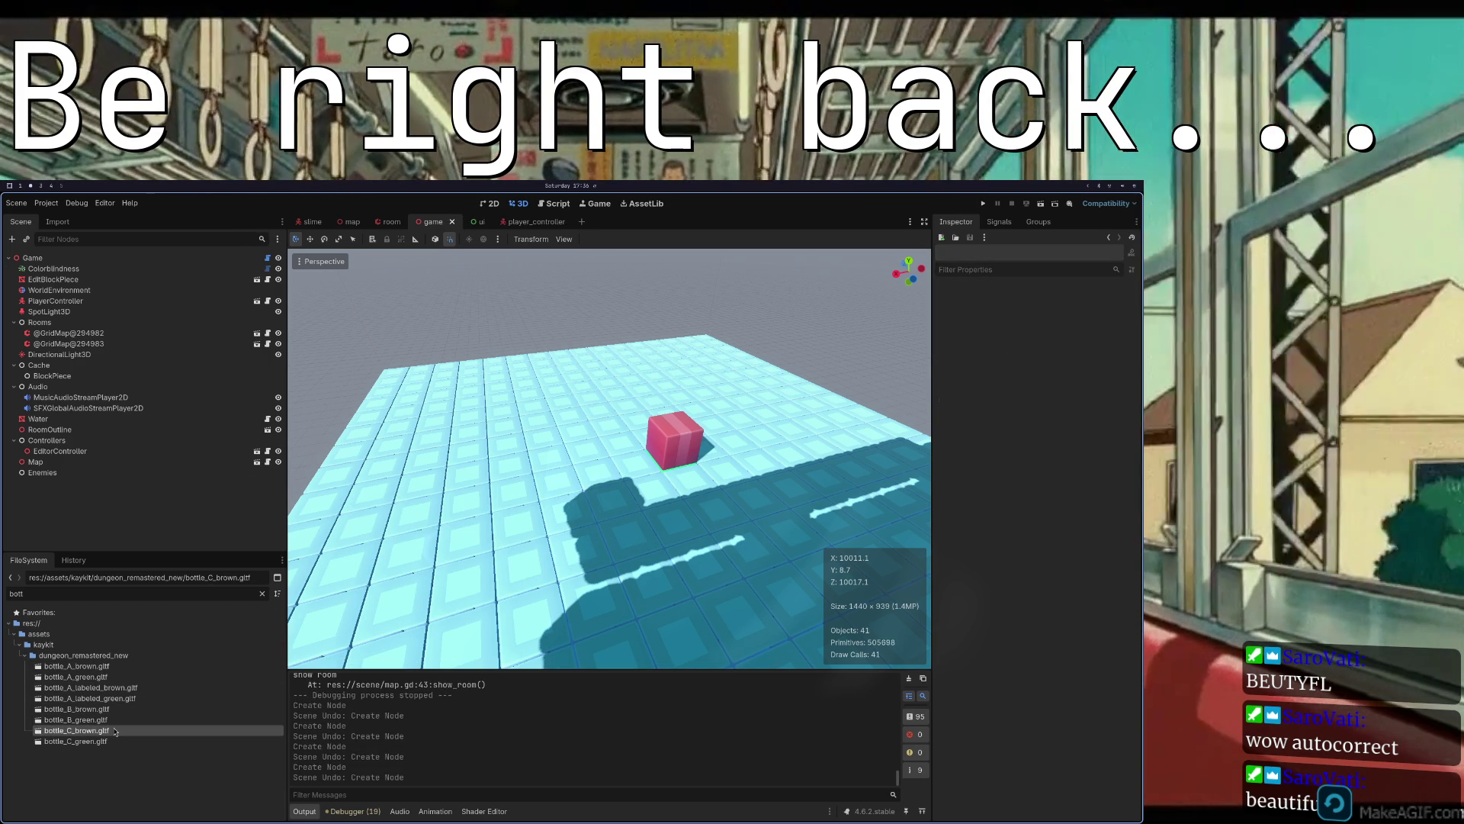
- Preview bottle_C_brown and bottle_C_green, then start a new empty scene
{"action": "double_click", "coordinate": [116, 731]}
{"action": "key", "text": "Escape"}
{"action": "mouse_move", "coordinate": [76, 741]}
{"action": "left_mouse_down"}
{"action": "mouse_move", "coordinate": [377, 496]}
{"action": "mouse_move", "coordinate": [91, 732]}
{"action": "left_mouse_up"}
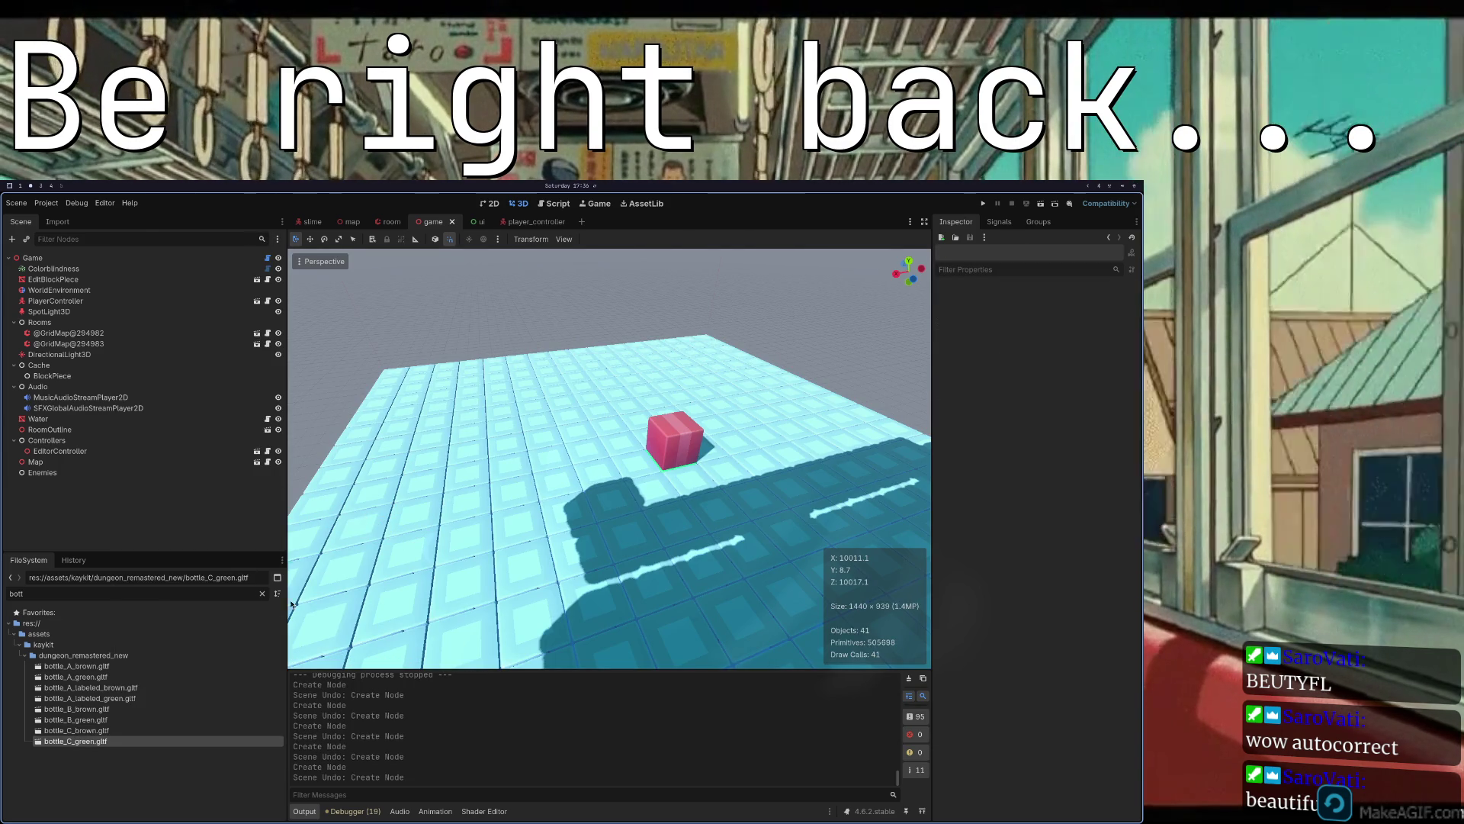
{"action": "double_click", "coordinate": [114, 741]}
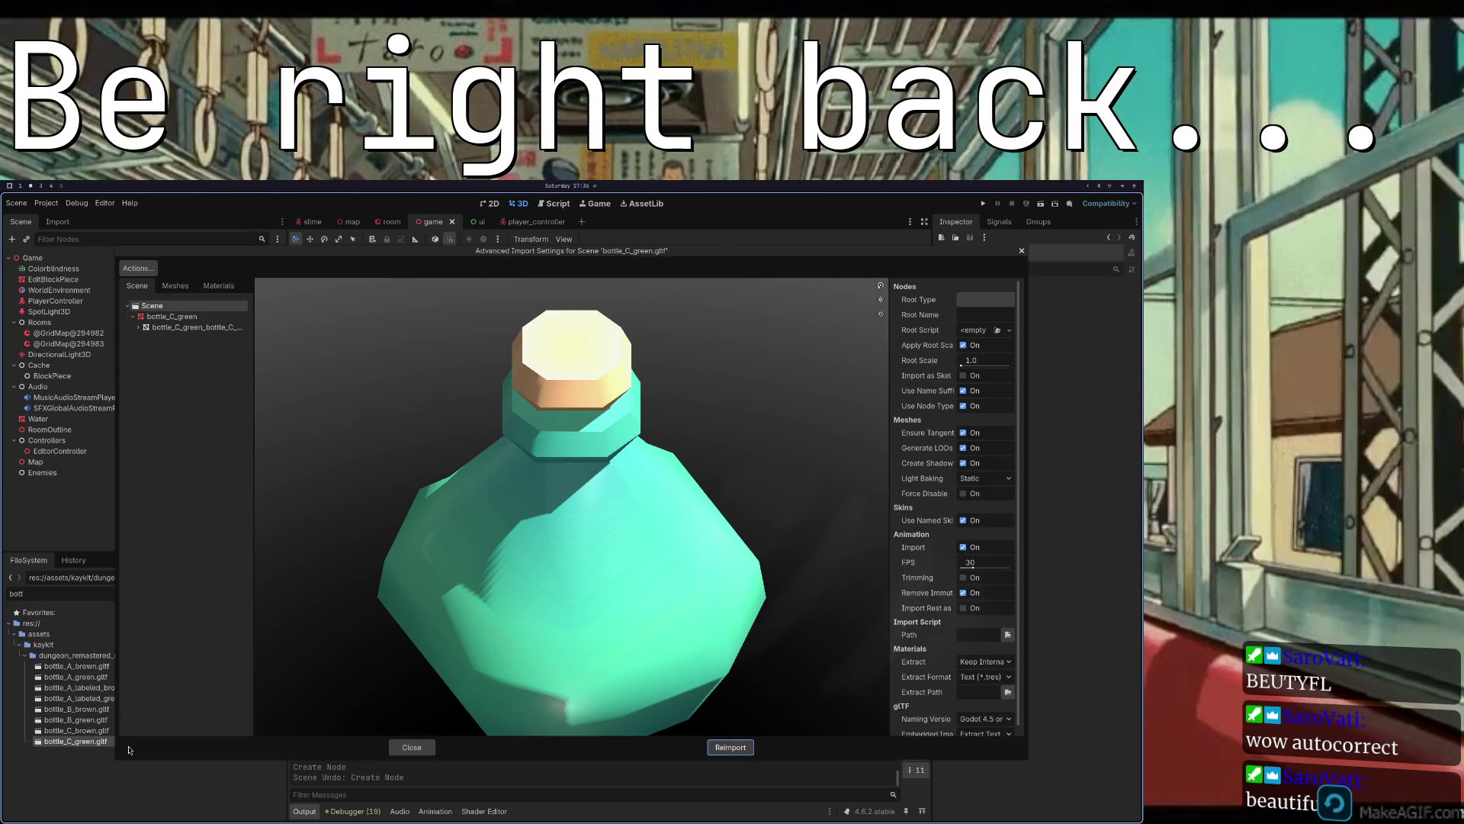
{"action": "key", "text": "Escape"}
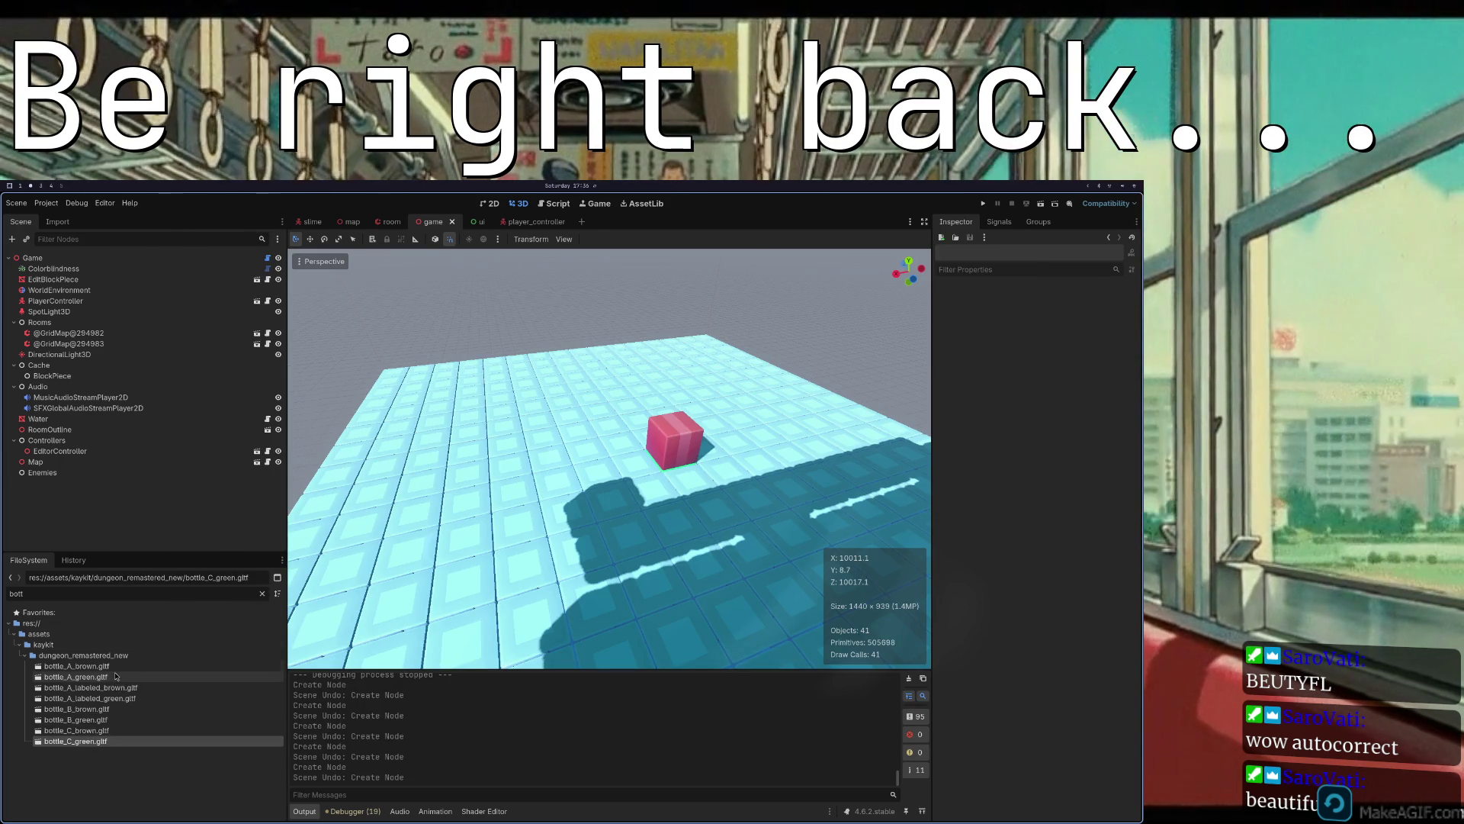
{"action": "left_click", "coordinate": [18, 203]}
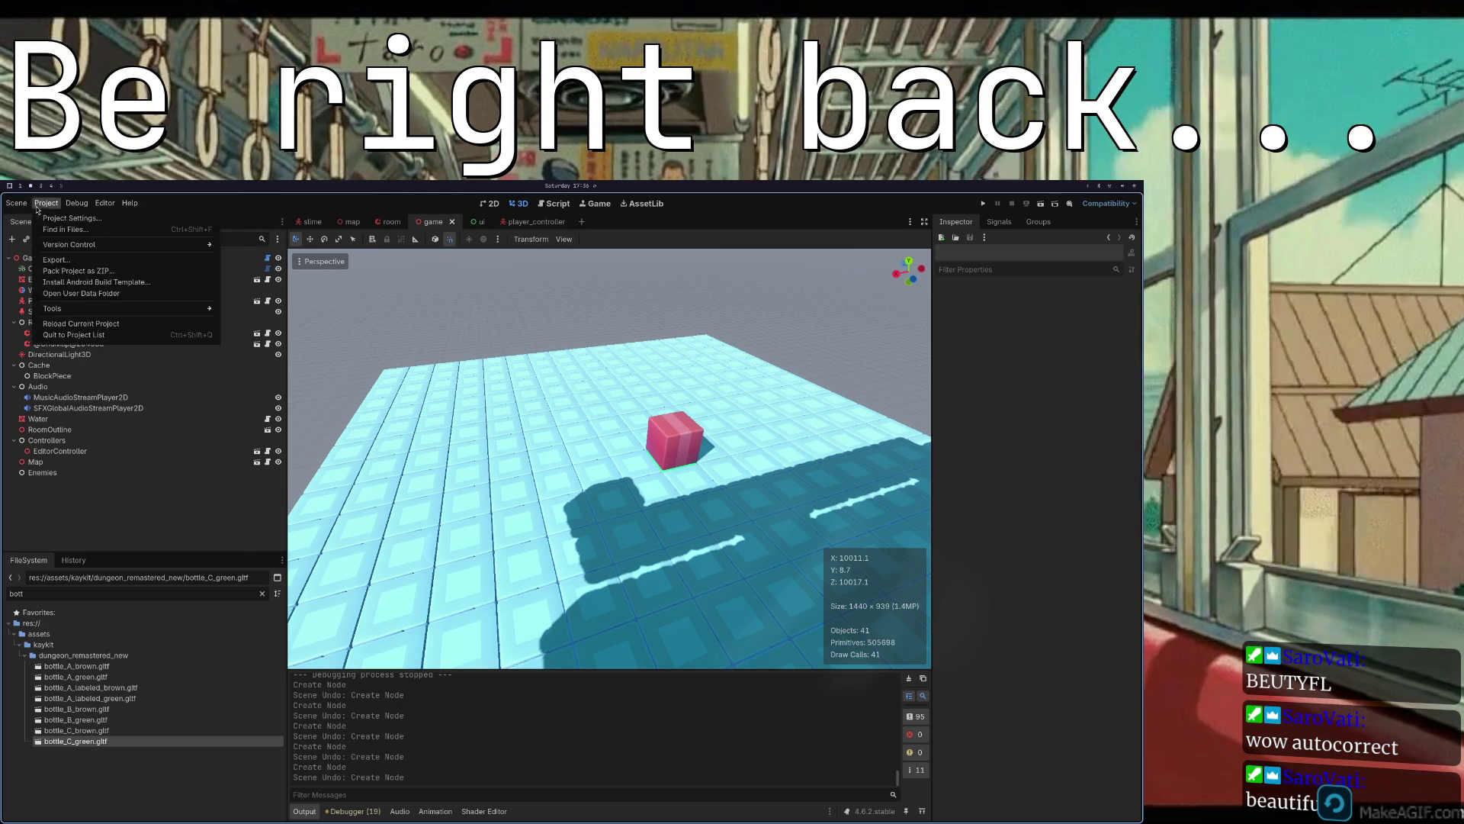
{"action": "left_click", "coordinate": [27, 219]}
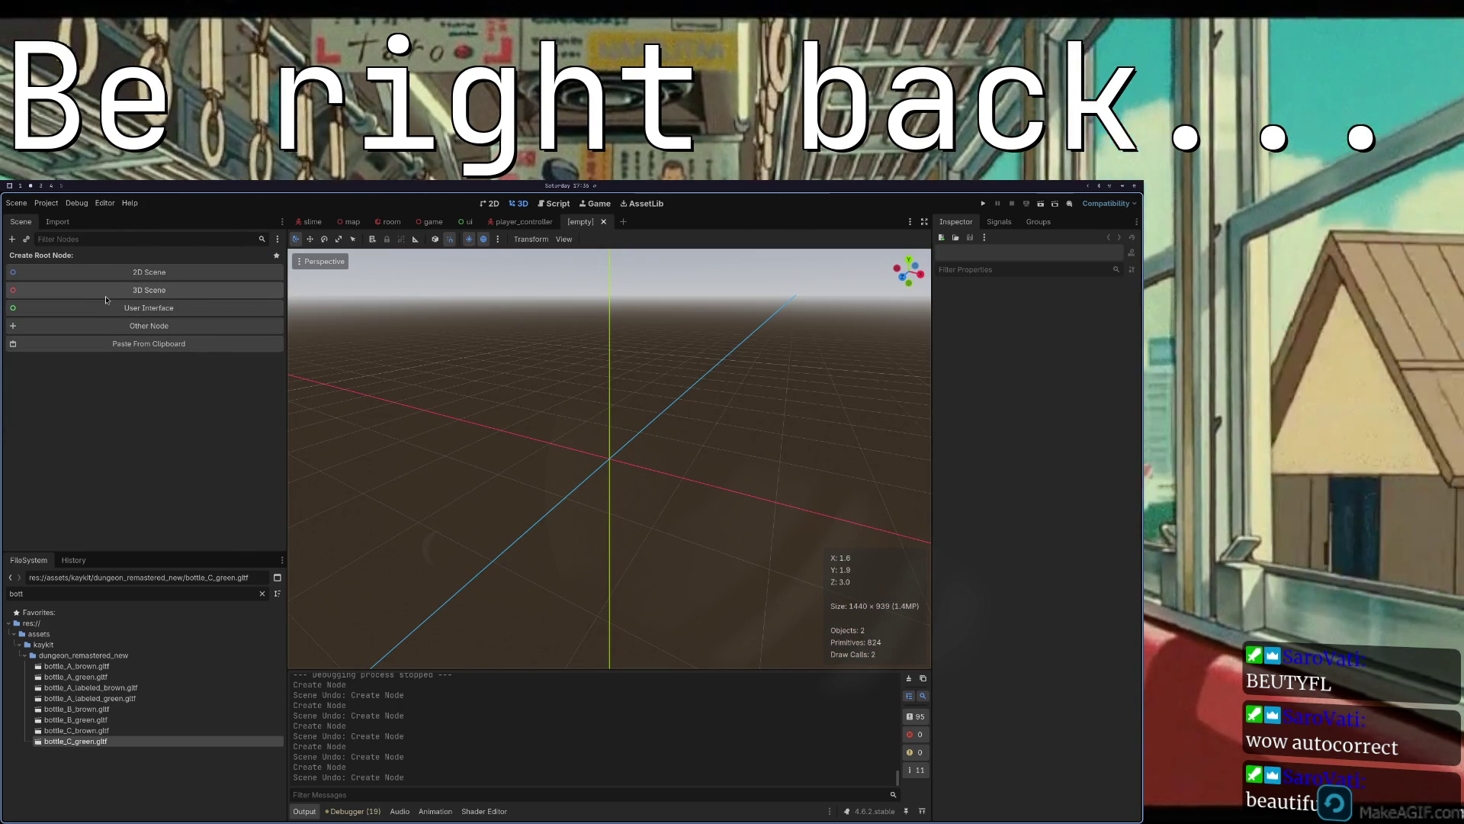
- Give the new scene a Node3D root and rename it Item
{"action": "left_click", "coordinate": [114, 292]}
{"action": "double_click", "coordinate": [129, 262]}
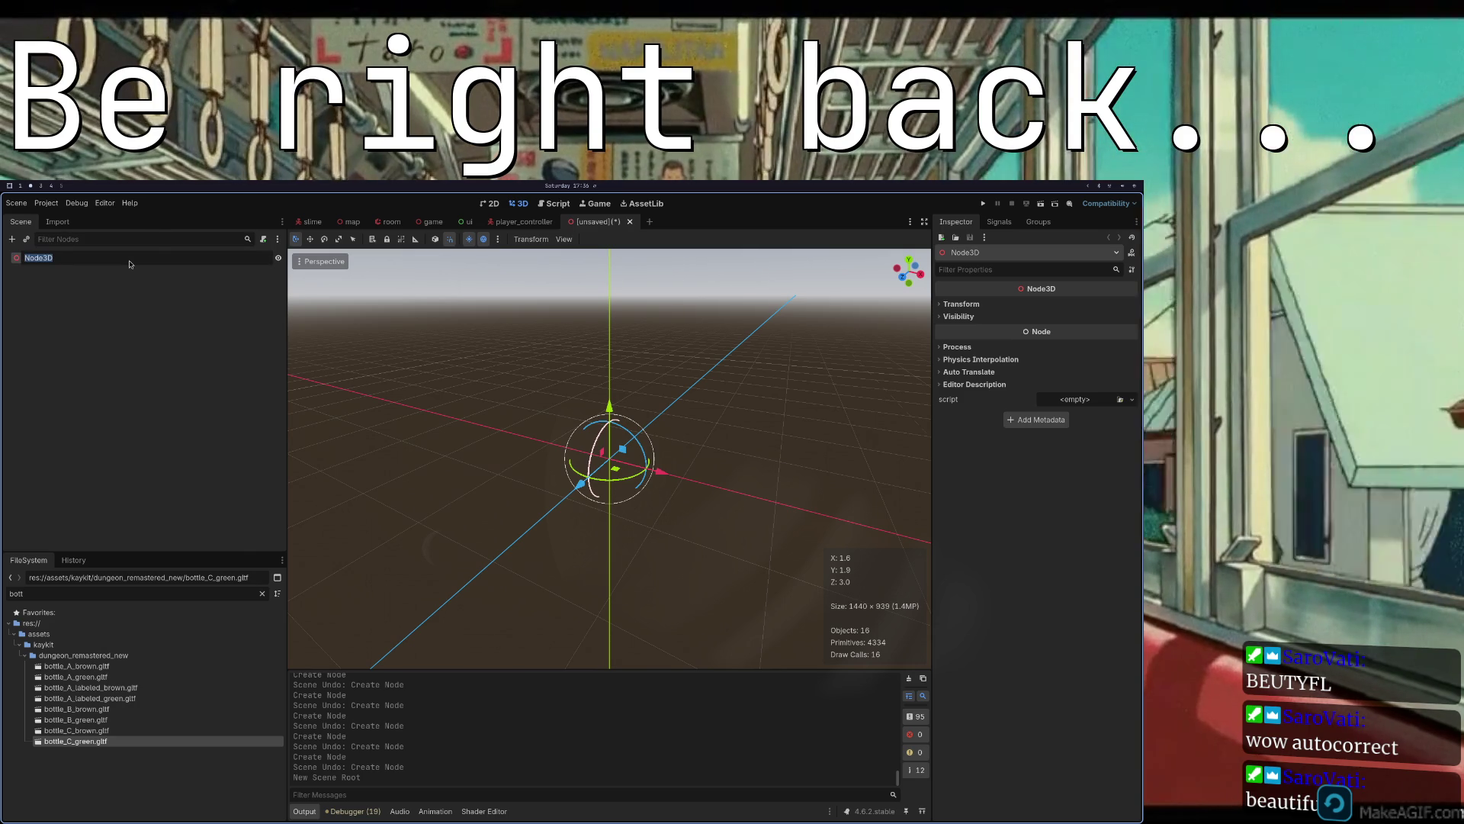
{"action": "type", "text": "m"}
{"action": "key", "text": "Return"}
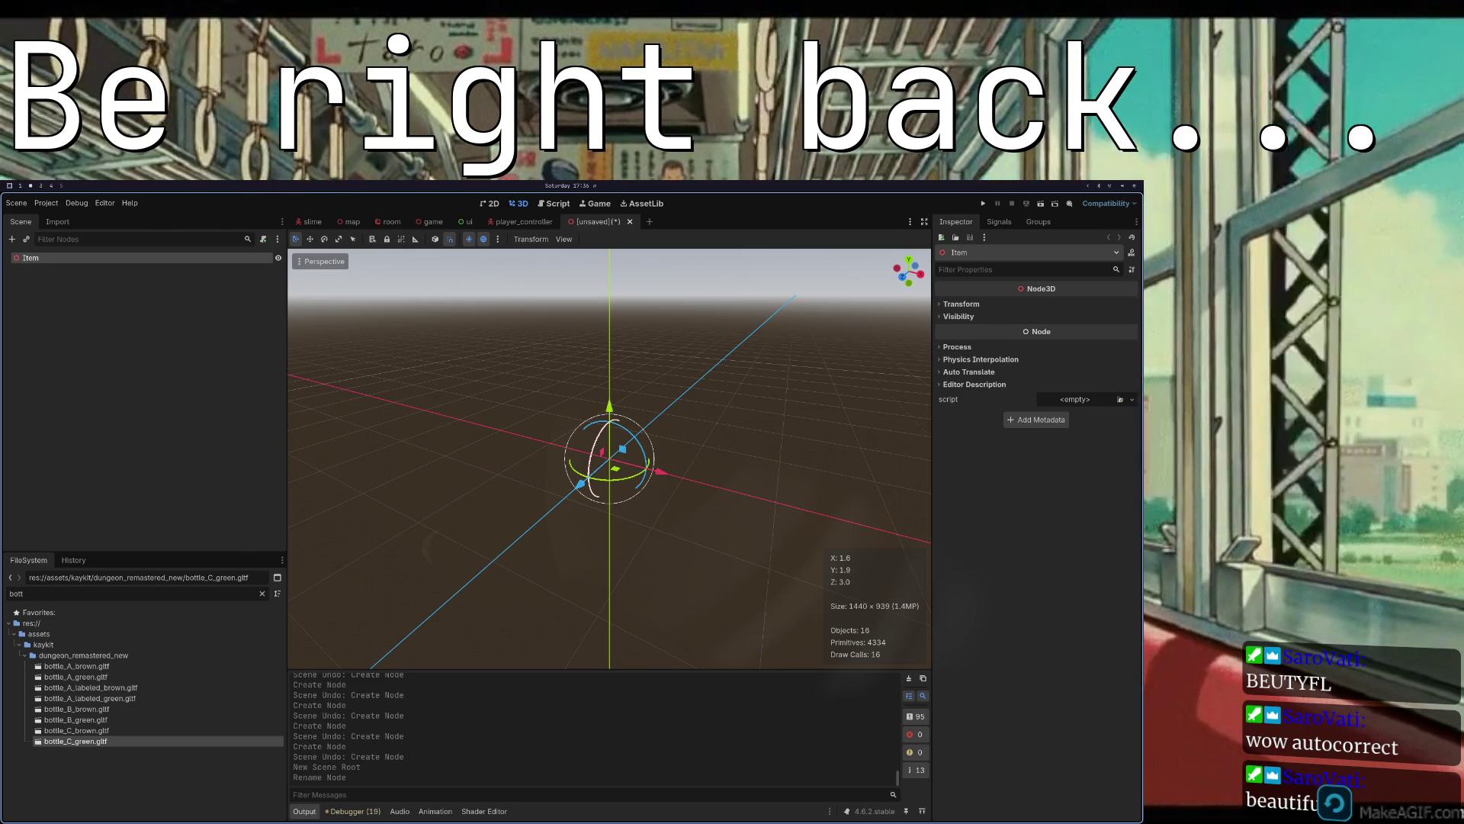
{"action": "left_click", "coordinate": [106, 334]}
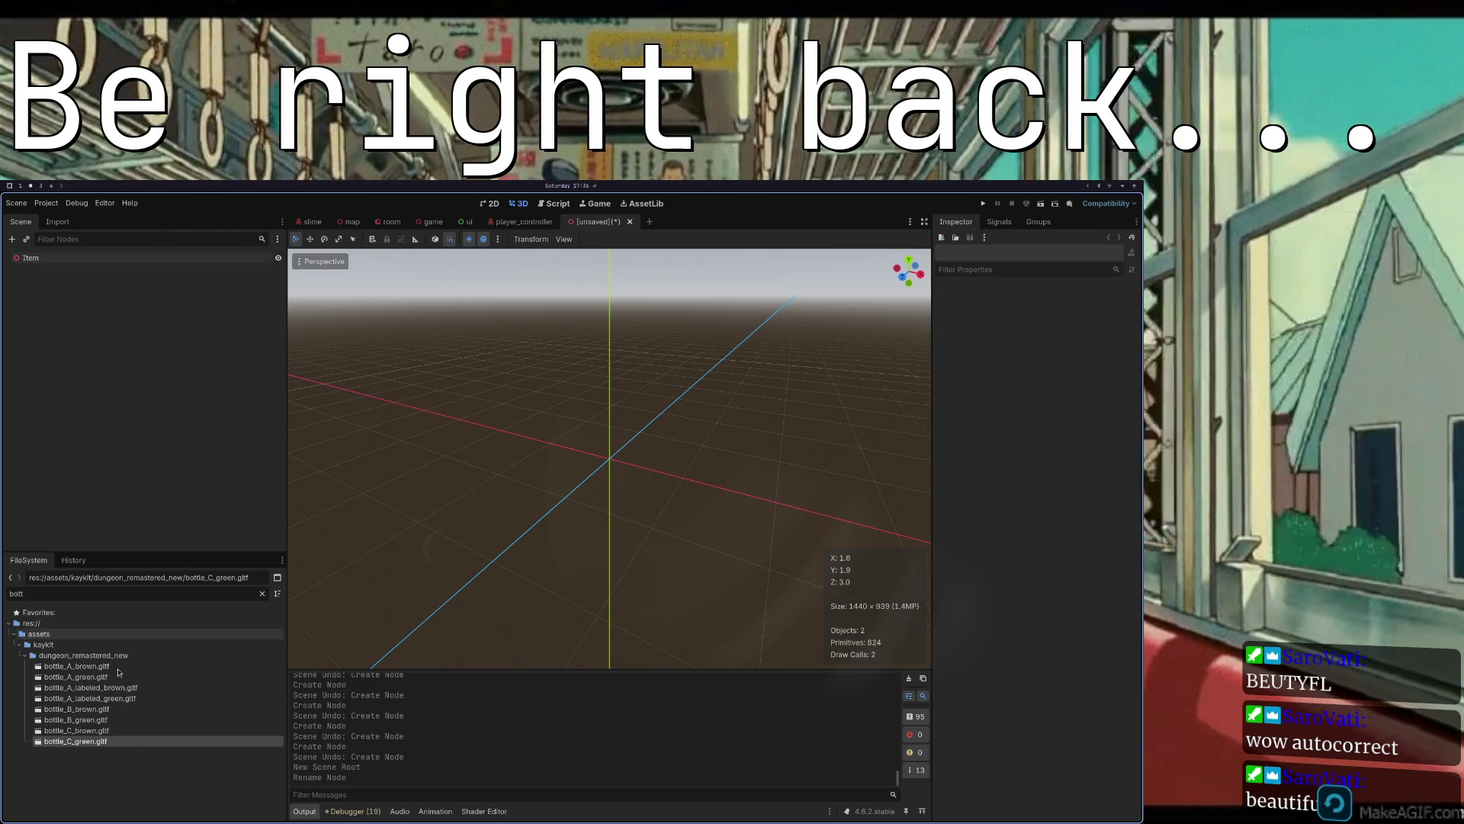
- Preview bottle_C_green.gltf and check its file actions without changing anything
{"action": "double_click", "coordinate": [100, 743]}
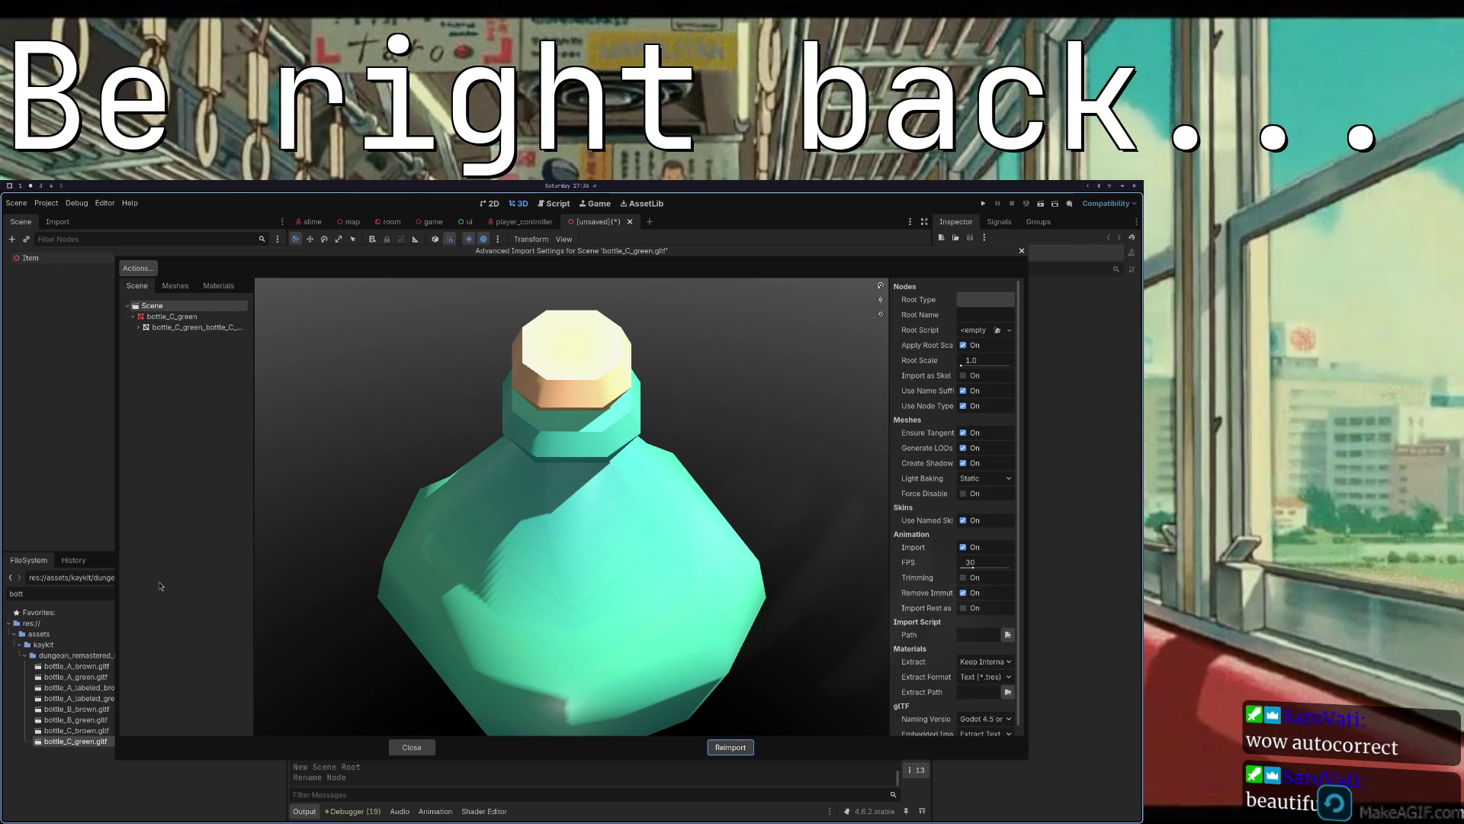
{"action": "key", "text": "Escape"}
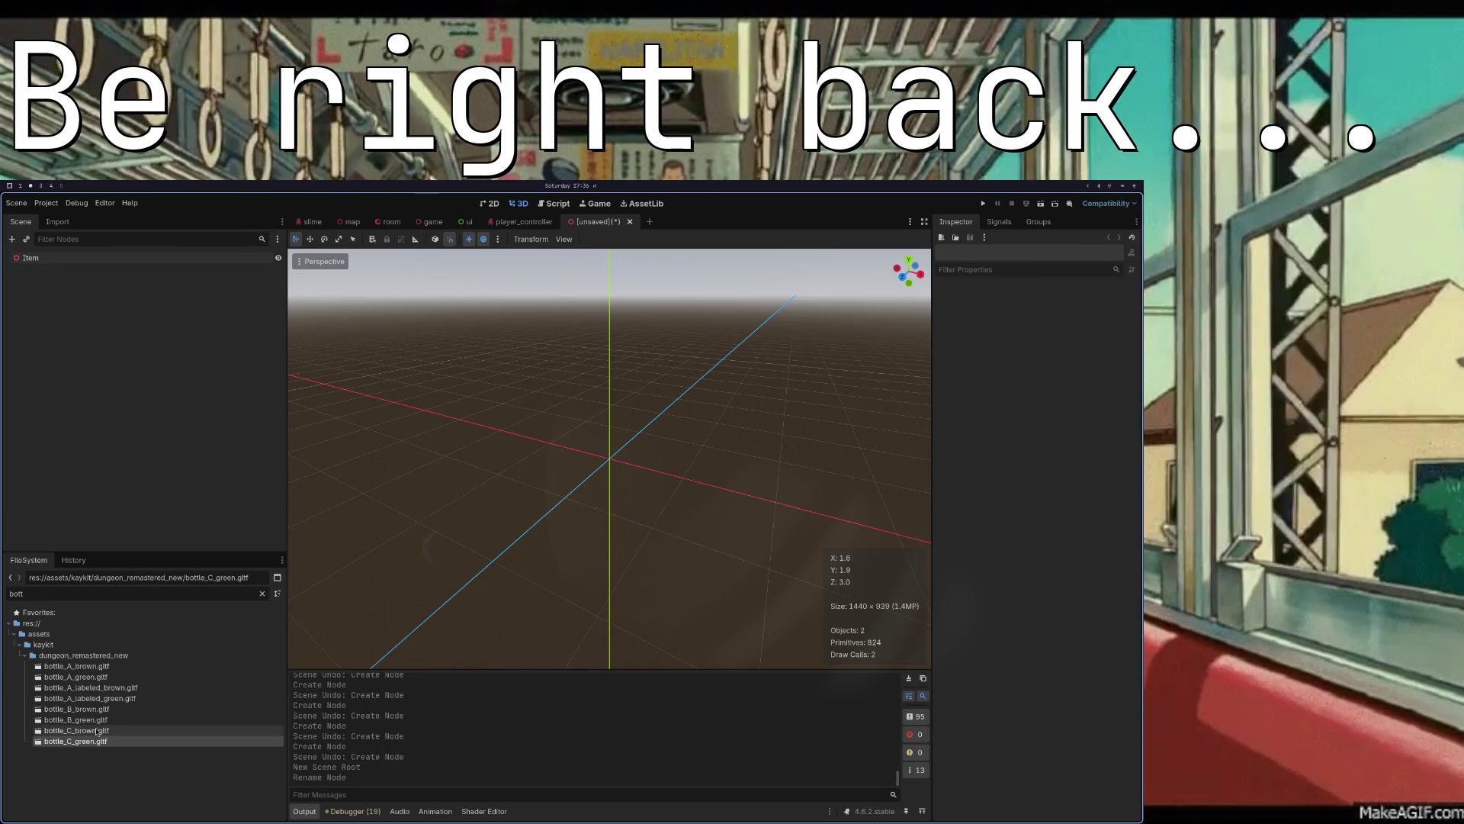
{"action": "left_click", "coordinate": [76, 666], "text": "shift"}
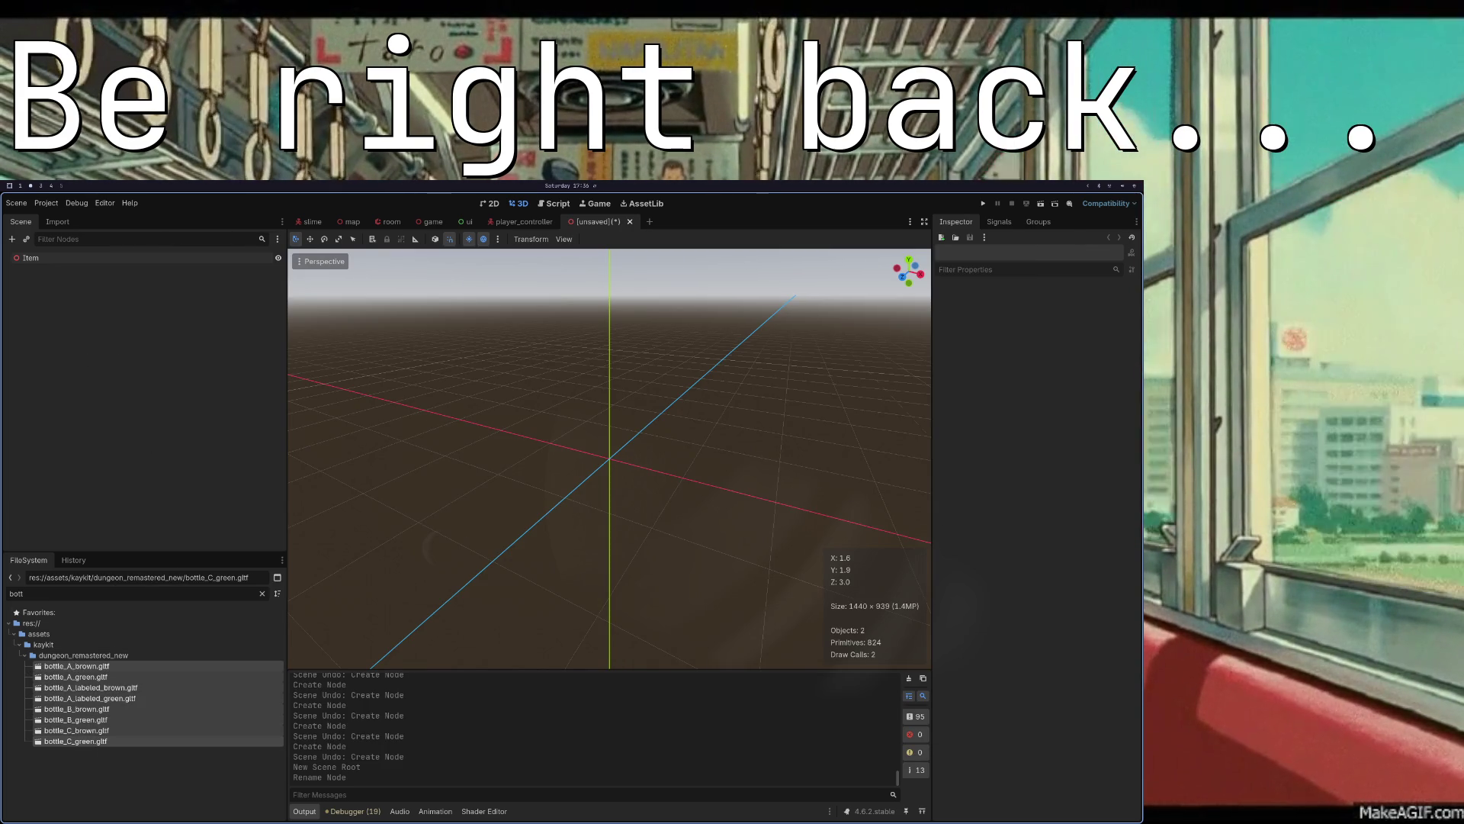
{"action": "left_click", "coordinate": [88, 742]}
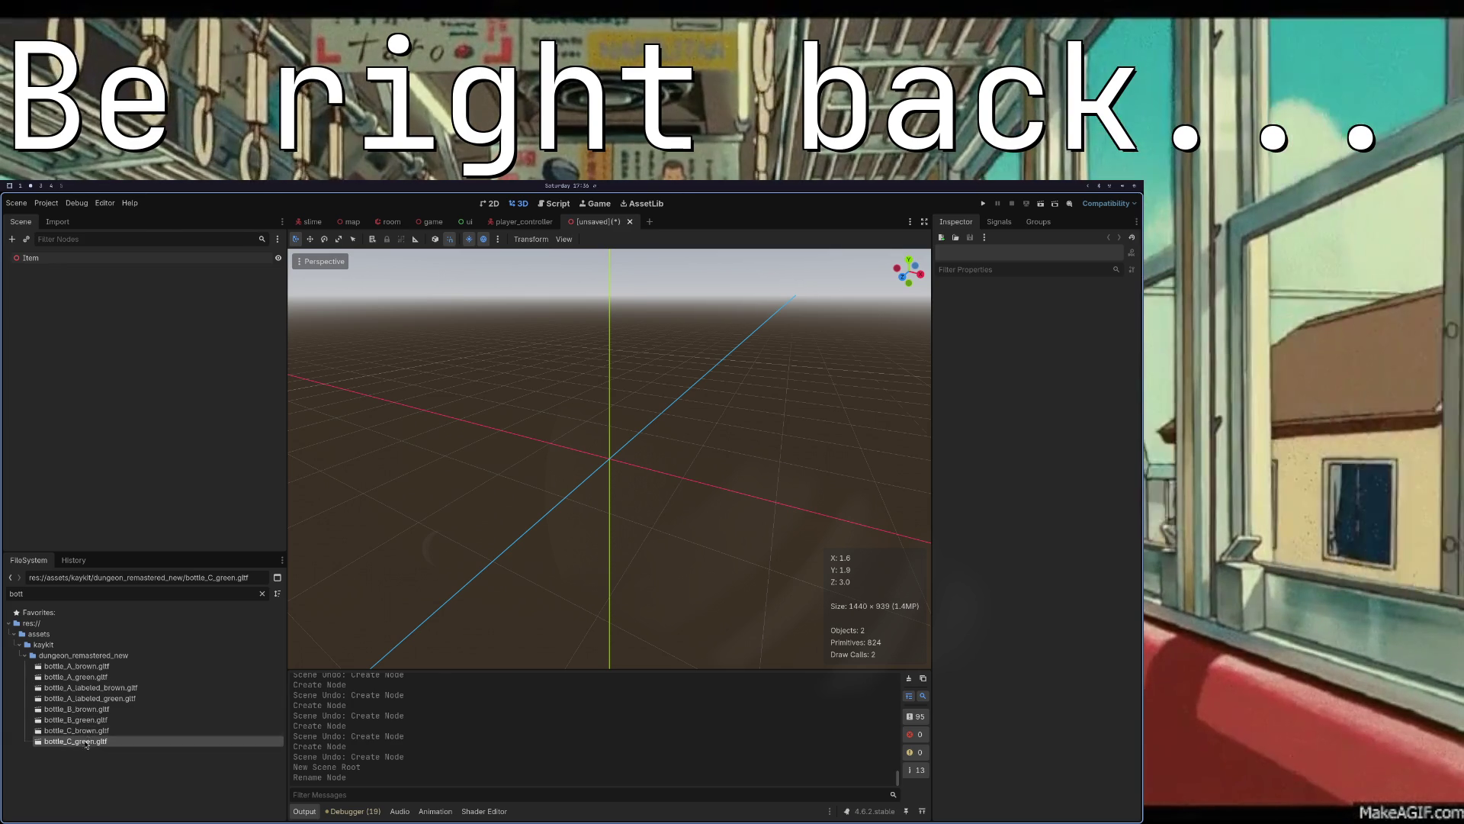
{"action": "right_click", "coordinate": [89, 741]}
{"action": "left_click", "coordinate": [137, 705]}
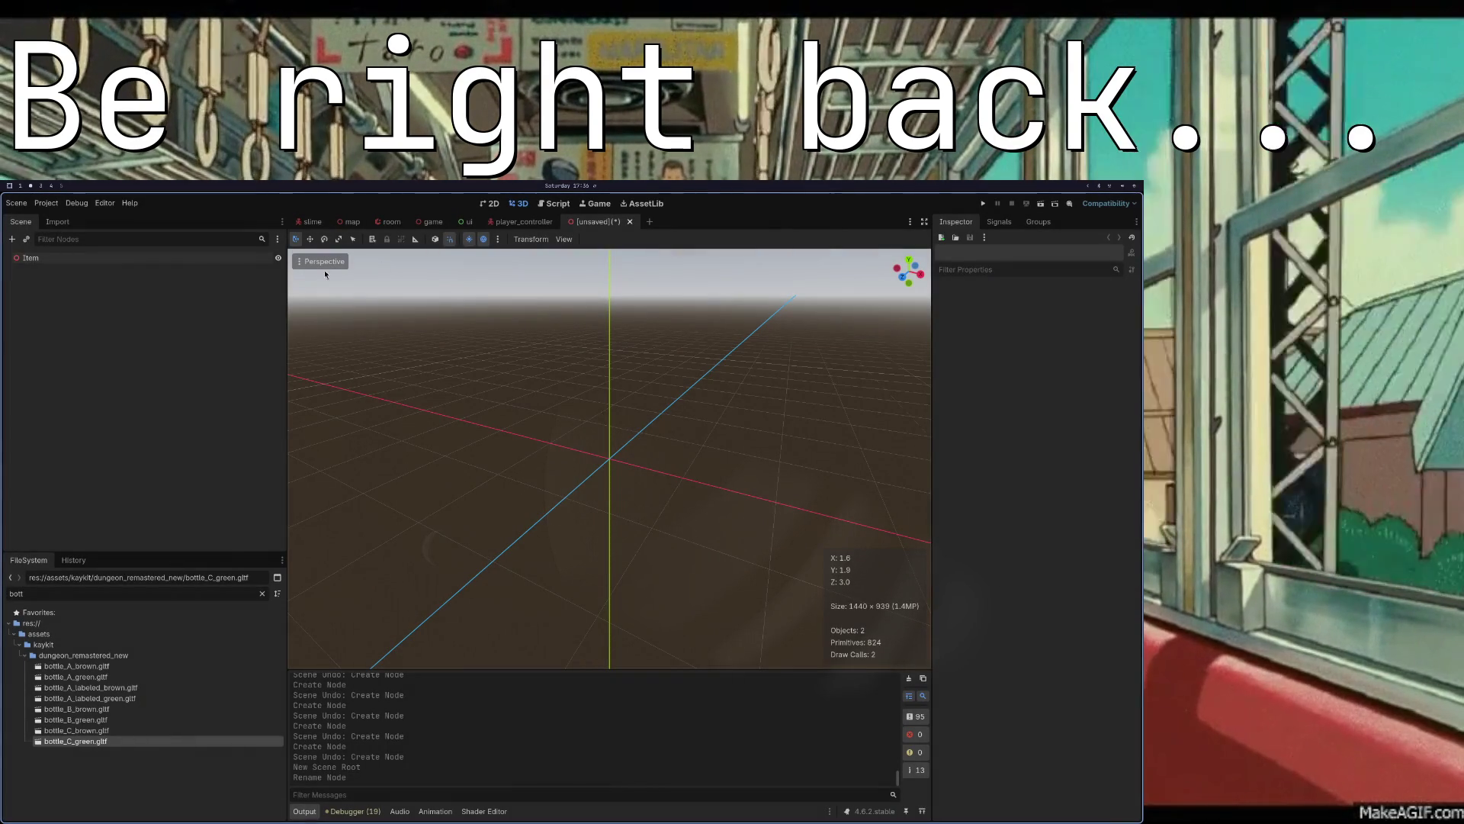
{"action": "right_click", "coordinate": [231, 259]}
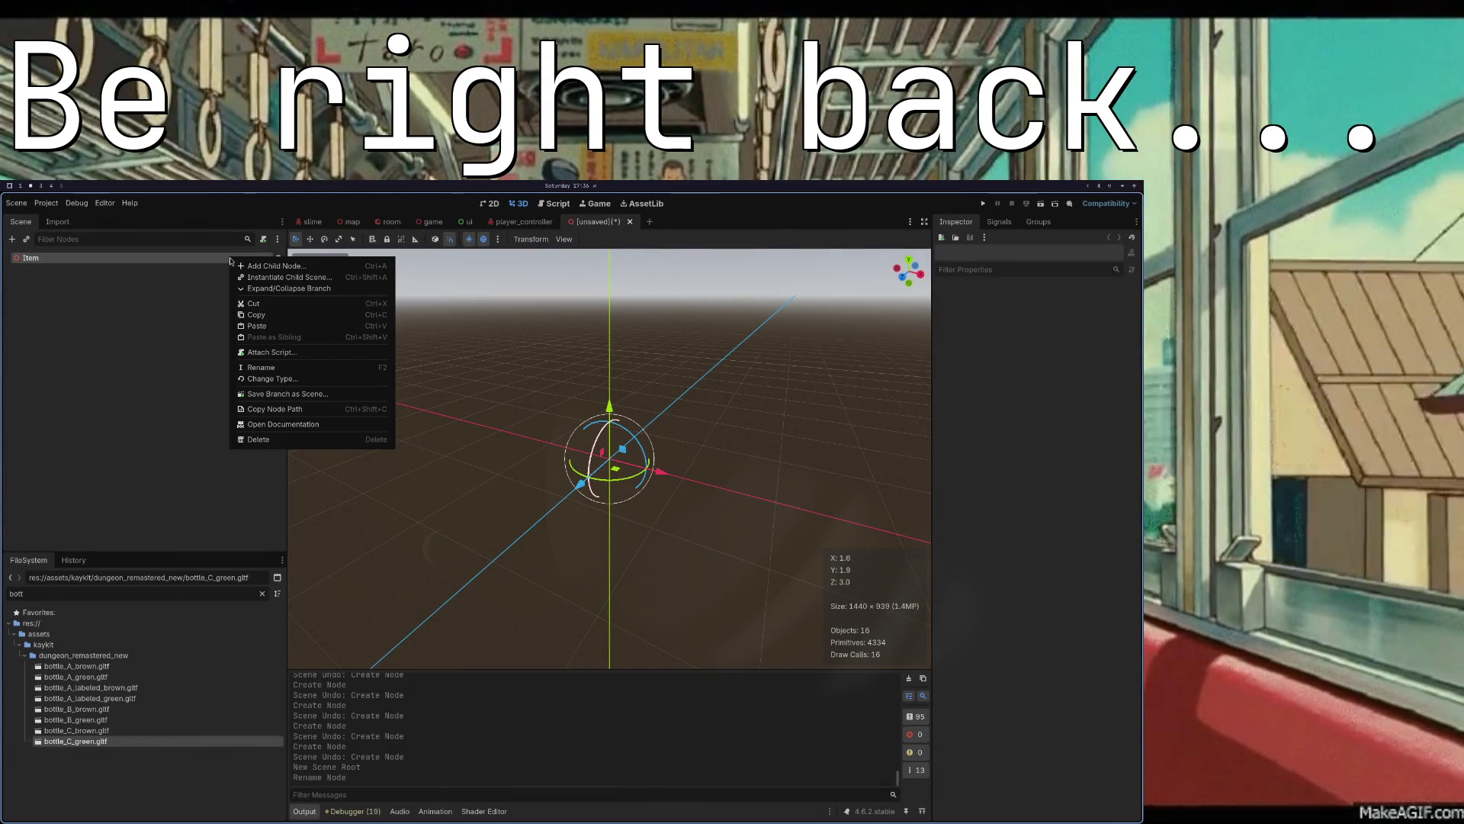
- Save the new scene as item.tscn
{"action": "left_click", "coordinate": [292, 354]}
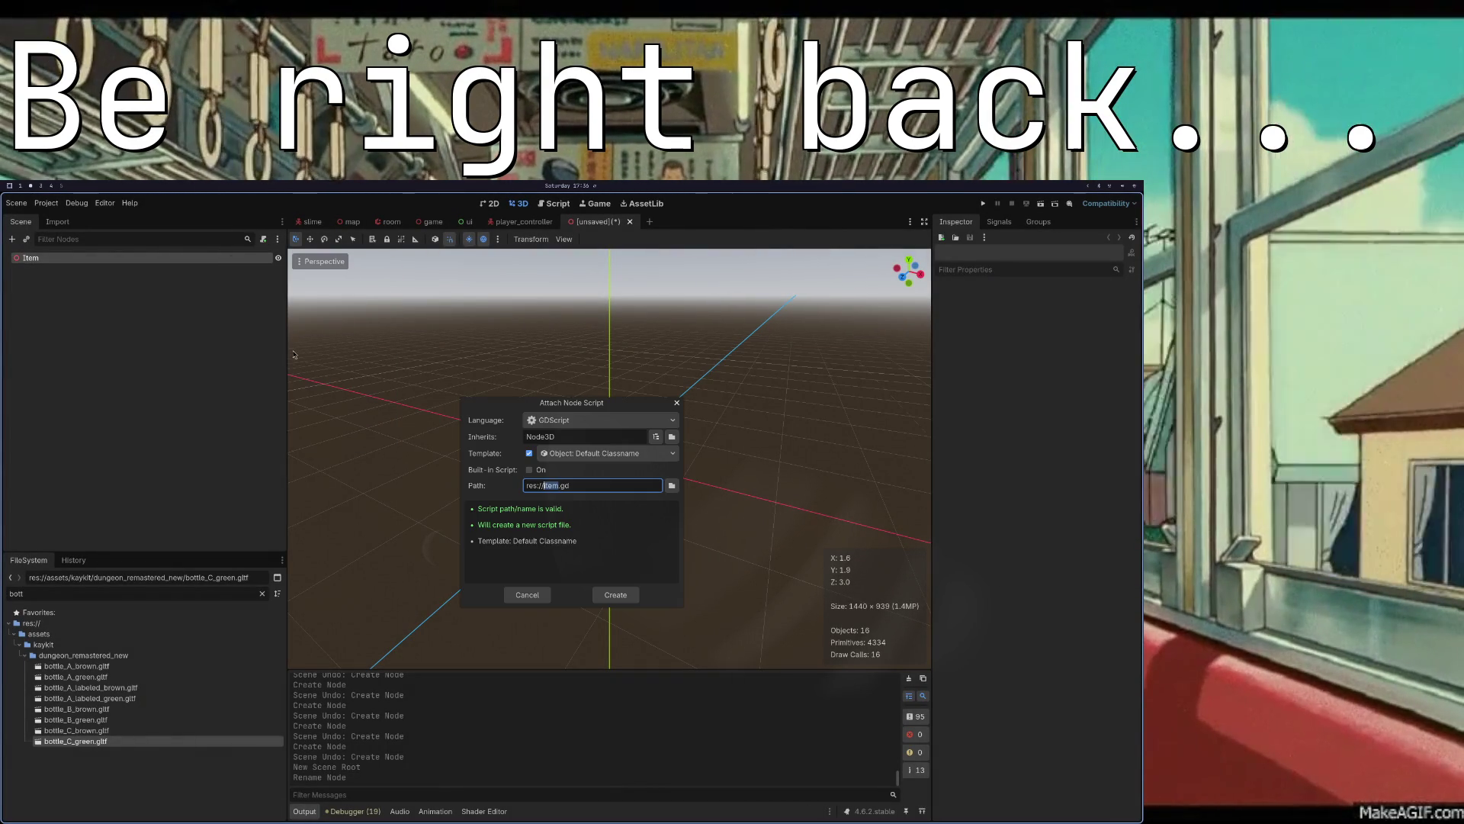
{"action": "key", "text": "Escape"}
{"action": "key", "text": "ctrl+s"}
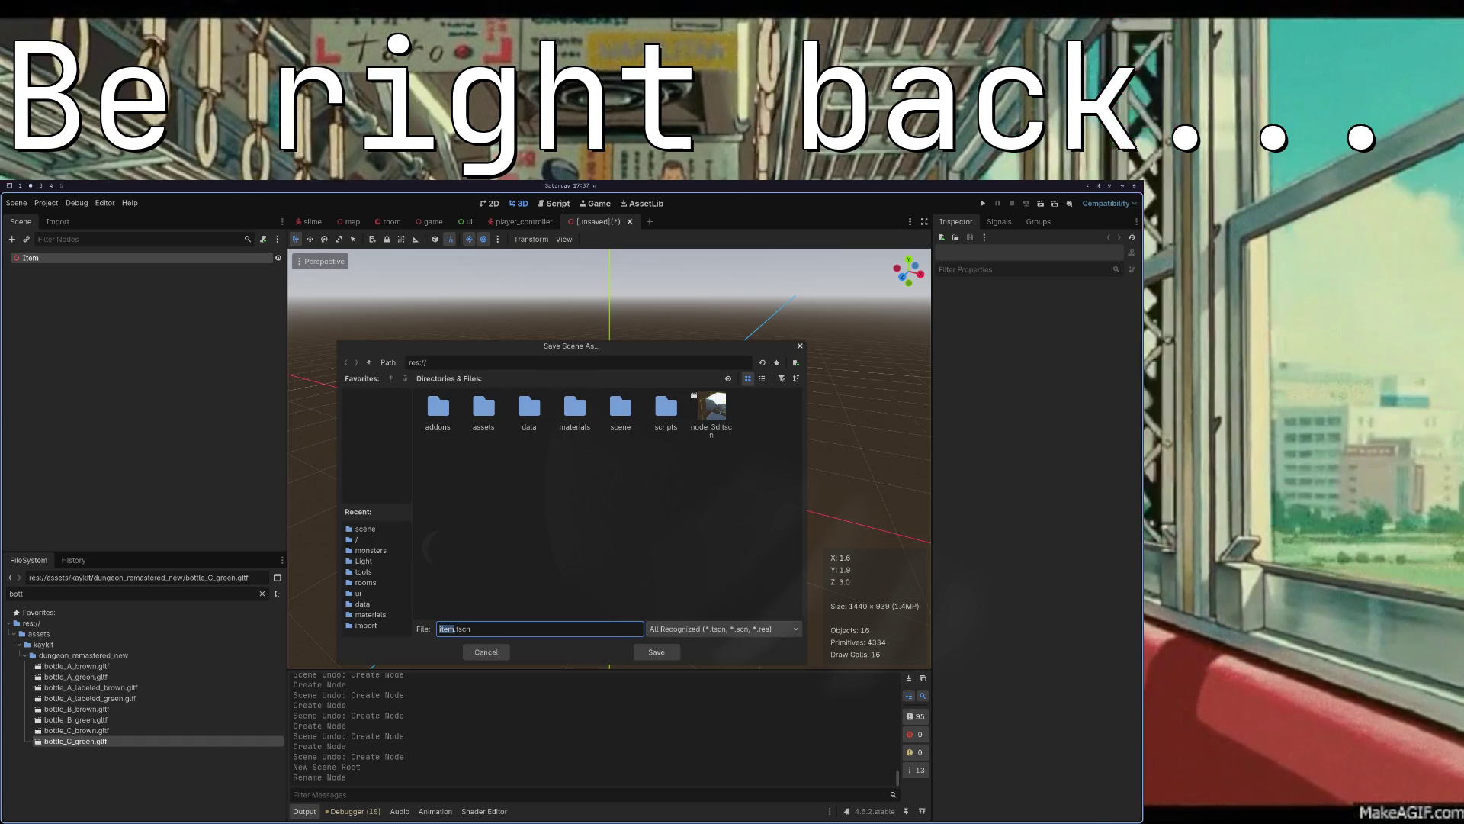
{"action": "type", "text": "item"}
{"action": "key", "text": "Return"}
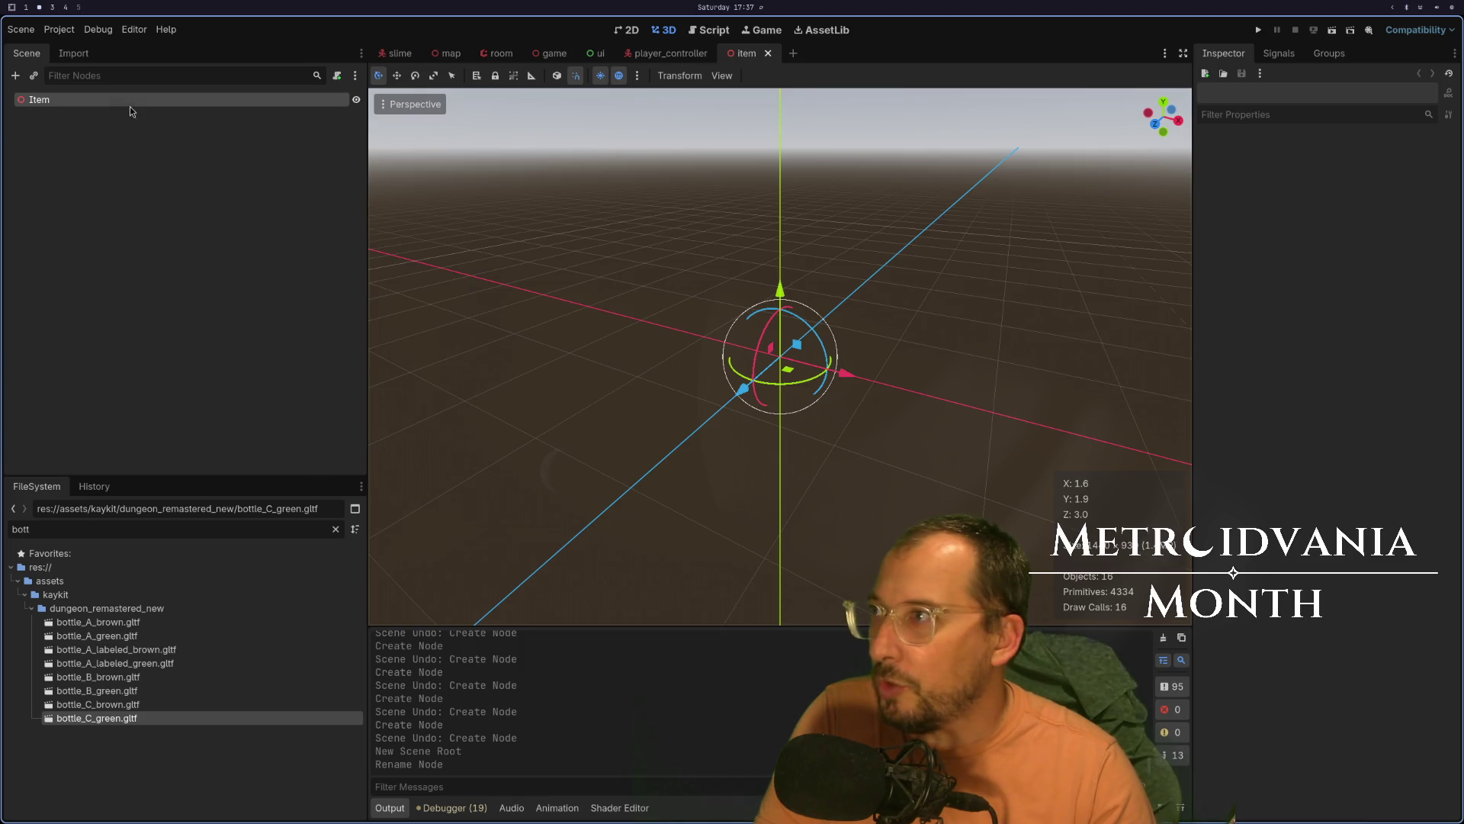
- Attach a new script res://scene/item.gd to Item and open it in the external editor
{"action": "right_click", "coordinate": [113, 102]}
{"action": "left_click", "coordinate": [187, 221]}
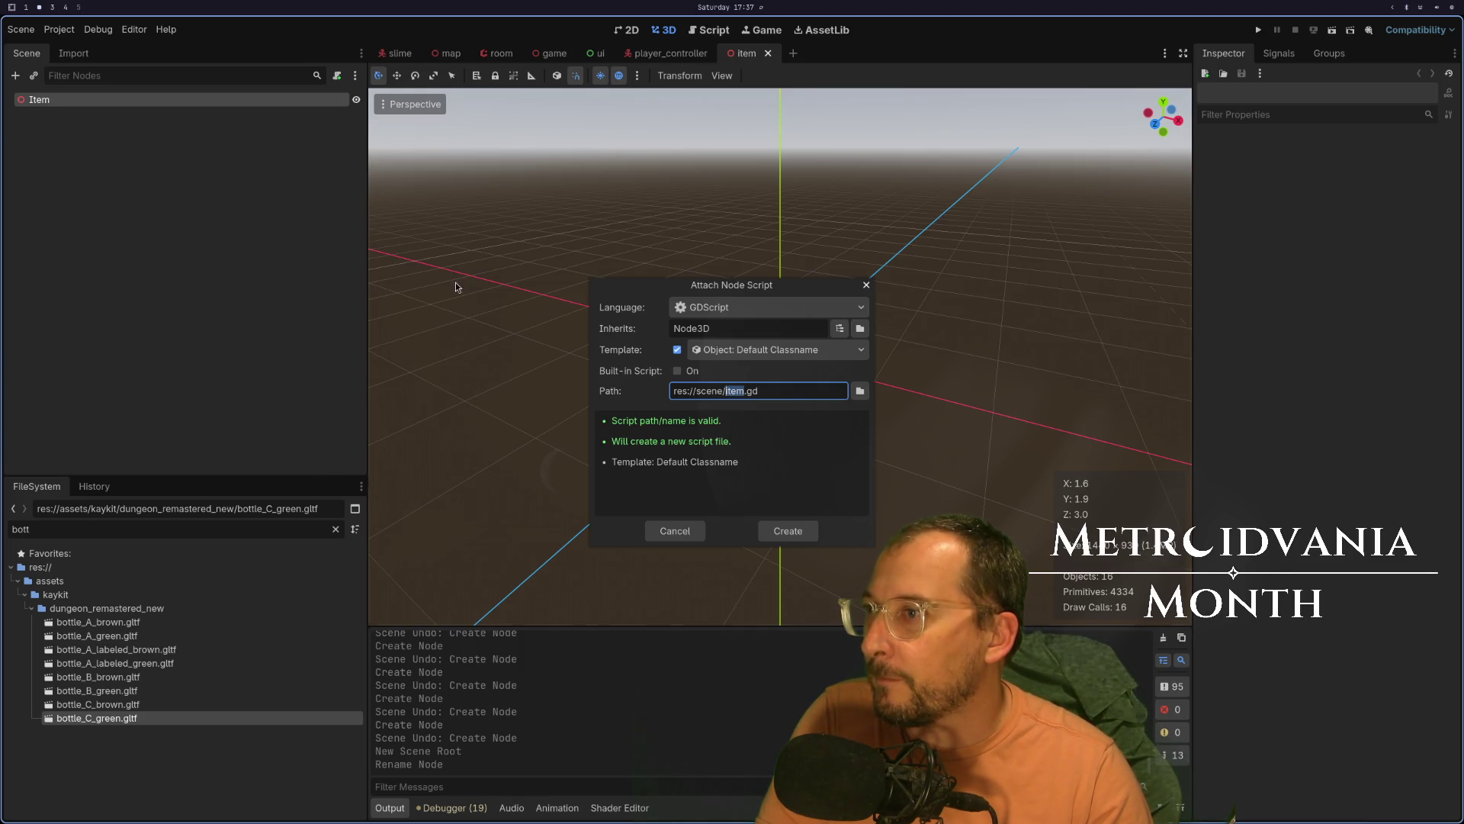
{"action": "left_click", "coordinate": [779, 529]}
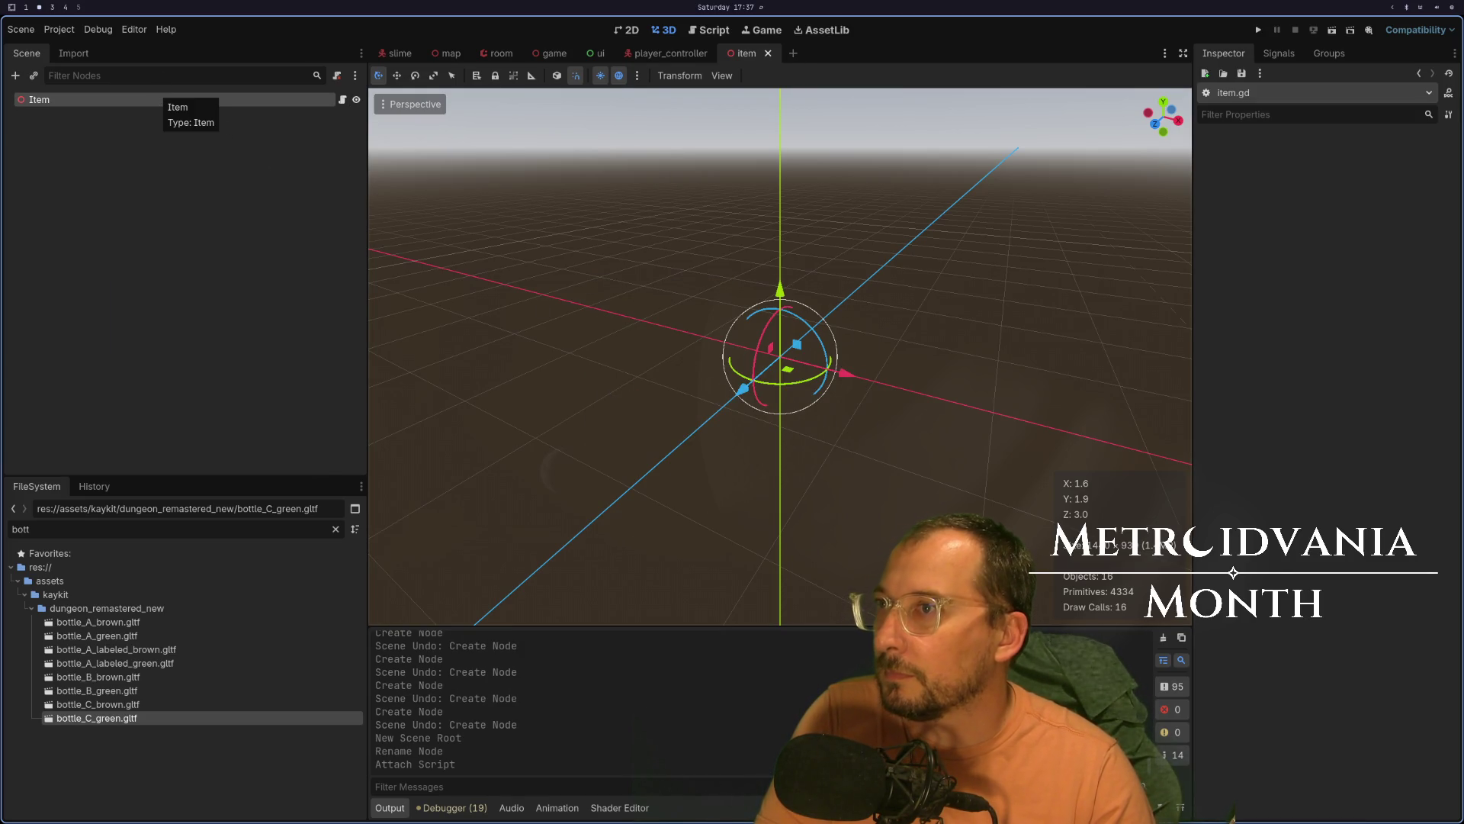
{"action": "left_click", "coordinate": [342, 100]}
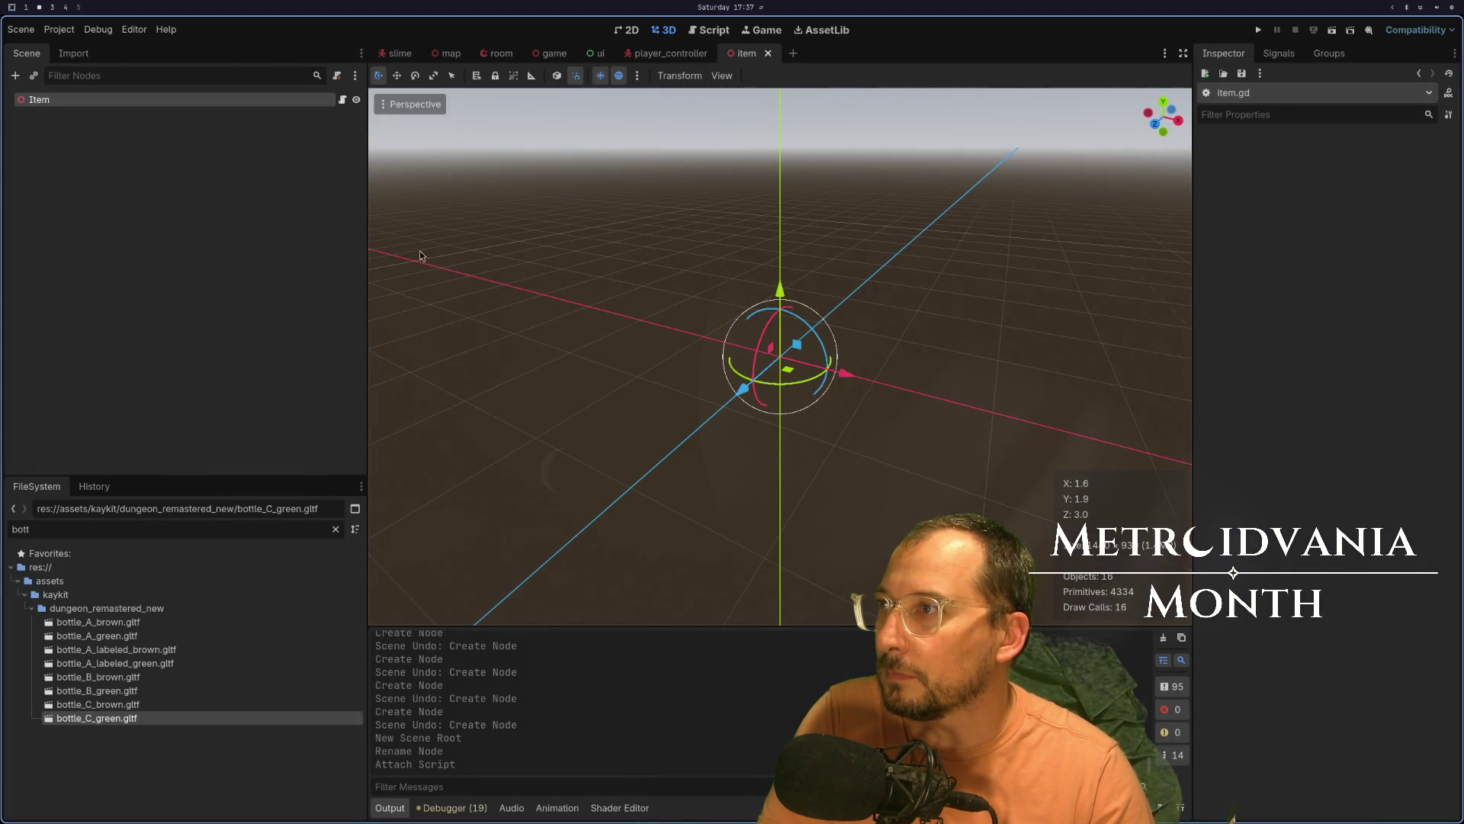
{"action": "left_click", "coordinate": [342, 100]}
{"action": "key", "text": "shift+g"}
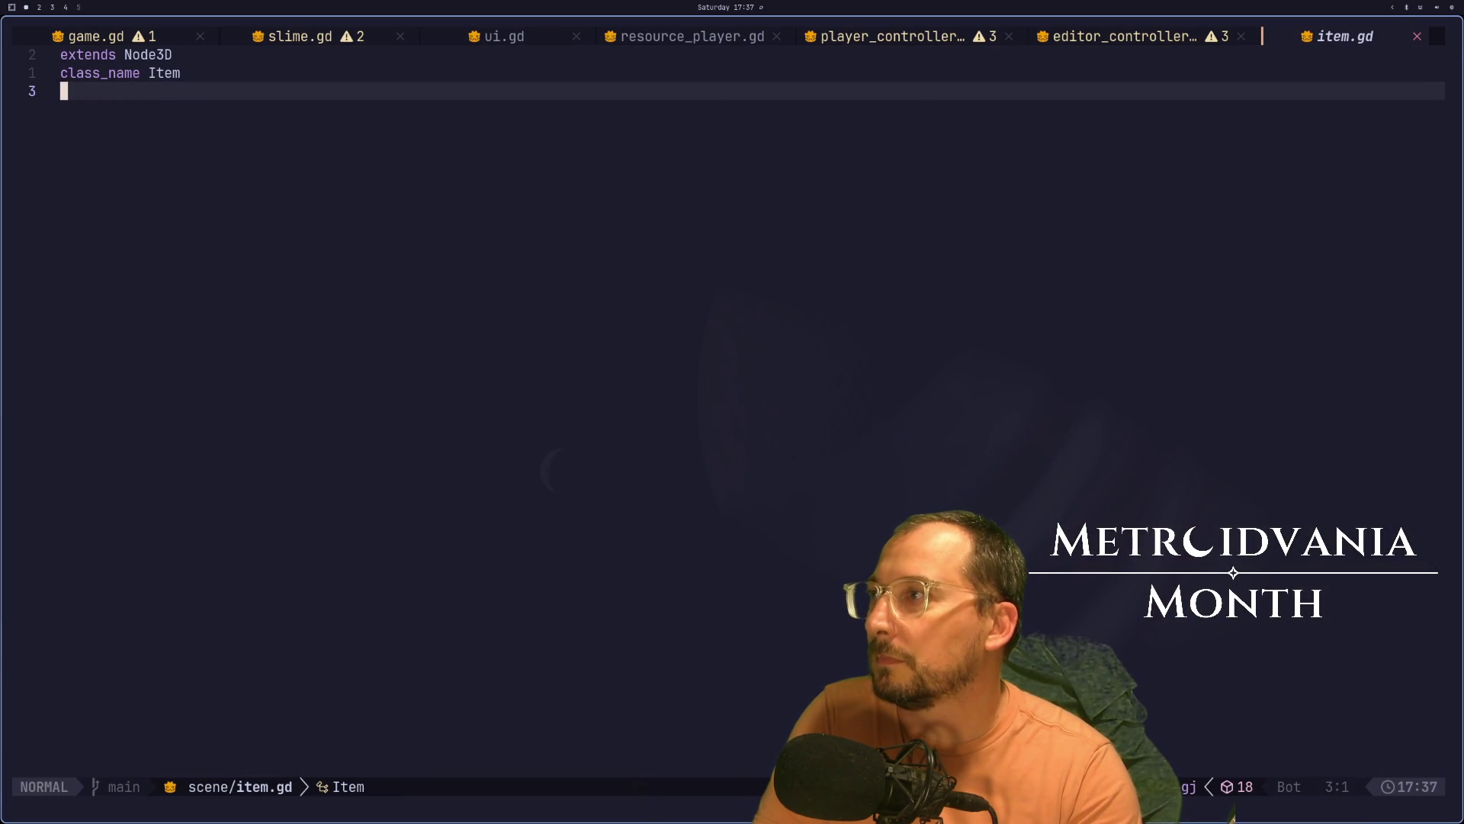
- Add enum Type {POTION, FOOD} to item.gd and save it
{"action": "key", "text": "o"}
{"action": "type", "text": "enum Type {"}
{"action": "type", "text": "POTION, "}
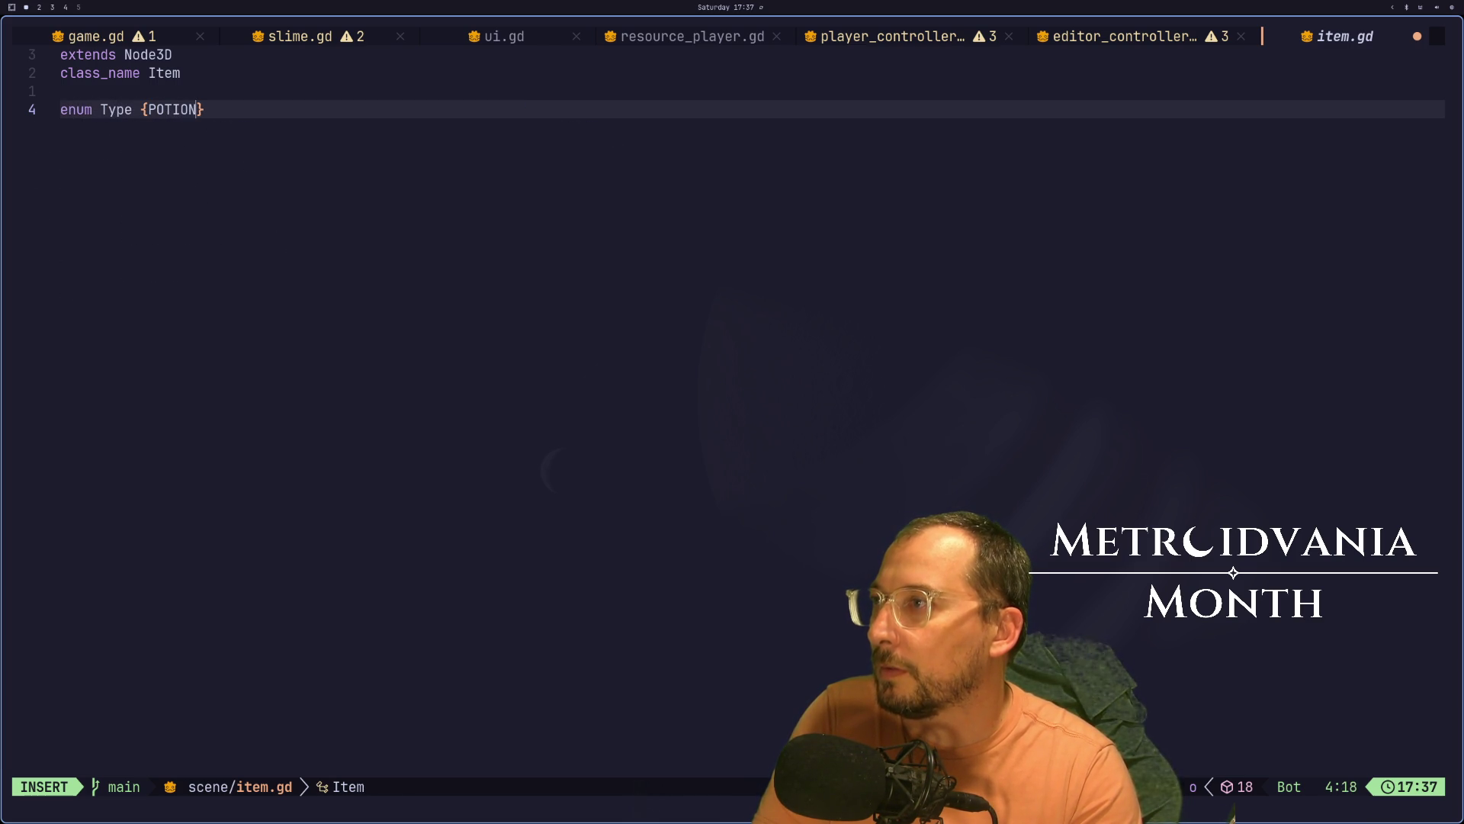
{"action": "type", "text": "FOOD"}
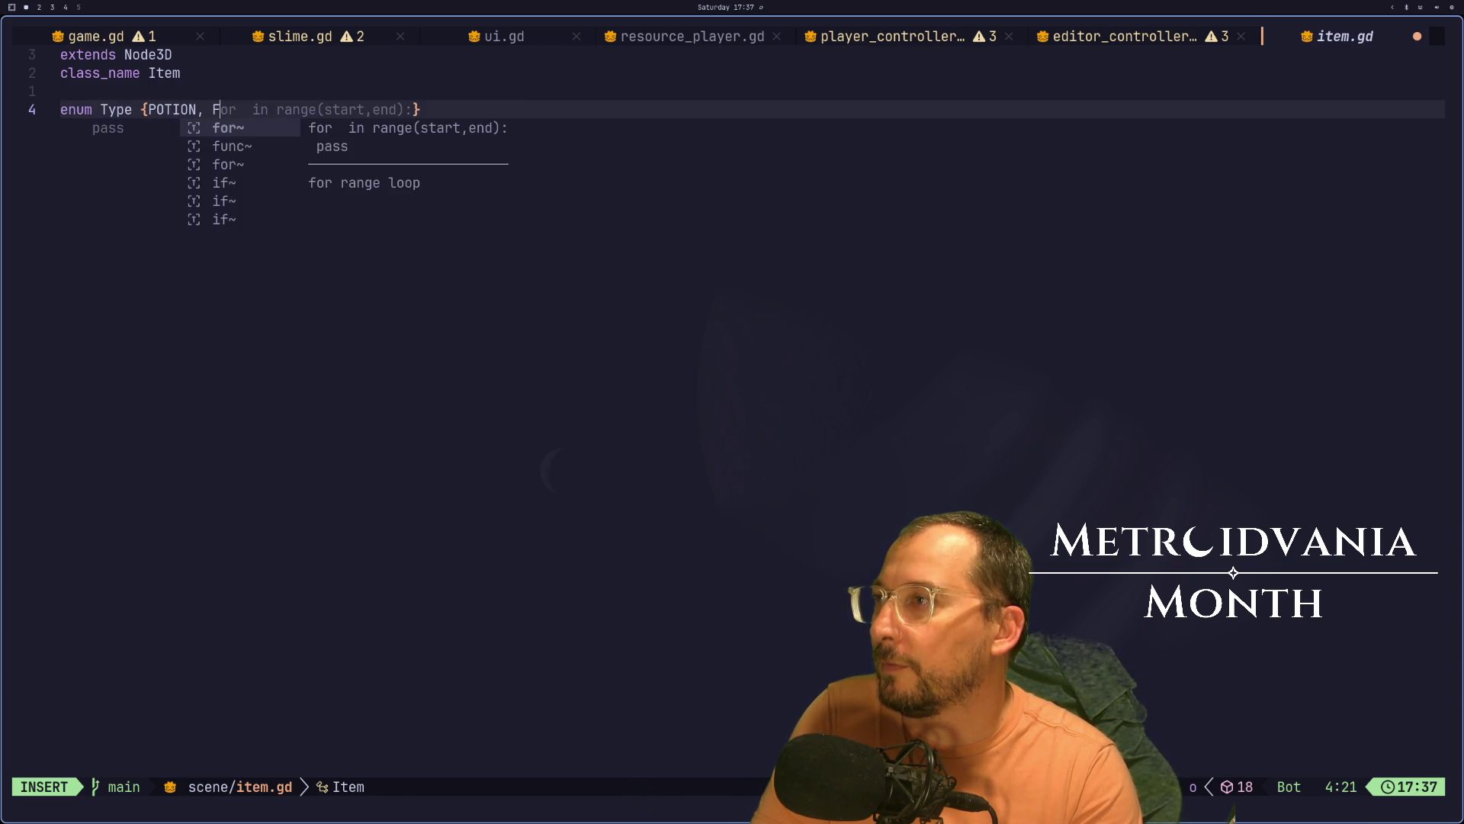
{"action": "key", "text": "Escape"}
{"action": "type", "text": ":w"}
{"action": "key", "text": "Return"}
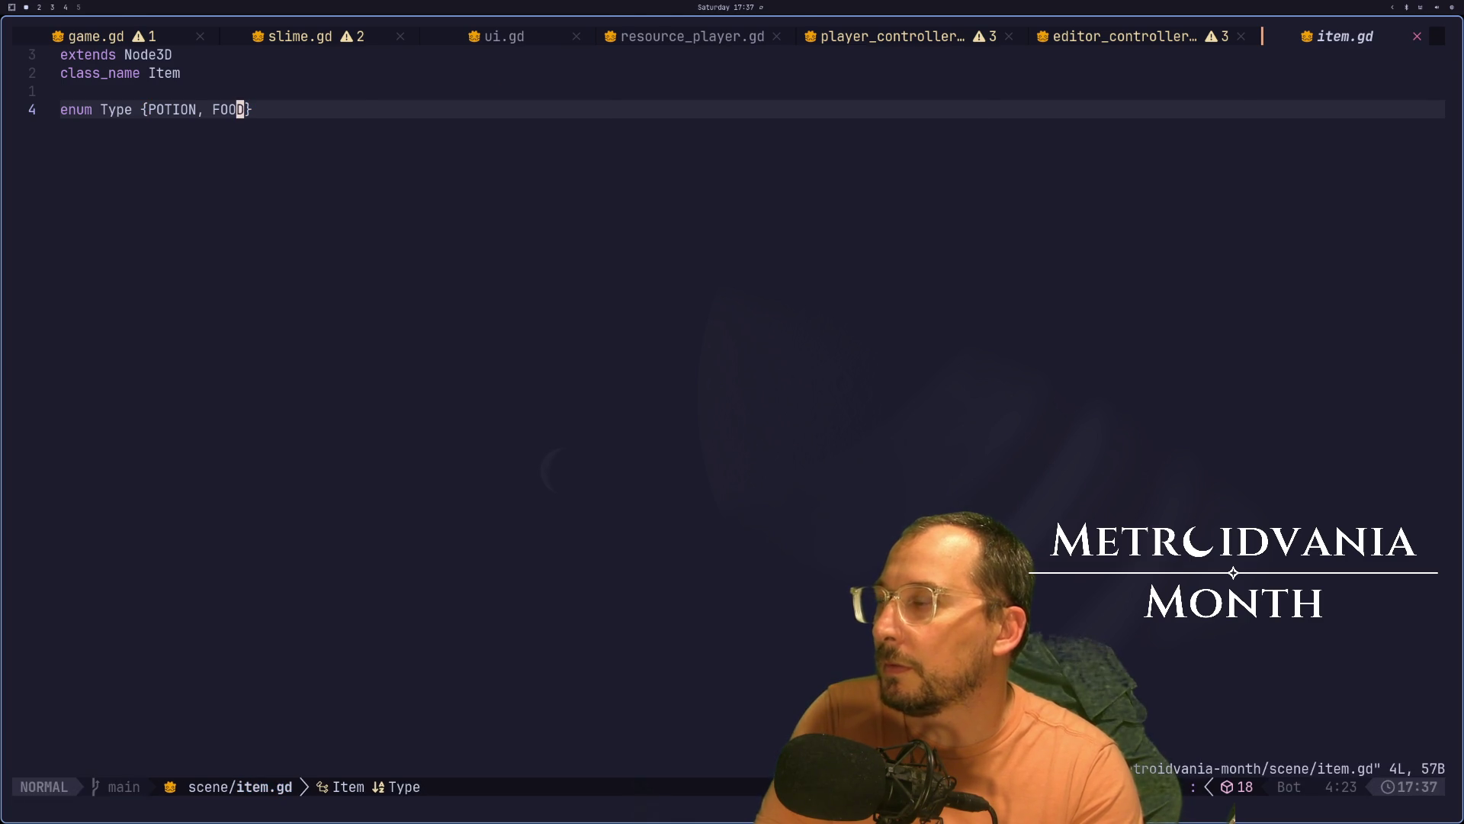
- Copy bottle_C_green.gltf's UID and begin const PACKED_SCENE_POTION = preload( above the enum
{"action": "key", "text": "super+2"}
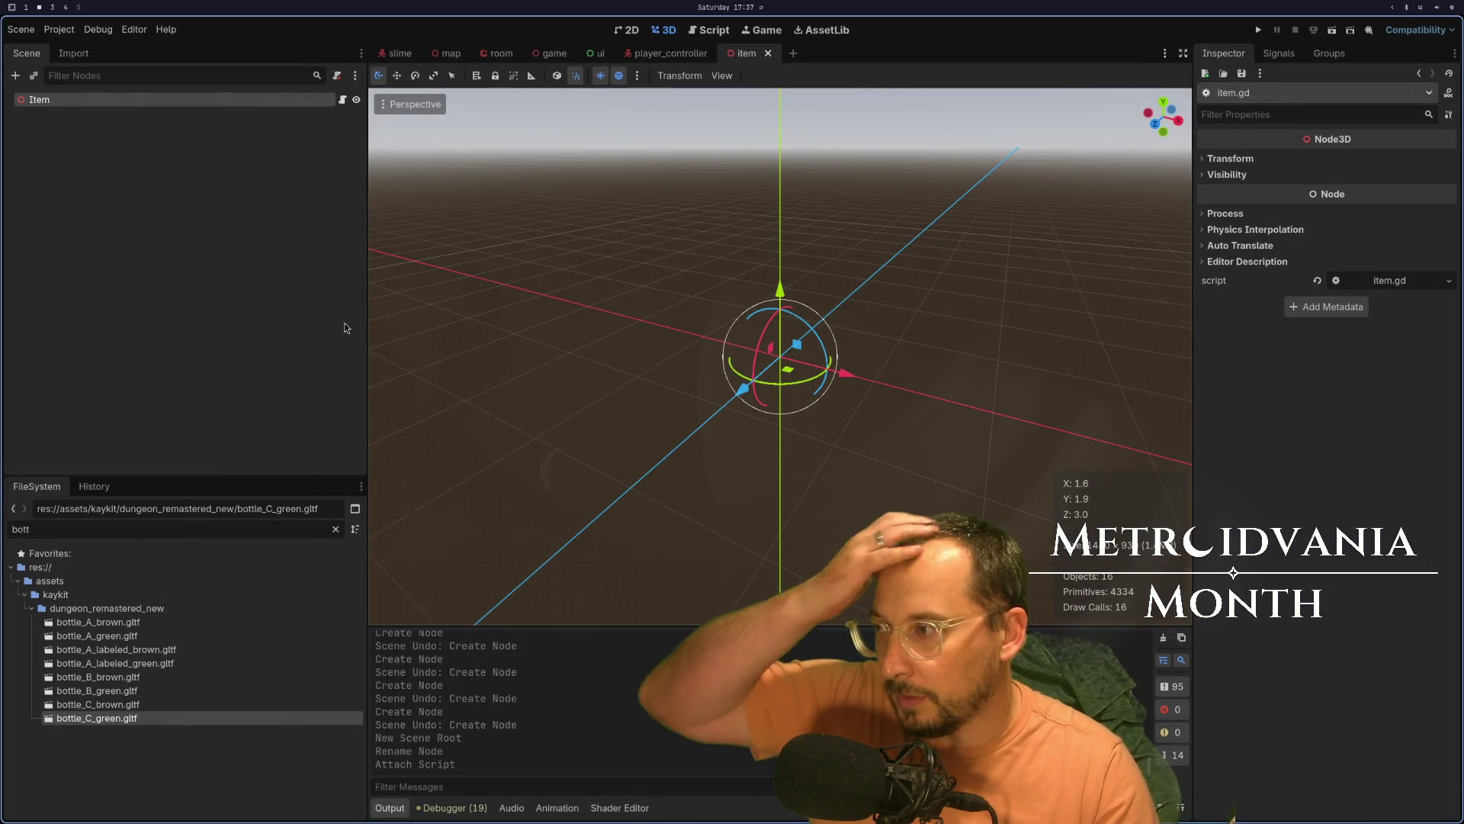
{"action": "right_click", "coordinate": [133, 721]}
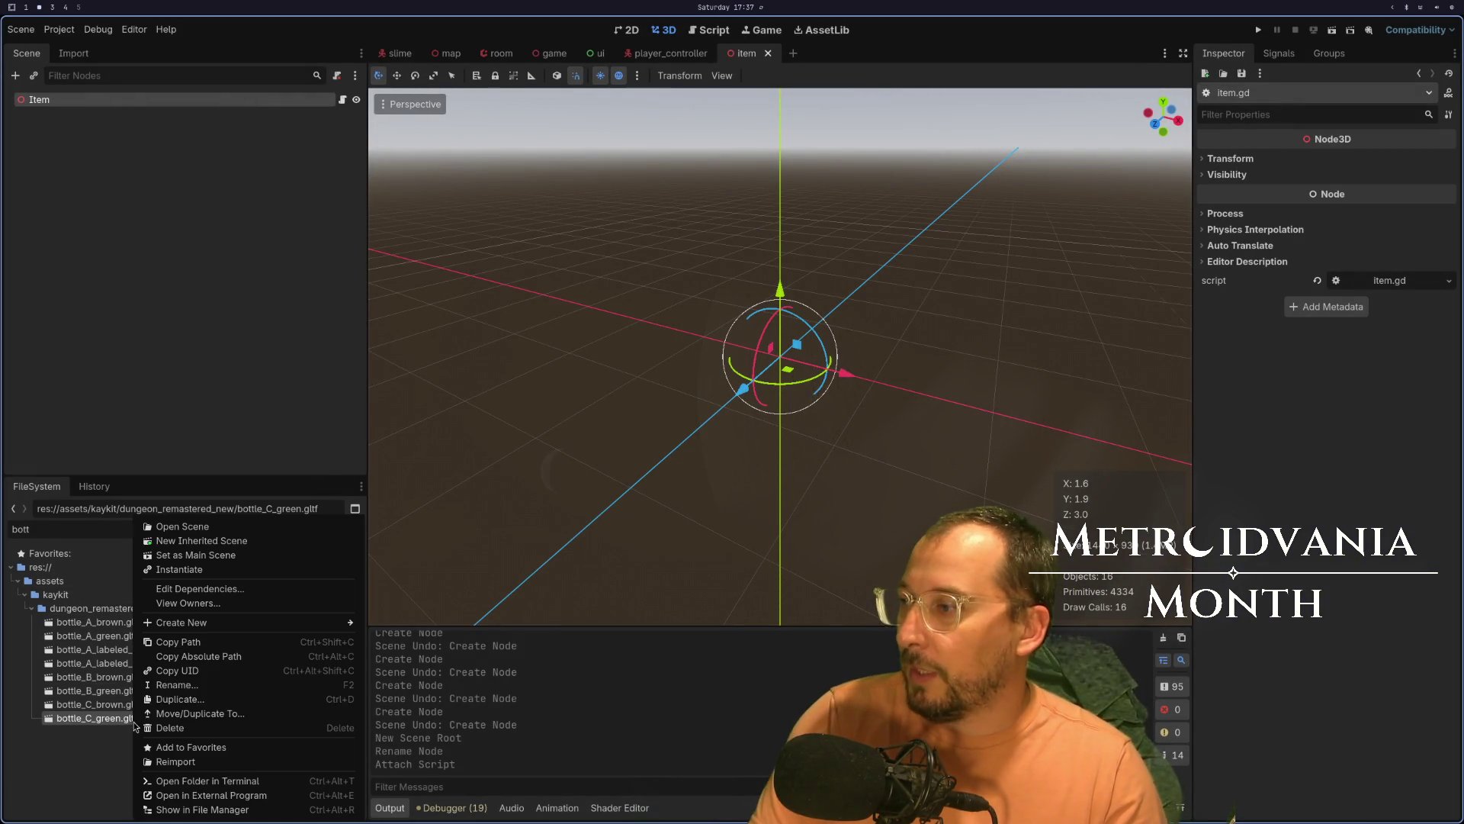
{"action": "left_click", "coordinate": [162, 673]}
{"action": "key", "text": "super+1"}
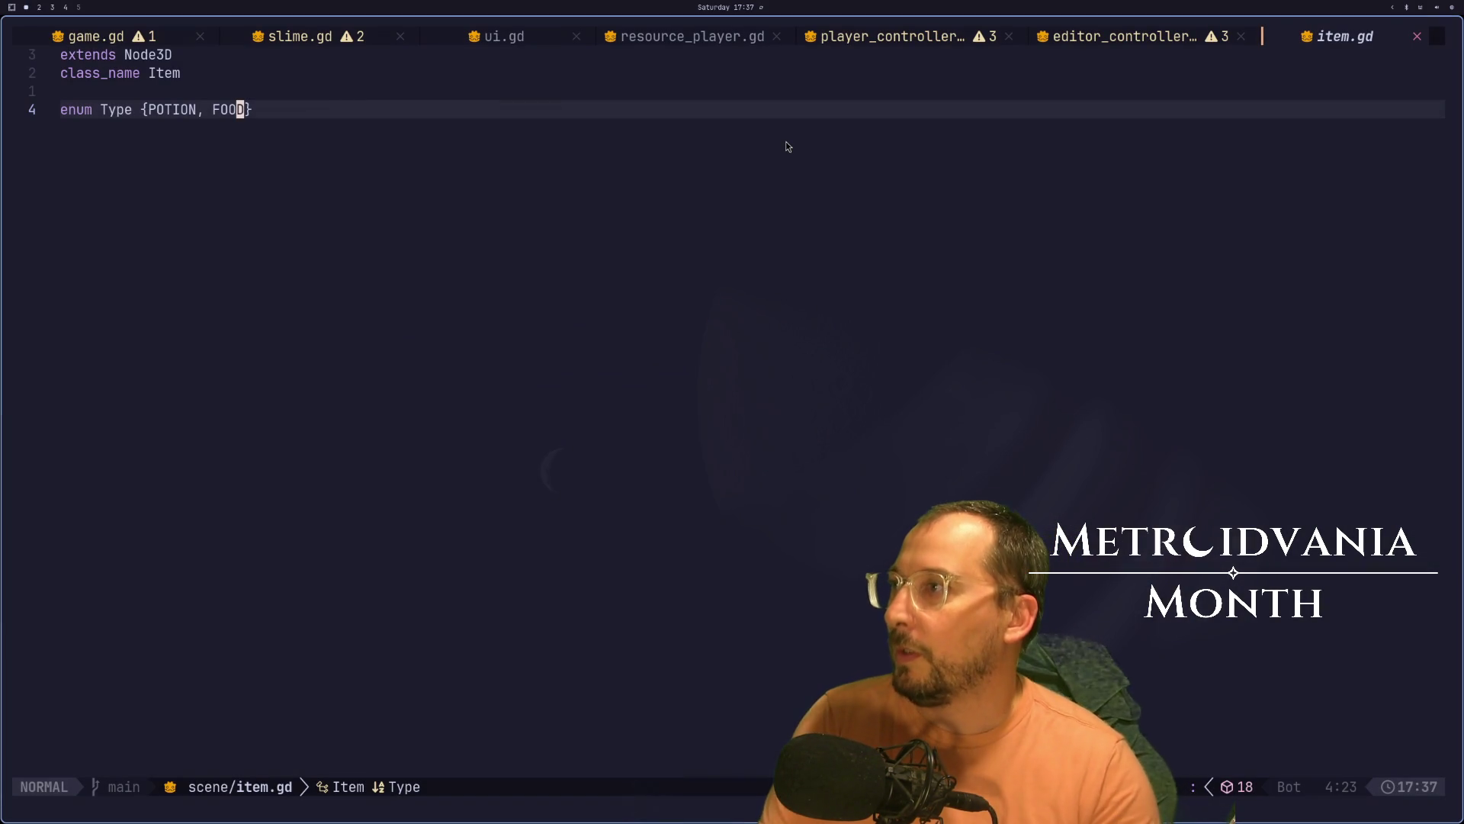
{"action": "key", "text": "k"}
{"action": "type", "text": "oconst PACKED"}
{"action": "type", "text": "SCENE_POTI"}
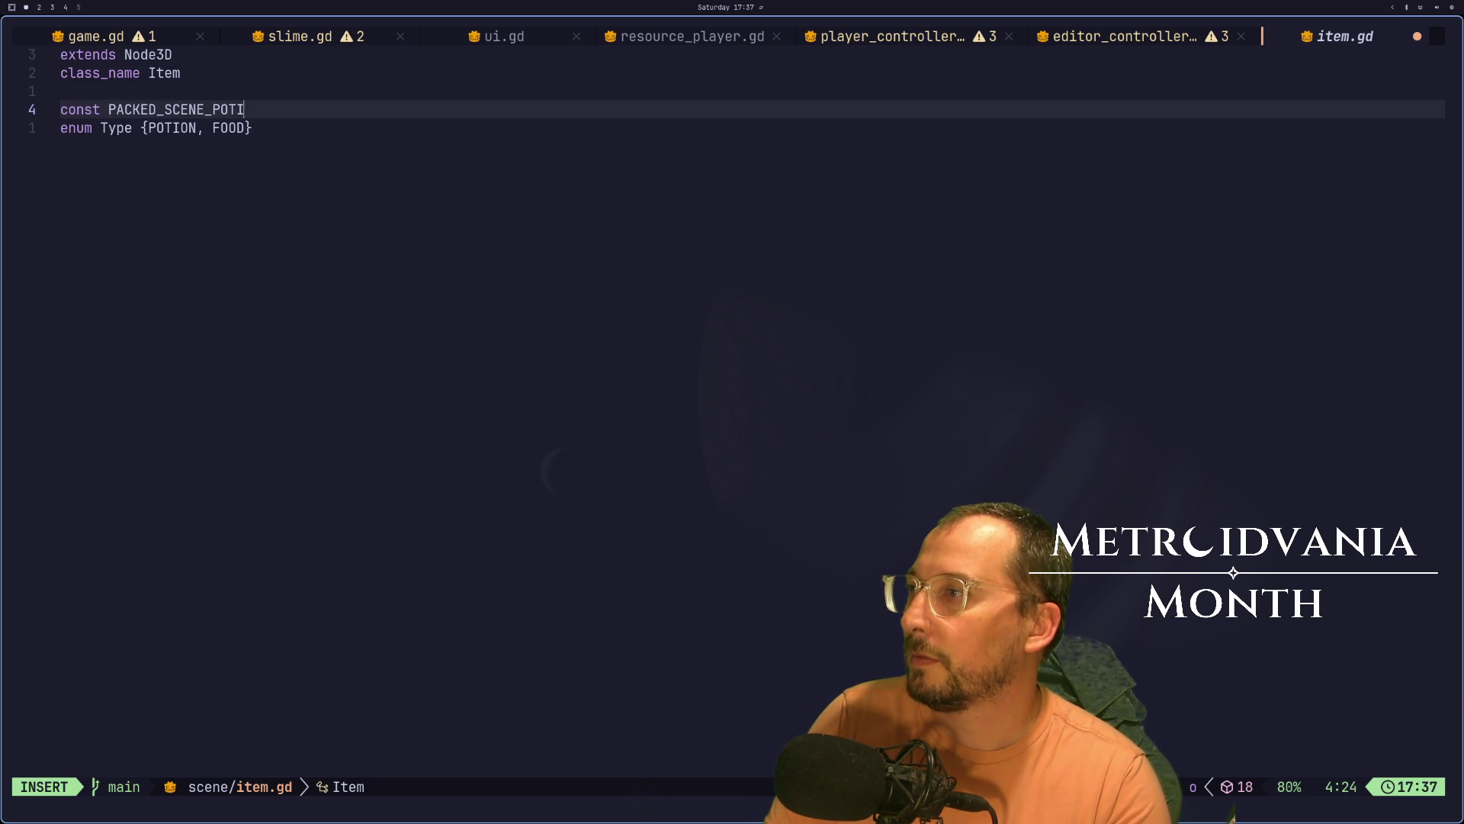
{"action": "type", "text": "preload("}
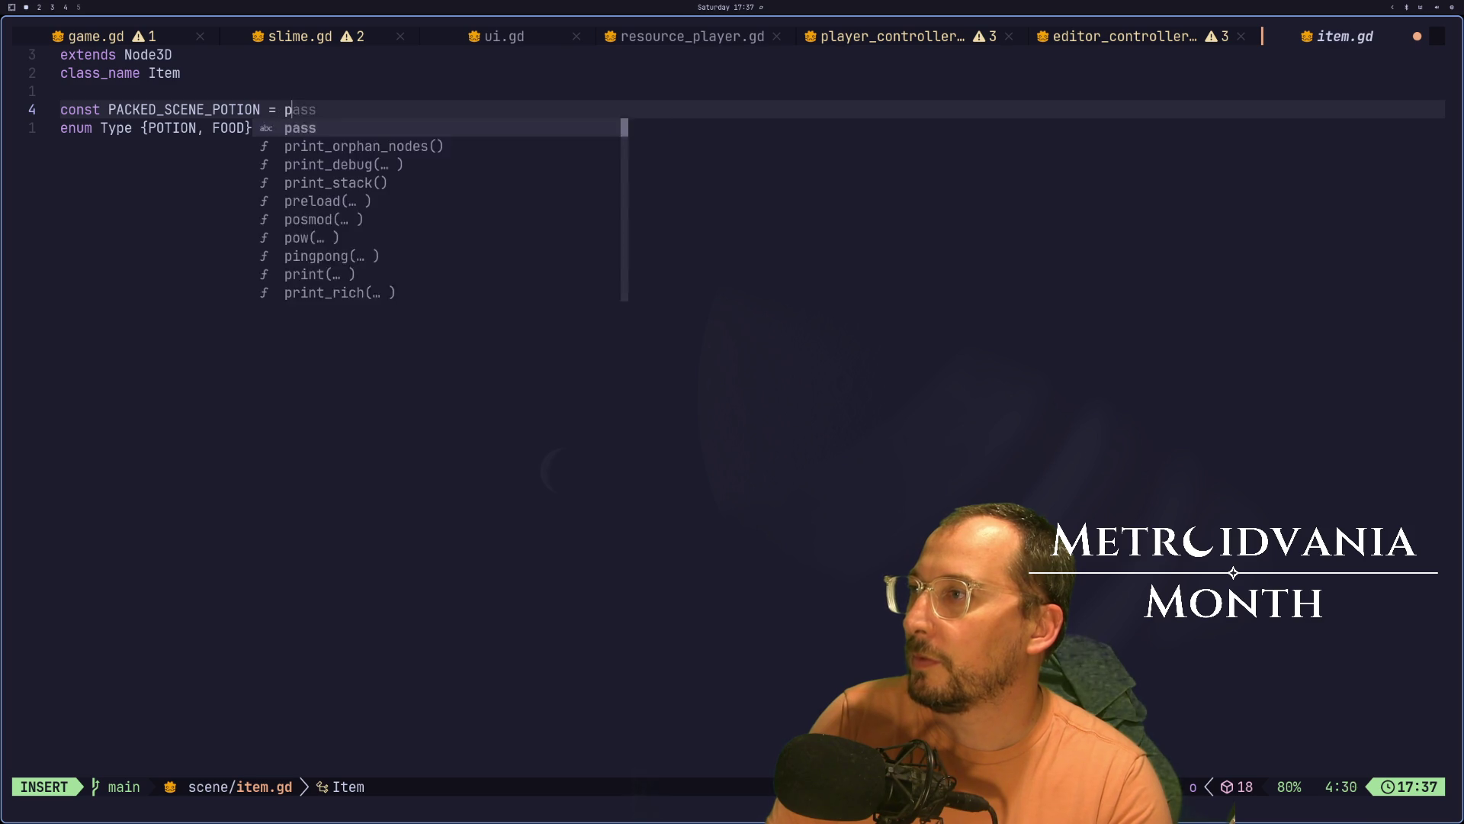
{"action": "key", "text": "Escape"}
- Paste the bottle UID inside quotes in the potion preload and save item.gd
{"action": "key", "text": "["}
{"action": "key", "text": "Escape"}
{"action": "key", "text": "p"}
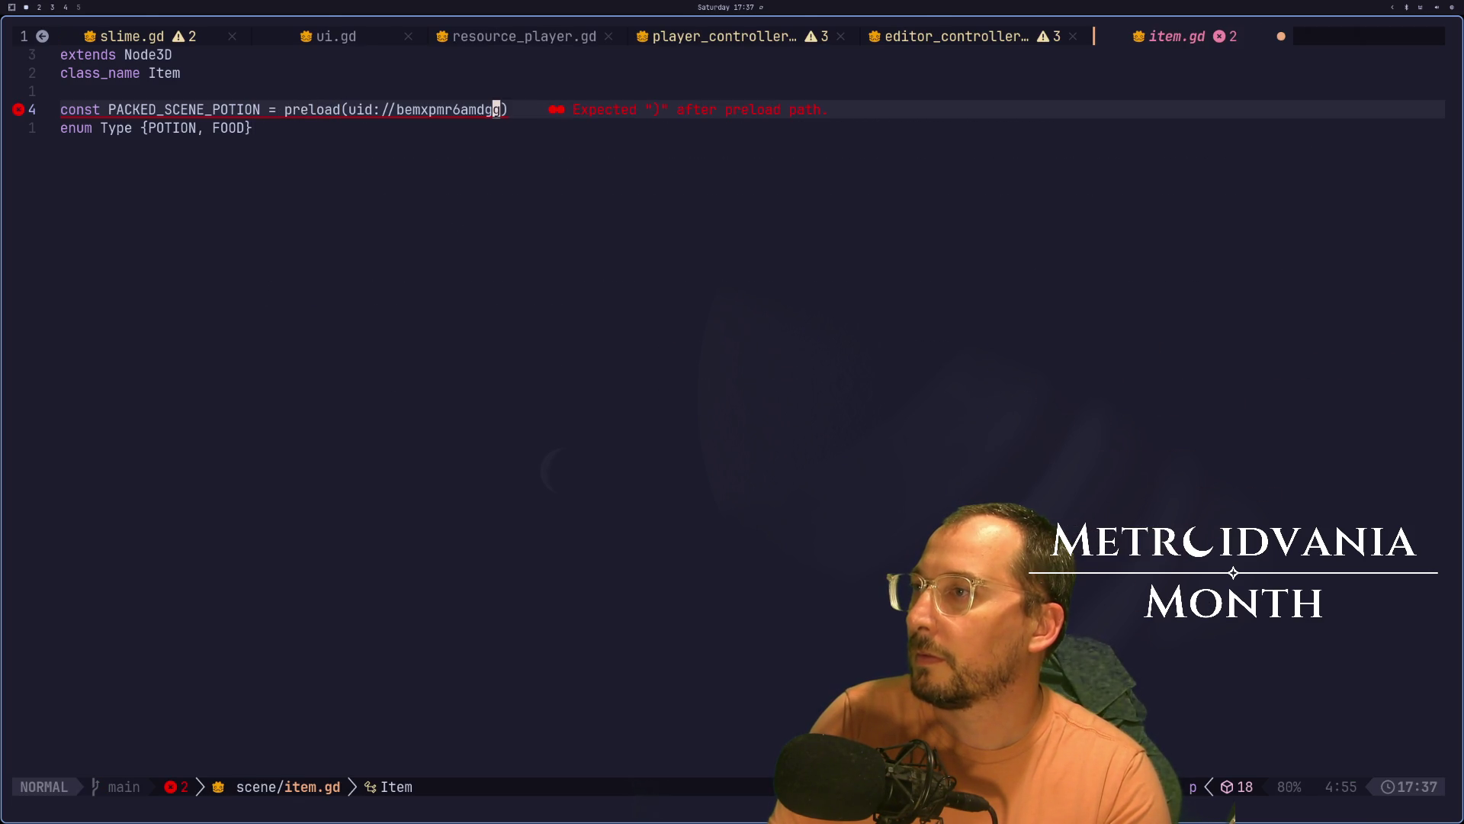
{"action": "key", "text": "u"}
{"action": "key", "text": "quotedbl"}
{"action": "key", "text": "Escape"}
{"action": "type", "text": "ad(\""}
{"action": "key", "text": "Escape"}
{"action": "key", "text": "shift+p"}
{"action": "type", "text": ":w"}
{"action": "key", "text": "Return"}
- Duplicate the potion line as PACKED_SCENE_FOOD with an empty preload("") path
{"action": "key", "text": "y"}
{"action": "key", "text": "y"}
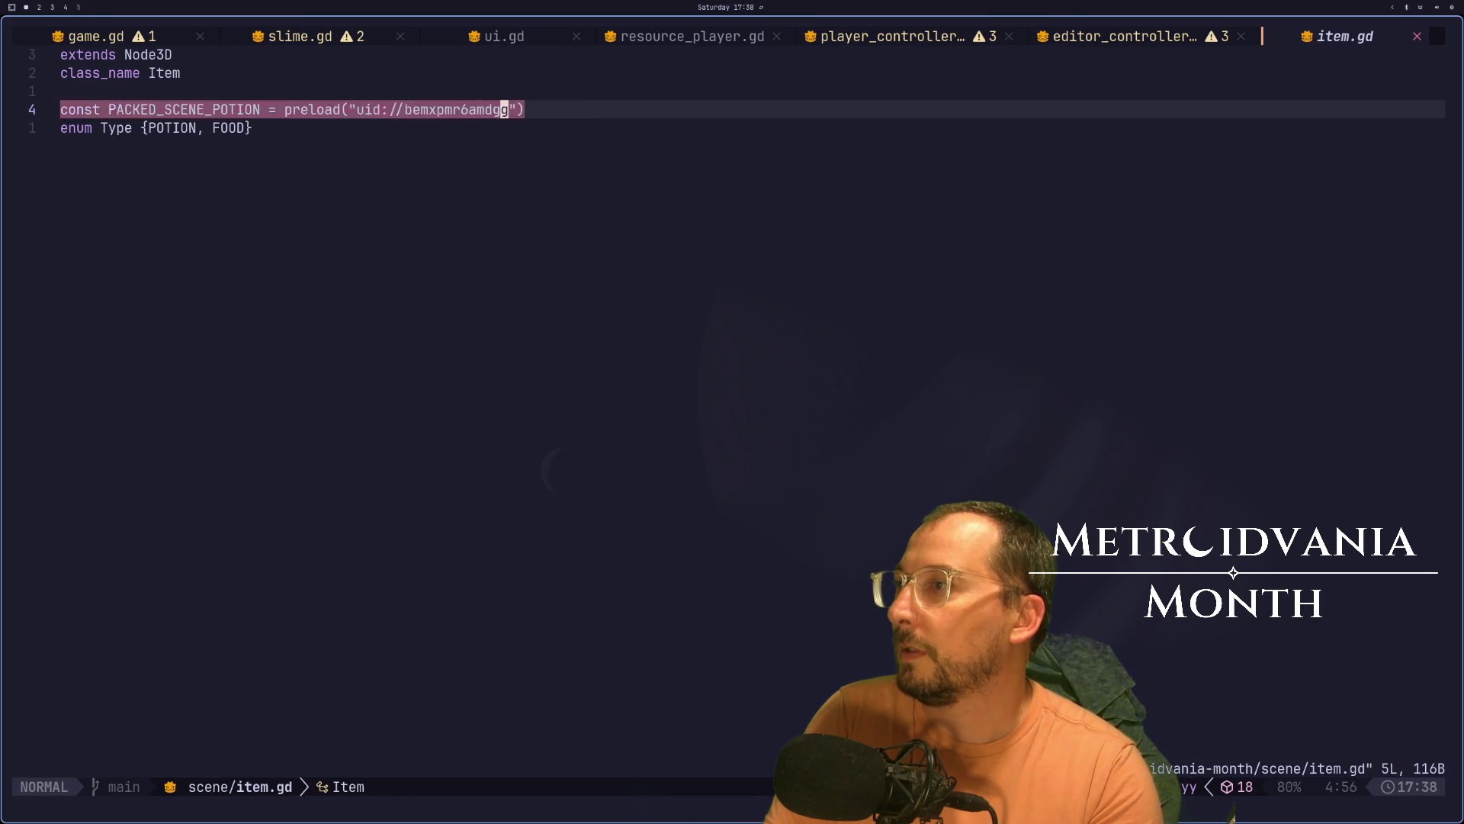
{"action": "key", "text": "p"}
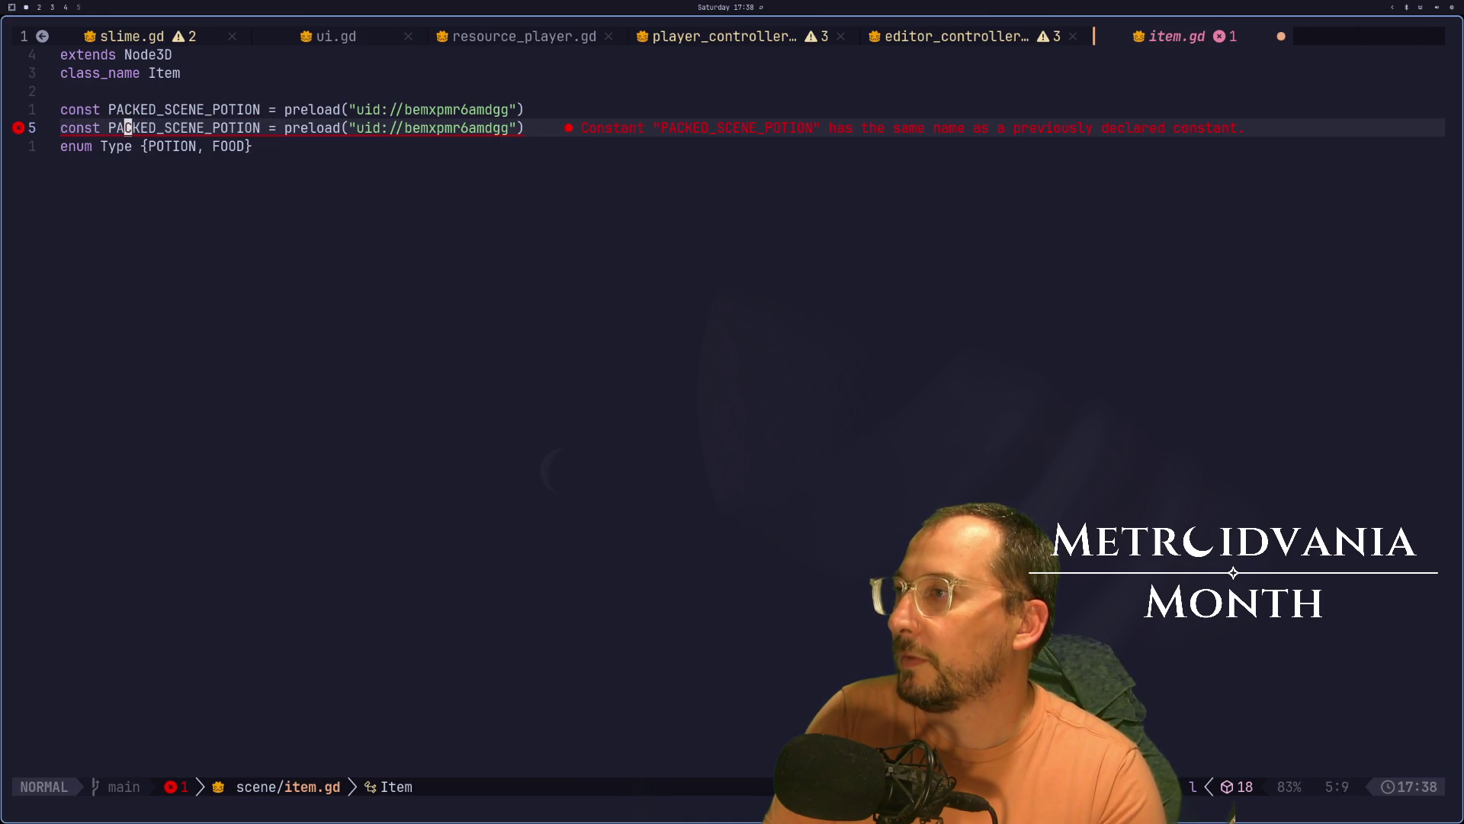
{"action": "type", "text": "lcwFO"}
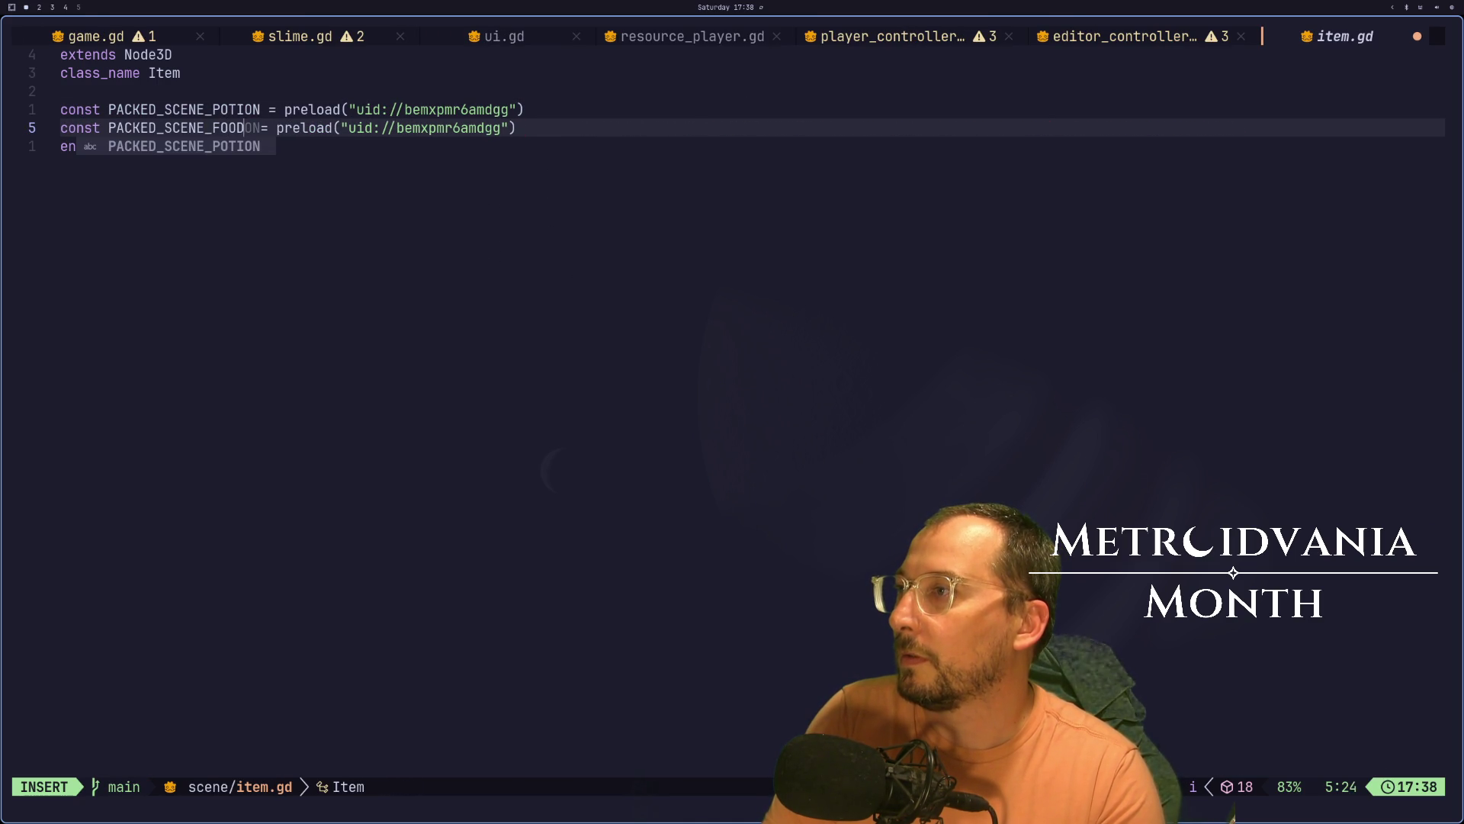
{"action": "key", "text": "Escape"}
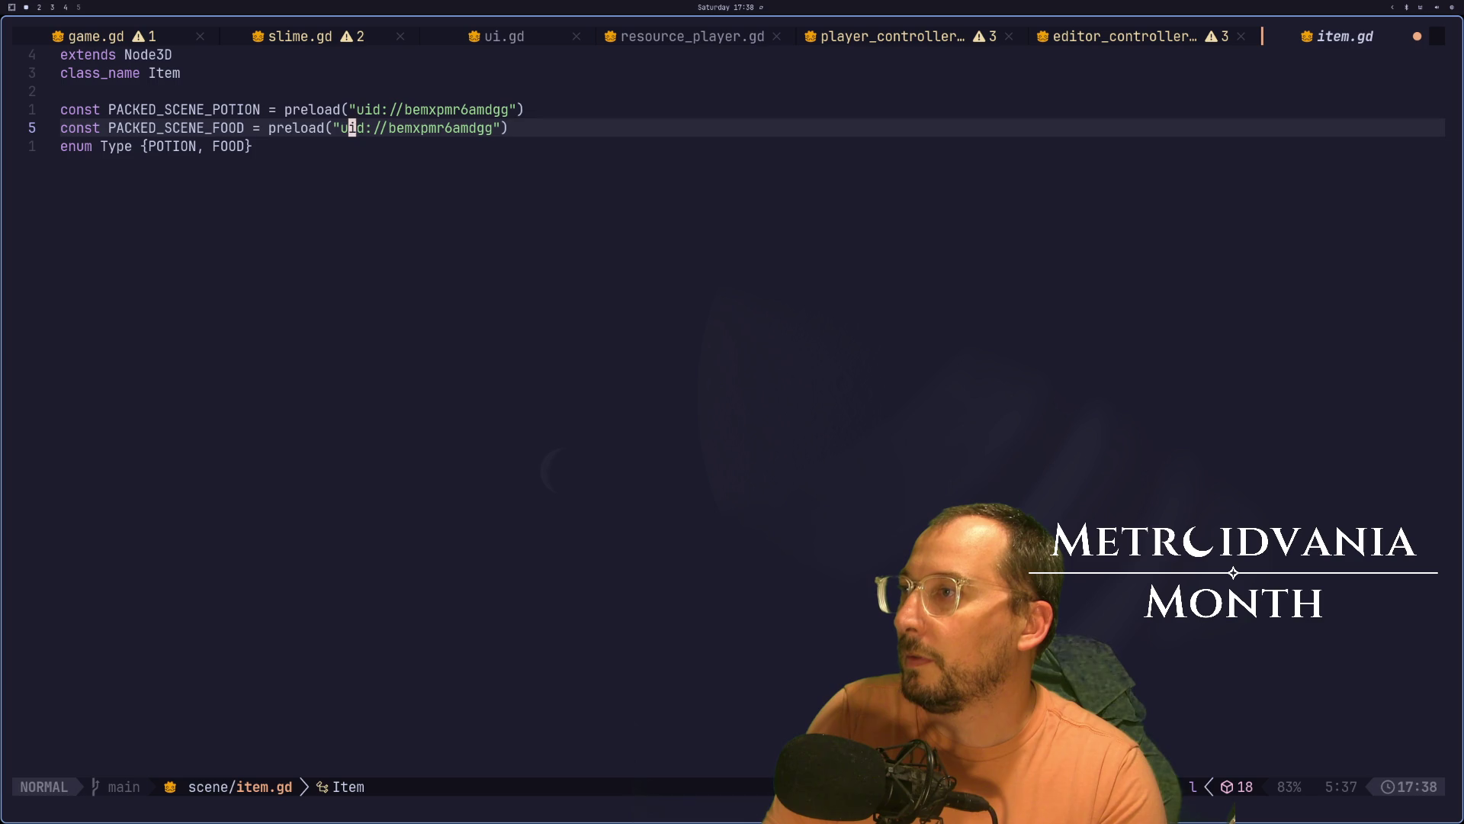
{"action": "key", "text": "h"}
{"action": "key", "text": "v"}
{"action": "key", "text": "l"}
{"action": "key", "text": "l"}
{"action": "key", "text": "l"}
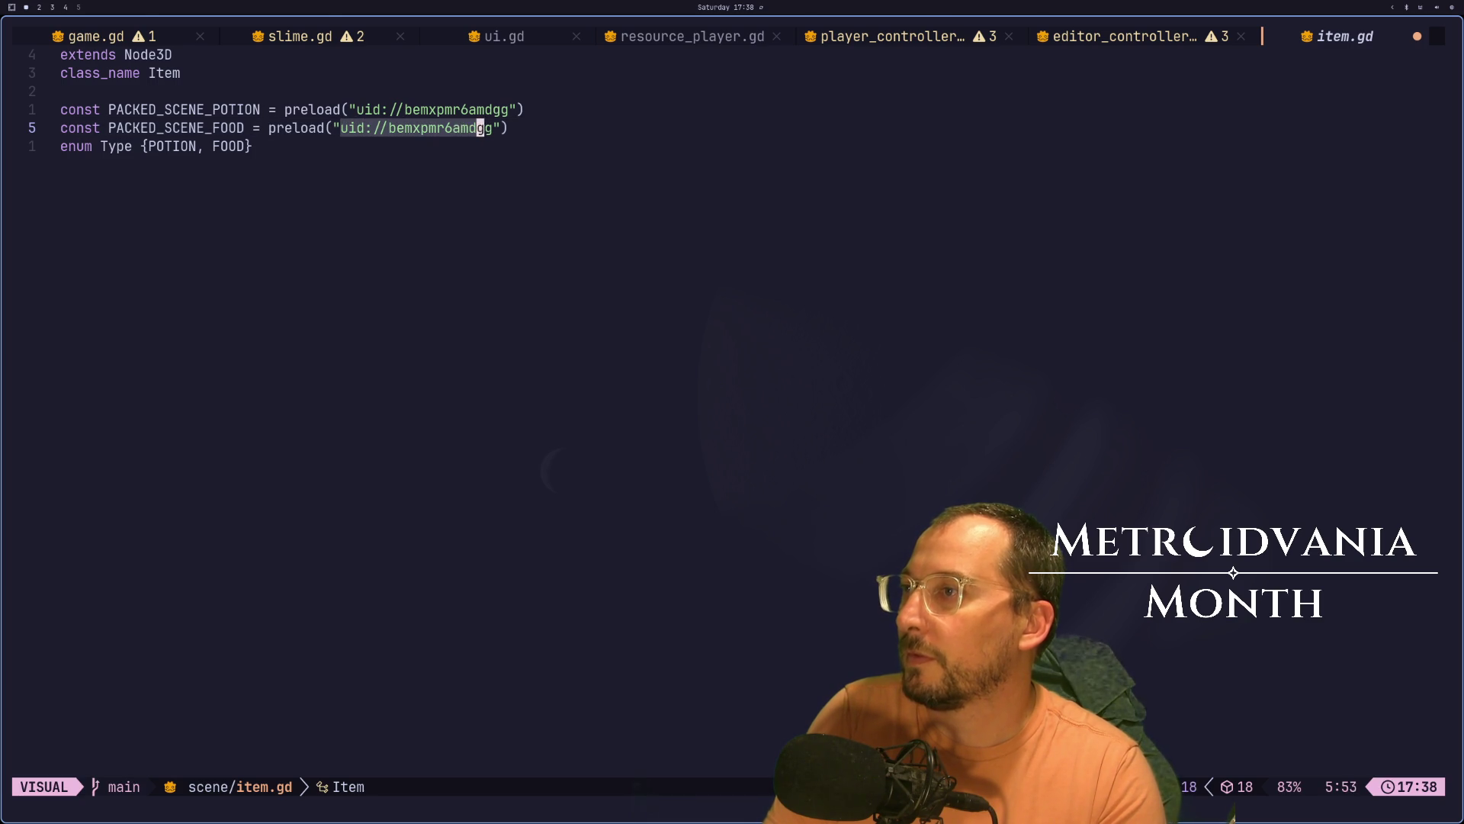
{"action": "key", "text": "d"}
{"action": "key", "text": "quotedbl"}
{"action": "key", "text": "w"}
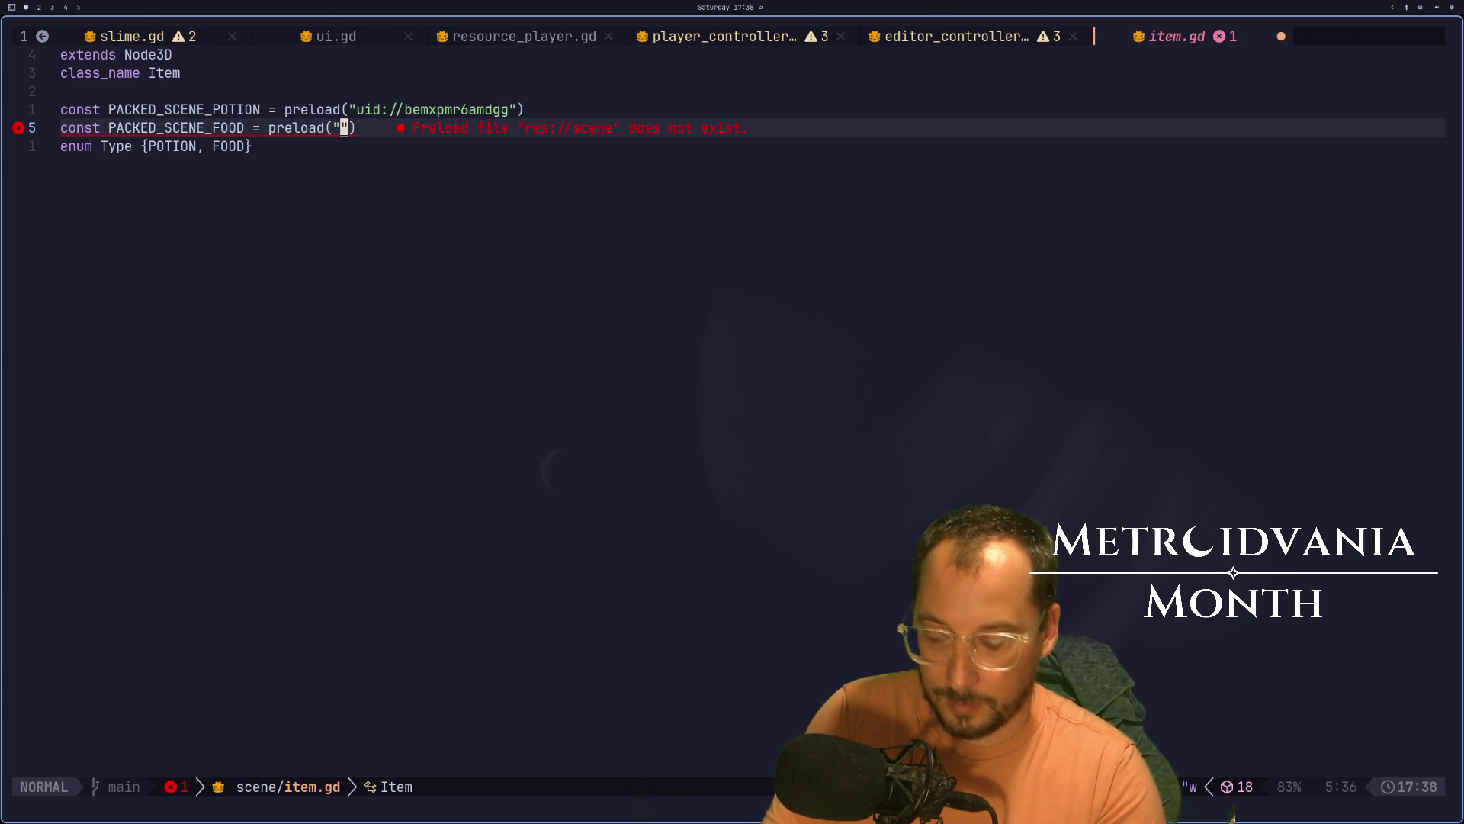
{"action": "key", "text": "Escape"}
{"action": "key", "text": "g"}
{"action": "key", "text": "g"}
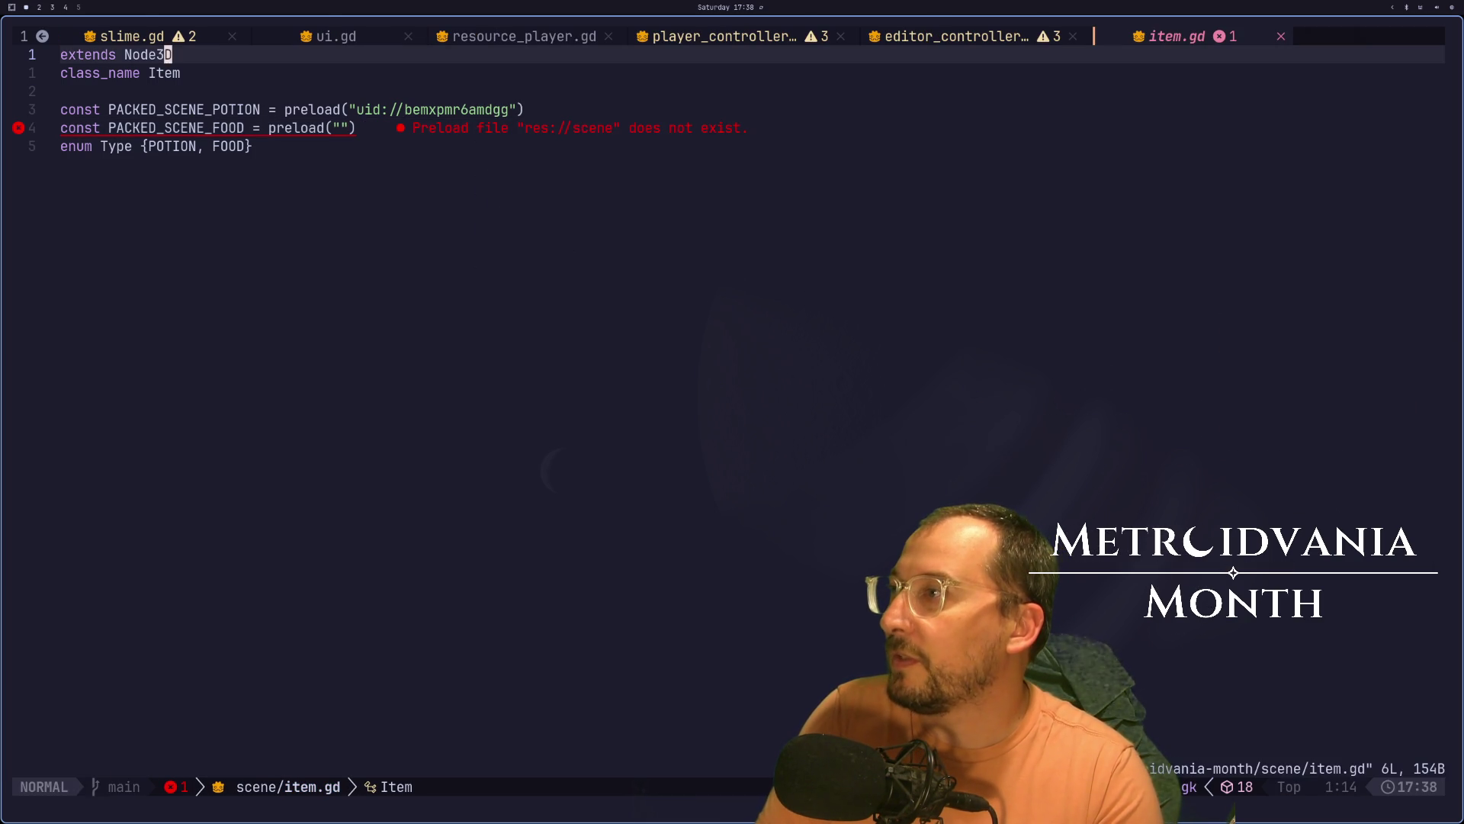
{"action": "key", "text": "I"}
{"action": "key", "text": "Return"}
{"action": "key", "text": "Escape"}
{"action": "key", "text": "k"}
{"action": "key", "text": "i"}
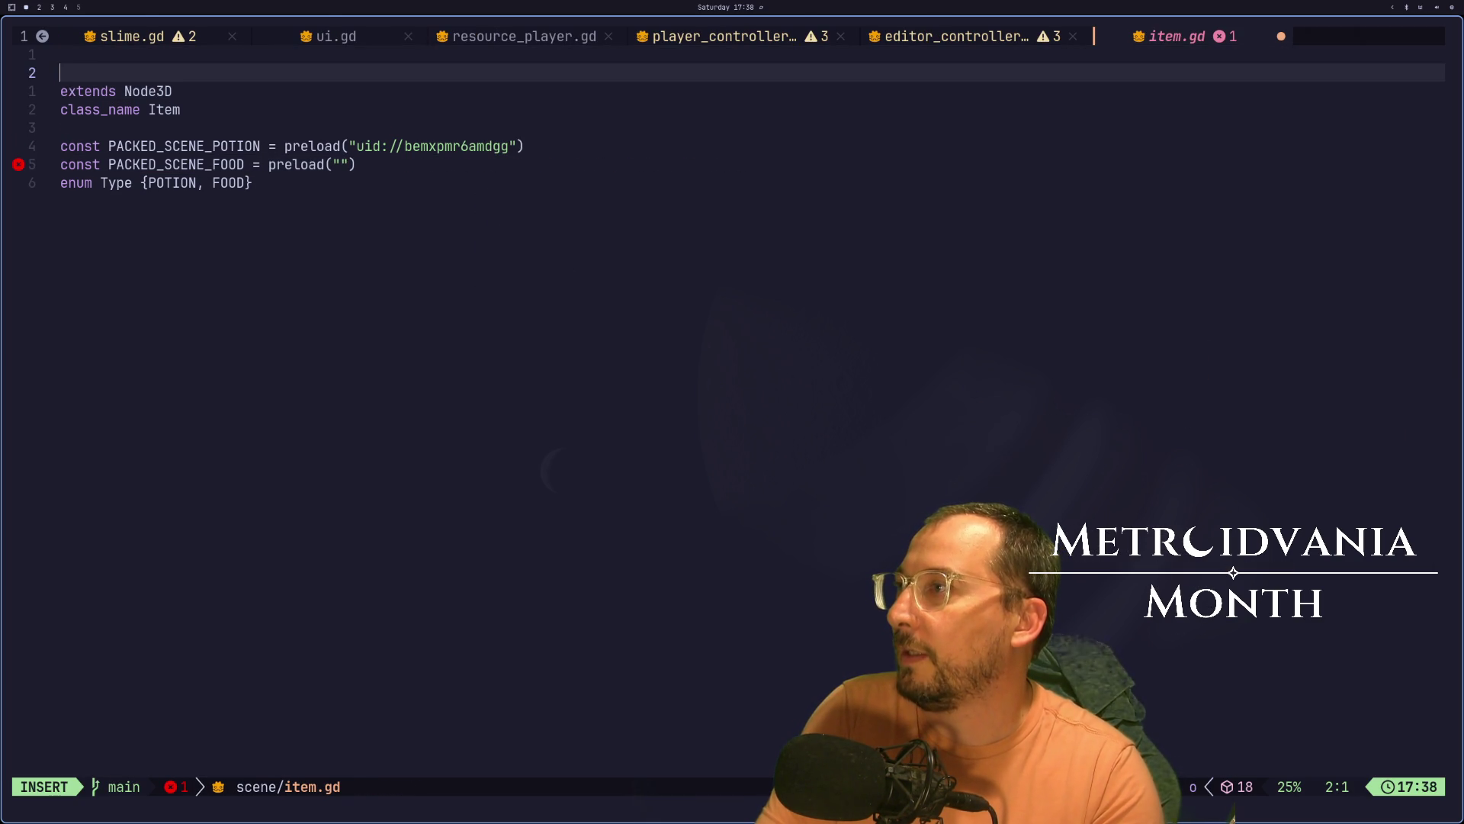
{"action": "type", "text": "tool"}
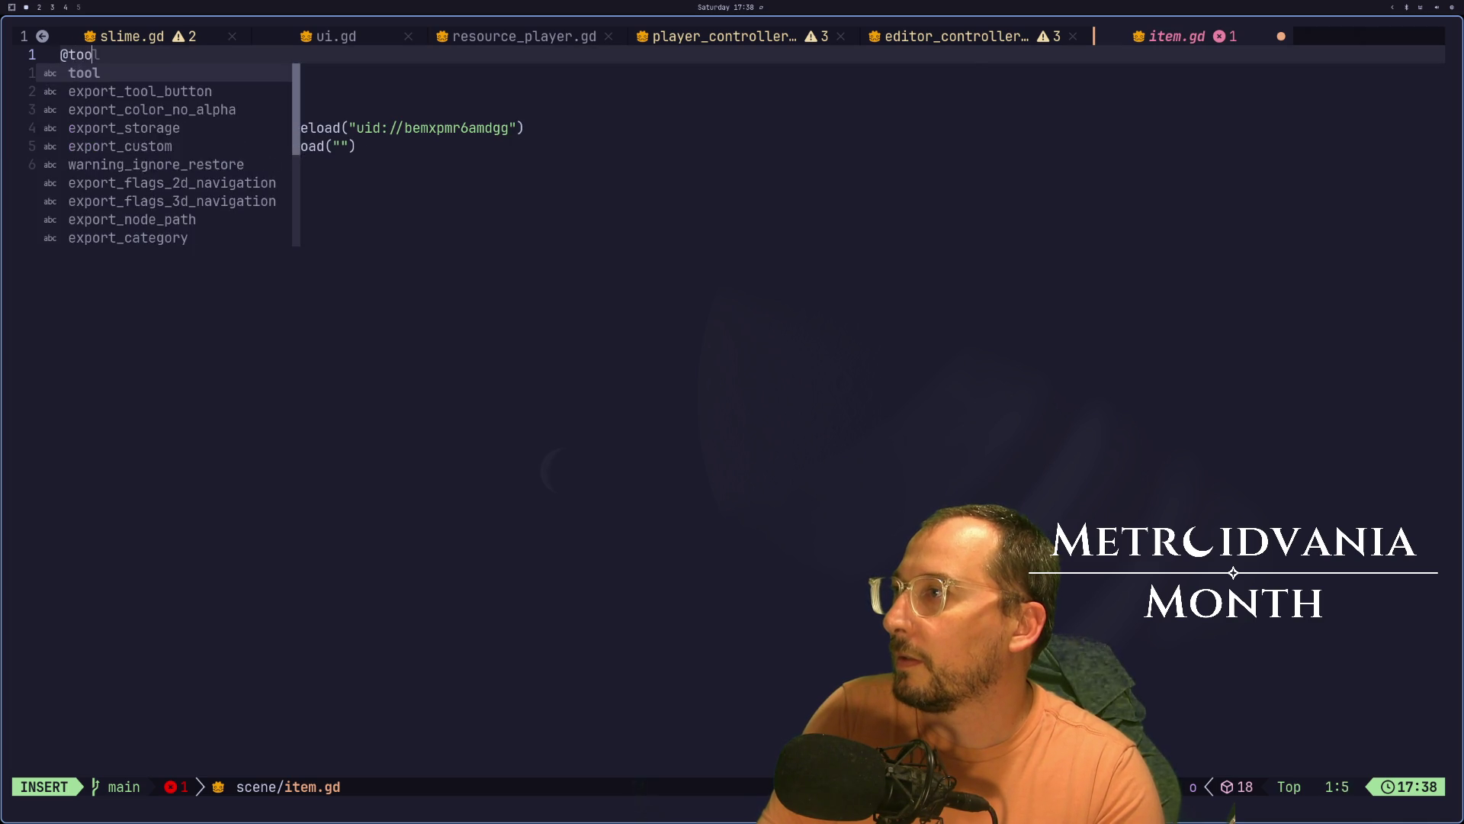
{"action": "key", "text": "Escape"}
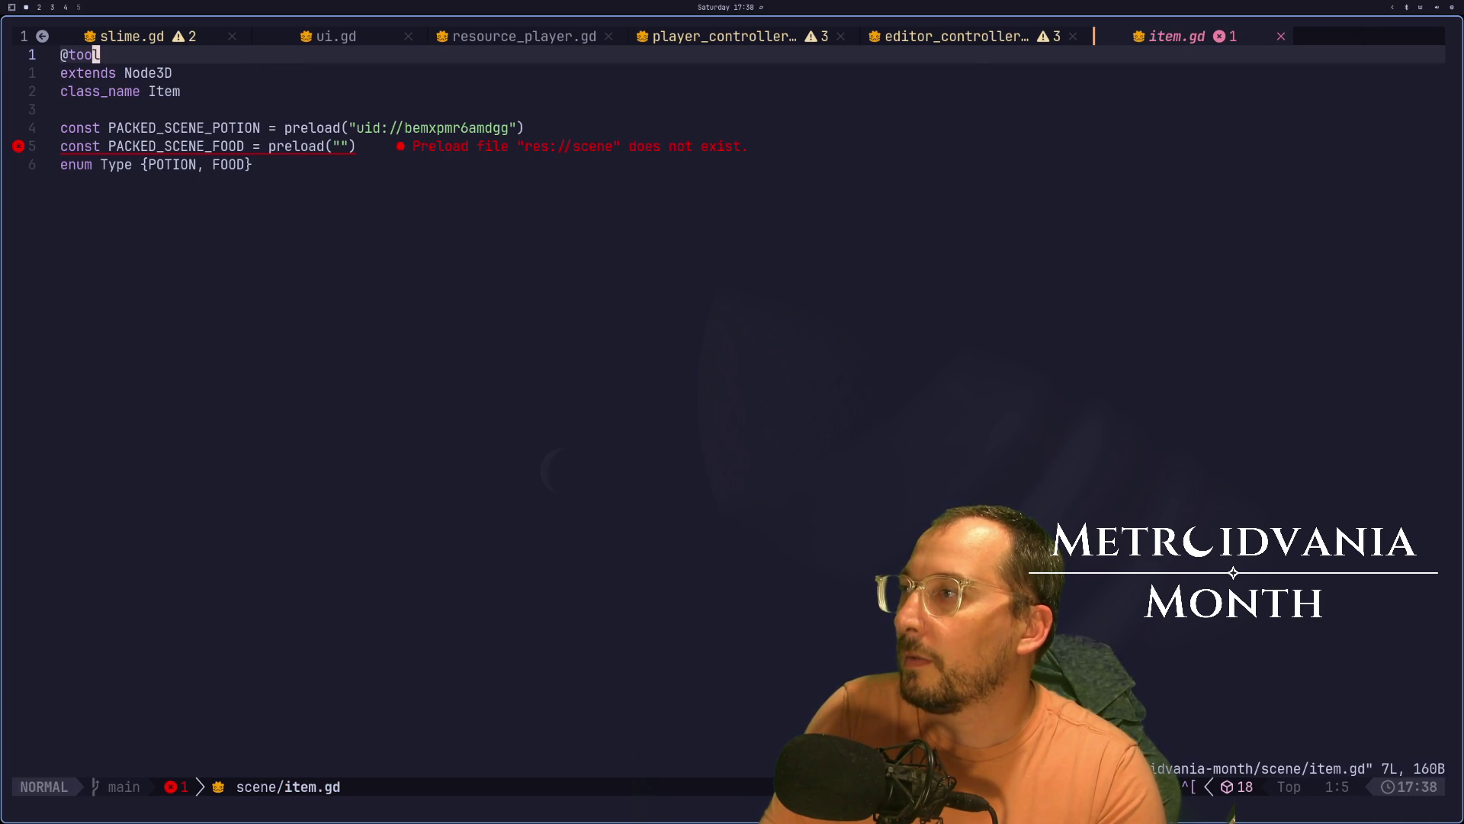
{"action": "type", "text": ":w"}
{"action": "key", "text": "Return"}
- Add blank lines below the Type enum
{"action": "key", "text": "j"}
{"action": "key", "text": "j"}
{"action": "key", "text": "j"}
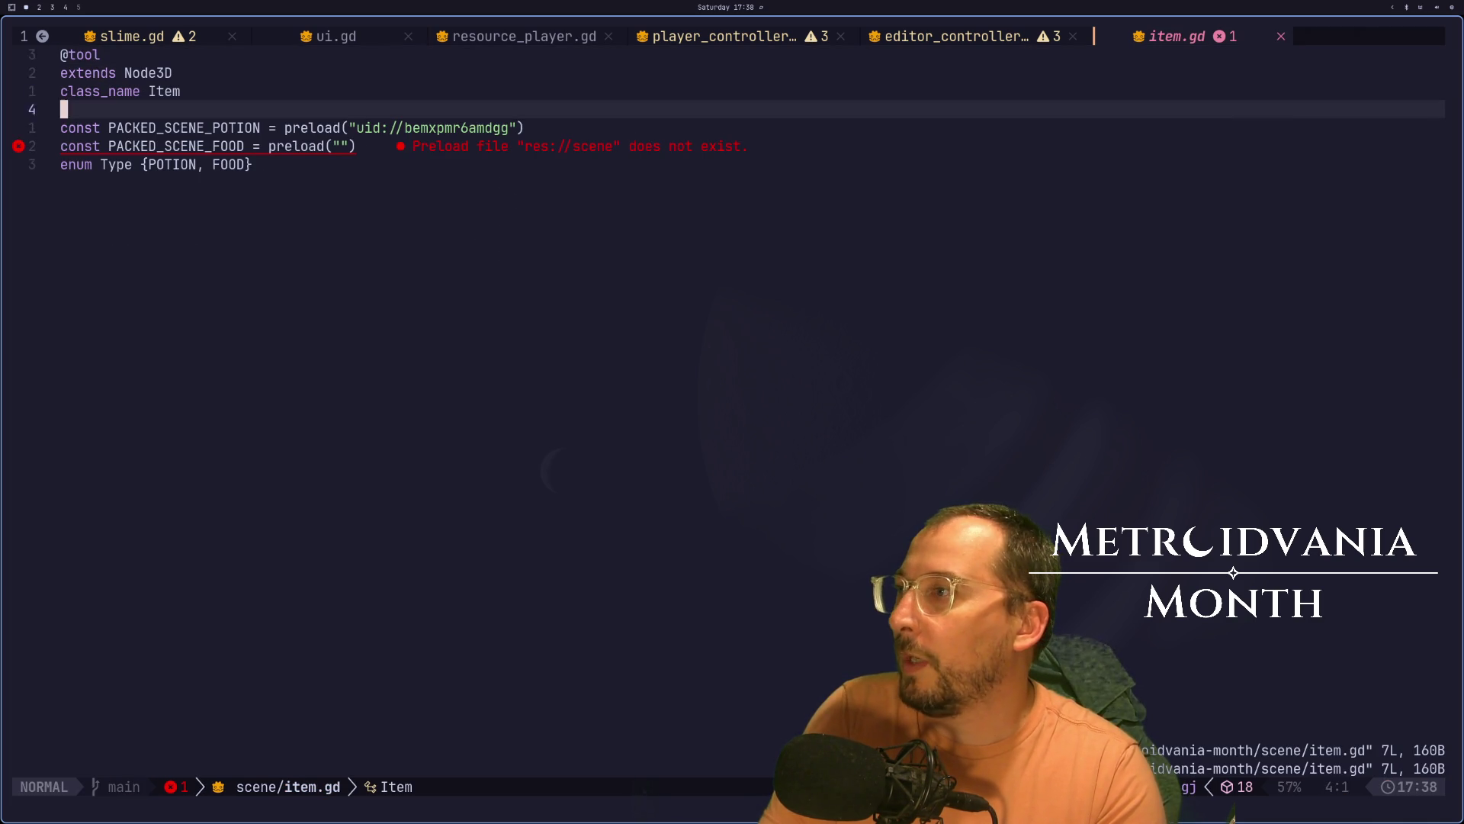
{"action": "key", "text": "o"}
{"action": "key", "text": "Return"}
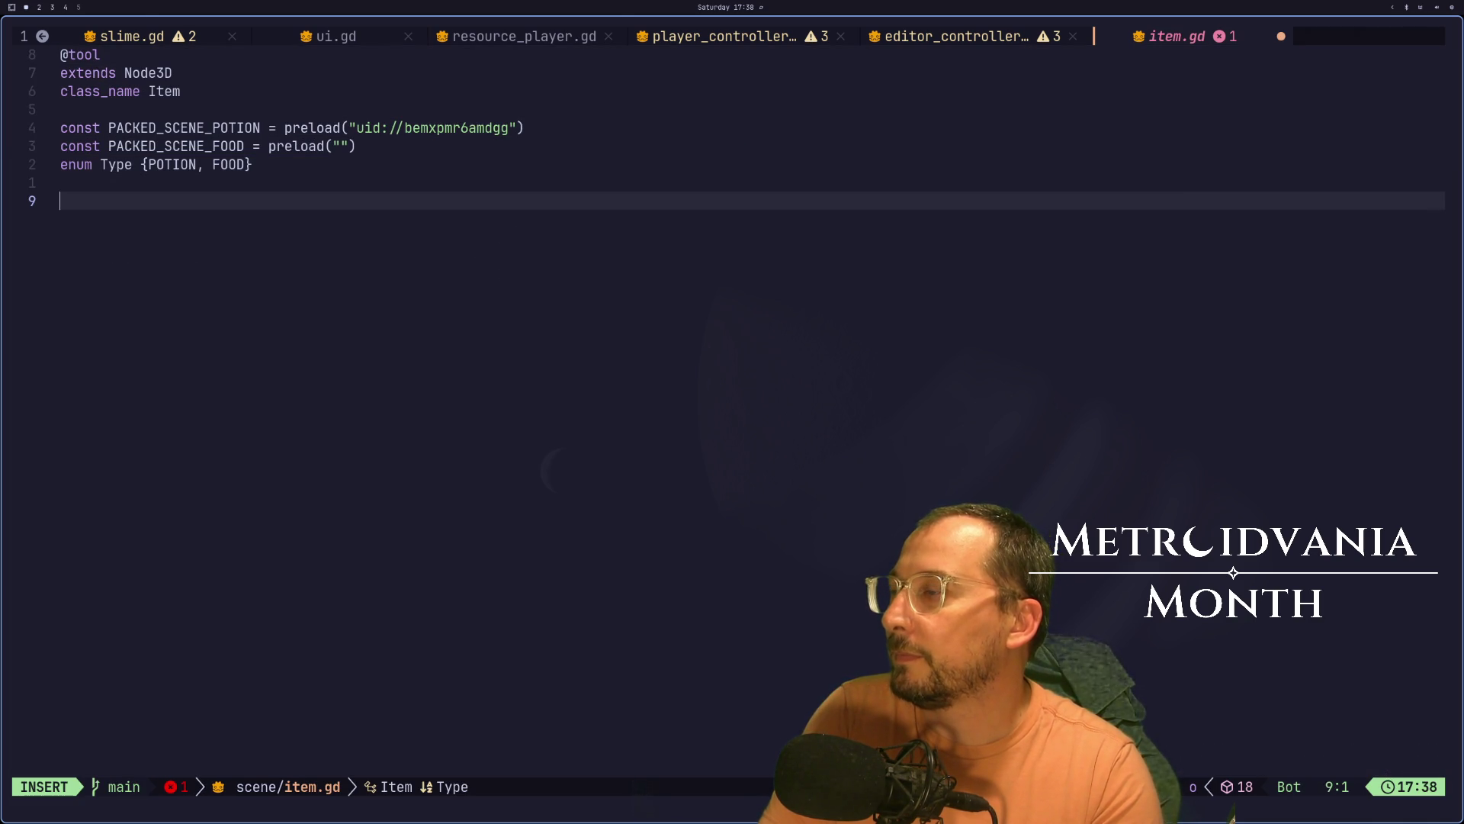
- Add a Node3D child under the Item node in Godot
{"action": "key", "text": "super+2"}
{"action": "key", "text": "super+1"}
{"action": "key", "text": "super+2"}
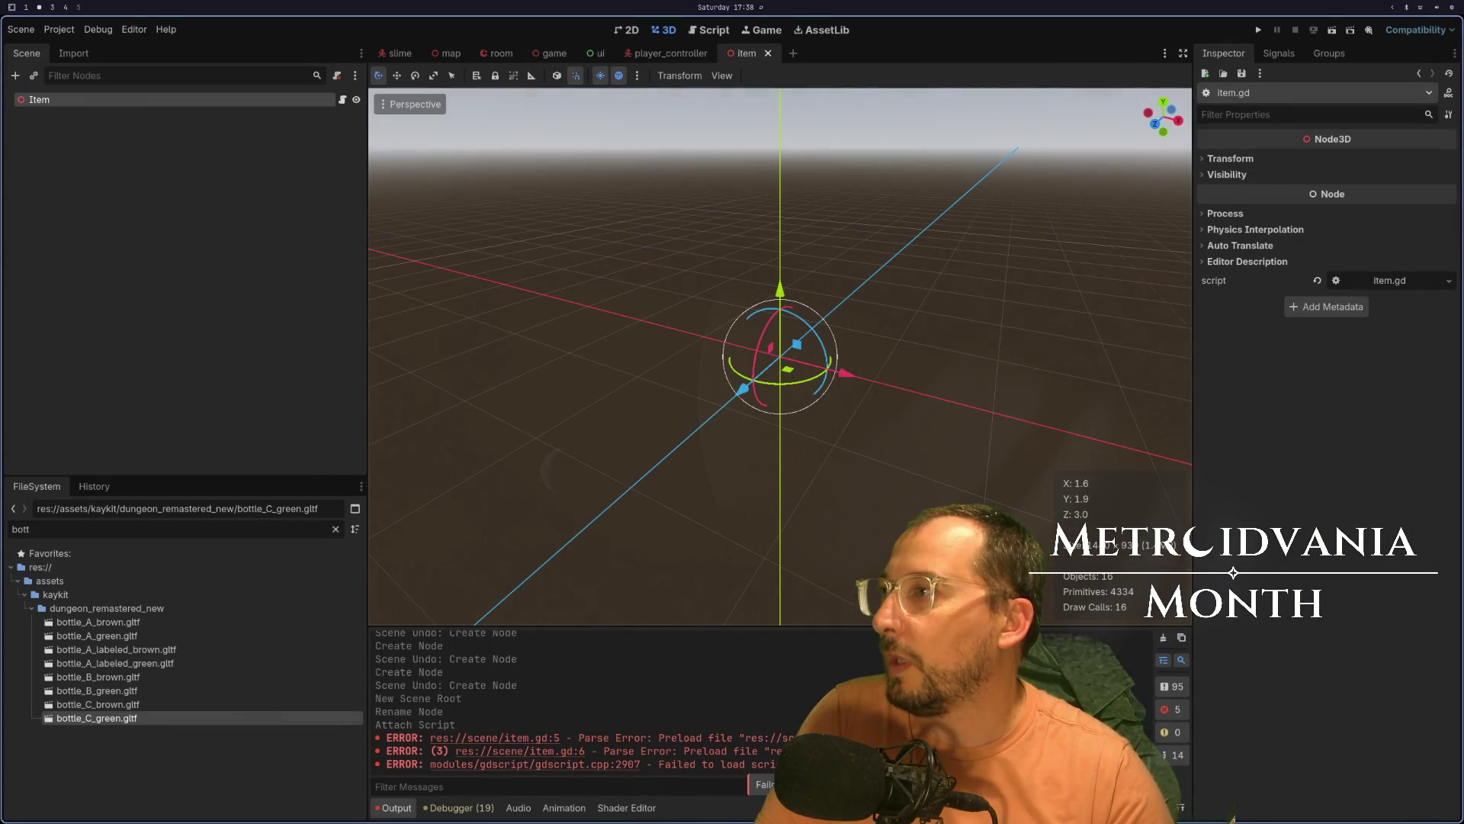
{"action": "right_click", "coordinate": [158, 107]}
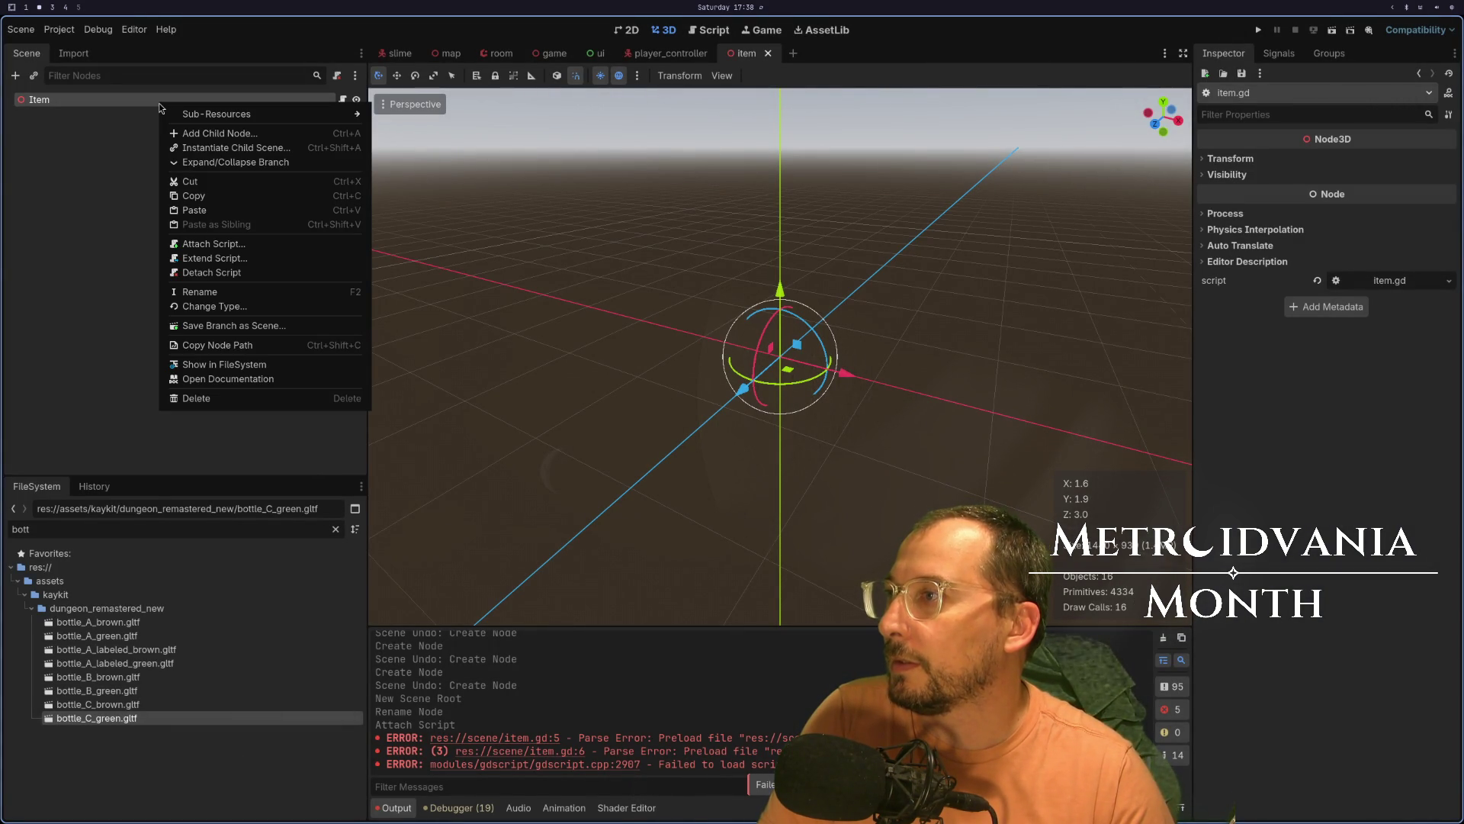
{"action": "left_click", "coordinate": [222, 133]}
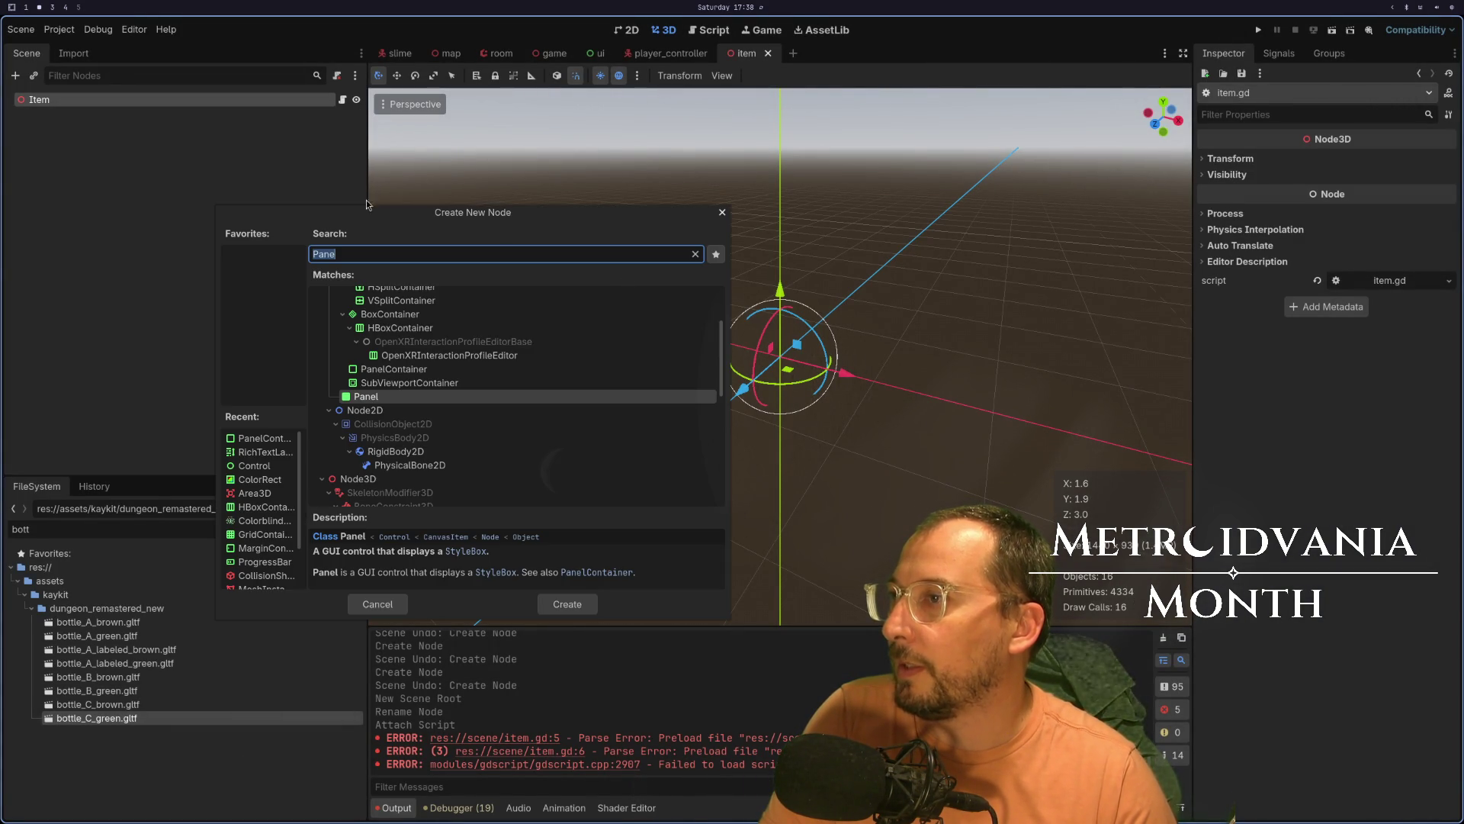
{"action": "type", "text": "C"}
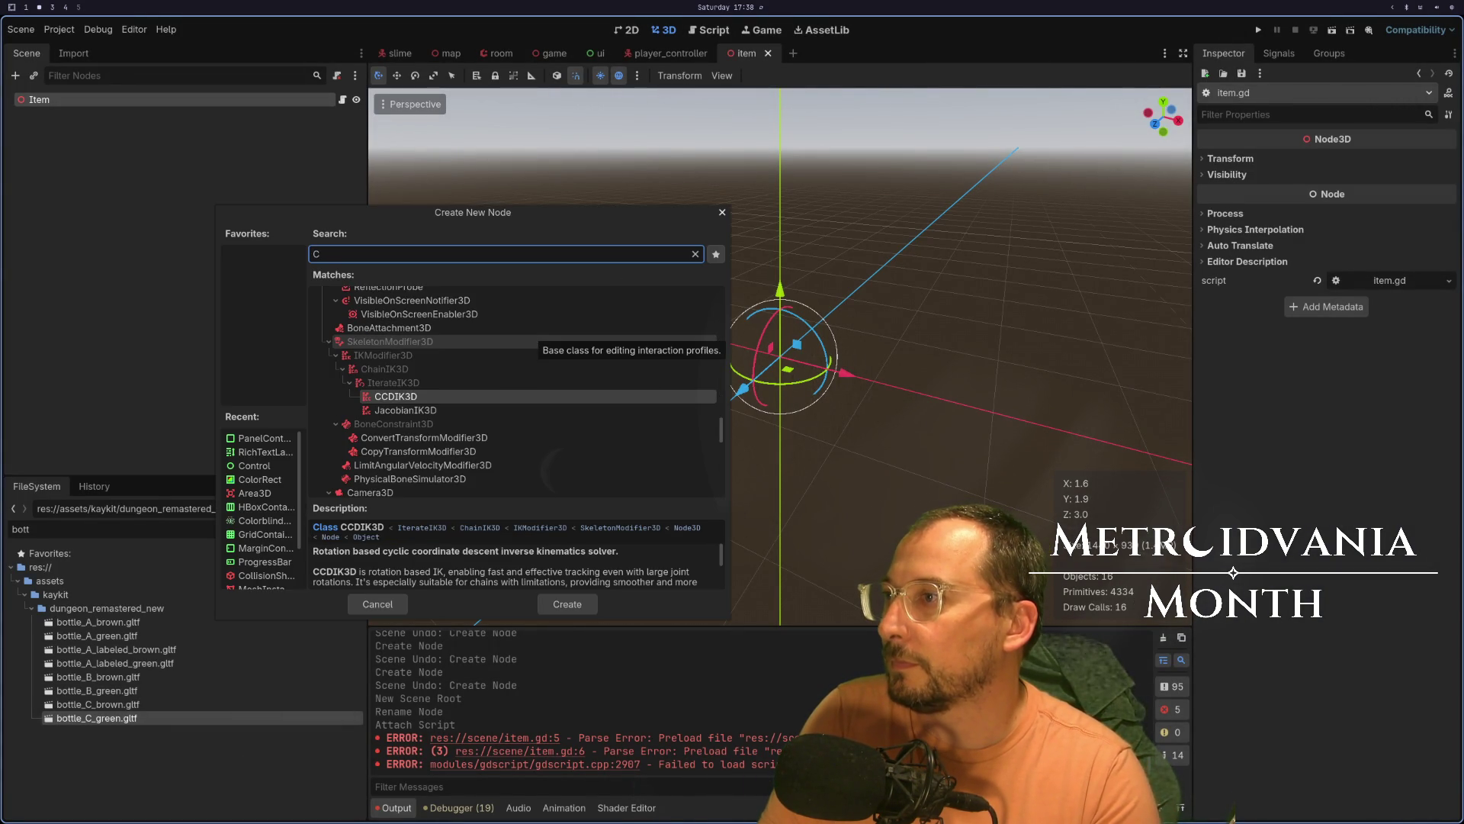
{"action": "key", "text": "BackSpace"}
{"action": "type", "text": "Node"}
{"action": "key", "text": "Down"}
{"action": "key", "text": "Down"}
{"action": "key", "text": "Down"}
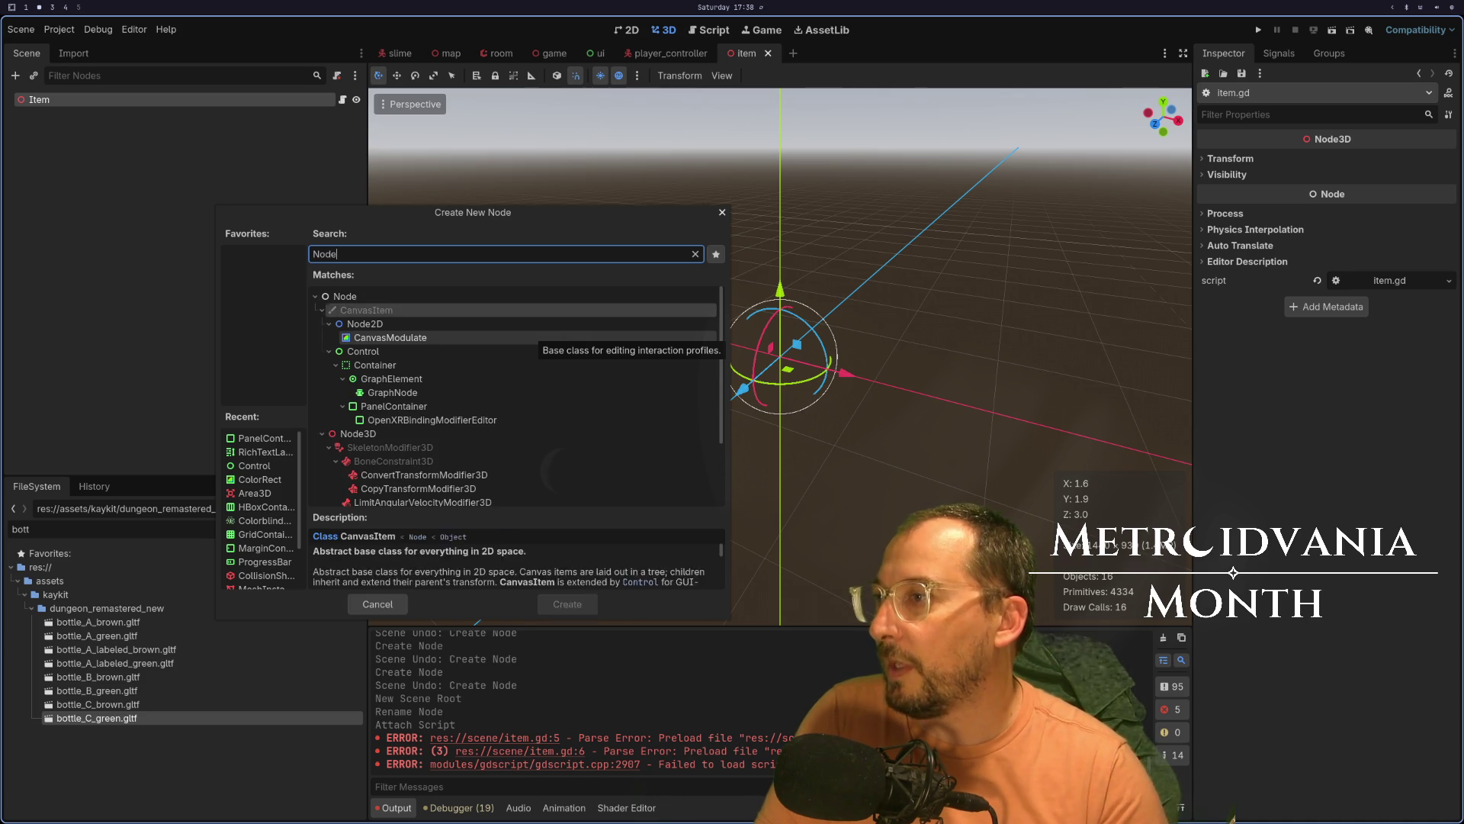
{"action": "key", "text": "Return"}
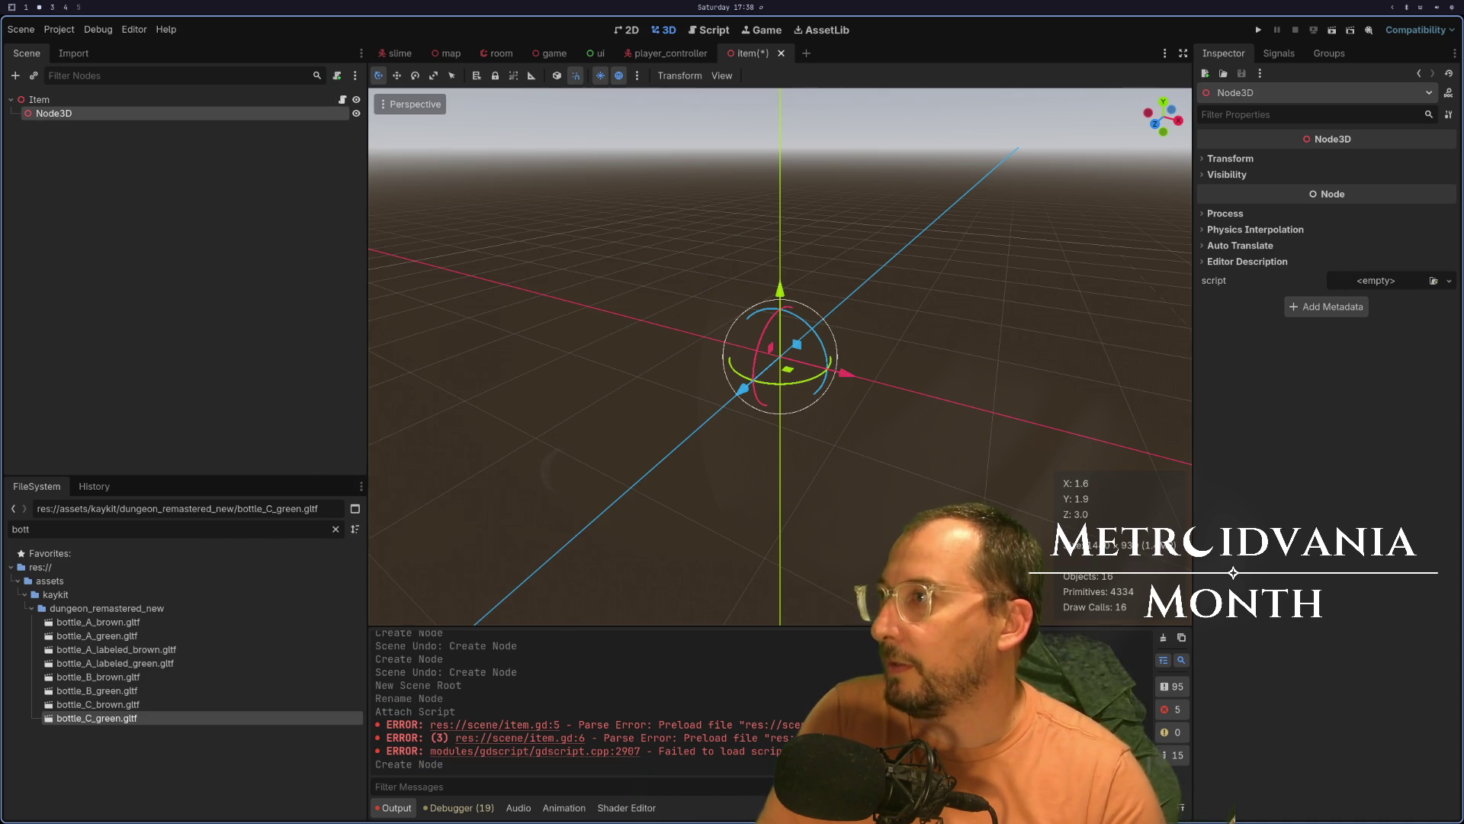
- Rename the new node to TweenNode, save the Item scene, and return to Neovim
{"action": "double_click", "coordinate": [81, 112]}
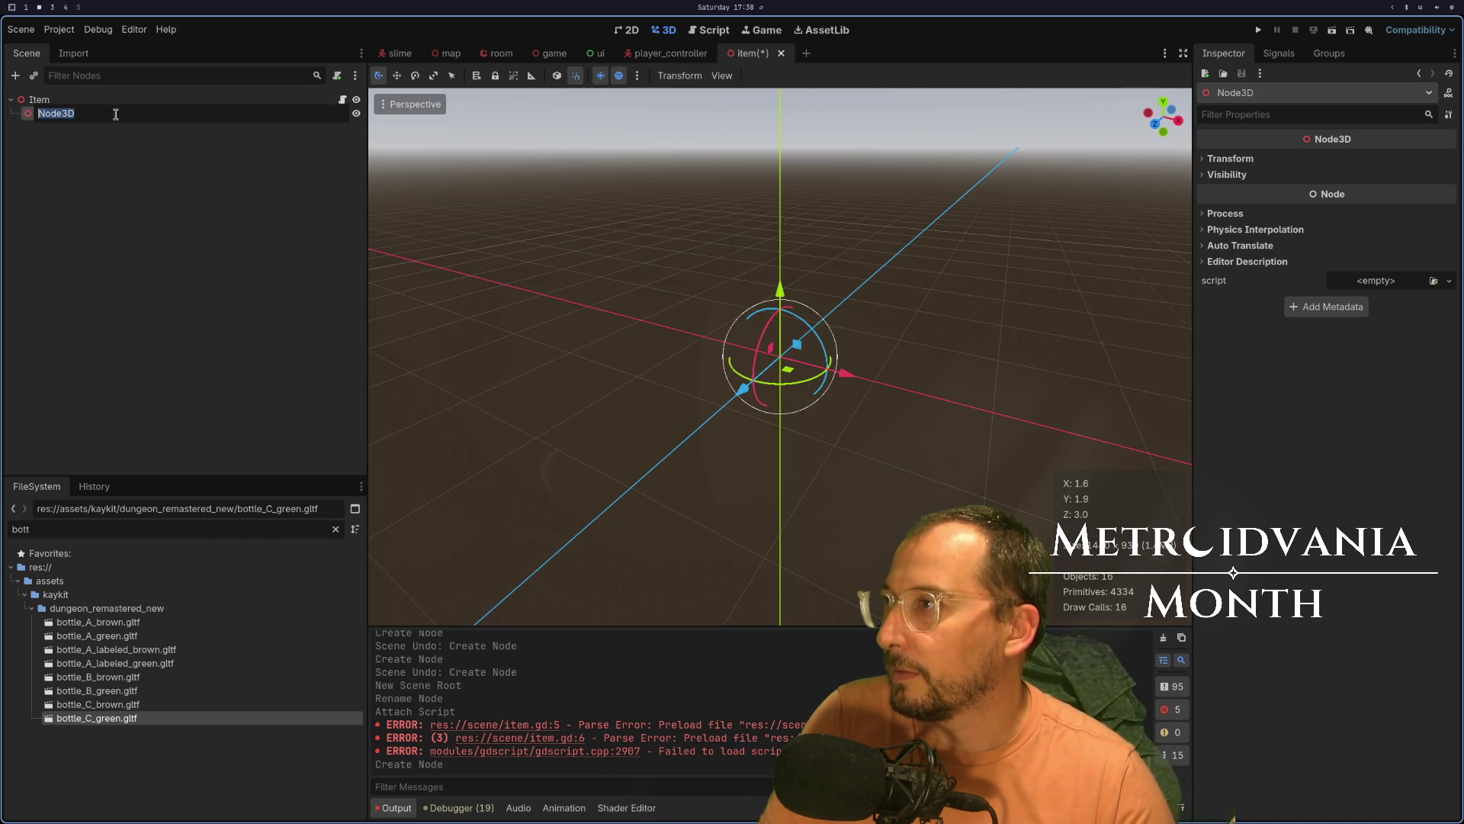
{"action": "type", "text": "A"}
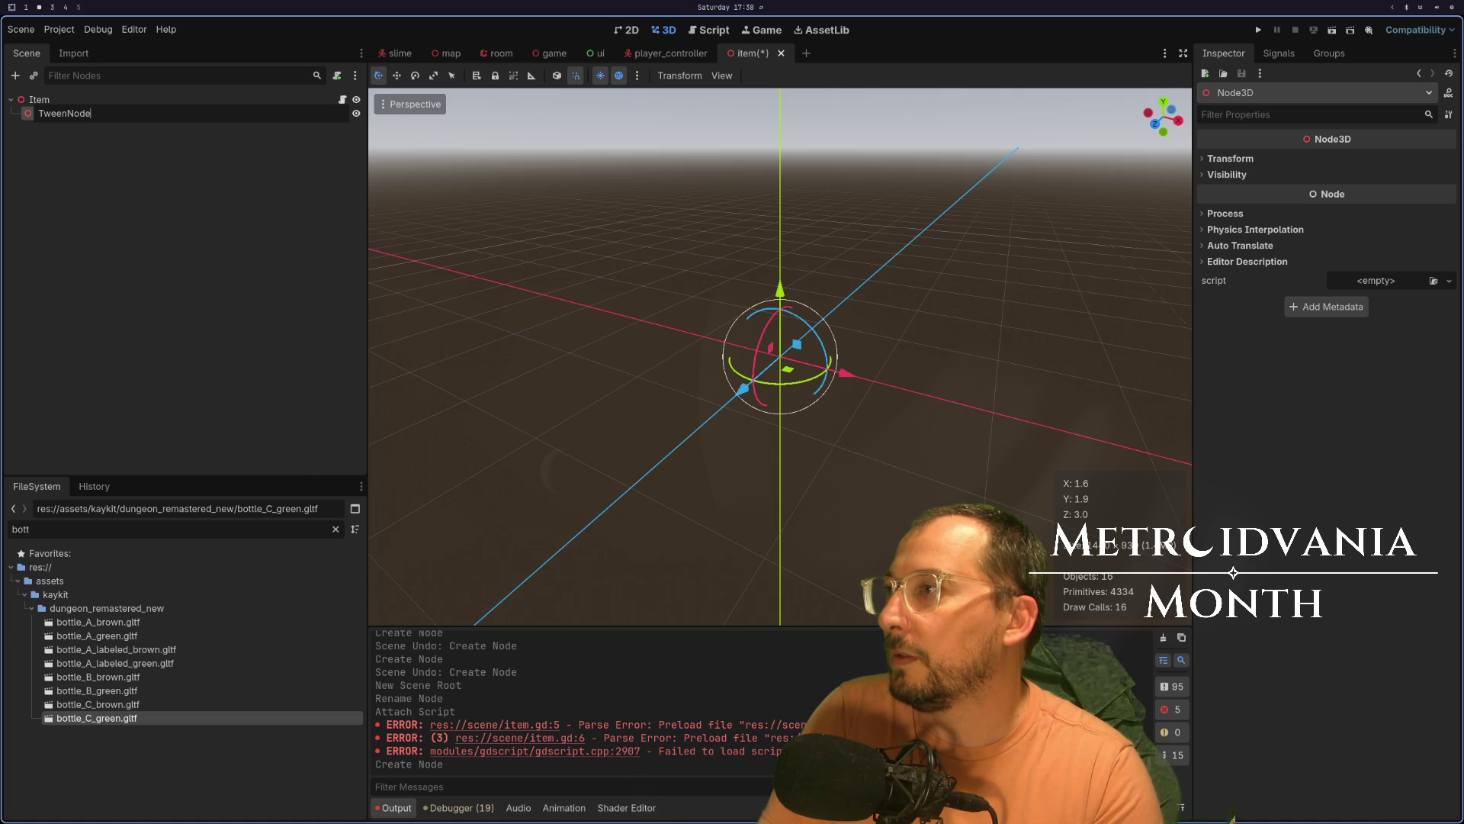
{"action": "key", "text": "Return"}
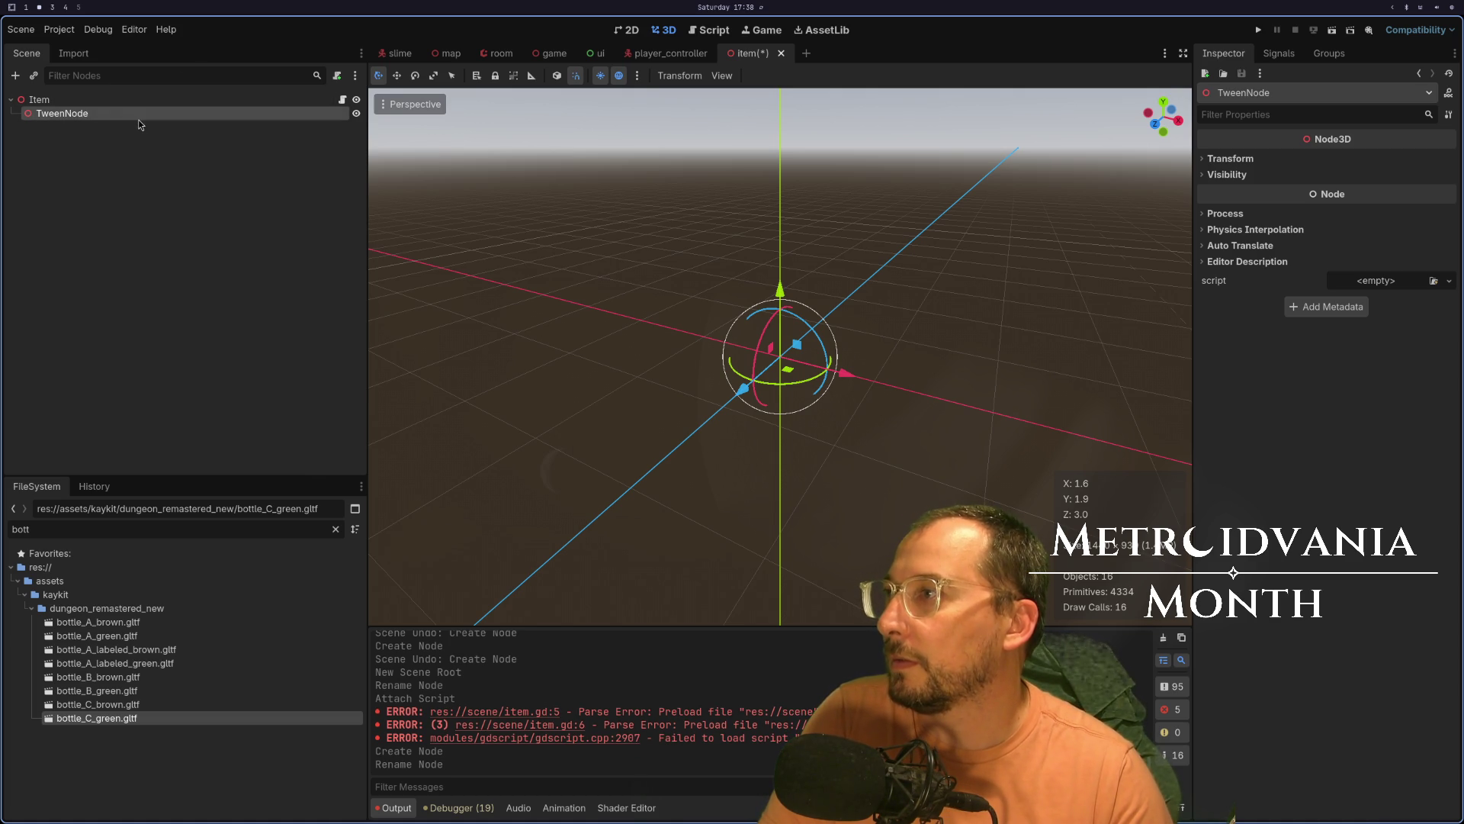
{"action": "left_click", "coordinate": [139, 164]}
{"action": "key", "text": "ctrl+s"}
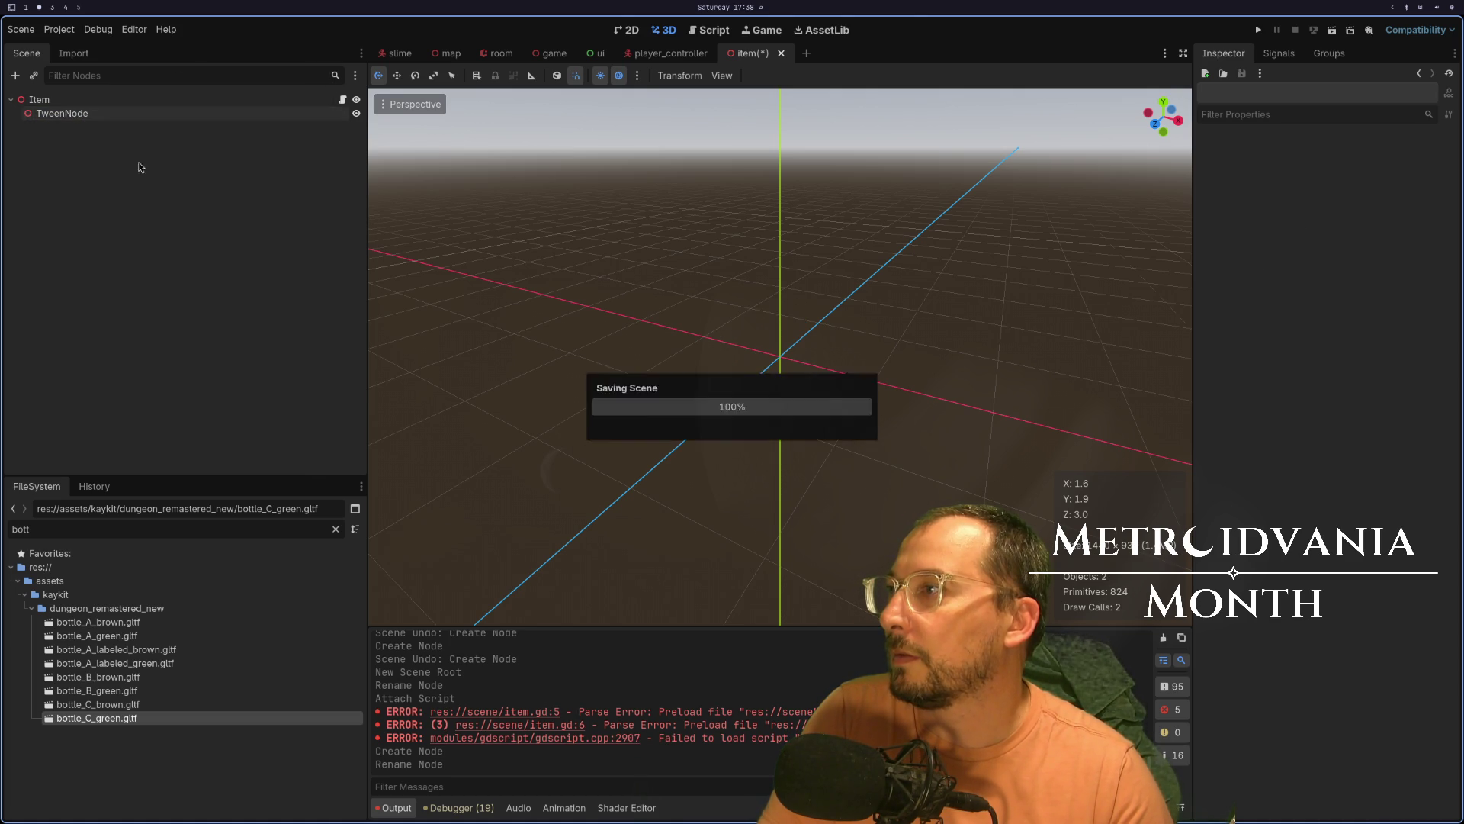
{"action": "key", "text": "super+1"}
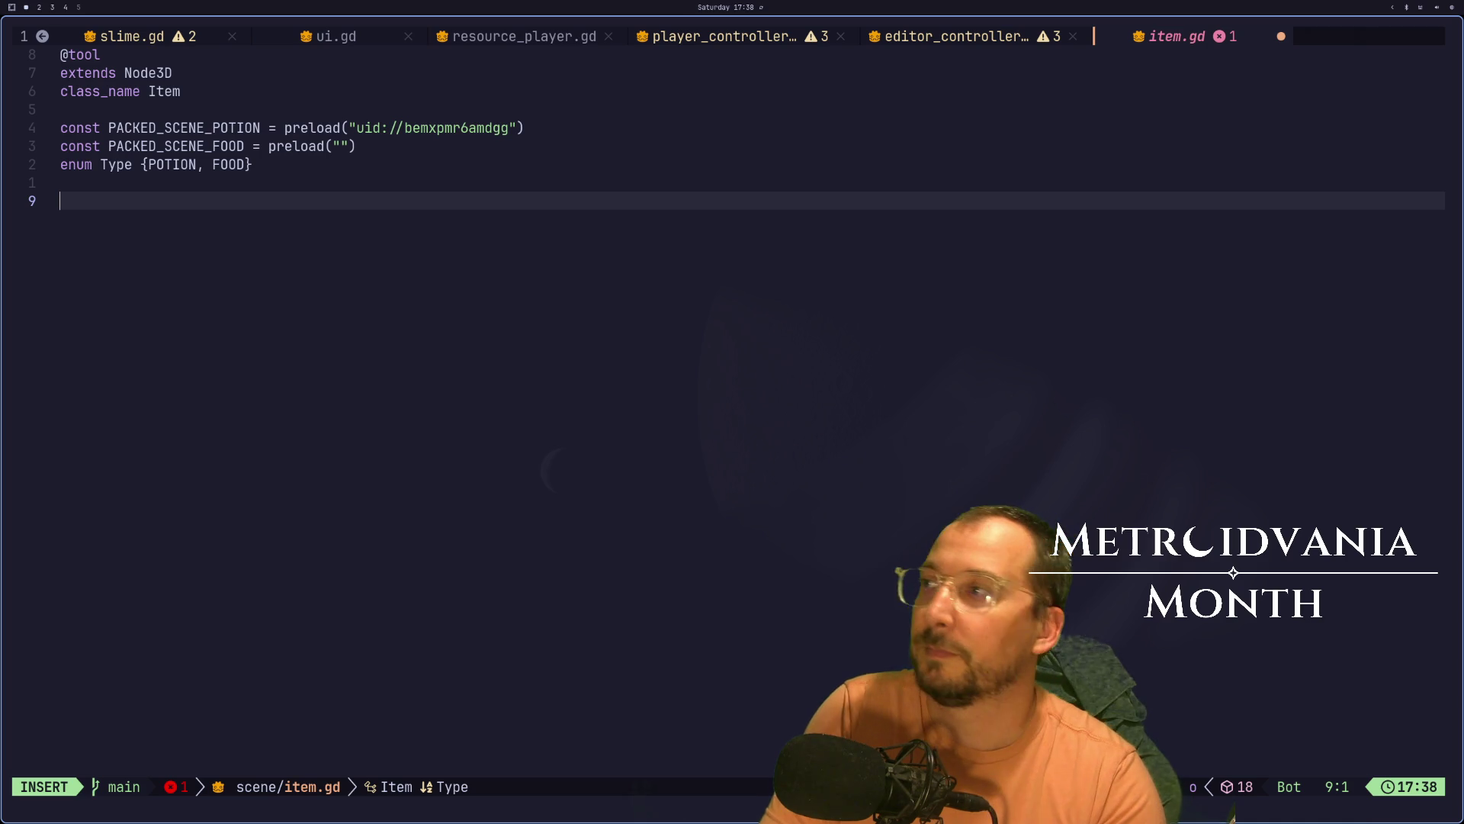
{"action": "type", "text": "k"}
{"action": "key", "text": "BackSpace"}
{"action": "type", "text": "@export-"}
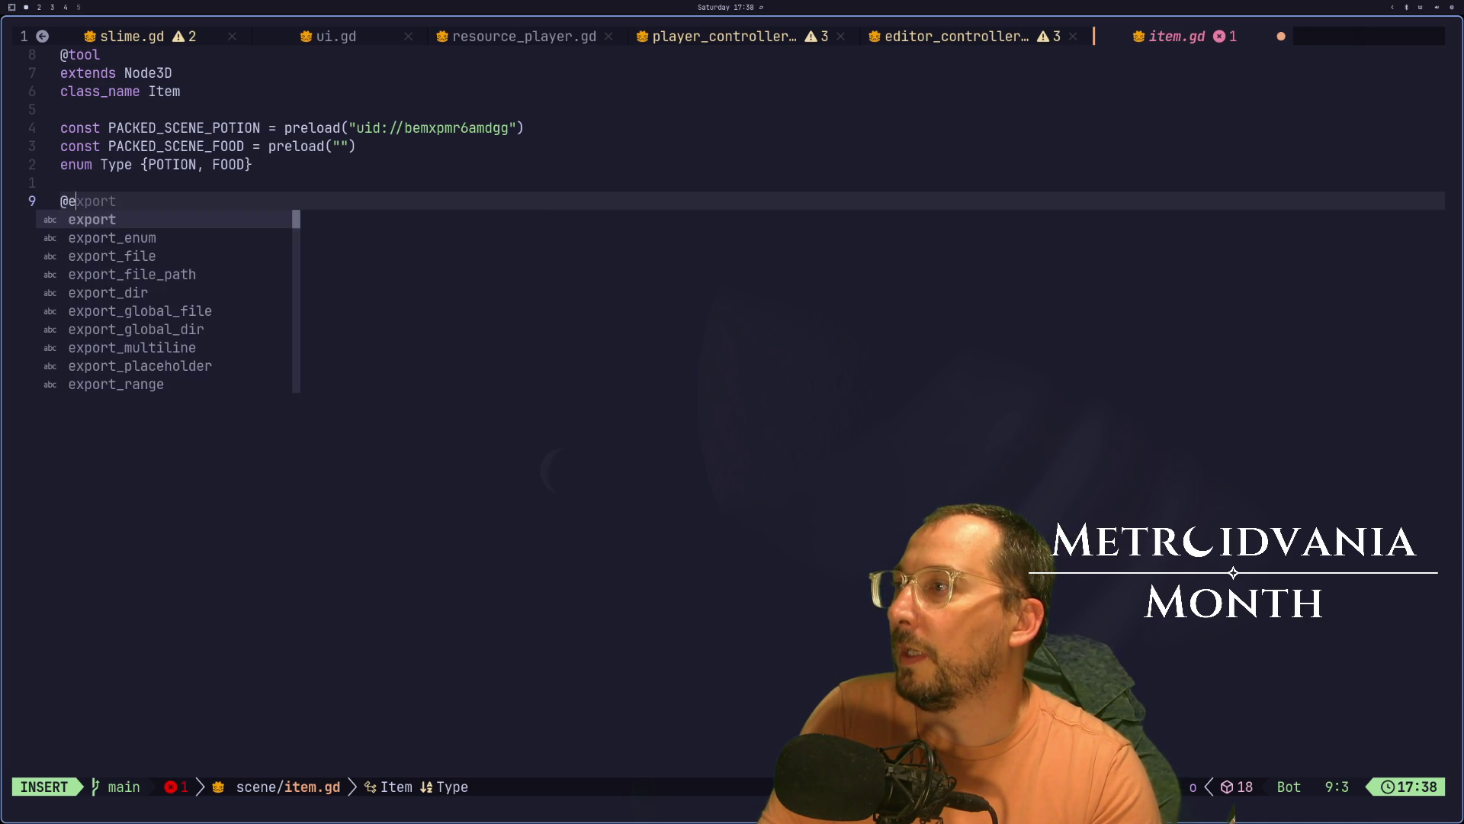
{"action": "type", "text": "var _tween_node"}
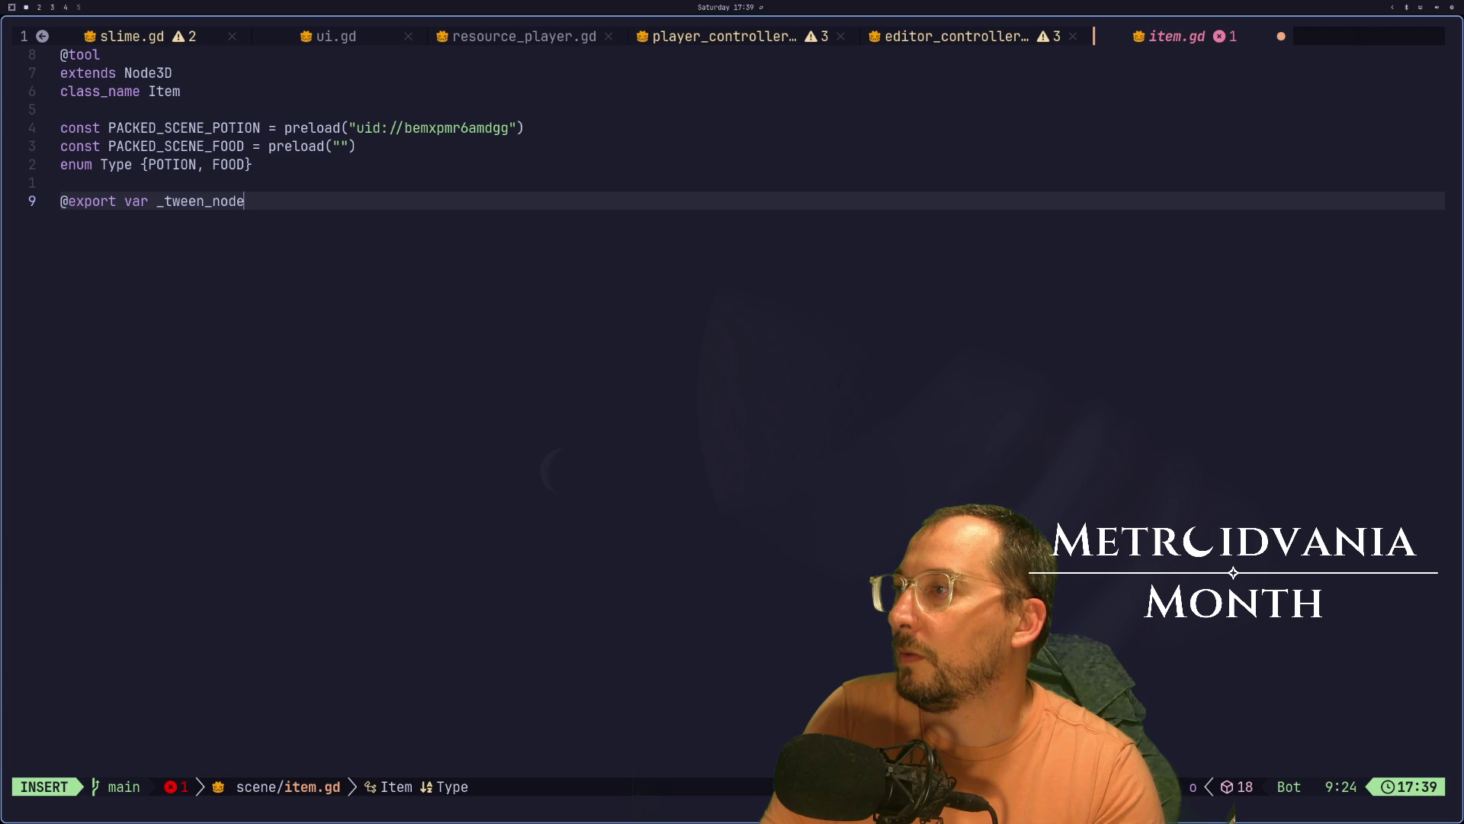
{"action": "type", "text": ": Tw"}
{"action": "key", "text": "BackSpace"}
{"action": "key", "text": "BackSpace"}
{"action": "type", "text": "Node"}
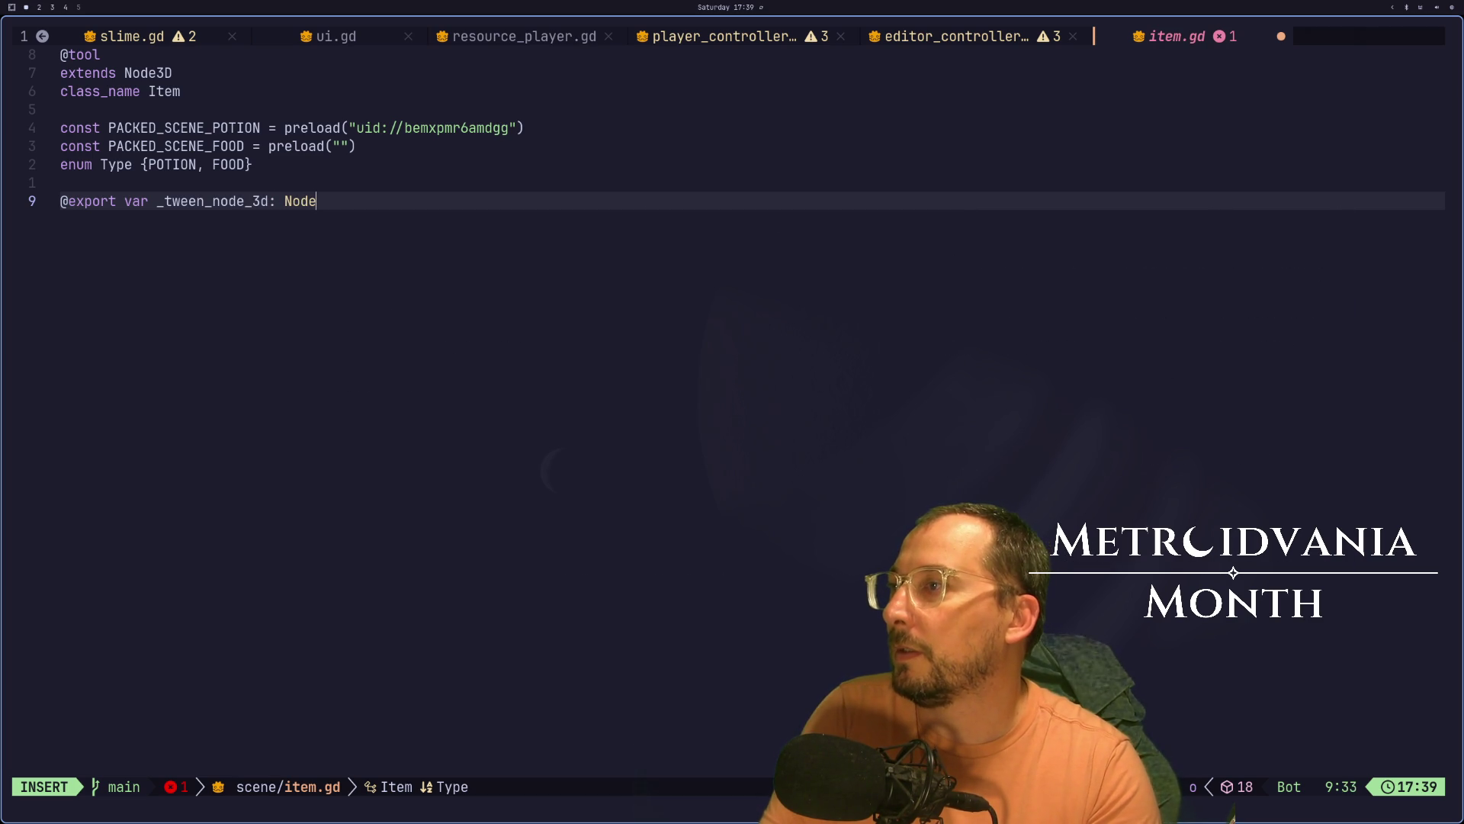
{"action": "type", "text": "3D"}
{"action": "key", "text": "Escape"}
{"action": "type", "text": ":w"}
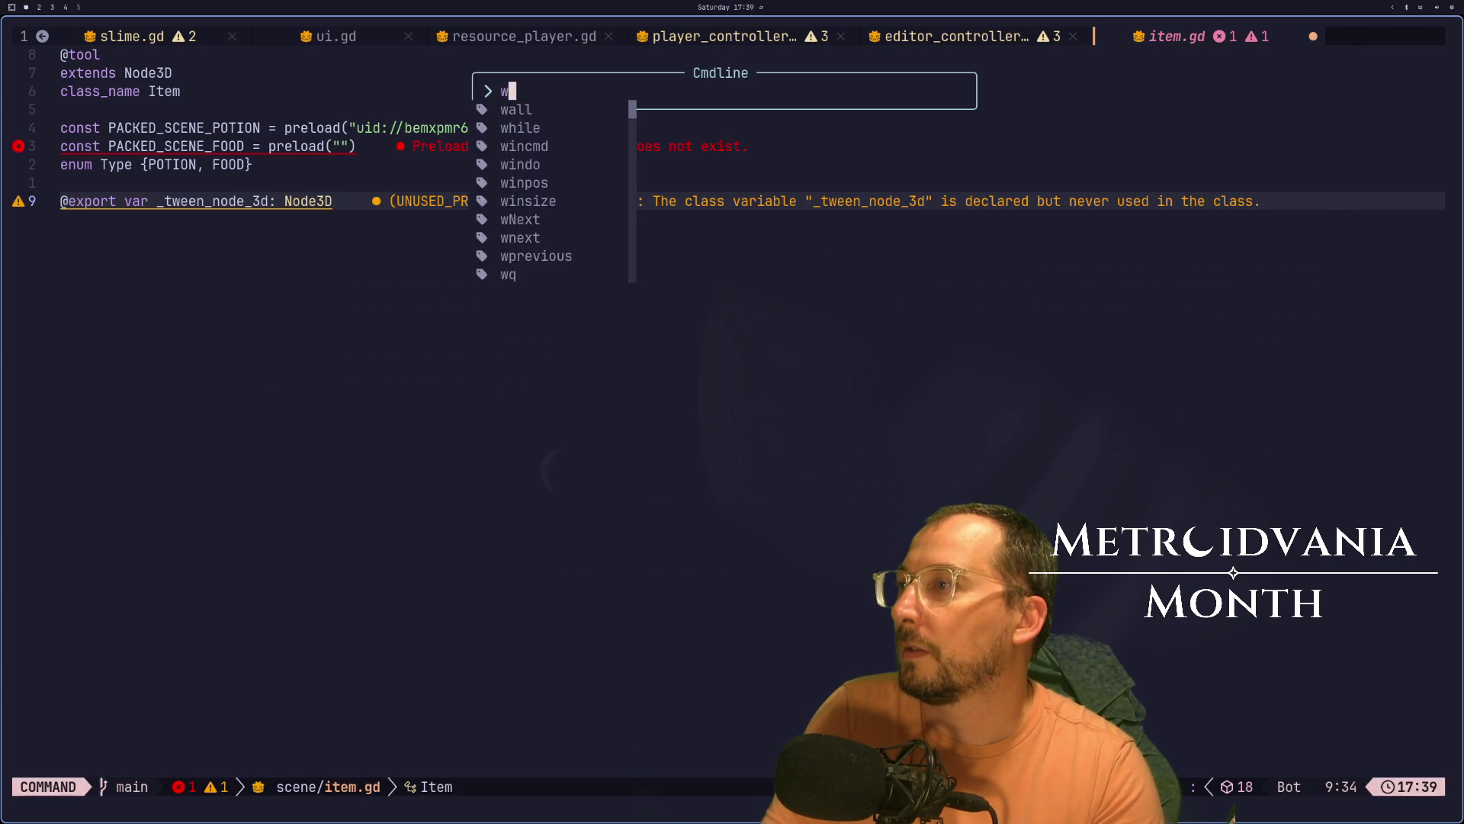
{"action": "key", "text": "Return"}
{"action": "key", "text": "super+2"}
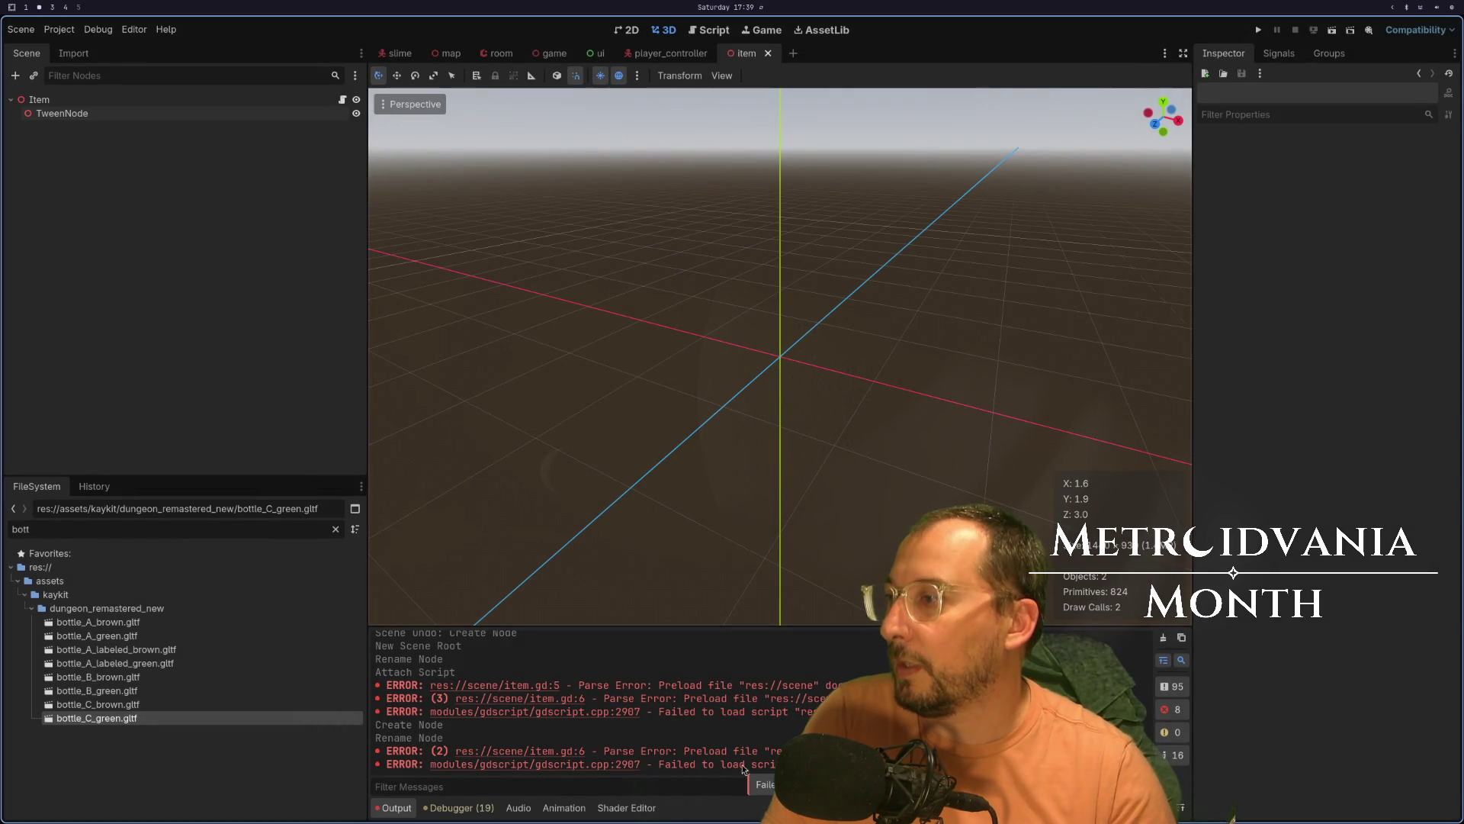
- Filter the FileSystem for food and preview plate_food_B.gltf
{"action": "type", "text": "food"}
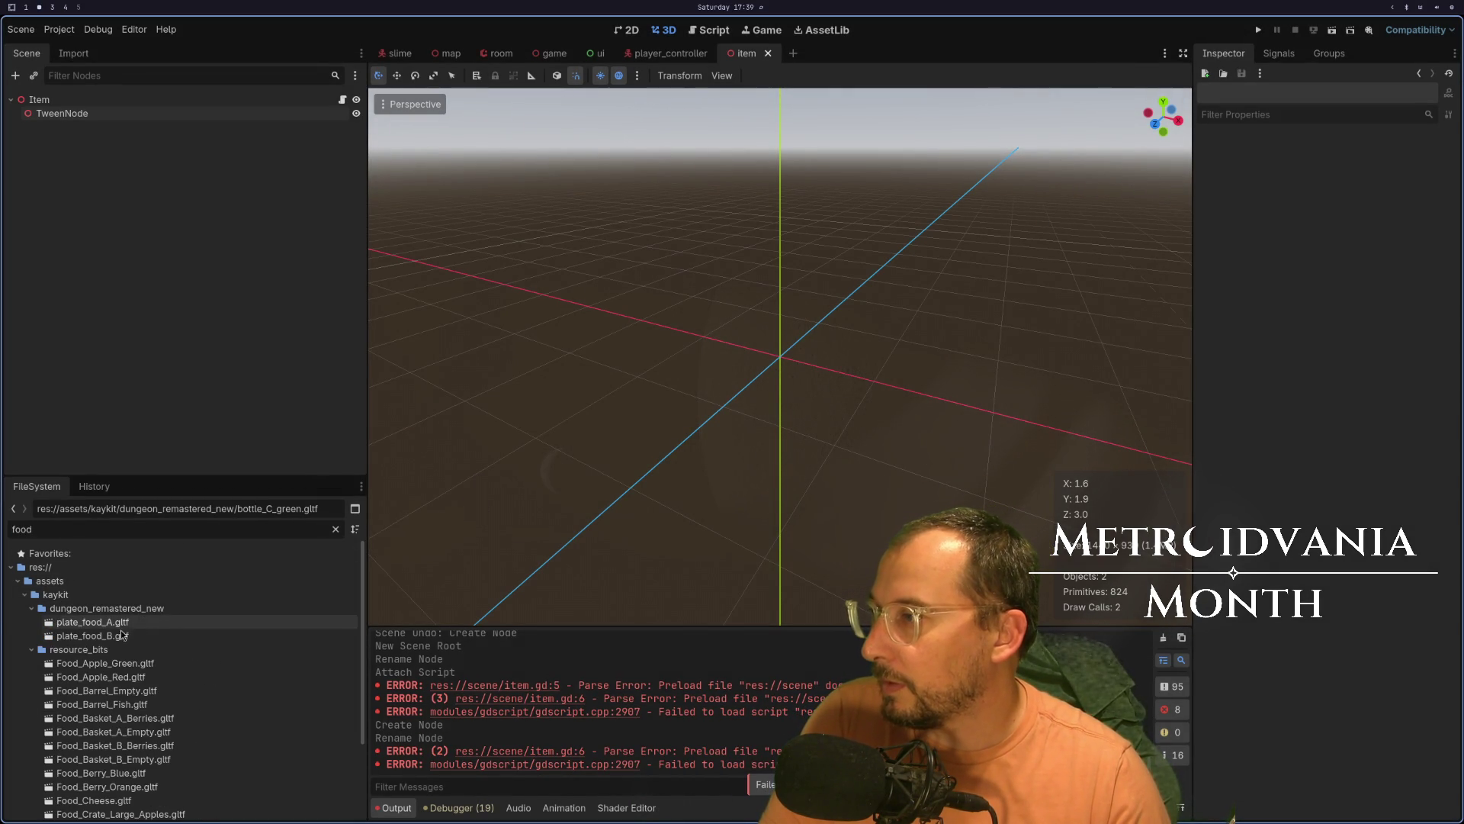
{"action": "left_click", "coordinate": [107, 638]}
{"action": "double_click", "coordinate": [107, 637]}
{"action": "key", "text": "Escape"}
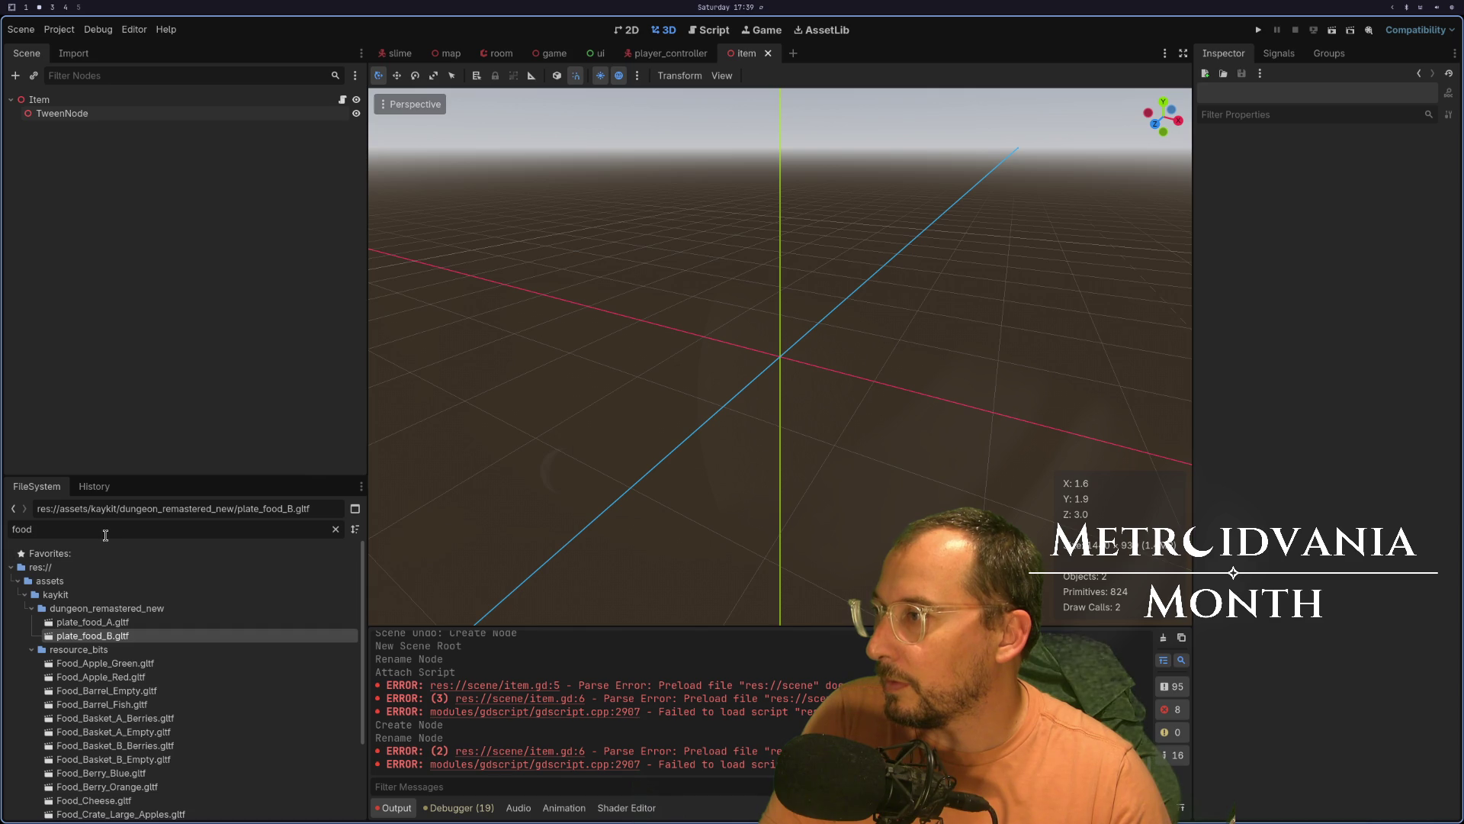
- Search the FileSystem for leg, chic and meat, finding no meat models
{"action": "type", "text": "leg"}
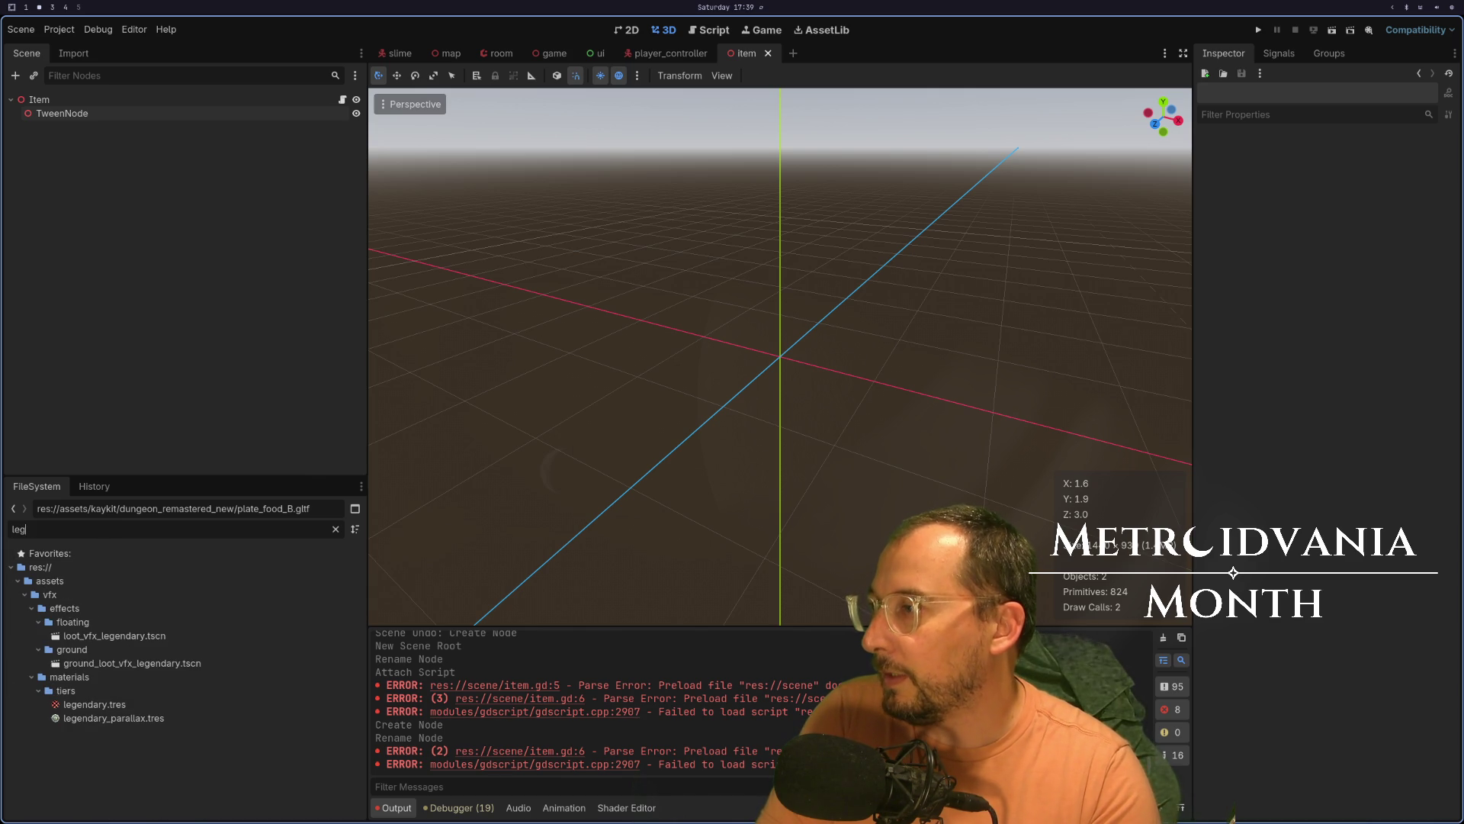
{"action": "key", "text": "BackSpace"}
{"action": "key", "text": "BackSpace"}
{"action": "key", "text": "BackSpace"}
{"action": "type", "text": "chic"}
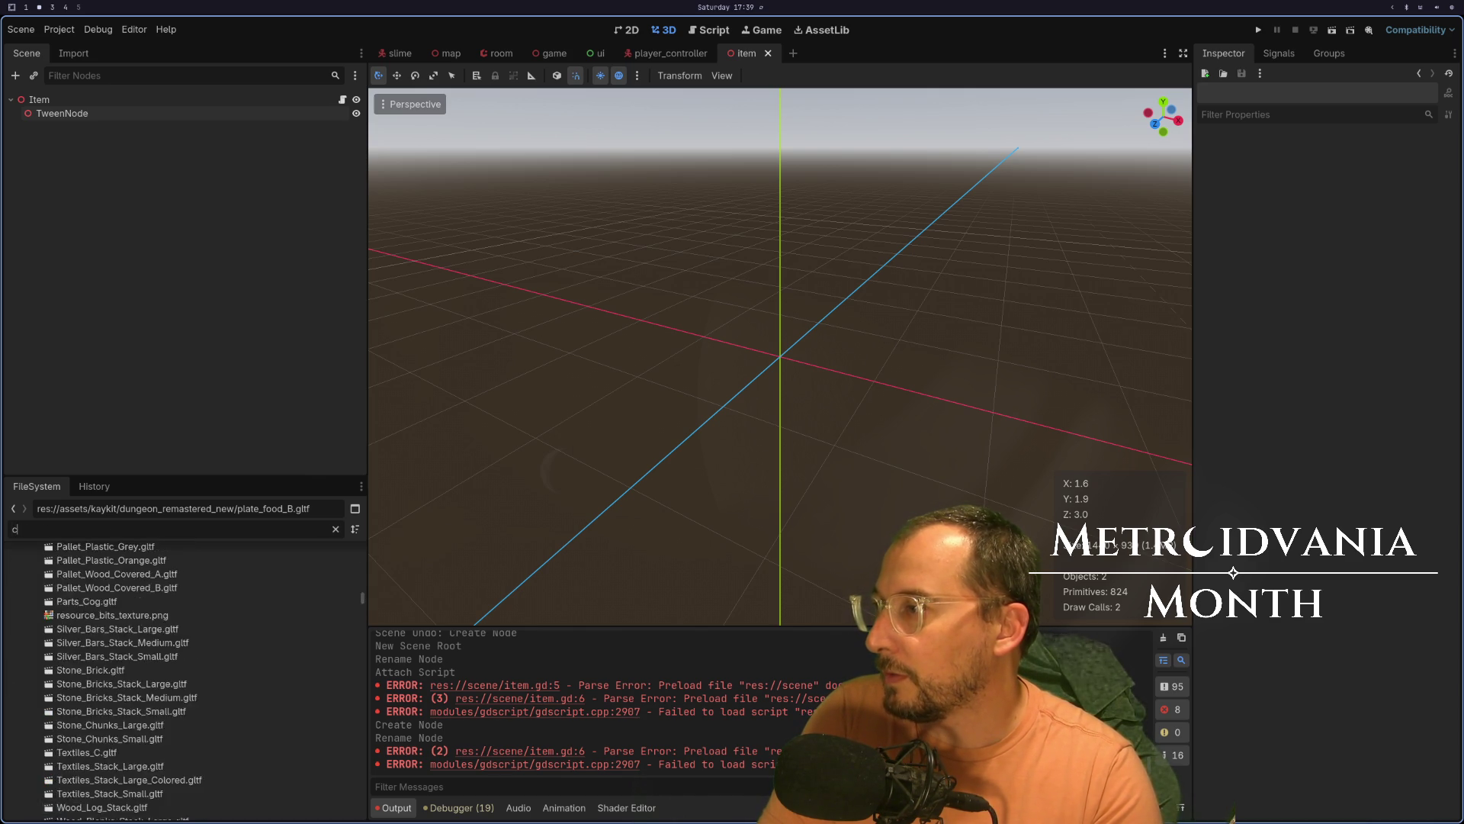
{"action": "key", "text": "BackSpace"}
{"action": "key", "text": "BackSpace"}
{"action": "key", "text": "BackSpace"}
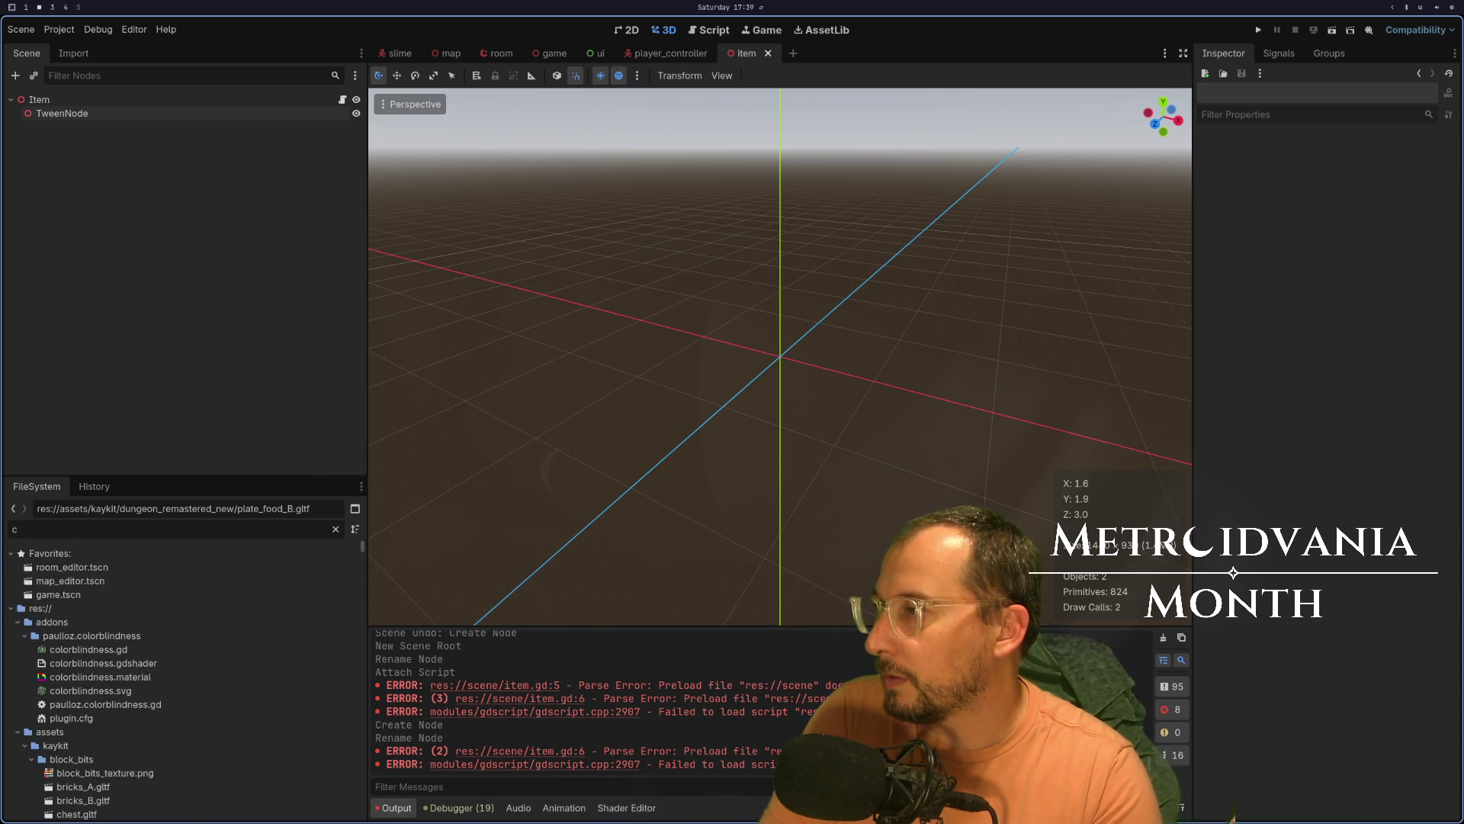
{"action": "type", "text": "meat"}
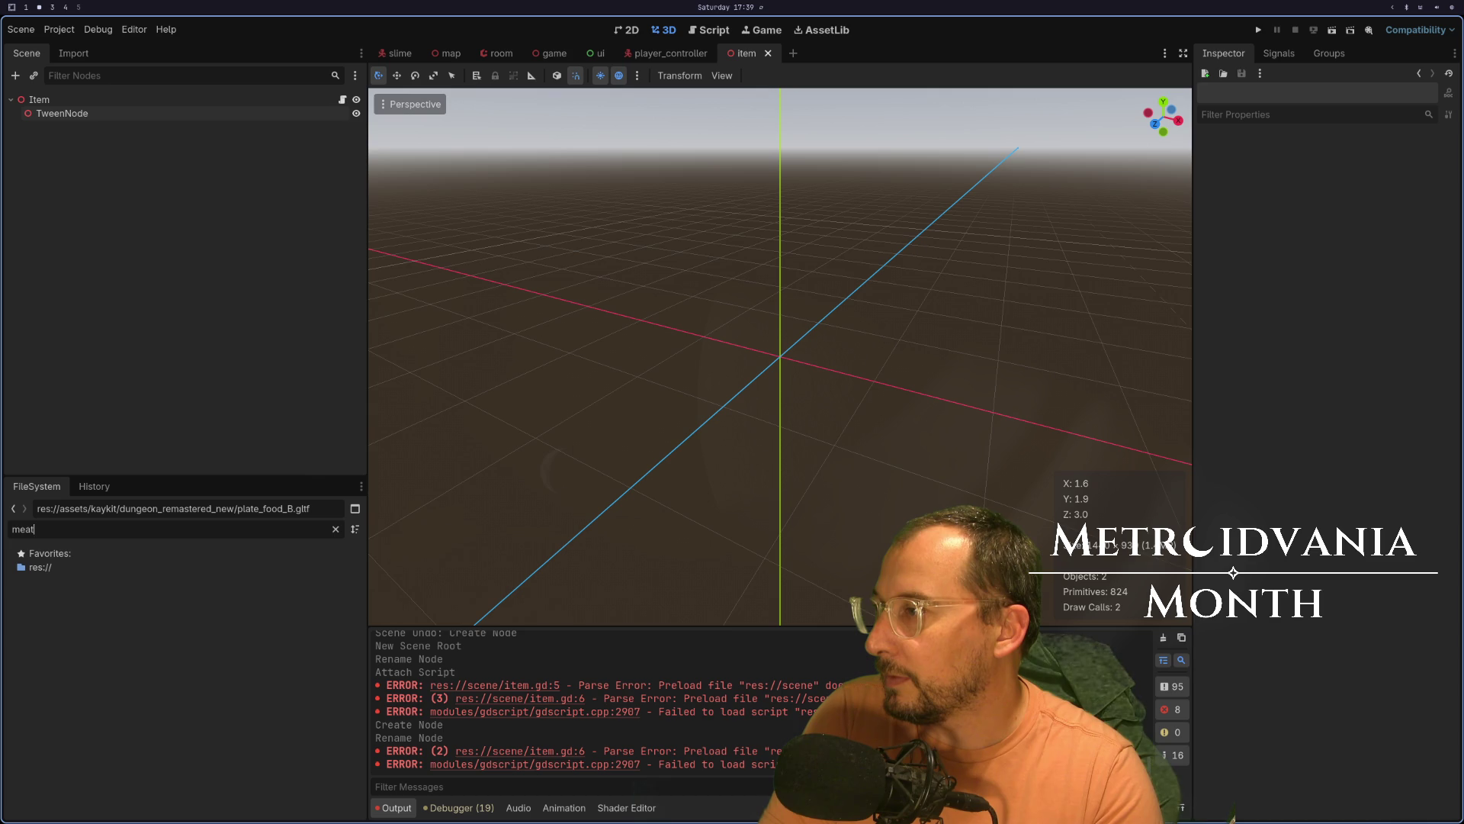
{"action": "key", "text": "BackSpace"}
{"action": "key", "text": "BackSpace"}
{"action": "key", "text": "BackSpace"}
- Collapse the block_bits folder and scroll through the asset files
{"action": "scroll", "coordinate": [311, 690], "scroll_direction": "down", "scroll_amount": 10}
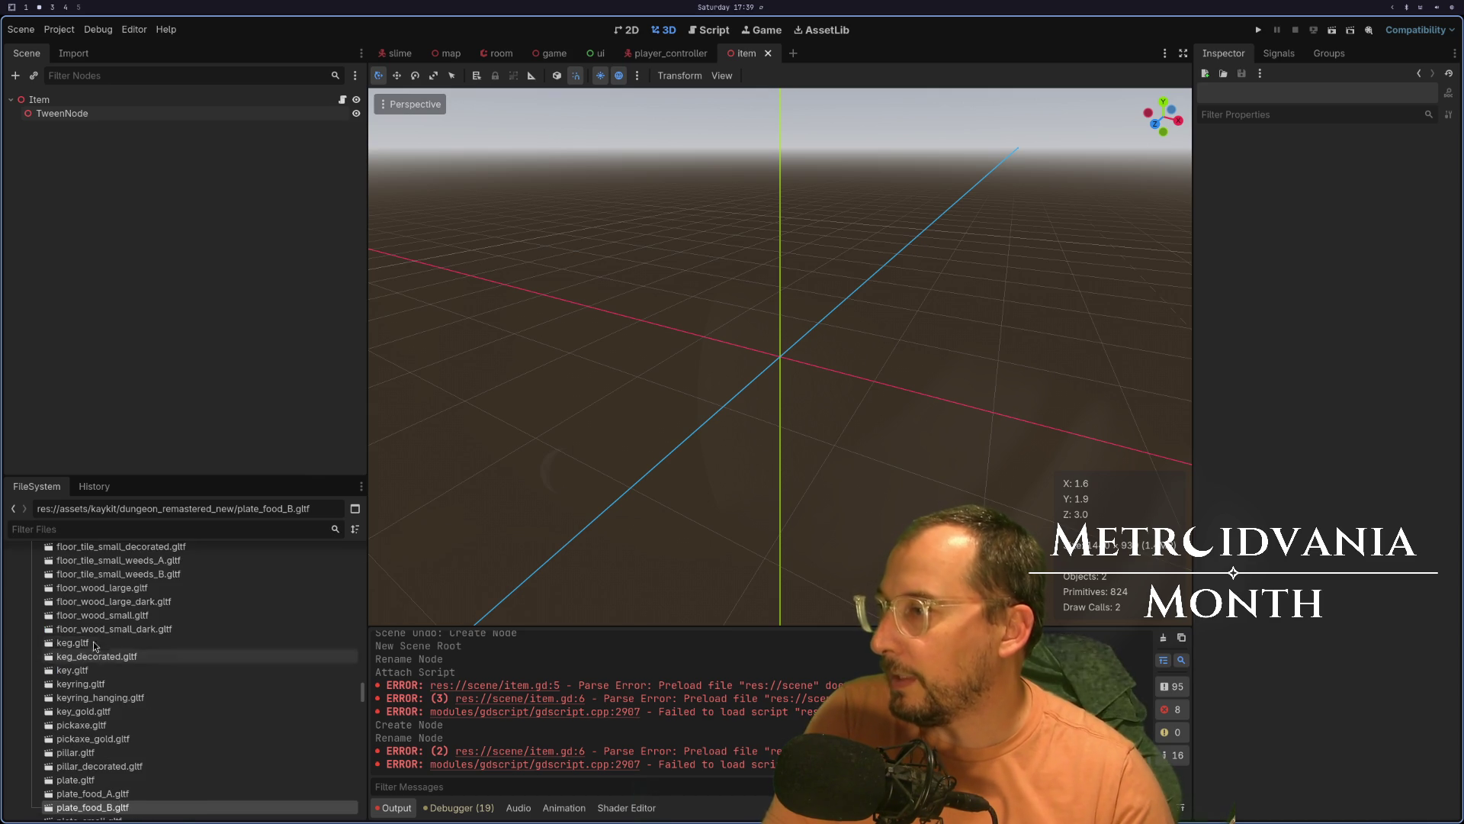
{"action": "scroll", "coordinate": [310, 691], "scroll_direction": "up", "scroll_amount": 15}
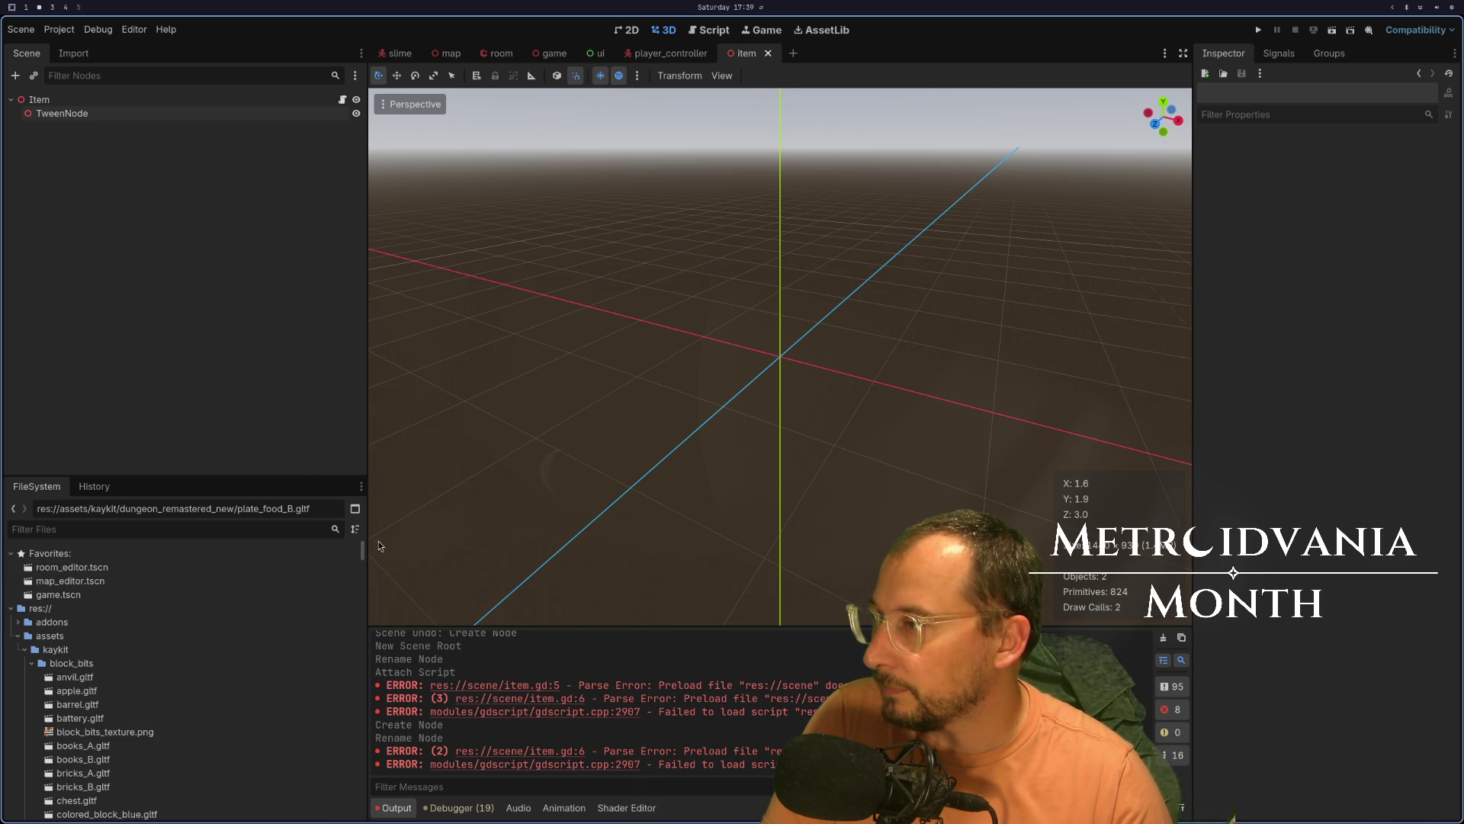
{"action": "left_click", "coordinate": [31, 664]}
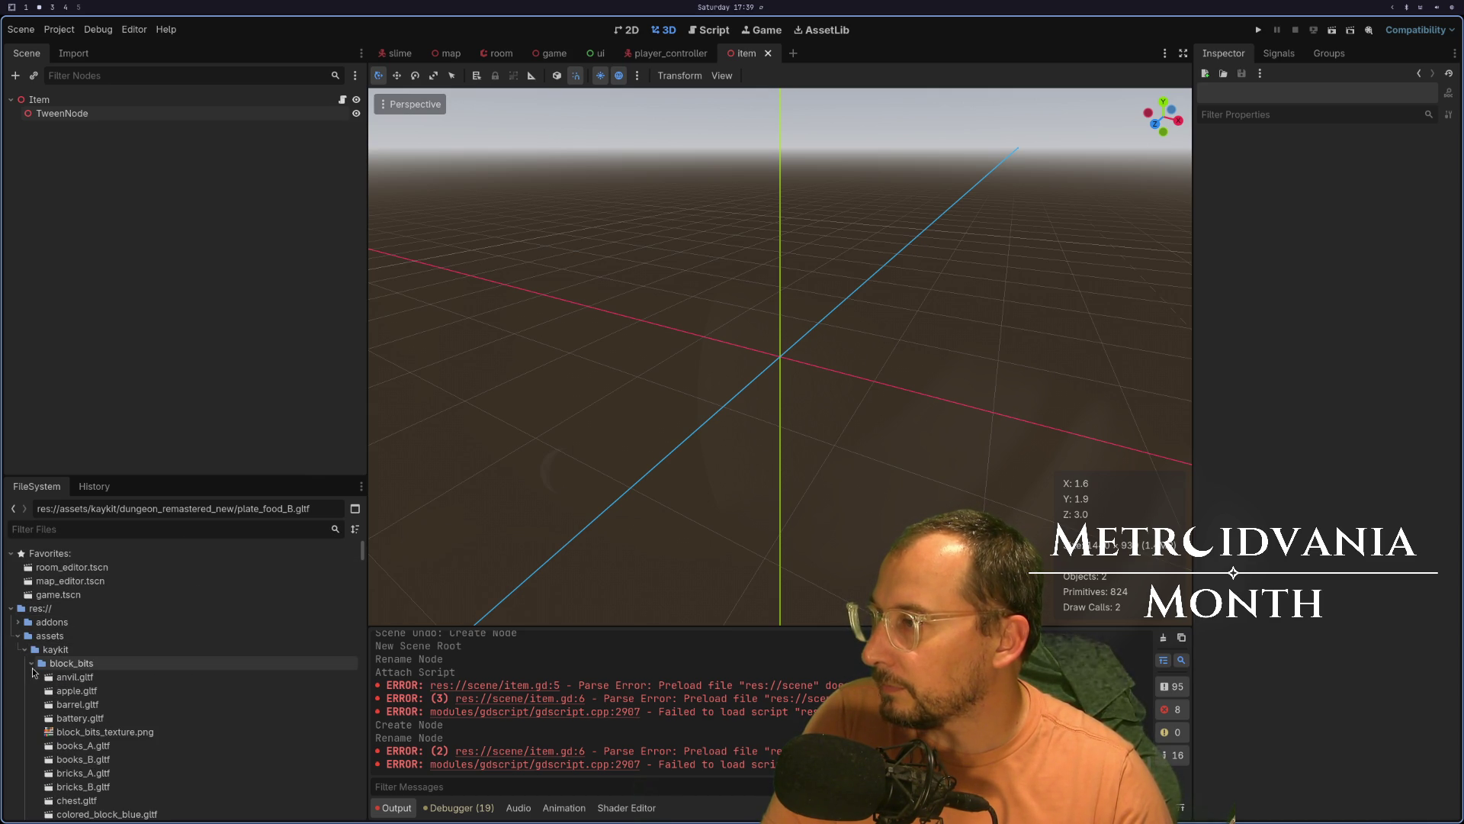
{"action": "scroll", "coordinate": [97, 687], "scroll_direction": "down", "scroll_amount": 10}
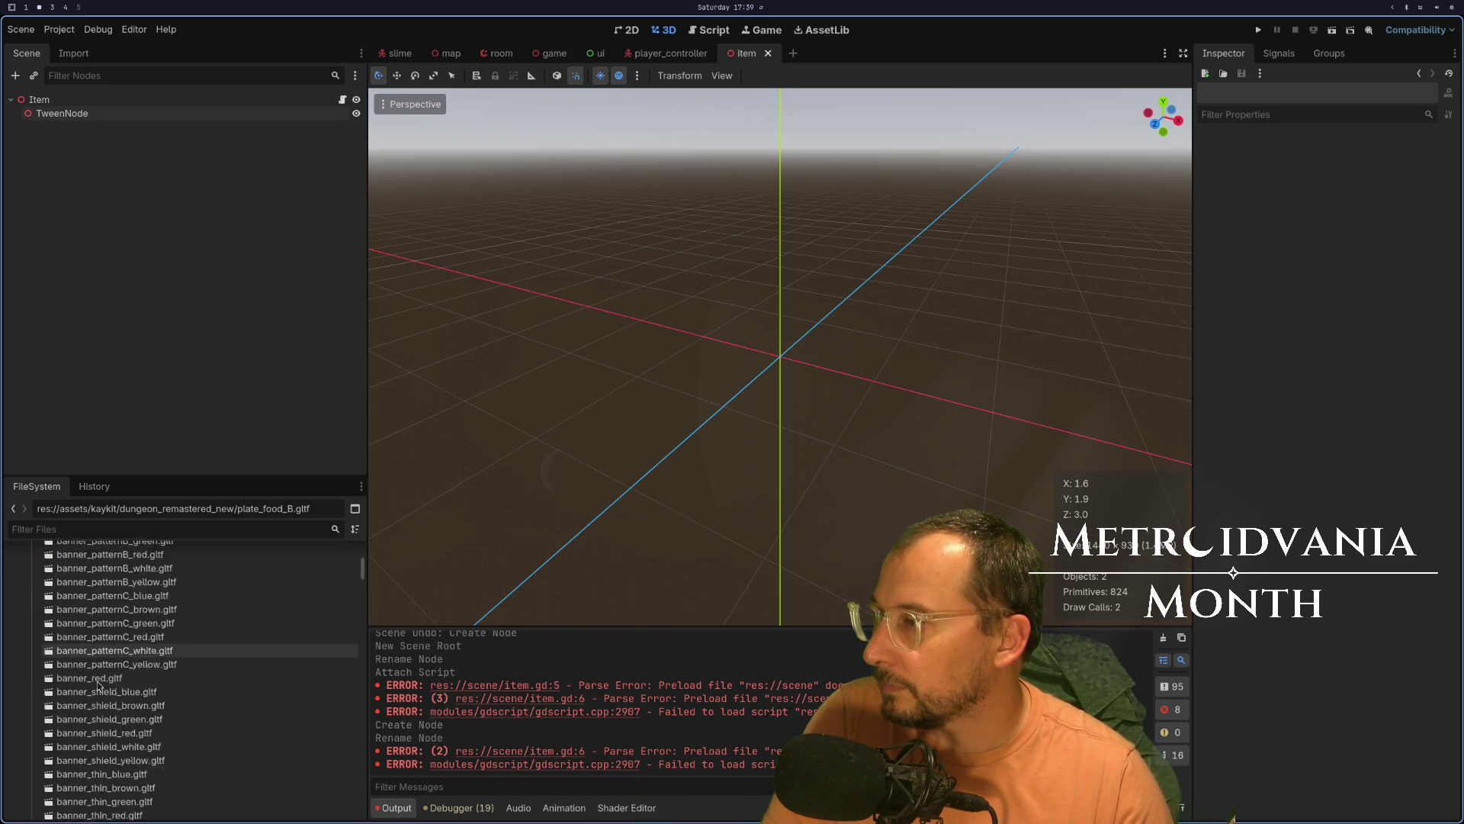
{"action": "scroll", "coordinate": [97, 687], "scroll_direction": "down", "scroll_amount": 10}
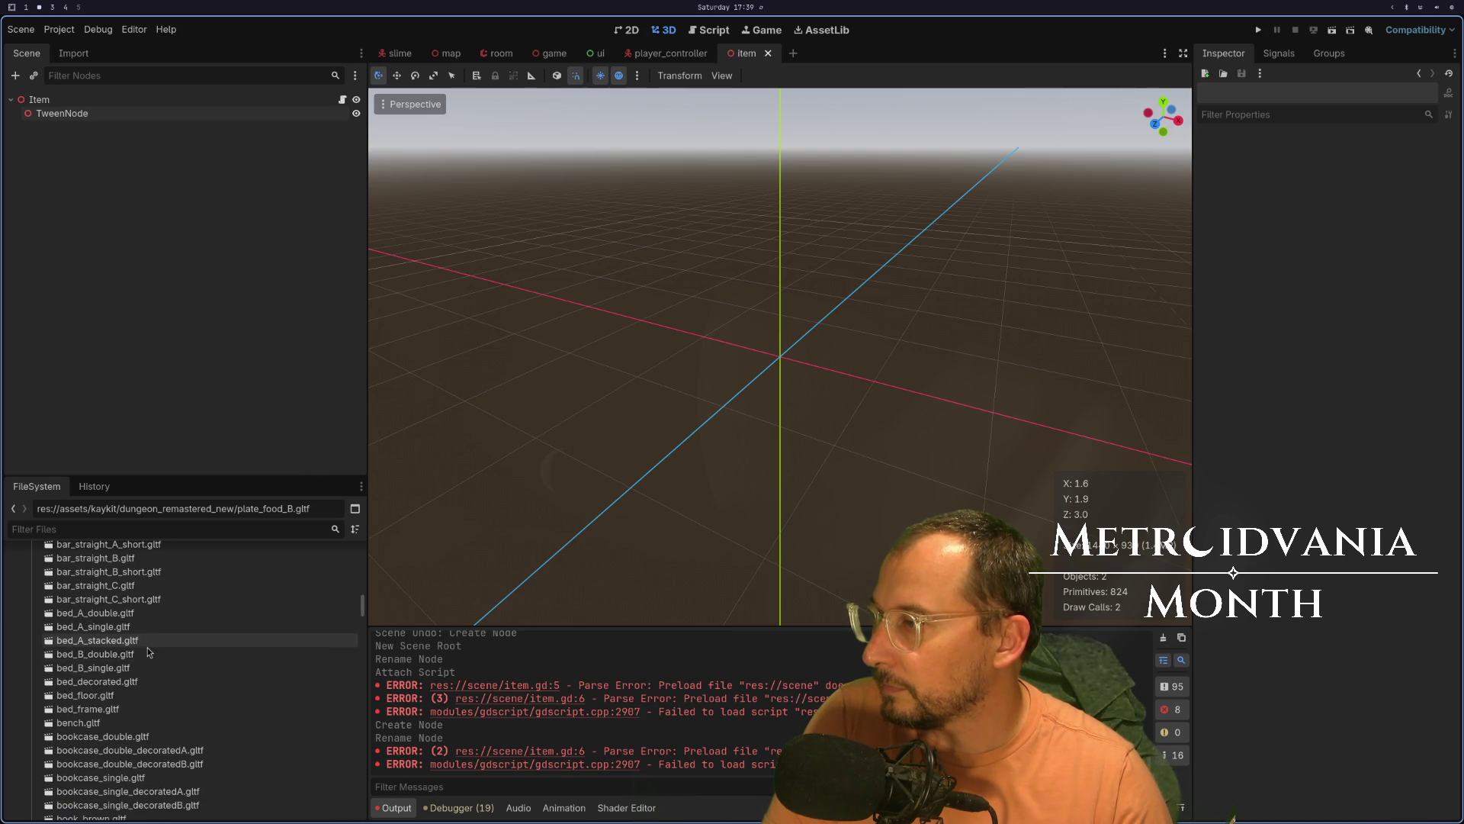
{"action": "scroll", "coordinate": [149, 652], "scroll_direction": "down", "scroll_amount": 5}
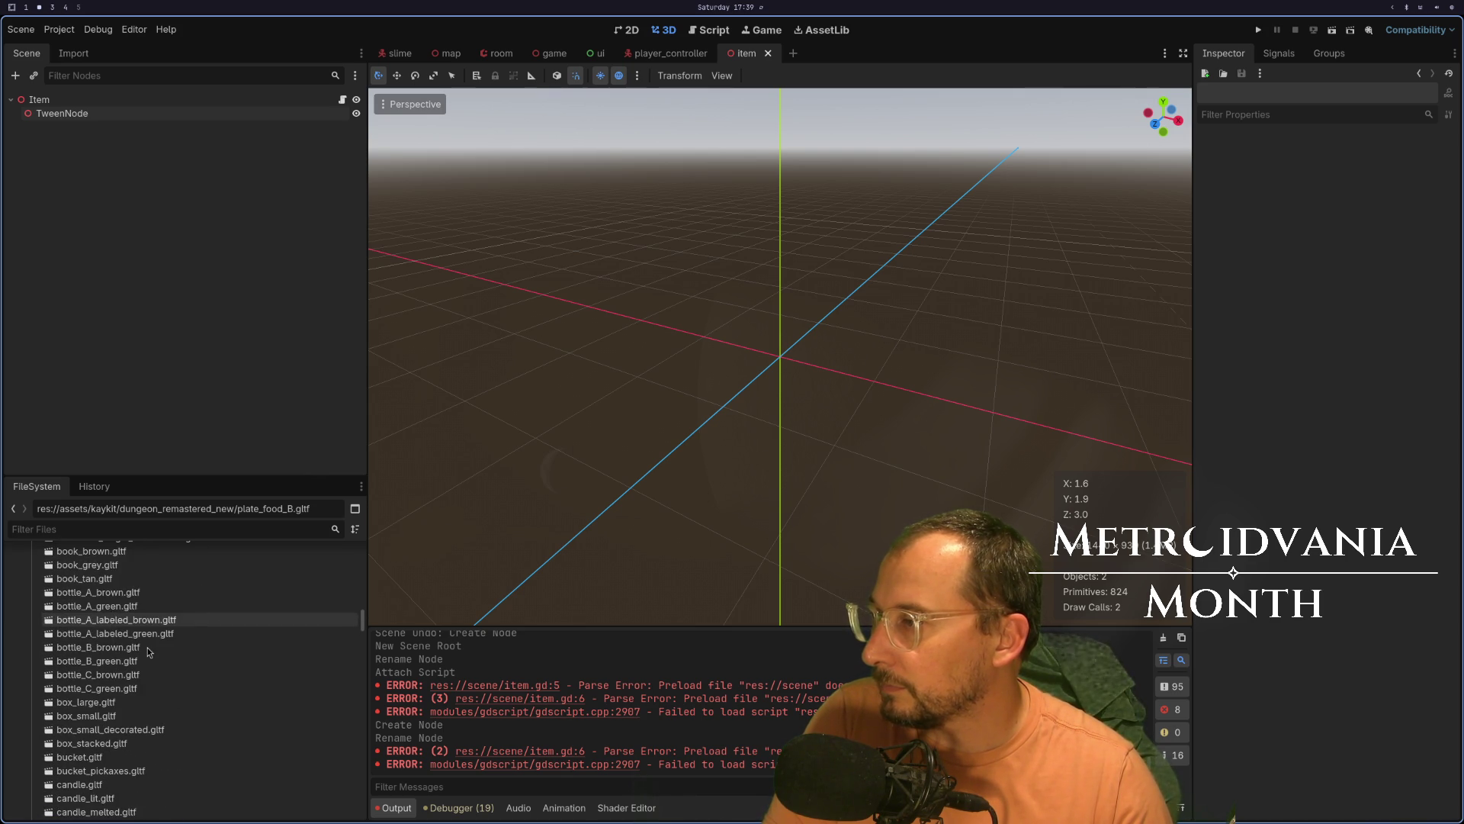
{"action": "scroll", "coordinate": [149, 652], "scroll_direction": "down", "scroll_amount": 3}
{"action": "scroll", "coordinate": [127, 711], "scroll_direction": "down", "scroll_amount": 3}
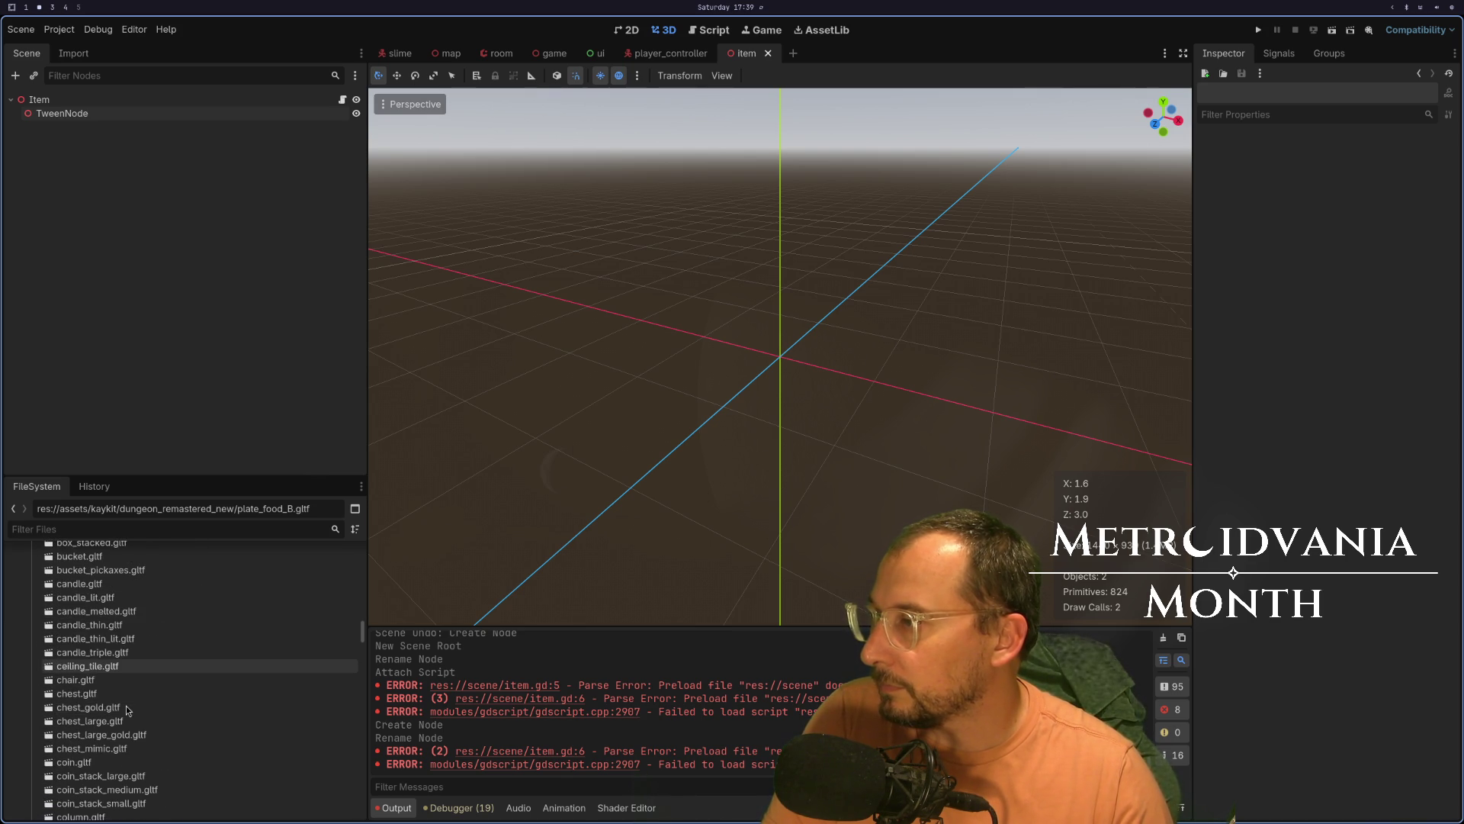
{"action": "scroll", "coordinate": [127, 710], "scroll_direction": "down", "scroll_amount": 2}
{"action": "scroll", "coordinate": [127, 711], "scroll_direction": "down", "scroll_amount": 2}
{"action": "scroll", "coordinate": [127, 711], "scroll_direction": "down", "scroll_amount": 2}
{"action": "scroll", "coordinate": [143, 701], "scroll_direction": "down", "scroll_amount": 4}
{"action": "scroll", "coordinate": [143, 702], "scroll_direction": "down", "scroll_amount": 8}
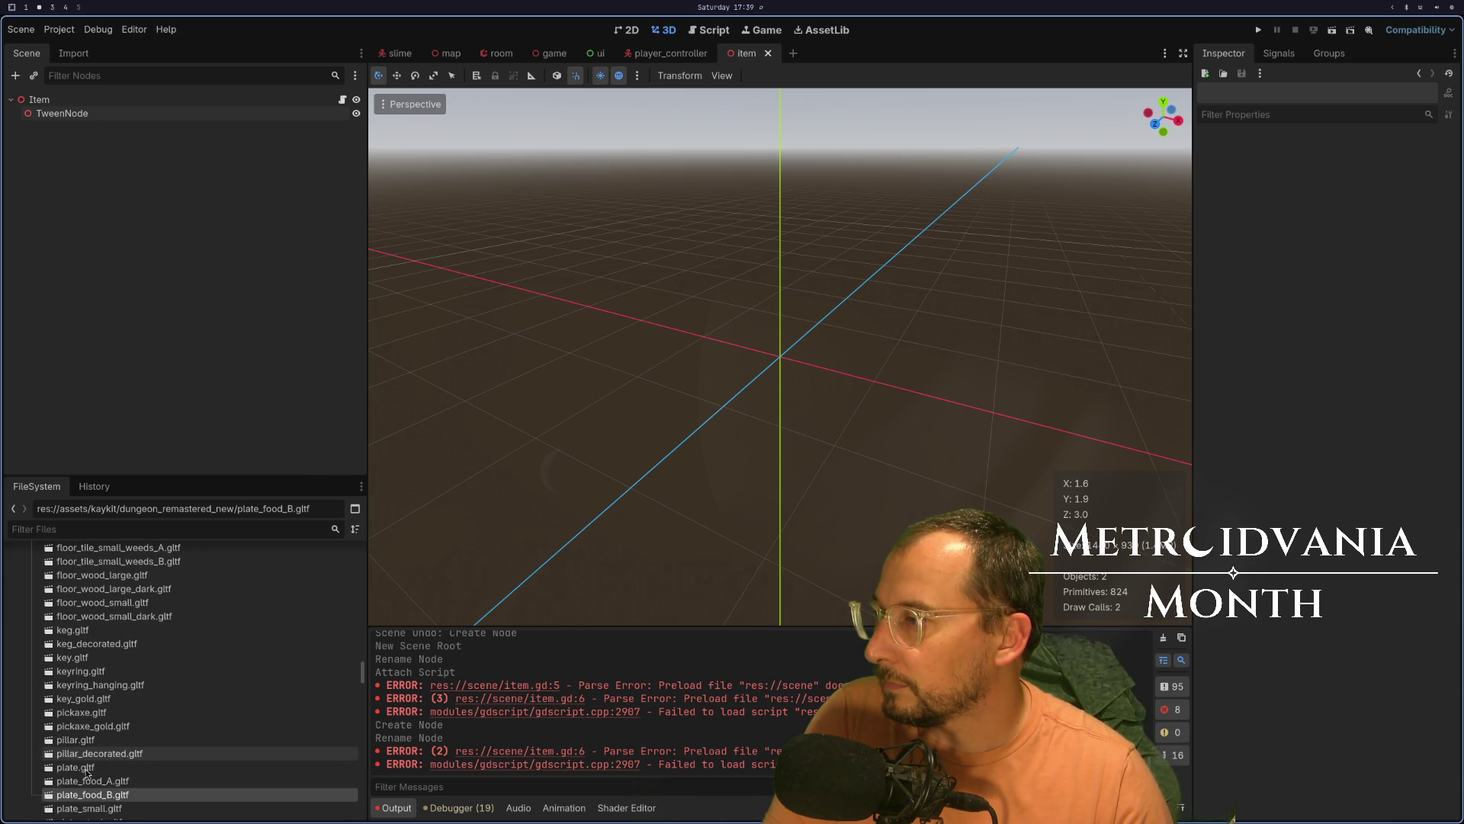
{"action": "scroll", "coordinate": [104, 763], "scroll_direction": "down", "scroll_amount": 2}
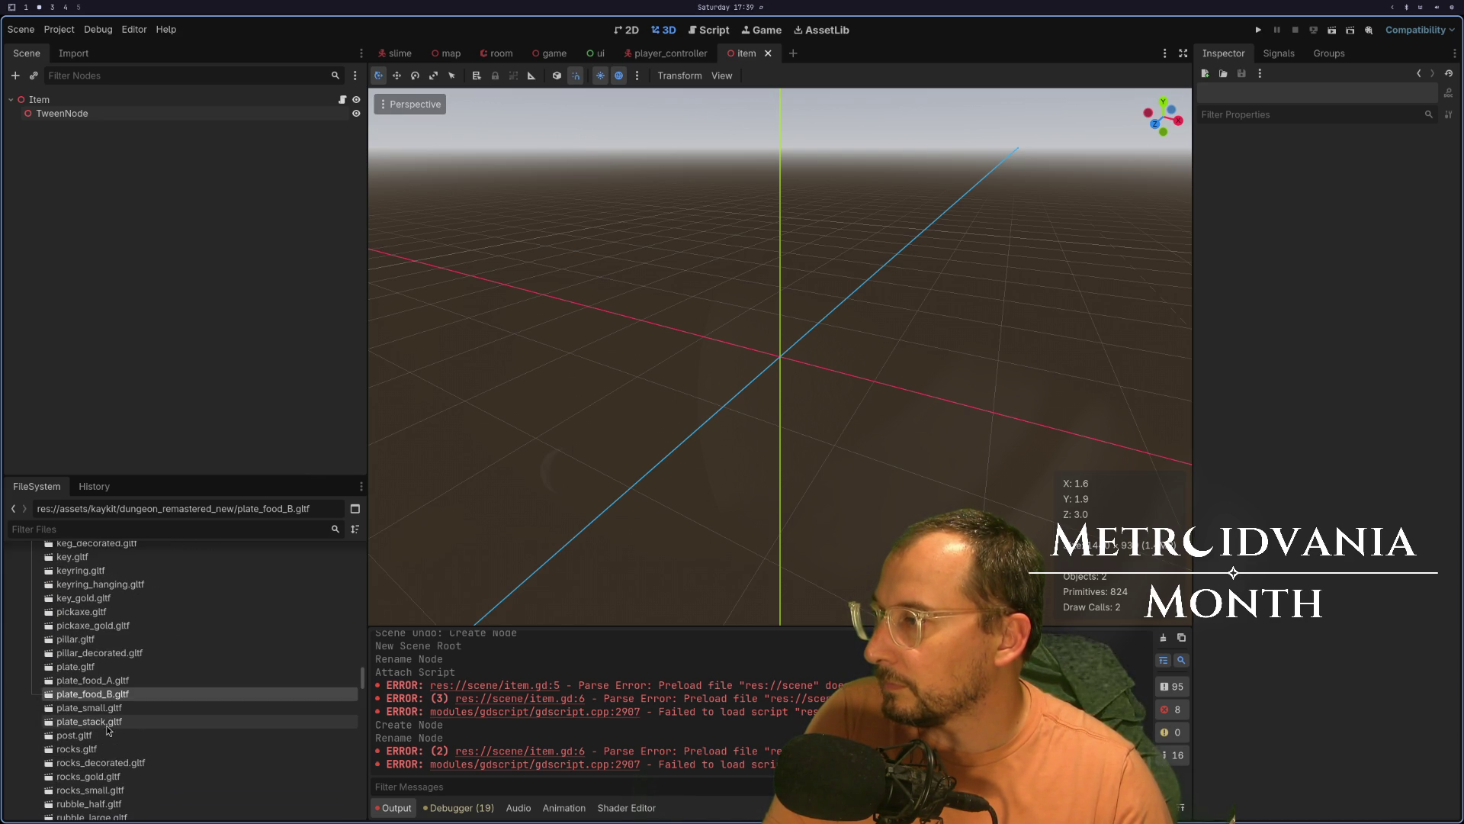
{"action": "scroll", "coordinate": [135, 686], "scroll_direction": "down", "scroll_amount": 3}
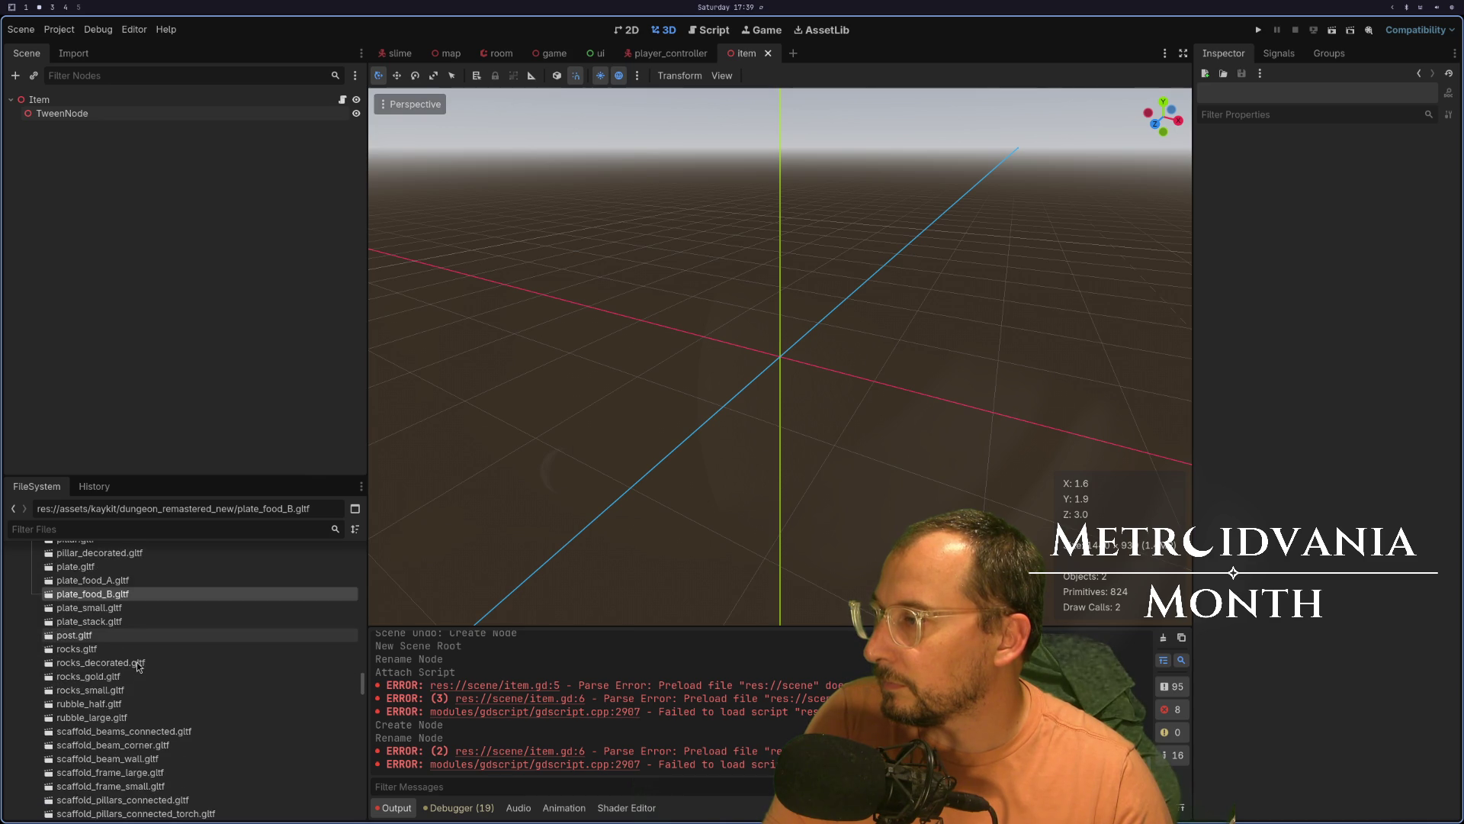
{"action": "scroll", "coordinate": [140, 683], "scroll_direction": "down", "scroll_amount": 2}
{"action": "scroll", "coordinate": [140, 681], "scroll_direction": "down", "scroll_amount": 4}
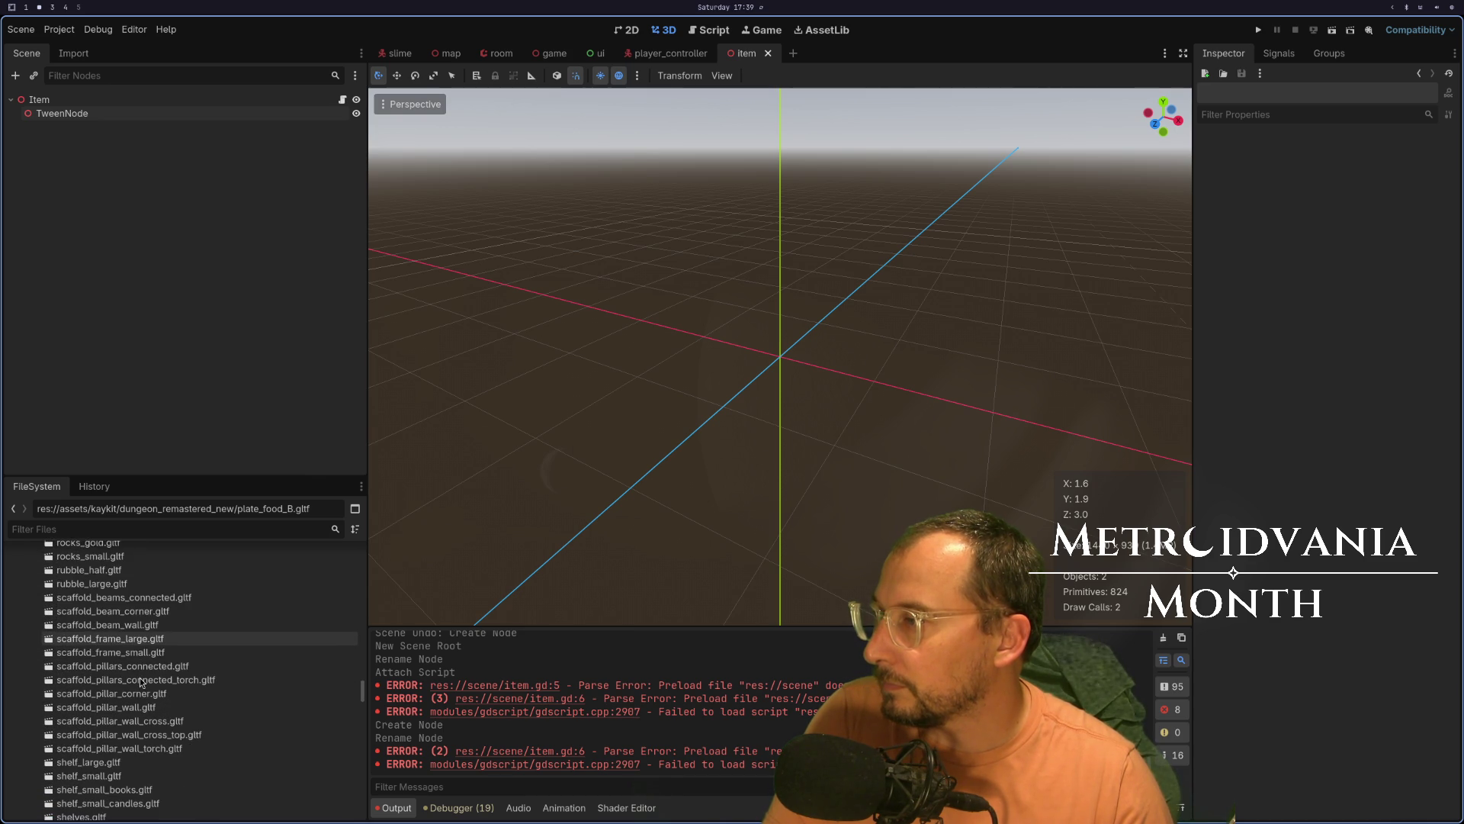
{"action": "scroll", "coordinate": [201, 667], "scroll_direction": "down", "scroll_amount": 6}
{"action": "scroll", "coordinate": [202, 667], "scroll_direction": "down", "scroll_amount": 10}
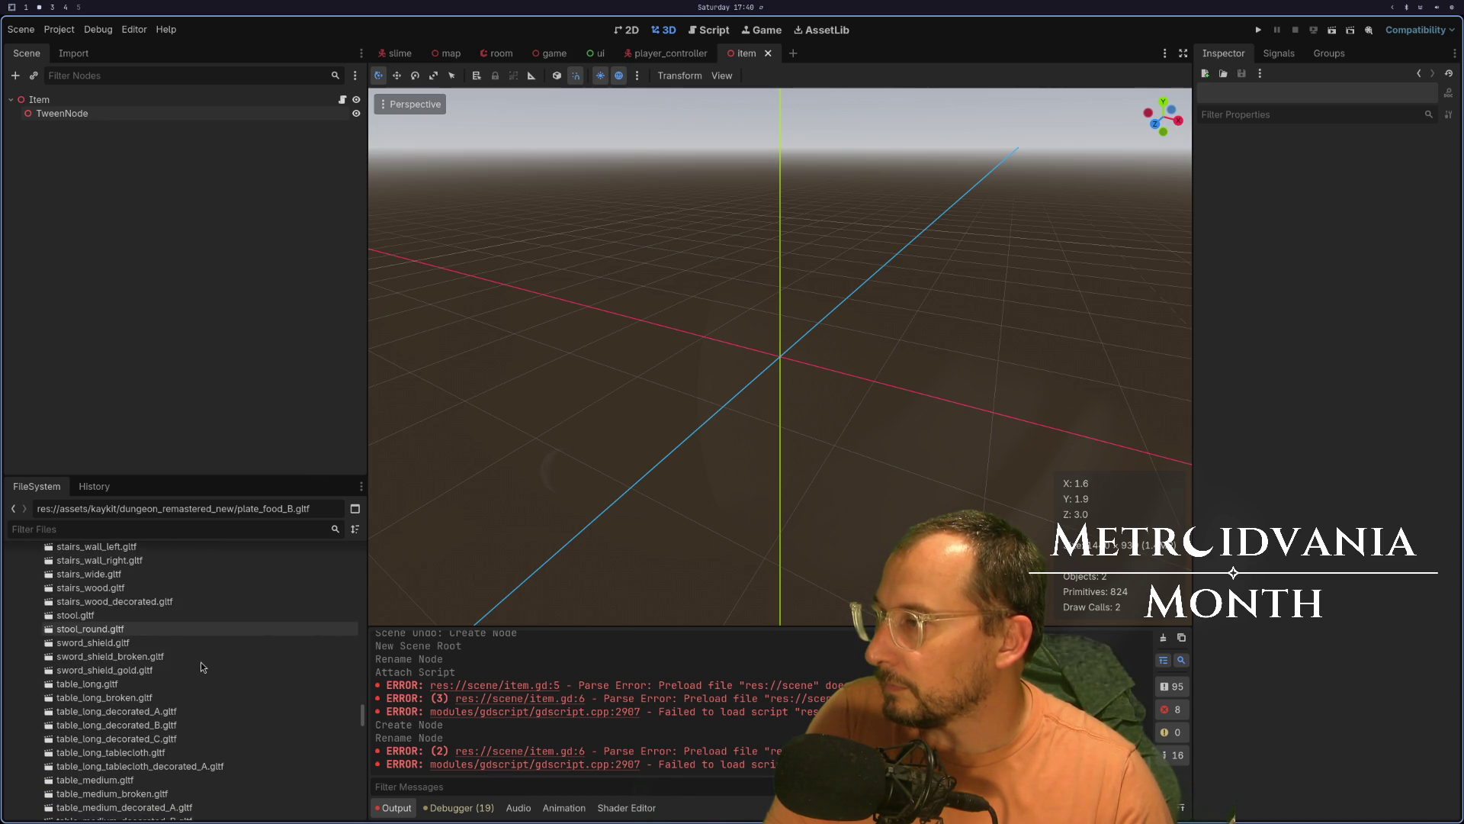
{"action": "scroll", "coordinate": [199, 662], "scroll_direction": "down", "scroll_amount": 10}
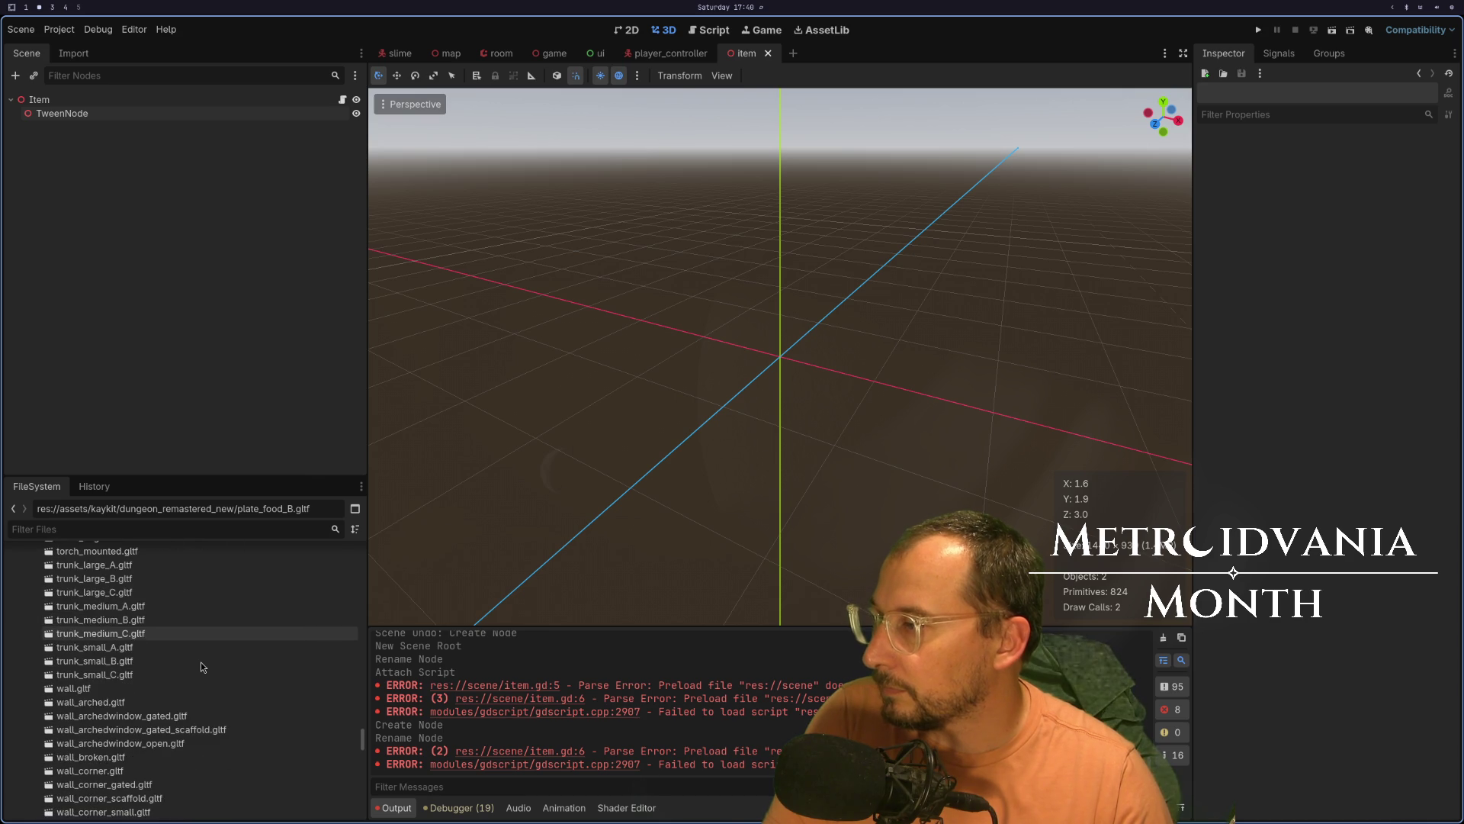
{"action": "scroll", "coordinate": [202, 668], "scroll_direction": "down", "scroll_amount": 6}
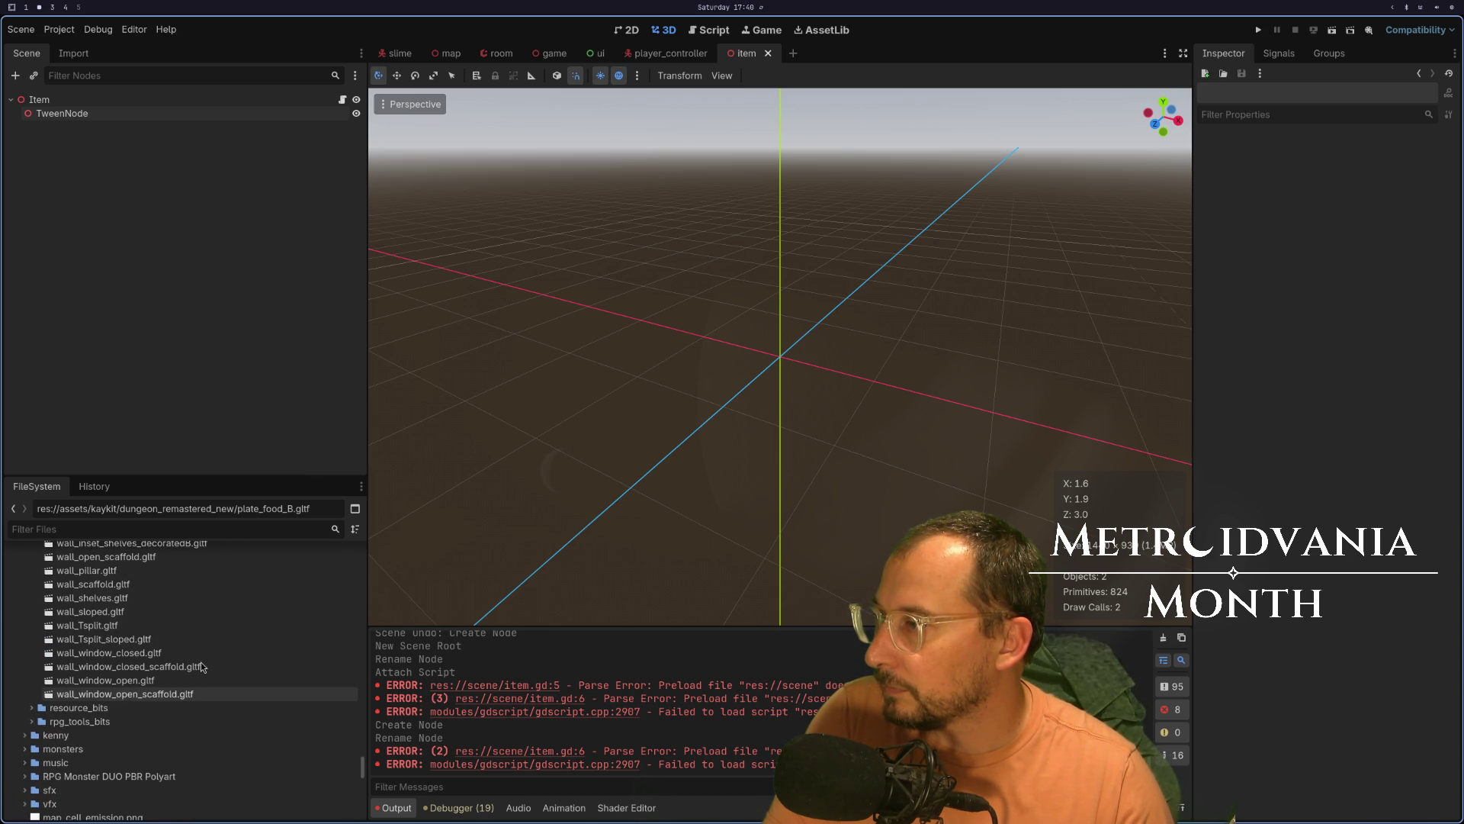
{"action": "scroll", "coordinate": [202, 667], "scroll_direction": "up", "scroll_amount": 3}
{"action": "scroll", "coordinate": [203, 666], "scroll_direction": "up", "scroll_amount": 10}
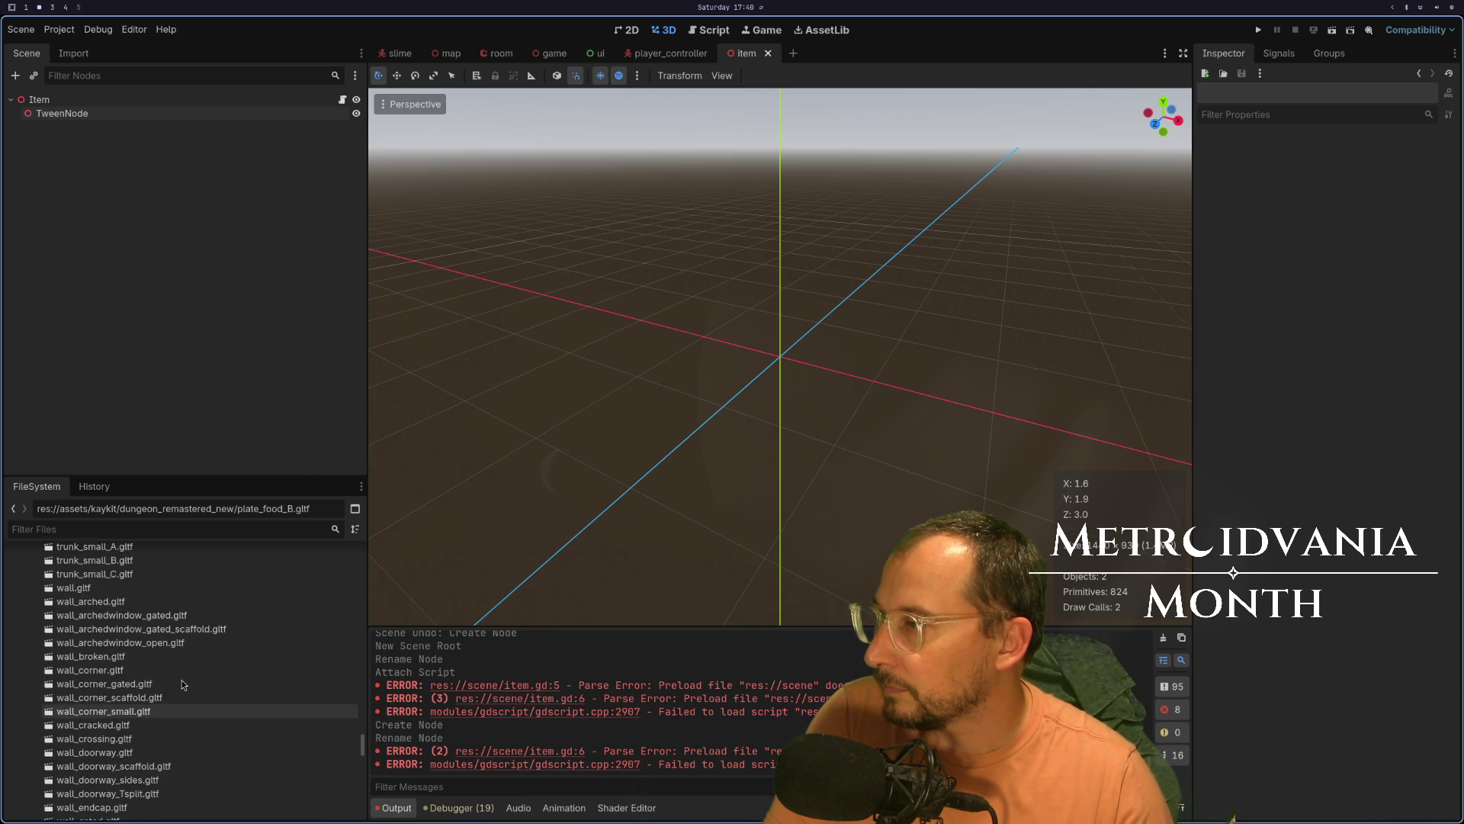
{"action": "scroll", "coordinate": [171, 690], "scroll_direction": "up", "scroll_amount": 5}
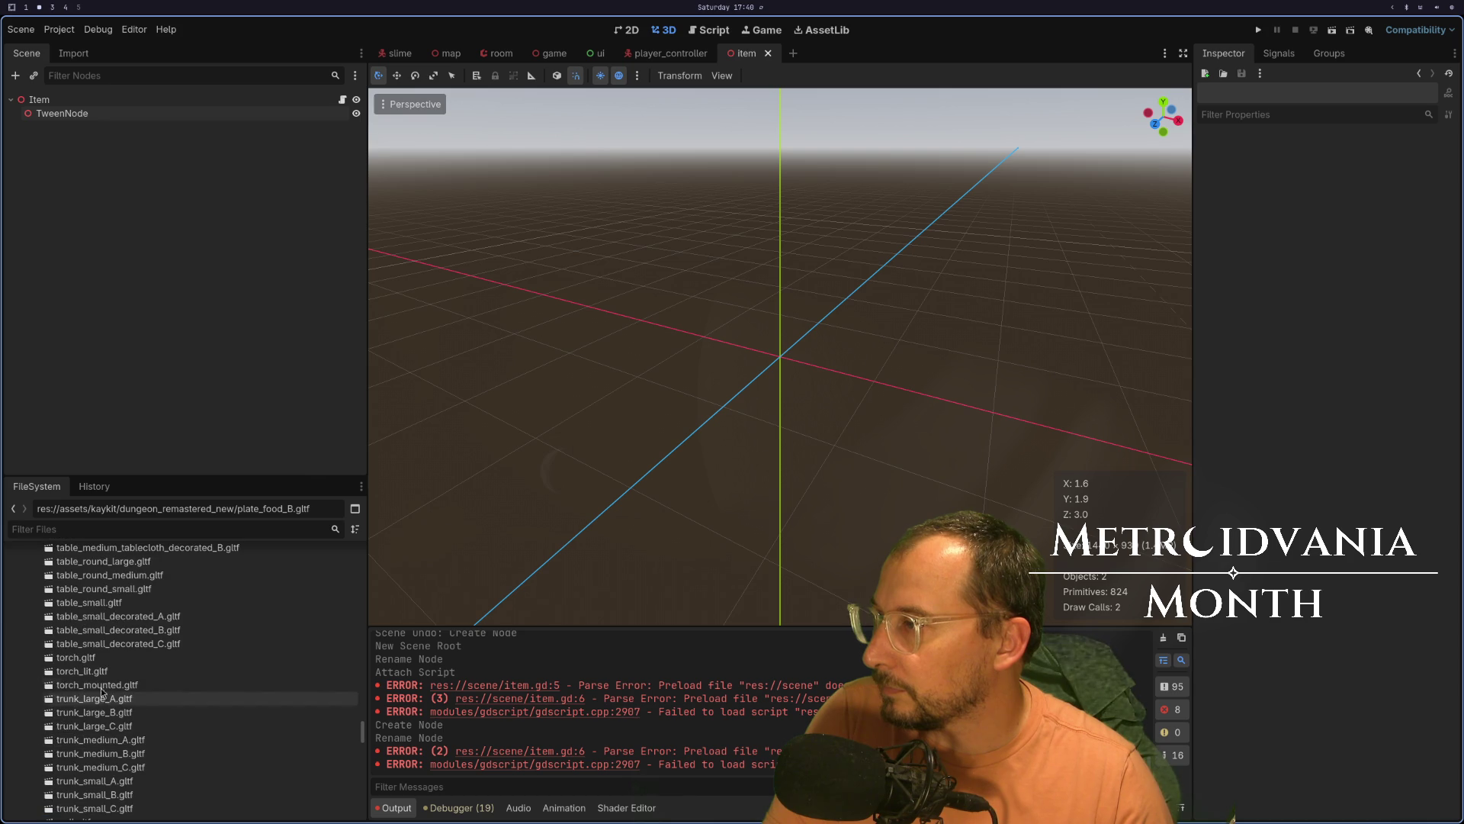
{"action": "scroll", "coordinate": [97, 677], "scroll_direction": "up", "scroll_amount": 8}
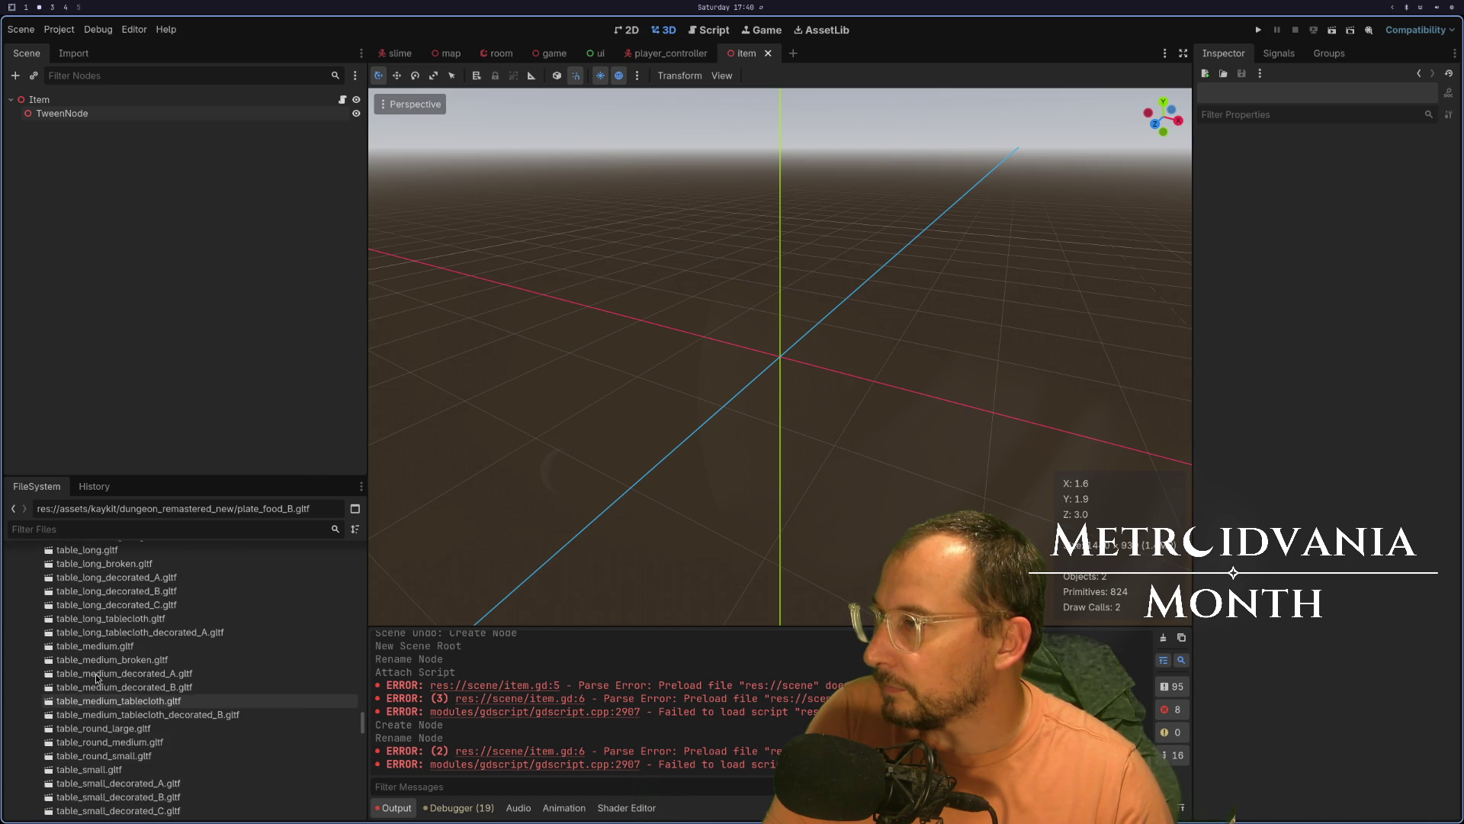
{"action": "scroll", "coordinate": [97, 677], "scroll_direction": "up", "scroll_amount": 5}
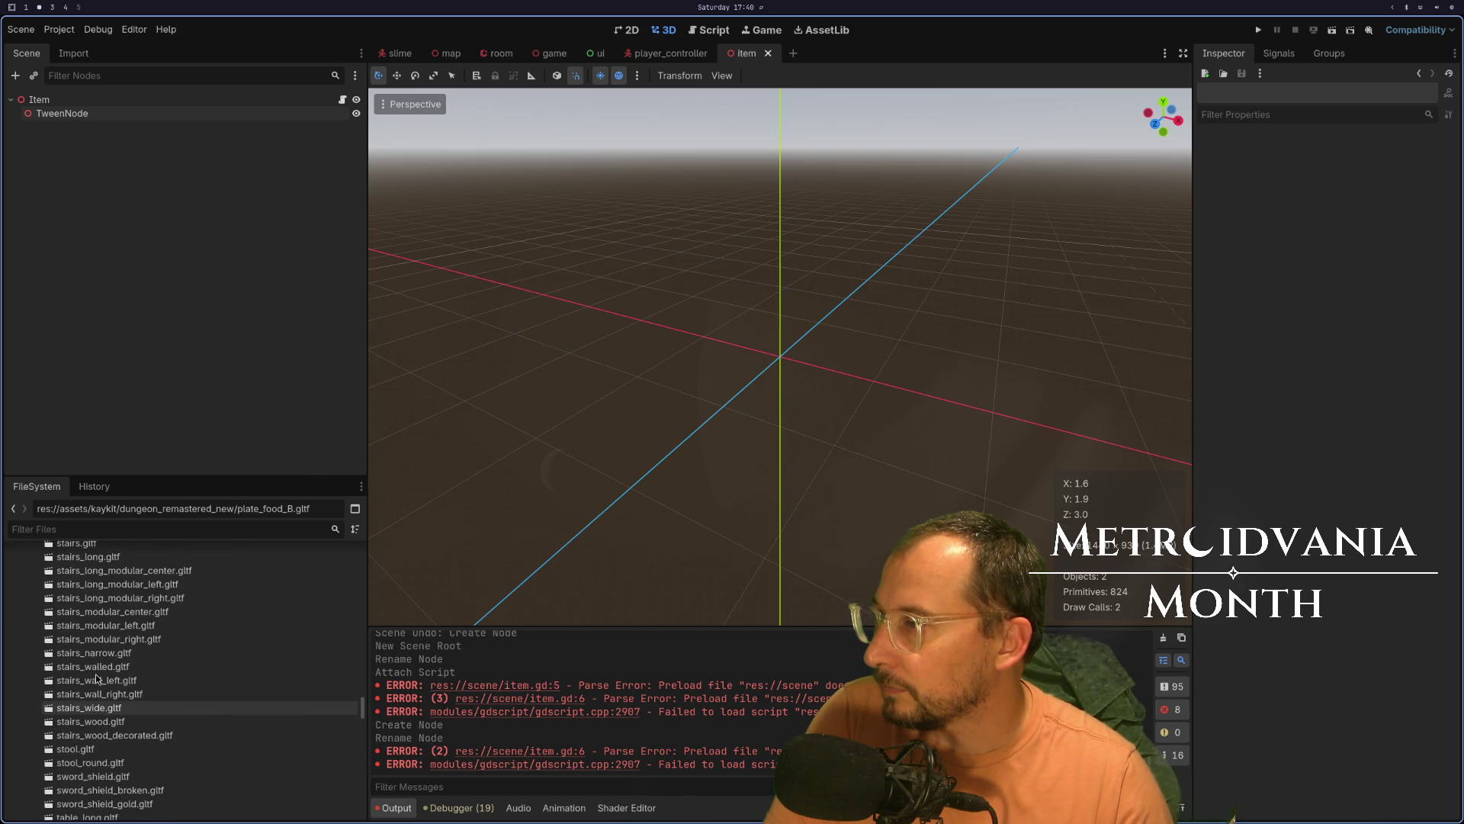
{"action": "scroll", "coordinate": [97, 677], "scroll_direction": "up", "scroll_amount": 3}
{"action": "scroll", "coordinate": [97, 677], "scroll_direction": "up", "scroll_amount": 6}
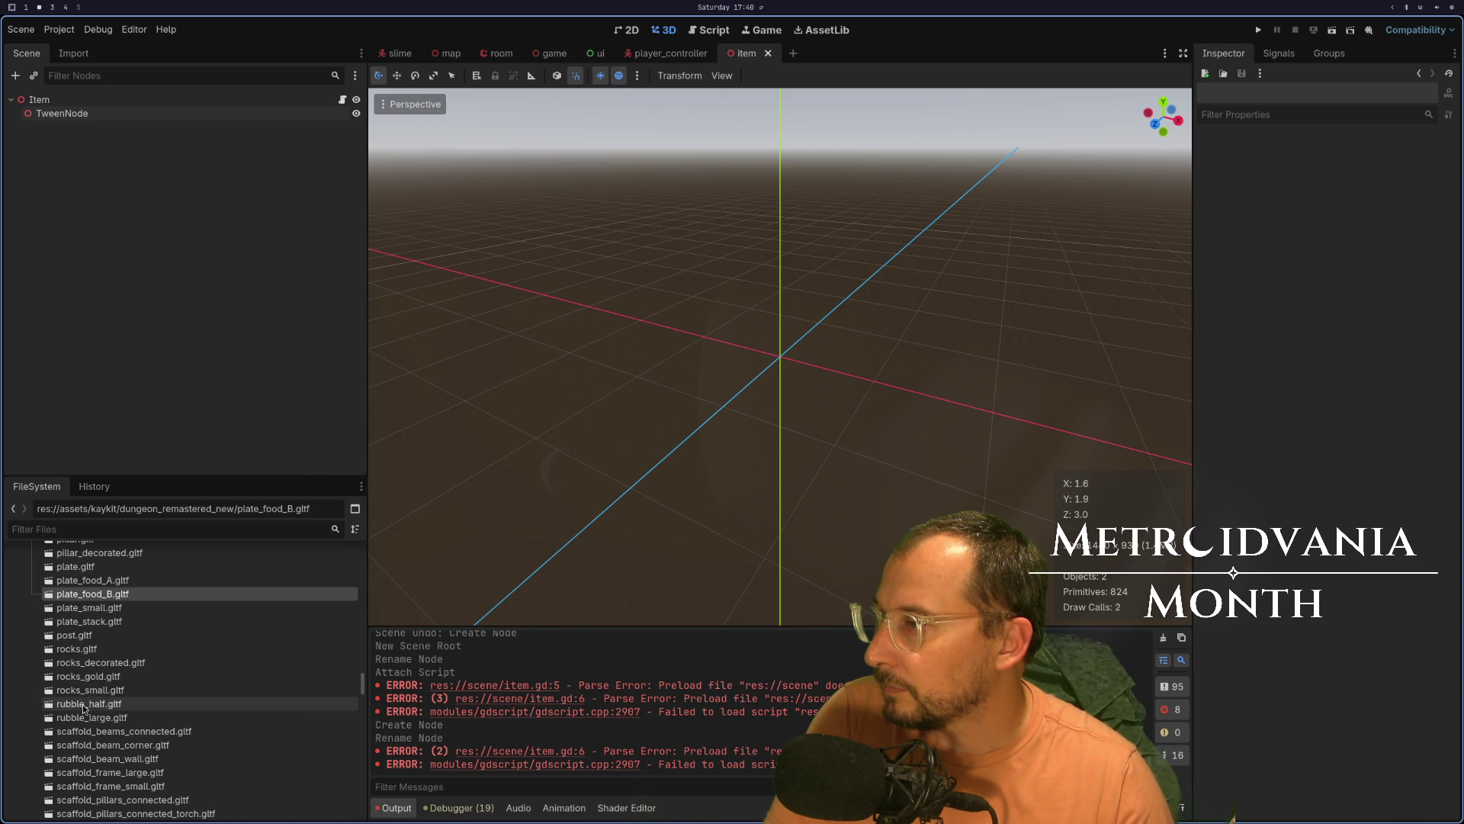
{"action": "scroll", "coordinate": [84, 708], "scroll_direction": "up", "scroll_amount": 2}
{"action": "scroll", "coordinate": [88, 694], "scroll_direction": "up", "scroll_amount": 2}
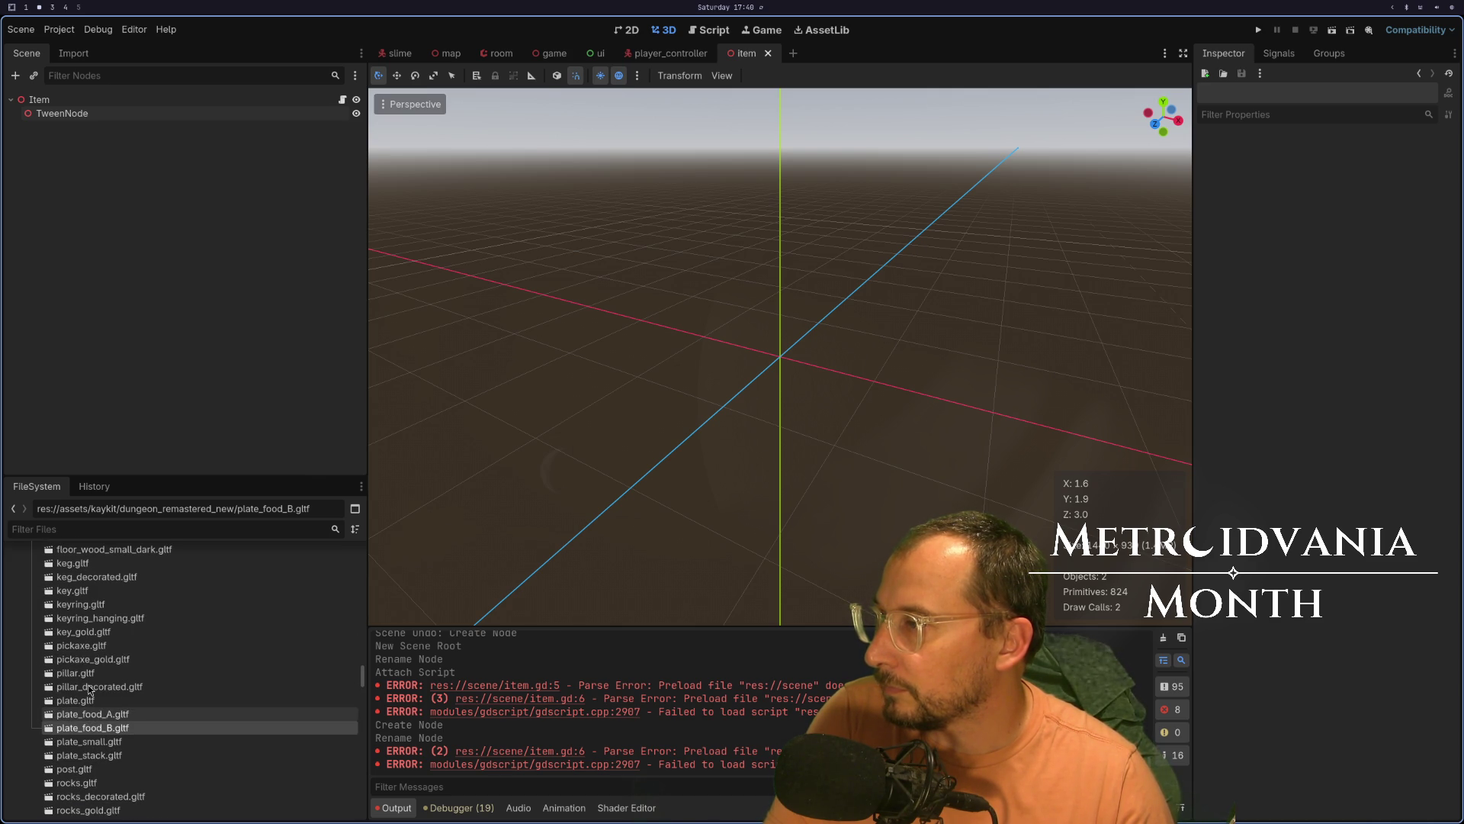
- Preview the keg, key, keyring and crate_small models
{"action": "left_click", "coordinate": [84, 674]}
{"action": "scroll", "coordinate": [99, 675], "scroll_direction": "up", "scroll_amount": 3}
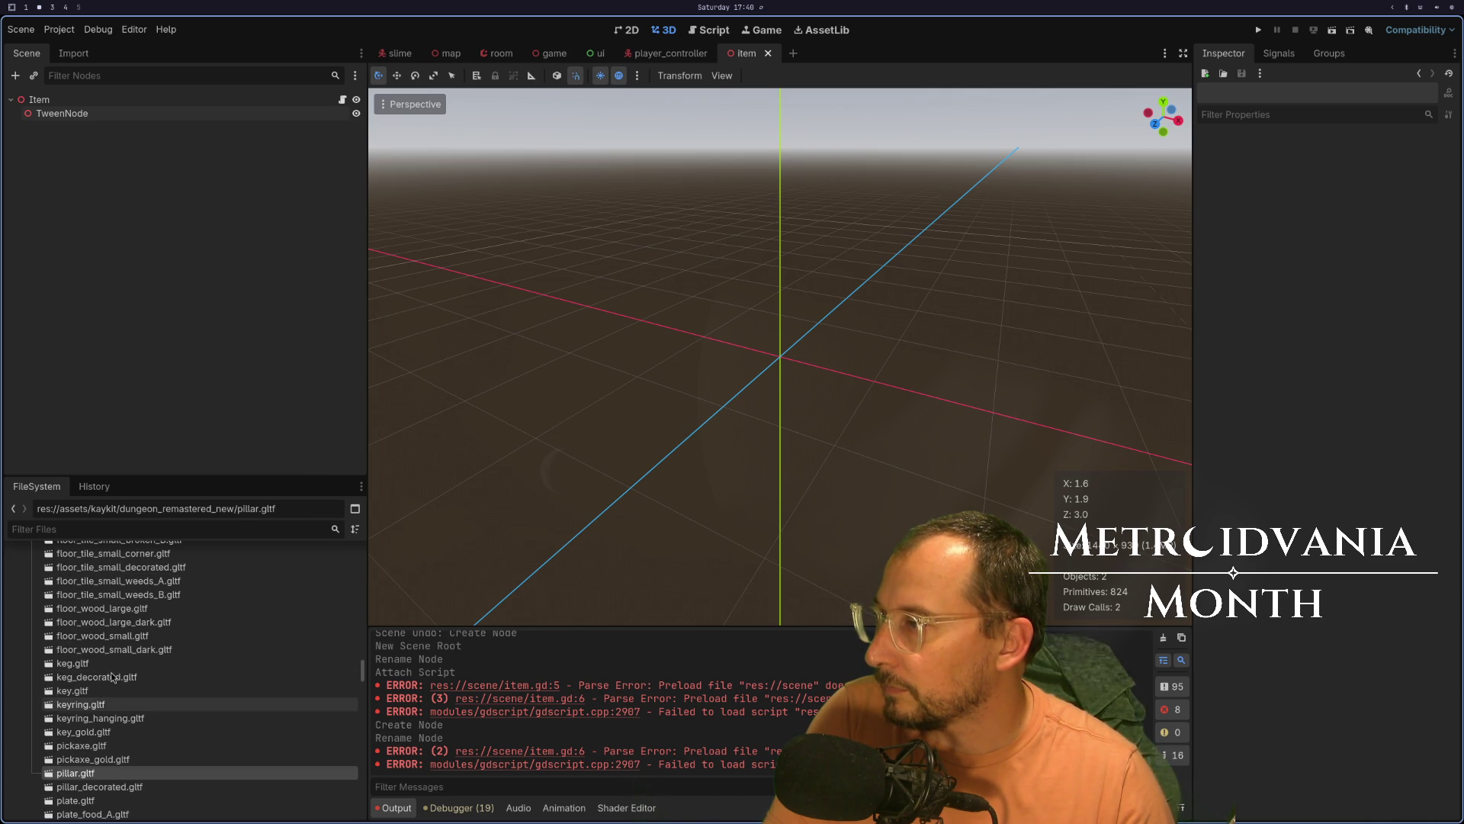
{"action": "double_click", "coordinate": [105, 665]}
{"action": "key", "text": "Escape"}
{"action": "scroll", "coordinate": [114, 698], "scroll_direction": "up", "scroll_amount": 4}
{"action": "scroll", "coordinate": [115, 699], "scroll_direction": "down", "scroll_amount": 3}
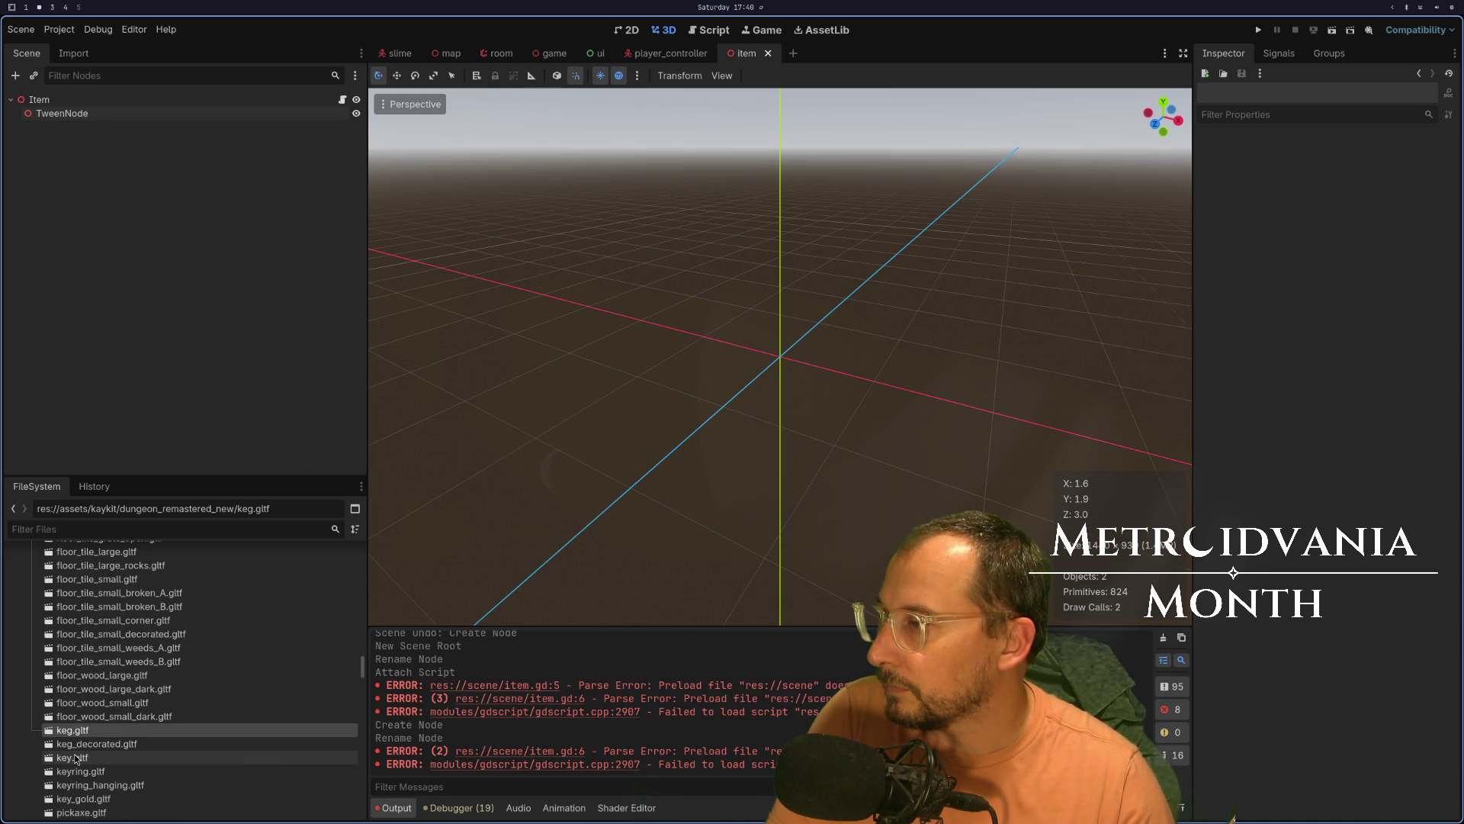
{"action": "double_click", "coordinate": [77, 757]}
{"action": "key", "text": "Escape"}
{"action": "double_click", "coordinate": [80, 771]}
{"action": "key", "text": "Escape"}
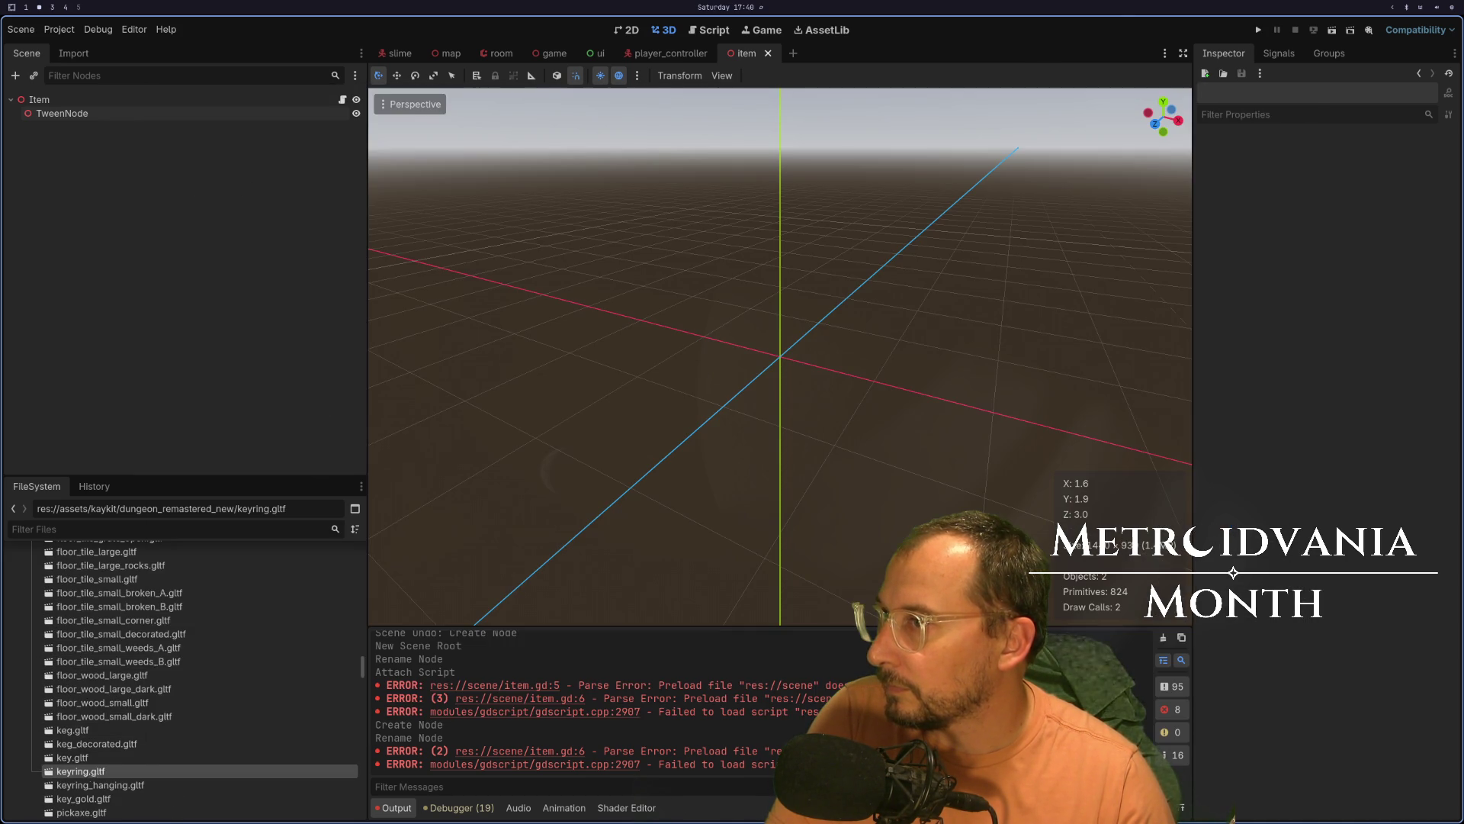
{"action": "scroll", "coordinate": [92, 772], "scroll_direction": "up", "scroll_amount": 6}
{"action": "scroll", "coordinate": [91, 772], "scroll_direction": "up", "scroll_amount": 6}
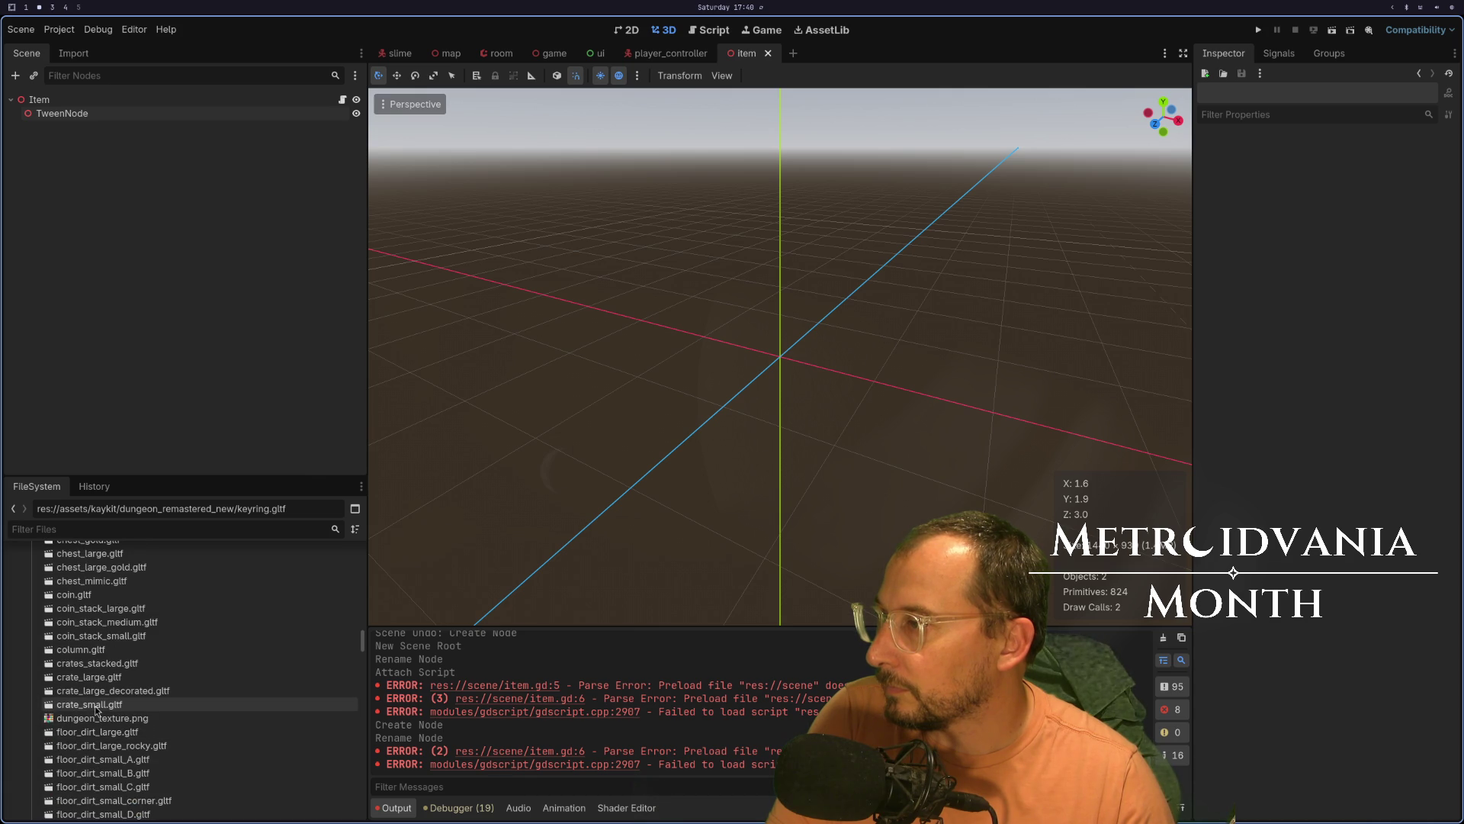
{"action": "double_click", "coordinate": [82, 705]}
{"action": "key", "text": "Escape"}
- Scroll up to the kaykit/dungeon_remastered_new folder, then bring up the browser
{"action": "scroll", "coordinate": [107, 699], "scroll_direction": "up", "scroll_amount": 1}
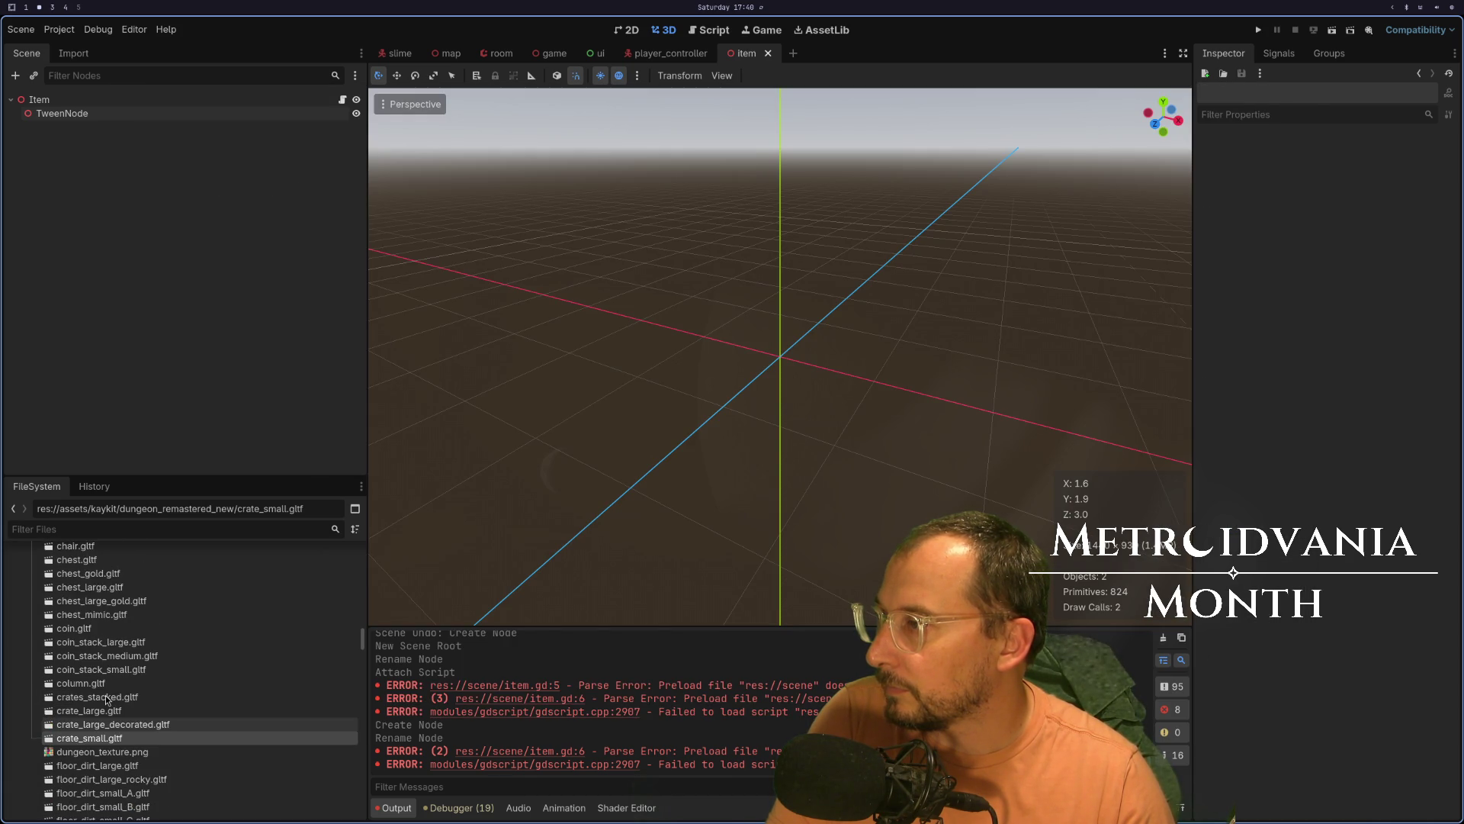
{"action": "scroll", "coordinate": [106, 700], "scroll_direction": "up", "scroll_amount": 5}
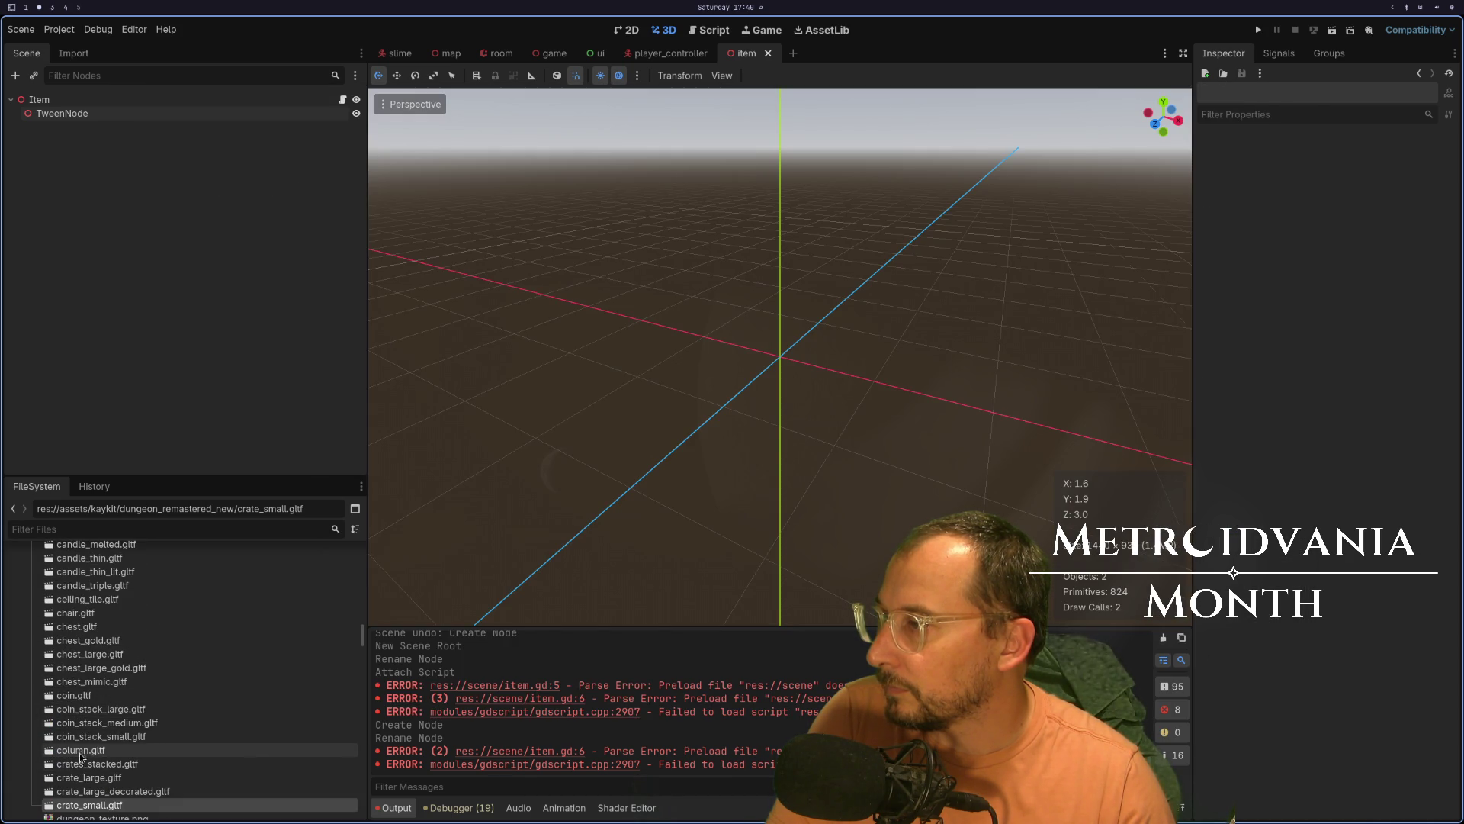
{"action": "scroll", "coordinate": [84, 692], "scroll_direction": "up", "scroll_amount": 5}
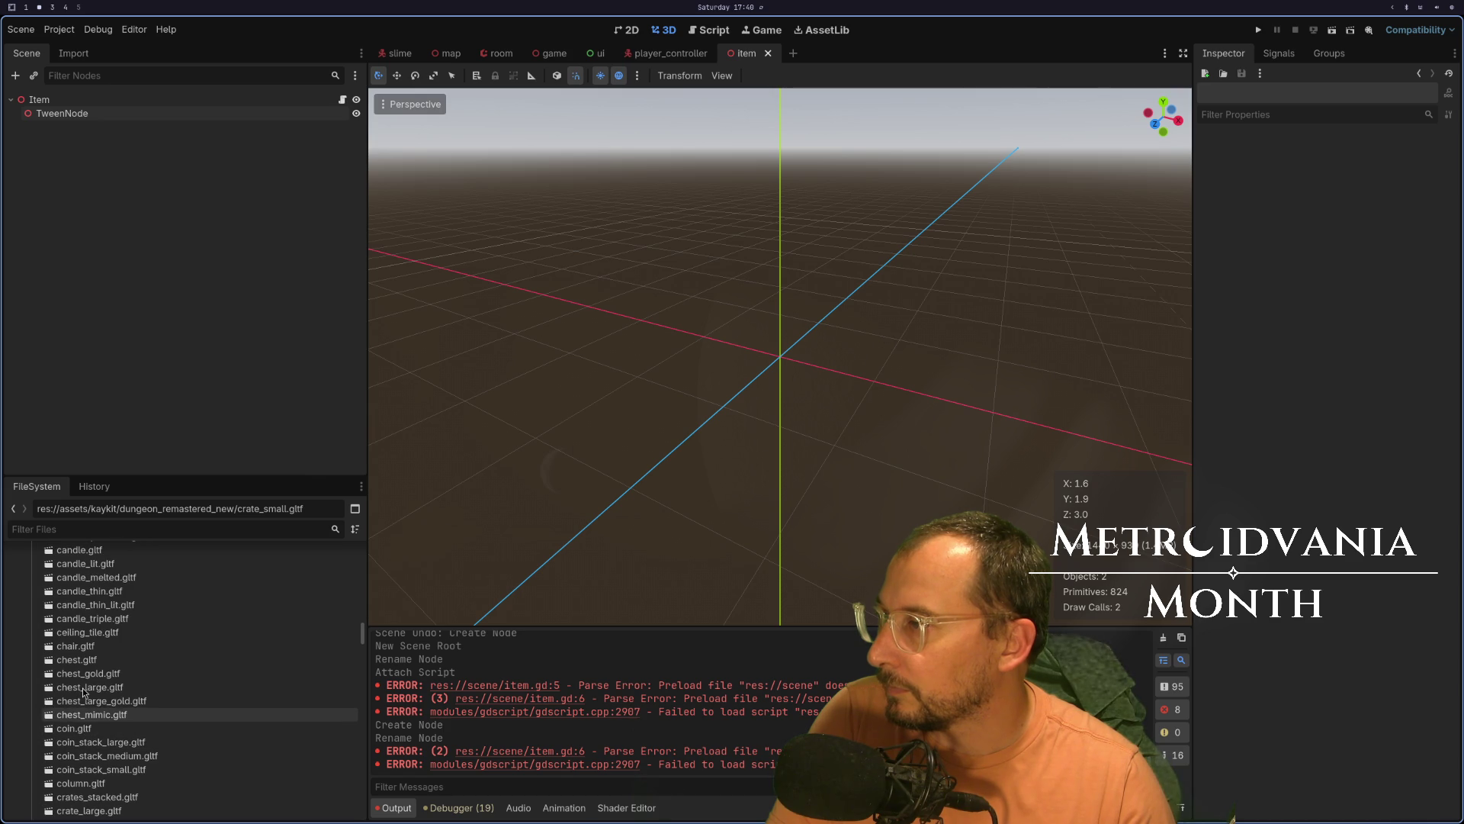
{"action": "scroll", "coordinate": [84, 690], "scroll_direction": "up", "scroll_amount": 6}
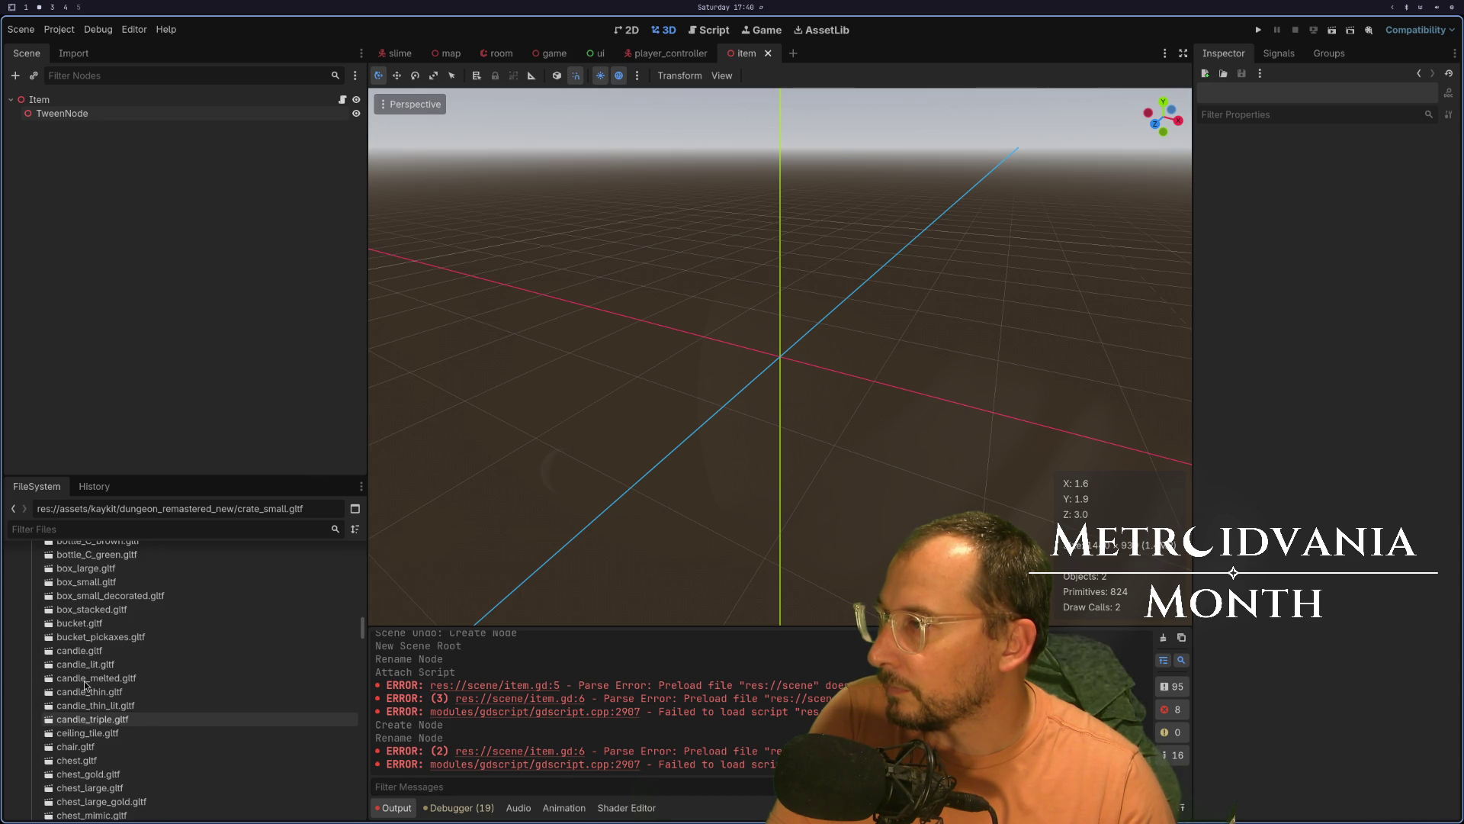
{"action": "scroll", "coordinate": [85, 686], "scroll_direction": "up", "scroll_amount": 3}
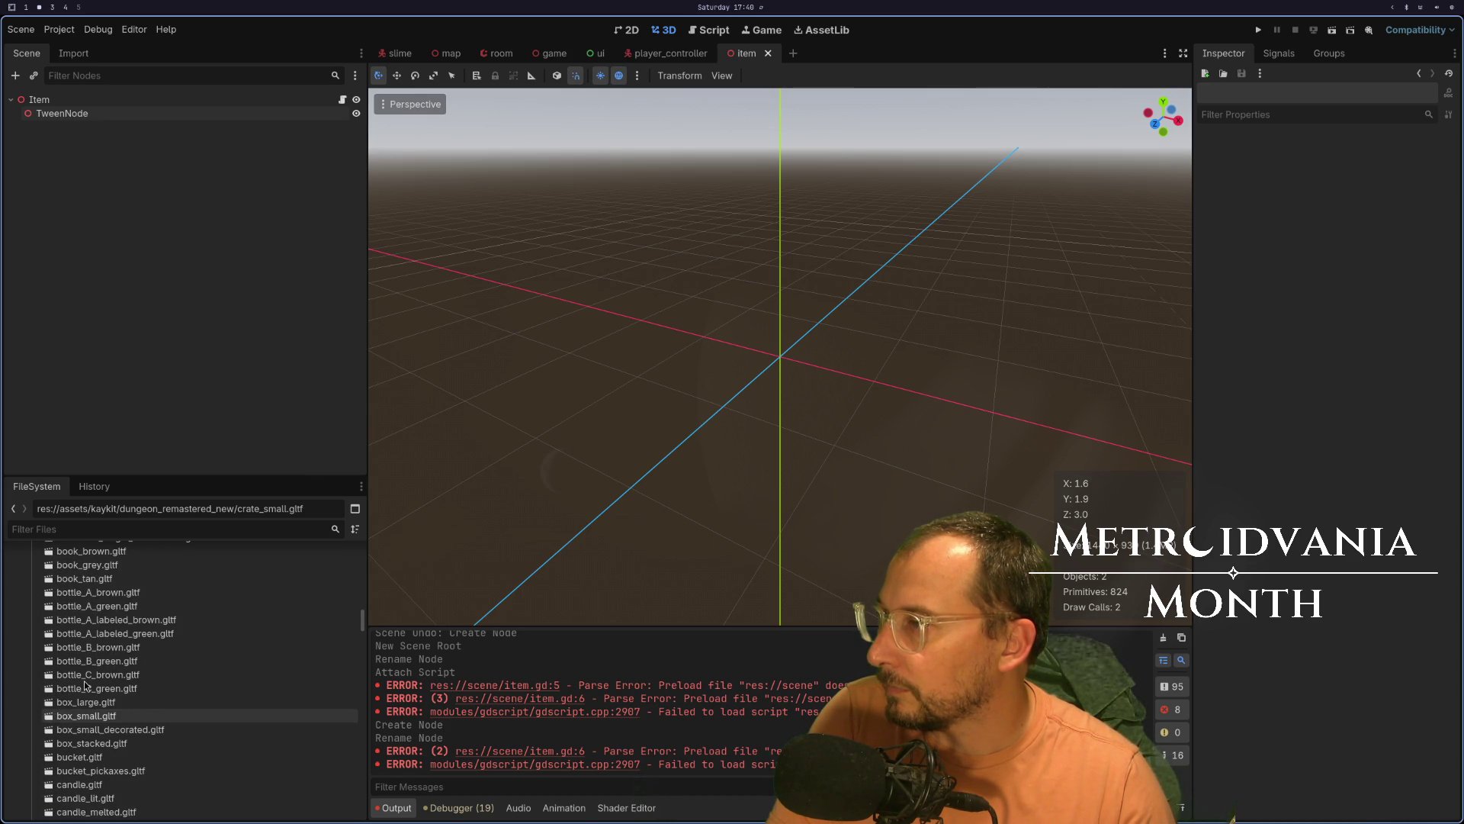
{"action": "scroll", "coordinate": [85, 686], "scroll_direction": "up", "scroll_amount": 6}
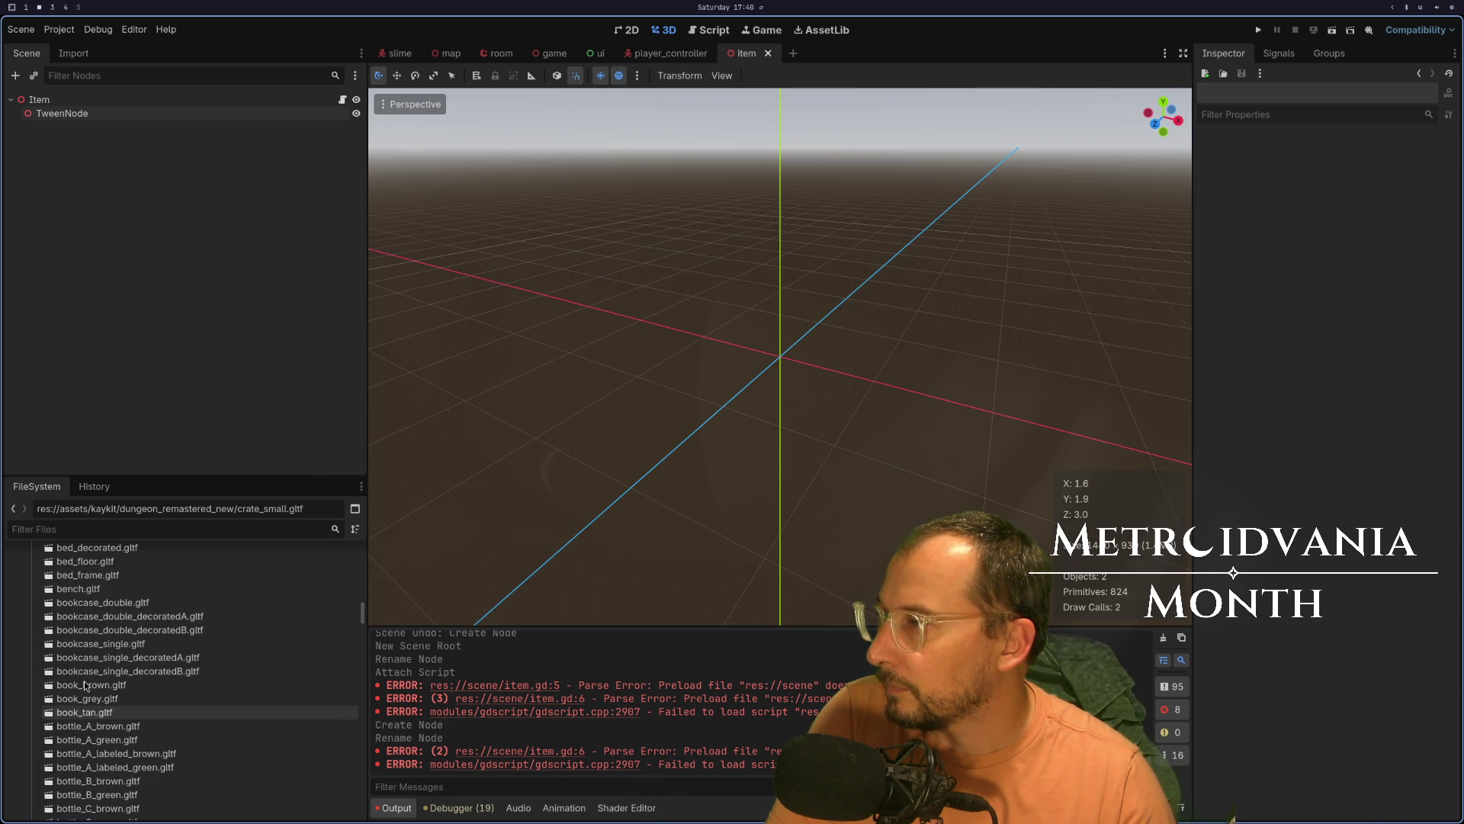
{"action": "scroll", "coordinate": [85, 686], "scroll_direction": "up", "scroll_amount": 7}
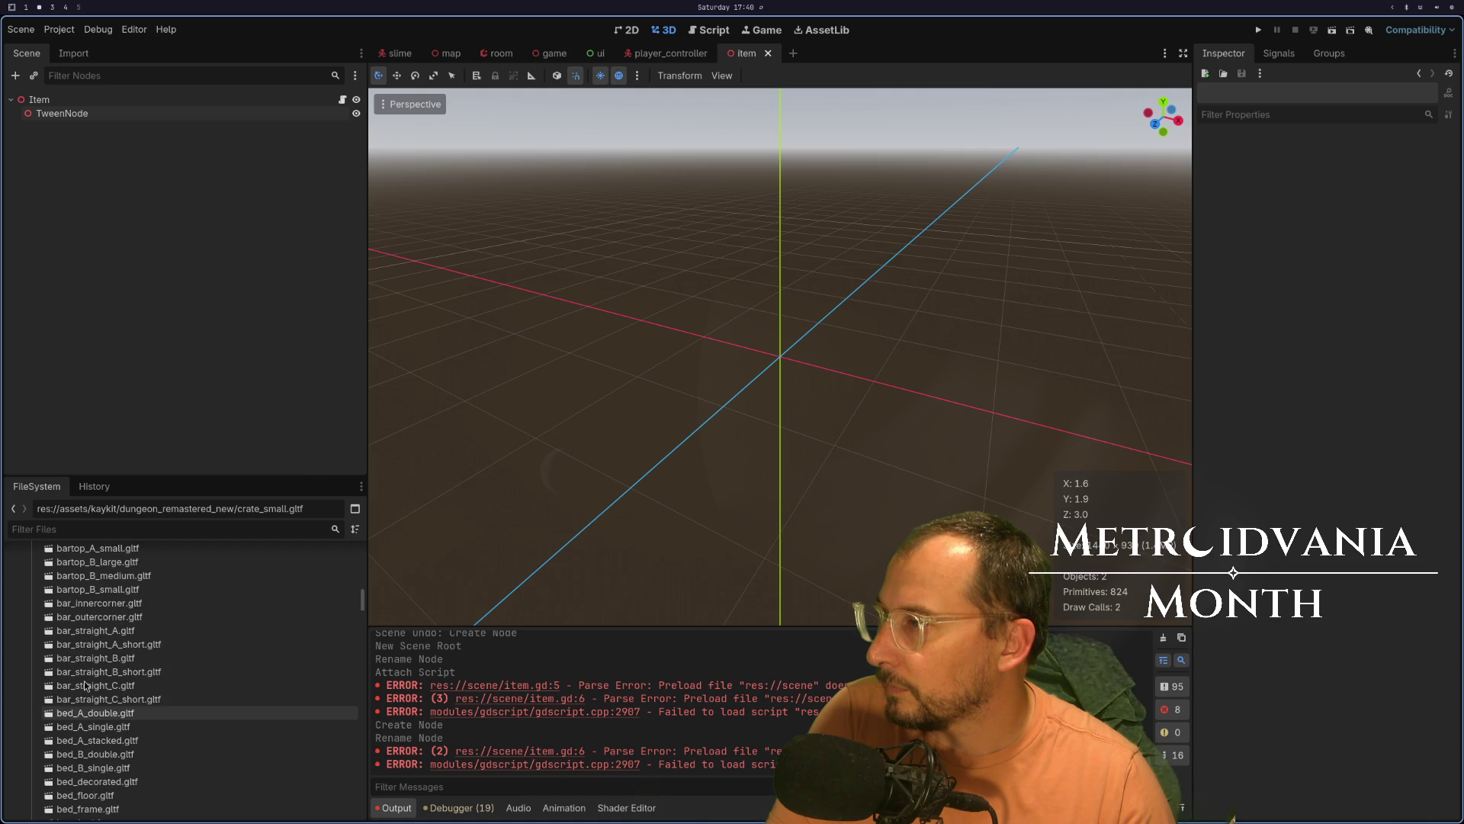
{"action": "scroll", "coordinate": [84, 685], "scroll_direction": "up", "scroll_amount": 7}
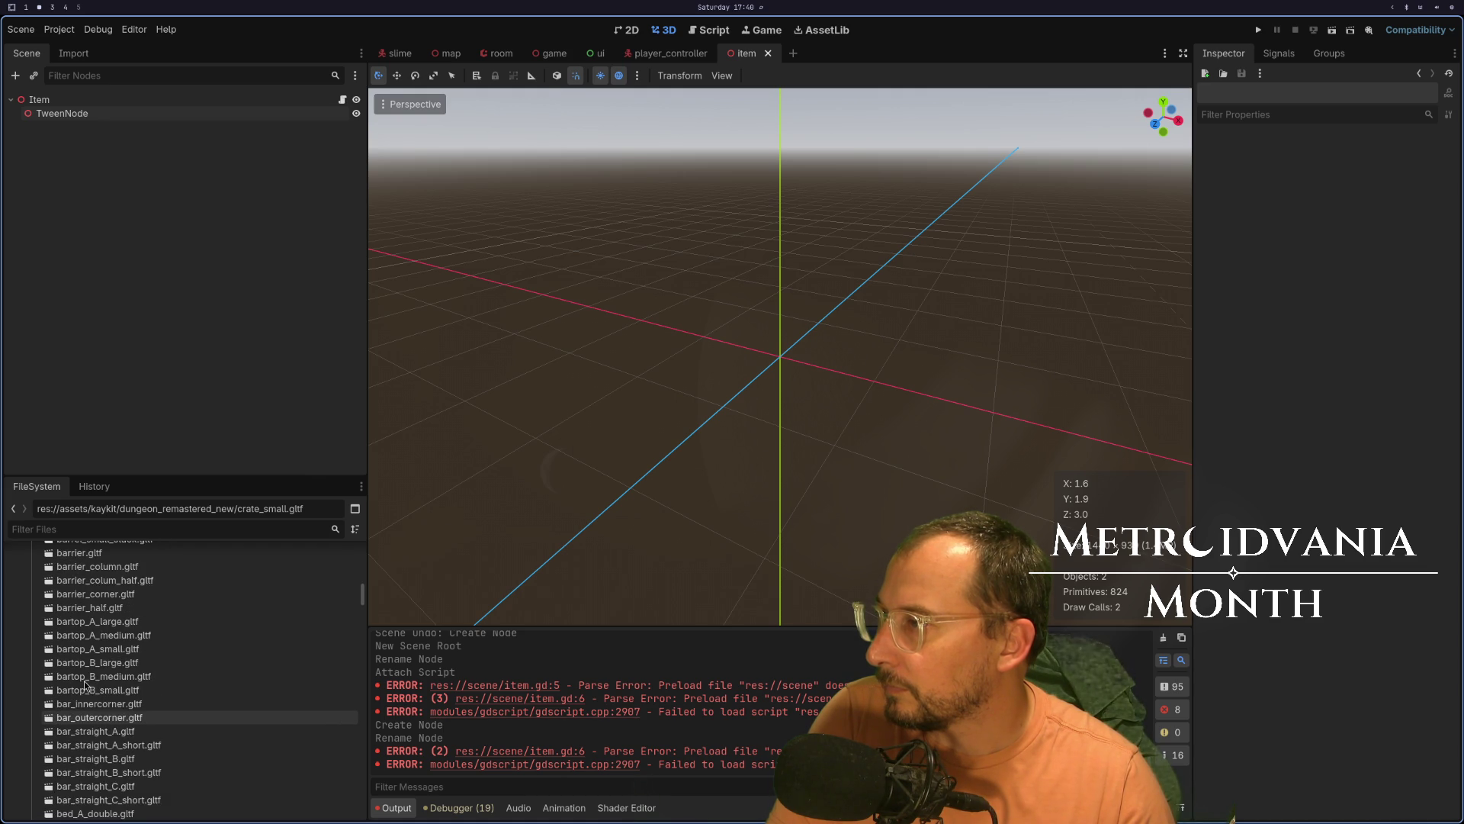
{"action": "scroll", "coordinate": [85, 686], "scroll_direction": "up", "scroll_amount": 6}
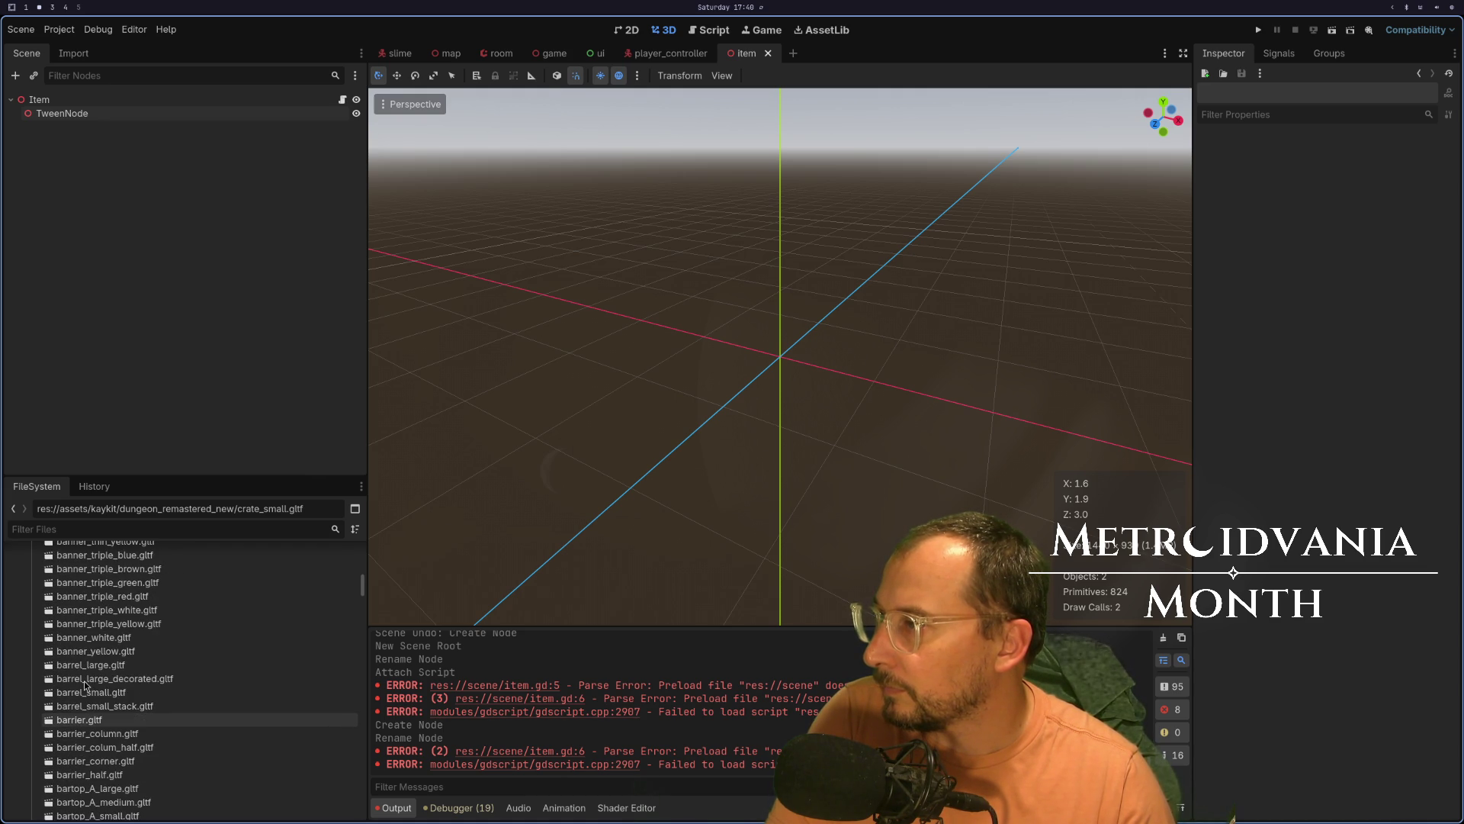
{"action": "scroll", "coordinate": [84, 685], "scroll_direction": "up", "scroll_amount": 7}
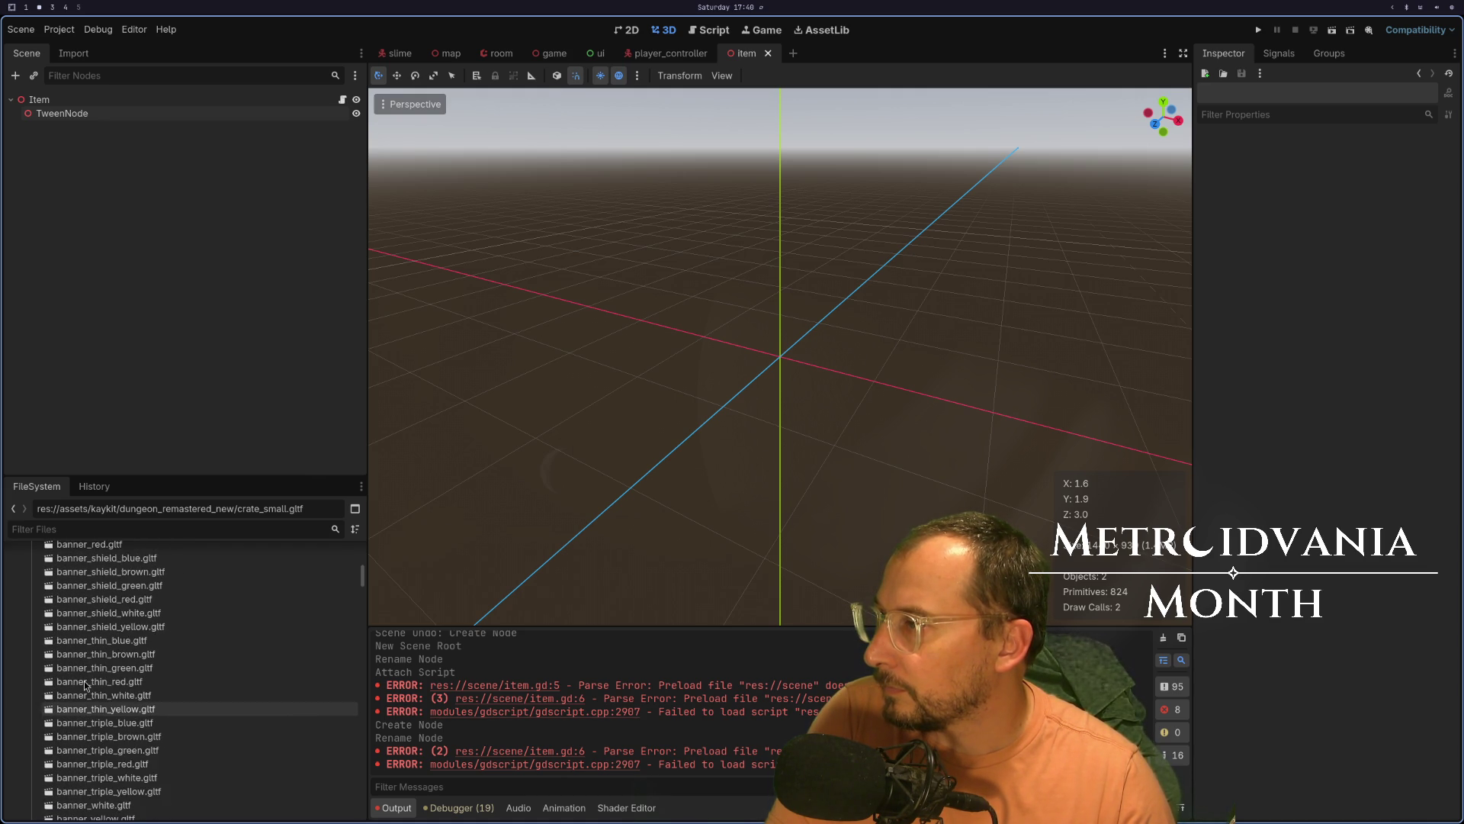
{"action": "scroll", "coordinate": [85, 686], "scroll_direction": "up", "scroll_amount": 2}
{"action": "scroll", "coordinate": [84, 685], "scroll_direction": "up", "scroll_amount": 6}
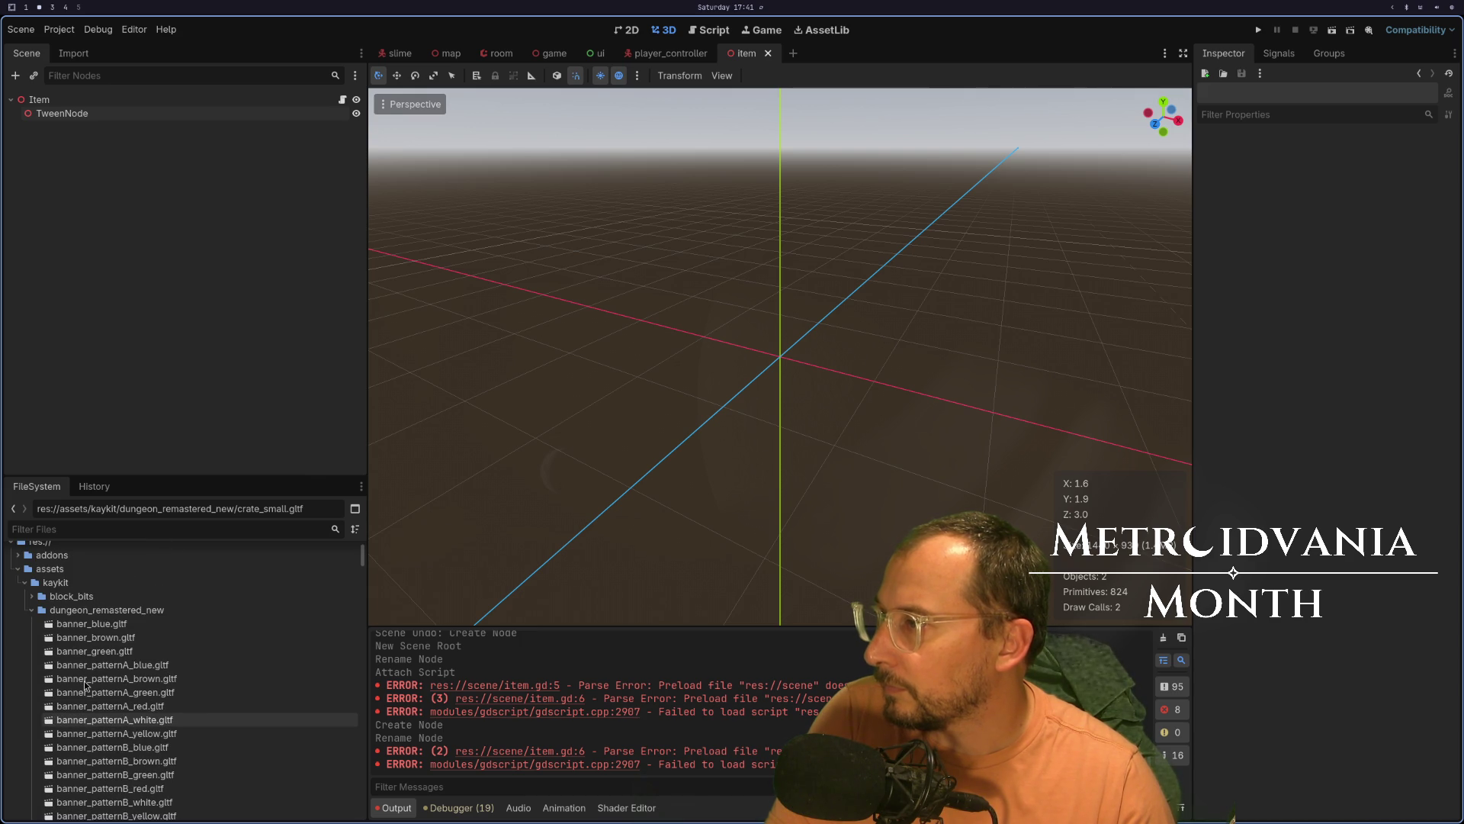
{"action": "key", "text": "super+3"}
{"action": "scroll", "coordinate": [488, 420], "scroll_direction": "up", "scroll_amount": 8}
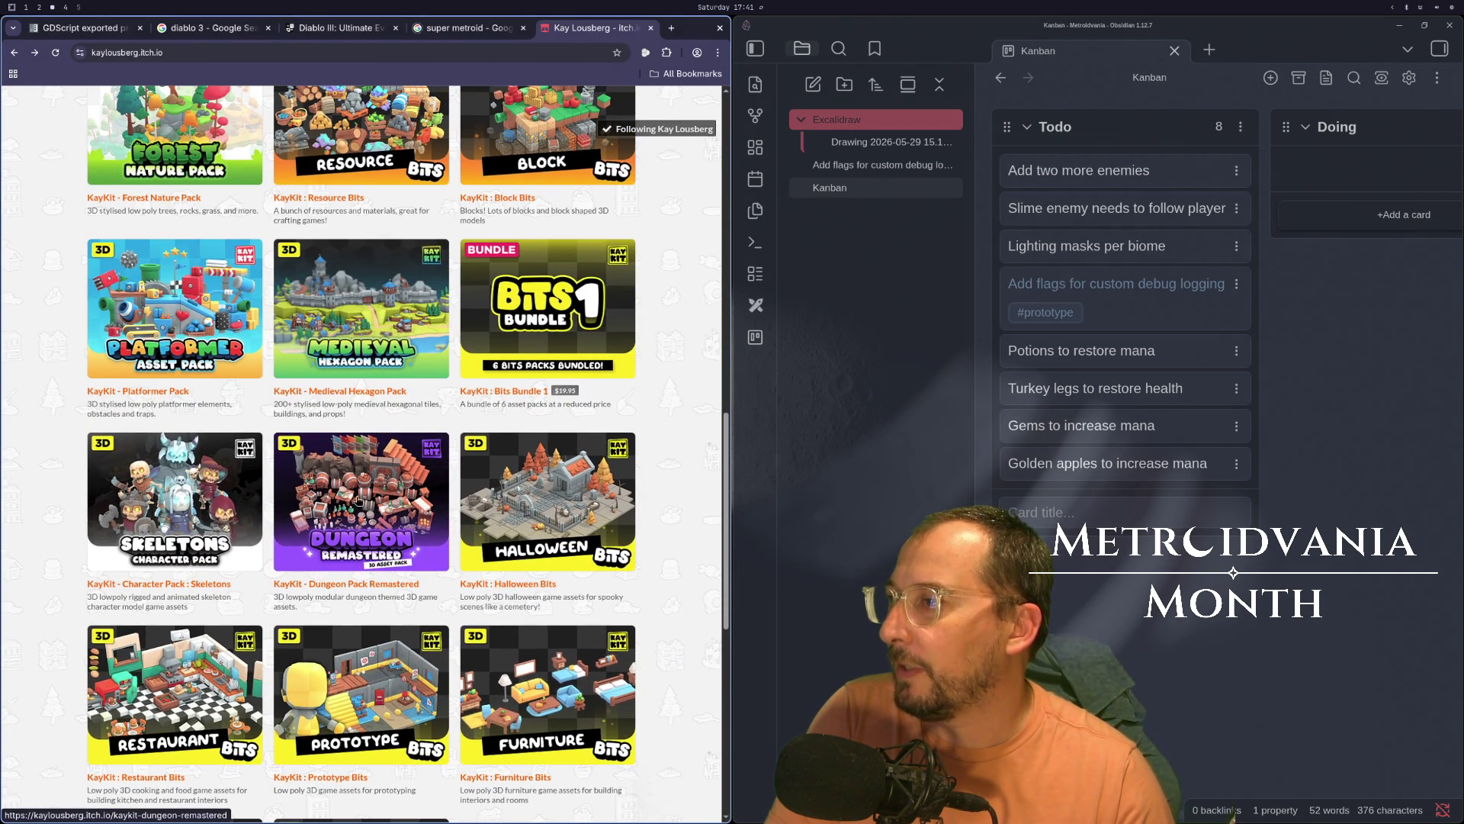
- View the Dungeon Remastered Pack page on kaylousberg.itch.io, then return to Godot
{"action": "left_click", "coordinate": [357, 501]}
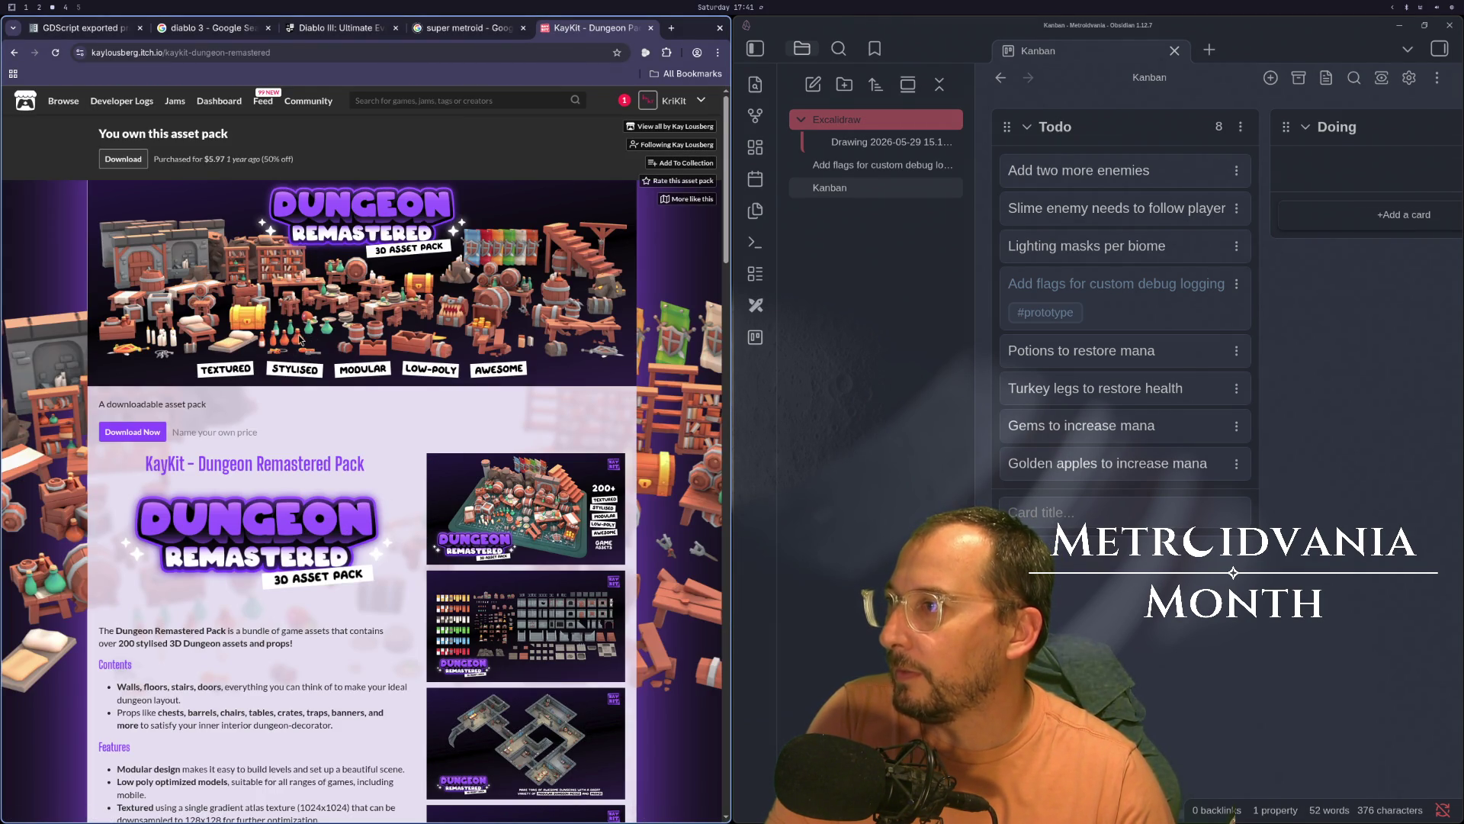
{"action": "key", "text": "super+1"}
{"action": "key", "text": "super+2"}
{"action": "key", "text": "super+3"}
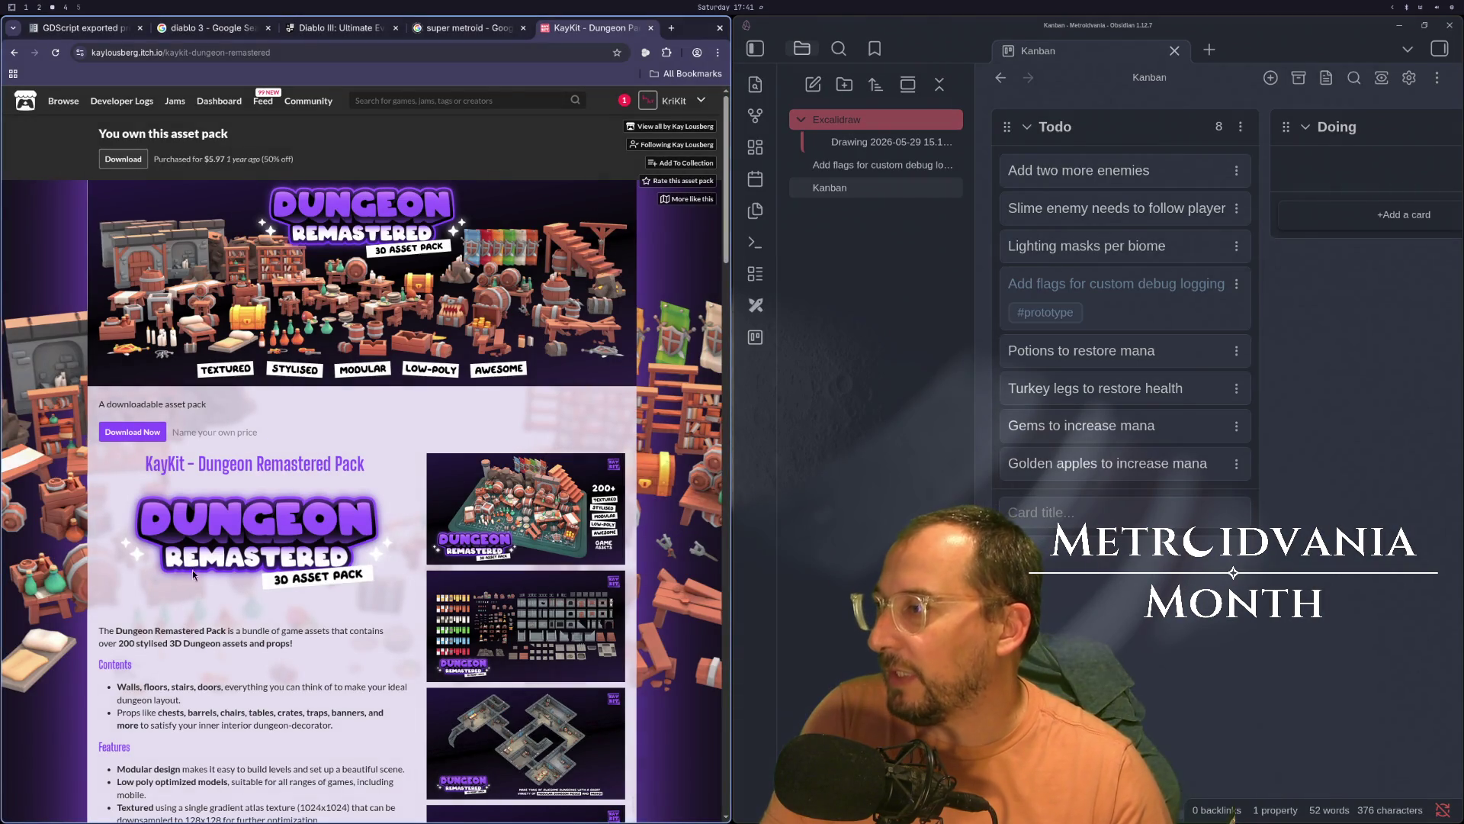
{"action": "key", "text": "super+1"}
{"action": "key", "text": "super+2"}
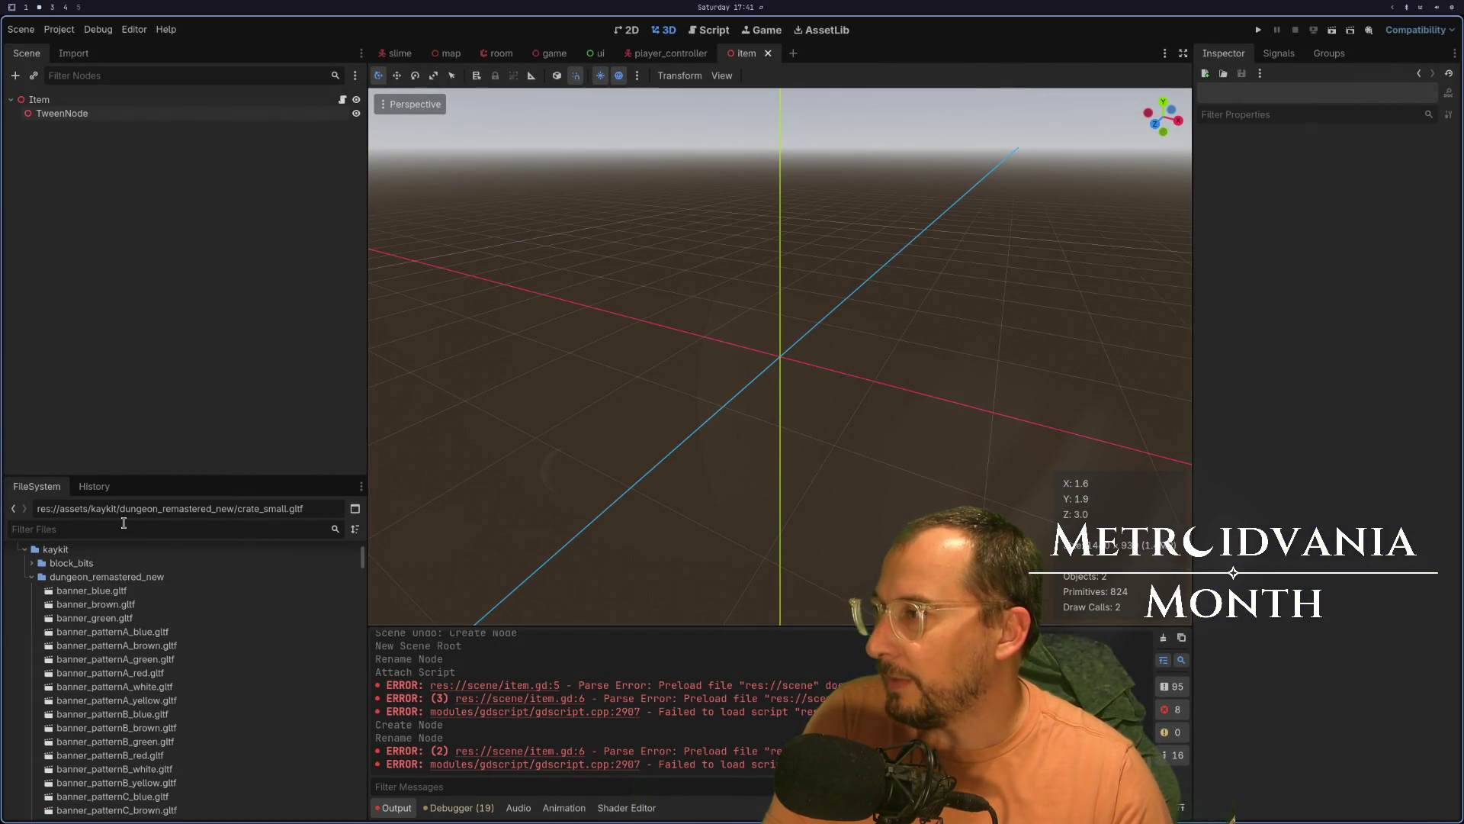
- Filter the FileSystem by 'plat' and preview the plate_food_A and plate_food_B models
{"action": "type", "text": "plat"}
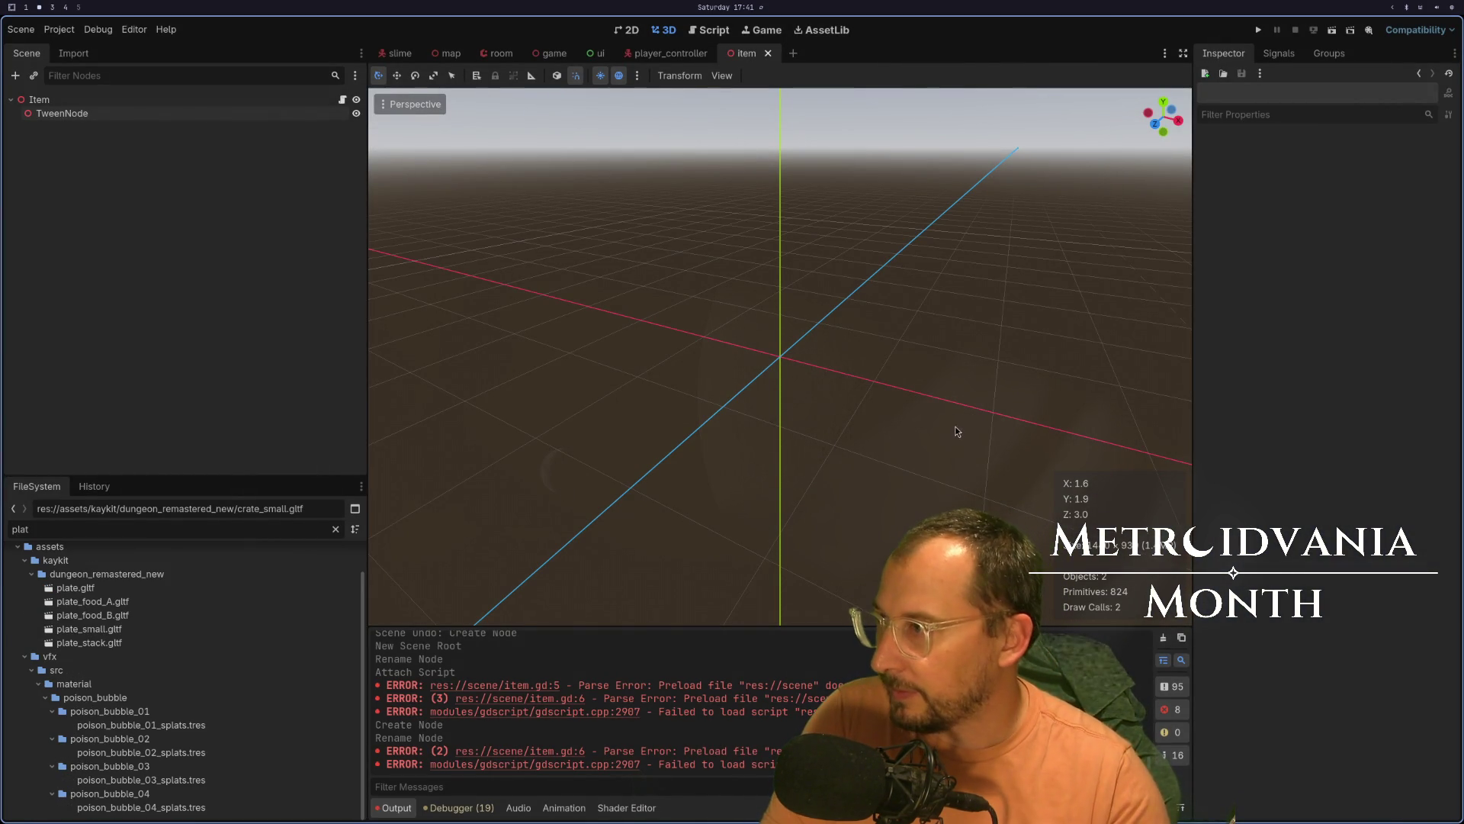
{"action": "double_click", "coordinate": [84, 603]}
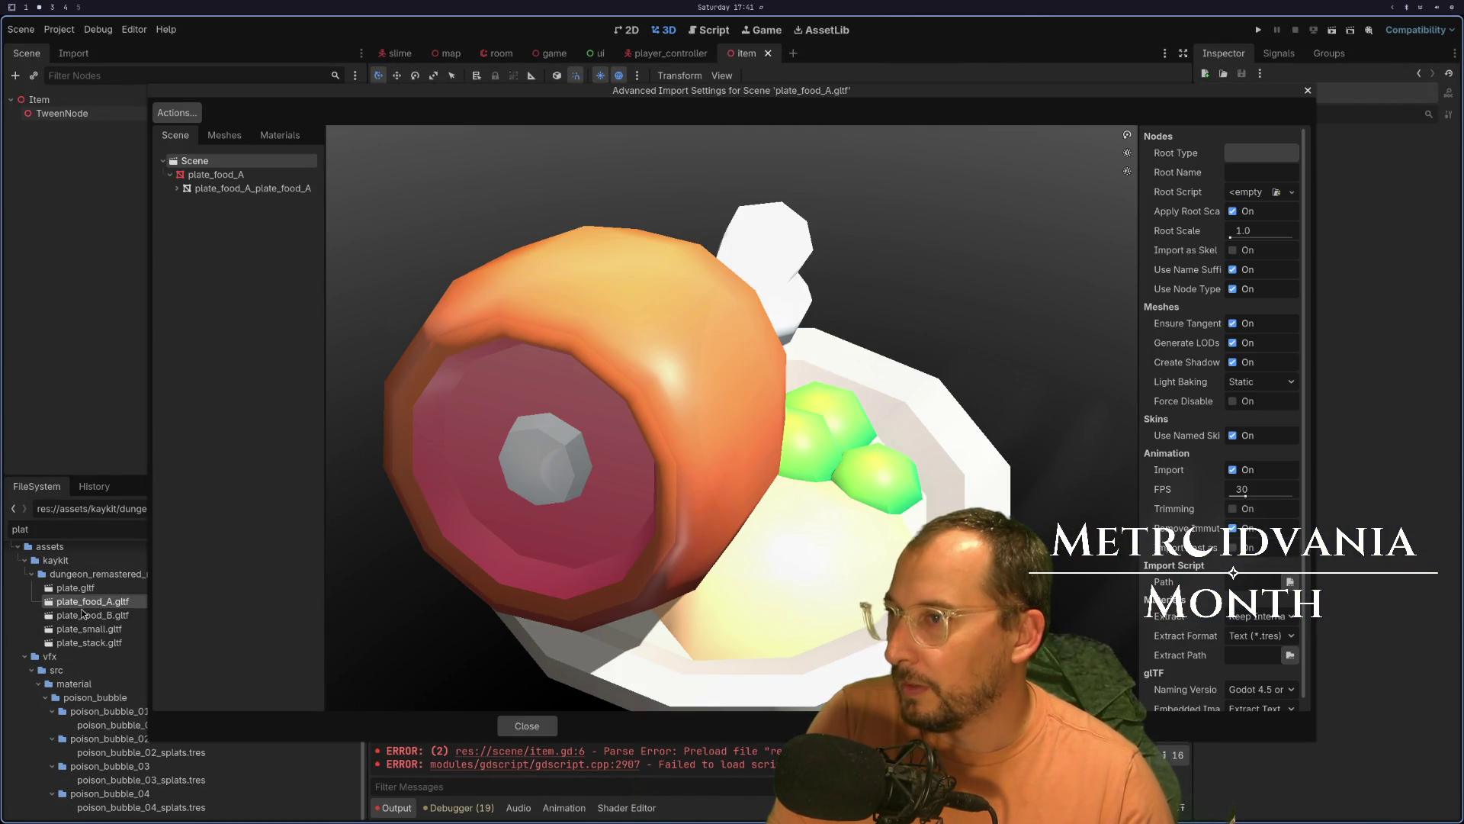
{"action": "left_click", "coordinate": [85, 616]}
{"action": "double_click", "coordinate": [87, 616]}
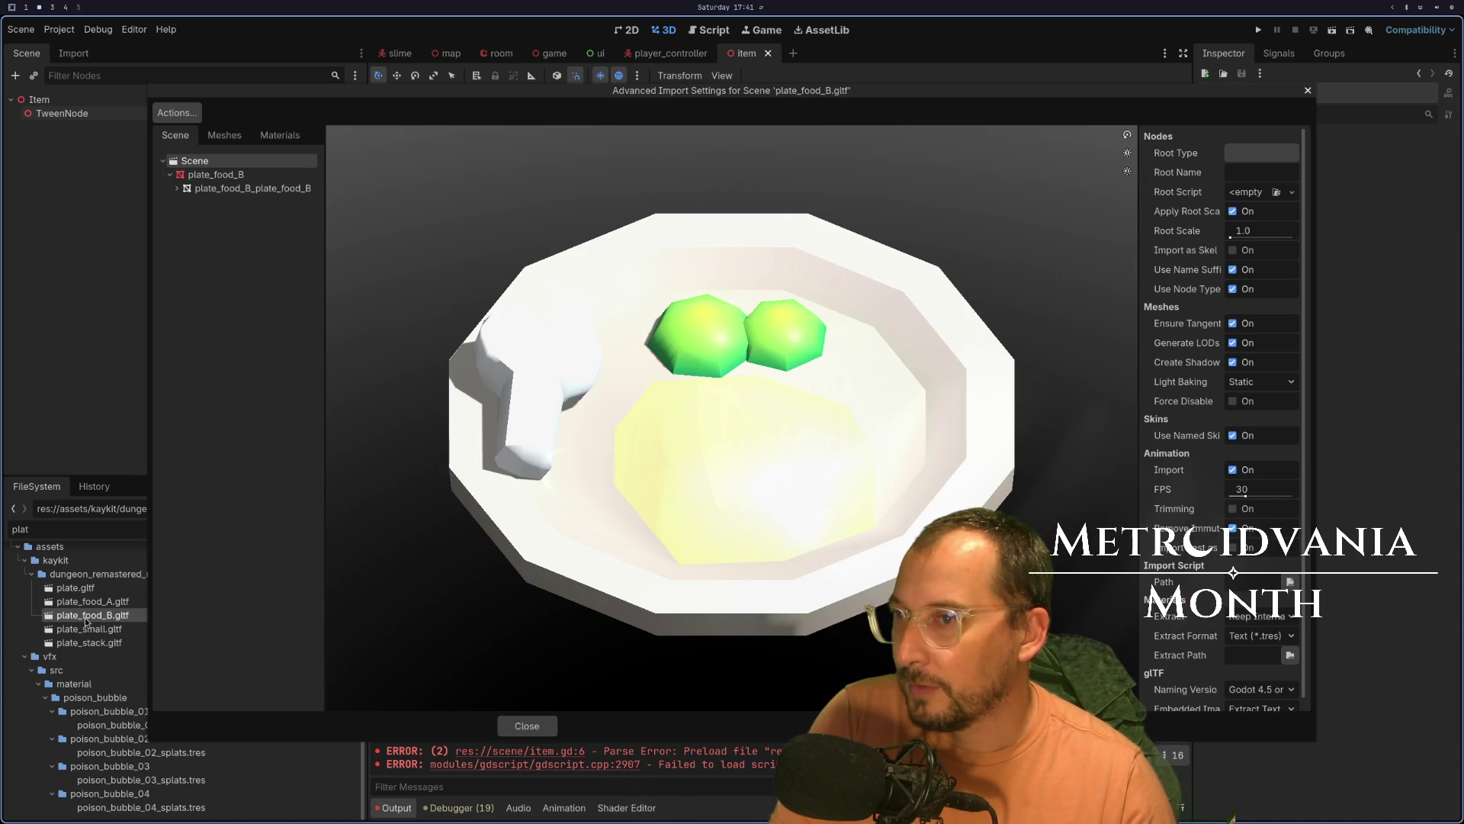
{"action": "key", "text": "Escape"}
- Narrow the filter to 'plate' and preview plate_food_B and plate.gltf
{"action": "type", "text": "e"}
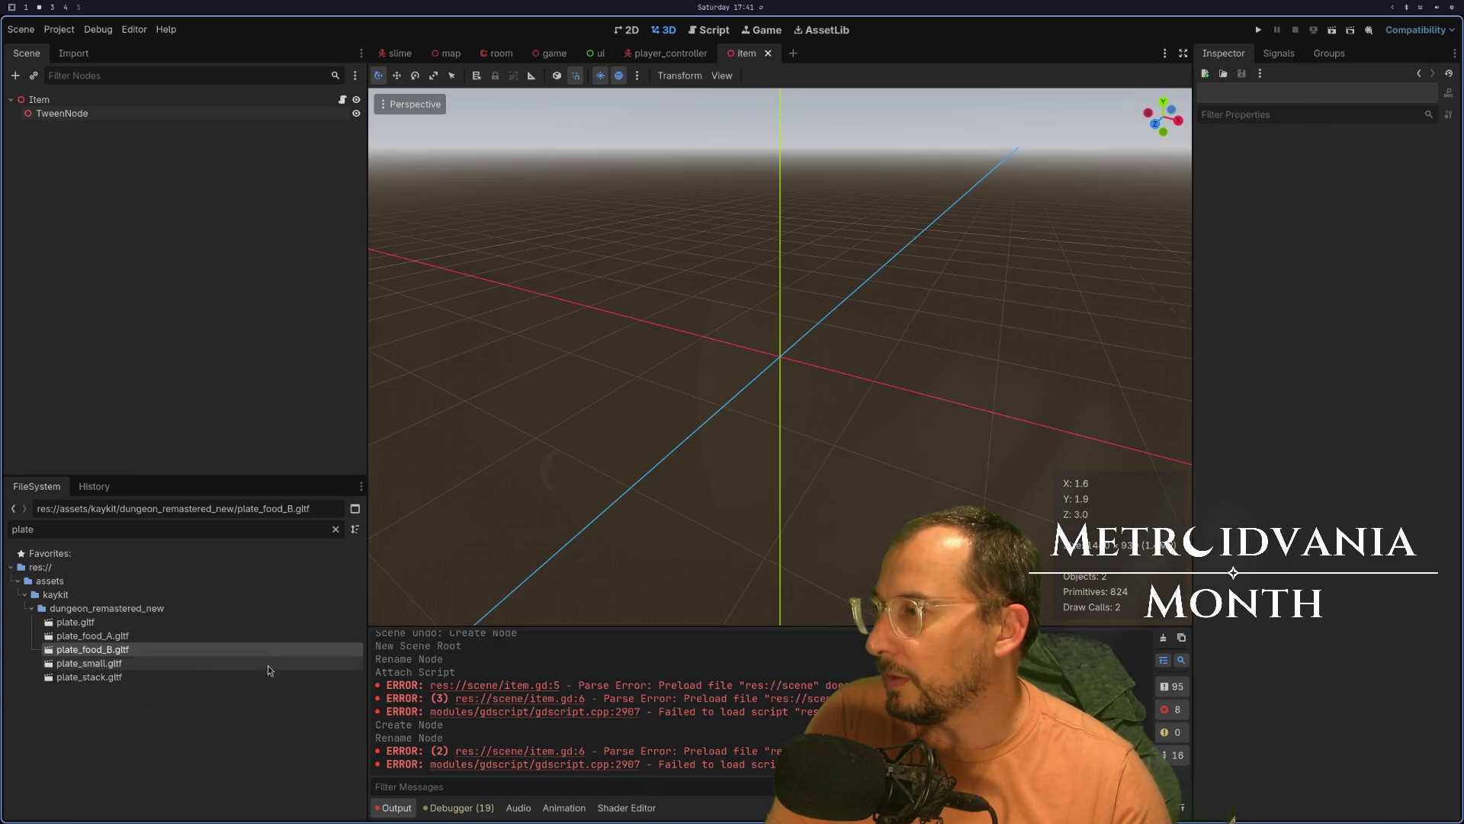
{"action": "double_click", "coordinate": [128, 650]}
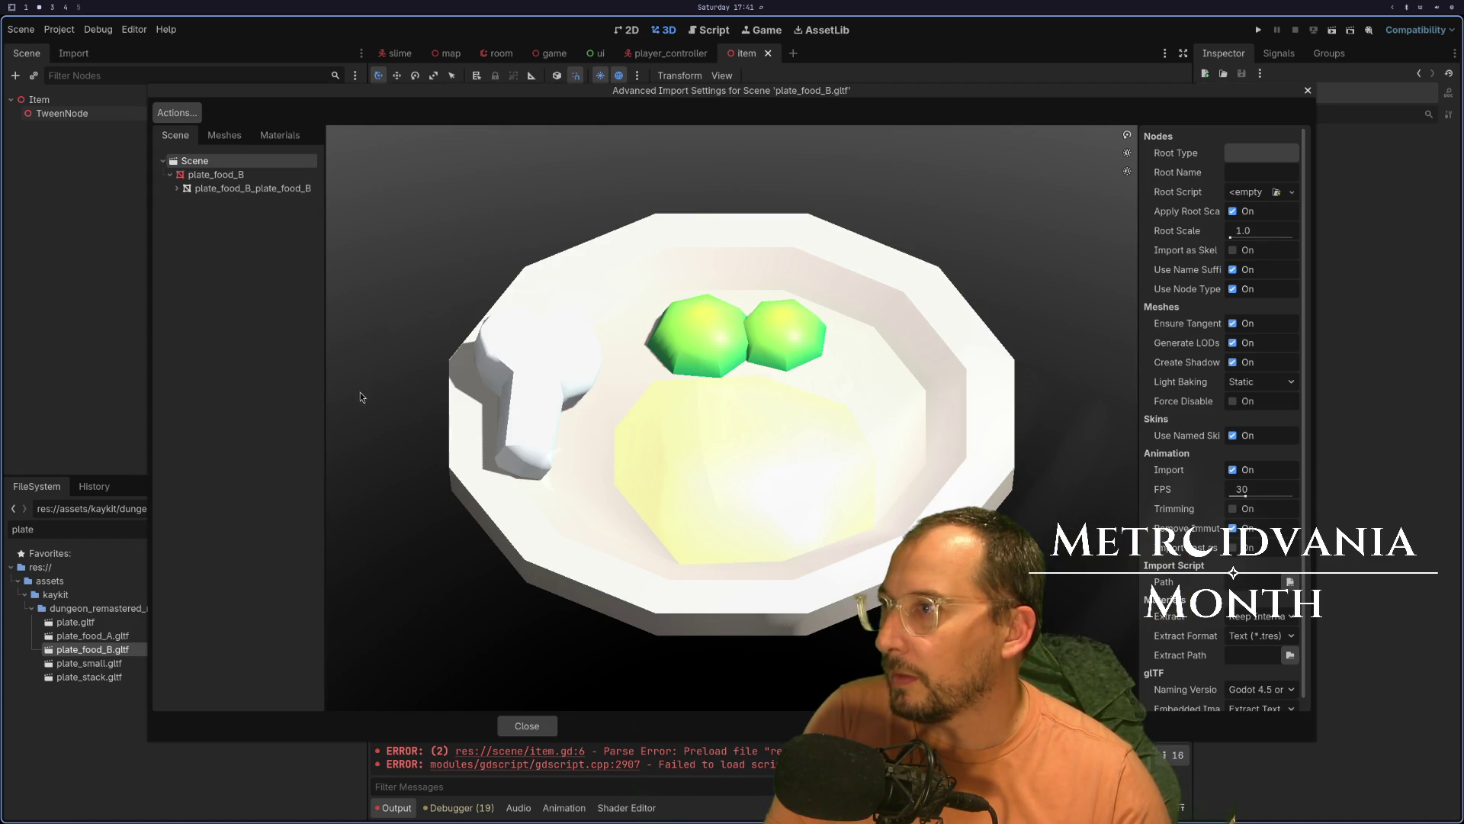
{"action": "key", "text": "Escape"}
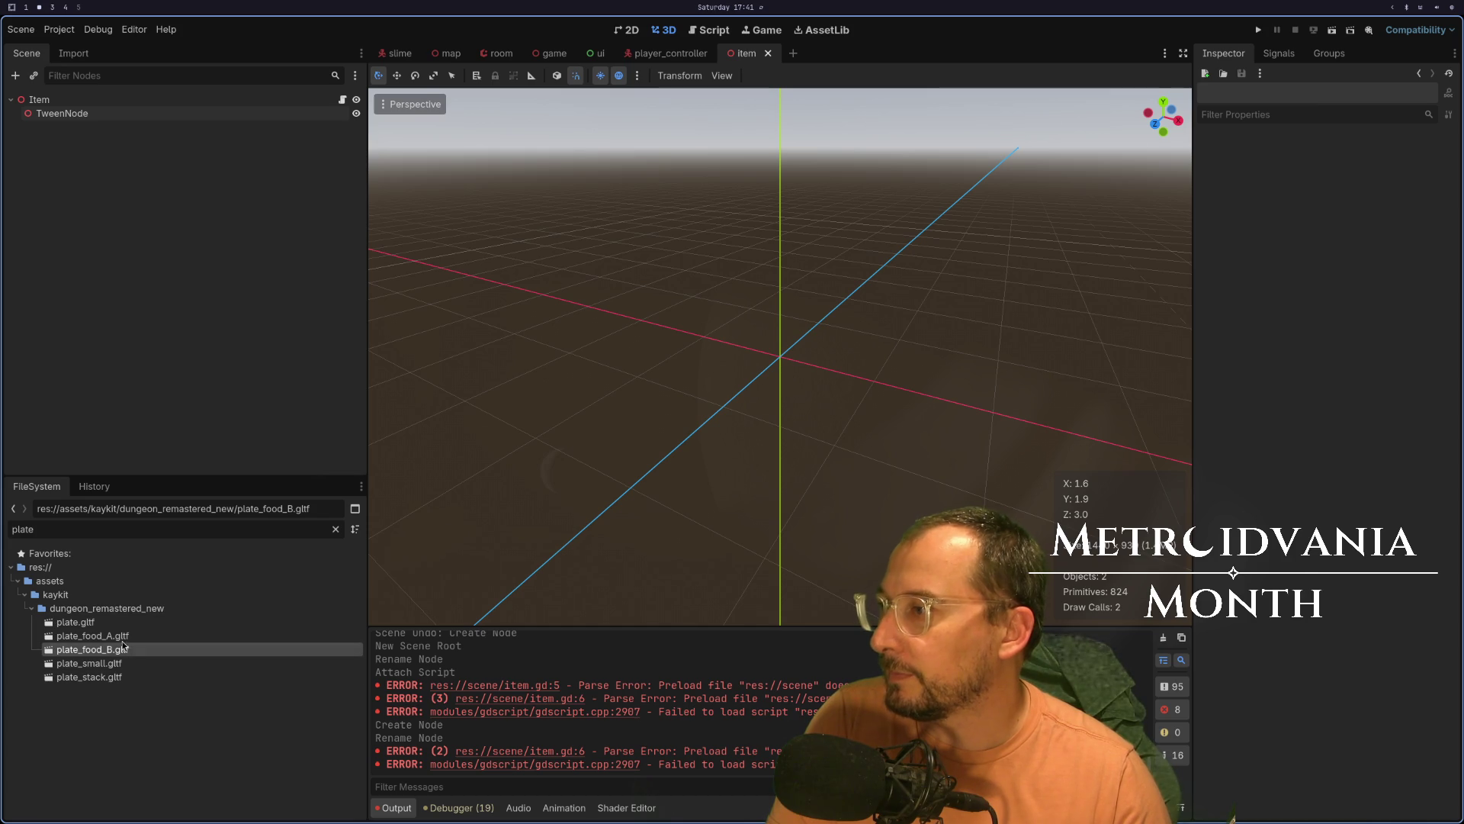
{"action": "key", "text": "Up"}
{"action": "key", "text": "Up"}
{"action": "key", "text": "Return"}
{"action": "key", "text": "Escape"}
- Reopen plate_food_A's import preview to inspect its mesh and node settings
{"action": "key", "text": "Down"}
{"action": "key", "text": "Return"}
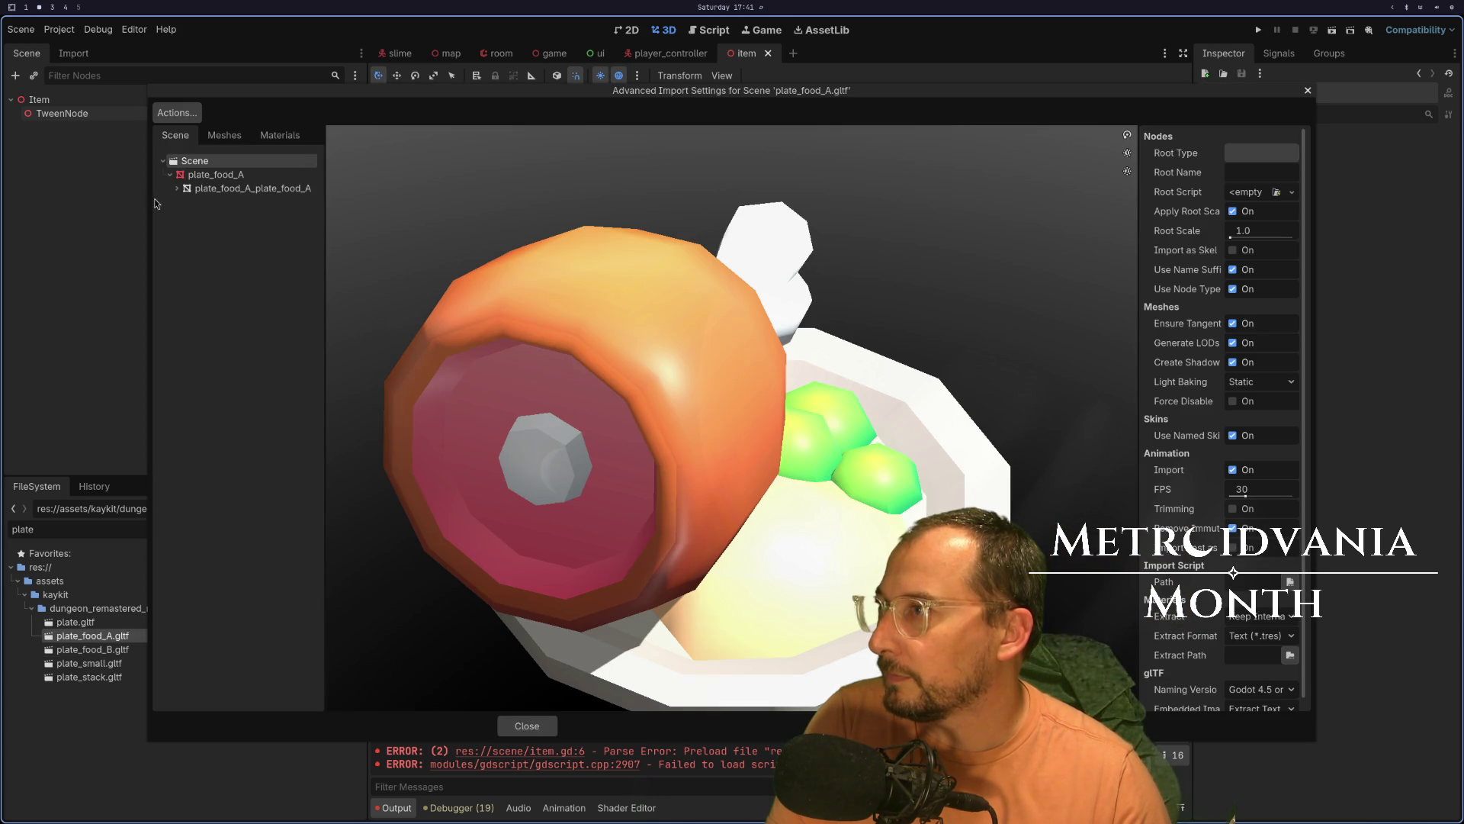
{"action": "left_click", "coordinate": [198, 191]}
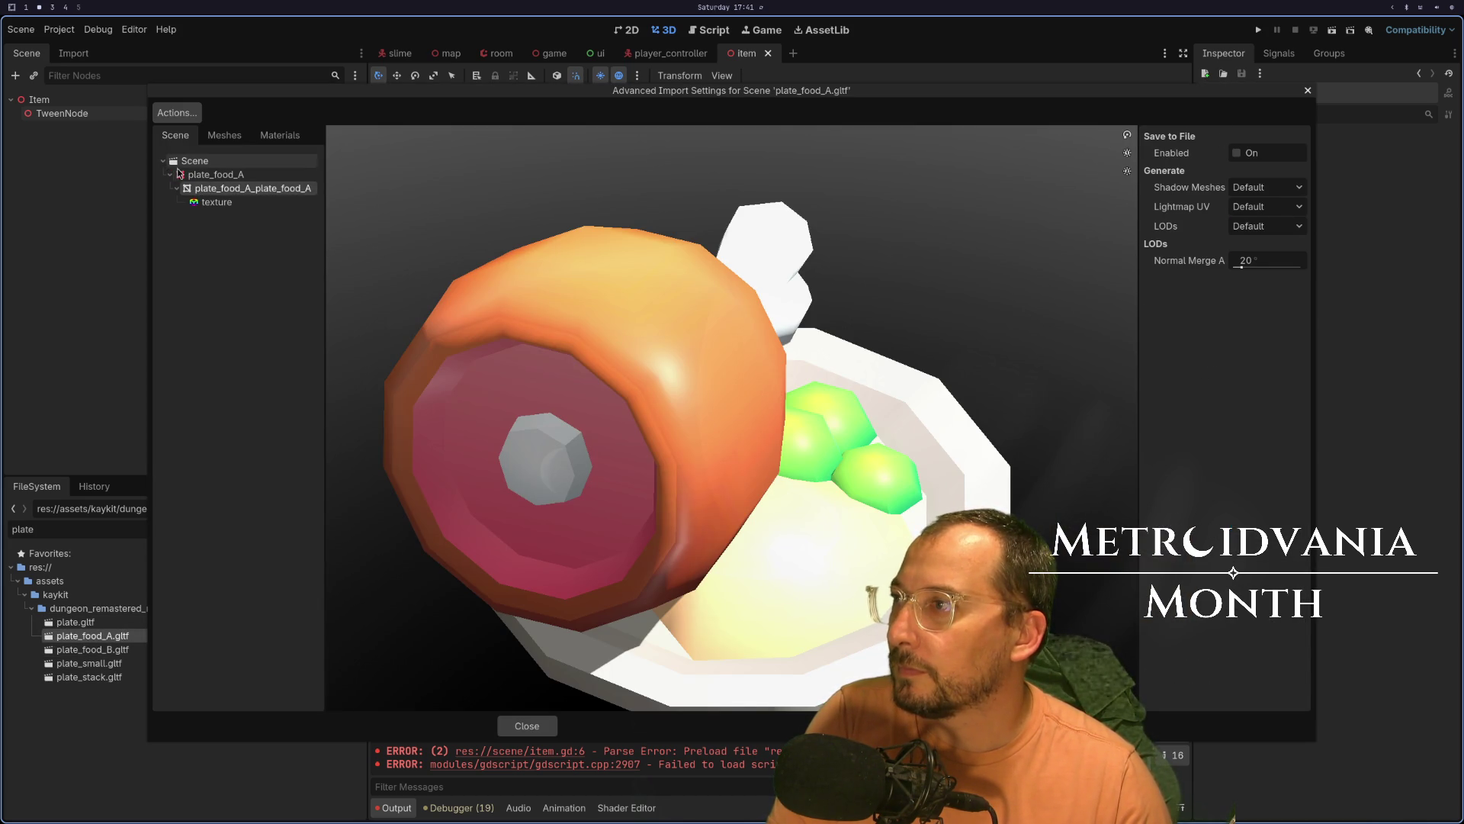
{"action": "left_click", "coordinate": [216, 174]}
{"action": "key", "text": "Escape"}
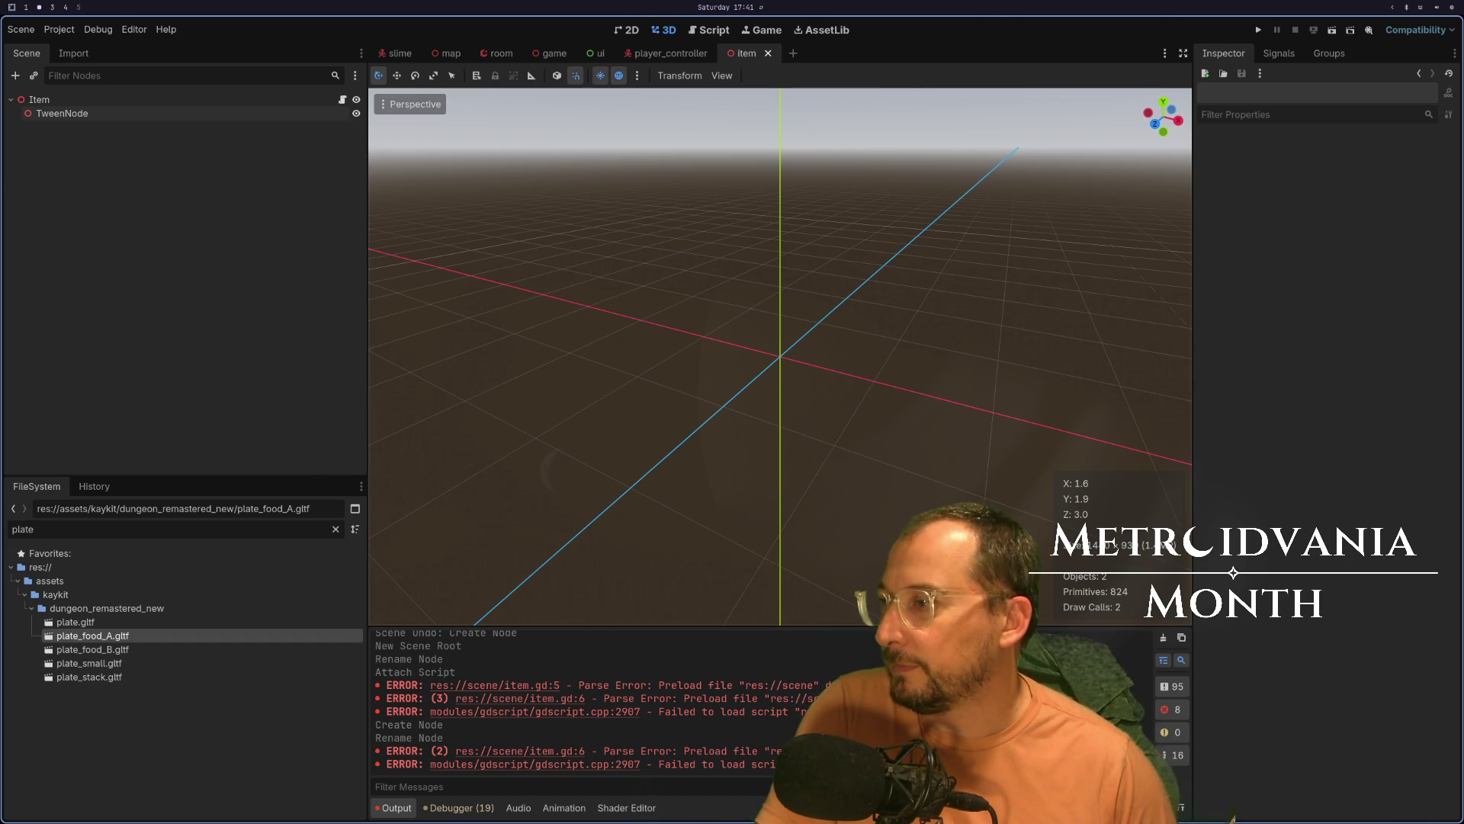
{"action": "key", "text": "super+1"}
{"action": "key", "text": "super+3"}
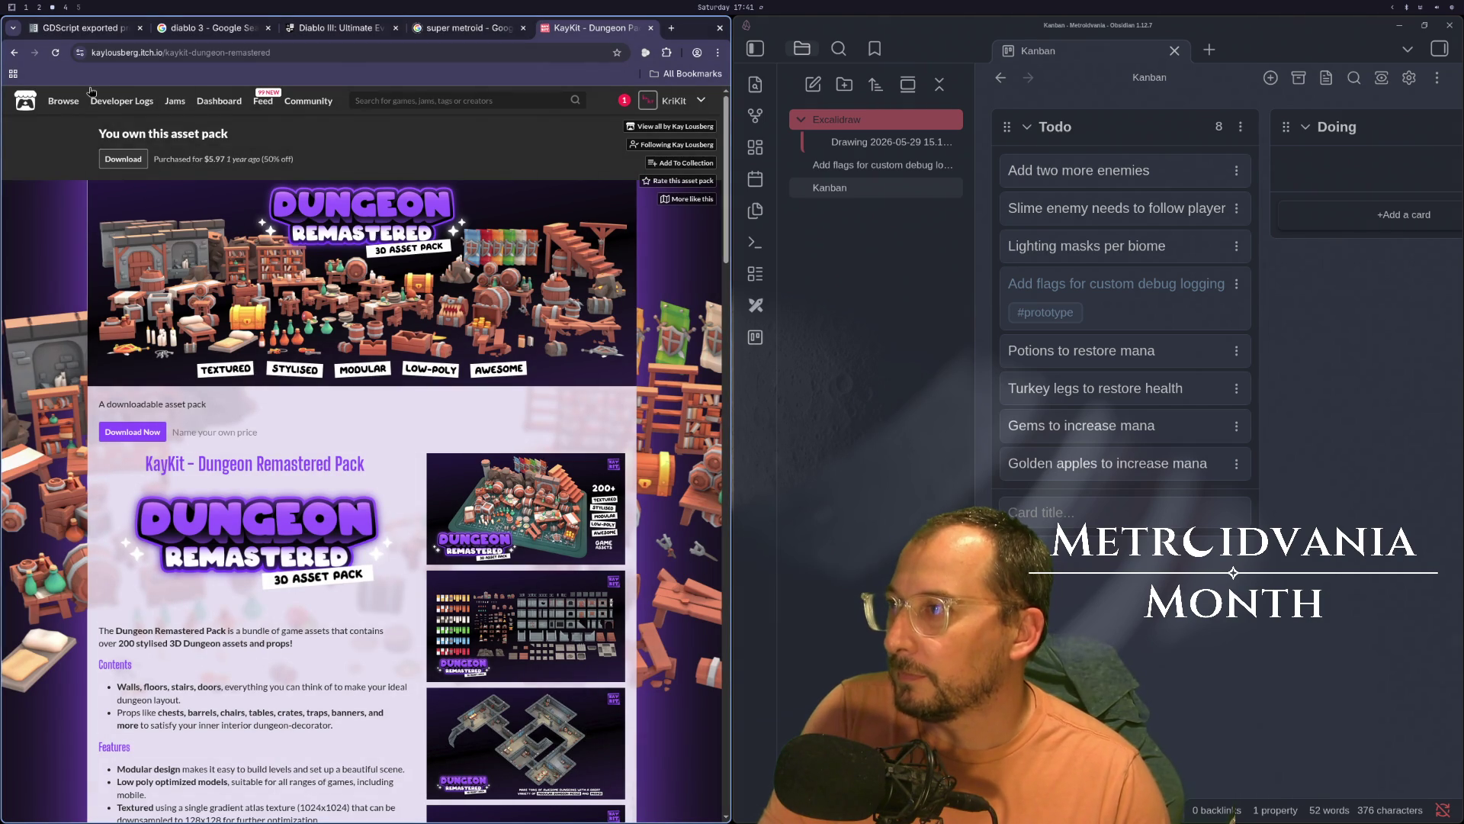
- Return to the KayKit asset listing and look over the Resource Bits pack page
{"action": "mouse_move", "coordinate": [8, 90]}
{"action": "left_click", "coordinate": [13, 53]}
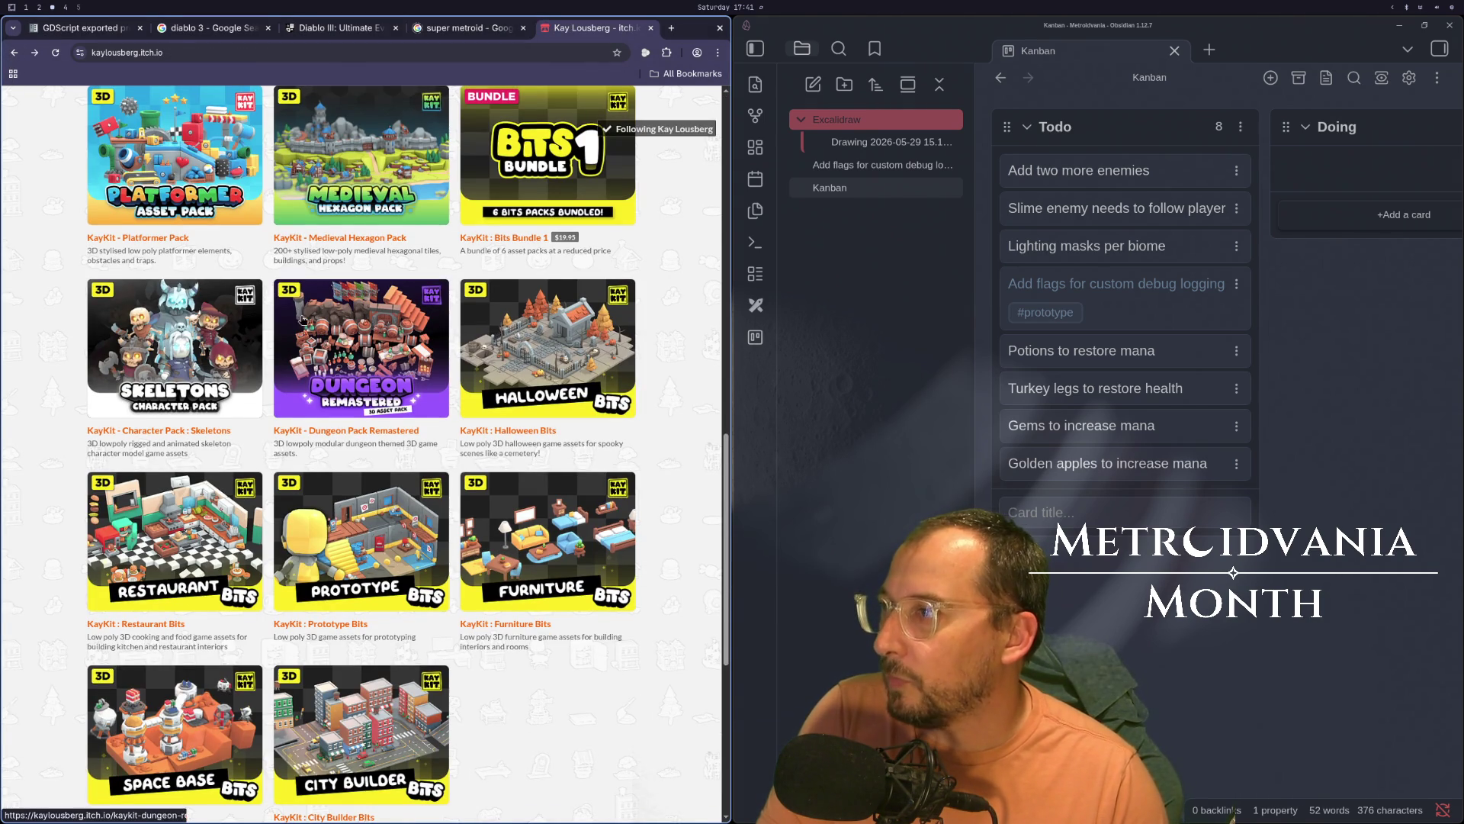
{"action": "scroll", "coordinate": [194, 587], "scroll_direction": "up", "scroll_amount": 6}
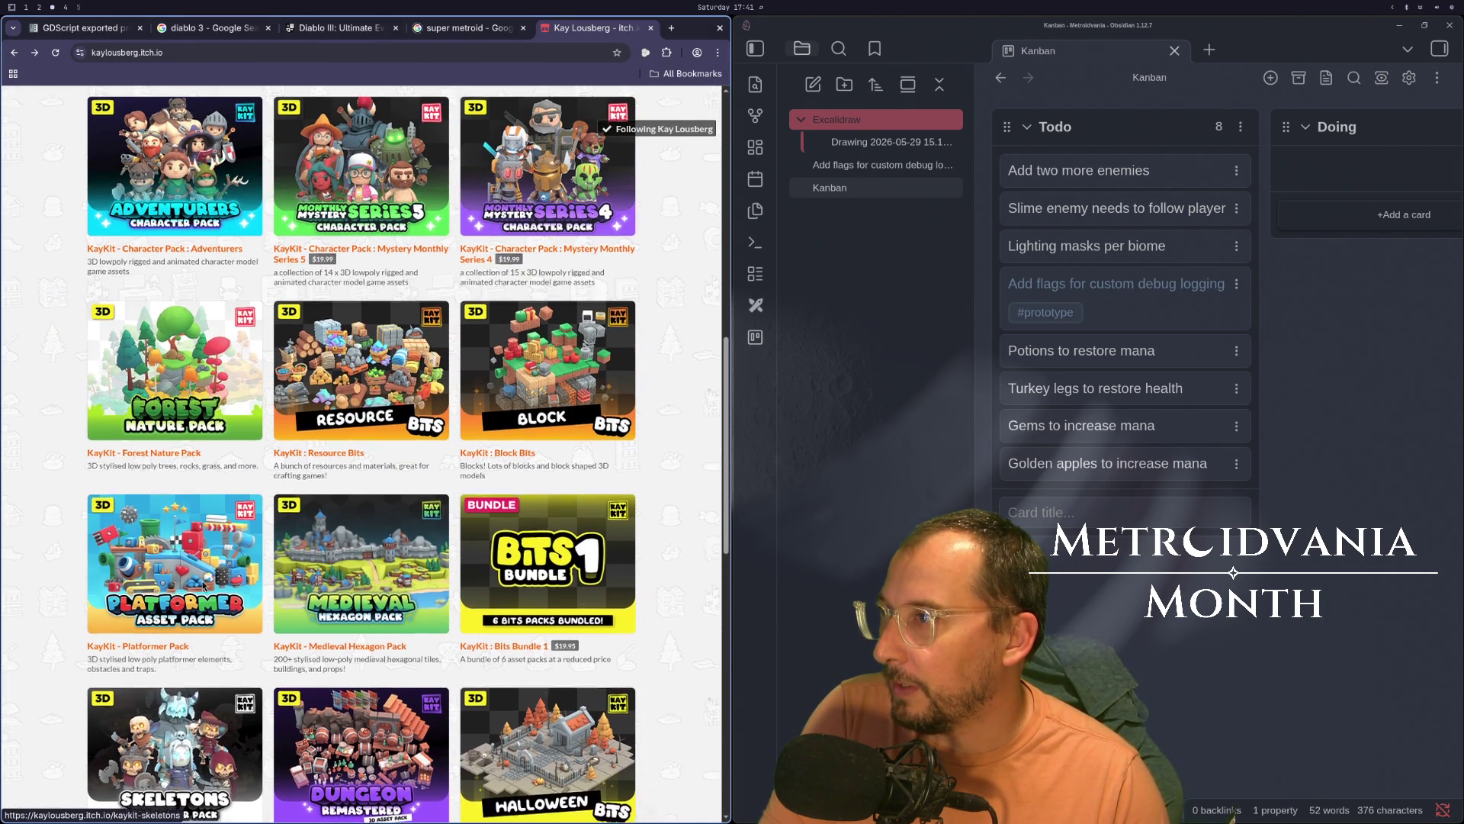
{"action": "scroll", "coordinate": [358, 507], "scroll_direction": "up", "scroll_amount": 1}
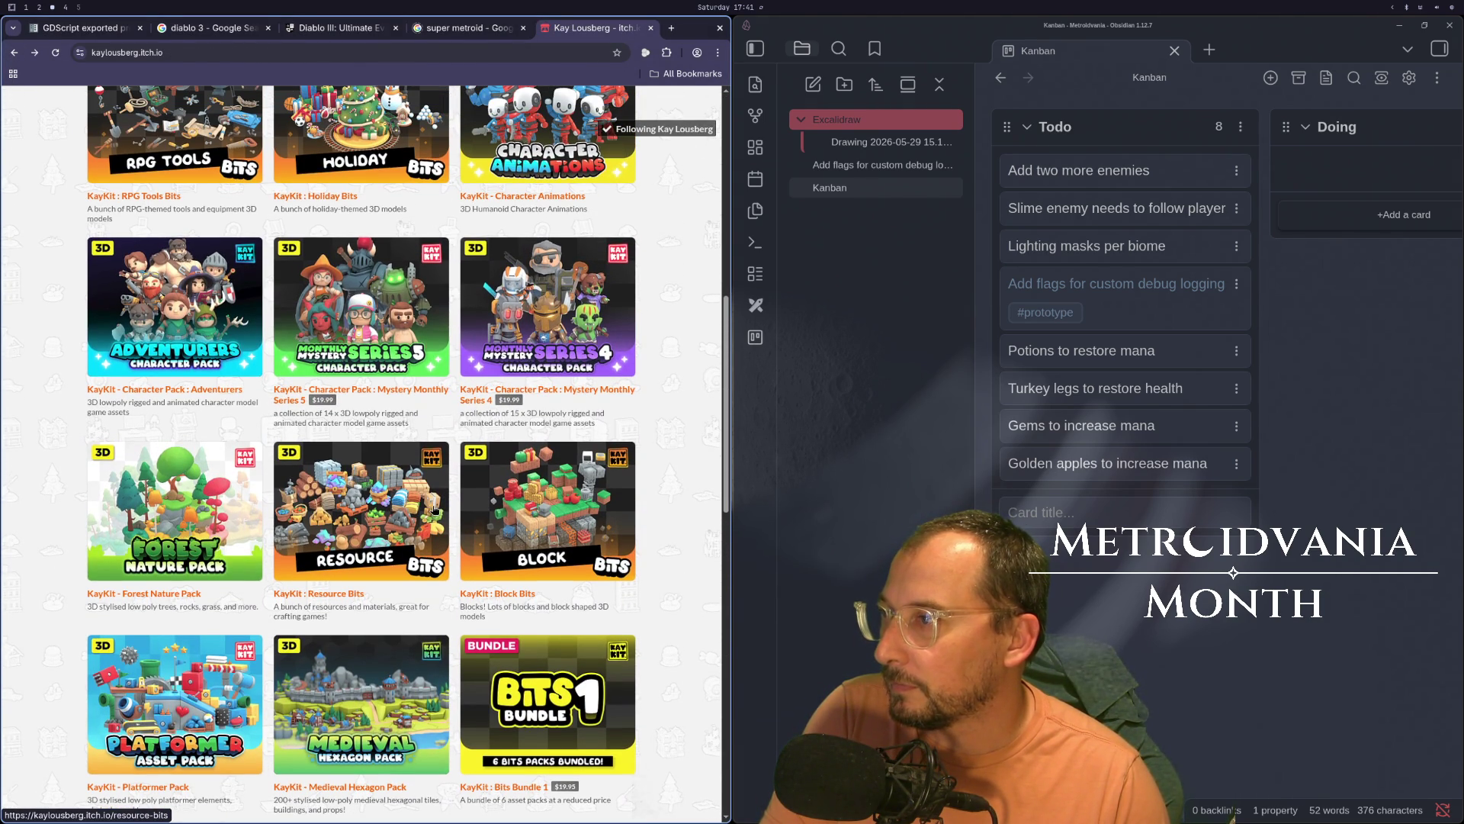
{"action": "left_click", "coordinate": [382, 518]}
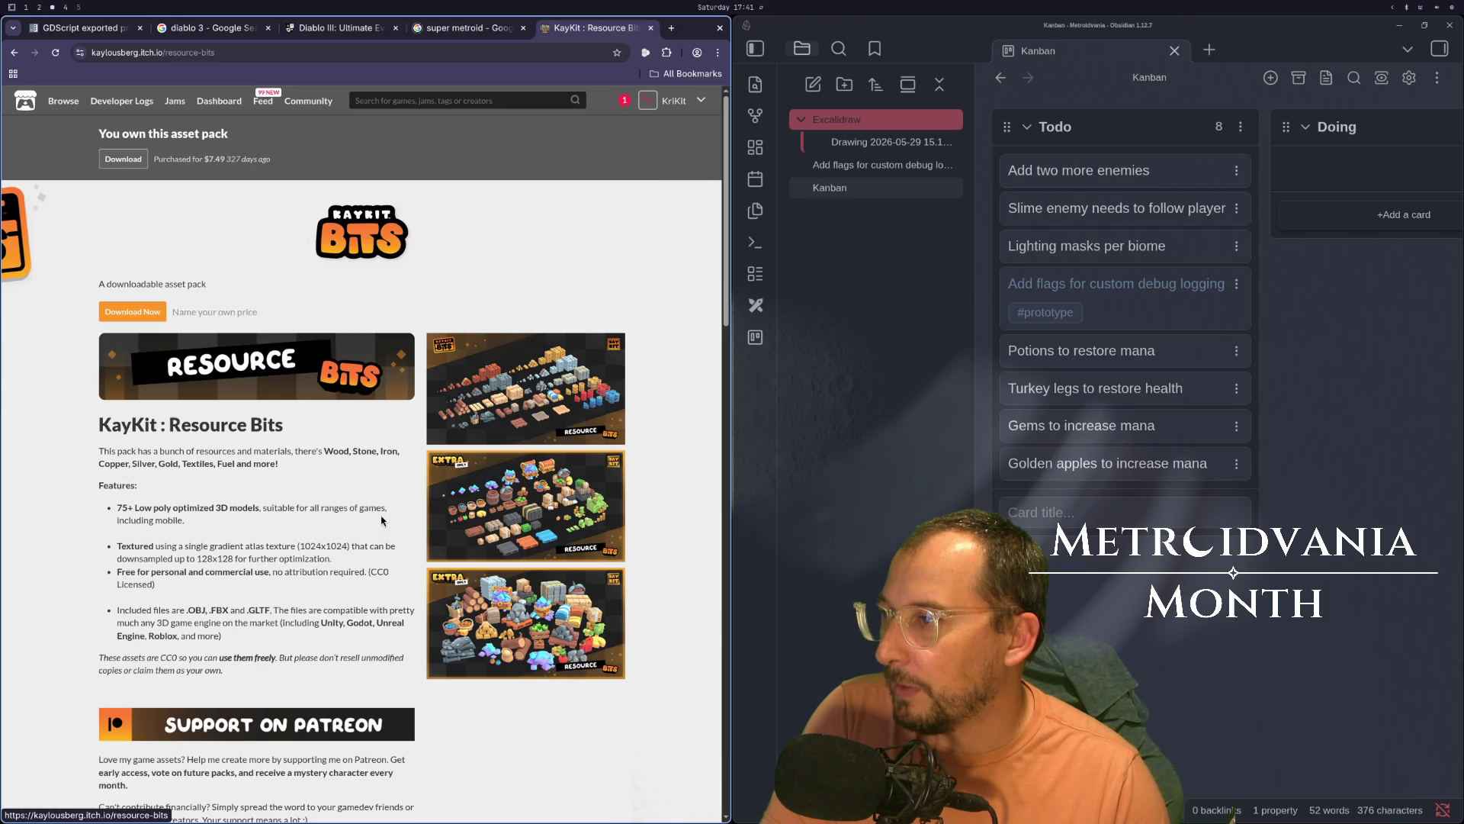
{"action": "scroll", "coordinate": [20, 123], "scroll_direction": "down", "scroll_amount": 6}
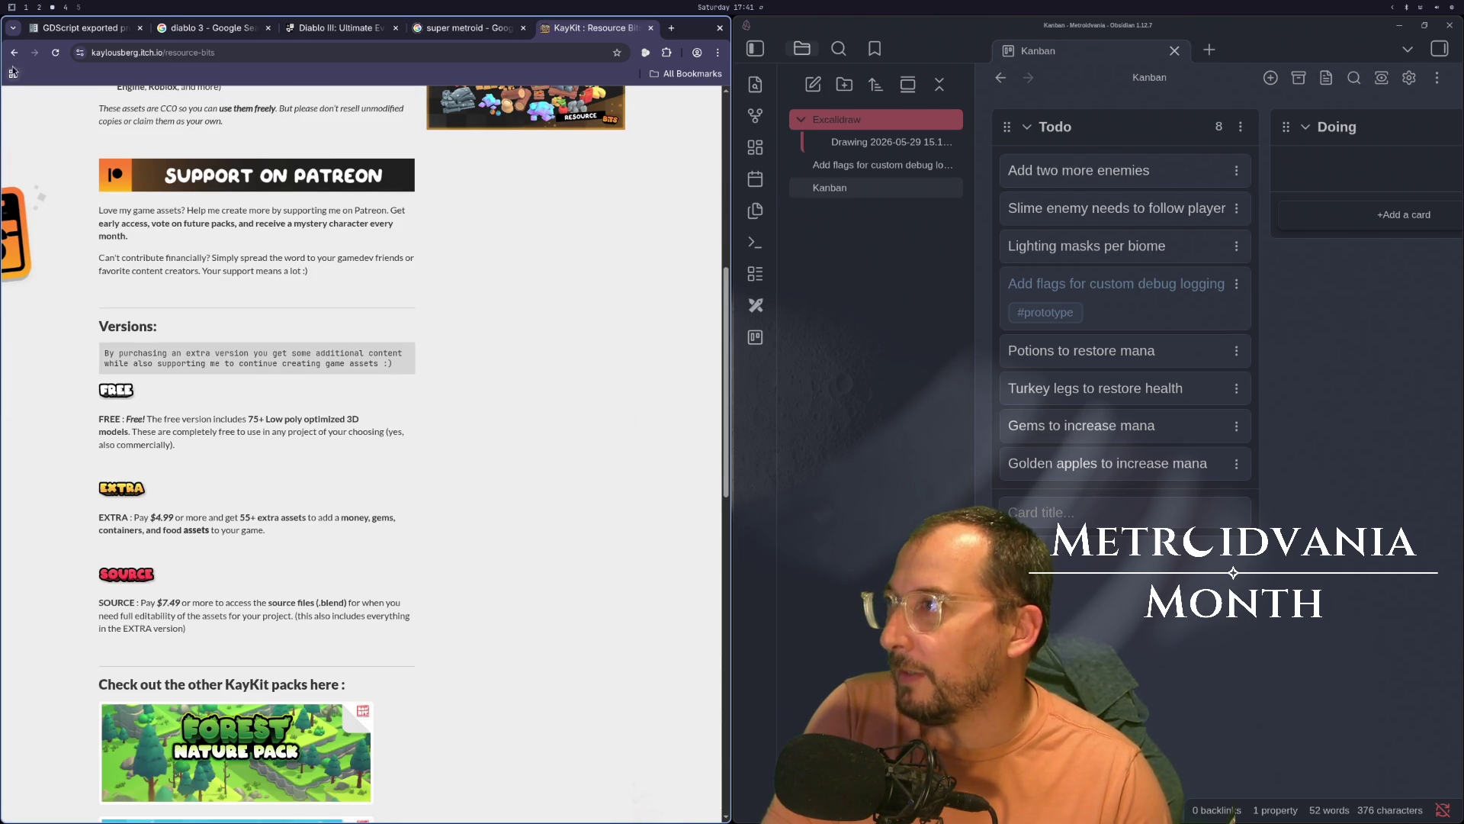
{"action": "left_click", "coordinate": [14, 52]}
- Open the Restaurant Bits pack page and enlarge its first screenshot
{"action": "scroll", "coordinate": [229, 420], "scroll_direction": "down", "scroll_amount": 10}
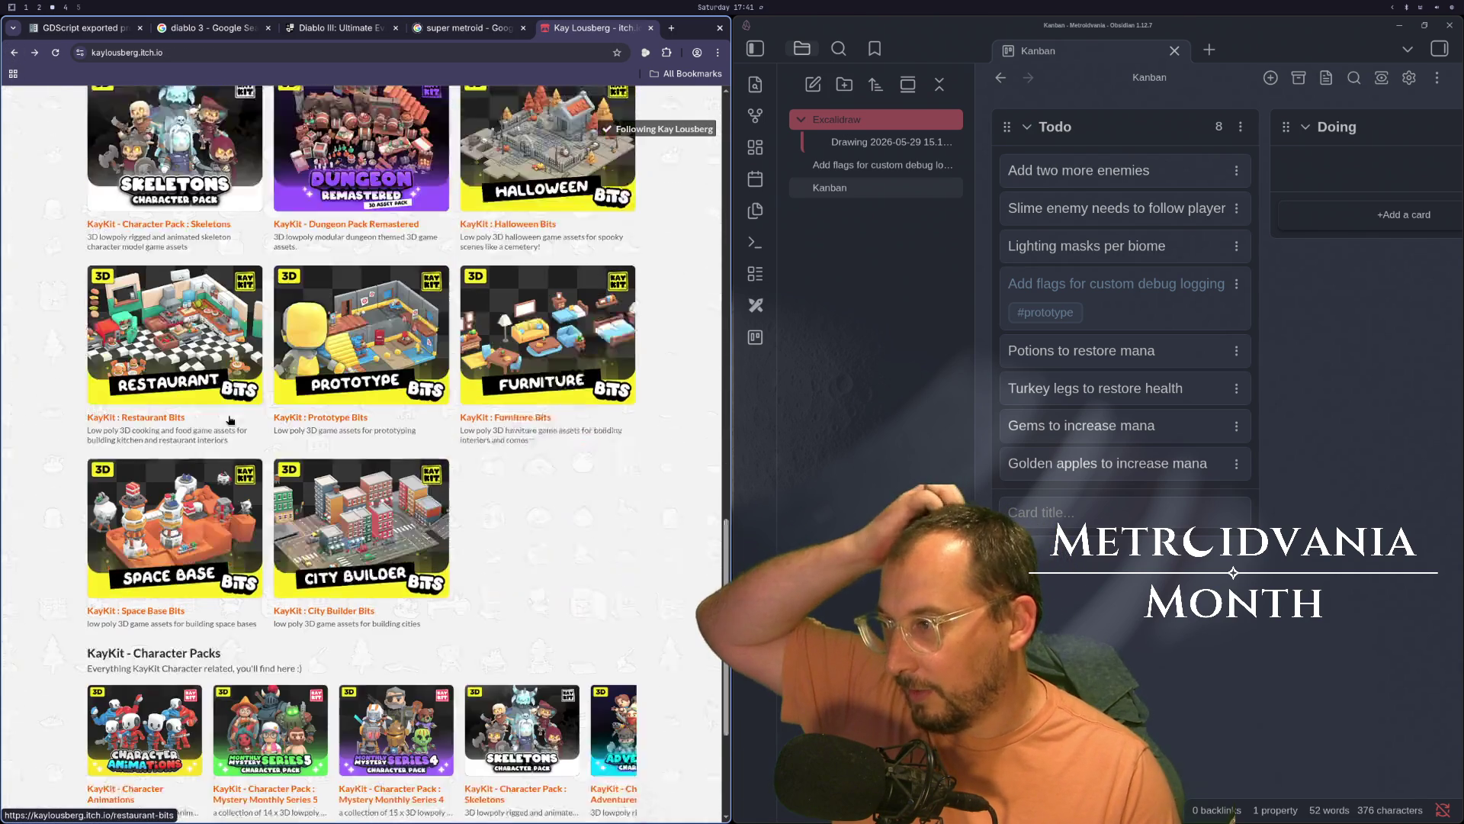
{"action": "scroll", "coordinate": [122, 536], "scroll_direction": "up", "scroll_amount": 3}
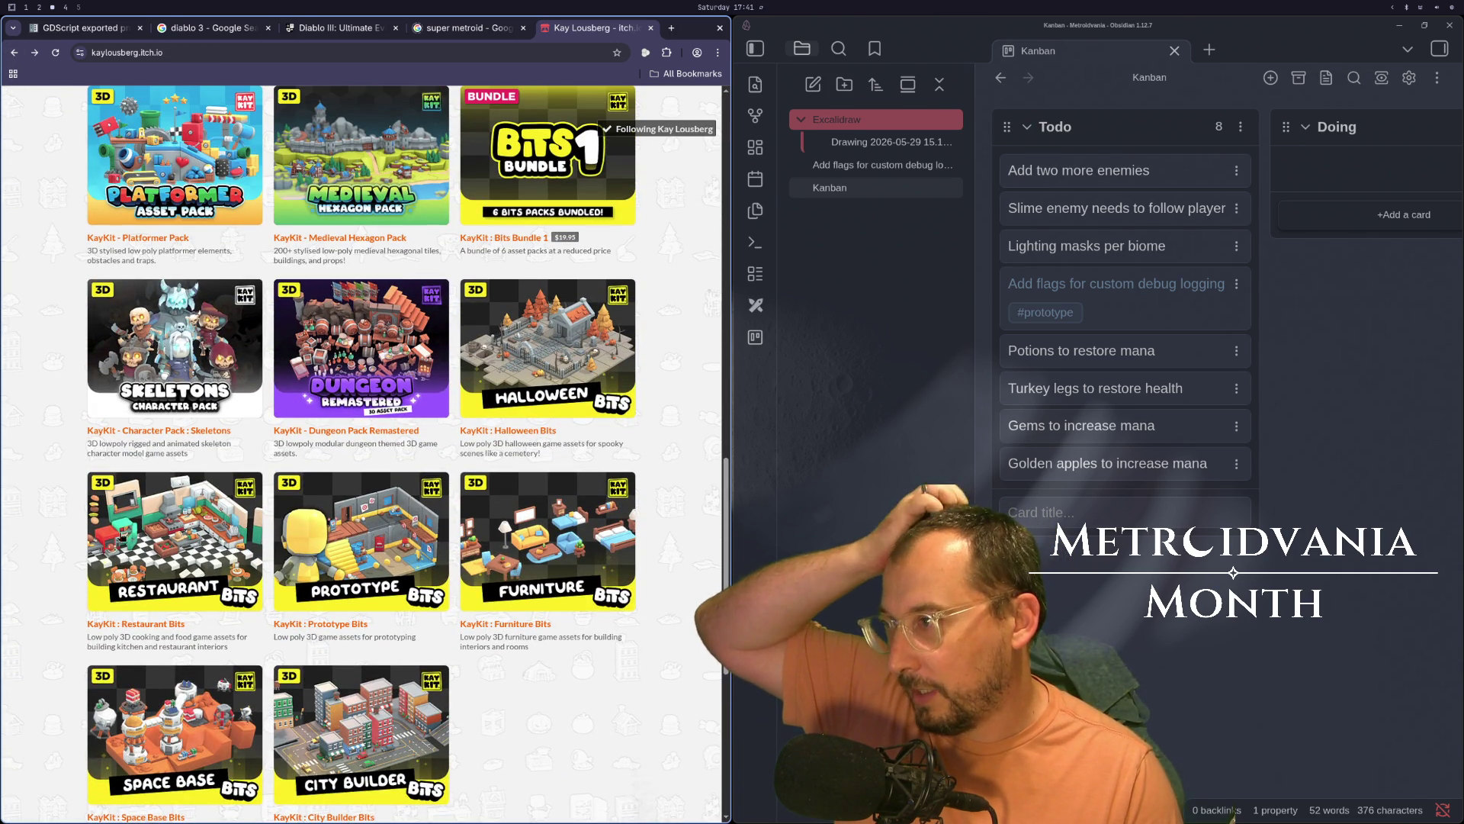
{"action": "left_click", "coordinate": [122, 536]}
{"action": "scroll", "coordinate": [469, 635], "scroll_direction": "down", "scroll_amount": 8}
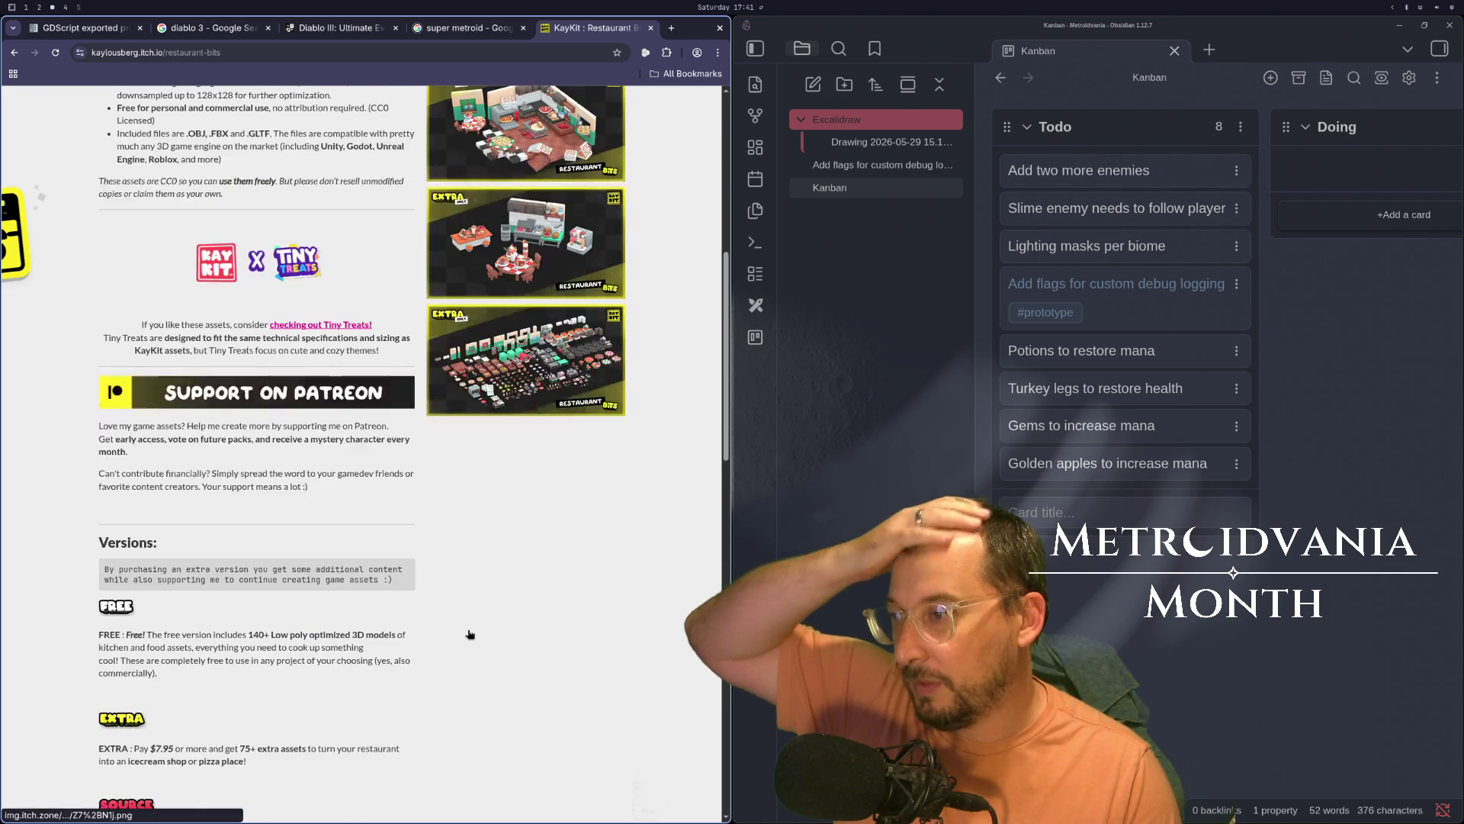
{"action": "scroll", "coordinate": [469, 635], "scroll_direction": "up", "scroll_amount": 5}
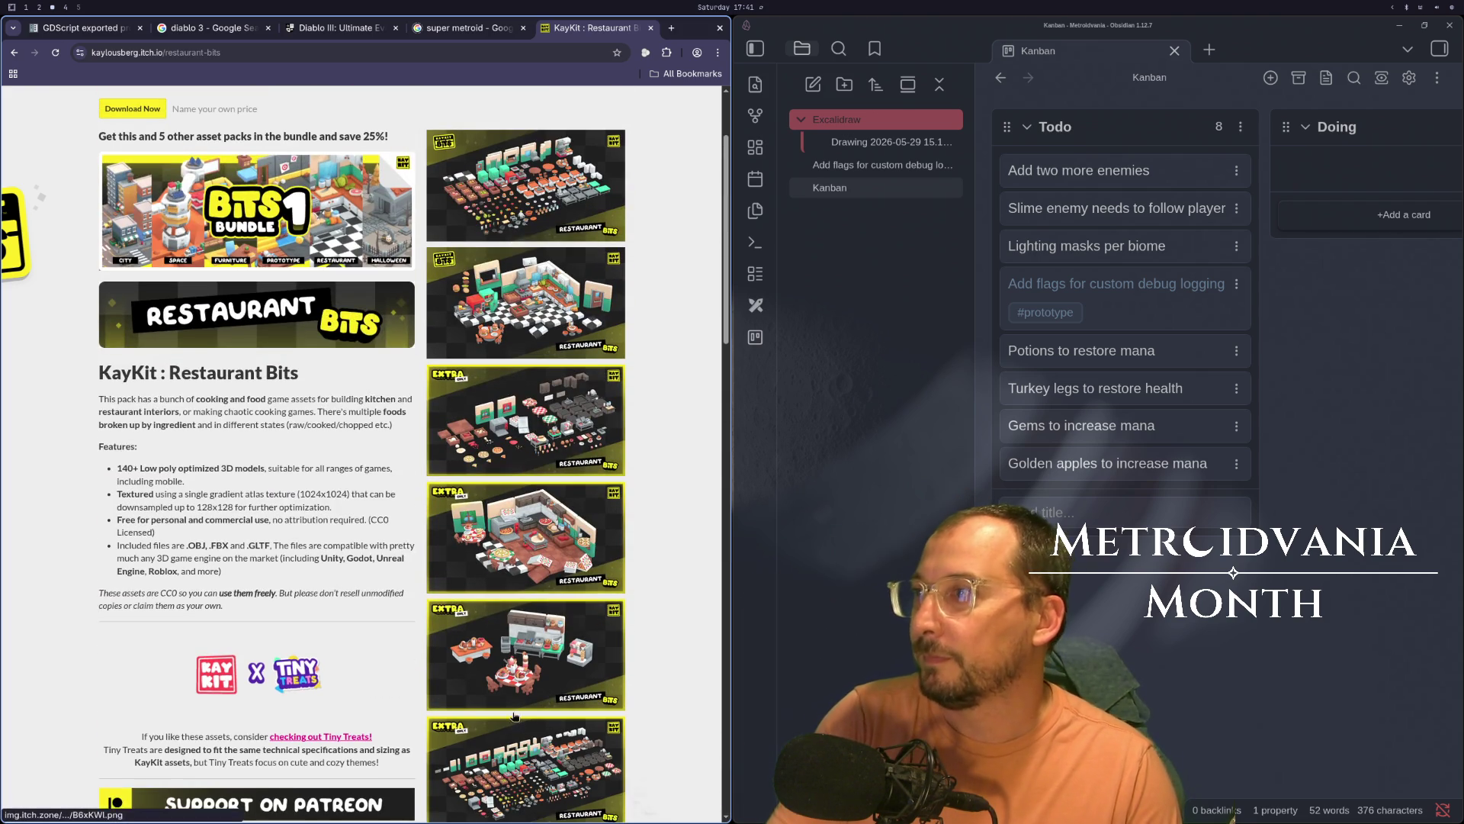
{"action": "scroll", "coordinate": [515, 686], "scroll_direction": "down", "scroll_amount": 3}
{"action": "scroll", "coordinate": [517, 610], "scroll_direction": "up", "scroll_amount": 3}
{"action": "scroll", "coordinate": [517, 572], "scroll_direction": "down", "scroll_amount": 3}
{"action": "scroll", "coordinate": [518, 571], "scroll_direction": "up", "scroll_amount": 5}
{"action": "left_click", "coordinate": [531, 324]}
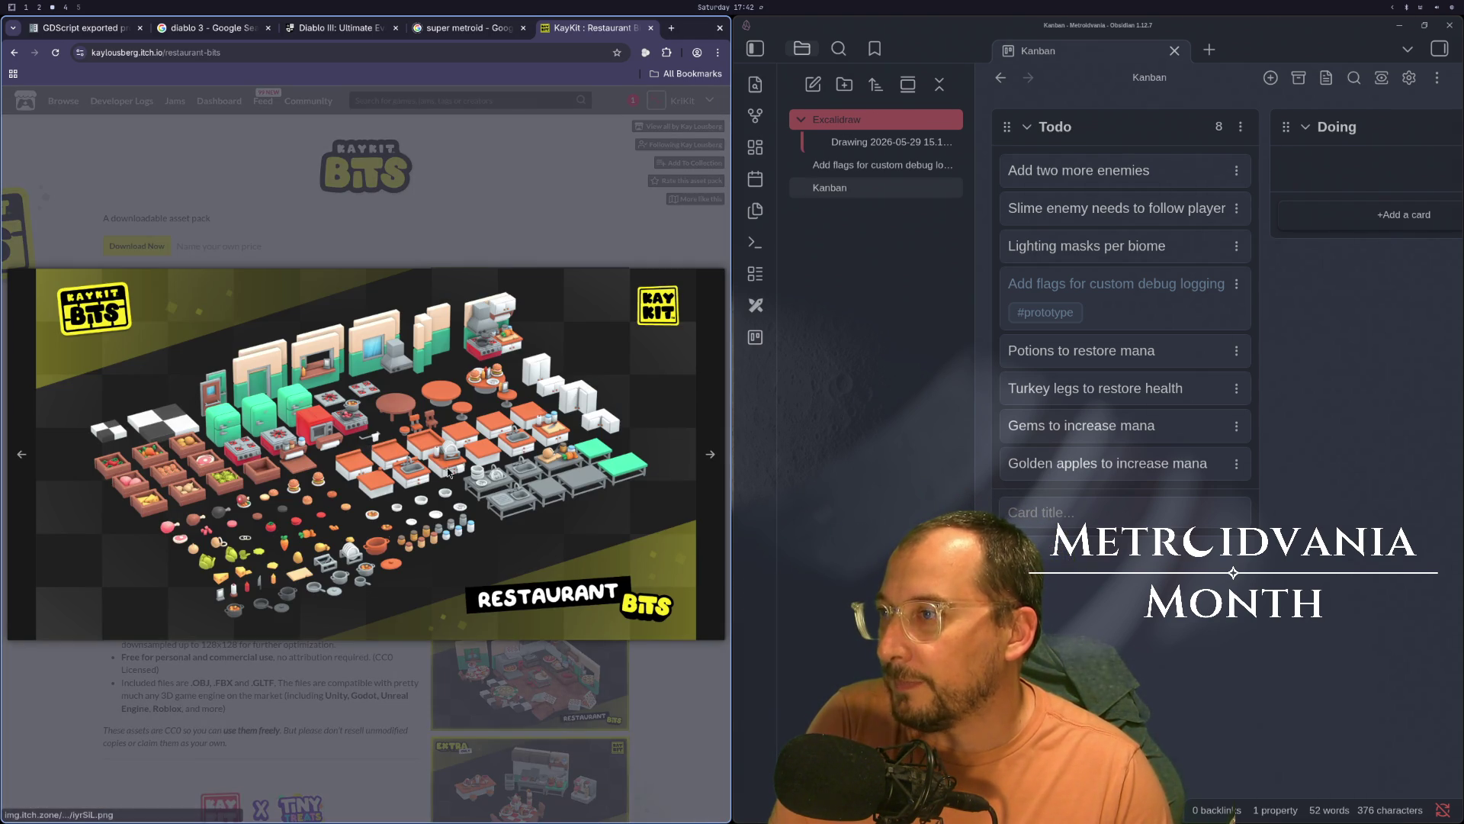
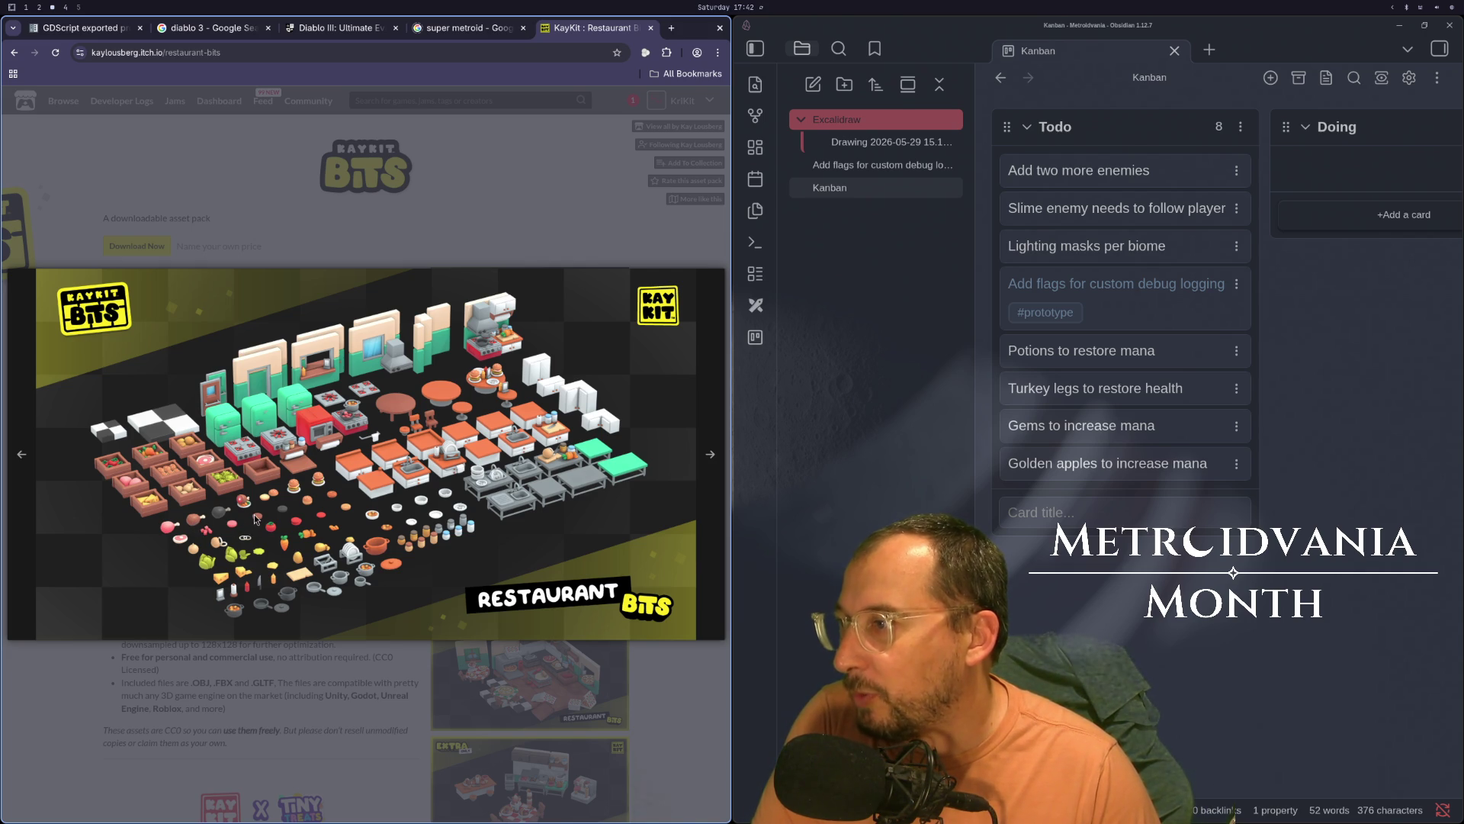
- Close the preview lightbox and browse the Restaurant Bits page's other preview images
{"action": "key", "text": "Escape"}
{"action": "scroll", "coordinate": [525, 600], "scroll_direction": "down", "scroll_amount": 5}
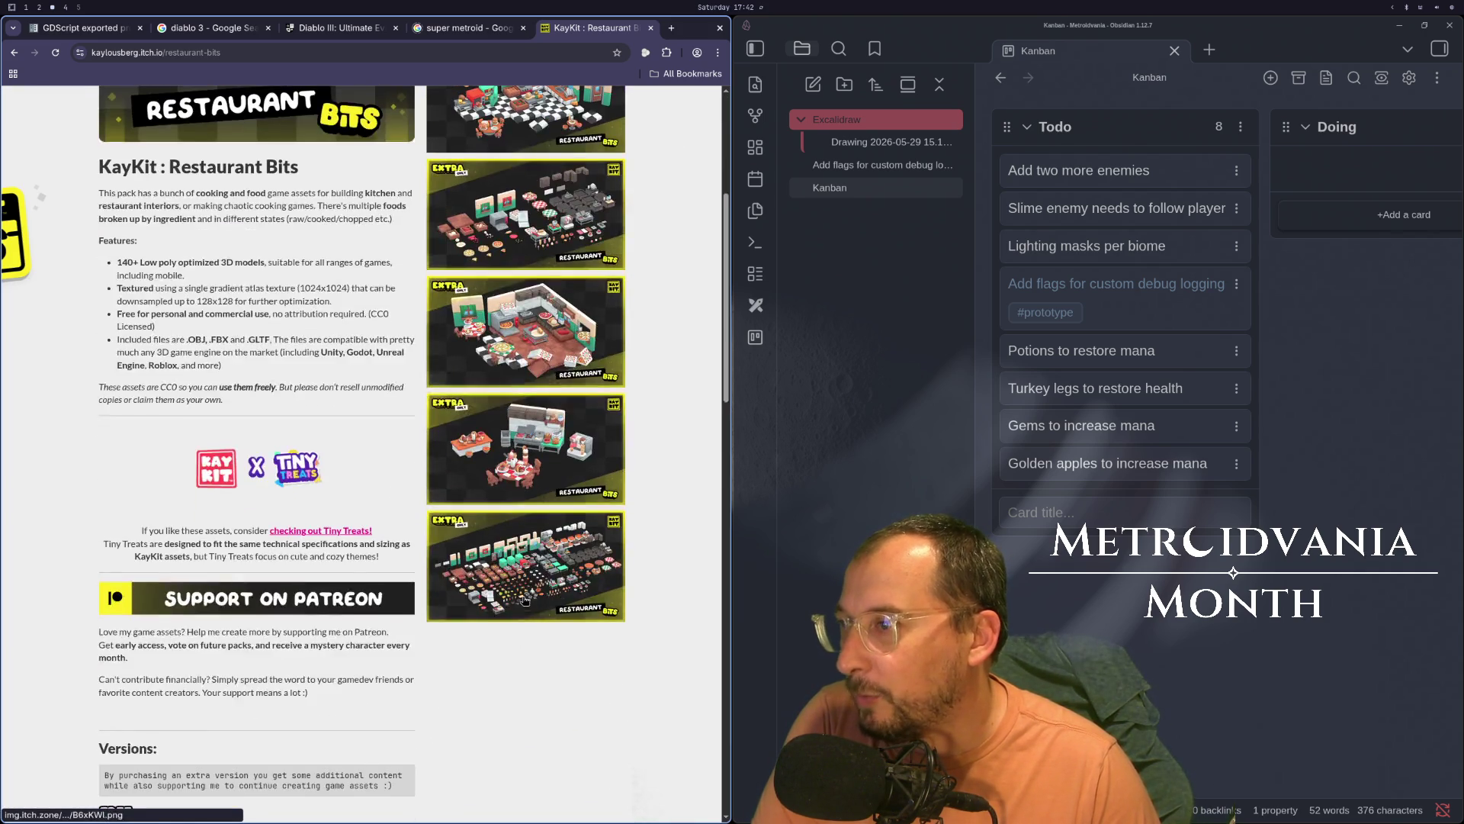
{"action": "left_click", "coordinate": [524, 600]}
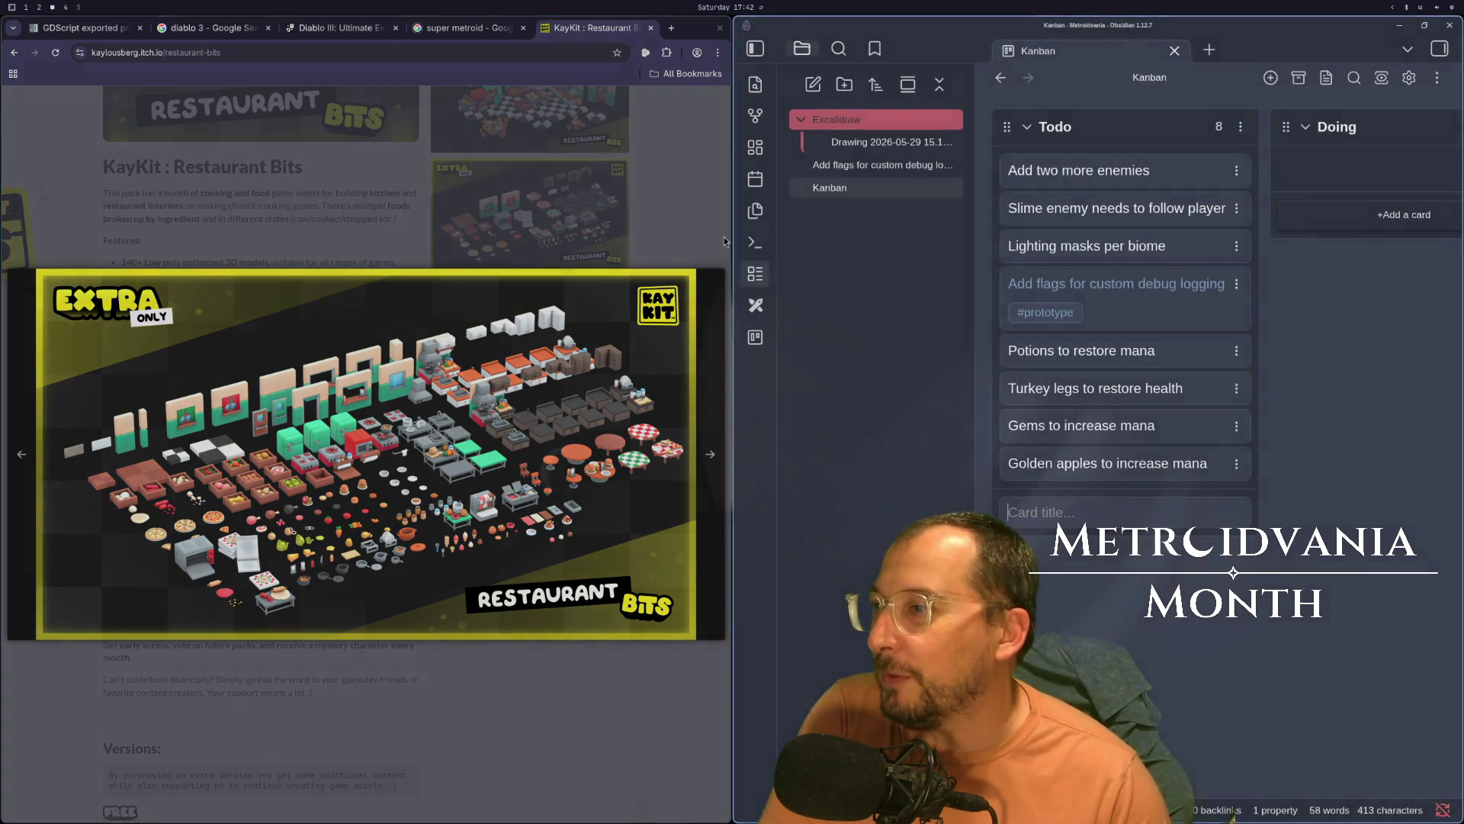
{"action": "left_click", "coordinate": [724, 241]}
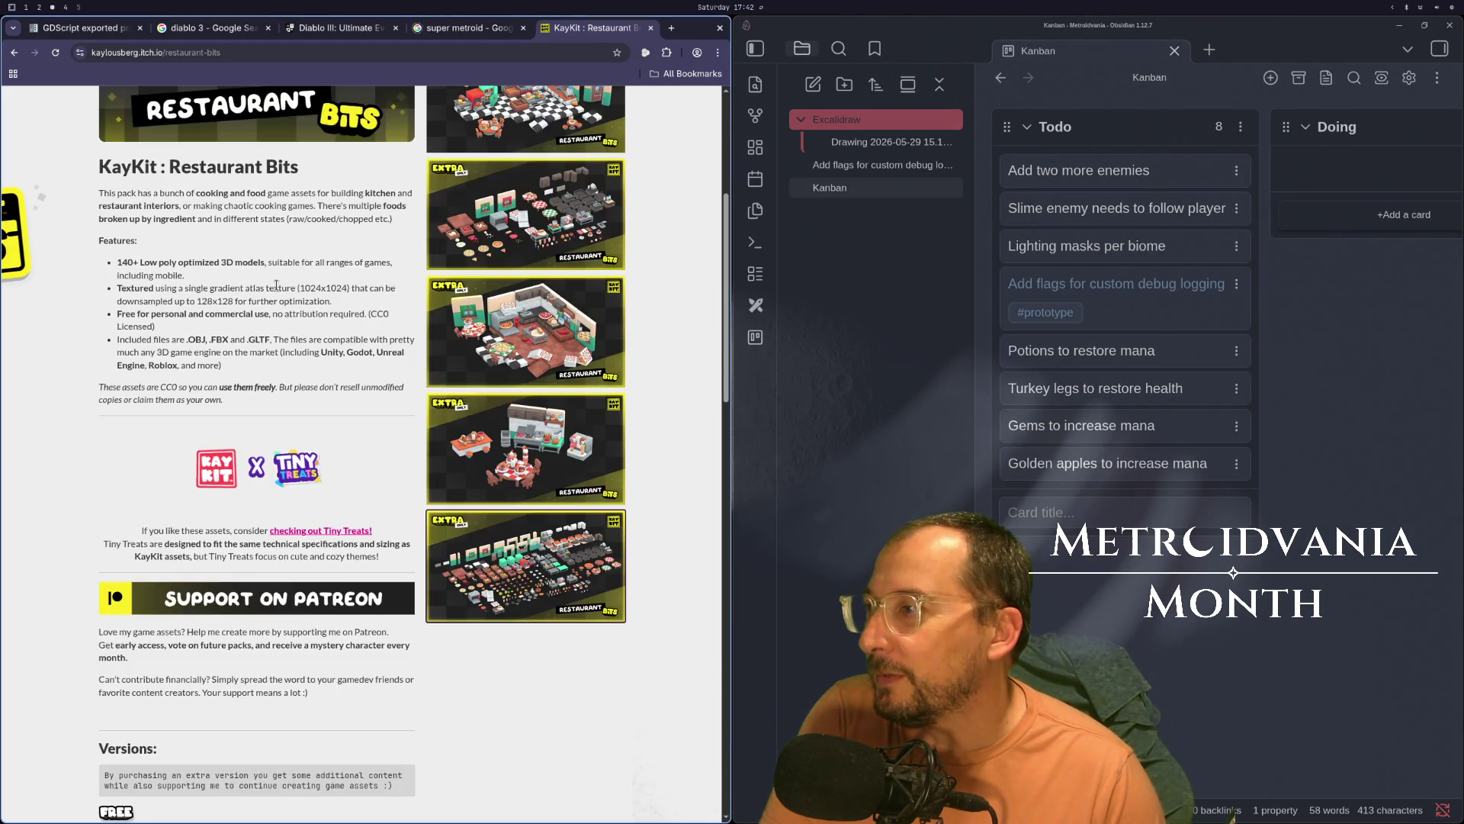
{"action": "scroll", "coordinate": [724, 241], "scroll_direction": "up", "scroll_amount": 5}
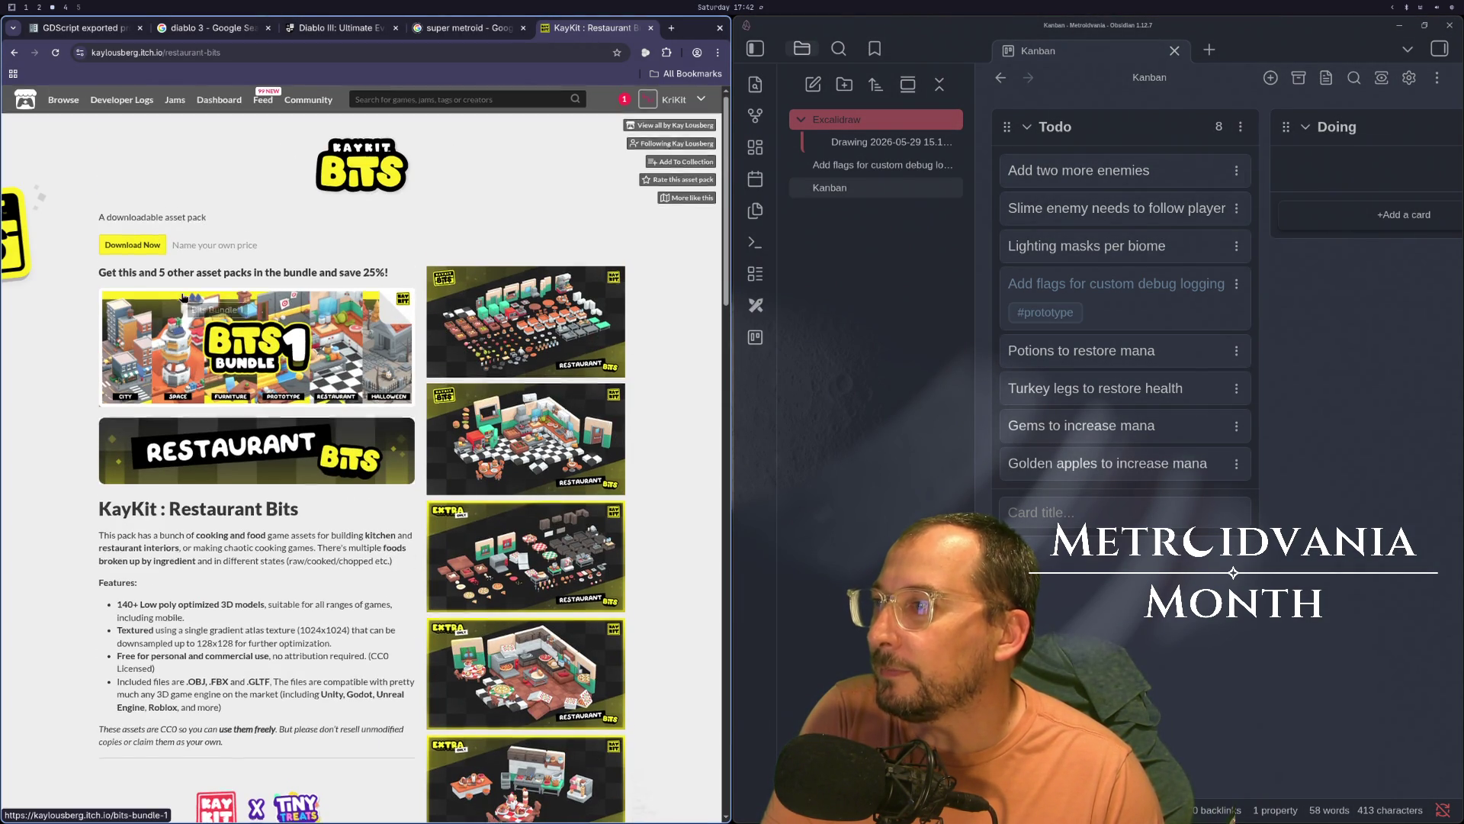
{"action": "scroll", "coordinate": [183, 298], "scroll_direction": "down", "scroll_amount": 3}
{"action": "scroll", "coordinate": [458, 242], "scroll_direction": "up", "scroll_amount": 15}
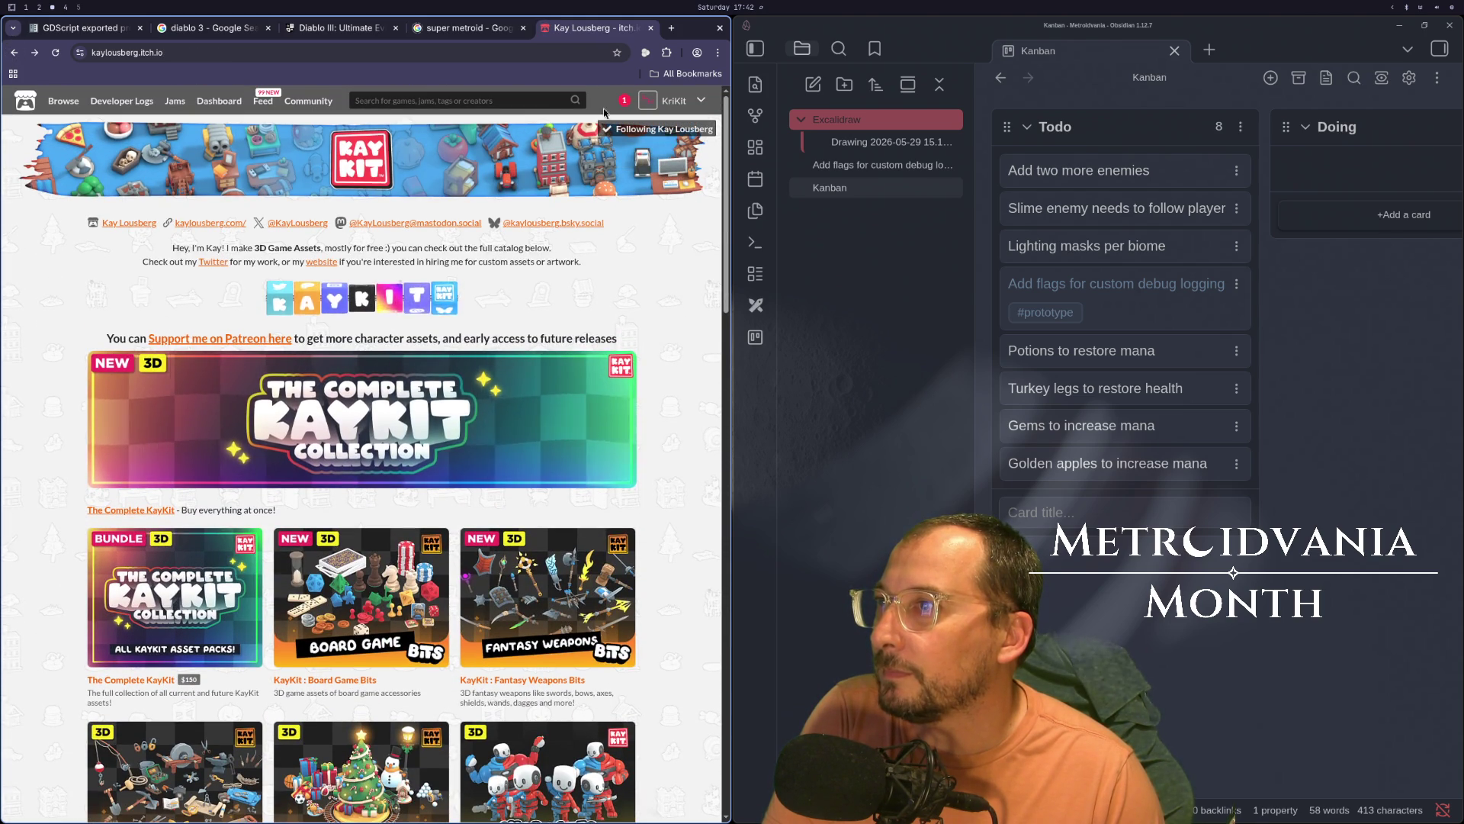
{"action": "left_click", "coordinate": [621, 101]}
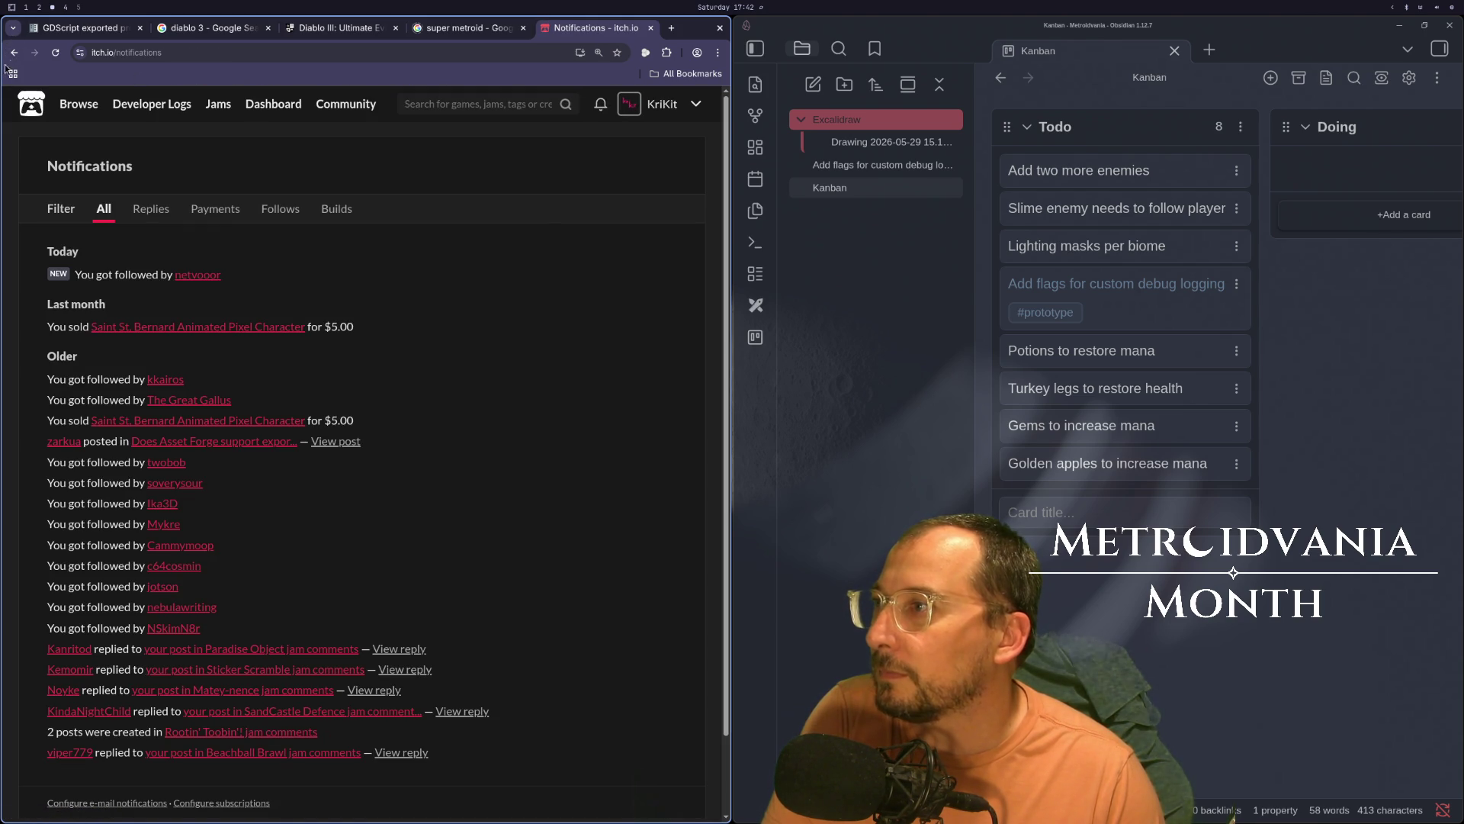
{"action": "key", "text": "alt+Left"}
{"action": "scroll", "coordinate": [492, 377], "scroll_direction": "down", "scroll_amount": 9}
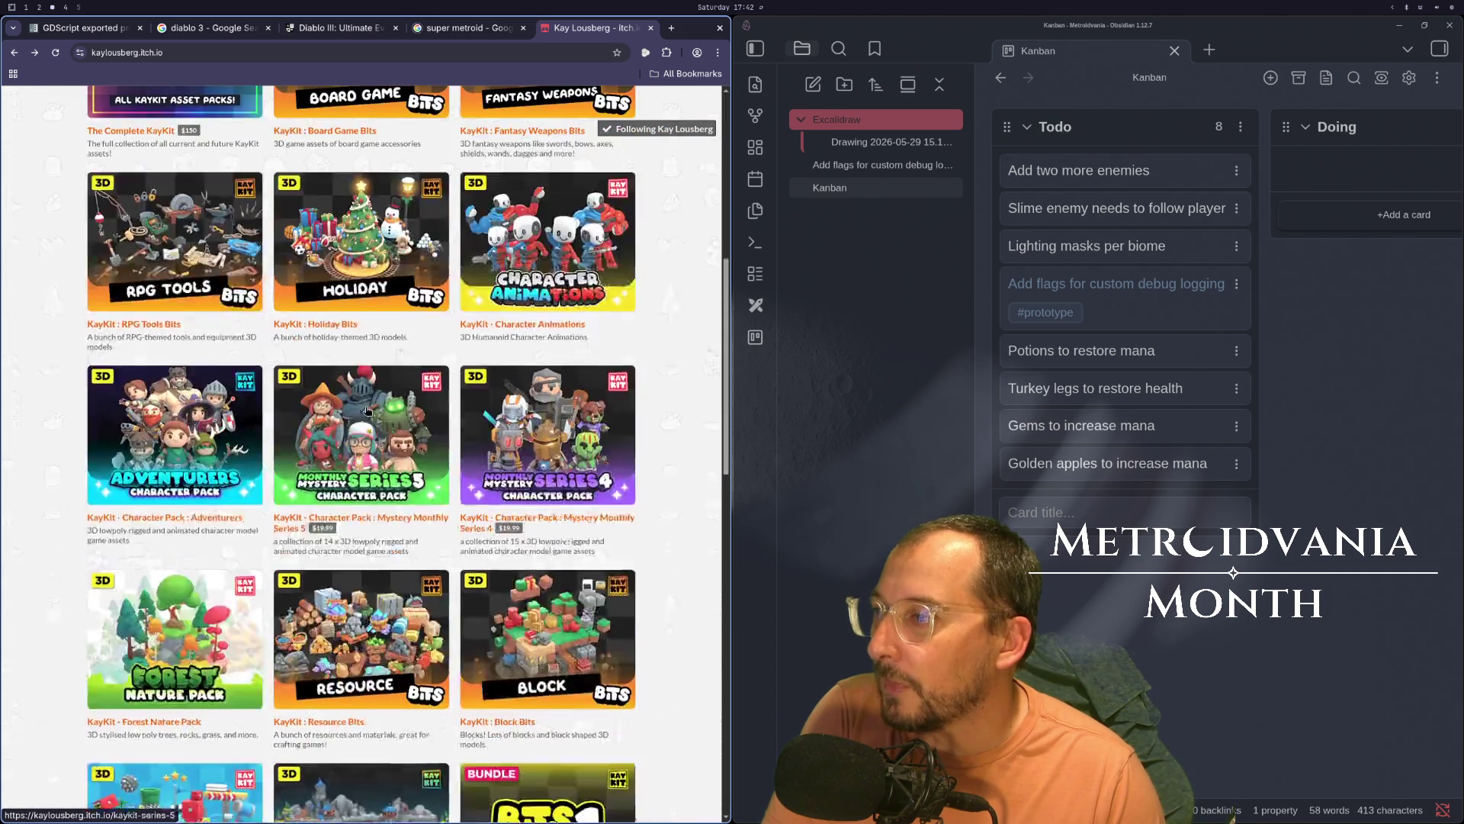
{"action": "scroll", "coordinate": [492, 378], "scroll_direction": "down", "scroll_amount": 8}
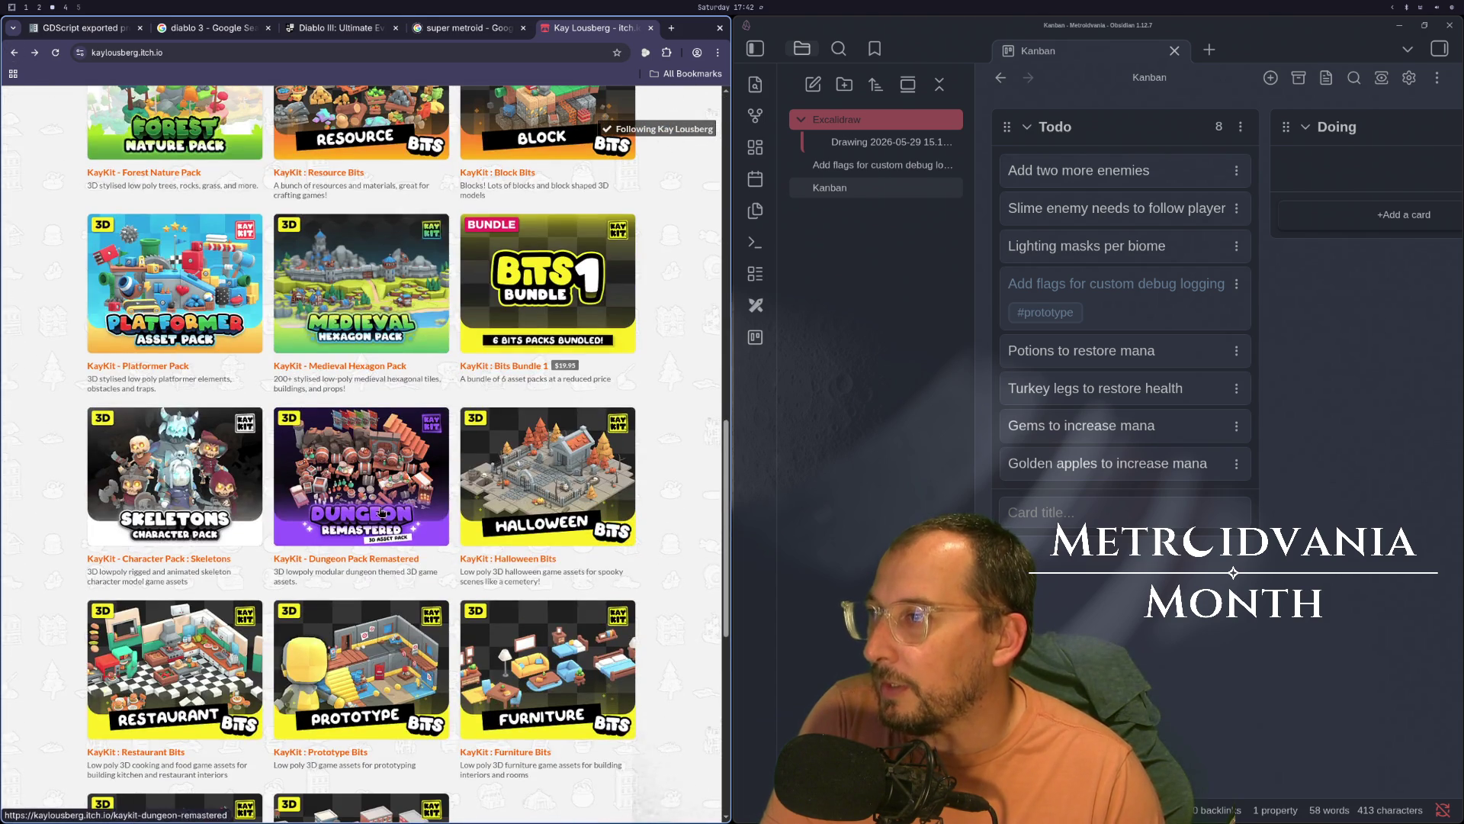
{"action": "scroll", "coordinate": [302, 407], "scroll_direction": "down", "scroll_amount": 1}
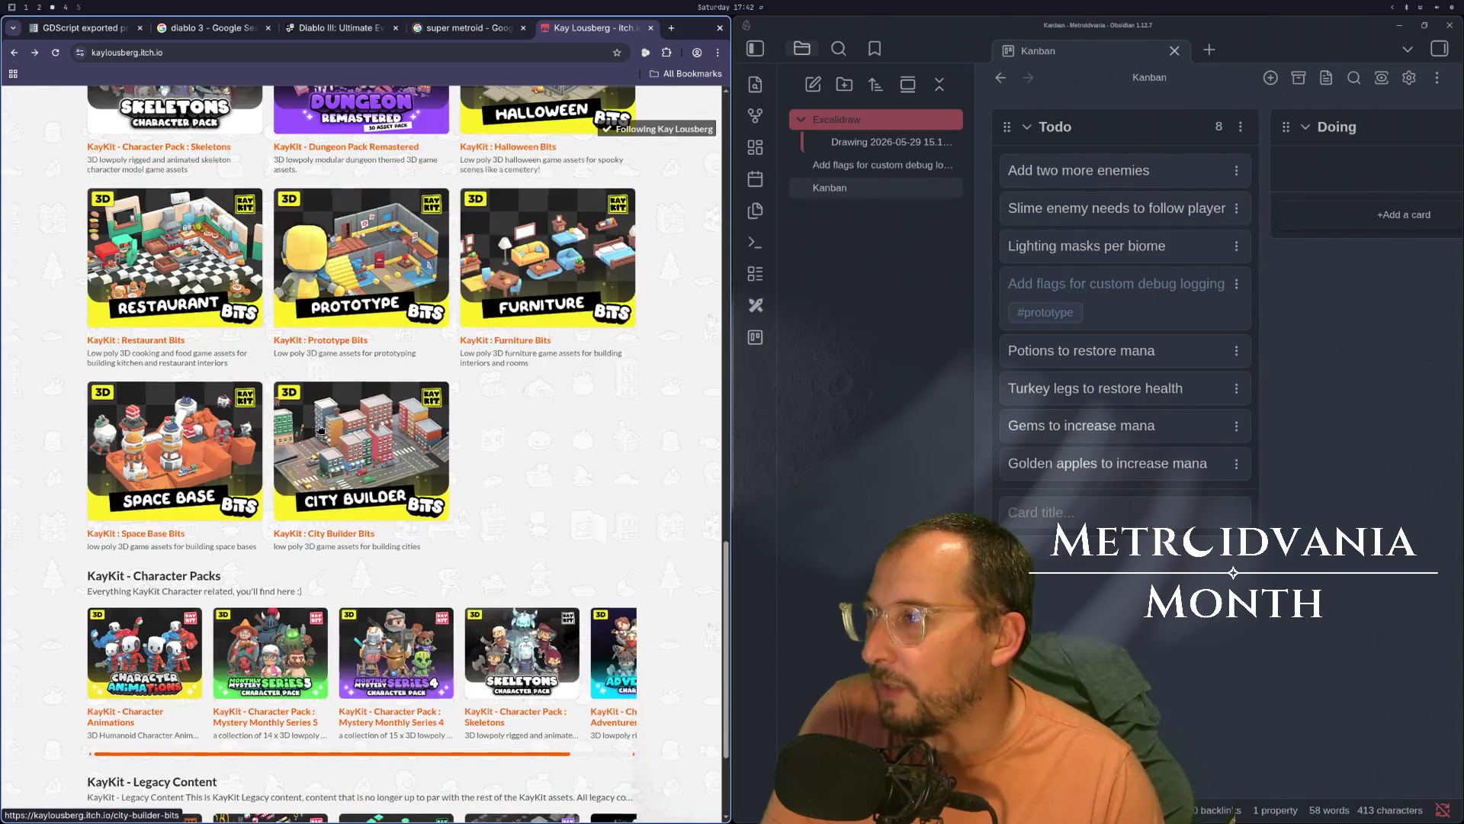
{"action": "scroll", "coordinate": [320, 430], "scroll_direction": "up", "scroll_amount": 9}
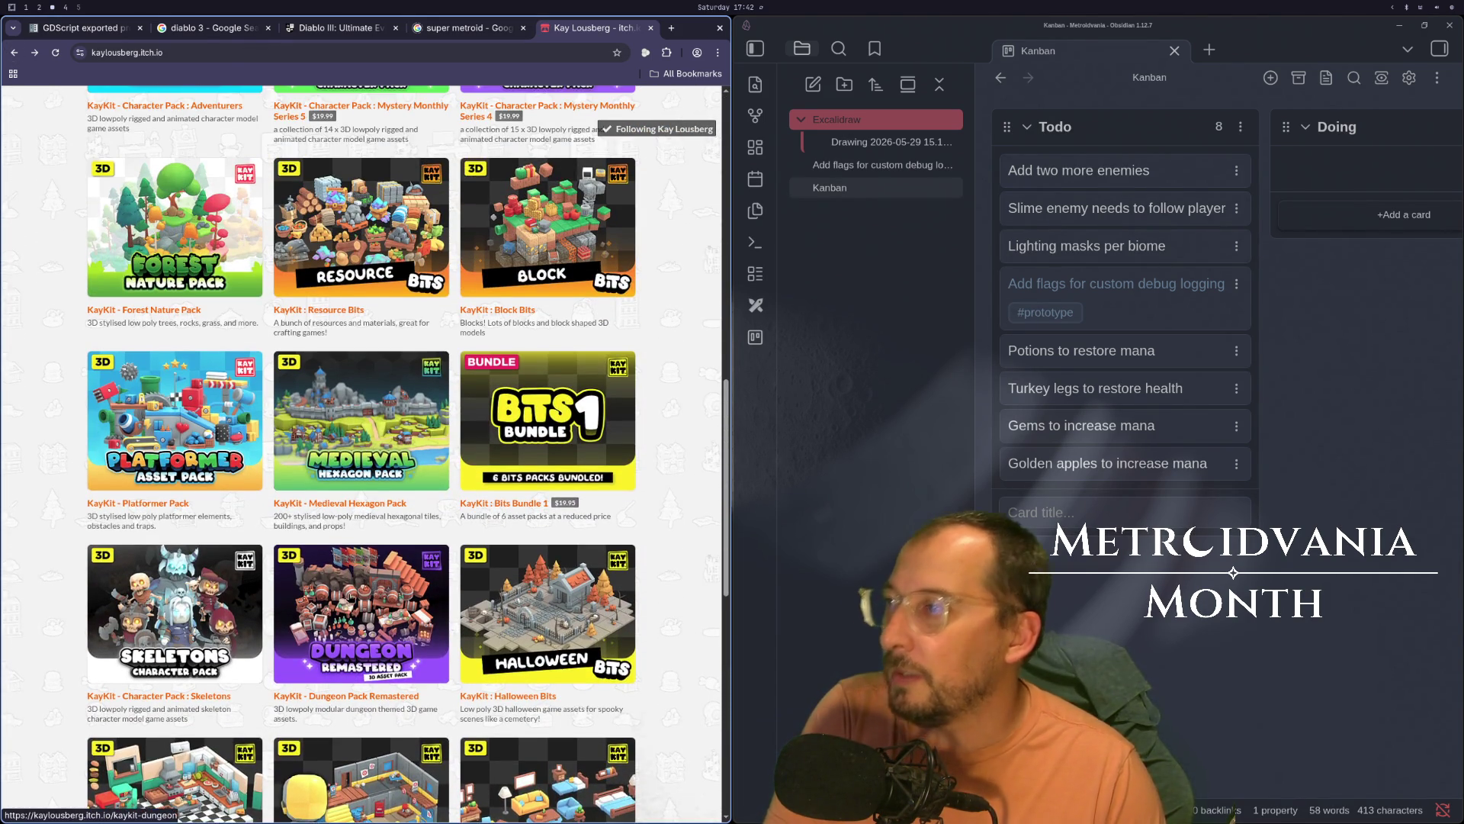
{"action": "scroll", "coordinate": [351, 597], "scroll_direction": "up", "scroll_amount": 5}
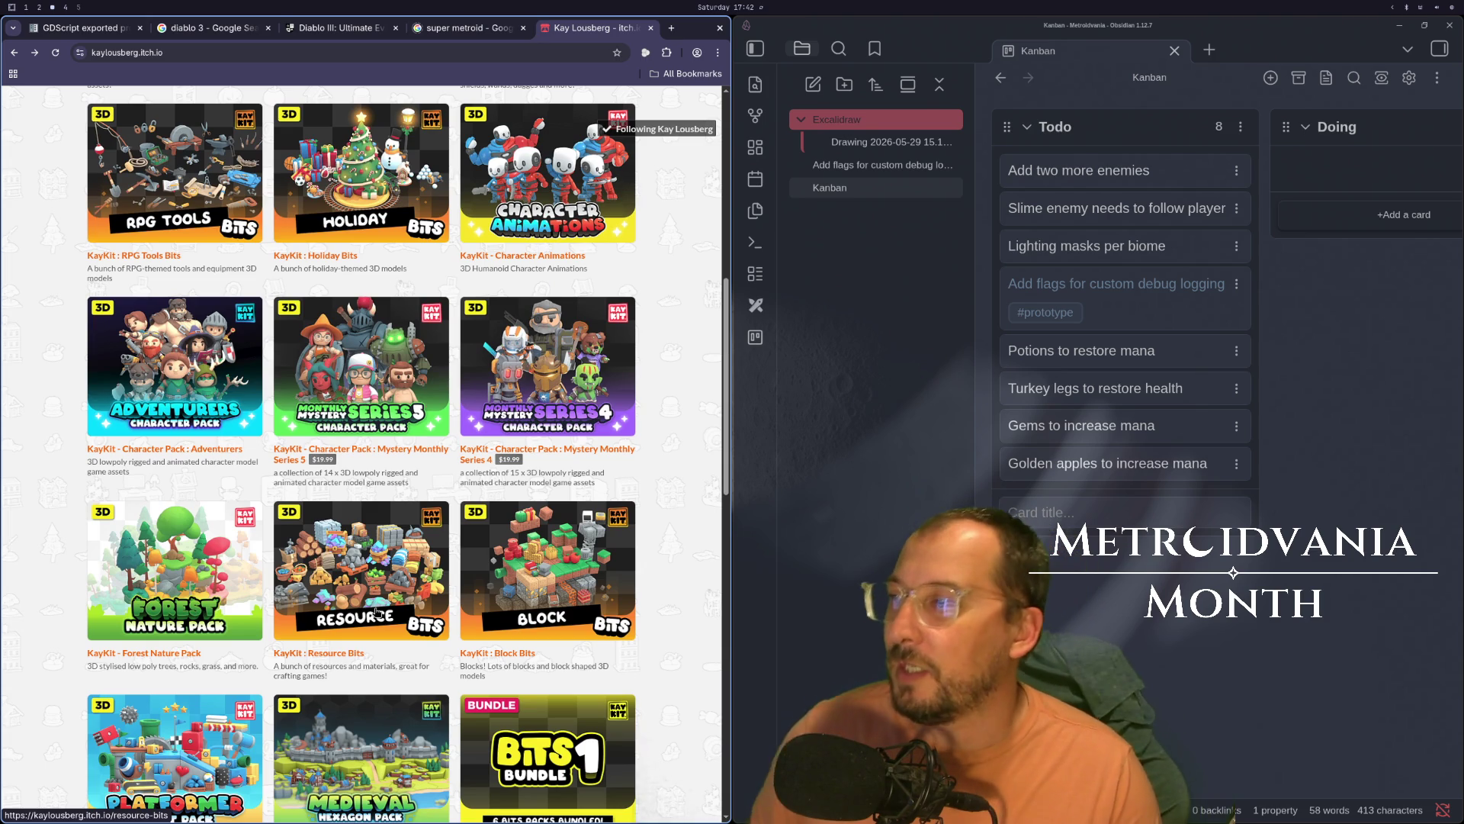
{"action": "scroll", "coordinate": [376, 544], "scroll_direction": "up", "scroll_amount": 3}
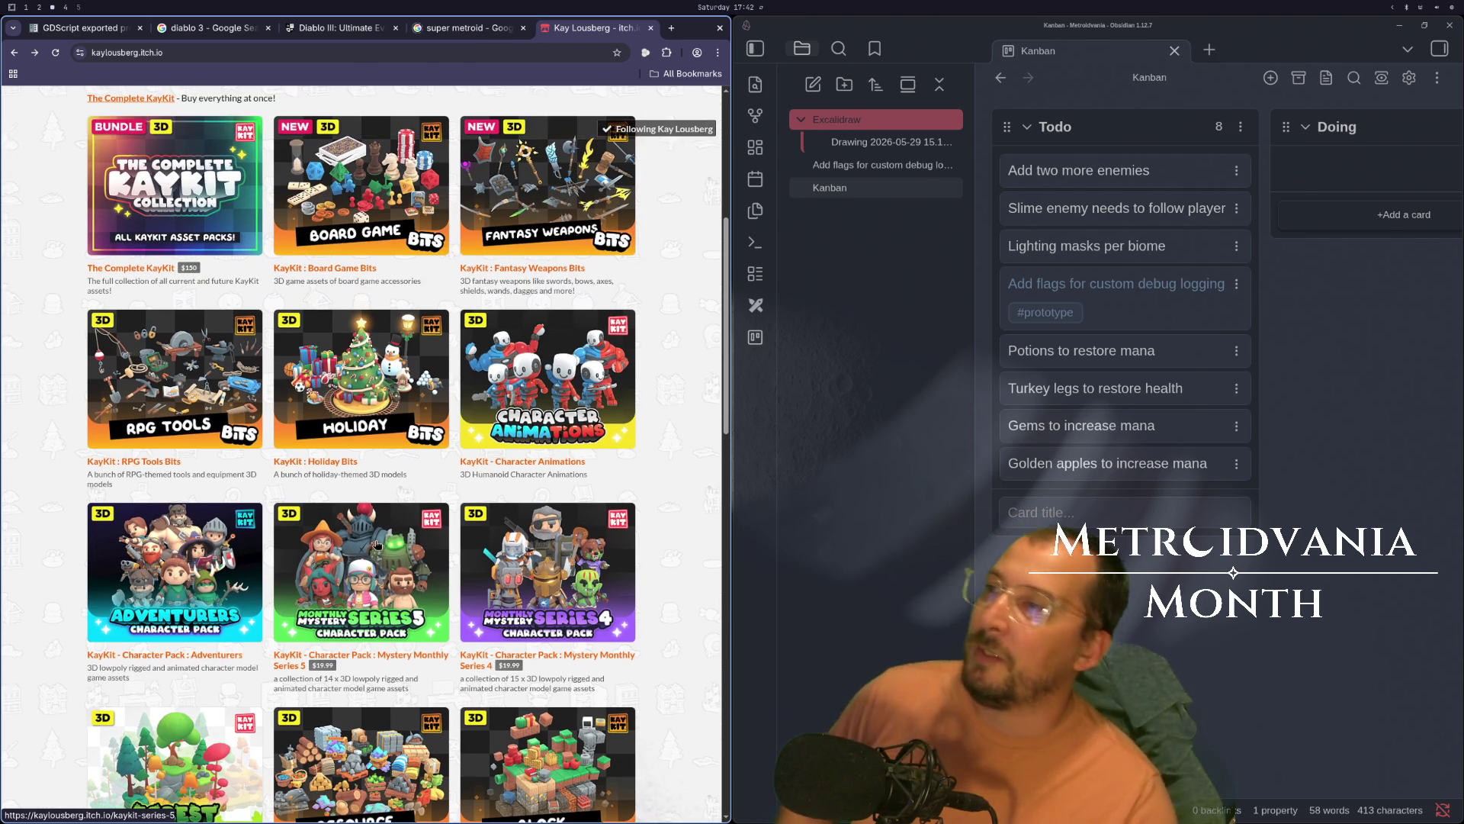
{"action": "scroll", "coordinate": [396, 488], "scroll_direction": "down", "scroll_amount": 9}
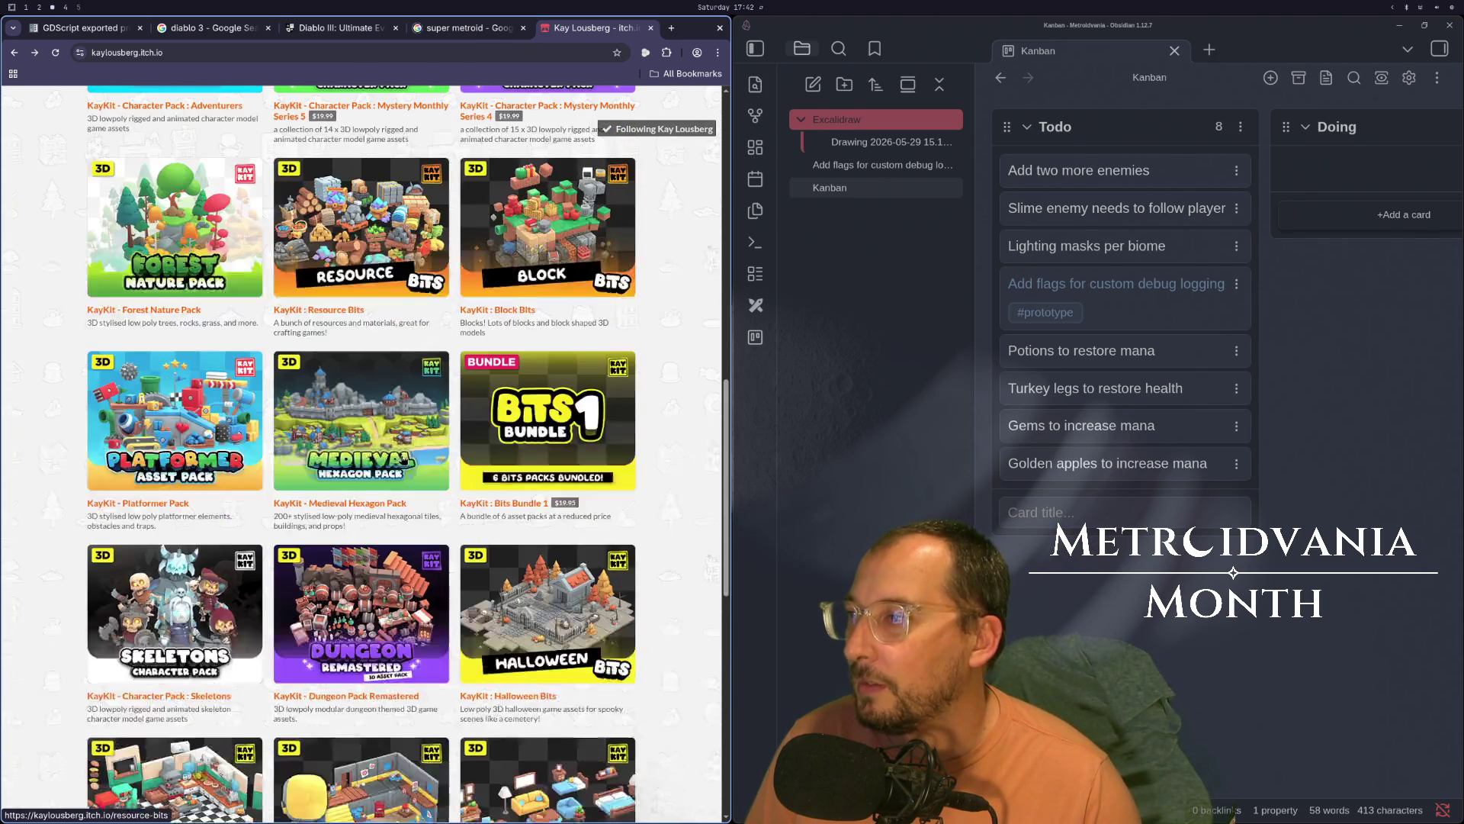
{"action": "scroll", "coordinate": [354, 351], "scroll_direction": "down", "scroll_amount": 6}
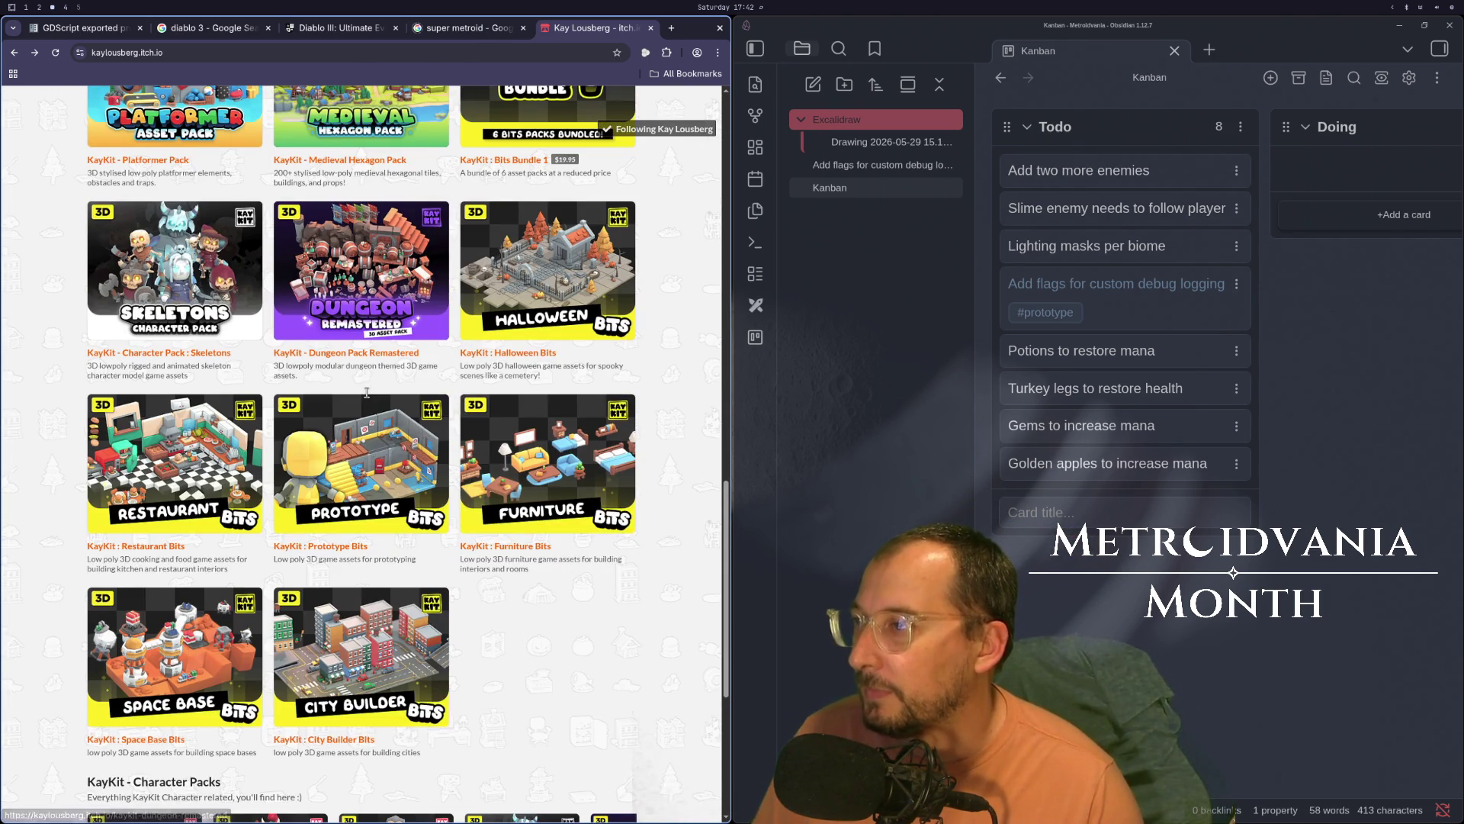
{"action": "scroll", "coordinate": [360, 485], "scroll_direction": "down", "scroll_amount": 2}
{"action": "scroll", "coordinate": [343, 580], "scroll_direction": "up", "scroll_amount": 6}
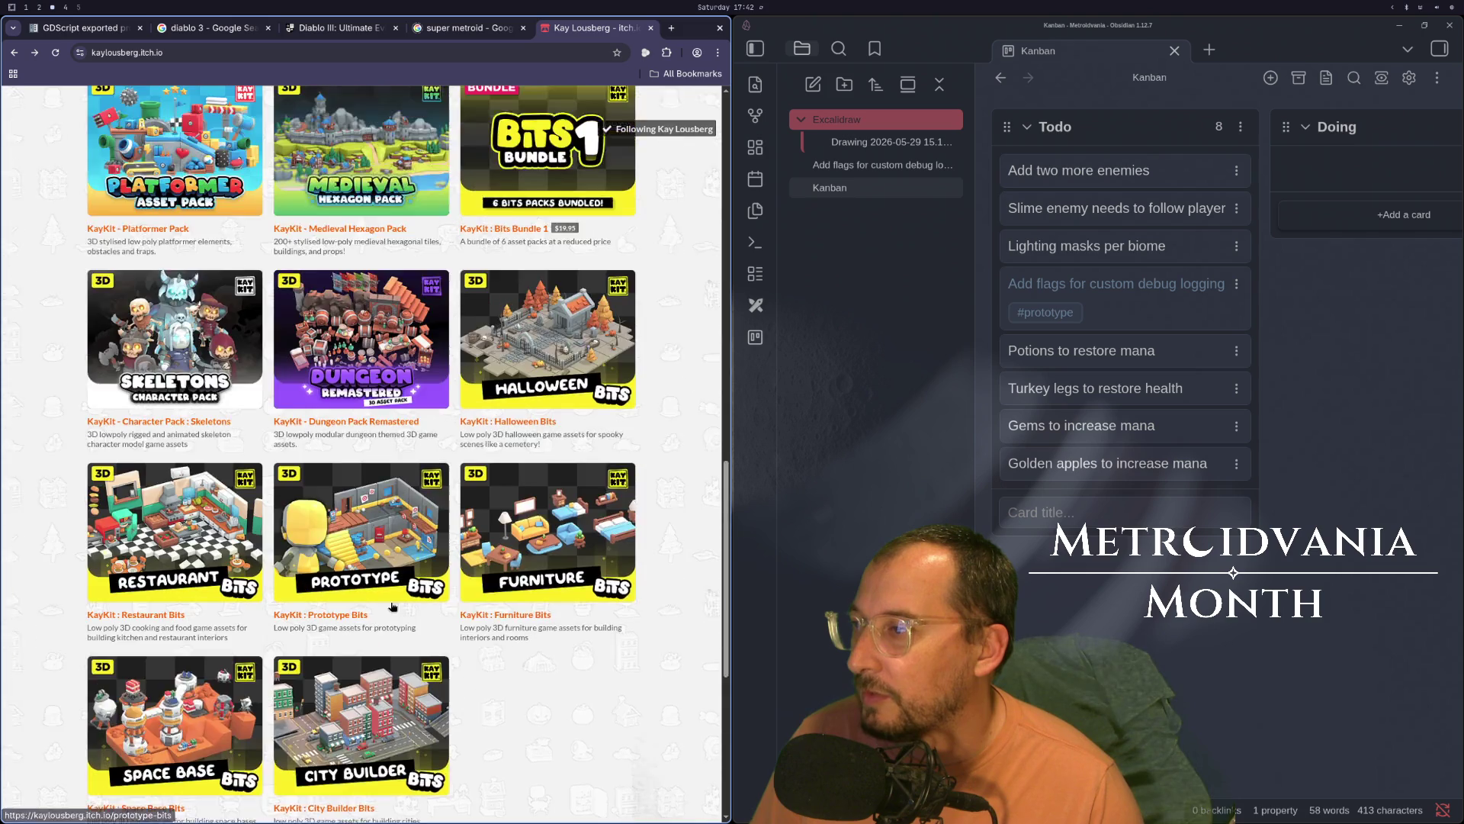
{"action": "scroll", "coordinate": [339, 594], "scroll_direction": "up", "scroll_amount": 7}
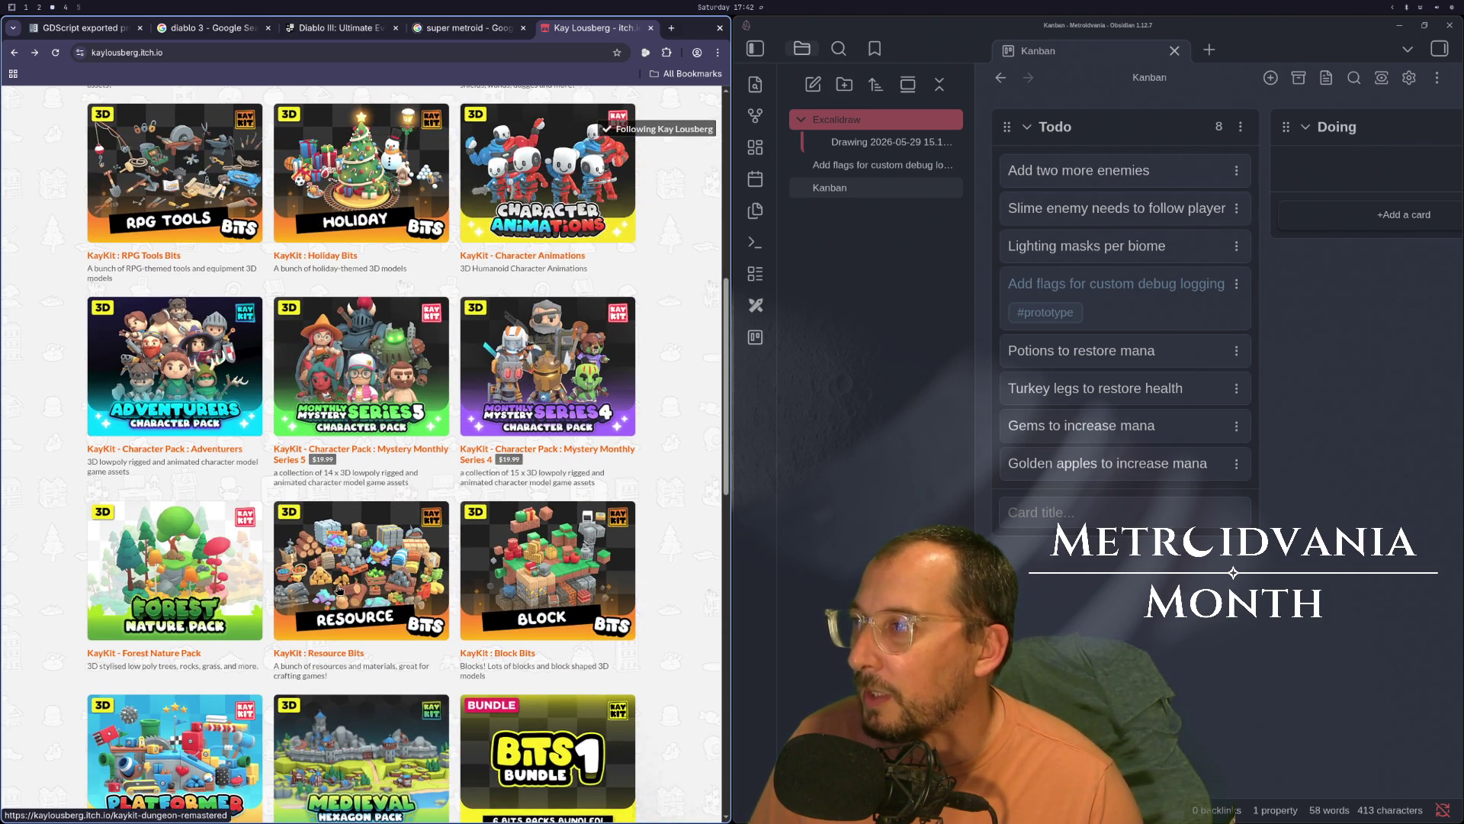
{"action": "scroll", "coordinate": [379, 568], "scroll_direction": "up", "scroll_amount": 4}
{"action": "scroll", "coordinate": [379, 569], "scroll_direction": "down", "scroll_amount": 1}
{"action": "scroll", "coordinate": [379, 569], "scroll_direction": "down", "scroll_amount": 3}
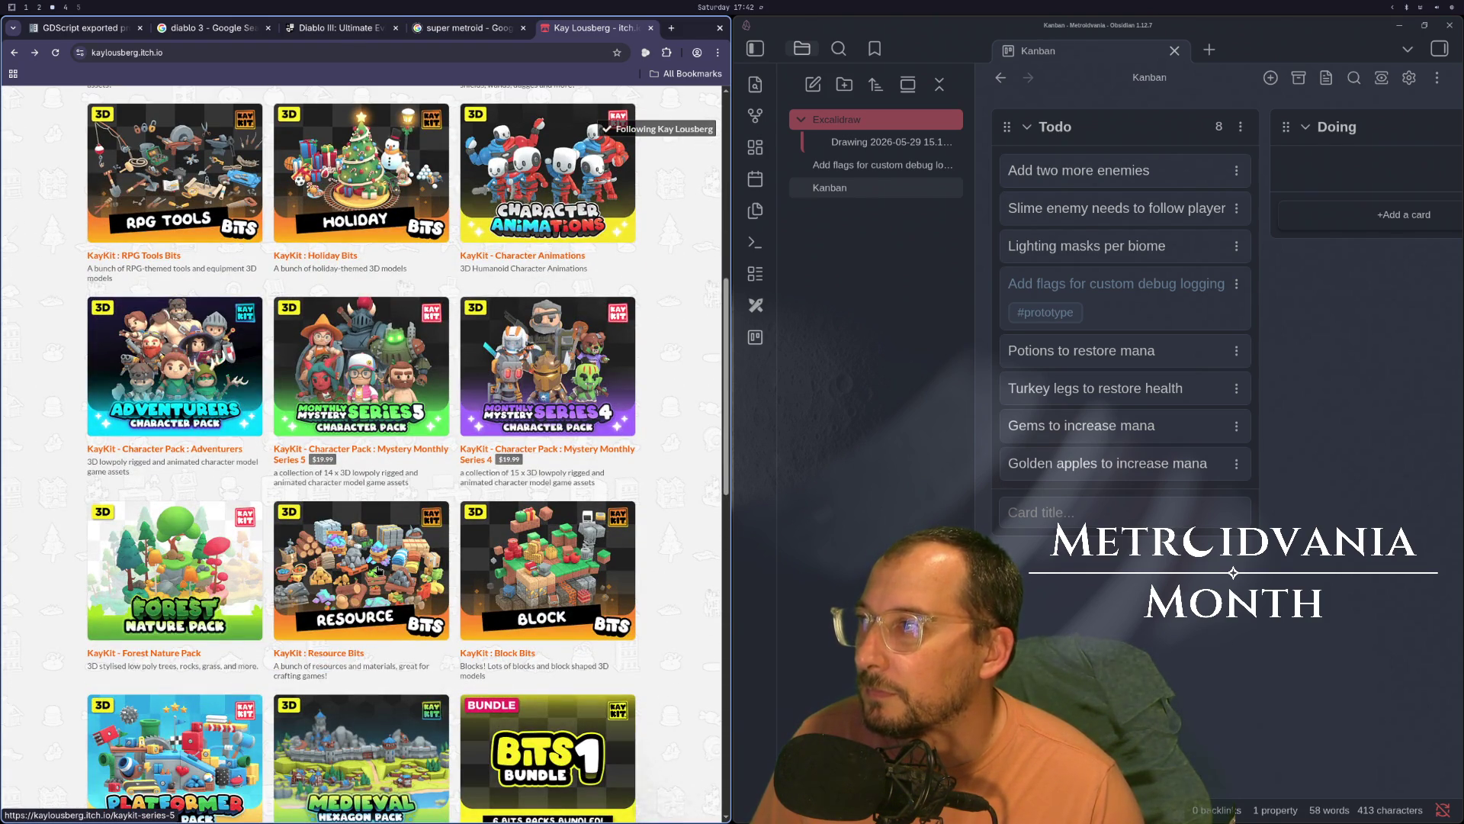
{"action": "scroll", "coordinate": [379, 569], "scroll_direction": "down", "scroll_amount": 11}
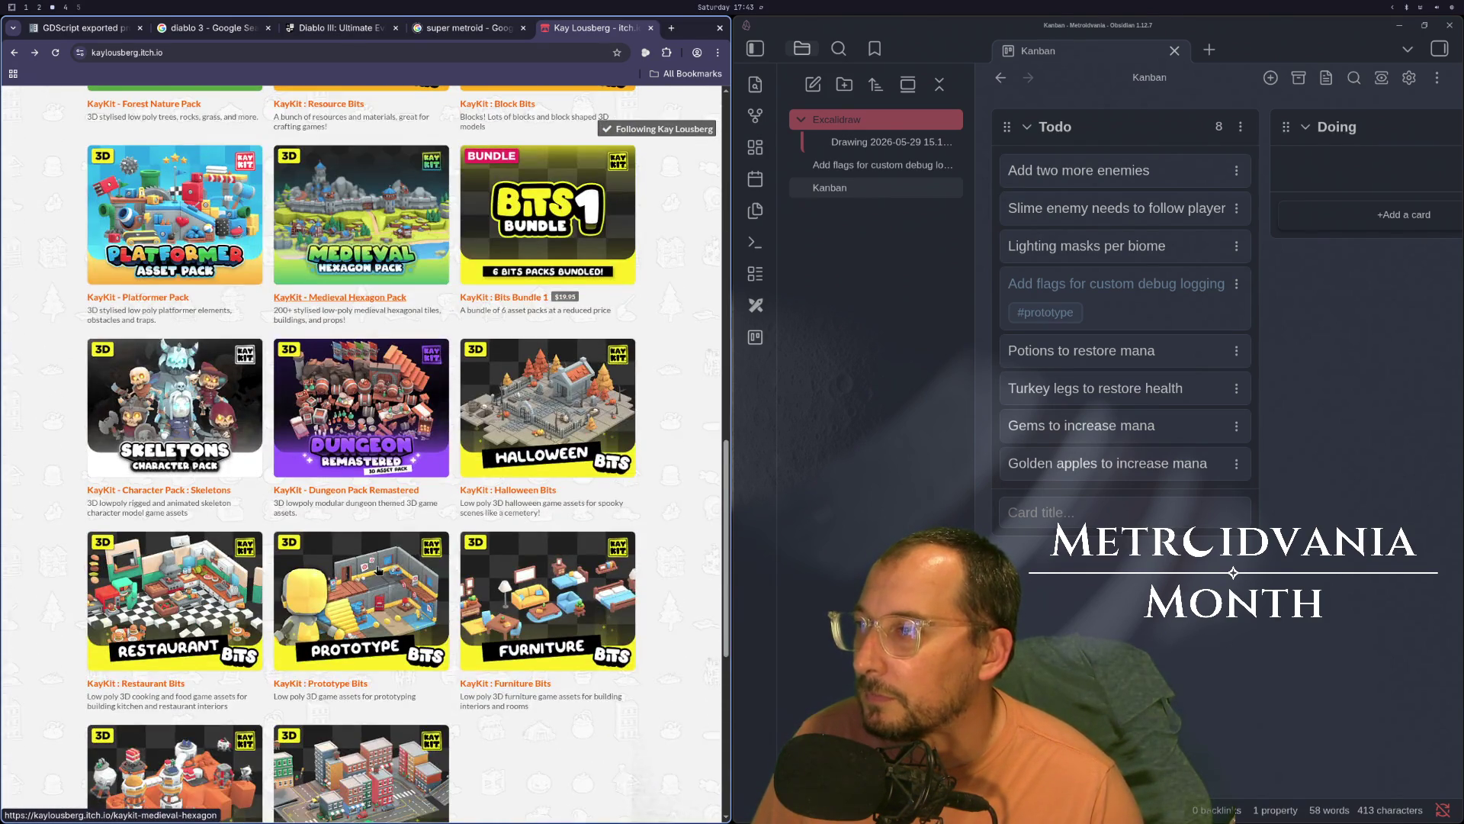
{"action": "scroll", "coordinate": [379, 569], "scroll_direction": "up", "scroll_amount": 4}
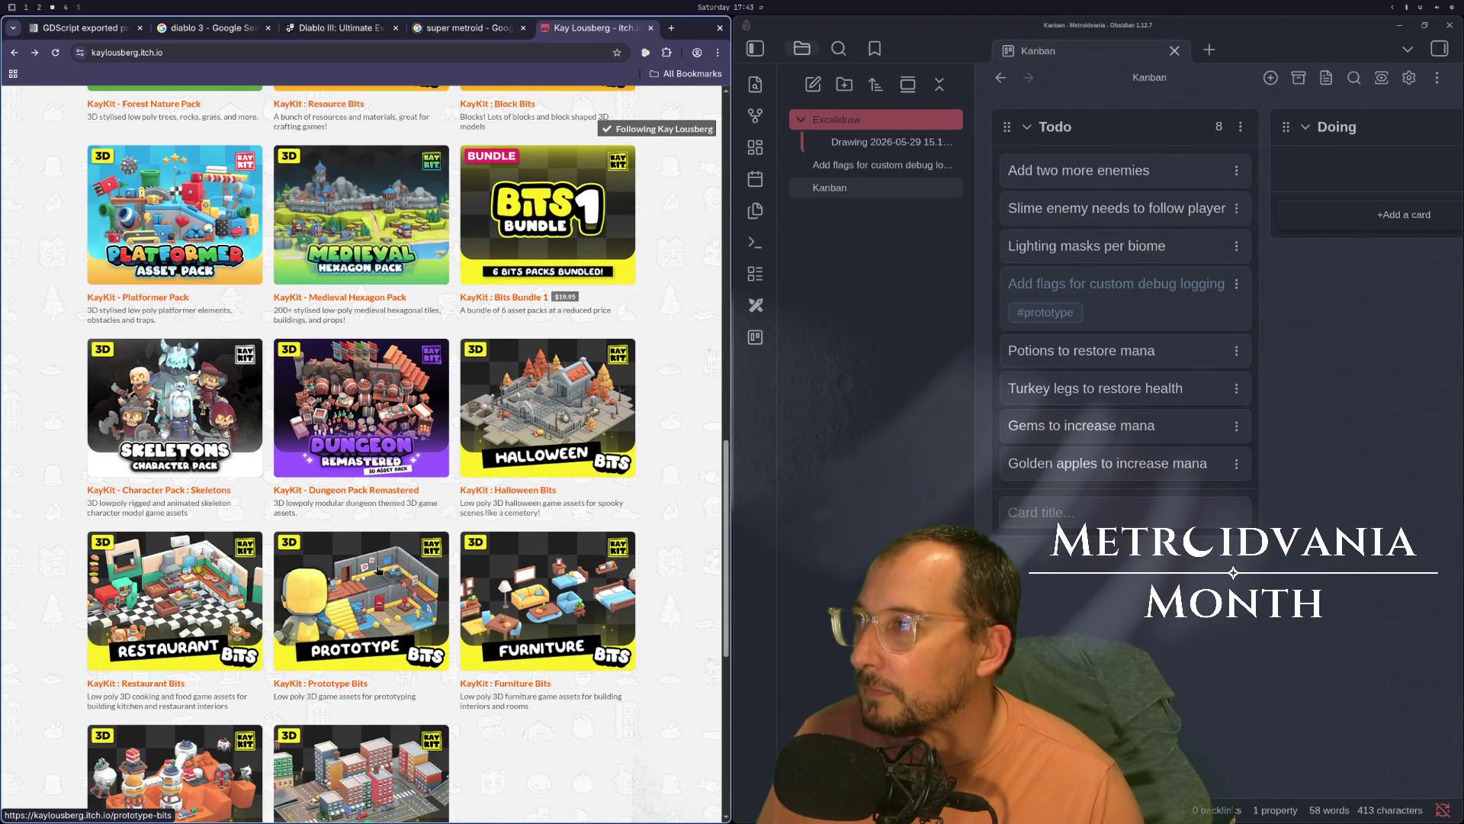
{"action": "scroll", "coordinate": [379, 569], "scroll_direction": "up", "scroll_amount": 3}
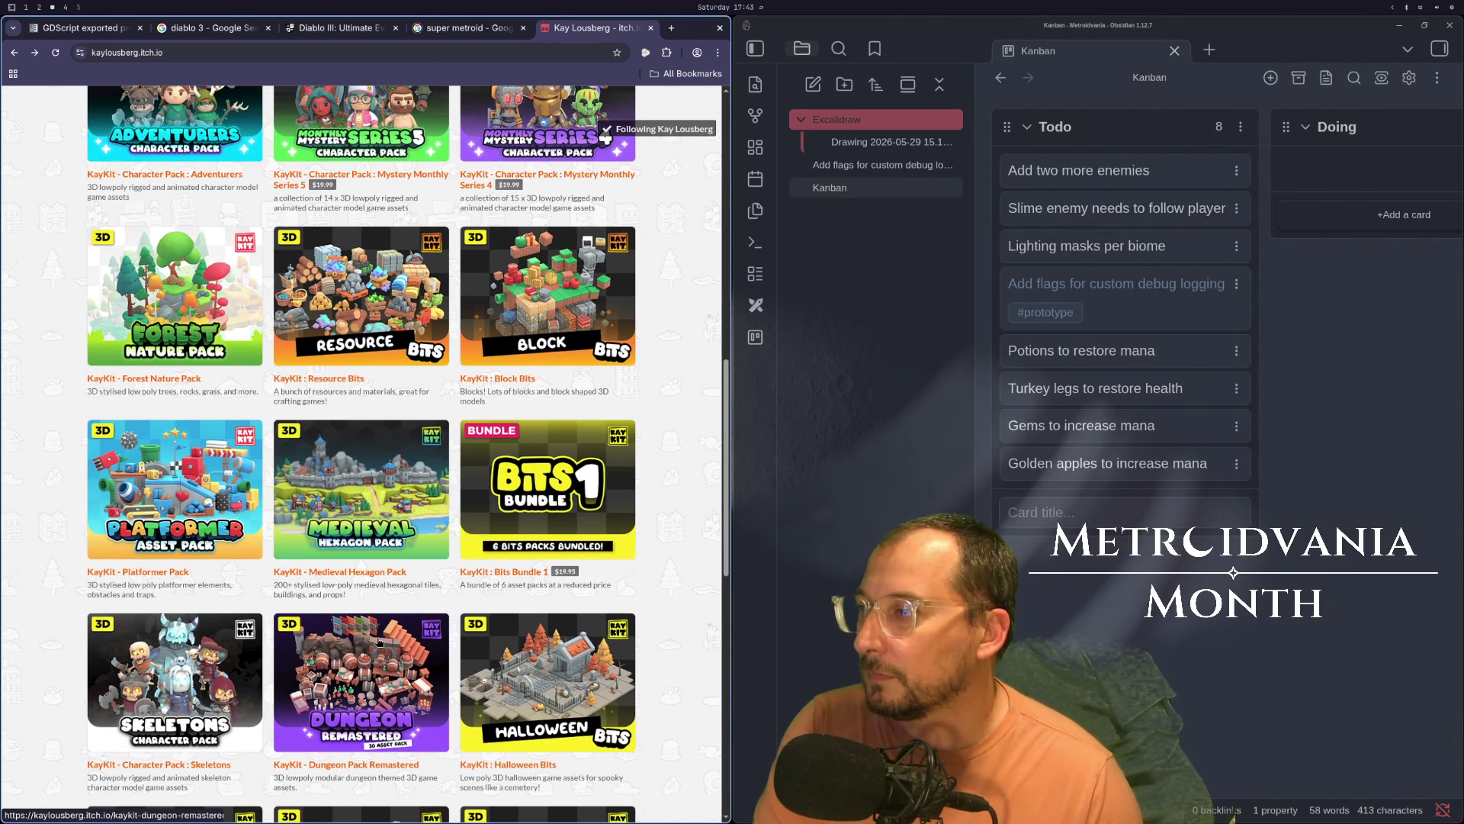
{"action": "scroll", "coordinate": [391, 526], "scroll_direction": "up", "scroll_amount": 2}
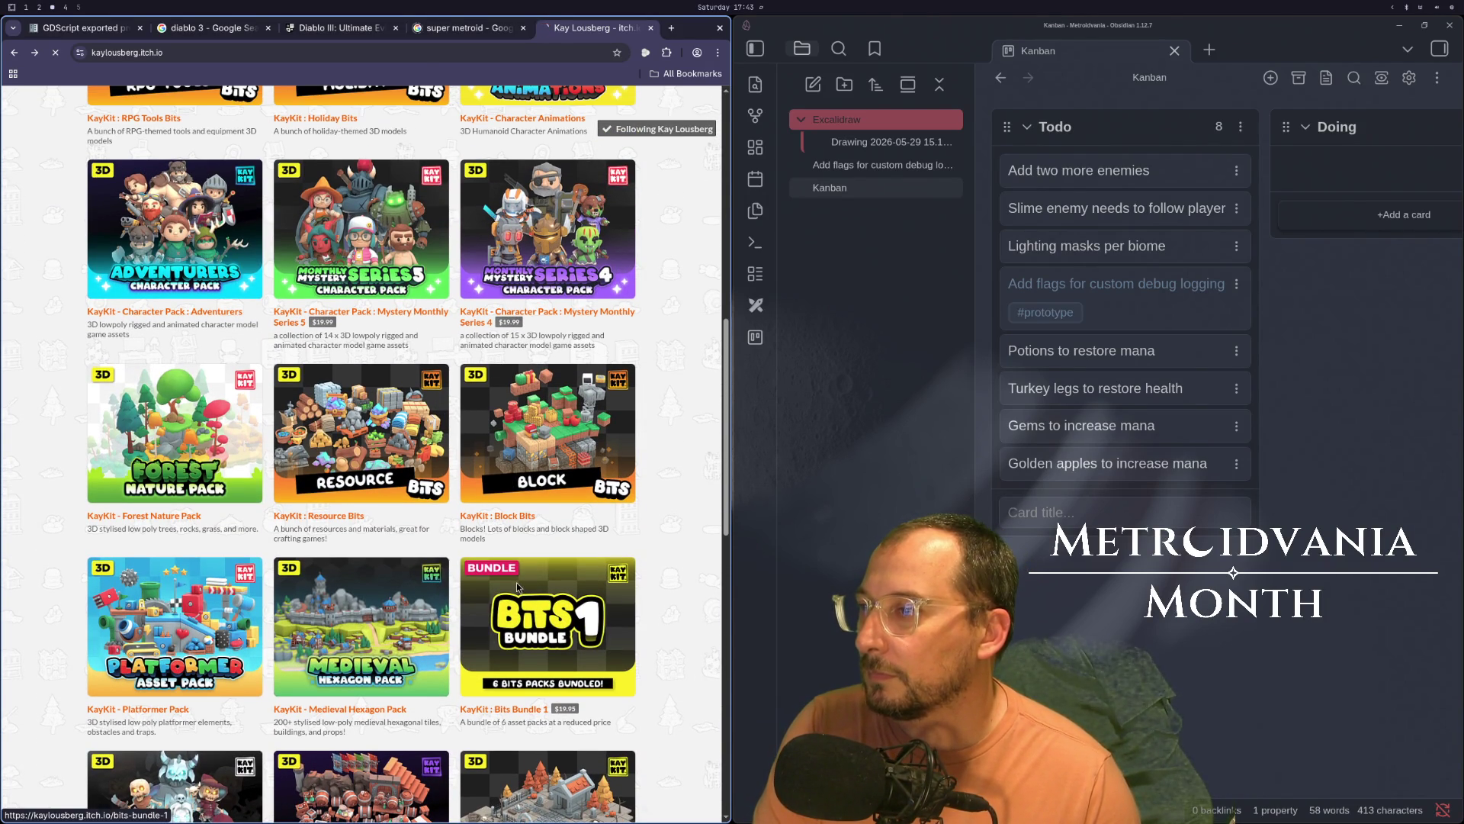
- Download KayKit_Bits_Bundle1_1.1.zip from the Bits Bundle 1 page into metroidvania-month/assets/kaykit
{"action": "left_click", "coordinate": [516, 585]}
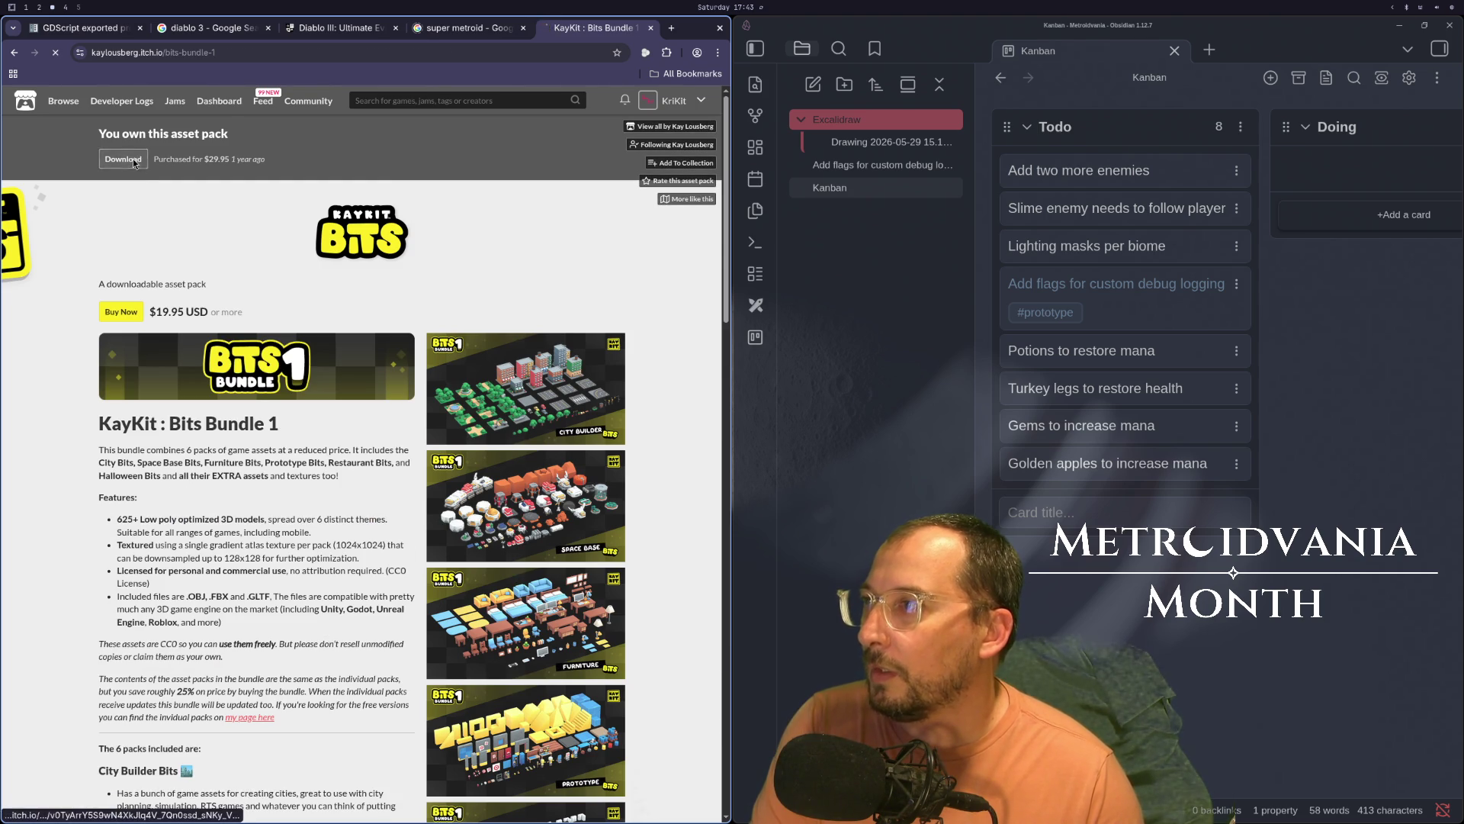
{"action": "left_click", "coordinate": [133, 158]}
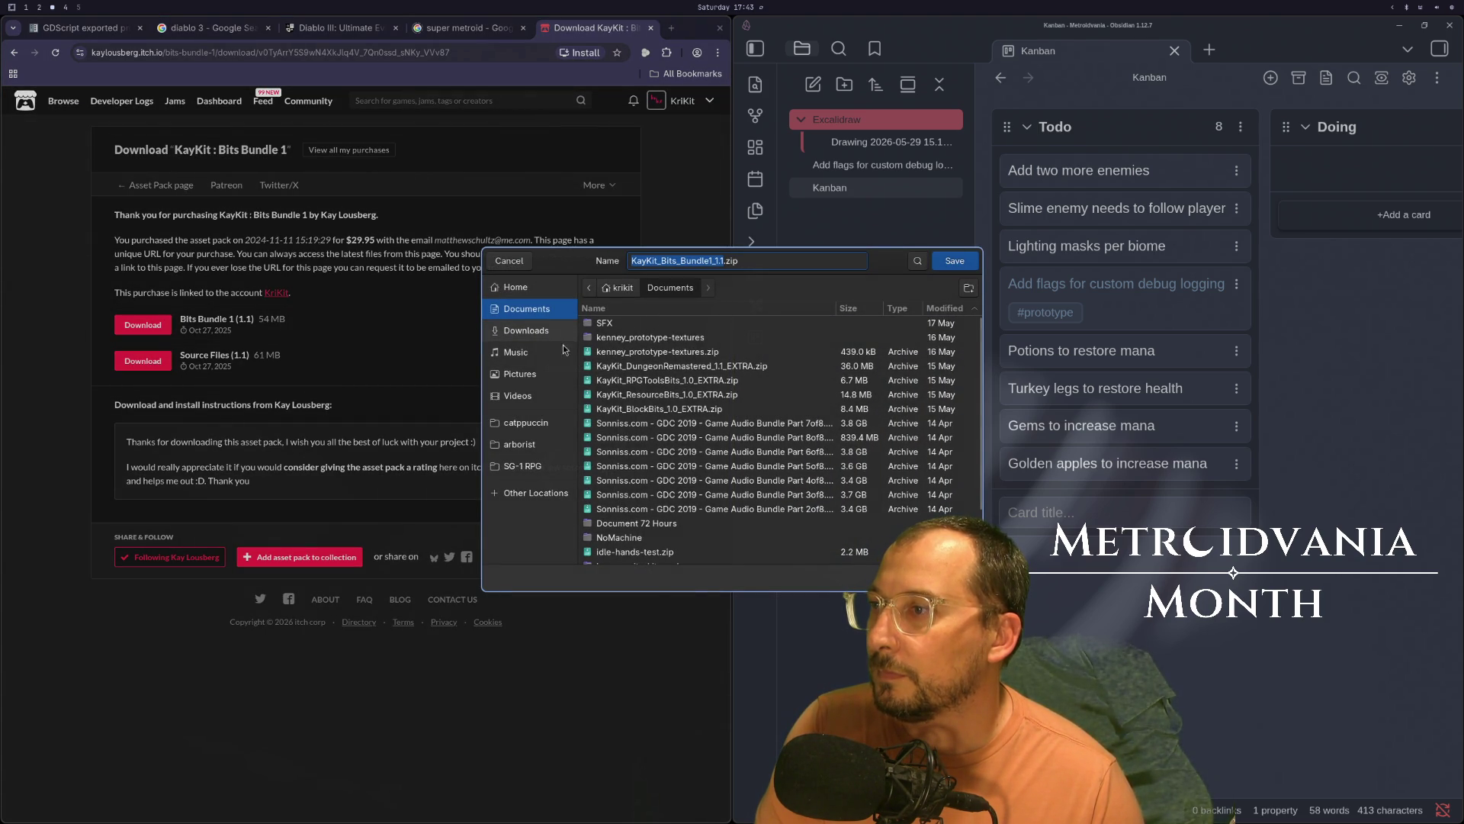
{"action": "left_click", "coordinate": [528, 293]}
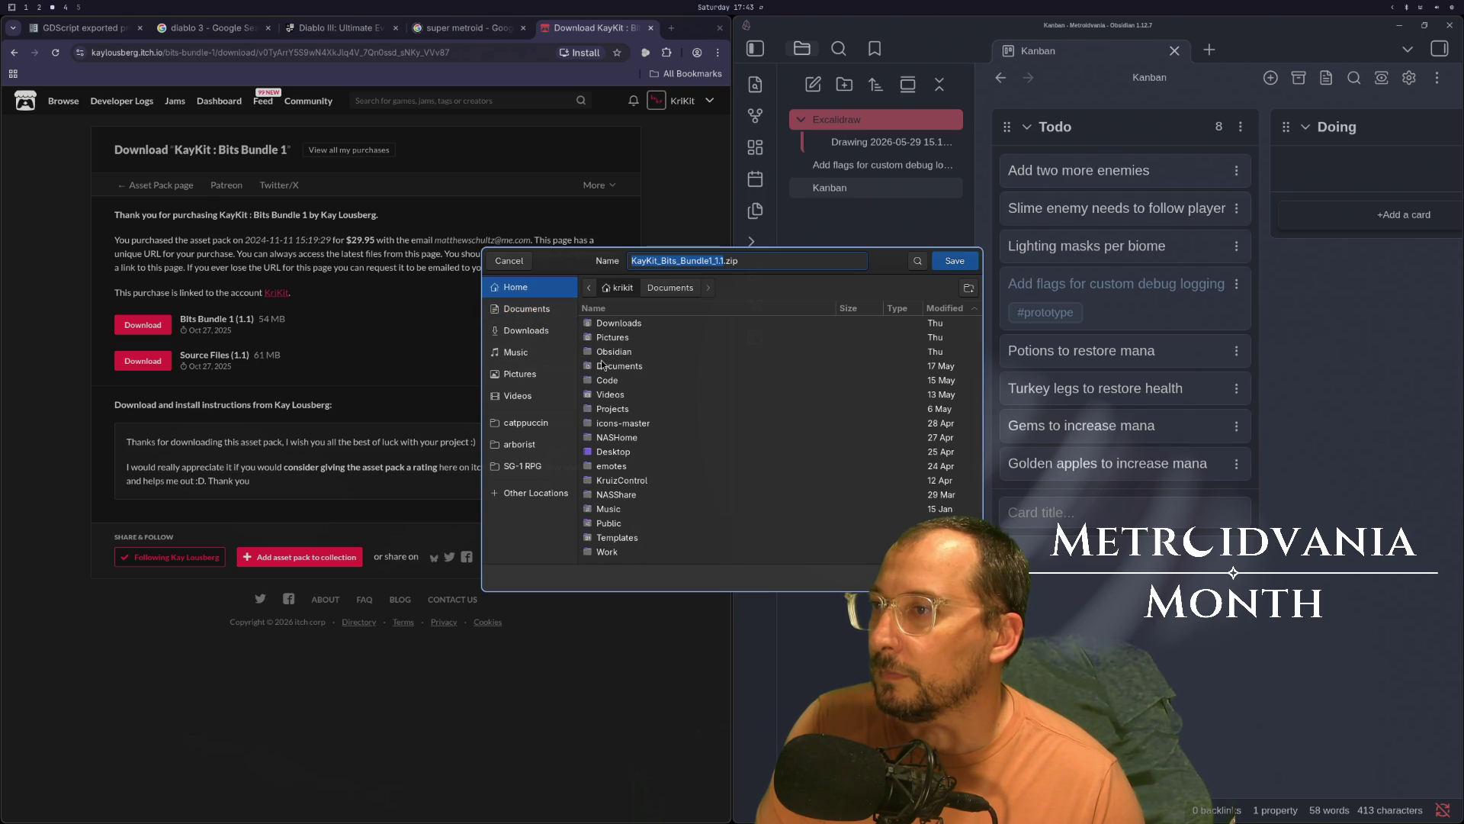
{"action": "double_click", "coordinate": [607, 381]}
{"action": "double_click", "coordinate": [613, 326]}
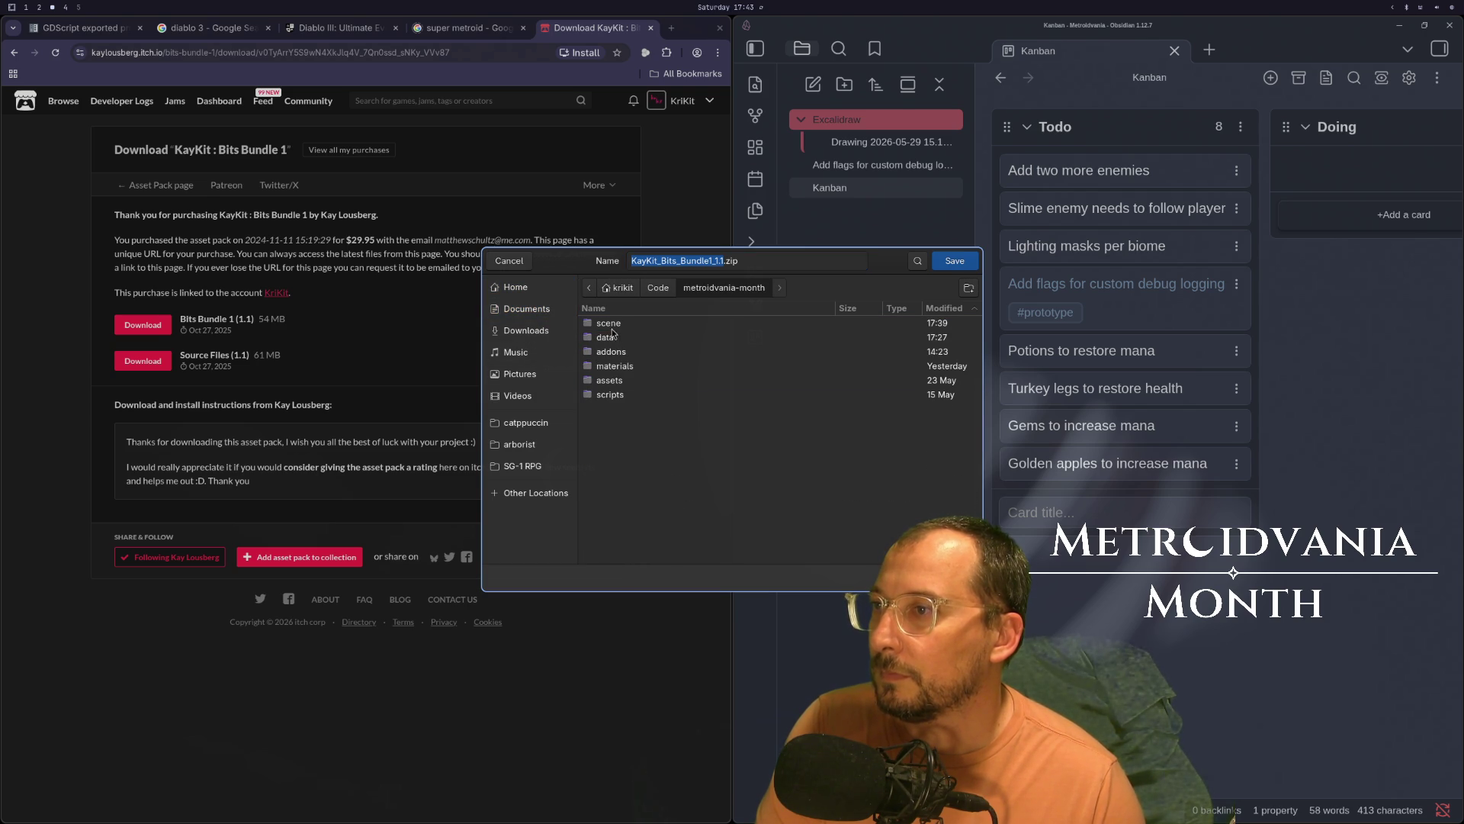
{"action": "double_click", "coordinate": [608, 379]}
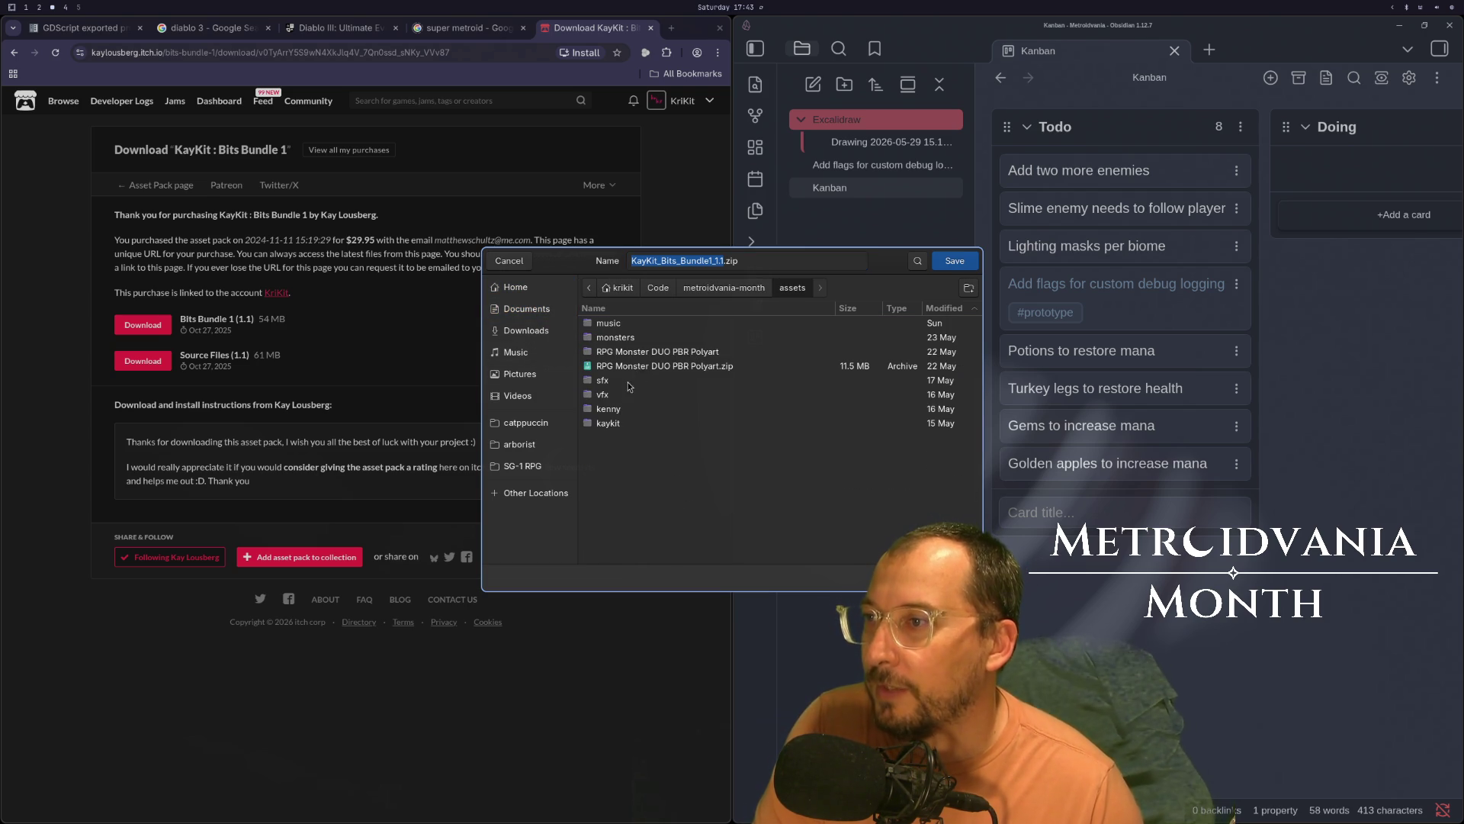
{"action": "left_click", "coordinate": [617, 425]}
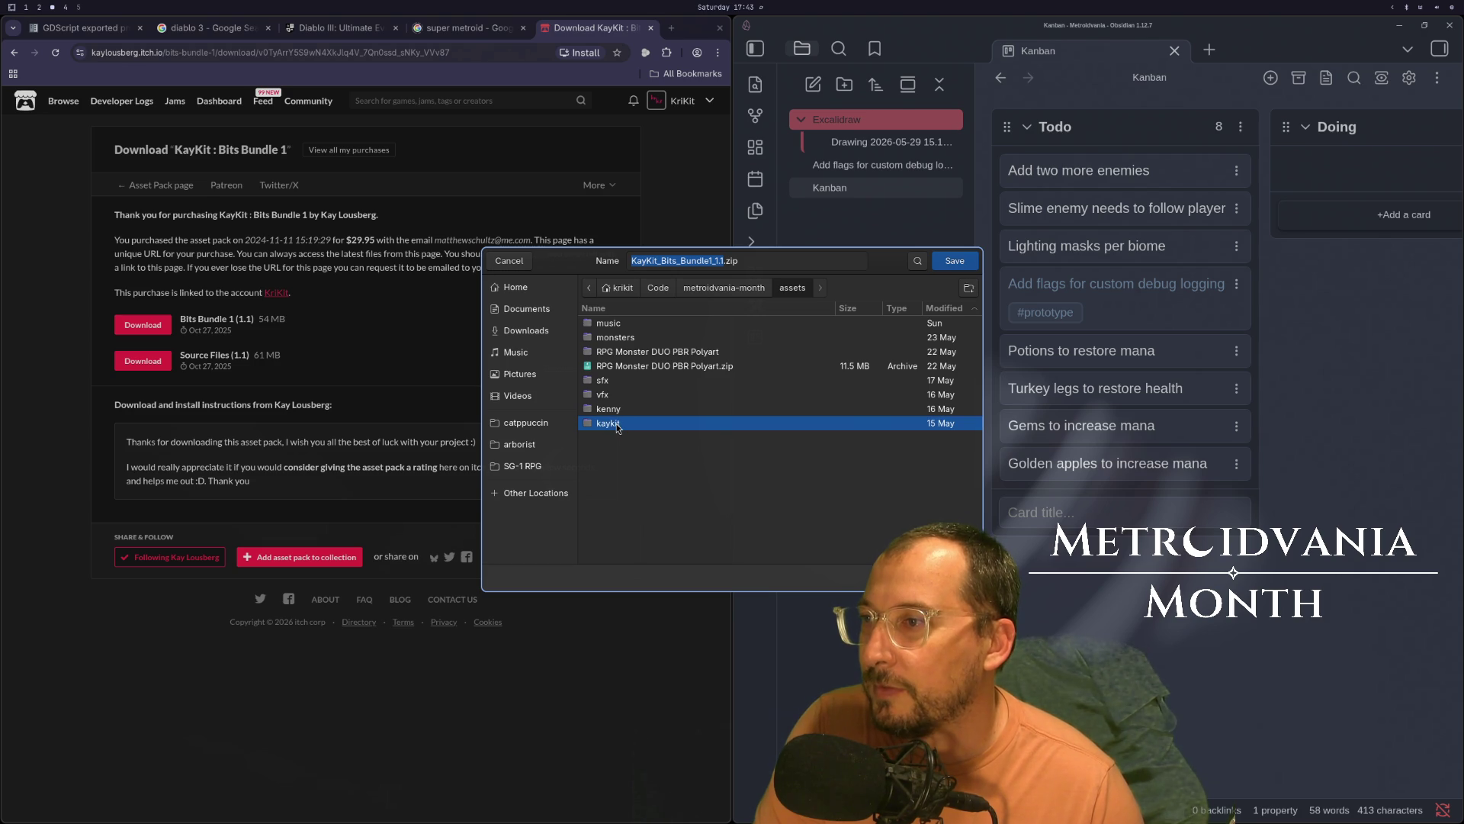
{"action": "double_click", "coordinate": [618, 425]}
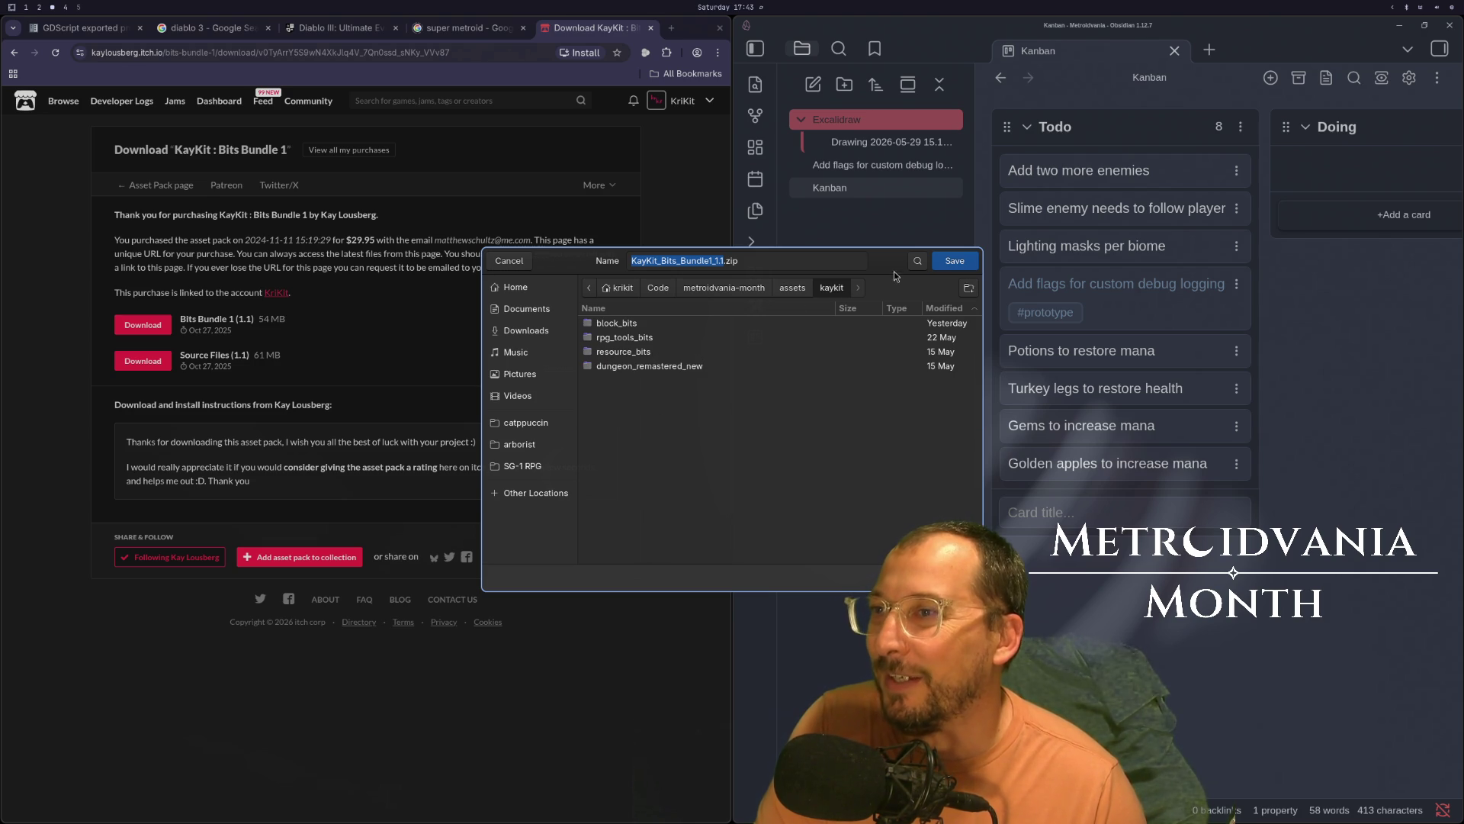
{"action": "key", "text": "Return"}
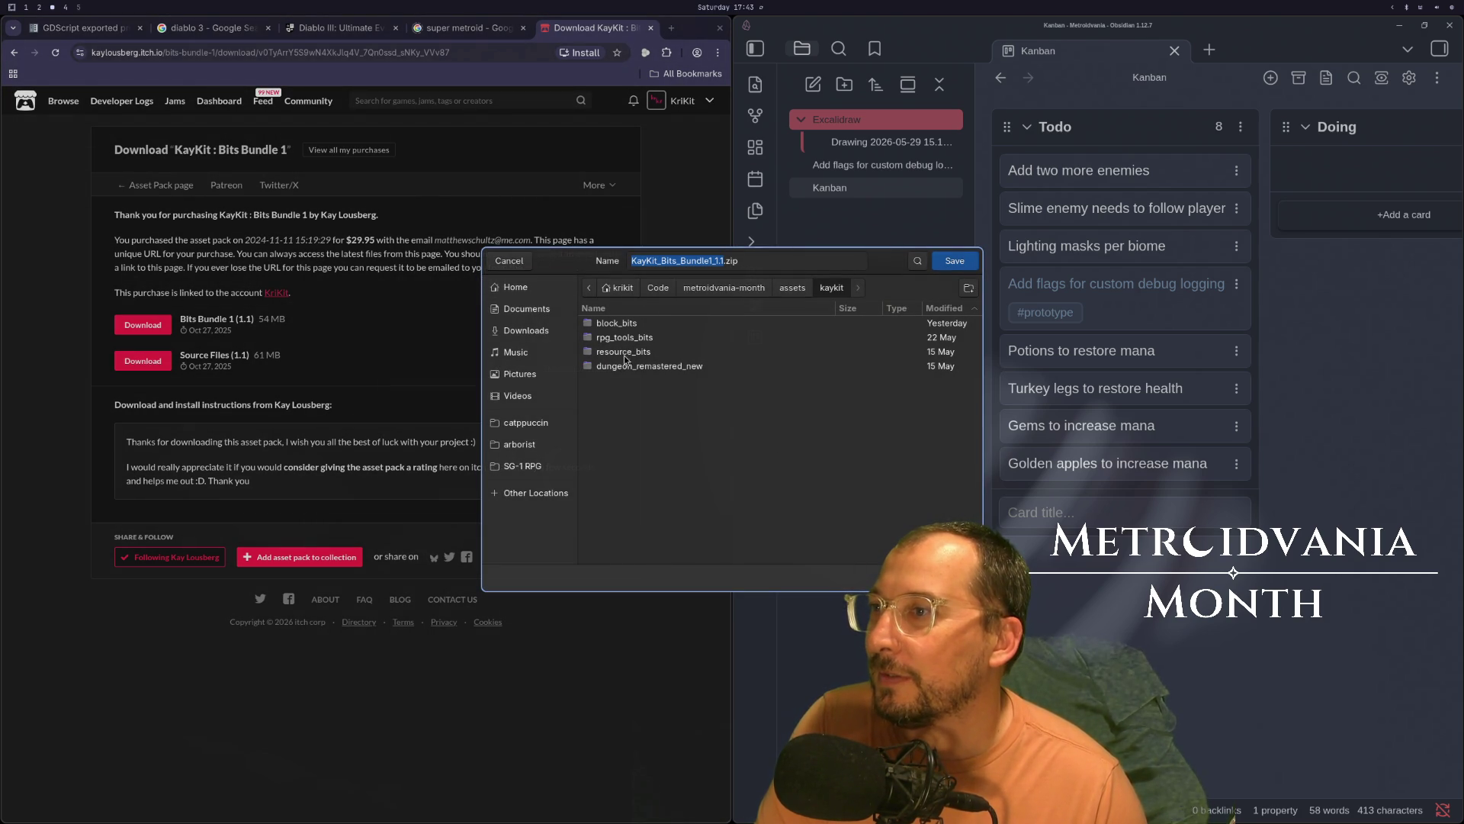
{"action": "left_click", "coordinate": [955, 262]}
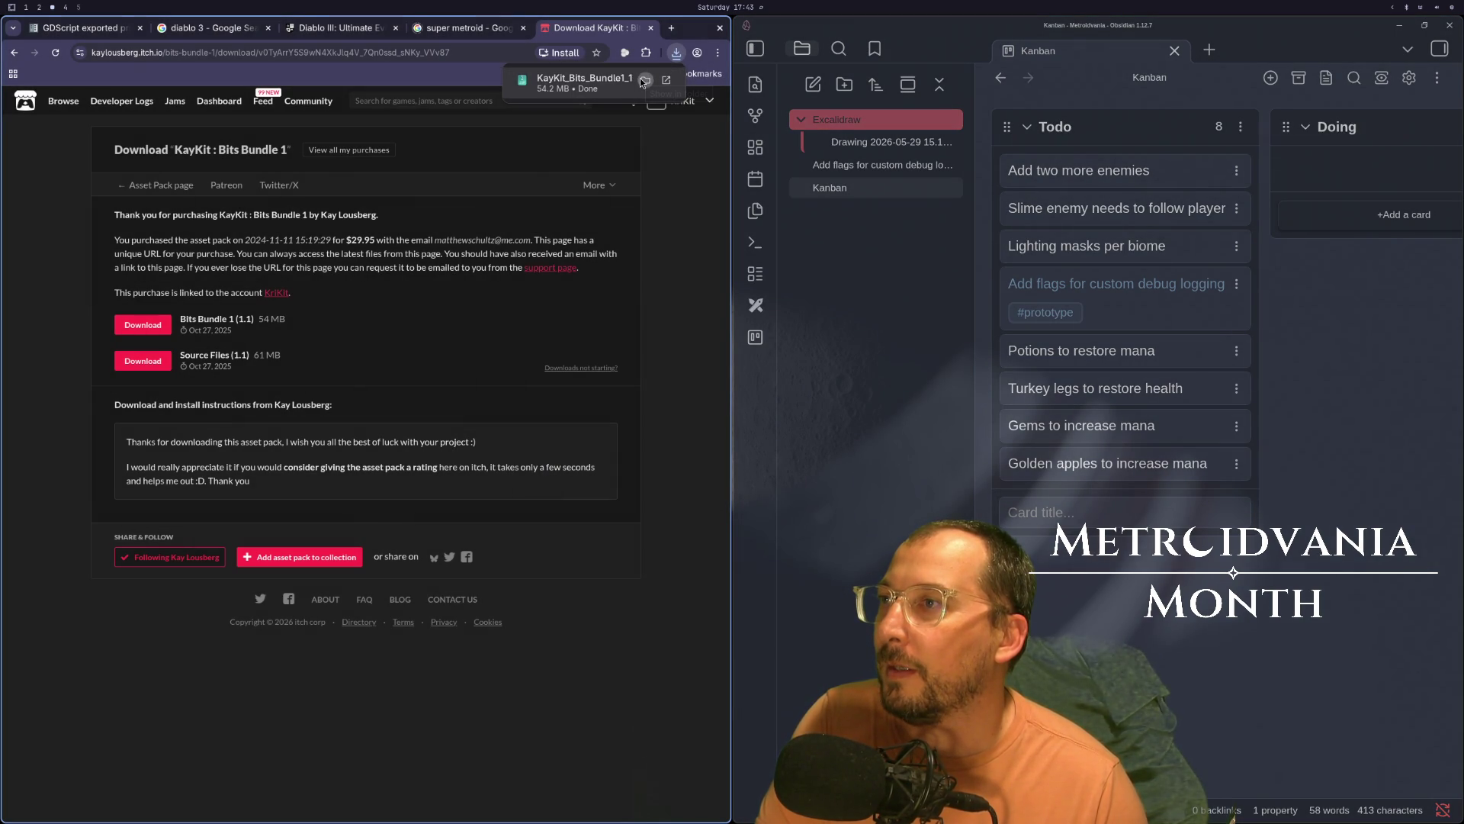
- Extract the Bits Bundle zip in place and trash the zip
{"action": "left_click", "coordinate": [645, 80]}
{"action": "right_click", "coordinate": [254, 546]}
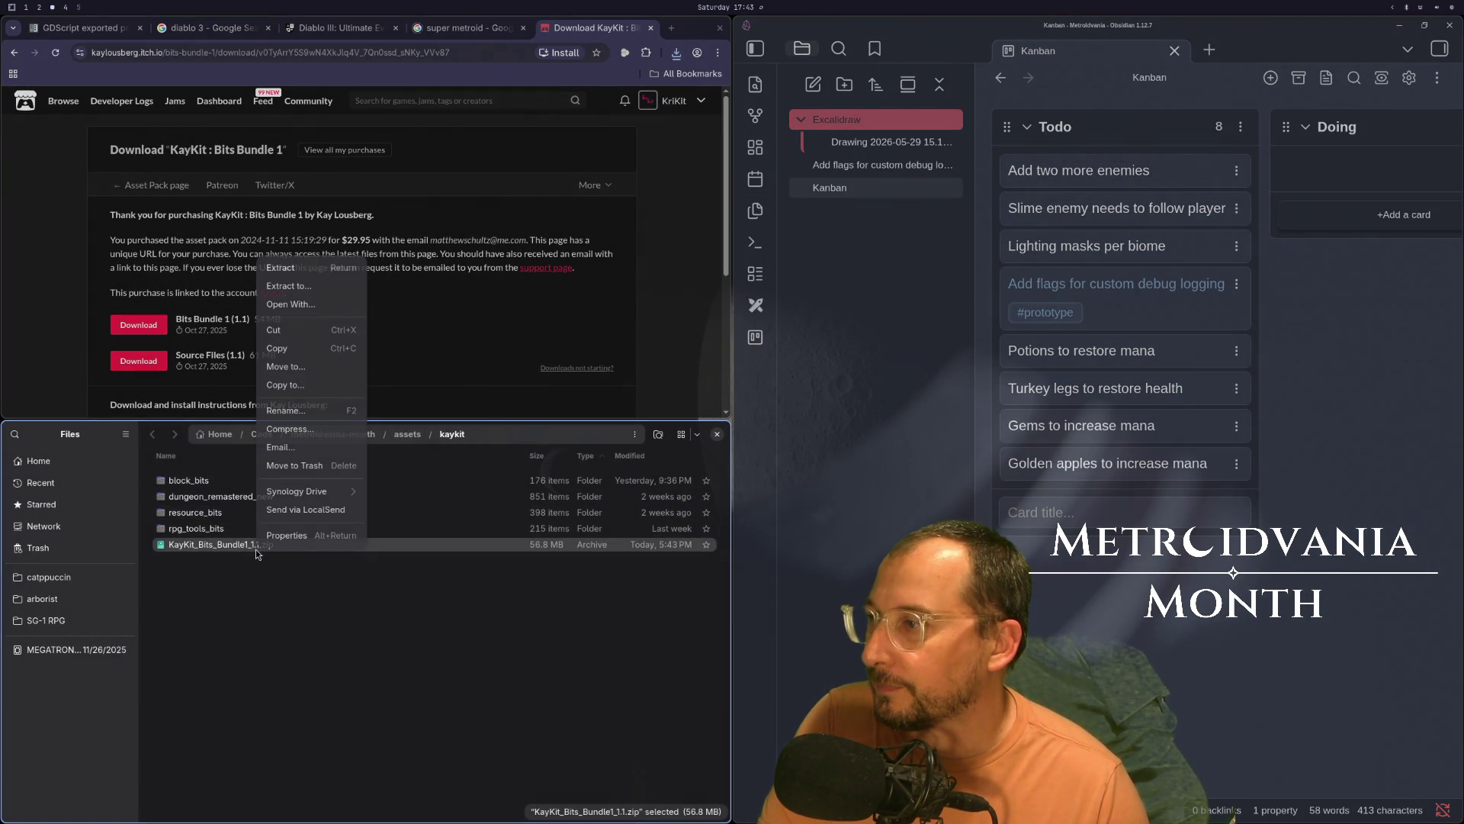
{"action": "left_click", "coordinate": [320, 273]}
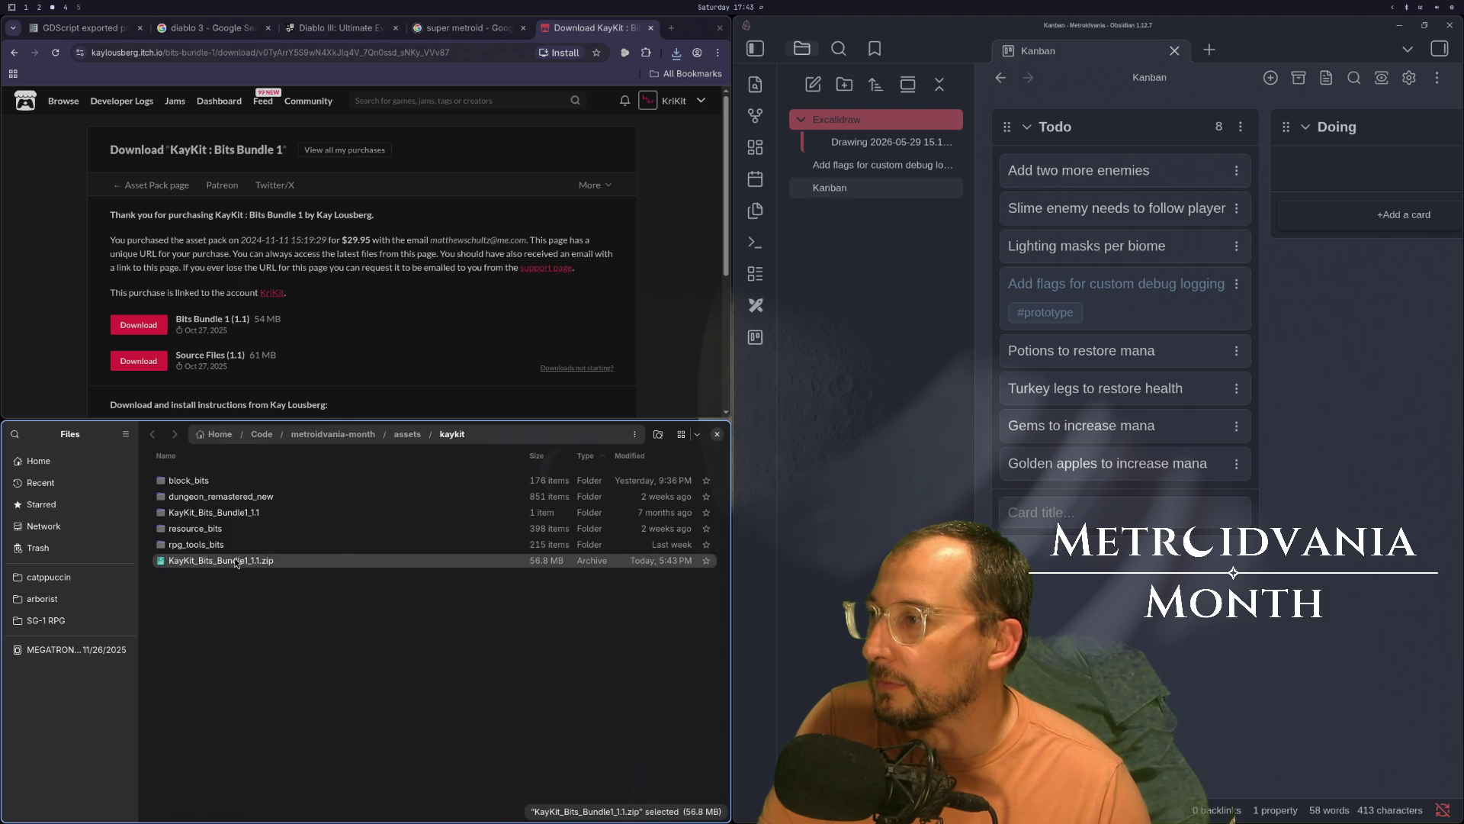
{"action": "right_click", "coordinate": [236, 563]}
{"action": "left_click", "coordinate": [281, 477]}
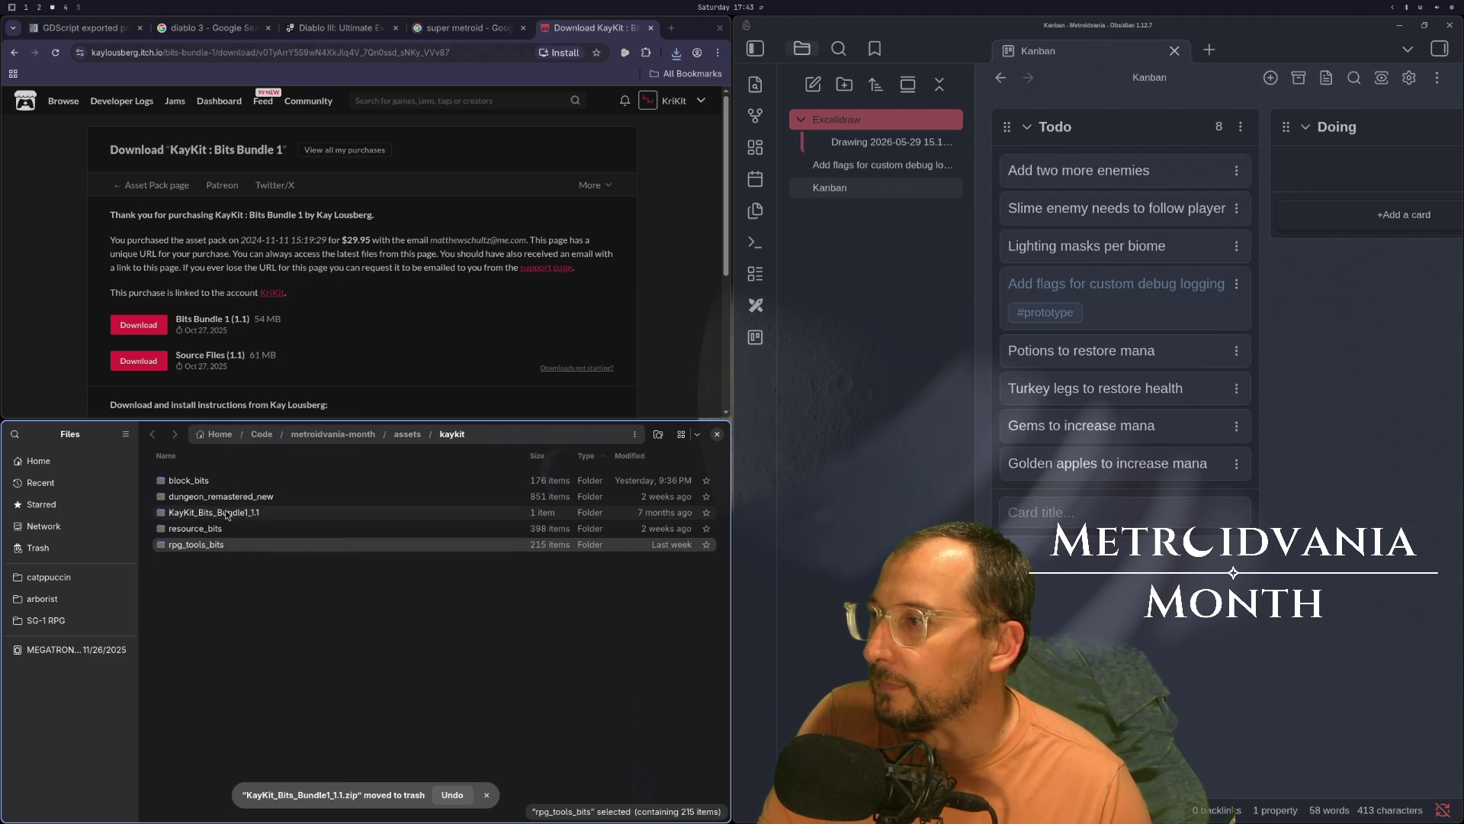
- Move the Restaurant Bits folder into kaykit and trash the extracted bundle folder
{"action": "double_click", "coordinate": [217, 512]}
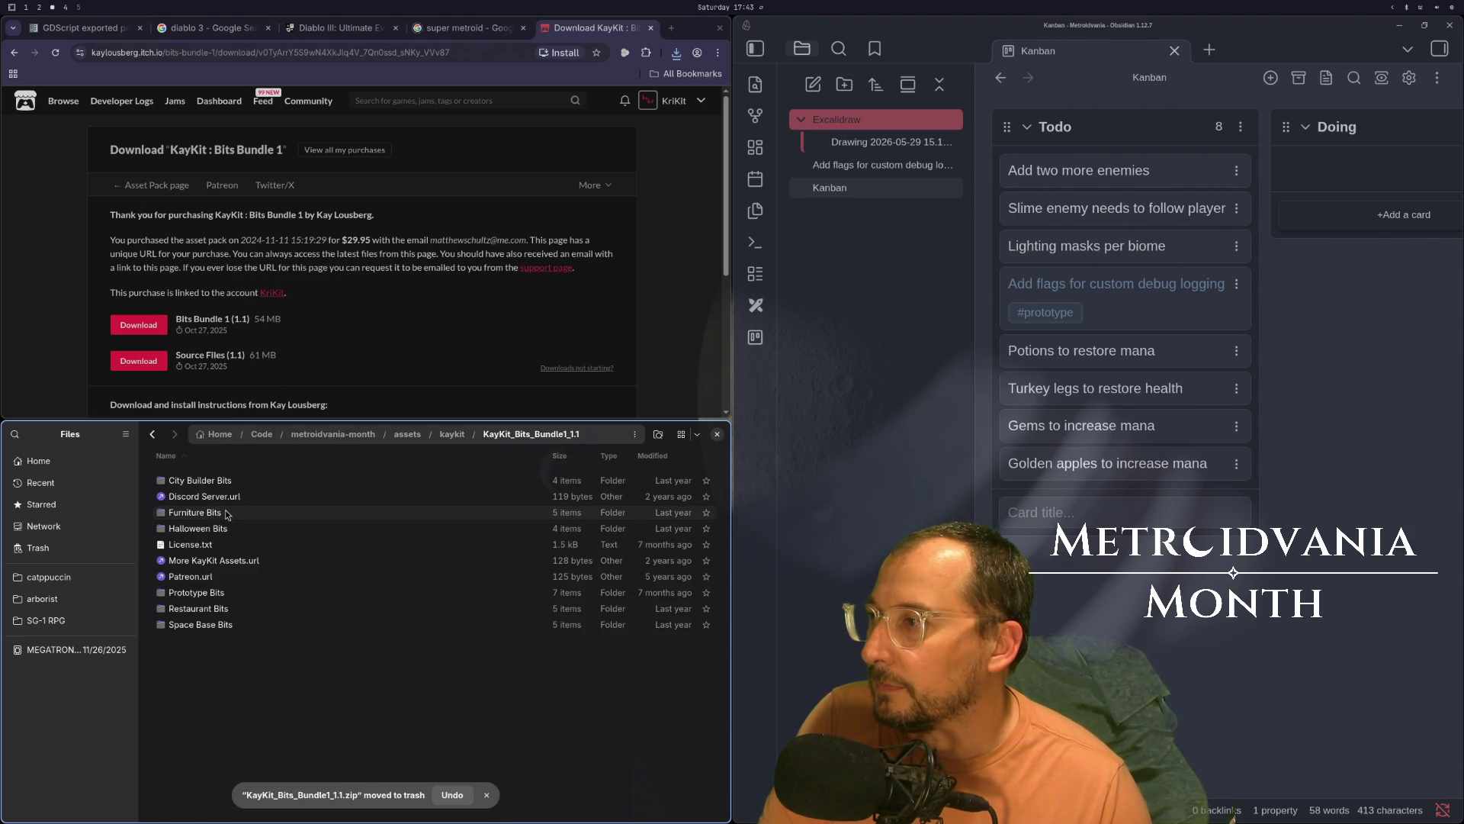
{"action": "left_click", "coordinate": [198, 611]}
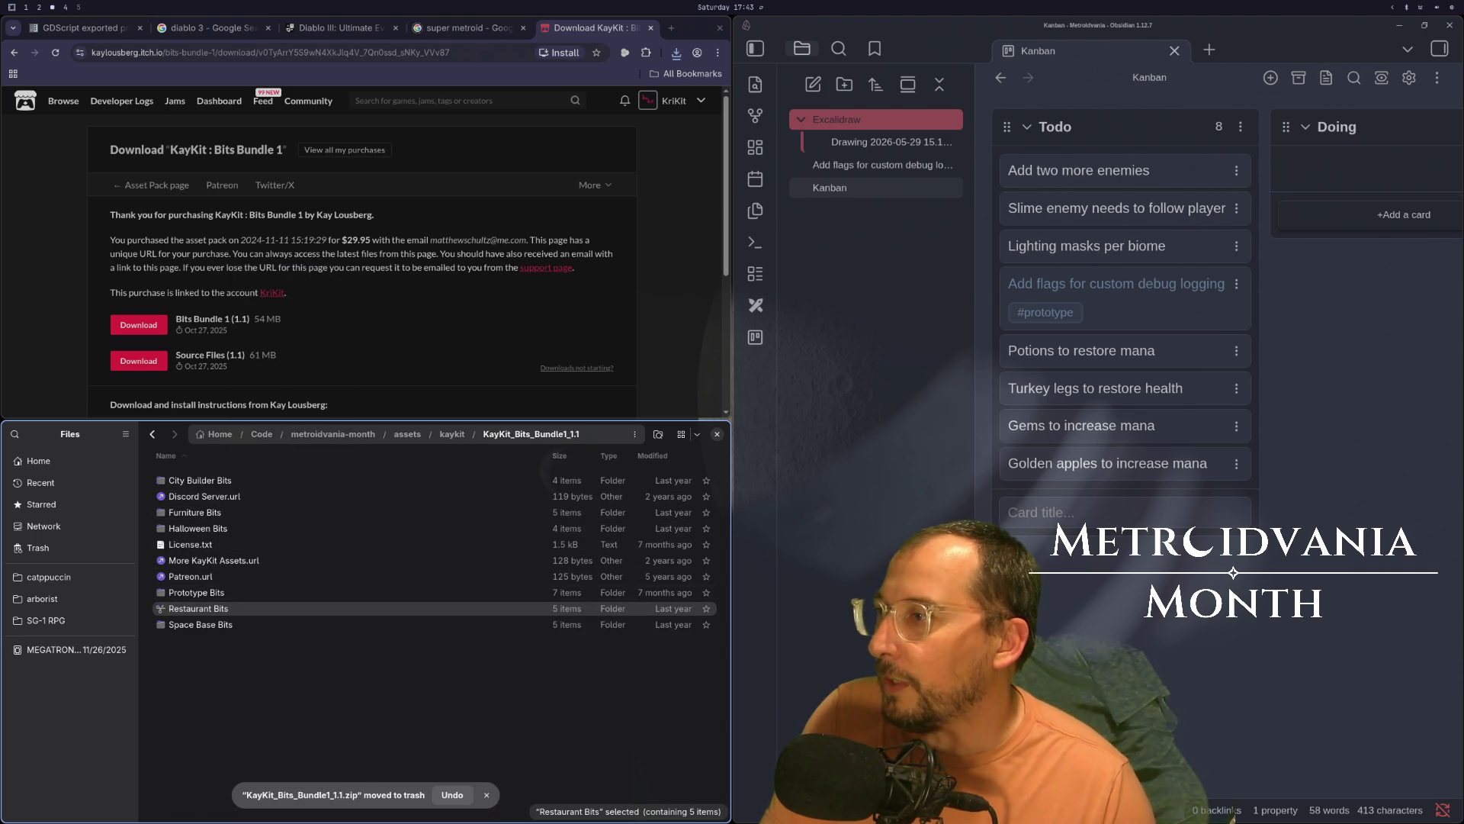
{"action": "left_click", "coordinate": [151, 434]}
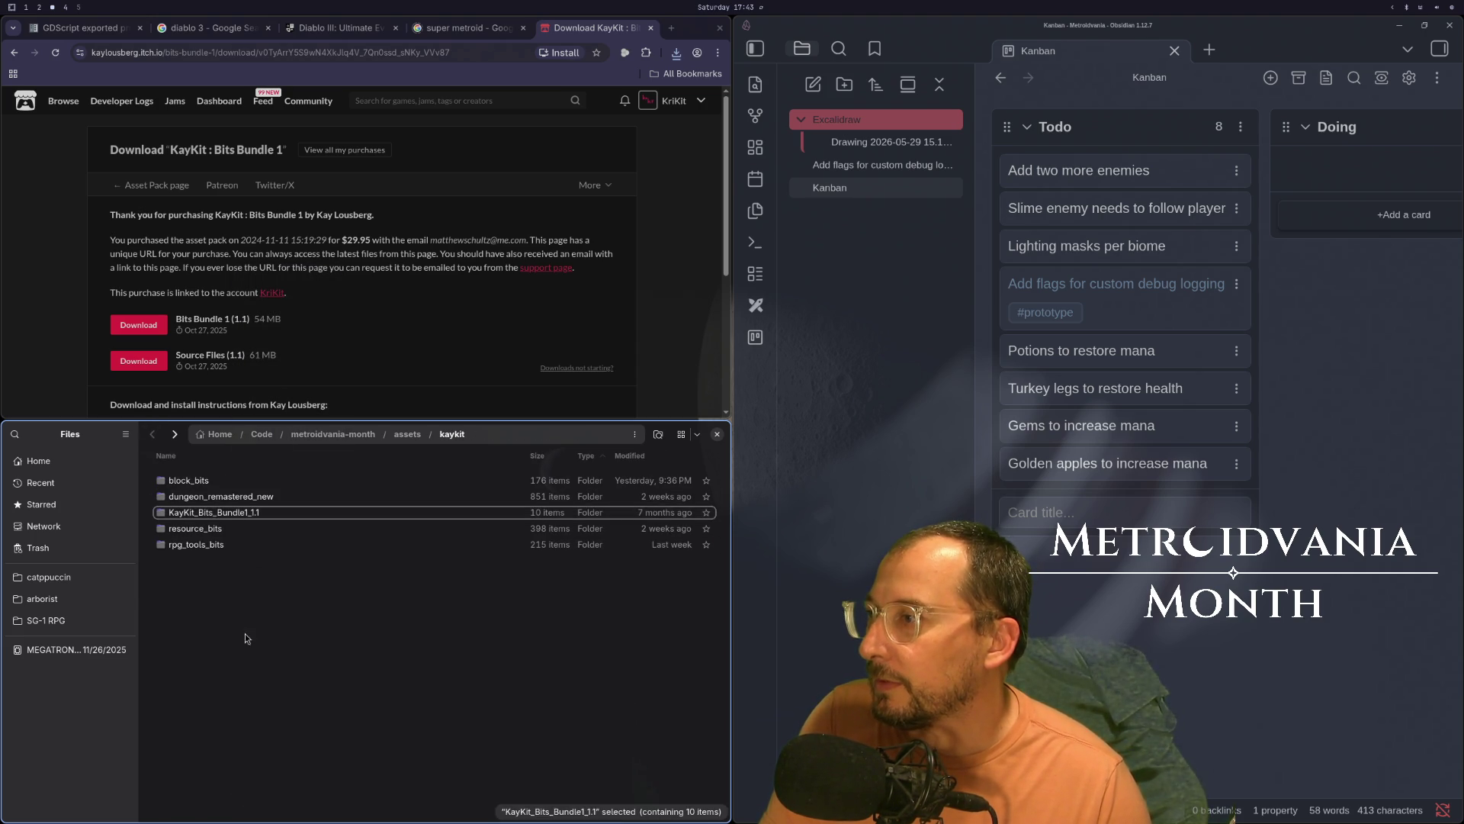
{"action": "right_click", "coordinate": [209, 511]}
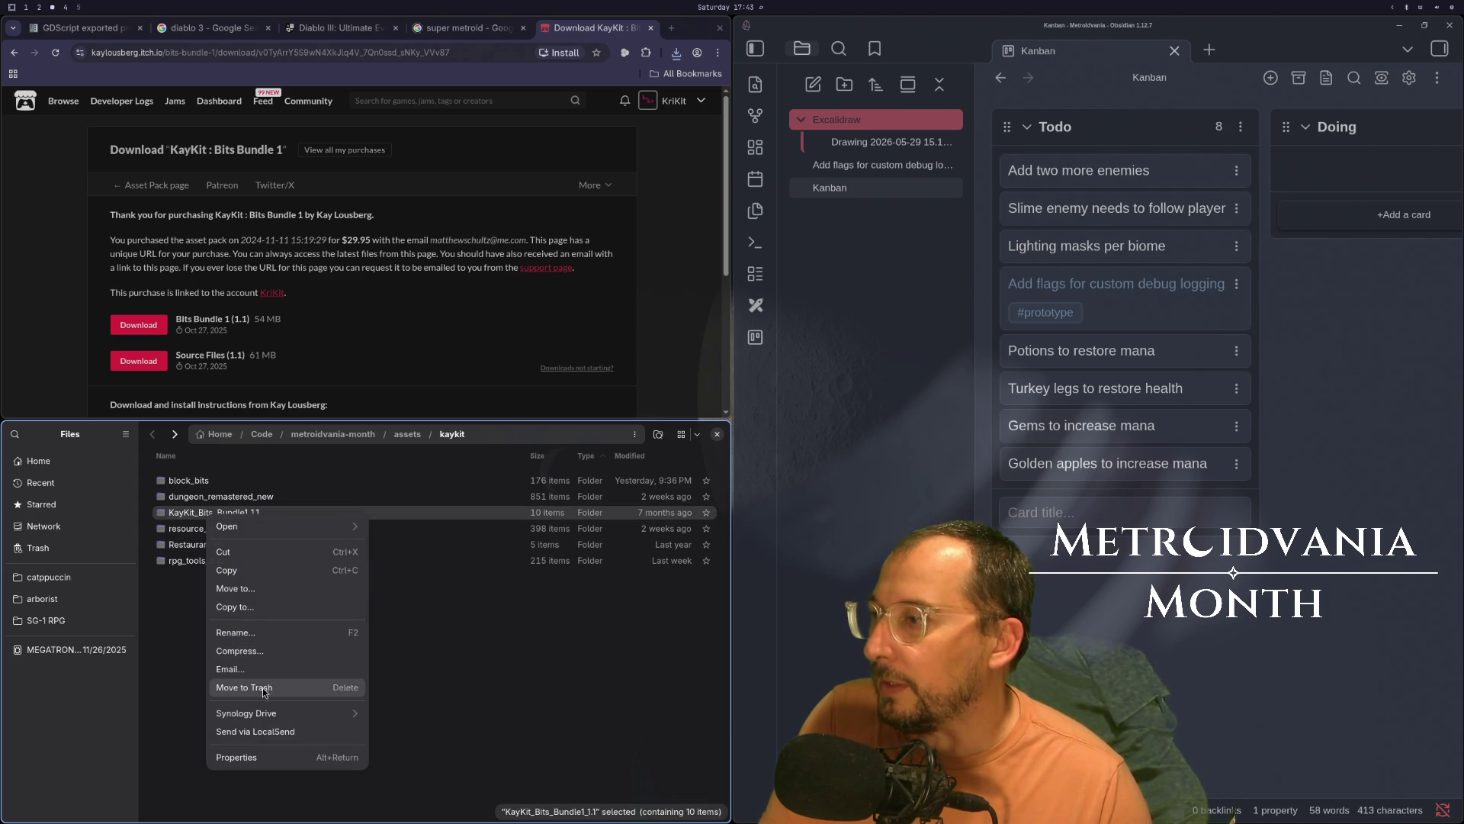
{"action": "left_click", "coordinate": [264, 687]}
- Move the gltf folder from Restaurant Bits/Assets up into kaykit
{"action": "right_click", "coordinate": [183, 526]}
{"action": "key", "text": "Escape"}
{"action": "double_click", "coordinate": [183, 526]}
{"action": "double_click", "coordinate": [190, 481]}
{"action": "left_click", "coordinate": [177, 513]}
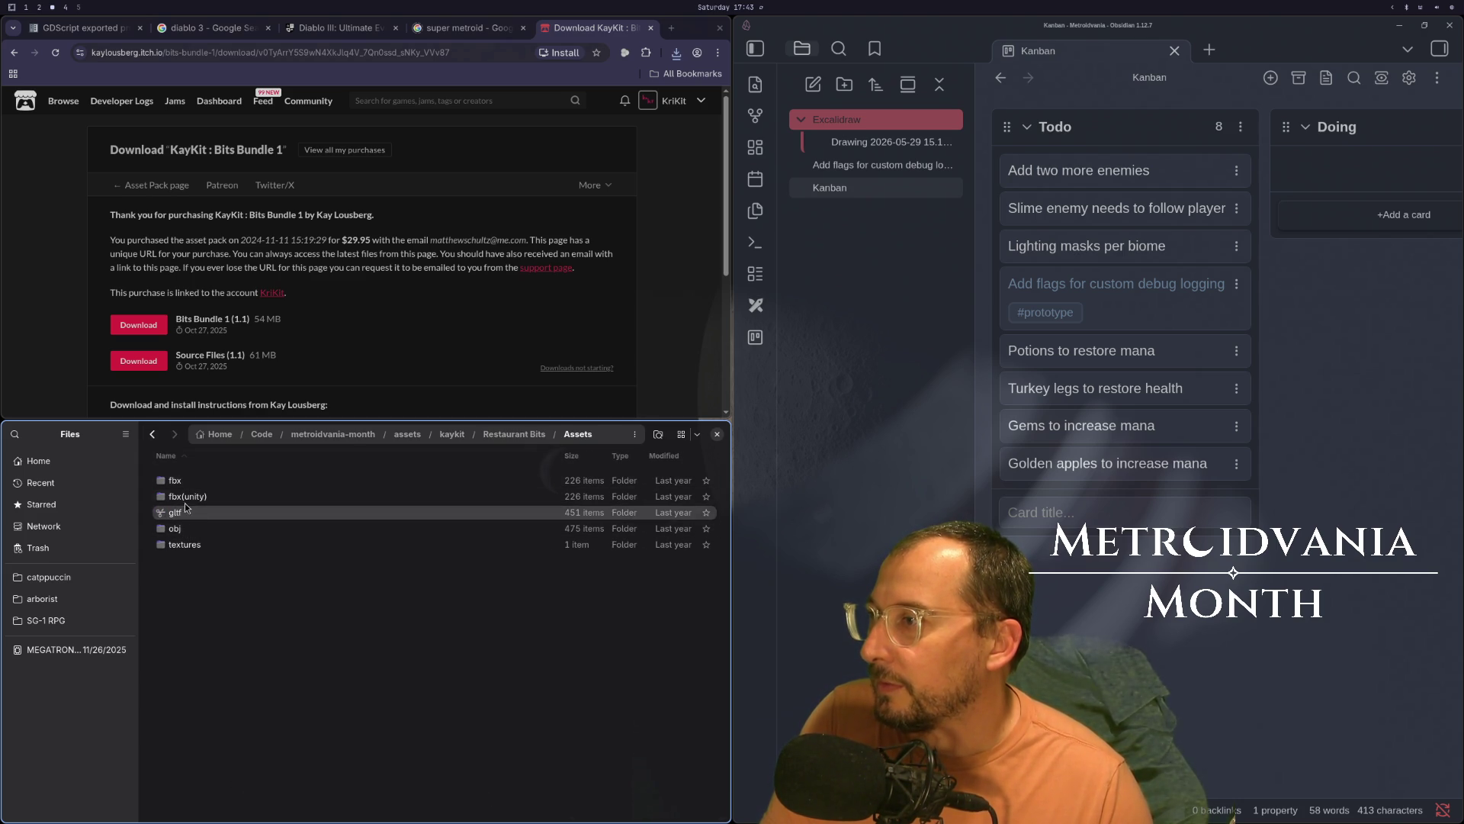
{"action": "left_click", "coordinate": [152, 435]}
{"action": "left_click", "coordinate": [152, 435]}
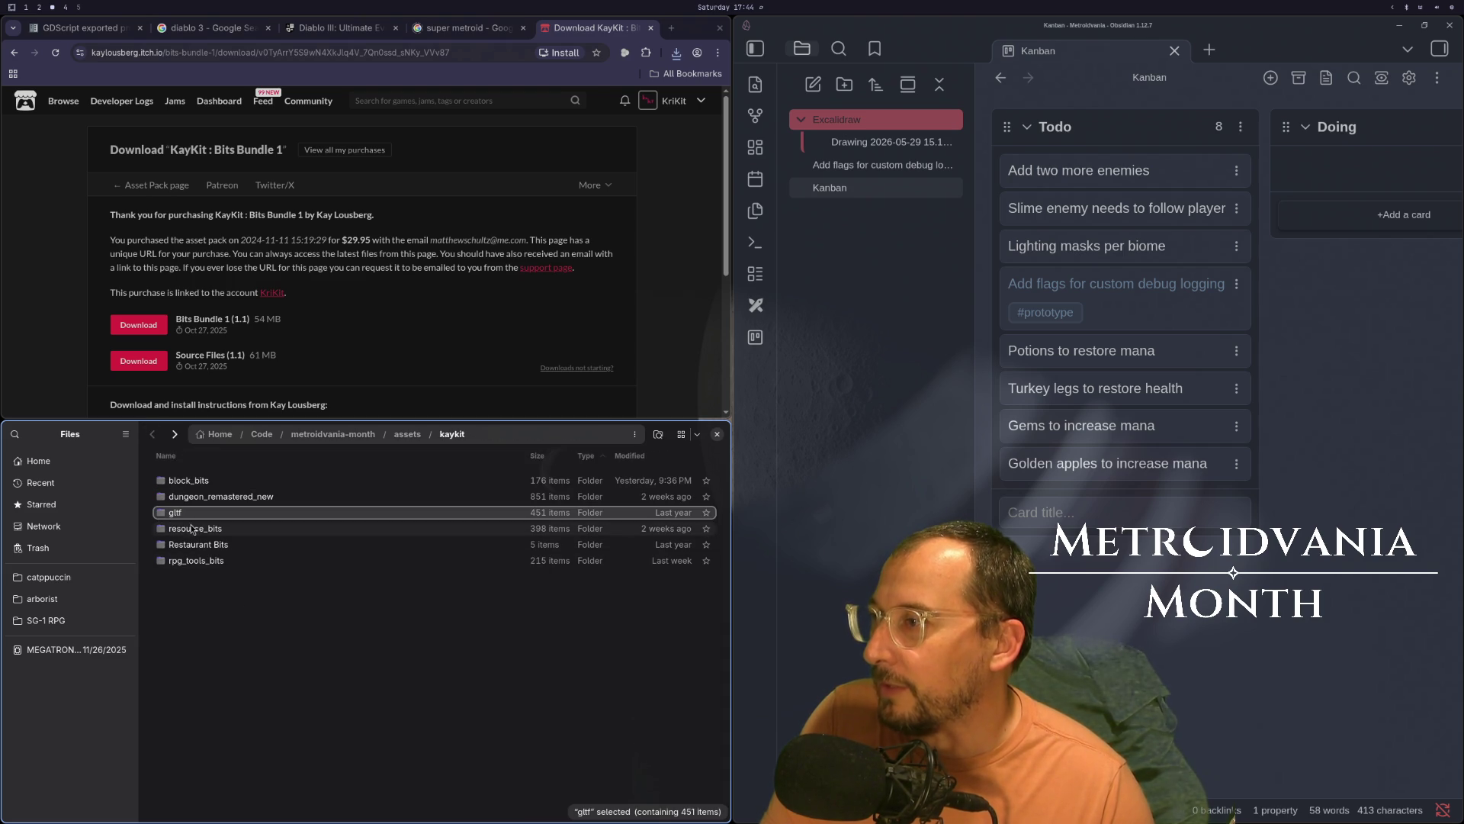
{"action": "double_click", "coordinate": [192, 516]}
{"action": "key", "text": "alt+Left"}
- Rename the gltf folder to restaurant_bits
{"action": "right_click", "coordinate": [222, 511]}
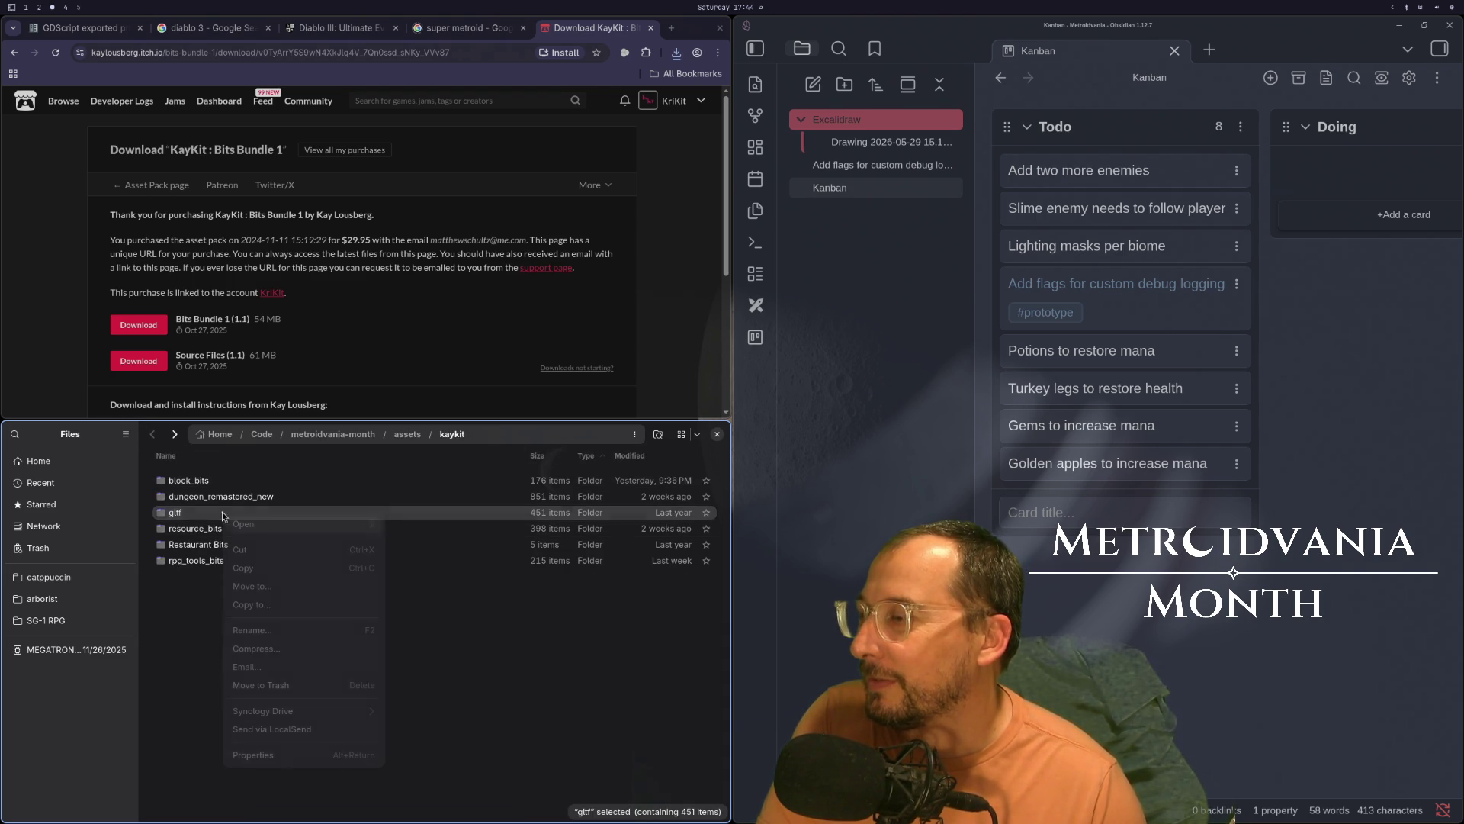
{"action": "left_click", "coordinate": [290, 630]}
{"action": "type", "text": "res"}
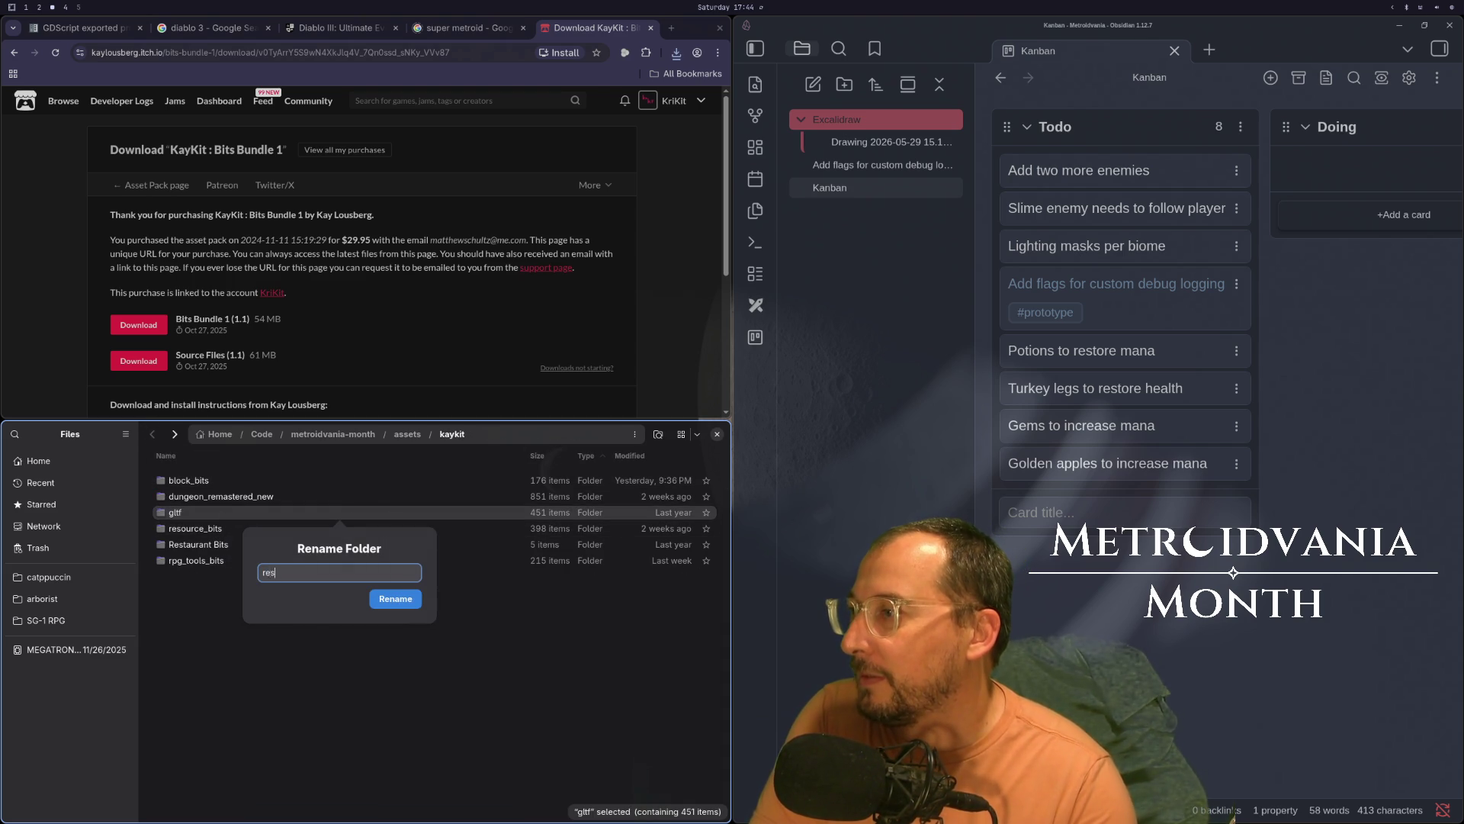
{"action": "type", "text": "aura"}
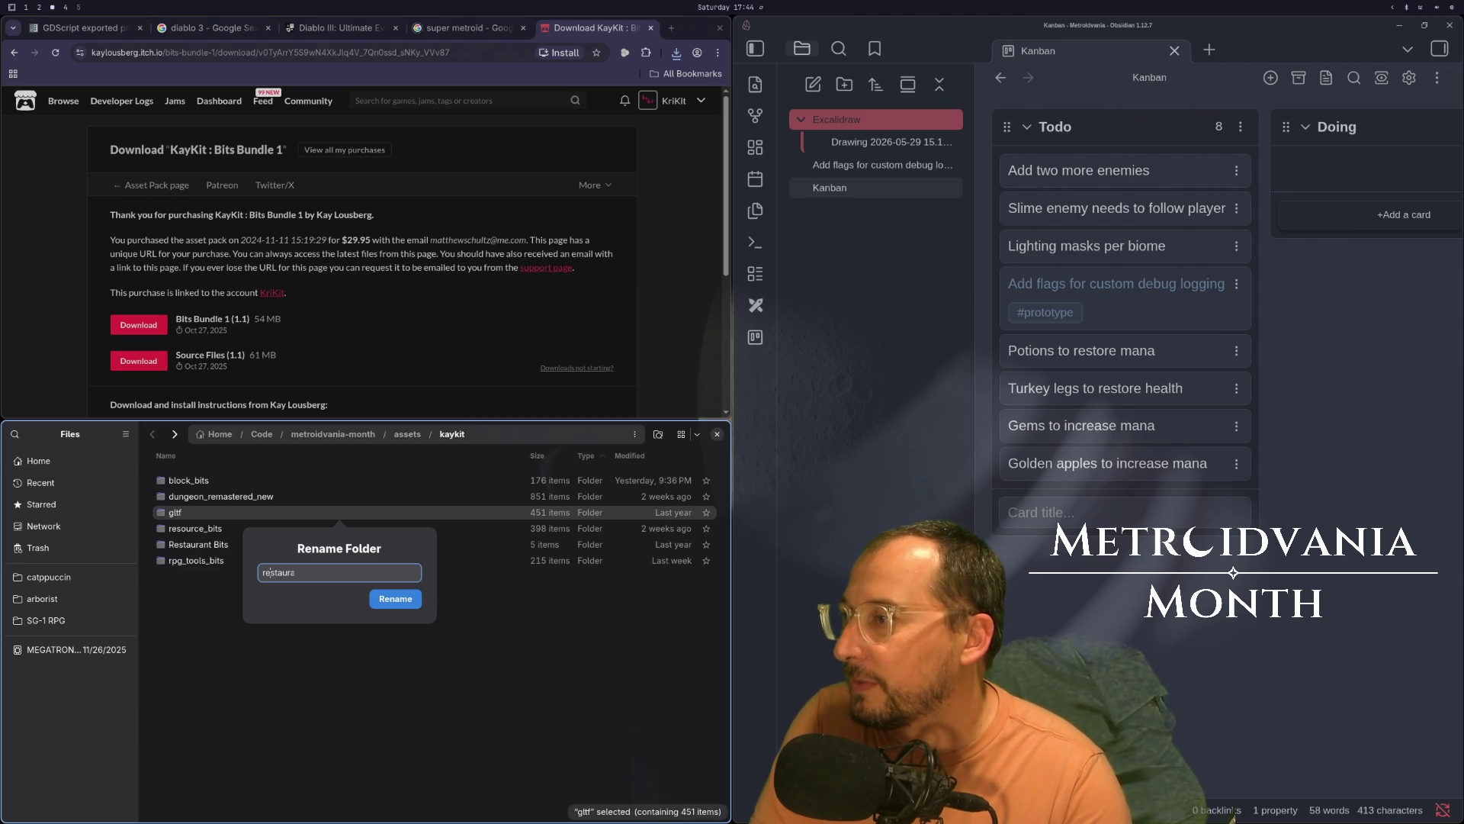
{"action": "key", "text": "BackSpace"}
{"action": "key", "text": "BackSpace"}
{"action": "key", "text": "BackSpace"}
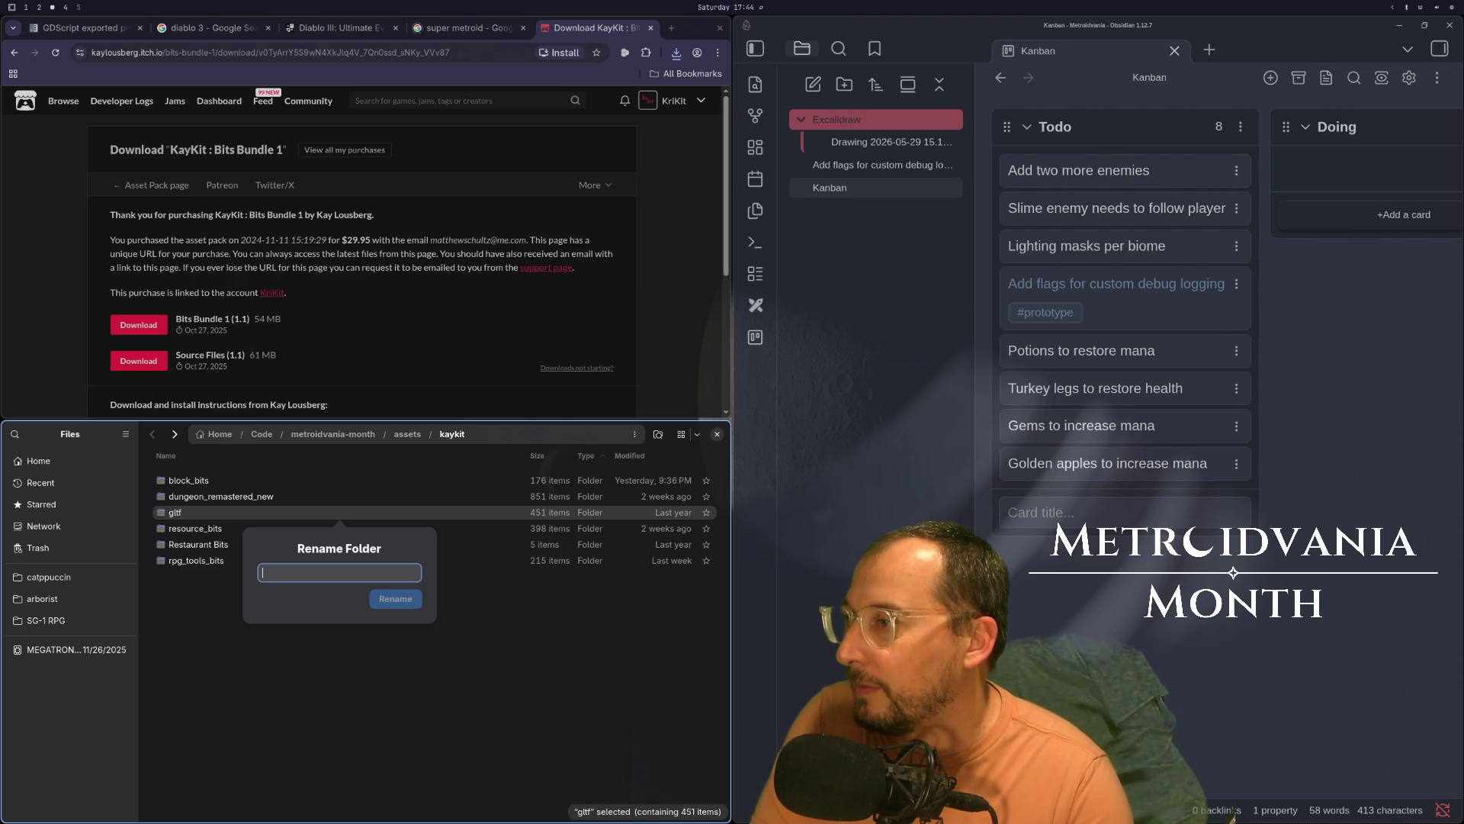
{"action": "type", "text": "restaurant"}
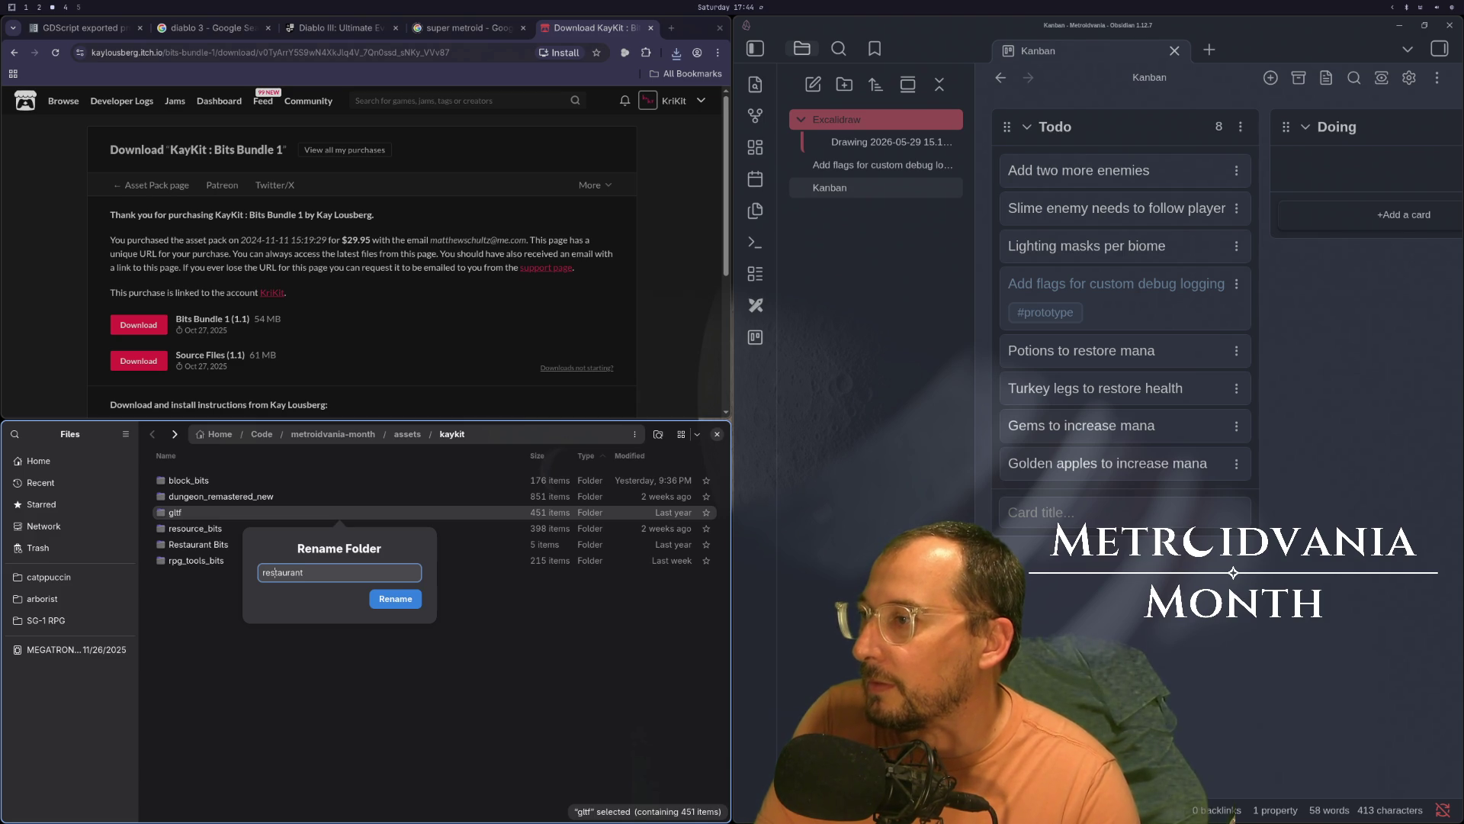
{"action": "type", "text": "s"}
{"action": "key", "text": "Return"}
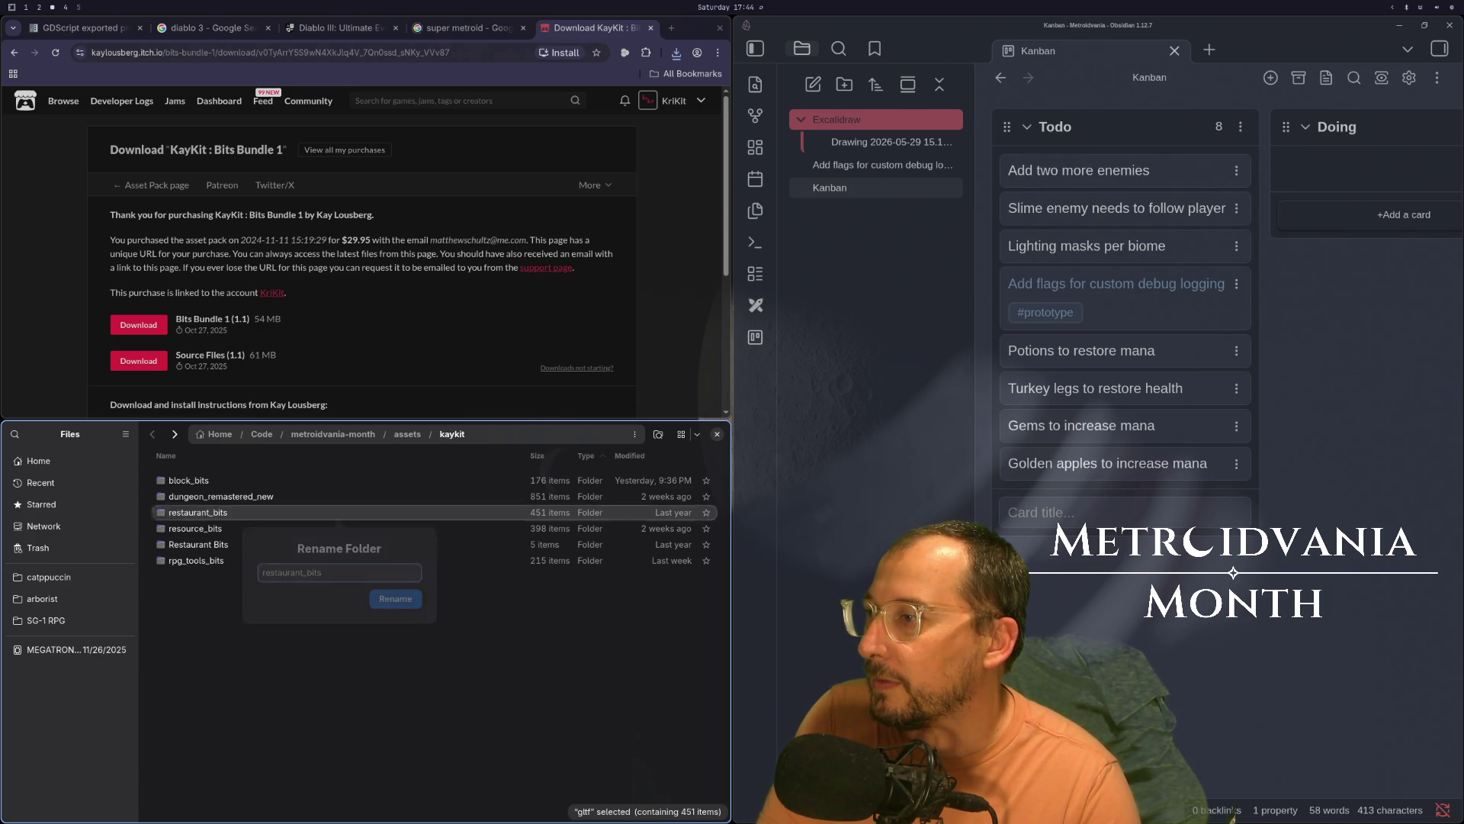
- Trash the old Restaurant Bits folder, check restaurant_bits, and close Files
{"action": "right_click", "coordinate": [221, 545]}
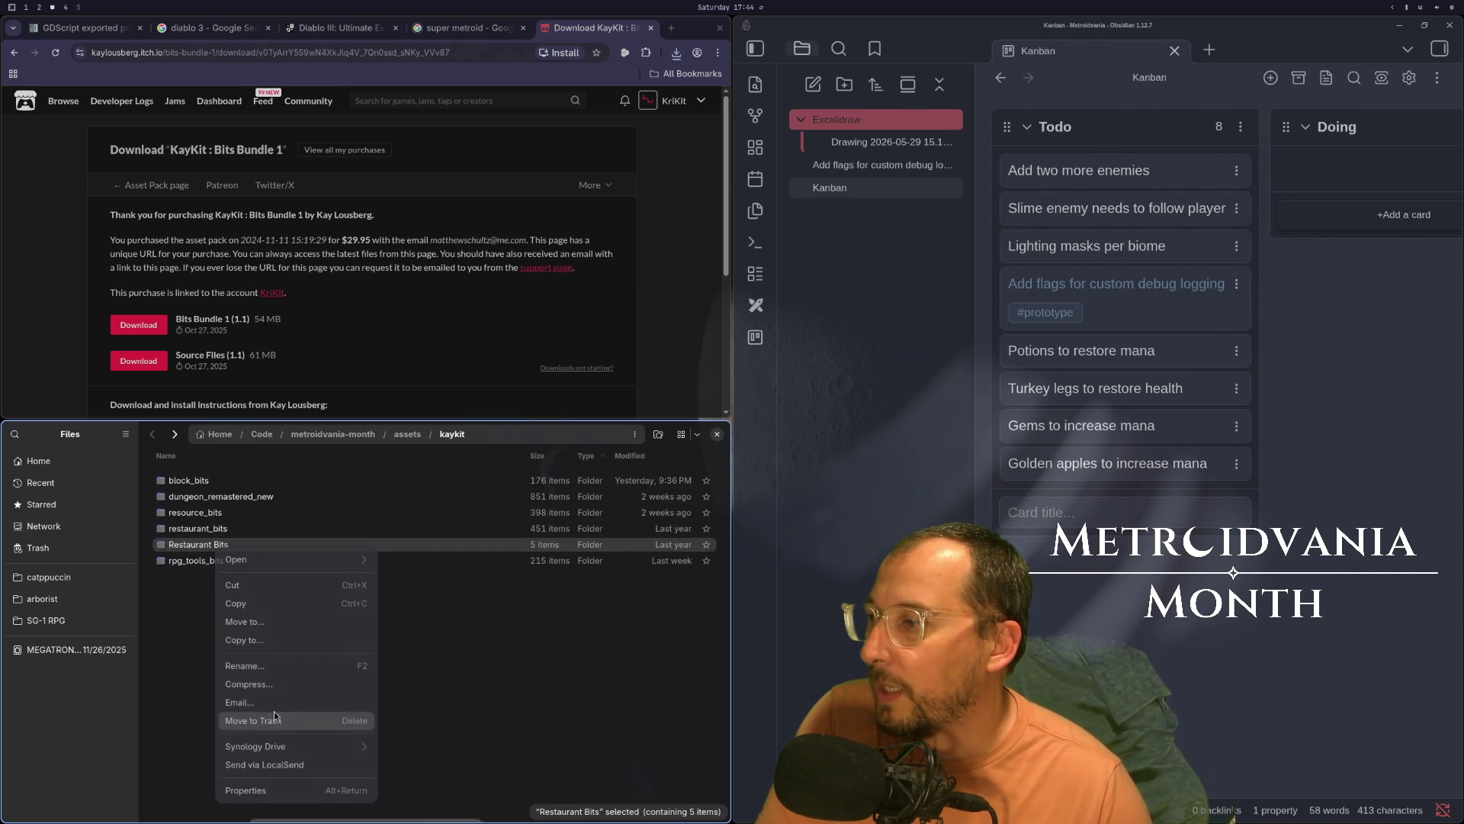
{"action": "left_click", "coordinate": [274, 719]}
{"action": "double_click", "coordinate": [206, 528]}
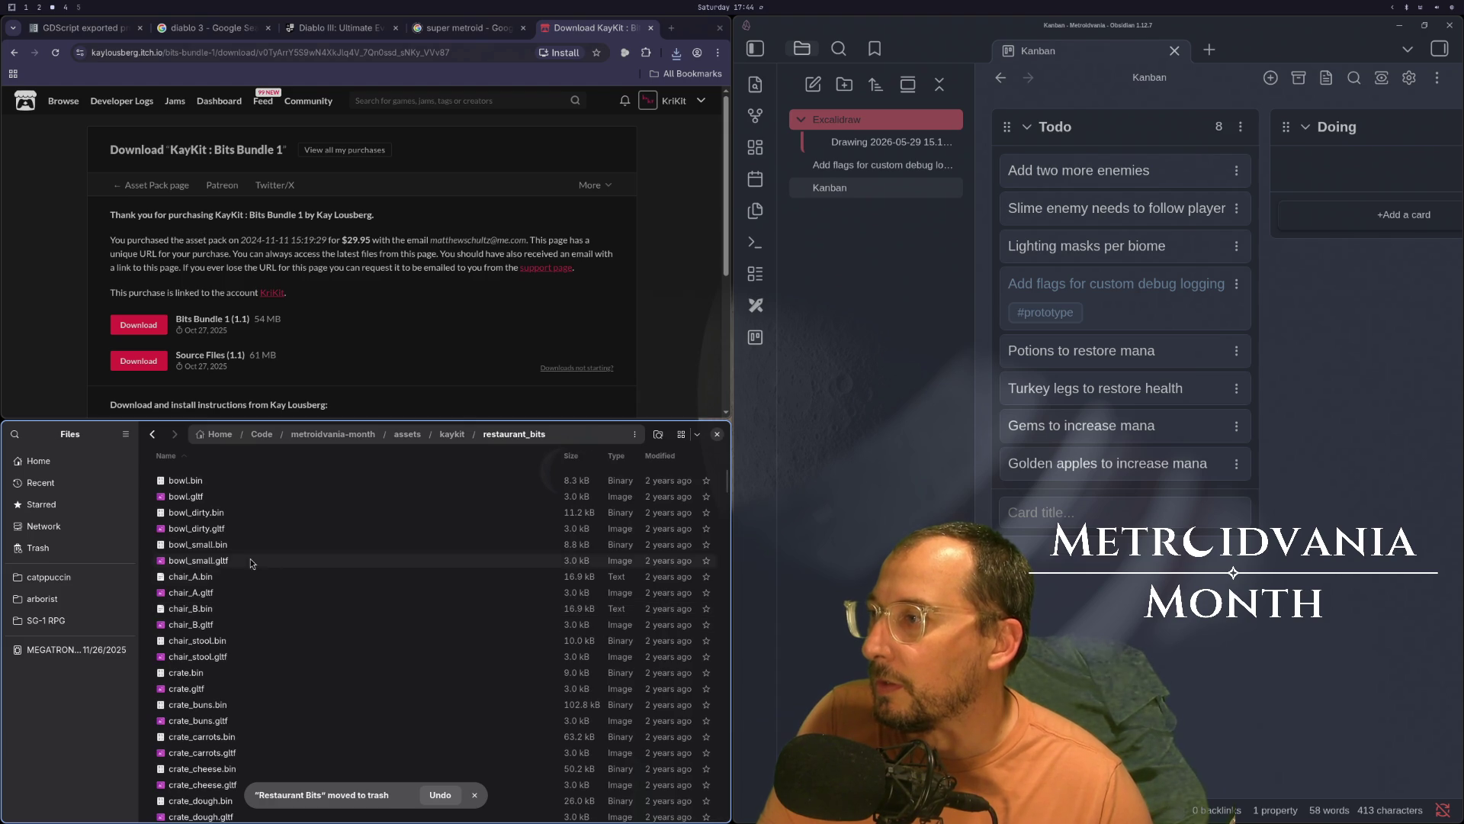
{"action": "key", "text": "ctrl+w"}
{"action": "key", "text": "super+2"}
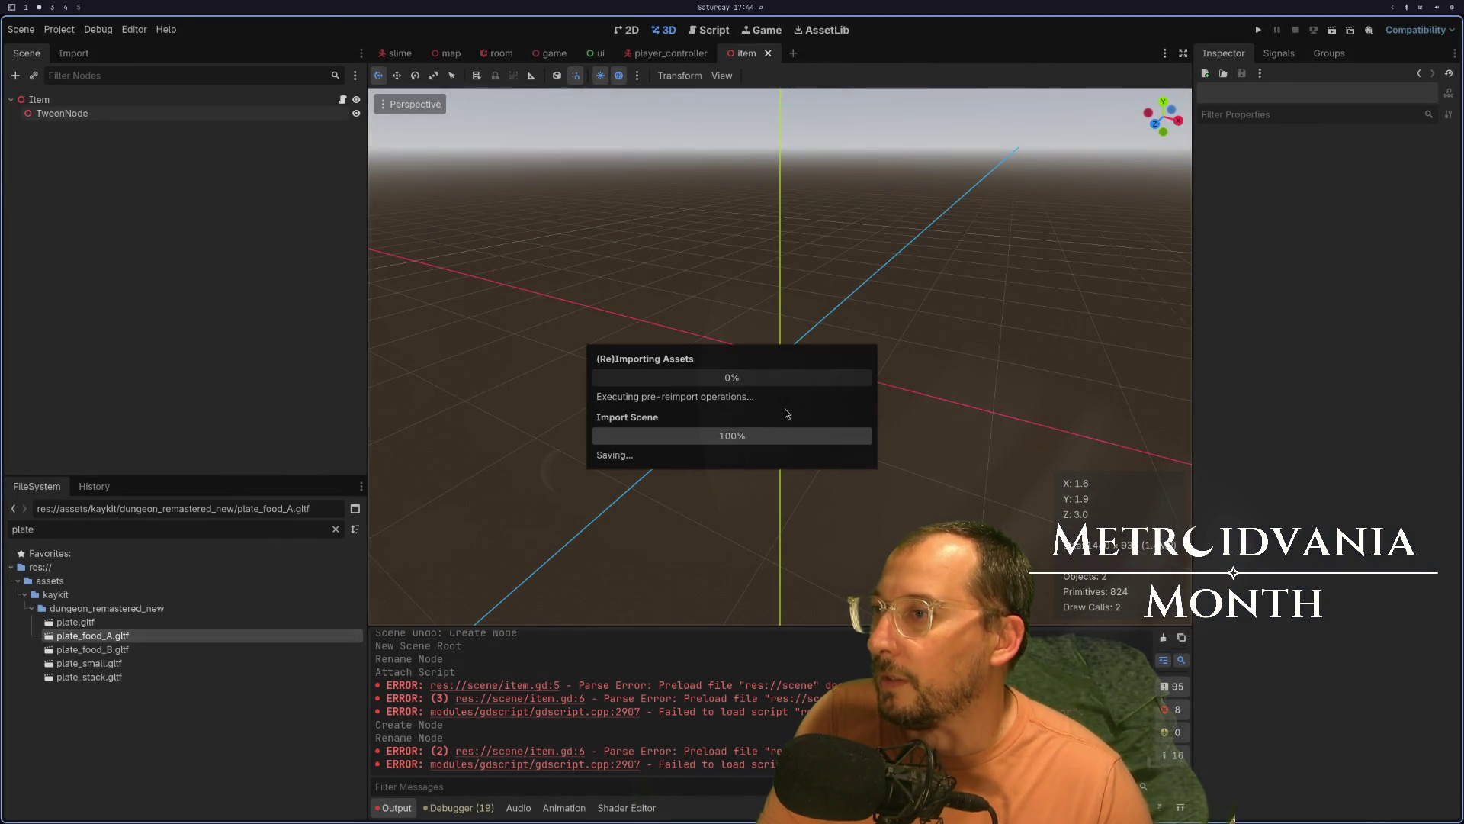
{"action": "key", "text": "super+1"}
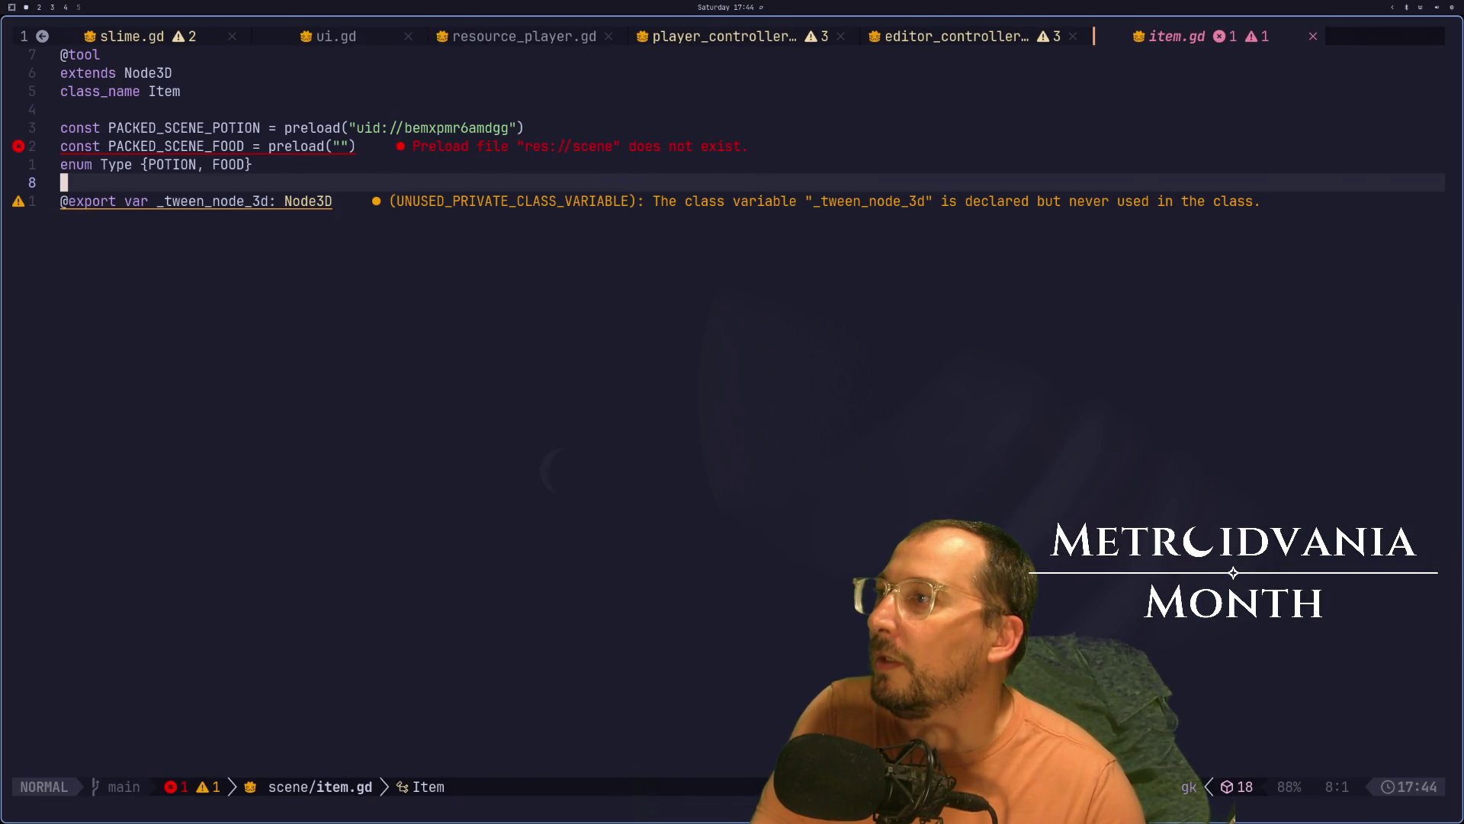
- Add a func _ready() below the exported variable in item.gd
{"action": "left_click", "coordinate": [329, 145]}
{"action": "key", "text": "l"}
{"action": "key", "text": "l"}
{"action": "key", "text": "j"}
{"action": "key", "text": "j"}
{"action": "key", "text": "j"}
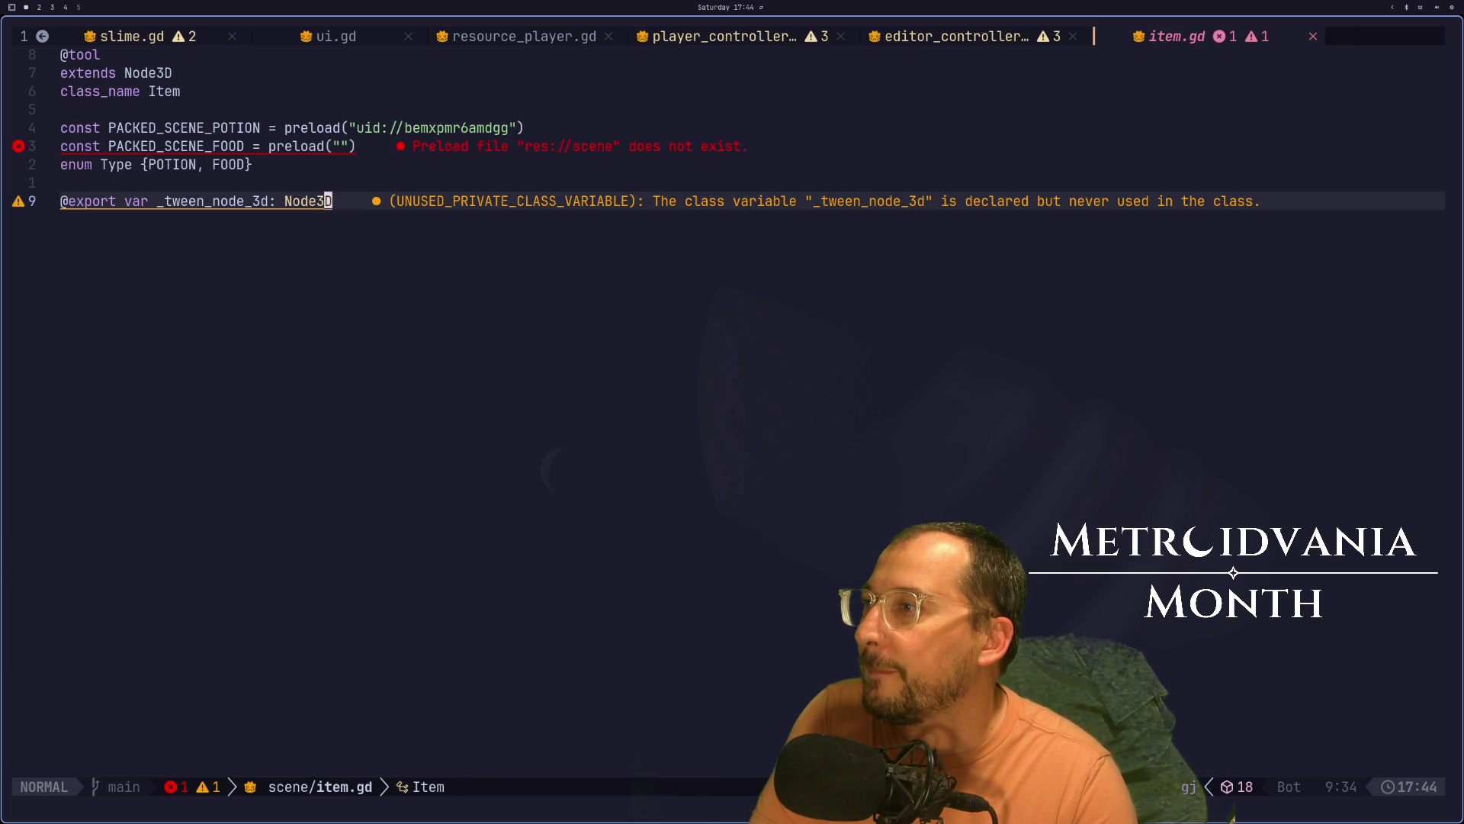
{"action": "key", "text": "o"}
{"action": "key", "text": "Return"}
{"action": "key", "text": "Return"}
{"action": "key", "text": "BackSpace"}
{"action": "type", "text": "fui"}
{"action": "key", "text": "BackSpace"}
{"action": "type", "text": "nc _r"}
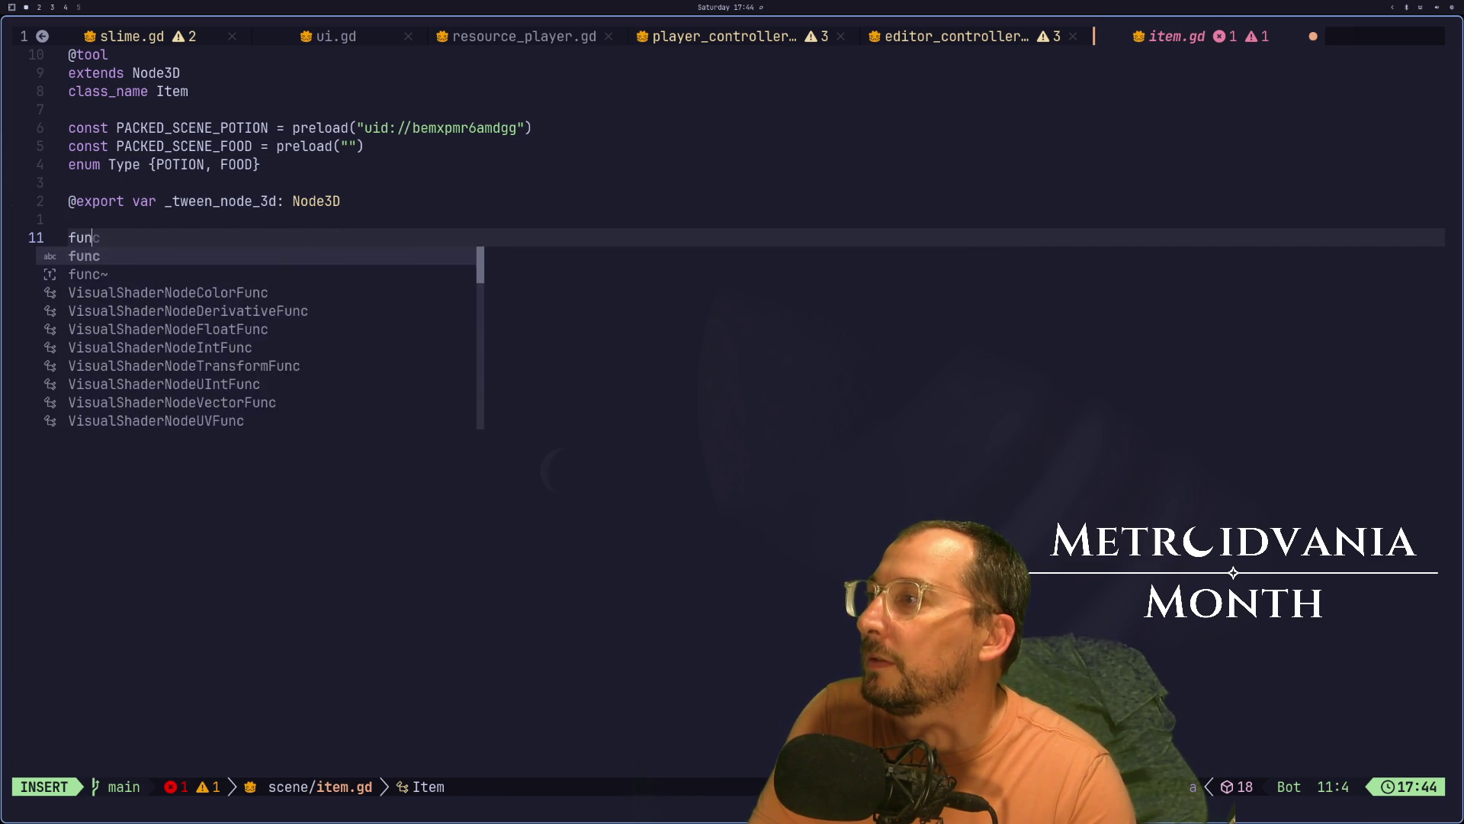
{"action": "key", "text": "Return"}
{"action": "key", "text": "Return"}
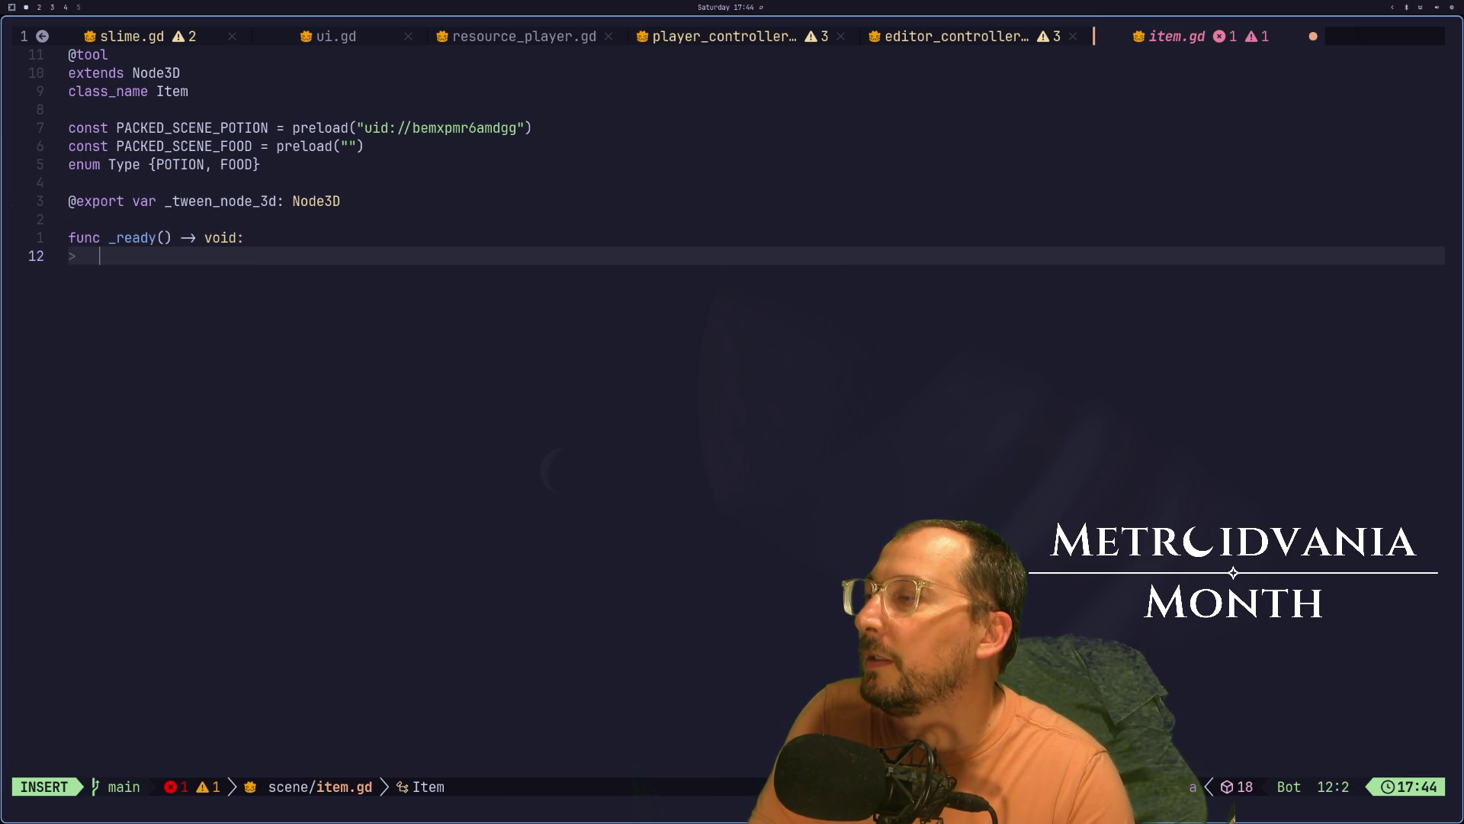
- Create a tween with create_tween, make it loop with set_loops, and save item.gd
{"action": "type", "text": "var twee"}
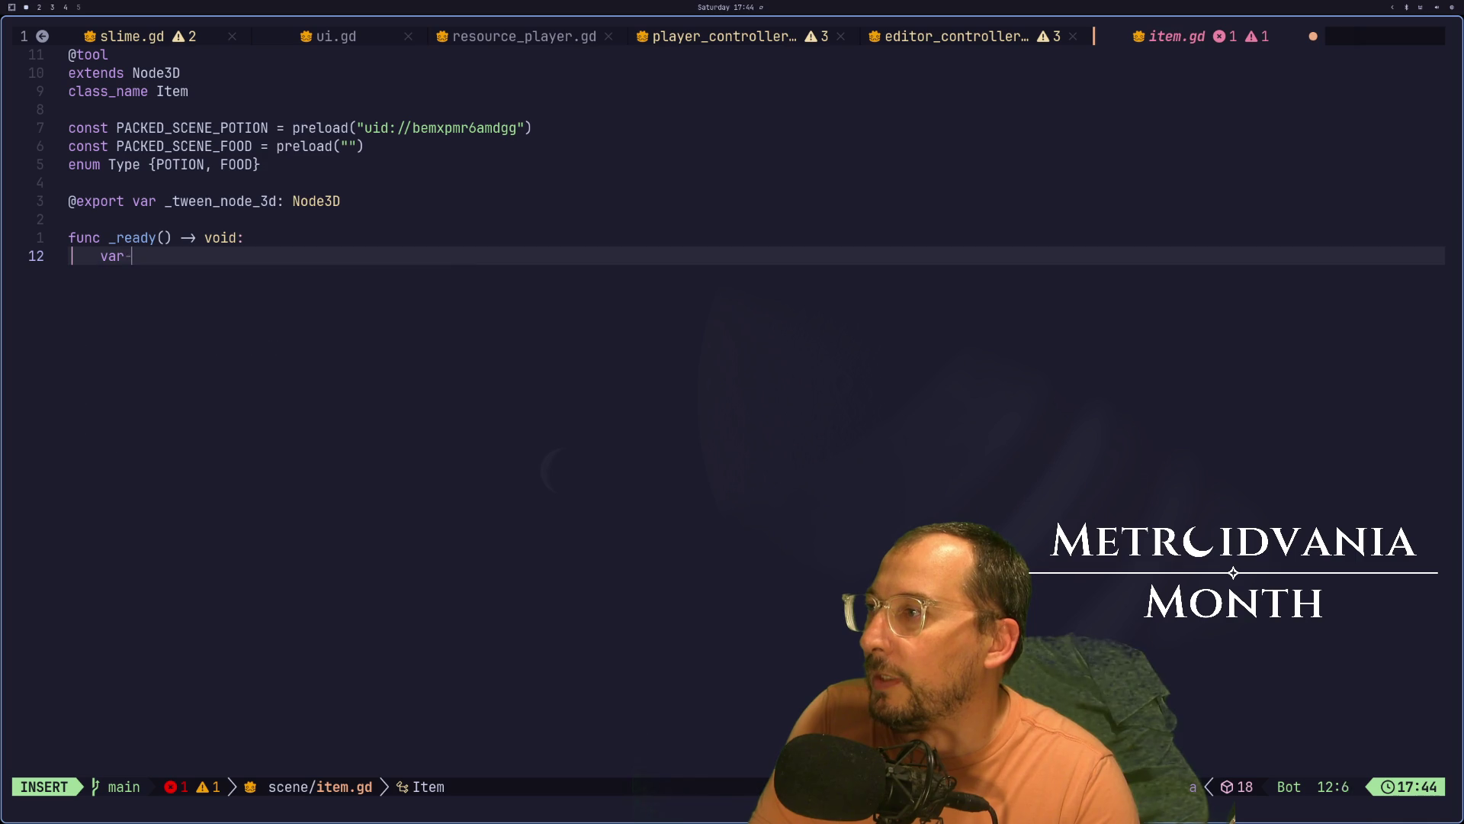
{"action": "type", "text": "n = crea"}
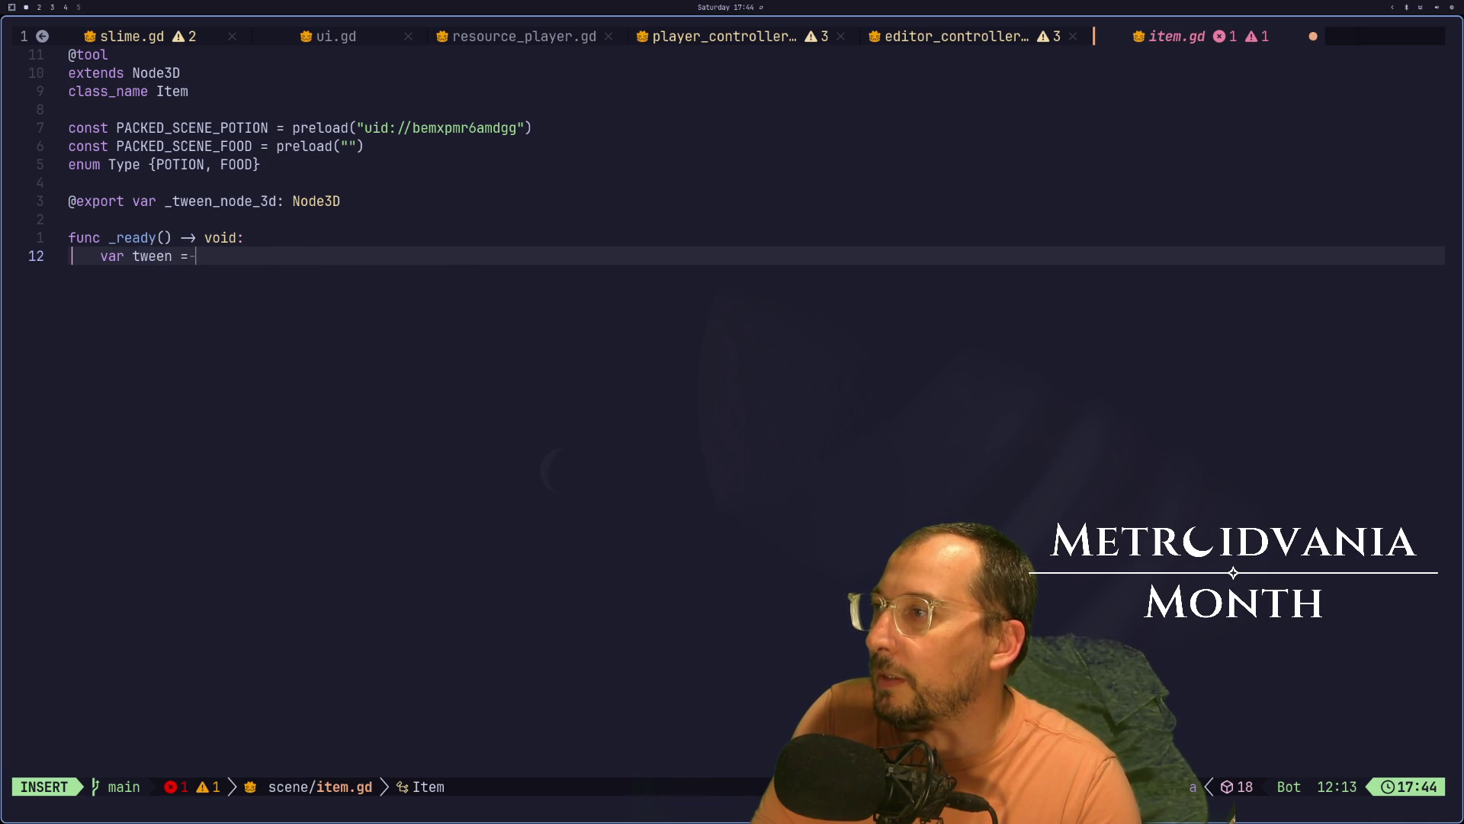
{"action": "key", "text": "Return"}
{"action": "key", "text": "Return"}
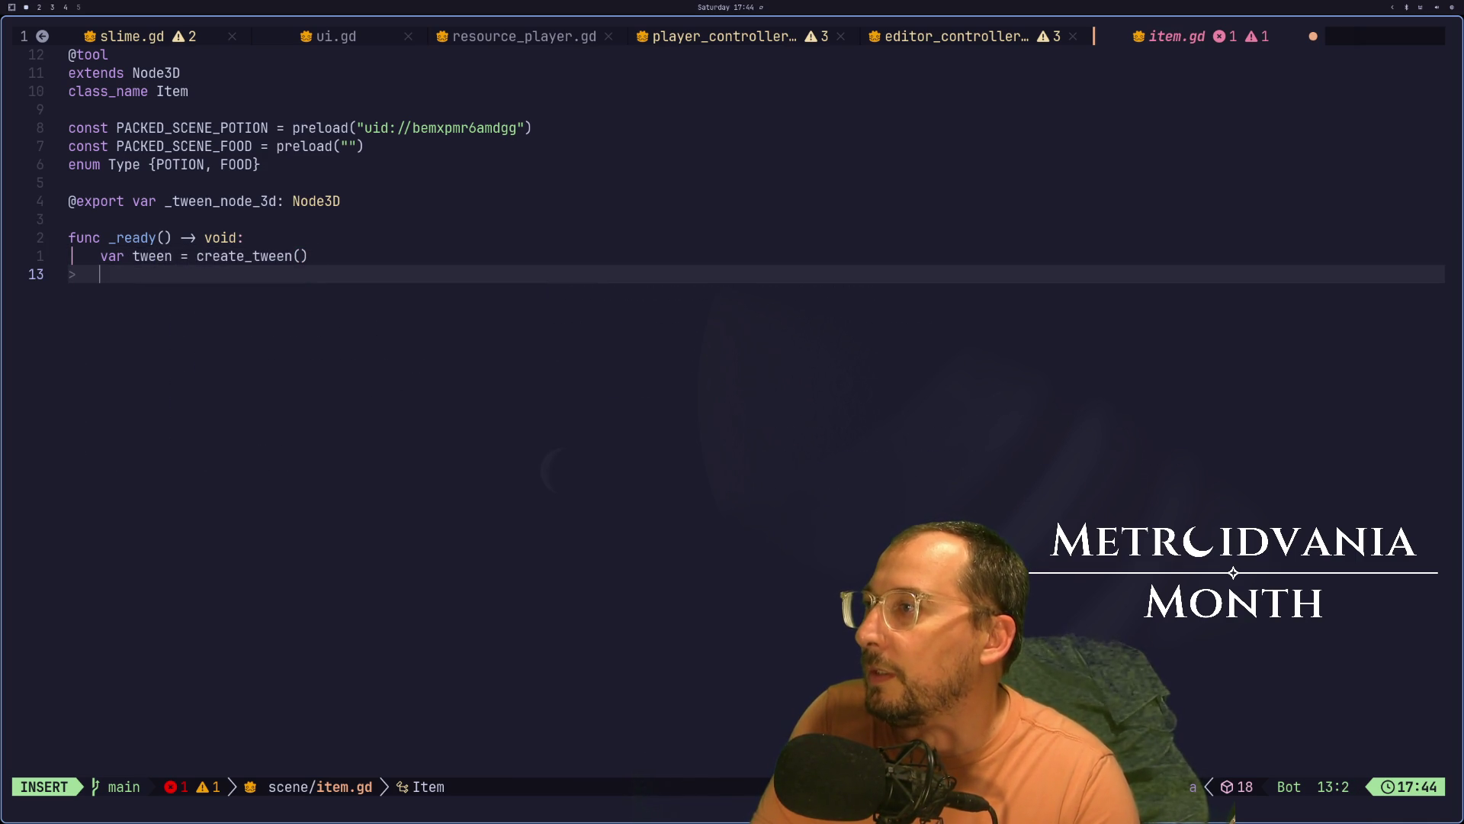
{"action": "type", "text": "tween.lo"}
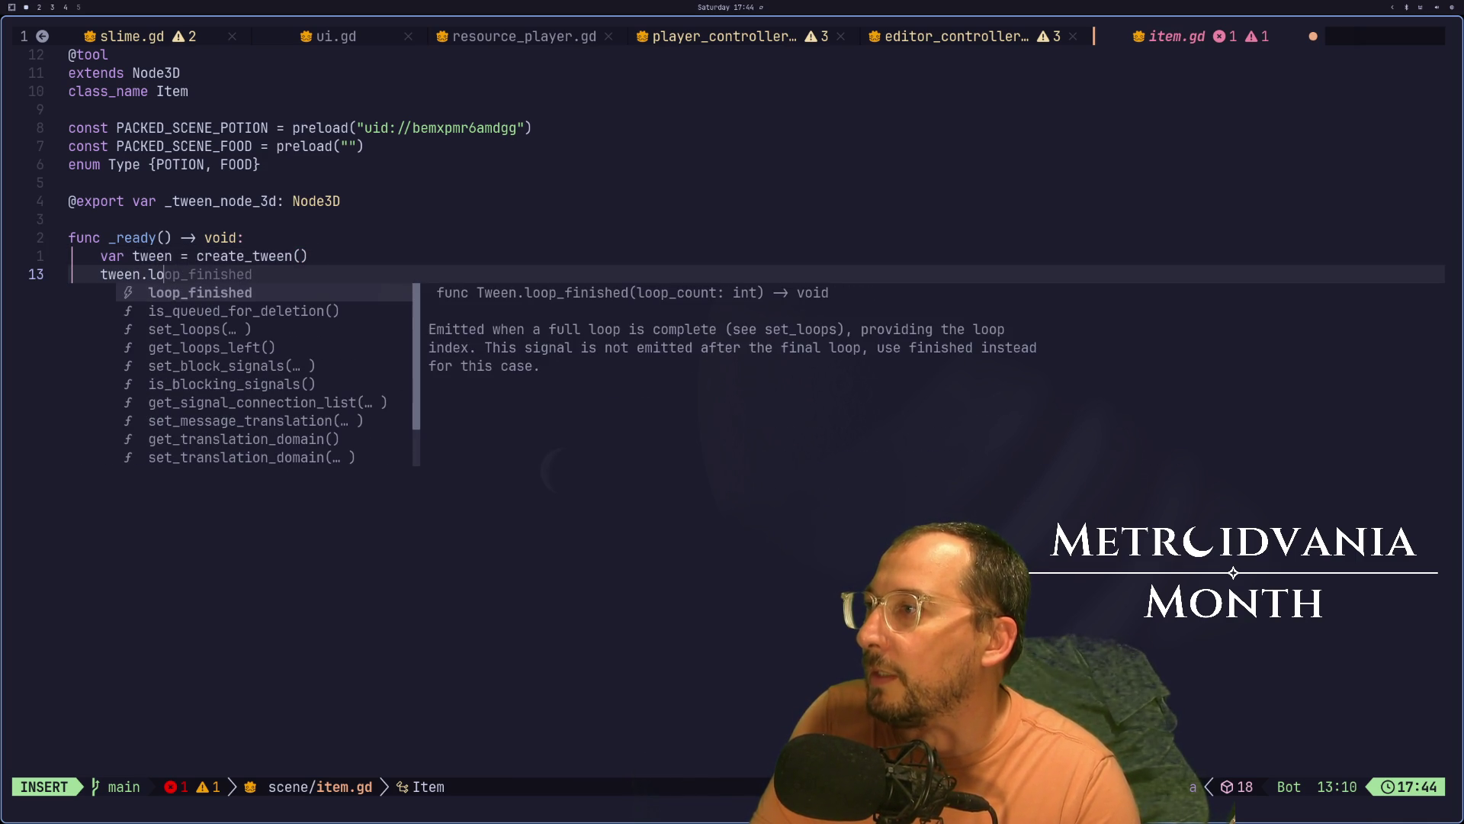
{"action": "key", "text": "Down"}
{"action": "key", "text": "Down"}
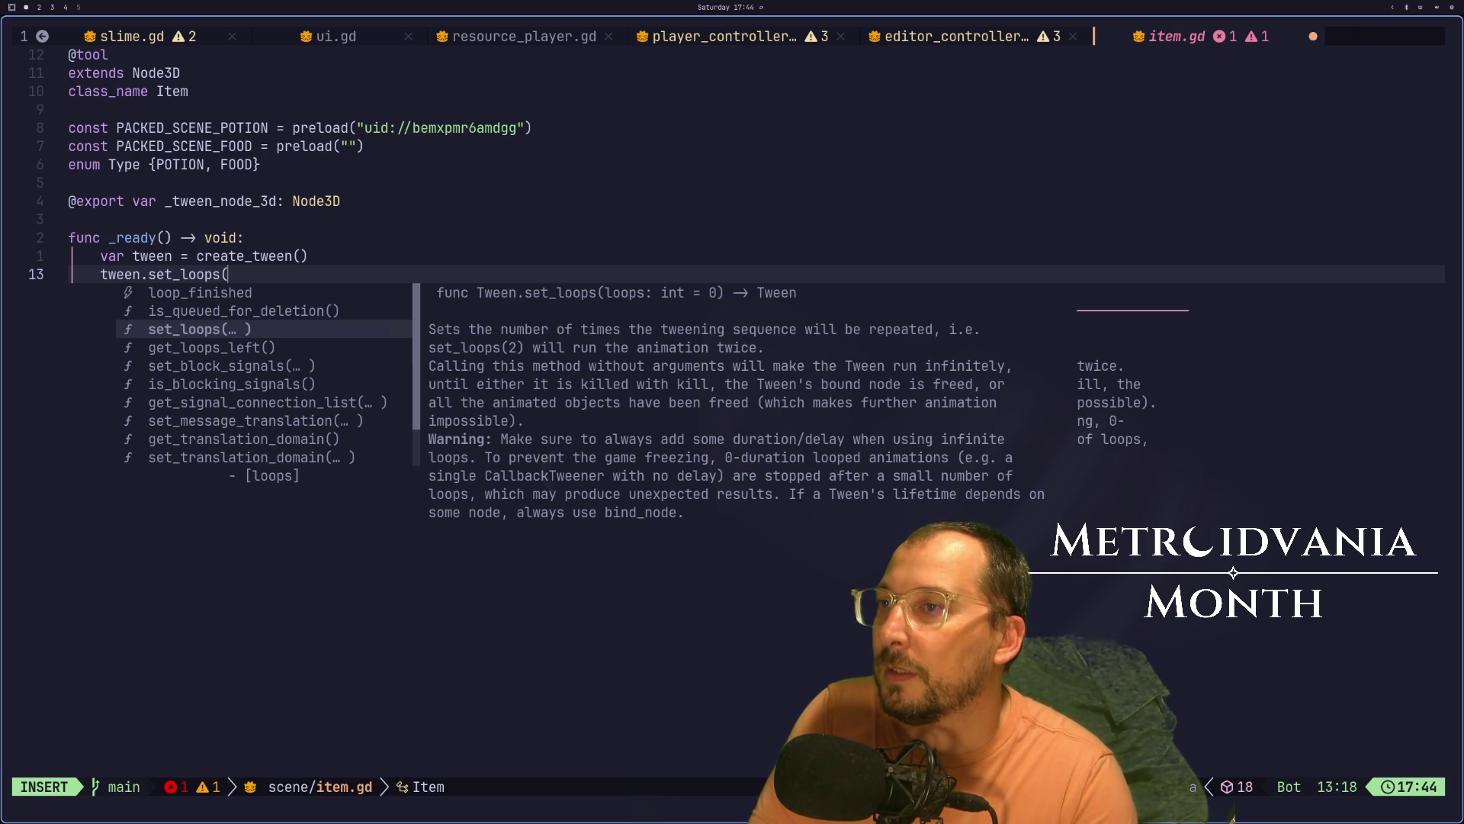
{"action": "type", "text": "9"}
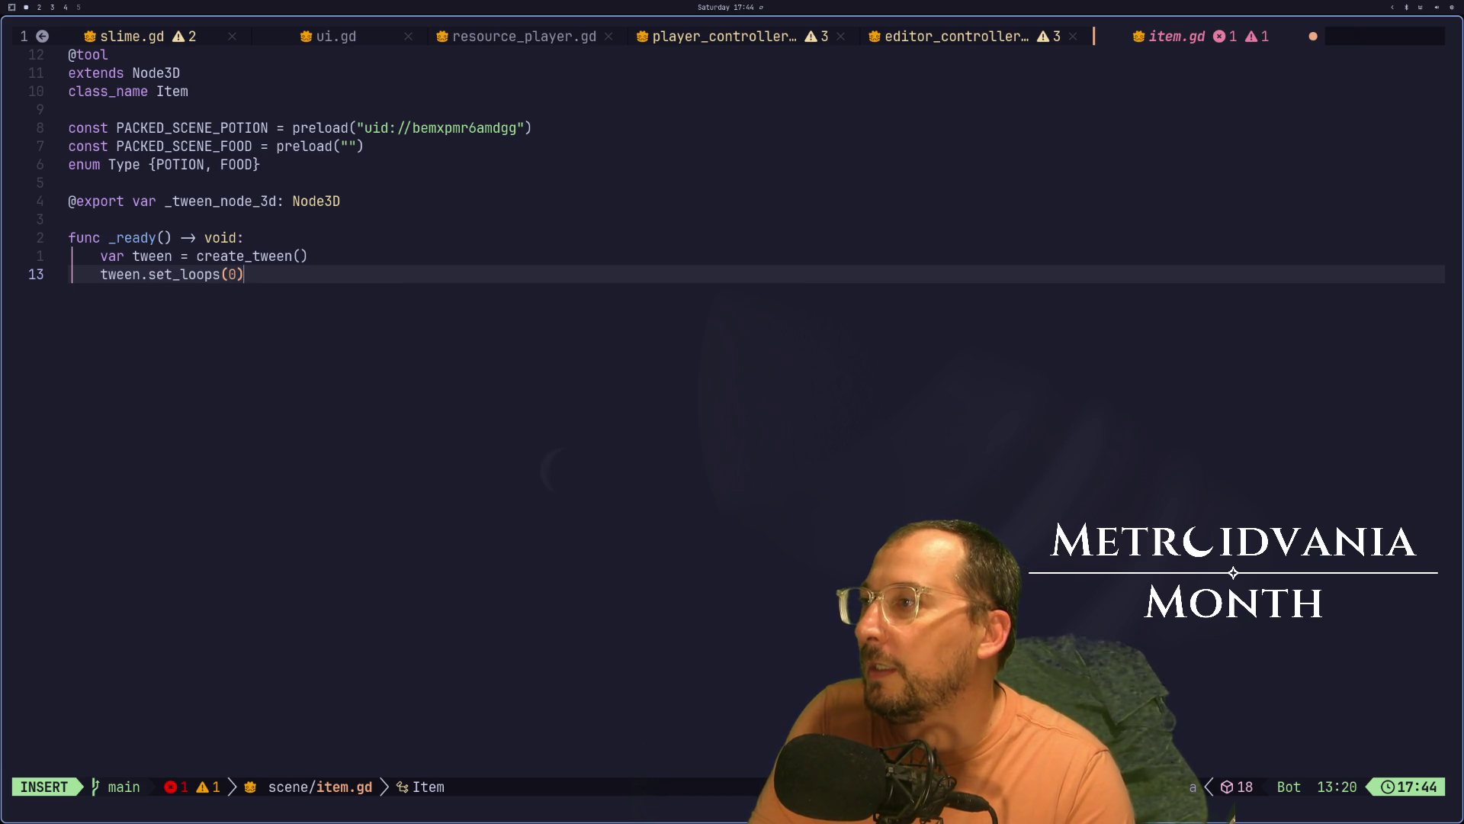
{"action": "key", "text": "Escape"}
{"action": "type", "text": ":w"}
{"action": "key", "text": "Return"}
- Add tween.tween_property(_tween_node_3d, "position:y", 0.5, 1) above the set_loops line
{"action": "type", "text": "ko"}
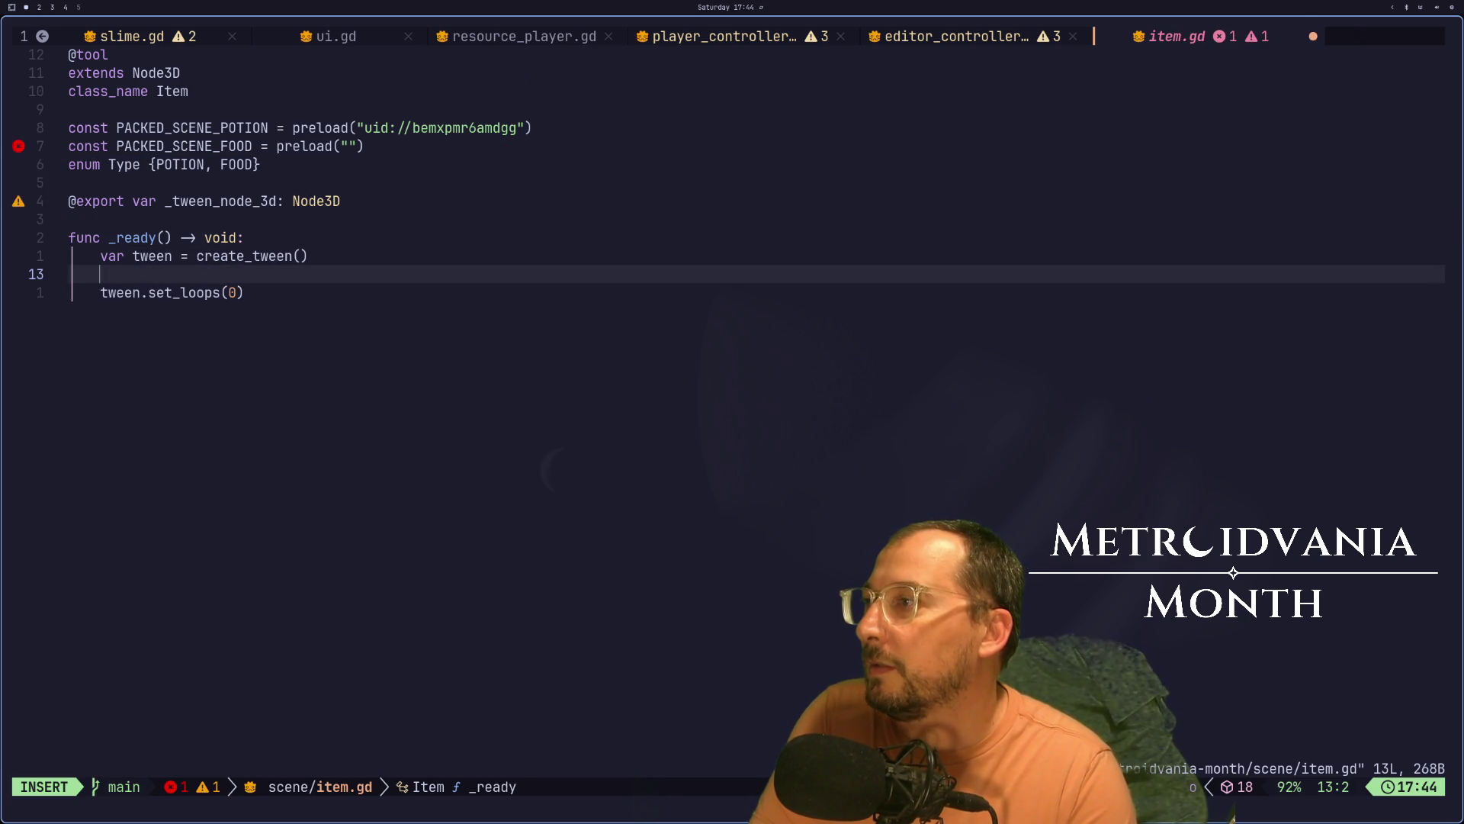
{"action": "type", "text": "tween."}
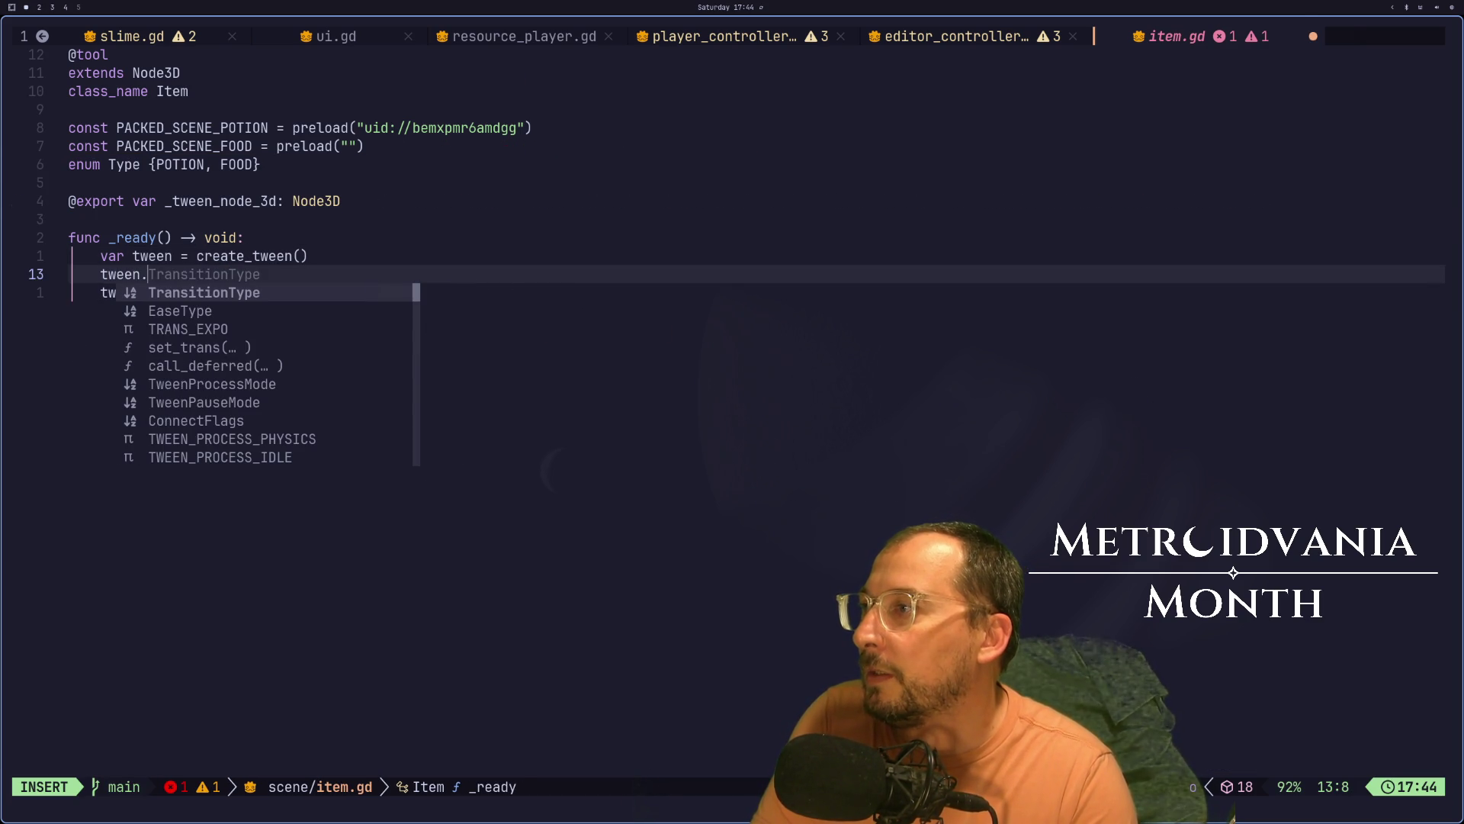
{"action": "type", "text": "pr"}
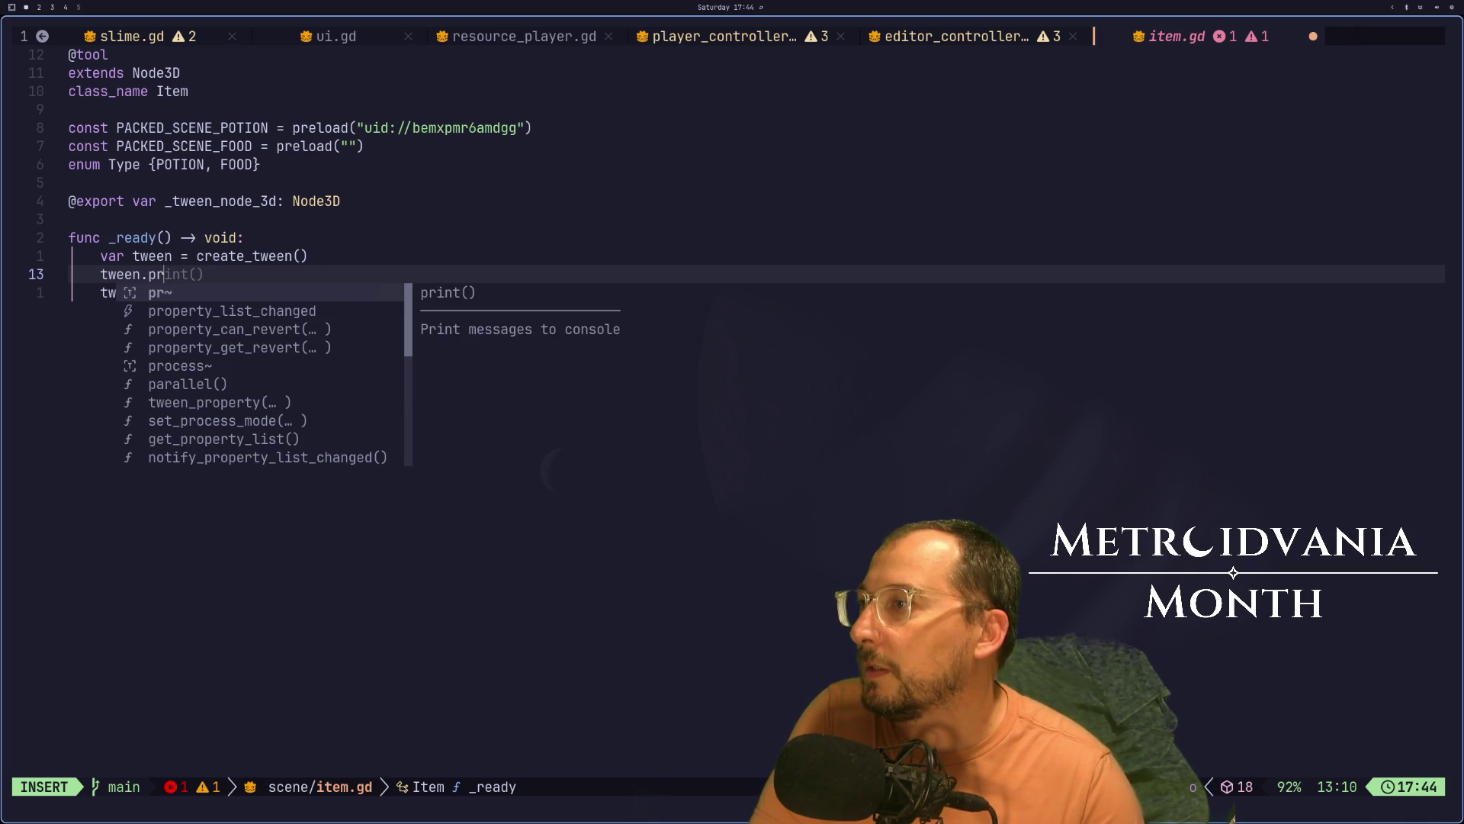
{"action": "key", "text": "ctrl+n"}
{"action": "key", "text": "ctrl+n"}
{"action": "key", "text": "ctrl+n"}
{"action": "key", "text": "Return"}
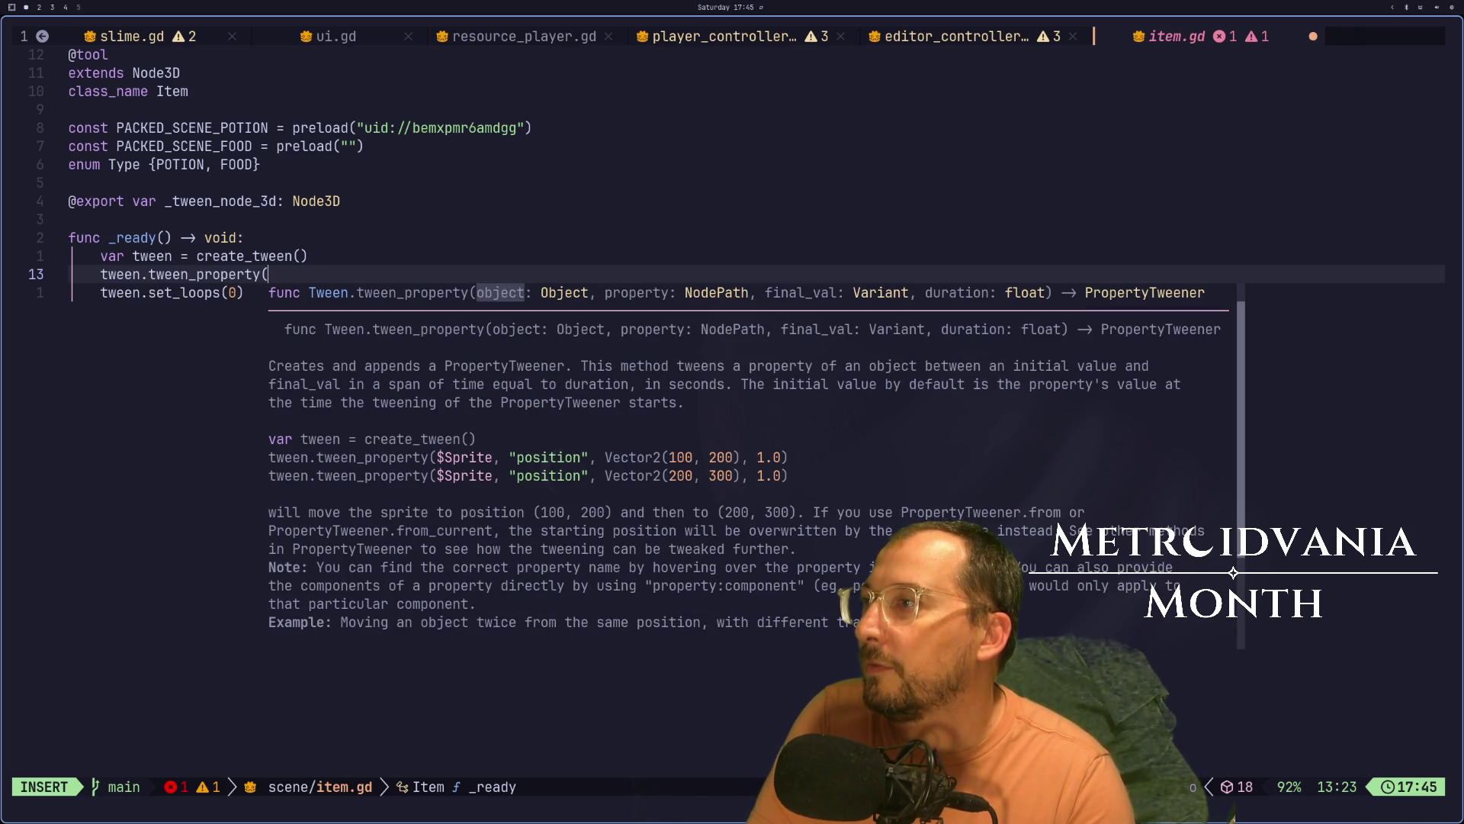
{"action": "type", "text": "_tween_node_3d."}
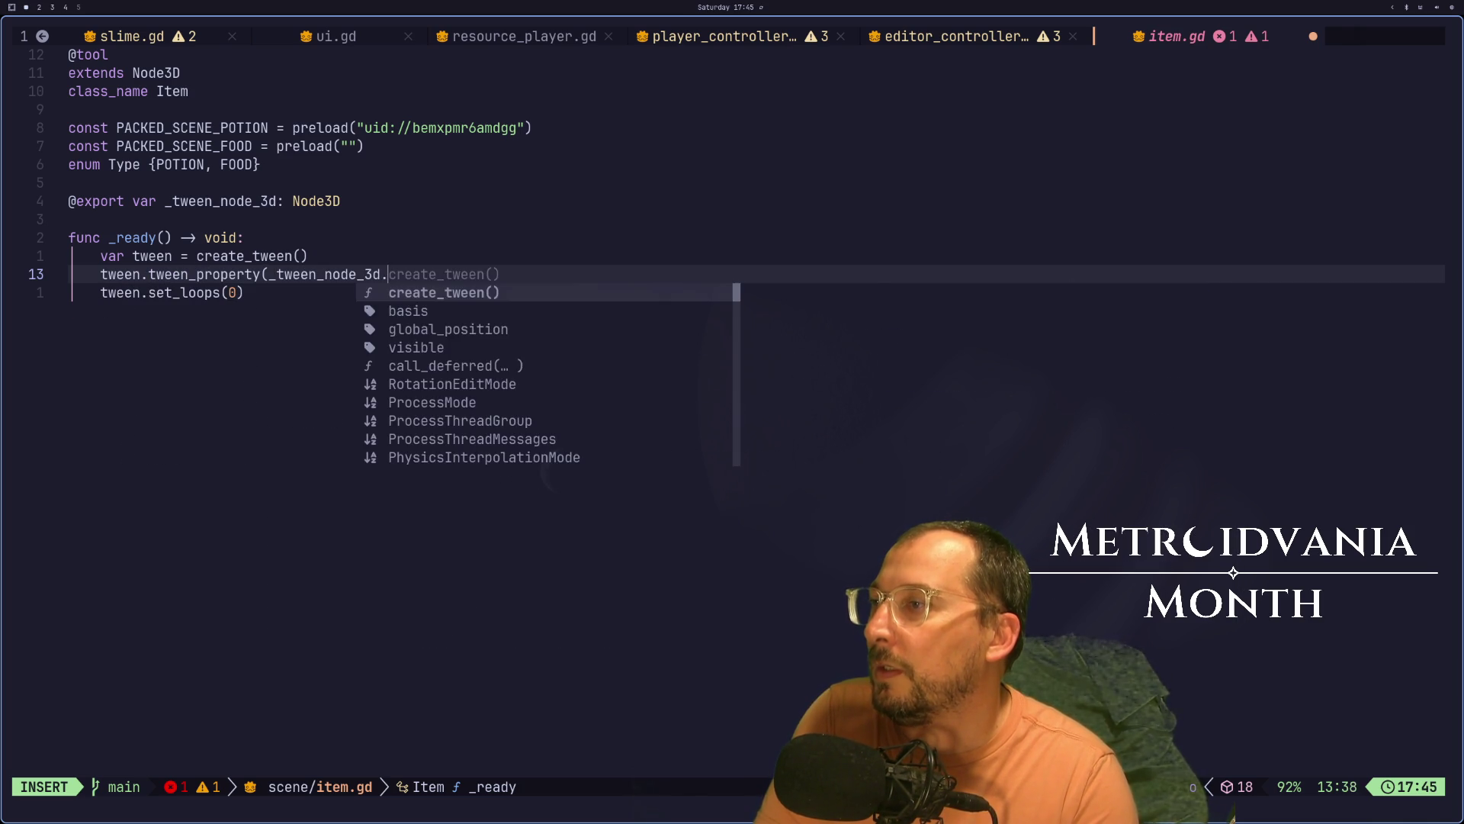
{"action": "key", "text": "BackSpace"}
{"action": "type", "text": ")"}
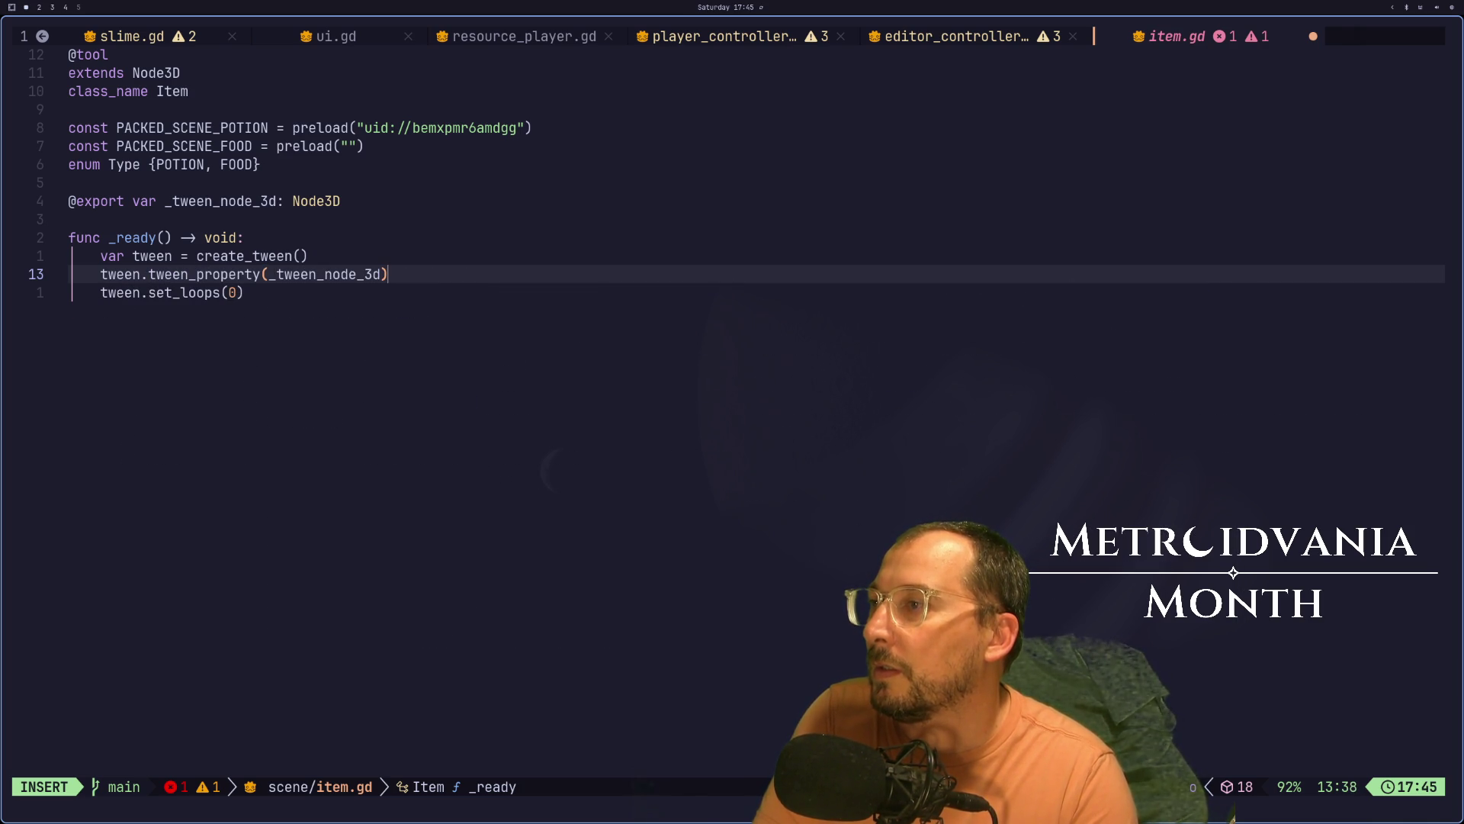
{"action": "type", "text": ",\":"}
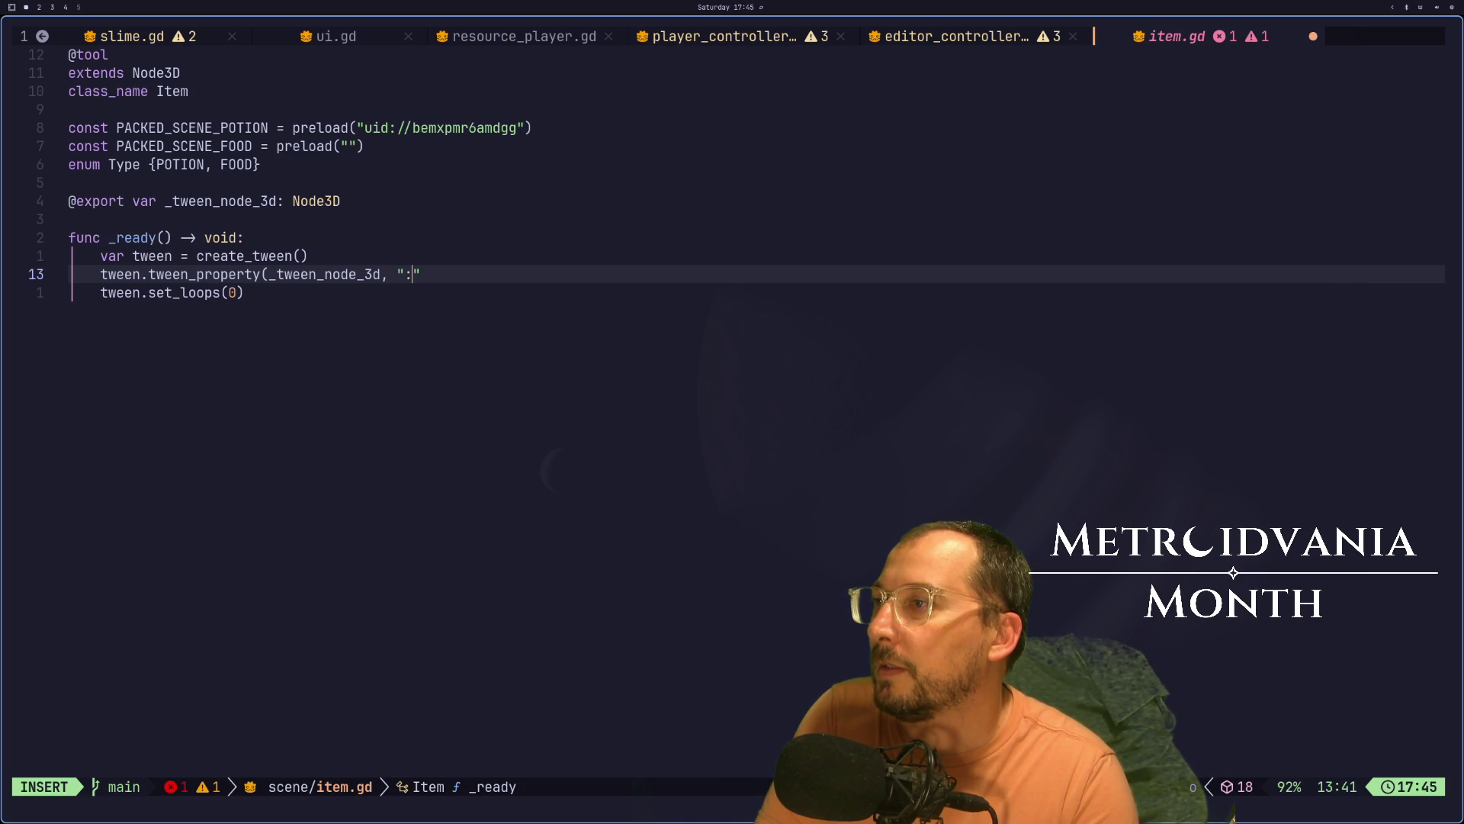
{"action": "type", "text": "position."}
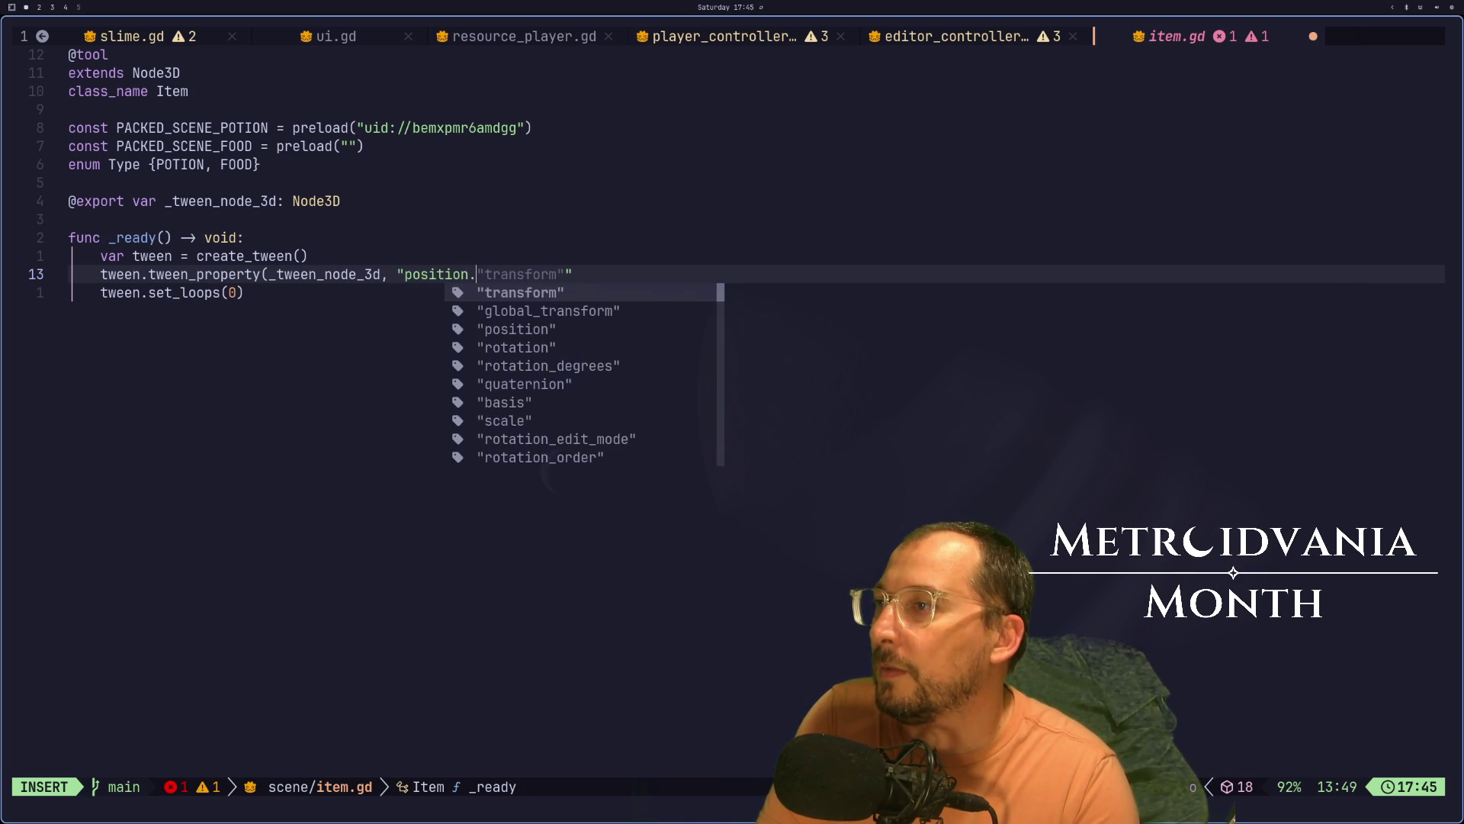
{"action": "type", "text": ":y"}
{"action": "key", "text": "Escape"}
{"action": "key", "text": "l"}
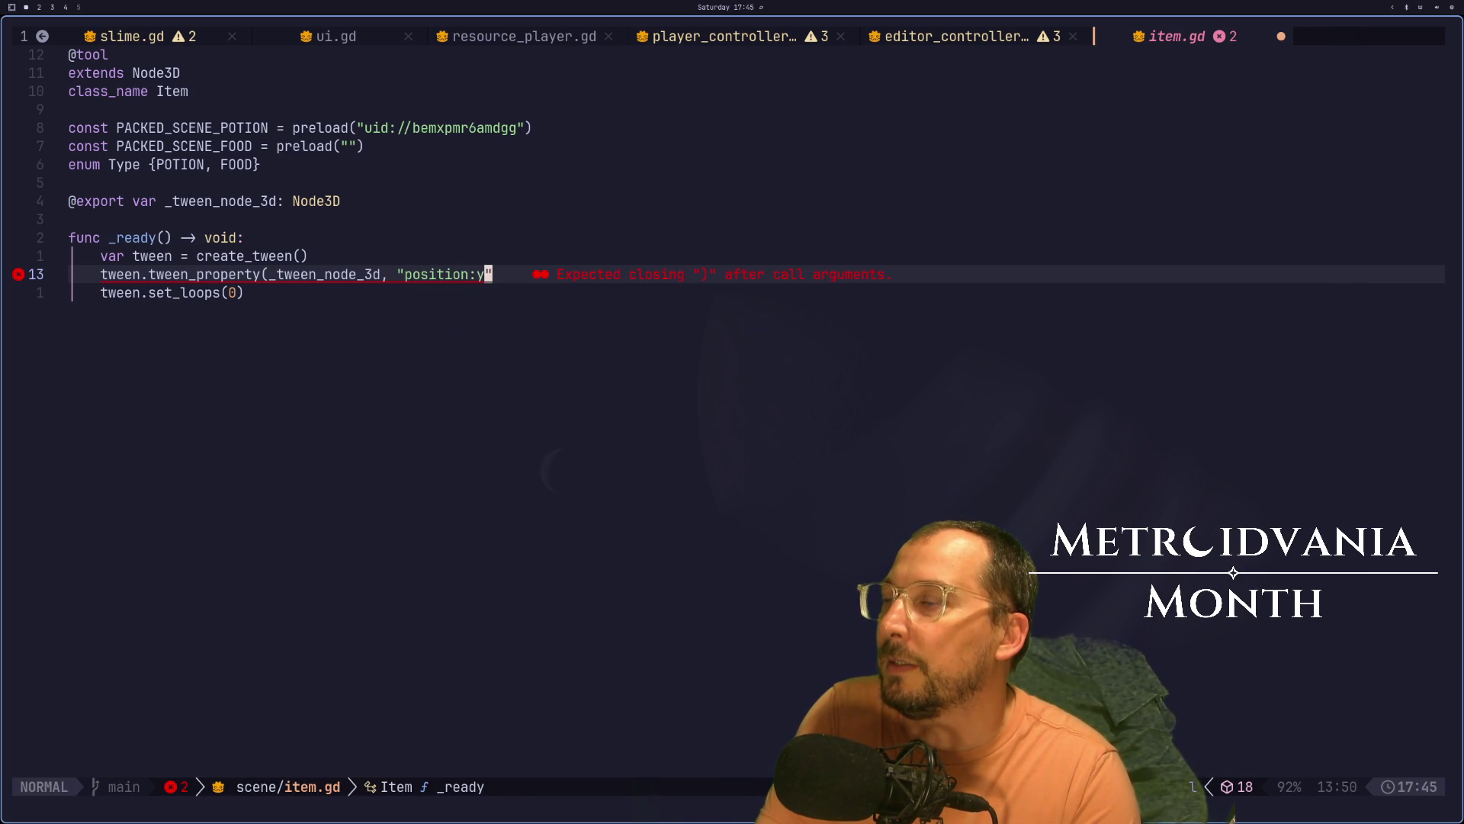
{"action": "key", "text": "a"}
{"action": "type", "text": ", 0.5"}
{"action": "key", "text": "Escape"}
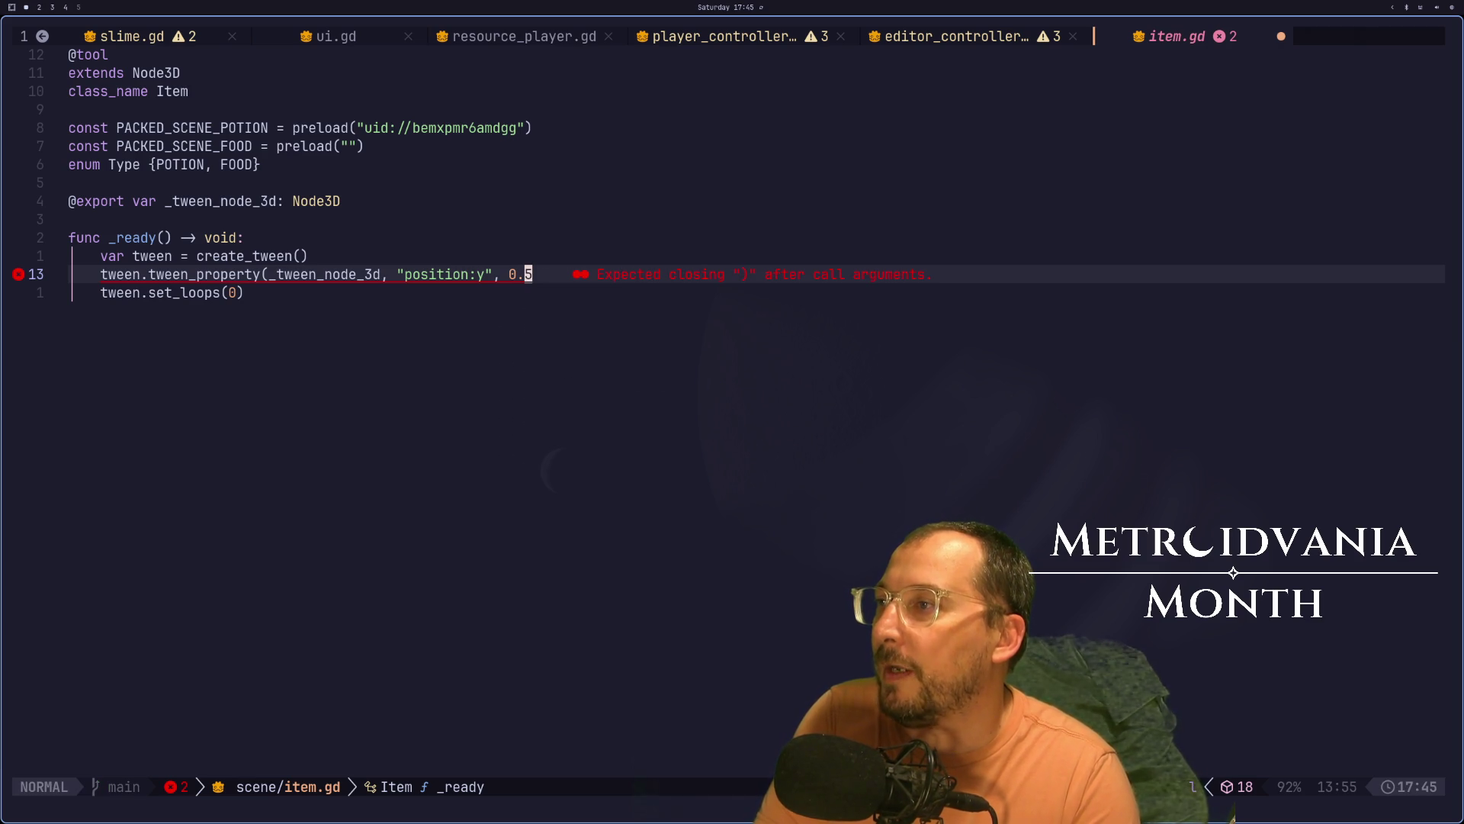
{"action": "type", "text": "a"}
{"action": "type", "text": "m"}
{"action": "type", "text": ","}
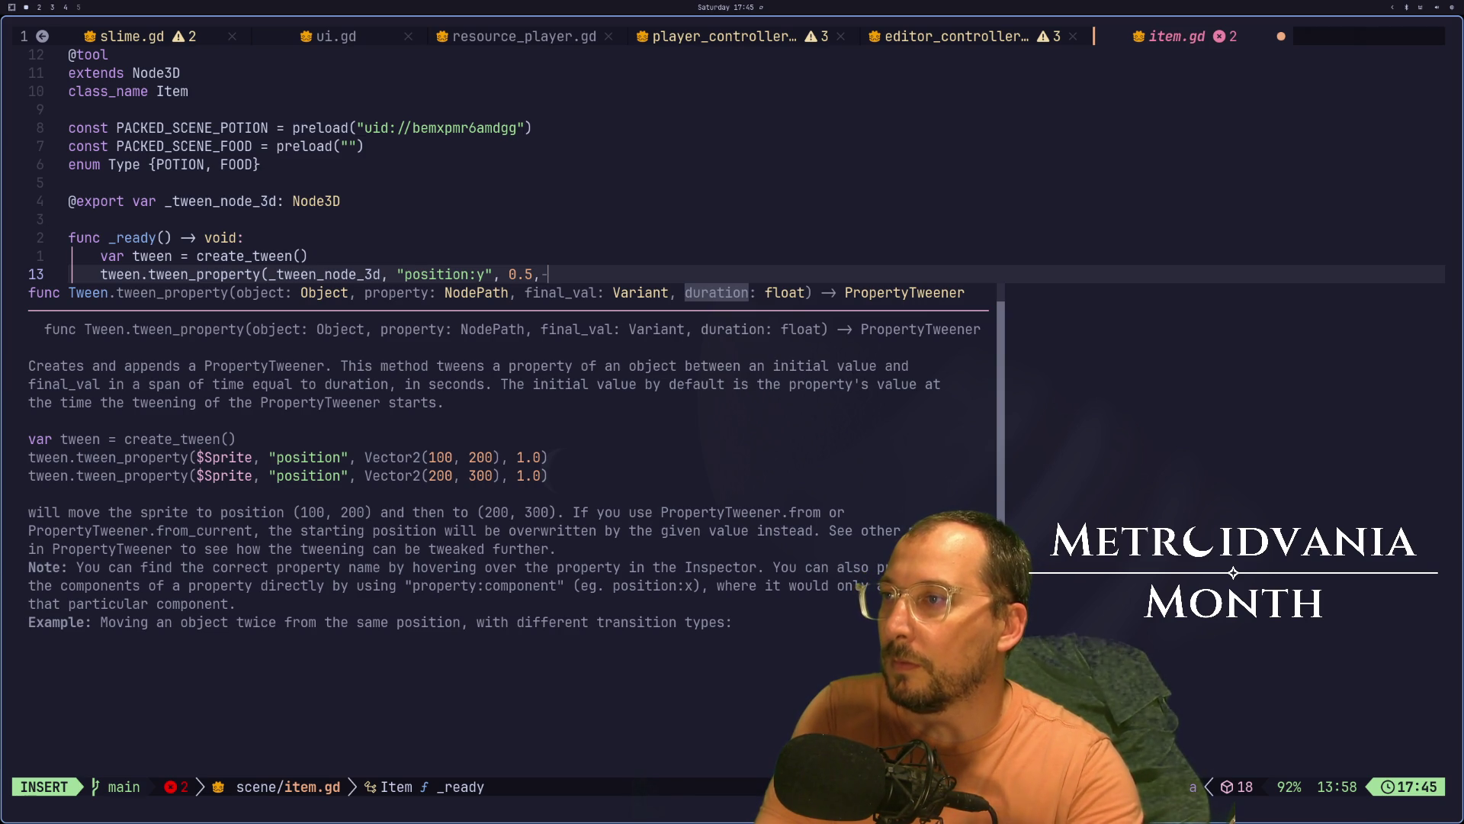
{"action": "type", "text": "1)"}
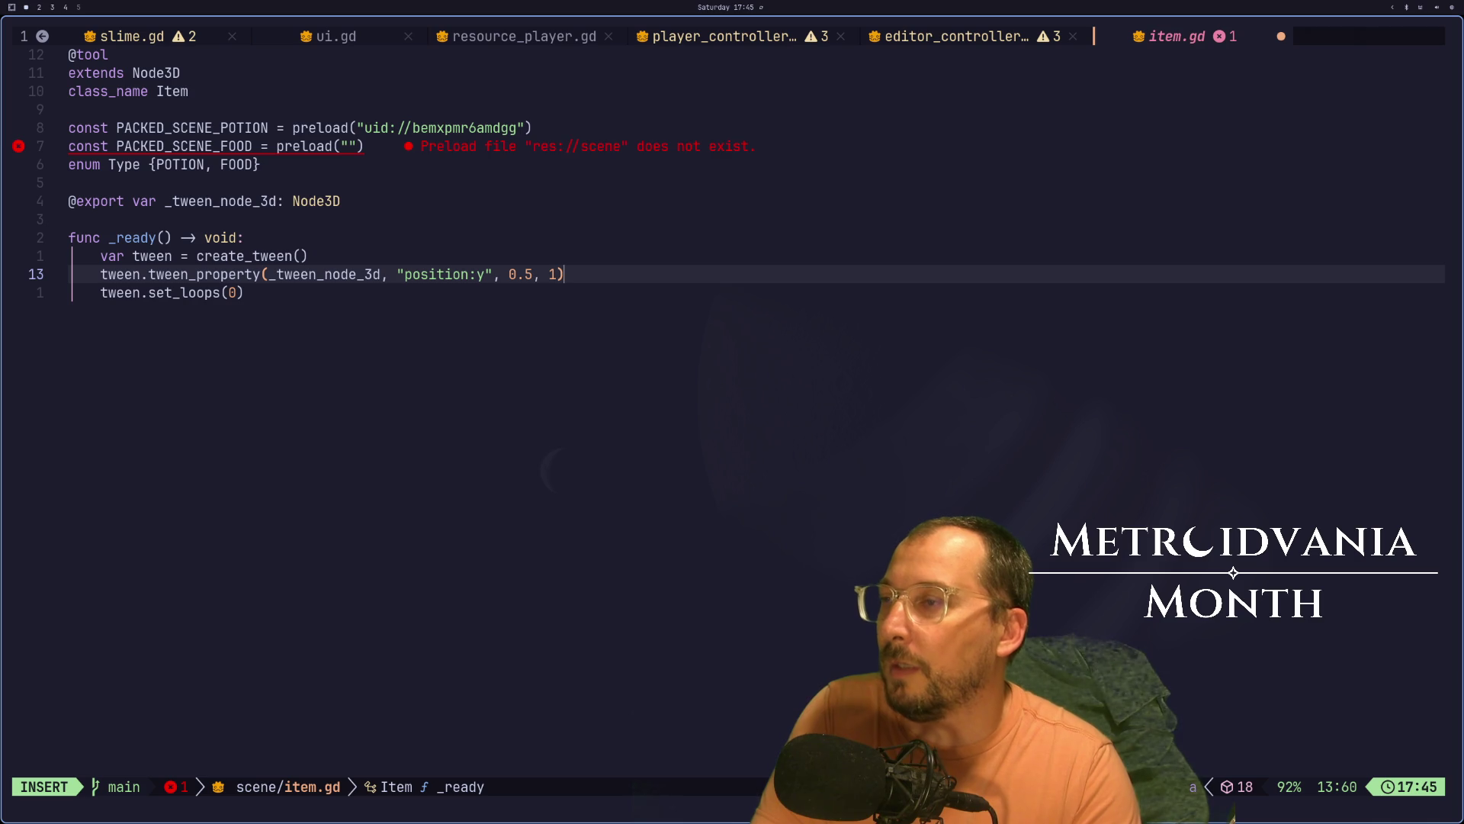
{"action": "type", "text": ".set"}
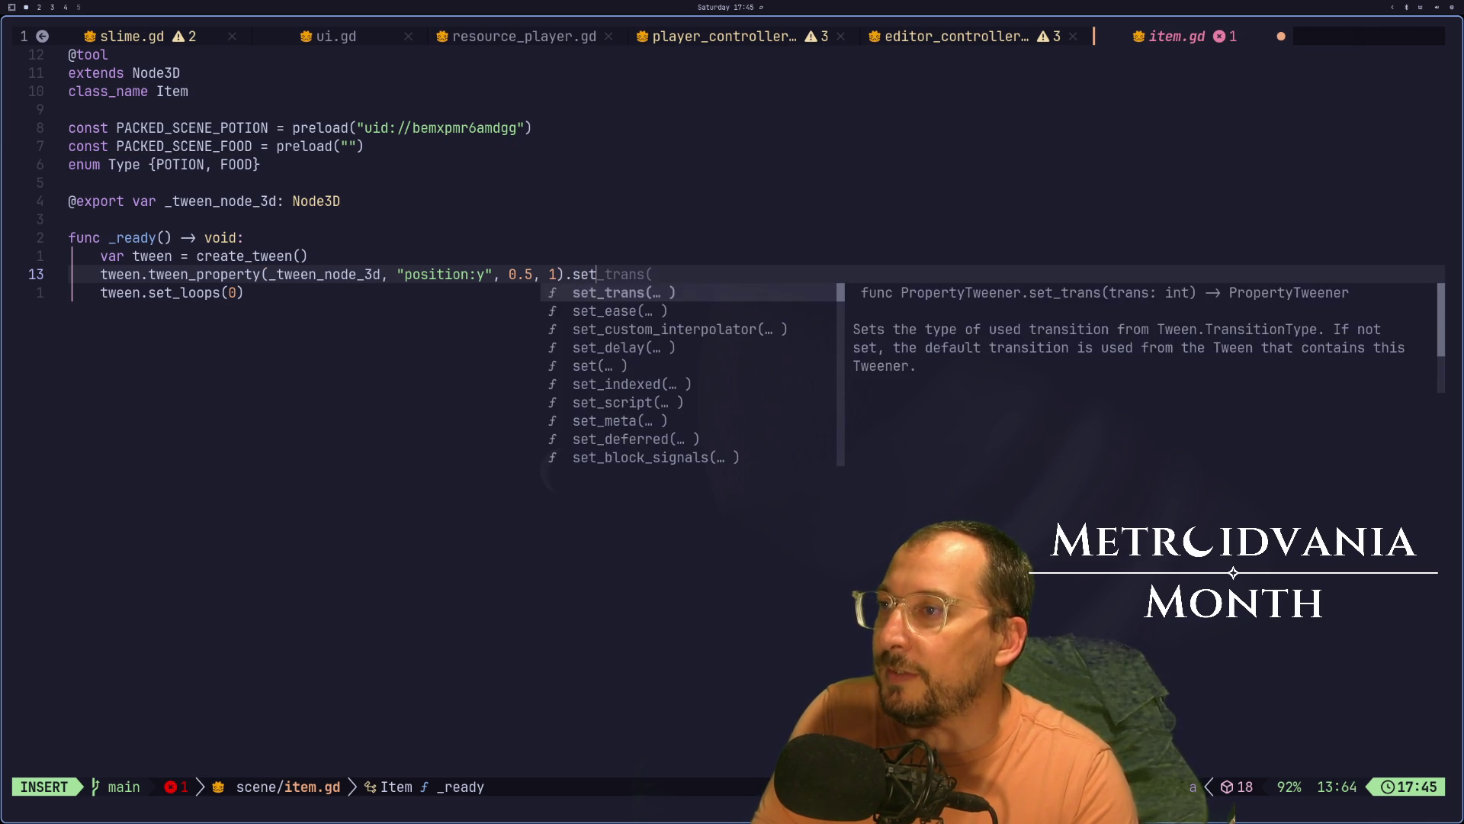
- Chain .set_ease(Tween.EASE_OUT) onto the tween_property call
{"action": "key", "text": "Down"}
{"action": "key", "text": "Return"}
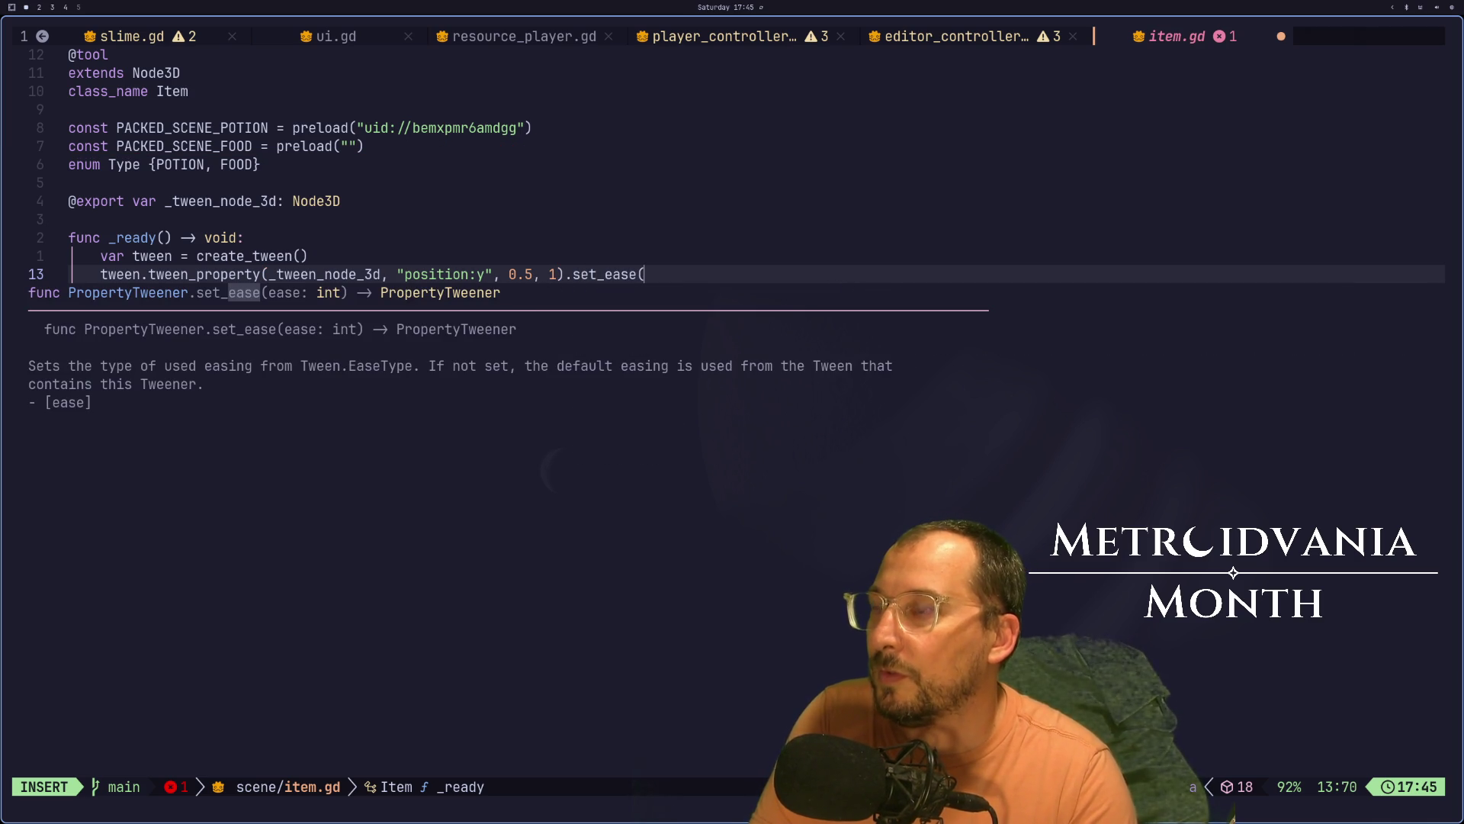
{"action": "type", "text": "Tween.Eas"}
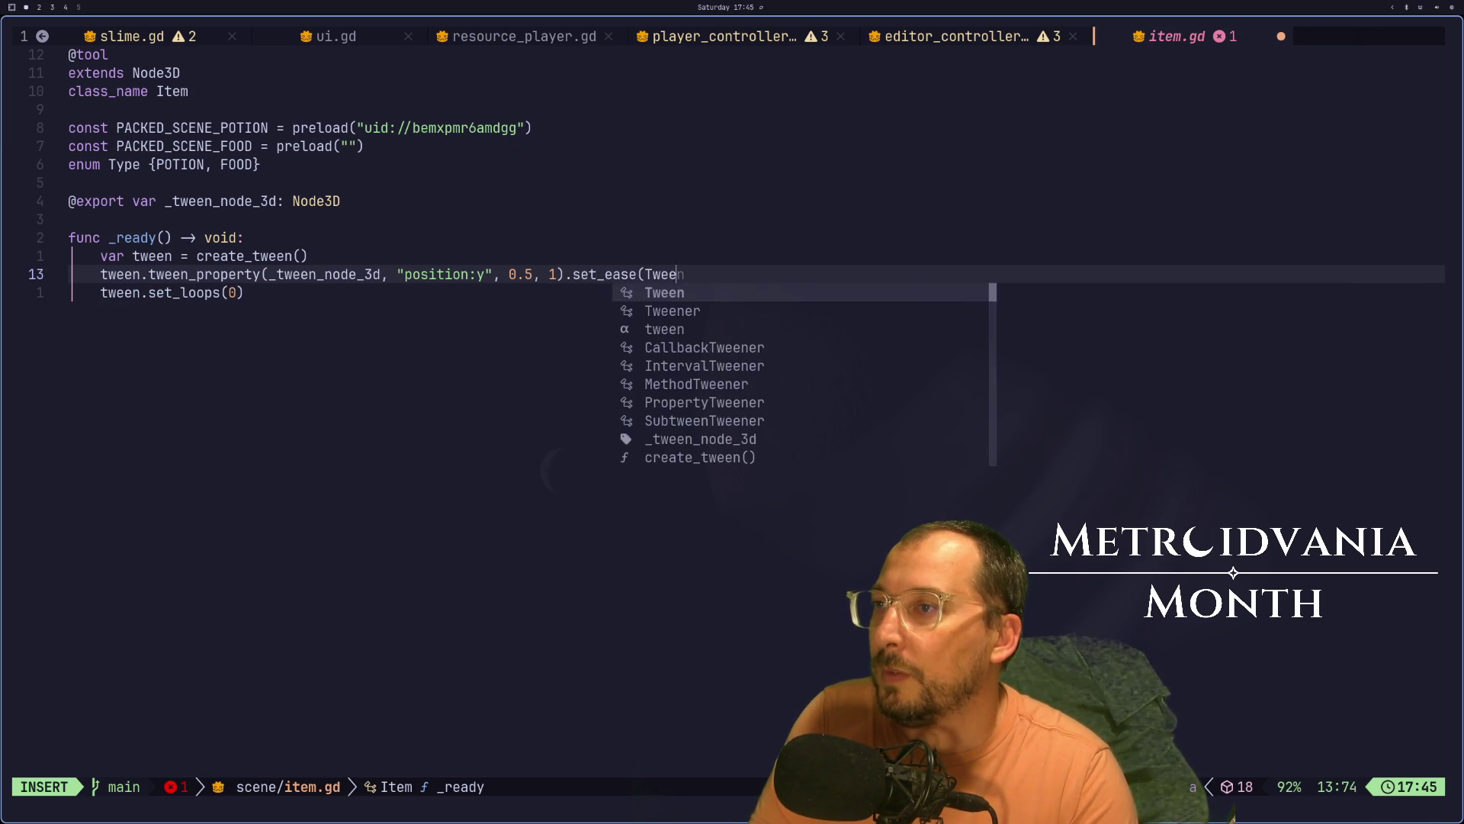
{"action": "key", "text": "Left"}
{"action": "key", "text": "Left"}
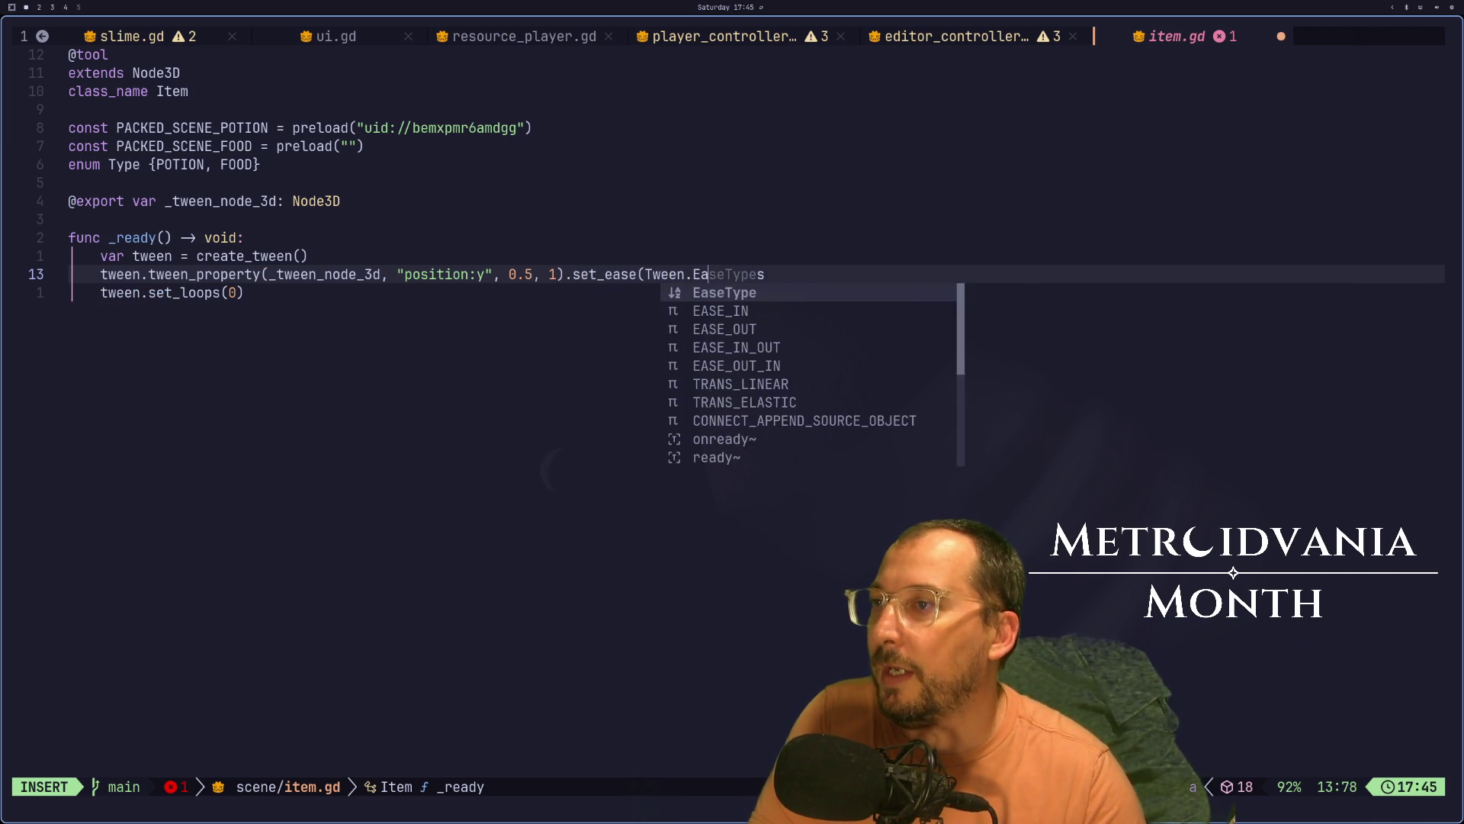
{"action": "key", "text": "Down"}
{"action": "key", "text": "Down"}
{"action": "key", "text": "Return"}
{"action": "key", "text": "Delete"}
{"action": "key", "text": "Delete"}
- Chain .set_trans(Tween.TransitionType.TRANS_QUAD) after the ease call
{"action": "type", "text": ").s"}
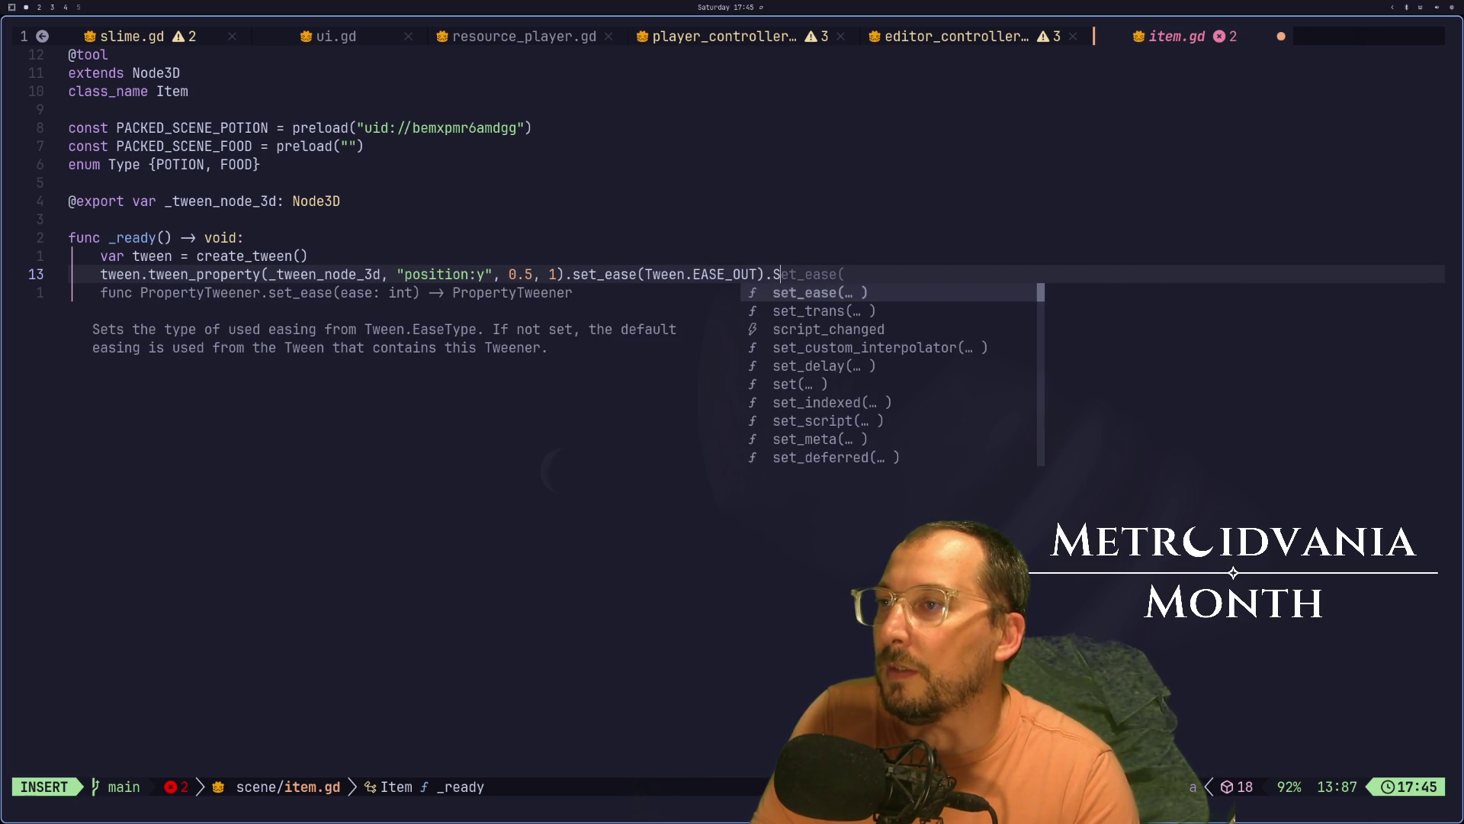
{"action": "key", "text": "Down"}
{"action": "key", "text": "Return"}
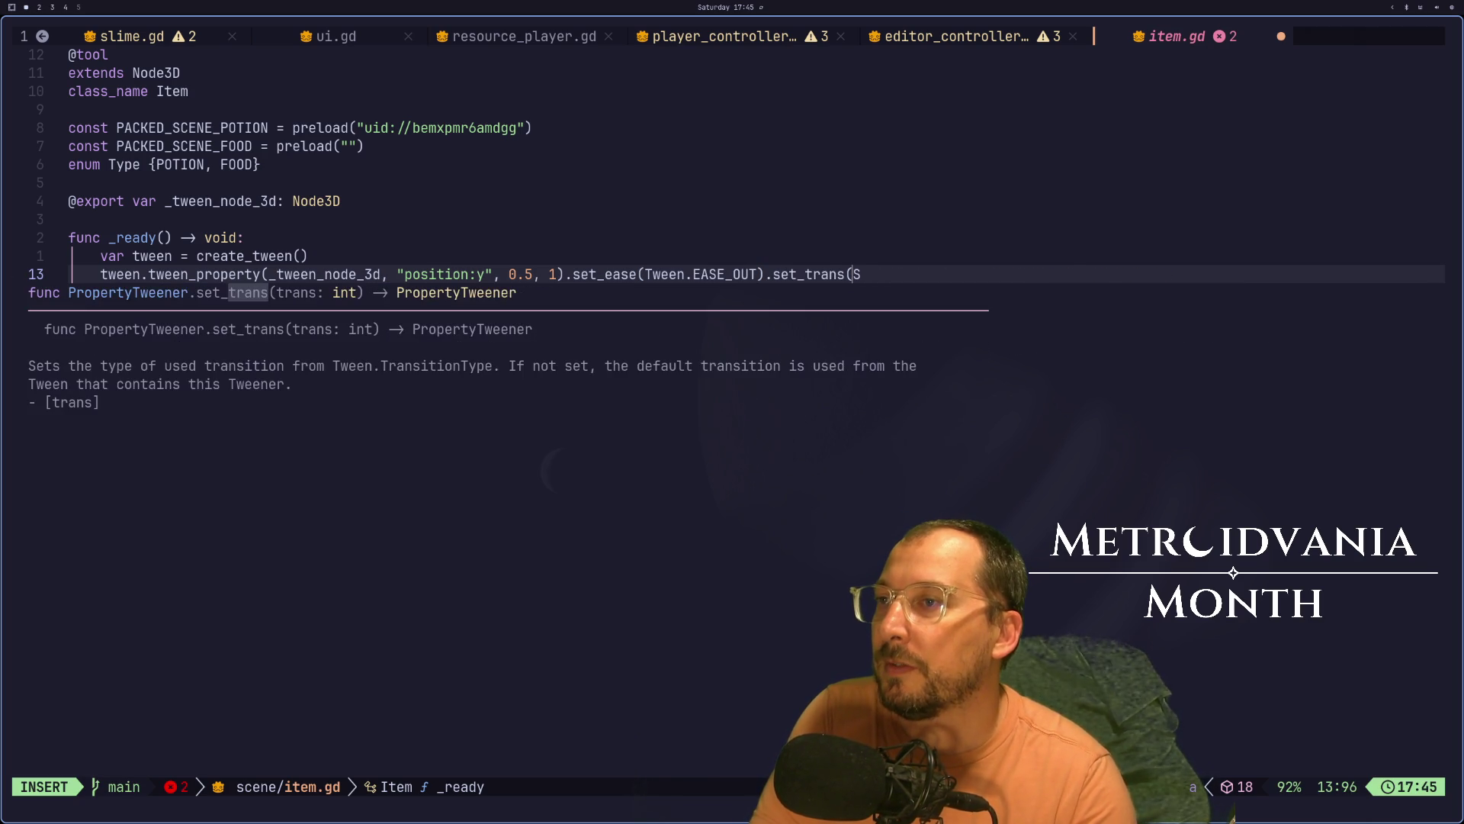
{"action": "key", "text": "Escape"}
{"action": "type", "text": "ase(Tween."}
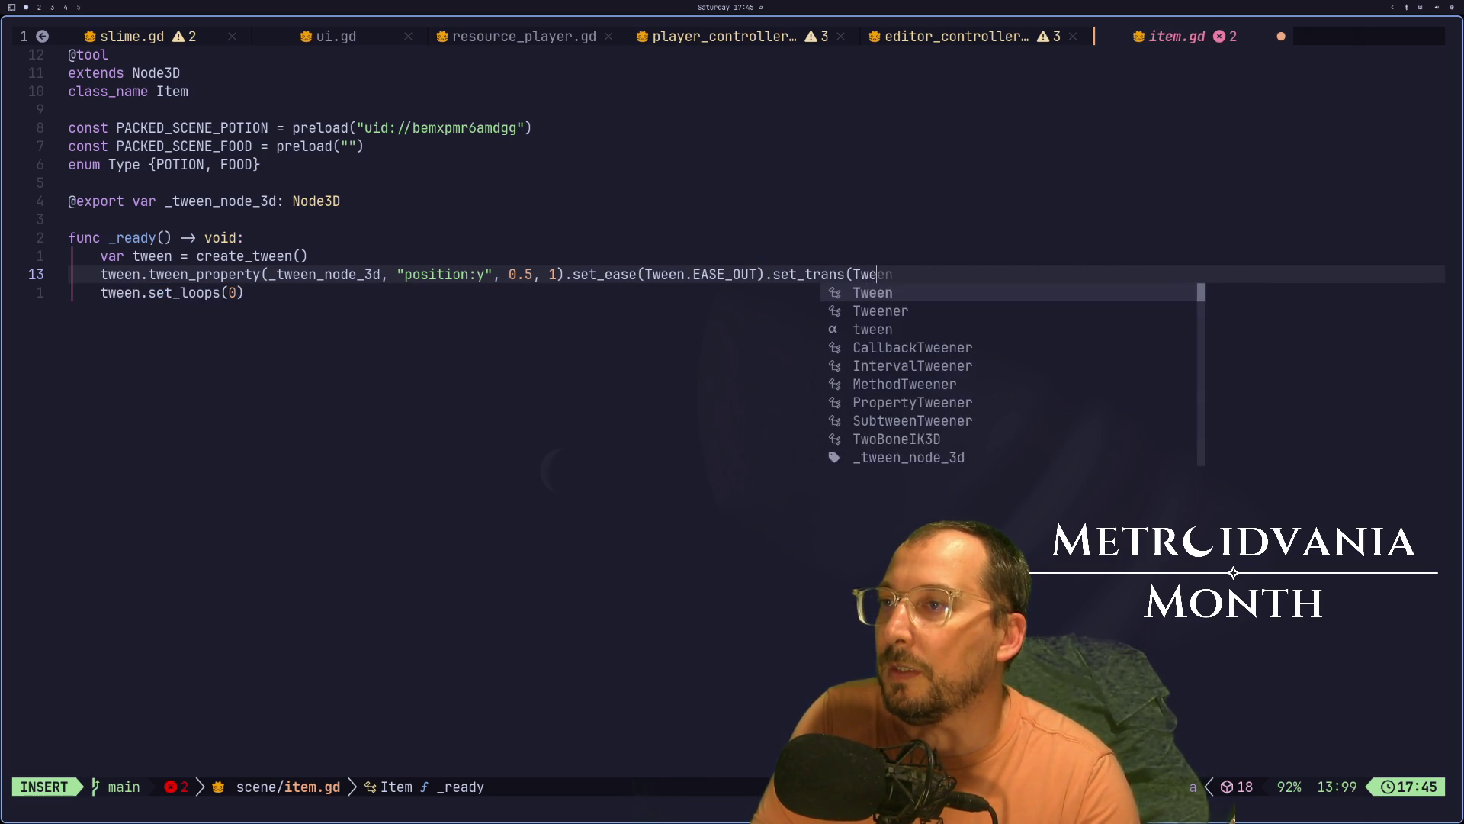
{"action": "key", "text": "Down"}
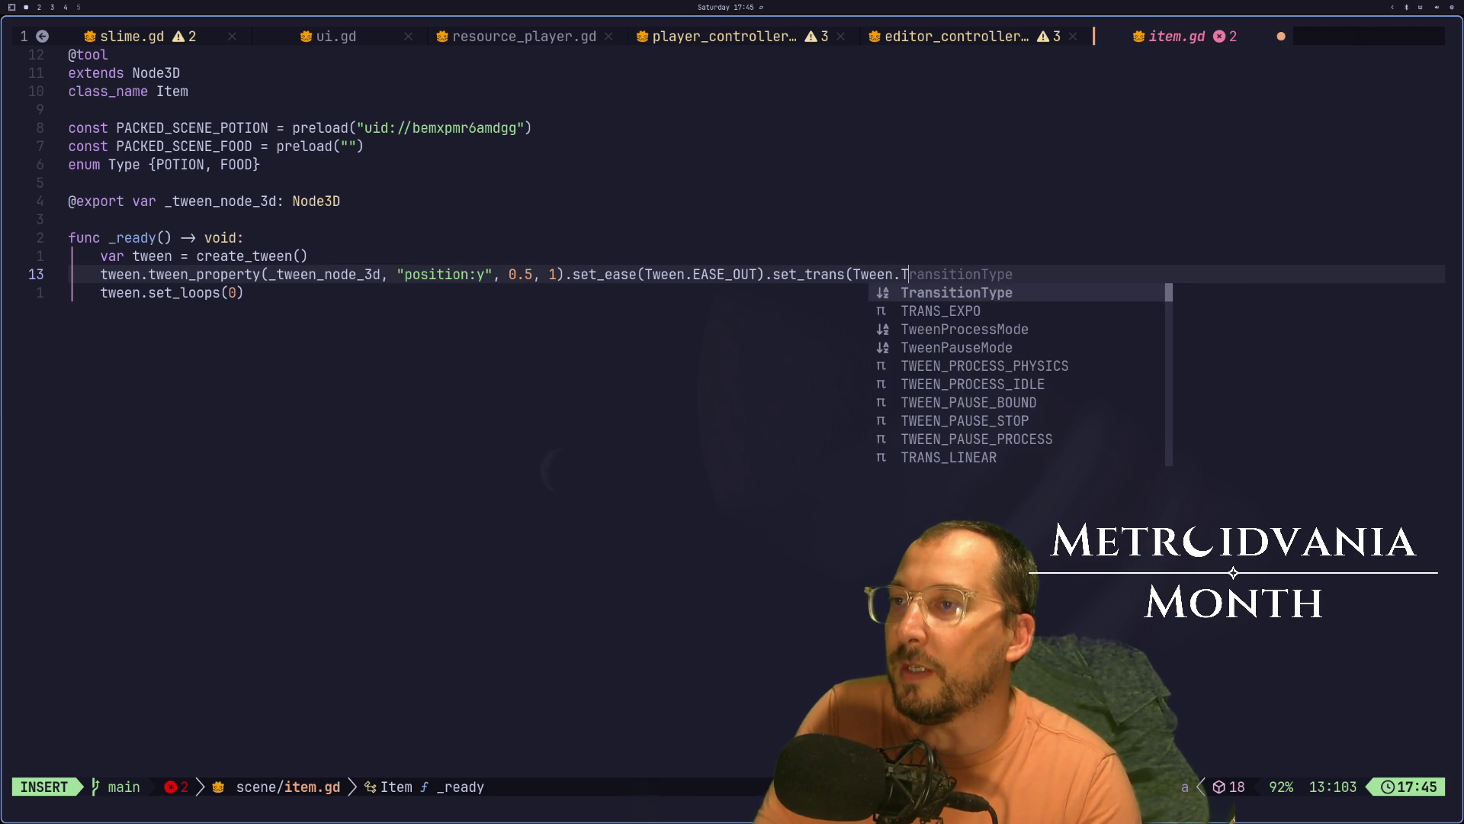
{"action": "key", "text": "Return"}
{"action": "key", "text": "BackSpace"}
{"action": "type", "text": "."}
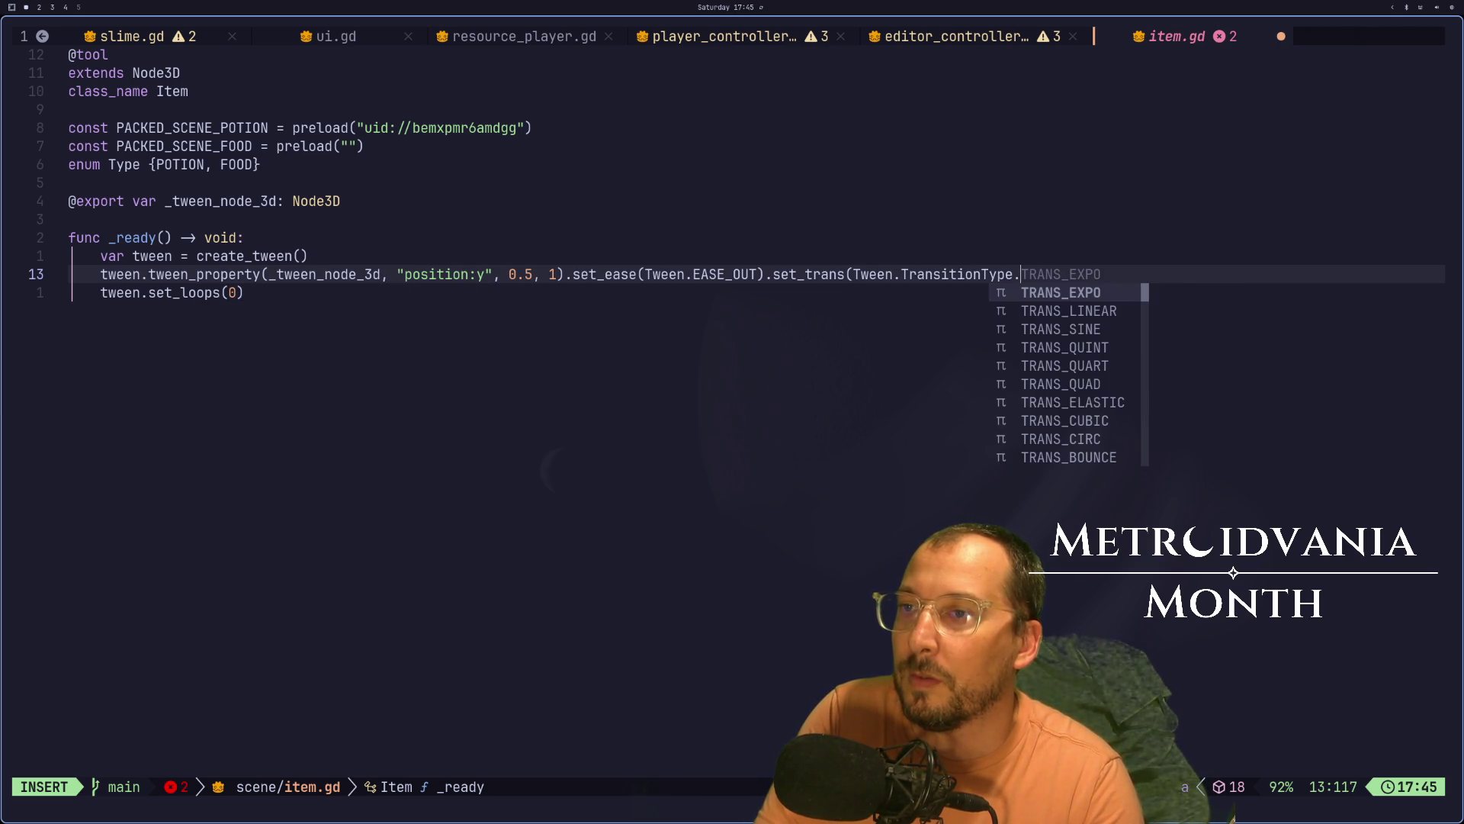
{"action": "type", "text": "Qua"}
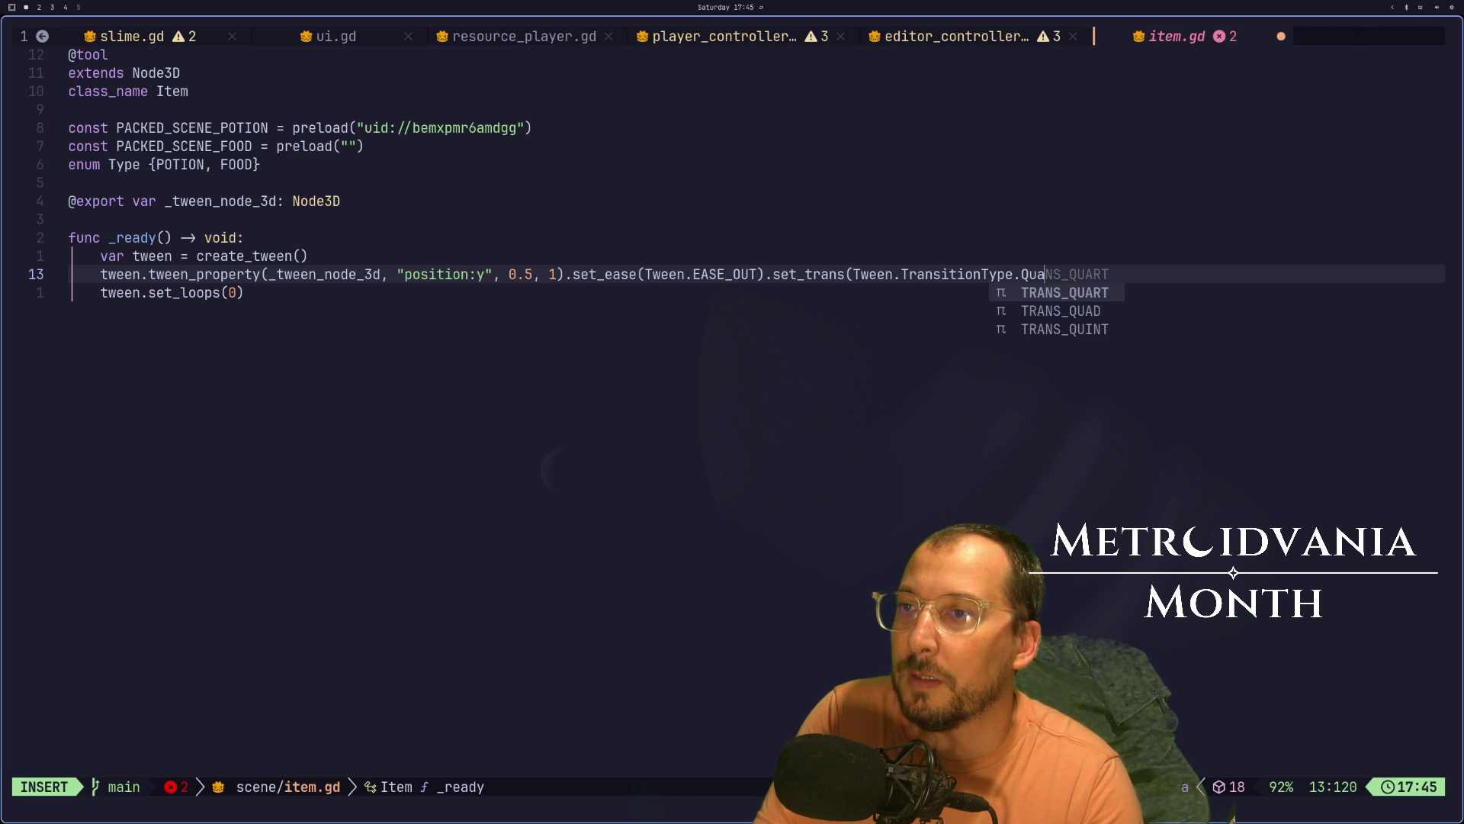
{"action": "key", "text": "Down"}
{"action": "key", "text": "Return"}
- Save item.gd with :w
{"action": "key", "text": "Escape"}
{"action": "type", "text": ":w"}
{"action": "key", "text": "Return"}
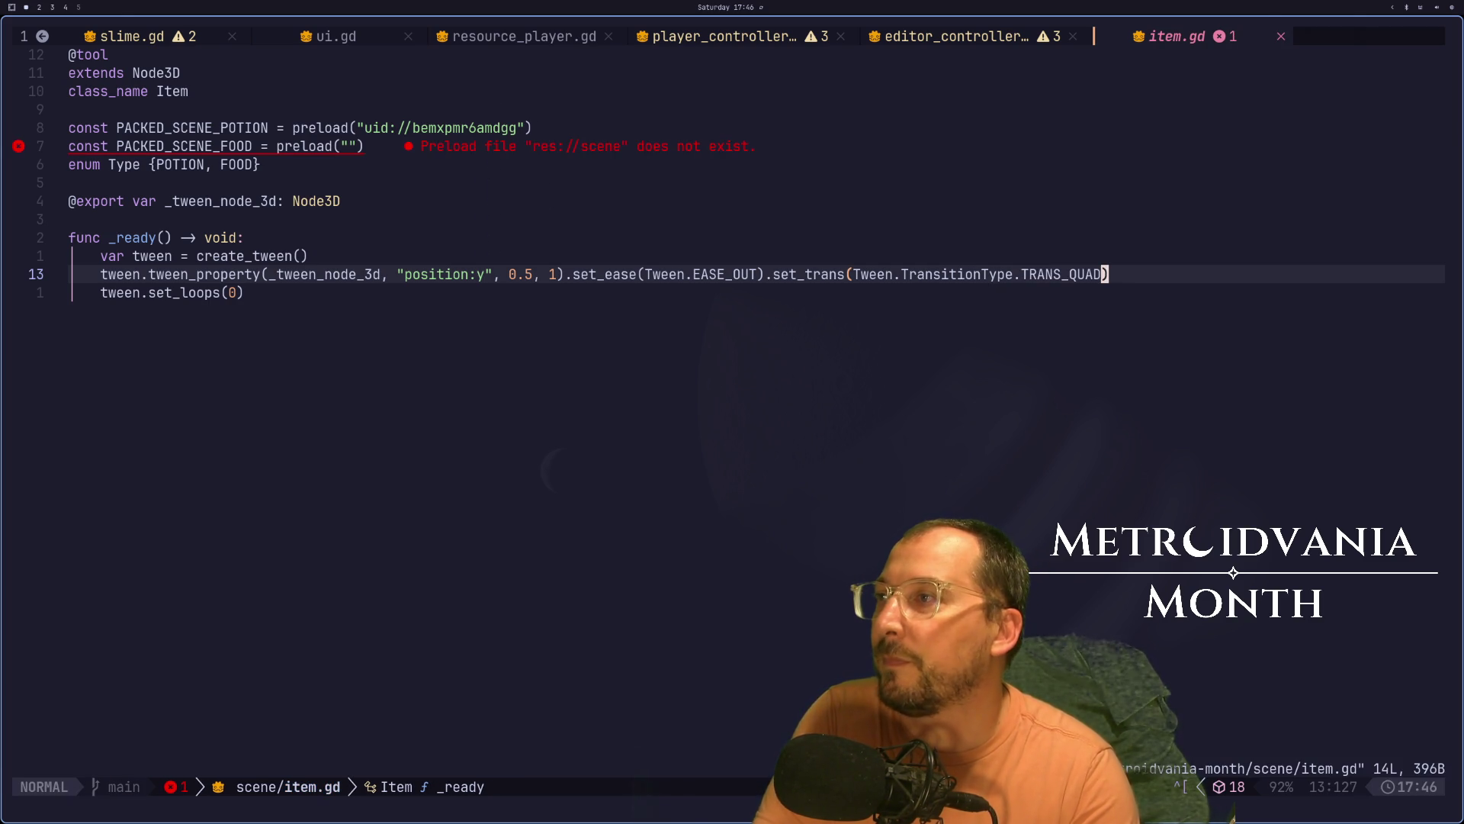
{"action": "key", "text": "super+2"}
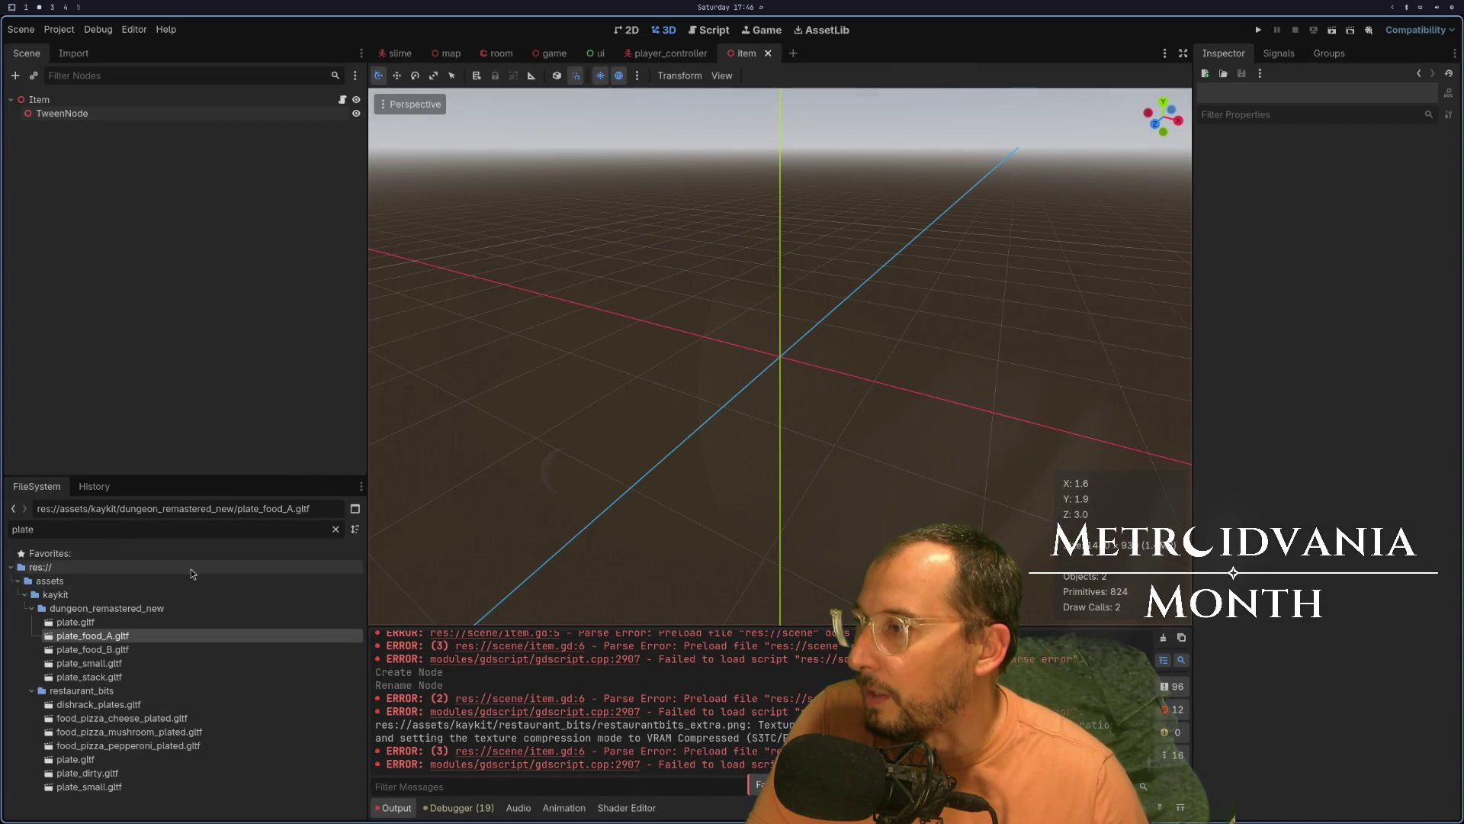
- Filter the FileSystem dock by 'food' and preview the steak and steak pieces models
{"action": "key", "text": "ctrl+a"}
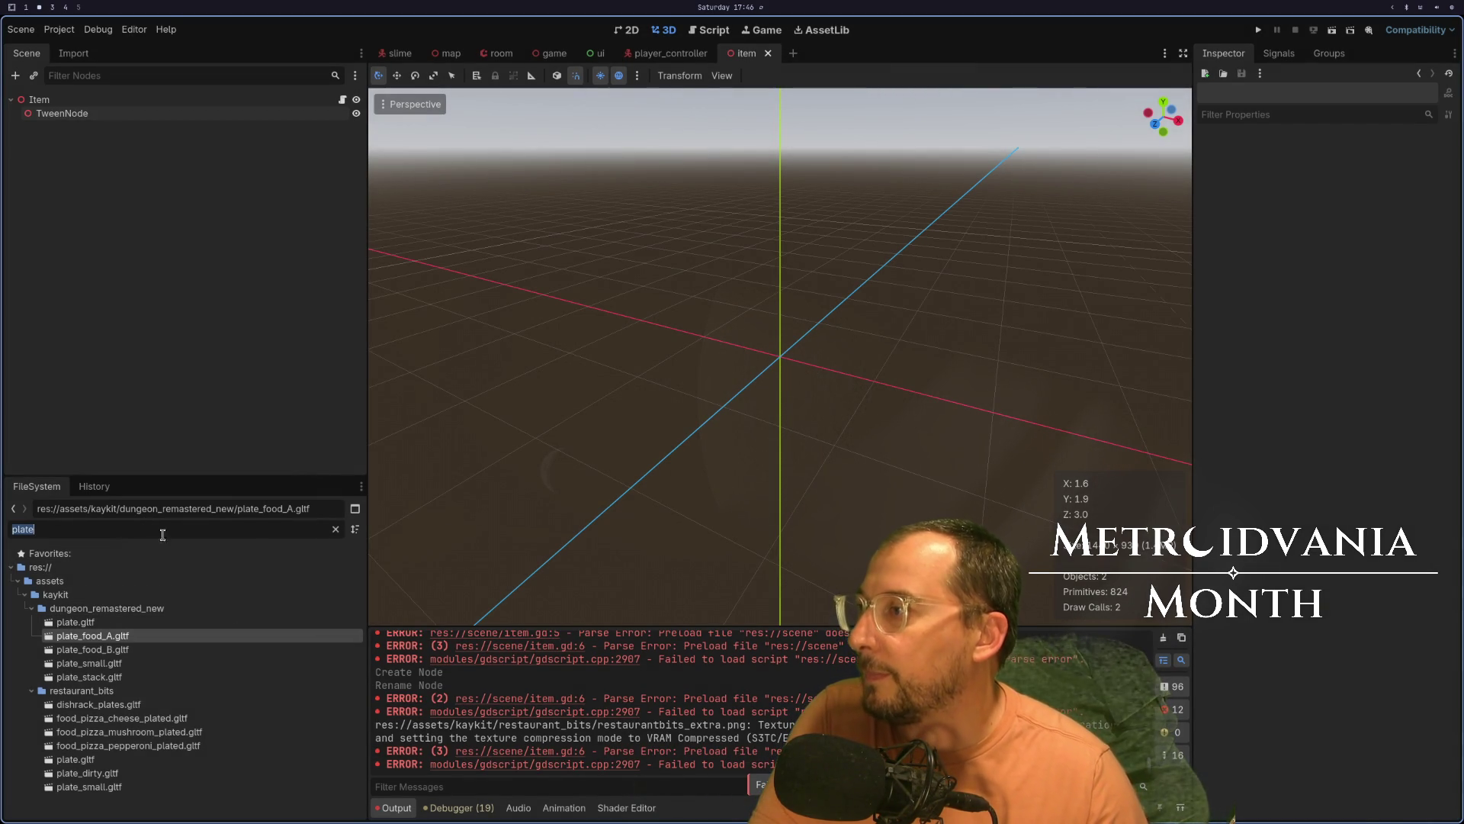
{"action": "type", "text": "ne"}
{"action": "key", "text": "BackSpace"}
{"action": "key", "text": "BackSpace"}
{"action": "type", "text": "meat"}
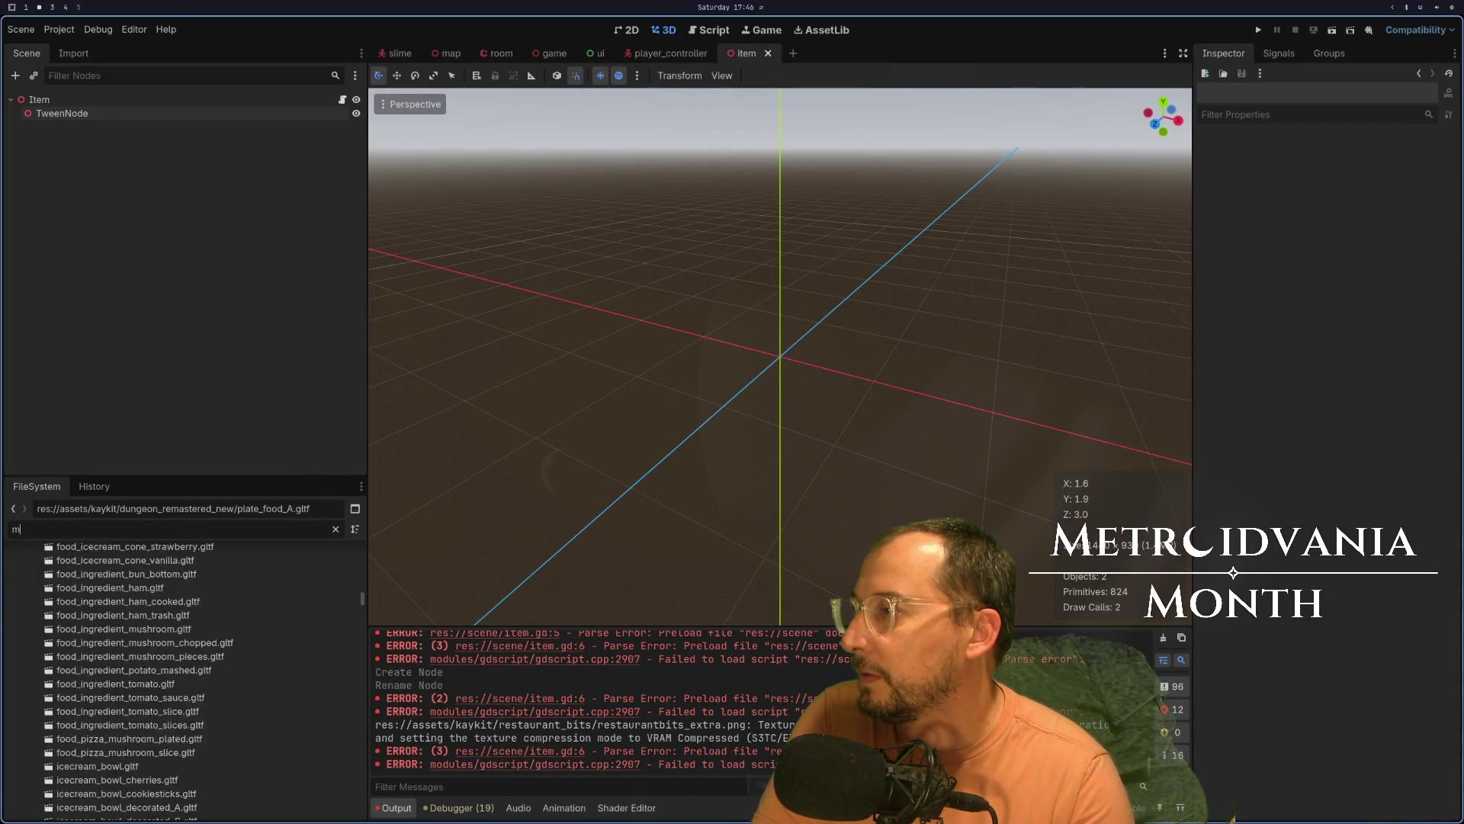
{"action": "key", "text": "BackSpace"}
{"action": "key", "text": "BackSpace"}
{"action": "key", "text": "BackSpace"}
{"action": "type", "text": "food"}
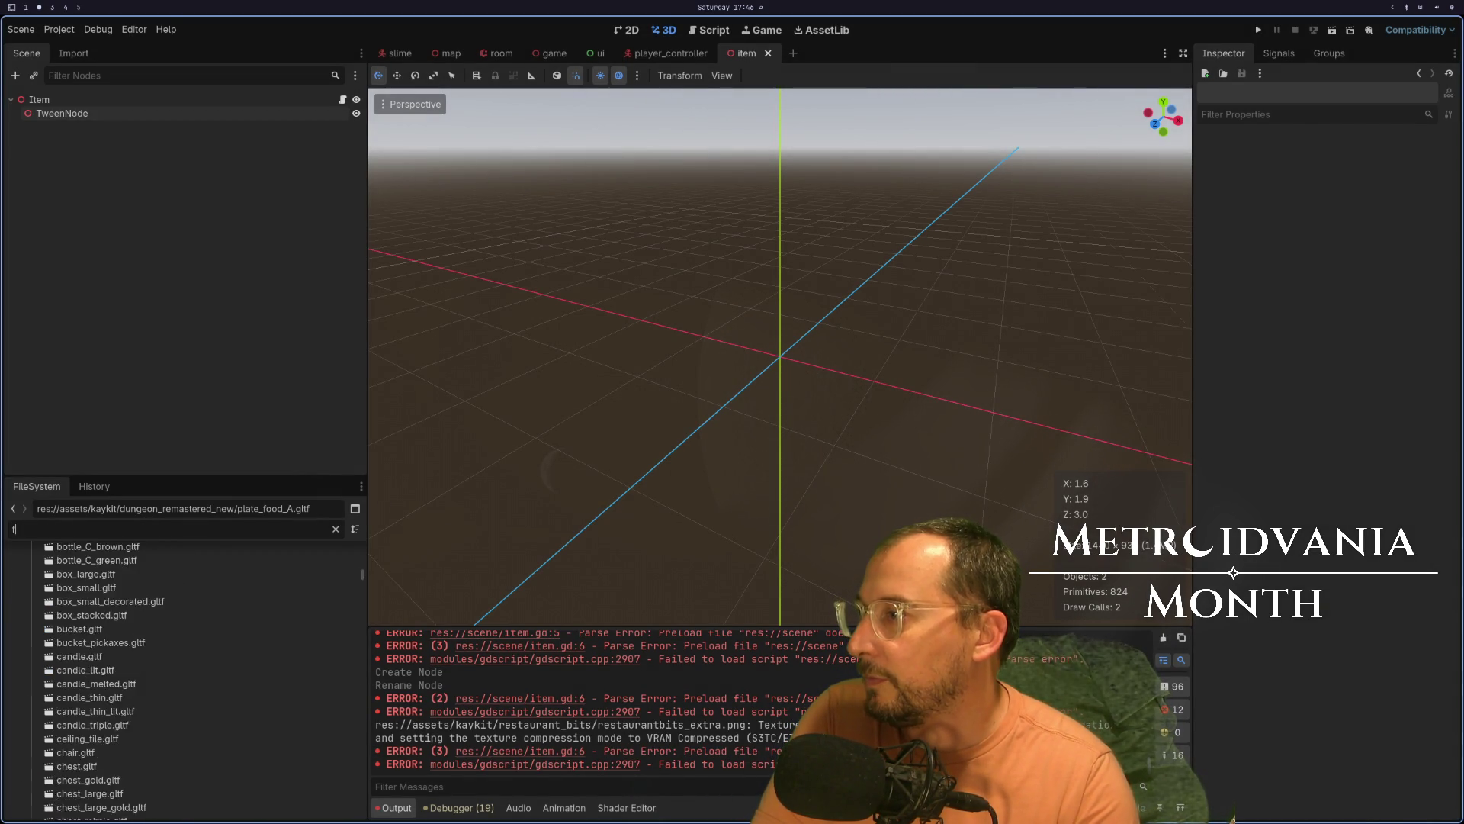
{"action": "scroll", "coordinate": [136, 639], "scroll_direction": "up", "scroll_amount": 2}
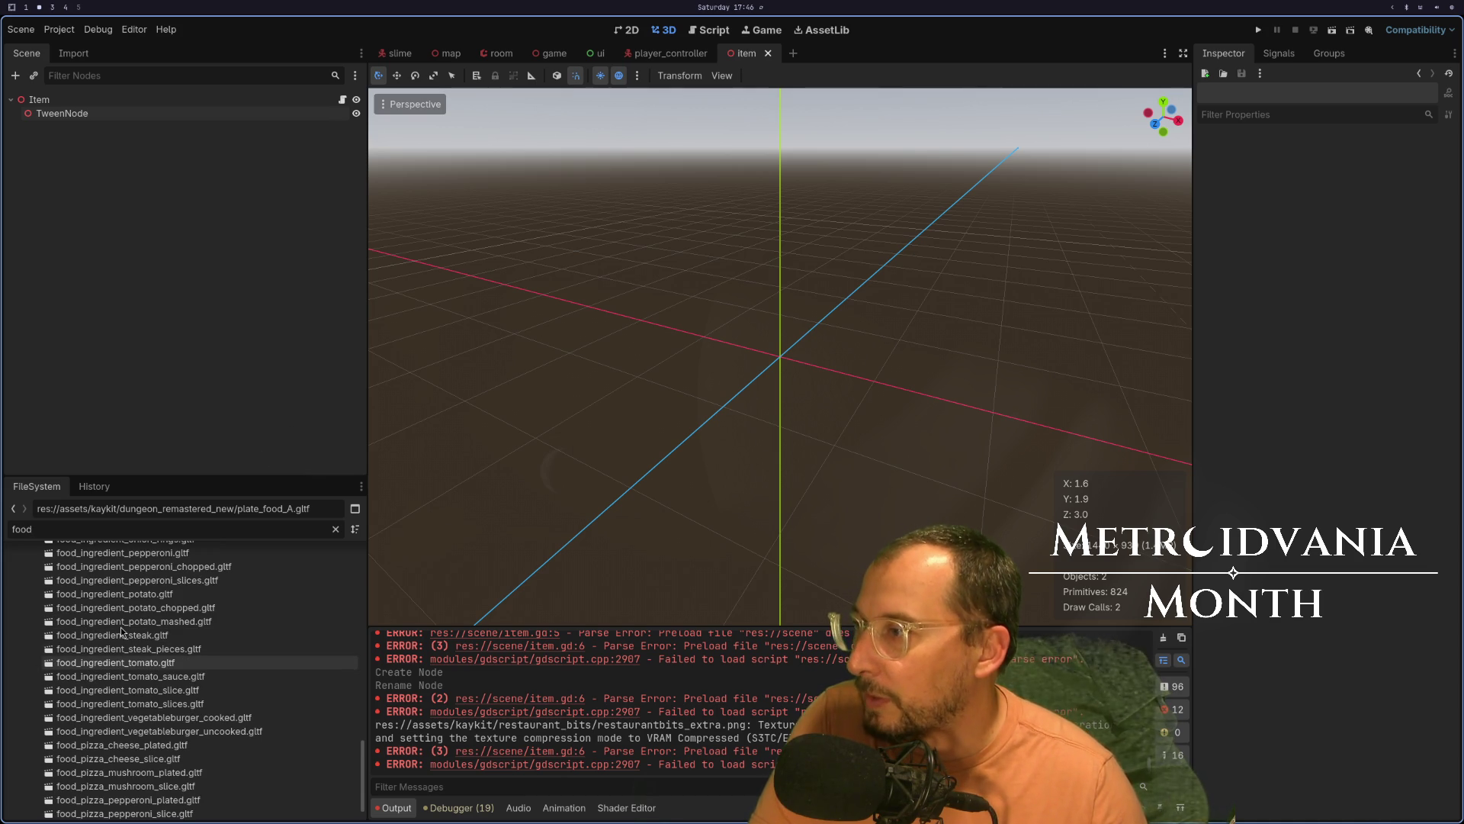
{"action": "double_click", "coordinate": [136, 636]}
{"action": "key", "text": "Escape"}
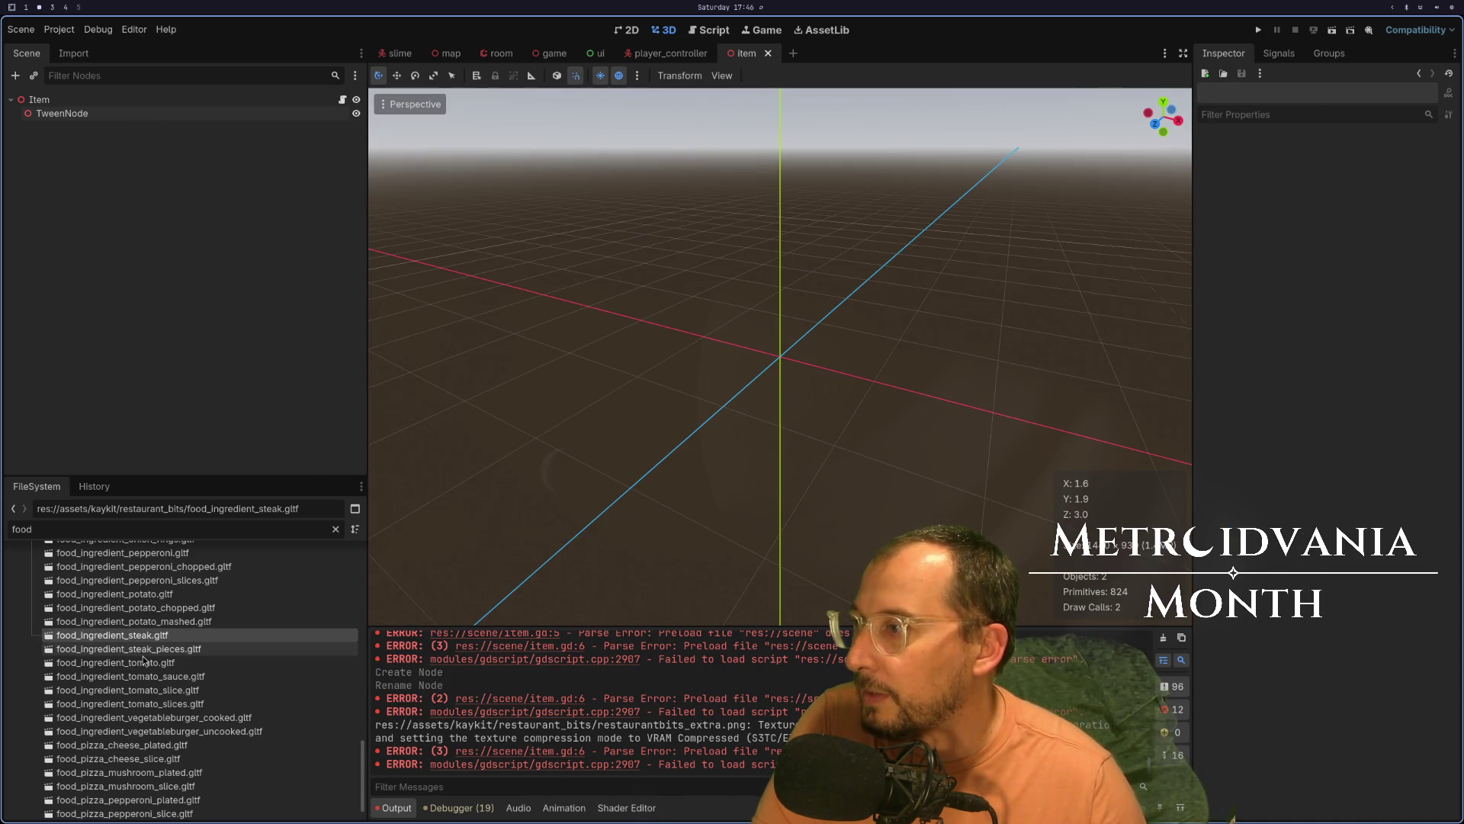
{"action": "double_click", "coordinate": [141, 649]}
{"action": "key", "text": "Escape"}
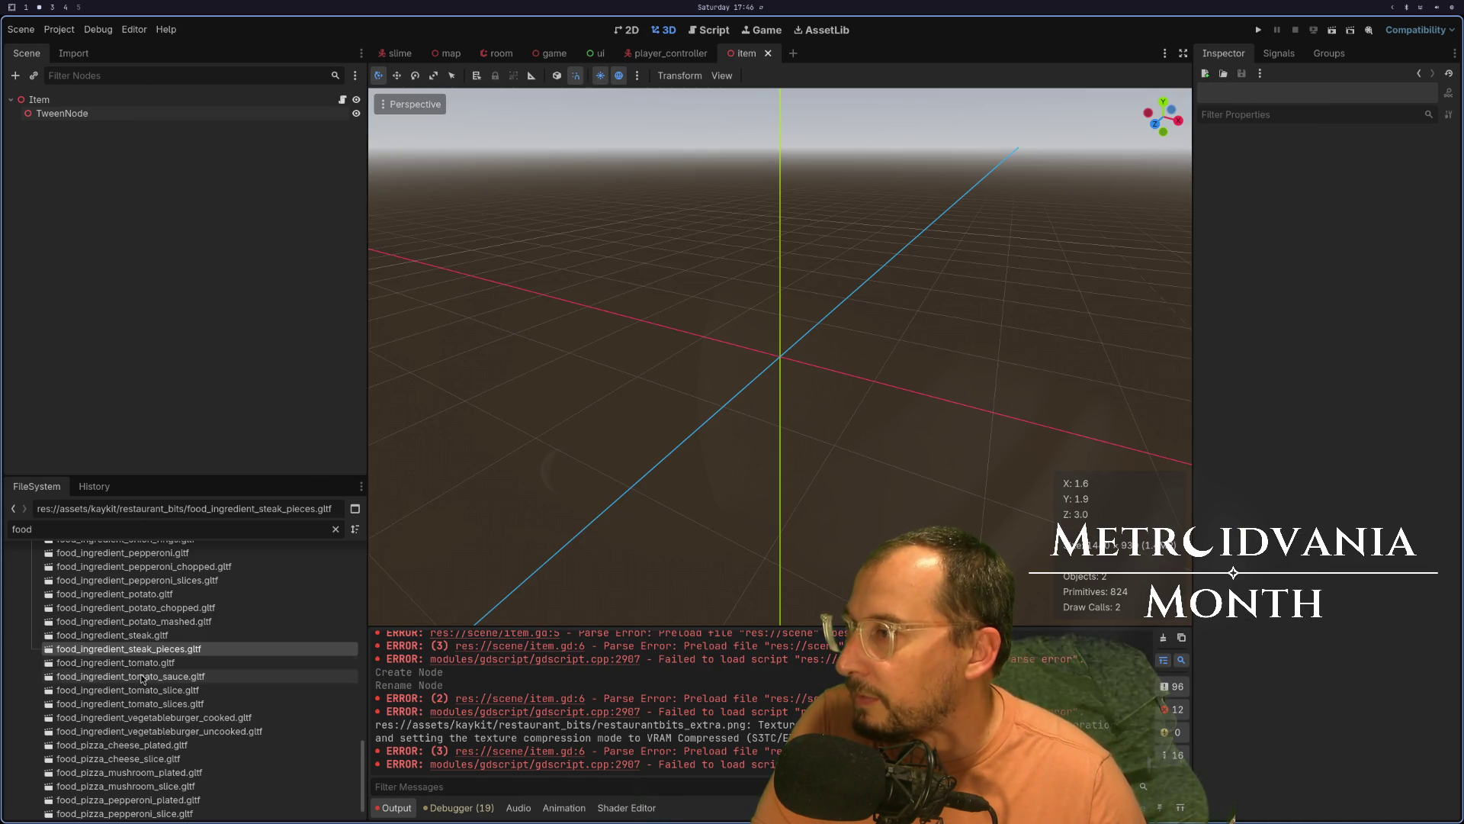
- Preview the food_stew and pepperoni models
{"action": "scroll", "coordinate": [148, 675], "scroll_direction": "up", "scroll_amount": 3}
{"action": "scroll", "coordinate": [154, 676], "scroll_direction": "up", "scroll_amount": 10}
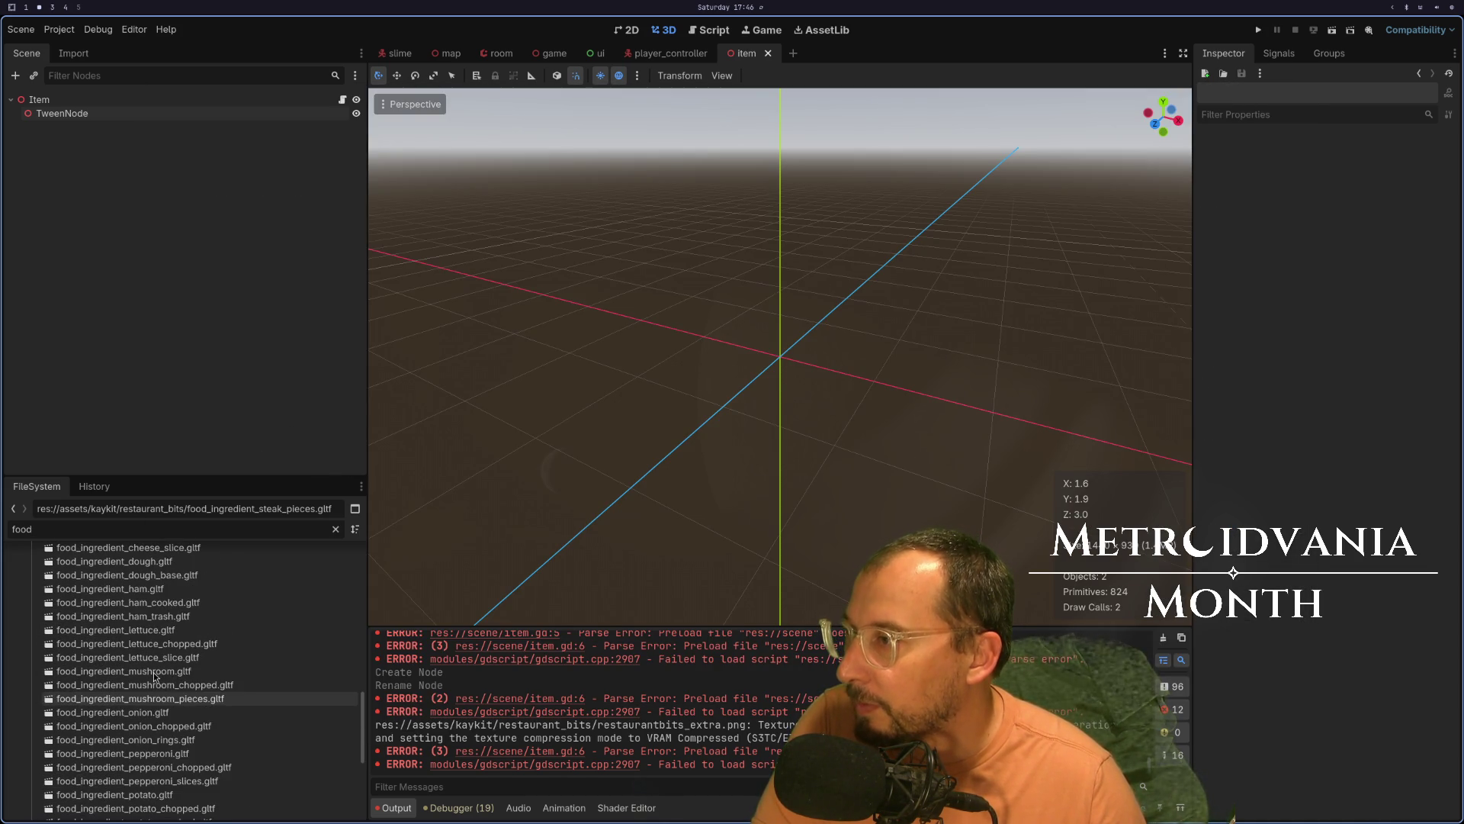
{"action": "scroll", "coordinate": [154, 676], "scroll_direction": "up", "scroll_amount": 5}
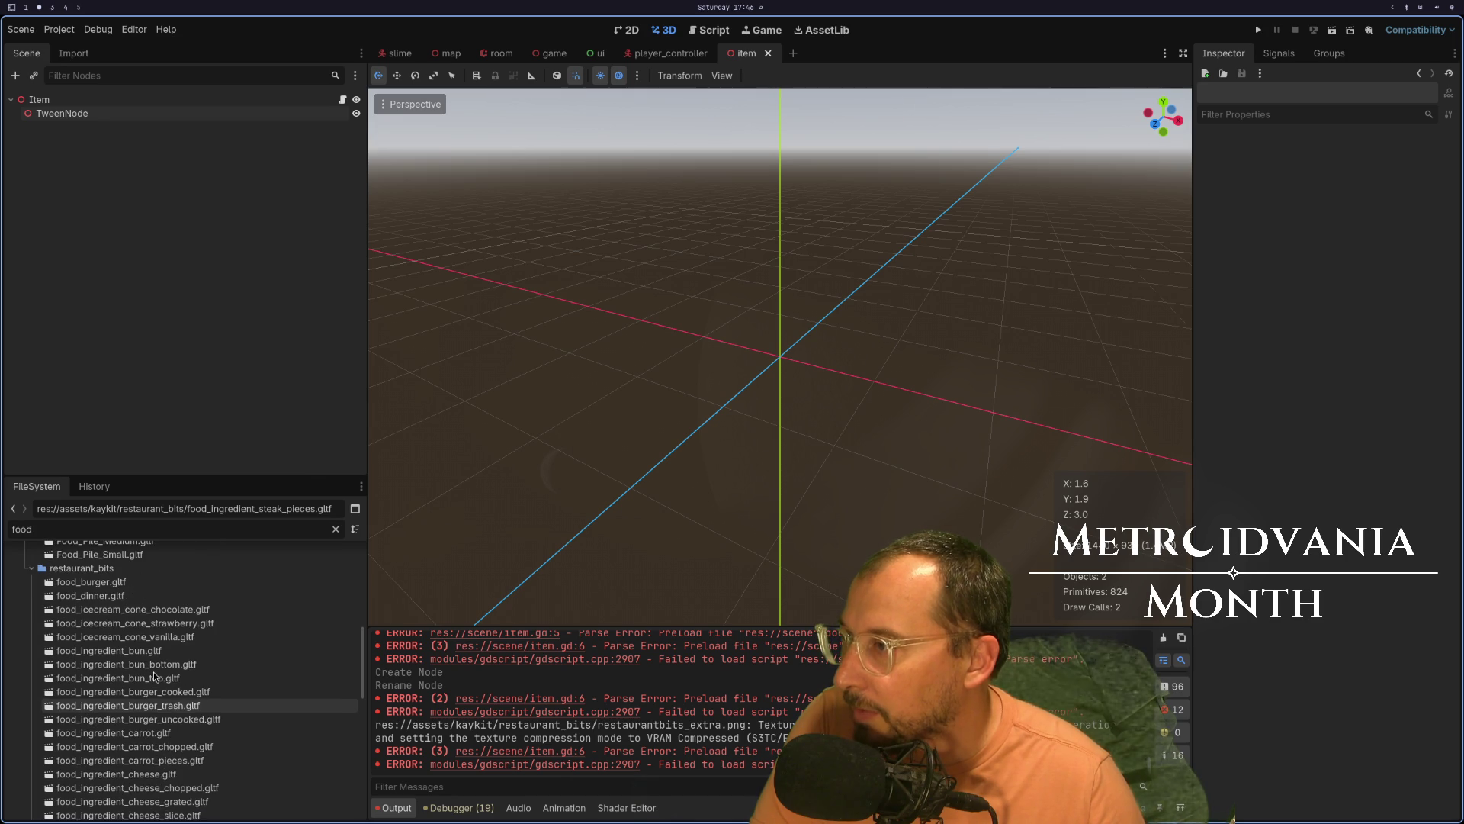
{"action": "scroll", "coordinate": [154, 676], "scroll_direction": "down", "scroll_amount": 15}
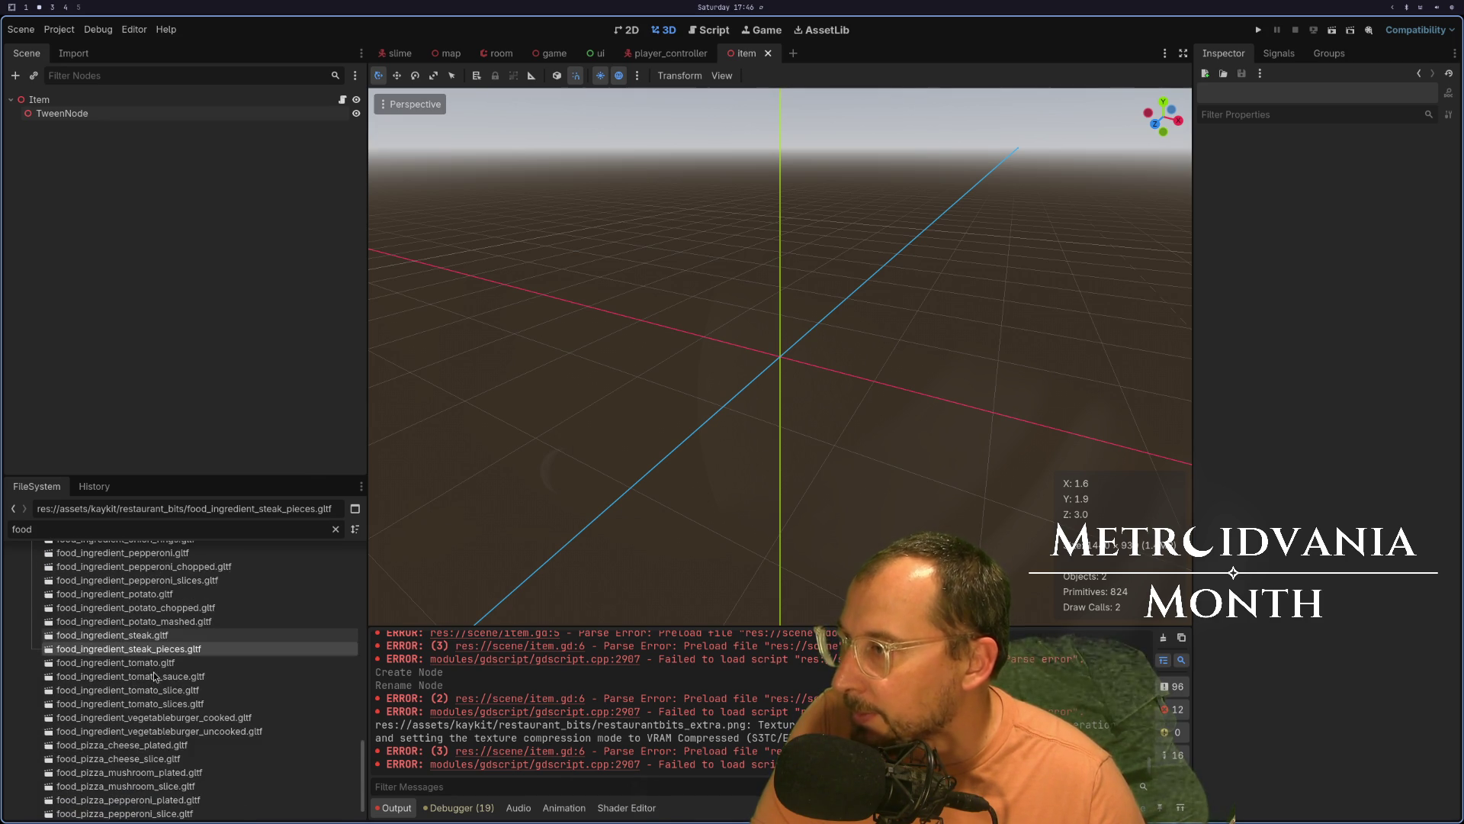
{"action": "double_click", "coordinate": [150, 795]}
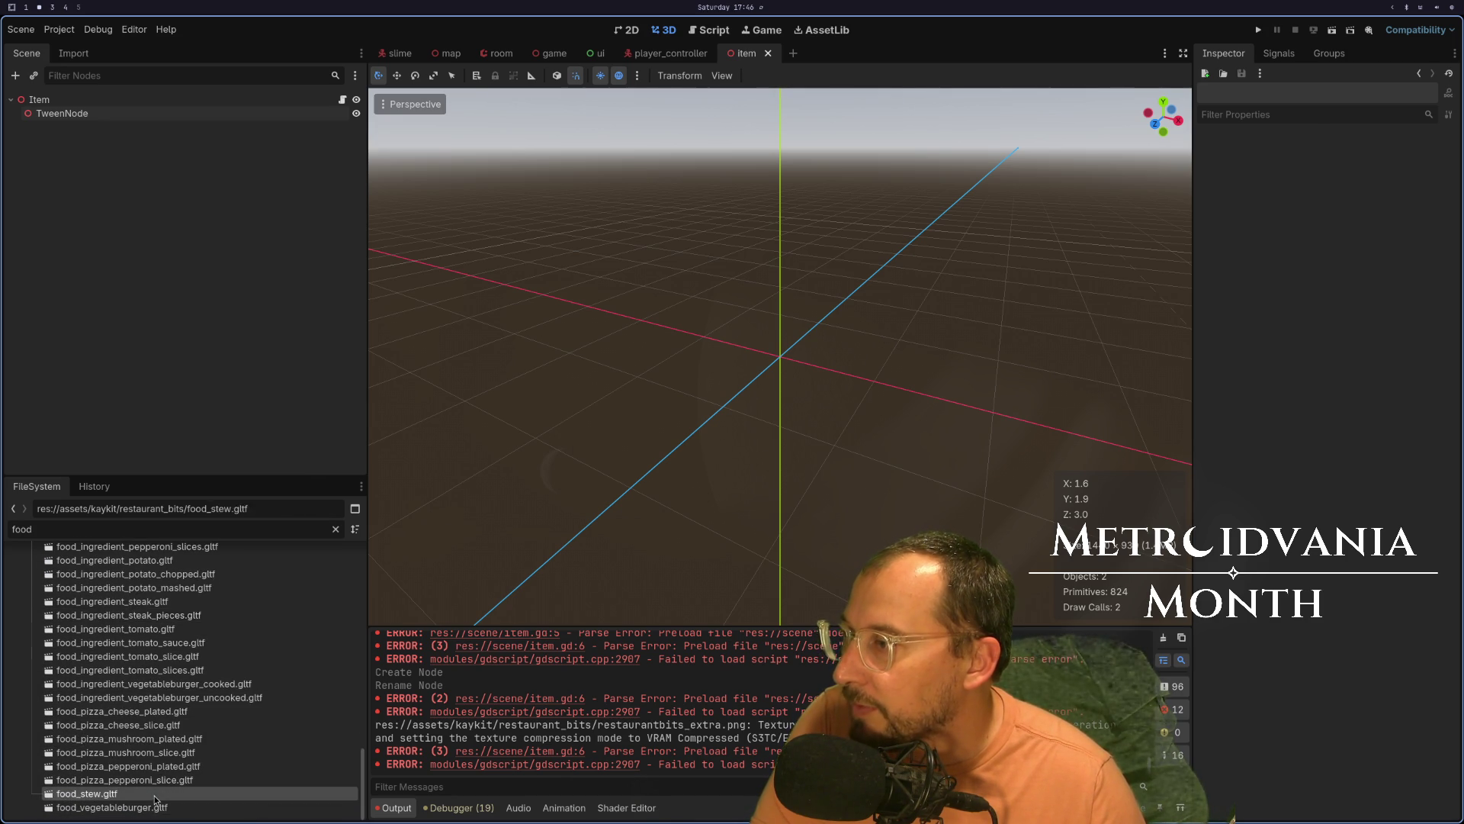
{"action": "key", "text": "Escape"}
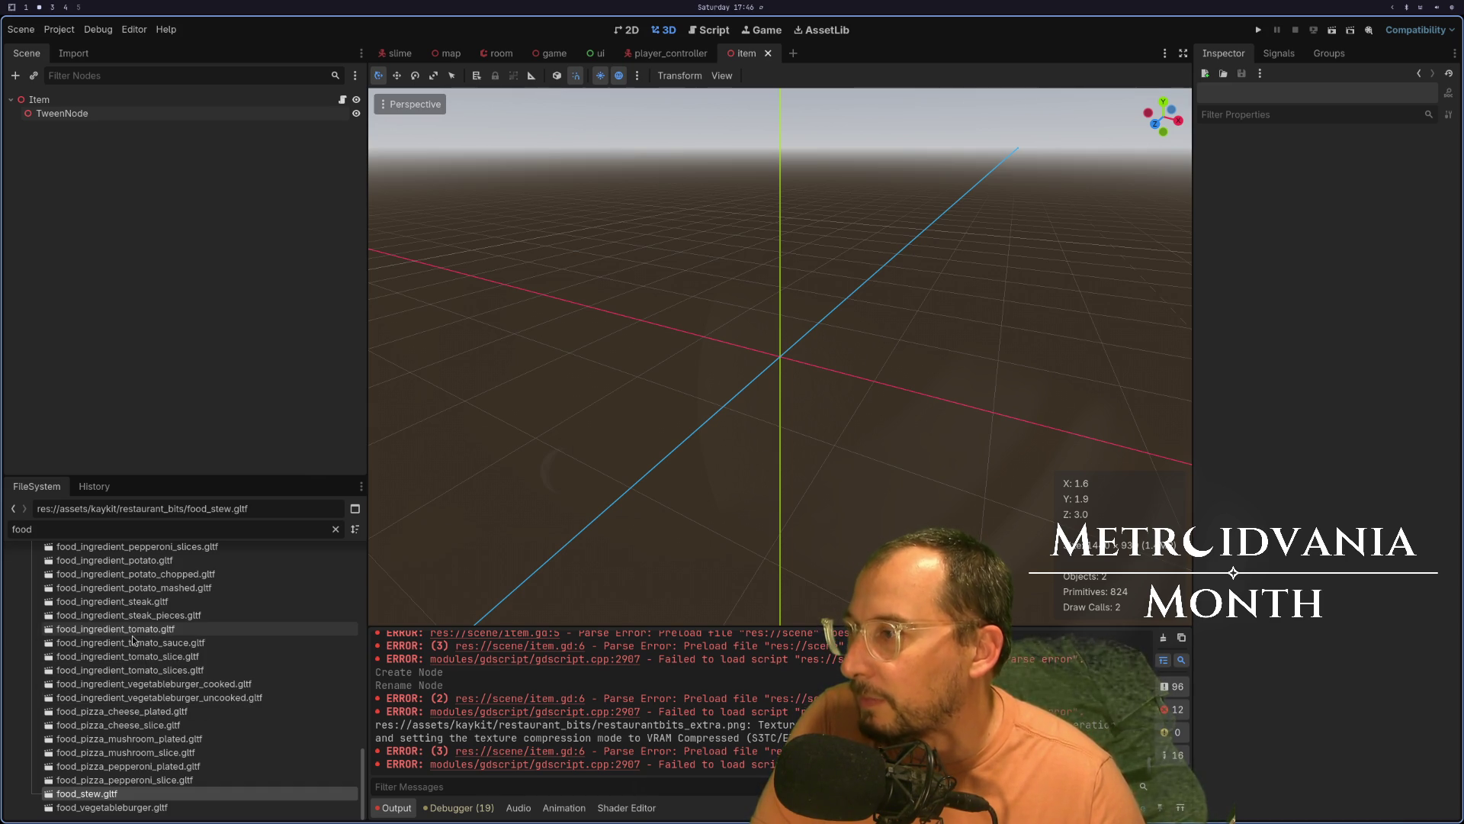
{"action": "scroll", "coordinate": [153, 649], "scroll_direction": "up", "scroll_amount": 1}
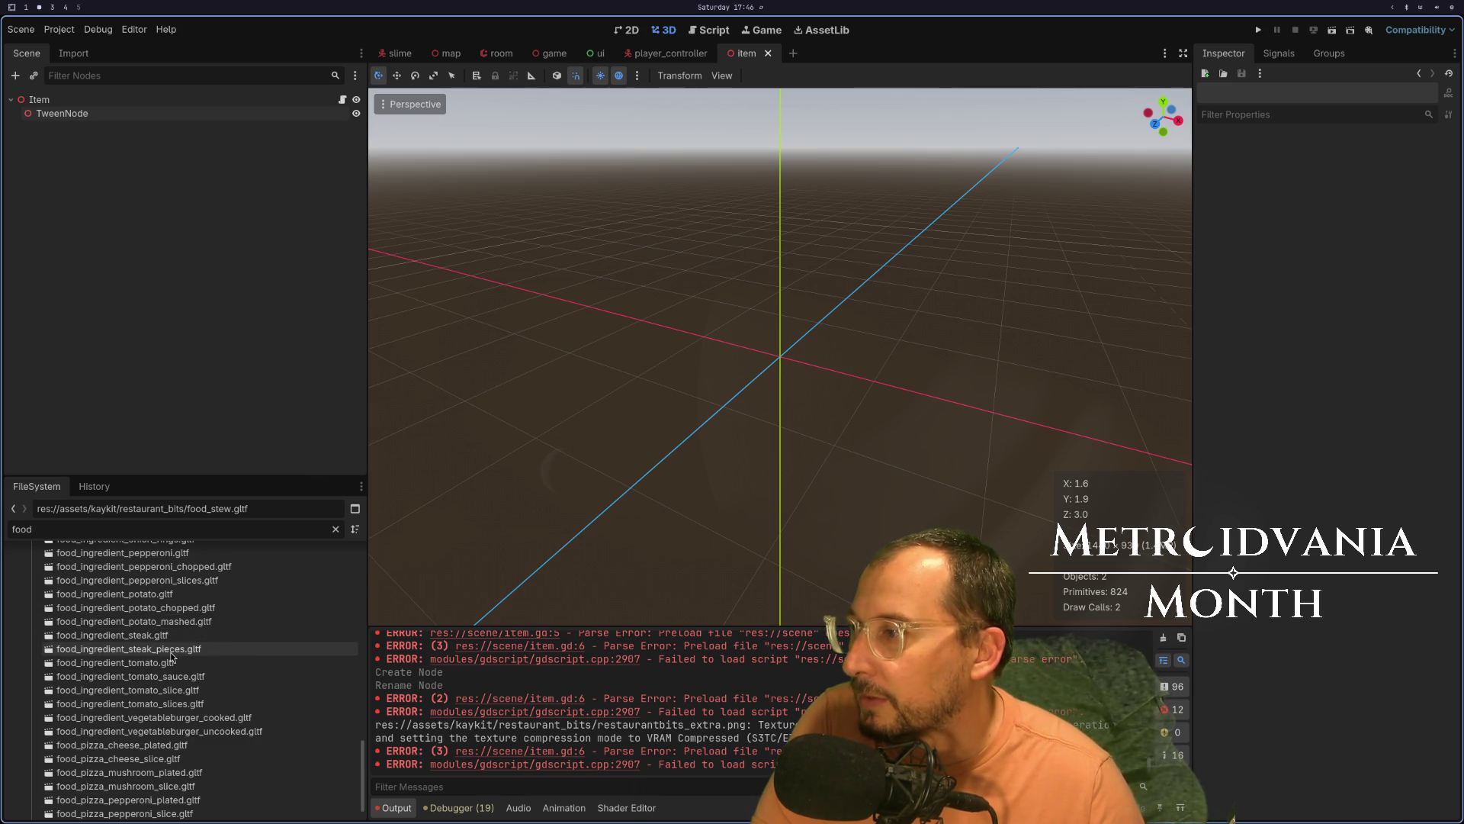
{"action": "scroll", "coordinate": [158, 664], "scroll_direction": "up", "scroll_amount": 1}
{"action": "scroll", "coordinate": [160, 732], "scroll_direction": "up", "scroll_amount": 2}
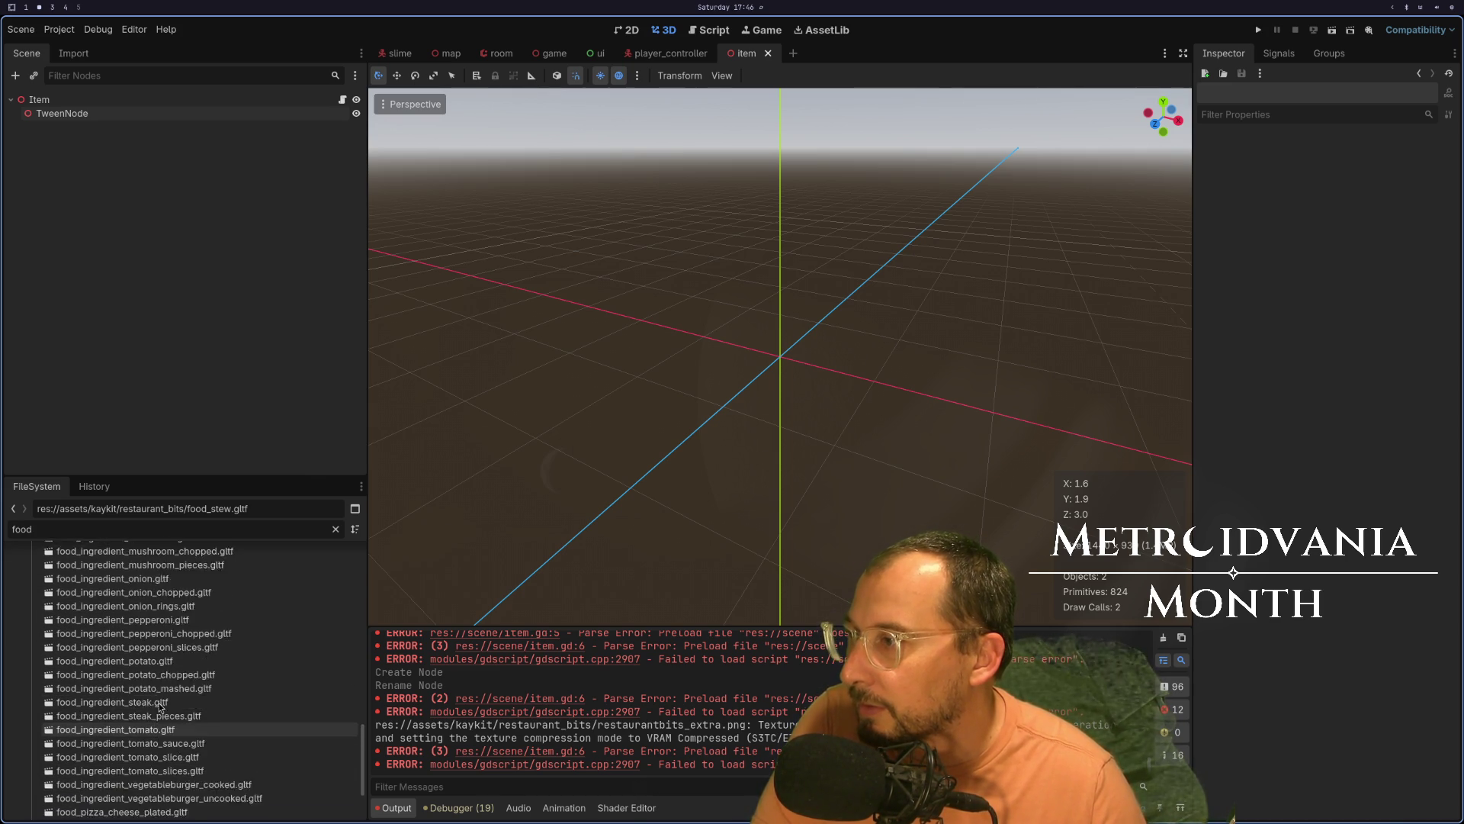
{"action": "double_click", "coordinate": [122, 653]}
{"action": "key", "text": "Escape"}
- Preview the ham models and copy food_ingredient_ham_cooked.gltf's UID
{"action": "scroll", "coordinate": [122, 692], "scroll_direction": "up", "scroll_amount": 2}
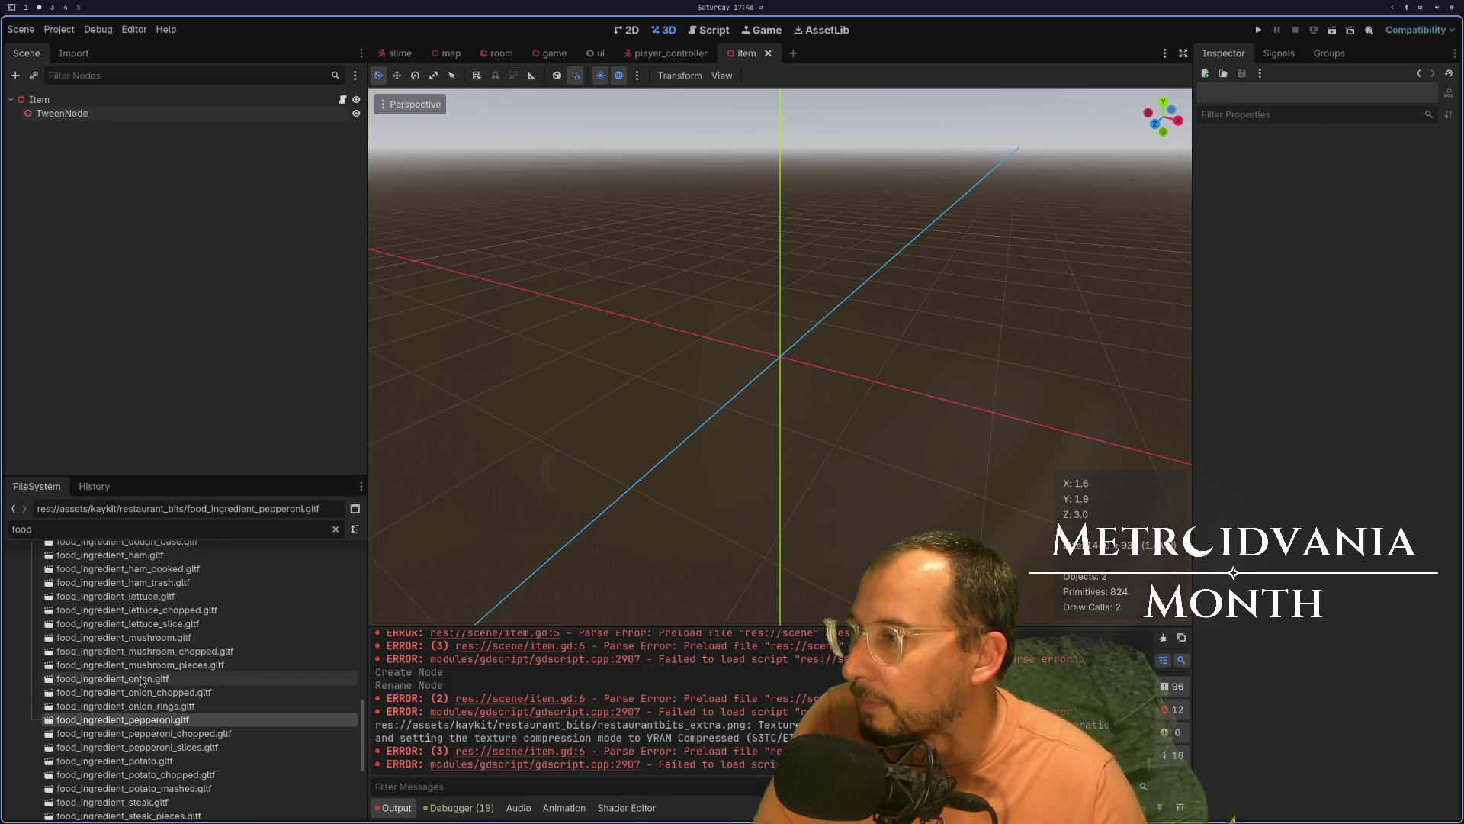
{"action": "scroll", "coordinate": [150, 684], "scroll_direction": "up", "scroll_amount": 2}
{"action": "scroll", "coordinate": [151, 684], "scroll_direction": "up", "scroll_amount": 2}
{"action": "double_click", "coordinate": [141, 703]}
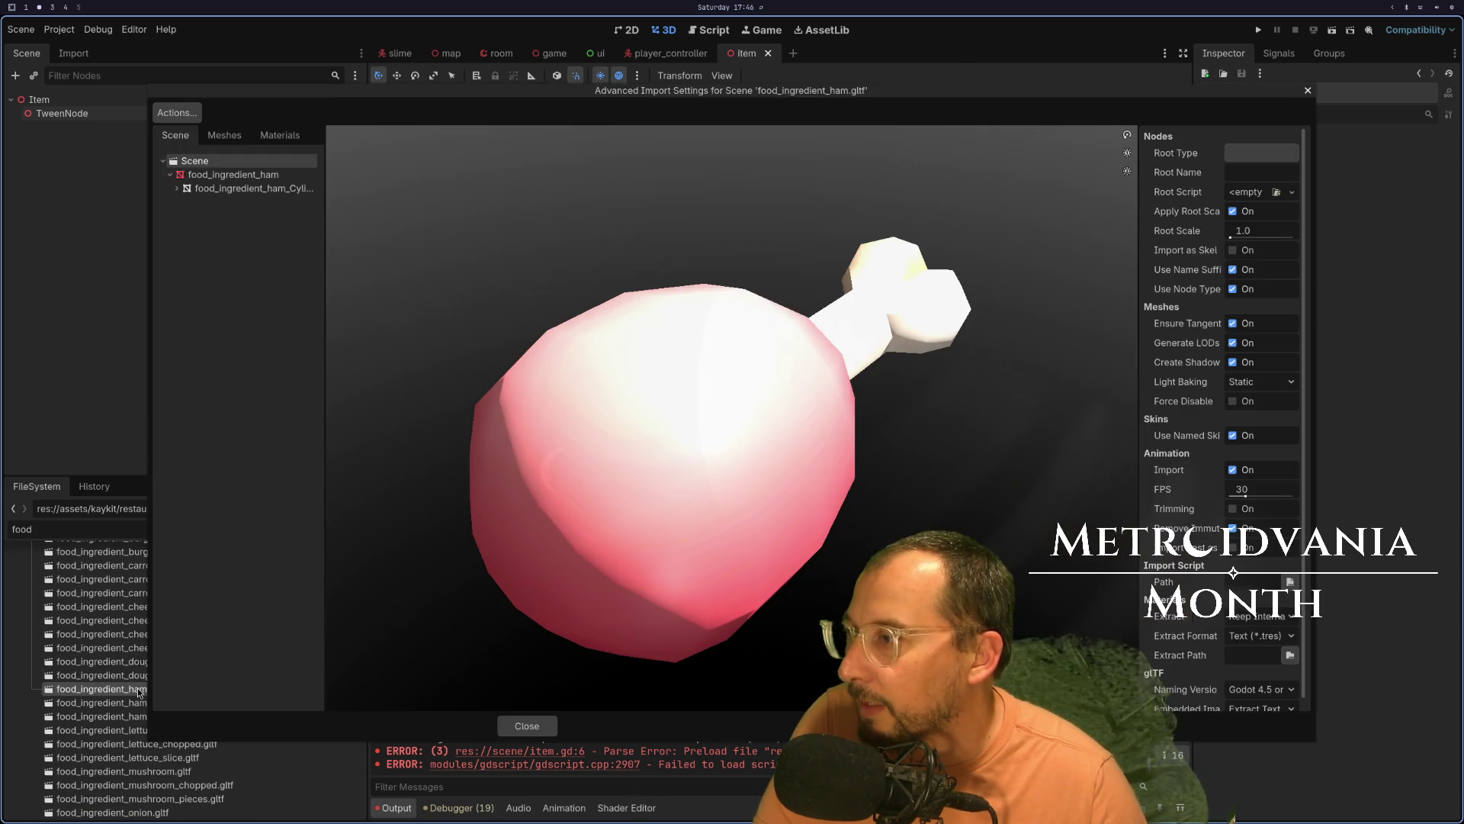
{"action": "key", "text": "Escape"}
{"action": "double_click", "coordinate": [141, 703]}
{"action": "key", "text": "Escape"}
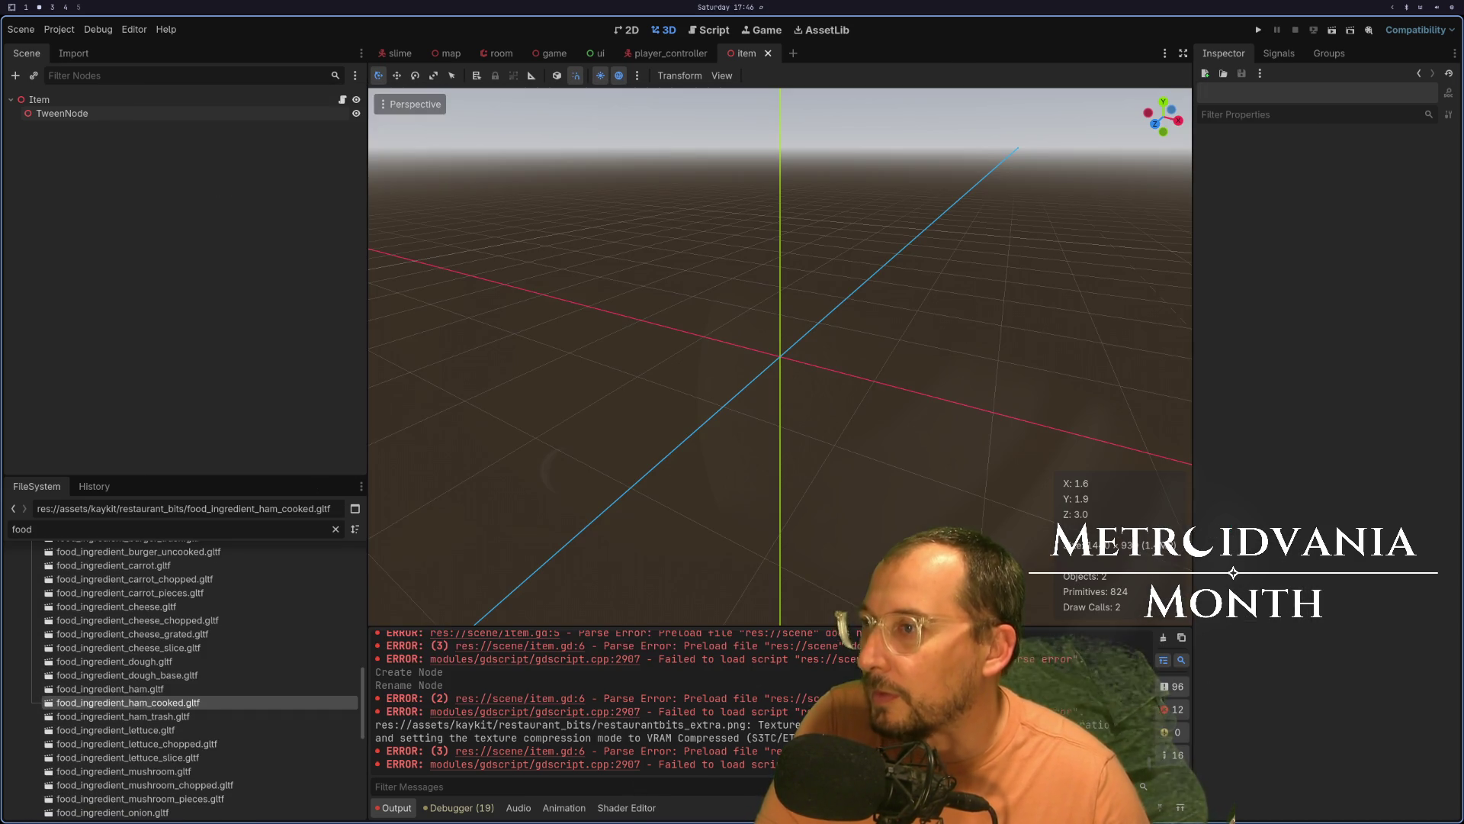
{"action": "right_click", "coordinate": [158, 700]}
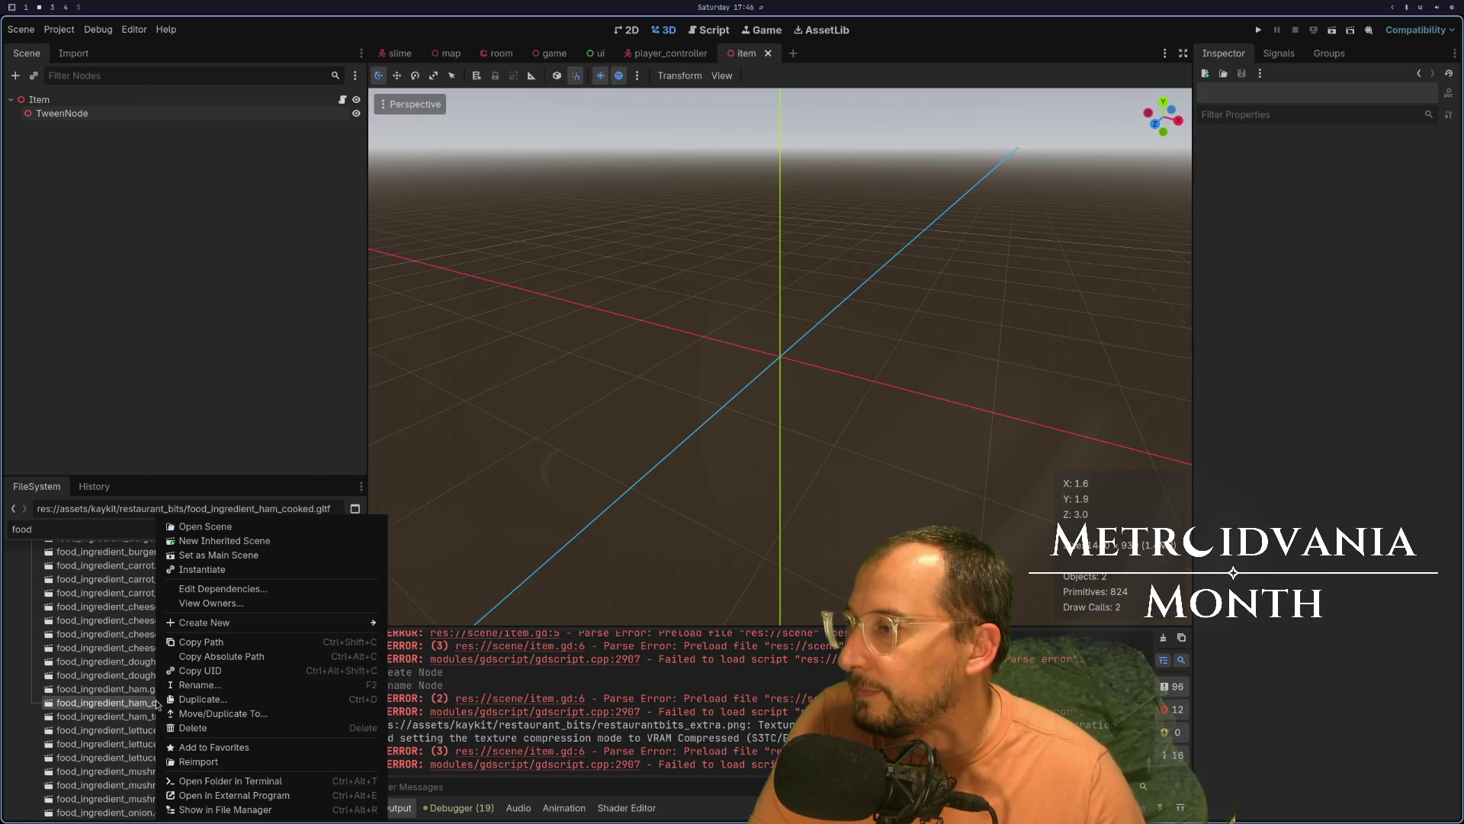
{"action": "left_click", "coordinate": [205, 677]}
- In Neovim, paste the food scene UID "uid://vd63hwwdnfb1" into PACKED_SCENE_FOOD's preload quotes
{"action": "key", "text": "super+1"}
{"action": "key", "text": "k"}
{"action": "key", "text": "k"}
{"action": "key", "text": "k"}
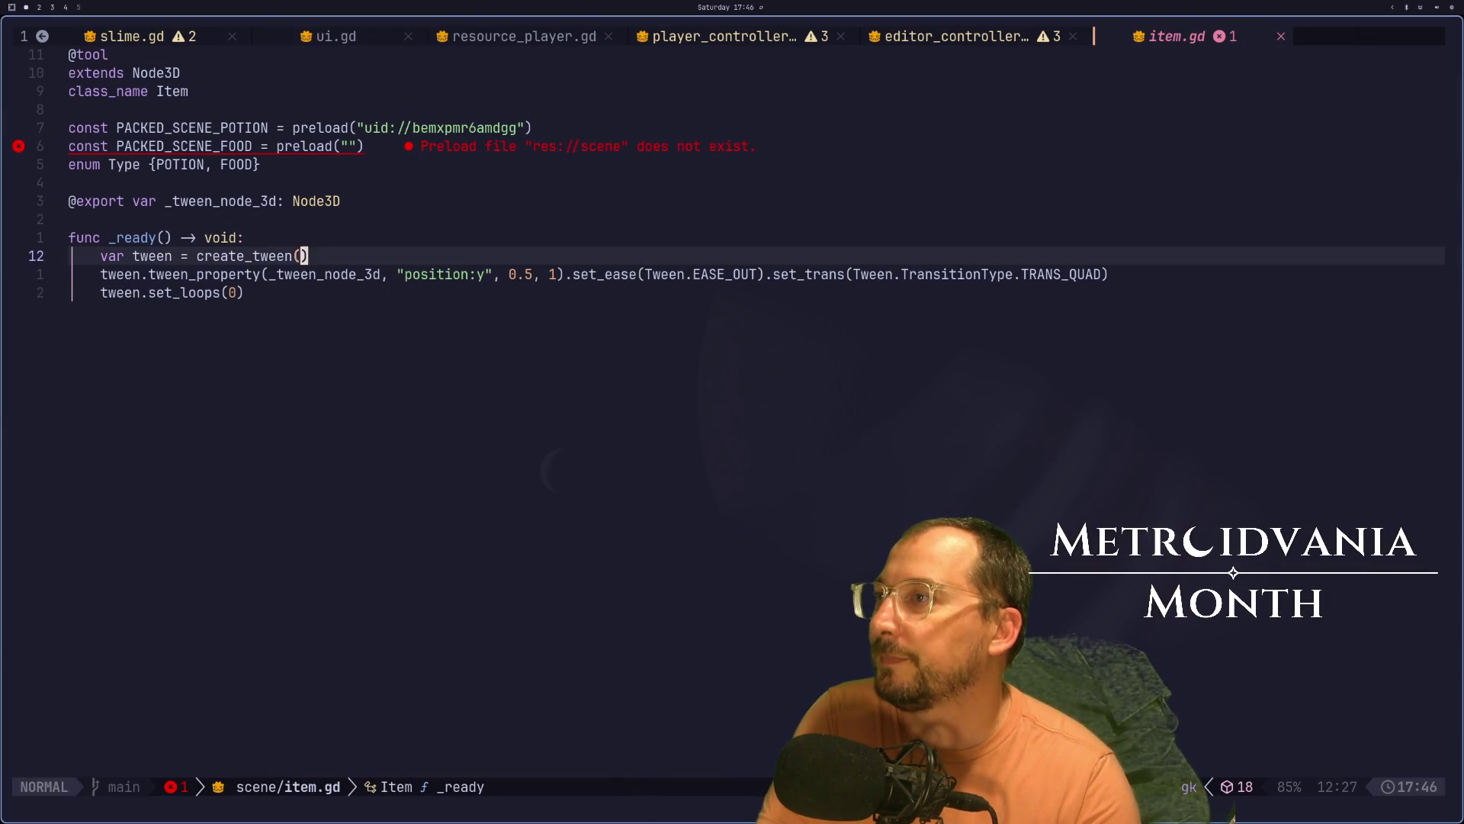
{"action": "key", "text": "k"}
{"action": "key", "text": "h"}
{"action": "key", "text": "p"}
{"action": "key", "text": "u"}
{"action": "key", "text": "o"}
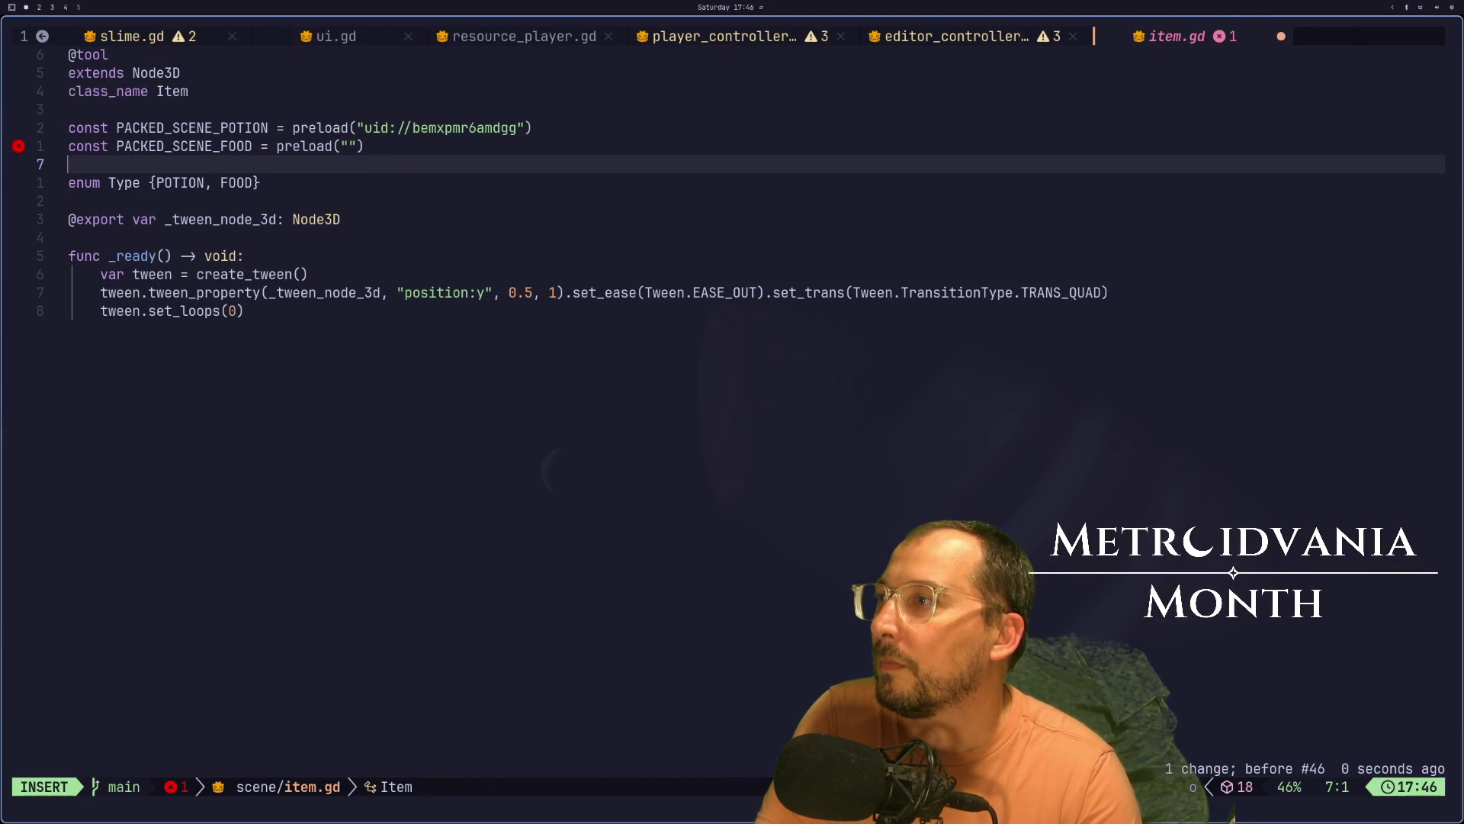
{"action": "key", "text": "Escape"}
{"action": "key", "text": "u"}
{"action": "key", "text": "p"}
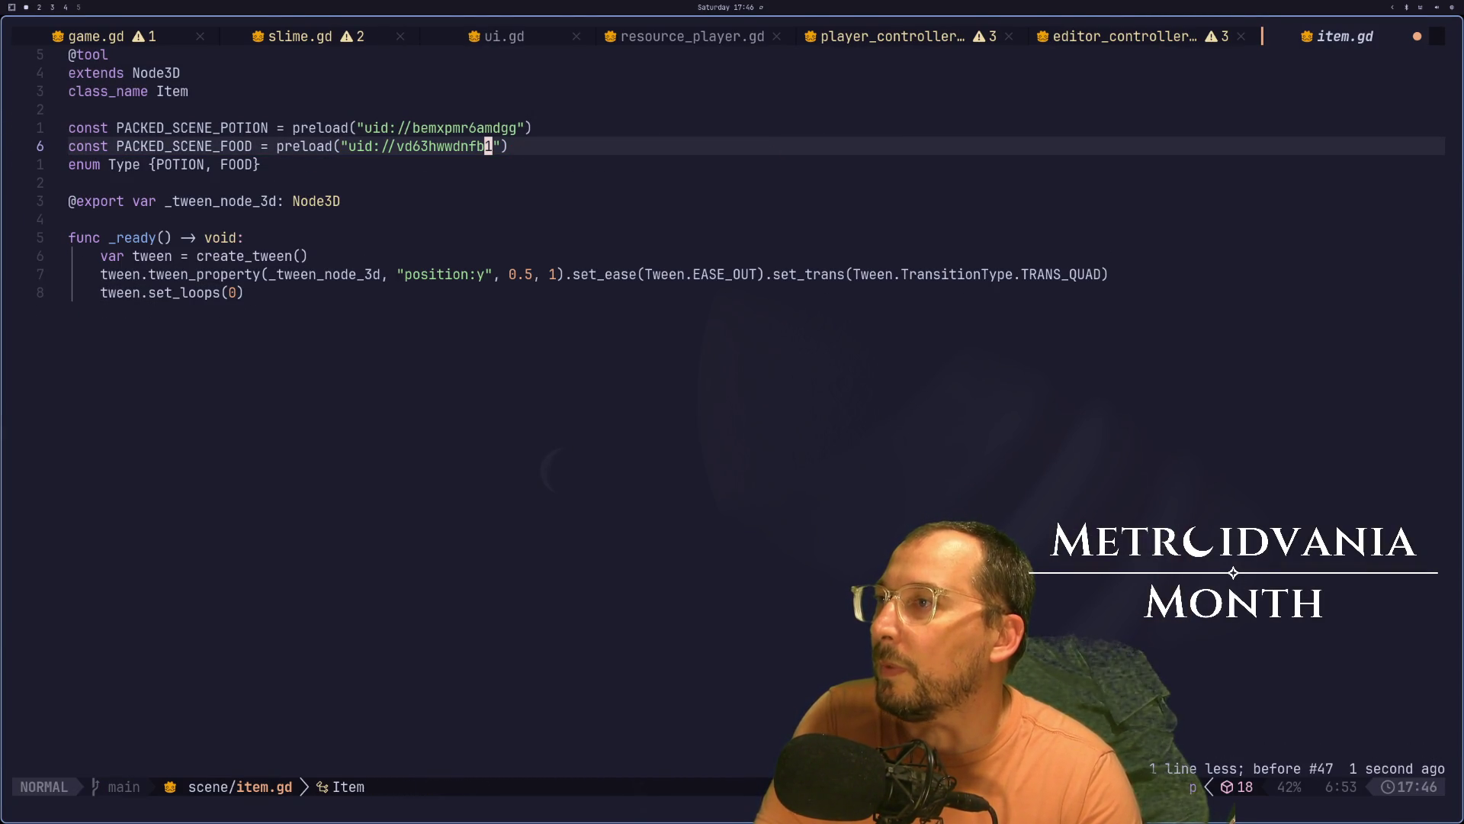
{"action": "key", "text": "j"}
{"action": "key", "text": "j"}
{"action": "key", "text": "j"}
{"action": "type", "text": "o@"}
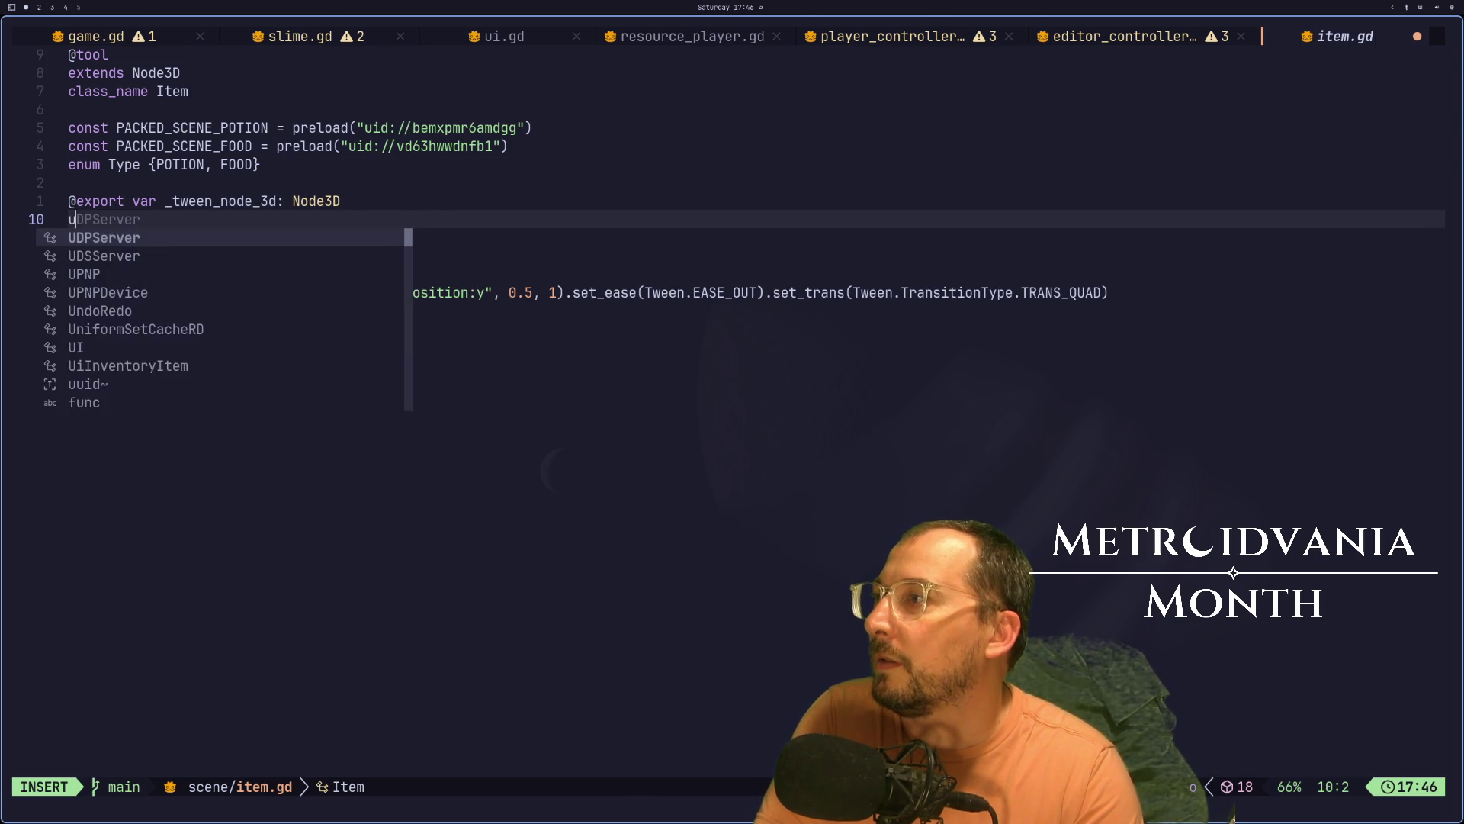
{"action": "key", "text": "BackSpace"}
{"action": "key", "text": "Escape"}
{"action": "key", "text": "k"}
{"action": "key", "text": "k"}
{"action": "type", "text": "o"}
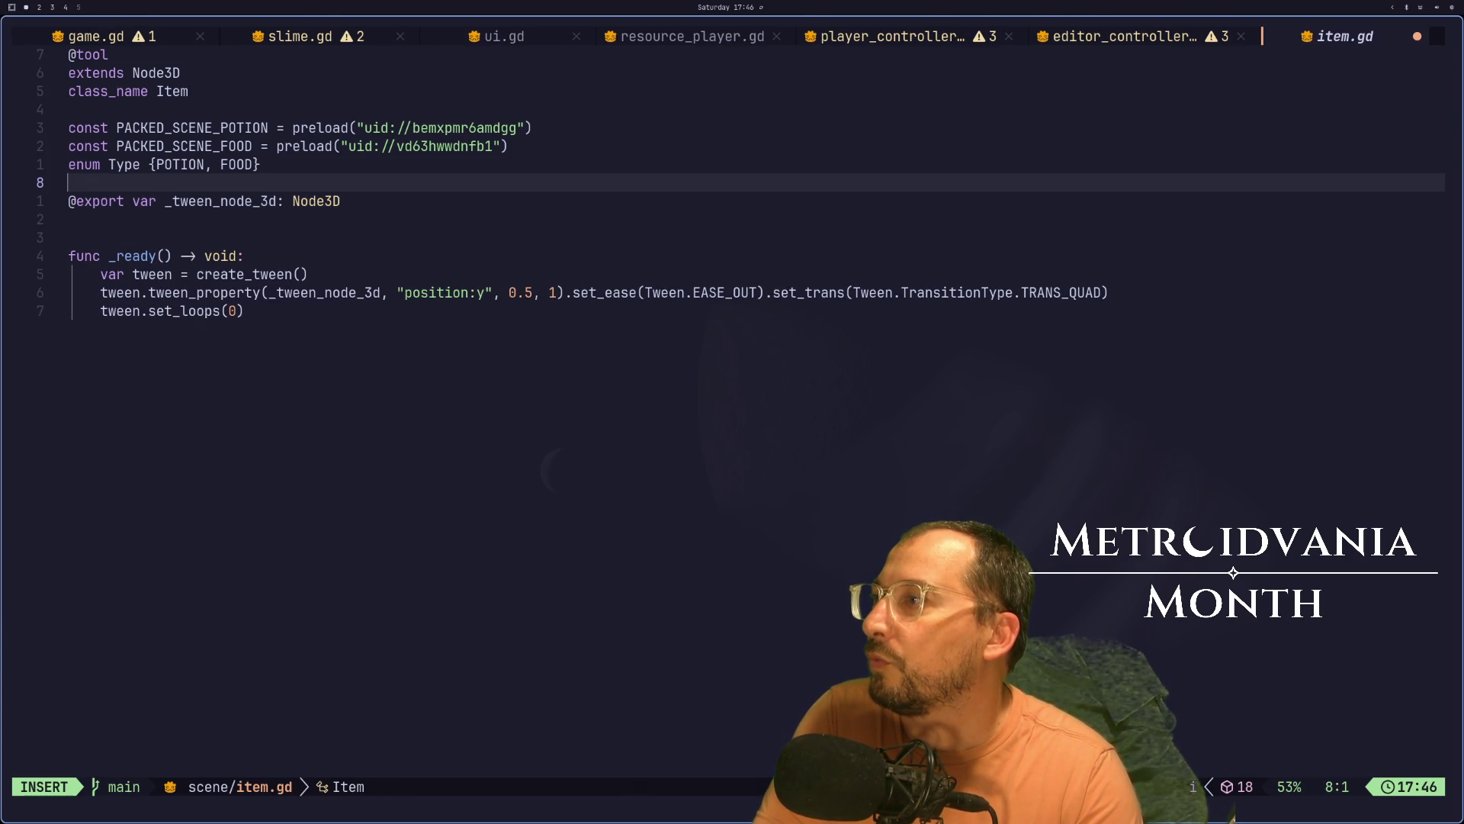
{"action": "type", "text": "#"}
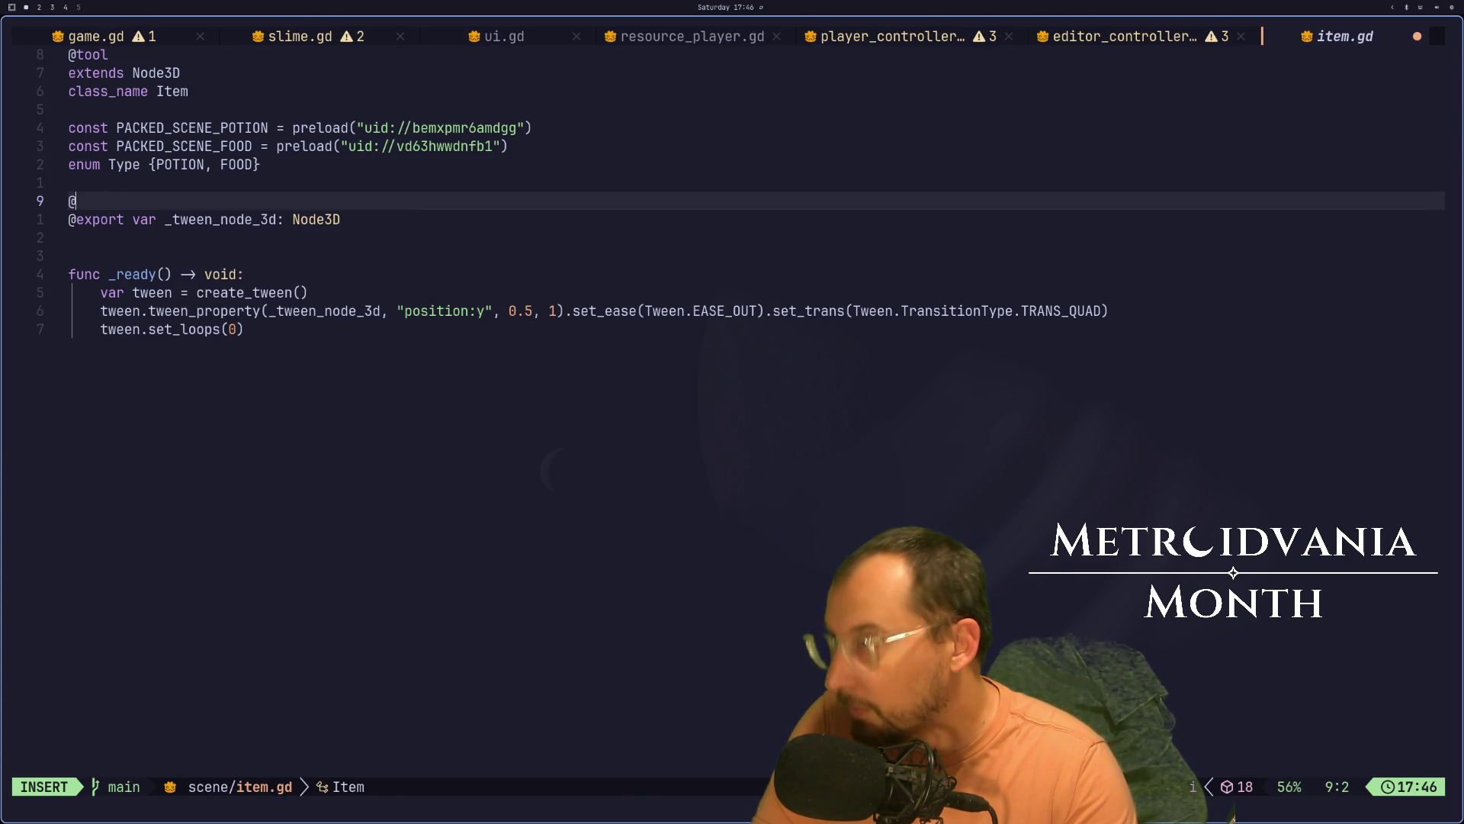
{"action": "type", "text": "export"}
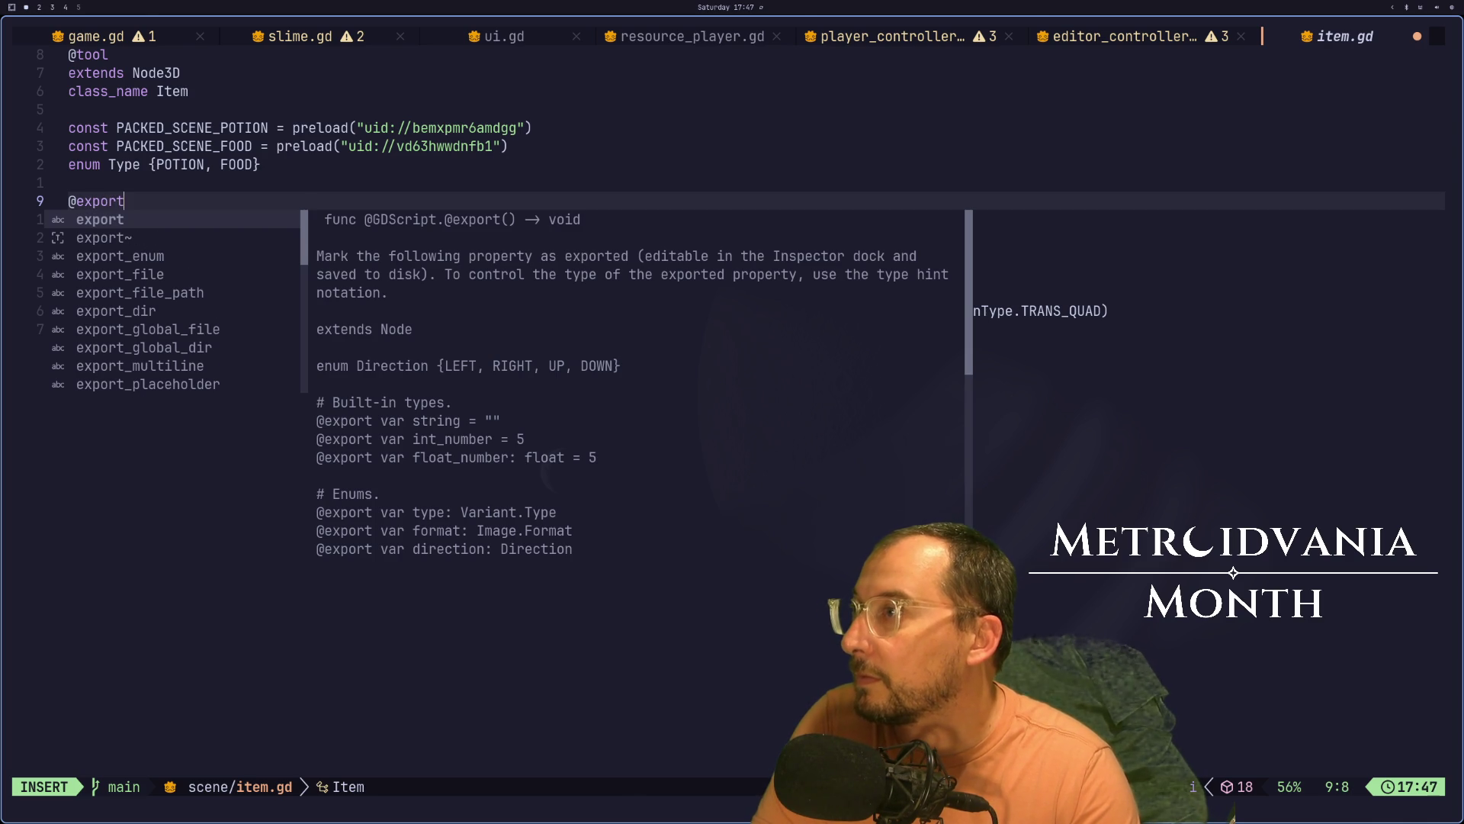
{"action": "key", "text": "Escape"}
{"action": "key", "text": "a"}
{"action": "key", "text": "Return"}
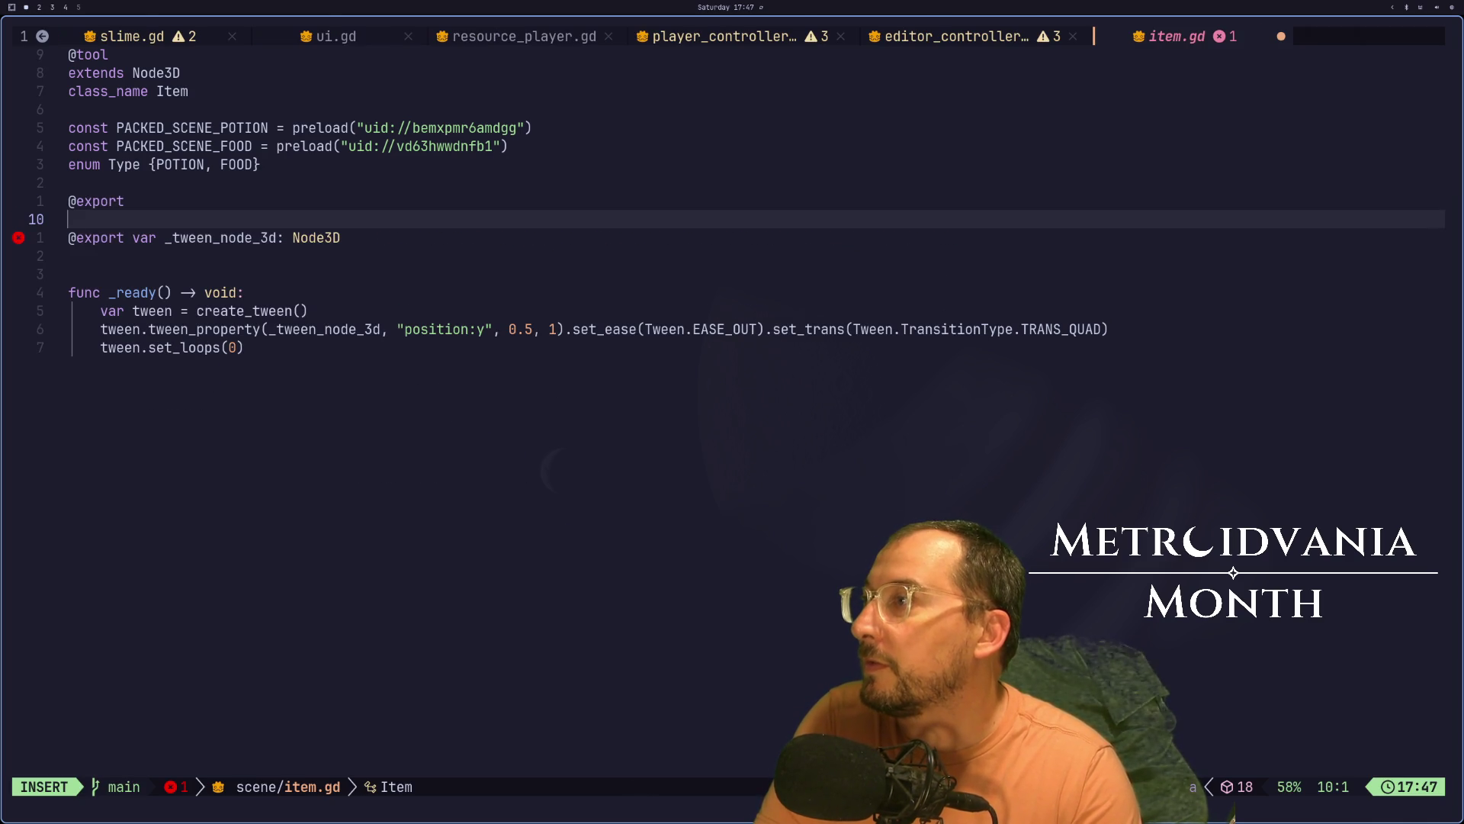
{"action": "type", "text": "@"}
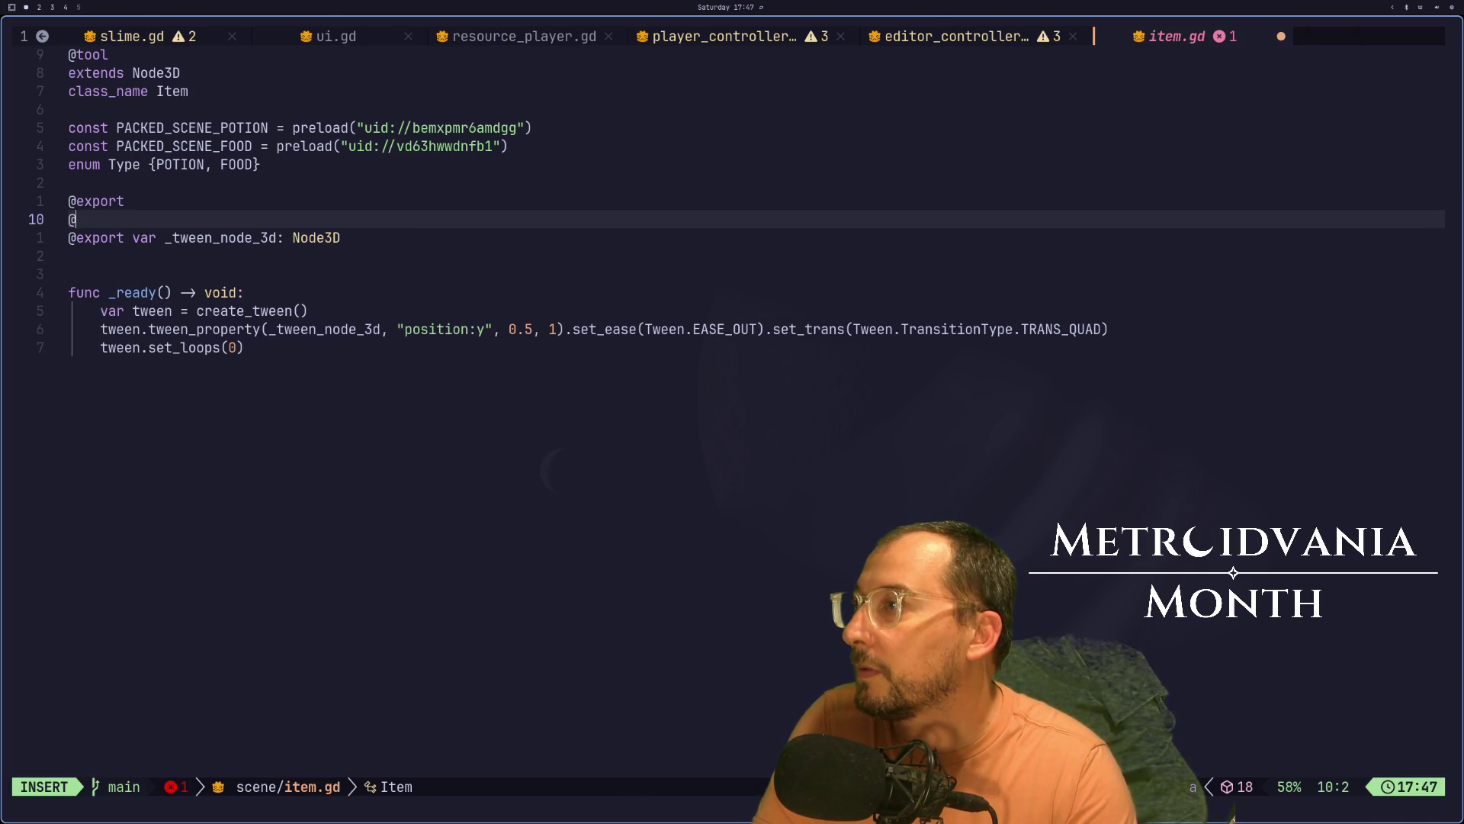
{"action": "type", "text": "e"}
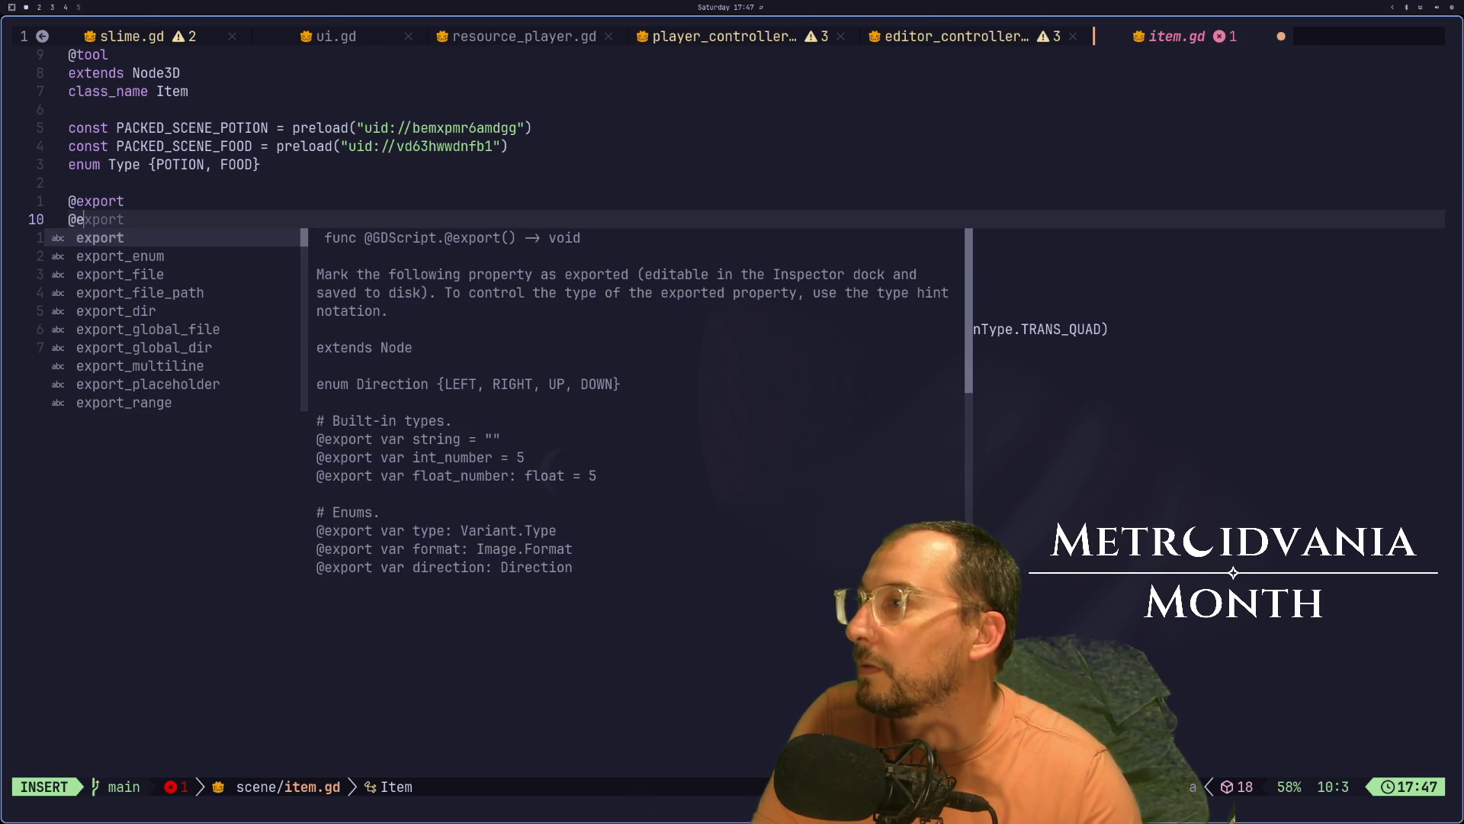
{"action": "key", "text": "Down"}
{"action": "key", "text": "Down"}
{"action": "key", "text": "Down"}
{"action": "key", "text": "BackSpace"}
{"action": "key", "text": "BackSpace"}
{"action": "key", "text": "BackSpace"}
{"action": "key", "text": "BackSpace"}
{"action": "key", "text": "BackSpace"}
{"action": "key", "text": "BackSpace"}
{"action": "key", "text": "BackSpace"}
{"action": "type", "text": "gr"}
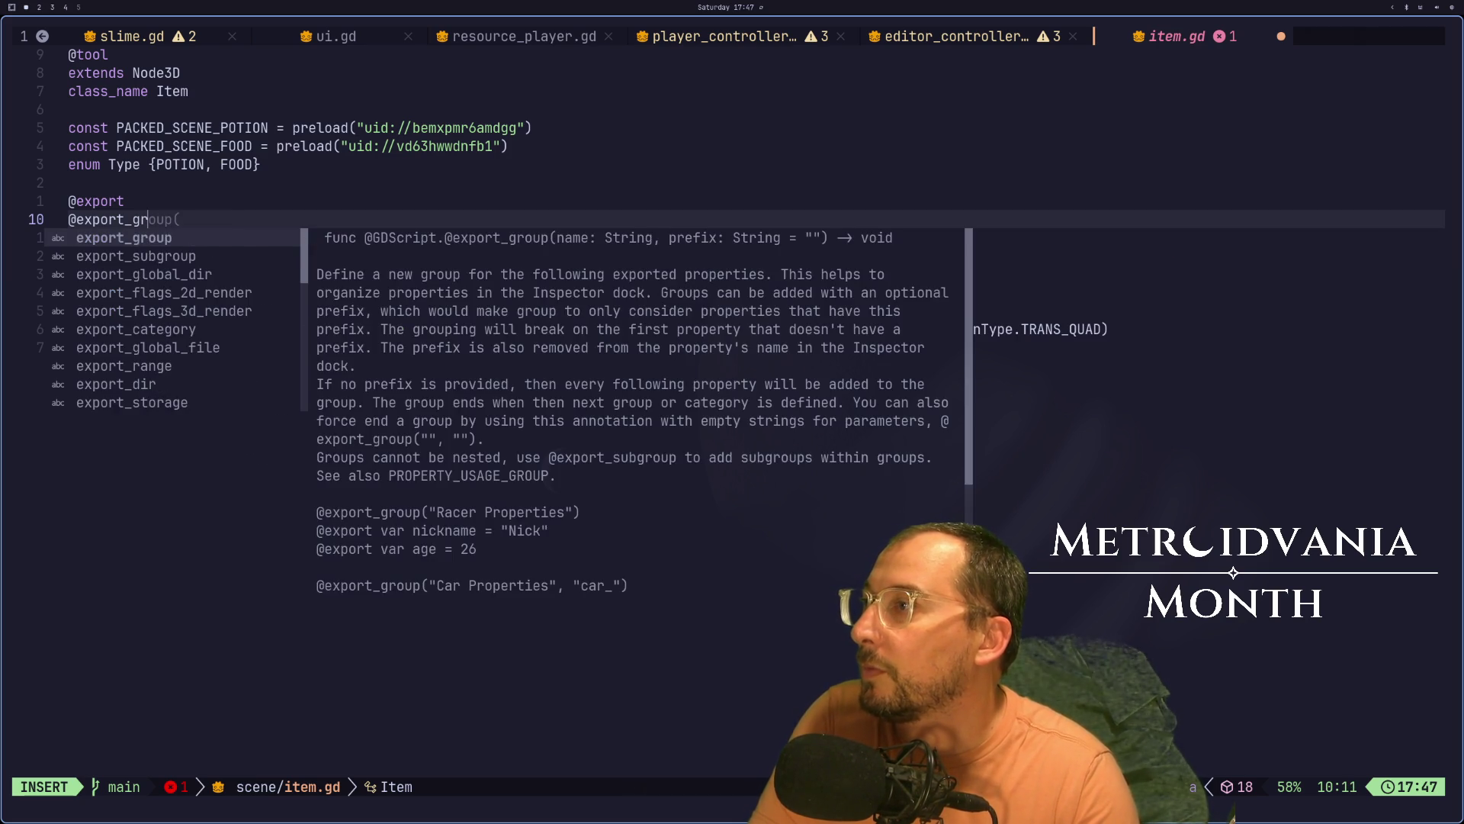
{"action": "key", "text": "Return"}
{"action": "type", "text": "\"Resources"}
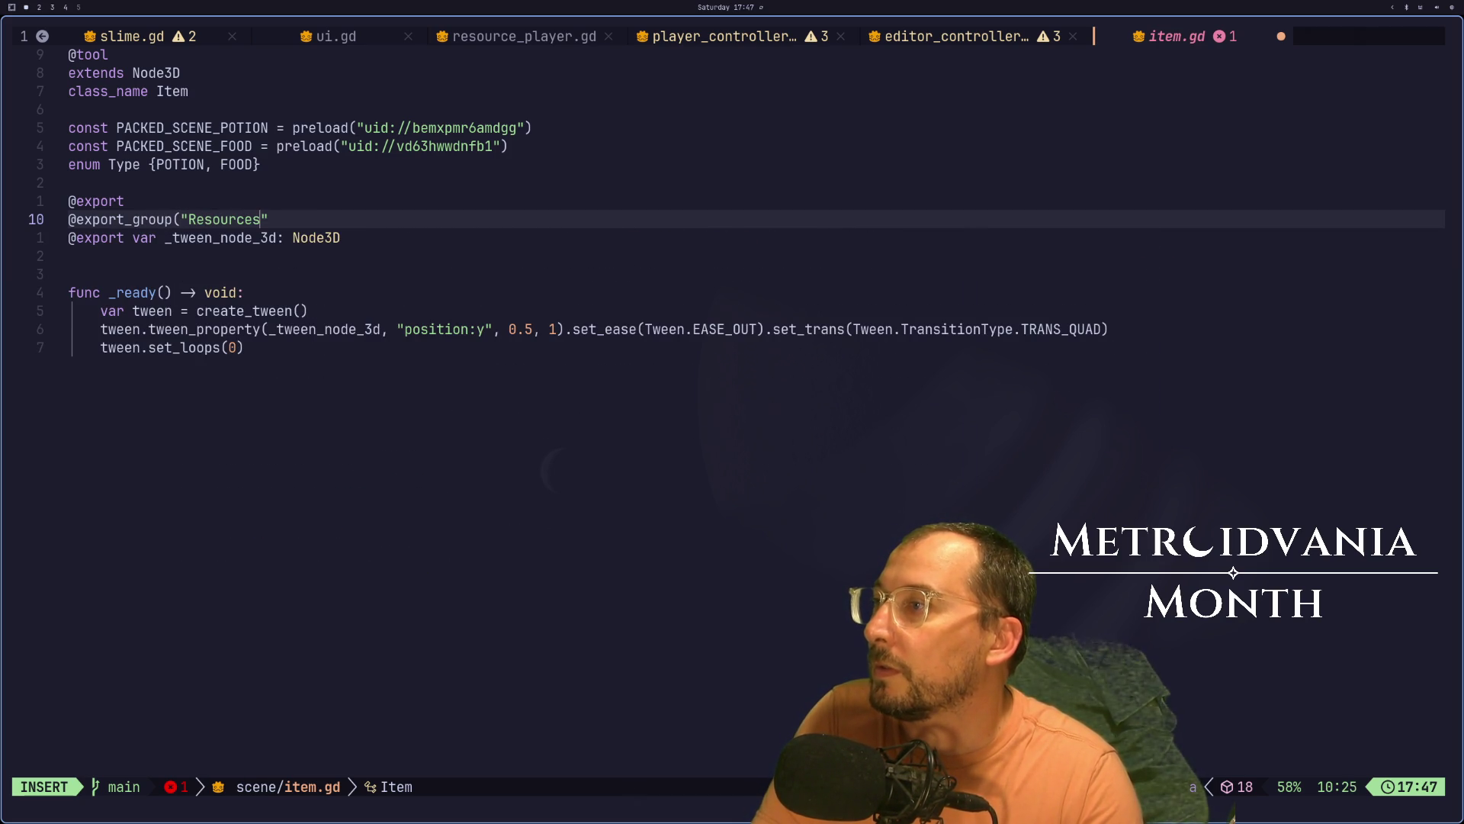
{"action": "key", "text": "BackSpace"}
{"action": "key", "text": "BackSpace"}
{"action": "key", "text": "BackSpace"}
{"action": "type", "text": "ferences"}
{"action": "key", "text": "Escape"}
{"action": "type", "text": "A)"}
{"action": "key", "text": "Escape"}
{"action": "key", "text": "k"}
{"action": "key", "text": "o"}
{"action": "key", "text": "Escape"}
{"action": "key", "text": "j"}
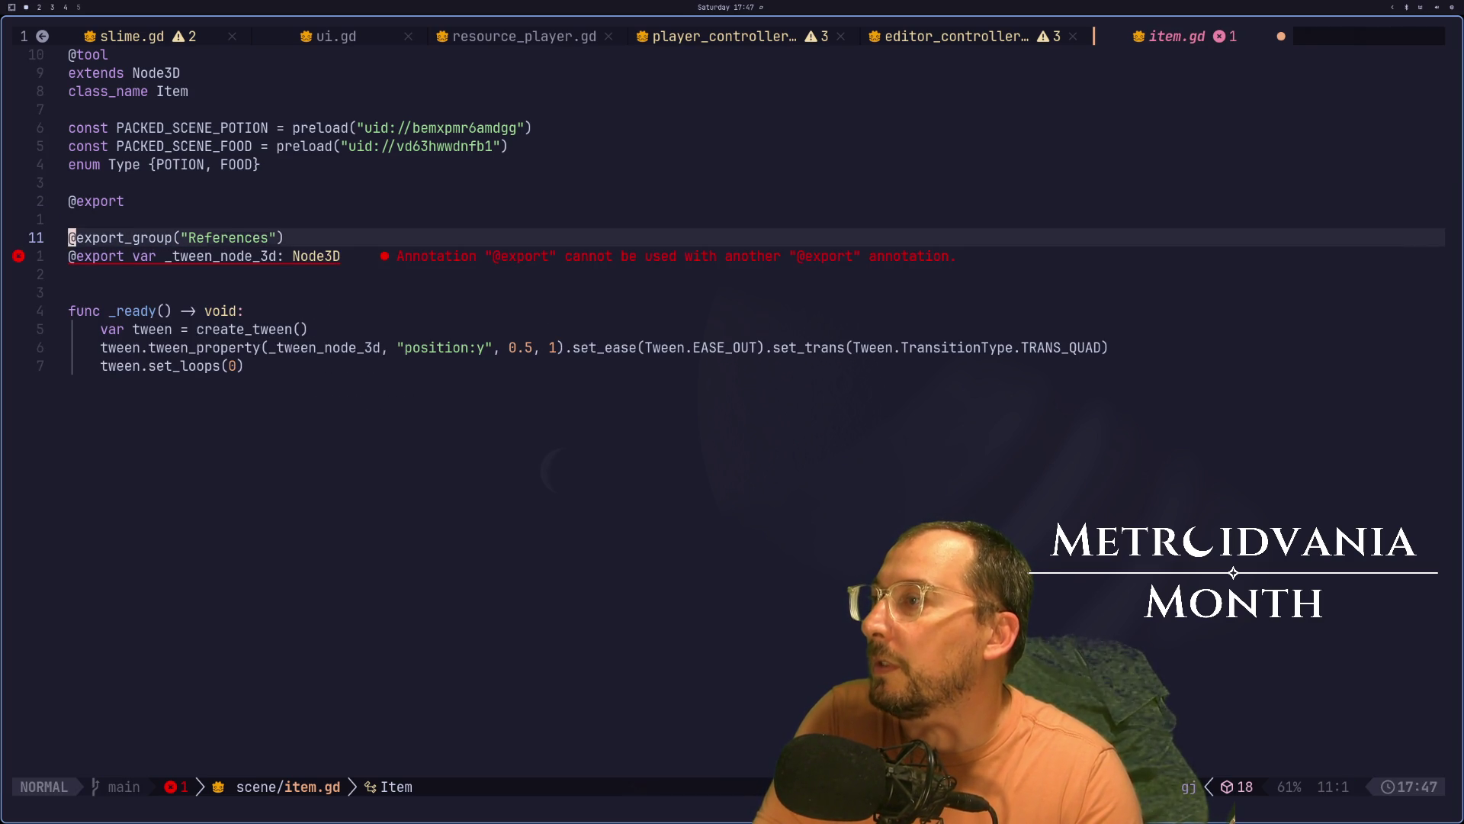
{"action": "key", "text": "j"}
{"action": "key", "text": "k"}
{"action": "key", "text": "l"}
{"action": "key", "text": "l"}
{"action": "key", "text": "l"}
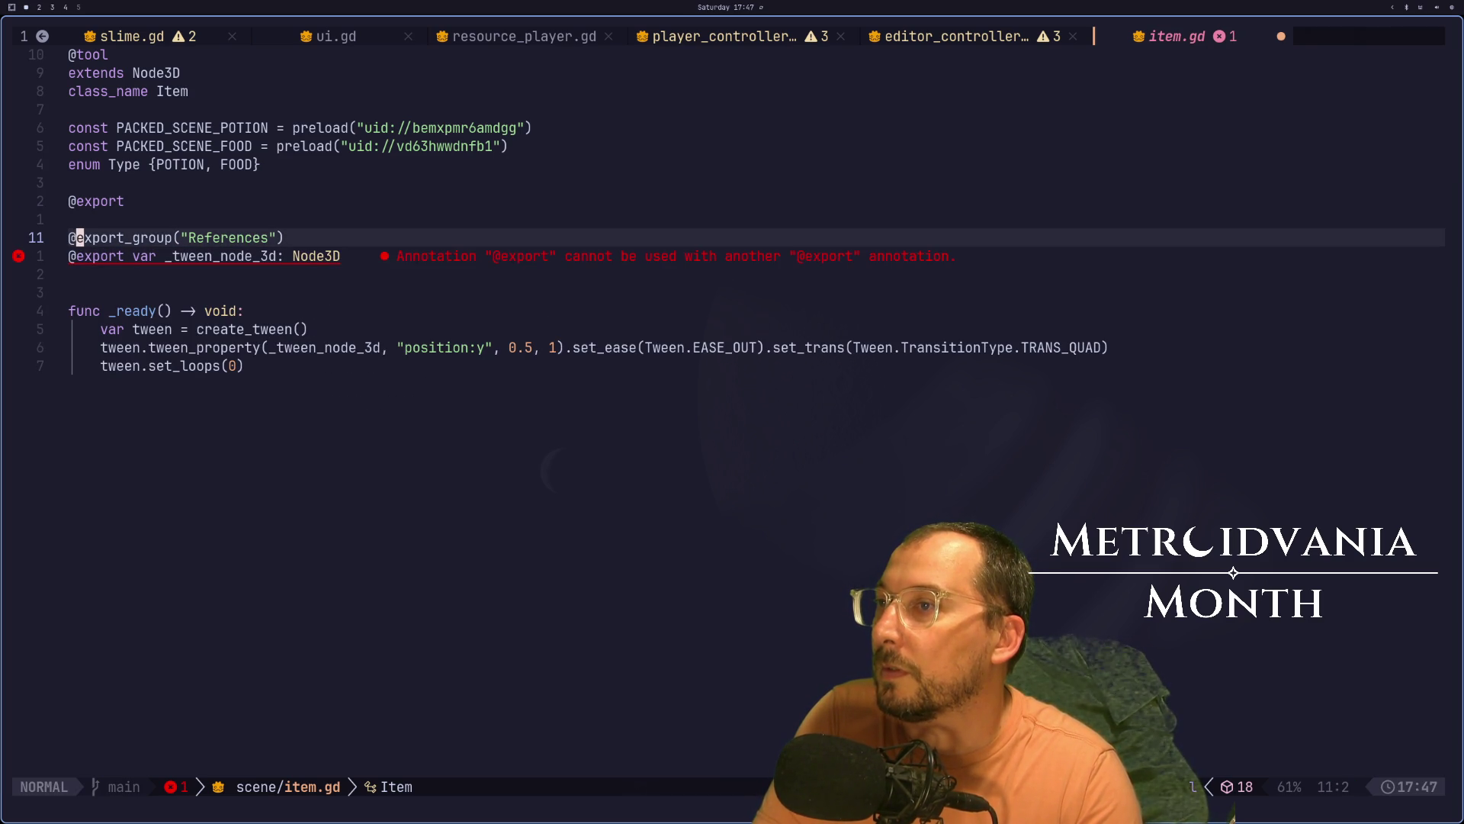
{"action": "key", "text": "l"}
{"action": "key", "text": "l"}
{"action": "key", "text": "l"}
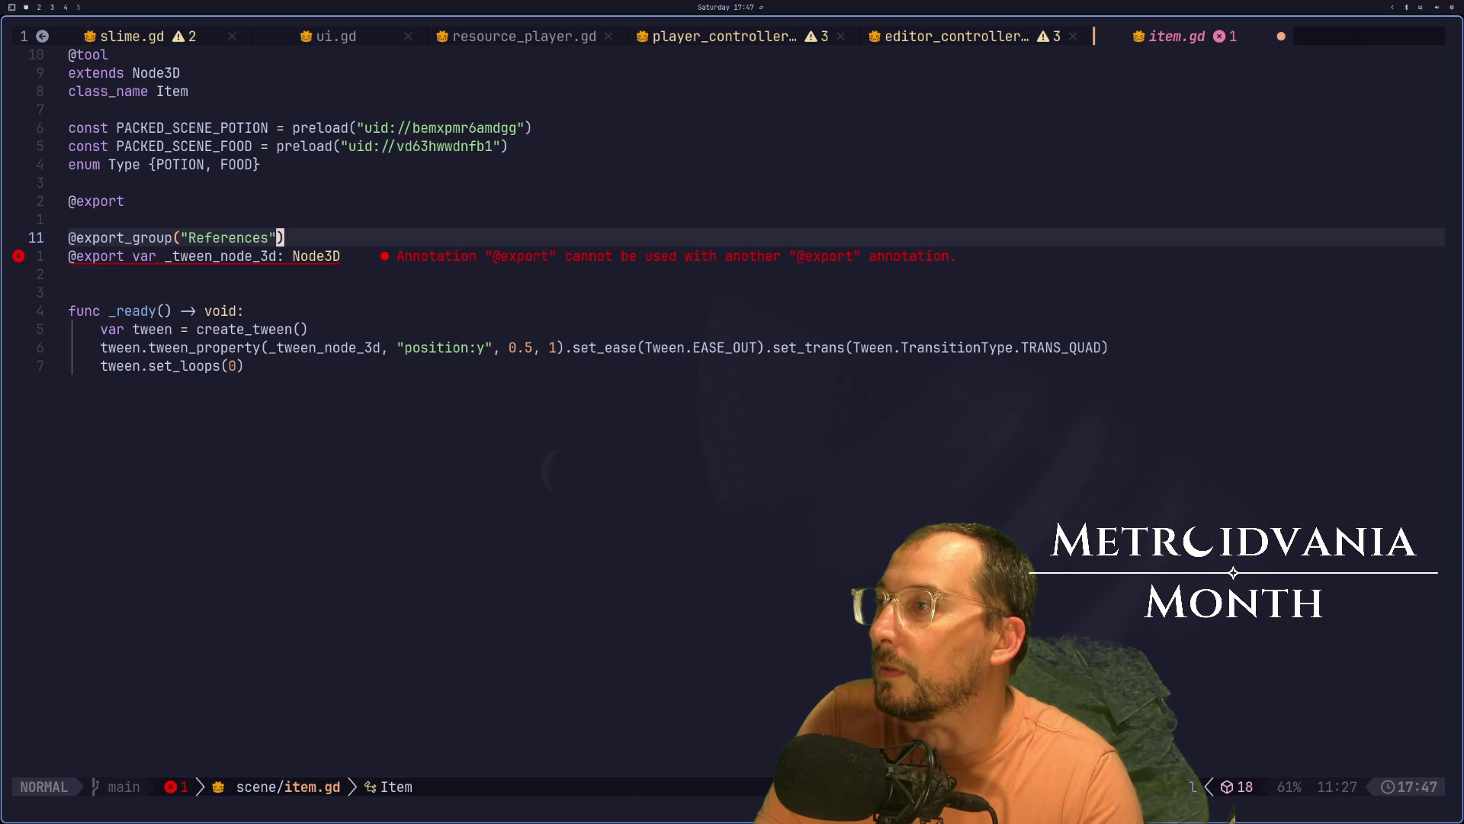
{"action": "key", "text": "o"}
{"action": "key", "text": "Escape"}
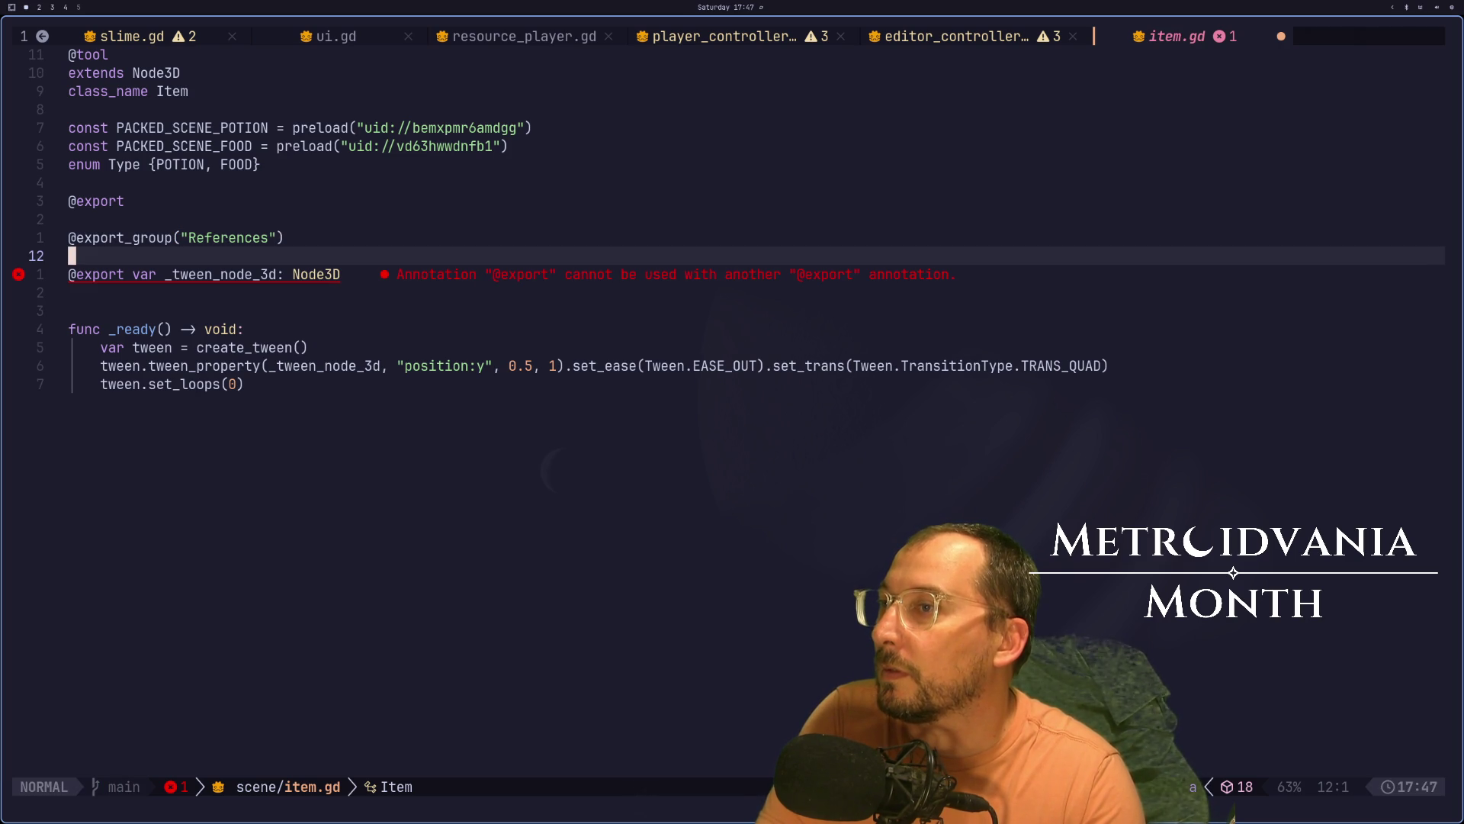
- Fix the export_group annotation on line 11, removing the duplicate opening parenthesis
{"action": "key", "text": "h"}
{"action": "key", "text": "h"}
{"action": "key", "text": "h"}
{"action": "type", "text": "ciw"}
{"action": "type", "text": "gro"}
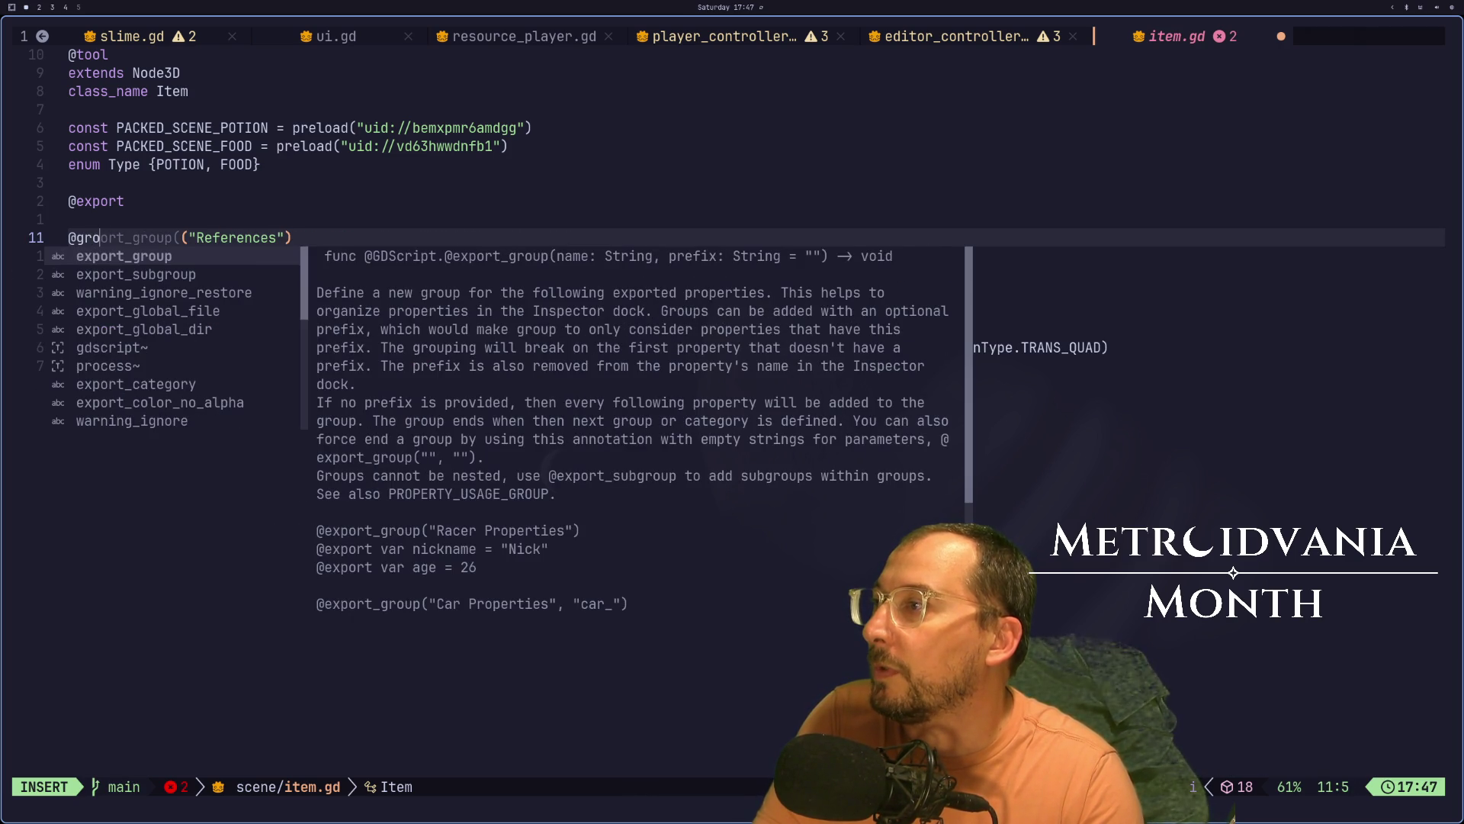
{"action": "key", "text": "Return"}
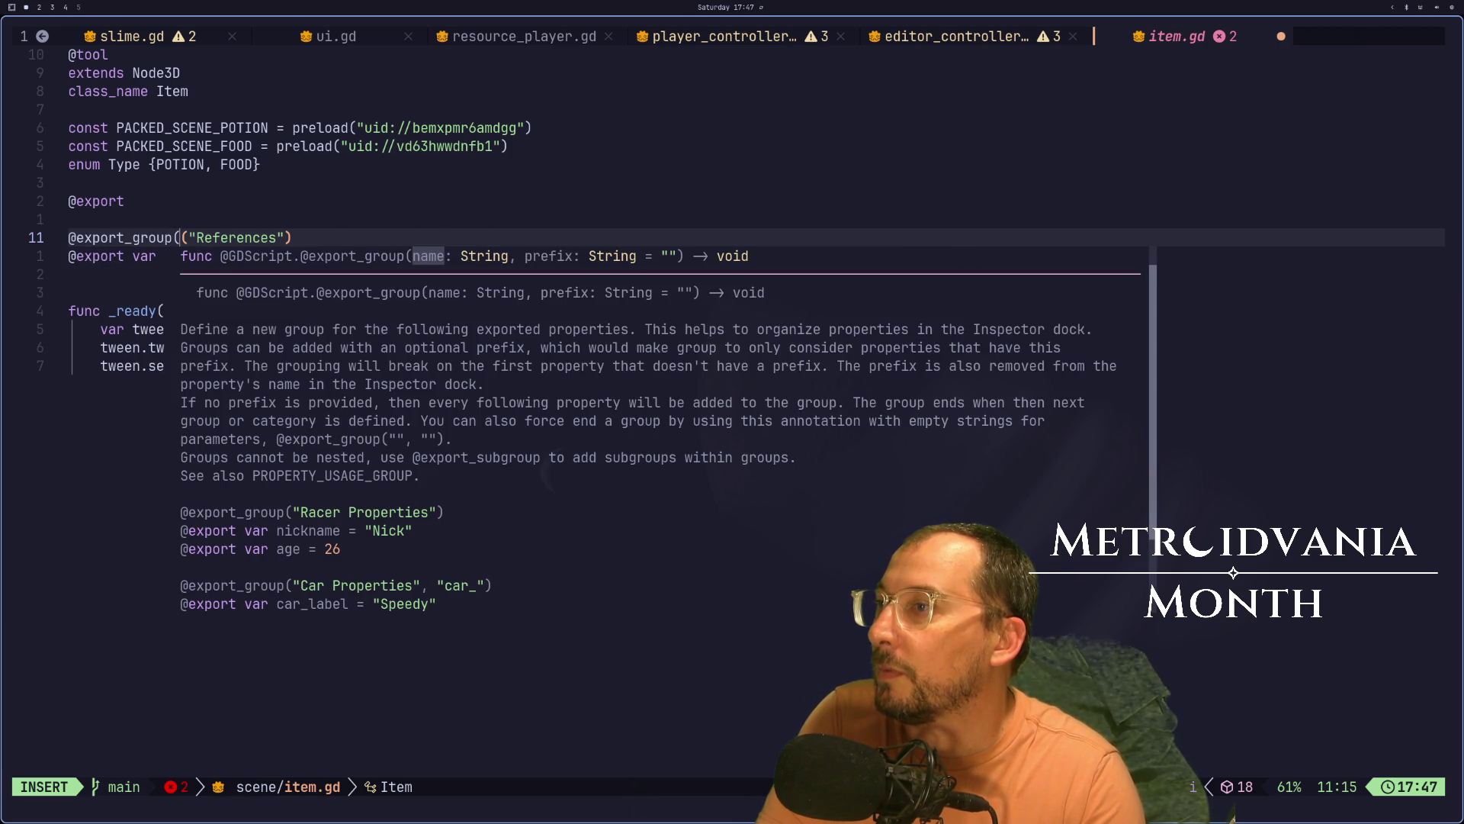
{"action": "key", "text": "Escape"}
{"action": "key", "text": "x"}
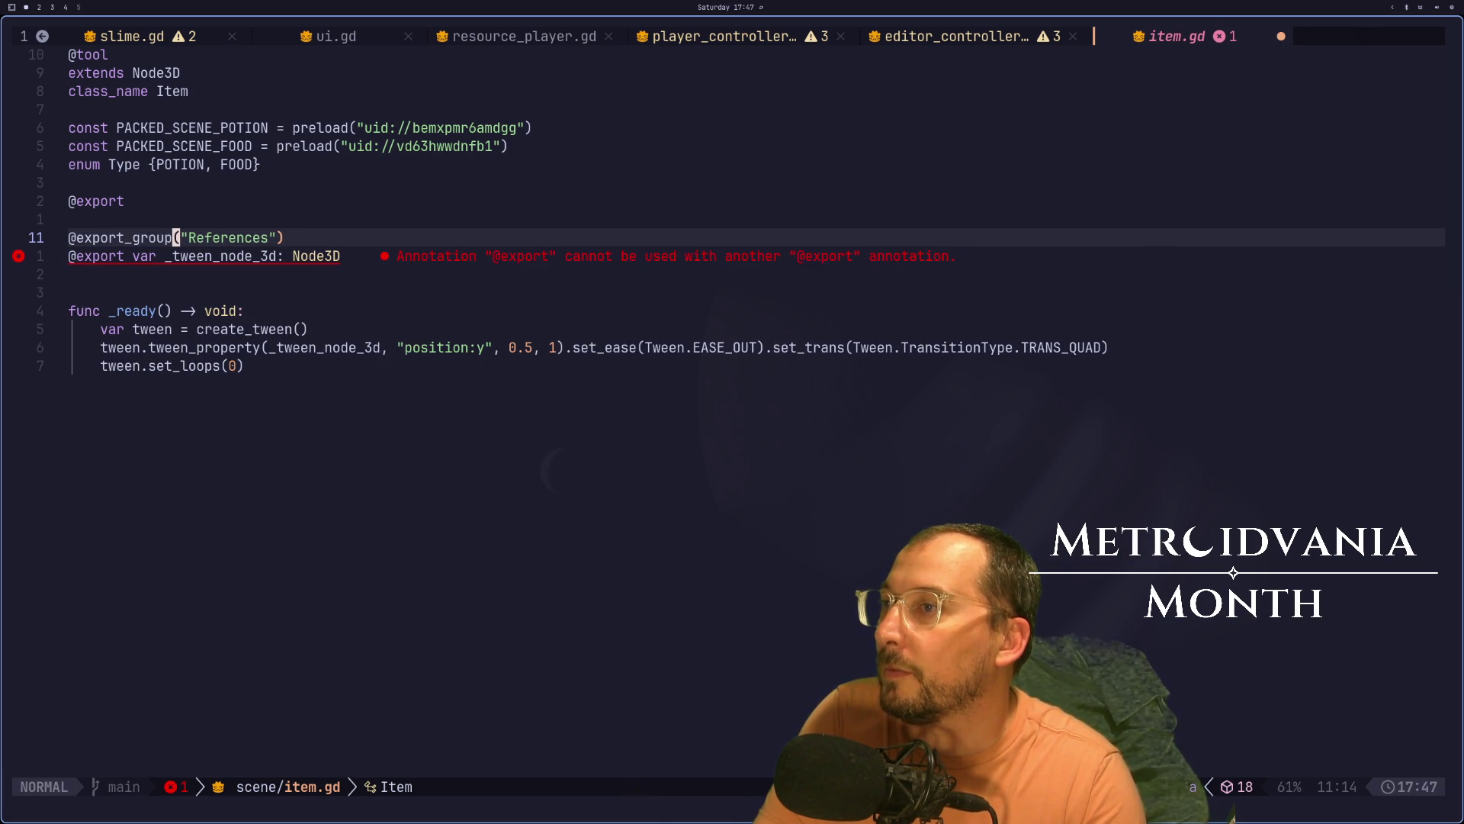
{"action": "key", "text": "k"}
{"action": "key", "text": "k"}
{"action": "type", "text": "A"}
{"action": "type", "text": " var _"}
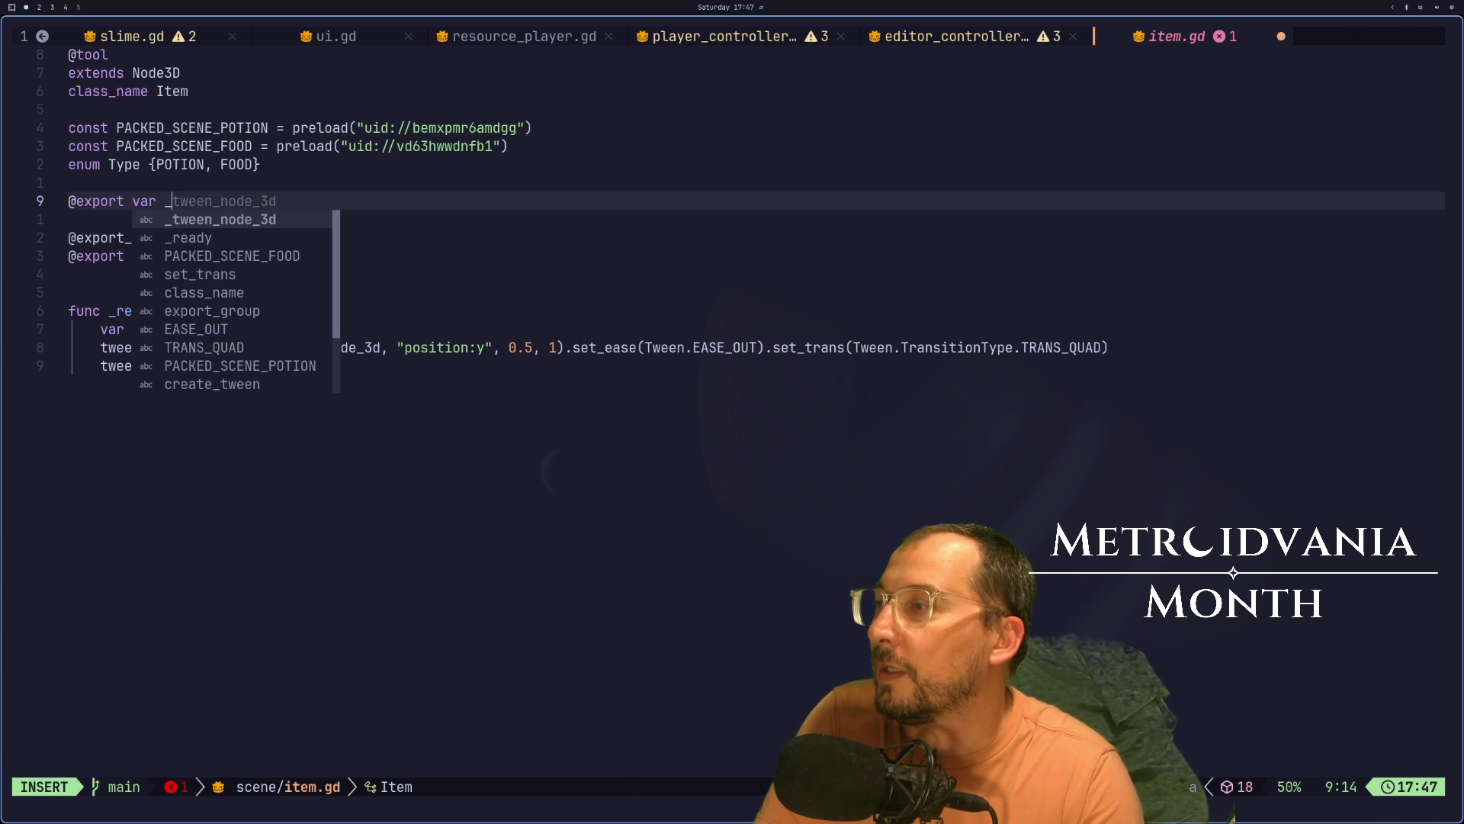
{"action": "key", "text": "Escape"}
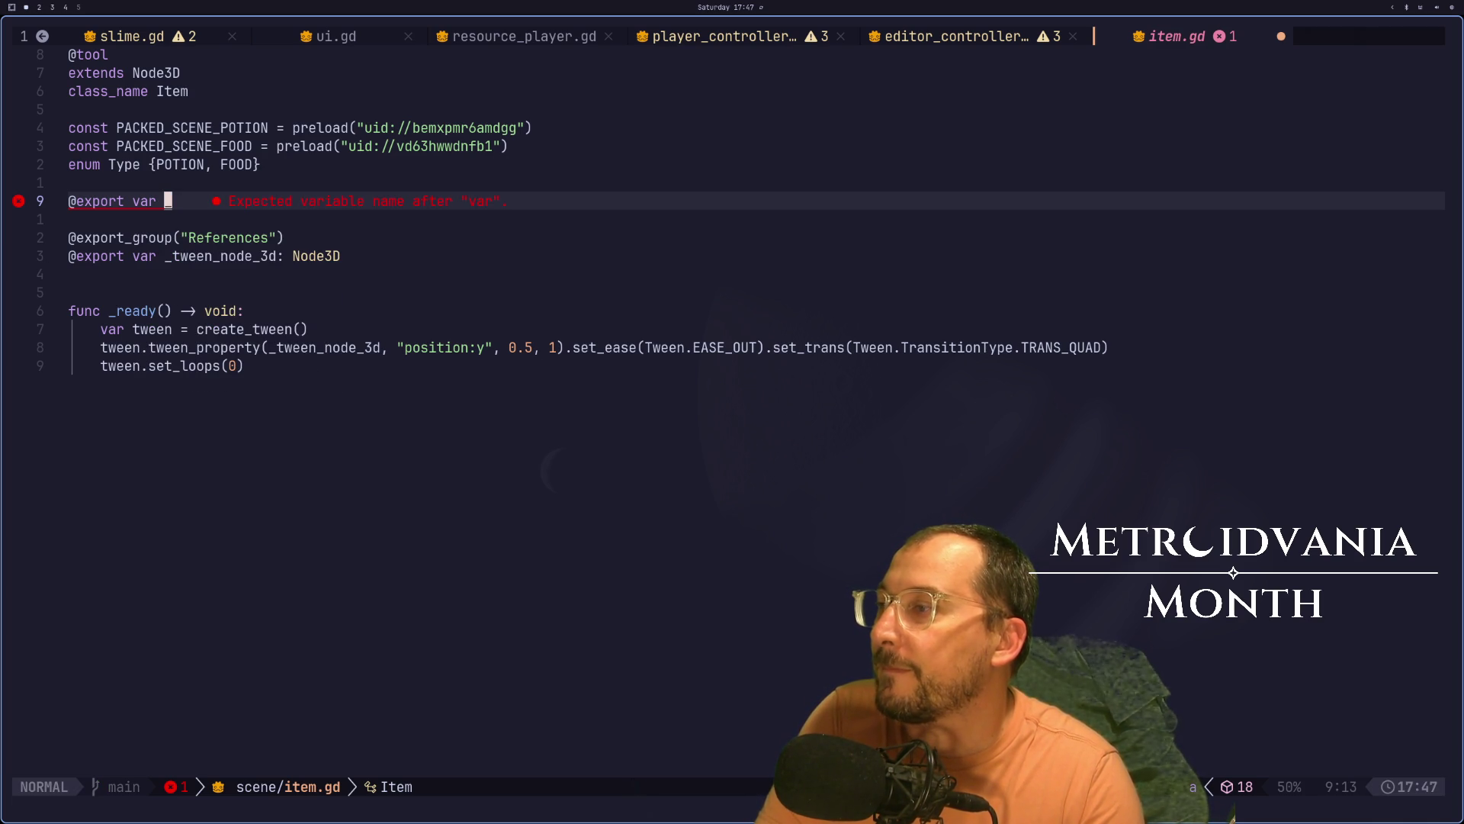
{"action": "key", "text": "p"}
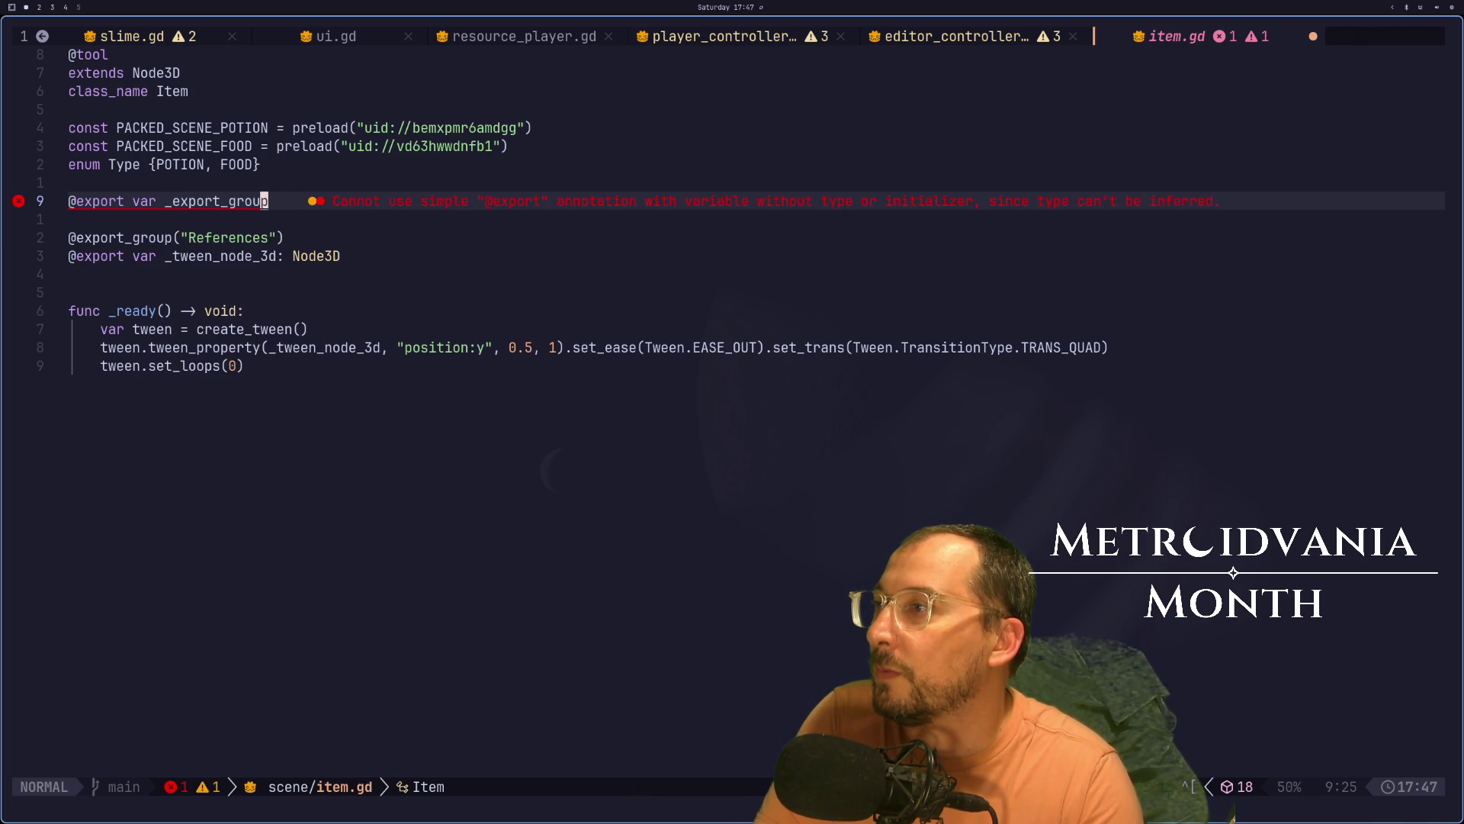
{"action": "key", "text": "u"}
{"action": "key", "text": "j"}
{"action": "key", "text": "j"}
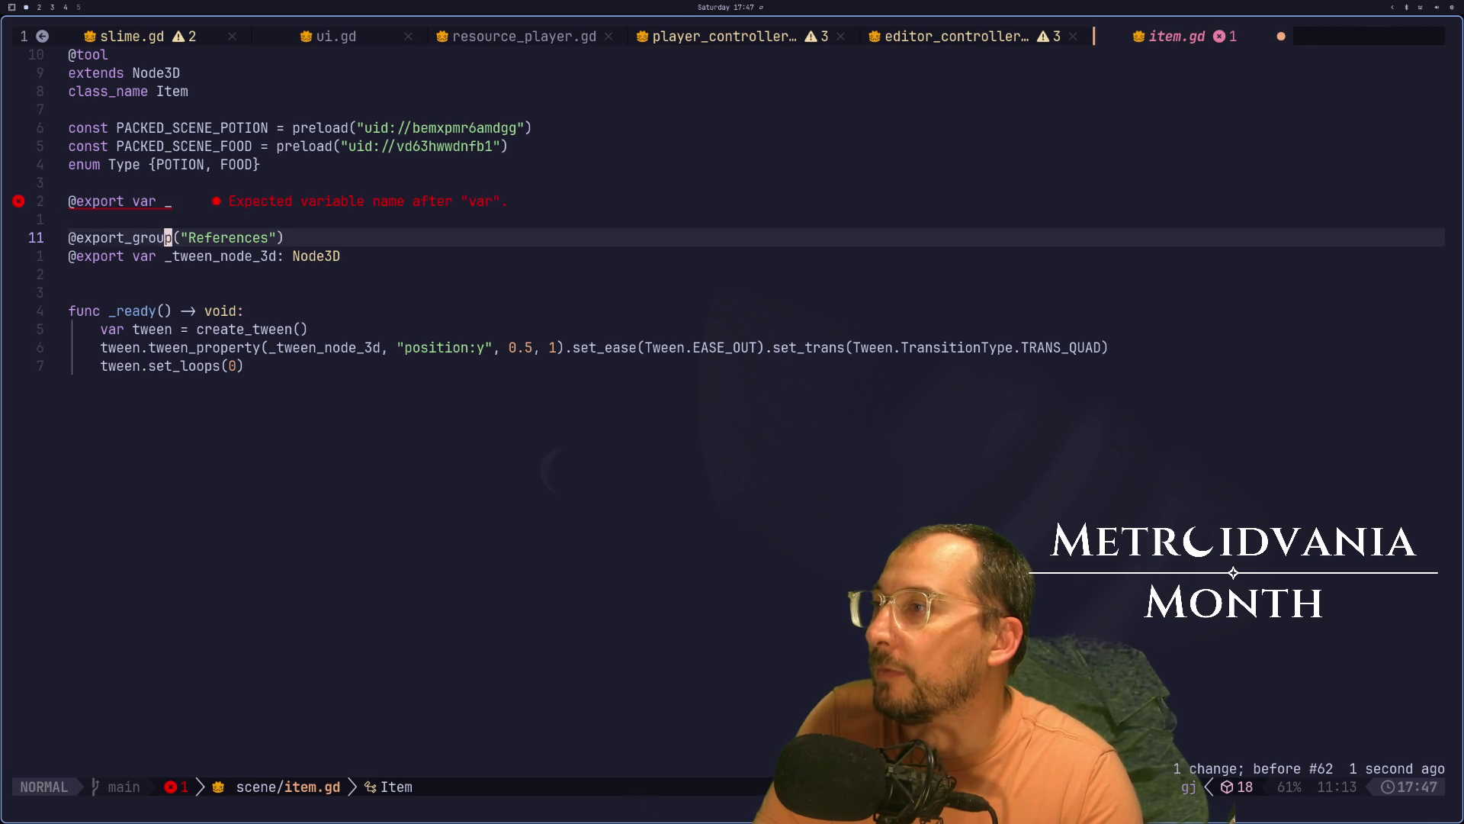
{"action": "key", "text": "k"}
{"action": "key", "text": "k"}
{"action": "key", "text": "k"}
{"action": "key", "text": "j"}
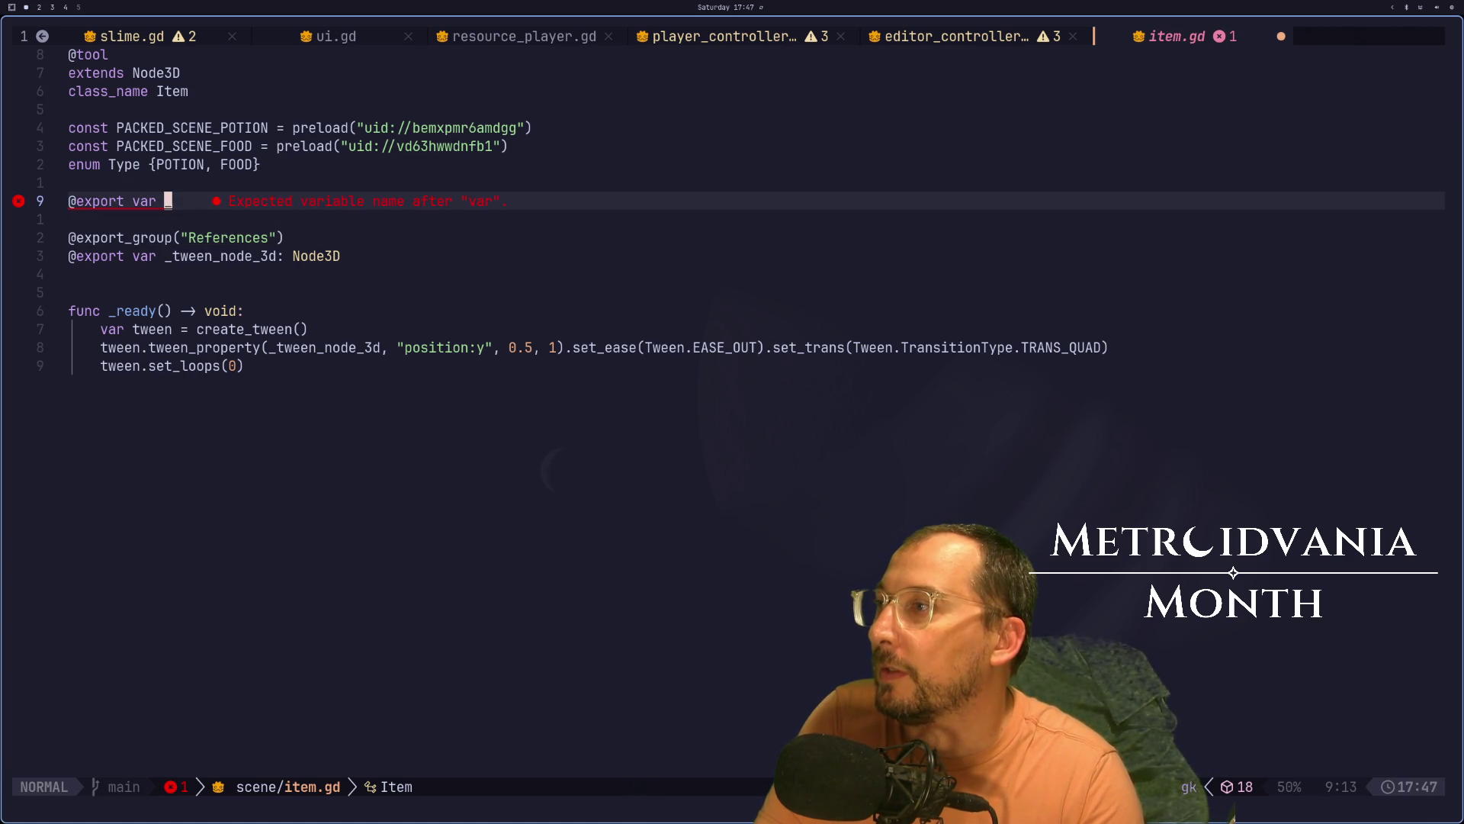
{"action": "type", "text": "ar _type: Typ"}
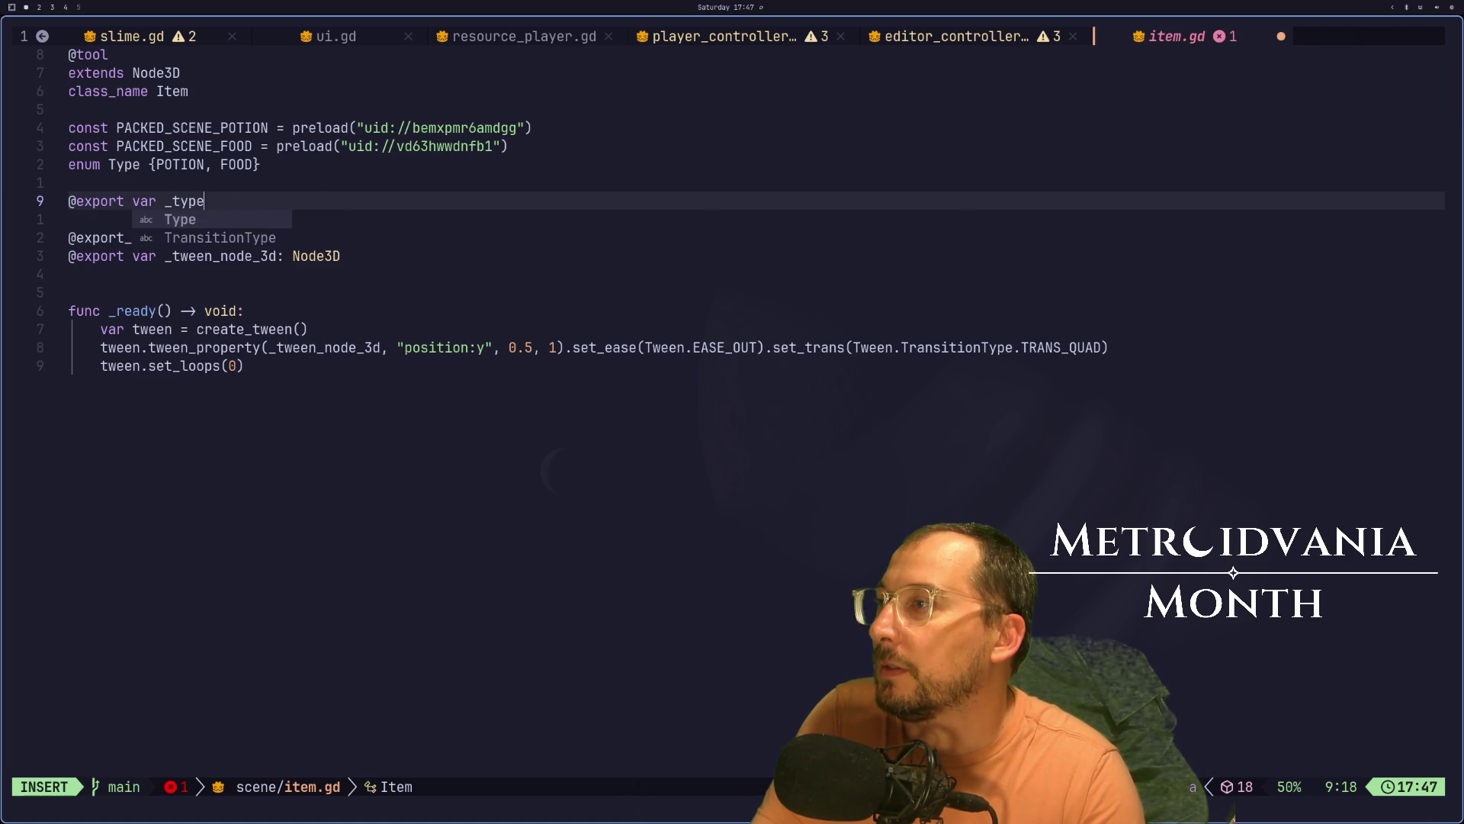
{"action": "type", "text": "e"}
{"action": "key", "text": "Escape"}
{"action": "key", "text": "ctrl+s"}
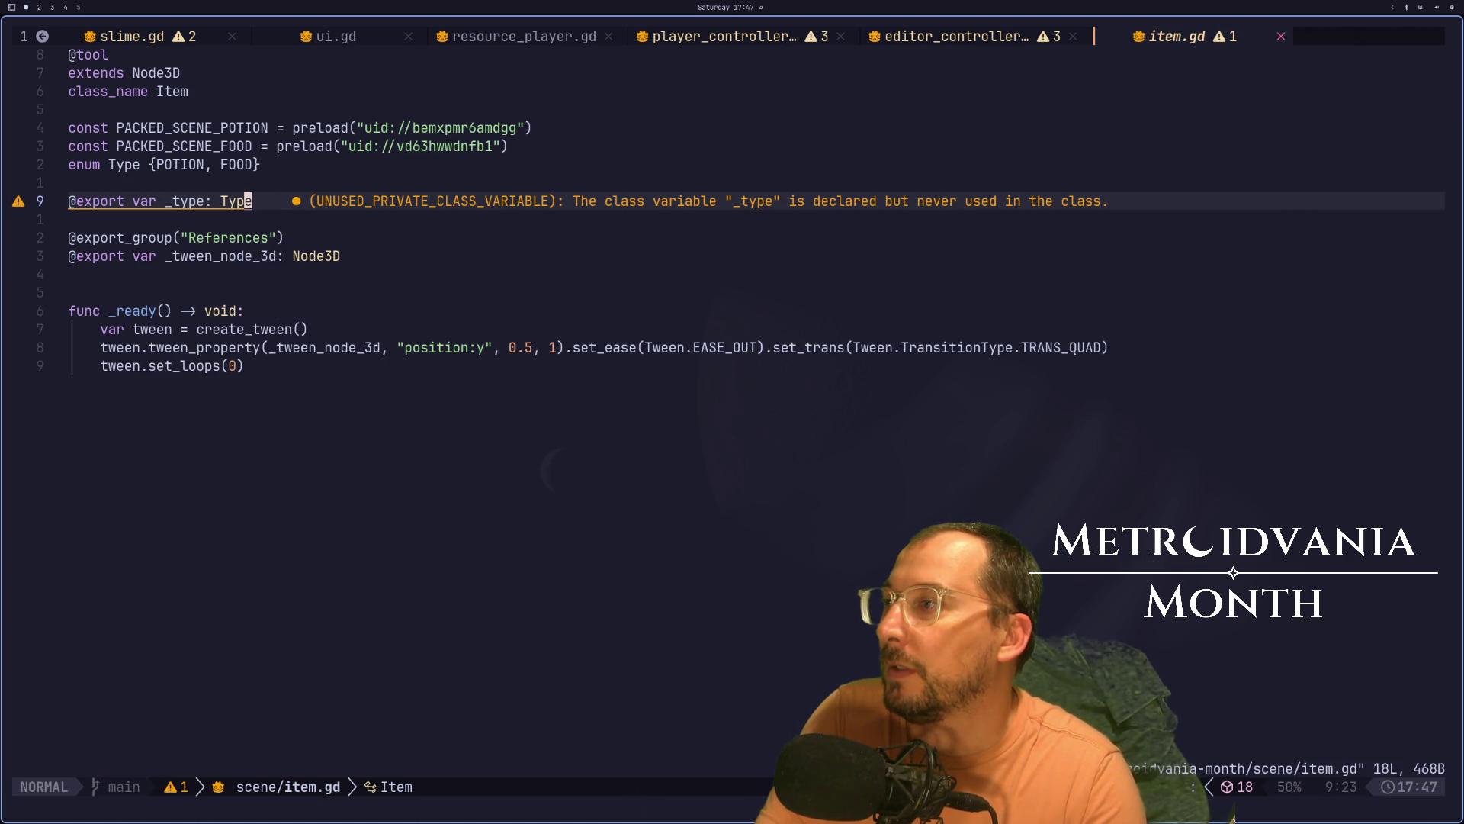
- In _ready, add match type: with Type.POTION and Type.FOOD cases containing pass
{"action": "key", "text": "j"}
{"action": "key", "text": "j"}
{"action": "key", "text": "j"}
{"action": "type", "text": "jomatch ty"}
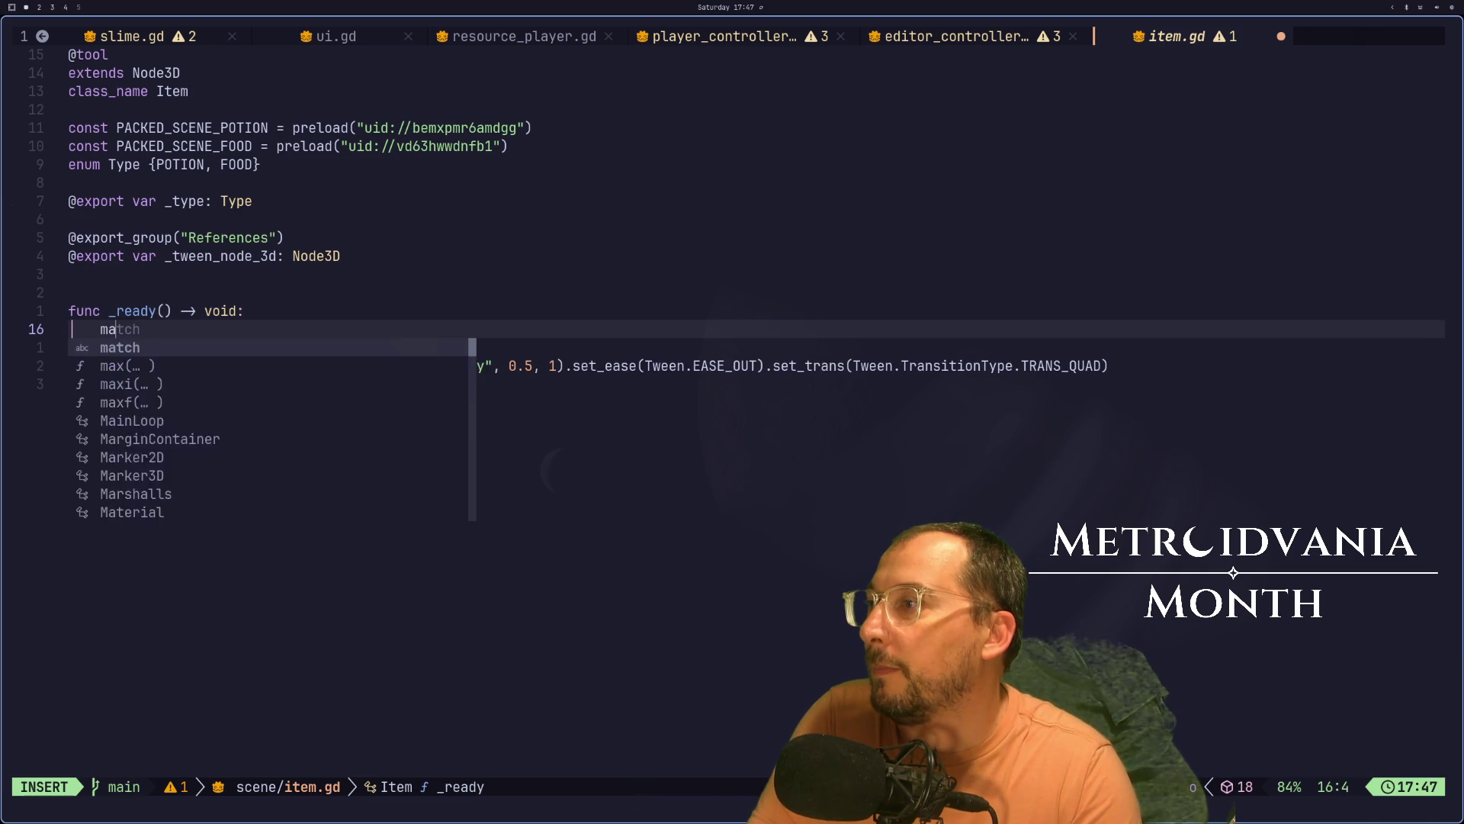
{"action": "type", "text": "pe:"}
{"action": "key", "text": "Return"}
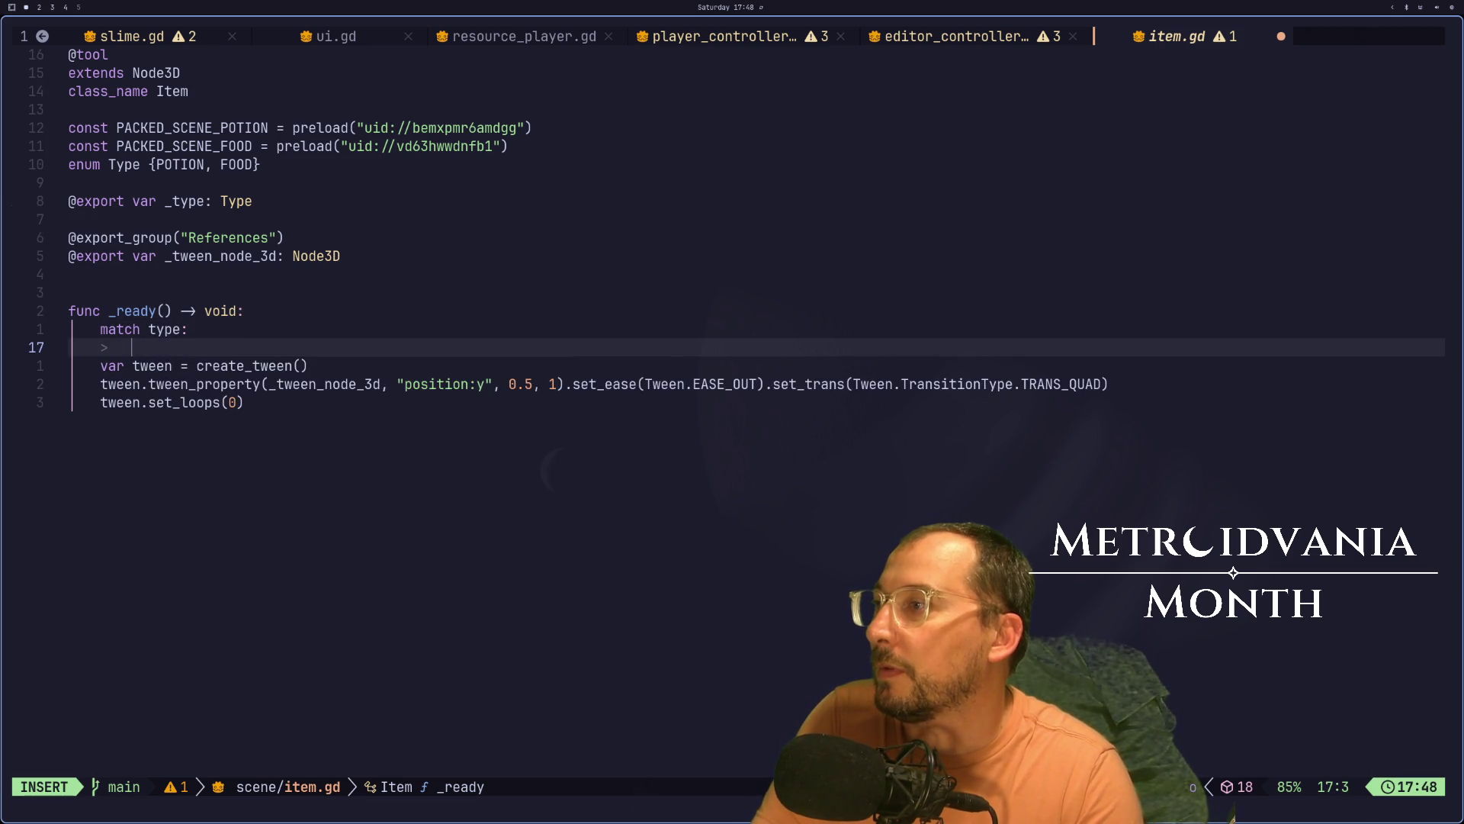
{"action": "type", "text": "Type.POTION"}
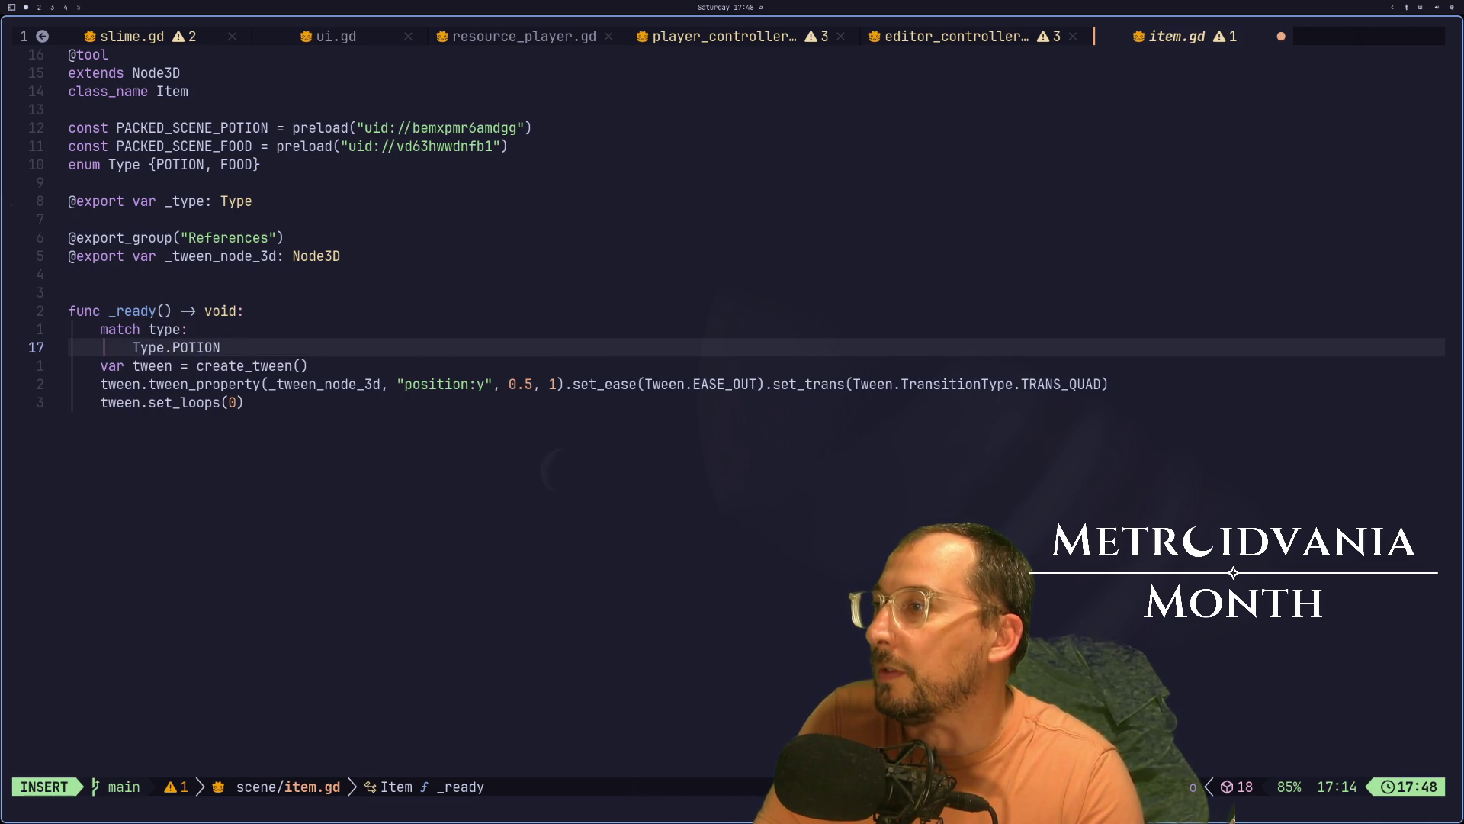
{"action": "key", "text": "Return"}
{"action": "type", "text": "pass"}
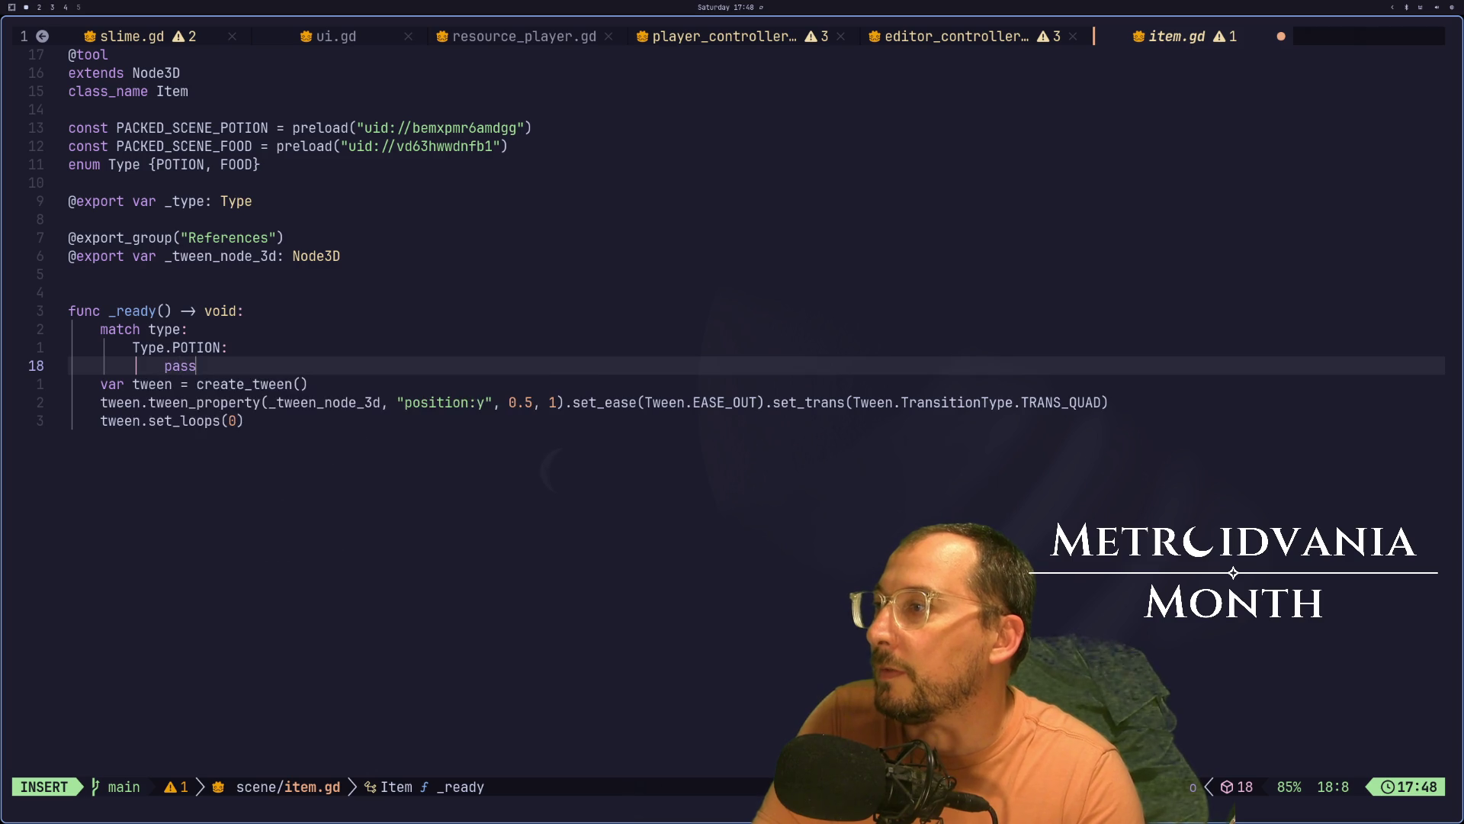
{"action": "key", "text": "Return"}
{"action": "type", "text": "Tu"}
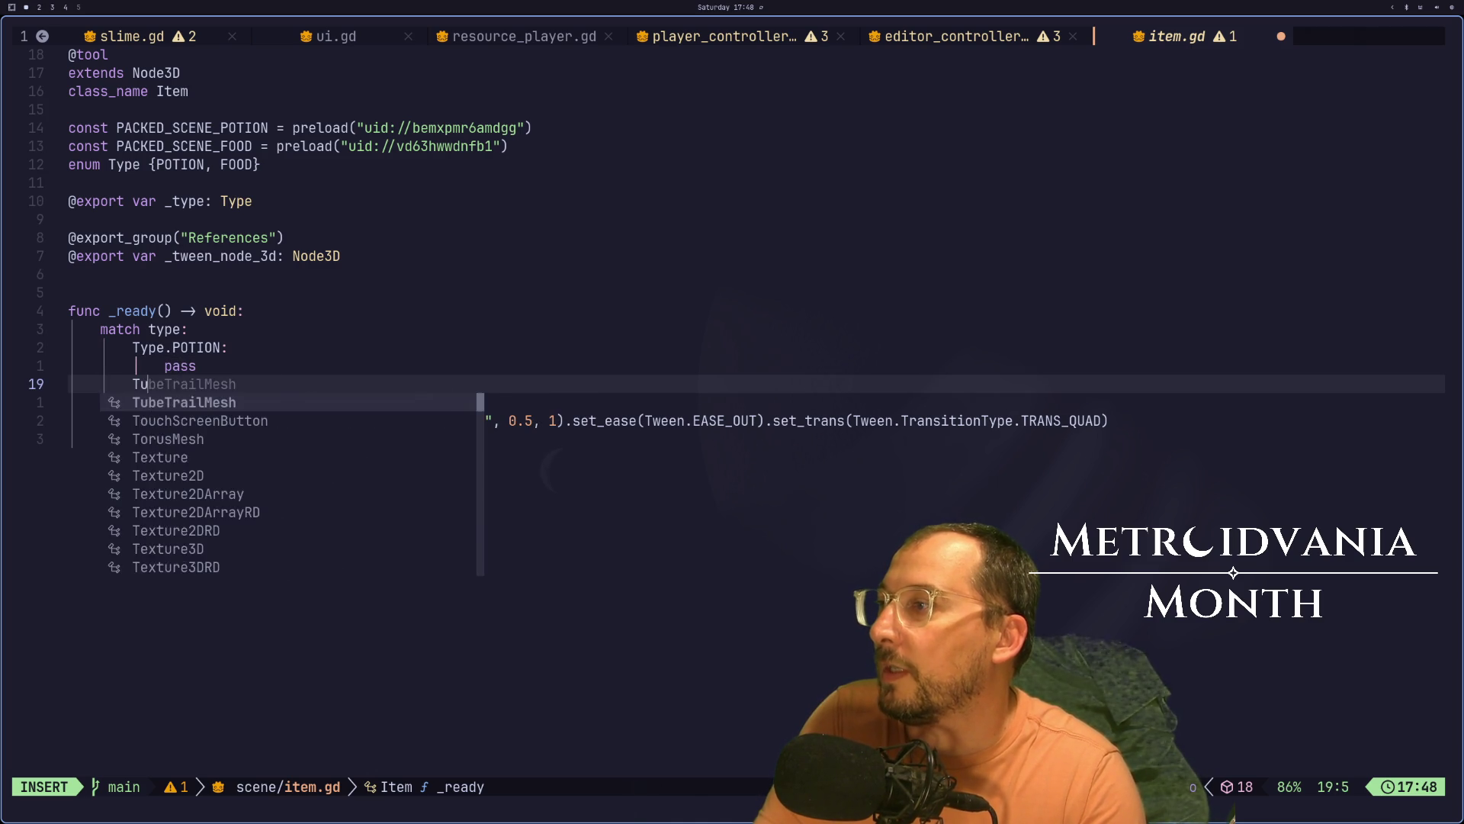
{"action": "key", "text": "BackSpace"}
{"action": "type", "text": "y"}
{"action": "key", "text": "BackSpace"}
{"action": "type", "text": "u"}
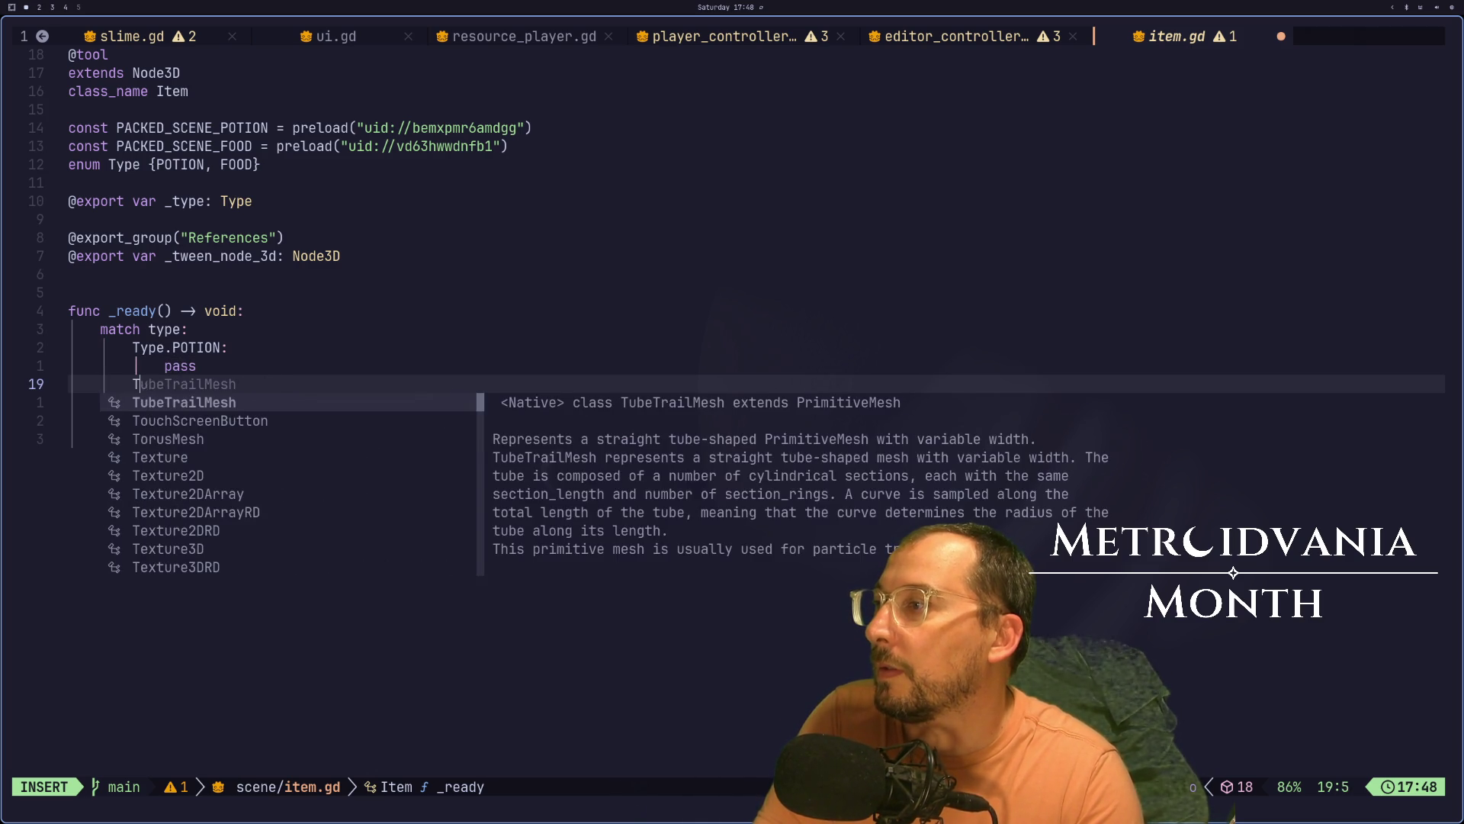
{"action": "type", "text": "ype.FOOD:"}
{"action": "key", "text": "Return"}
{"action": "type", "text": "pass"}
{"action": "key", "text": "Escape"}
- Make the POTION case declare var item_node: Node3D = PACKED_SCENE_POTION.instantiate()
{"action": "key", "text": "k"}
{"action": "key", "text": "k"}
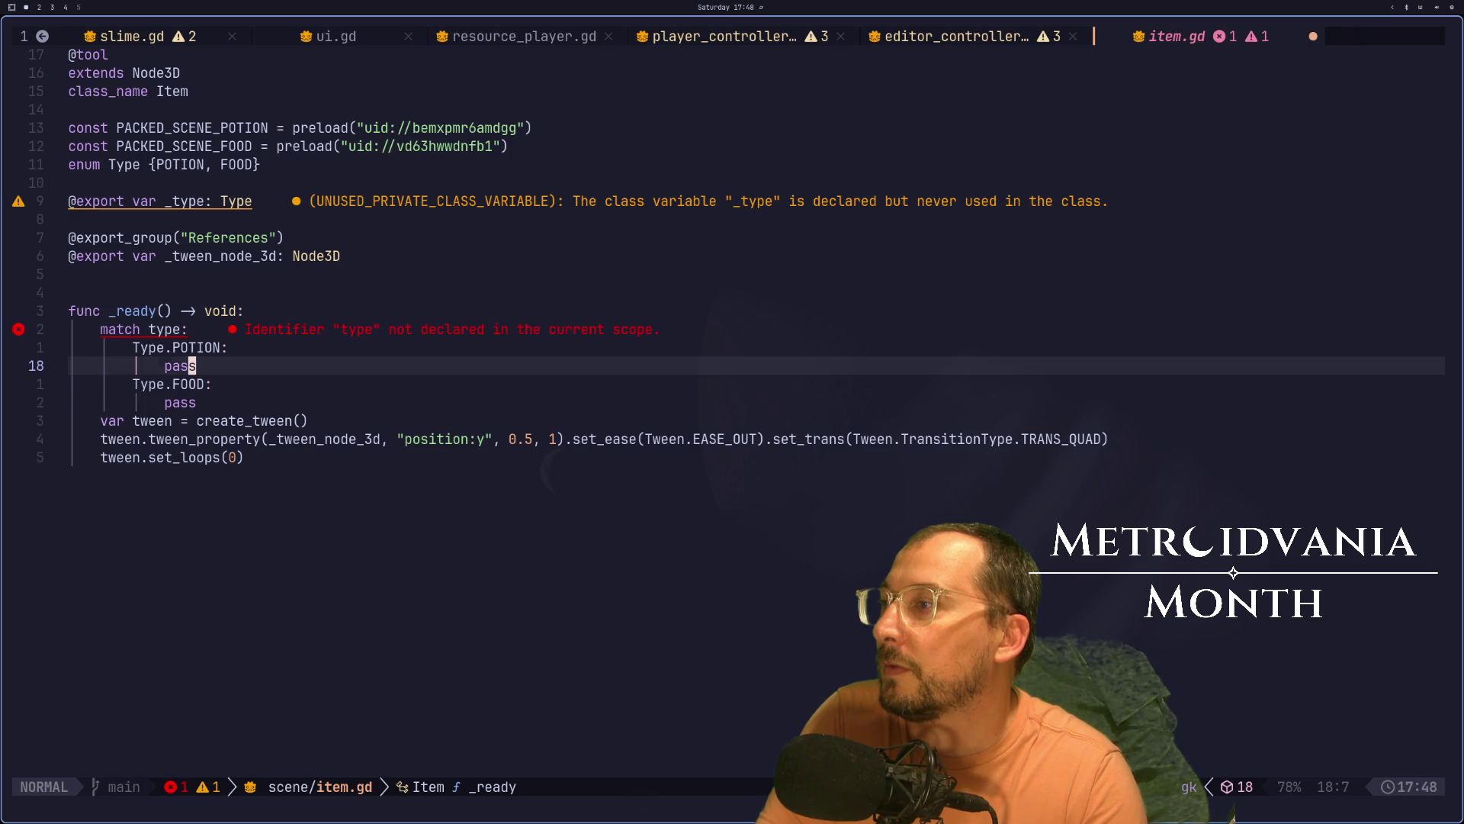
{"action": "key", "text": "a"}
{"action": "key", "text": "BackSpace"}
{"action": "key", "text": "BackSpace"}
{"action": "key", "text": "BackSpace"}
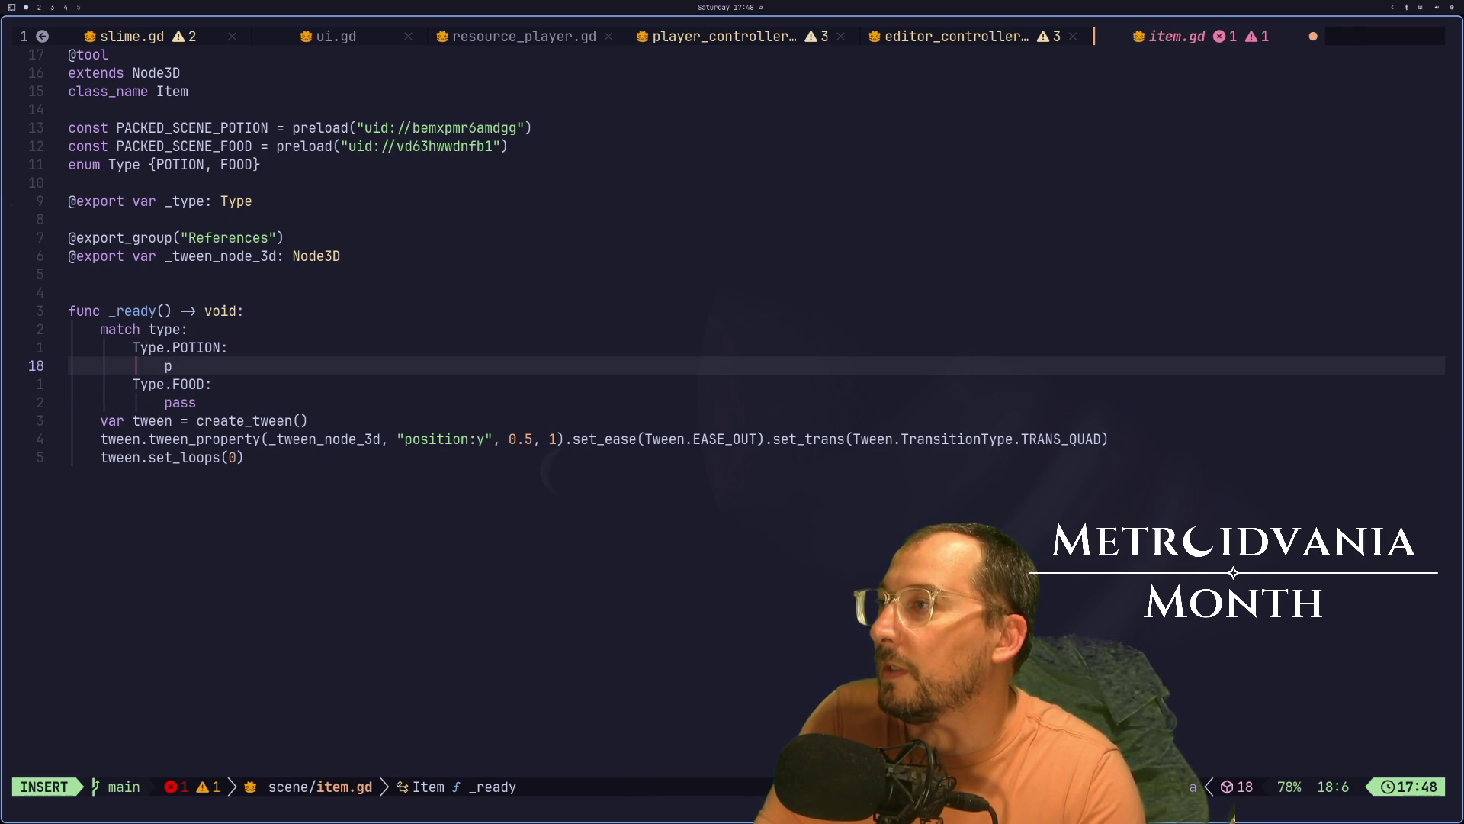
{"action": "type", "text": "ar node"}
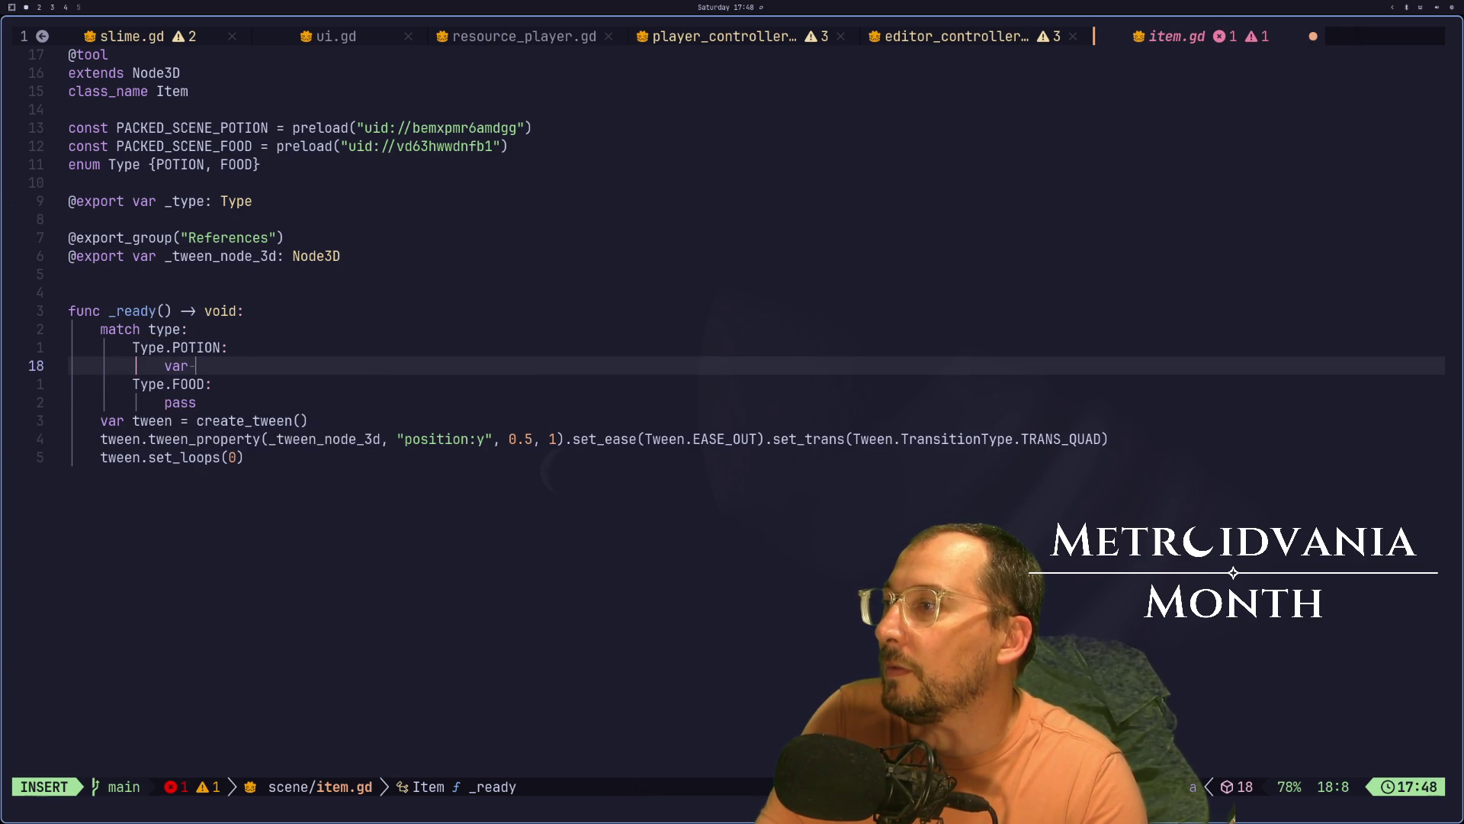
{"action": "key", "text": "BackSpace"}
{"action": "key", "text": "BackSpace"}
{"action": "key", "text": "BackSpace"}
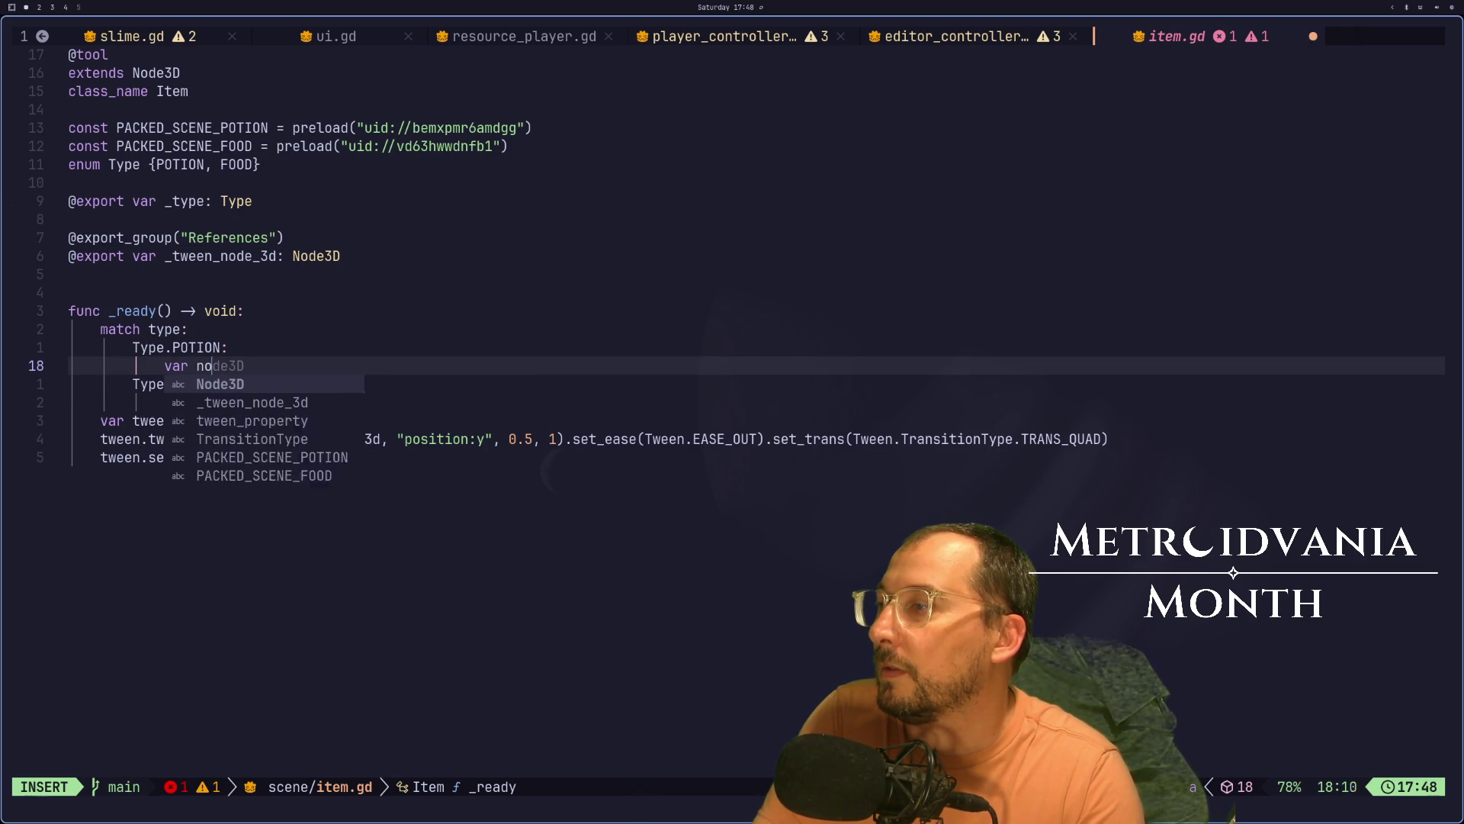
{"action": "type", "text": "item_node: NOd"}
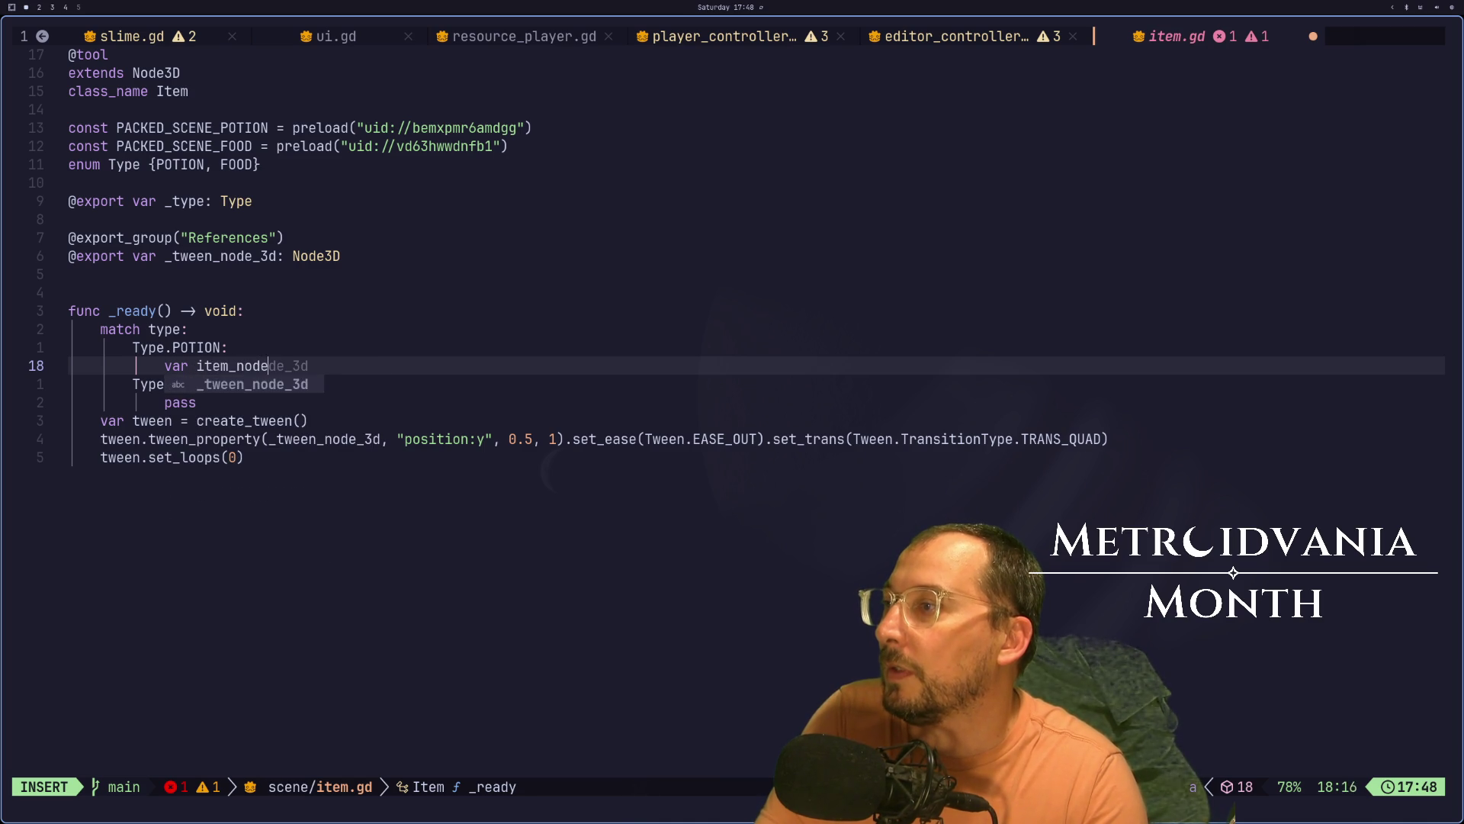
{"action": "key", "text": "Return"}
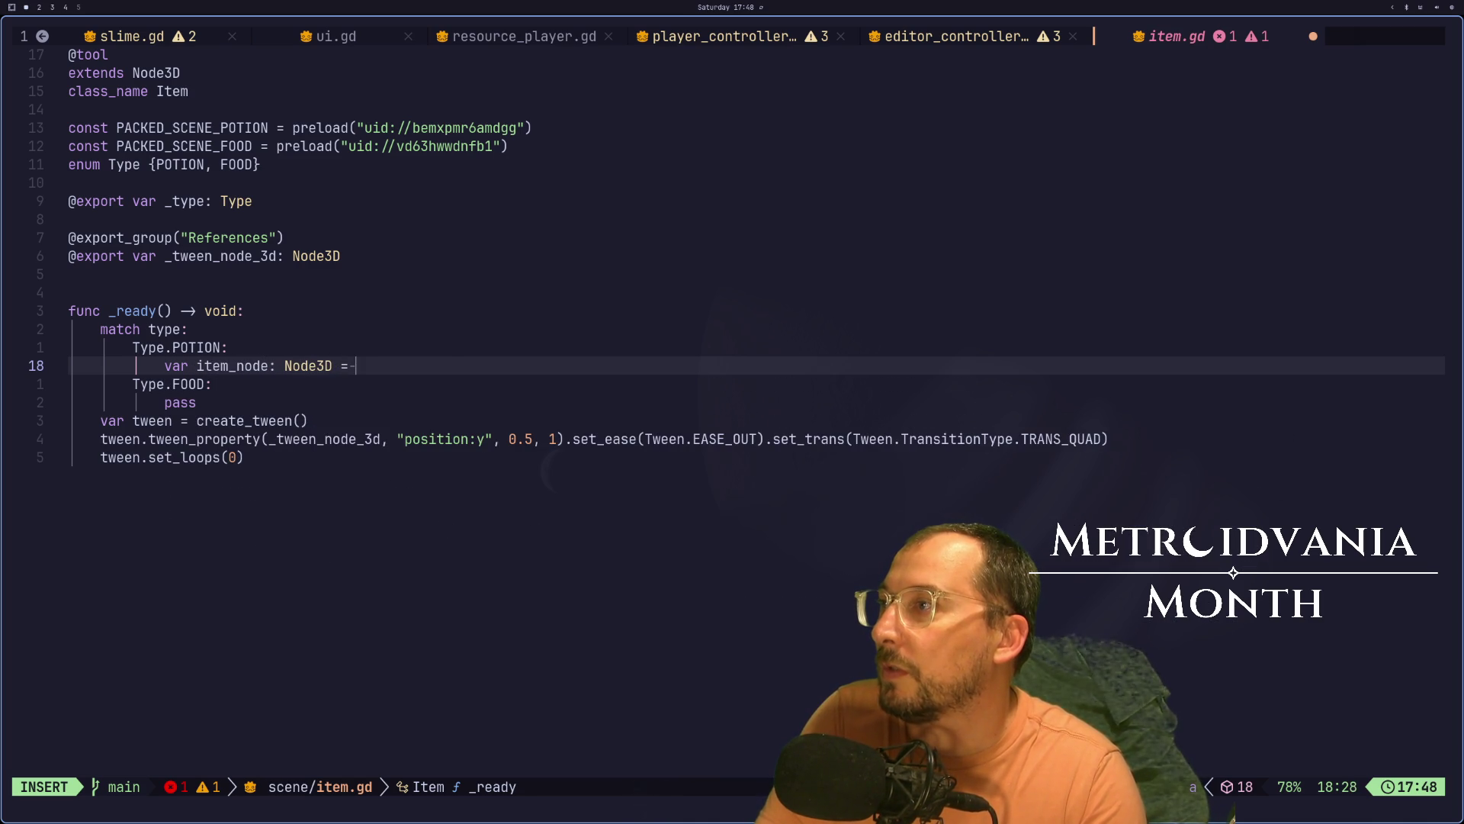
{"action": "type", "text": "PACK"}
{"action": "key", "text": "Return"}
{"action": "type", "text": ".in"}
{"action": "key", "text": "Return"}
{"action": "key", "text": "Escape"}
{"action": "key", "text": "shift+c"}
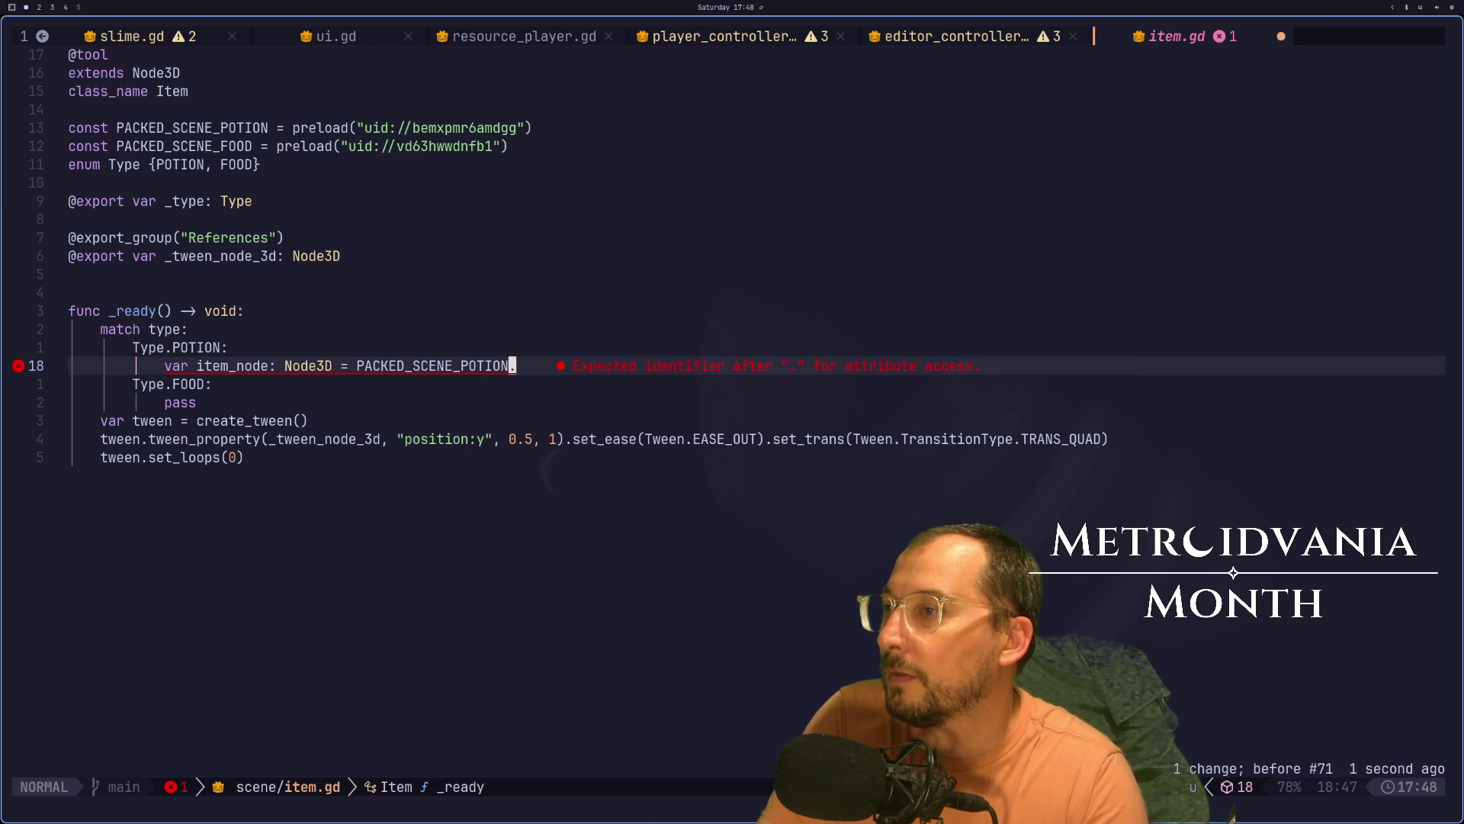
{"action": "type", "text": "in"}
{"action": "key", "text": "Return"}
{"action": "type", "text": "_)"}
{"action": "key", "text": "BackSpace"}
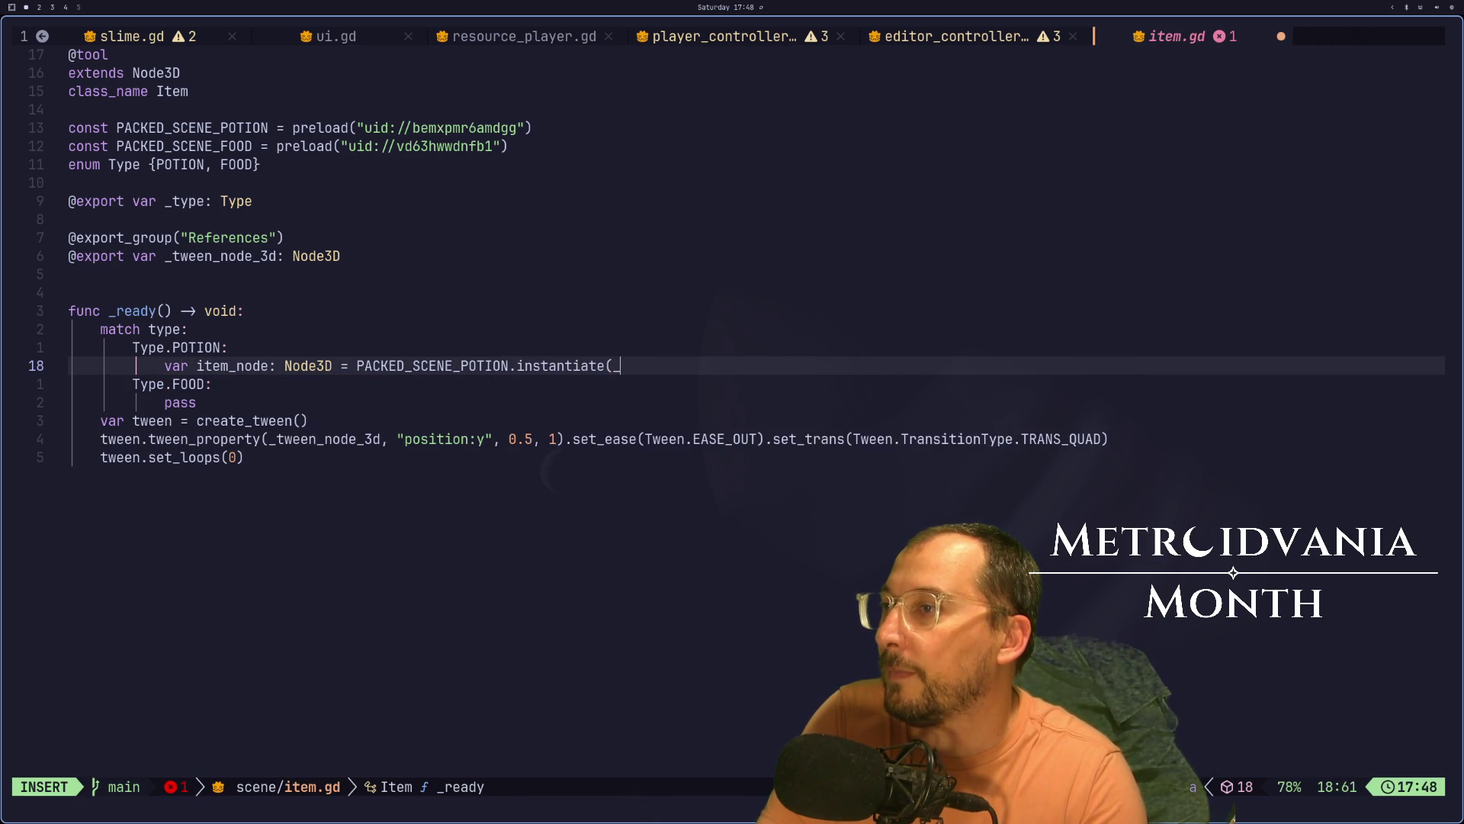
{"action": "key", "text": "Escape"}
- Replace the FOOD case's pass with a var item_node declaration
{"action": "key", "text": "j"}
{"action": "key", "text": "j"}
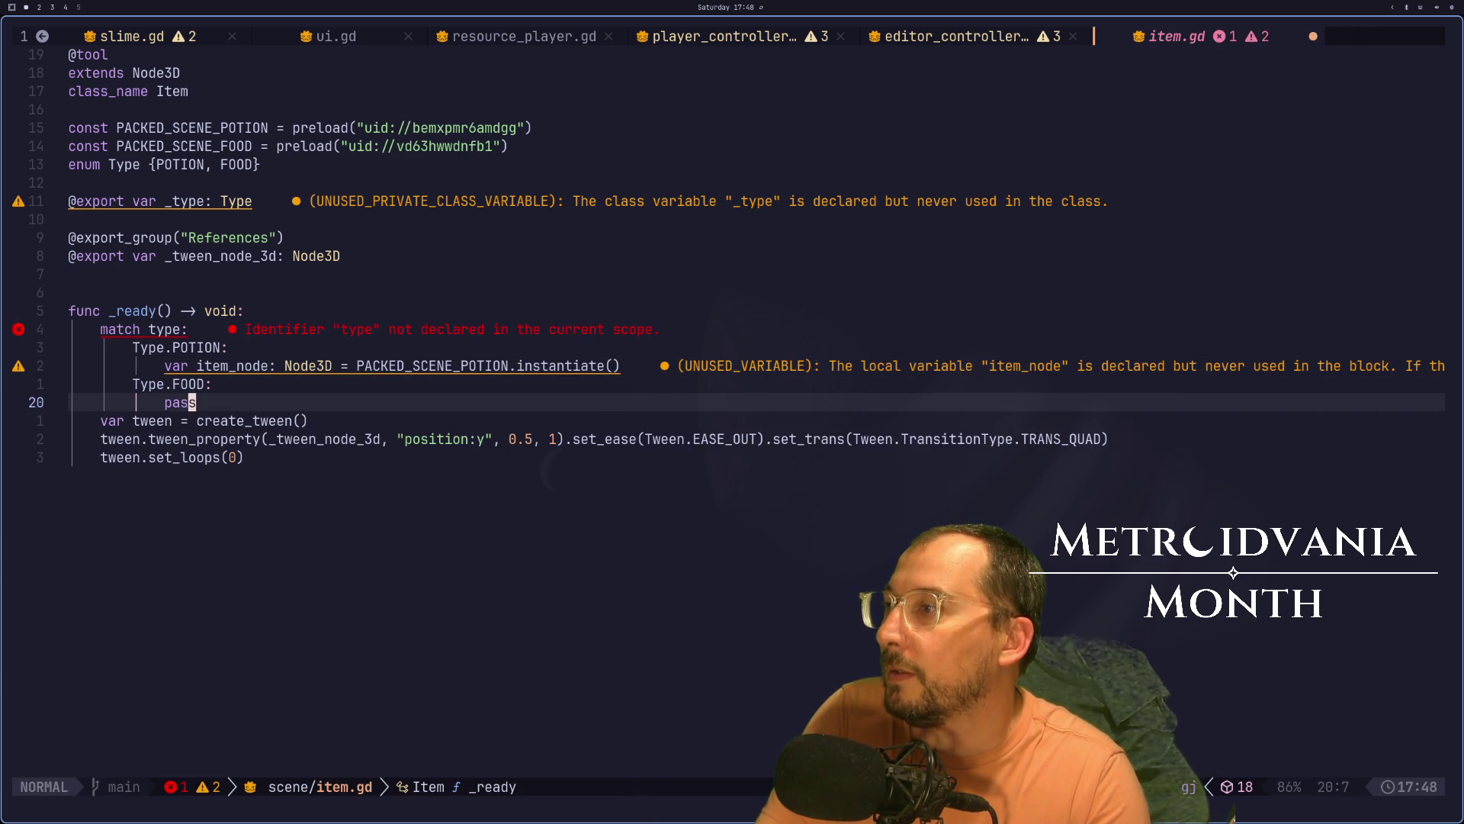
{"action": "key", "text": "c"}
{"action": "key", "text": "c"}
{"action": "type", "text": "pa"}
{"action": "key", "text": "BackSpace"}
{"action": "type", "text": "var _"}
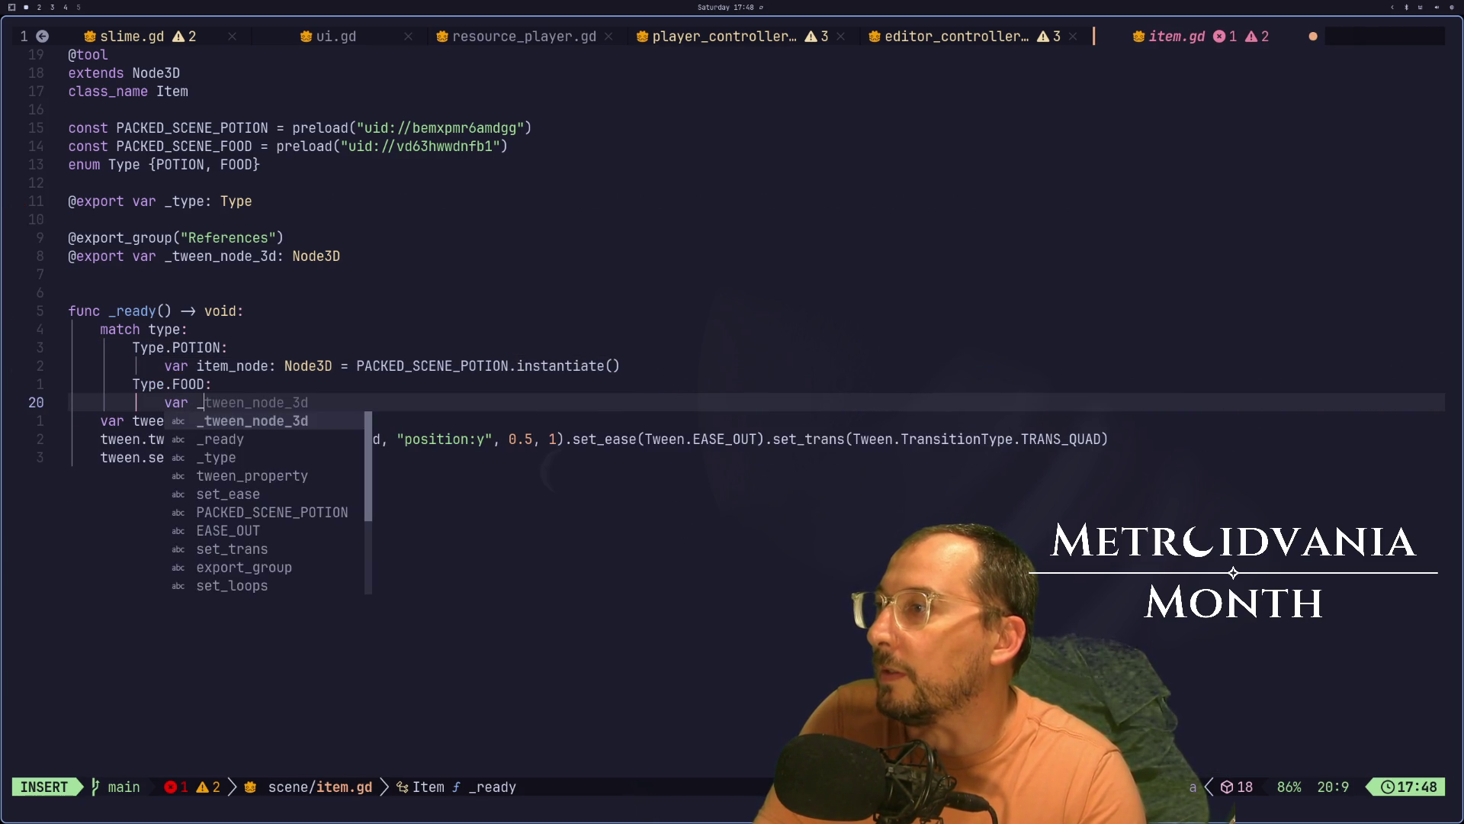
{"action": "key", "text": "BackSpace"}
{"action": "type", "text": "it"}
{"action": "key", "text": "Return"}
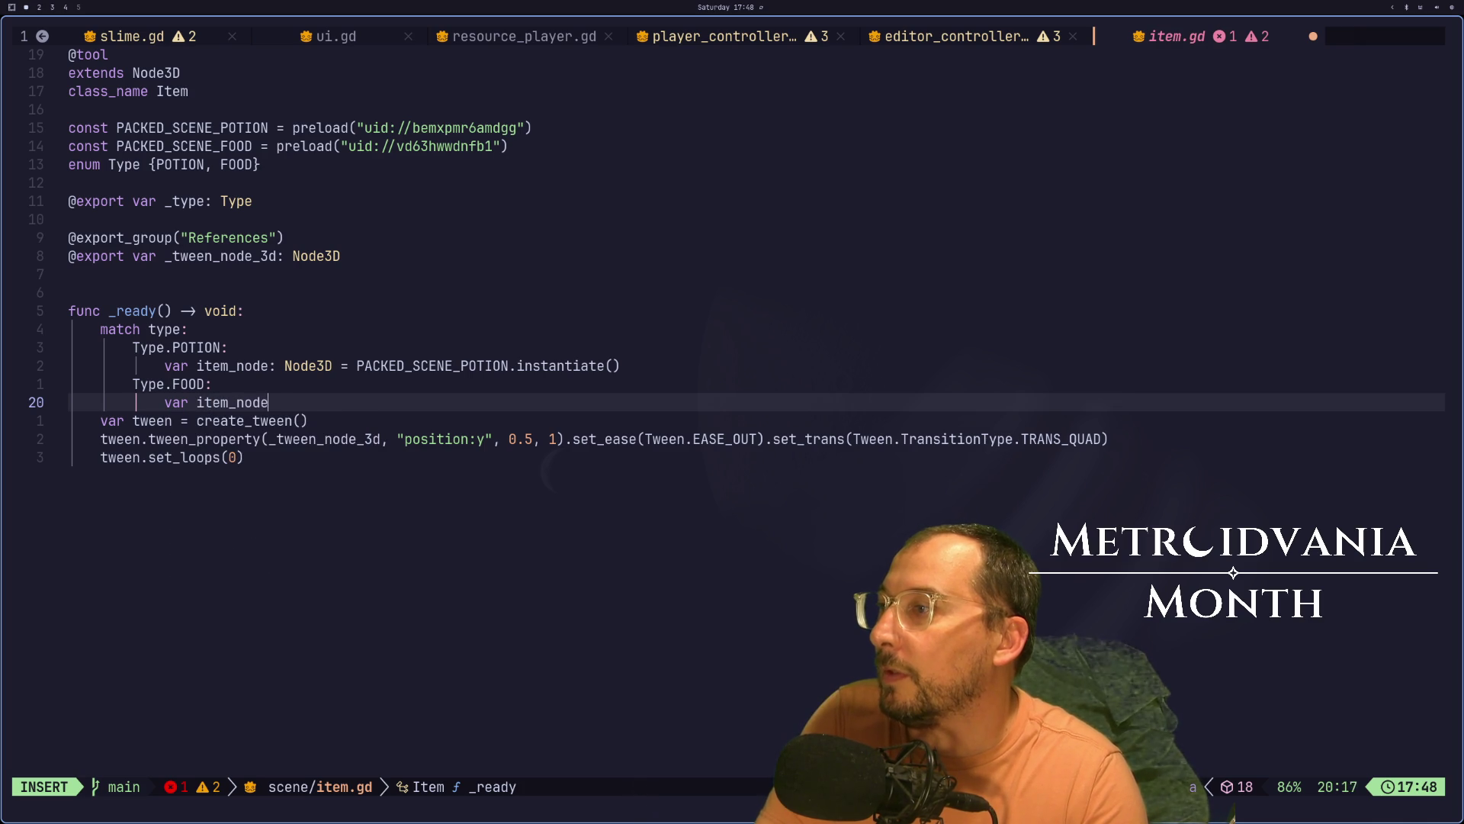
{"action": "key", "text": "Escape"}
- Copy the 'var item_node: Node3D' text and open an empty line above the match
{"action": "key", "text": "k"}
{"action": "key", "text": "k"}
{"action": "key", "text": "h"}
{"action": "key", "text": "h"}
{"action": "key", "text": "h"}
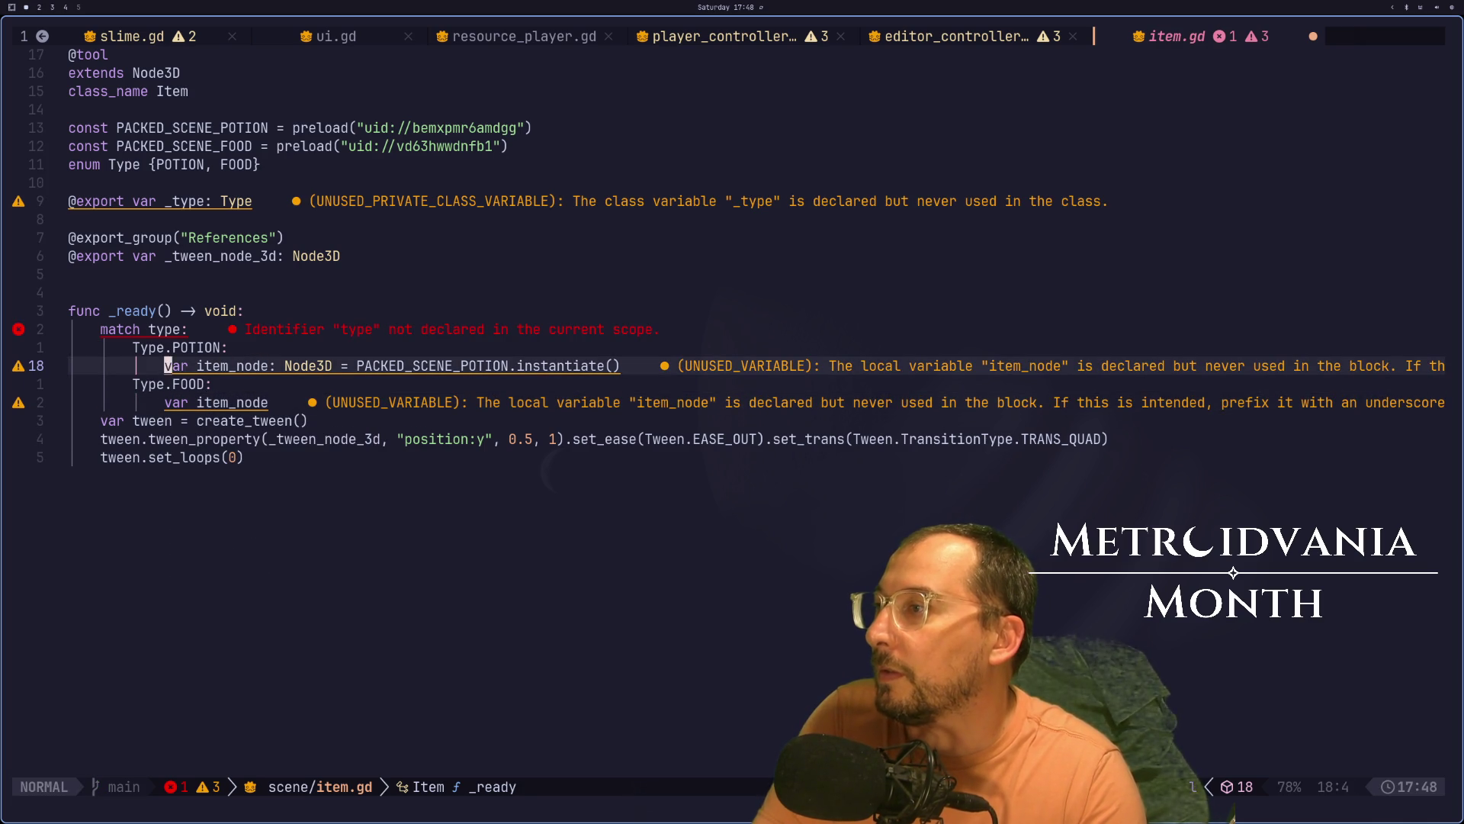
{"action": "key", "text": "v"}
{"action": "key", "text": "l"}
{"action": "key", "text": "l"}
{"action": "key", "text": "l"}
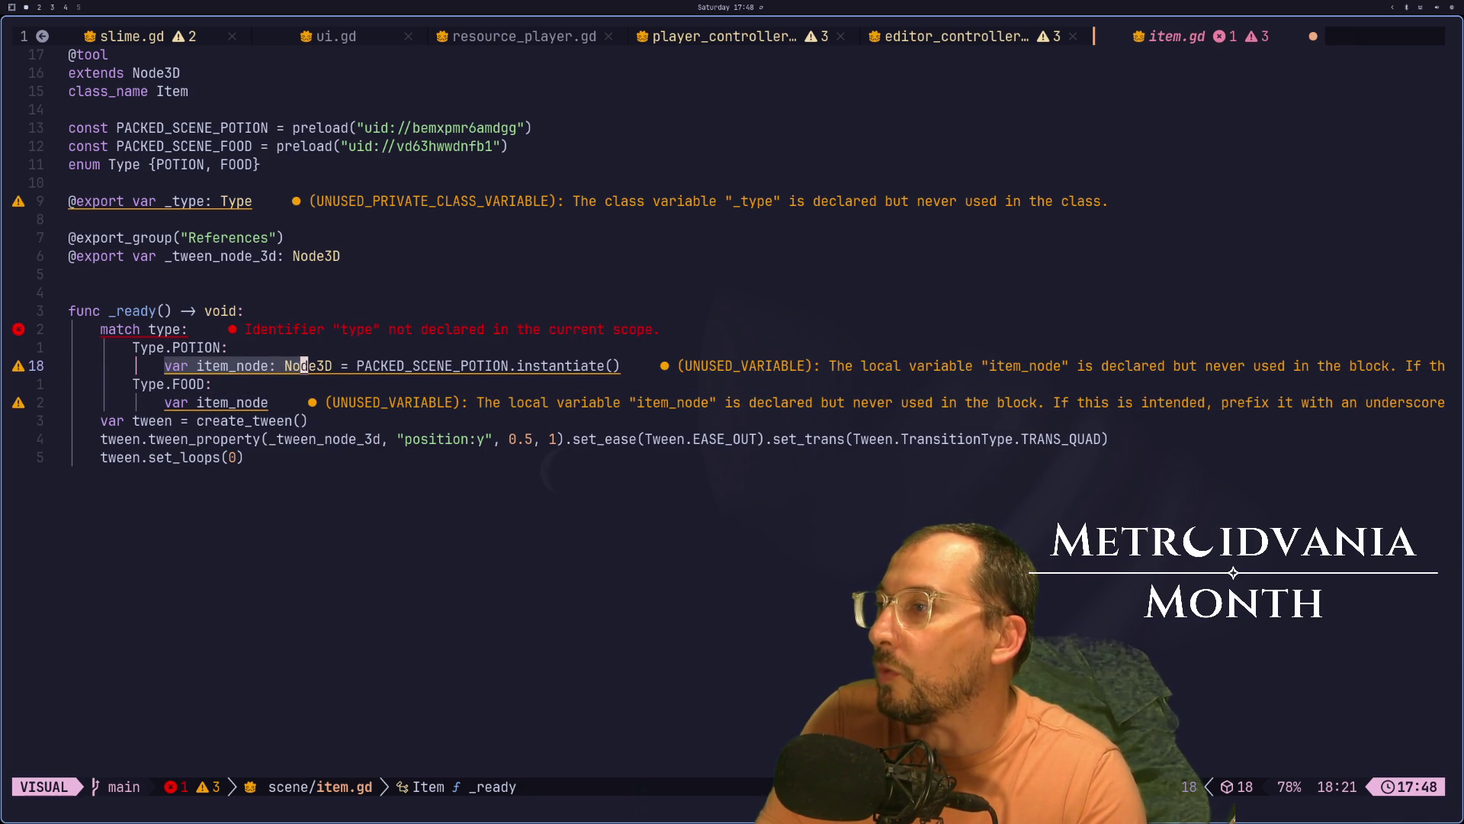
{"action": "key", "text": "y"}
{"action": "key", "text": "k"}
{"action": "key", "text": "k"}
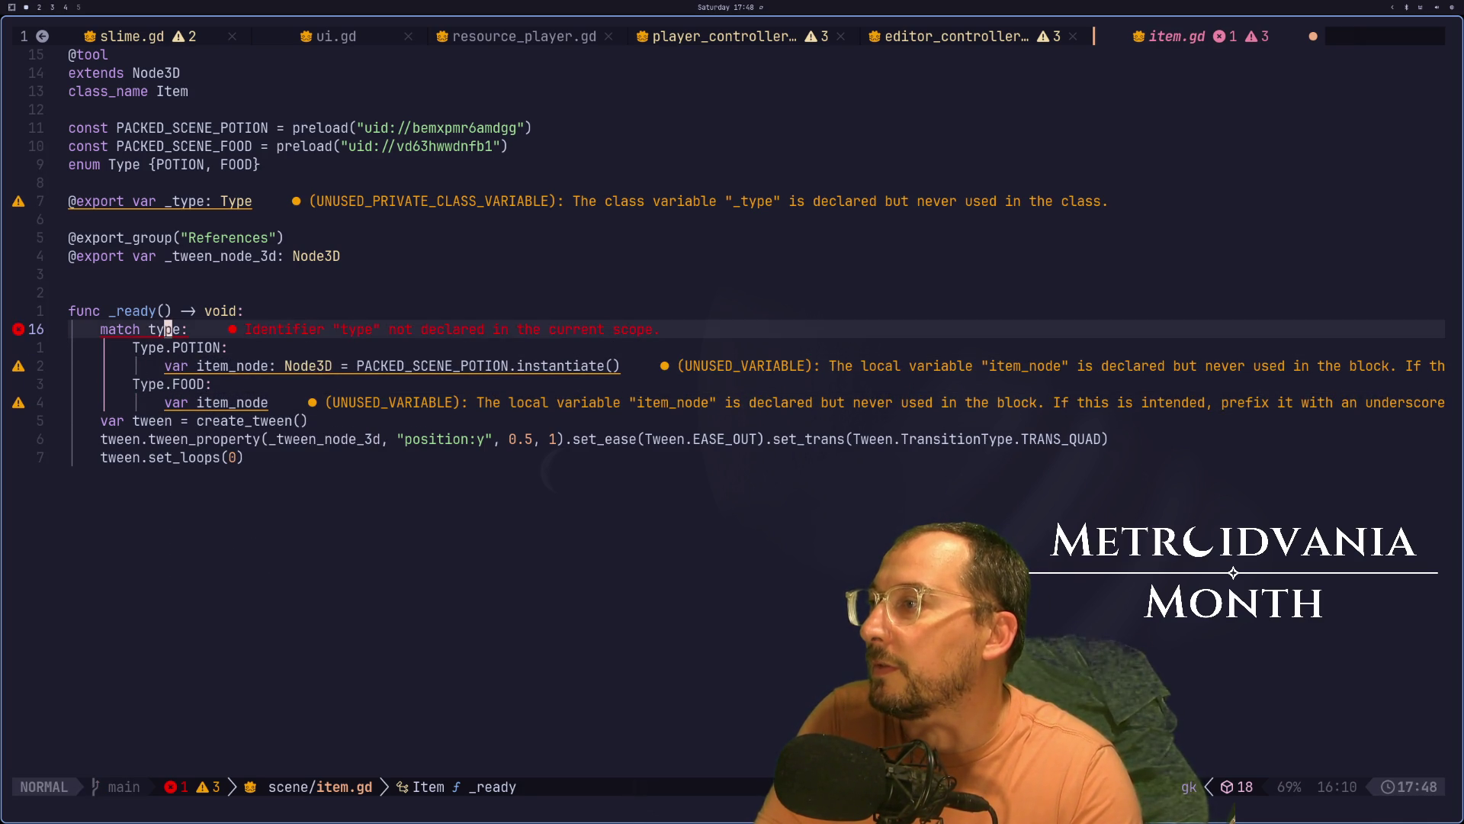
{"action": "key", "text": "k"}
{"action": "key", "text": "f"}
{"action": "key", "text": "parenleft"}
{"action": "key", "text": "p"}
{"action": "key", "text": "u"}
{"action": "key", "text": "o"}
{"action": "key", "text": "Escape"}
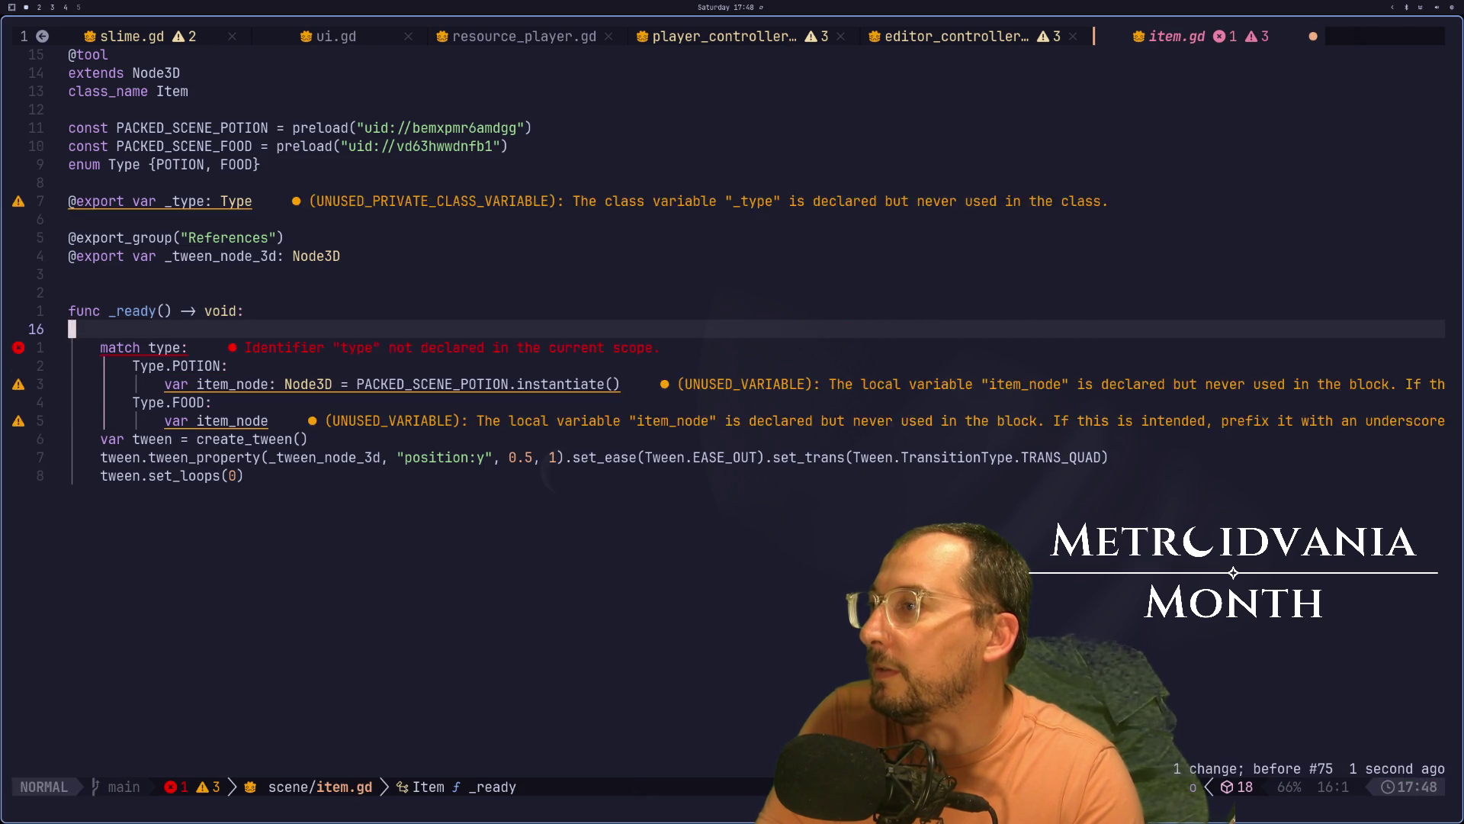
- Paste the item_node Node3D declaration above the match and indent it into the function body
{"action": "key", "text": "p"}
{"action": "key", "text": "I"}
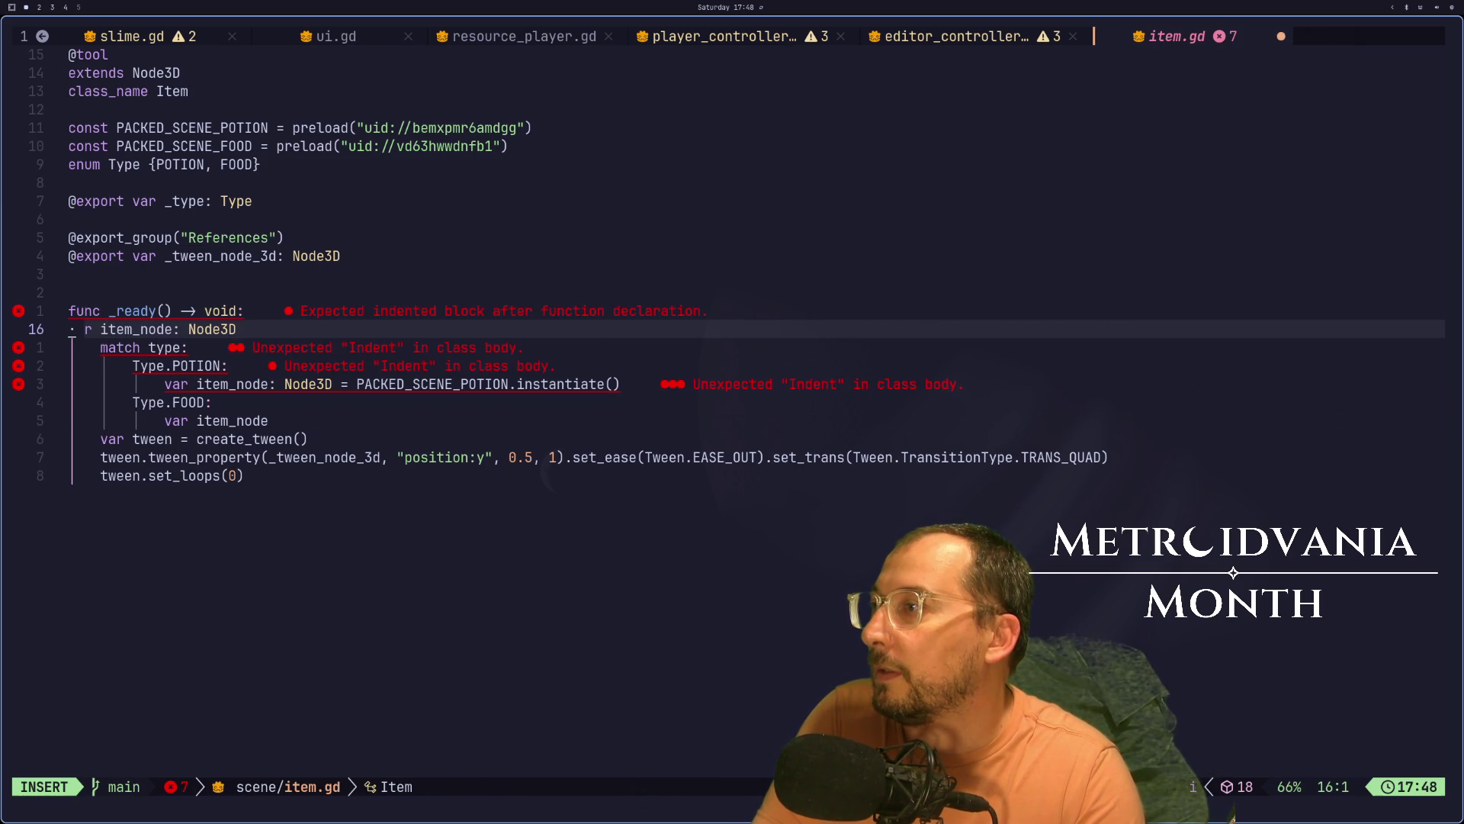
{"action": "key", "text": "Tab"}
{"action": "key", "text": "Tab"}
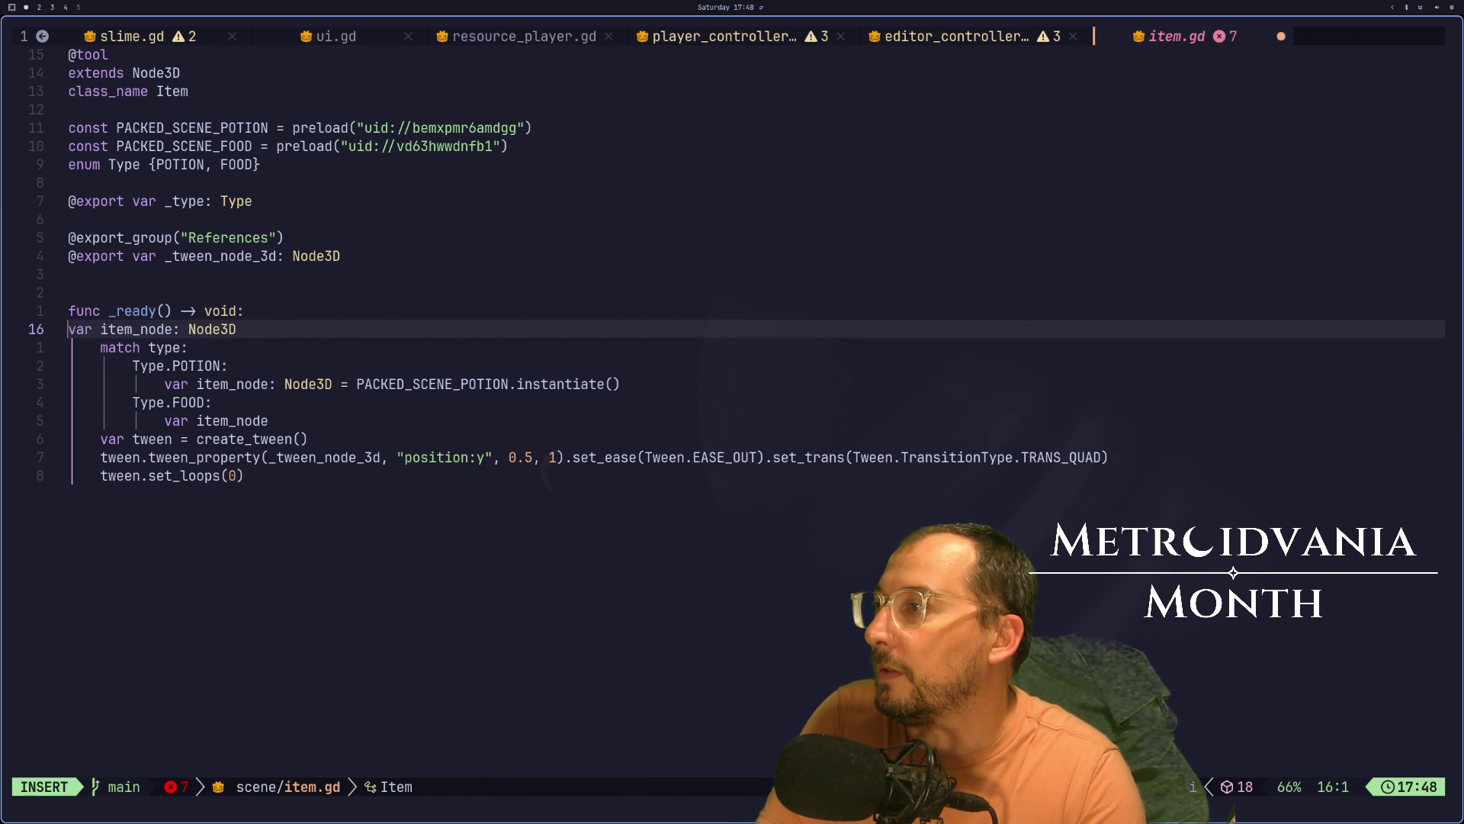
{"action": "key", "text": "BackSpace"}
{"action": "key", "text": "Escape"}
- Strip 'var' and the Node3D type from the POTION branch's item_node assignment
{"action": "key", "text": "j"}
{"action": "key", "text": "j"}
{"action": "key", "text": "j"}
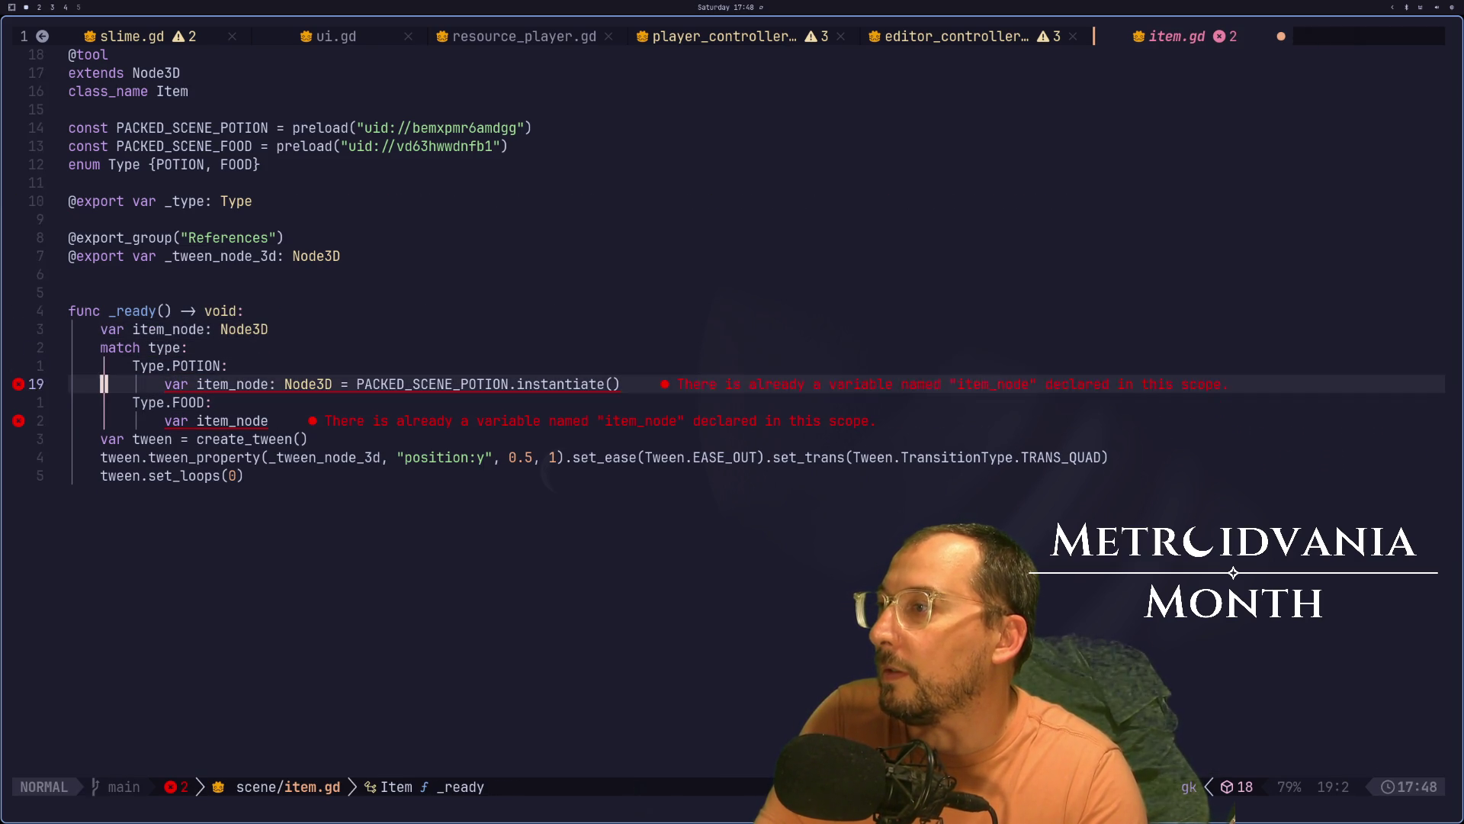
{"action": "key", "text": "l"}
{"action": "key", "text": "l"}
{"action": "key", "text": "l"}
{"action": "key", "text": "b"}
{"action": "key", "text": "d"}
{"action": "key", "text": "w"}
{"action": "key", "text": "l"}
{"action": "key", "text": "l"}
{"action": "key", "text": "l"}
{"action": "type", "text": "dwdwi"}
{"action": "key", "text": "Escape"}
- Remove 'var' in the FOOD branch and assign item_node from PACKED_SCENE_FOOD
{"action": "key", "text": "j"}
{"action": "key", "text": "j"}
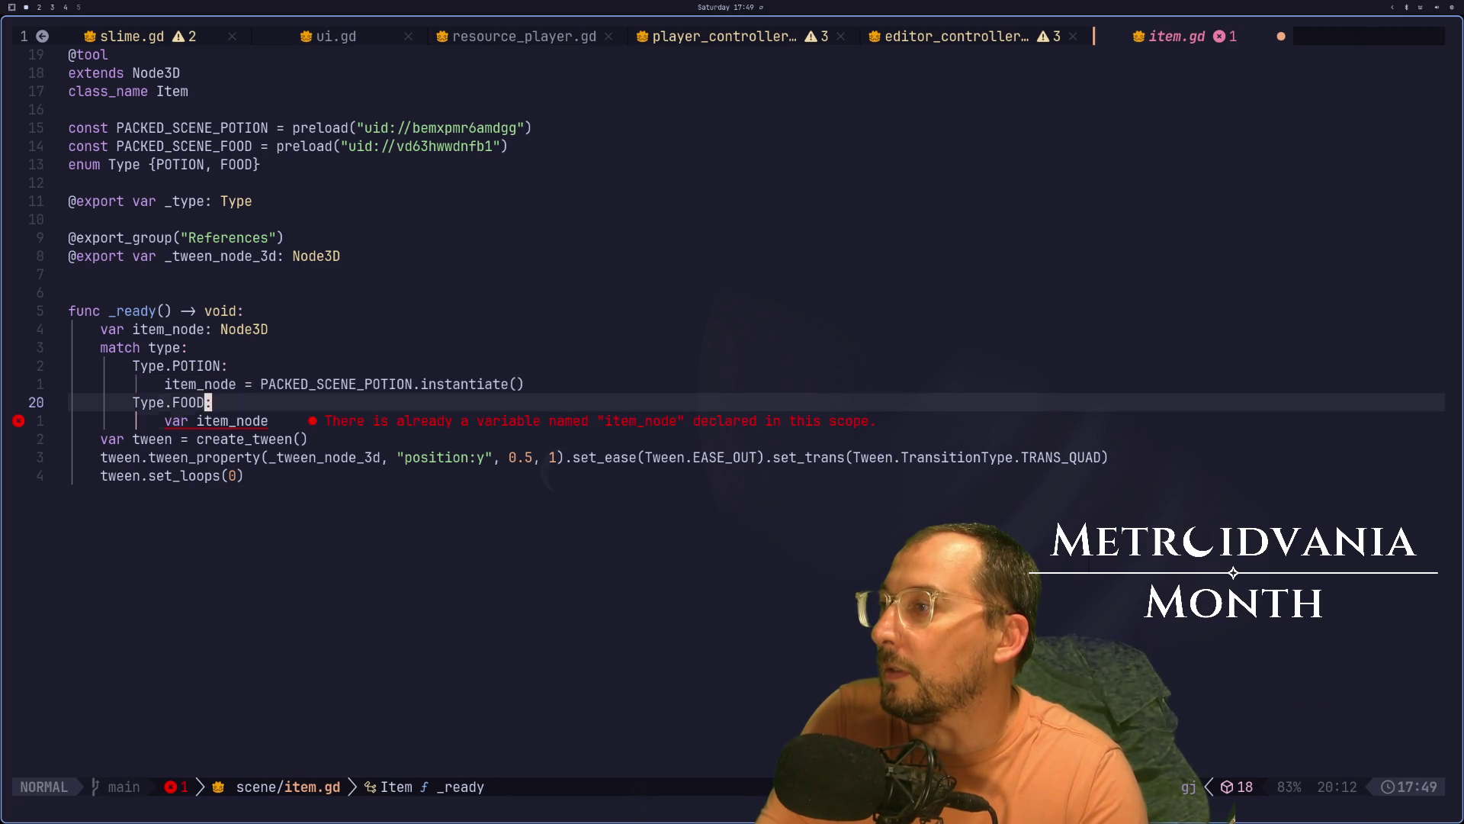
{"action": "key", "text": "b"}
{"action": "key", "text": "d"}
{"action": "key", "text": "w"}
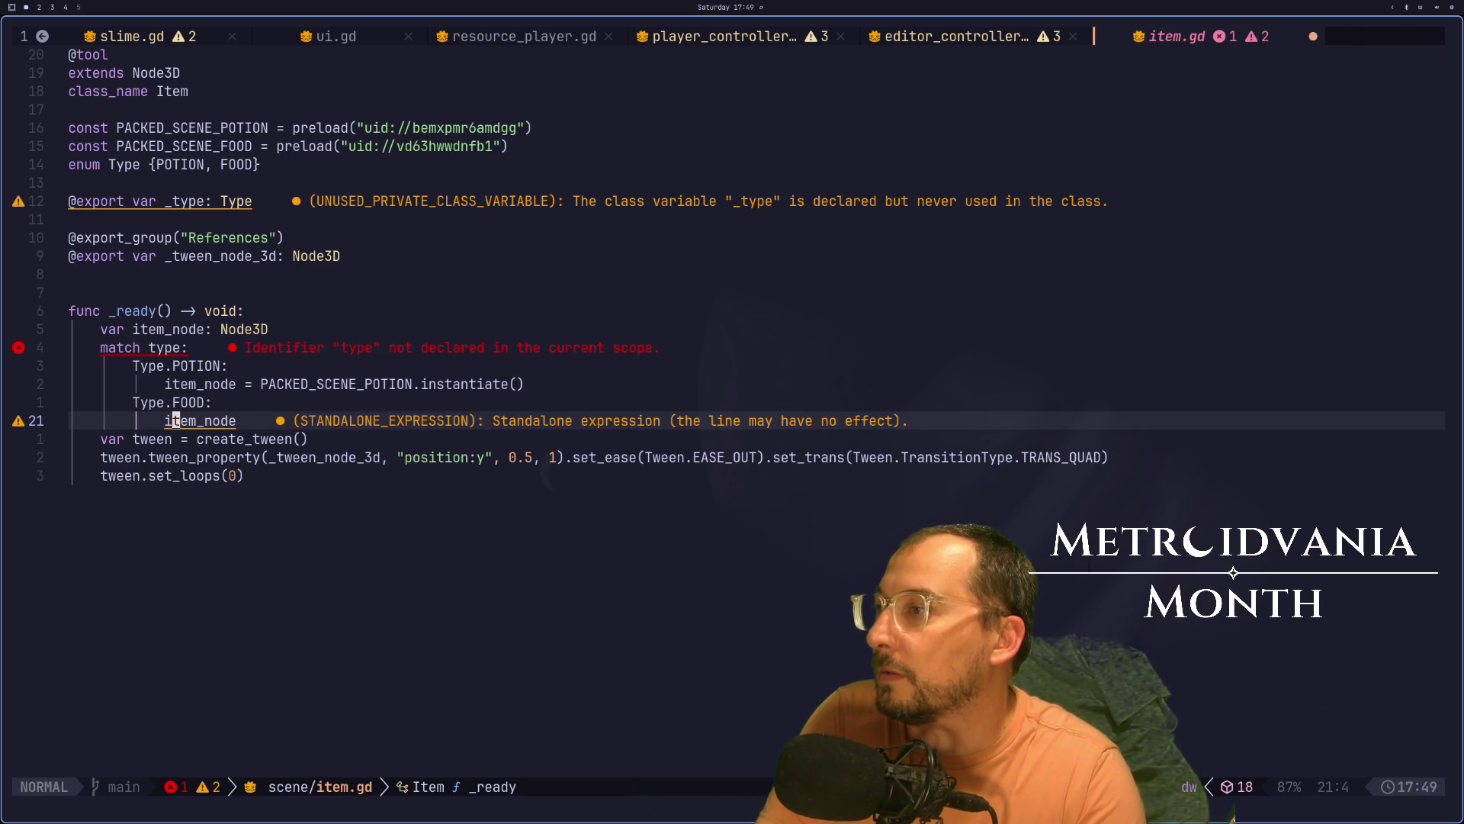
{"action": "type", "text": "A"}
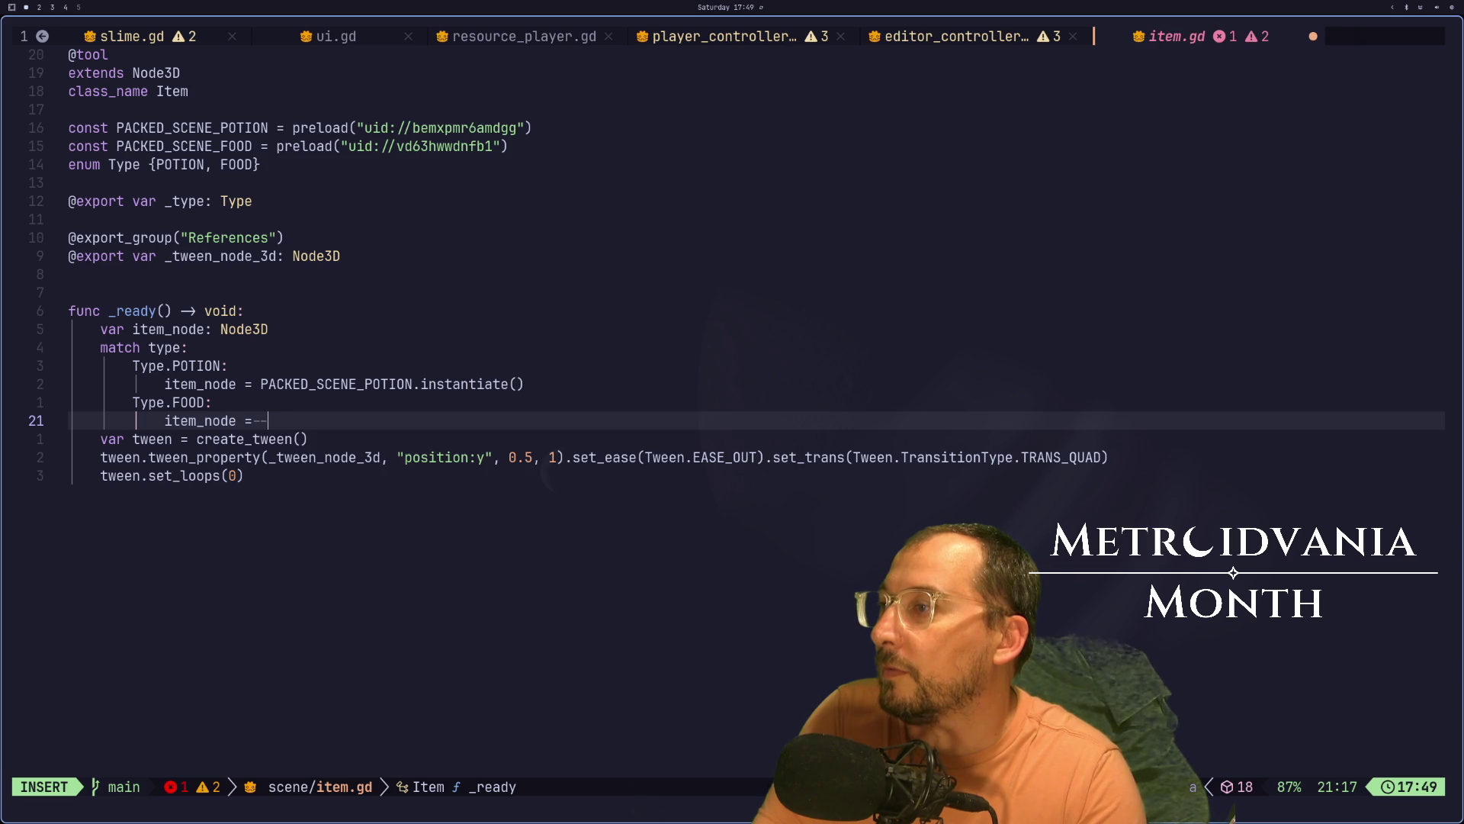
{"action": "type", "text": "PACK"}
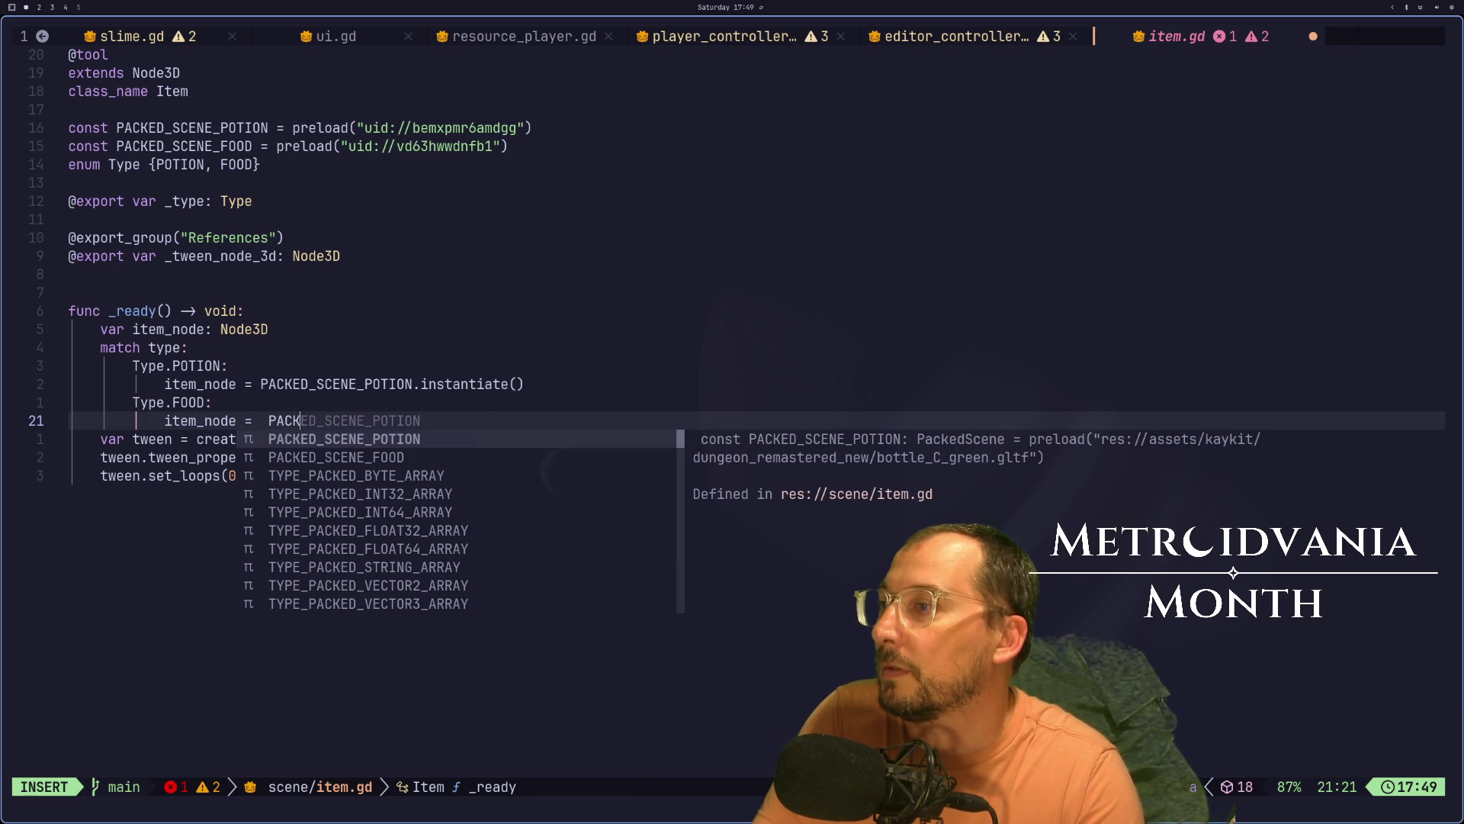
{"action": "key", "text": "Tab"}
{"action": "key", "text": "Return"}
- Complete the FOOD assignment as PACKED_SCENE_FOOD.instantiate()
{"action": "type", "text": ".in"}
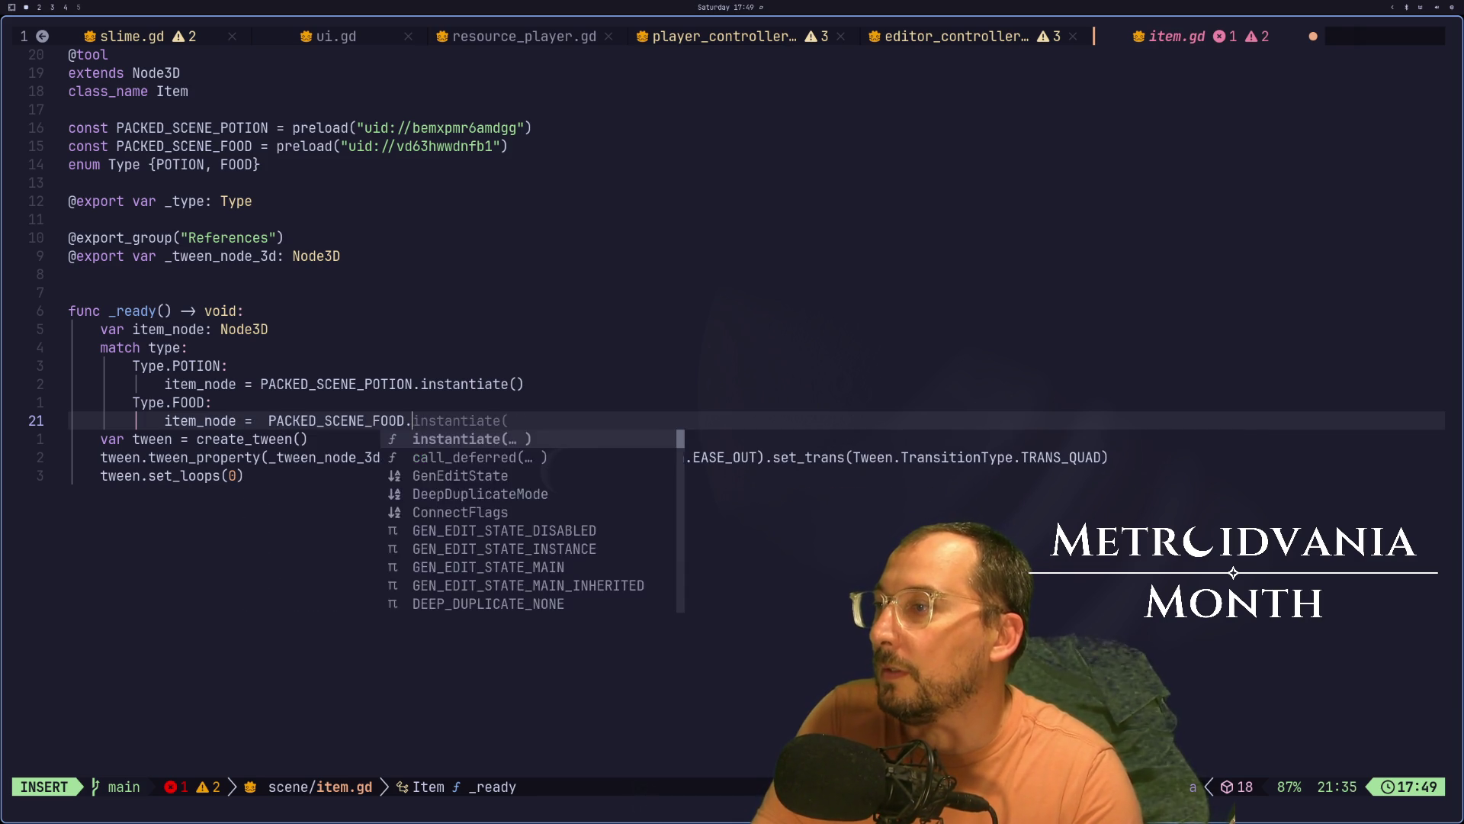
{"action": "key", "text": "Escape"}
{"action": "type", "text": "u"}
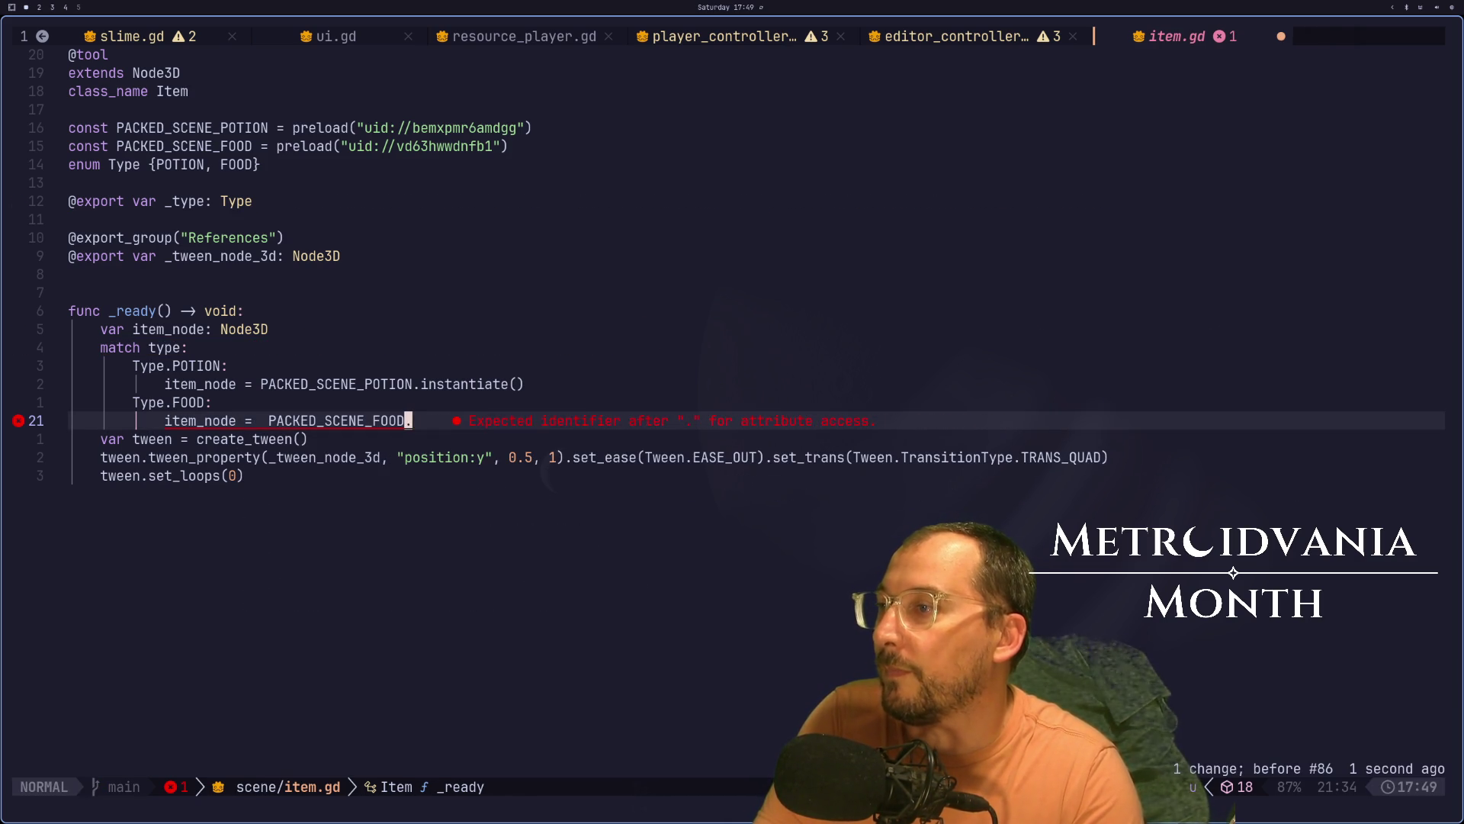
{"action": "type", "text": "ai"}
{"action": "key", "text": "Escape"}
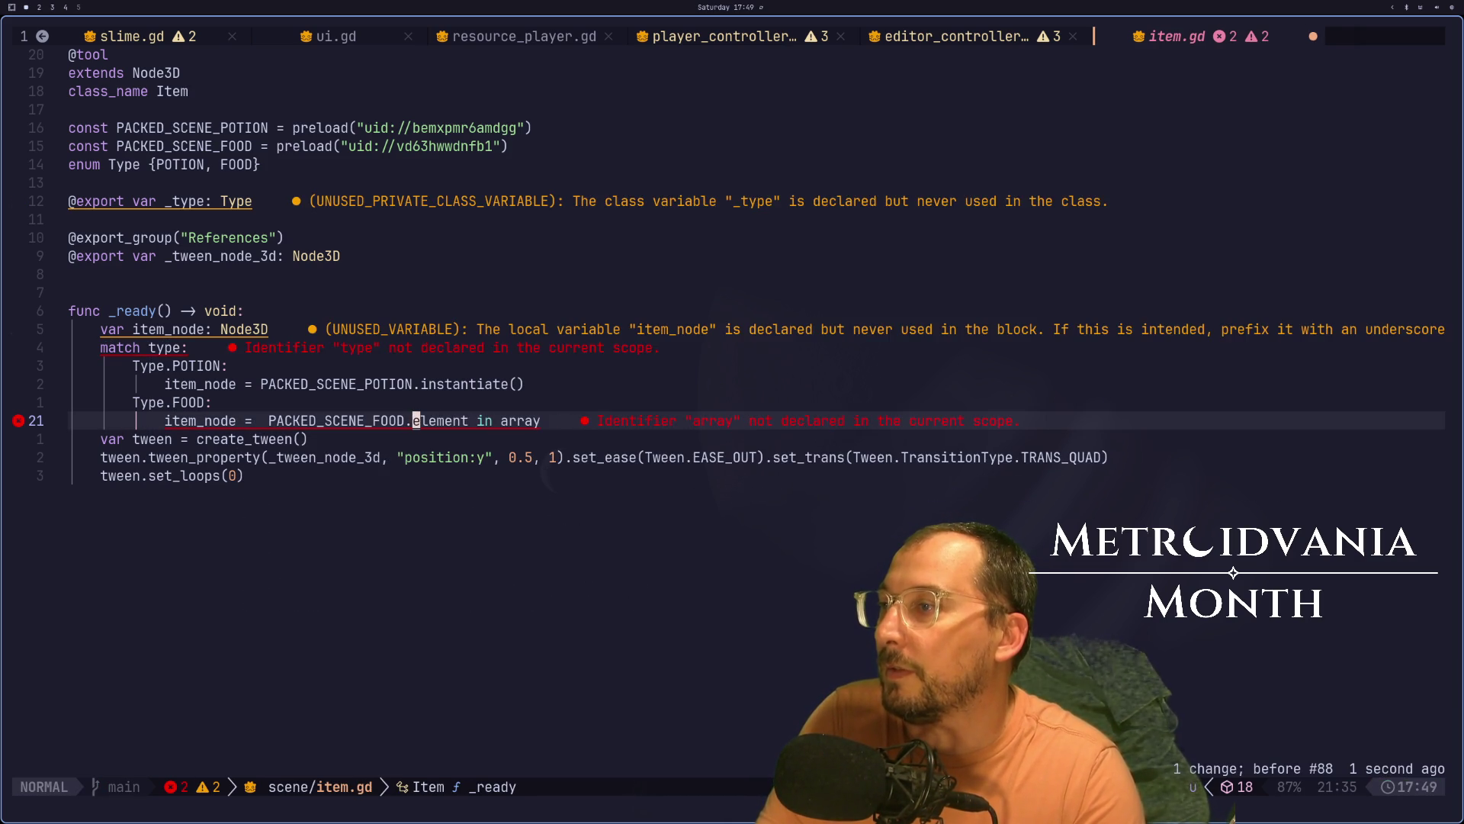
{"action": "type", "text": "uai"}
{"action": "key", "text": "Return"}
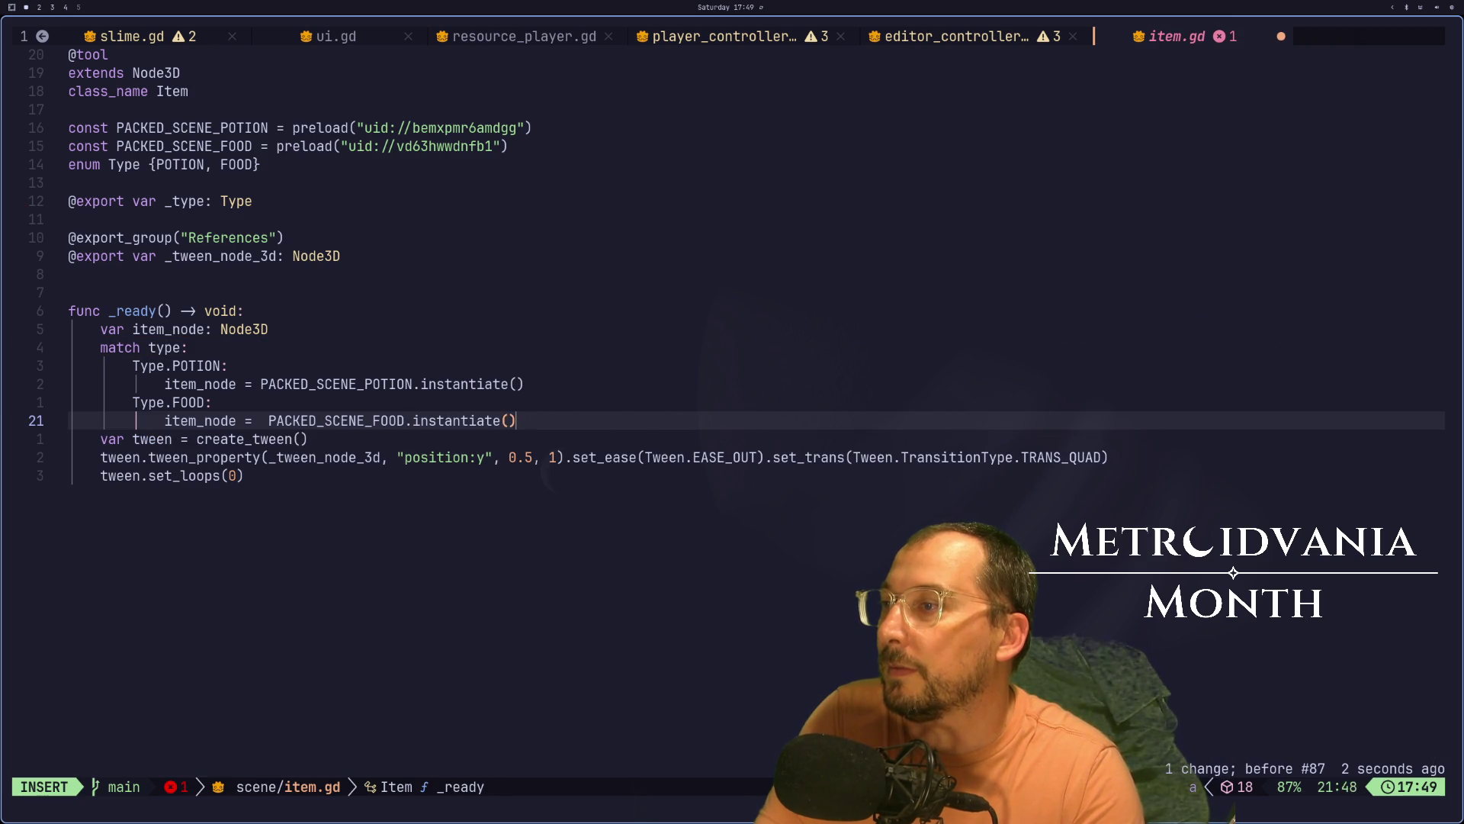
{"action": "key", "text": "Escape"}
- Remove the extra space before PACKED_SCENE_FOOD and open a new line below the FOOD branch
{"action": "key", "text": "b"}
{"action": "key", "text": "b"}
{"action": "key", "text": "b"}
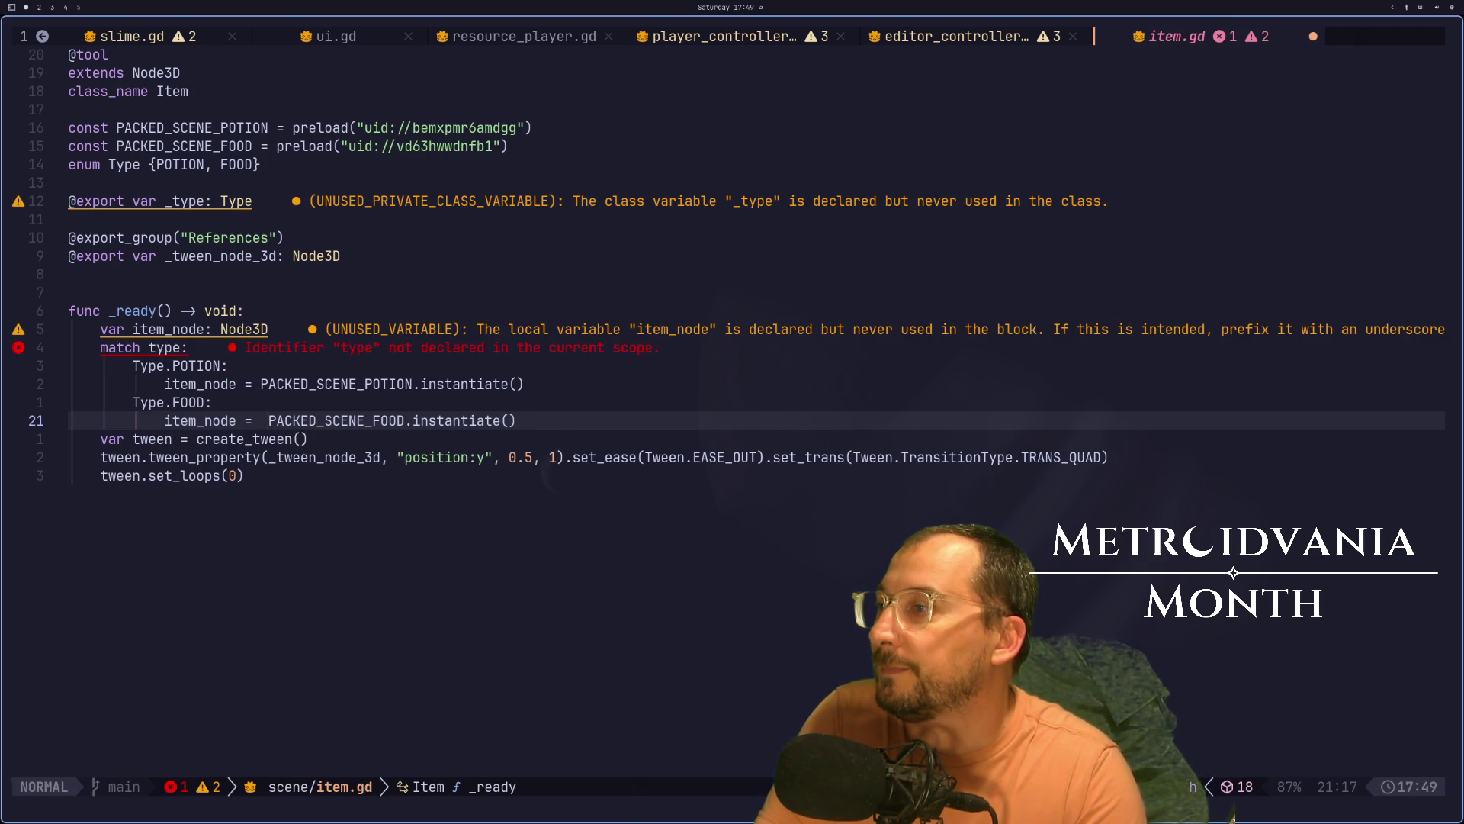
{"action": "key", "text": "i"}
{"action": "key", "text": "Return"}
{"action": "key", "text": "Escape"}
{"action": "key", "text": "u"}
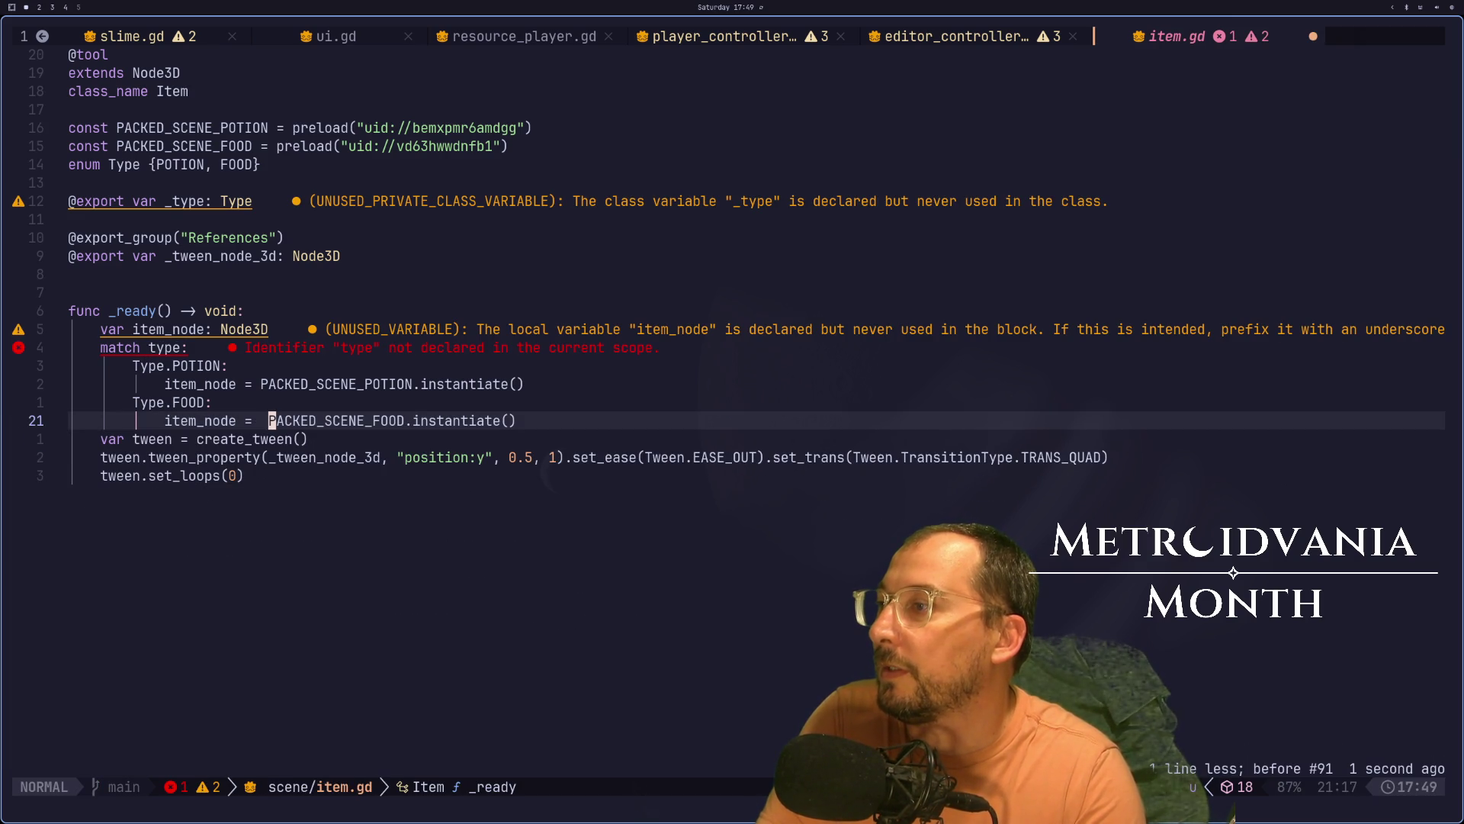
{"action": "key", "text": "i"}
{"action": "key", "text": "BackSpace"}
{"action": "key", "text": "End"}
{"action": "key", "text": "Return"}
- Add an 'if item_node:' block below the match with item_node in its body
{"action": "key", "text": "BackSpace"}
{"action": "type", "text": "if foo"}
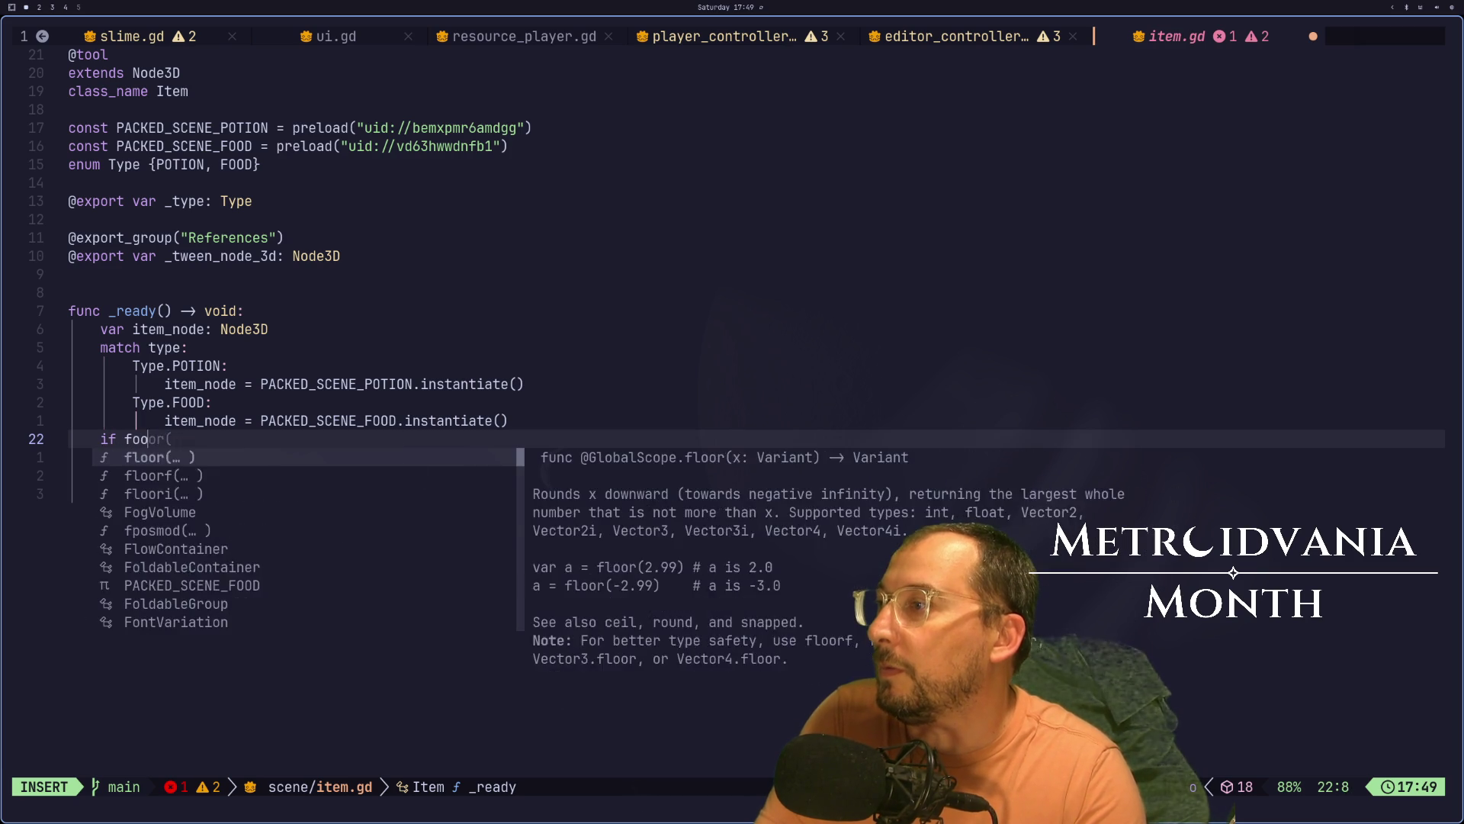
{"action": "type", "text": "d:"}
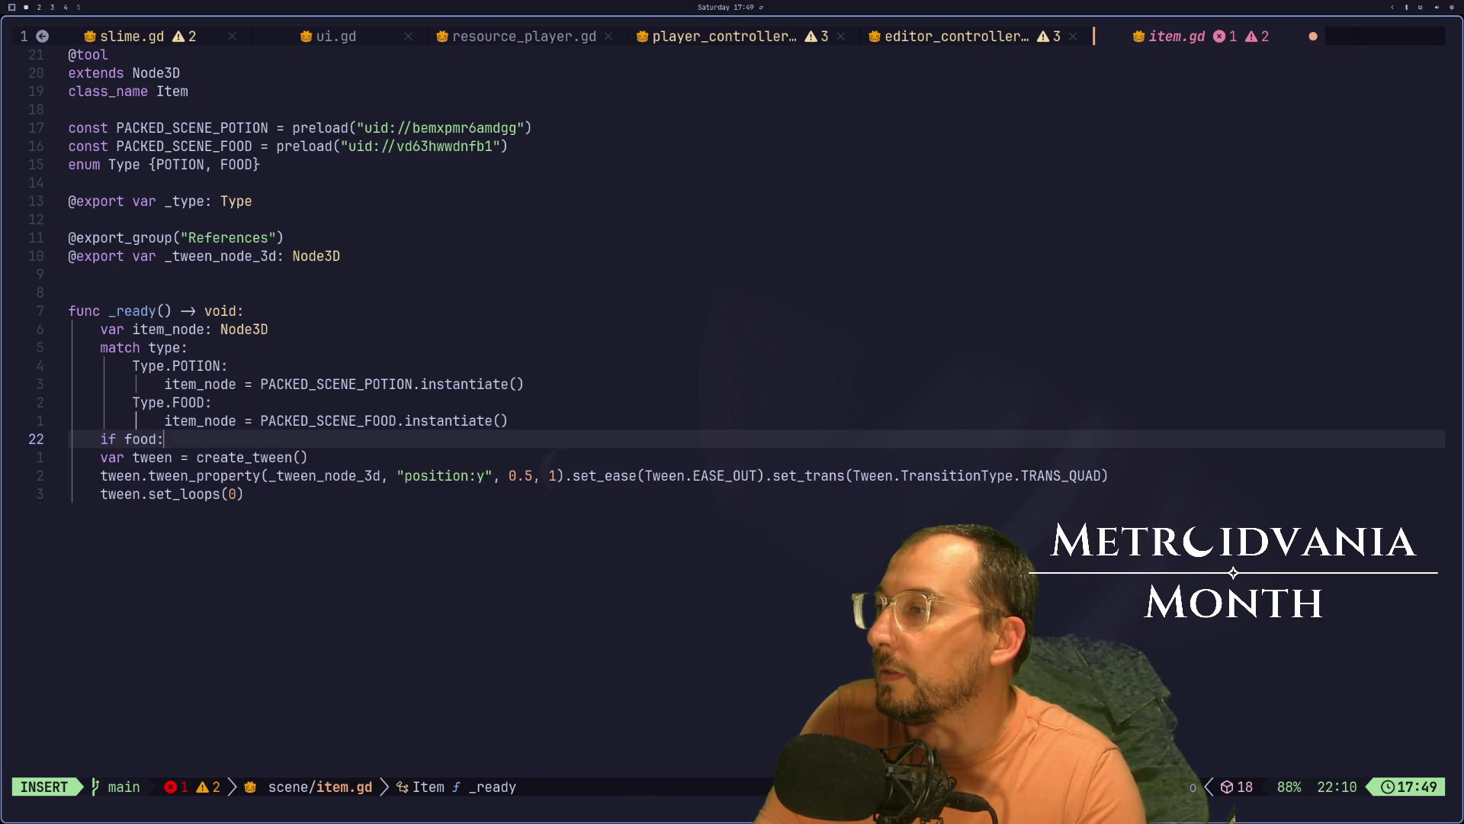
{"action": "key", "text": "Return"}
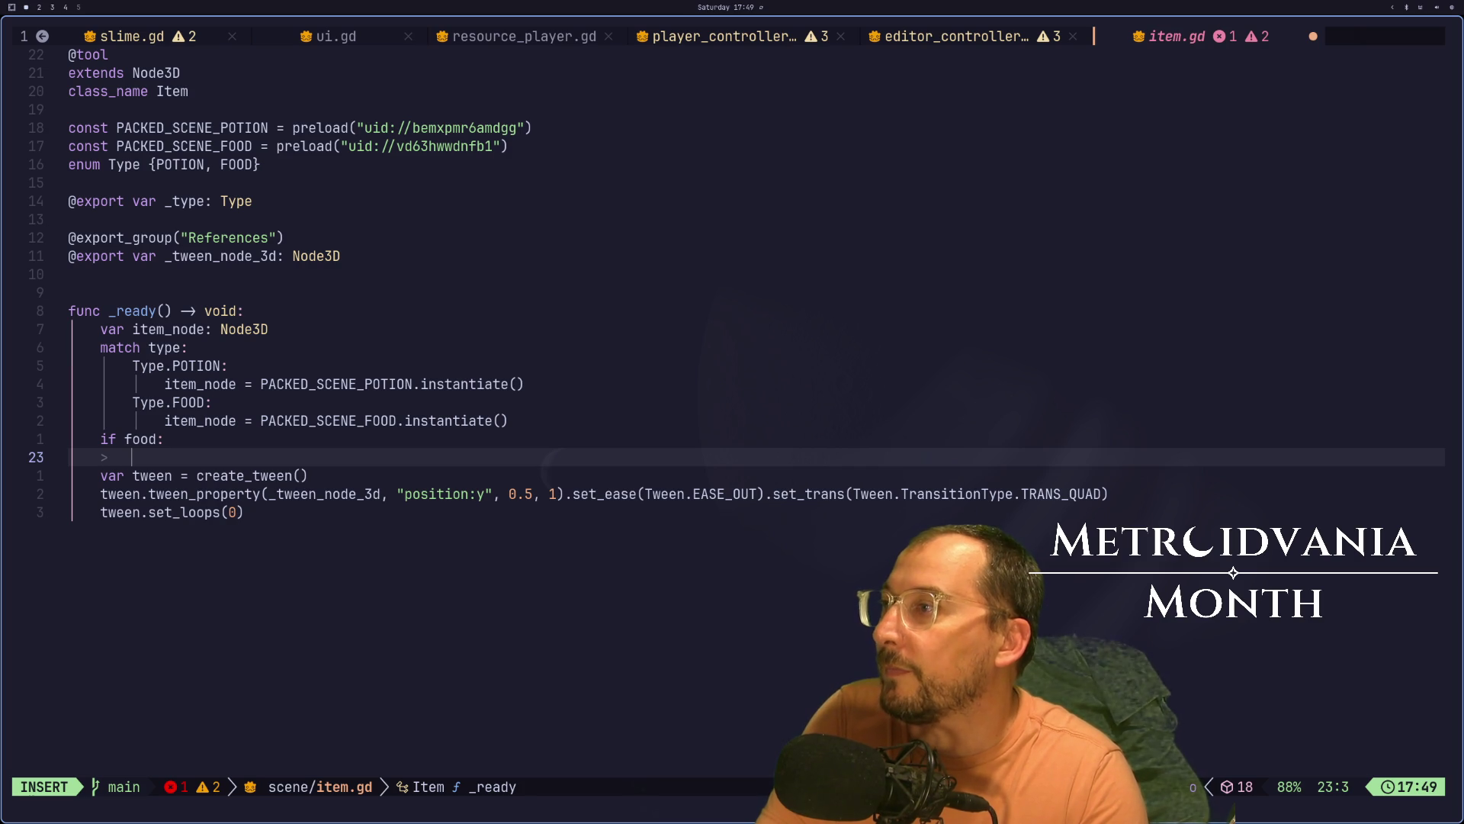
{"action": "type", "text": "item_node"}
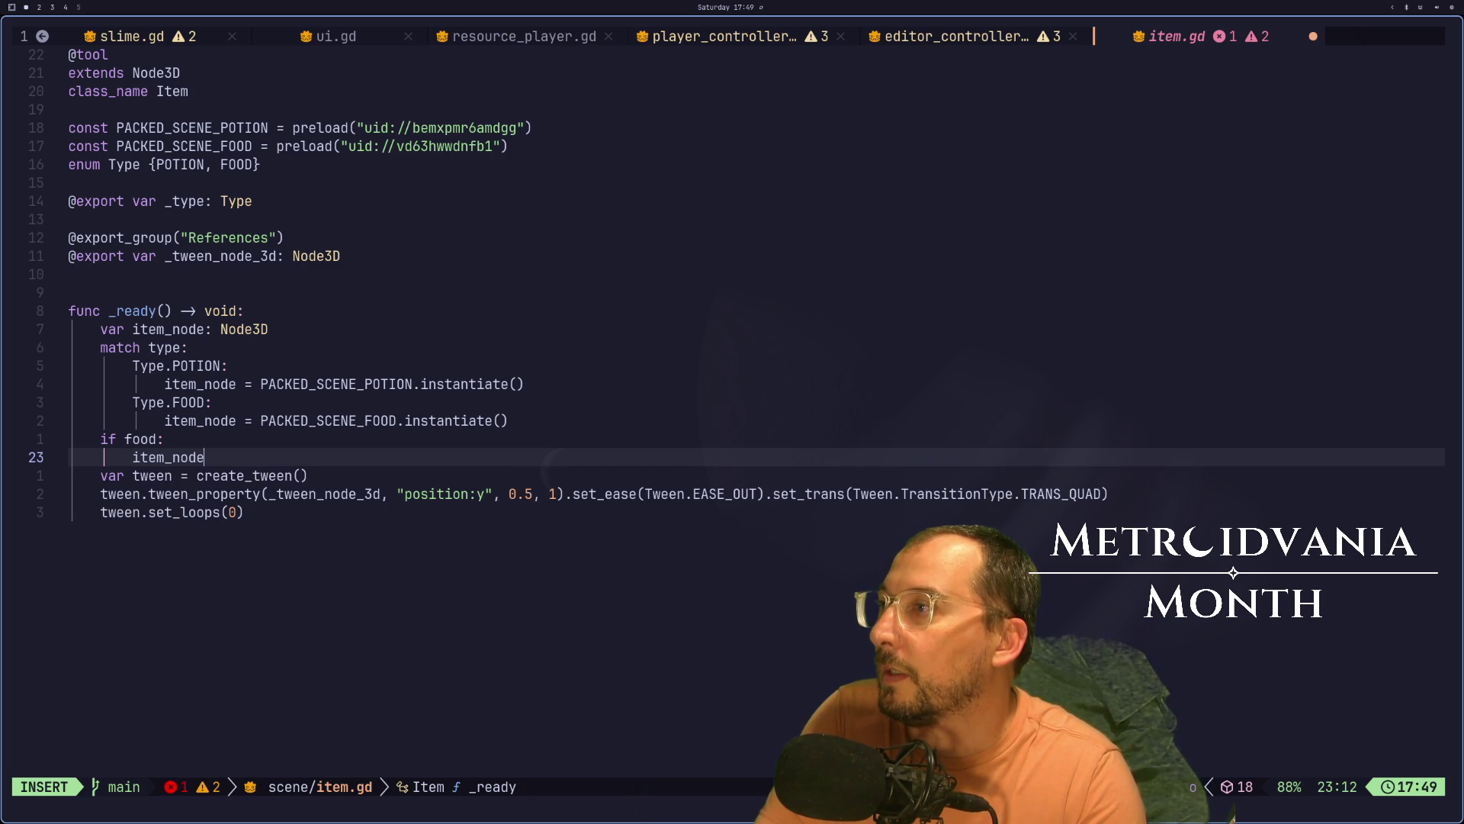
{"action": "key", "text": "Escape"}
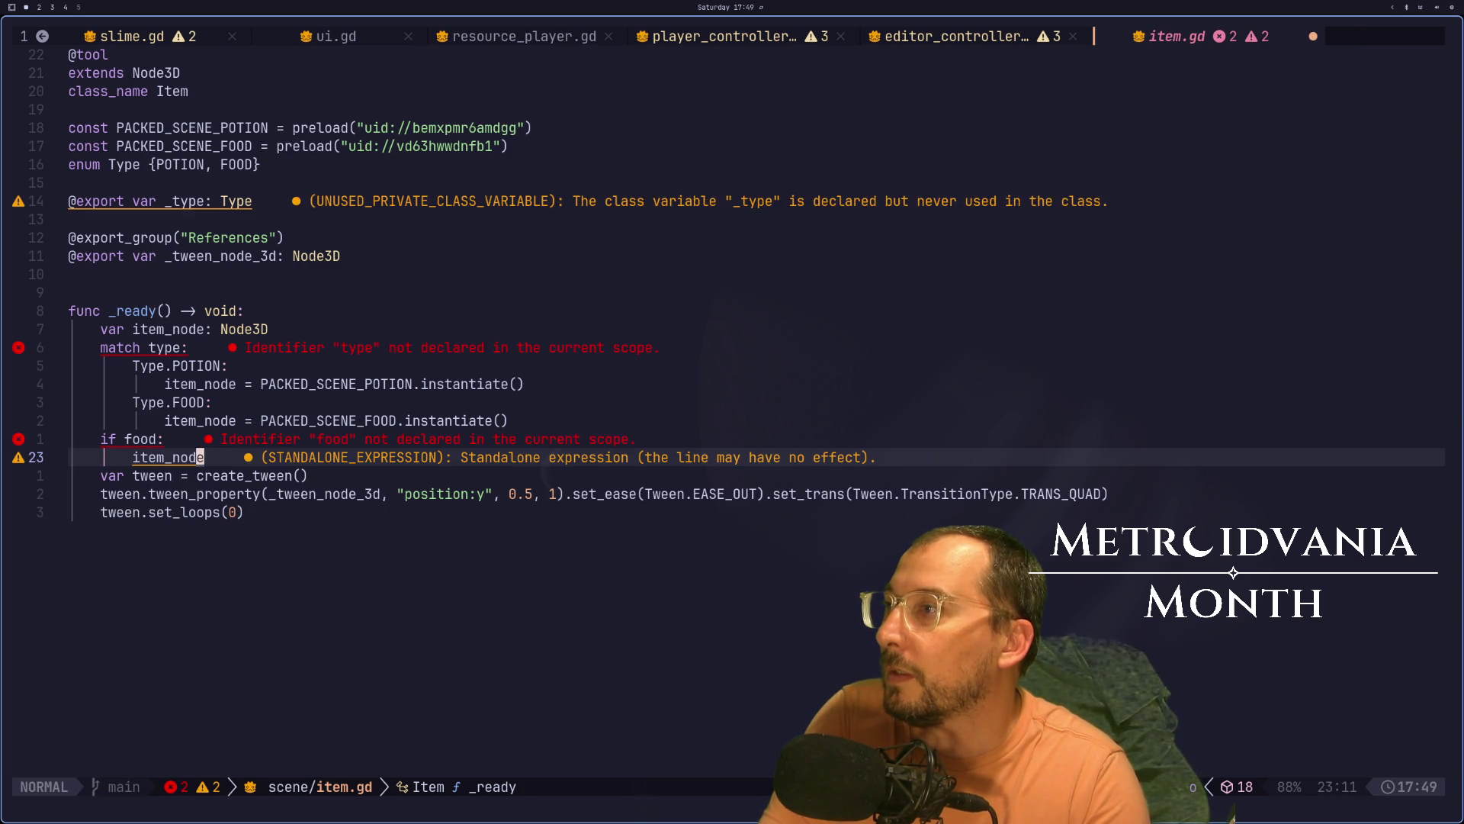
{"action": "left_click", "coordinate": [152, 439]}
{"action": "key", "text": "h"}
{"action": "key", "text": "h"}
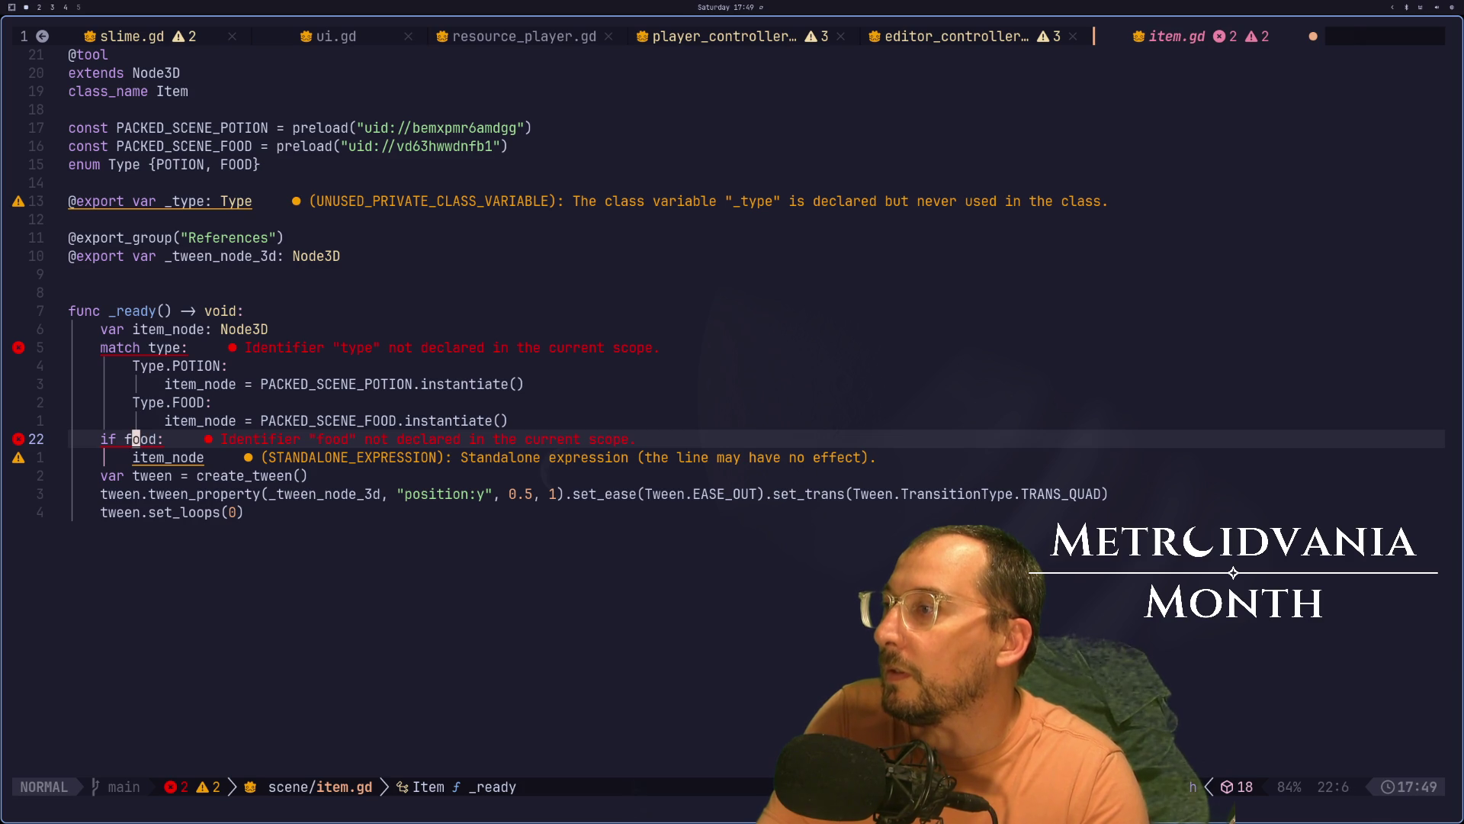
{"action": "type", "text": "ciwitem_node"}
{"action": "key", "text": "Escape"}
- Turn the if body into add_child(item_node) and save with :w
{"action": "key", "text": "j"}
{"action": "key", "text": "h"}
{"action": "key", "text": "h"}
{"action": "key", "text": "h"}
{"action": "type", "text": "iadd_c"}
{"action": "key", "text": "Return"}
{"action": "key", "text": "Escape"}
{"action": "type", "text": "A)"}
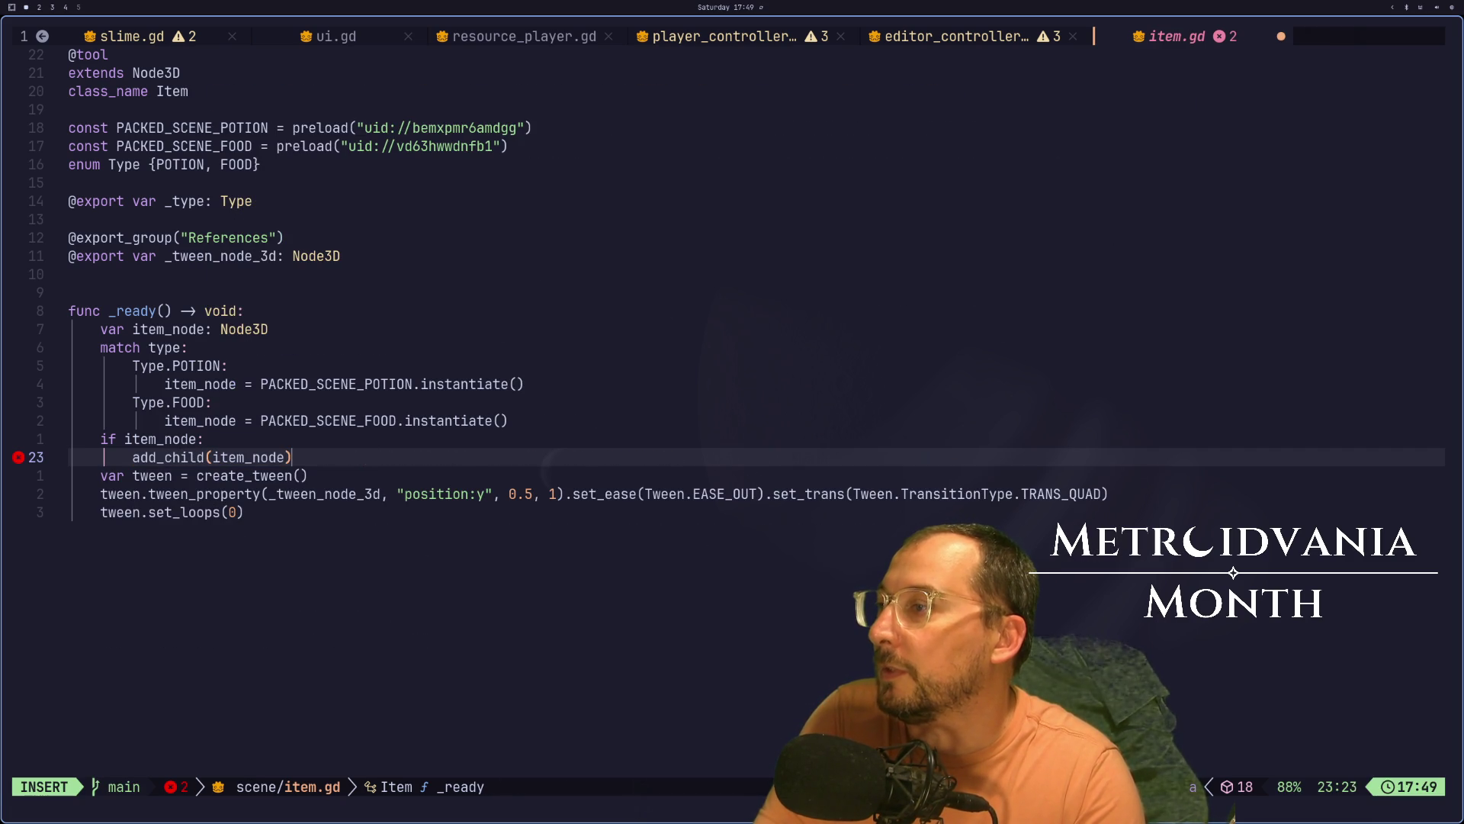
{"action": "key", "text": "Escape"}
{"action": "type", "text": ":w"}
{"action": "key", "text": "Return"}
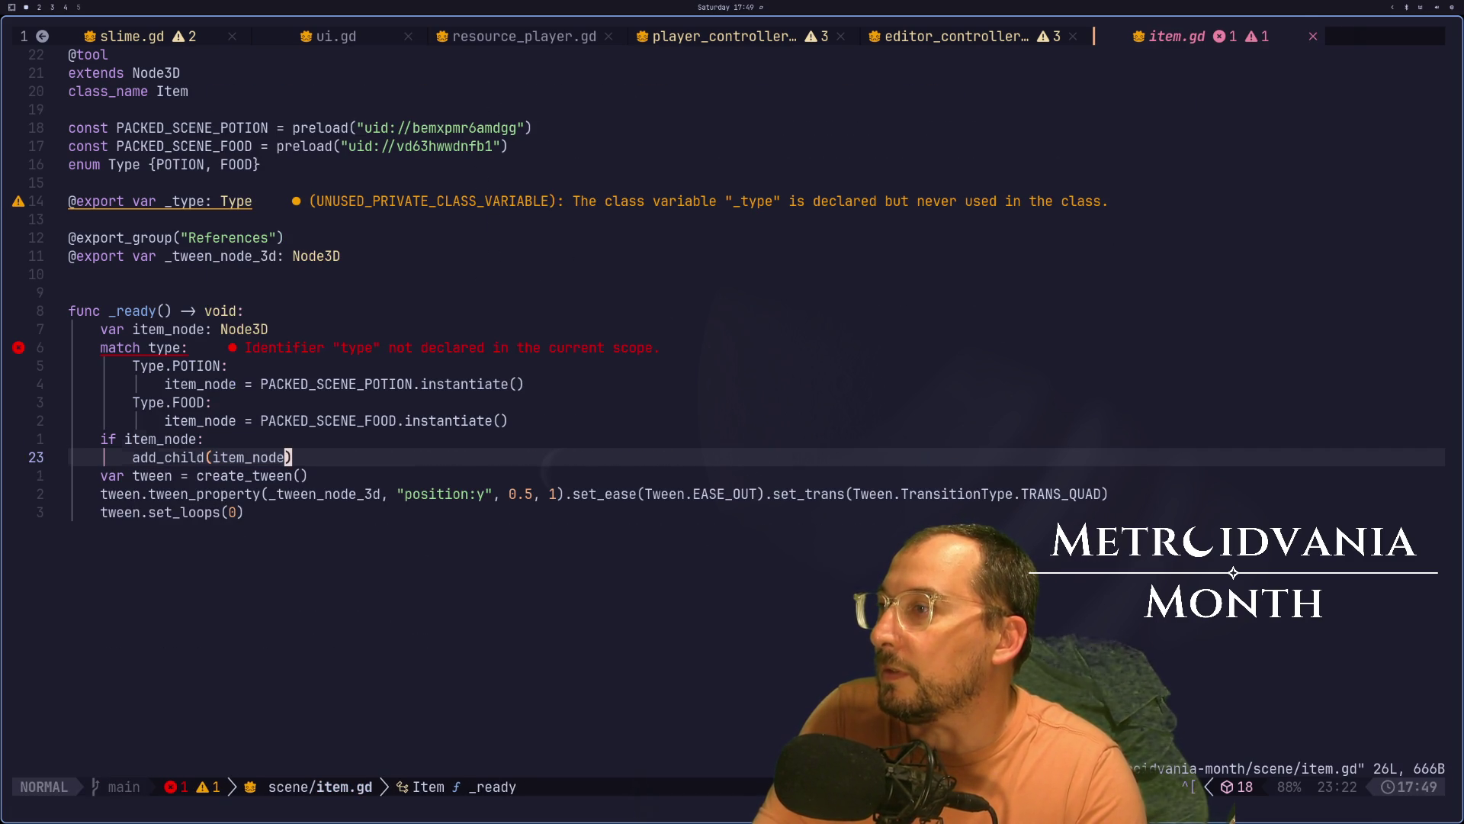
- Change 'match type' to 'match _type' and save the script again
{"action": "key", "text": "k"}
{"action": "key", "text": "k"}
{"action": "key", "text": "k"}
{"action": "key", "text": "j"}
{"action": "key", "text": "h"}
{"action": "key", "text": "h"}
{"action": "key", "text": "h"}
{"action": "key", "text": "h"}
{"action": "type", "text": "i"}
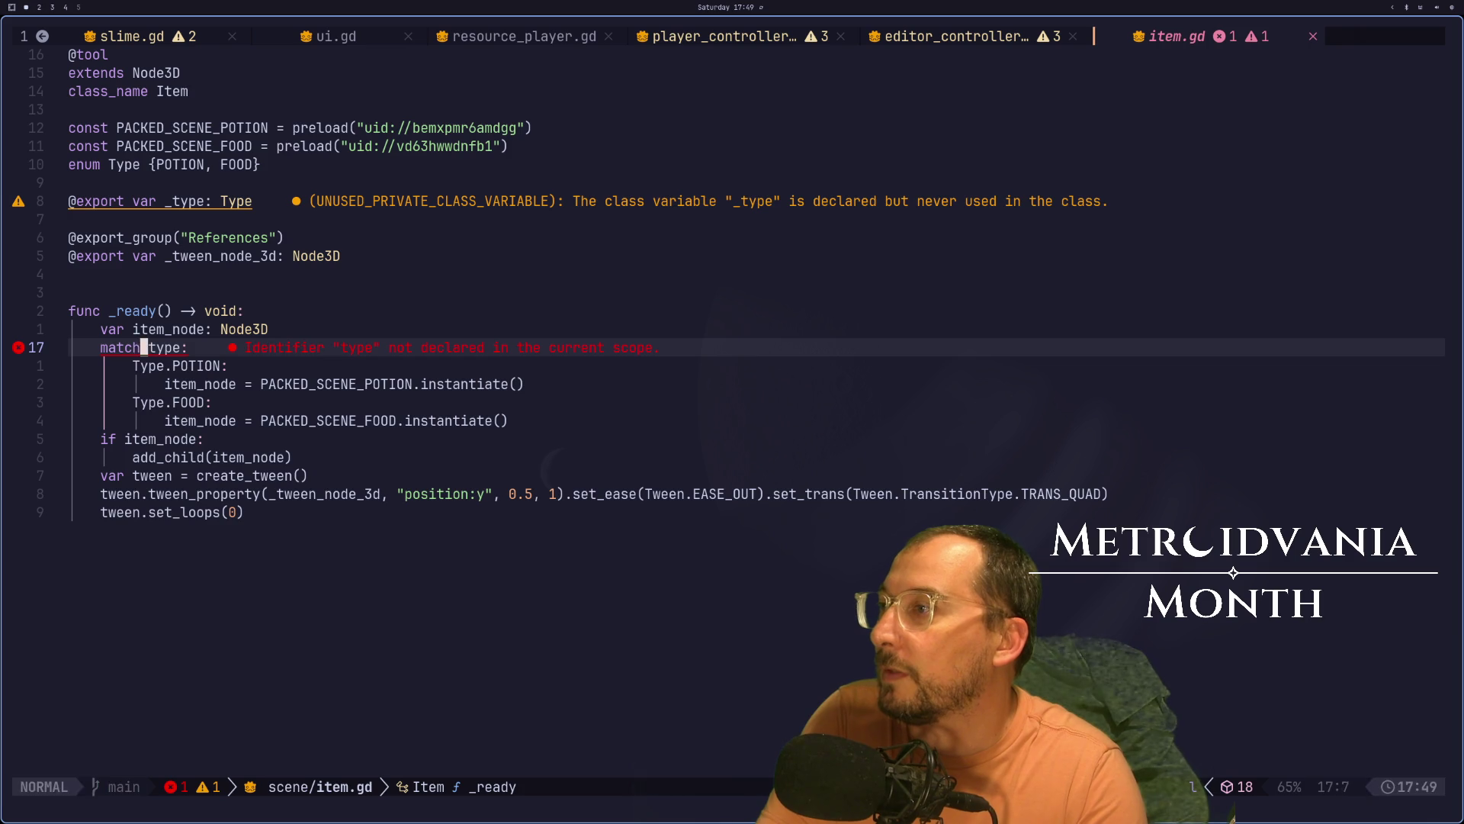
{"action": "type", "text": "_"}
{"action": "key", "text": "Escape"}
{"action": "type", "text": ":w"}
{"action": "key", "text": "Return"}
{"action": "key", "text": "j"}
{"action": "key", "text": "j"}
{"action": "key", "text": "j"}
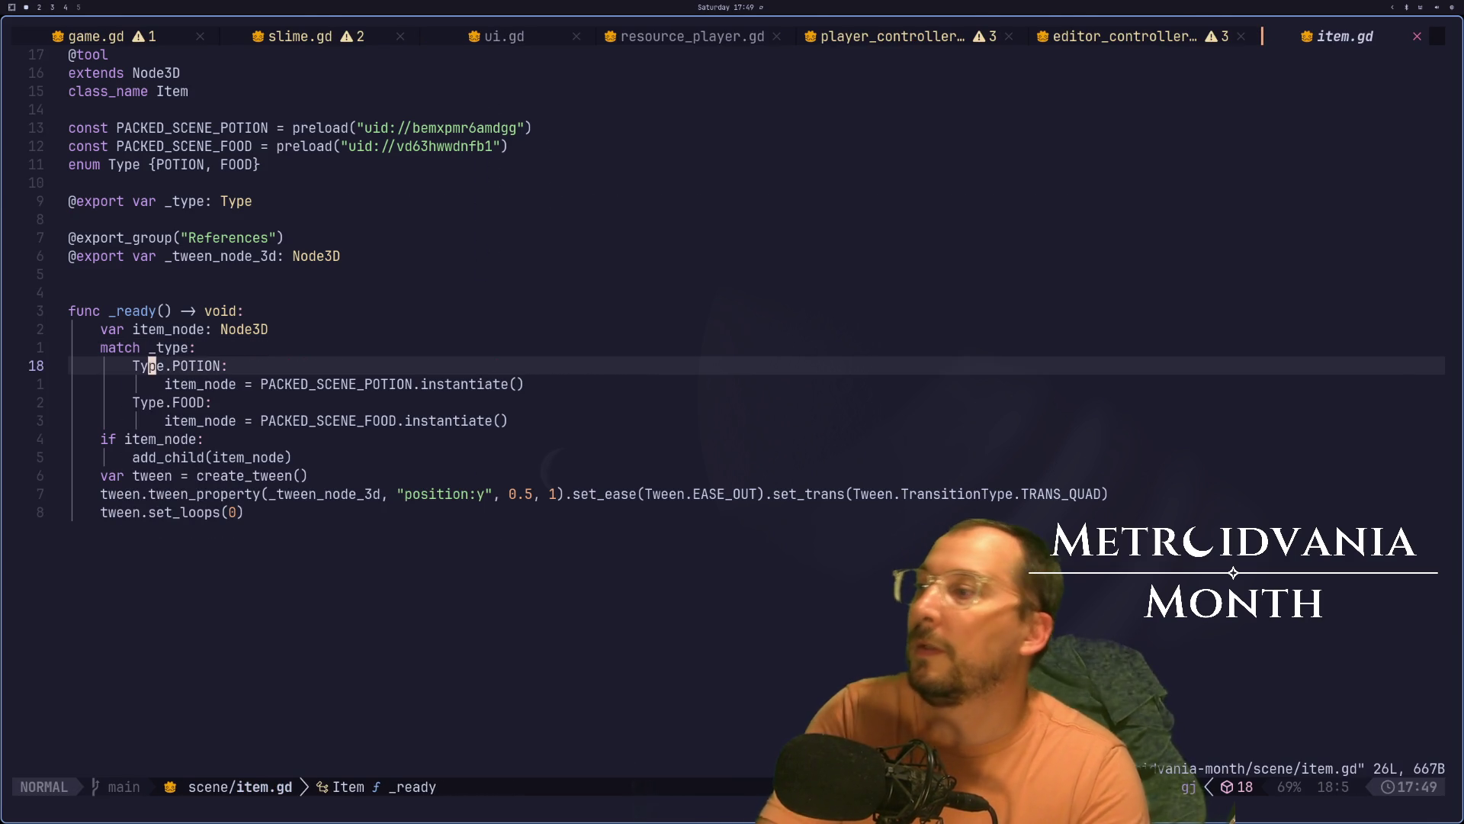